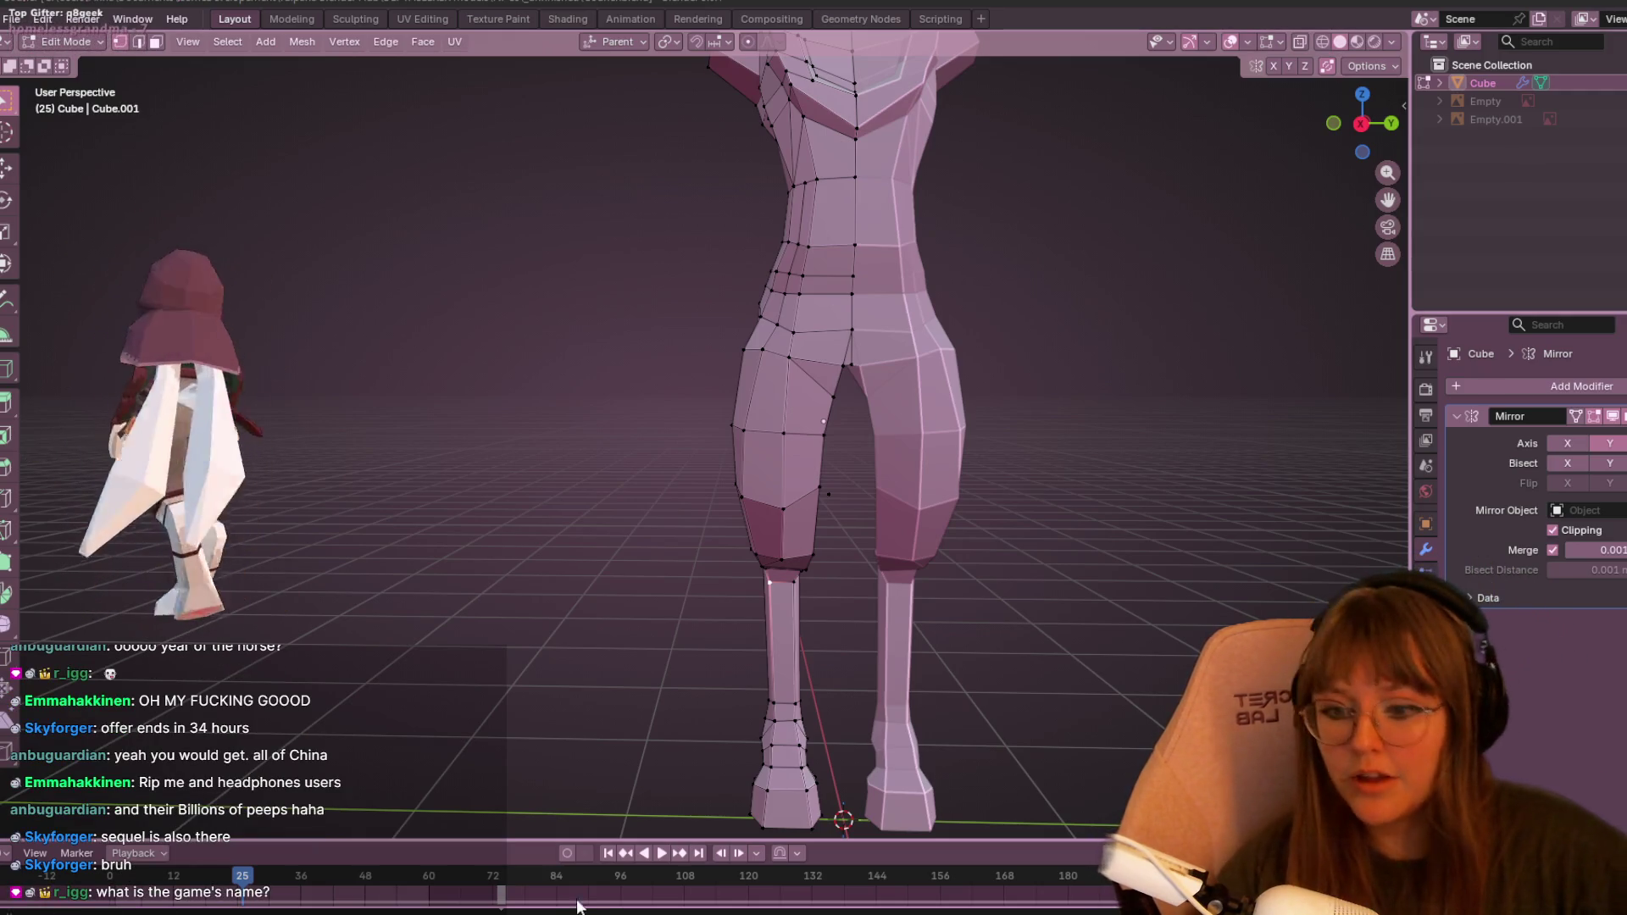
- Bring the Steam For Evelyn store page to the front and scroll through it
{"action": "key", "text": "alt+Tab"}
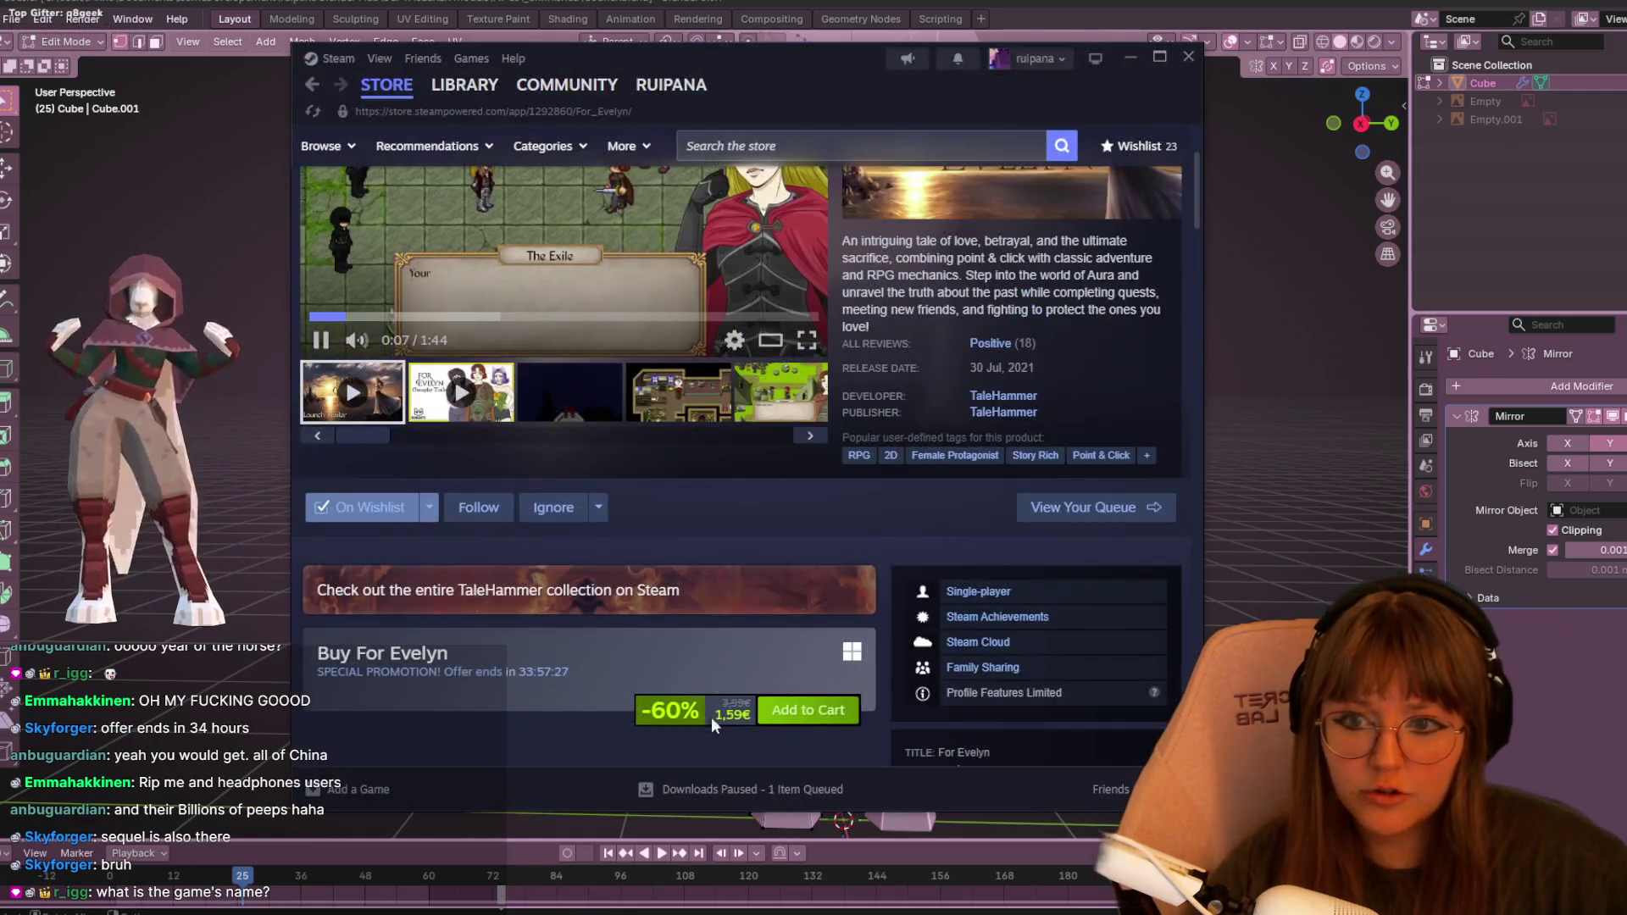
{"action": "scroll", "coordinate": [644, 457], "scroll_direction": "up", "scroll_amount": 3}
{"action": "scroll", "coordinate": [642, 459], "scroll_direction": "down", "scroll_amount": 4}
{"action": "scroll", "coordinate": [624, 470], "scroll_direction": "down", "scroll_amount": 8}
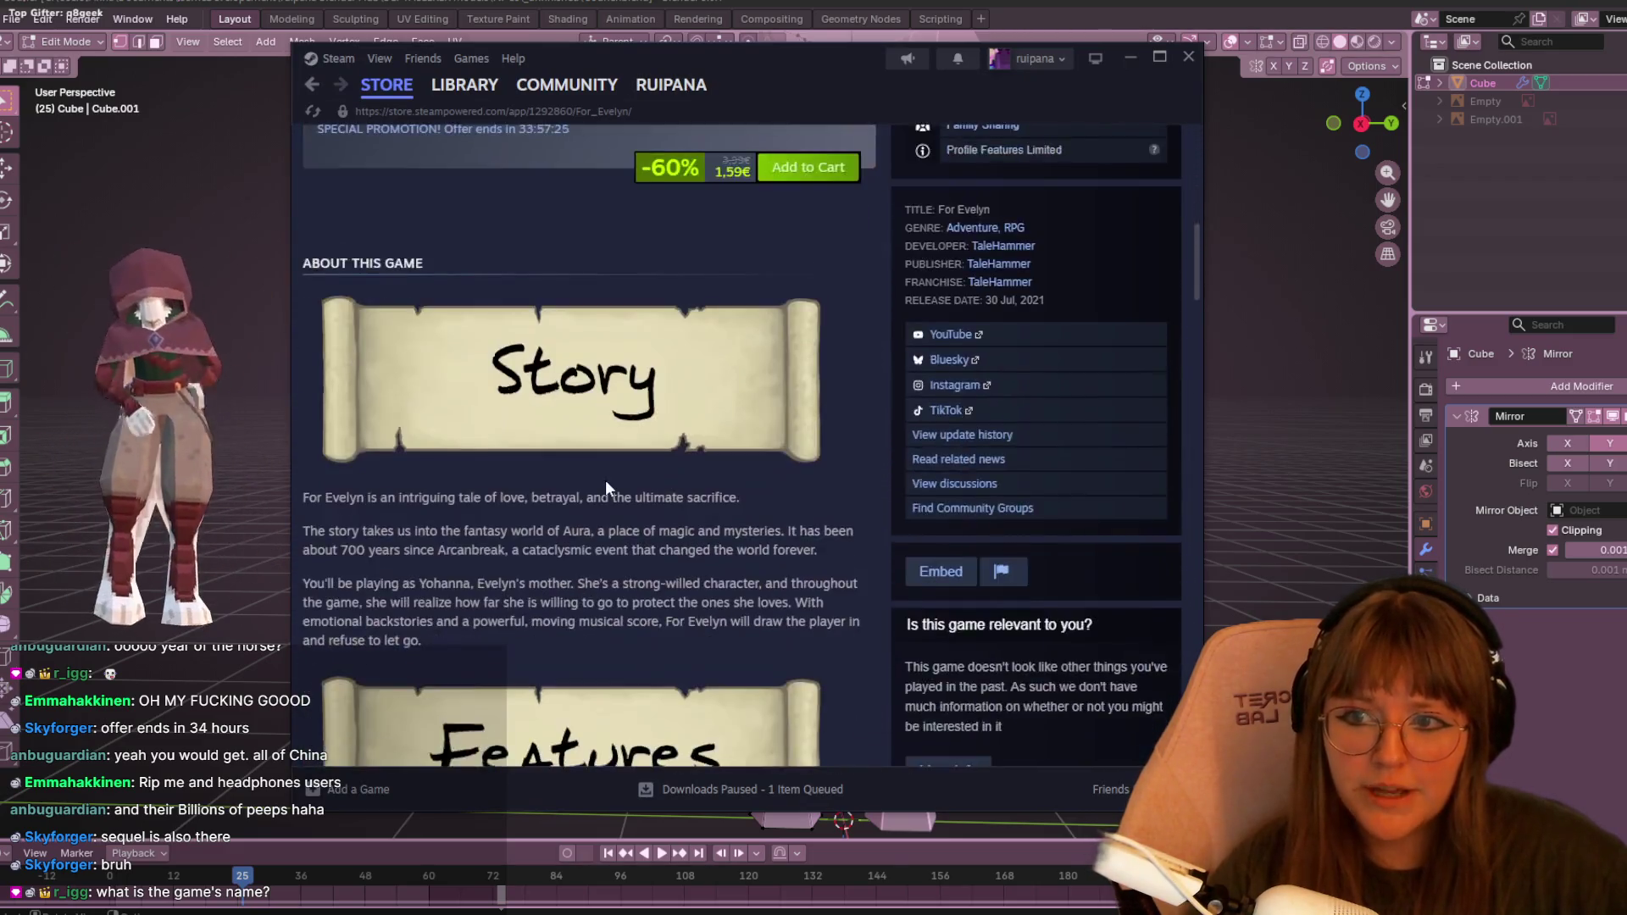
{"action": "scroll", "coordinate": [603, 462], "scroll_direction": "up", "scroll_amount": 12}
{"action": "scroll", "coordinate": [604, 445], "scroll_direction": "down", "scroll_amount": 4}
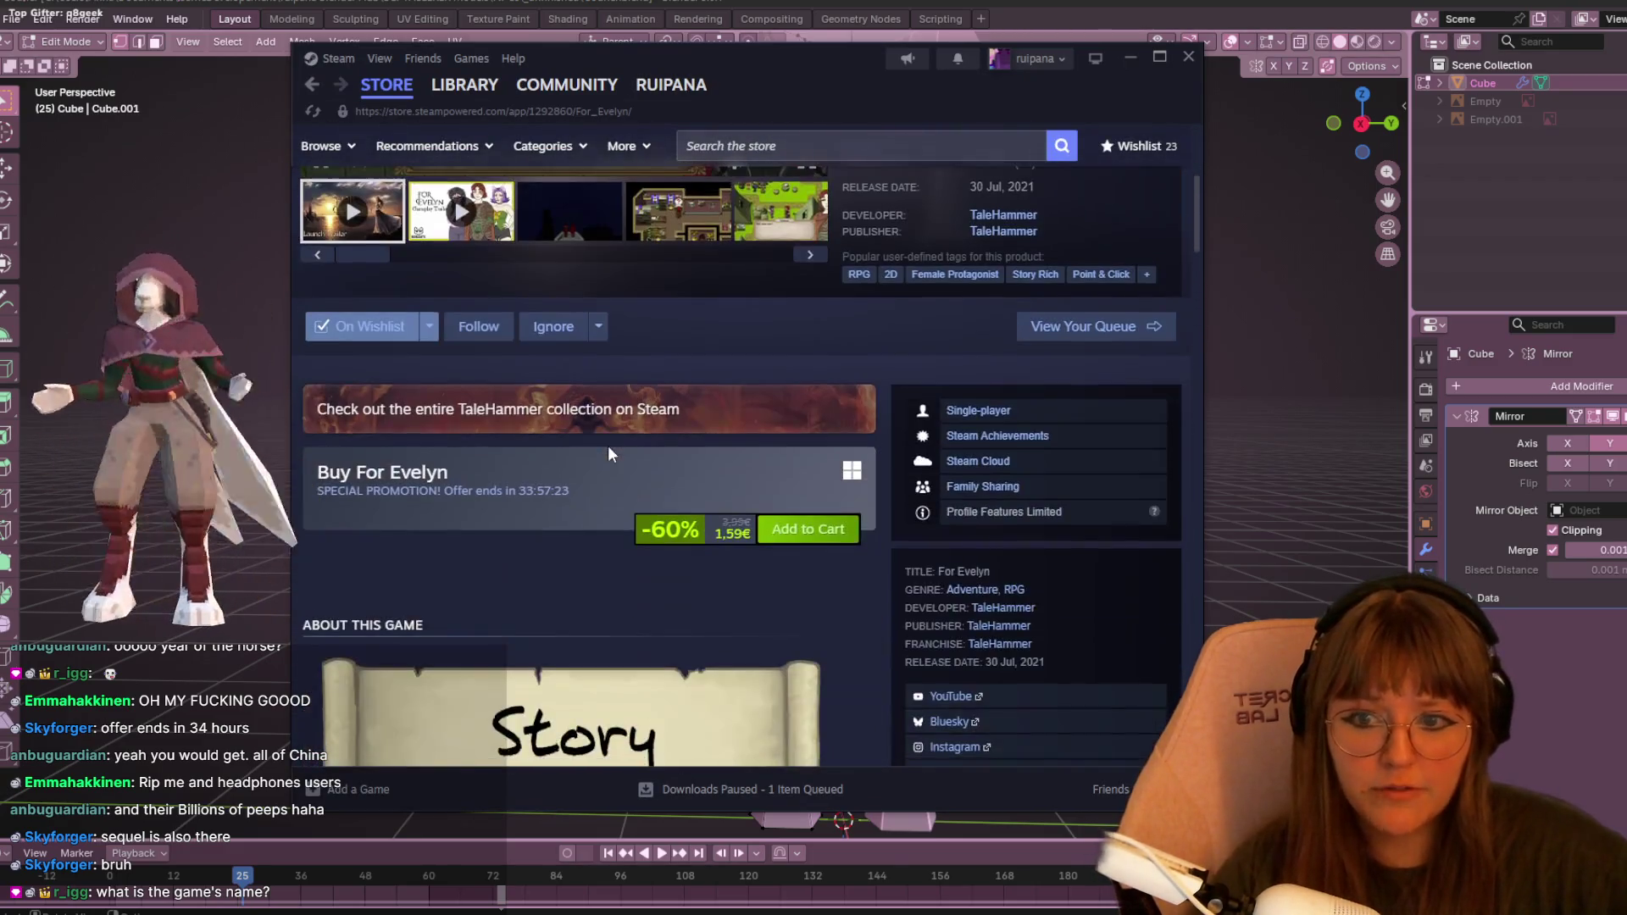
- Go from the TaleHammer franchise page to the For Evelyn II store page and view its screenshots
{"action": "left_click", "coordinate": [509, 394]}
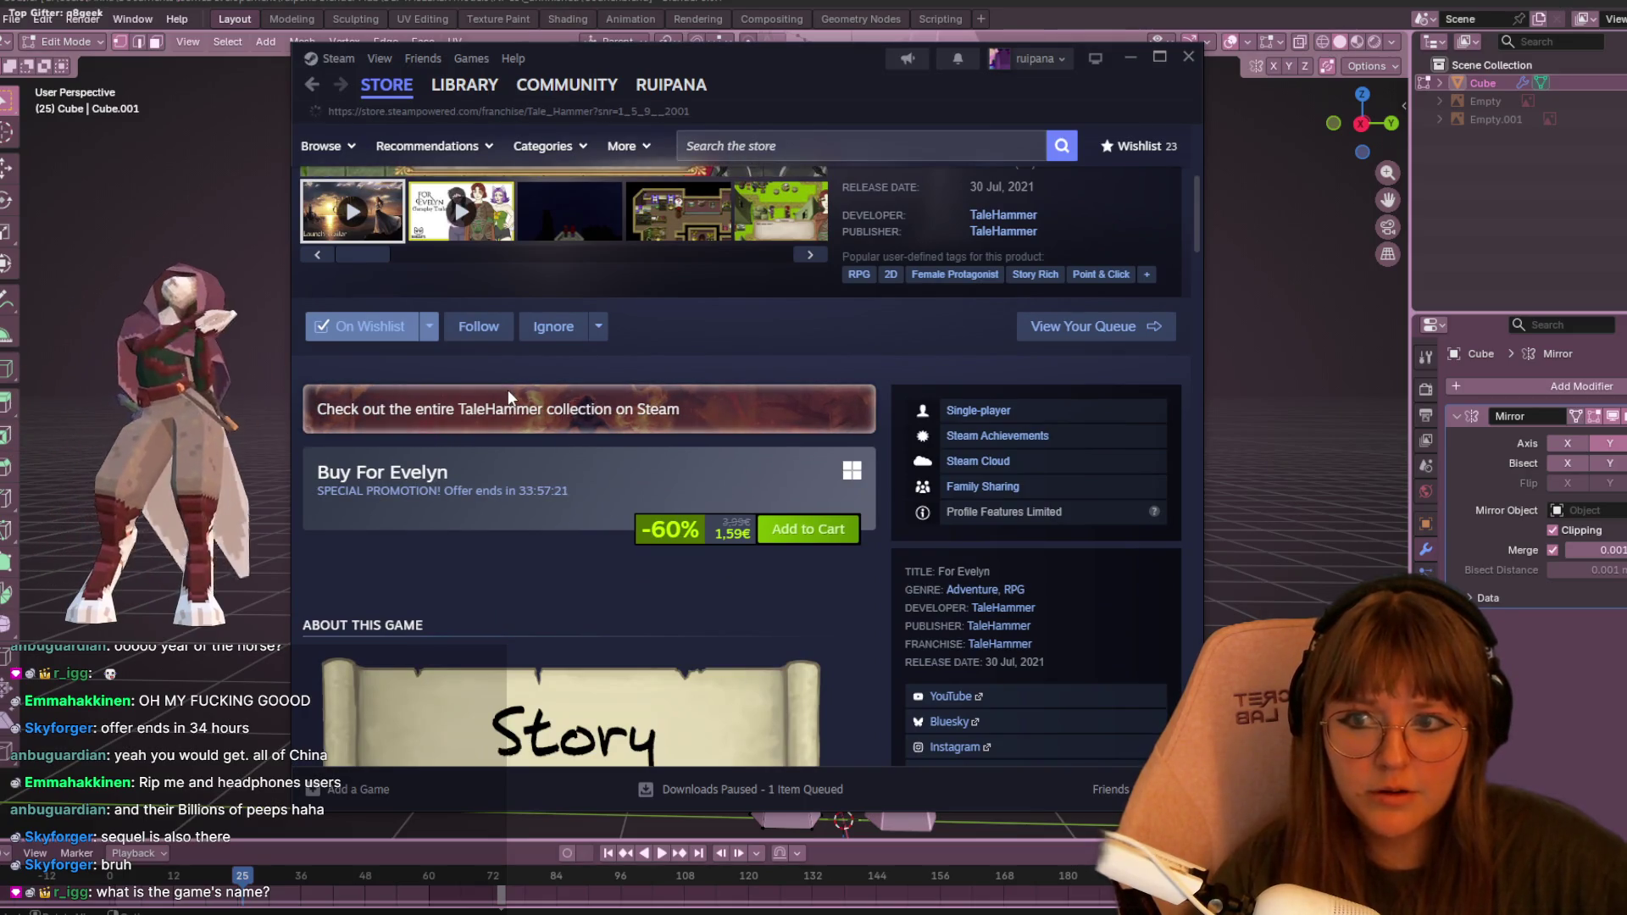
{"action": "scroll", "coordinate": [822, 407], "scroll_direction": "down", "scroll_amount": 1}
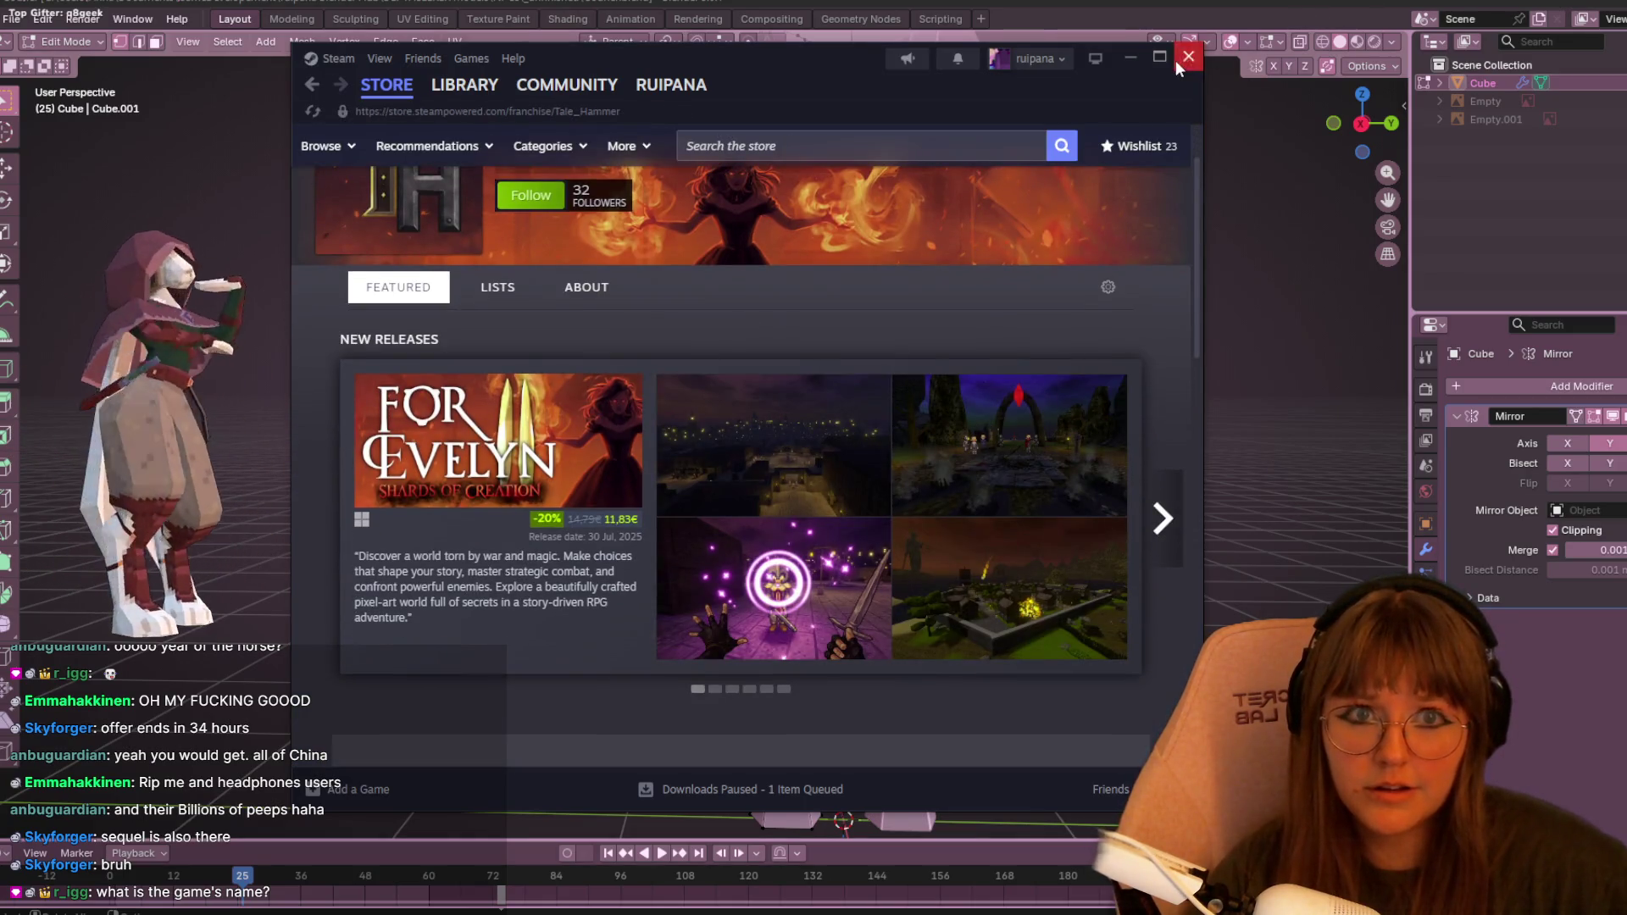
{"action": "left_click", "coordinate": [513, 460]}
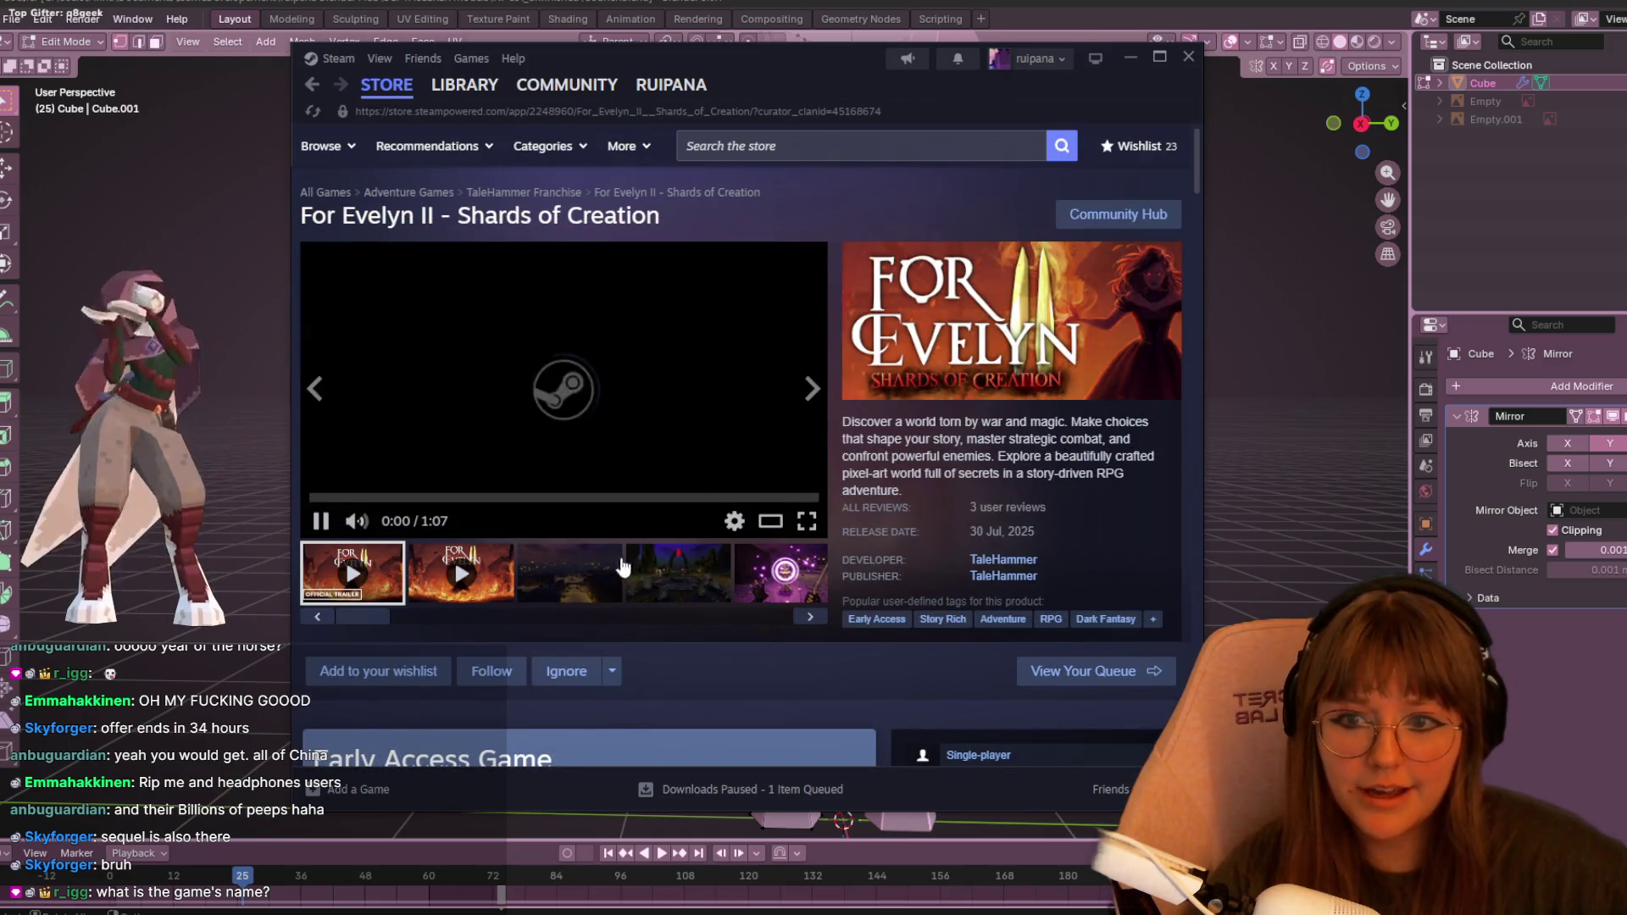
{"action": "left_click", "coordinate": [625, 570]}
{"action": "left_click", "coordinate": [572, 585]}
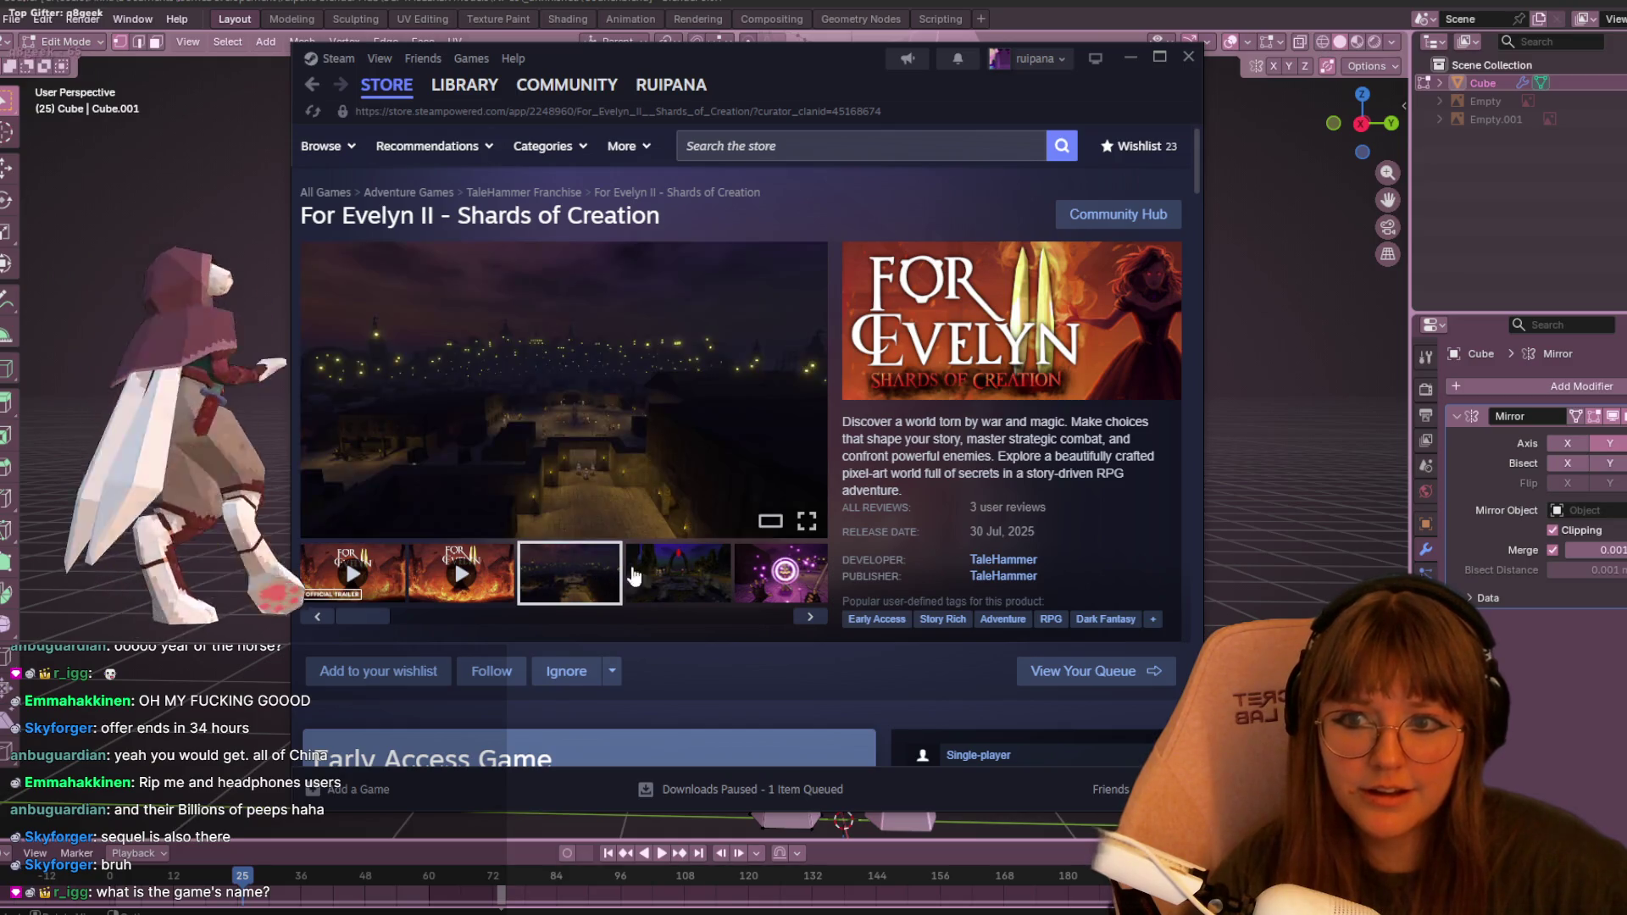
- Scroll down the For Evelyn II page, then close the Steam store window
{"action": "scroll", "coordinate": [710, 526], "scroll_direction": "down", "scroll_amount": 1}
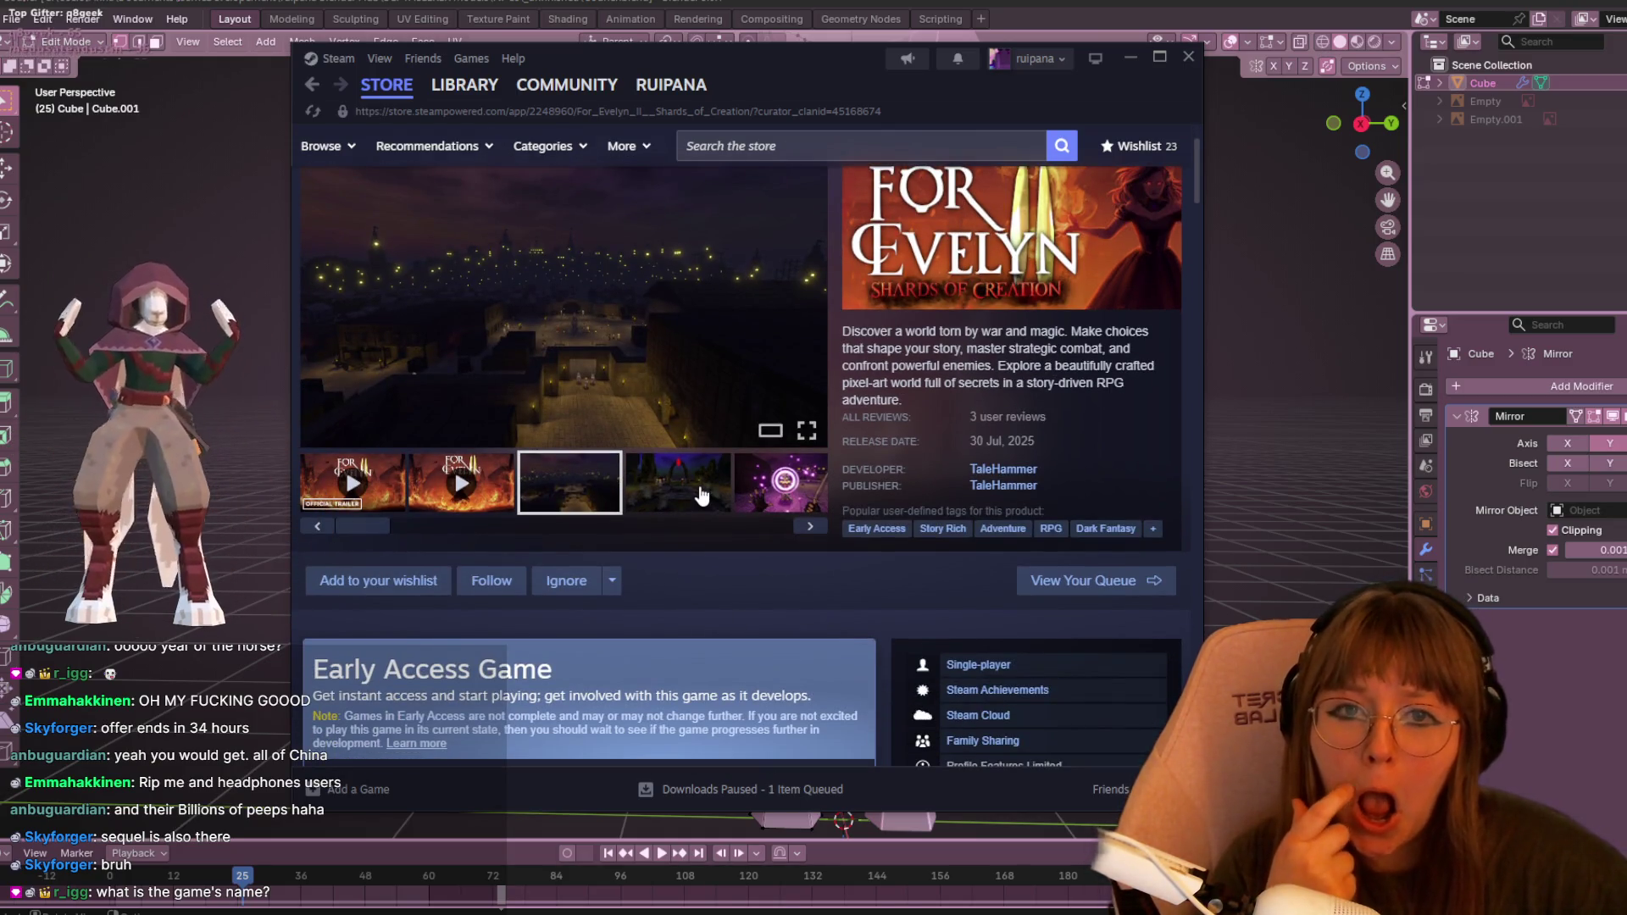
{"action": "scroll", "coordinate": [702, 498], "scroll_direction": "down", "scroll_amount": 6}
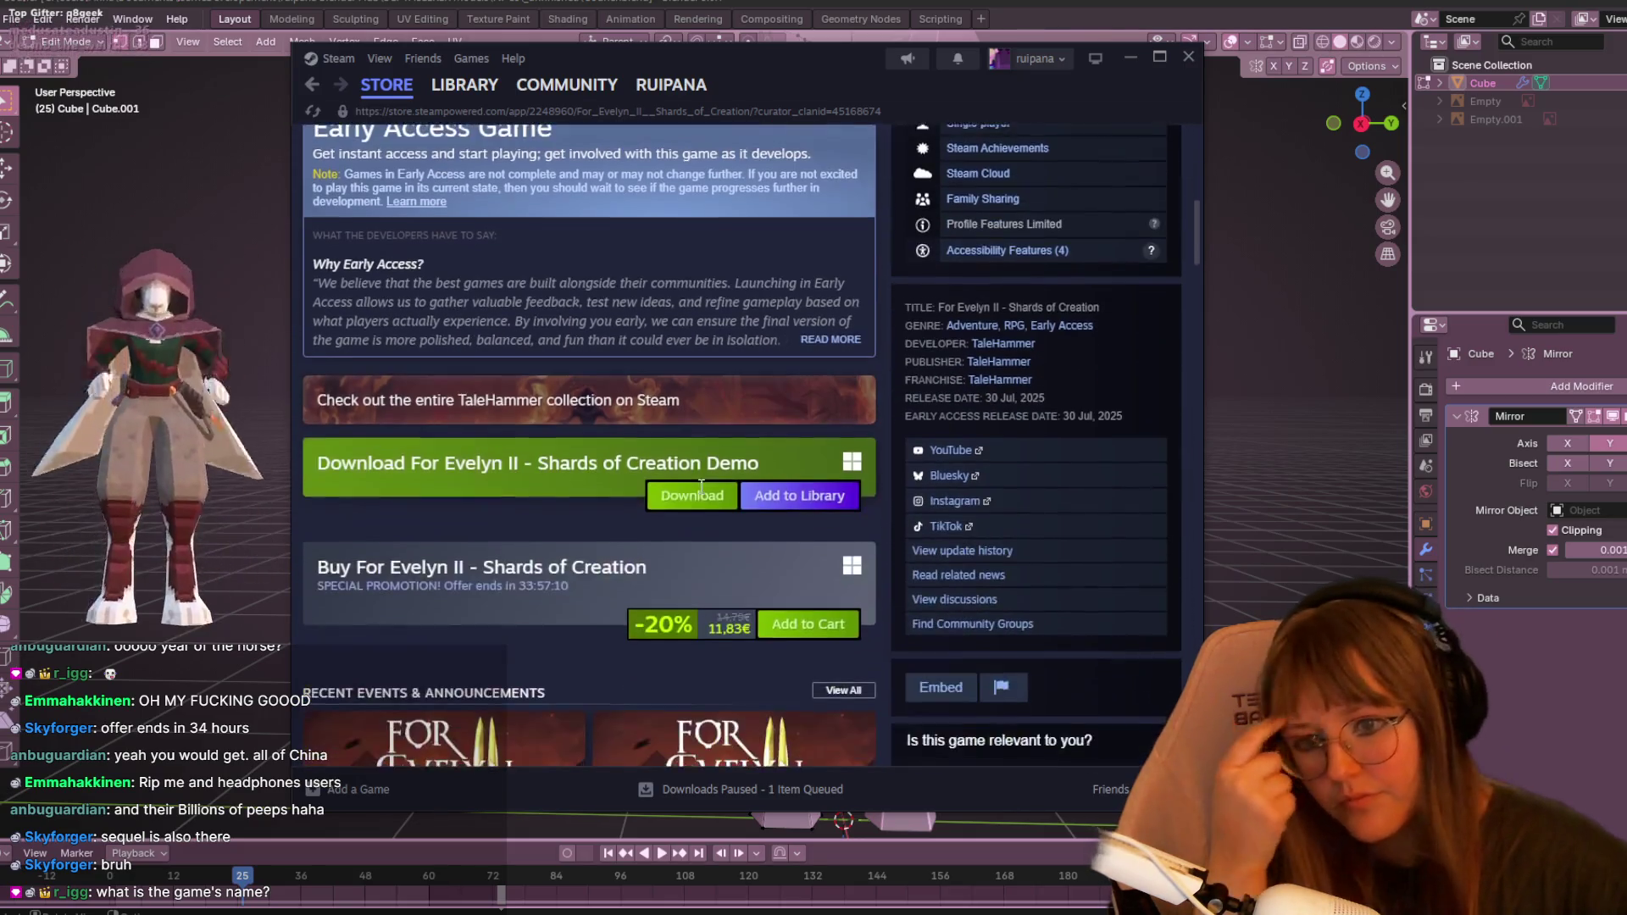
{"action": "scroll", "coordinate": [702, 501], "scroll_direction": "down", "scroll_amount": 5}
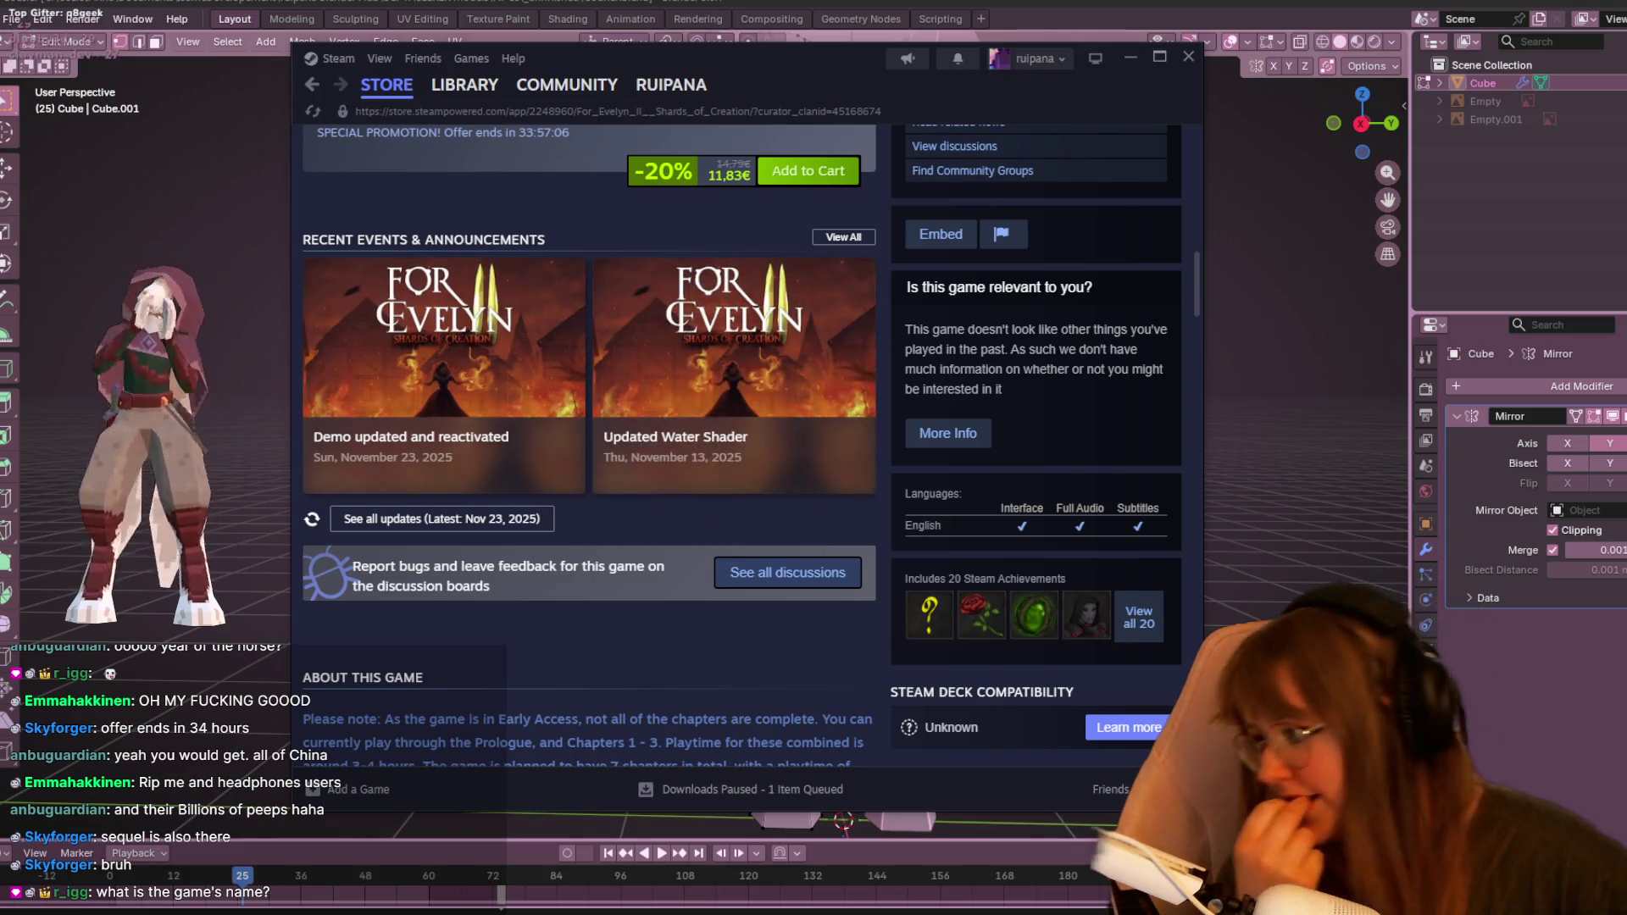
{"action": "left_click", "coordinate": [1198, 66]}
- In Right Orthographic view, slide a knee vertex along its edge
{"action": "scroll", "coordinate": [1089, 218], "scroll_direction": "up", "scroll_amount": 1}
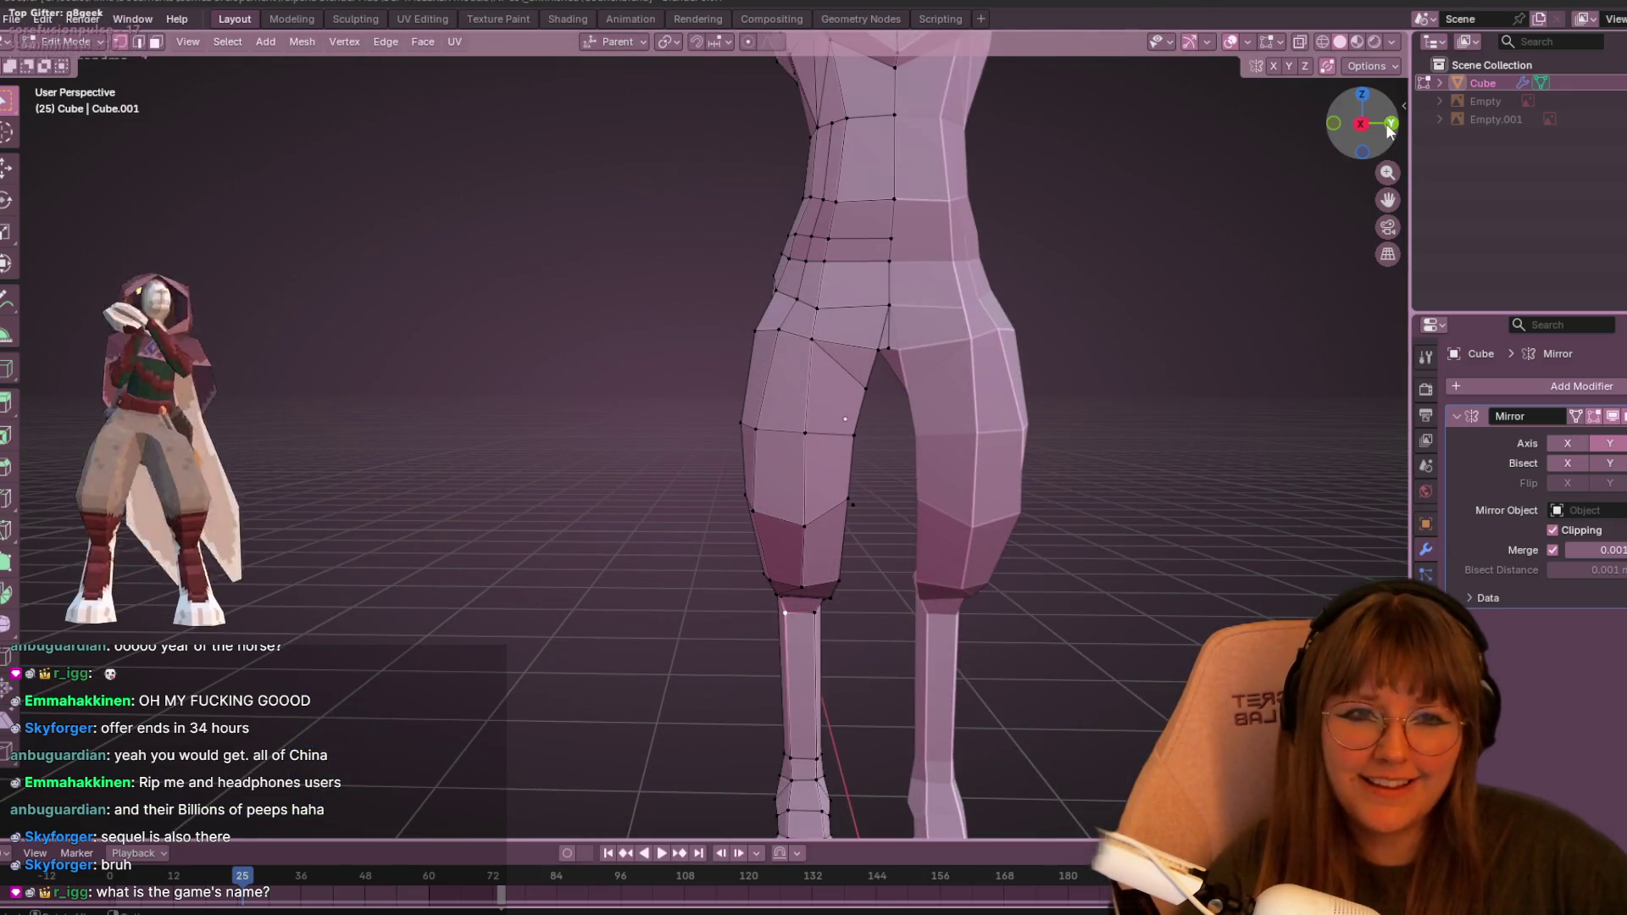
{"action": "left_click", "coordinate": [1358, 125]}
{"action": "scroll", "coordinate": [634, 78], "scroll_direction": "up", "scroll_amount": 2}
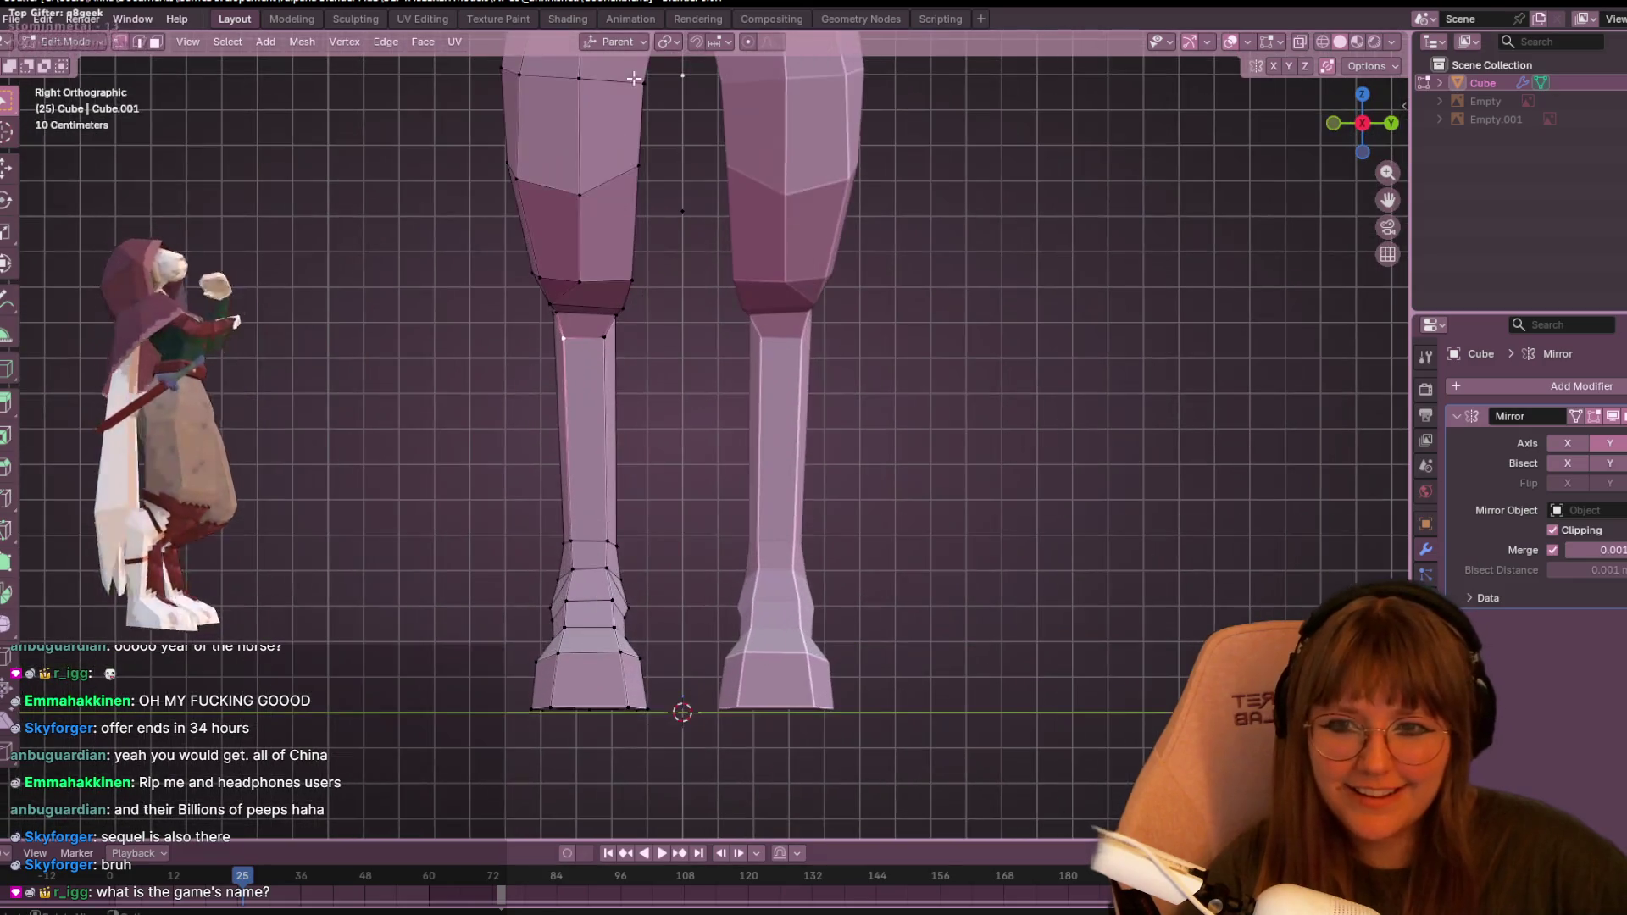
{"action": "middle_click_drag", "start_coordinate": [565, 197], "coordinate": [665, 256], "text": "shift"}
{"action": "key", "text": "shift+v"}
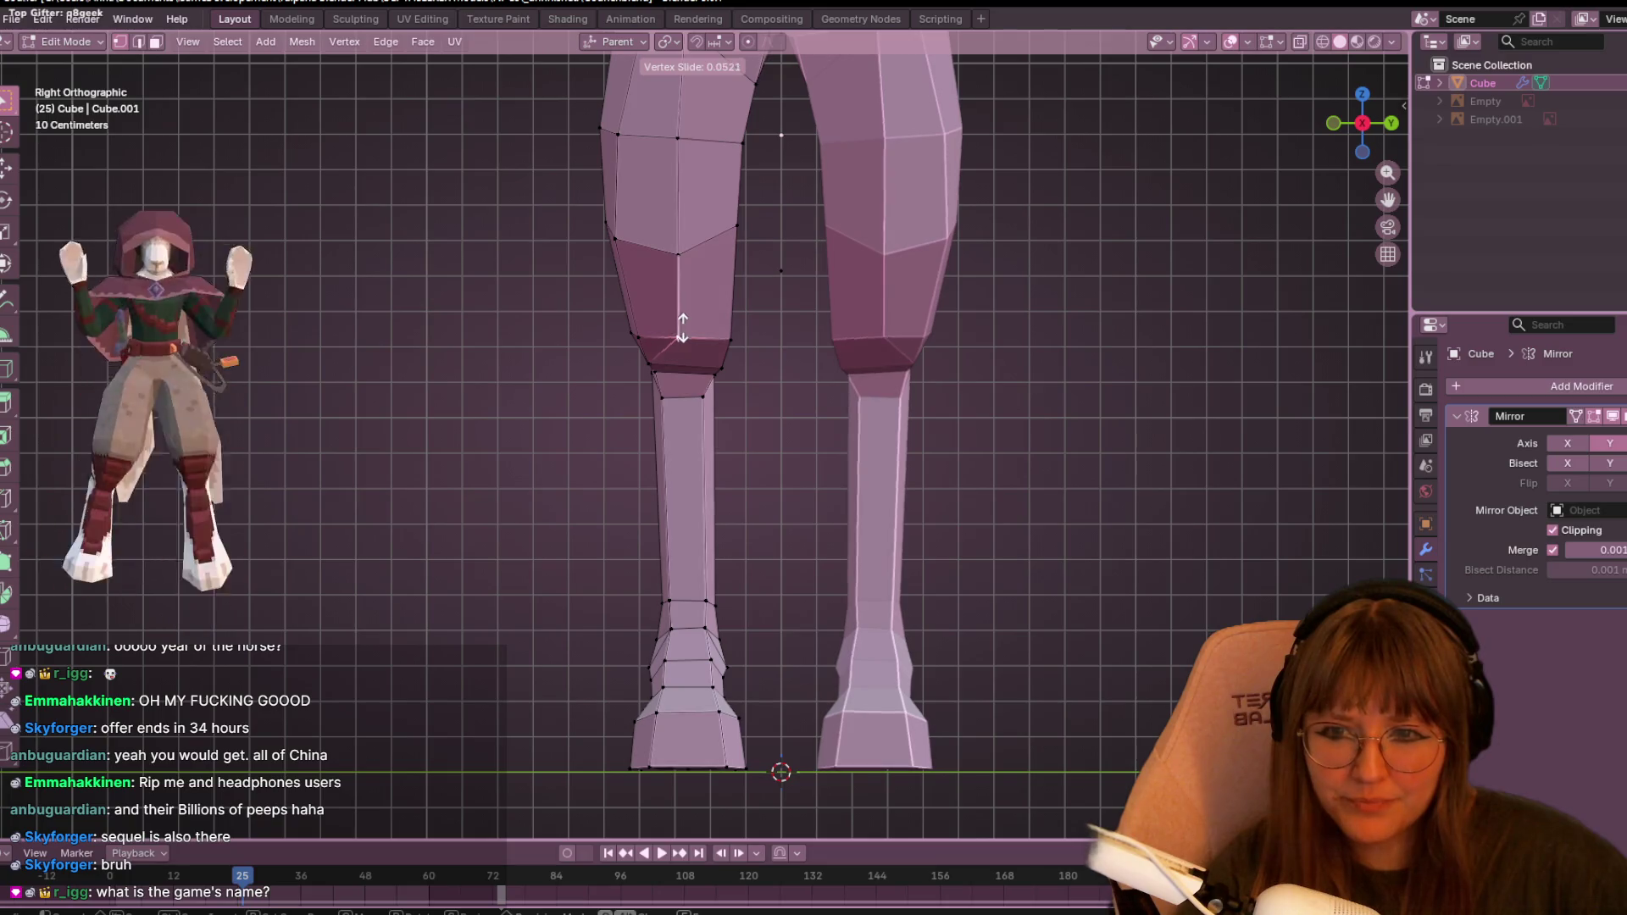
{"action": "left_click", "coordinate": [687, 331]}
{"action": "mouse_move", "coordinate": [687, 330]}
{"action": "middle_mouse_down"}
{"action": "mouse_move", "coordinate": [729, 322]}
{"action": "mouse_move", "coordinate": [669, 297]}
{"action": "mouse_move", "coordinate": [737, 349]}
{"action": "mouse_move", "coordinate": [685, 302]}
{"action": "middle_mouse_up"}
- Select another knee vertex and slide it along its edge, checking from an angle
{"action": "left_click", "coordinate": [675, 395]}
{"action": "mouse_move", "coordinate": [676, 395]}
{"action": "middle_mouse_down"}
{"action": "mouse_move", "coordinate": [766, 358]}
{"action": "mouse_move", "coordinate": [763, 407]}
{"action": "middle_mouse_up"}
{"action": "scroll", "coordinate": [763, 407], "scroll_direction": "up", "scroll_amount": 3}
{"action": "key", "text": "g"}
{"action": "key", "text": "g"}
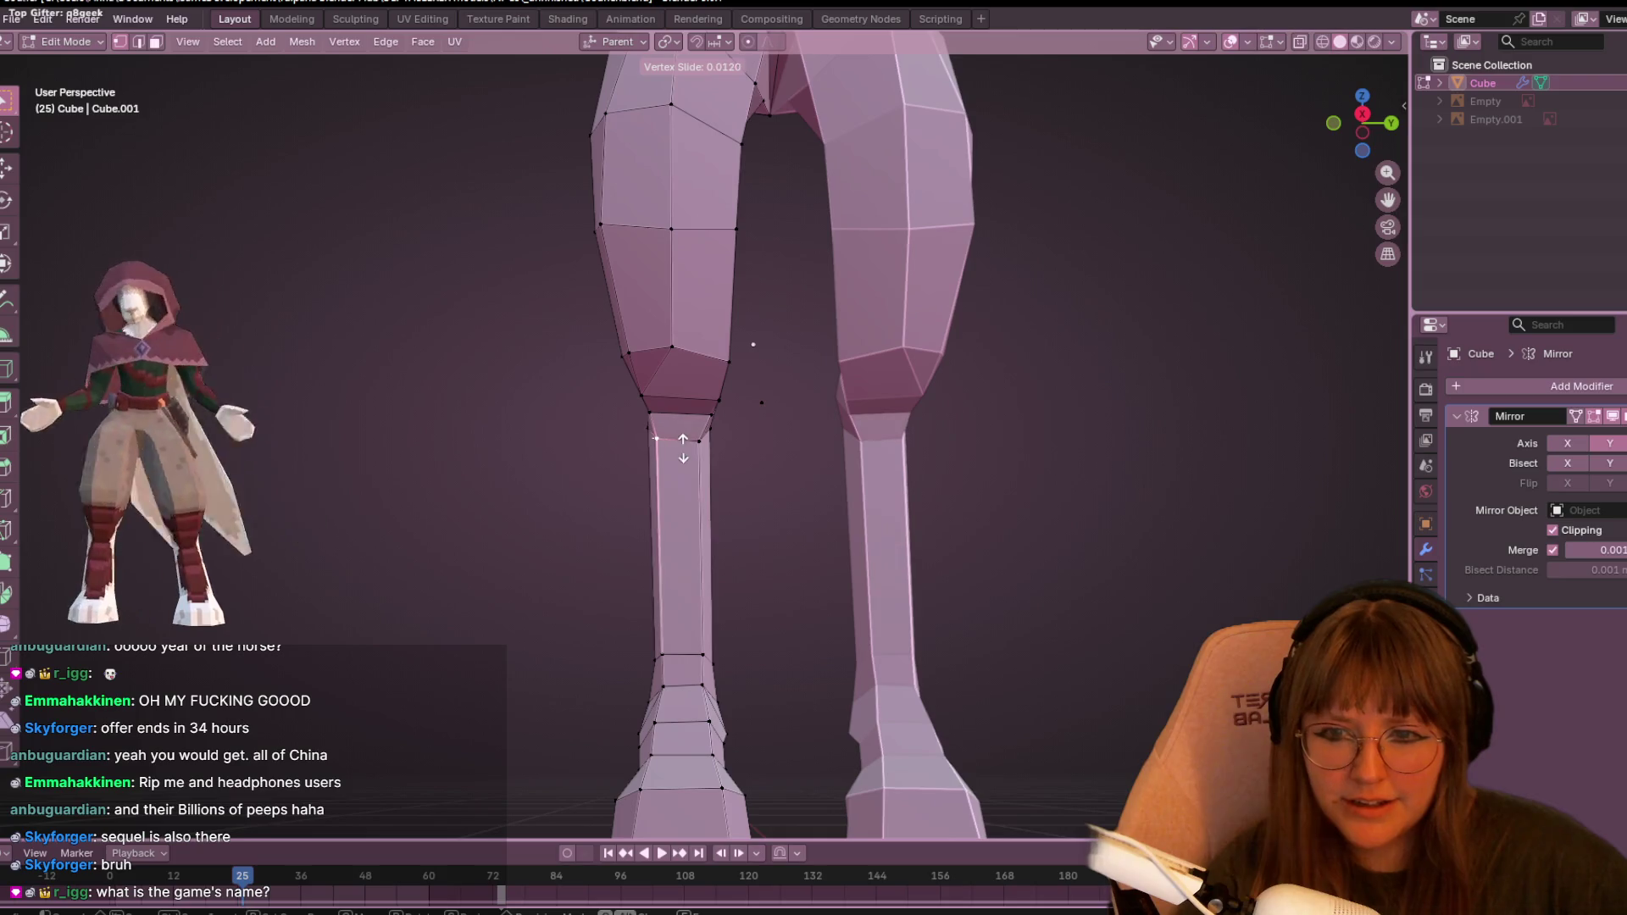
{"action": "left_click", "coordinate": [685, 450]}
{"action": "scroll", "coordinate": [686, 450], "scroll_direction": "down", "scroll_amount": 3}
{"action": "mouse_move", "coordinate": [736, 366]}
{"action": "middle_mouse_down"}
{"action": "mouse_move", "coordinate": [882, 418]}
{"action": "mouse_move", "coordinate": [902, 460]}
{"action": "mouse_move", "coordinate": [784, 320]}
{"action": "mouse_move", "coordinate": [731, 404]}
{"action": "mouse_move", "coordinate": [770, 348]}
{"action": "mouse_move", "coordinate": [756, 374]}
{"action": "mouse_move", "coordinate": [745, 364]}
{"action": "mouse_move", "coordinate": [779, 355]}
{"action": "middle_mouse_up"}
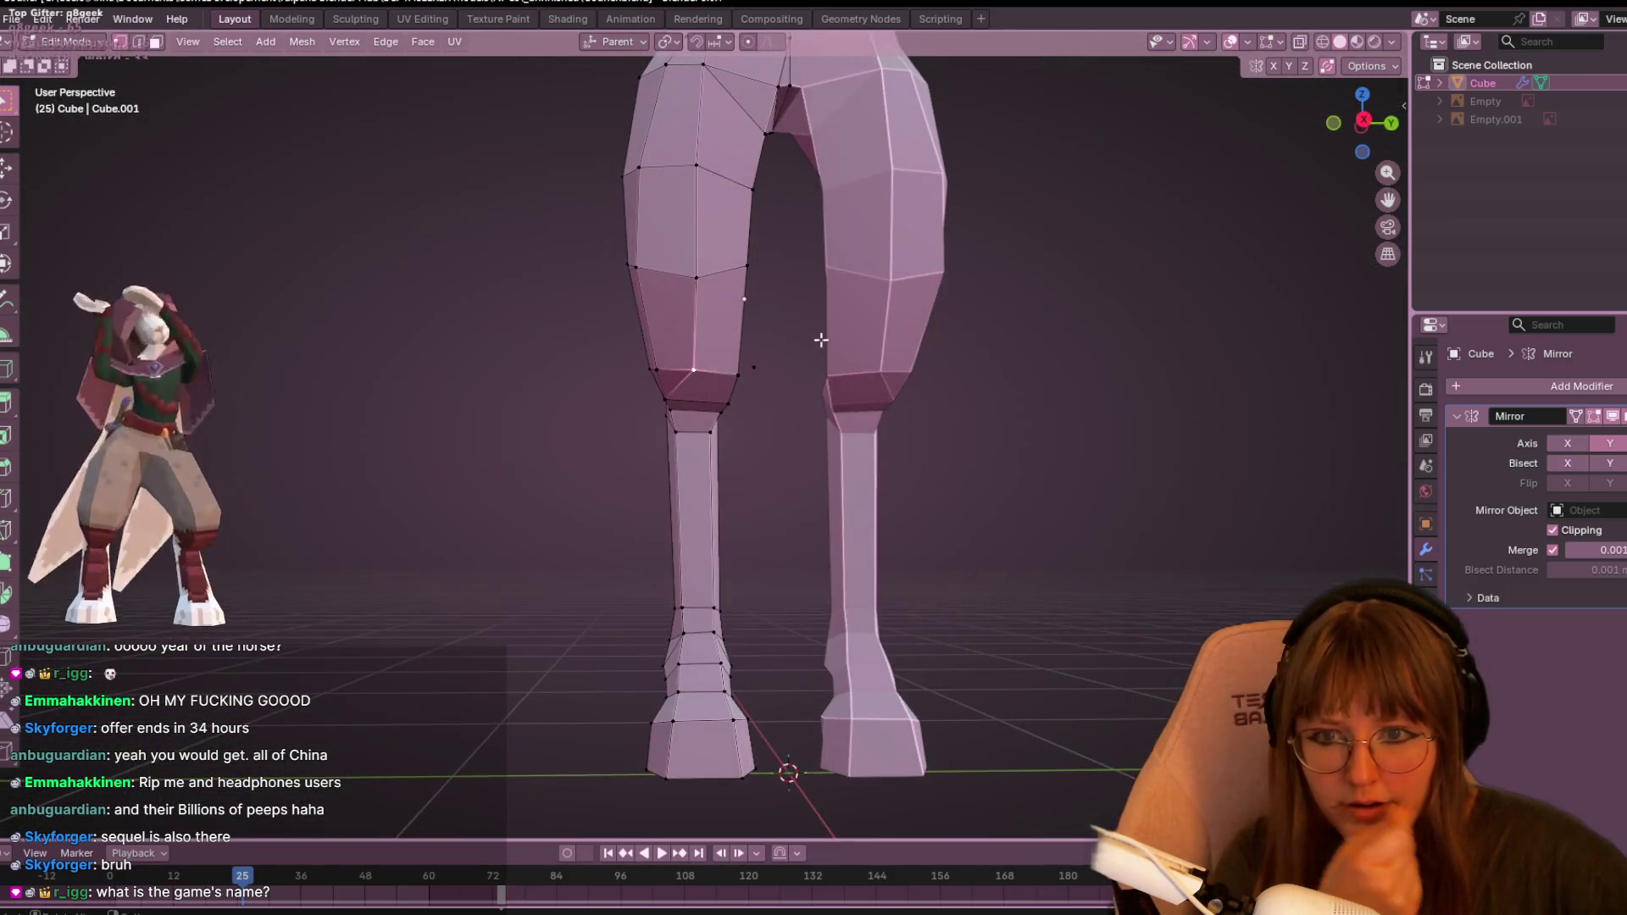
- Back in Right Orthographic view, frame the thighs, slide a knee vertex, and select the next one
{"action": "left_click", "coordinate": [1365, 114]}
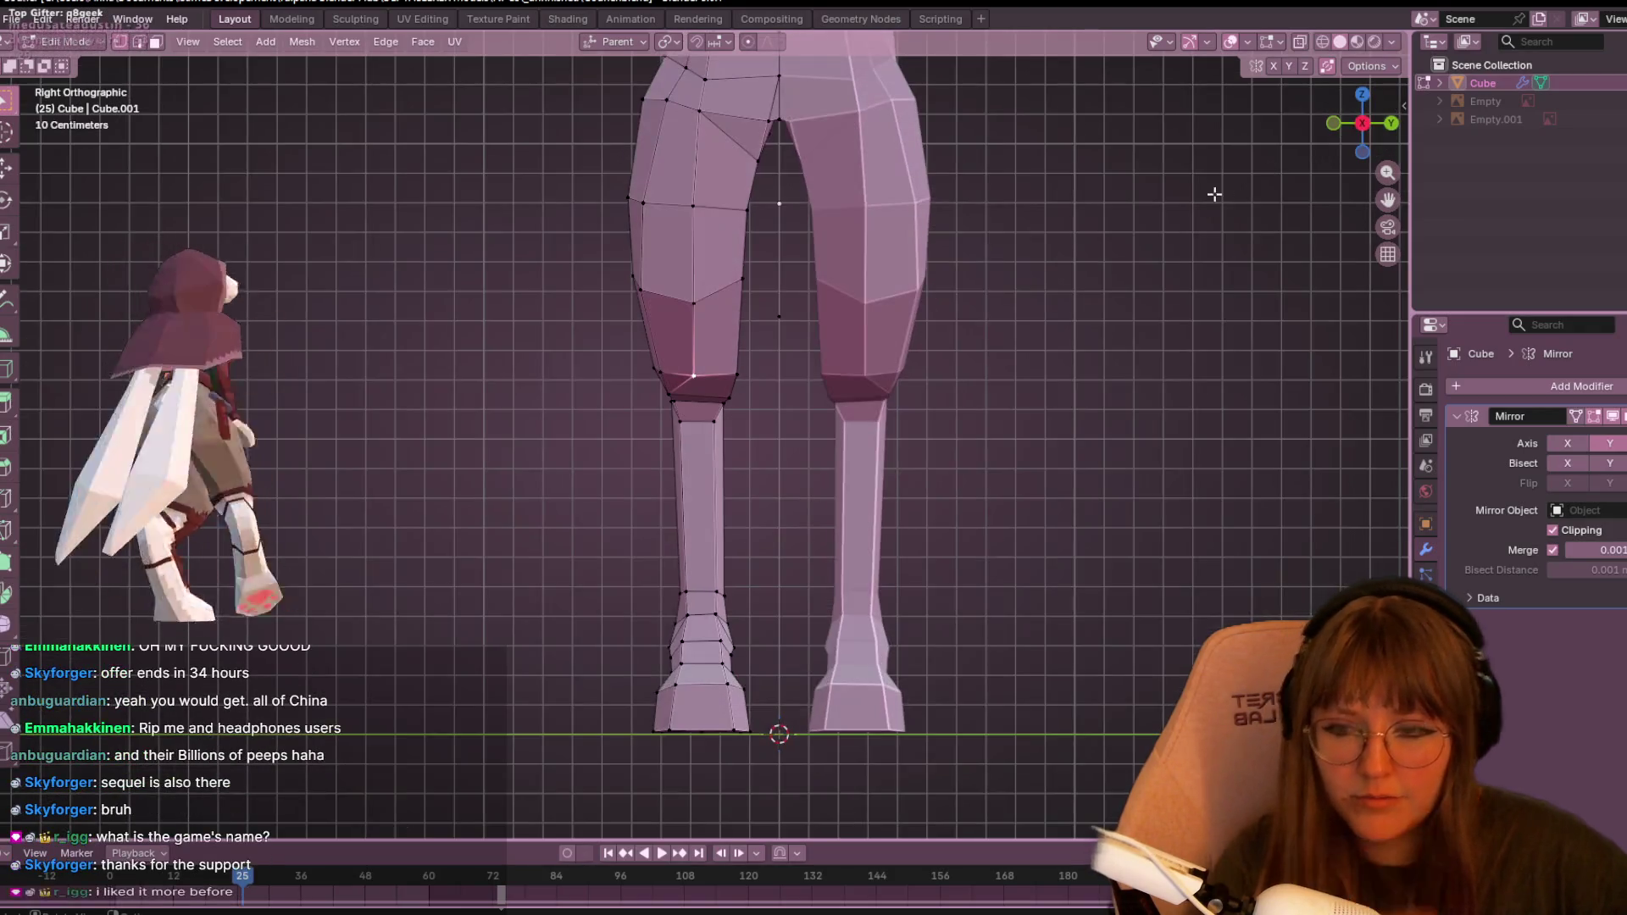
{"action": "scroll", "coordinate": [918, 299], "scroll_direction": "up", "scroll_amount": 1}
{"action": "middle_click_drag", "start_coordinate": [891, 360], "coordinate": [823, 399], "text": "shift"}
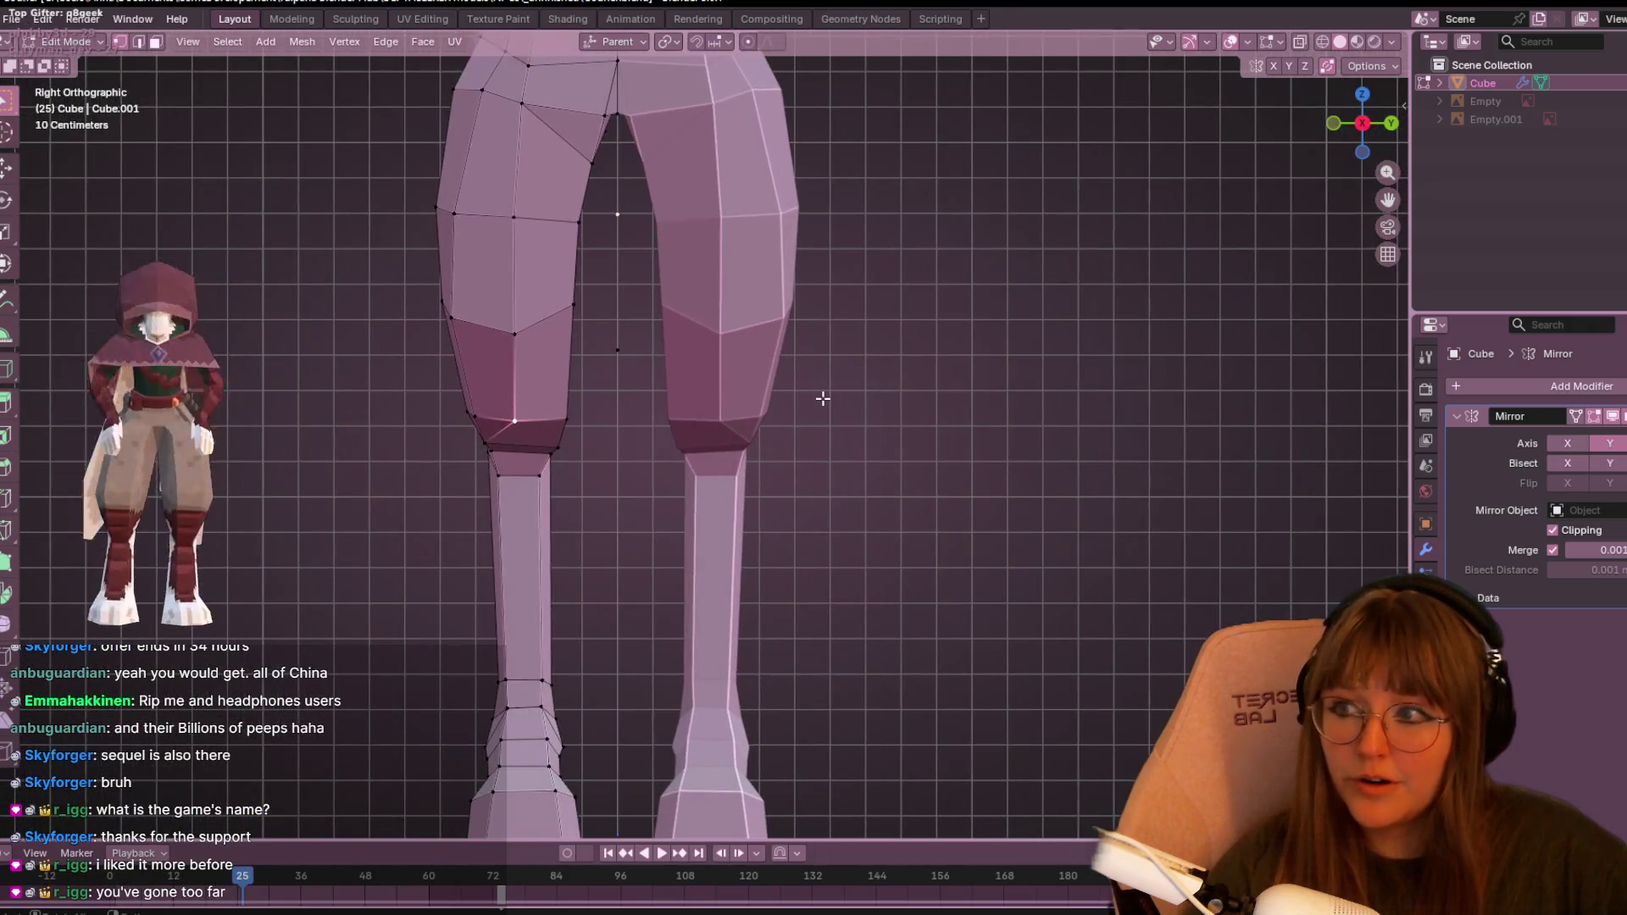
{"action": "middle_click_drag", "start_coordinate": [534, 412], "coordinate": [669, 418], "text": "shift"}
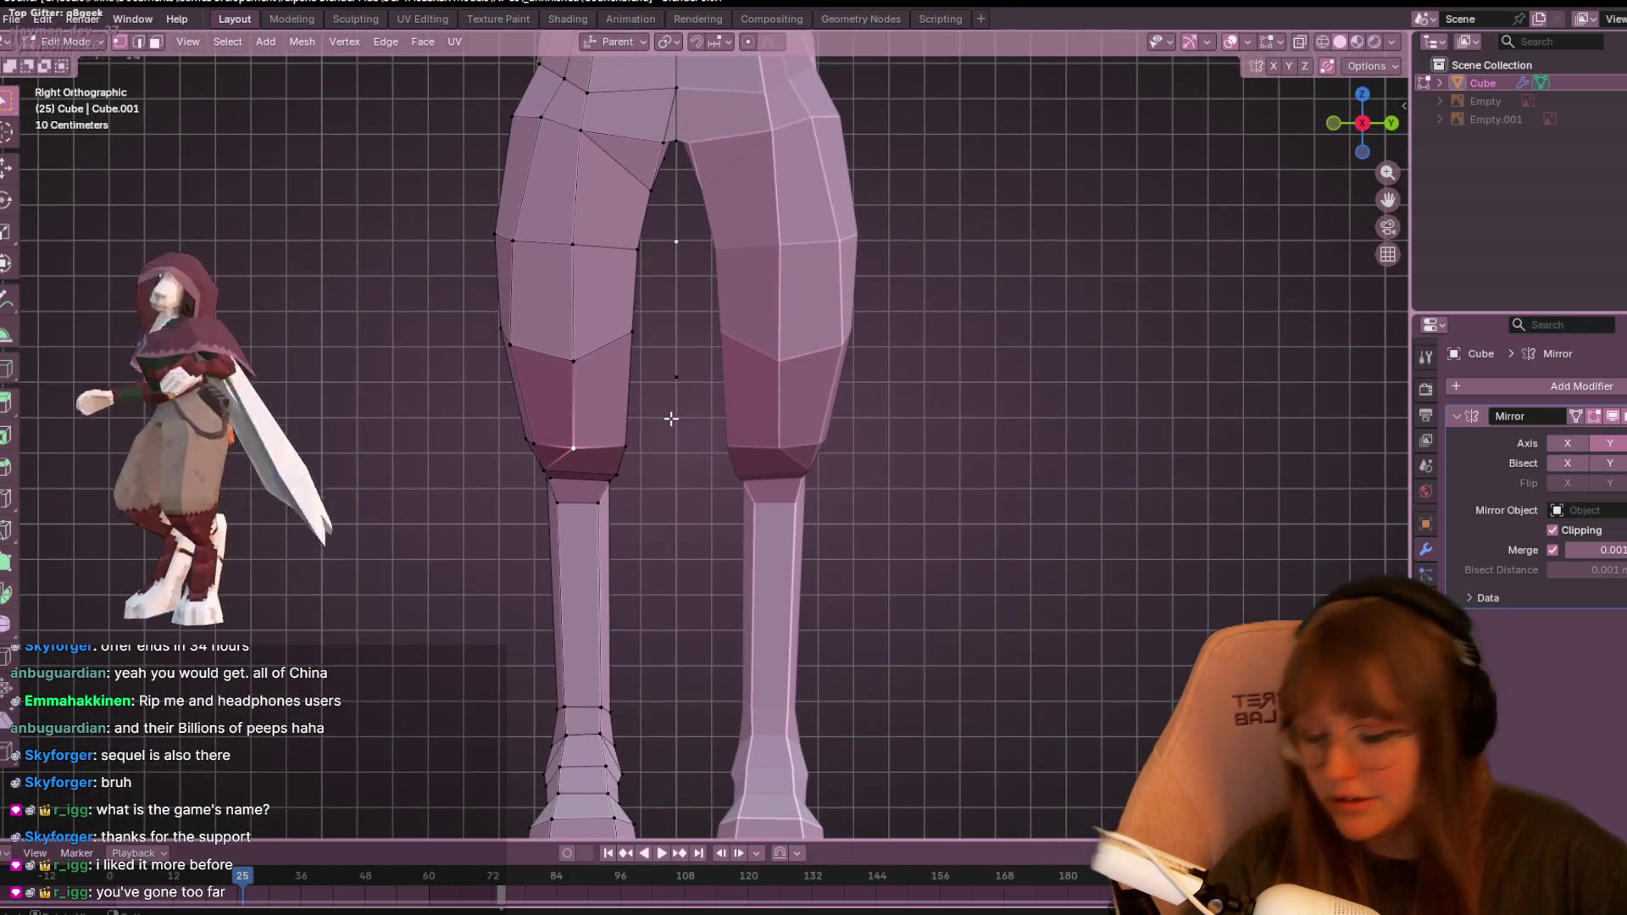
{"action": "key", "text": "shift+v"}
{"action": "left_click", "coordinate": [697, 417]}
{"action": "scroll", "coordinate": [686, 414], "scroll_direction": "down", "scroll_amount": 2}
{"action": "left_click", "coordinate": [630, 371]}
- Move the knee vertex and the inner and upper thigh vertices into a curved line
{"action": "key", "text": "g"}
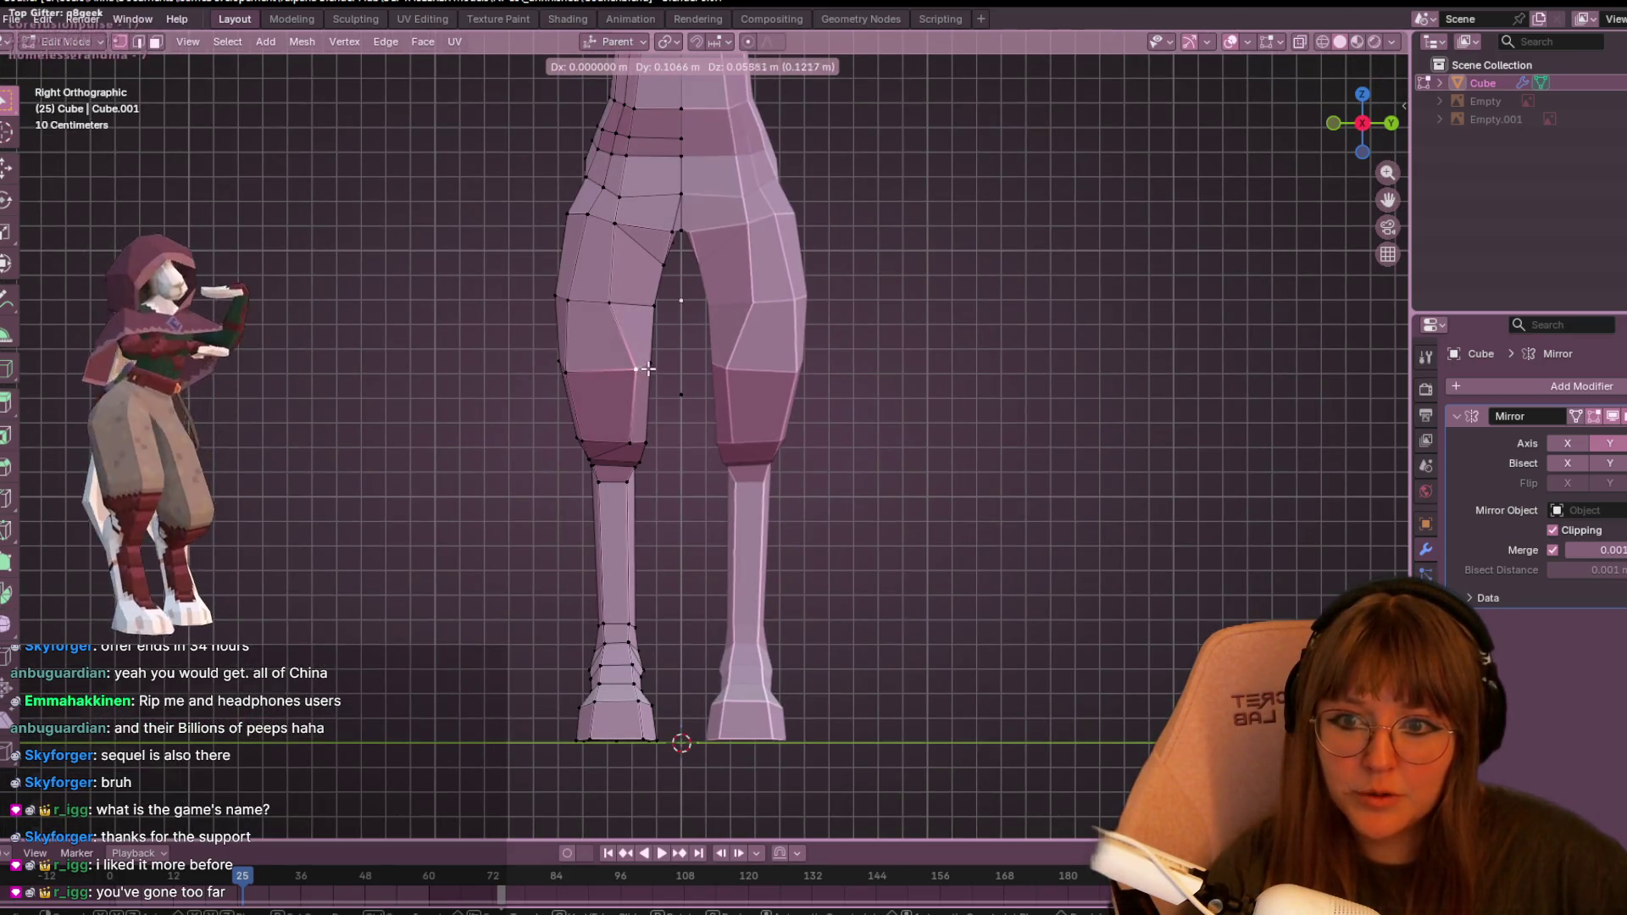
{"action": "left_click", "coordinate": [647, 368]}
{"action": "left_click", "coordinate": [609, 302]}
{"action": "key", "text": "g"}
{"action": "left_click", "coordinate": [636, 254]}
{"action": "left_click", "coordinate": [619, 225]}
{"action": "key", "text": "g"}
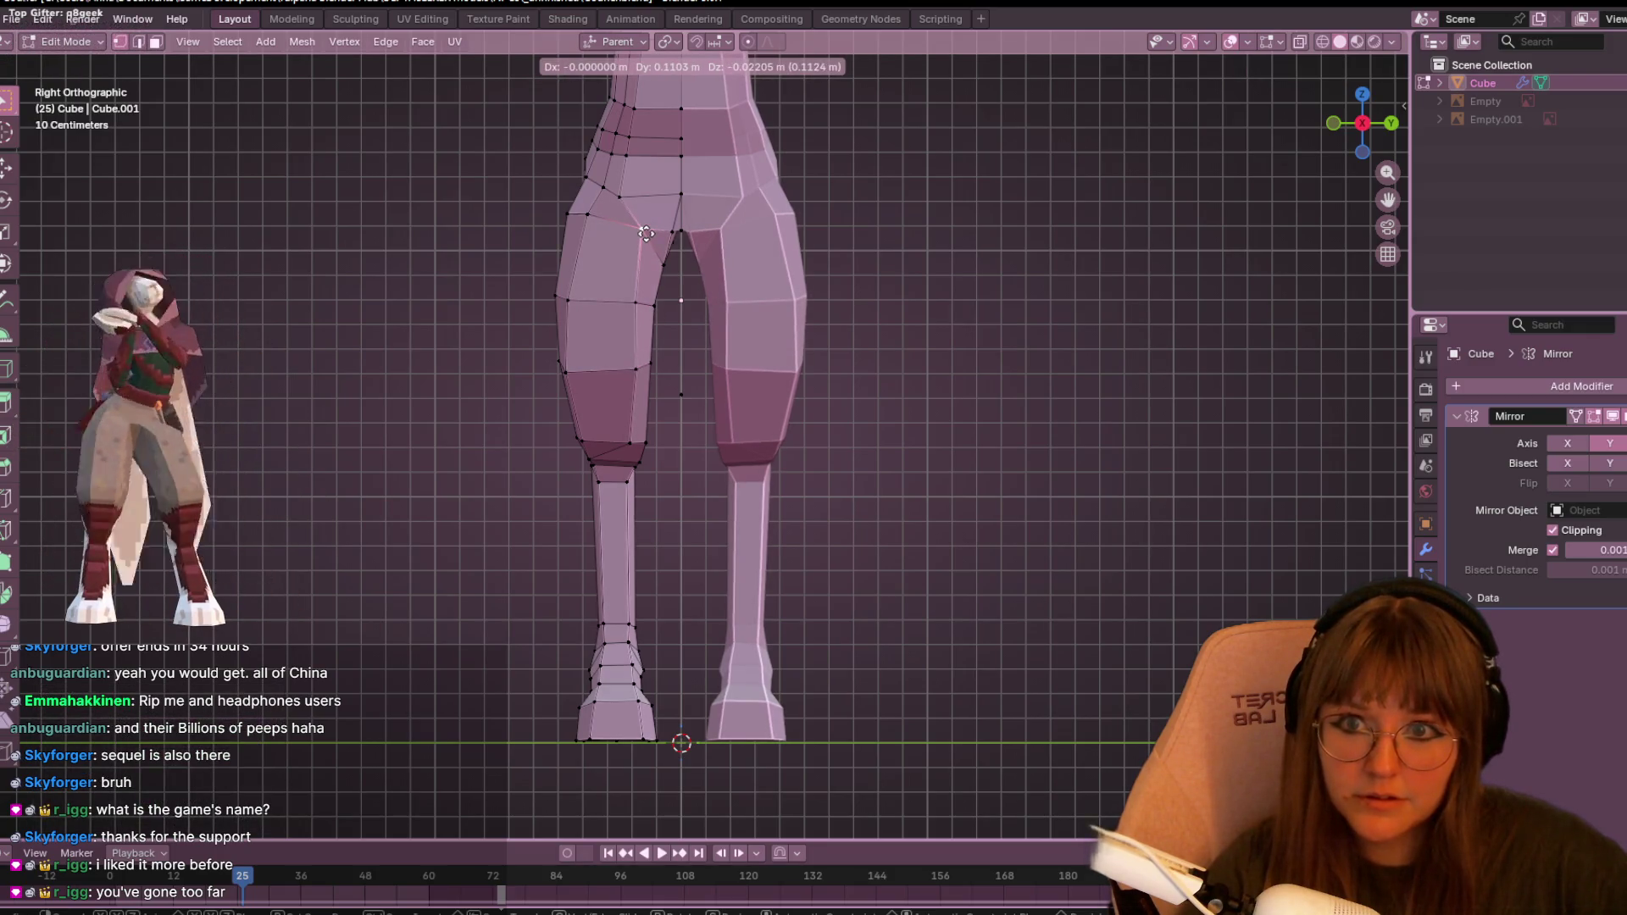
{"action": "left_click", "coordinate": [646, 233]}
- Frame the hips and slide the crotch vertex along its edge
{"action": "scroll", "coordinate": [633, 202], "scroll_direction": "up", "scroll_amount": 1}
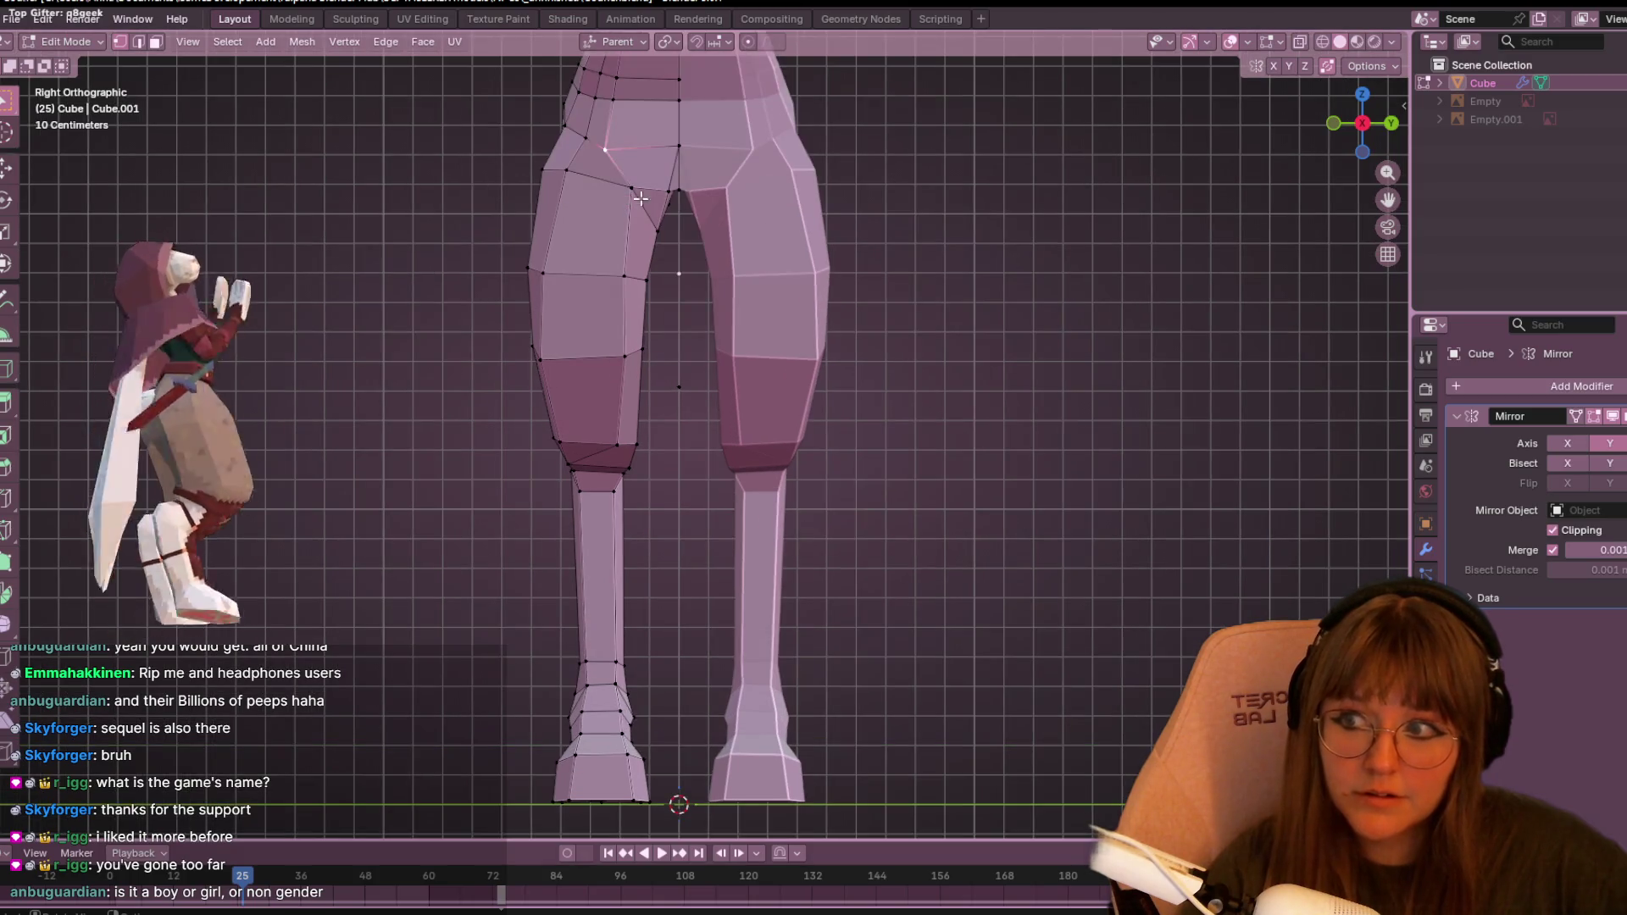
{"action": "middle_click_drag", "start_coordinate": [662, 192], "coordinate": [690, 370], "text": "shift"}
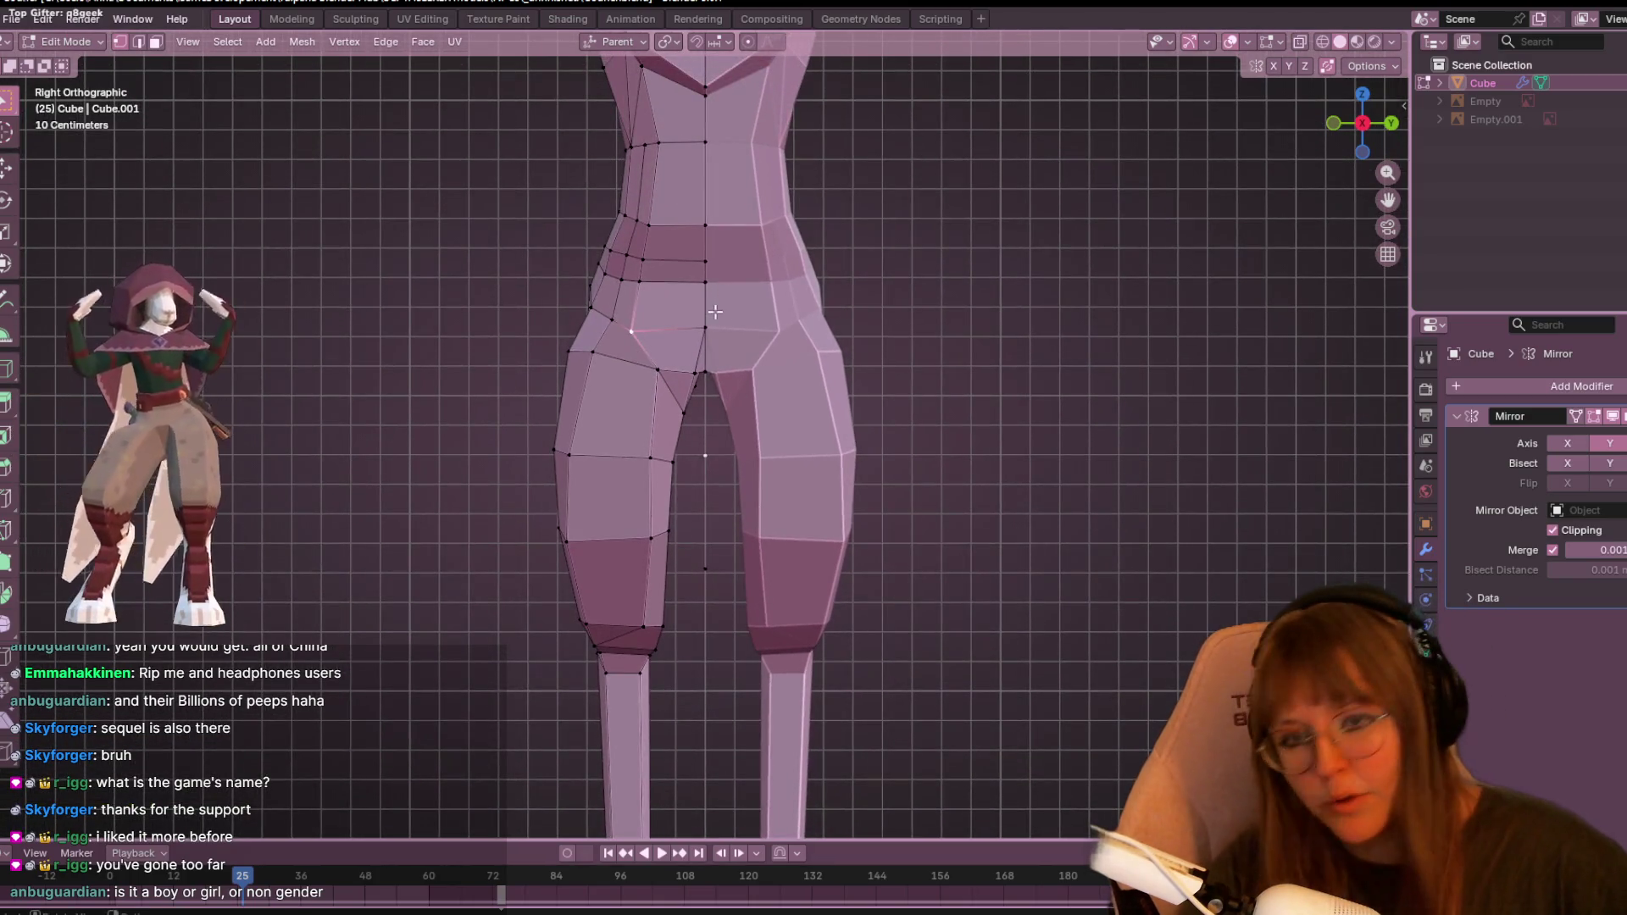
{"action": "key", "text": "shift+v"}
{"action": "left_click", "coordinate": [747, 307]}
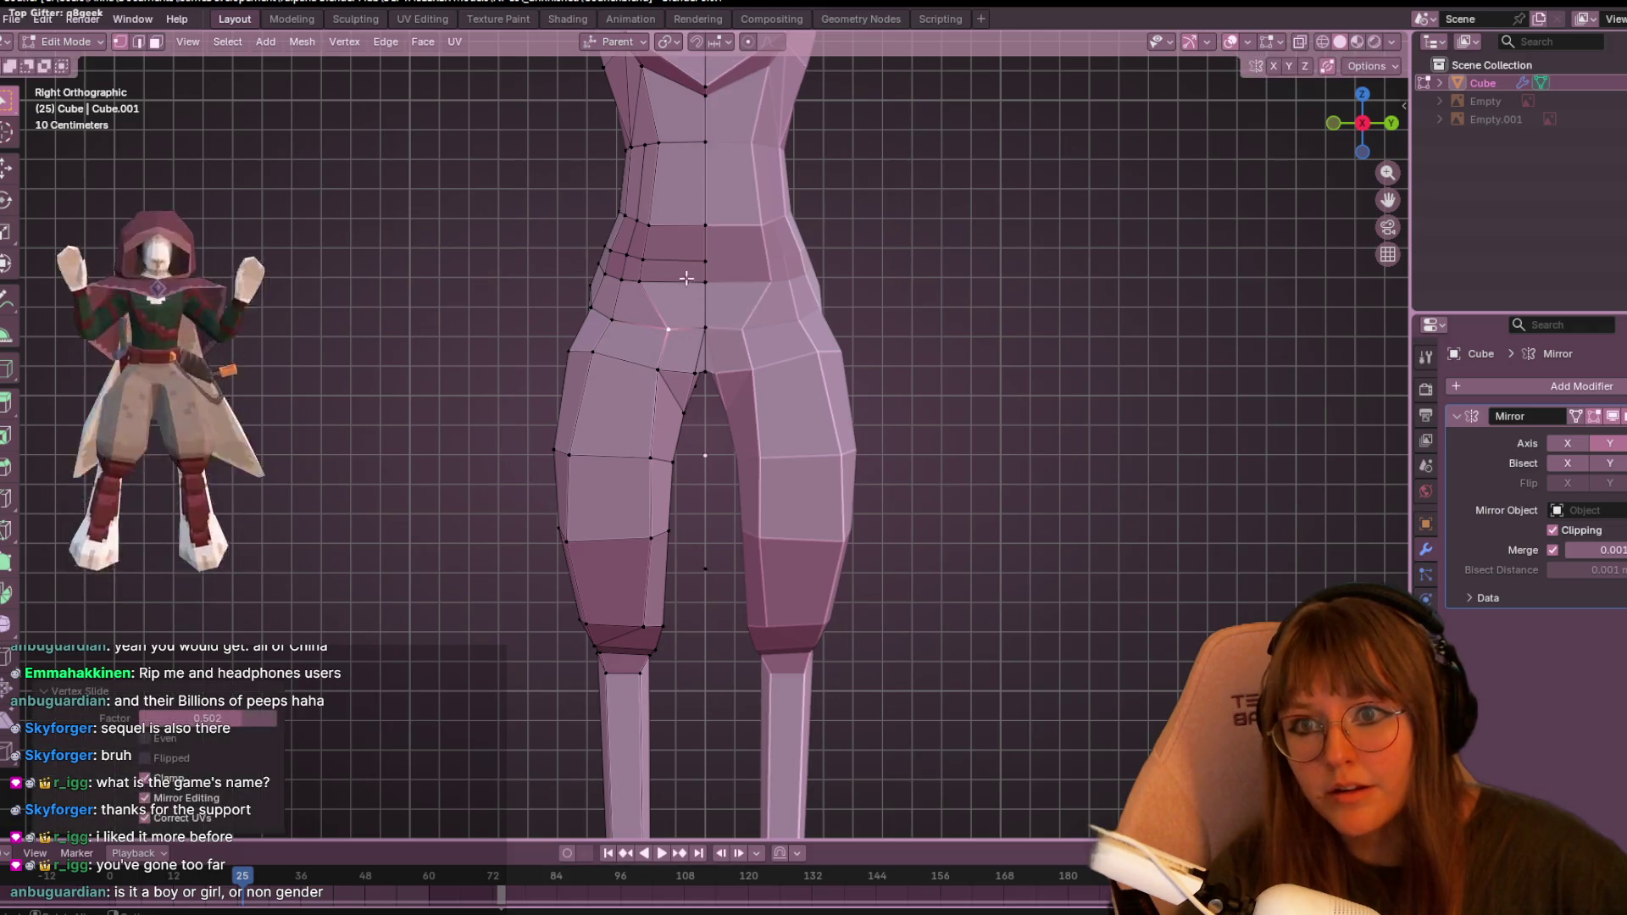
- Move and slide the waist vertices upward, then review the body in perspective
{"action": "key", "text": "g"}
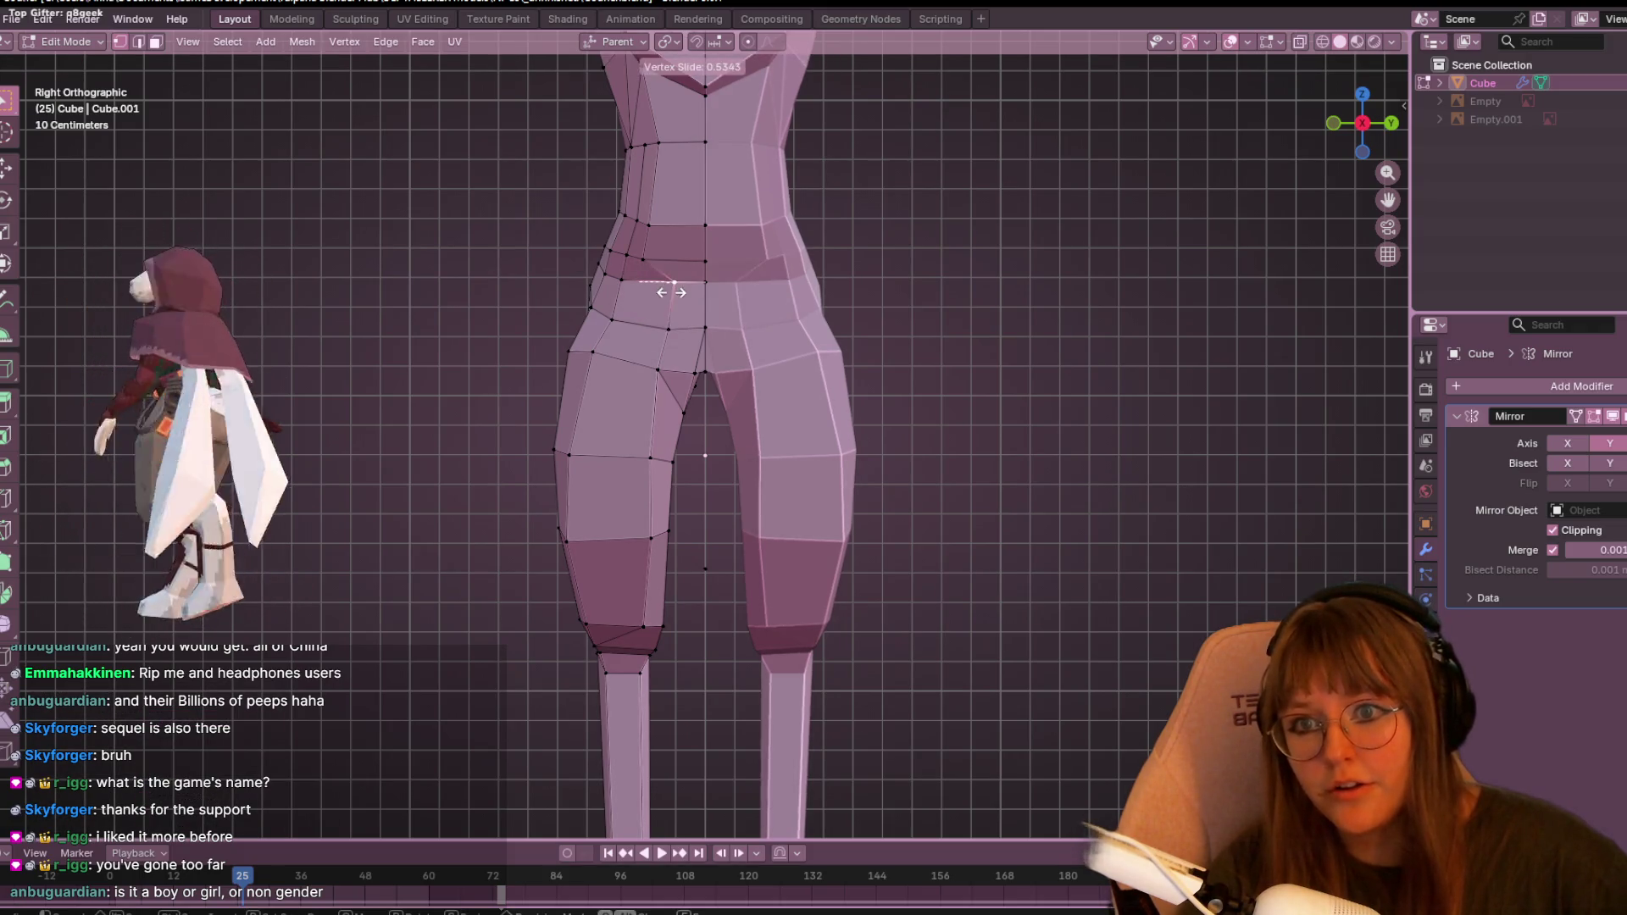
{"action": "left_click", "coordinate": [644, 271]}
{"action": "left_click", "coordinate": [654, 250]}
{"action": "key", "text": "g"}
{"action": "left_click", "coordinate": [672, 255]}
{"action": "key", "text": "g"}
{"action": "key", "text": "g"}
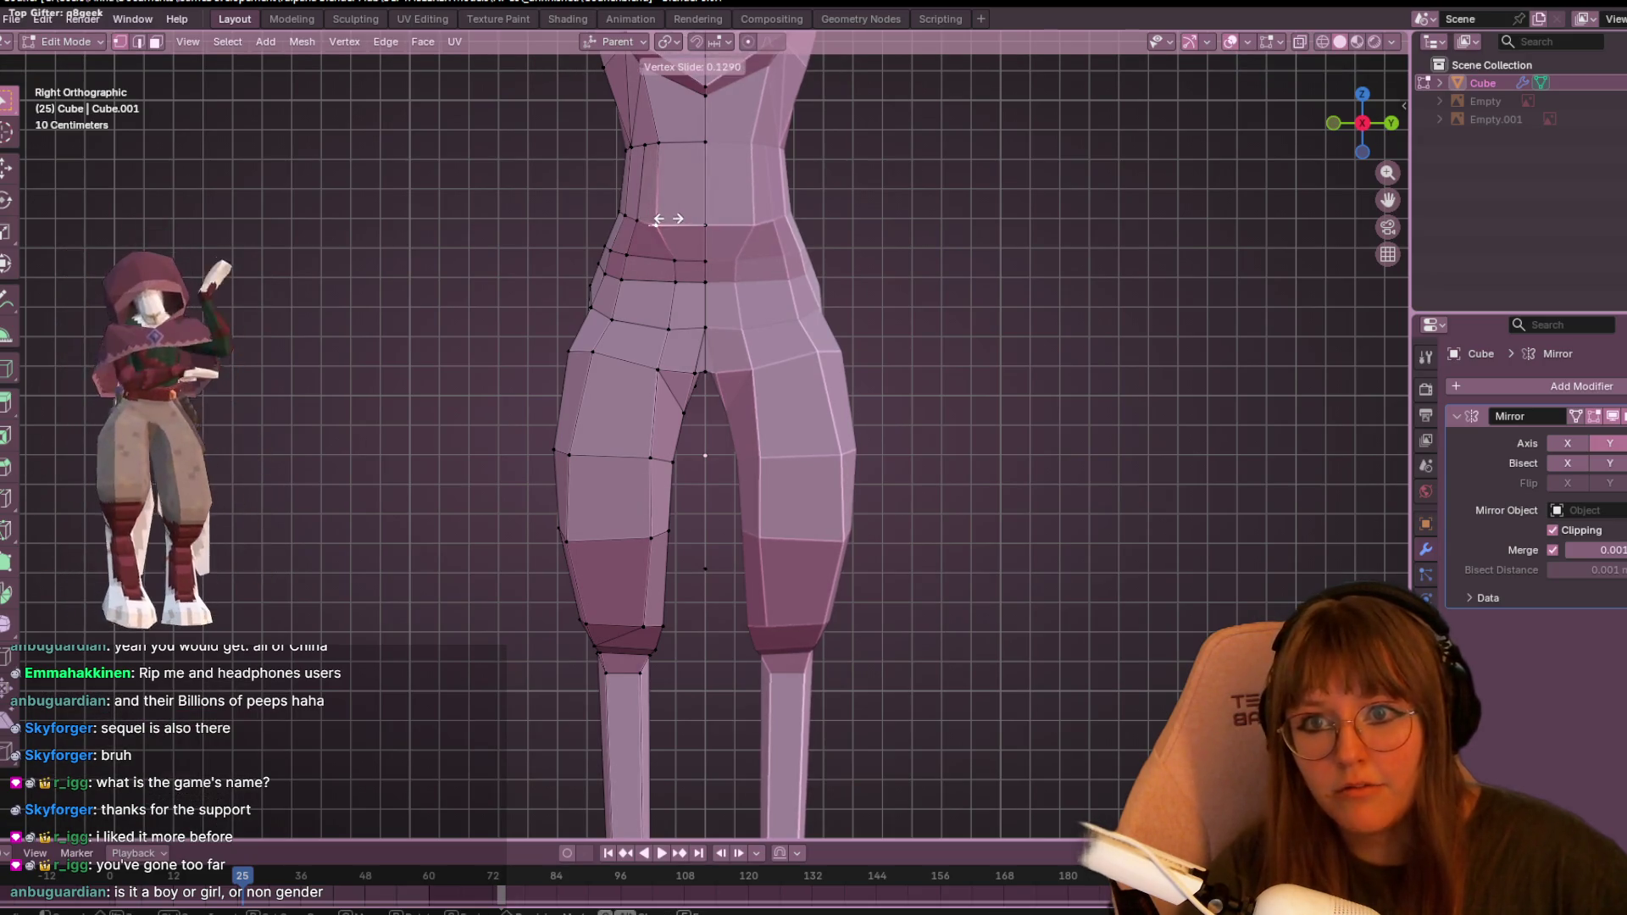
{"action": "left_click", "coordinate": [684, 210]}
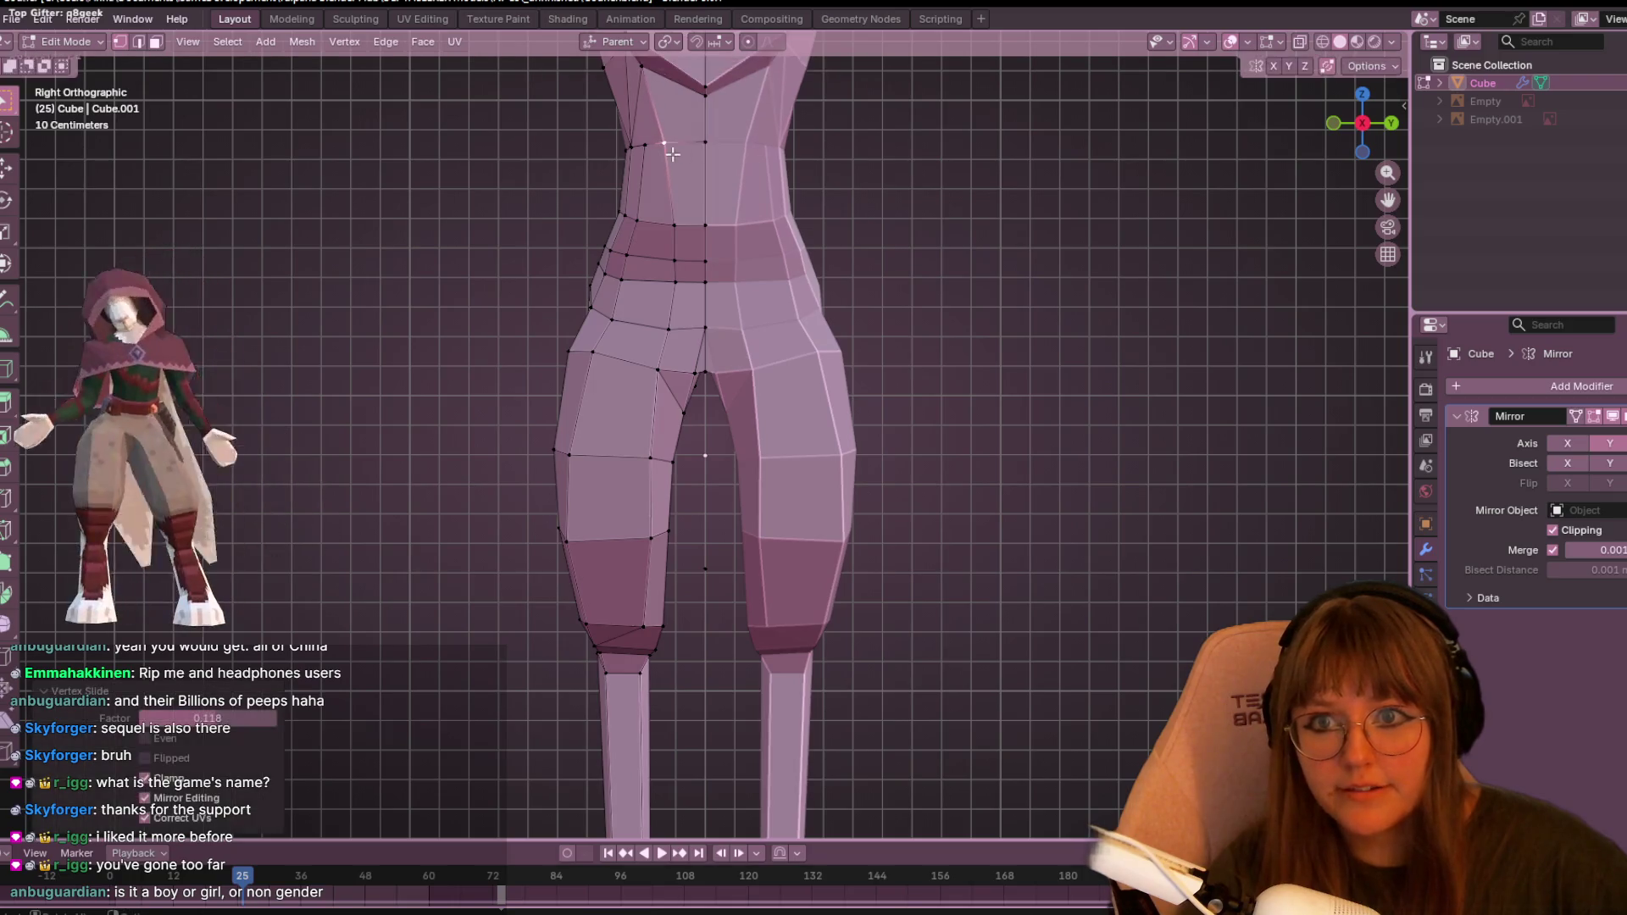
{"action": "scroll", "coordinate": [805, 237], "scroll_direction": "down", "scroll_amount": 4}
{"action": "mouse_move", "coordinate": [805, 238]}
{"action": "middle_mouse_down"}
{"action": "mouse_move", "coordinate": [1159, 291]}
{"action": "mouse_move", "coordinate": [881, 399]}
{"action": "mouse_move", "coordinate": [755, 407]}
{"action": "mouse_move", "coordinate": [1006, 418]}
{"action": "mouse_move", "coordinate": [944, 419]}
{"action": "mouse_move", "coordinate": [938, 465]}
{"action": "mouse_move", "coordinate": [930, 433]}
{"action": "middle_mouse_up"}
- Inspect the whole model in Object Mode, snap to Back Orthographic, and return to Edit Mode
{"action": "key", "text": "Tab"}
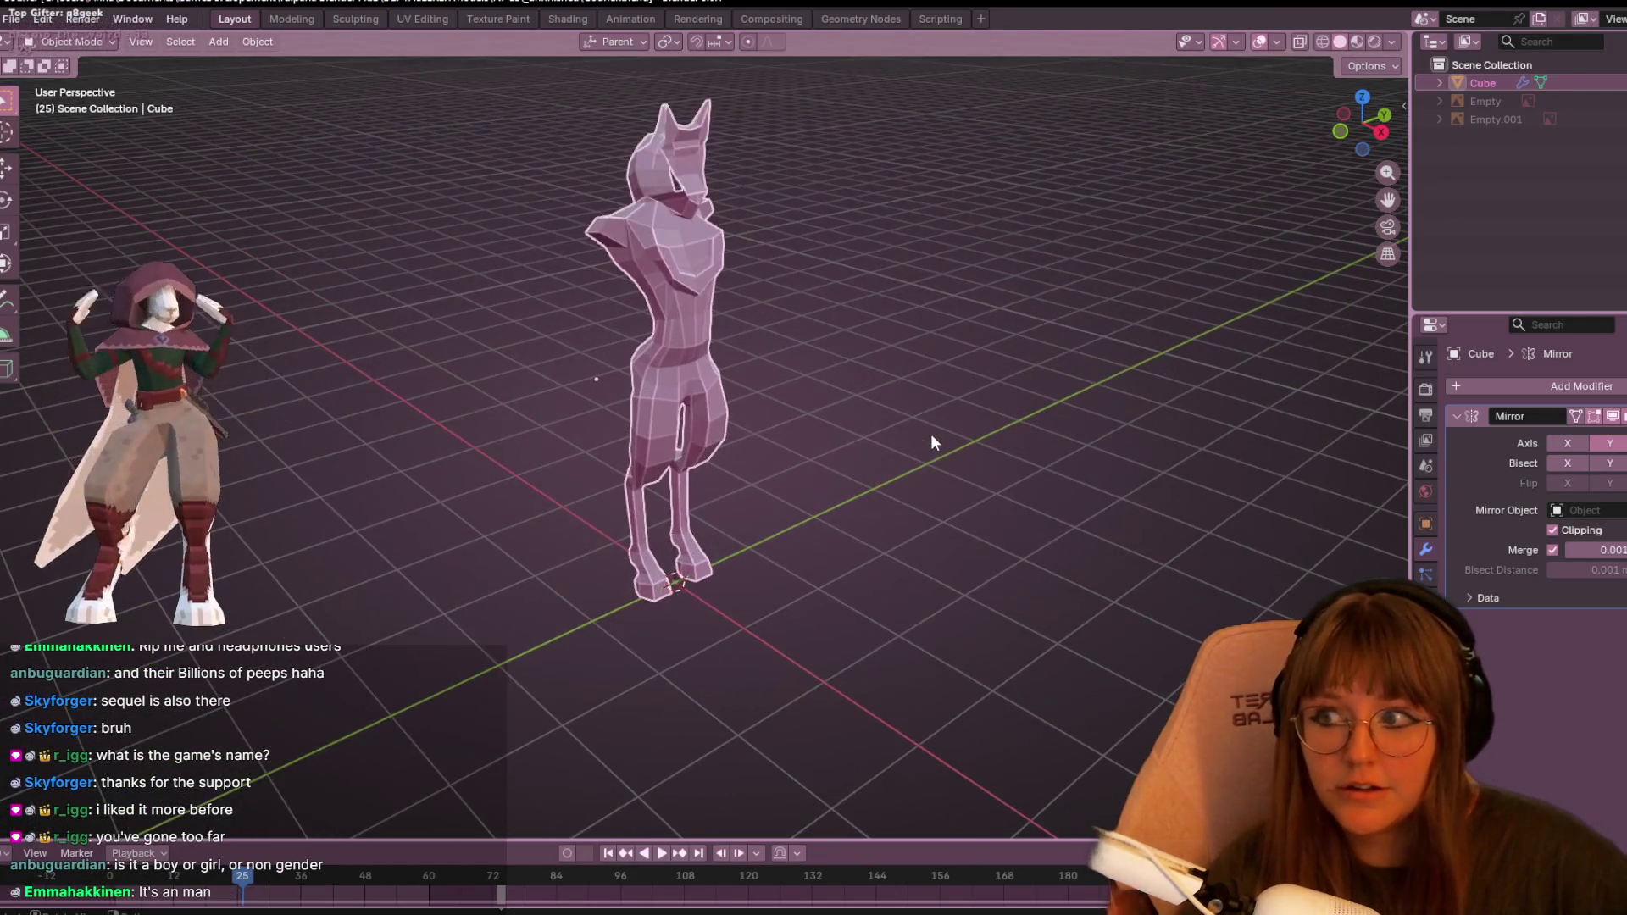
{"action": "mouse_move", "coordinate": [1048, 477]}
{"action": "middle_mouse_down"}
{"action": "mouse_move", "coordinate": [1079, 382]}
{"action": "mouse_move", "coordinate": [958, 272]}
{"action": "mouse_move", "coordinate": [627, 390]}
{"action": "middle_mouse_up"}
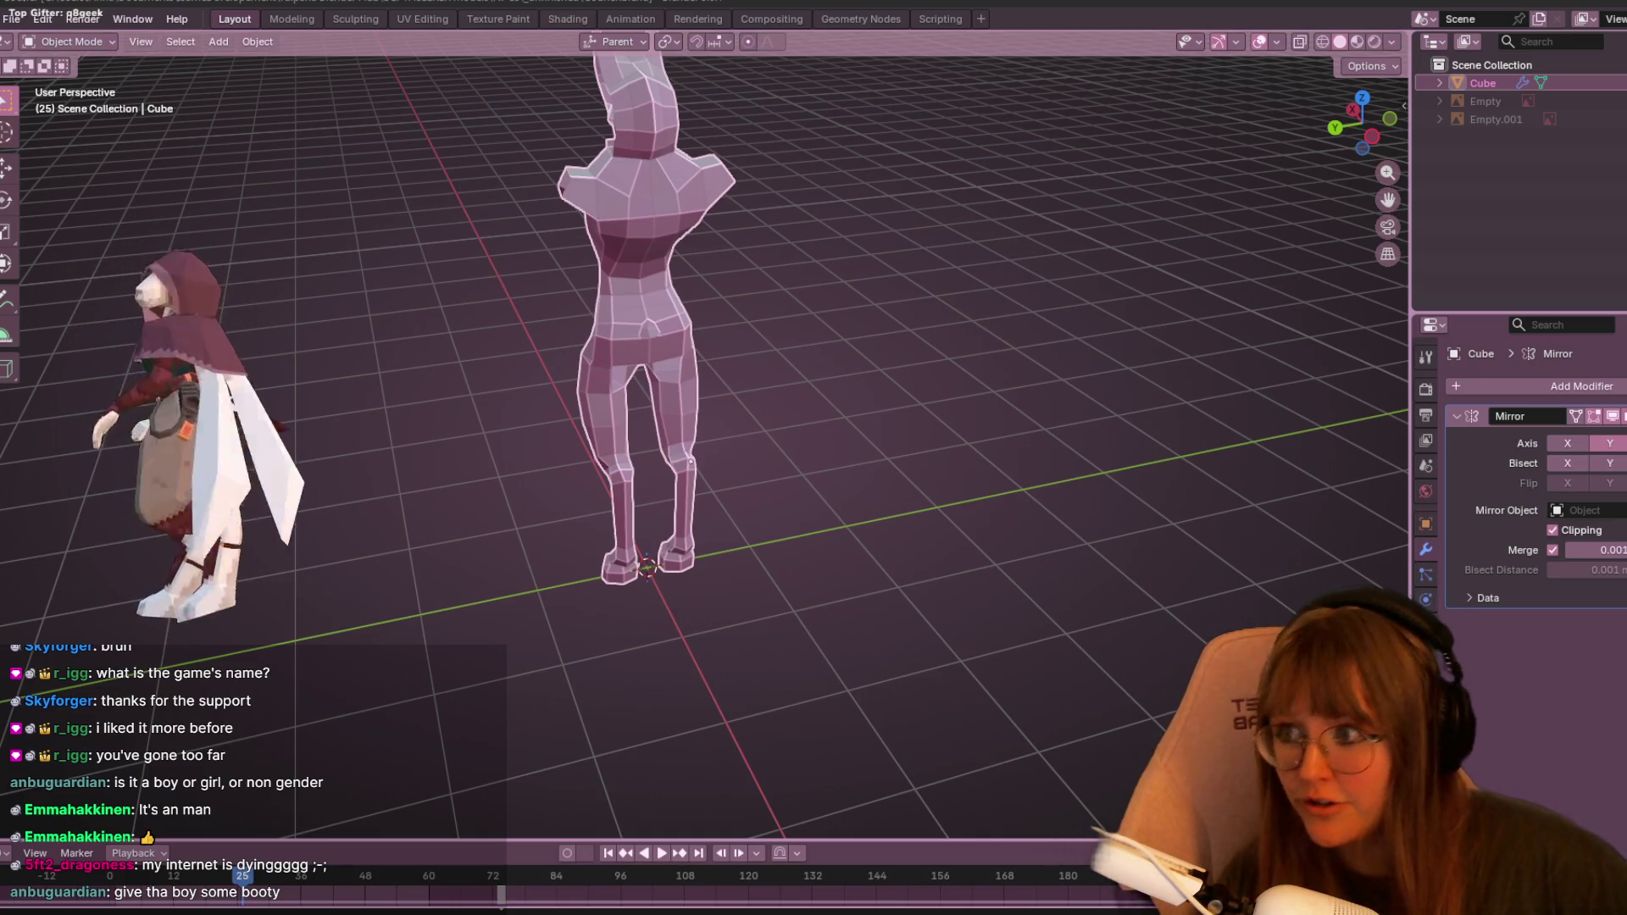
{"action": "mouse_move", "coordinate": [1233, 152]}
{"action": "middle_mouse_down"}
{"action": "mouse_move", "coordinate": [1065, 262]}
{"action": "mouse_move", "coordinate": [836, 211]}
{"action": "mouse_move", "coordinate": [850, 215]}
{"action": "middle_mouse_up"}
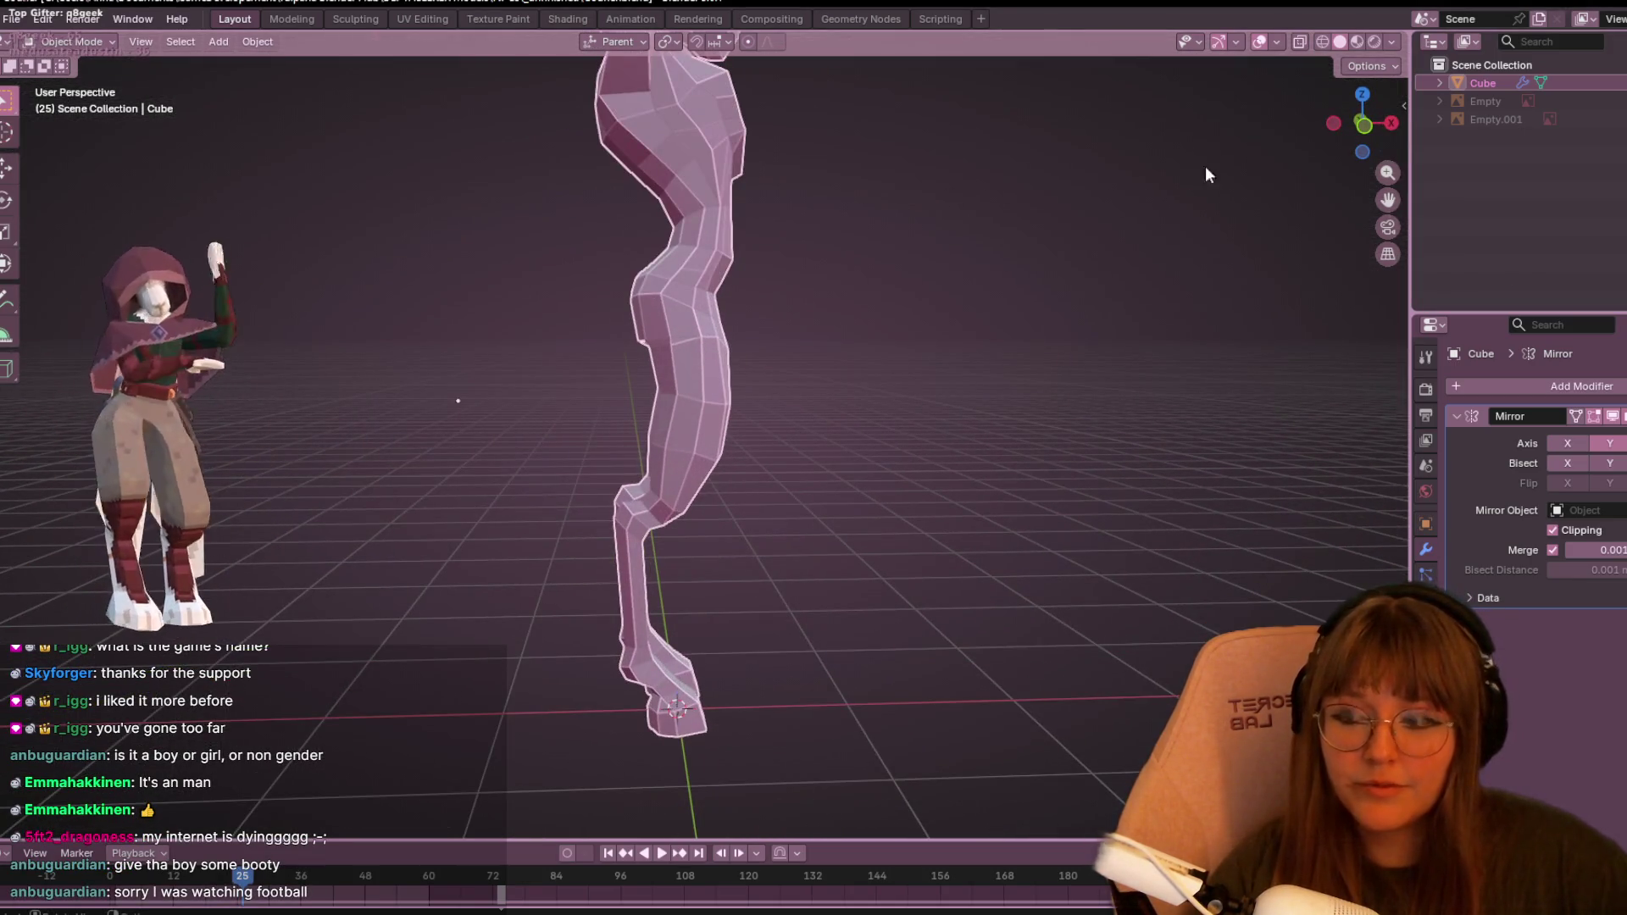
{"action": "mouse_move", "coordinate": [1348, 119]}
{"action": "left_mouse_down"}
{"action": "mouse_move", "coordinate": [1036, 190]}
{"action": "mouse_move", "coordinate": [700, 220]}
{"action": "mouse_move", "coordinate": [864, 317]}
{"action": "left_mouse_up"}
{"action": "key", "text": "Tab"}
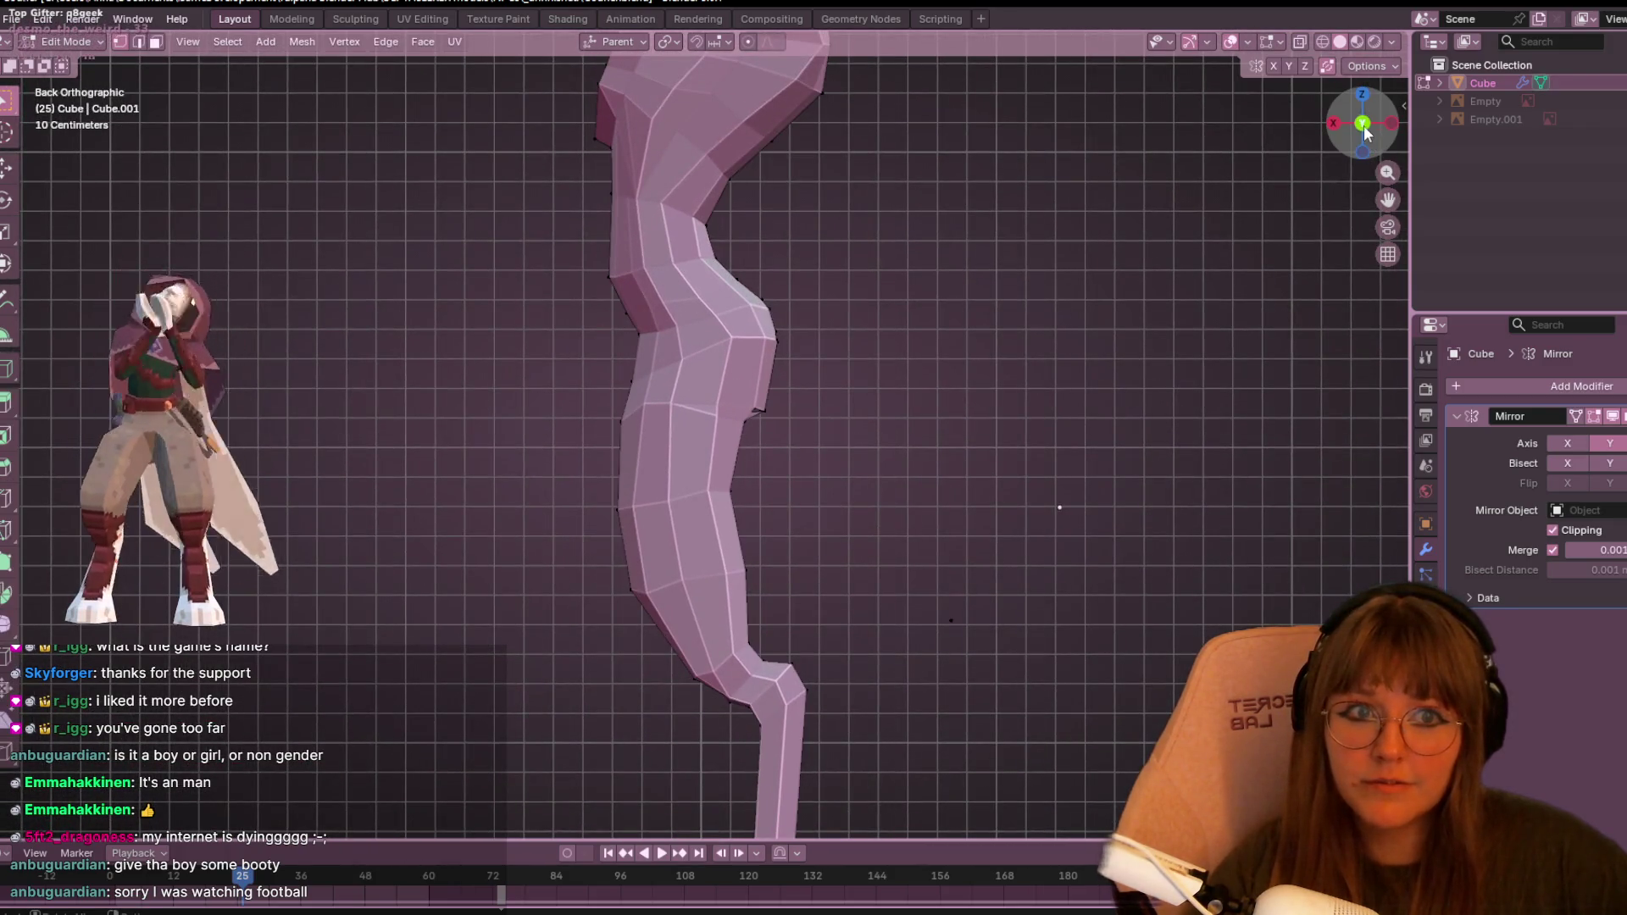
- In front view, box-select the back-of-hip vertices and move them to push the buttocks out
{"action": "left_click", "coordinate": [1365, 125]}
{"action": "mouse_move", "coordinate": [415, 263]}
{"action": "left_mouse_down"}
{"action": "mouse_move", "coordinate": [561, 368]}
{"action": "mouse_move", "coordinate": [539, 366]}
{"action": "left_mouse_up"}
{"action": "key", "text": "g"}
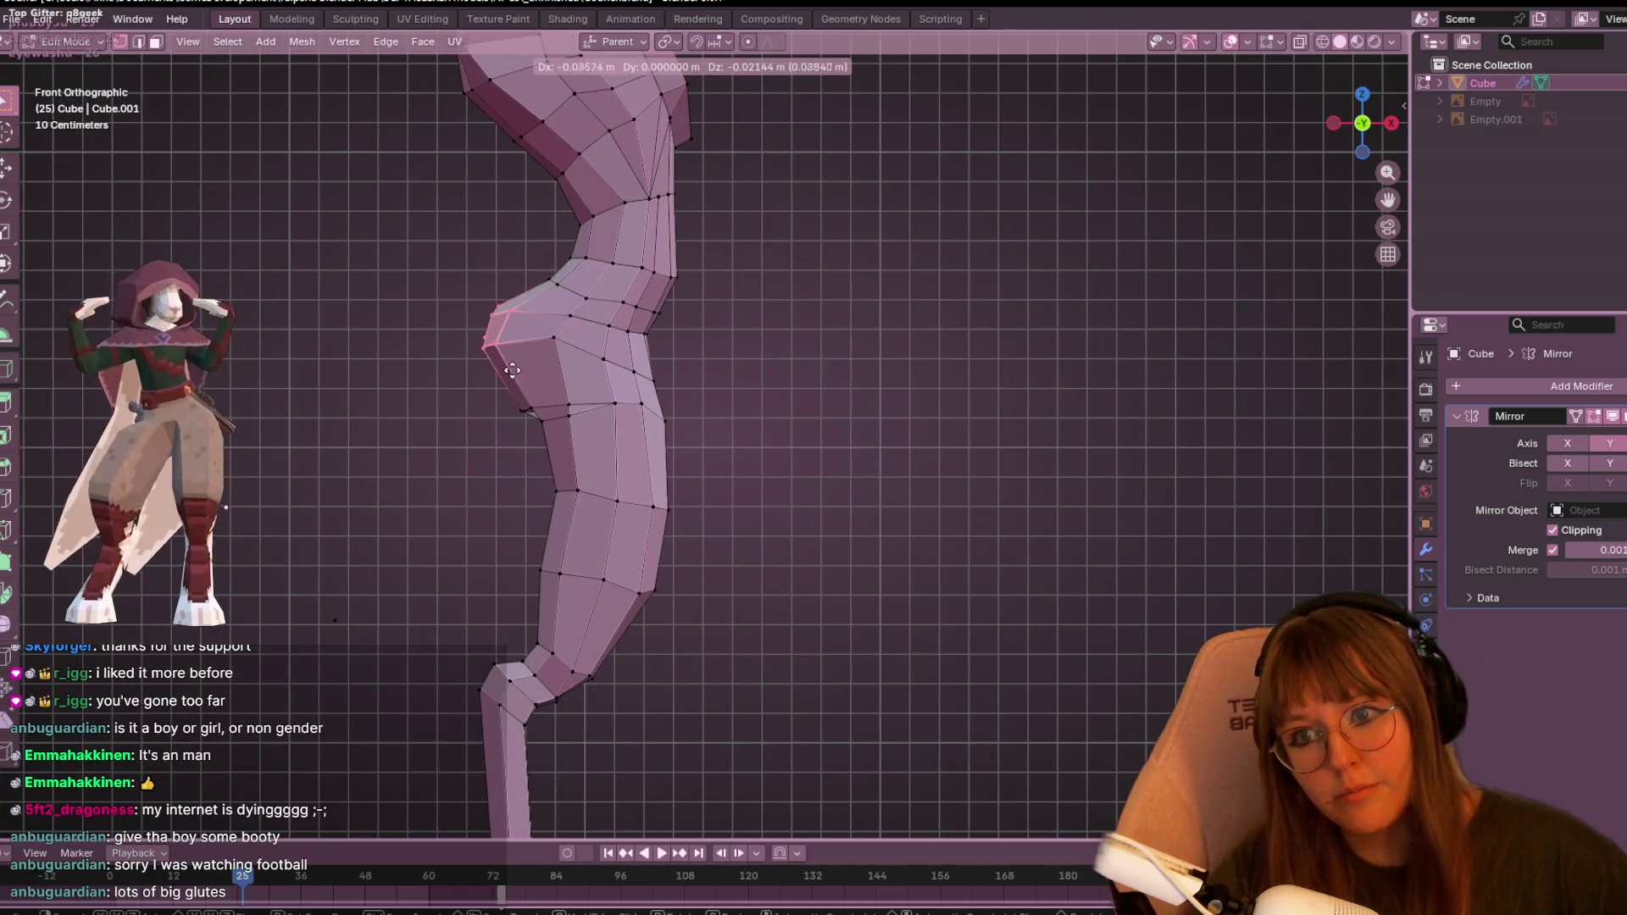
{"action": "left_click", "coordinate": [506, 370]}
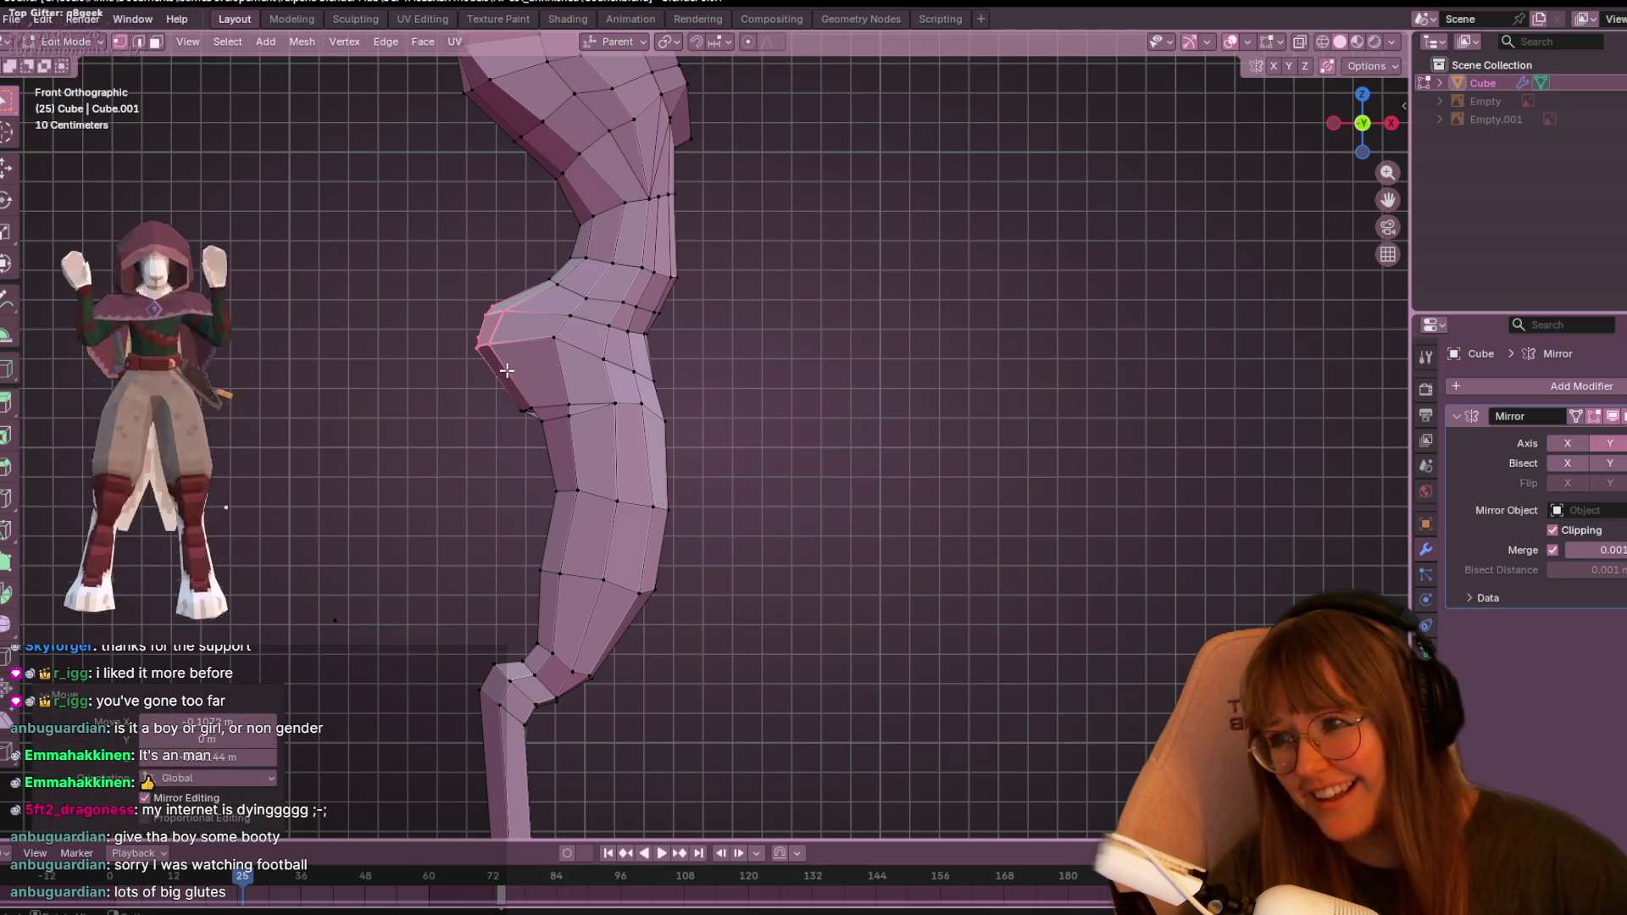
- Slide a hip vertex along its edge, then reposition it in the straight side view
{"action": "scroll", "coordinate": [587, 314], "scroll_direction": "up", "scroll_amount": 4}
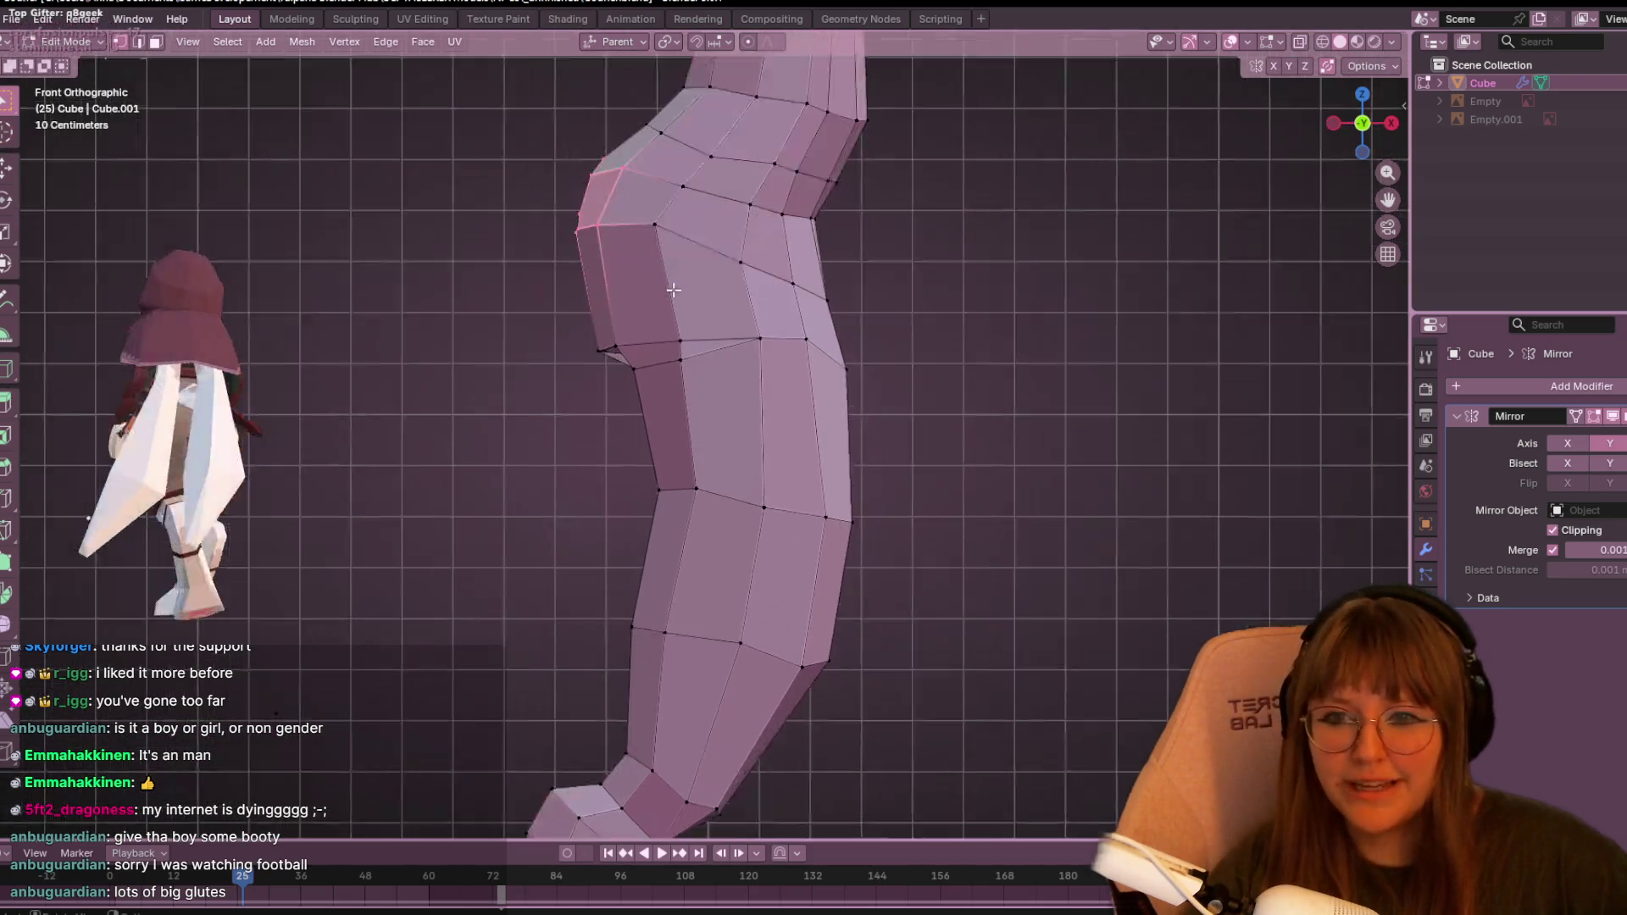
{"action": "key", "text": "alt+a"}
{"action": "key", "text": "g"}
{"action": "key", "text": "g"}
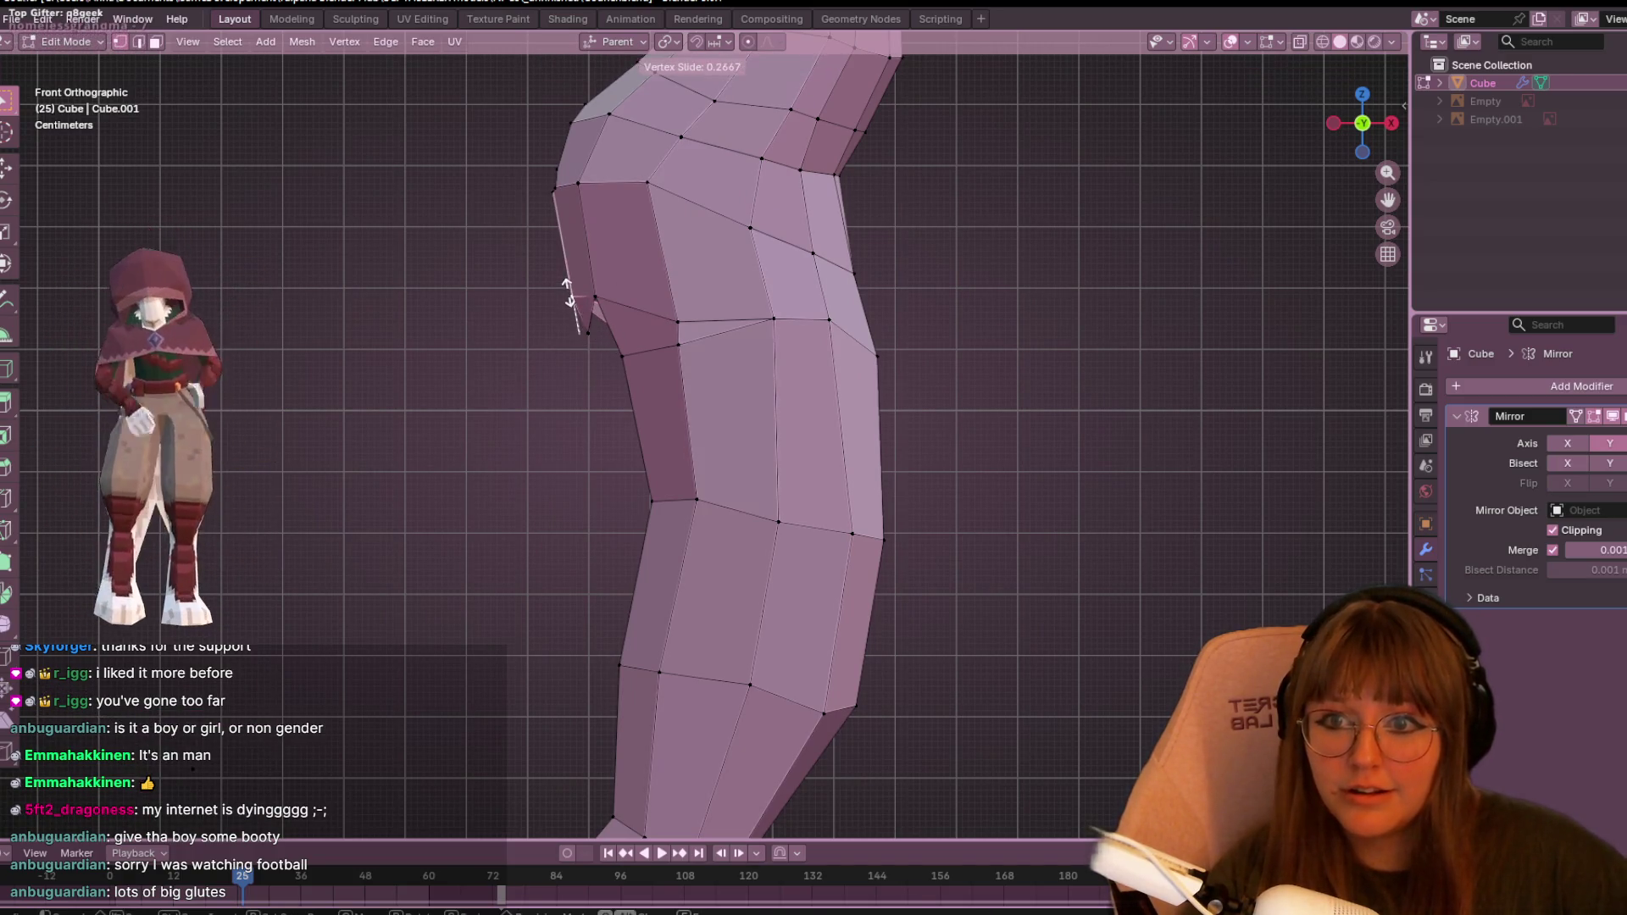
{"action": "left_click", "coordinate": [593, 335]}
{"action": "mouse_move", "coordinate": [572, 262]}
{"action": "middle_mouse_down"}
{"action": "mouse_move", "coordinate": [795, 327]}
{"action": "mouse_move", "coordinate": [746, 207]}
{"action": "mouse_move", "coordinate": [599, 171]}
{"action": "mouse_move", "coordinate": [839, 251]}
{"action": "mouse_move", "coordinate": [663, 260]}
{"action": "mouse_move", "coordinate": [773, 301]}
{"action": "mouse_move", "coordinate": [872, 298]}
{"action": "mouse_move", "coordinate": [633, 347]}
{"action": "middle_mouse_up"}
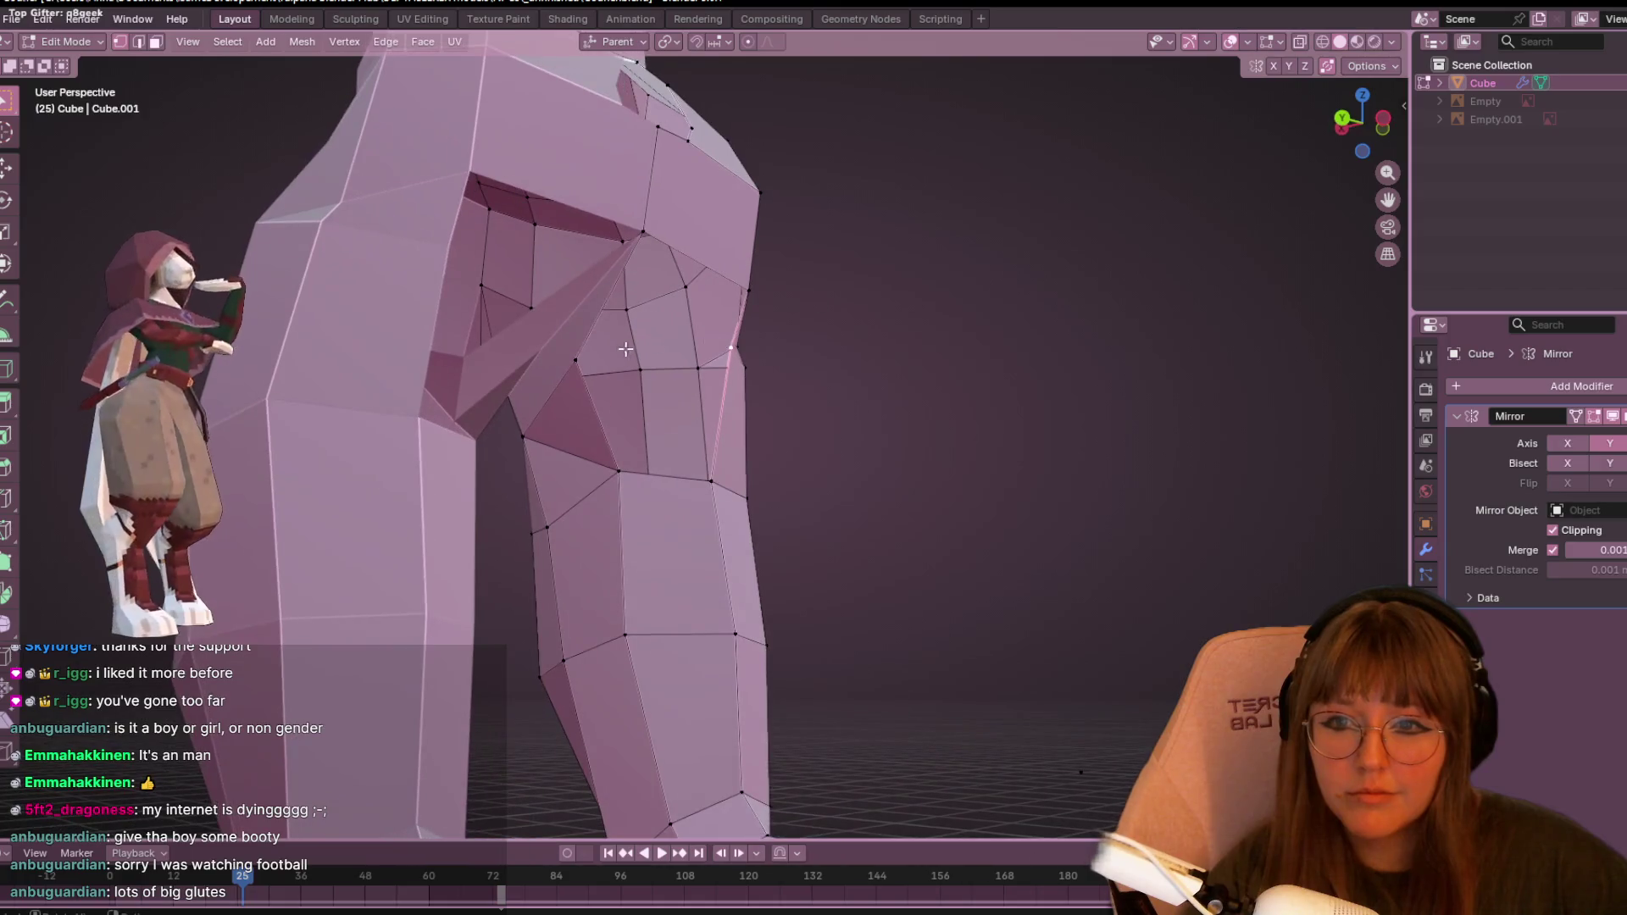
{"action": "key", "text": "ctrl+KP_3"}
{"action": "key", "text": "g"}
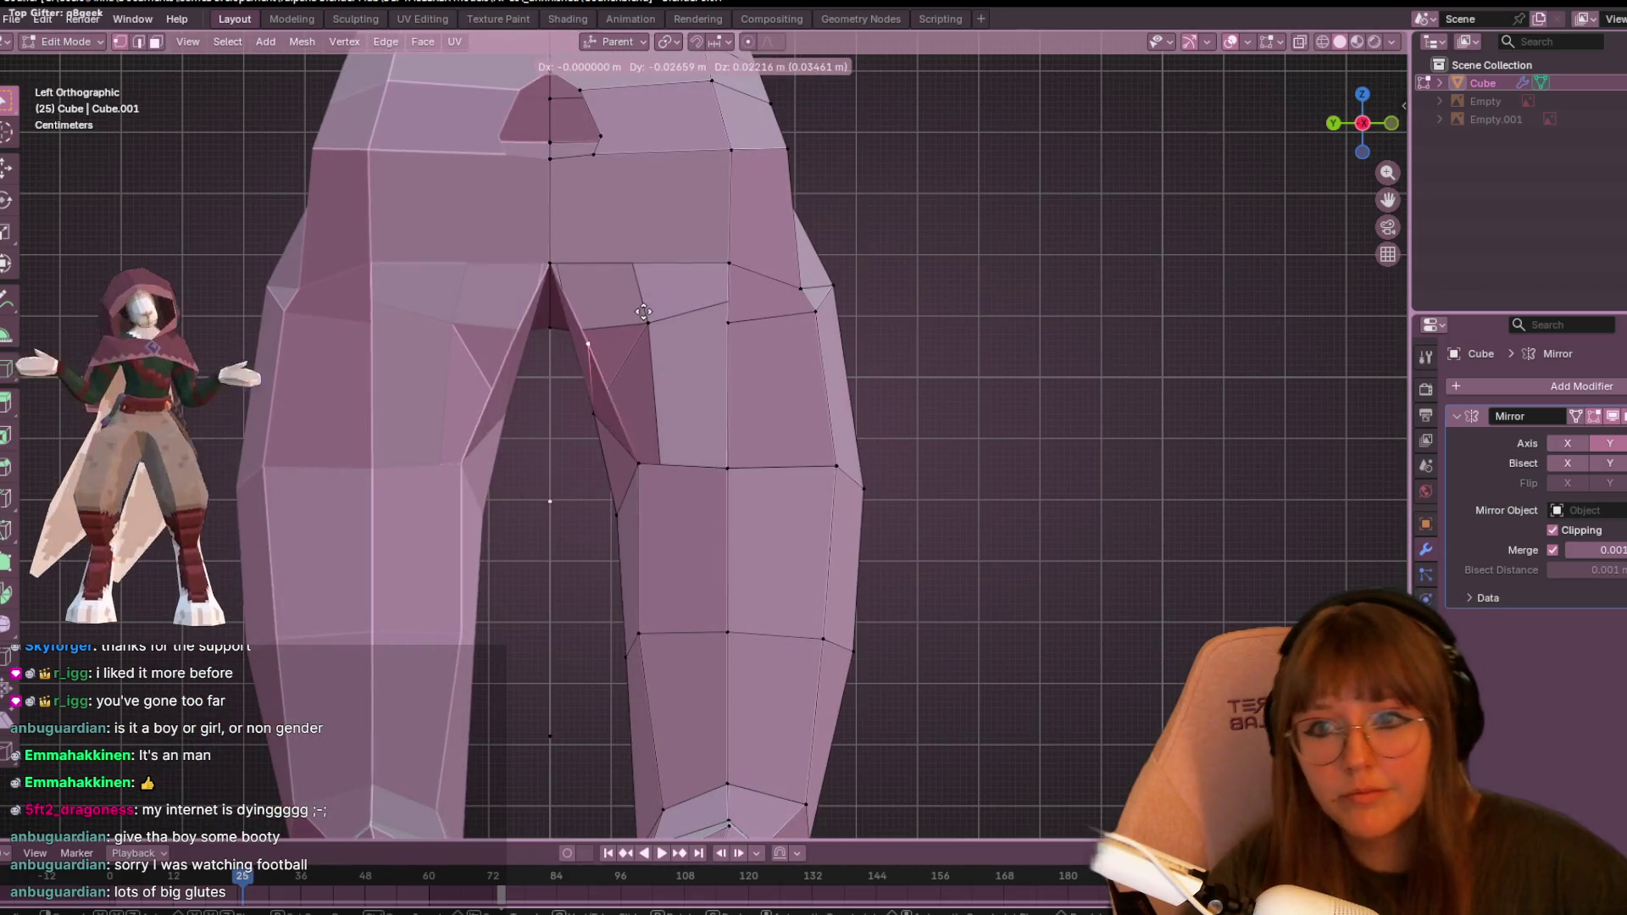
{"action": "left_click", "coordinate": [644, 290]}
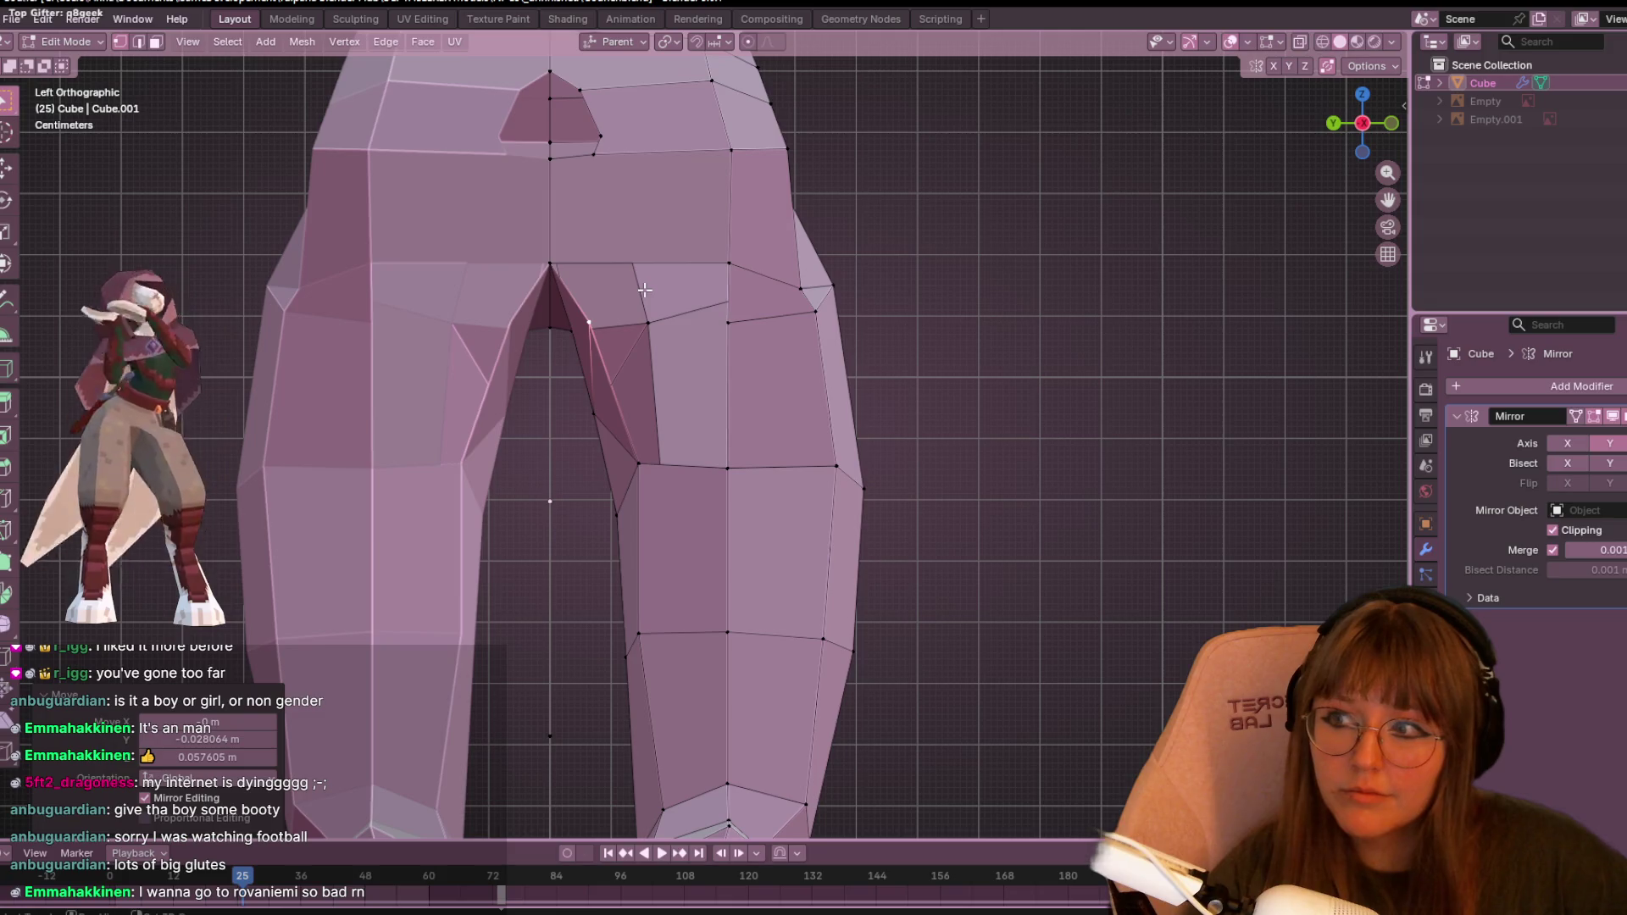
- Fill a new face across the inner-thigh gap by the crotch and check it
{"action": "left_click", "coordinate": [726, 319]}
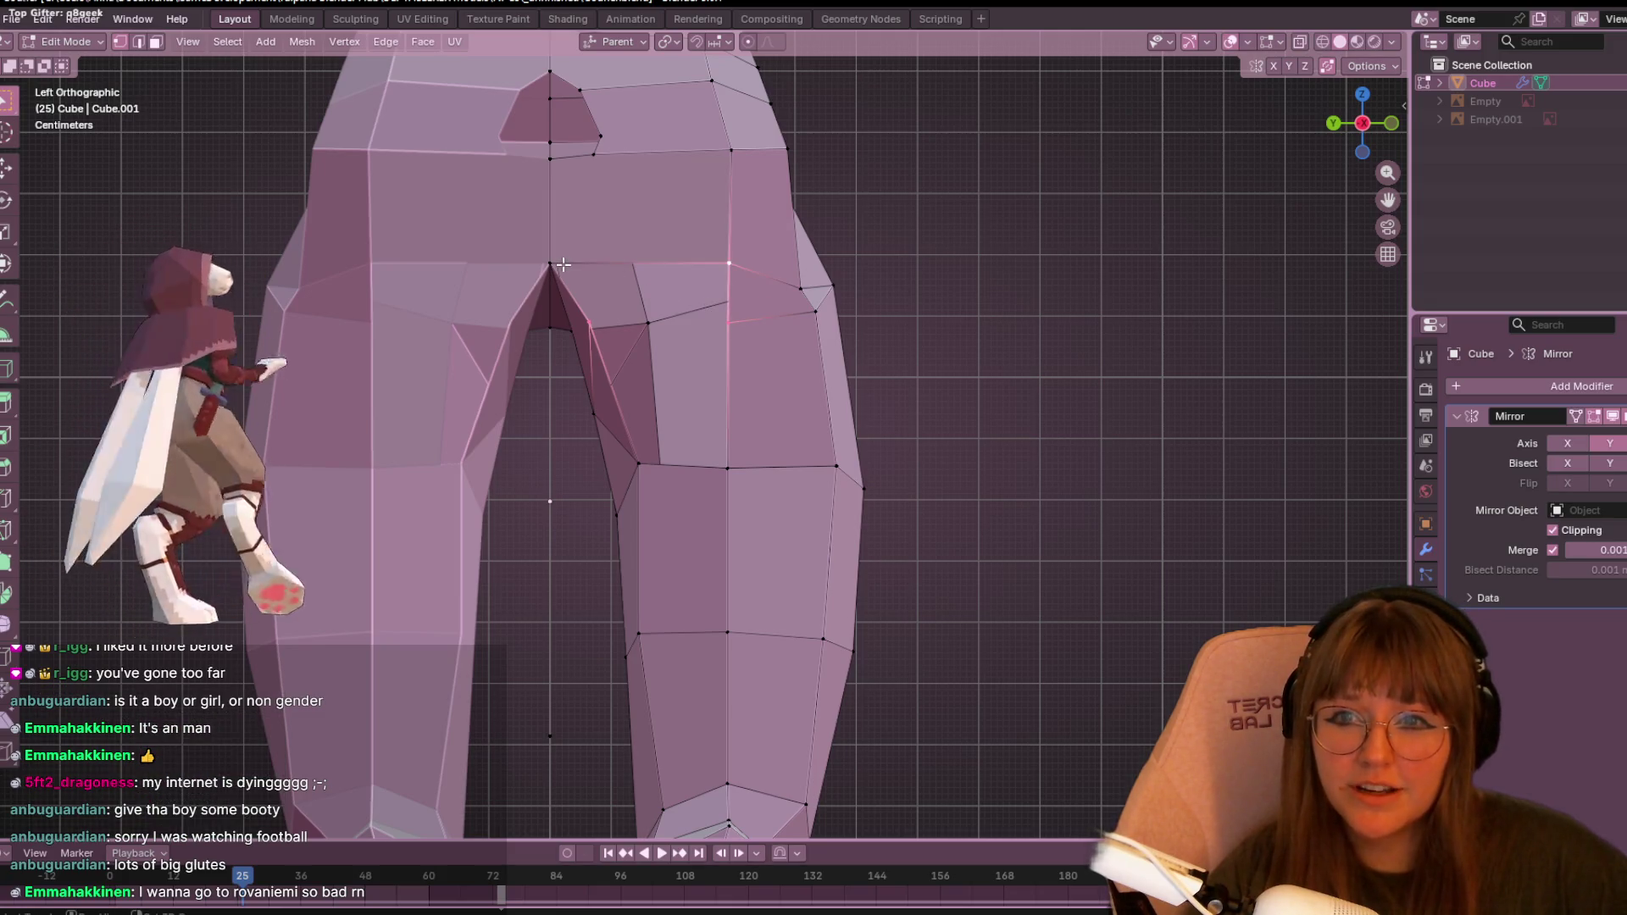
{"action": "key", "text": "f"}
{"action": "middle_click_drag", "start_coordinate": [872, 116], "coordinate": [816, 278]}
{"action": "left_click", "coordinate": [635, 472]}
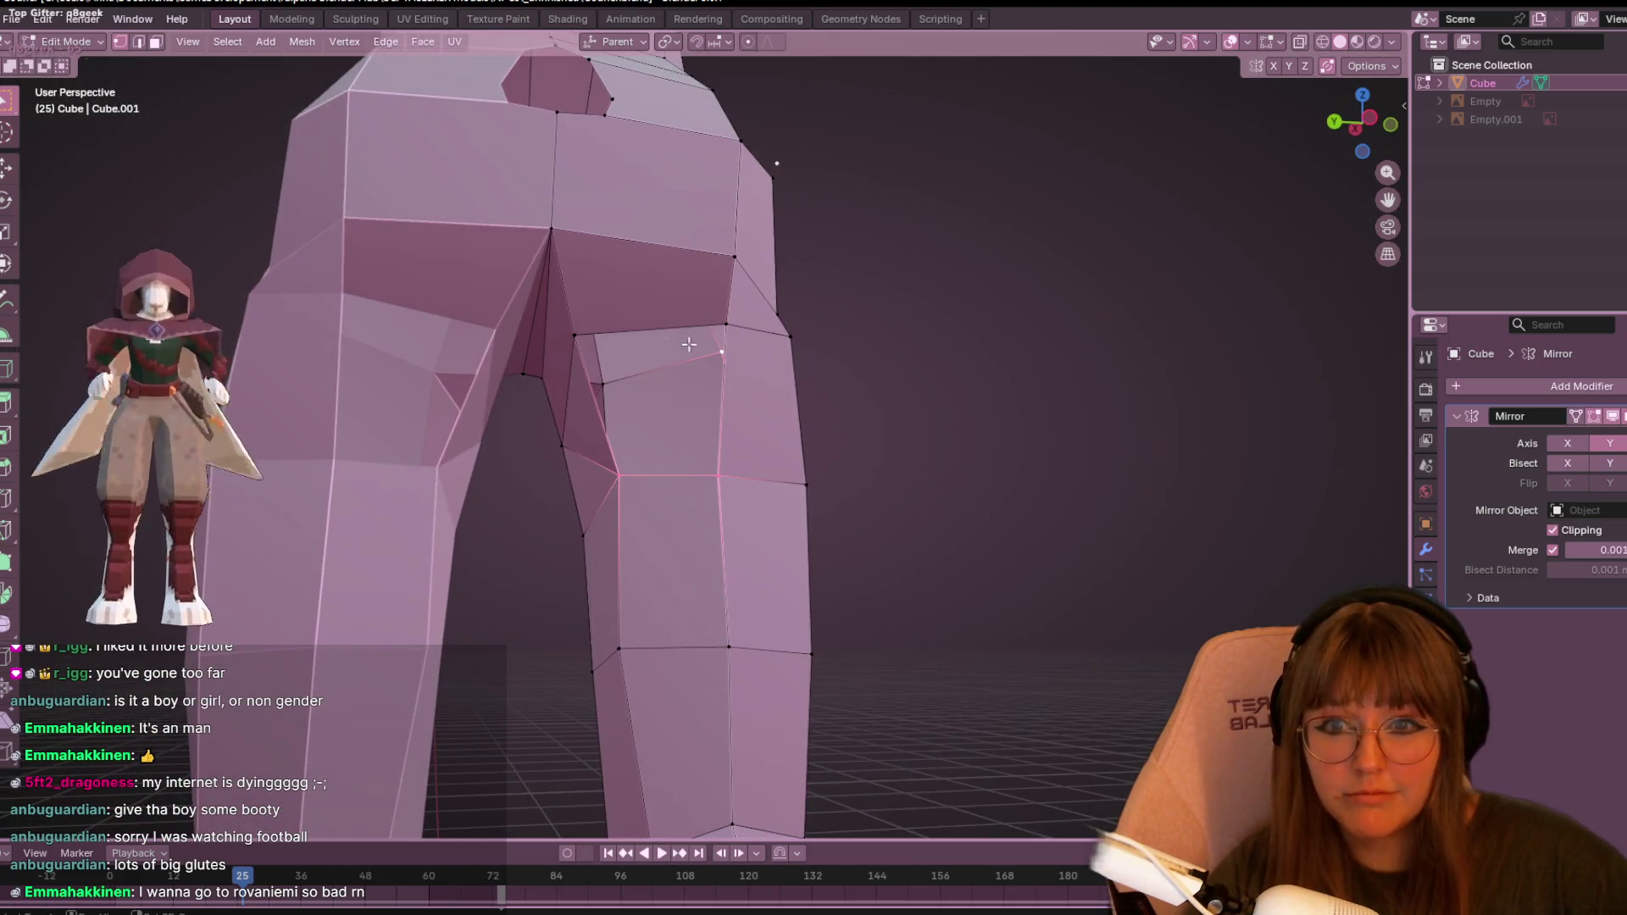
{"action": "left_click", "coordinate": [569, 332], "text": "shift"}
{"action": "mouse_move", "coordinate": [569, 332]}
{"action": "middle_mouse_down"}
{"action": "mouse_move", "coordinate": [796, 364]}
{"action": "mouse_move", "coordinate": [263, 316]}
{"action": "mouse_move", "coordinate": [799, 458]}
{"action": "mouse_move", "coordinate": [798, 282]}
{"action": "mouse_move", "coordinate": [679, 367]}
{"action": "mouse_move", "coordinate": [1322, 136]}
{"action": "middle_mouse_up"}
- In front view, slide and then move a vertex lower down the leg
{"action": "left_click", "coordinate": [1354, 136]}
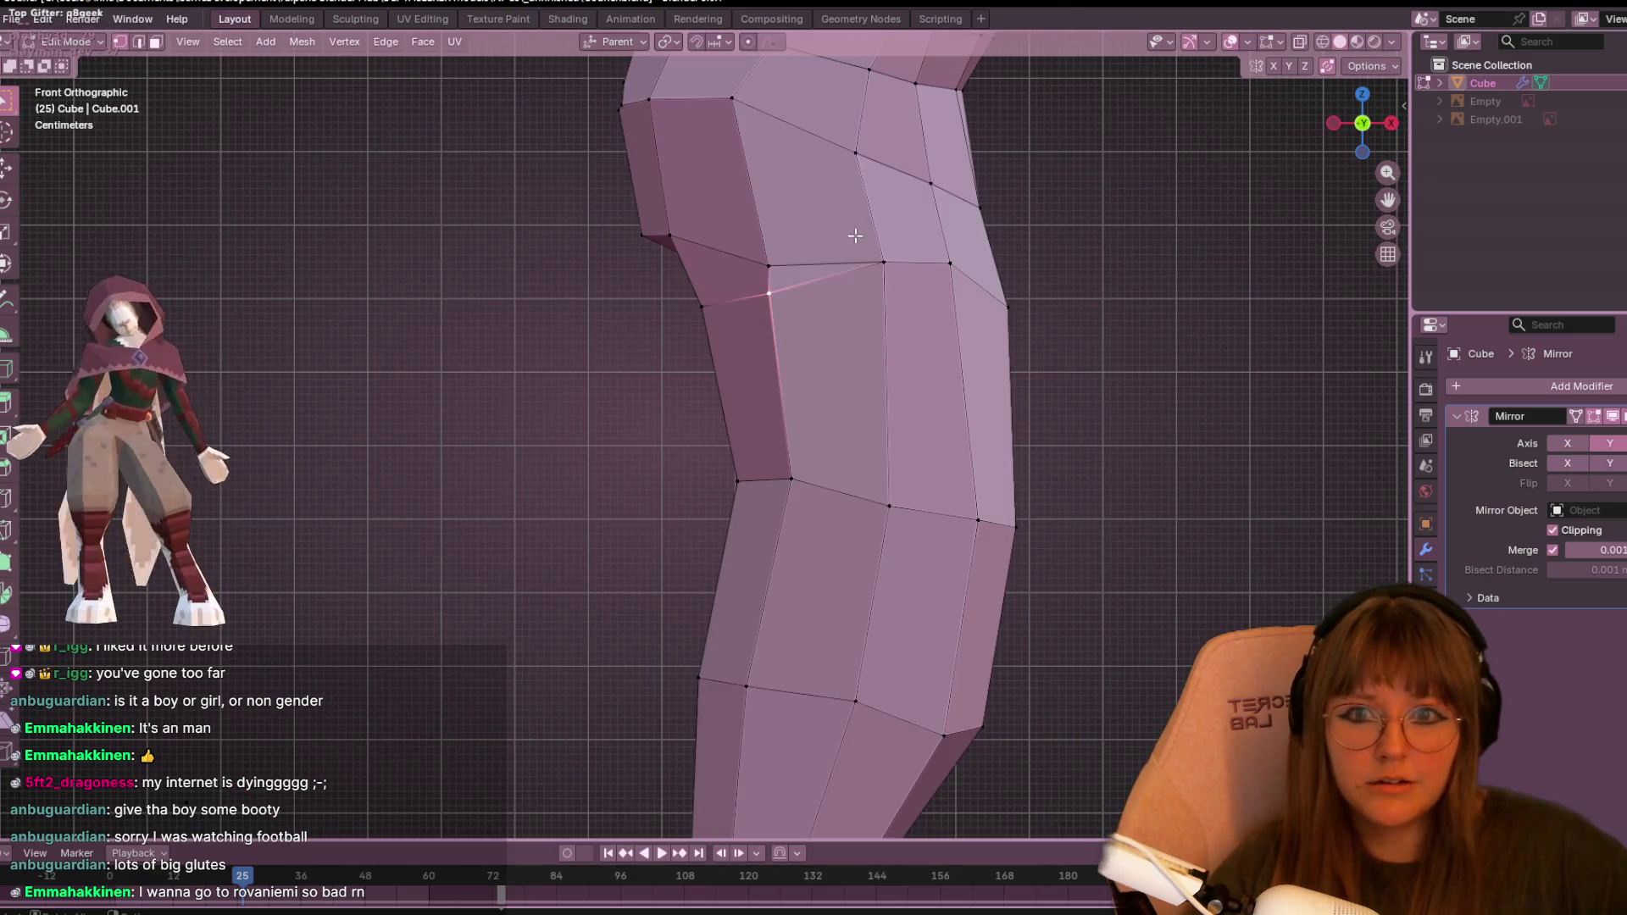
{"action": "mouse_move", "coordinate": [846, 260]}
{"action": "middle_mouse_down", "text": "shift"}
{"action": "mouse_move", "coordinate": [844, 335]}
{"action": "mouse_move", "coordinate": [946, 471]}
{"action": "mouse_move", "coordinate": [723, 297]}
{"action": "mouse_move", "coordinate": [759, 279]}
{"action": "mouse_move", "coordinate": [958, 359]}
{"action": "mouse_move", "coordinate": [1203, 238]}
{"action": "middle_mouse_up", "text": "shift"}
{"action": "key", "text": "shift+v"}
{"action": "left_click", "coordinate": [871, 336]}
{"action": "key", "text": "g"}
{"action": "left_click", "coordinate": [951, 471]}
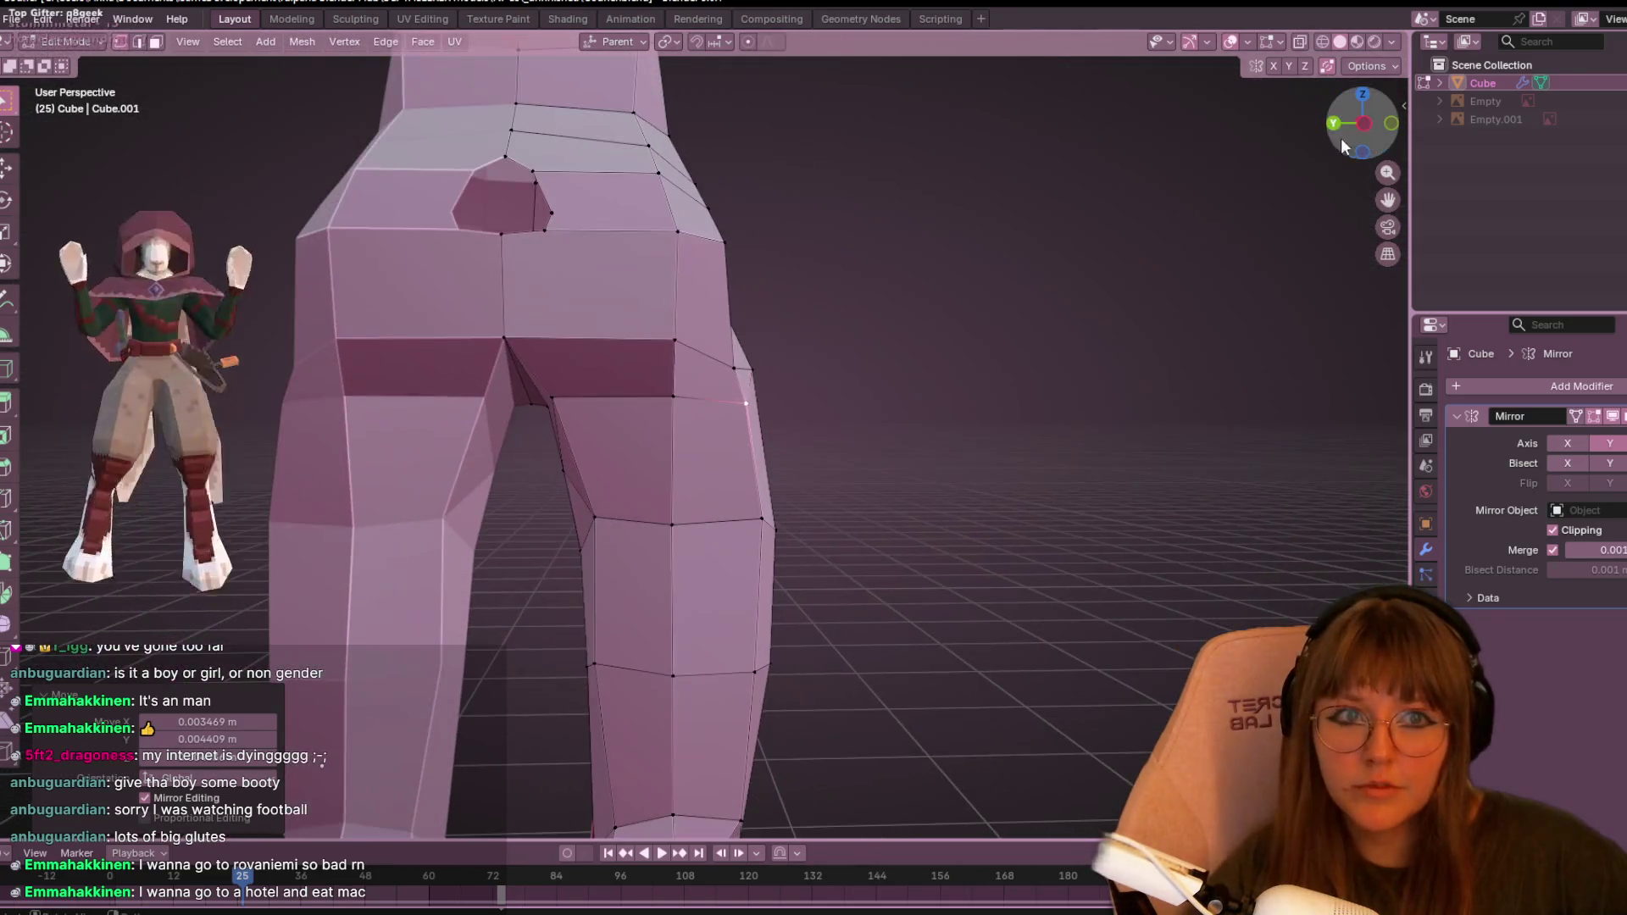
- In Left Orthographic view, push the outer hip vertex outward and orbit to check the contour
{"action": "left_click", "coordinate": [1365, 127]}
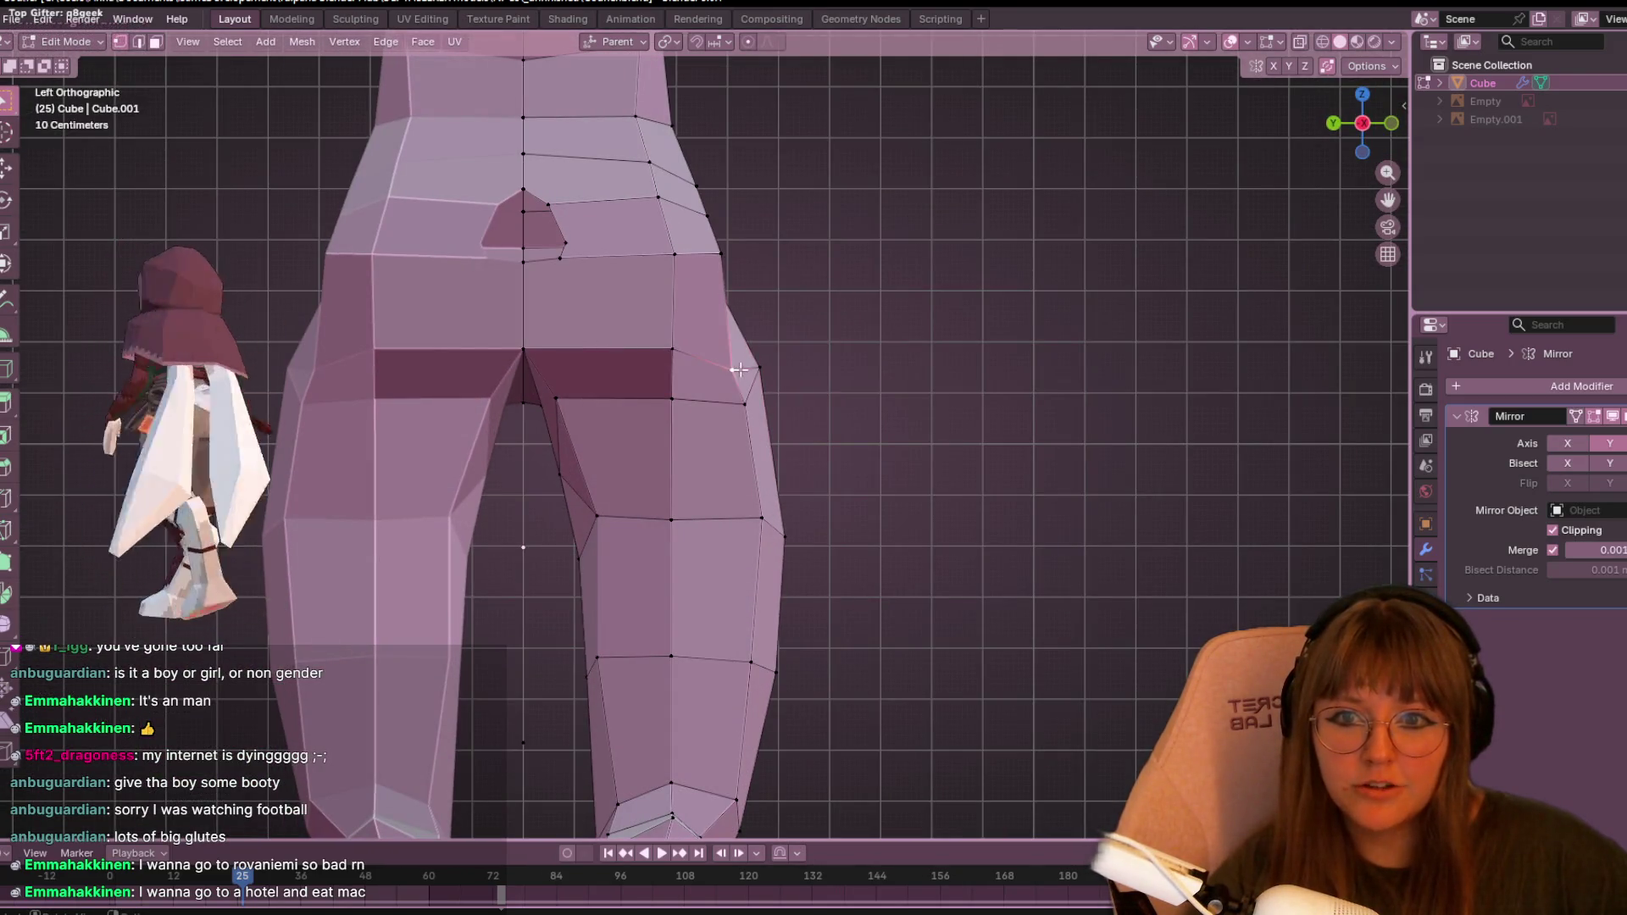
{"action": "key", "text": "g"}
{"action": "key", "text": "g"}
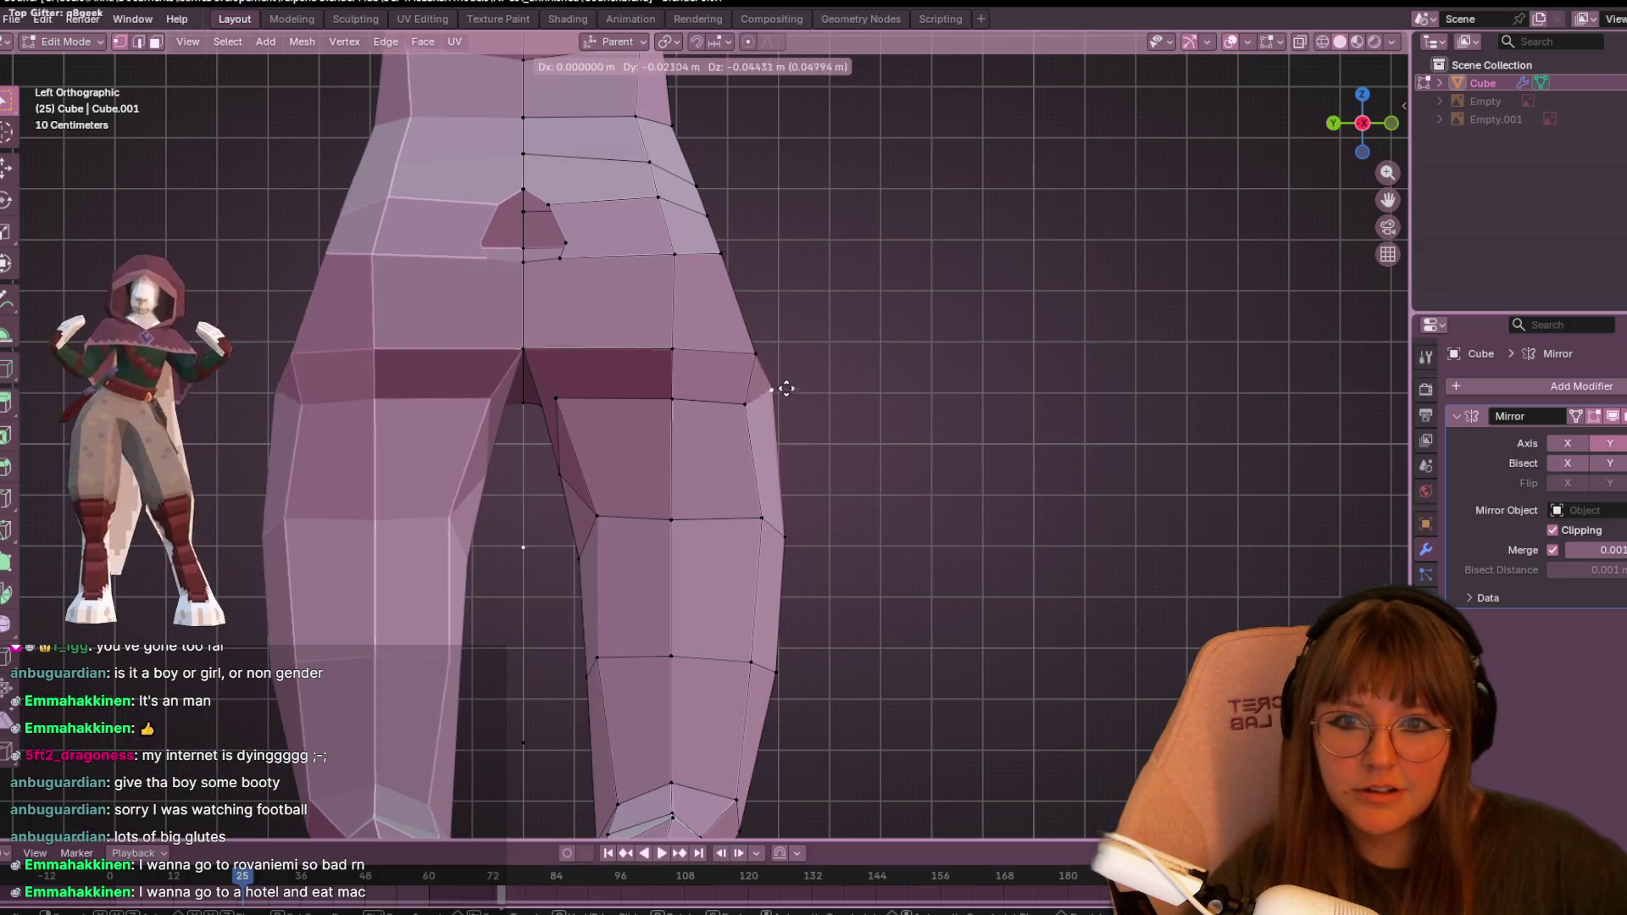
{"action": "left_click", "coordinate": [739, 360]}
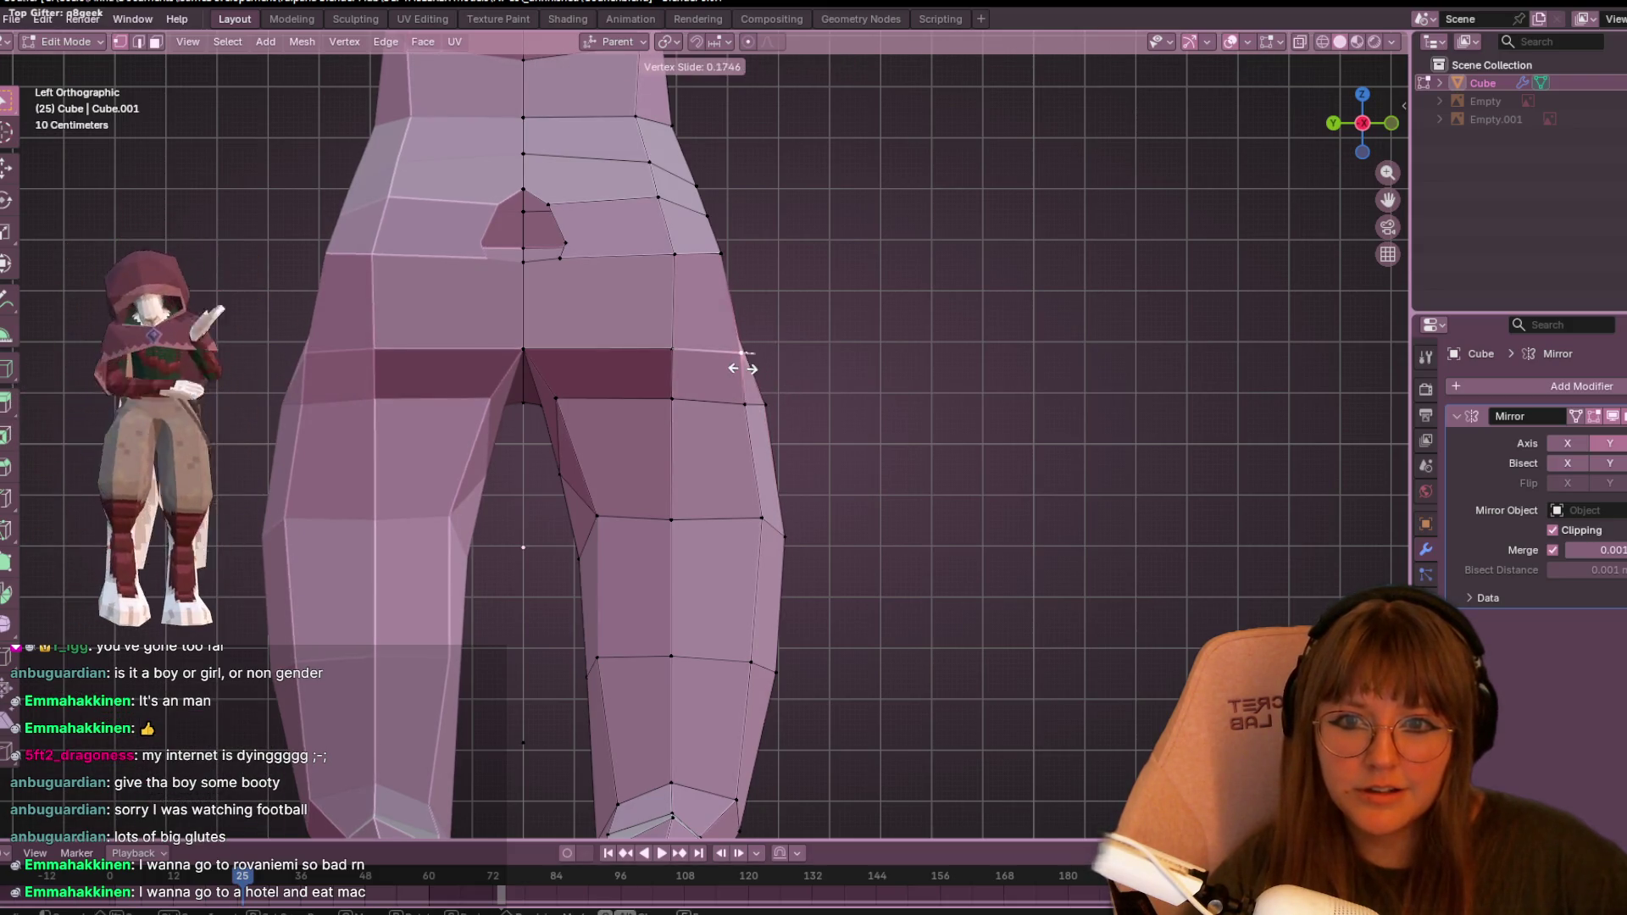
{"action": "mouse_move", "coordinate": [1101, 280]}
{"action": "middle_mouse_down"}
{"action": "mouse_move", "coordinate": [915, 405]}
{"action": "mouse_move", "coordinate": [678, 397]}
{"action": "mouse_move", "coordinate": [650, 373]}
{"action": "mouse_move", "coordinate": [653, 247]}
{"action": "middle_mouse_up"}
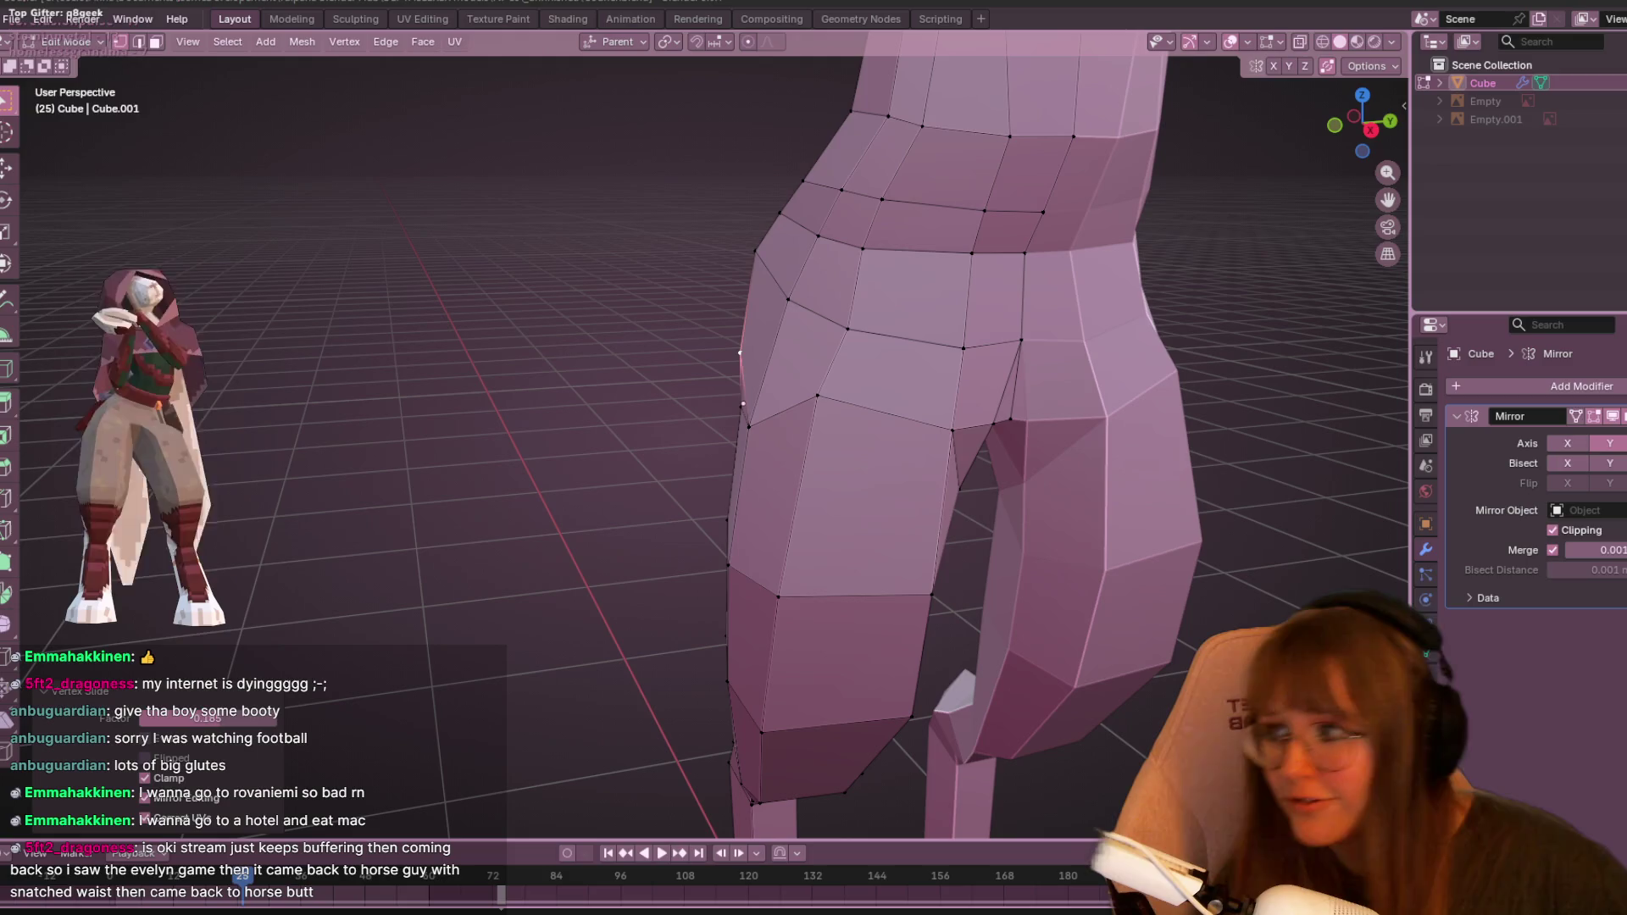
{"action": "scroll", "coordinate": [948, 137], "scroll_direction": "down", "scroll_amount": 3}
{"action": "mouse_move", "coordinate": [948, 137]}
{"action": "middle_mouse_down"}
{"action": "mouse_move", "coordinate": [1042, 291]}
{"action": "mouse_move", "coordinate": [1093, 246]}
{"action": "mouse_move", "coordinate": [1218, 233]}
{"action": "mouse_move", "coordinate": [1318, 263]}
{"action": "mouse_move", "coordinate": [933, 322]}
{"action": "mouse_move", "coordinate": [659, 340]}
{"action": "middle_mouse_up"}
{"action": "scroll", "coordinate": [659, 341], "scroll_direction": "down", "scroll_amount": 3}
{"action": "mouse_move", "coordinate": [784, 483]}
{"action": "middle_mouse_down"}
{"action": "mouse_move", "coordinate": [919, 534]}
{"action": "mouse_move", "coordinate": [740, 538]}
{"action": "mouse_move", "coordinate": [509, 465]}
{"action": "mouse_move", "coordinate": [371, 464]}
{"action": "mouse_move", "coordinate": [236, 519]}
{"action": "mouse_move", "coordinate": [276, 524]}
{"action": "middle_mouse_up"}
{"action": "key", "text": "Tab"}
{"action": "middle_click_drag", "start_coordinate": [1090, 286], "coordinate": [913, 340]}
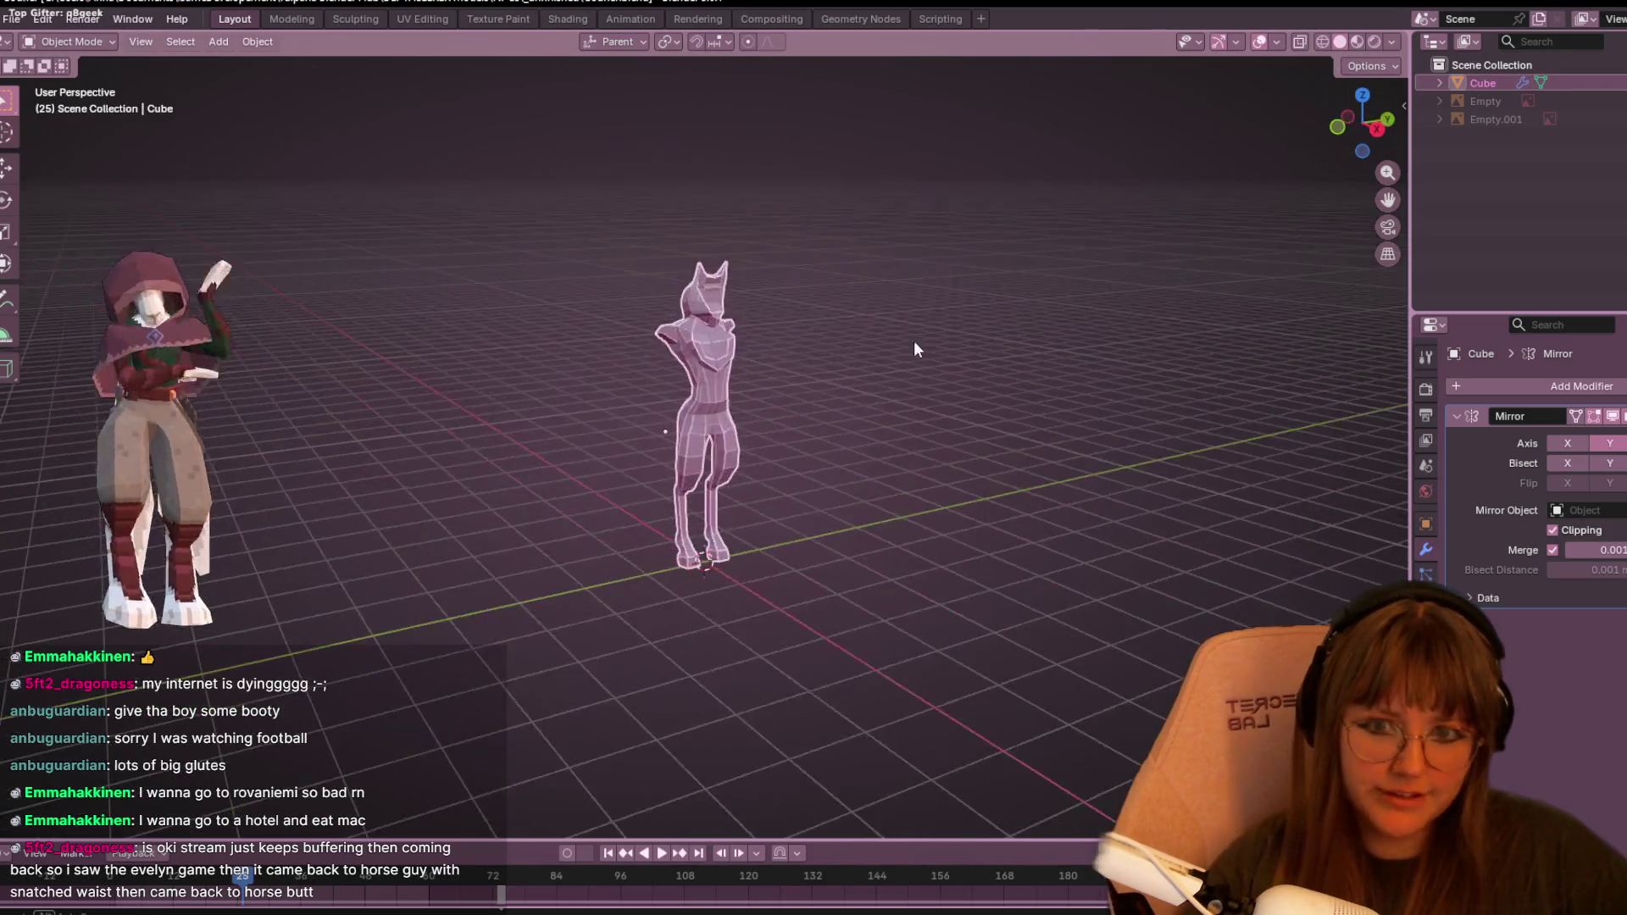
{"action": "scroll", "coordinate": [943, 295], "scroll_direction": "up", "scroll_amount": 6}
{"action": "mouse_move", "coordinate": [808, 373]}
{"action": "middle_mouse_down"}
{"action": "mouse_move", "coordinate": [865, 363]}
{"action": "mouse_move", "coordinate": [410, 297]}
{"action": "mouse_move", "coordinate": [807, 381]}
{"action": "mouse_move", "coordinate": [593, 414]}
{"action": "mouse_move", "coordinate": [879, 472]}
{"action": "mouse_move", "coordinate": [751, 466]}
{"action": "mouse_move", "coordinate": [1077, 486]}
{"action": "mouse_move", "coordinate": [947, 468]}
{"action": "mouse_move", "coordinate": [1030, 462]}
{"action": "mouse_move", "coordinate": [763, 378]}
{"action": "mouse_move", "coordinate": [576, 426]}
{"action": "middle_mouse_up"}
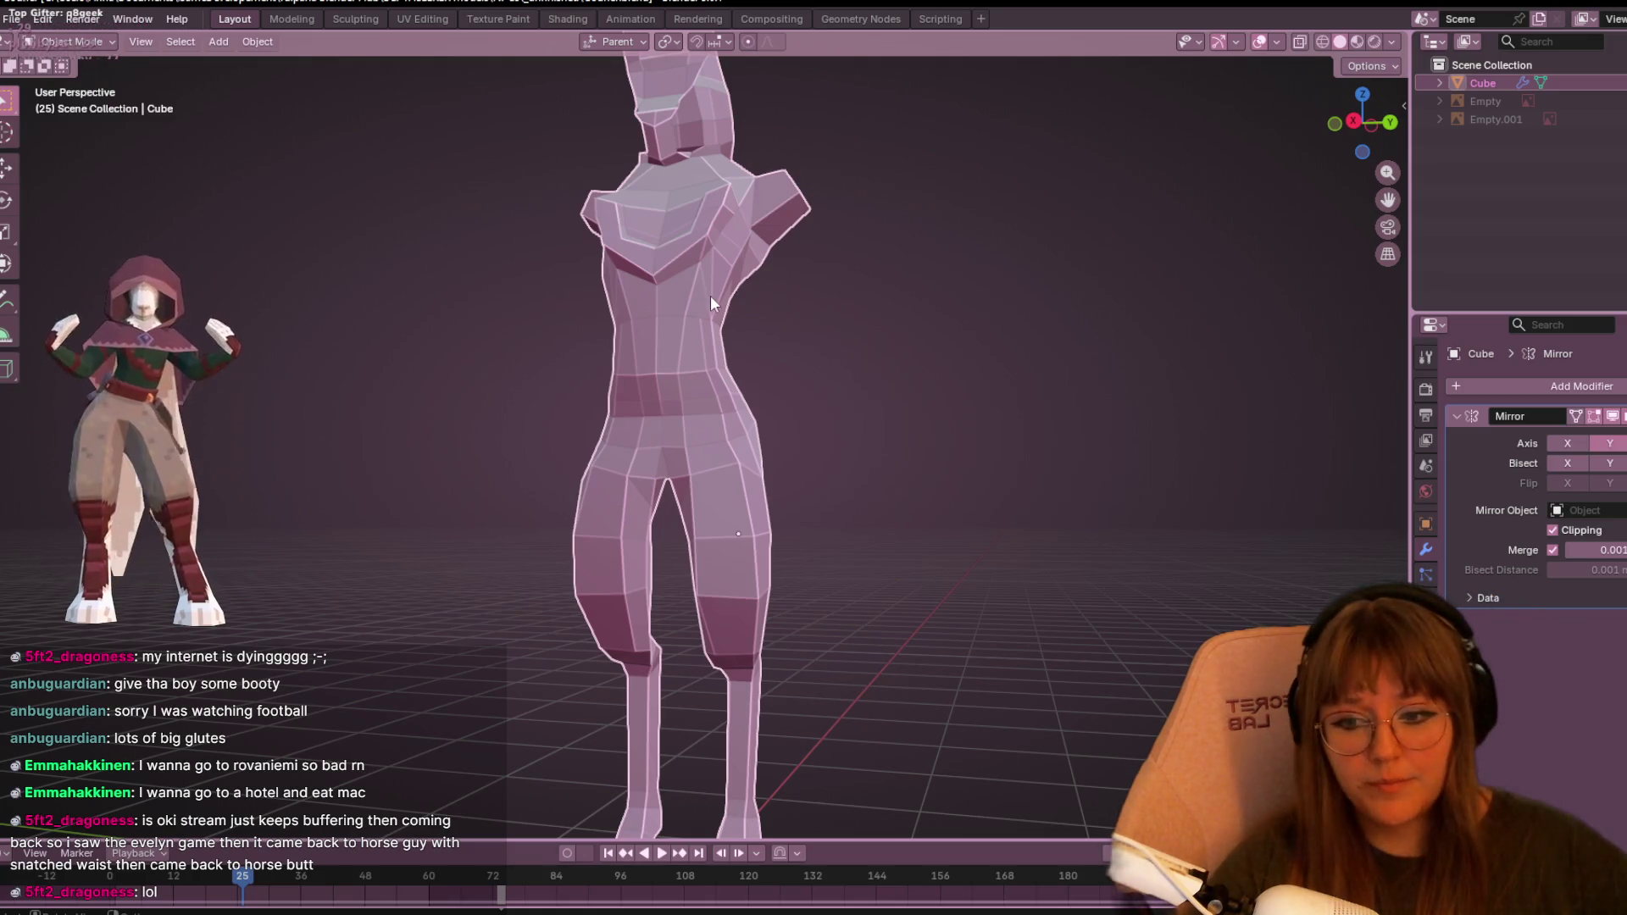
{"action": "mouse_move", "coordinate": [818, 216]}
{"action": "middle_mouse_down"}
{"action": "mouse_move", "coordinate": [831, 241]}
{"action": "mouse_move", "coordinate": [901, 247]}
{"action": "middle_mouse_up"}
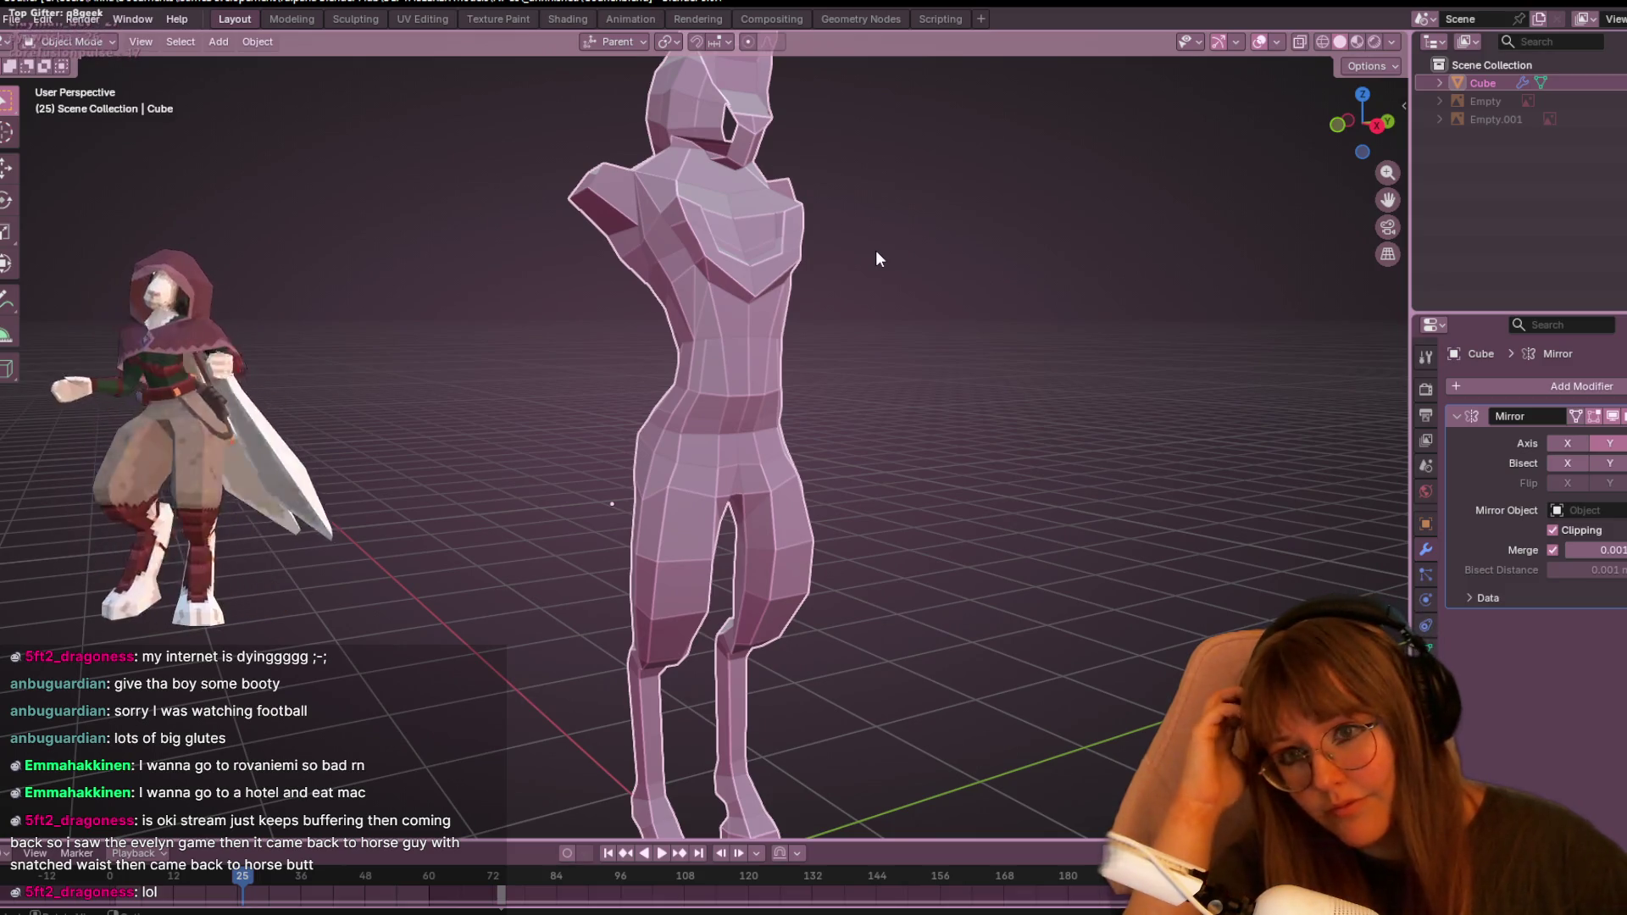
{"action": "mouse_move", "coordinate": [876, 251]}
{"action": "middle_mouse_down"}
{"action": "mouse_move", "coordinate": [929, 336]}
{"action": "mouse_move", "coordinate": [978, 353]}
{"action": "mouse_move", "coordinate": [985, 381]}
{"action": "mouse_move", "coordinate": [828, 290]}
{"action": "mouse_move", "coordinate": [868, 330]}
{"action": "mouse_move", "coordinate": [998, 377]}
{"action": "mouse_move", "coordinate": [904, 676]}
{"action": "mouse_move", "coordinate": [893, 338]}
{"action": "mouse_move", "coordinate": [999, 342]}
{"action": "mouse_move", "coordinate": [738, 316]}
{"action": "middle_mouse_up"}
{"action": "key", "text": "Tab"}
- Slide a thigh vertex along its edge, then move a lower-leg vertex while viewing the hooves
{"action": "scroll", "coordinate": [702, 277], "scroll_direction": "up", "scroll_amount": 3}
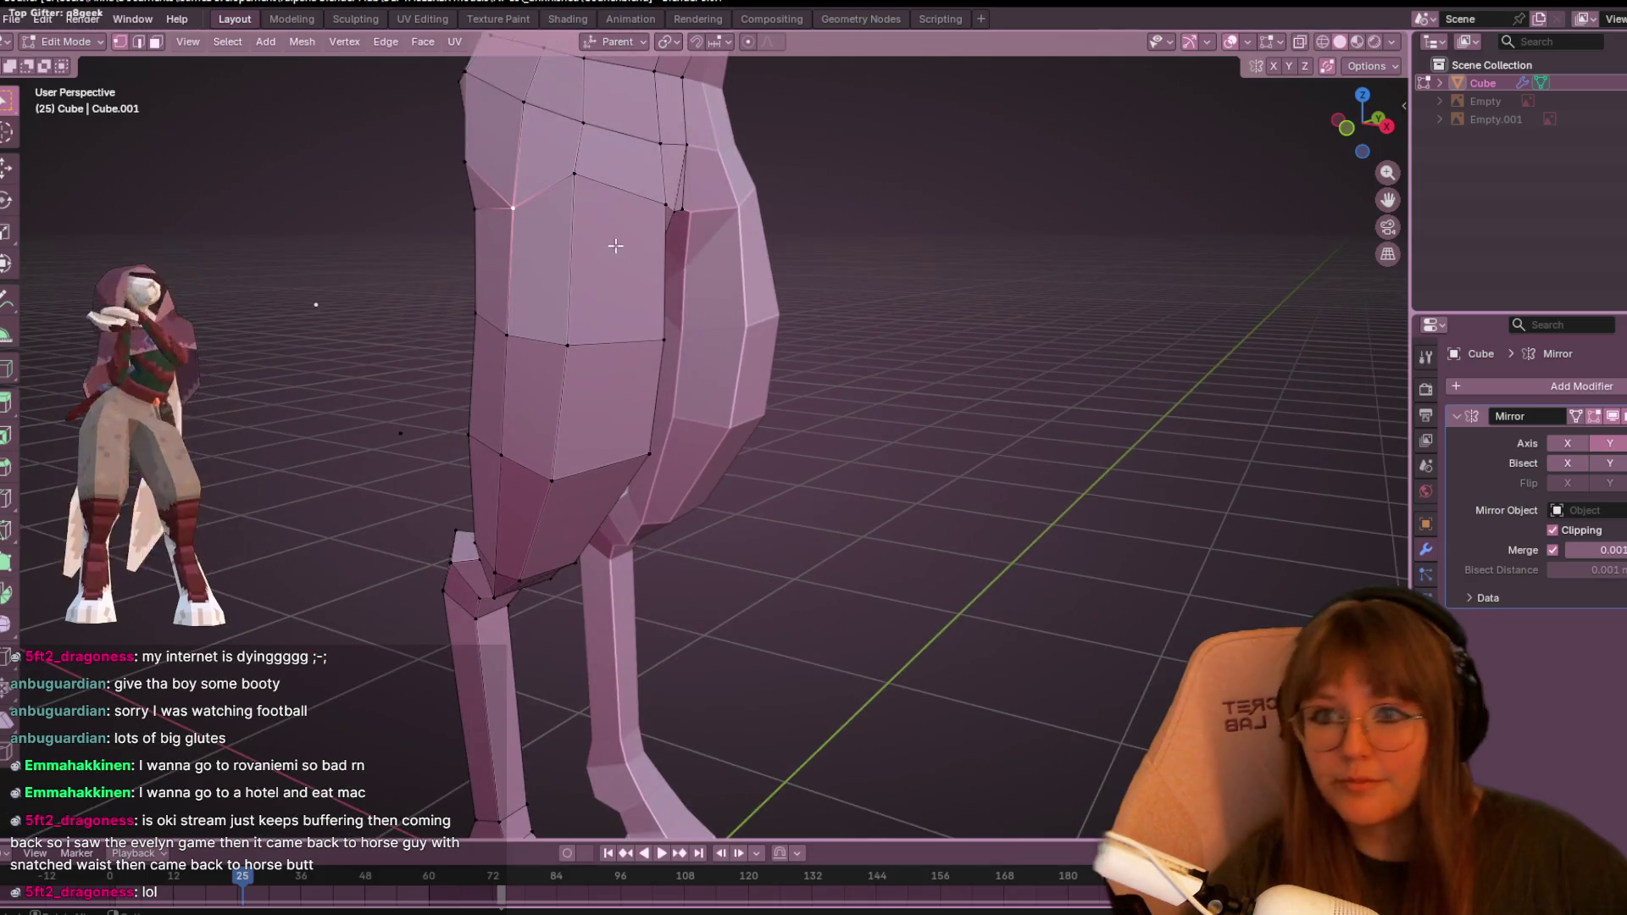
{"action": "key", "text": "g"}
{"action": "key", "text": "g"}
{"action": "left_click", "coordinate": [593, 219]}
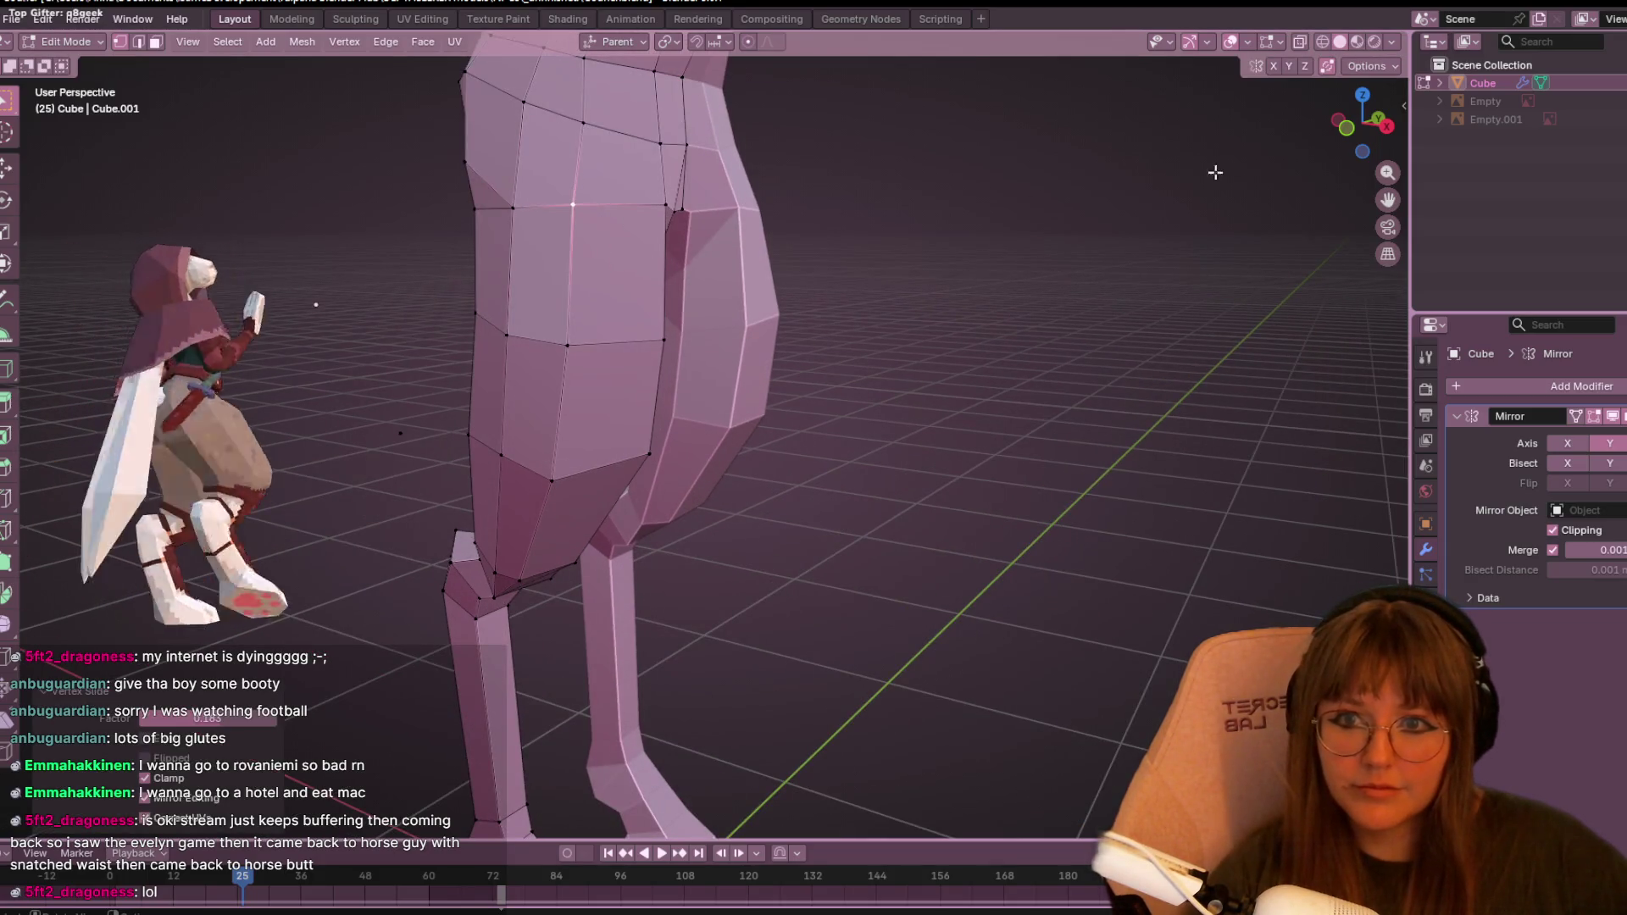
{"action": "key", "text": "KP_1"}
{"action": "mouse_move", "coordinate": [1074, 229]}
{"action": "middle_mouse_down"}
{"action": "mouse_move", "coordinate": [806, 385]}
{"action": "mouse_move", "coordinate": [763, 284]}
{"action": "middle_mouse_up"}
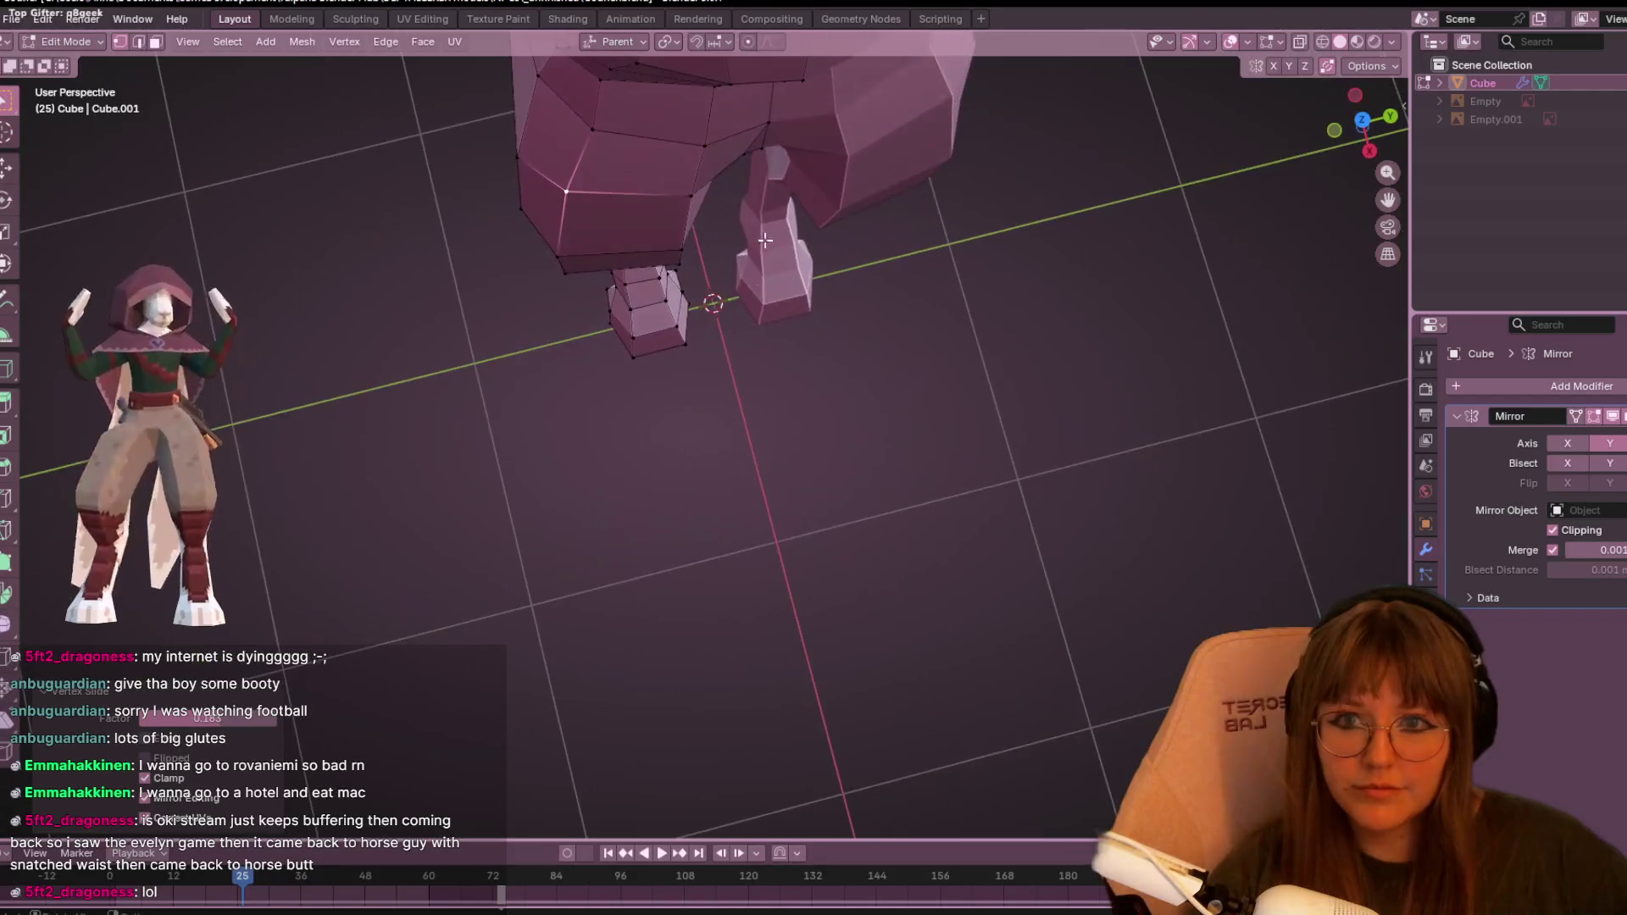
{"action": "mouse_move", "coordinate": [724, 221]}
{"action": "middle_mouse_down"}
{"action": "mouse_move", "coordinate": [770, 283]}
{"action": "mouse_move", "coordinate": [764, 244]}
{"action": "mouse_move", "coordinate": [898, 526]}
{"action": "mouse_move", "coordinate": [970, 814]}
{"action": "mouse_move", "coordinate": [1041, 834]}
{"action": "mouse_move", "coordinate": [937, 393]}
{"action": "mouse_move", "coordinate": [494, 352]}
{"action": "mouse_move", "coordinate": [704, 472]}
{"action": "mouse_move", "coordinate": [707, 210]}
{"action": "middle_mouse_up"}
{"action": "key", "text": "g"}
{"action": "left_click", "coordinate": [776, 216]}
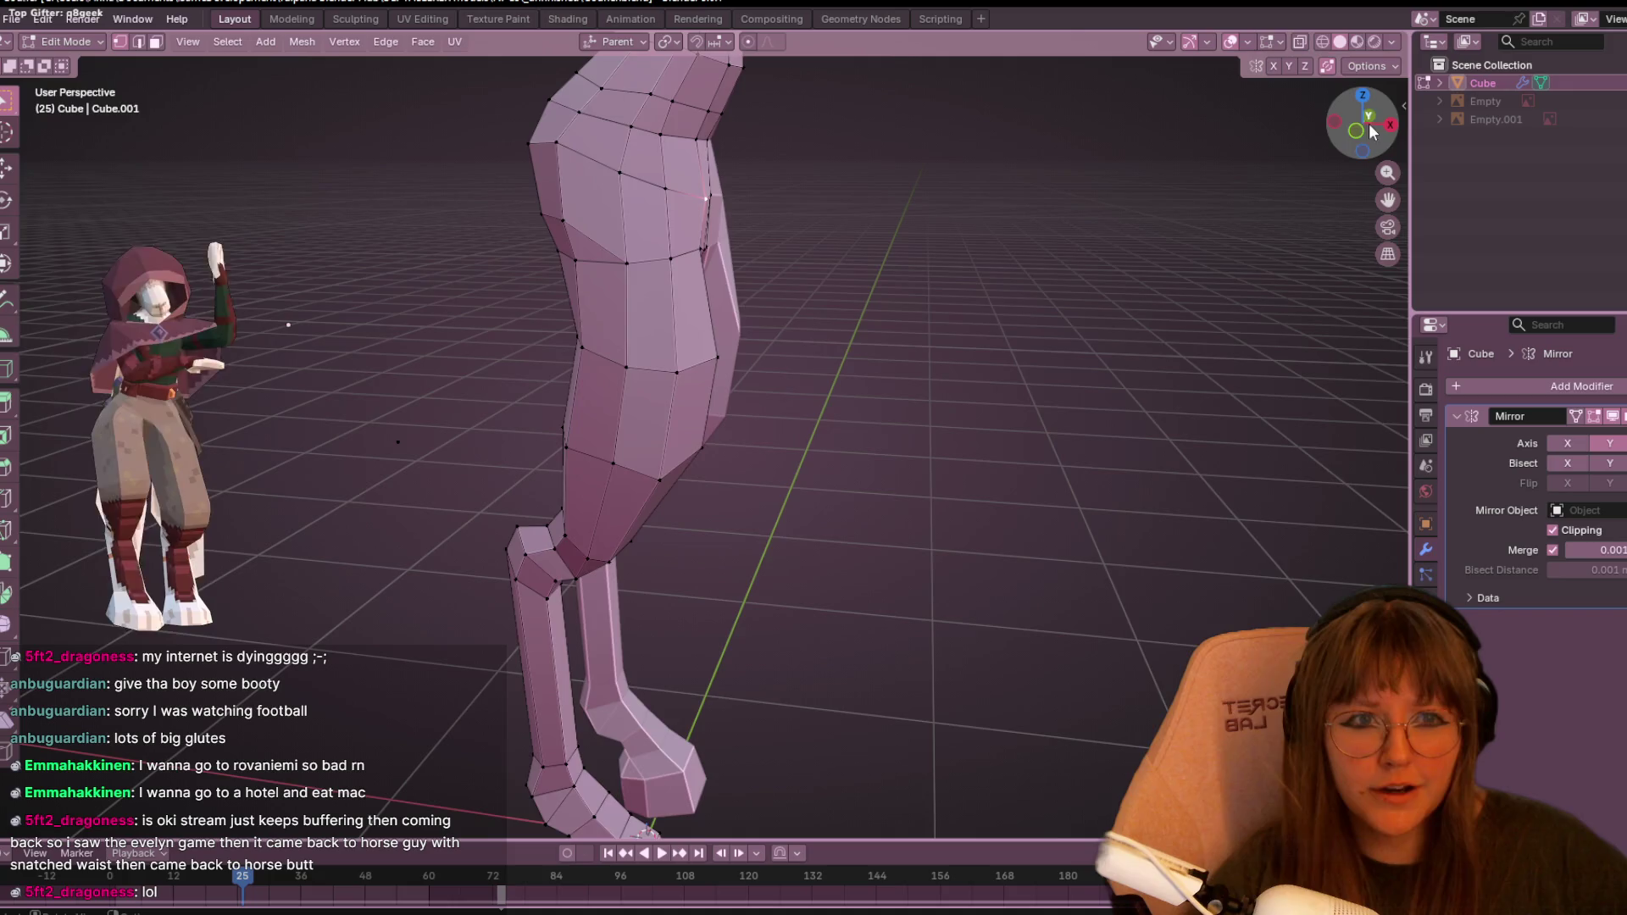
- In Front Orthographic view, move a buttock vertex outward, then orbit and zoom to review
{"action": "left_click", "coordinate": [1360, 131]}
{"action": "key", "text": "g"}
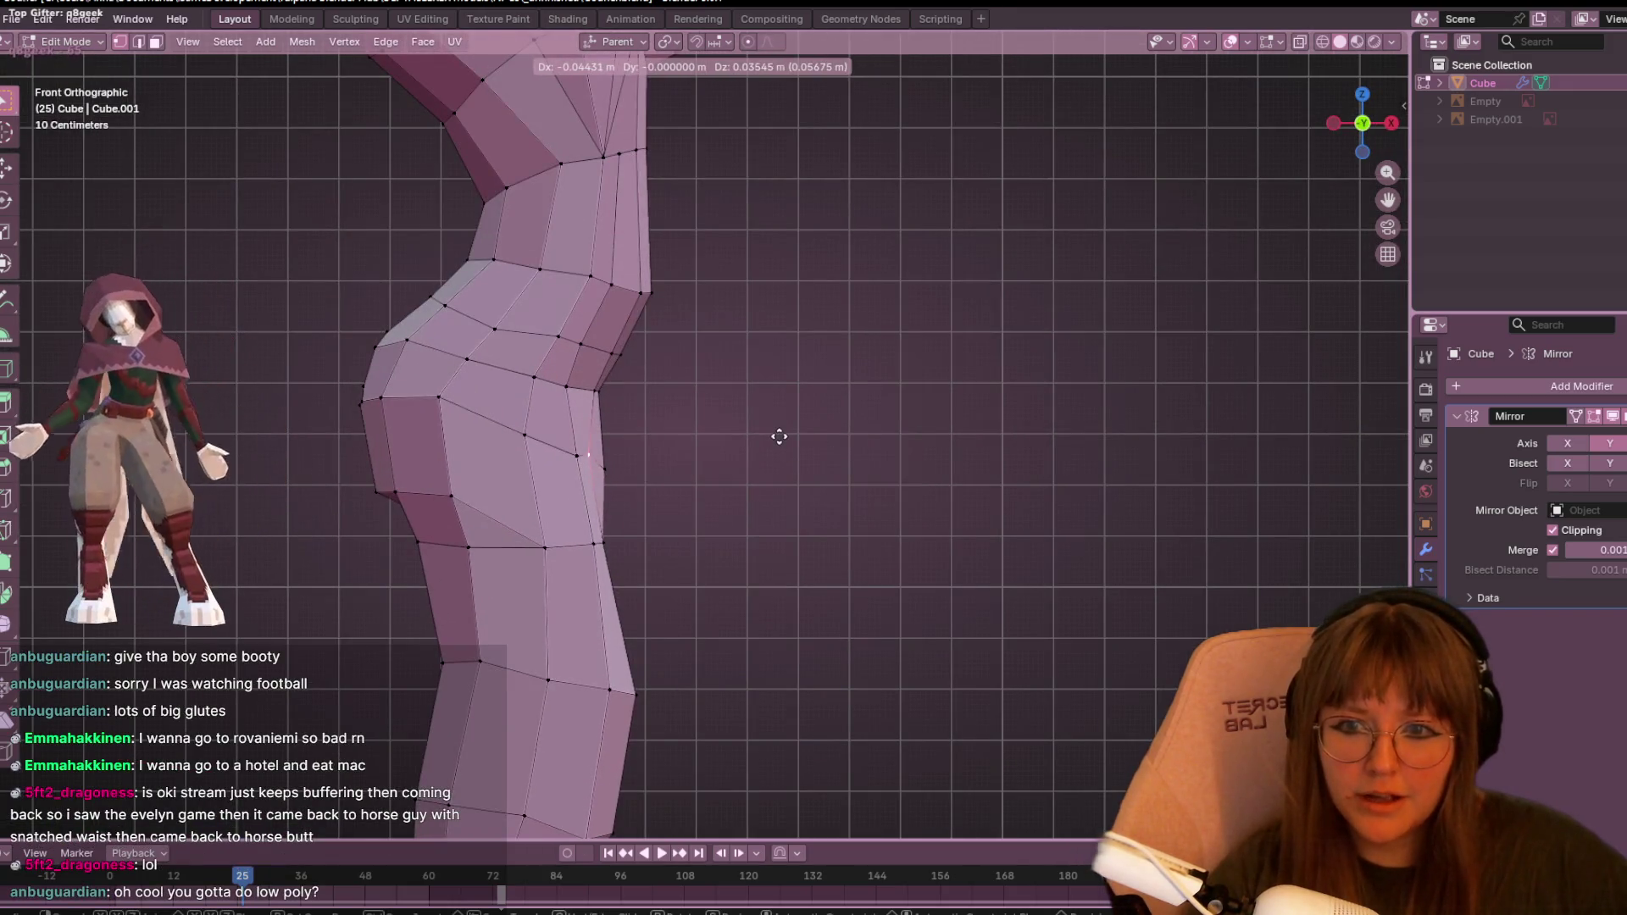
{"action": "left_click", "coordinate": [613, 476]}
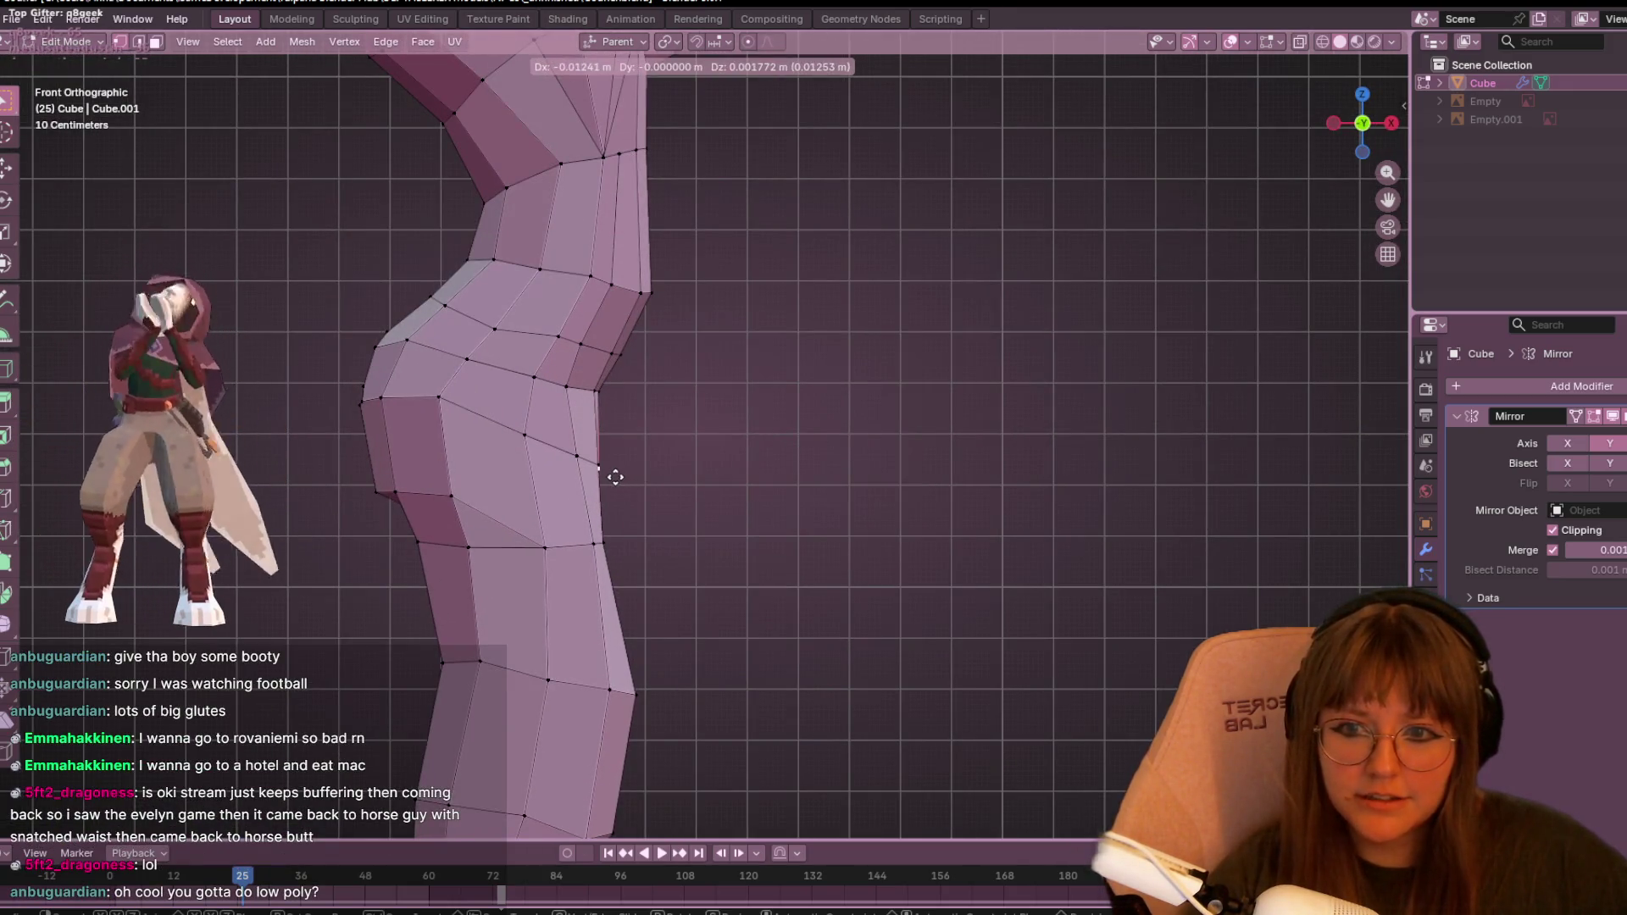
{"action": "middle_click_drag", "start_coordinate": [610, 476], "coordinate": [661, 451], "text": "shift"}
{"action": "mouse_move", "coordinate": [900, 496]}
{"action": "middle_mouse_down"}
{"action": "mouse_move", "coordinate": [730, 603]}
{"action": "mouse_move", "coordinate": [665, 583]}
{"action": "middle_mouse_up"}
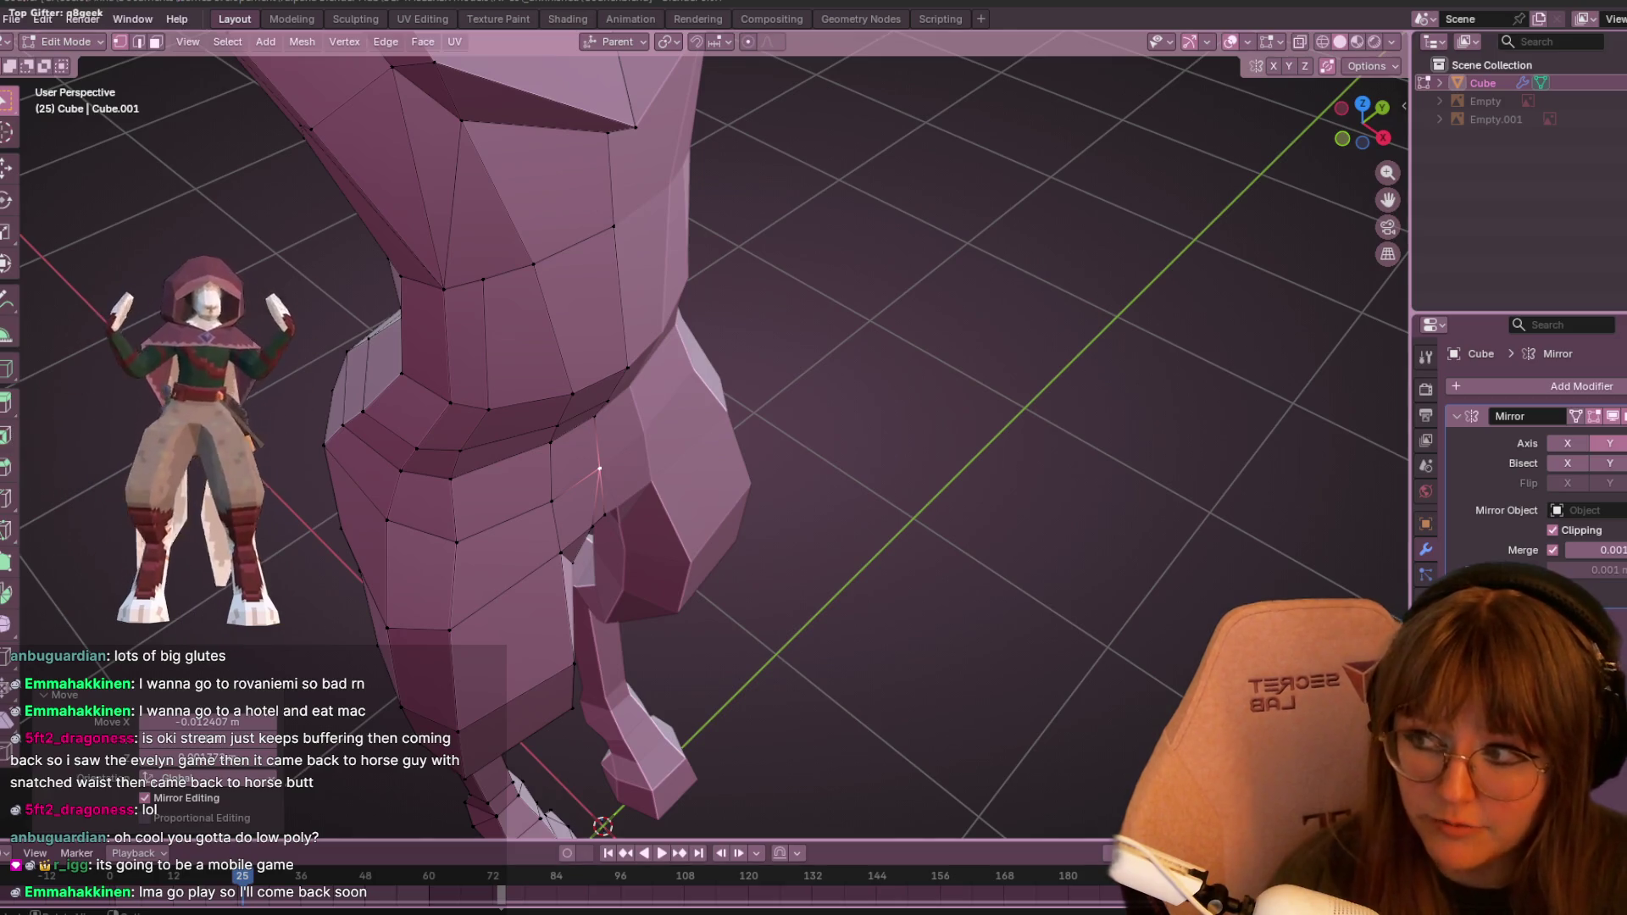
{"action": "scroll", "coordinate": [617, 341], "scroll_direction": "down", "scroll_amount": 5}
{"action": "mouse_move", "coordinate": [617, 341]}
{"action": "middle_mouse_down"}
{"action": "mouse_move", "coordinate": [777, 689]}
{"action": "mouse_move", "coordinate": [677, 583]}
{"action": "middle_mouse_up"}
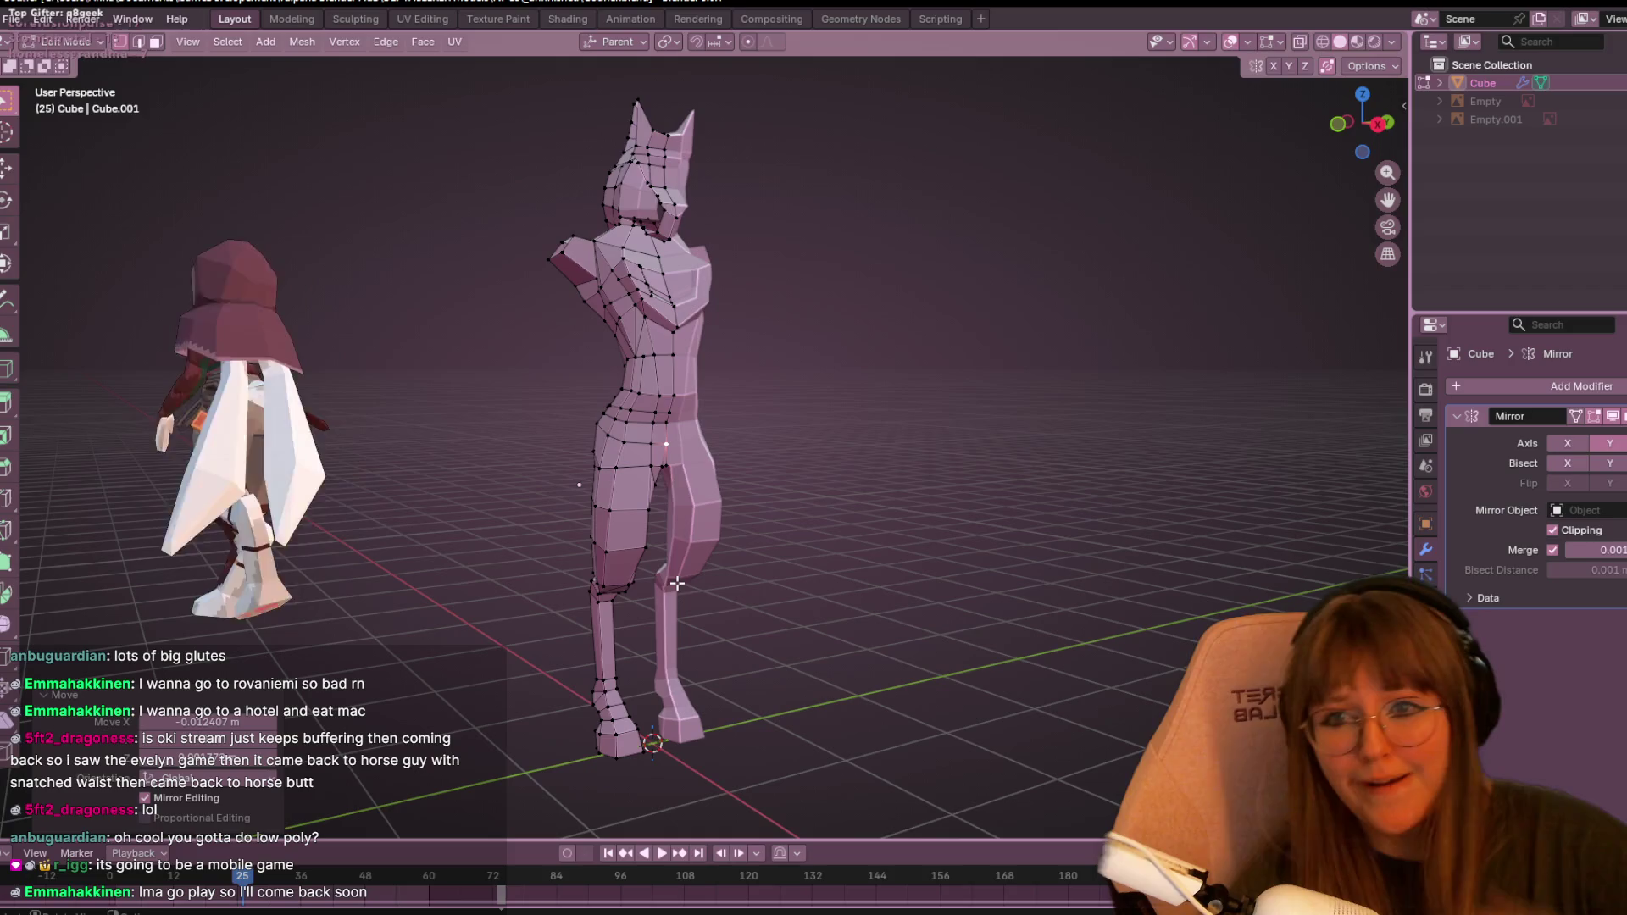
{"action": "scroll", "coordinate": [798, 556], "scroll_direction": "up", "scroll_amount": 2}
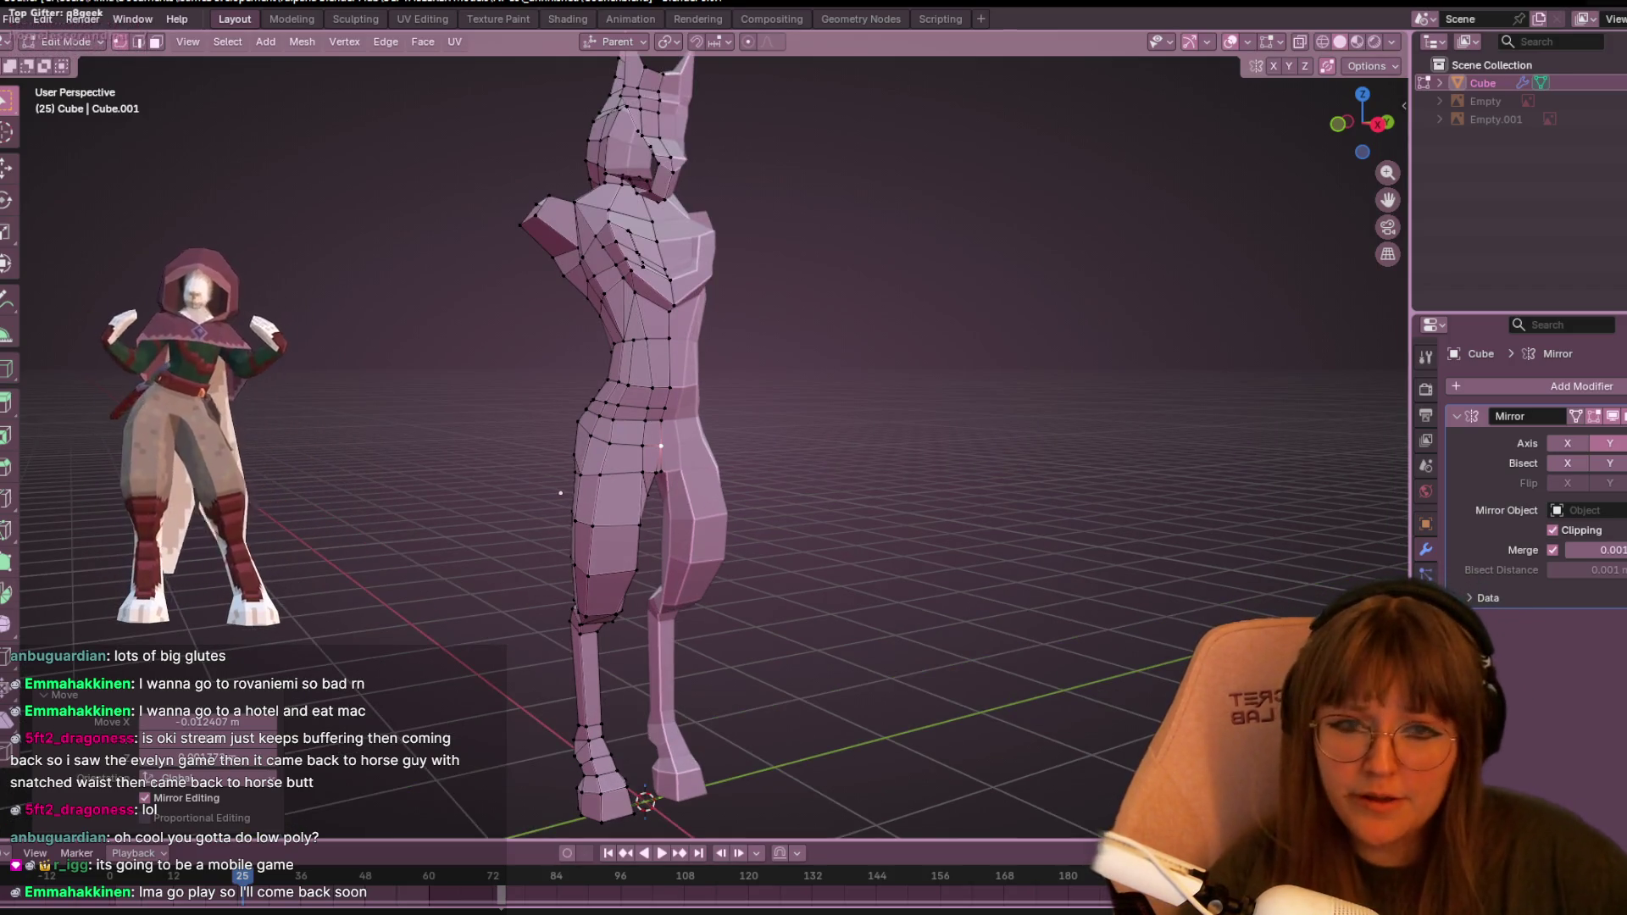
- In Right Orthographic view, slide and then move the inner crotch vertex into place
{"action": "left_click", "coordinate": [1378, 123]}
{"action": "scroll", "coordinate": [708, 435], "scroll_direction": "up", "scroll_amount": 4}
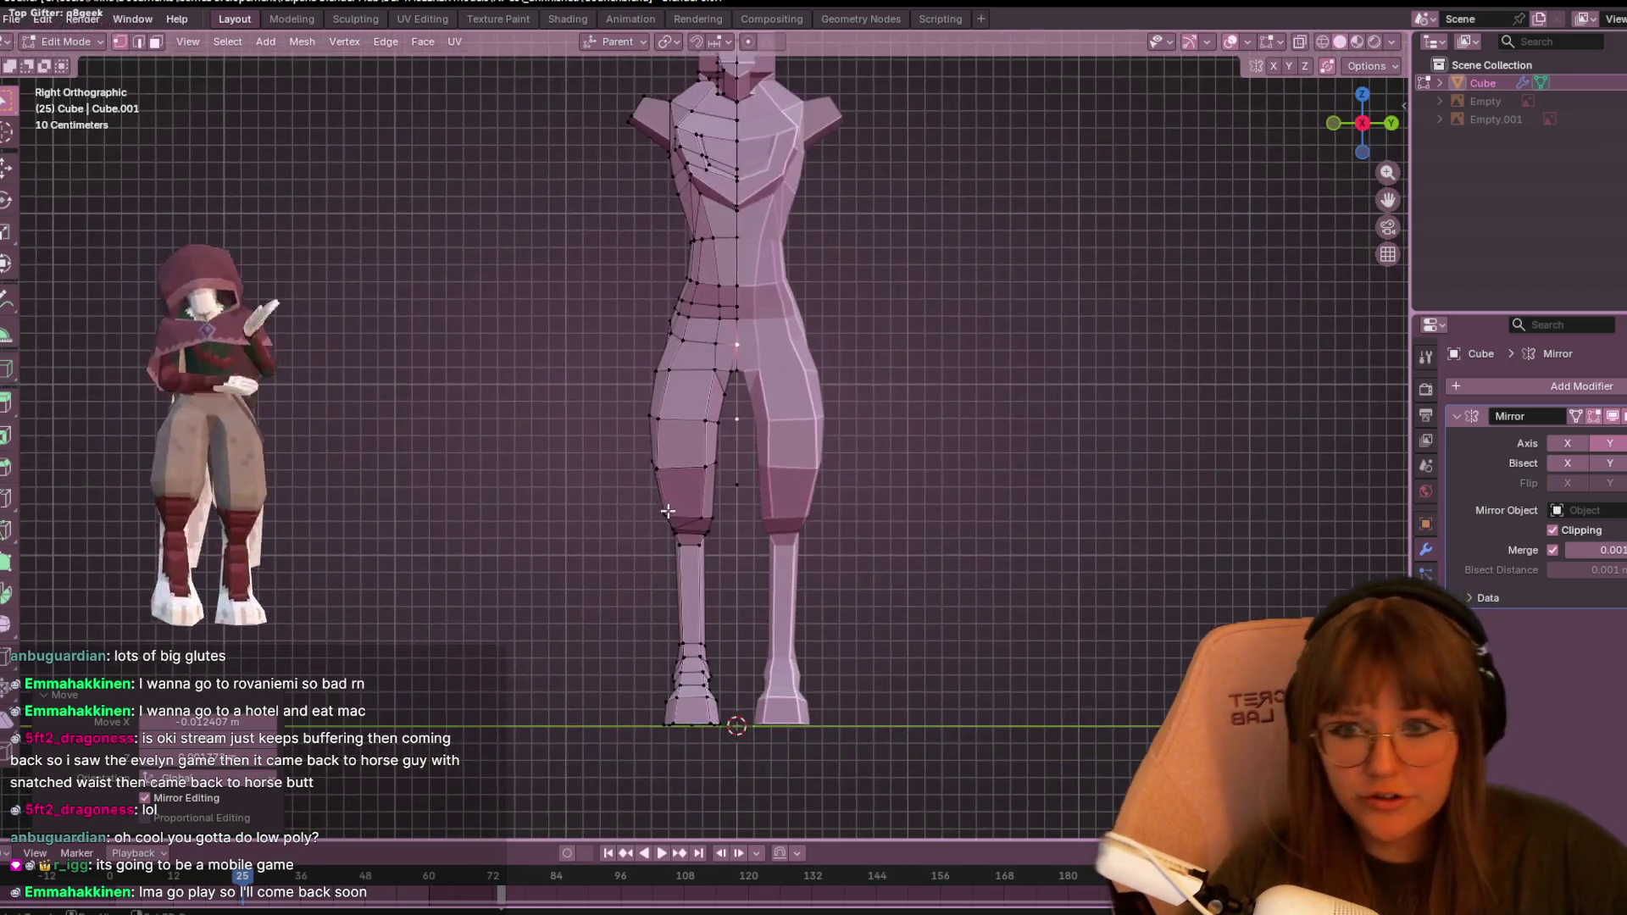
{"action": "scroll", "coordinate": [708, 436], "scroll_direction": "up", "scroll_amount": 1}
{"action": "left_click", "coordinate": [734, 300]}
{"action": "key", "text": "shift+v"}
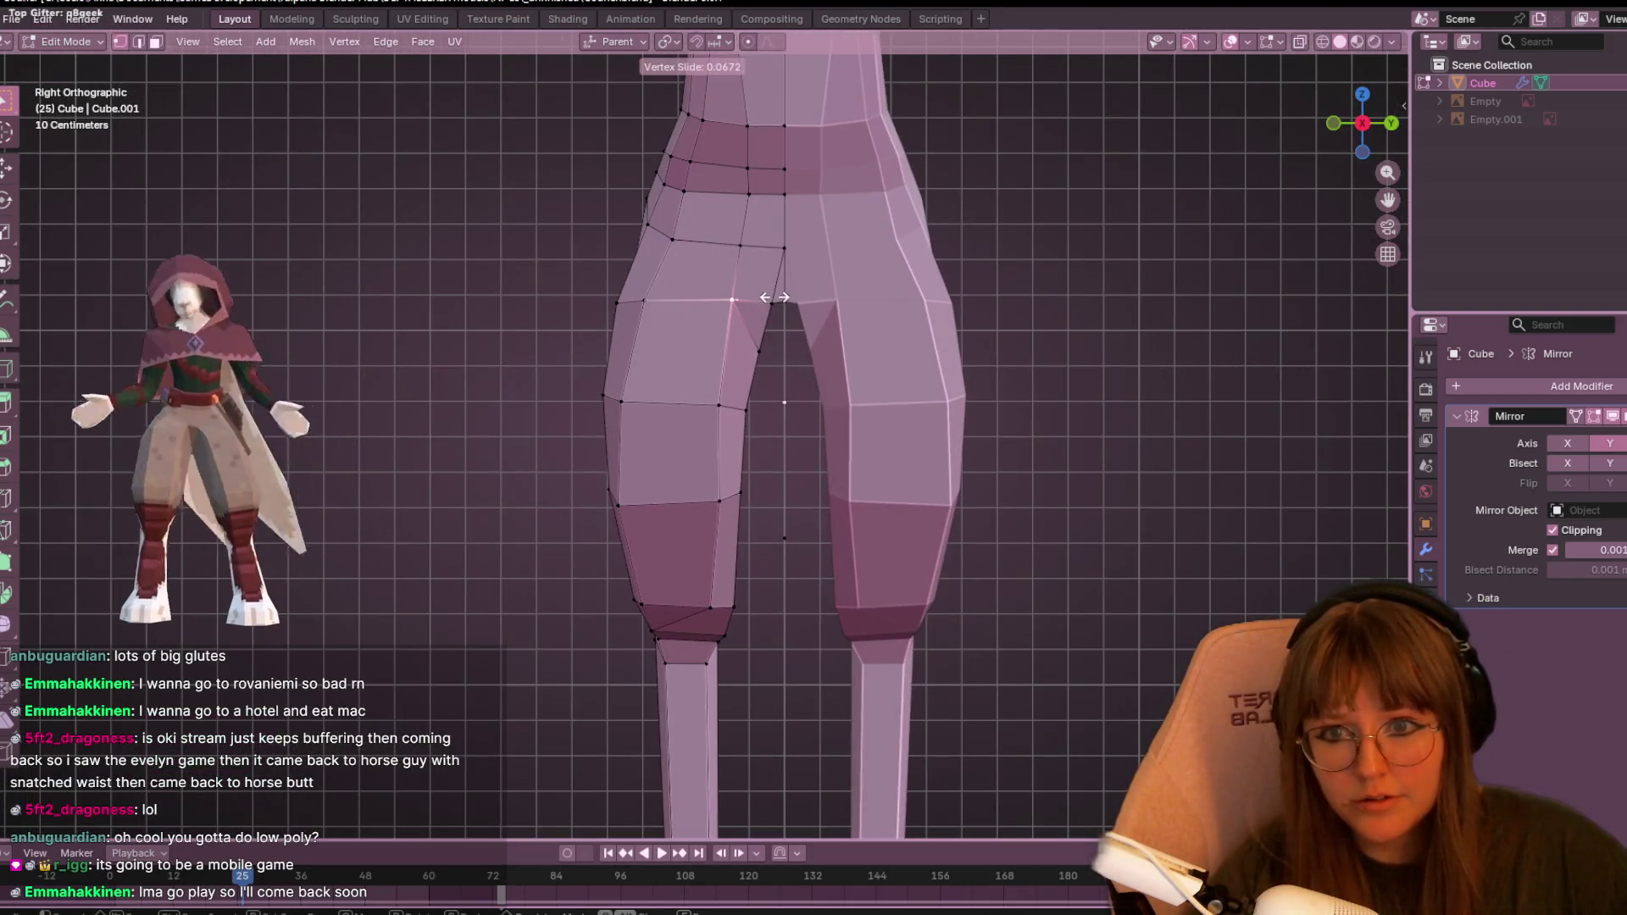
{"action": "left_click", "coordinate": [771, 296]}
{"action": "key", "text": "g"}
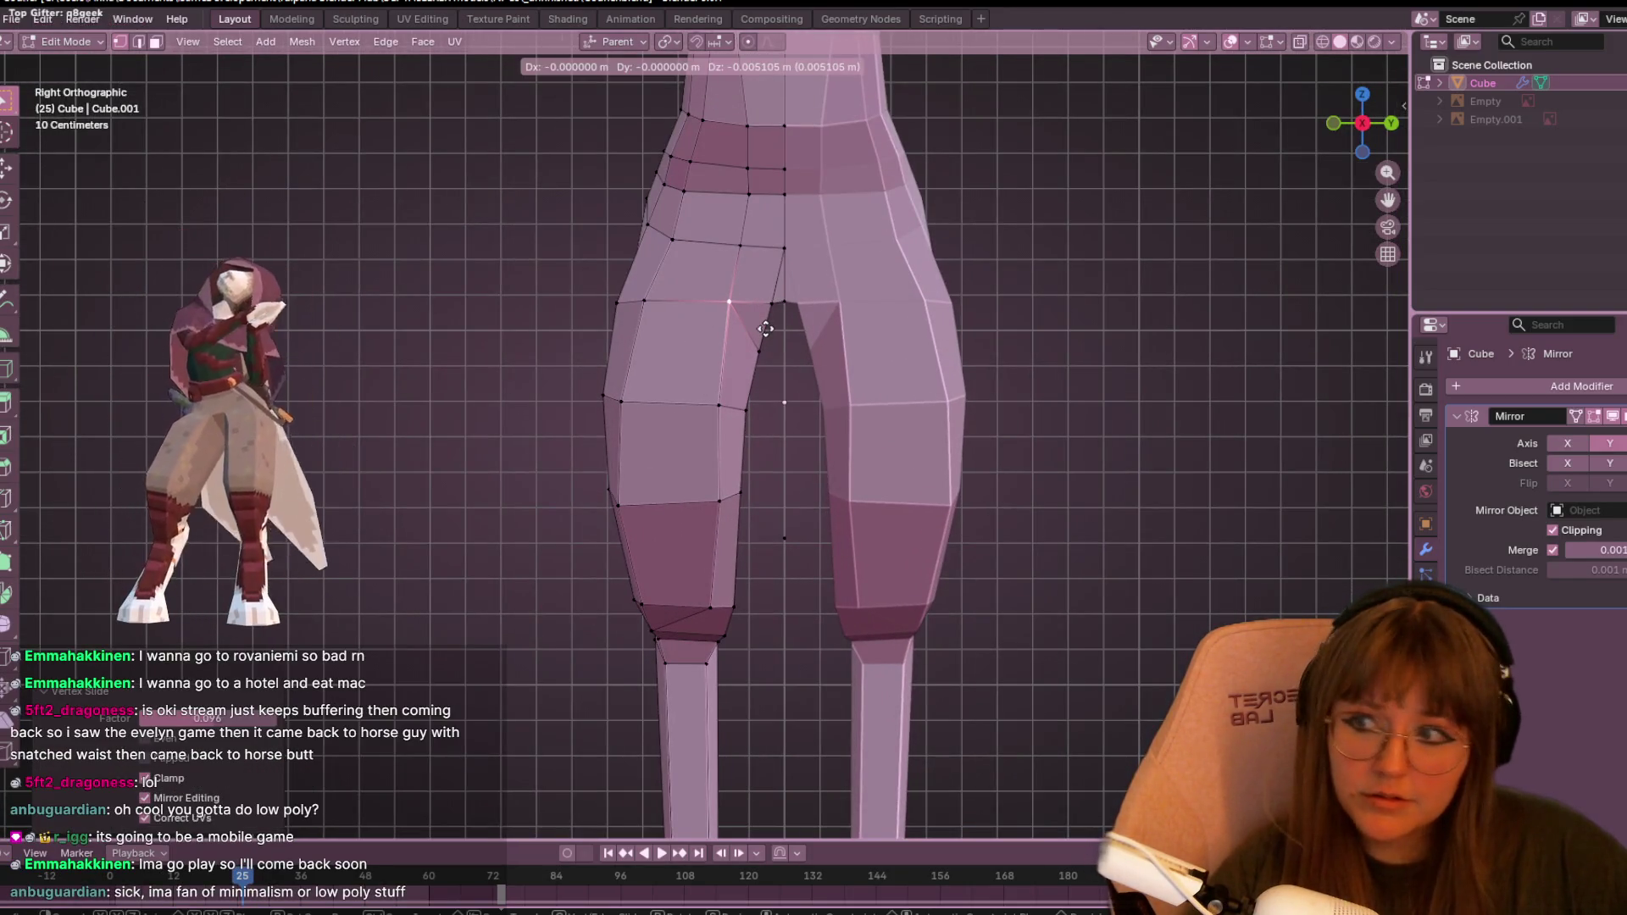
{"action": "left_click", "coordinate": [765, 328]}
- Move the inner-thigh vertices up and outward, then nudge the next one slightly
{"action": "scroll", "coordinate": [766, 329], "scroll_direction": "up", "scroll_amount": 2, "text": "shift"}
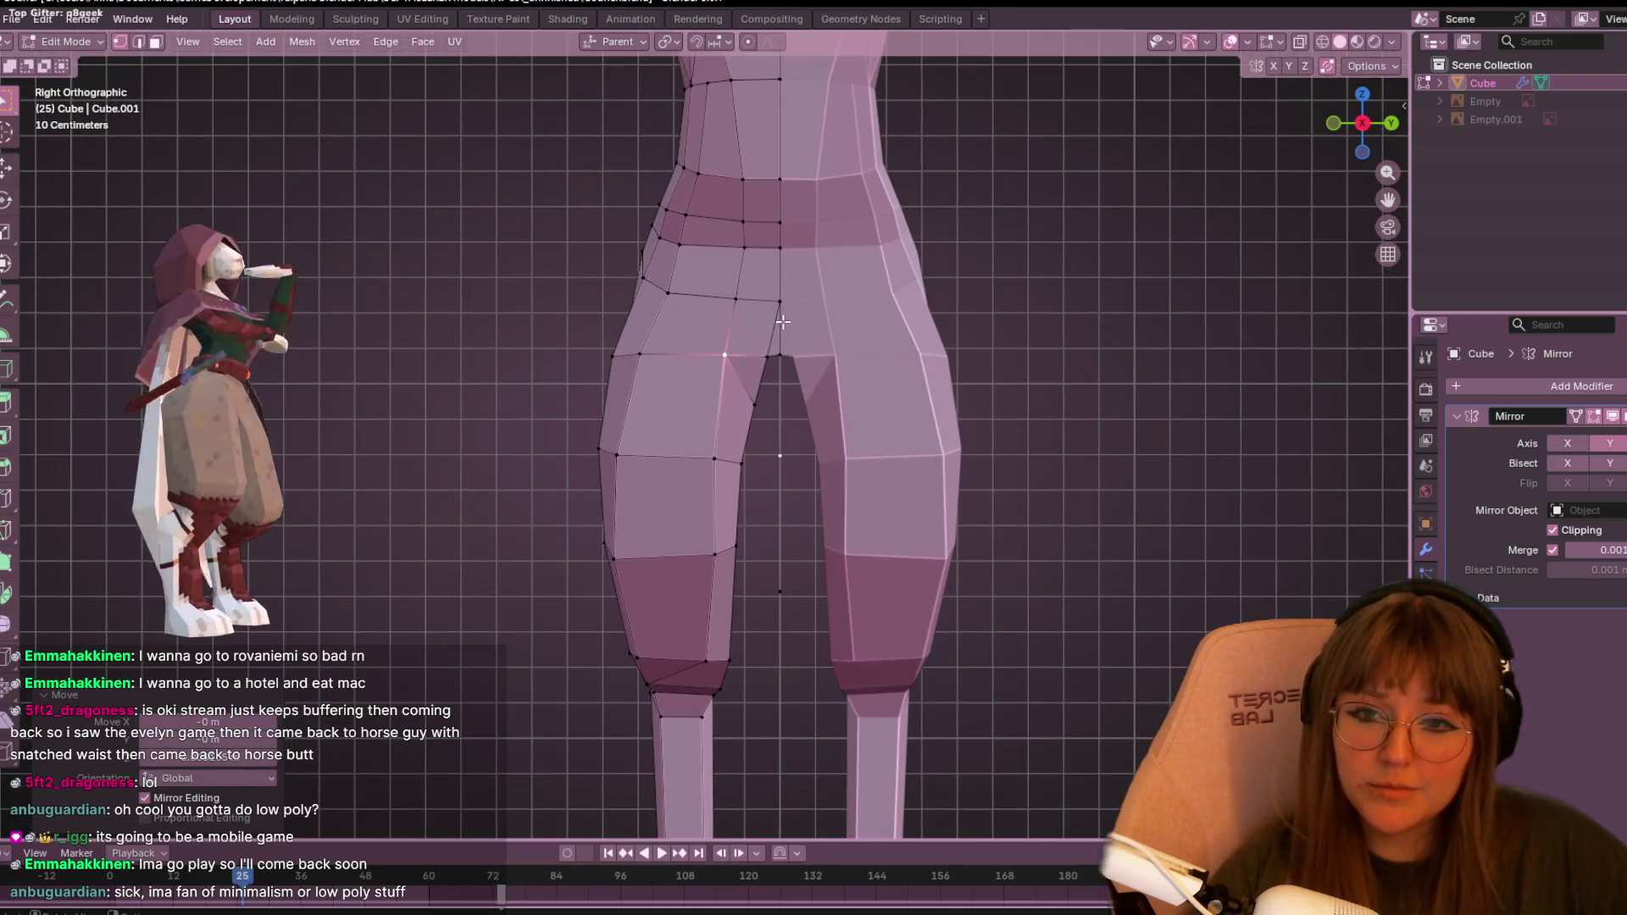
{"action": "left_click", "coordinate": [769, 344]}
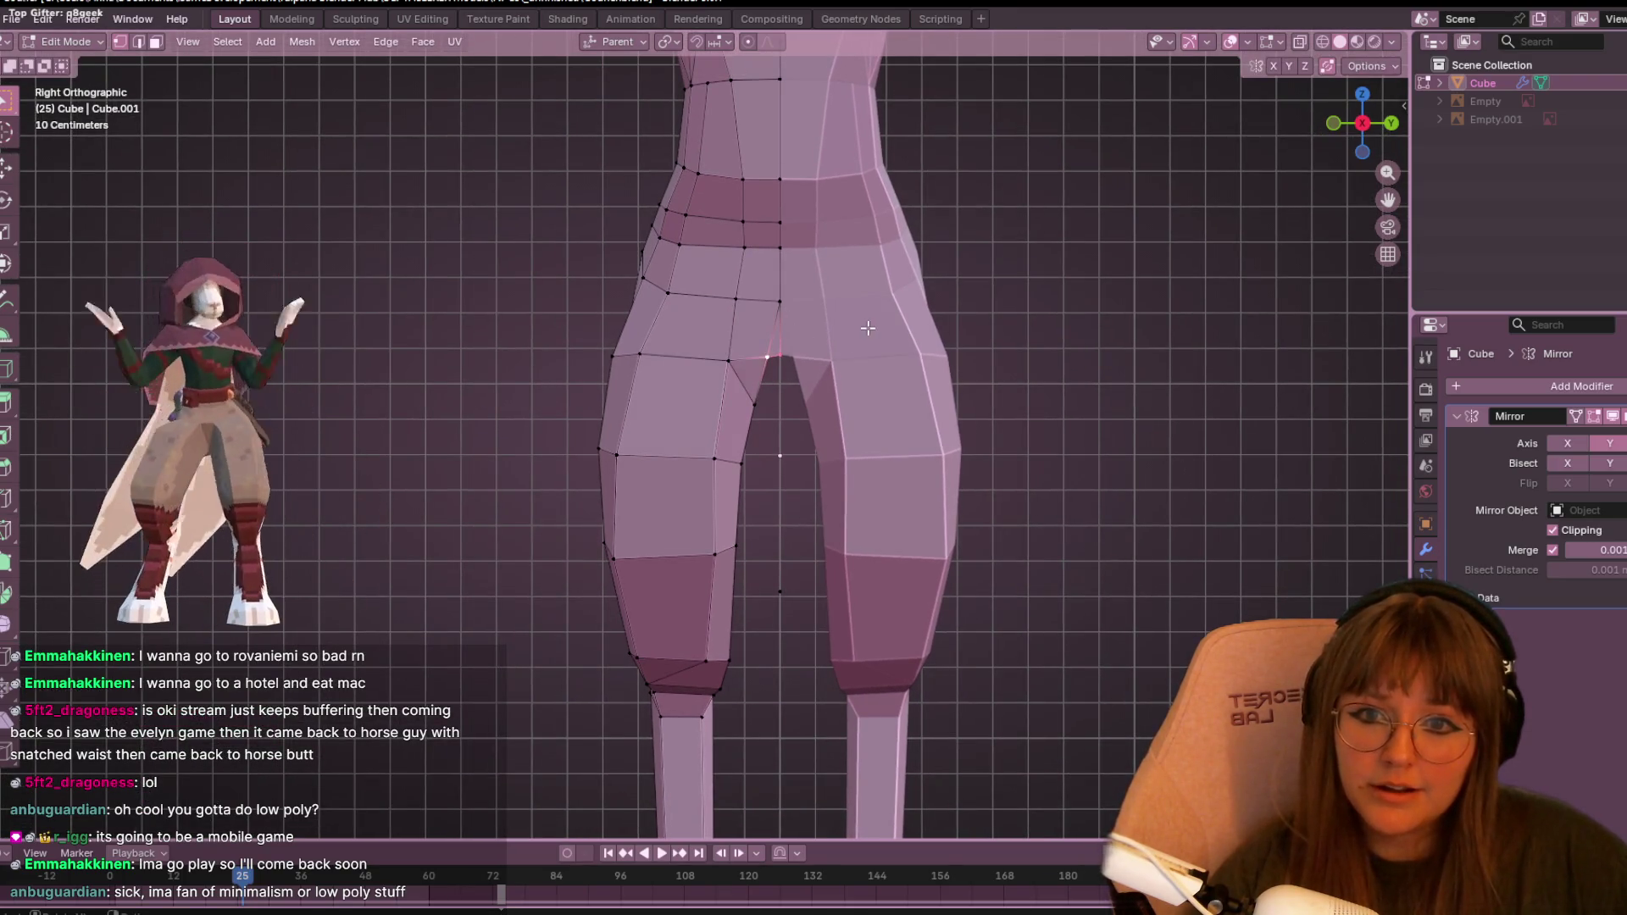
{"action": "key", "text": "g"}
{"action": "left_click", "coordinate": [798, 405]}
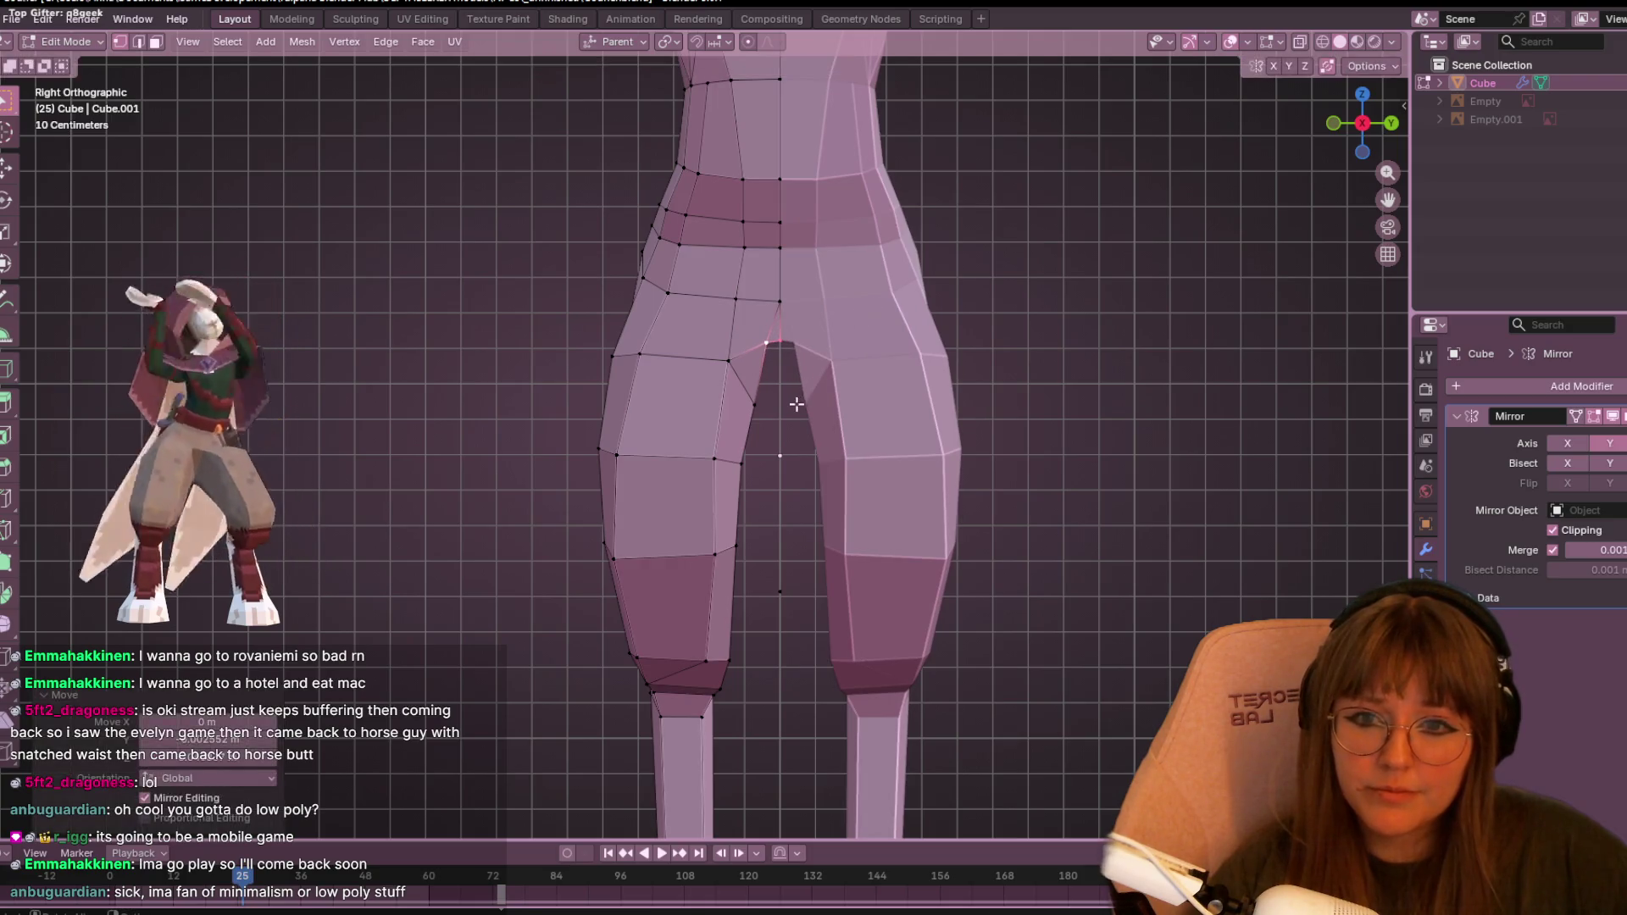
{"action": "left_click", "coordinate": [797, 405]}
{"action": "key", "text": "g"}
{"action": "left_click", "coordinate": [773, 409]}
- Adjust the lower inner-thigh vertices to smooth the outline, then view the legs in perspective
{"action": "left_click", "coordinate": [734, 560]}
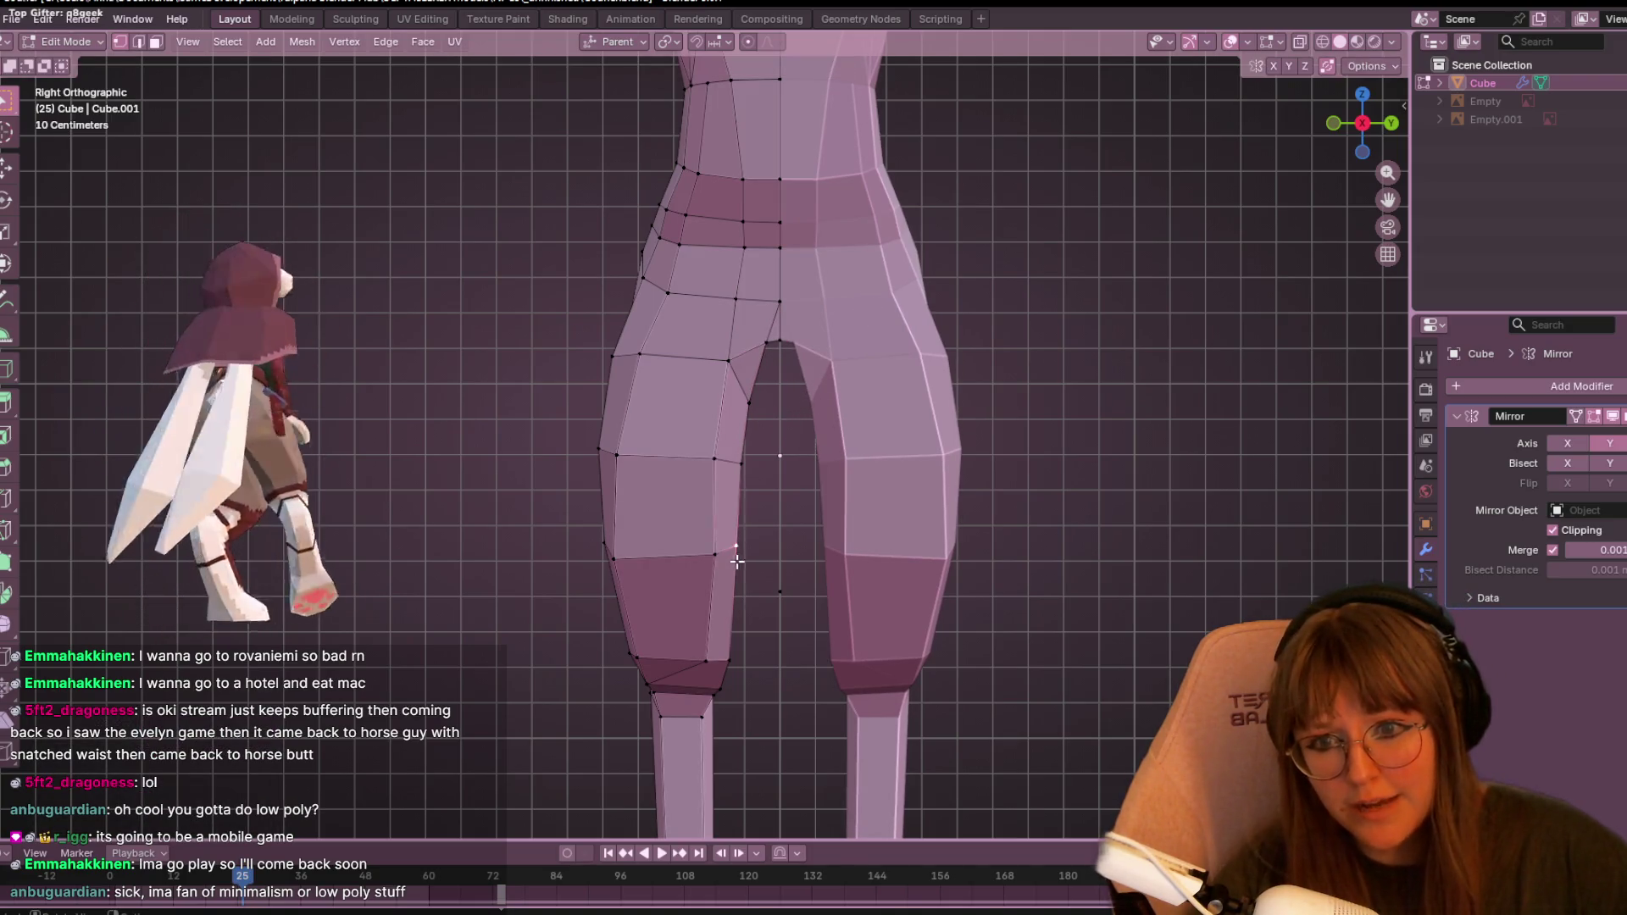
{"action": "left_click", "coordinate": [777, 443]}
{"action": "left_click", "coordinate": [714, 554]}
{"action": "key", "text": "g"}
{"action": "left_click", "coordinate": [708, 553]}
{"action": "left_click", "coordinate": [716, 455]}
{"action": "key", "text": "g"}
{"action": "key", "text": "g"}
{"action": "left_click", "coordinate": [594, 582]}
{"action": "mouse_move", "coordinate": [594, 581]}
{"action": "middle_mouse_down"}
{"action": "mouse_move", "coordinate": [639, 500]}
{"action": "mouse_move", "coordinate": [659, 497]}
{"action": "mouse_move", "coordinate": [588, 509]}
{"action": "mouse_move", "coordinate": [584, 557]}
{"action": "middle_mouse_up"}
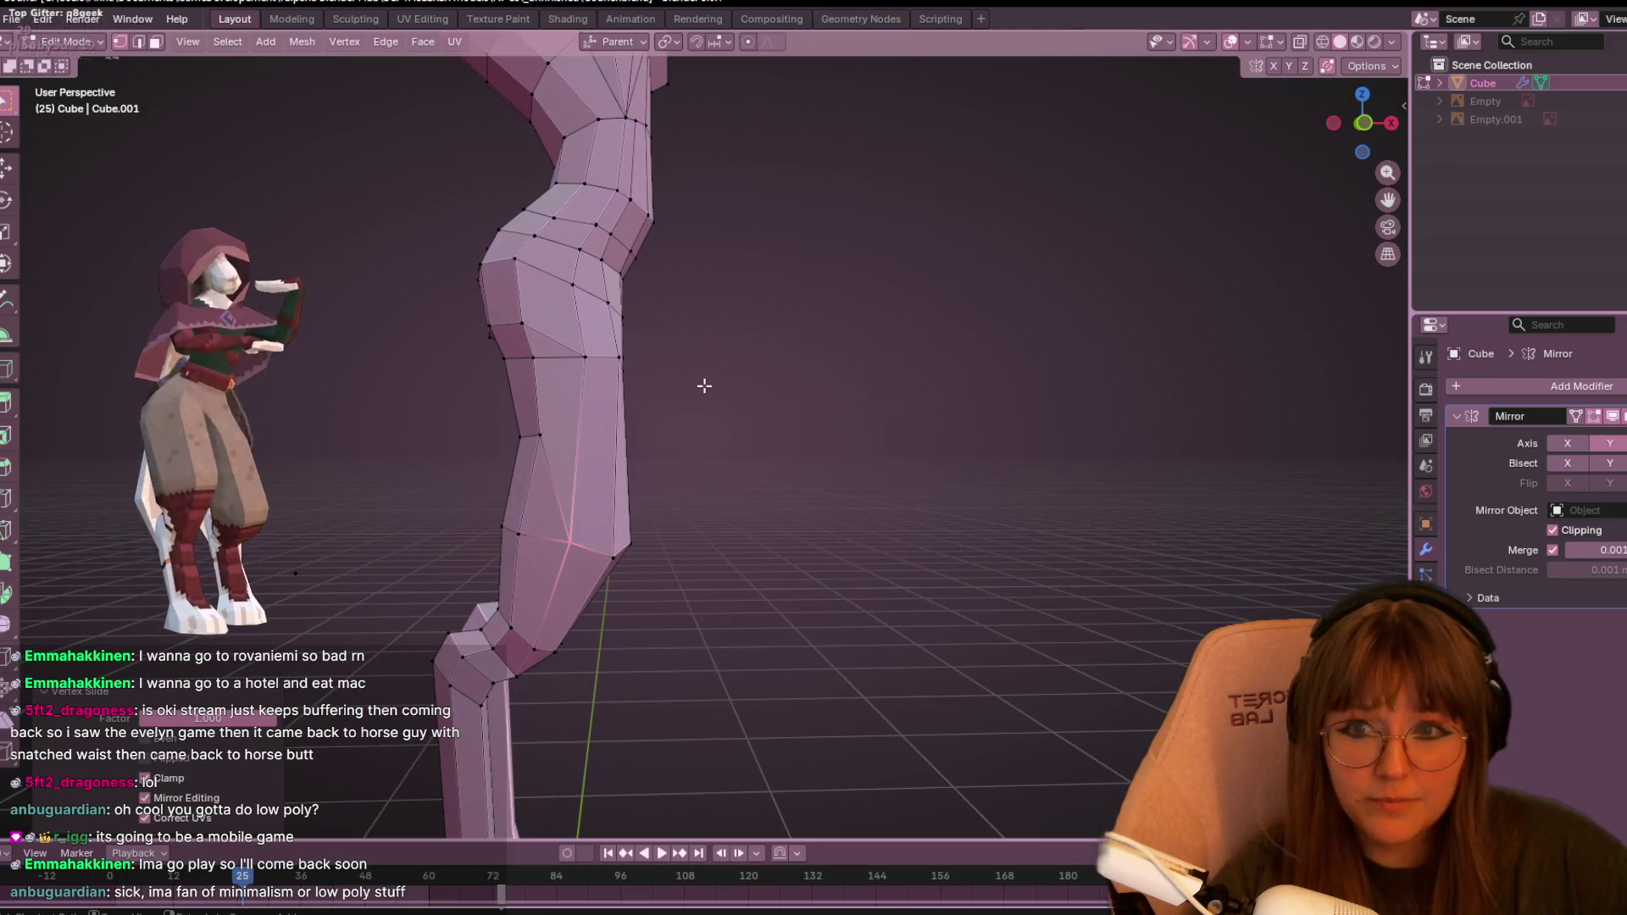
- Slide thigh profile vertices along their edges from side angles, undoing one of the slides
{"action": "mouse_move", "coordinate": [1128, 460]}
{"action": "middle_mouse_down"}
{"action": "mouse_move", "coordinate": [832, 472]}
{"action": "mouse_move", "coordinate": [719, 520]}
{"action": "mouse_move", "coordinate": [766, 570]}
{"action": "mouse_move", "coordinate": [560, 450]}
{"action": "mouse_move", "coordinate": [847, 441]}
{"action": "middle_mouse_up"}
{"action": "key", "text": "g"}
{"action": "key", "text": "g"}
{"action": "key", "text": "Escape"}
{"action": "mouse_move", "coordinate": [497, 574]}
{"action": "middle_mouse_down"}
{"action": "mouse_move", "coordinate": [792, 461]}
{"action": "mouse_move", "coordinate": [746, 351]}
{"action": "mouse_move", "coordinate": [825, 316]}
{"action": "mouse_move", "coordinate": [803, 305]}
{"action": "middle_mouse_up"}
{"action": "key", "text": "g"}
{"action": "key", "text": "g"}
{"action": "left_click", "coordinate": [745, 351]}
{"action": "mouse_move", "coordinate": [489, 418]}
{"action": "middle_mouse_down"}
{"action": "mouse_move", "coordinate": [788, 327]}
{"action": "mouse_move", "coordinate": [628, 417]}
{"action": "middle_mouse_up"}
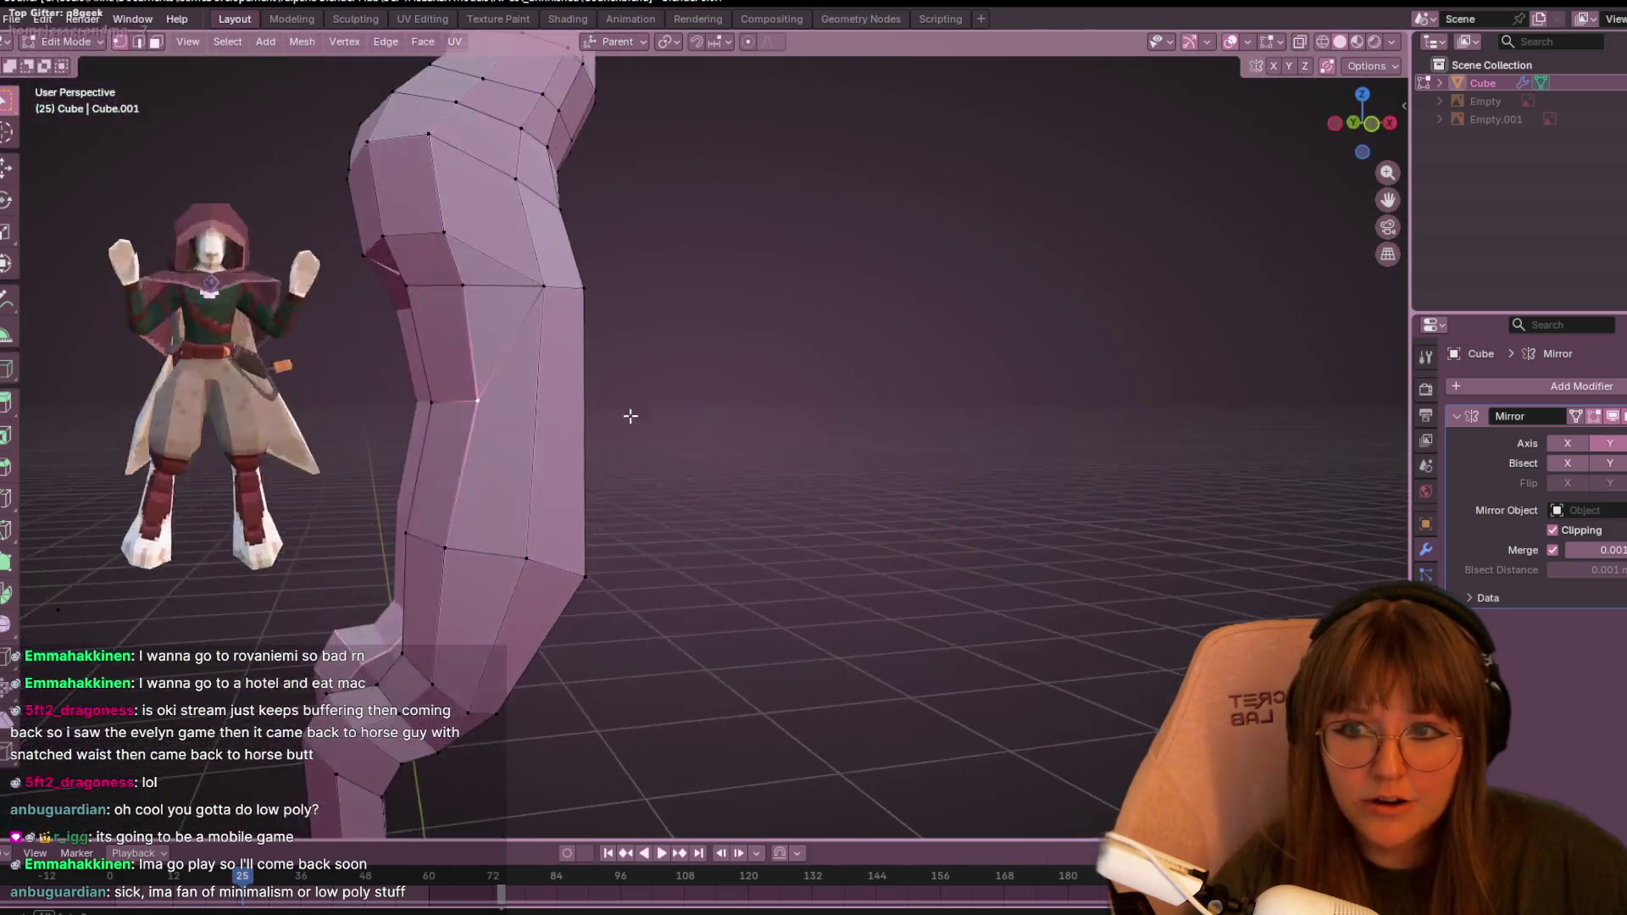
{"action": "key", "text": "g"}
{"action": "key", "text": "g"}
{"action": "left_click", "coordinate": [634, 339]}
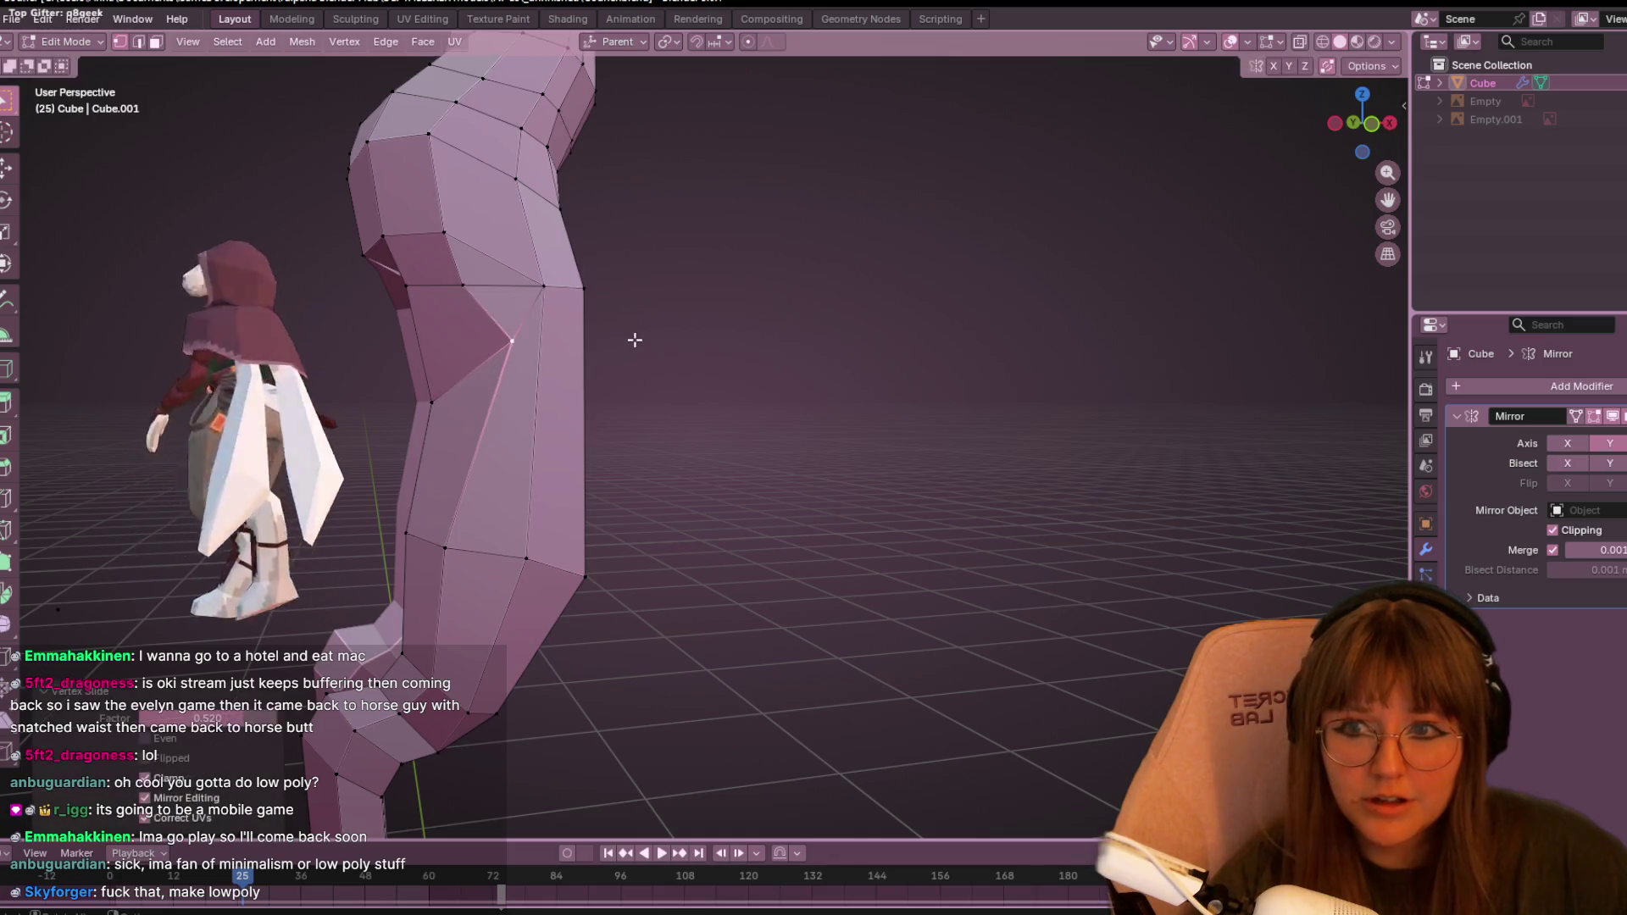
{"action": "key", "text": "ctrl+z"}
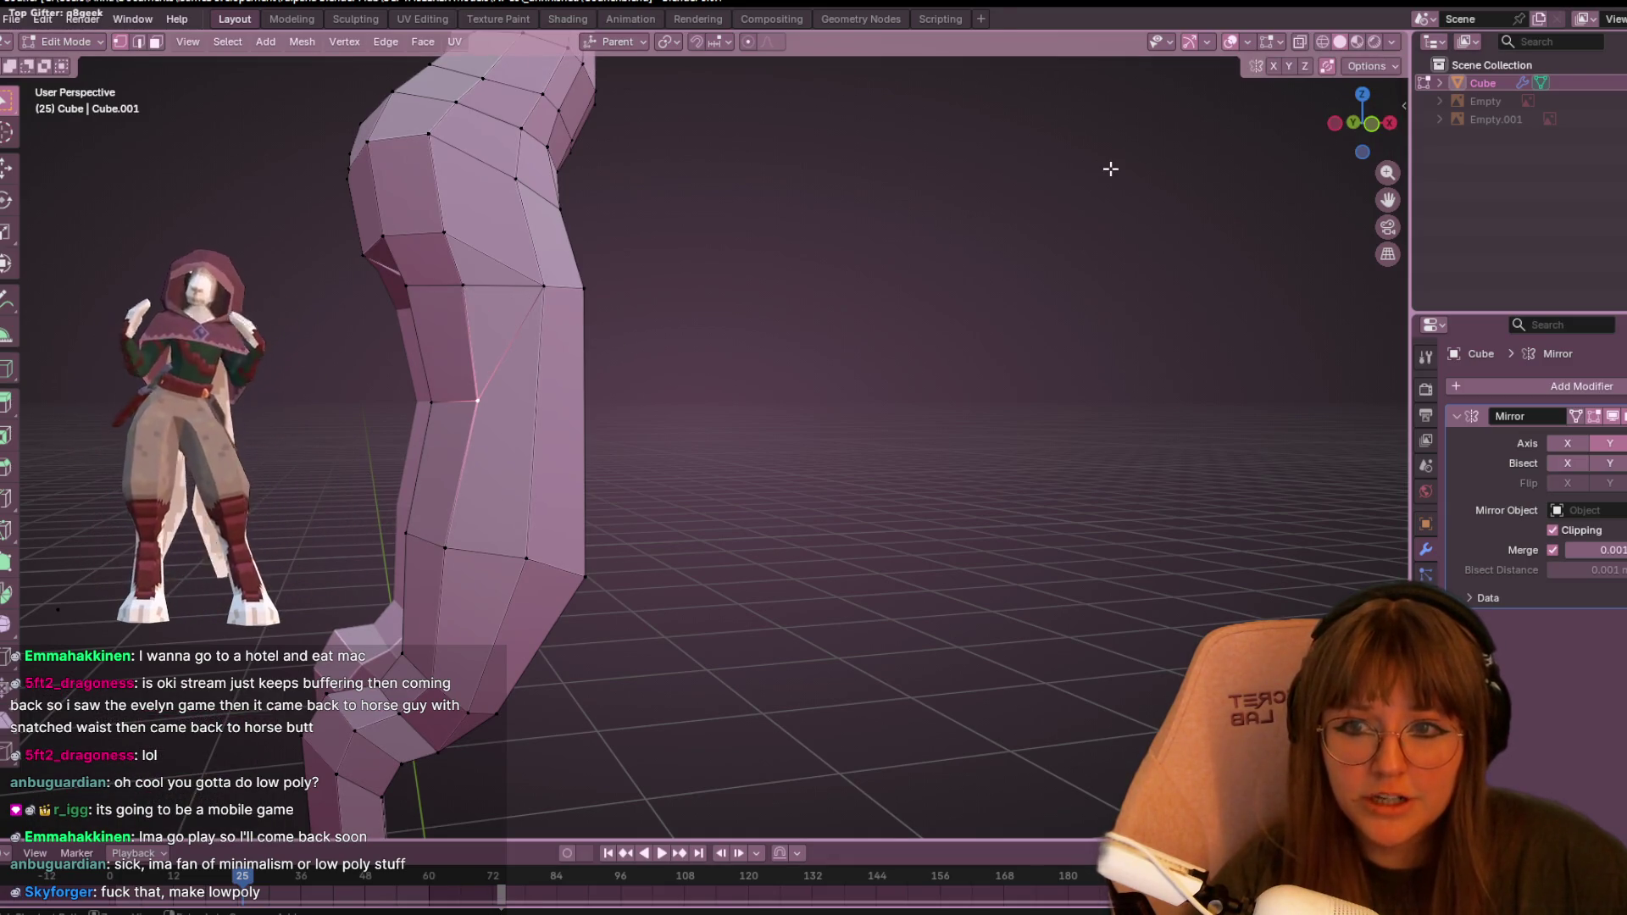
- Slide buttock and thigh vertices in front view, moving one higher up its edge
{"action": "left_click", "coordinate": [1373, 132]}
{"action": "key", "text": "g"}
{"action": "key", "text": "g"}
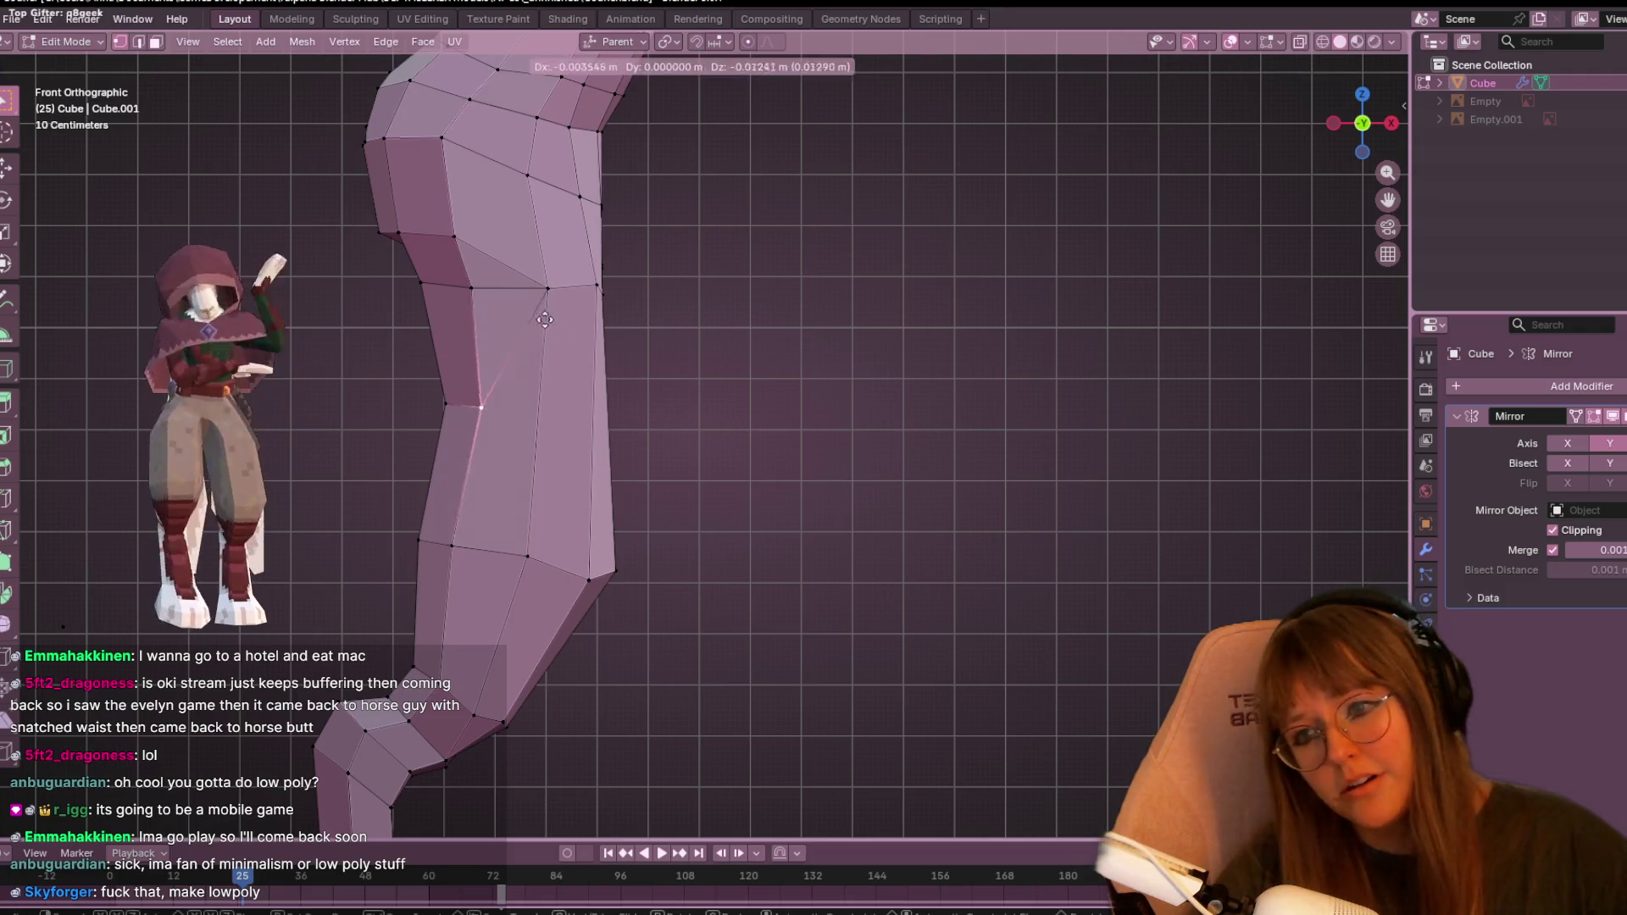
{"action": "left_click", "coordinate": [530, 276]}
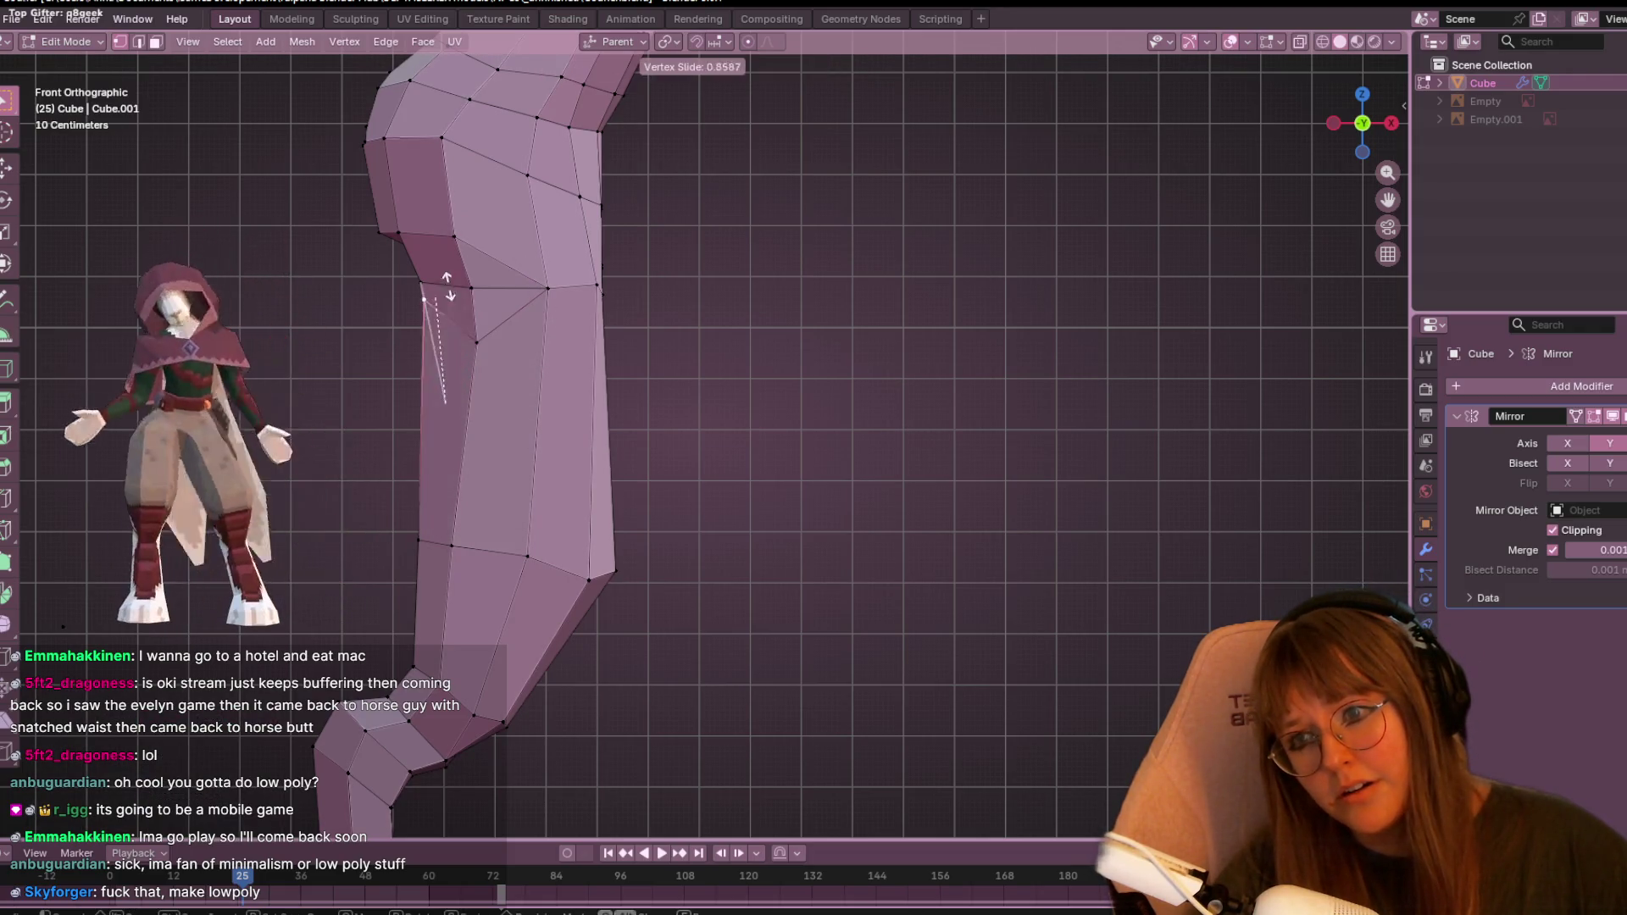
{"action": "scroll", "coordinate": [525, 309], "scroll_direction": "down", "scroll_amount": 2}
{"action": "middle_click_drag", "start_coordinate": [525, 308], "coordinate": [580, 379]}
{"action": "key", "text": "g"}
{"action": "left_click", "coordinate": [561, 314]}
- Move a leg edge loop upward in front orthographic view, then revert it with undo
{"action": "middle_click_drag", "start_coordinate": [1141, 244], "coordinate": [466, 522]}
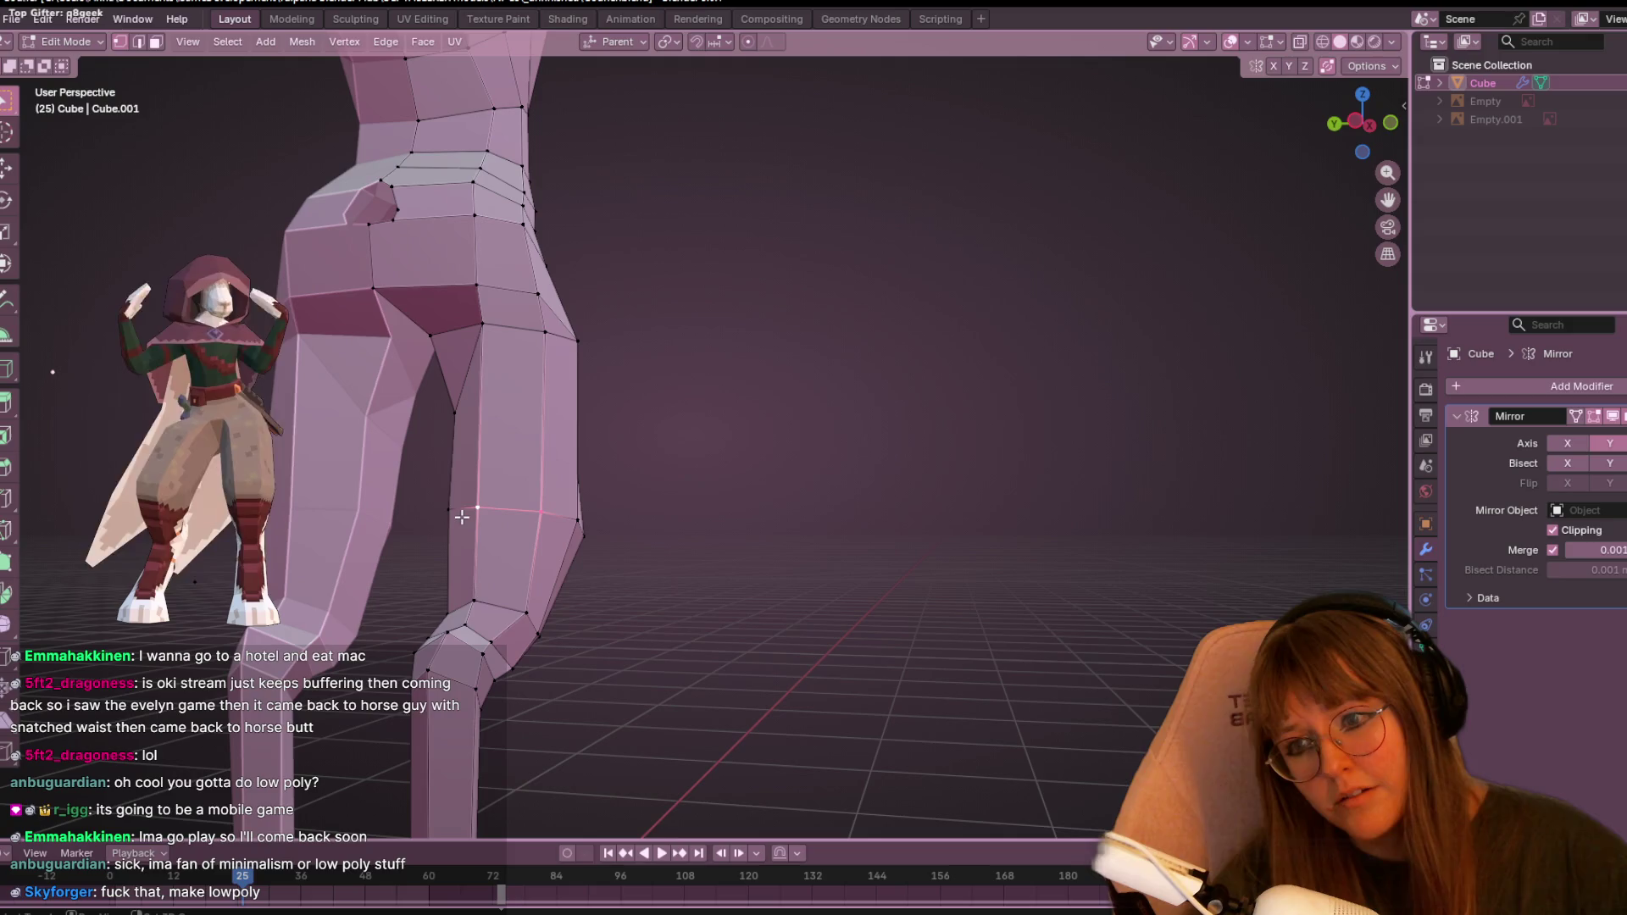
{"action": "key", "text": "KP_1"}
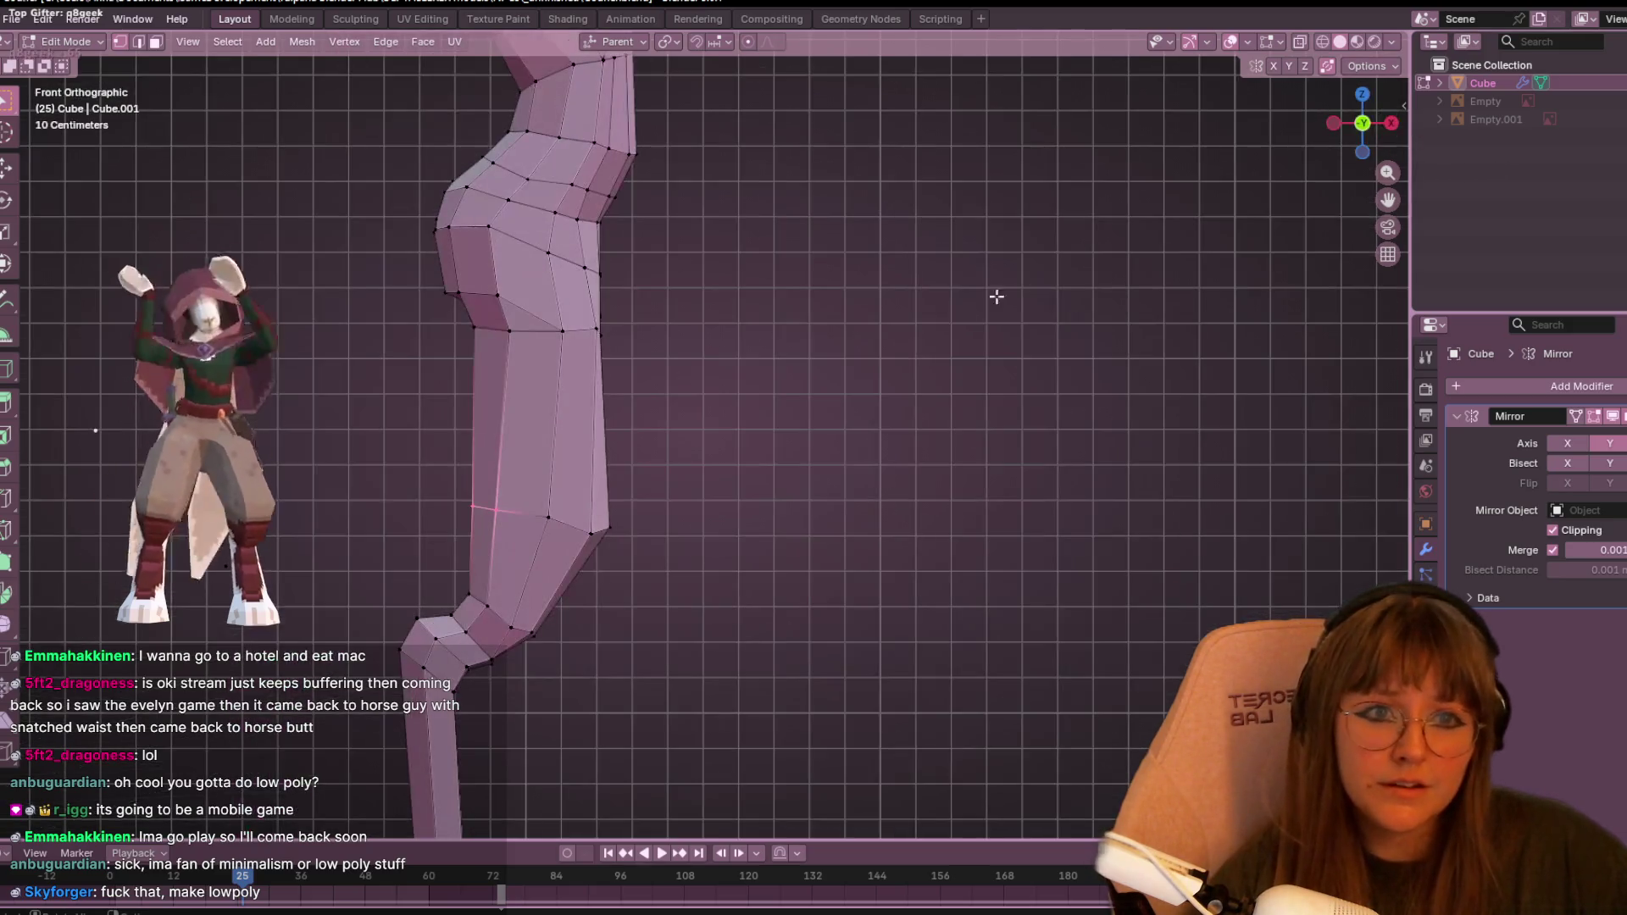
{"action": "middle_click_drag", "start_coordinate": [580, 543], "coordinate": [587, 469], "text": "shift"}
{"action": "key", "text": "g"}
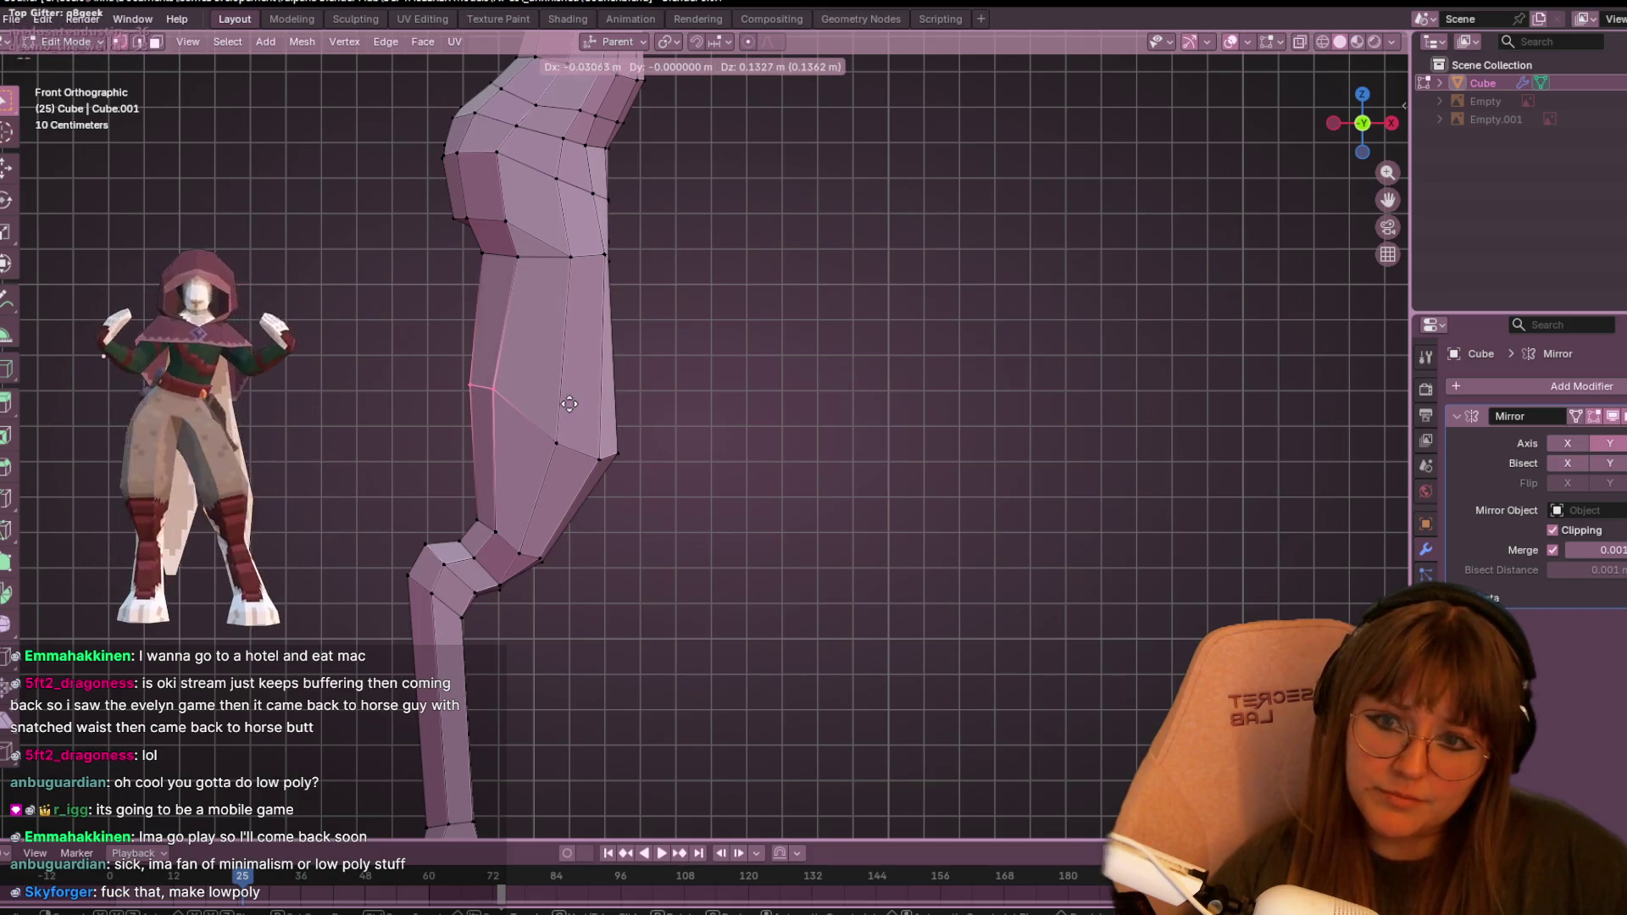
{"action": "left_click", "coordinate": [571, 392]}
{"action": "key", "text": "ctrl+z"}
{"action": "key", "text": "ctrl+z"}
{"action": "key", "text": "ctrl+z"}
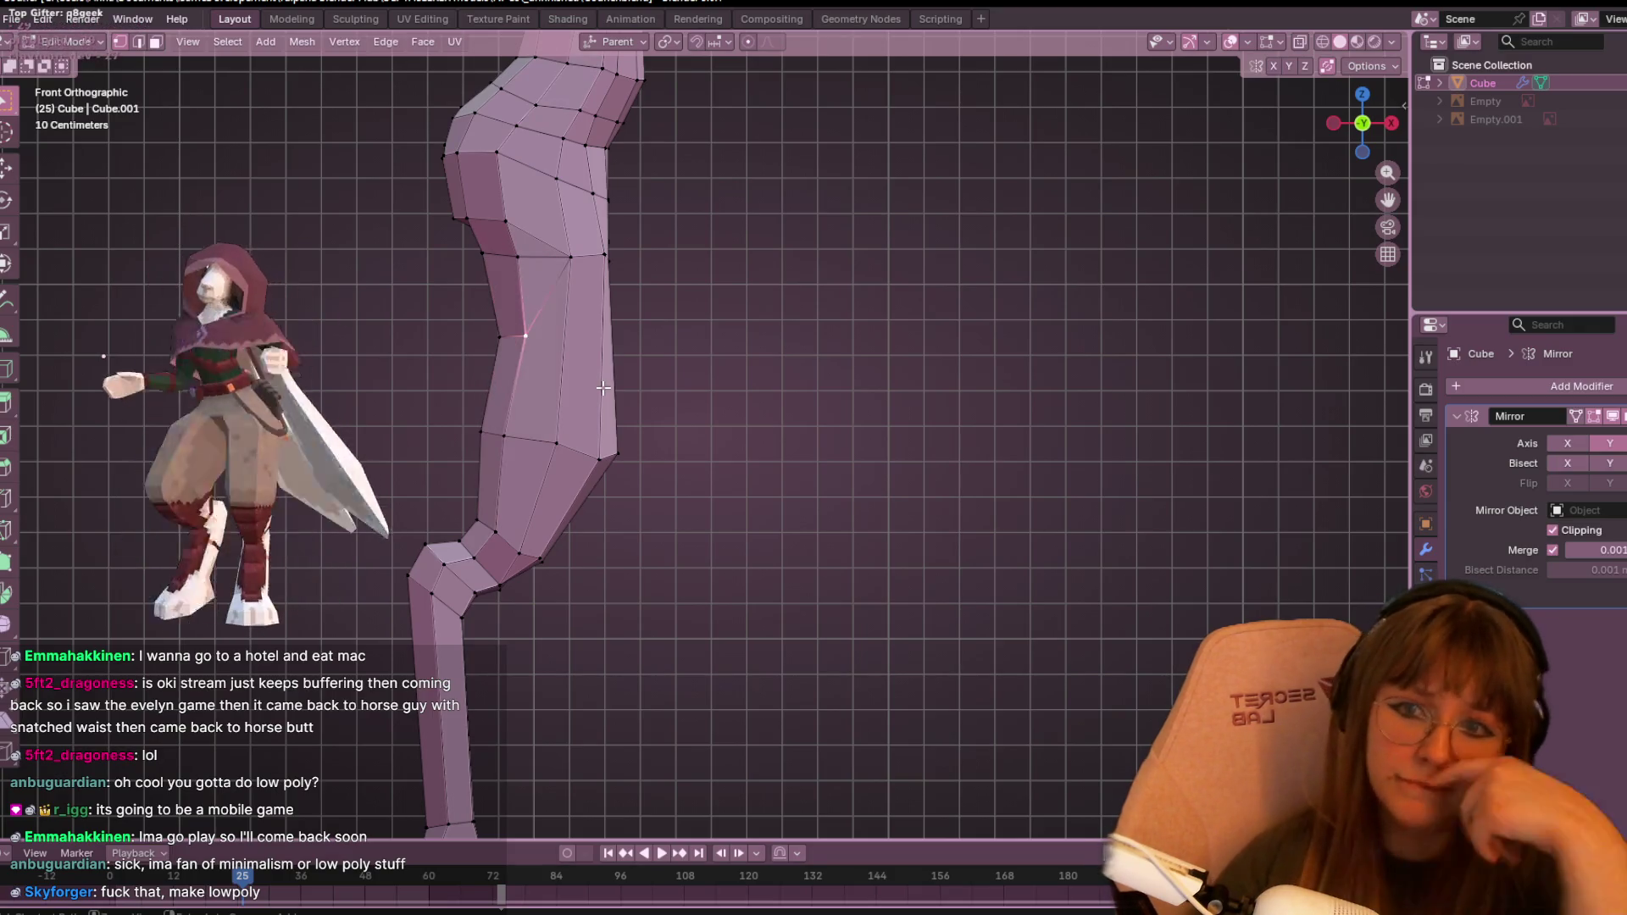
{"action": "key", "text": "ctrl+z"}
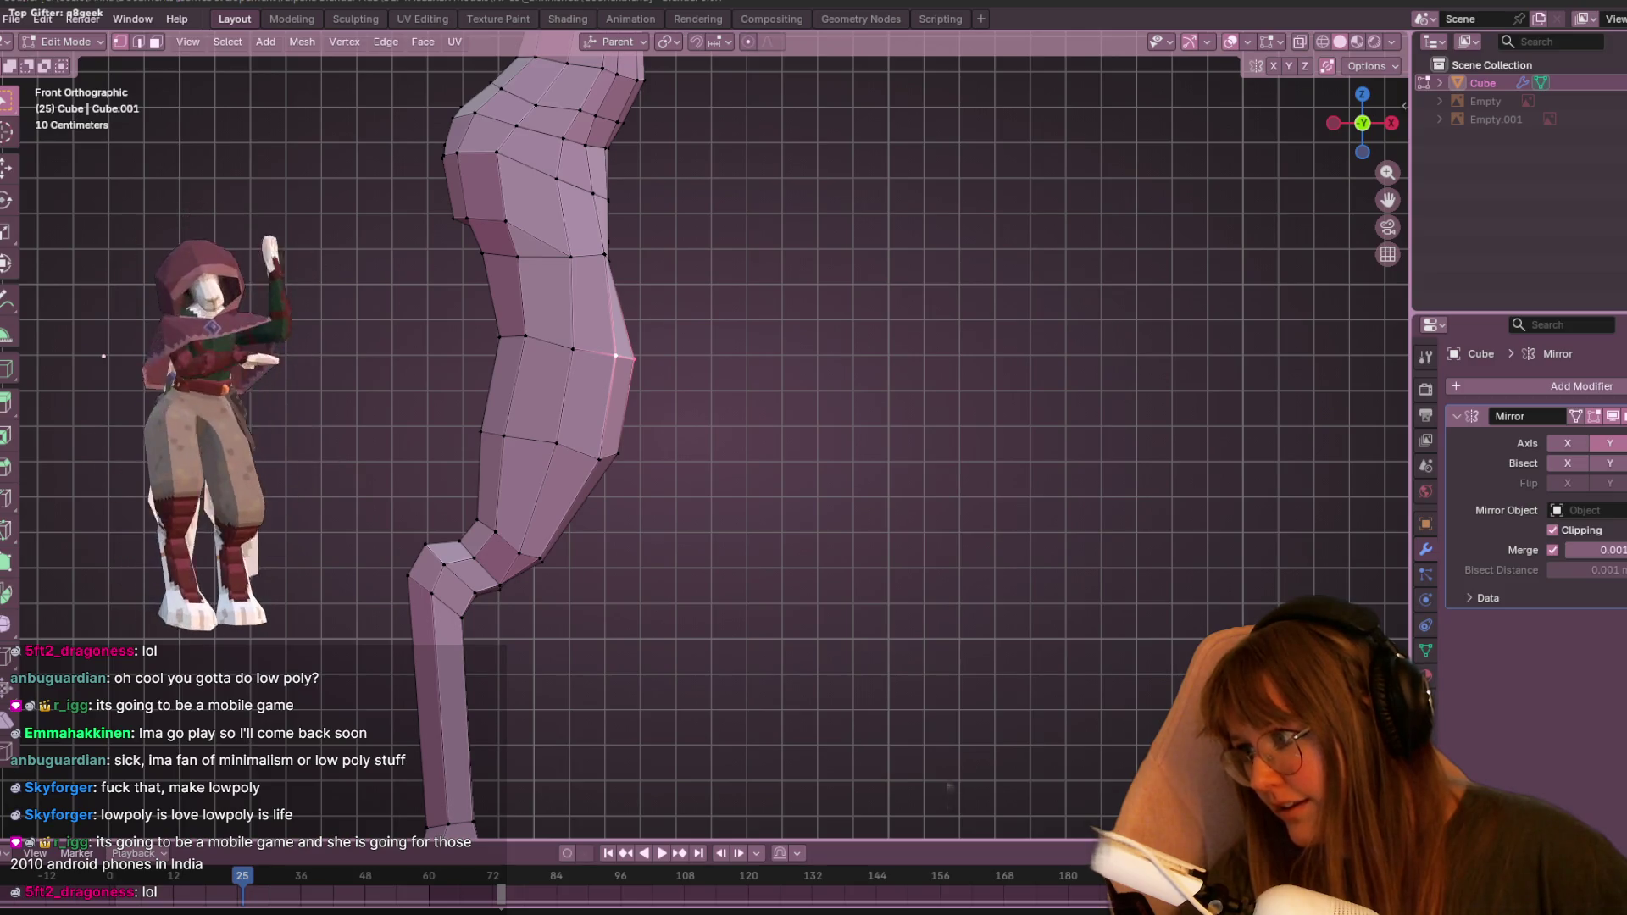
{"action": "mouse_move", "coordinate": [846, 534]}
{"action": "middle_mouse_down"}
{"action": "mouse_move", "coordinate": [810, 480]}
{"action": "mouse_move", "coordinate": [738, 522]}
{"action": "mouse_move", "coordinate": [653, 385]}
{"action": "mouse_move", "coordinate": [680, 442]}
{"action": "middle_mouse_up"}
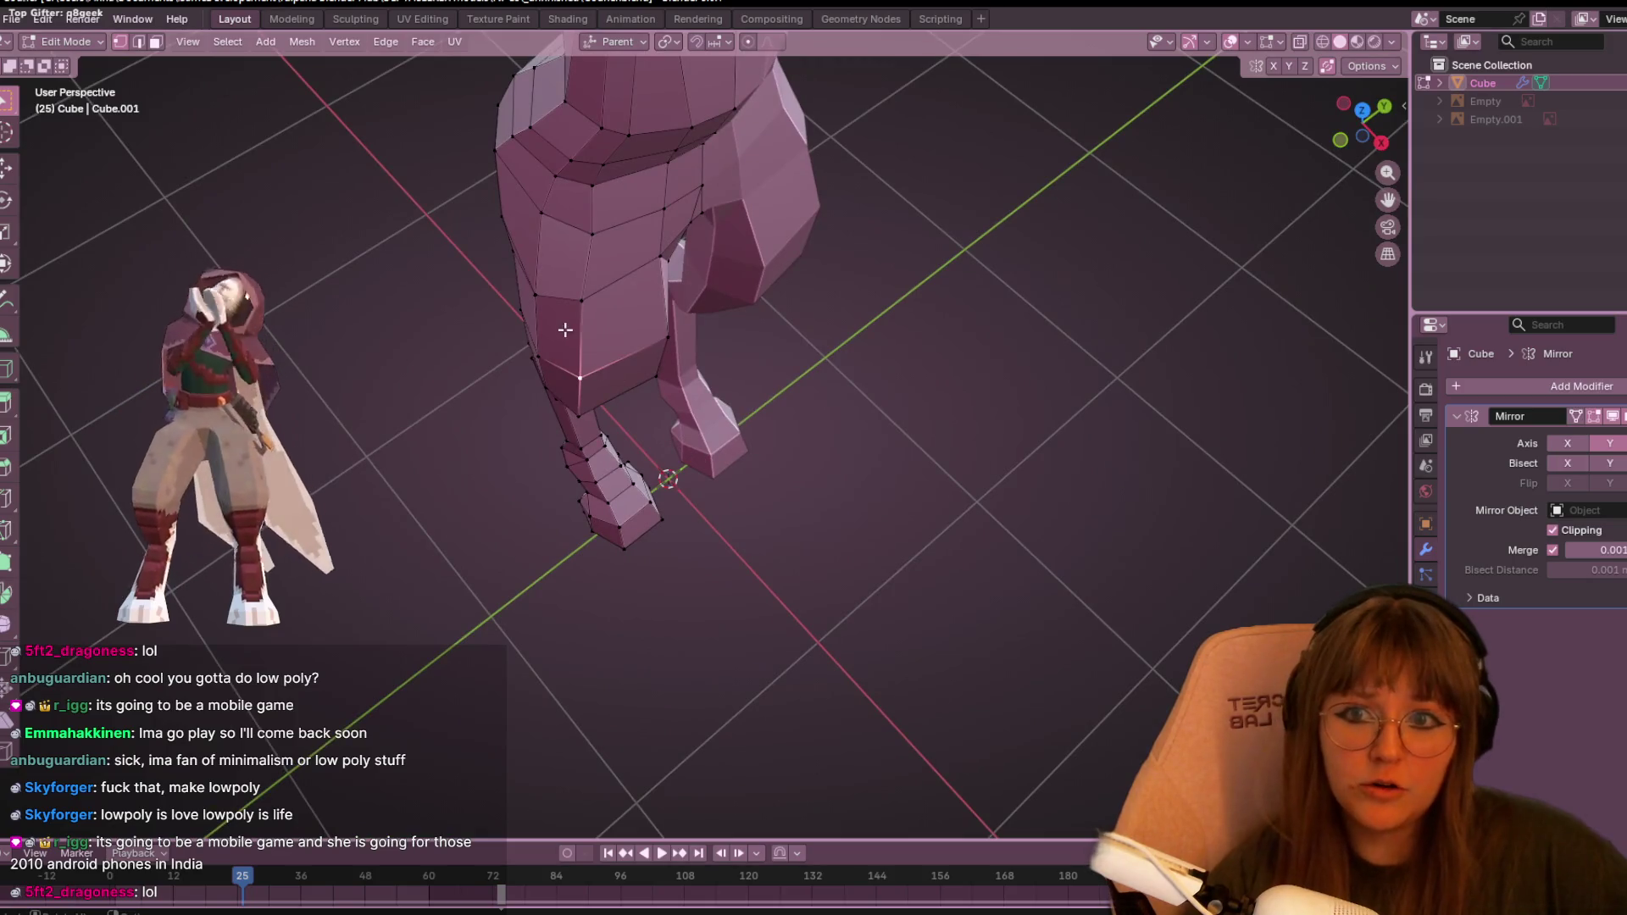
- Slide an outer hip vertex along its edge and check it from back and side views
{"action": "mouse_move", "coordinate": [587, 290]}
{"action": "middle_mouse_down"}
{"action": "mouse_move", "coordinate": [715, 345]}
{"action": "mouse_move", "coordinate": [607, 138]}
{"action": "mouse_move", "coordinate": [720, 218]}
{"action": "middle_mouse_up"}
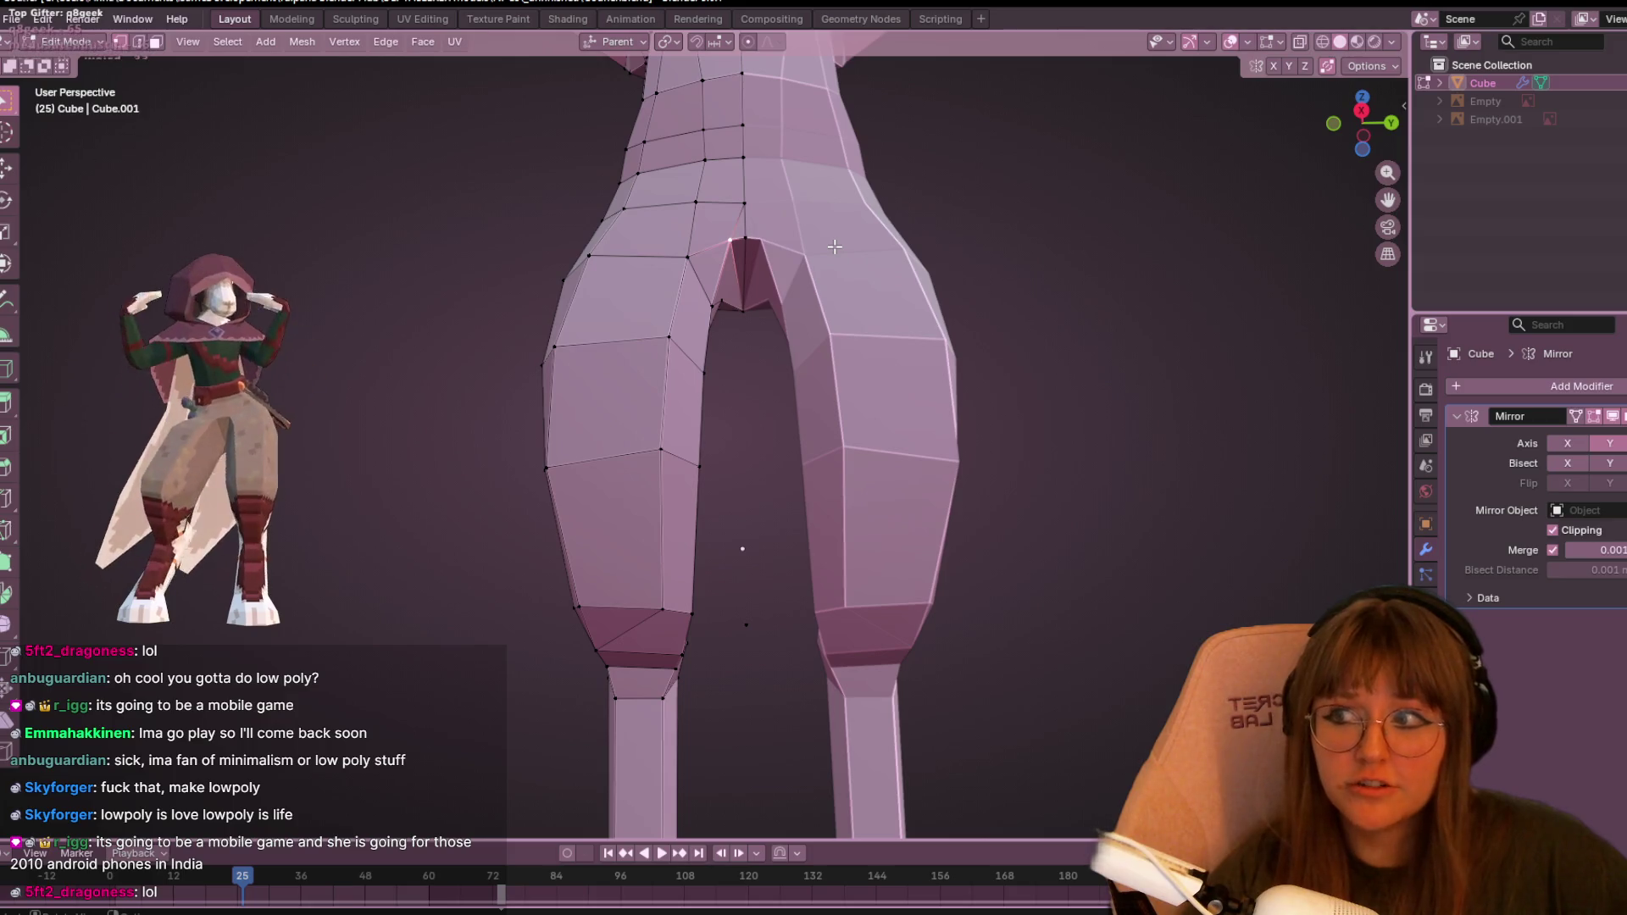
{"action": "middle_click_drag", "start_coordinate": [710, 110], "coordinate": [857, 412]}
{"action": "middle_click_drag", "start_coordinate": [718, 365], "coordinate": [906, 292]}
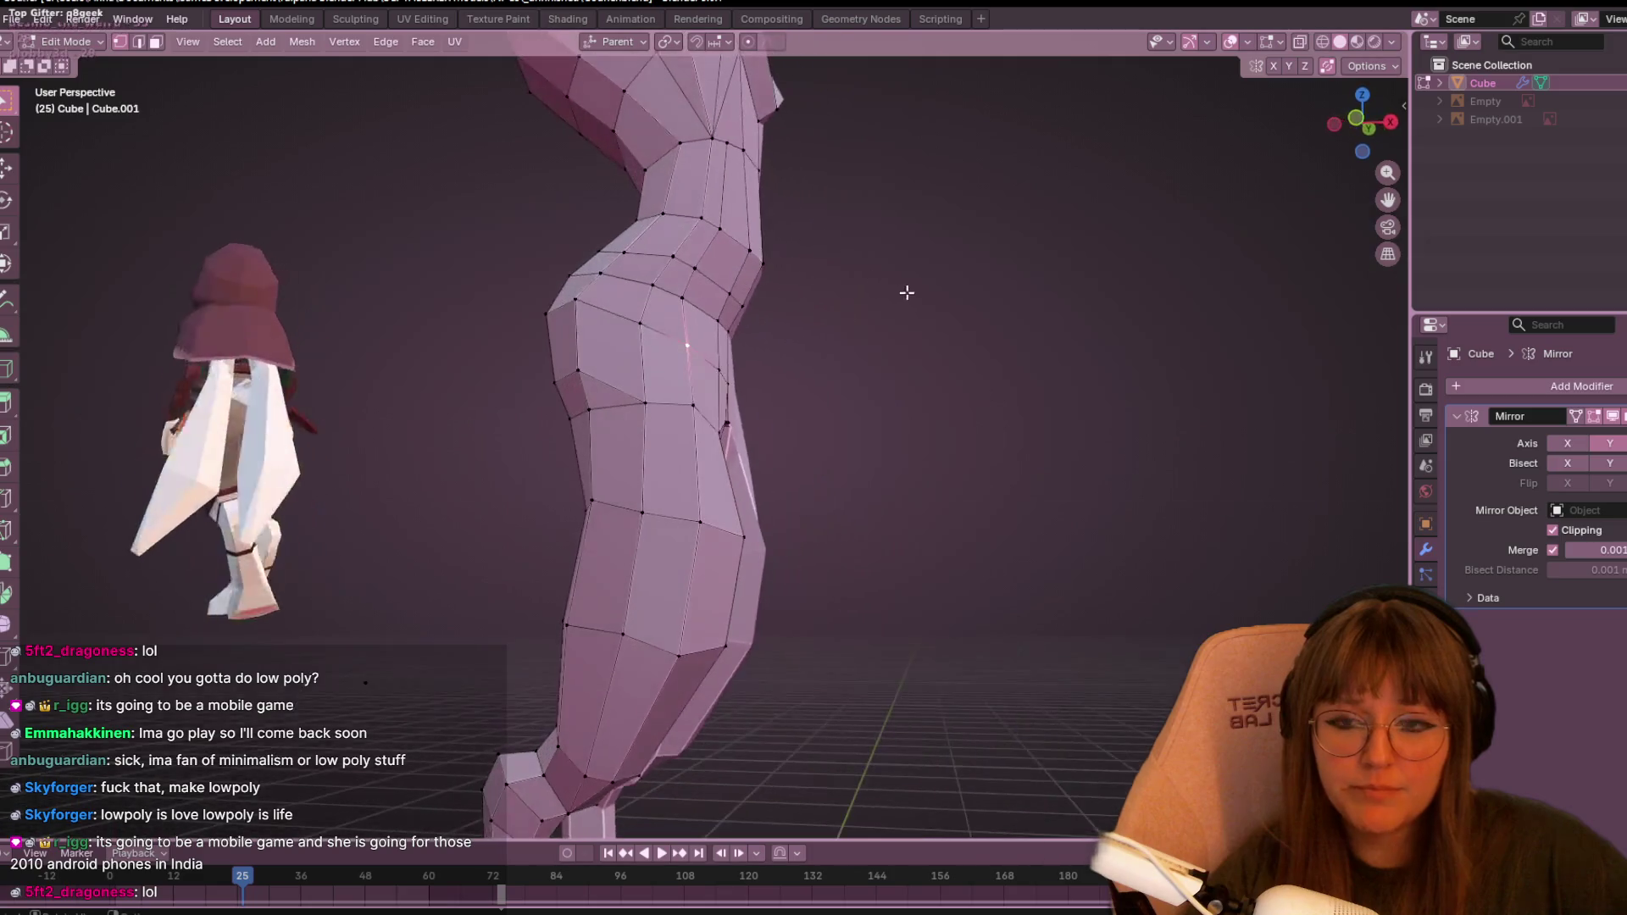
{"action": "mouse_move", "coordinate": [1113, 282]}
{"action": "middle_mouse_down"}
{"action": "mouse_move", "coordinate": [1035, 331]}
{"action": "mouse_move", "coordinate": [924, 364]}
{"action": "middle_mouse_up"}
{"action": "key", "text": "shift+v"}
{"action": "left_click", "coordinate": [932, 365]}
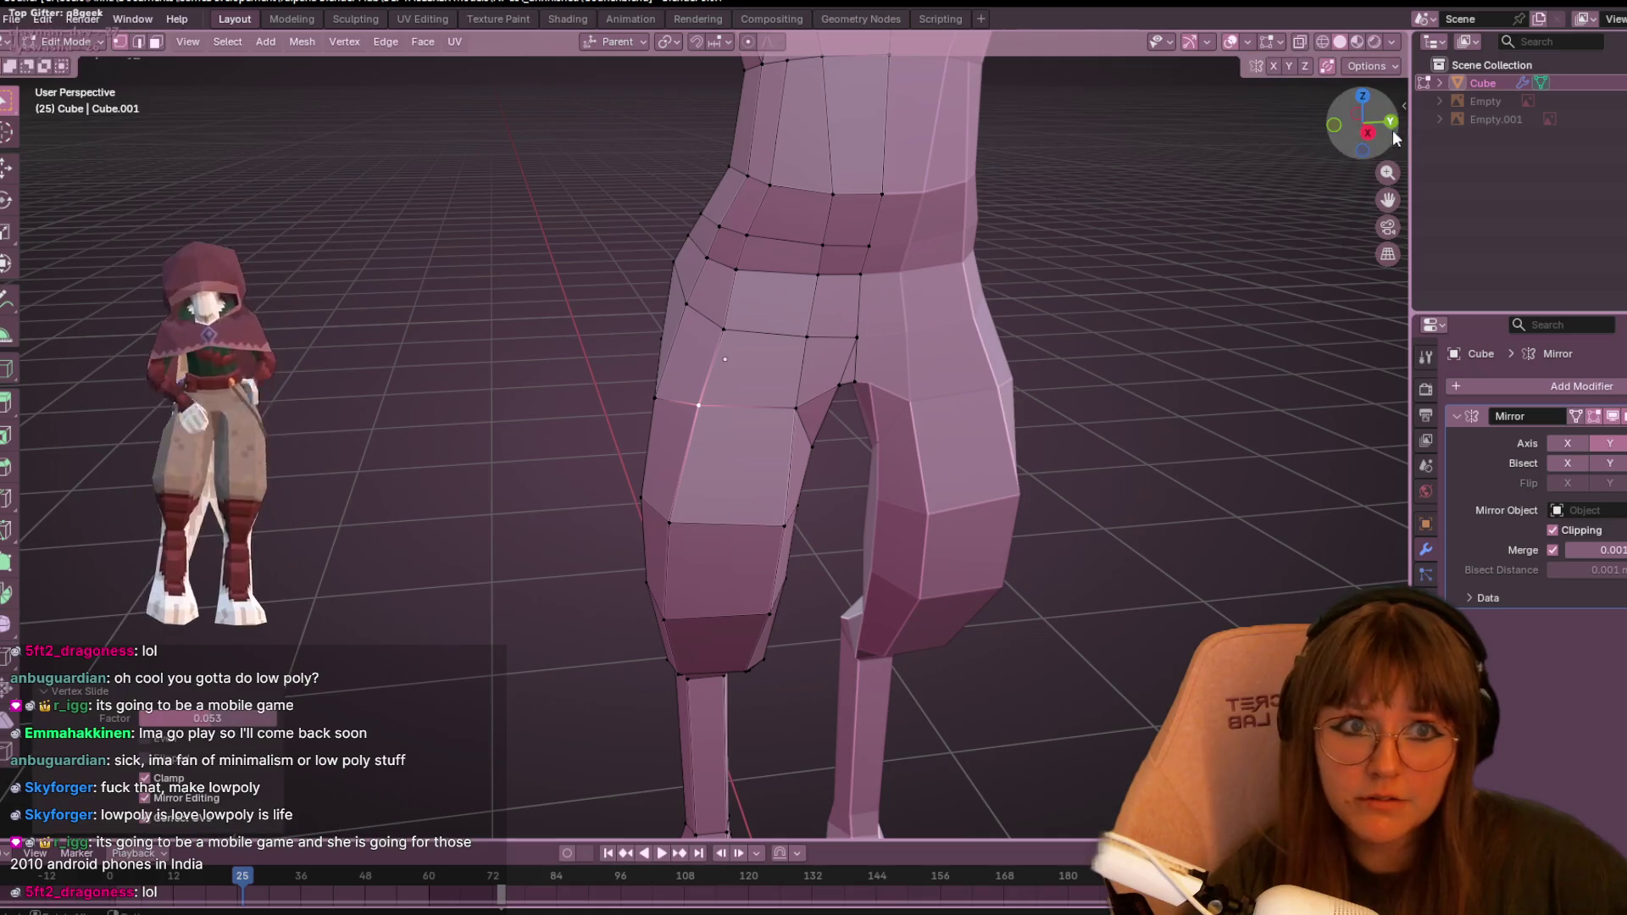
{"action": "left_click", "coordinate": [1384, 127]}
{"action": "left_click", "coordinate": [1332, 124]}
{"action": "left_click", "coordinate": [686, 379]}
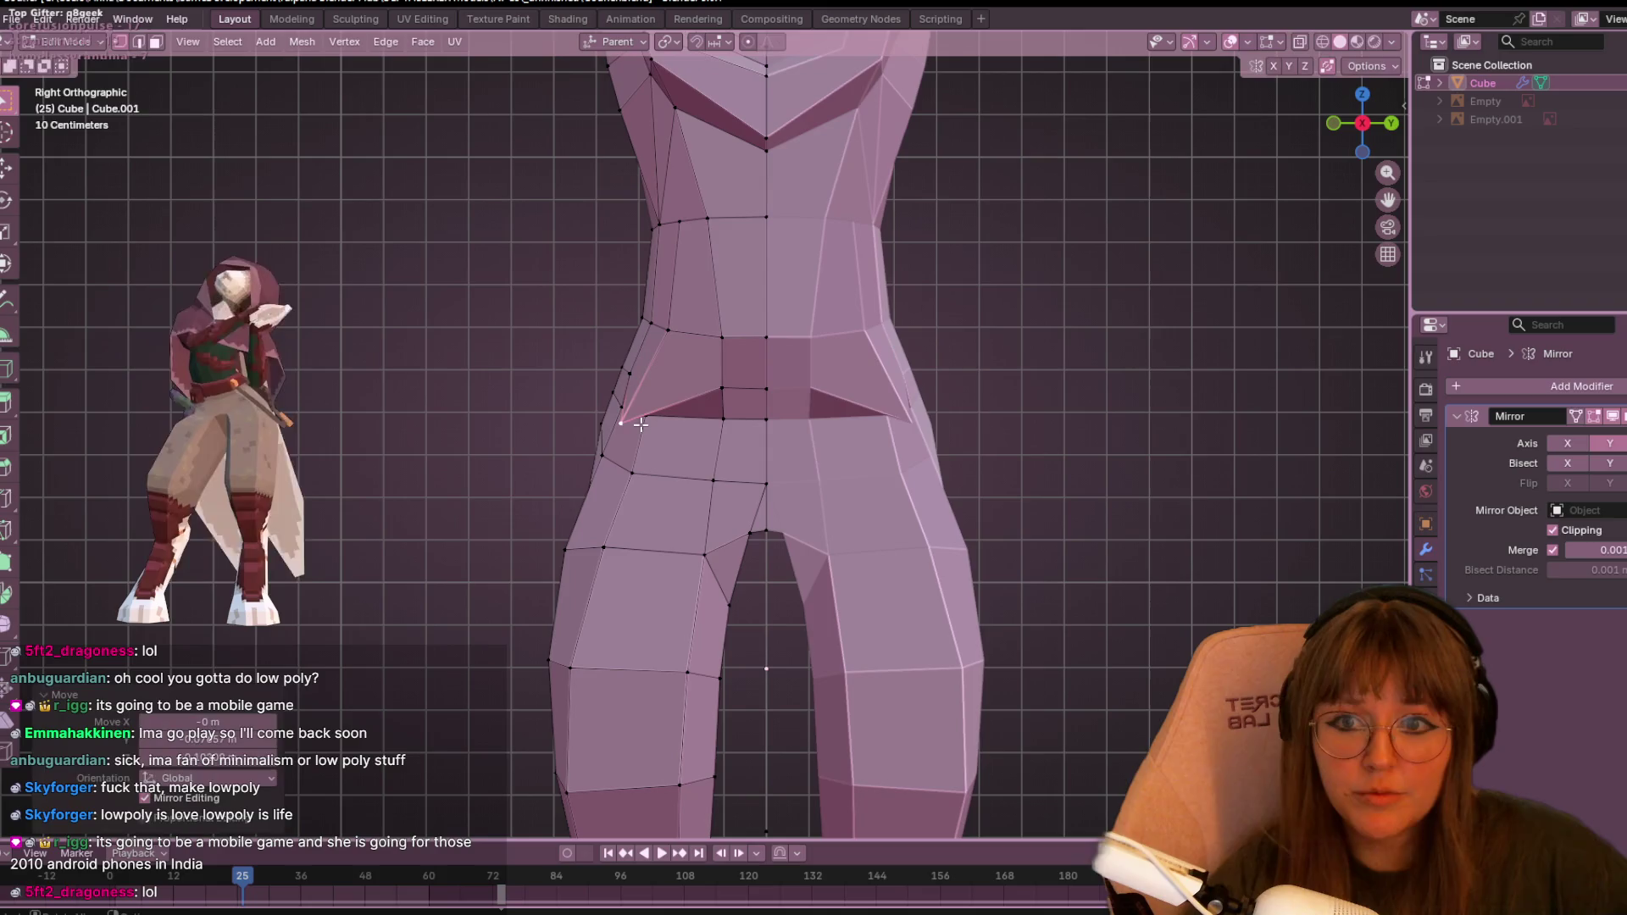
- Slide the hip vertex and two waist vertices along their edges
{"action": "key", "text": "shift+v"}
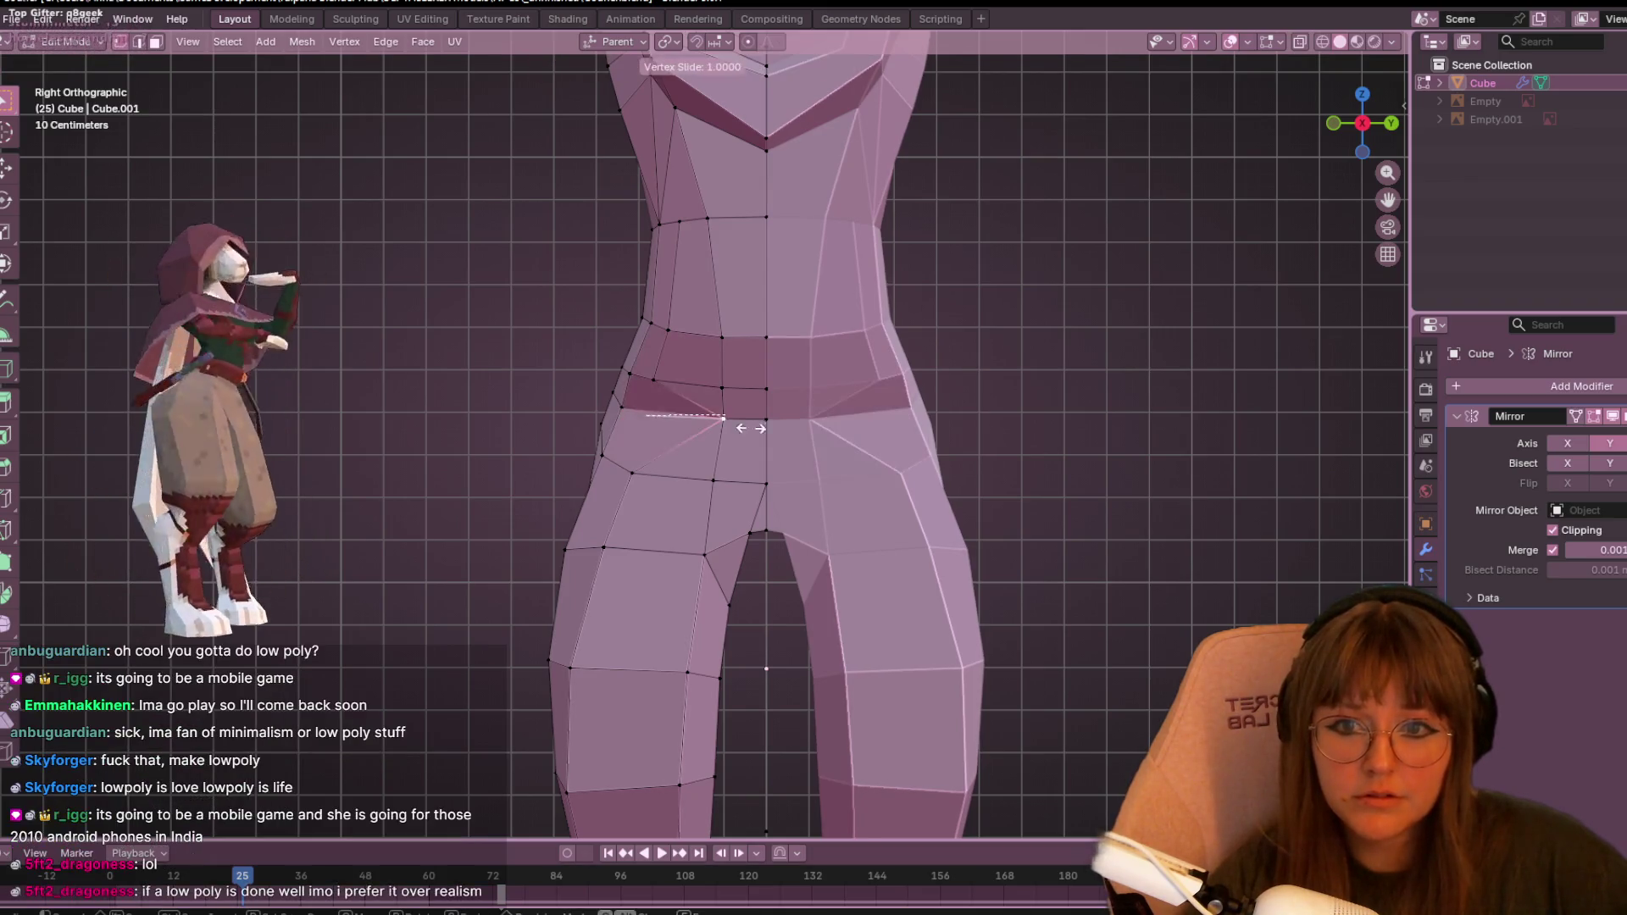
{"action": "left_click", "coordinate": [814, 384]}
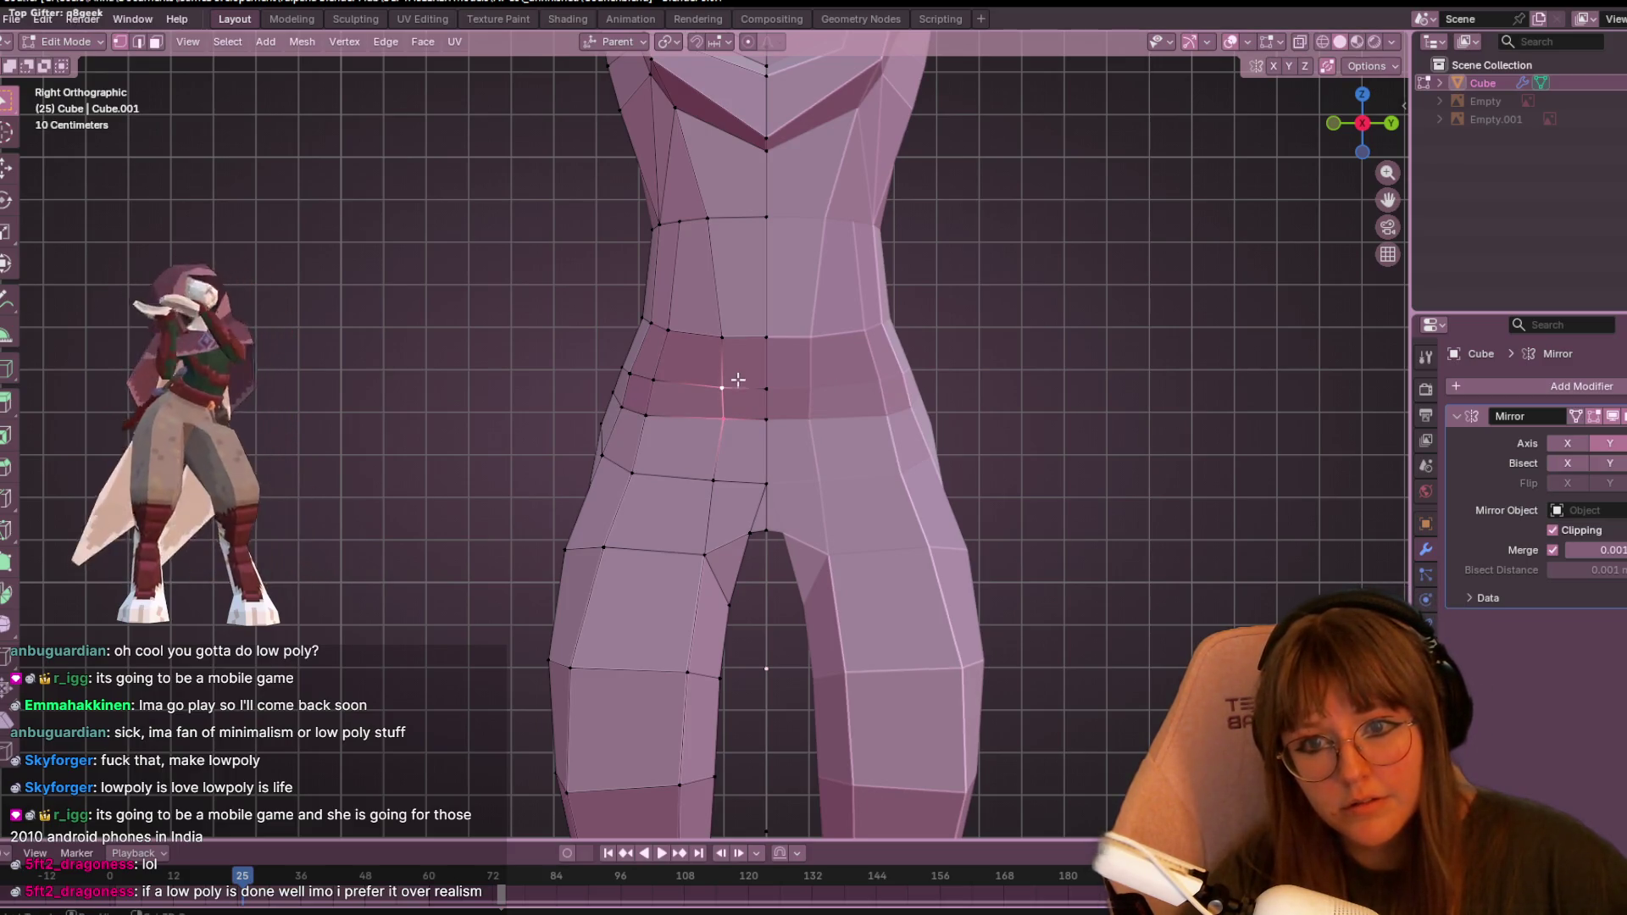
{"action": "key", "text": "shift+v"}
{"action": "left_click", "coordinate": [720, 356]}
{"action": "key", "text": "shift+v"}
{"action": "left_click", "coordinate": [647, 339]}
{"action": "mouse_move", "coordinate": [647, 339]}
{"action": "middle_mouse_down"}
{"action": "mouse_move", "coordinate": [974, 348]}
{"action": "mouse_move", "coordinate": [861, 348]}
{"action": "mouse_move", "coordinate": [847, 399]}
{"action": "mouse_move", "coordinate": [694, 339]}
{"action": "middle_mouse_up"}
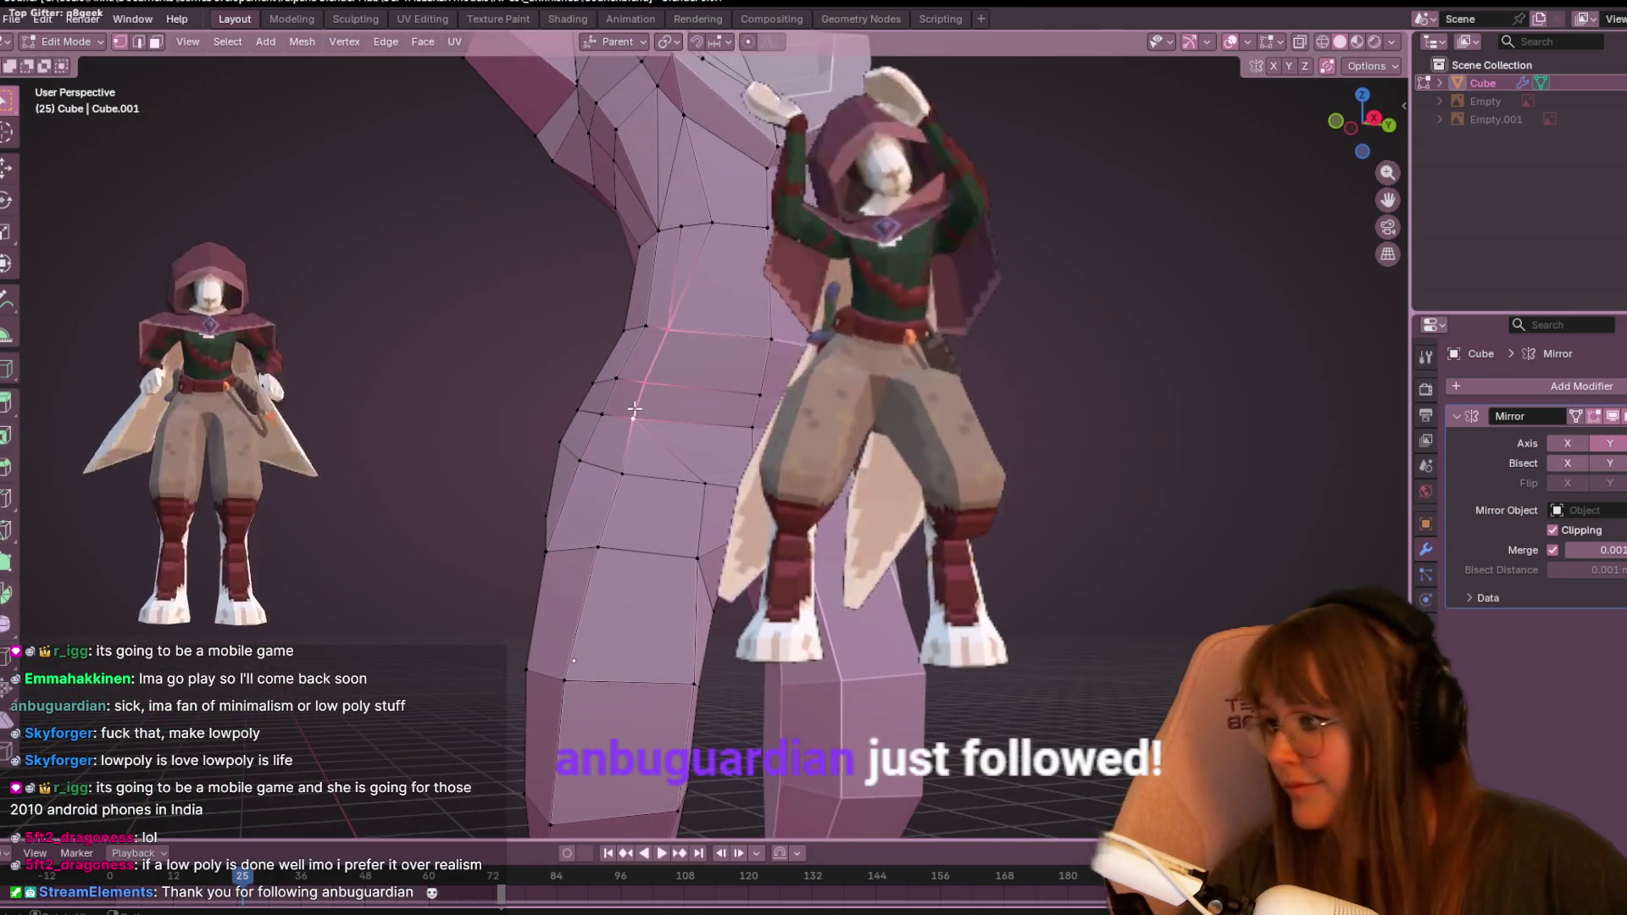
{"action": "middle_click_drag", "start_coordinate": [634, 410], "coordinate": [794, 342]}
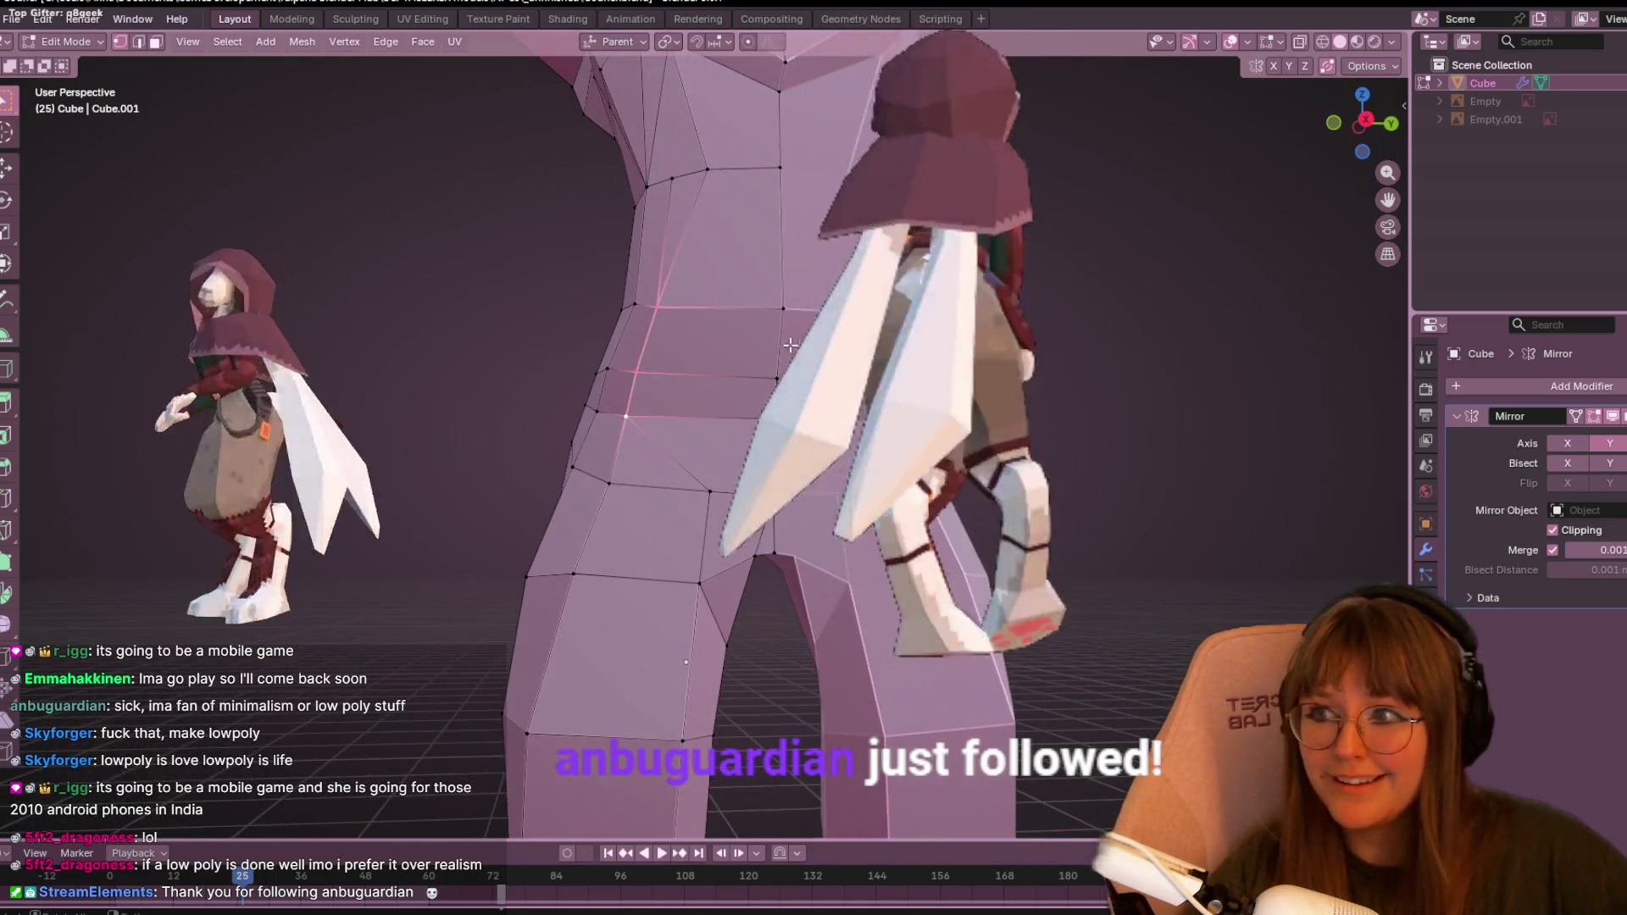
- Slide the waist edge loop and a chest vertex to smooth the side
{"action": "key", "text": "g"}
{"action": "key", "text": "g"}
{"action": "left_click", "coordinate": [825, 400]}
{"action": "mouse_move", "coordinate": [824, 401]}
{"action": "middle_mouse_down"}
{"action": "mouse_move", "coordinate": [868, 352]}
{"action": "mouse_move", "coordinate": [635, 436]}
{"action": "mouse_move", "coordinate": [762, 372]}
{"action": "mouse_move", "coordinate": [659, 234]}
{"action": "mouse_move", "coordinate": [751, 248]}
{"action": "middle_mouse_up"}
{"action": "key", "text": "g"}
{"action": "key", "text": "g"}
{"action": "left_click", "coordinate": [755, 244]}
- In side view, move lower waist vertices toward the centre line and along the outline
{"action": "left_click", "coordinate": [1367, 129]}
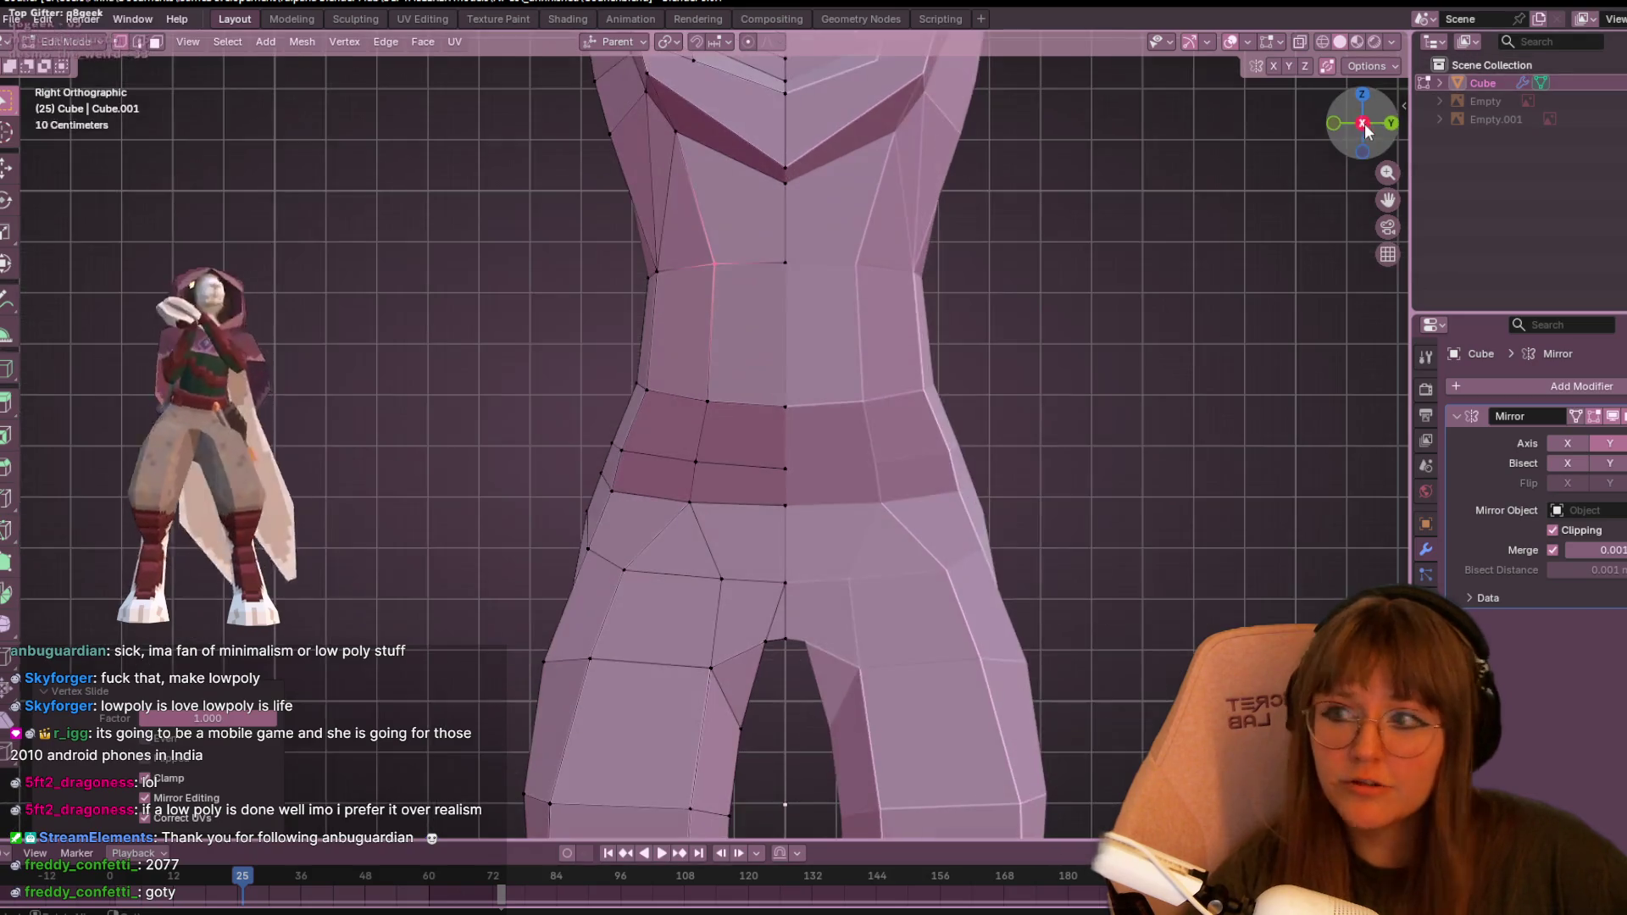
{"action": "key", "text": "g"}
{"action": "left_click", "coordinate": [846, 267]}
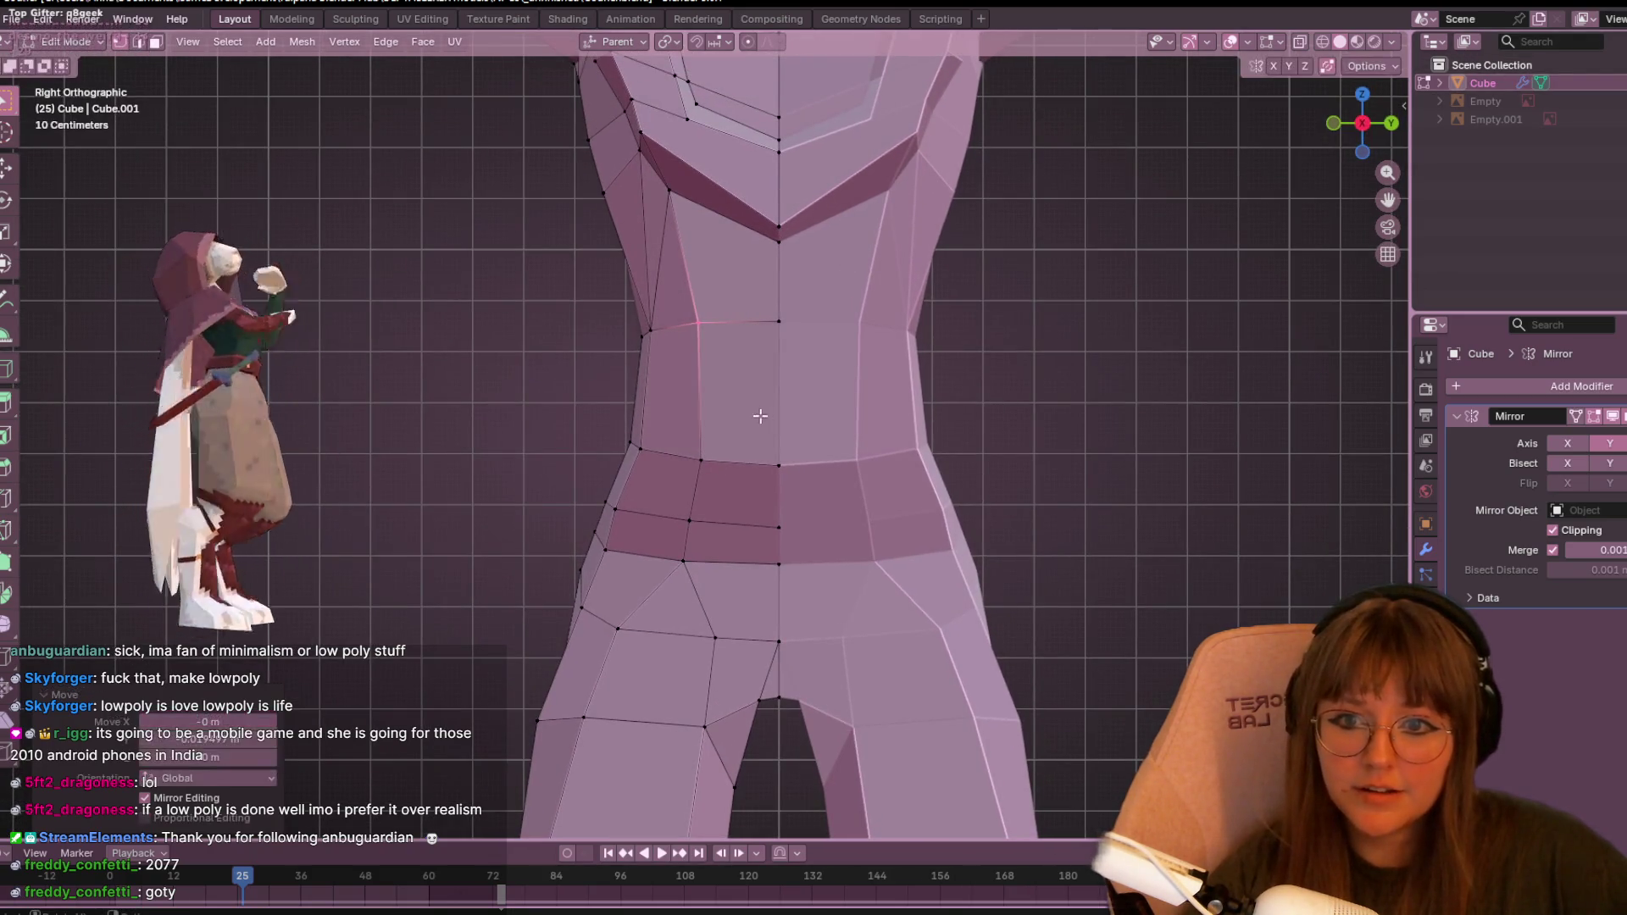
{"action": "left_click", "coordinate": [684, 536]}
{"action": "key", "text": "g"}
{"action": "left_click", "coordinate": [777, 534]}
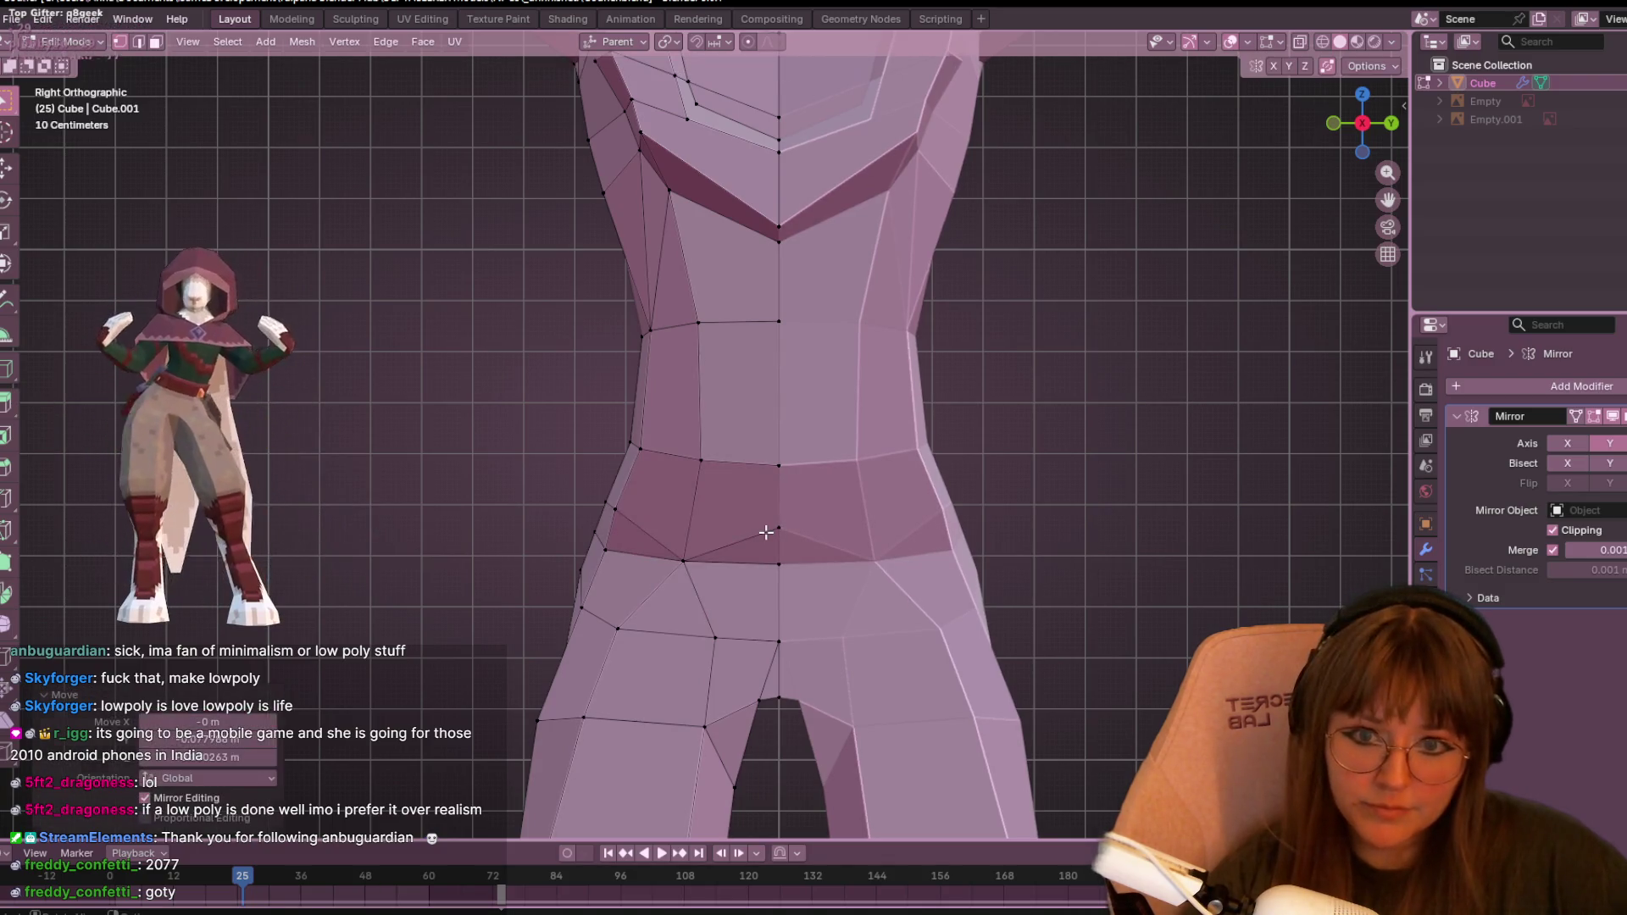
{"action": "left_click", "coordinate": [619, 523]}
{"action": "key", "text": "g"}
{"action": "key", "text": "g"}
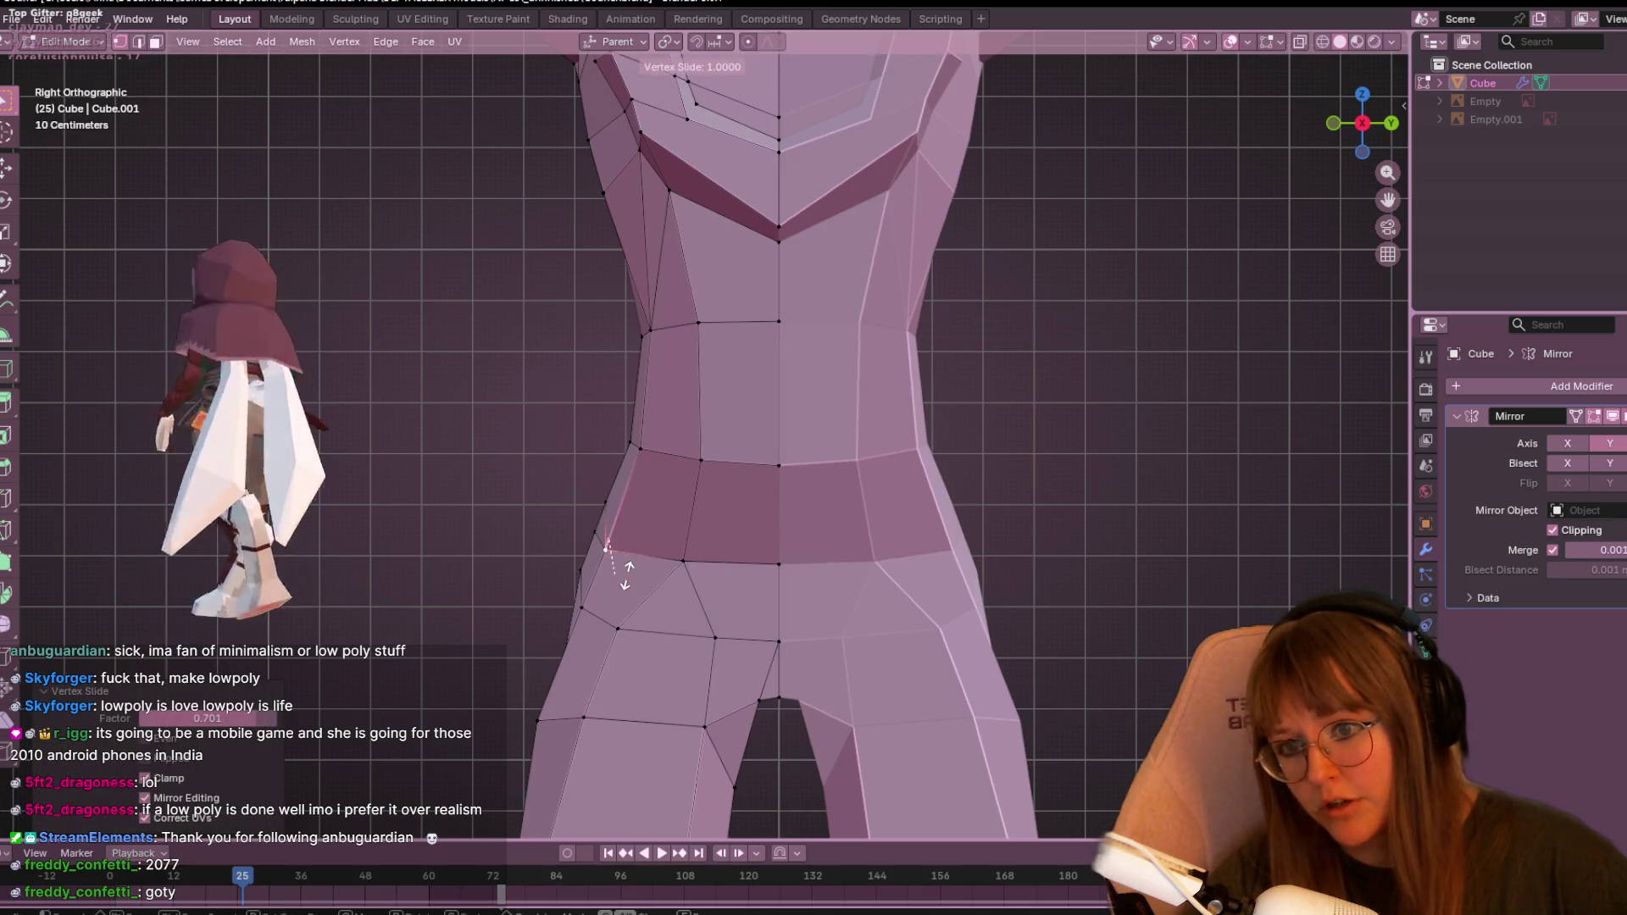
{"action": "left_click", "coordinate": [608, 491]}
{"action": "mouse_move", "coordinate": [560, 556]}
{"action": "middle_mouse_down"}
{"action": "mouse_move", "coordinate": [767, 552]}
{"action": "mouse_move", "coordinate": [701, 575]}
{"action": "middle_mouse_up"}
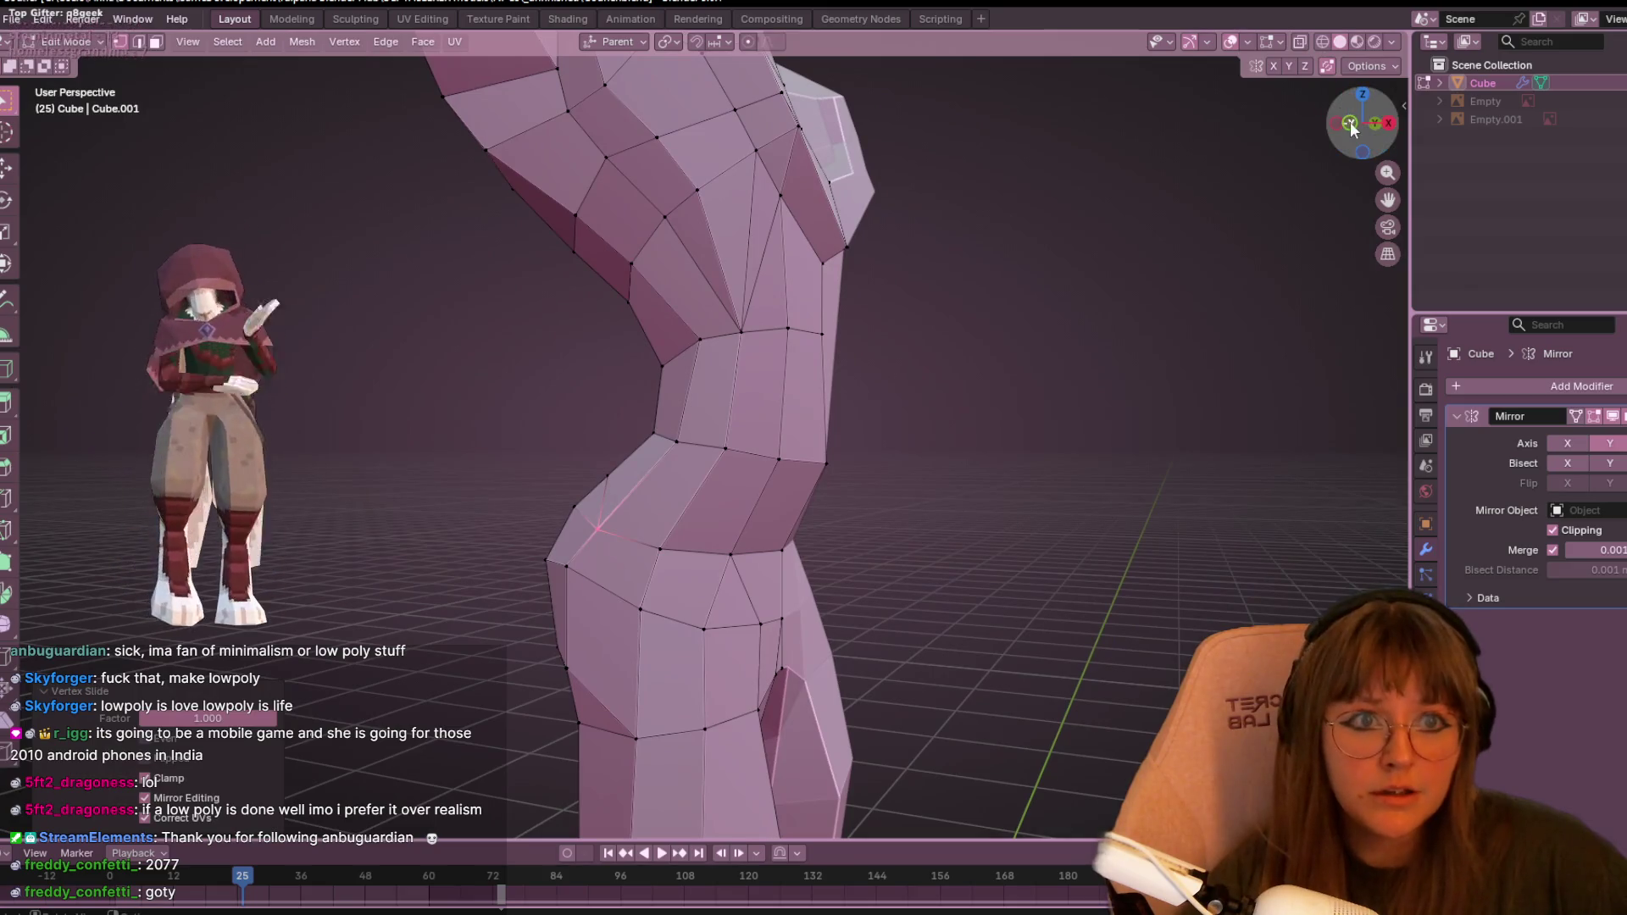
- In front view, reposition two side hip vertices, placing the second slightly lower
{"action": "left_click", "coordinate": [1351, 126]}
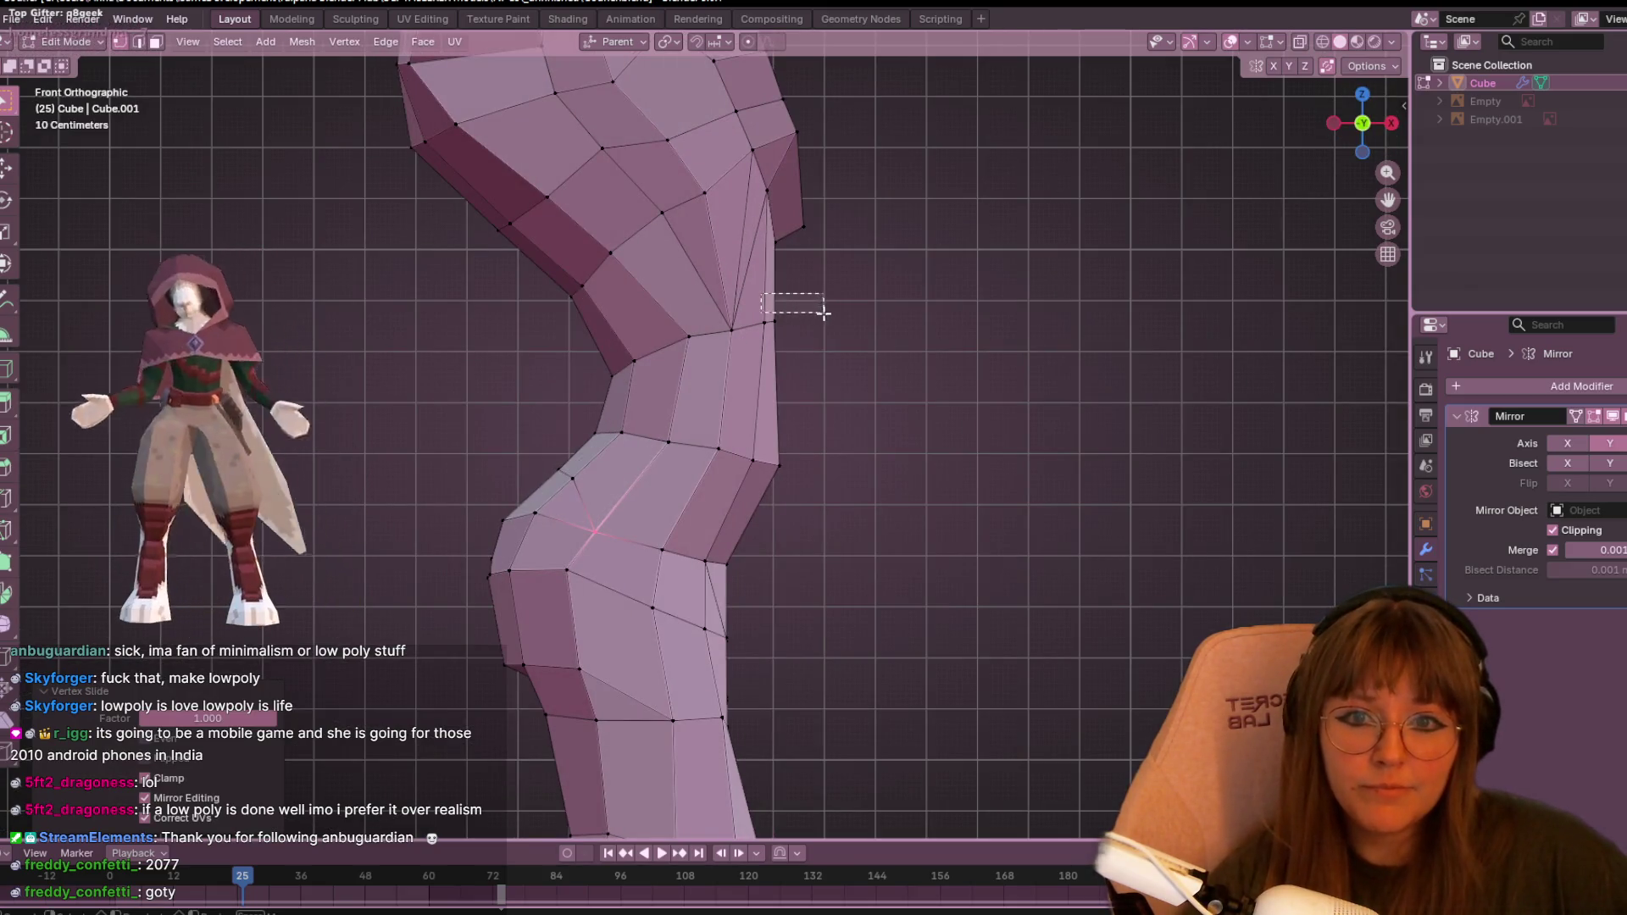
{"action": "key", "text": "g"}
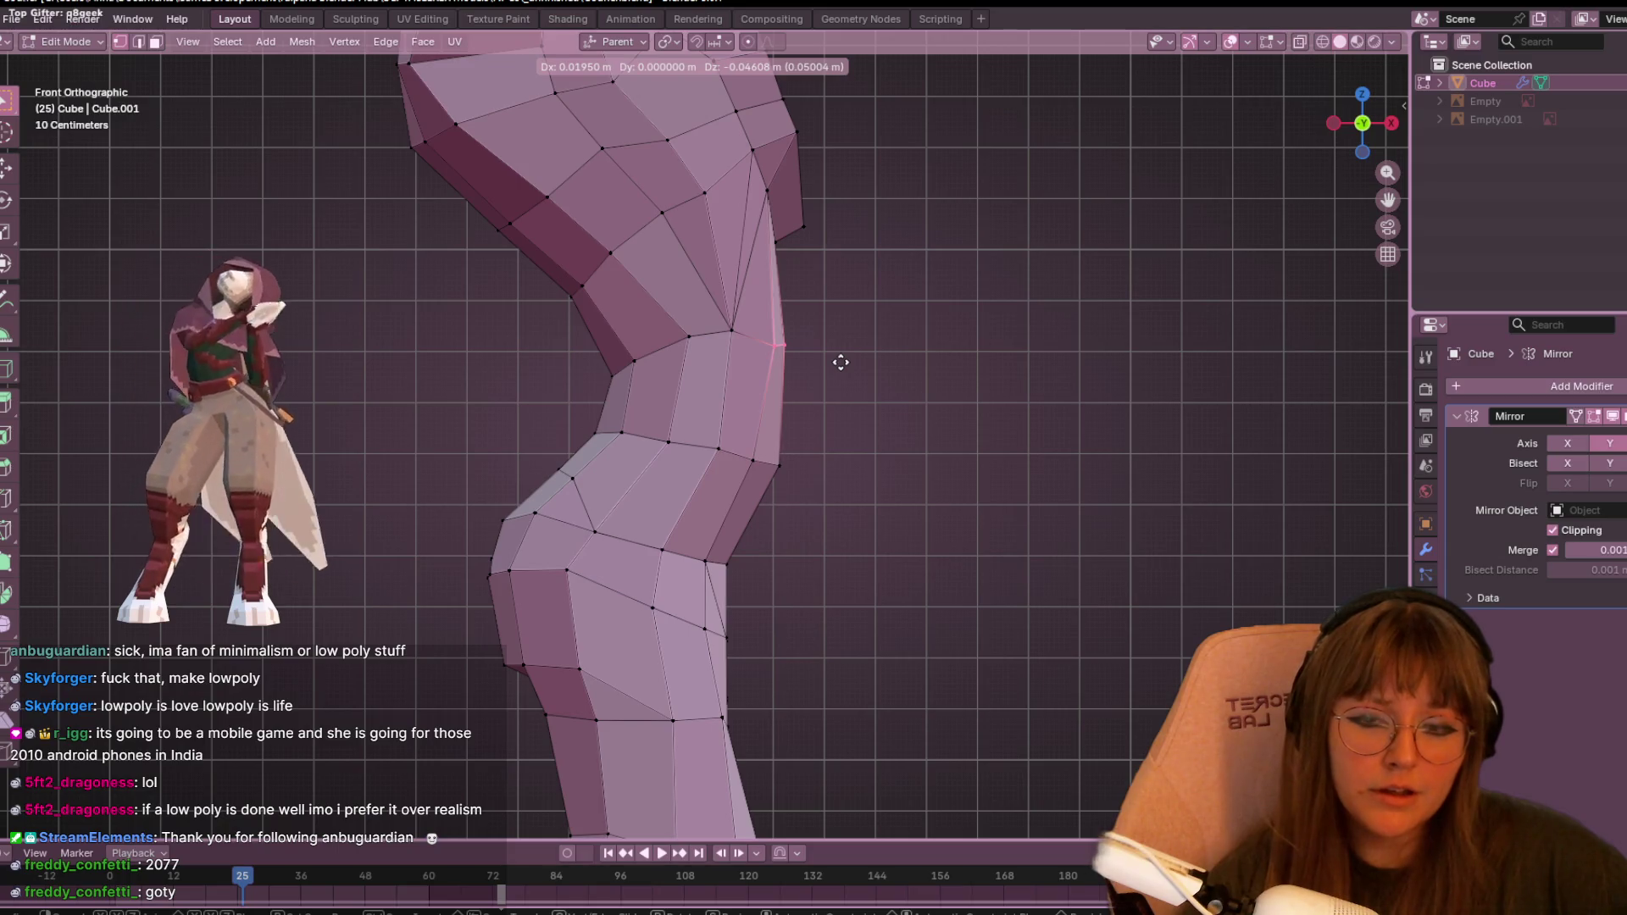
{"action": "left_click", "coordinate": [841, 362]}
{"action": "left_click", "coordinate": [731, 330]}
{"action": "key", "text": "g"}
{"action": "left_click", "coordinate": [894, 261]}
{"action": "mouse_move", "coordinate": [894, 261]}
{"action": "middle_mouse_down"}
{"action": "mouse_move", "coordinate": [919, 280]}
{"action": "mouse_move", "coordinate": [661, 276]}
{"action": "mouse_move", "coordinate": [836, 302]}
{"action": "mouse_move", "coordinate": [997, 247]}
{"action": "mouse_move", "coordinate": [556, 302]}
{"action": "mouse_move", "coordinate": [768, 279]}
{"action": "mouse_move", "coordinate": [792, 327]}
{"action": "middle_mouse_up"}
- In right orthographic view, slide and reposition the crotch vertex to reshape the inner thighs
{"action": "scroll", "coordinate": [792, 328], "scroll_direction": "up", "scroll_amount": 3}
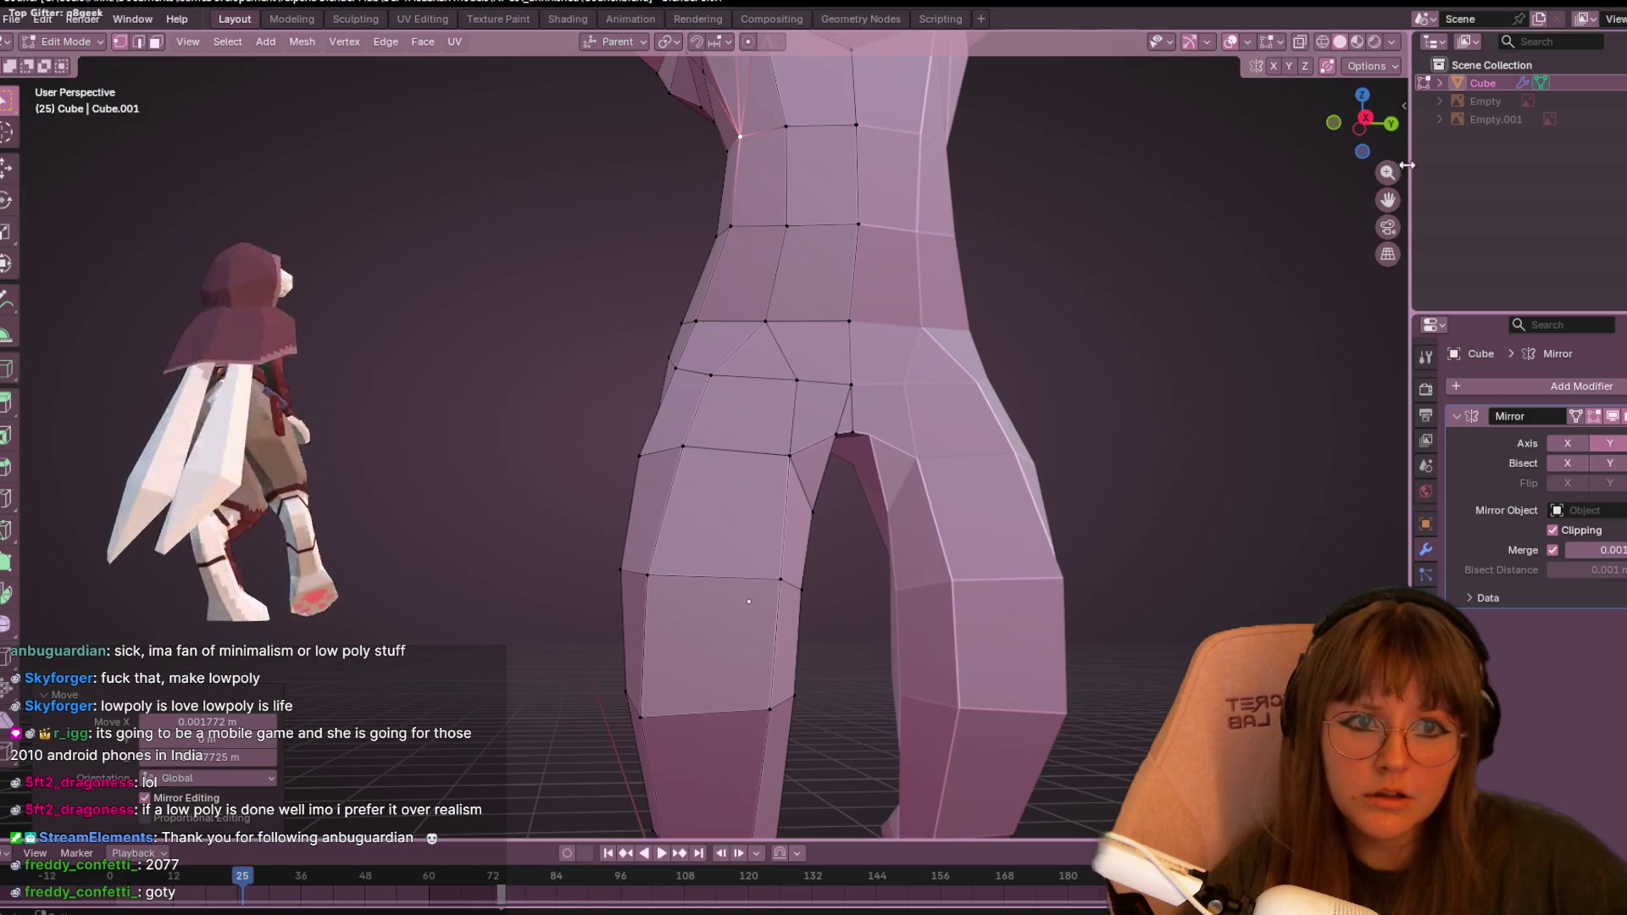
{"action": "left_click", "coordinate": [1365, 117]}
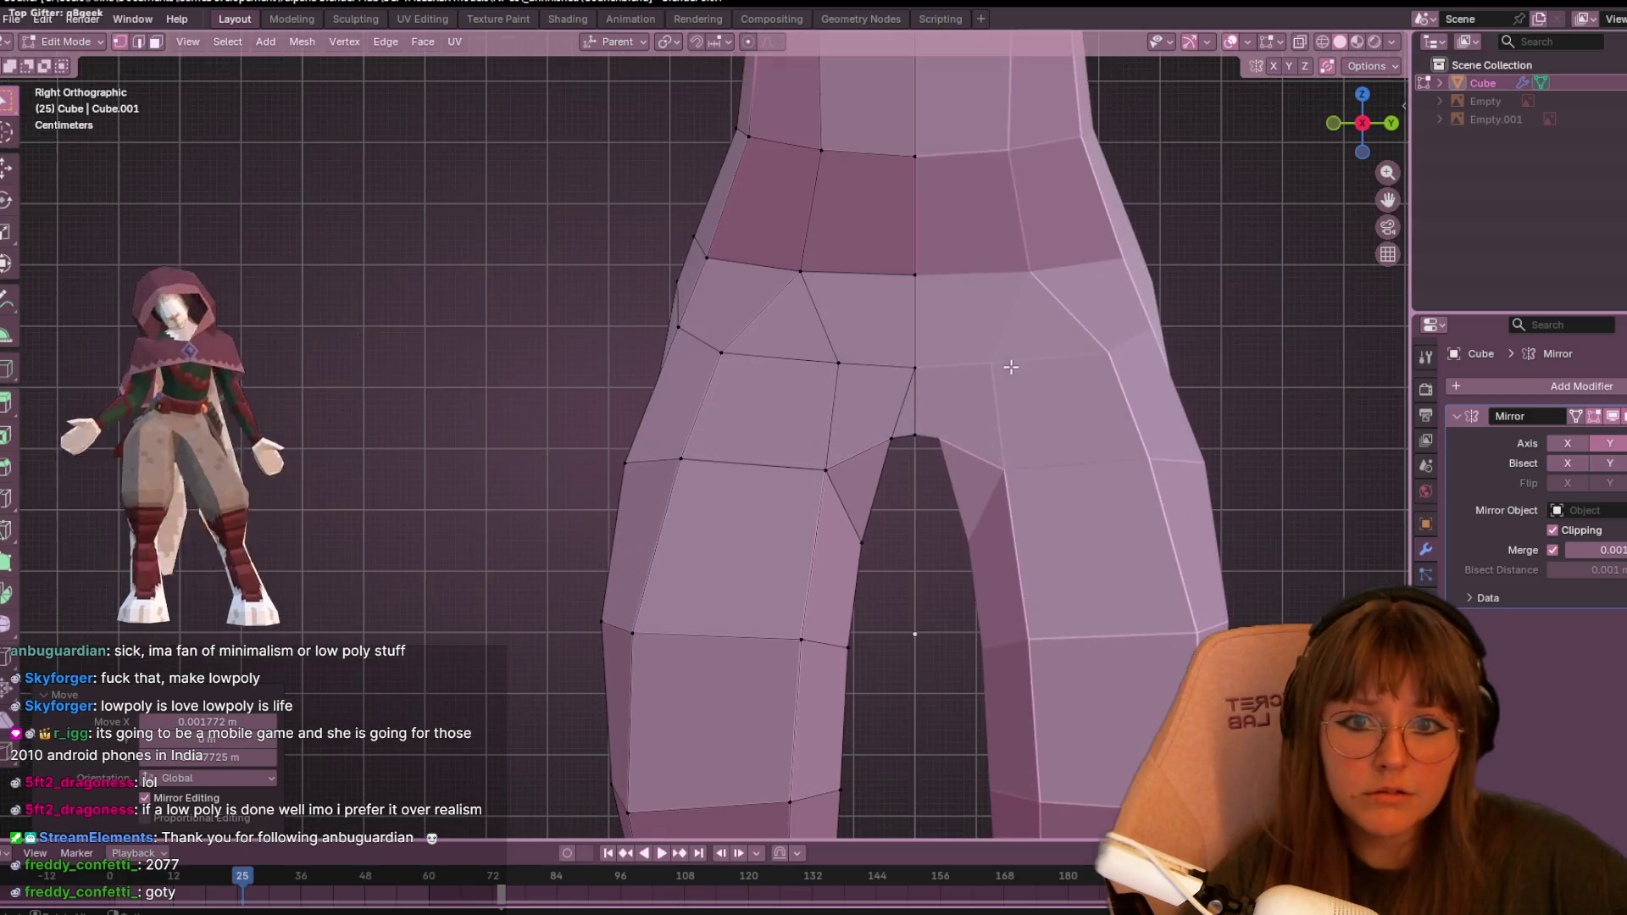
{"action": "key", "text": "g"}
{"action": "key", "text": "g"}
{"action": "left_click", "coordinate": [886, 445]}
{"action": "key", "text": "g"}
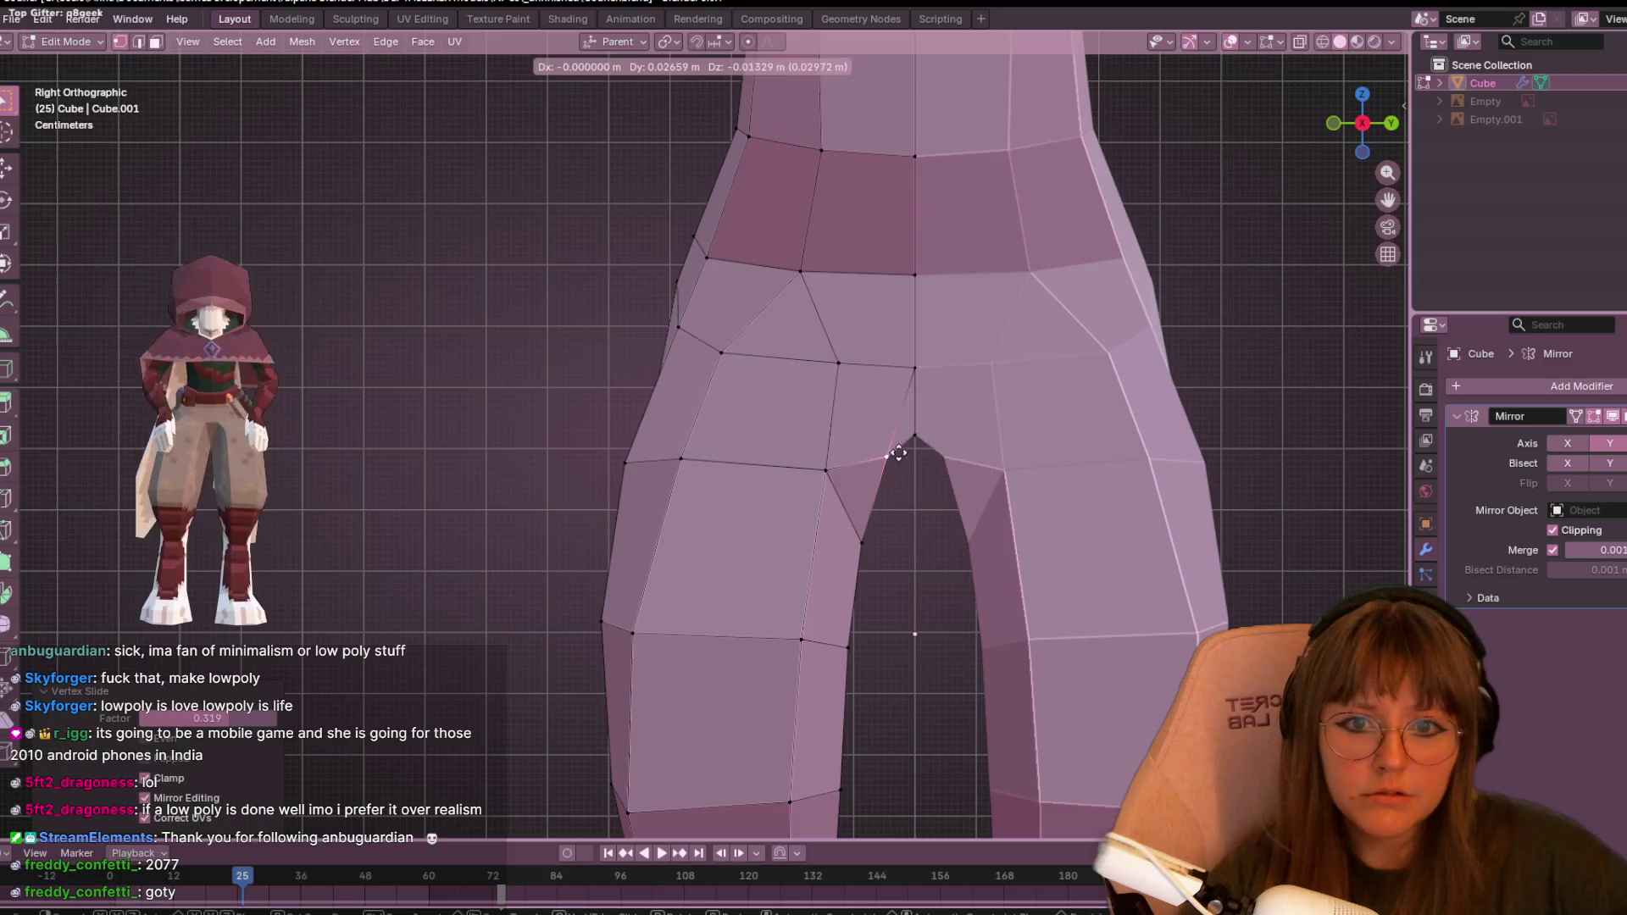
{"action": "left_click", "coordinate": [899, 455]}
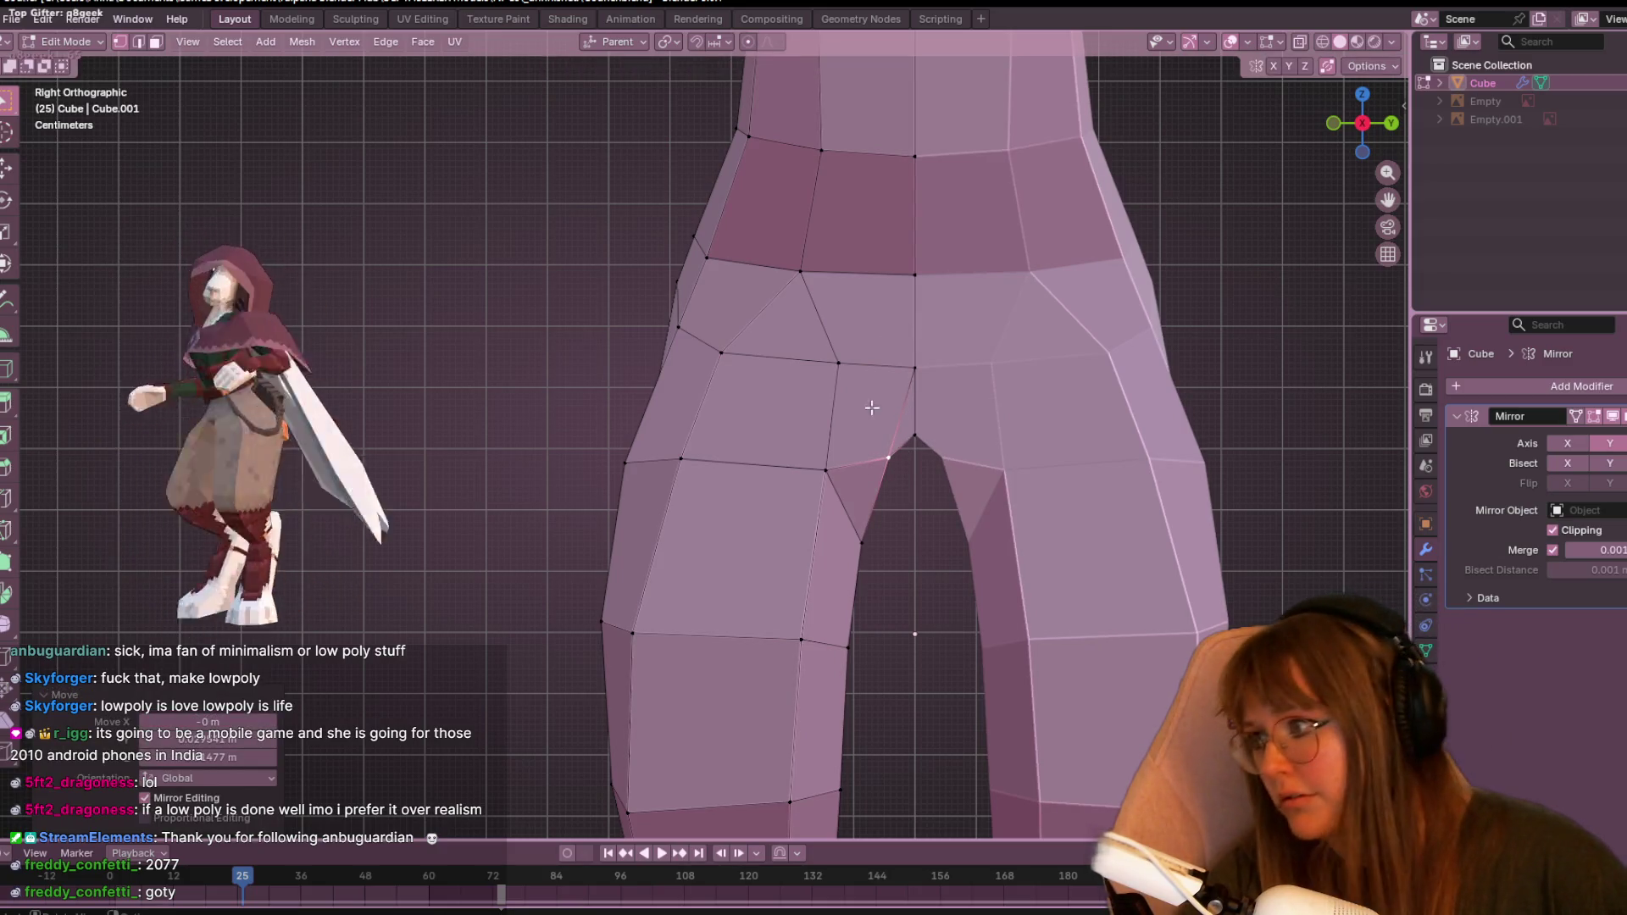
{"action": "mouse_move", "coordinate": [1056, 380]}
{"action": "middle_mouse_down"}
{"action": "mouse_move", "coordinate": [889, 364]}
{"action": "mouse_move", "coordinate": [751, 461]}
{"action": "mouse_move", "coordinate": [738, 404]}
{"action": "mouse_move", "coordinate": [745, 461]}
{"action": "mouse_move", "coordinate": [857, 439]}
{"action": "mouse_move", "coordinate": [736, 447]}
{"action": "middle_mouse_up"}
- Inspect the hips from behind, then slide the lower-back vertex down in left orthographic view
{"action": "scroll", "coordinate": [736, 447], "scroll_direction": "down", "scroll_amount": 10}
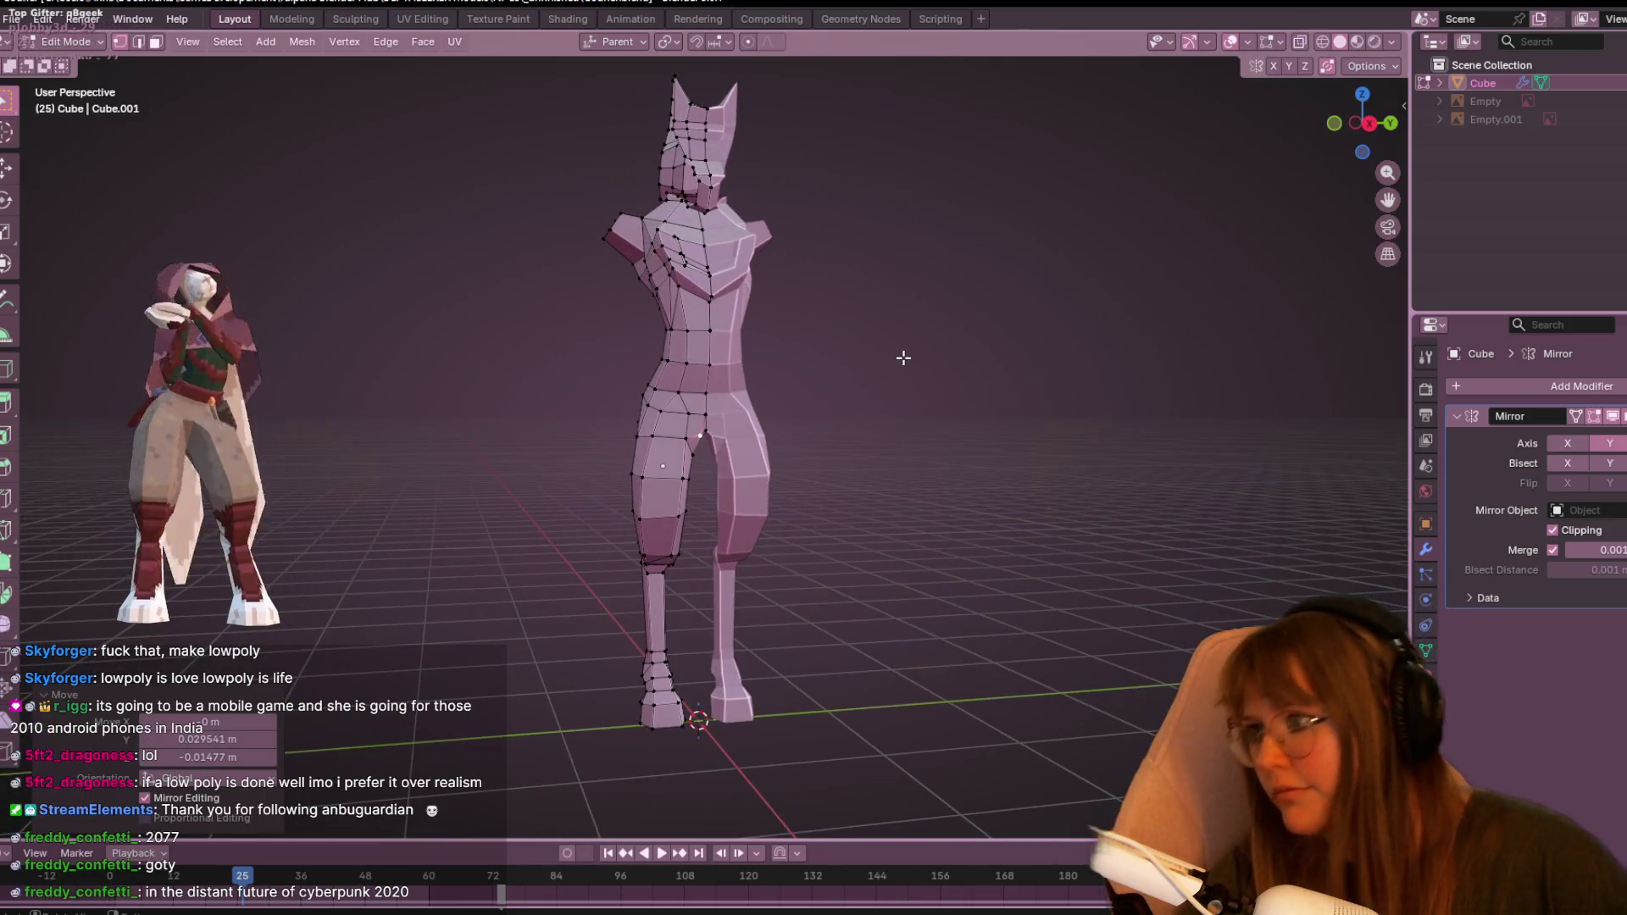
{"action": "scroll", "coordinate": [901, 352], "scroll_direction": "up", "scroll_amount": 5}
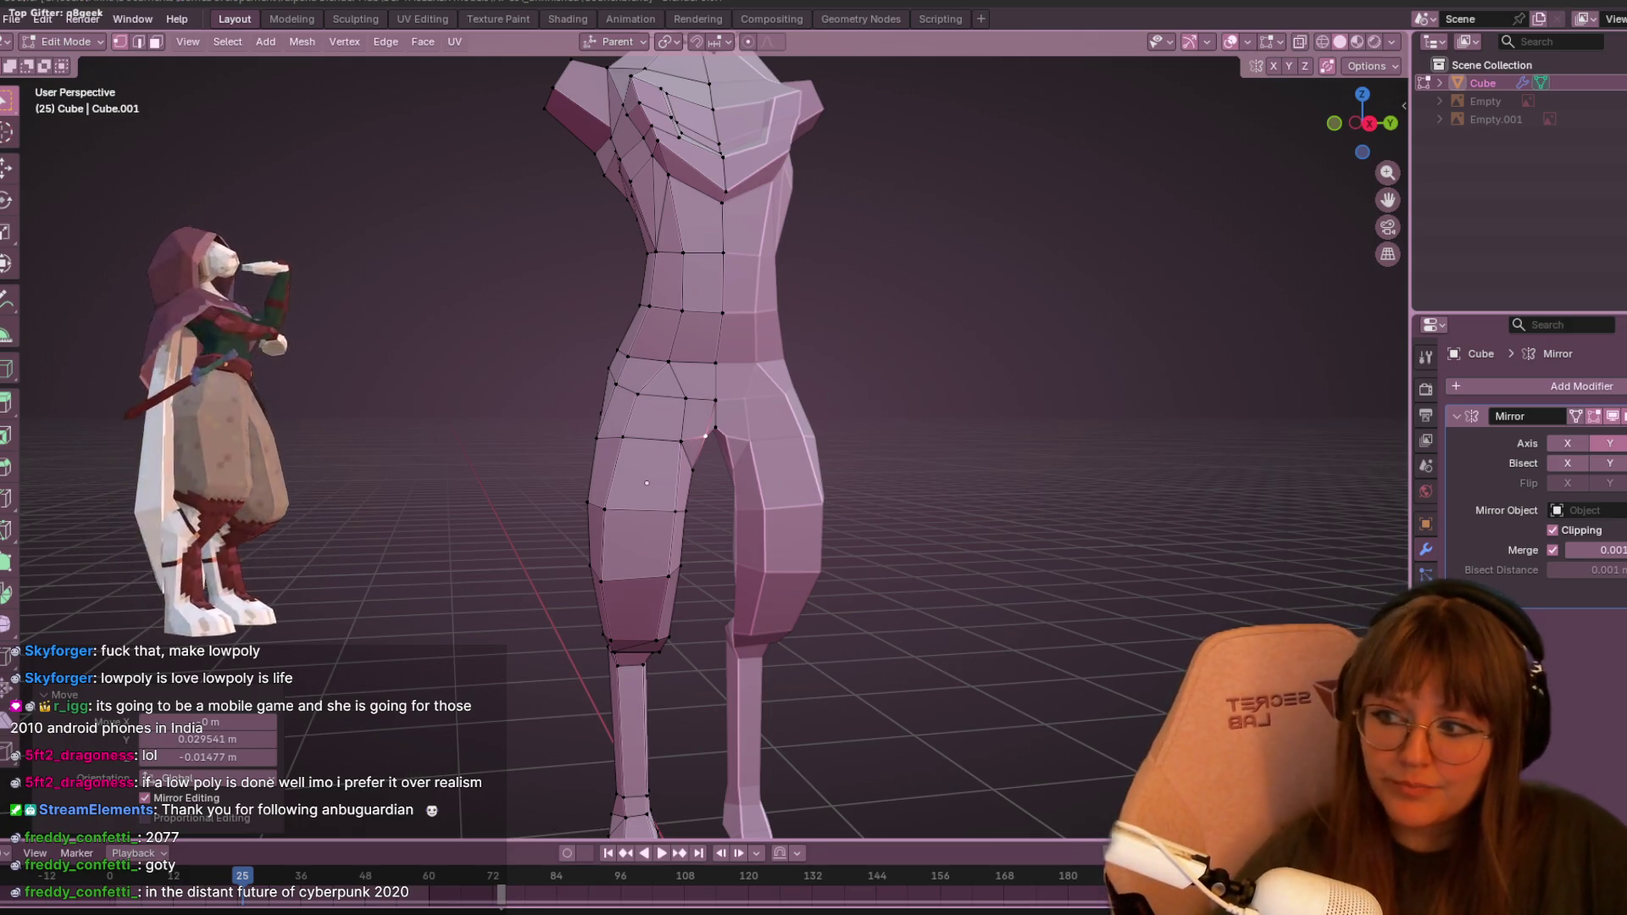
{"action": "mouse_move", "coordinate": [594, 475]}
{"action": "middle_mouse_down"}
{"action": "mouse_move", "coordinate": [839, 494]}
{"action": "mouse_move", "coordinate": [901, 450]}
{"action": "mouse_move", "coordinate": [879, 429]}
{"action": "middle_mouse_up"}
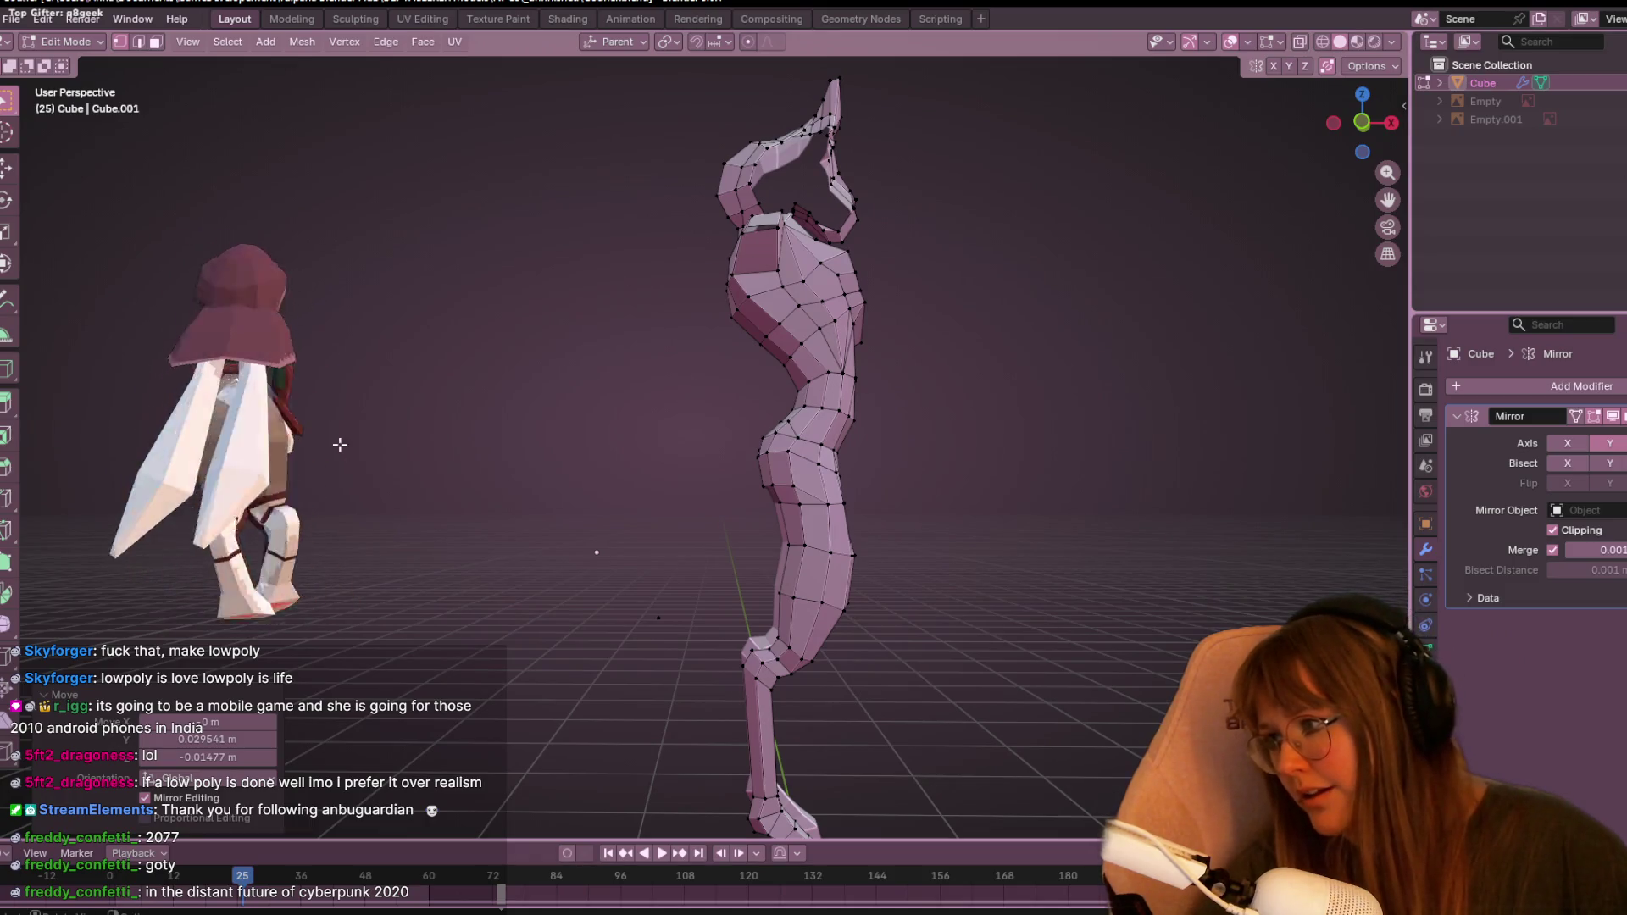
{"action": "scroll", "coordinate": [644, 339], "scroll_direction": "up", "scroll_amount": 2}
{"action": "mouse_move", "coordinate": [974, 378]}
{"action": "middle_mouse_down", "text": "shift"}
{"action": "mouse_move", "coordinate": [958, 297]}
{"action": "mouse_move", "coordinate": [1082, 327]}
{"action": "mouse_move", "coordinate": [1065, 293]}
{"action": "middle_mouse_up", "text": "shift"}
{"action": "mouse_move", "coordinate": [721, 300]}
{"action": "middle_mouse_down"}
{"action": "mouse_move", "coordinate": [739, 326]}
{"action": "mouse_move", "coordinate": [757, 316]}
{"action": "middle_mouse_up"}
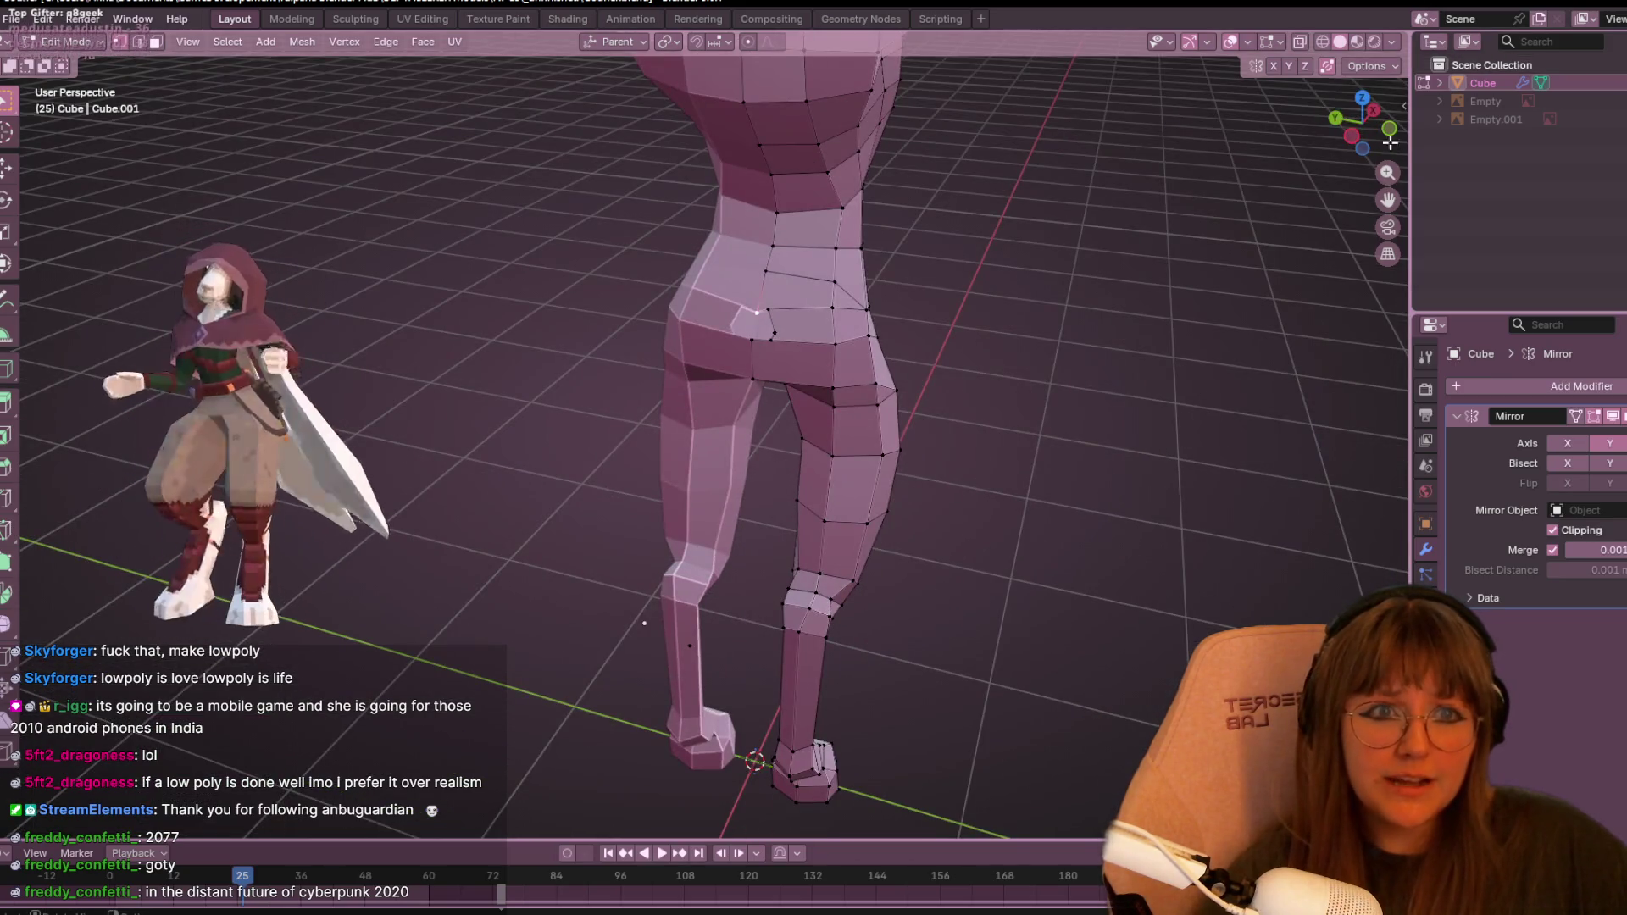
{"action": "left_click", "coordinate": [1351, 135]}
{"action": "scroll", "coordinate": [980, 298], "scroll_direction": "up", "scroll_amount": 3}
{"action": "key", "text": "g"}
{"action": "key", "text": "g"}
{"action": "left_click", "coordinate": [768, 494]}
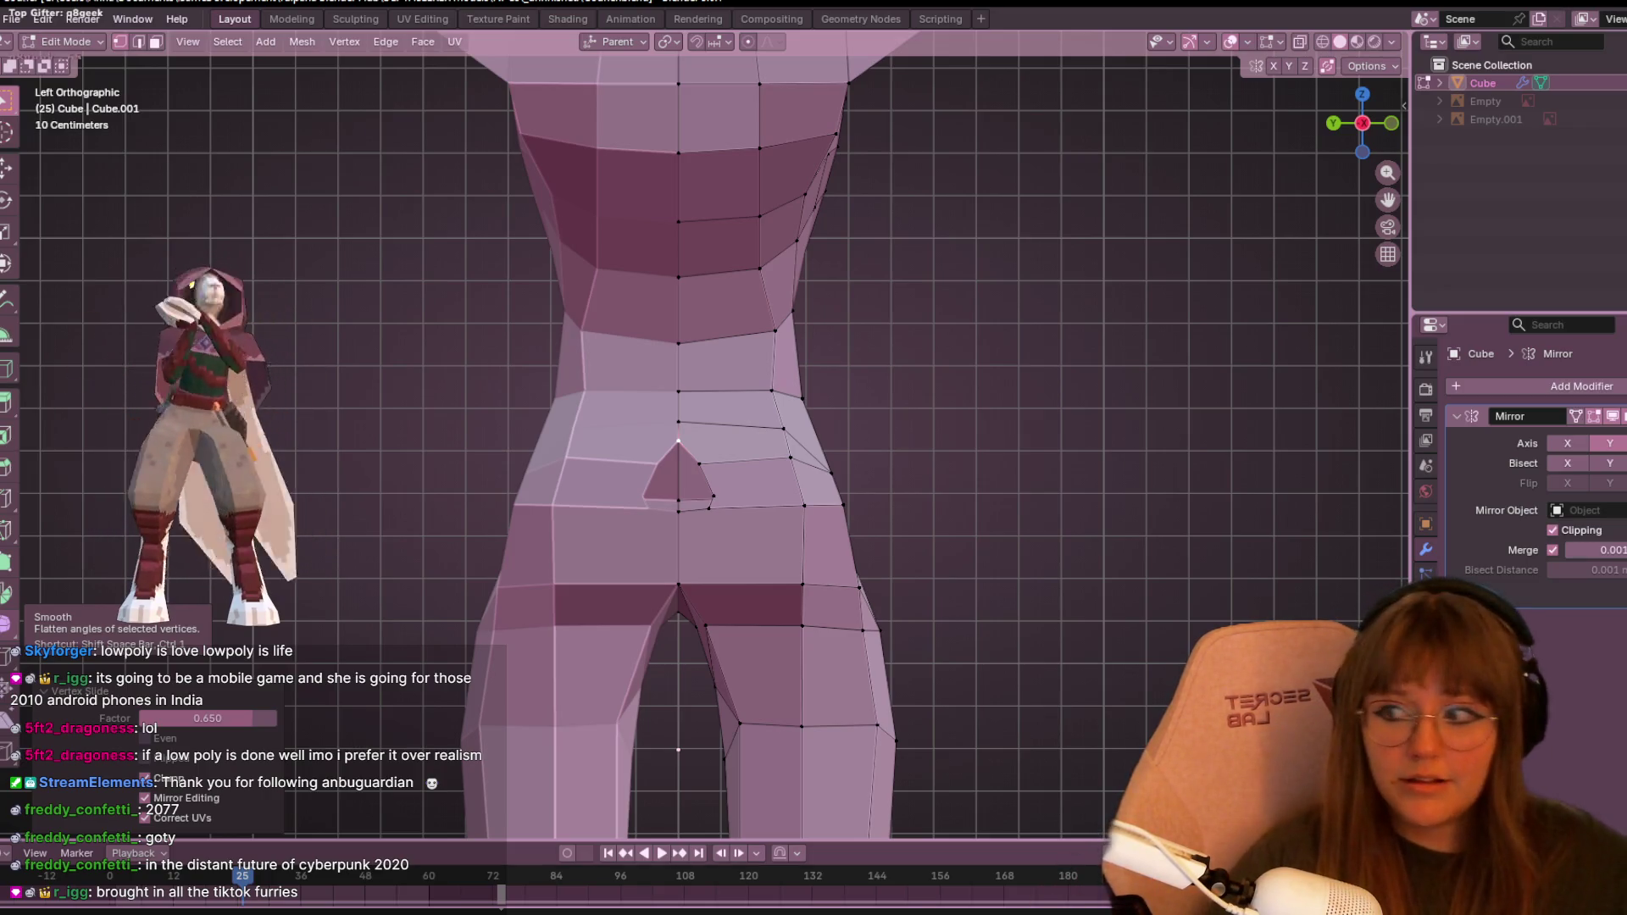
- Slide the back waist vertex inward along its edge
{"action": "scroll", "coordinate": [1174, 355], "scroll_direction": "up", "scroll_amount": 1}
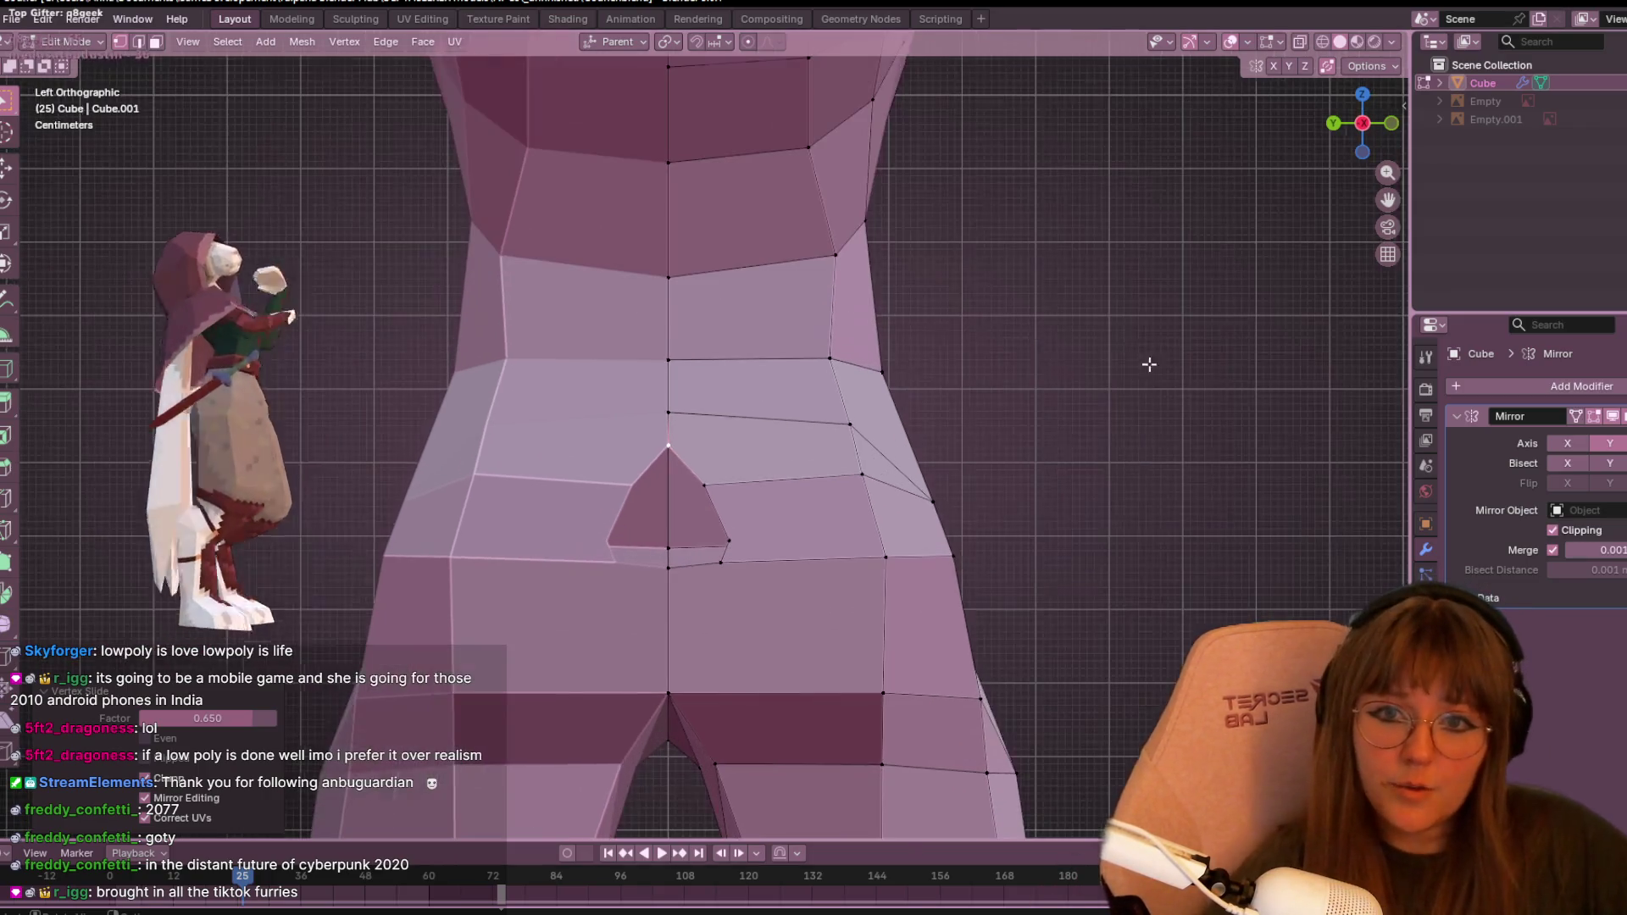
{"action": "left_click", "coordinate": [835, 254]}
{"action": "key", "text": "g"}
{"action": "key", "text": "g"}
{"action": "left_click", "coordinate": [632, 303]}
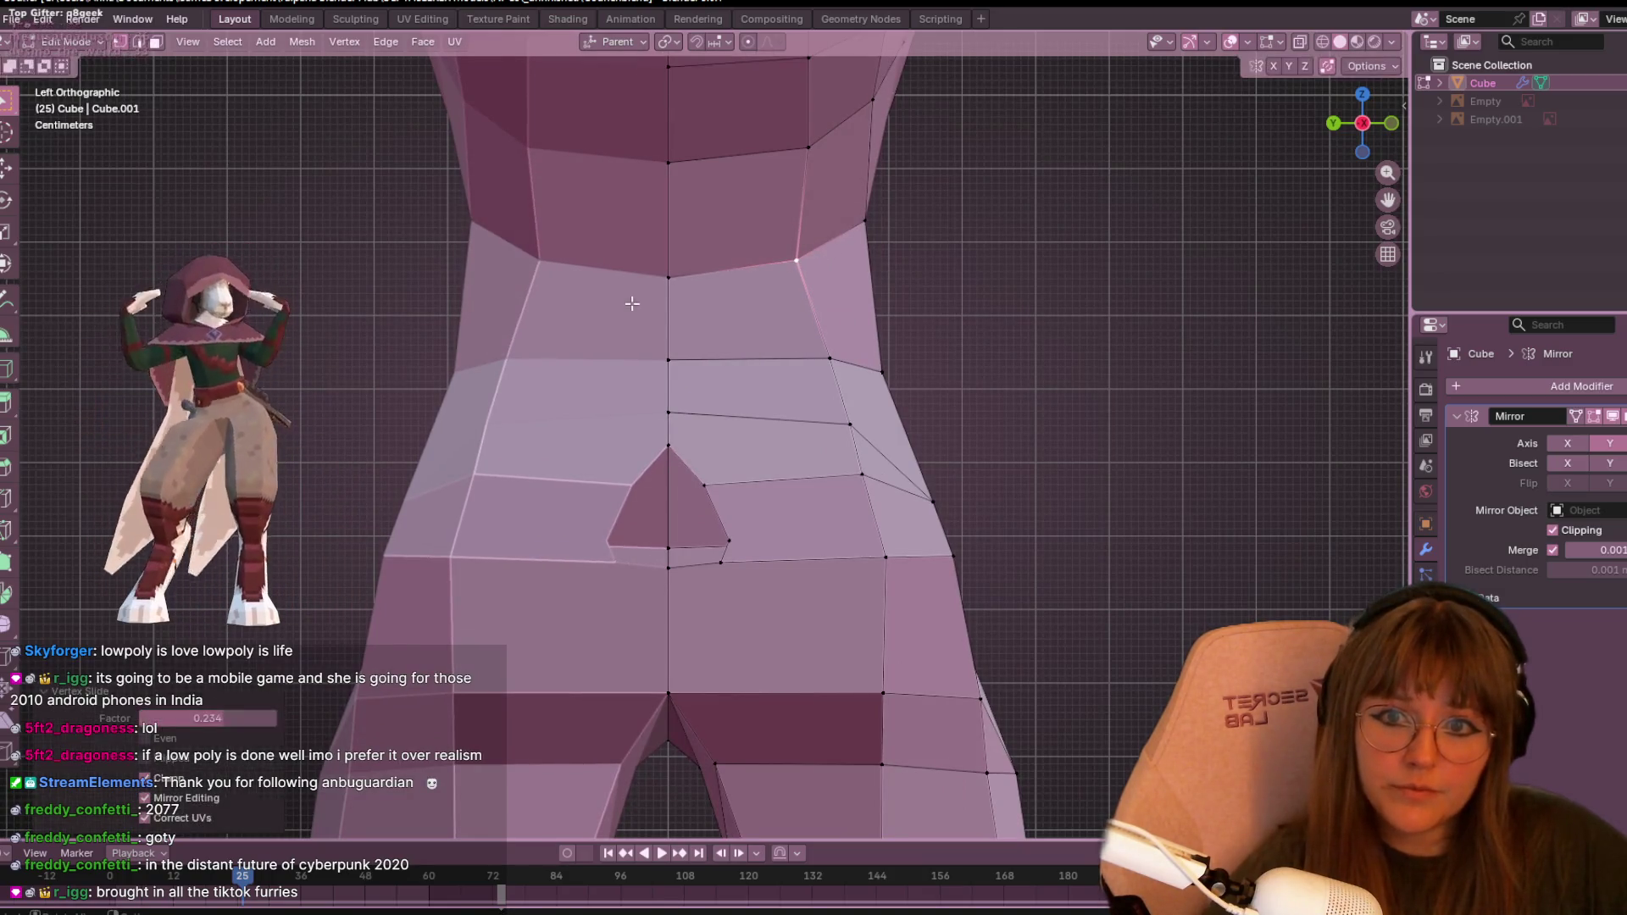
- Move the centre-back buttock vertex to a new position, then return to front orthographic view
{"action": "left_click", "coordinate": [669, 361]}
{"action": "scroll", "coordinate": [1210, 196], "scroll_direction": "down", "scroll_amount": 3}
{"action": "mouse_move", "coordinate": [1209, 196]}
{"action": "middle_mouse_down"}
{"action": "mouse_move", "coordinate": [890, 490]}
{"action": "mouse_move", "coordinate": [687, 513]}
{"action": "middle_mouse_up"}
{"action": "middle_click_drag", "start_coordinate": [652, 450], "coordinate": [768, 406]}
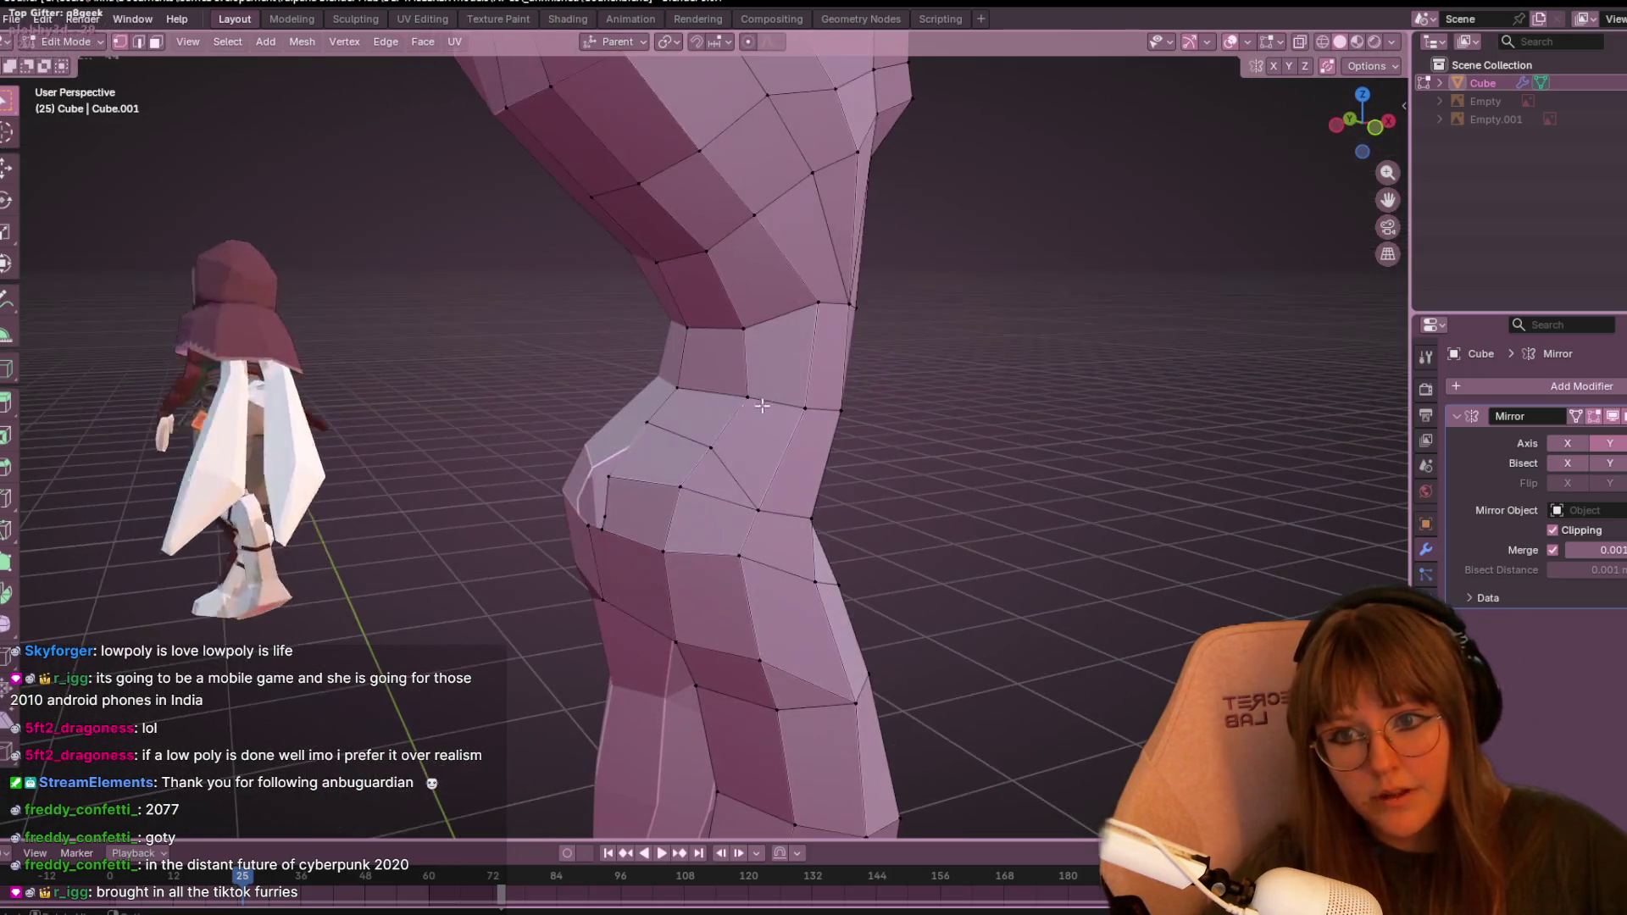
{"action": "mouse_move", "coordinate": [702, 456]}
{"action": "middle_mouse_down"}
{"action": "mouse_move", "coordinate": [696, 477]}
{"action": "mouse_move", "coordinate": [970, 432]}
{"action": "mouse_move", "coordinate": [966, 450]}
{"action": "mouse_move", "coordinate": [955, 418]}
{"action": "mouse_move", "coordinate": [712, 501]}
{"action": "mouse_move", "coordinate": [665, 423]}
{"action": "mouse_move", "coordinate": [695, 457]}
{"action": "middle_mouse_up"}
{"action": "key", "text": "g"}
{"action": "left_click", "coordinate": [979, 439]}
{"action": "left_click", "coordinate": [1382, 141]}
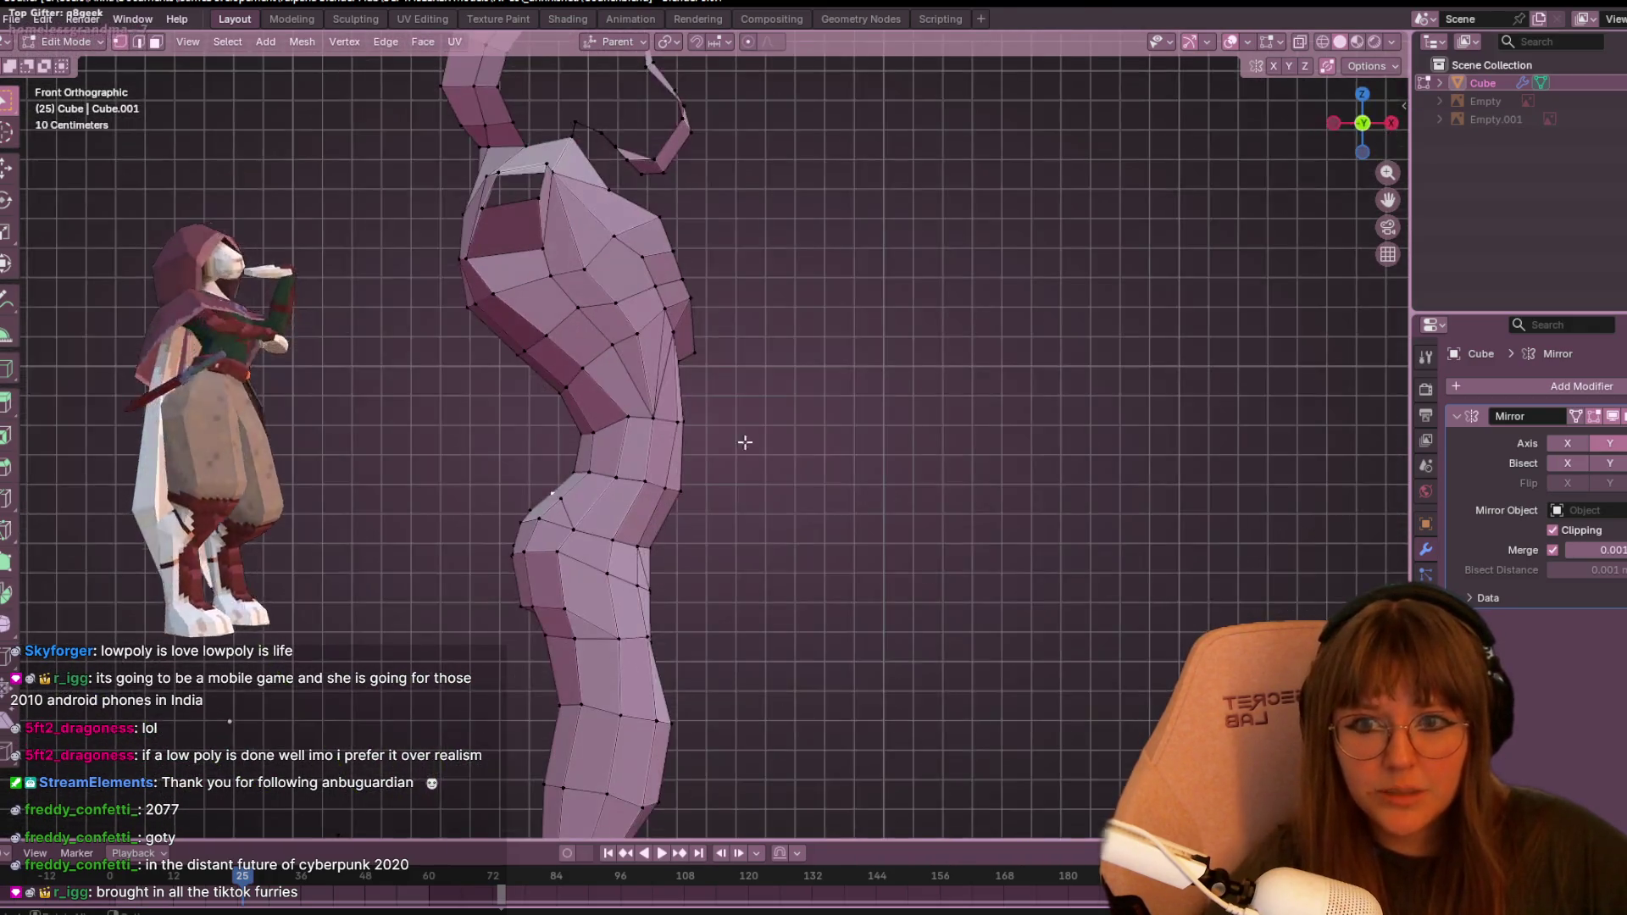
- Slide several front-of-neck vertices upward along their edges
{"action": "scroll", "coordinate": [812, 413], "scroll_direction": "up", "scroll_amount": 1}
{"action": "key", "text": "g"}
{"action": "key", "text": "g"}
{"action": "left_click", "coordinate": [506, 549]}
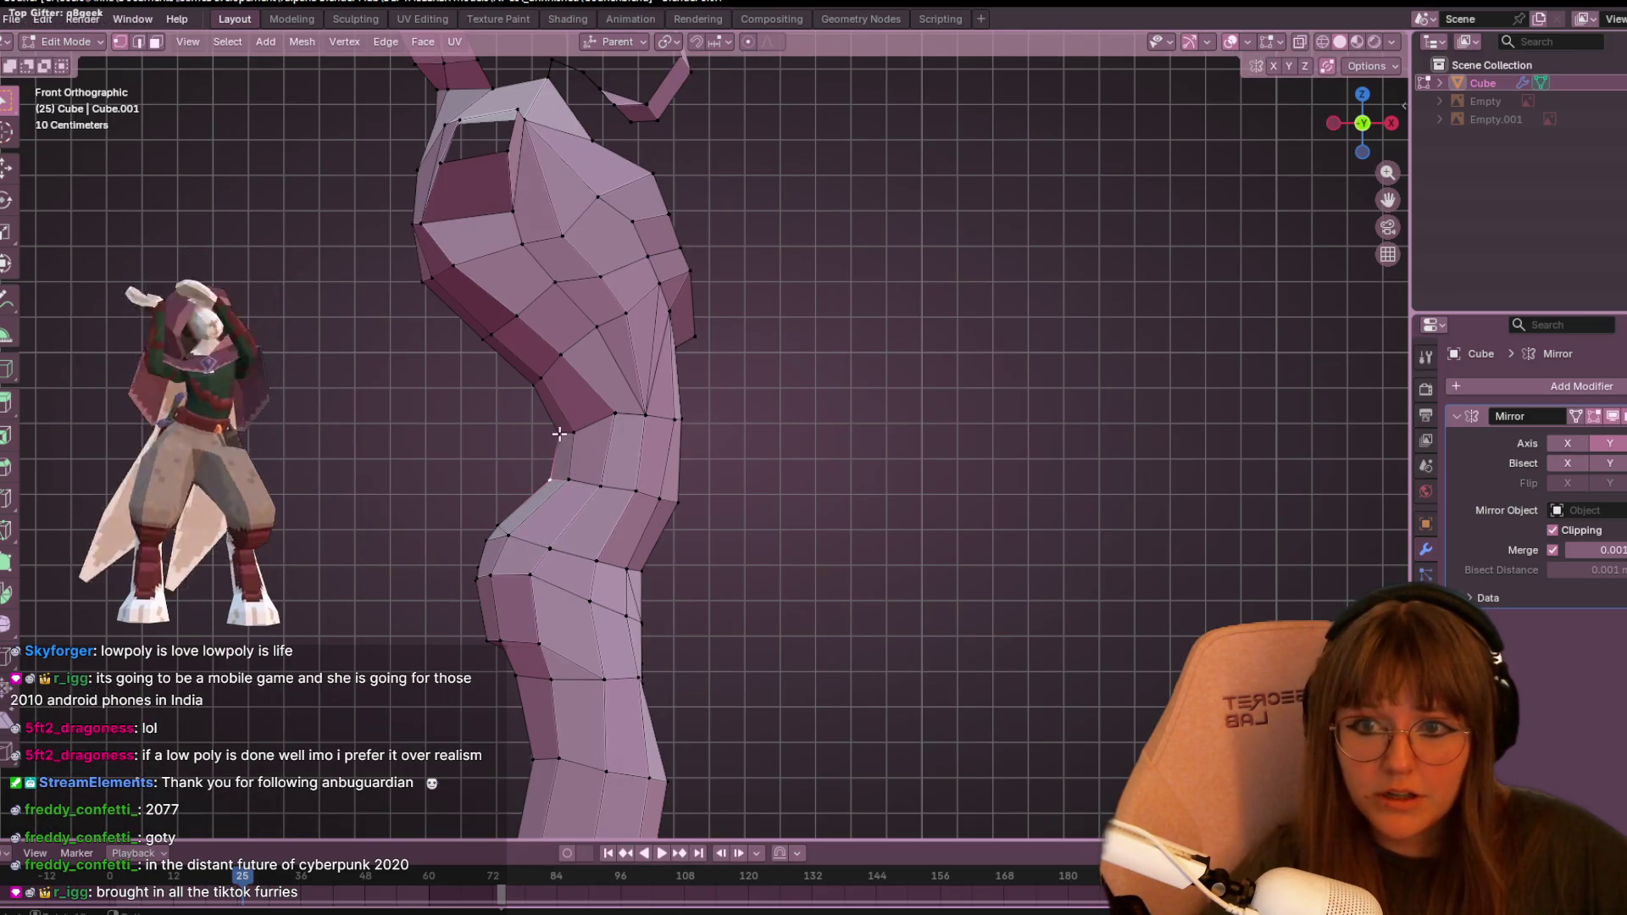
{"action": "key", "text": "g"}
{"action": "key", "text": "g"}
{"action": "left_click", "coordinate": [501, 321]}
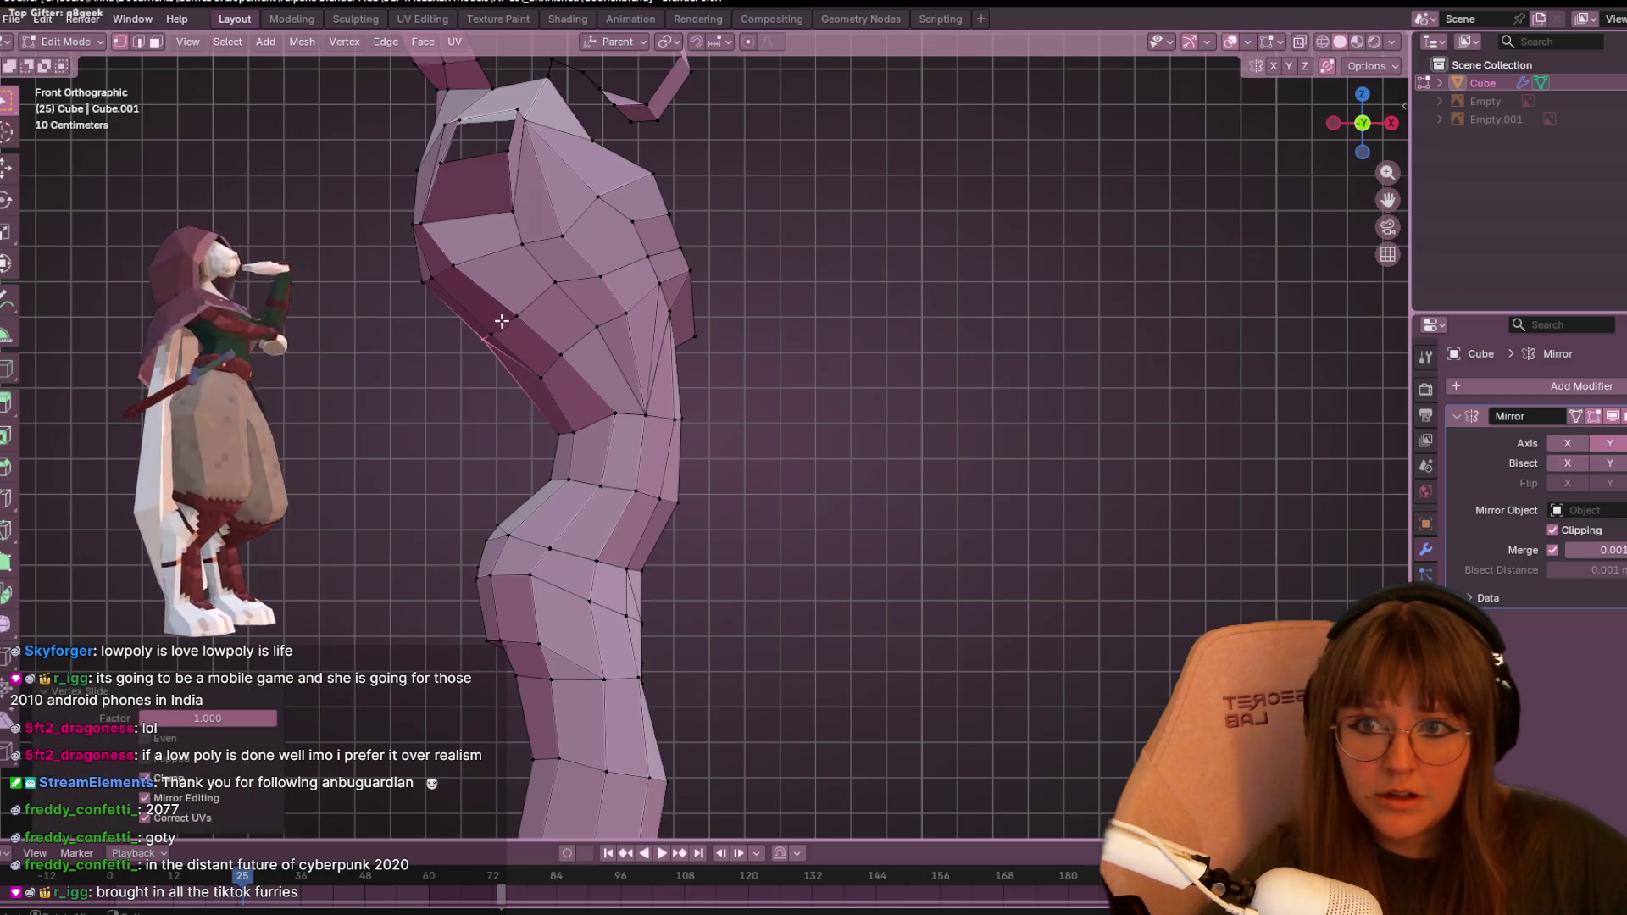
{"action": "left_click", "coordinate": [540, 378]}
{"action": "key", "text": "g"}
{"action": "key", "text": "g"}
{"action": "left_click", "coordinate": [561, 356]}
{"action": "key", "text": "g"}
{"action": "key", "text": "g"}
{"action": "left_click", "coordinate": [566, 315]}
{"action": "key", "text": "g"}
{"action": "key", "text": "g"}
{"action": "left_click", "coordinate": [569, 210]}
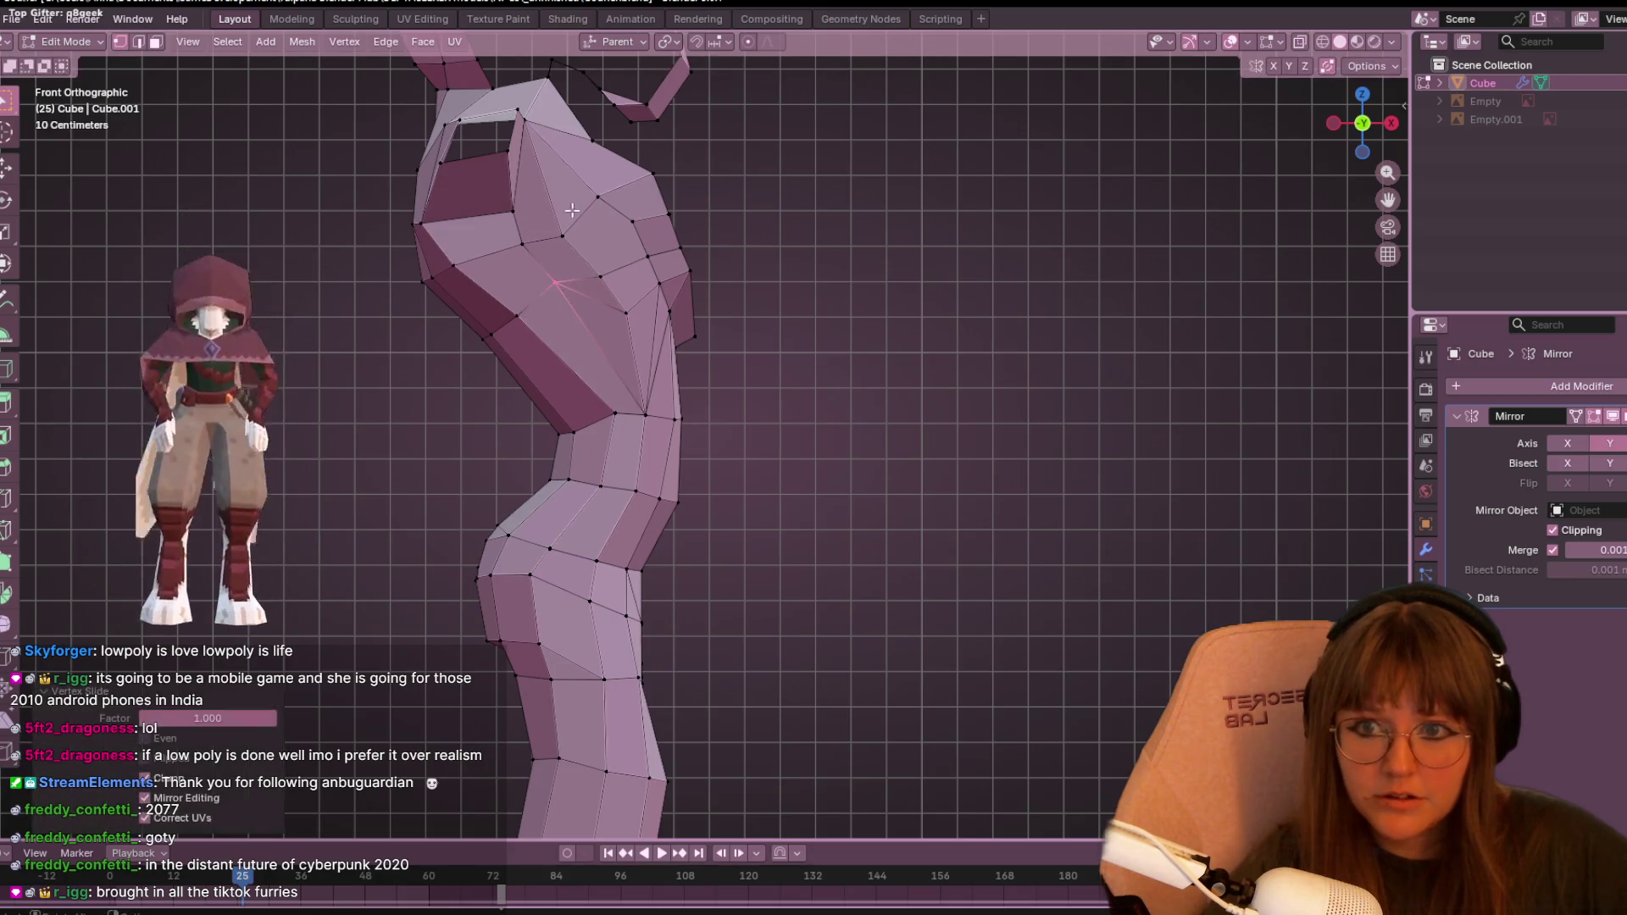
- Drop a front-neck vertex lower and nudge the upper neck vertex slightly left and down
{"action": "left_click", "coordinate": [515, 316]}
{"action": "key", "text": "g"}
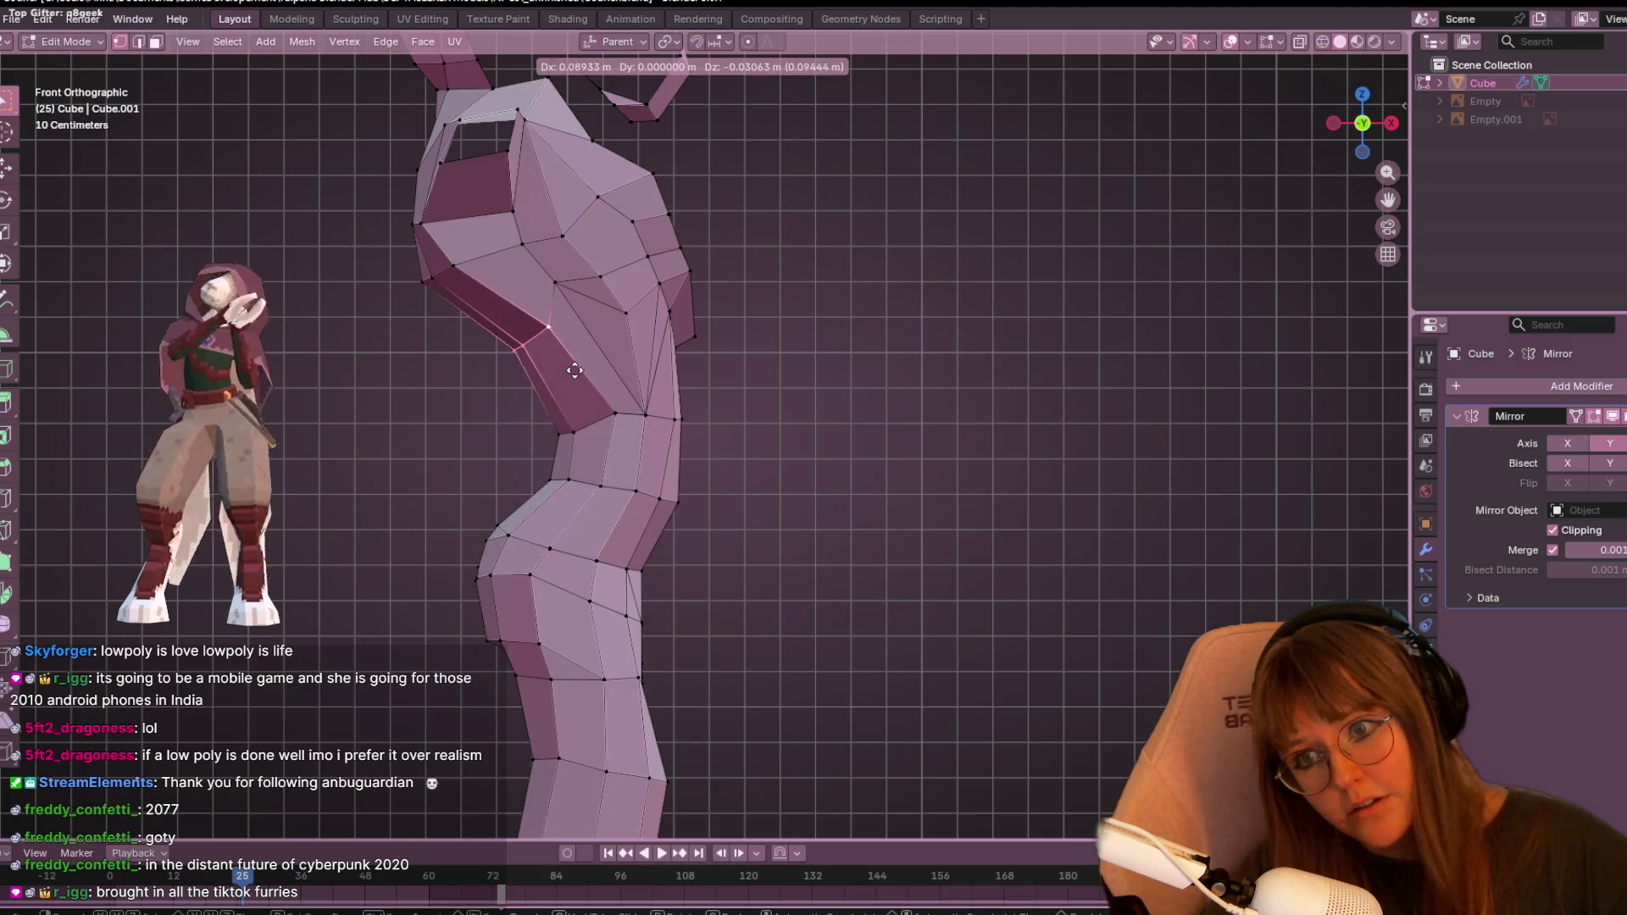
{"action": "left_click", "coordinate": [584, 474]}
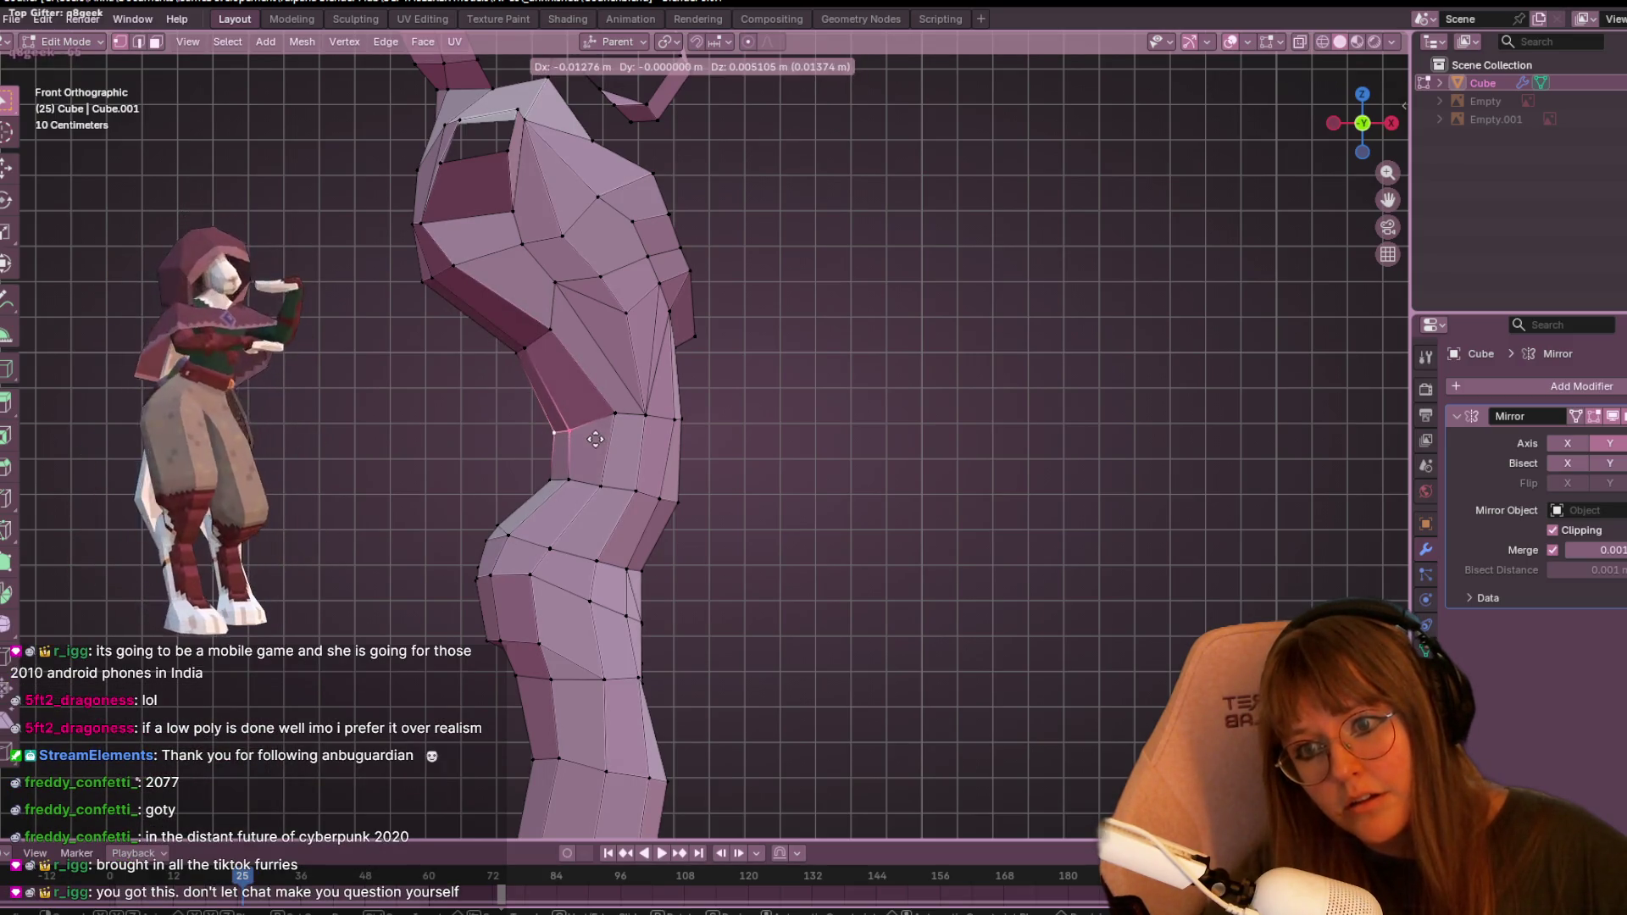
{"action": "scroll", "coordinate": [765, 417], "scroll_direction": "up", "scroll_amount": 2}
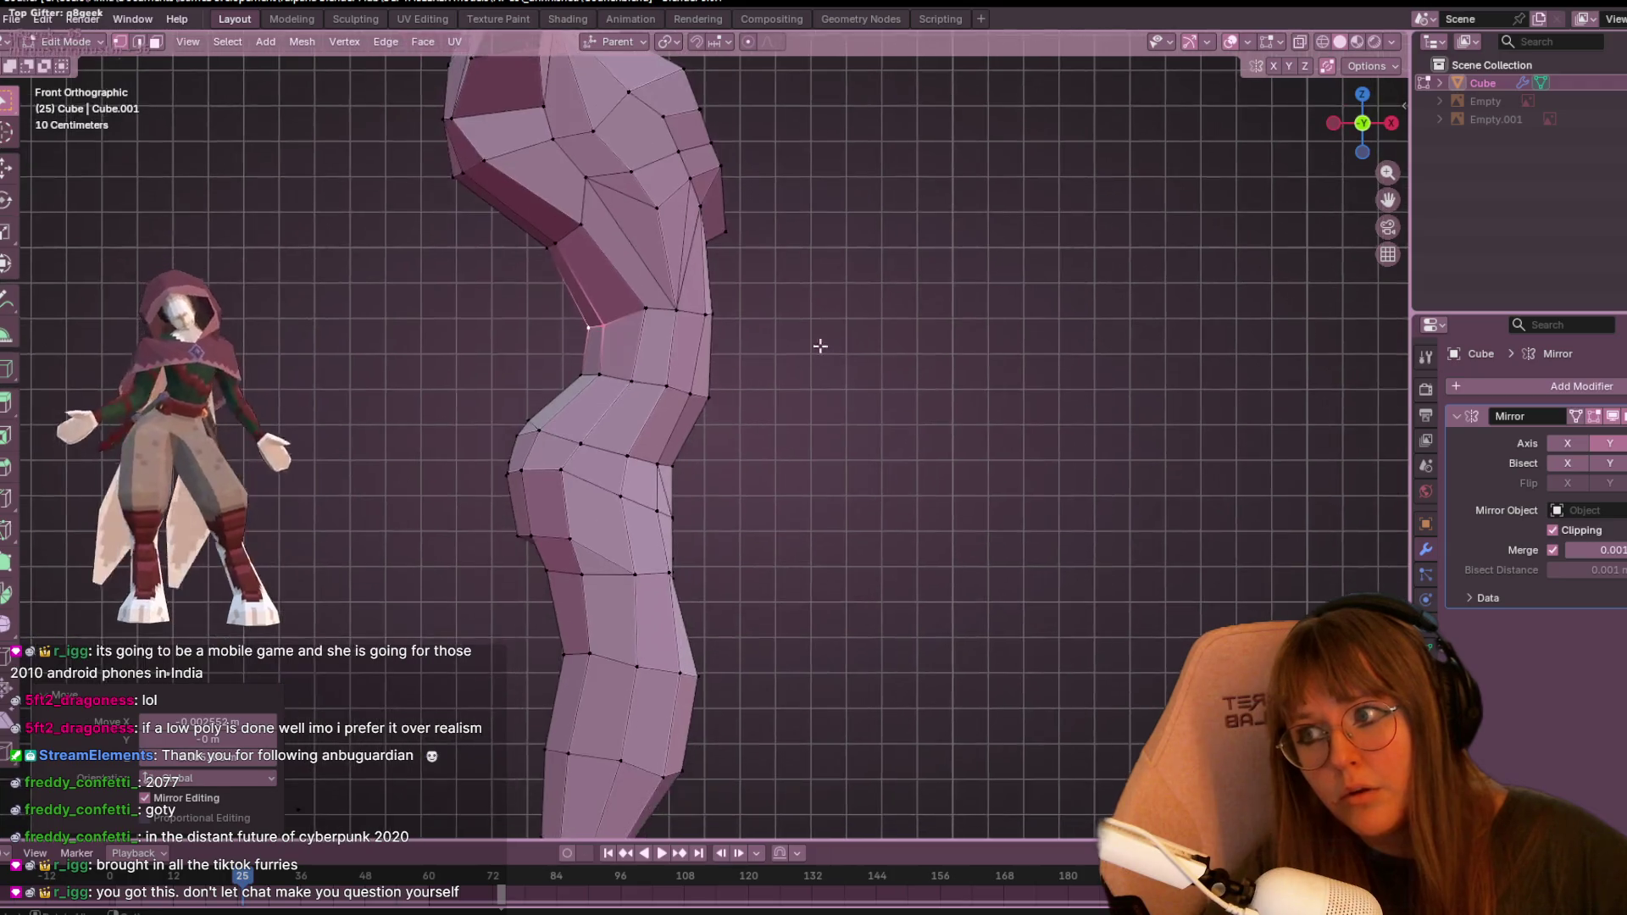
{"action": "middle_click_drag", "start_coordinate": [825, 345], "coordinate": [707, 243], "text": "shift"}
{"action": "left_click_drag", "start_coordinate": [625, 252], "coordinate": [613, 261]}
{"action": "middle_click_drag", "start_coordinate": [675, 260], "coordinate": [654, 448], "text": "shift"}
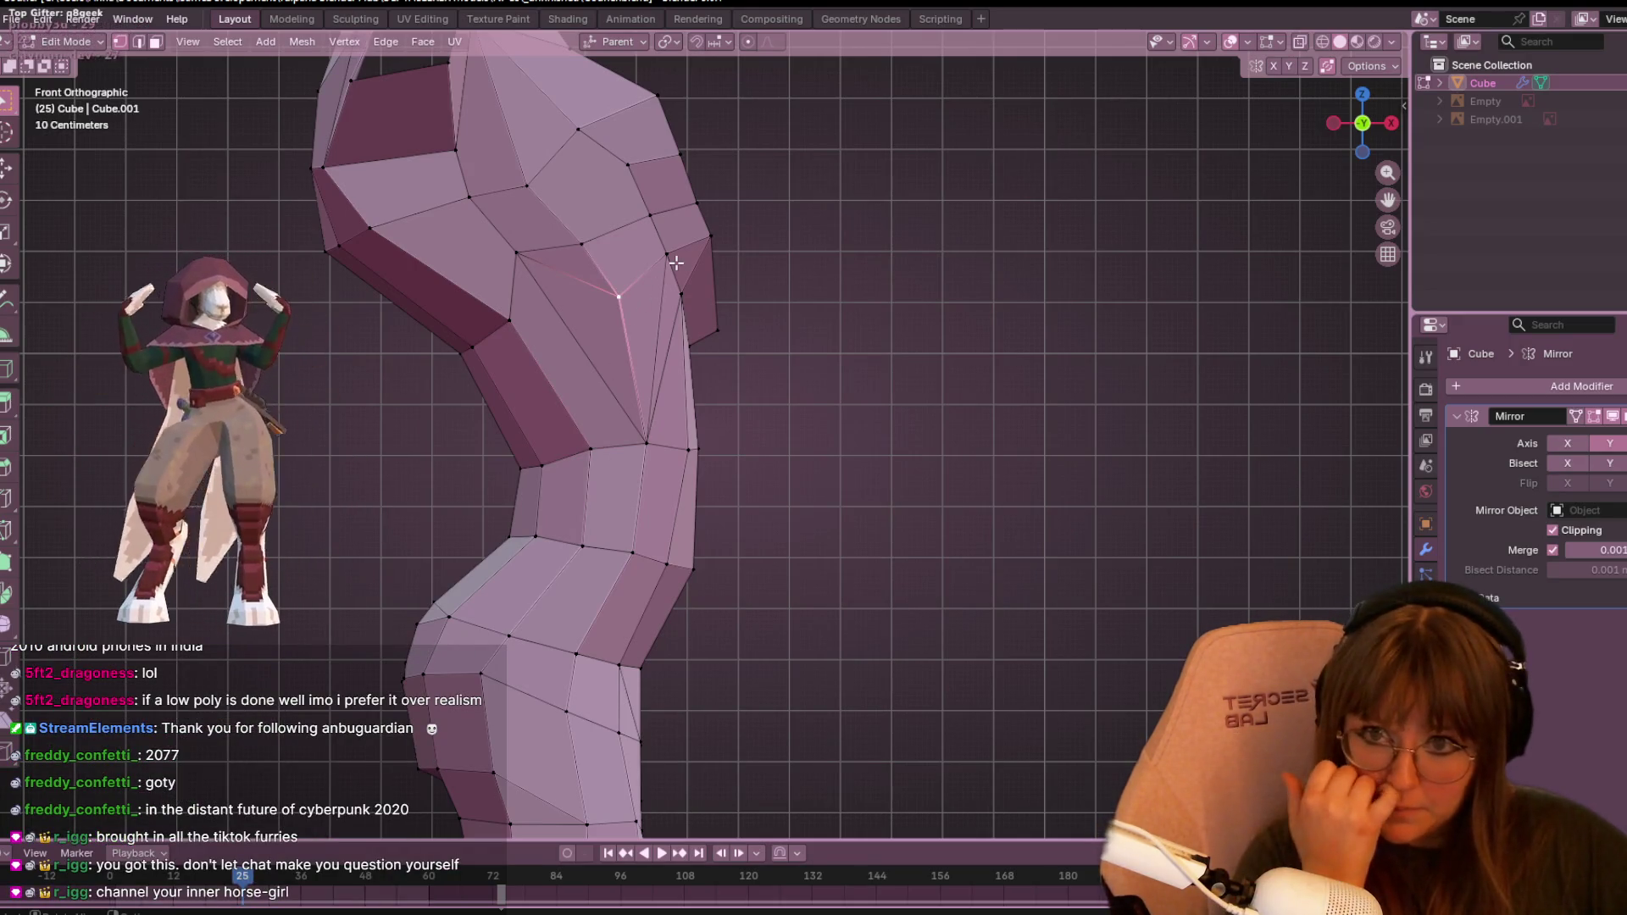
- Delete the faces around the selected neck vertex, opening the neck
{"action": "key", "text": "x"}
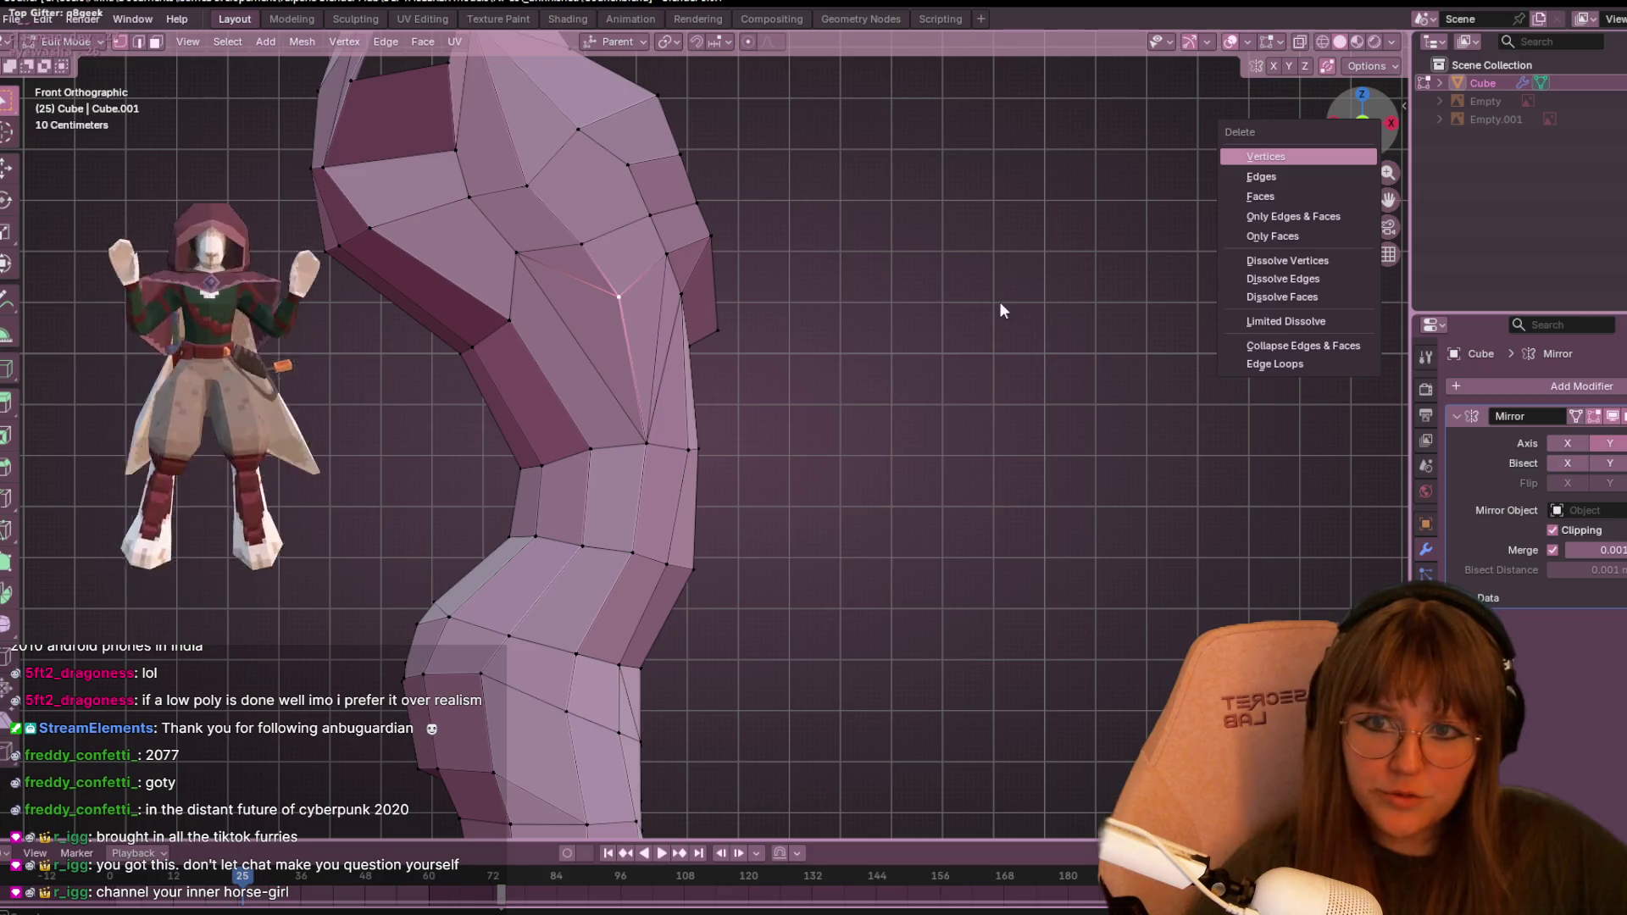
{"action": "left_click", "coordinate": [1266, 156]}
{"action": "mouse_move", "coordinate": [461, 454]}
{"action": "middle_mouse_down"}
{"action": "mouse_move", "coordinate": [908, 382]}
{"action": "mouse_move", "coordinate": [768, 351]}
{"action": "middle_mouse_up"}
{"action": "scroll", "coordinate": [769, 352], "scroll_direction": "down", "scroll_amount": 3}
{"action": "middle_click_drag", "start_coordinate": [781, 428], "coordinate": [835, 397]}
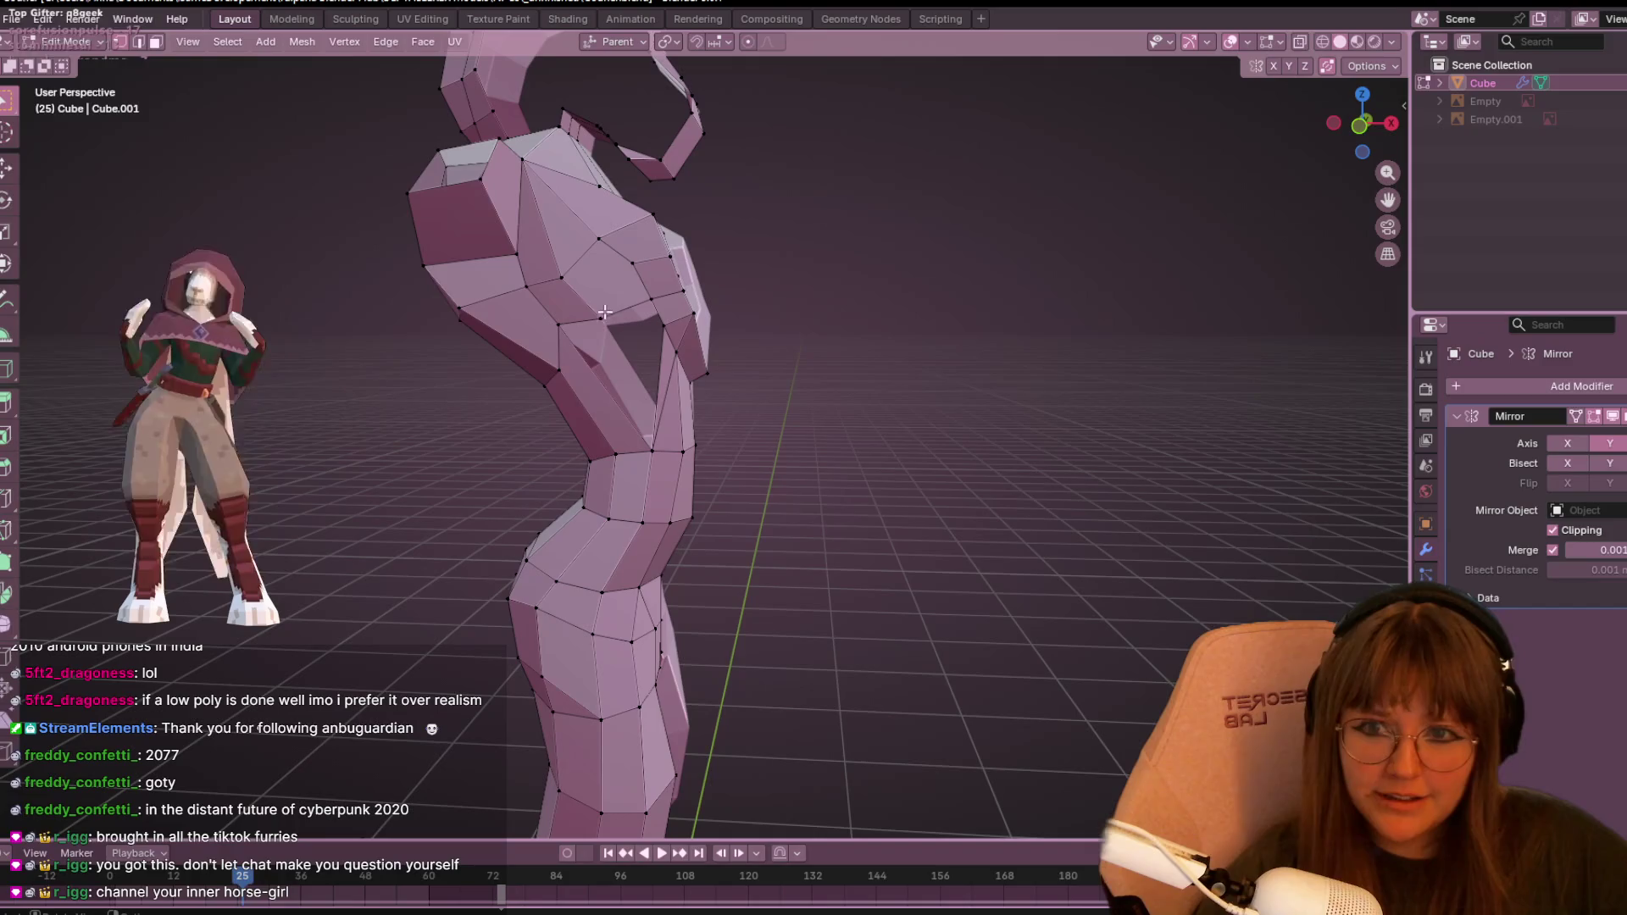
- In front orthographic view, slide and move neck outline vertices into new positions
{"action": "key", "text": "KP_1"}
{"action": "scroll", "coordinate": [606, 250], "scroll_direction": "up", "scroll_amount": 4}
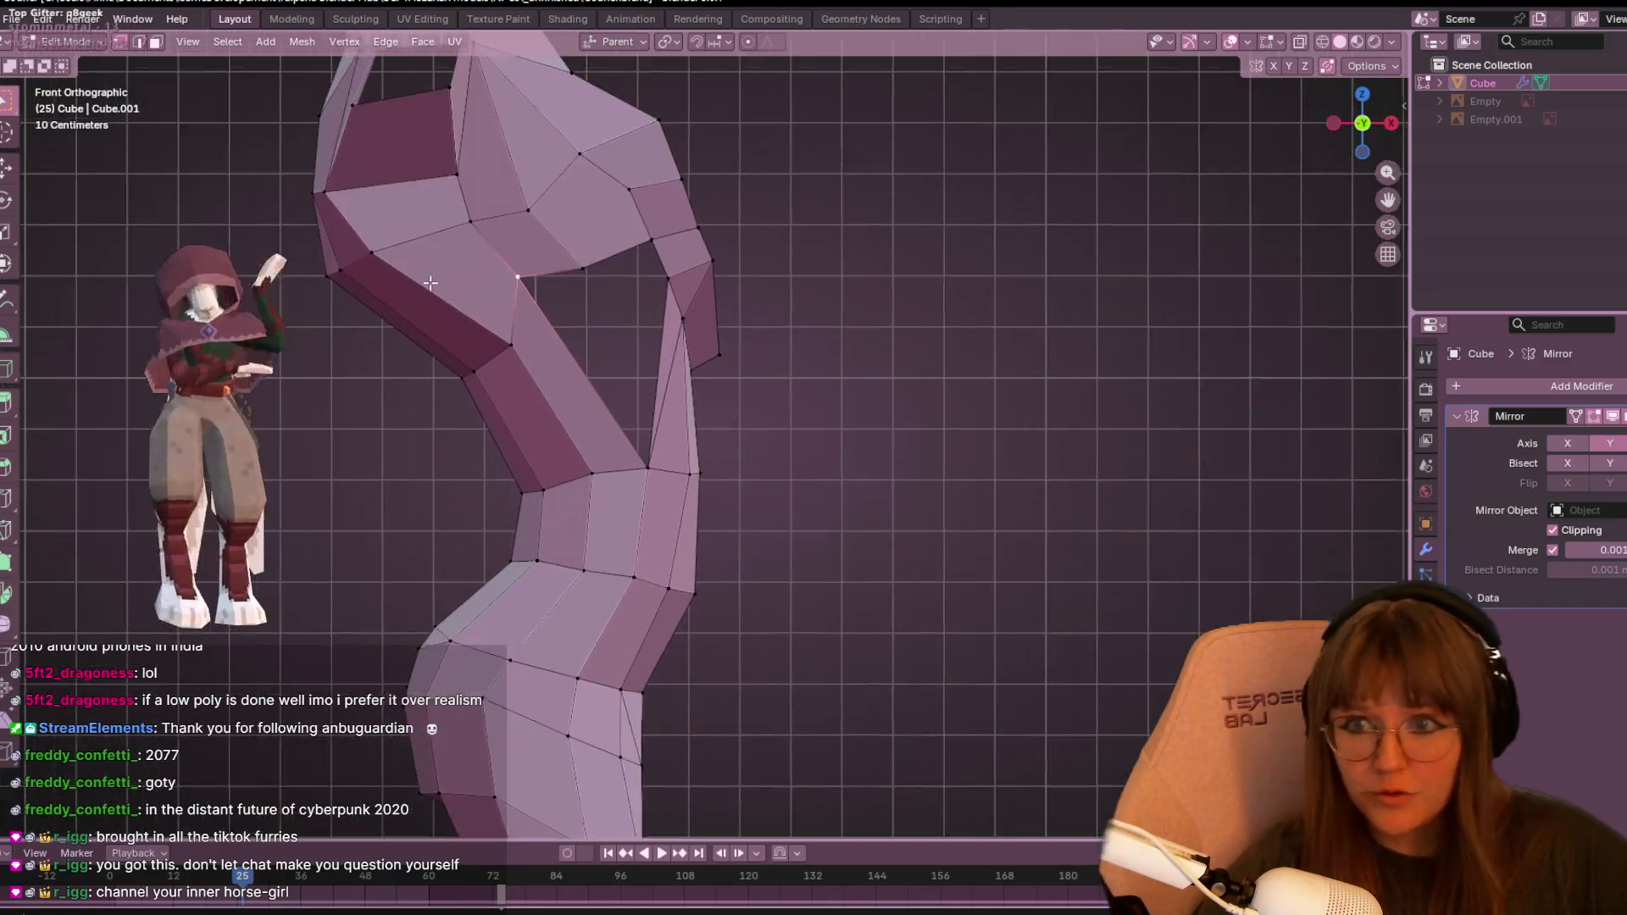
{"action": "key", "text": "g"}
{"action": "key", "text": "g"}
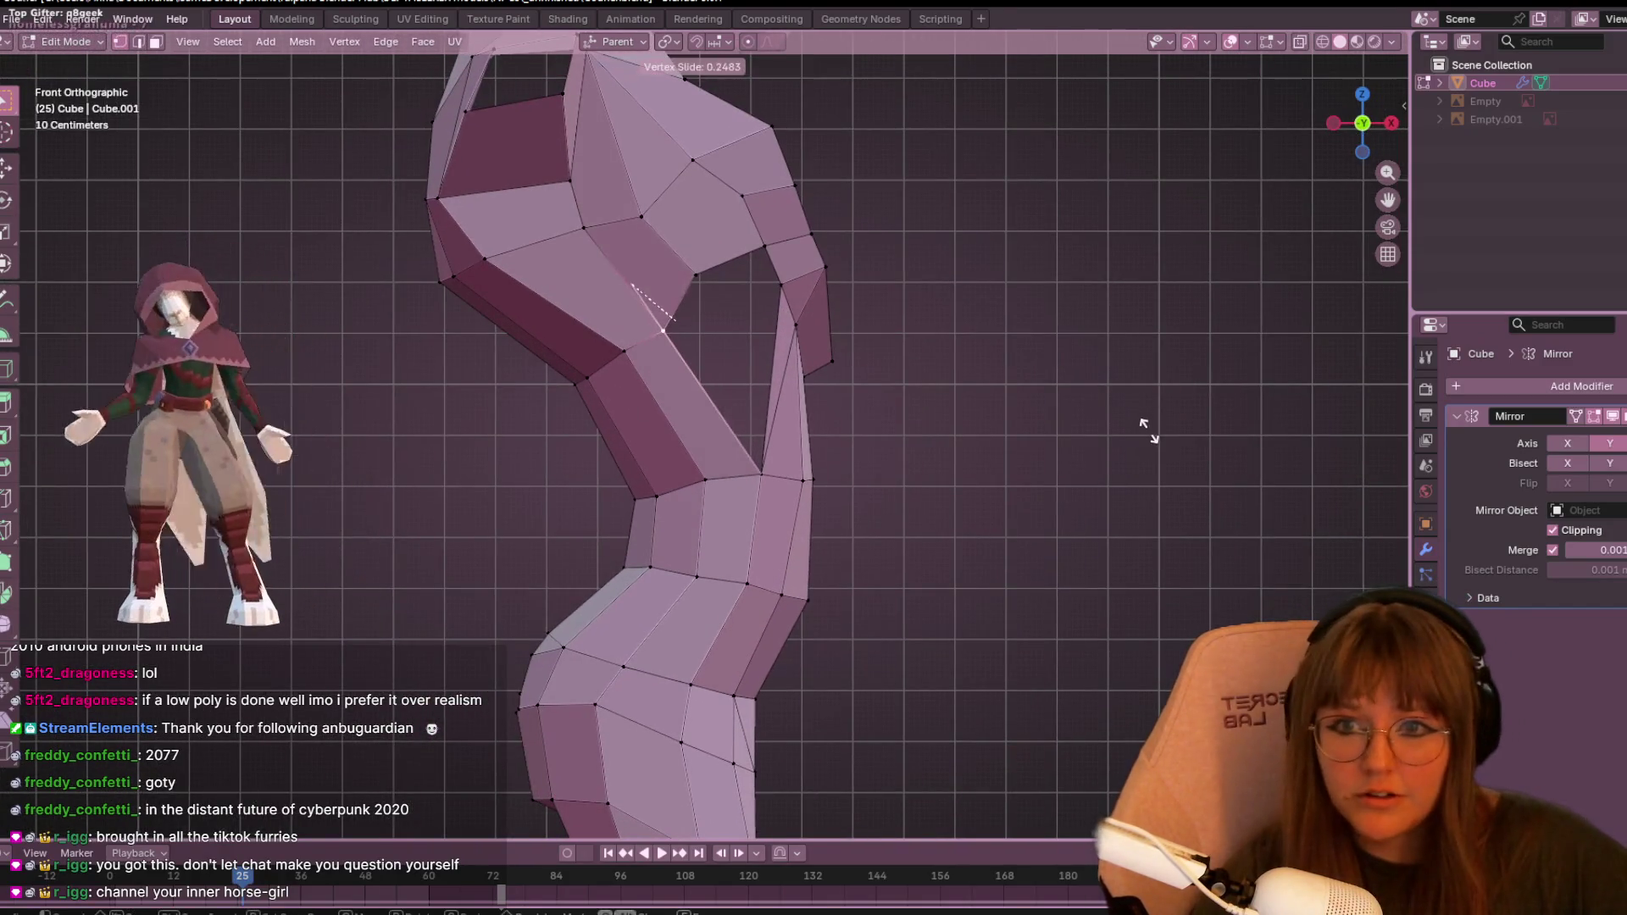
{"action": "left_click", "coordinate": [882, 331]}
{"action": "key", "text": "g"}
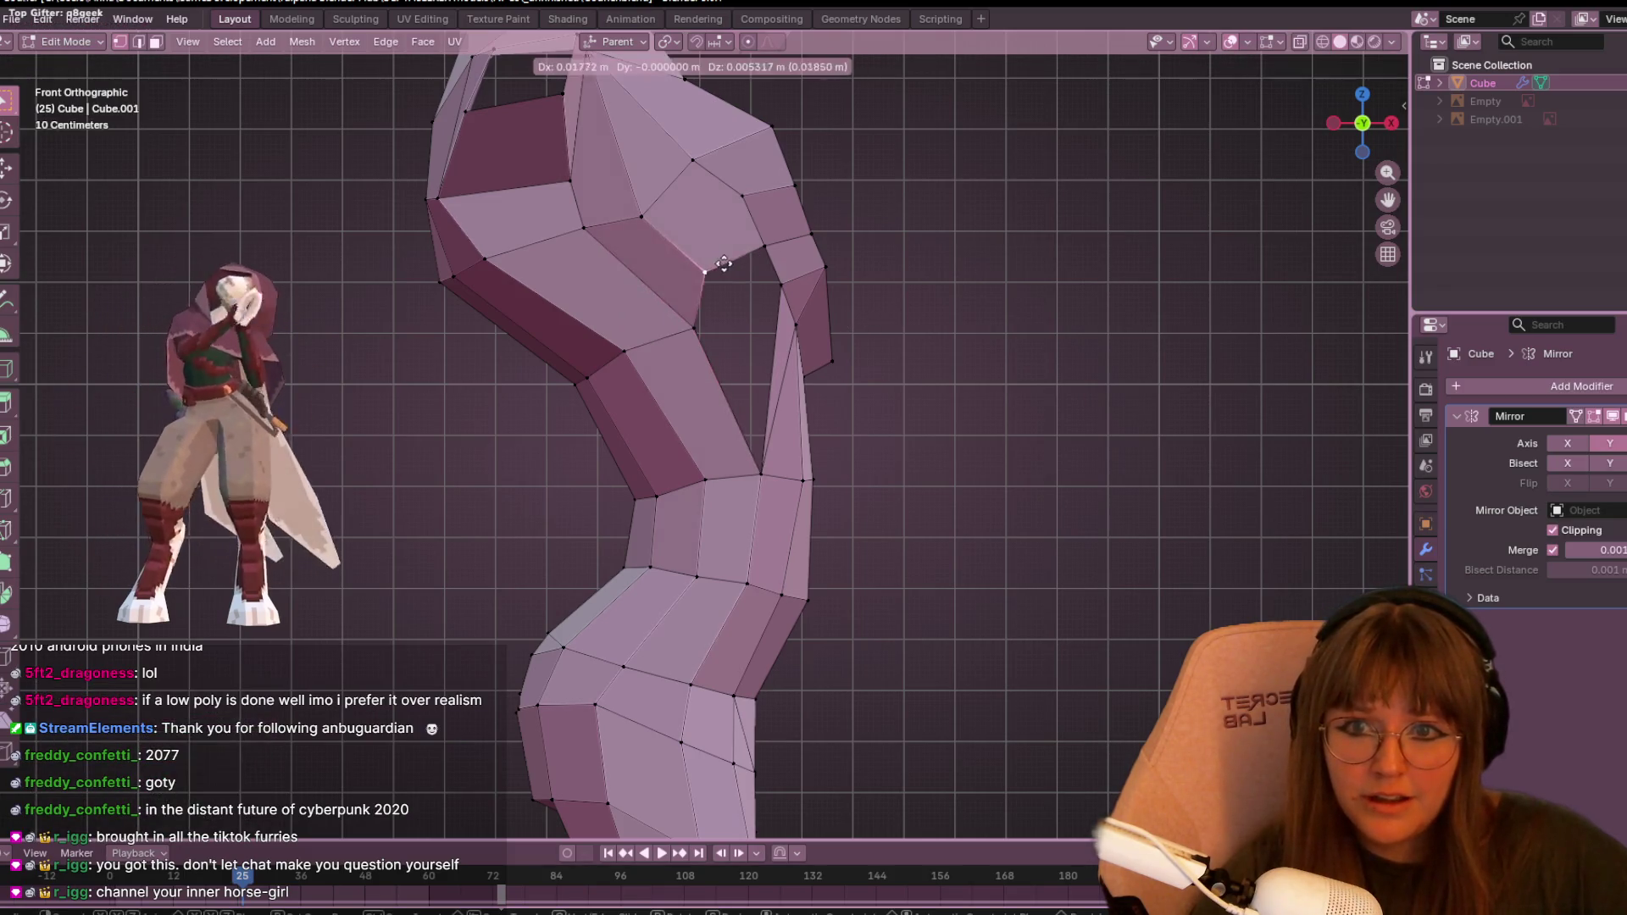
{"action": "left_click", "coordinate": [741, 263]}
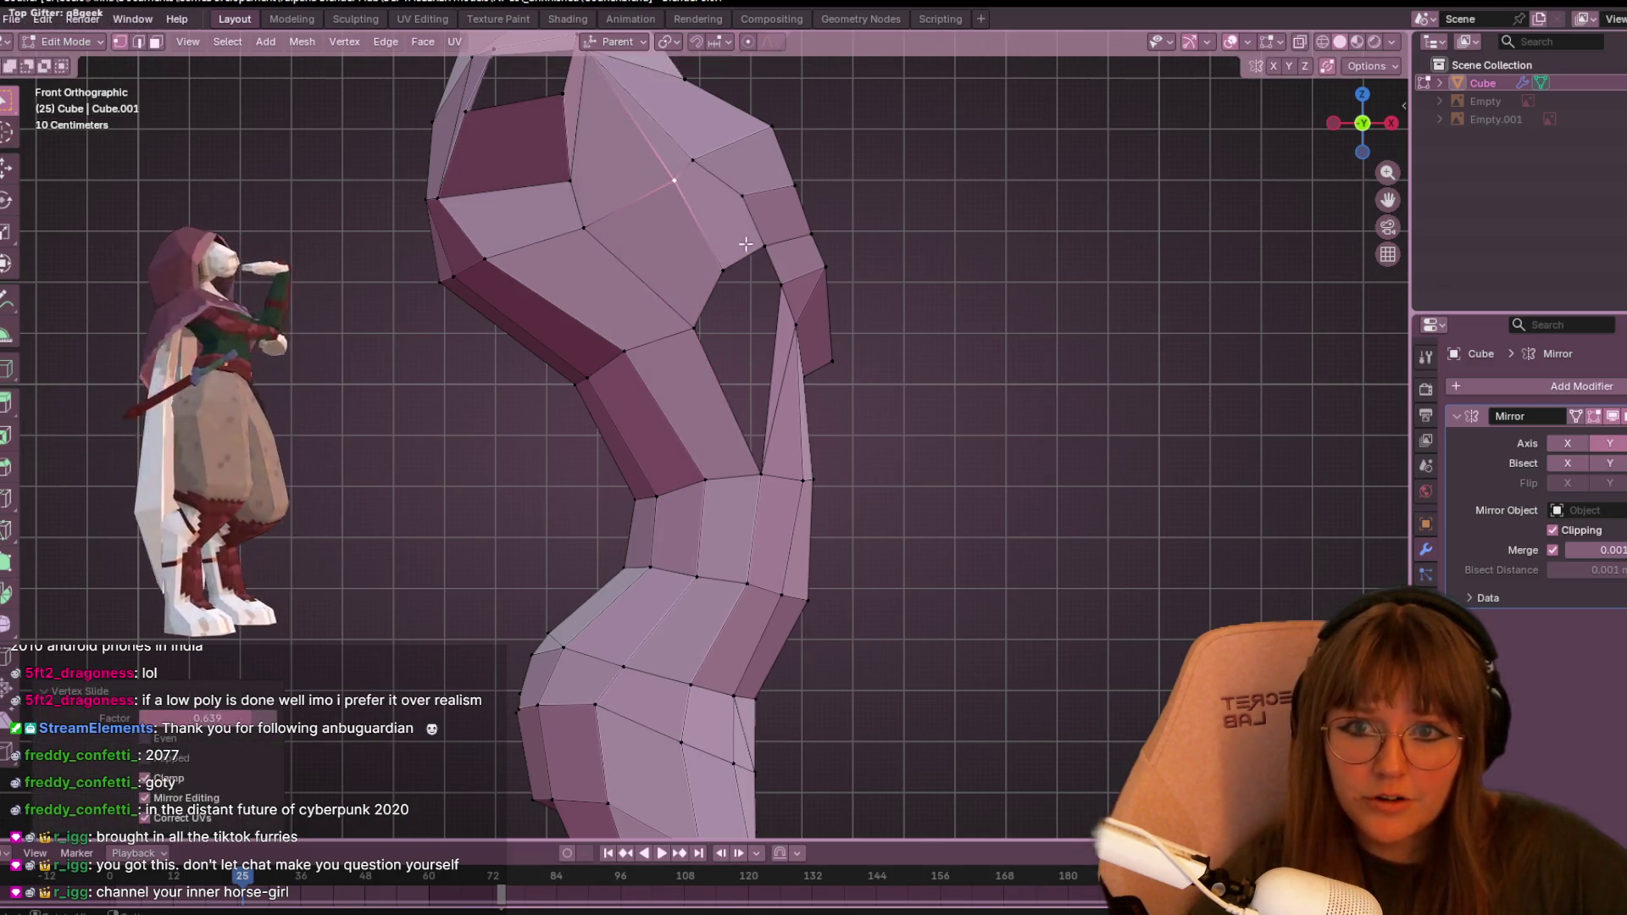
{"action": "key", "text": "g"}
{"action": "left_click", "coordinate": [756, 283]}
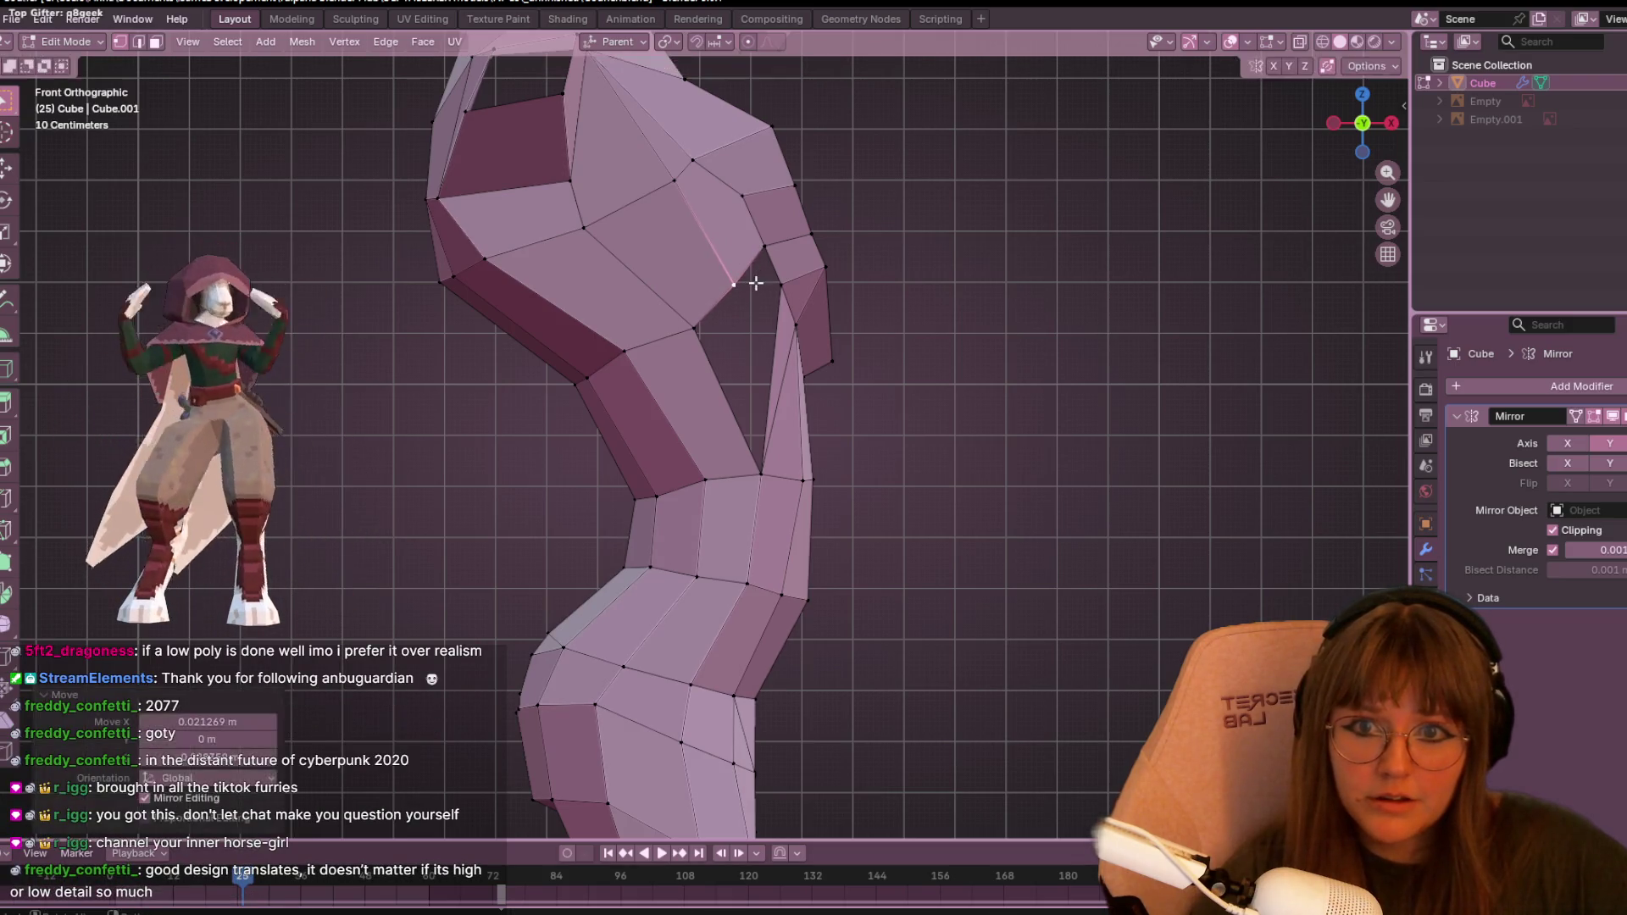
- Slide another upper-outline vertex along its edge and view the whole figure in perspective
{"action": "left_click", "coordinate": [699, 339]}
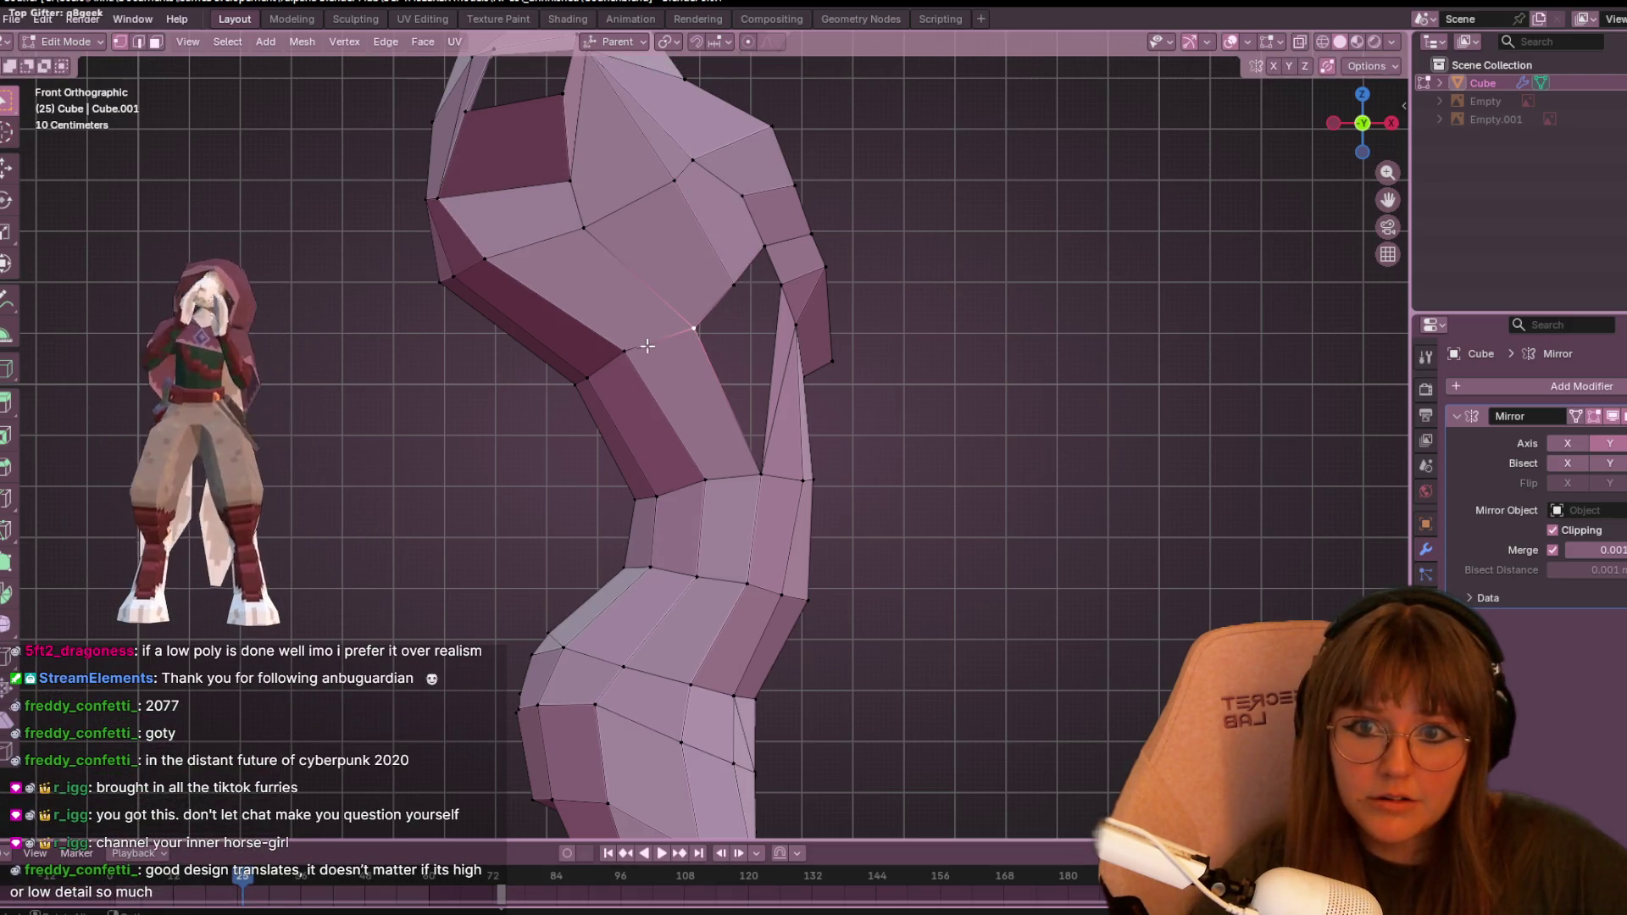
{"action": "key", "text": "shift+v"}
{"action": "left_click", "coordinate": [496, 261]}
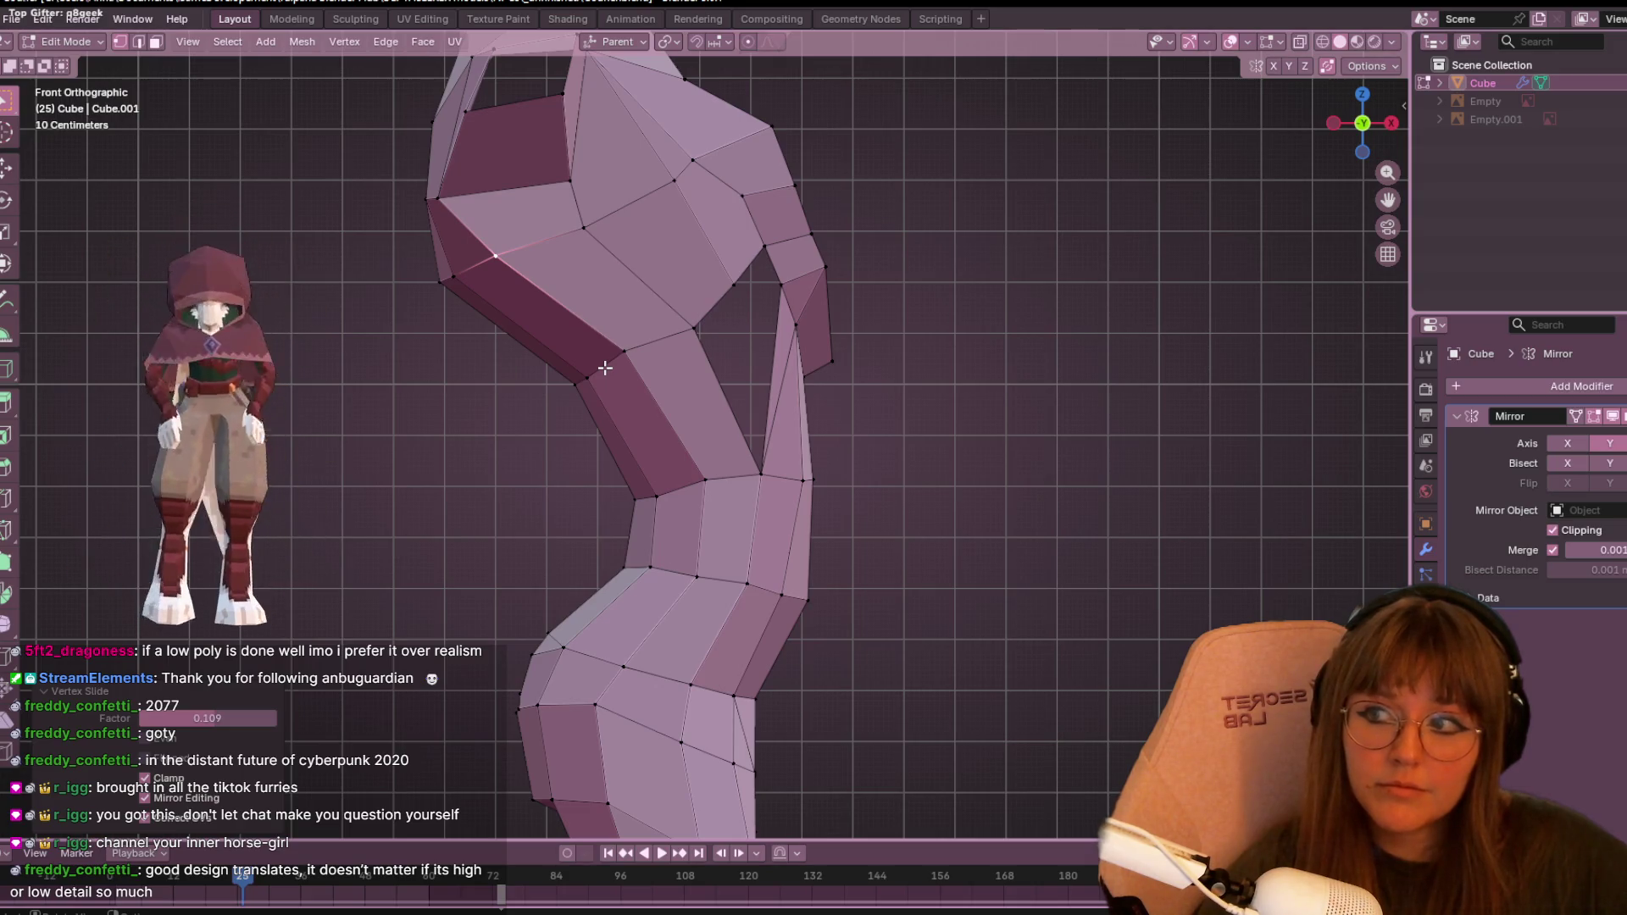
{"action": "scroll", "coordinate": [699, 214], "scroll_direction": "down", "scroll_amount": 5}
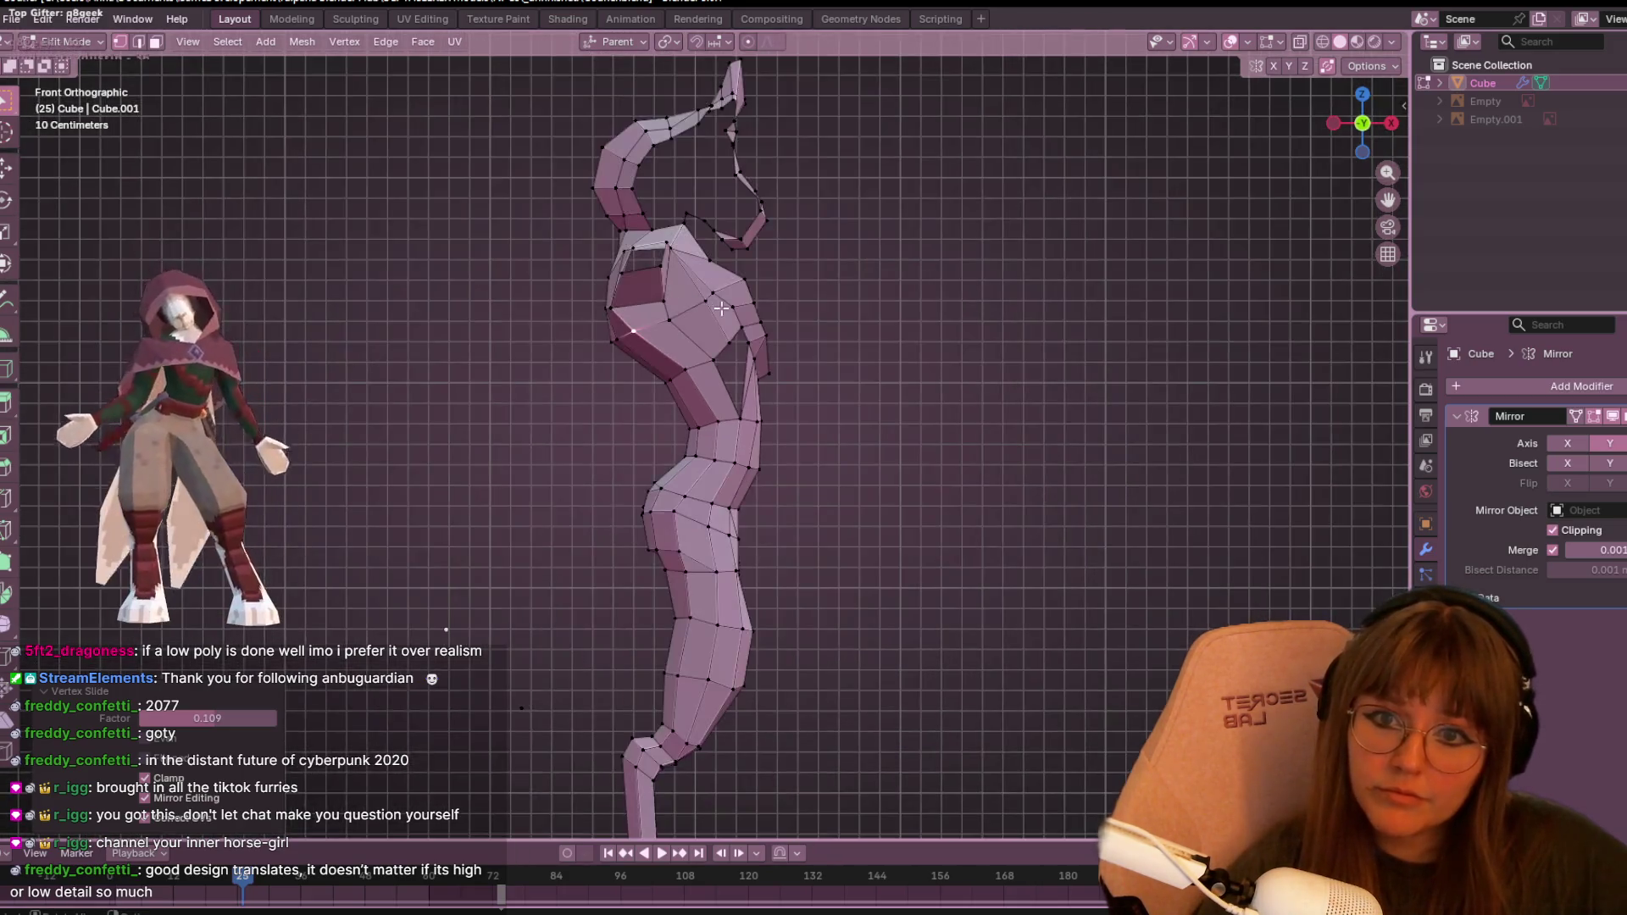
{"action": "mouse_move", "coordinate": [788, 398]}
{"action": "middle_mouse_down"}
{"action": "mouse_move", "coordinate": [805, 413]}
{"action": "mouse_move", "coordinate": [796, 450]}
{"action": "mouse_move", "coordinate": [600, 392]}
{"action": "mouse_move", "coordinate": [347, 415]}
{"action": "mouse_move", "coordinate": [1399, 389]}
{"action": "middle_mouse_up"}
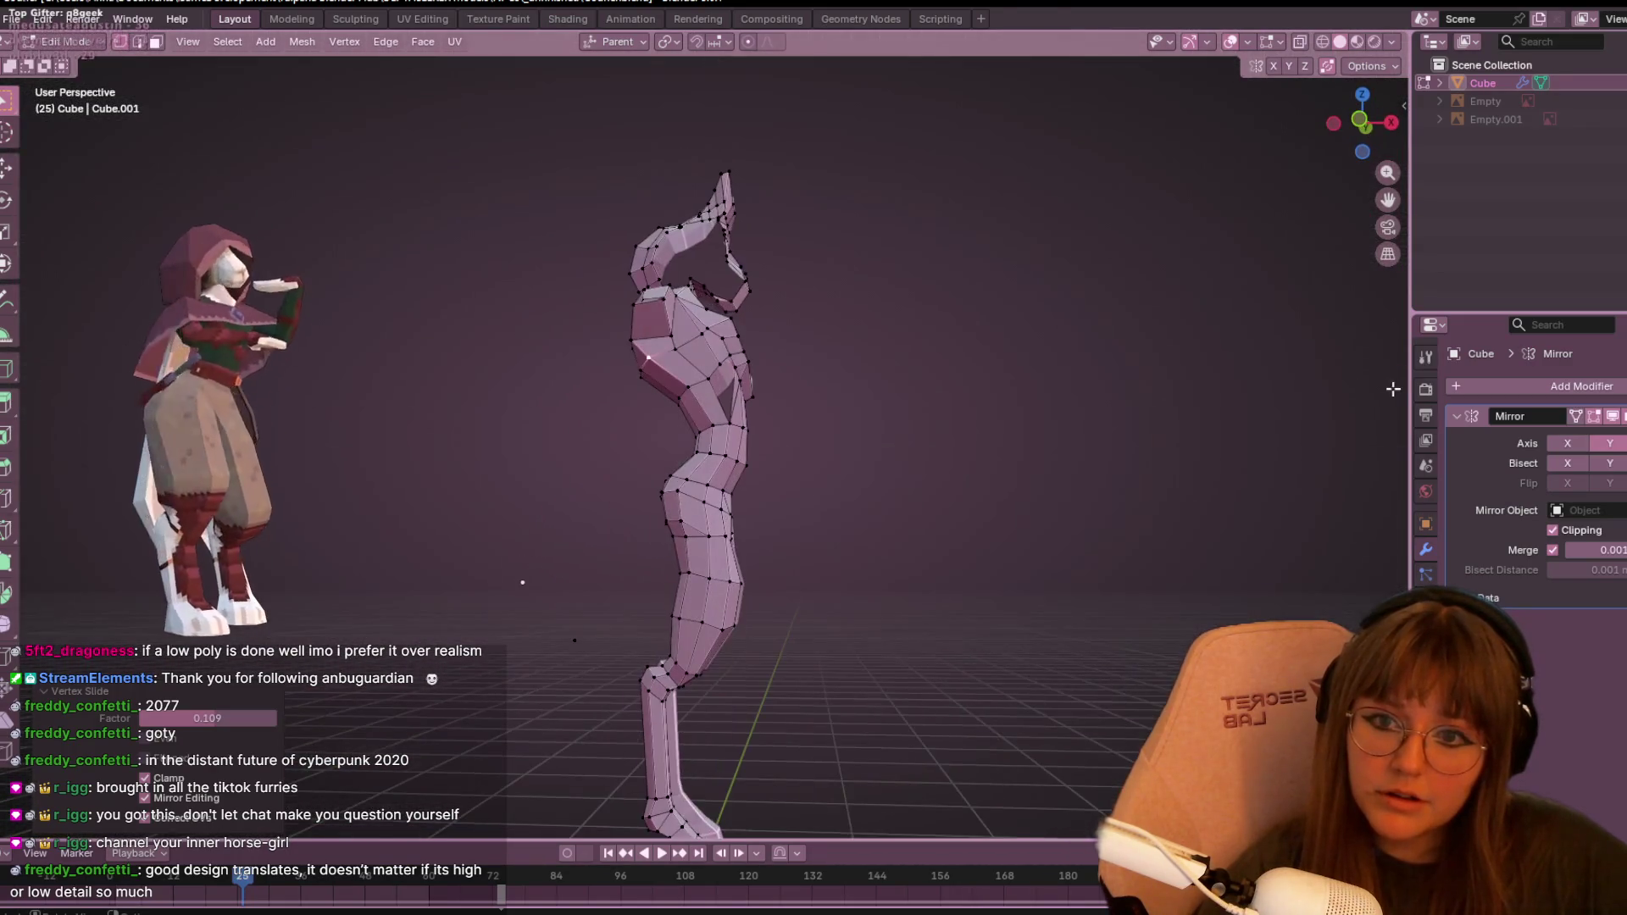
- In front ortho view, vertex-slide the hip-side vertex and slightly nudge another waist outline vertex
{"action": "scroll", "coordinate": [806, 472], "scroll_direction": "up", "scroll_amount": 3}
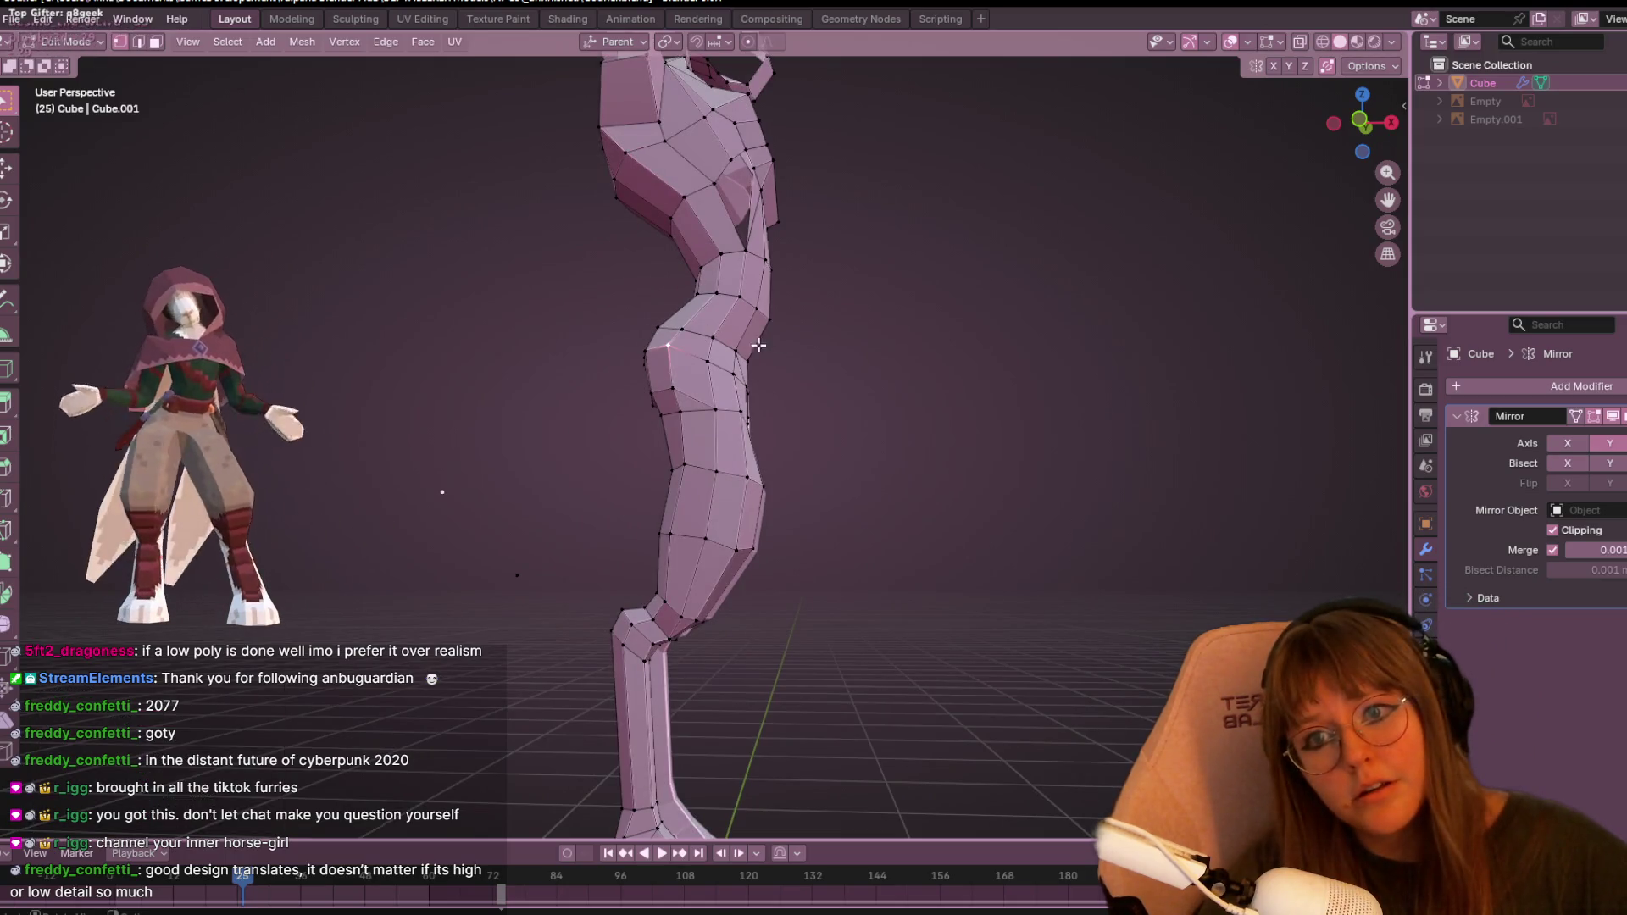
{"action": "left_click", "coordinate": [1362, 127]}
{"action": "scroll", "coordinate": [616, 342], "scroll_direction": "up", "scroll_amount": 2}
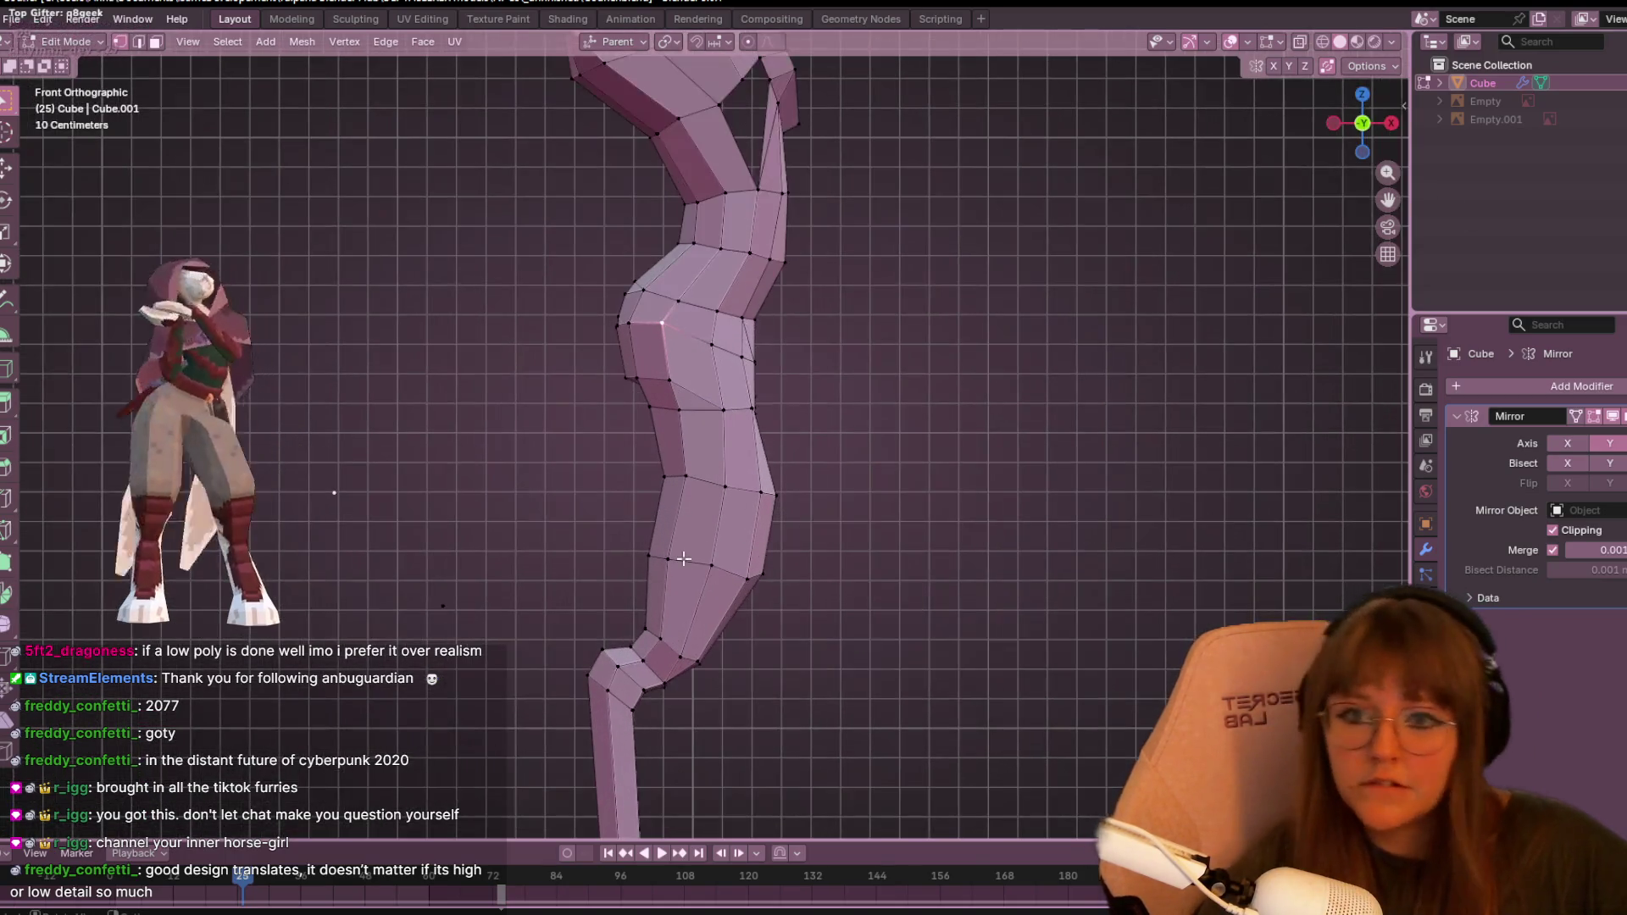
{"action": "scroll", "coordinate": [616, 341], "scroll_direction": "up", "scroll_amount": 2}
{"action": "mouse_move", "coordinate": [872, 538]}
{"action": "middle_mouse_down", "text": "shift"}
{"action": "mouse_move", "coordinate": [751, 440]}
{"action": "mouse_move", "coordinate": [521, 324]}
{"action": "middle_mouse_up", "text": "shift"}
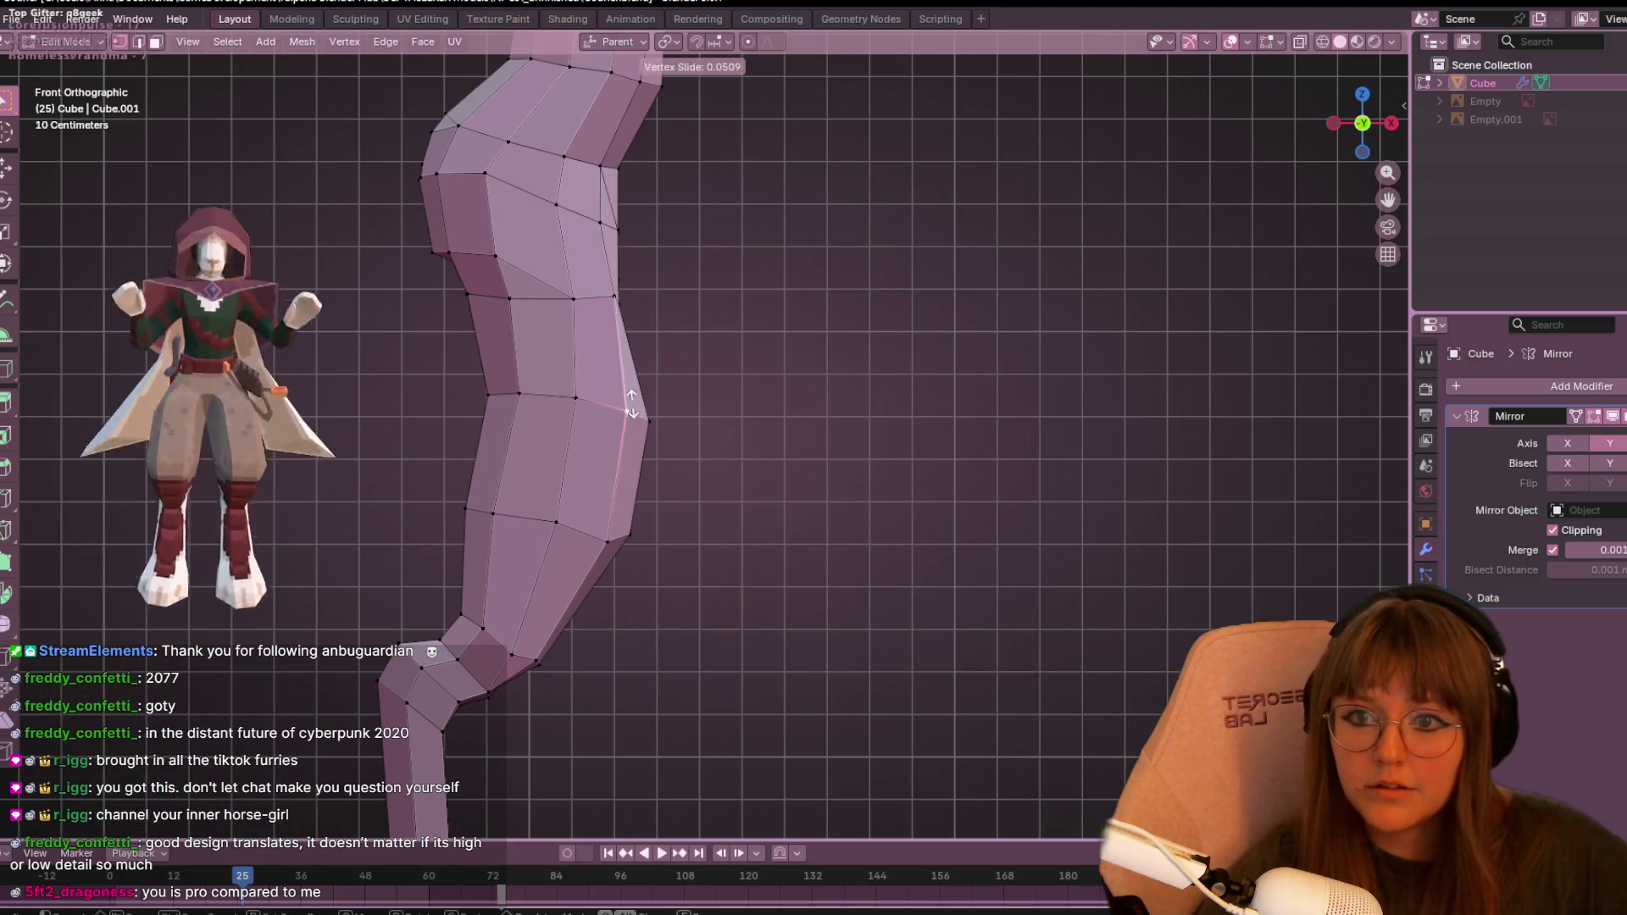
{"action": "left_click", "coordinate": [600, 549]}
{"action": "middle_click_drag", "start_coordinate": [789, 371], "coordinate": [912, 302], "text": "shift"}
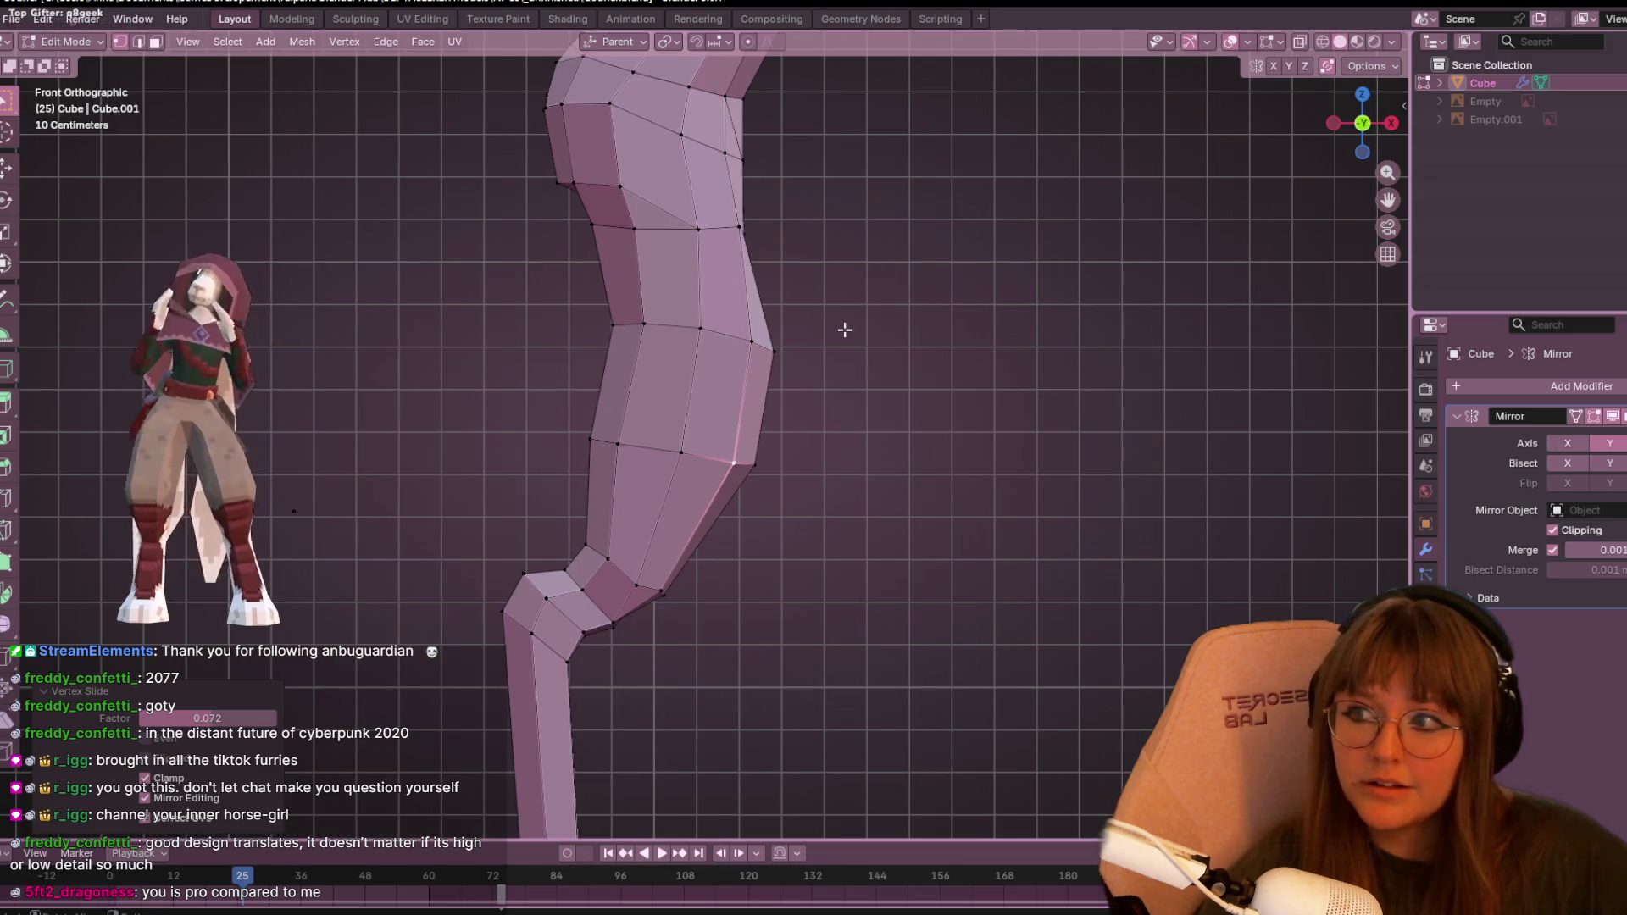
{"action": "left_click_drag", "start_coordinate": [617, 443], "coordinate": [619, 440]}
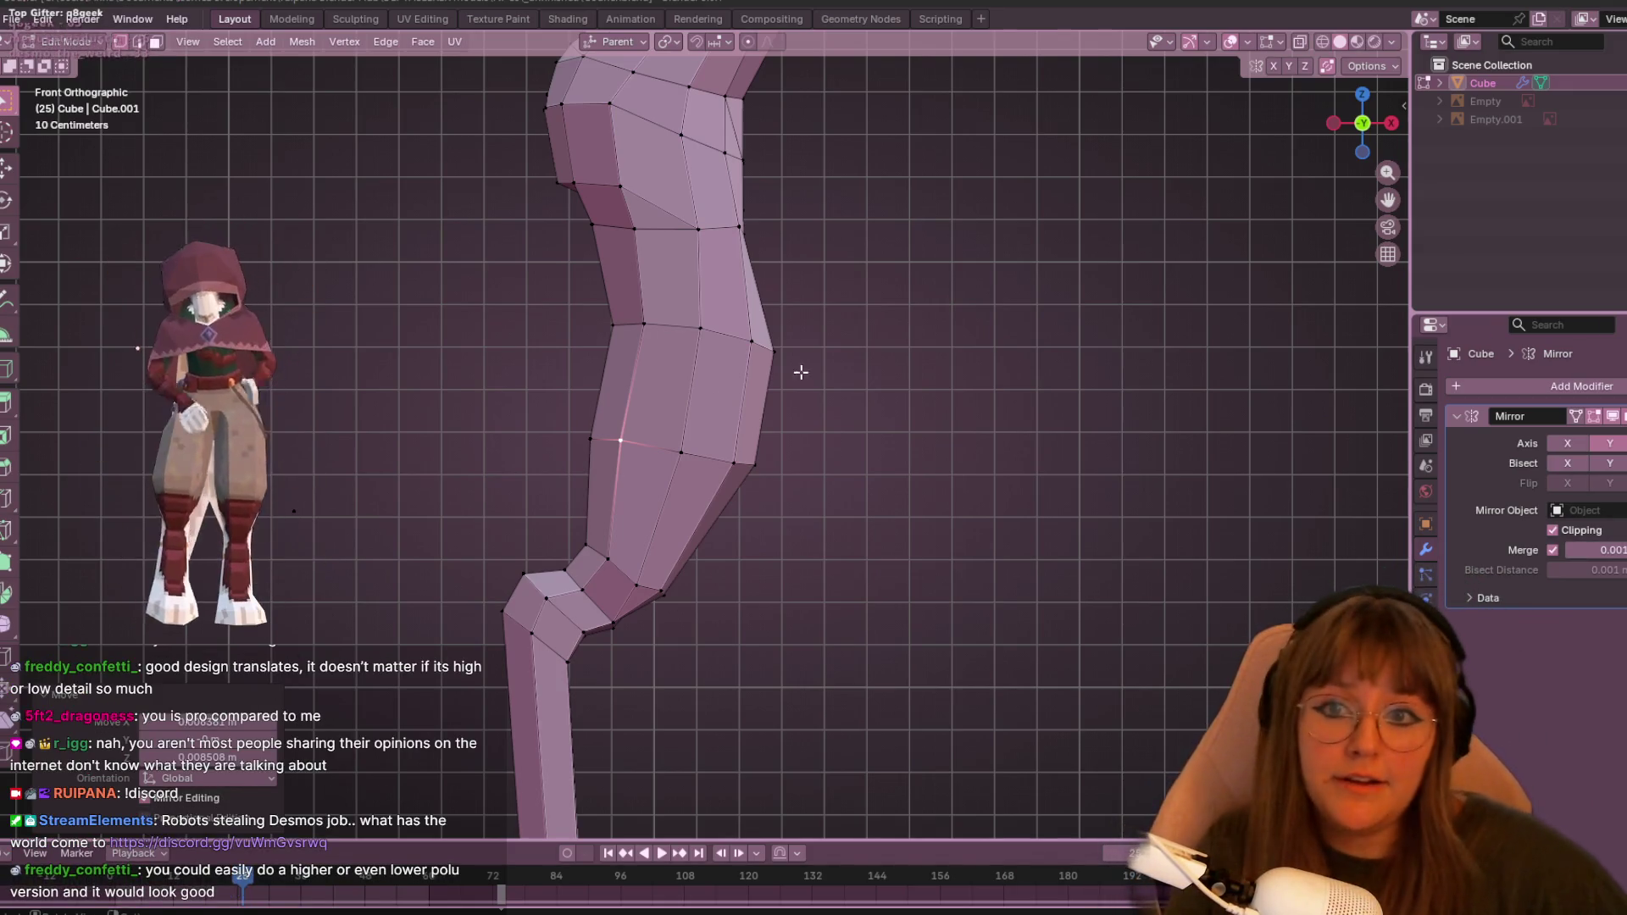
- Orbit around the leg to inspect the rear hips from an angle
{"action": "scroll", "coordinate": [785, 373], "scroll_direction": "down", "scroll_amount": 5}
{"action": "scroll", "coordinate": [790, 360], "scroll_direction": "up", "scroll_amount": 2}
{"action": "scroll", "coordinate": [966, 392], "scroll_direction": "up", "scroll_amount": 1}
{"action": "middle_click_drag", "start_coordinate": [966, 392], "coordinate": [788, 308], "text": "shift"}
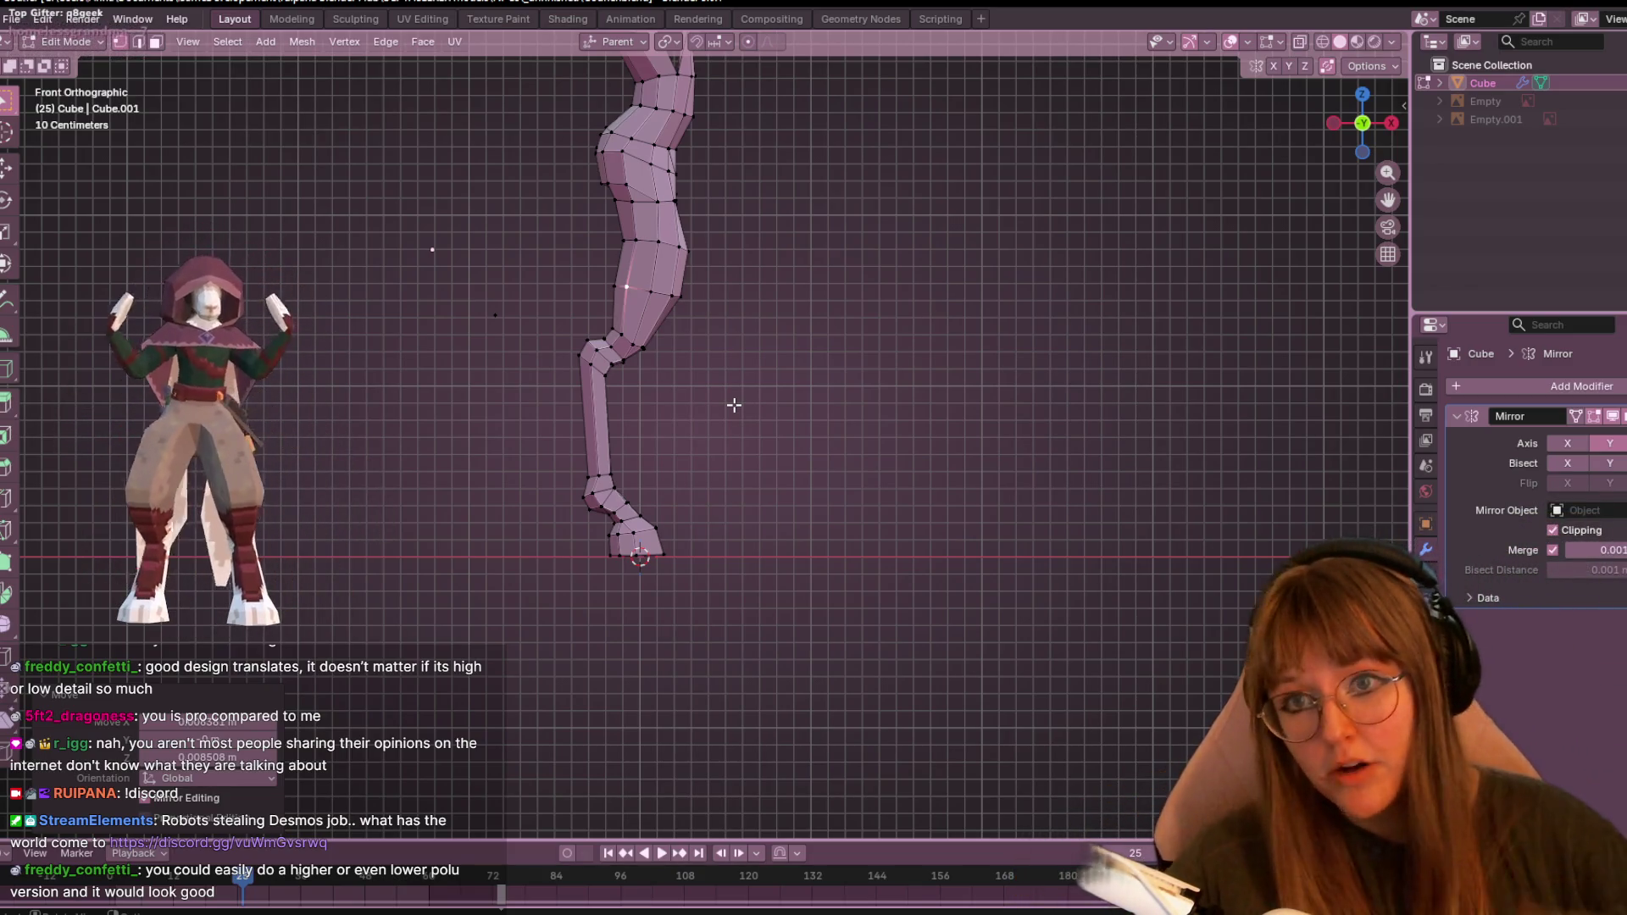
{"action": "mouse_move", "coordinate": [740, 343]}
{"action": "middle_mouse_down"}
{"action": "mouse_move", "coordinate": [853, 211]}
{"action": "mouse_move", "coordinate": [890, 279]}
{"action": "mouse_move", "coordinate": [803, 345]}
{"action": "mouse_move", "coordinate": [811, 309]}
{"action": "mouse_move", "coordinate": [856, 279]}
{"action": "mouse_move", "coordinate": [814, 188]}
{"action": "middle_mouse_up"}
{"action": "mouse_move", "coordinate": [657, 172]}
{"action": "middle_mouse_down"}
{"action": "mouse_move", "coordinate": [763, 356]}
{"action": "mouse_move", "coordinate": [830, 542]}
{"action": "mouse_move", "coordinate": [907, 540]}
{"action": "mouse_move", "coordinate": [755, 450]}
{"action": "mouse_move", "coordinate": [510, 451]}
{"action": "middle_mouse_up"}
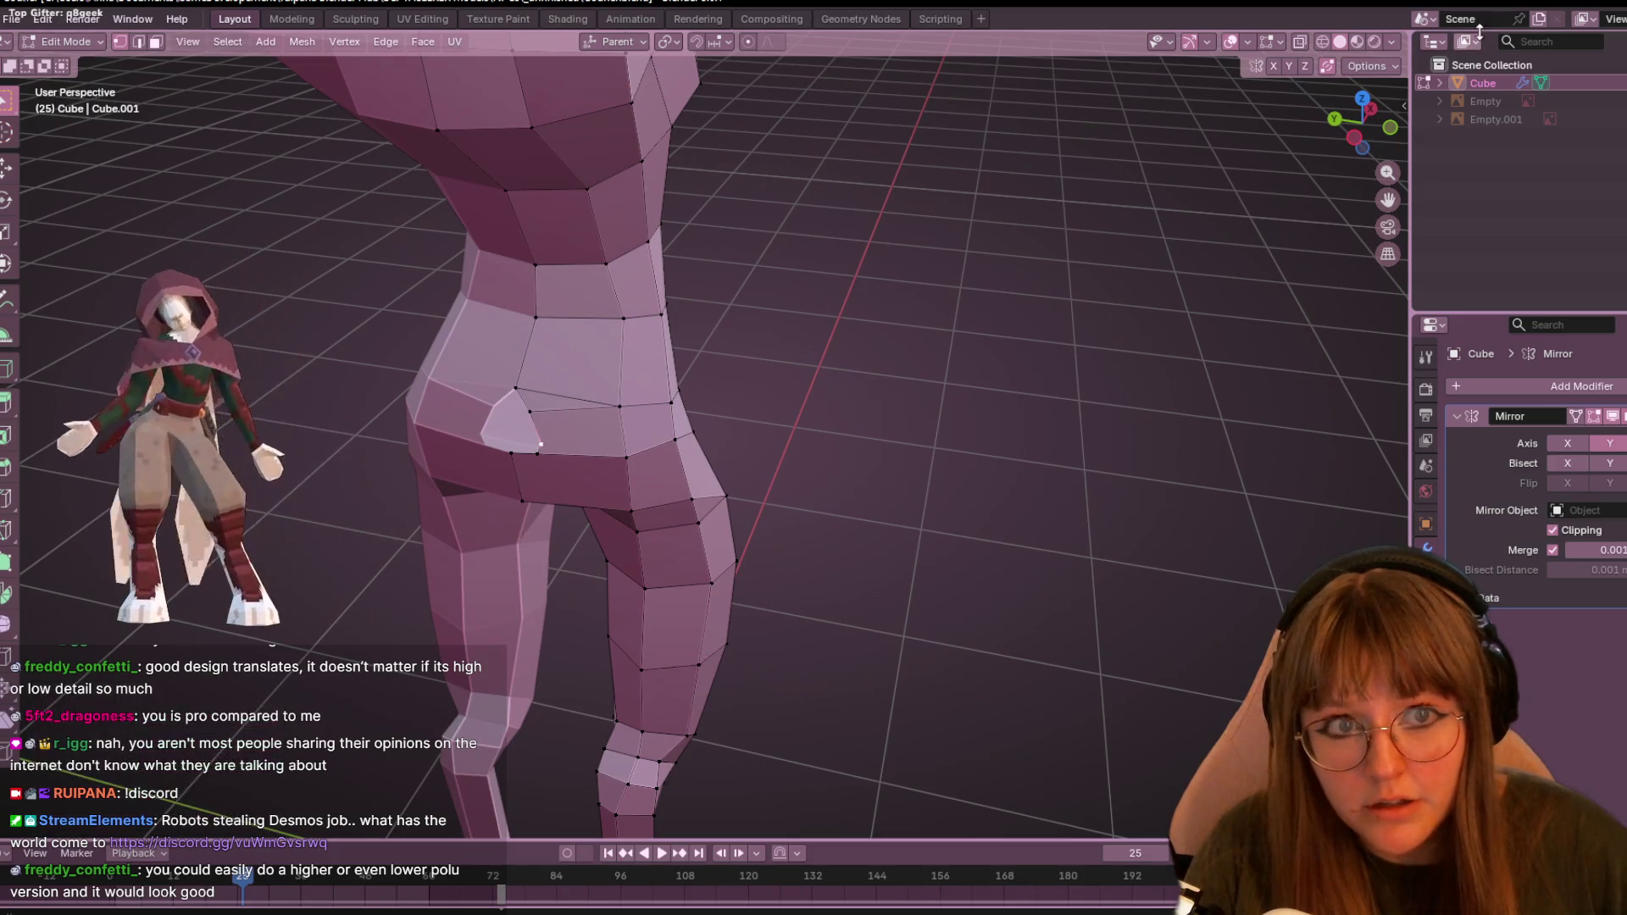
- In left ortho view, move the buttock crease vertex upward and slide it along its edge
{"action": "left_click", "coordinate": [1355, 137]}
{"action": "scroll", "coordinate": [700, 350], "scroll_direction": "up", "scroll_amount": 2}
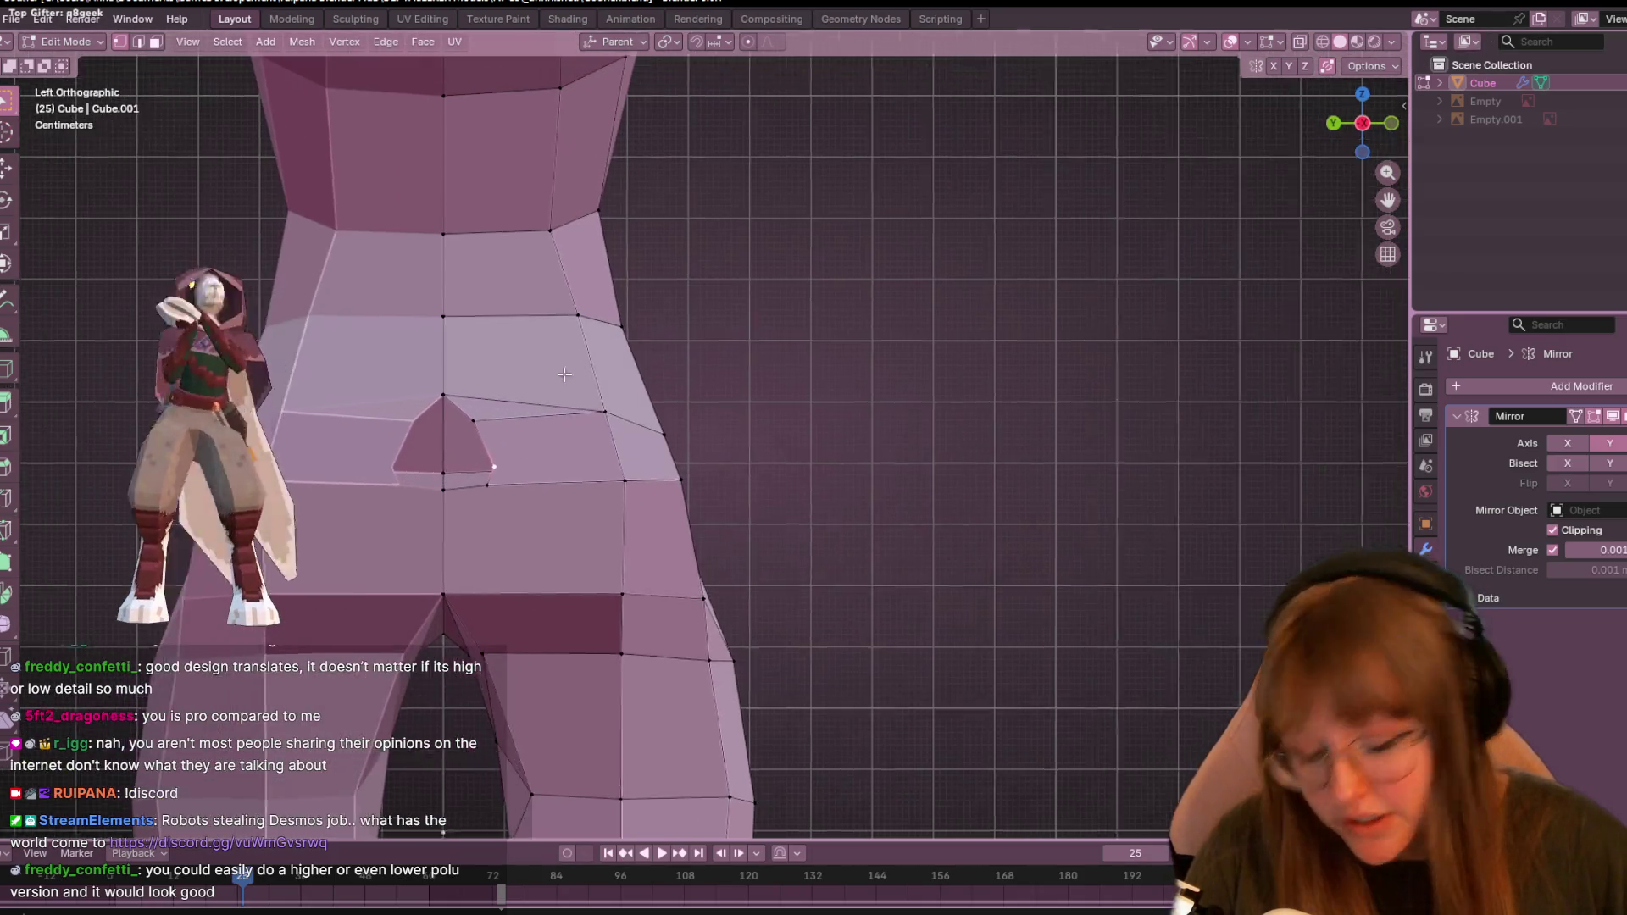
{"action": "middle_click_drag", "start_coordinate": [700, 350], "coordinate": [773, 483], "text": "shift"}
{"action": "left_click", "coordinate": [675, 465]}
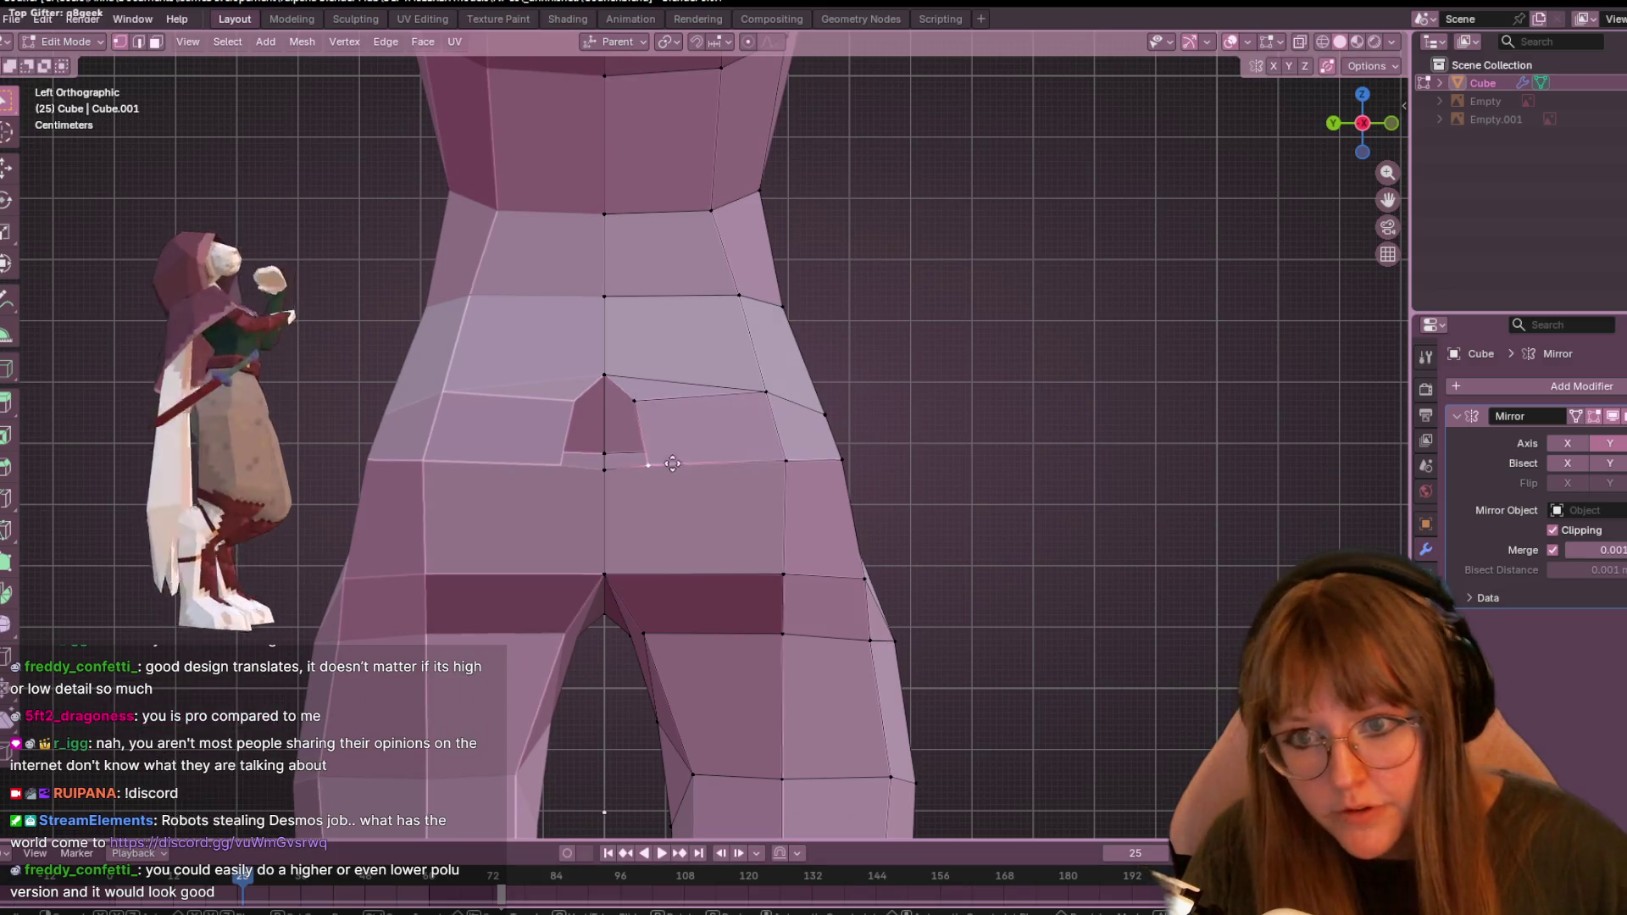
{"action": "key", "text": "g"}
{"action": "left_click", "coordinate": [672, 440]}
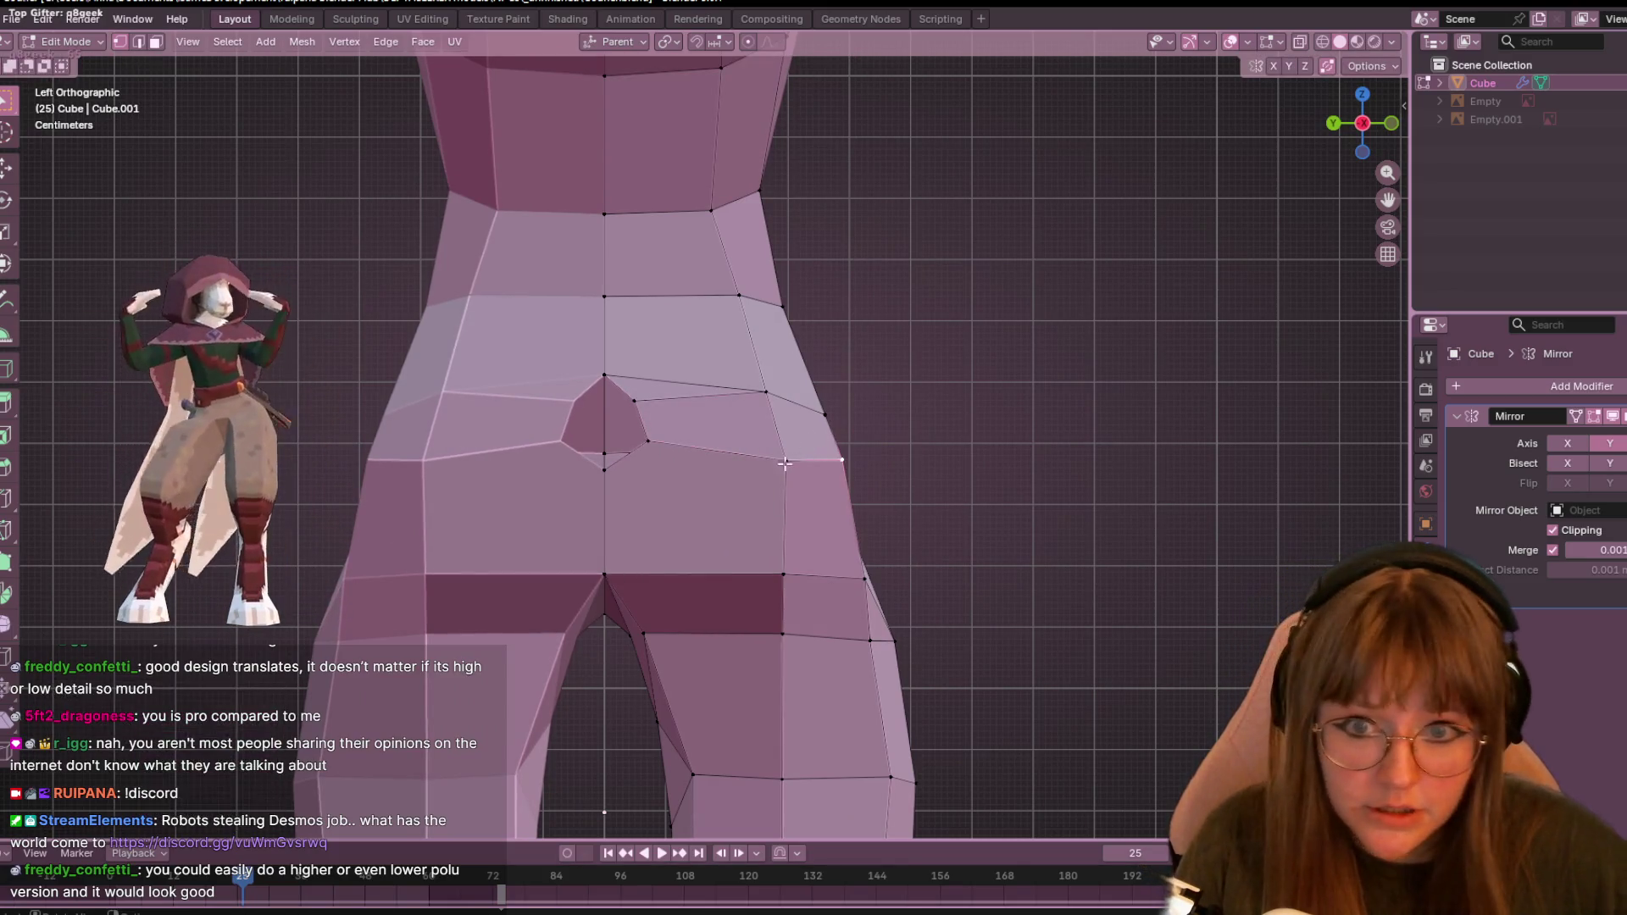
{"action": "key", "text": "g"}
{"action": "key", "text": "g"}
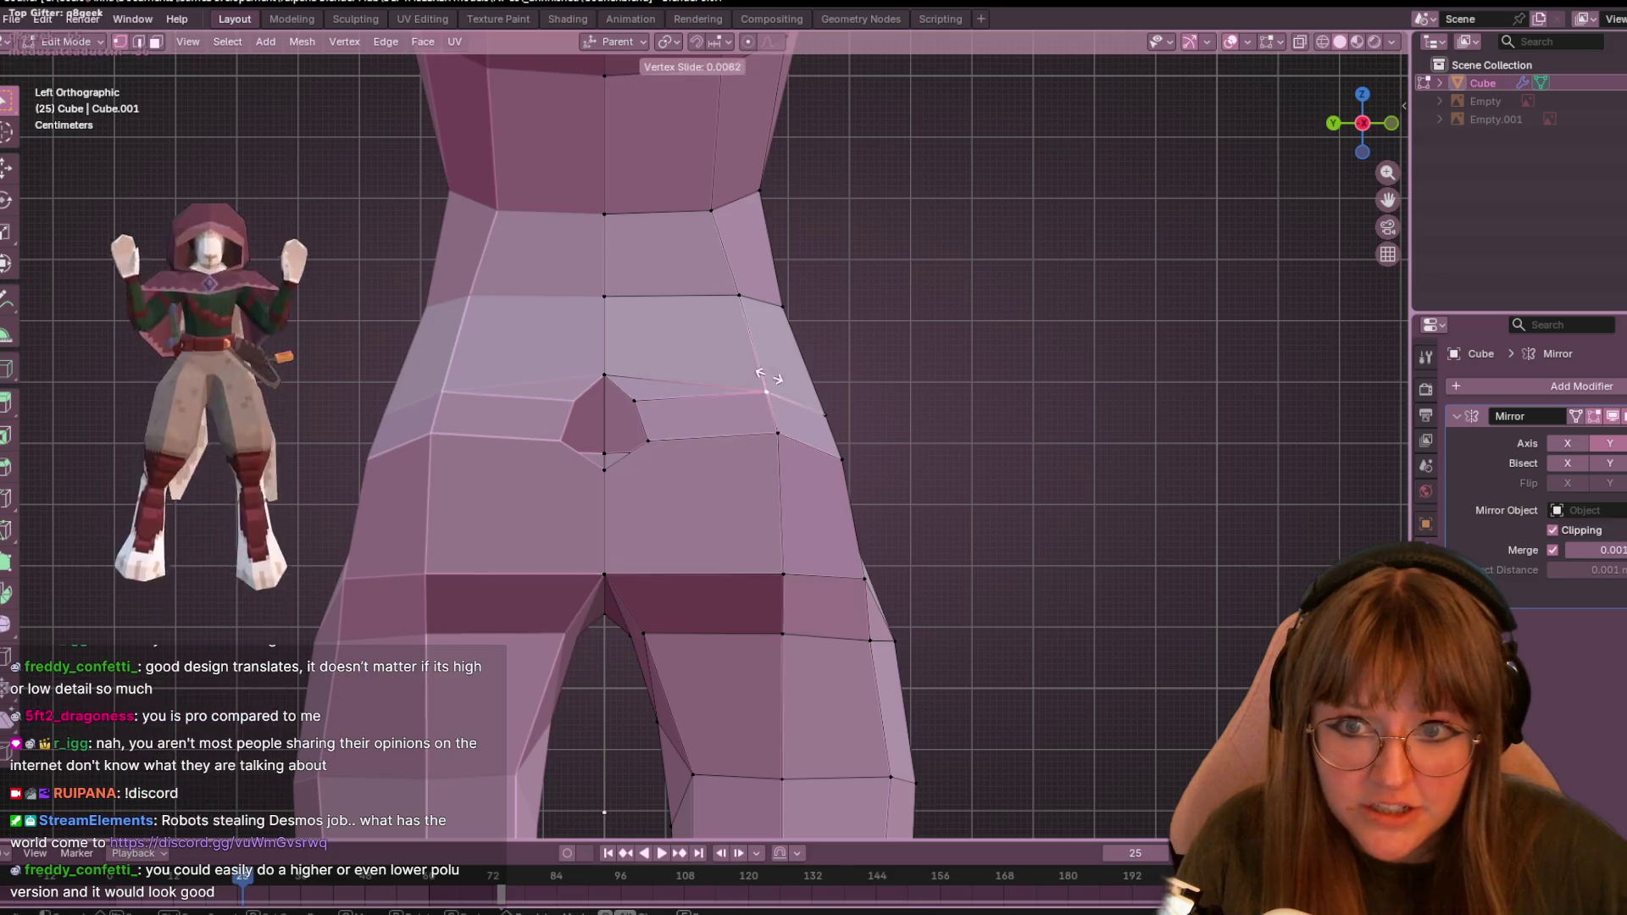
{"action": "left_click", "coordinate": [763, 347]}
{"action": "key", "text": "g"}
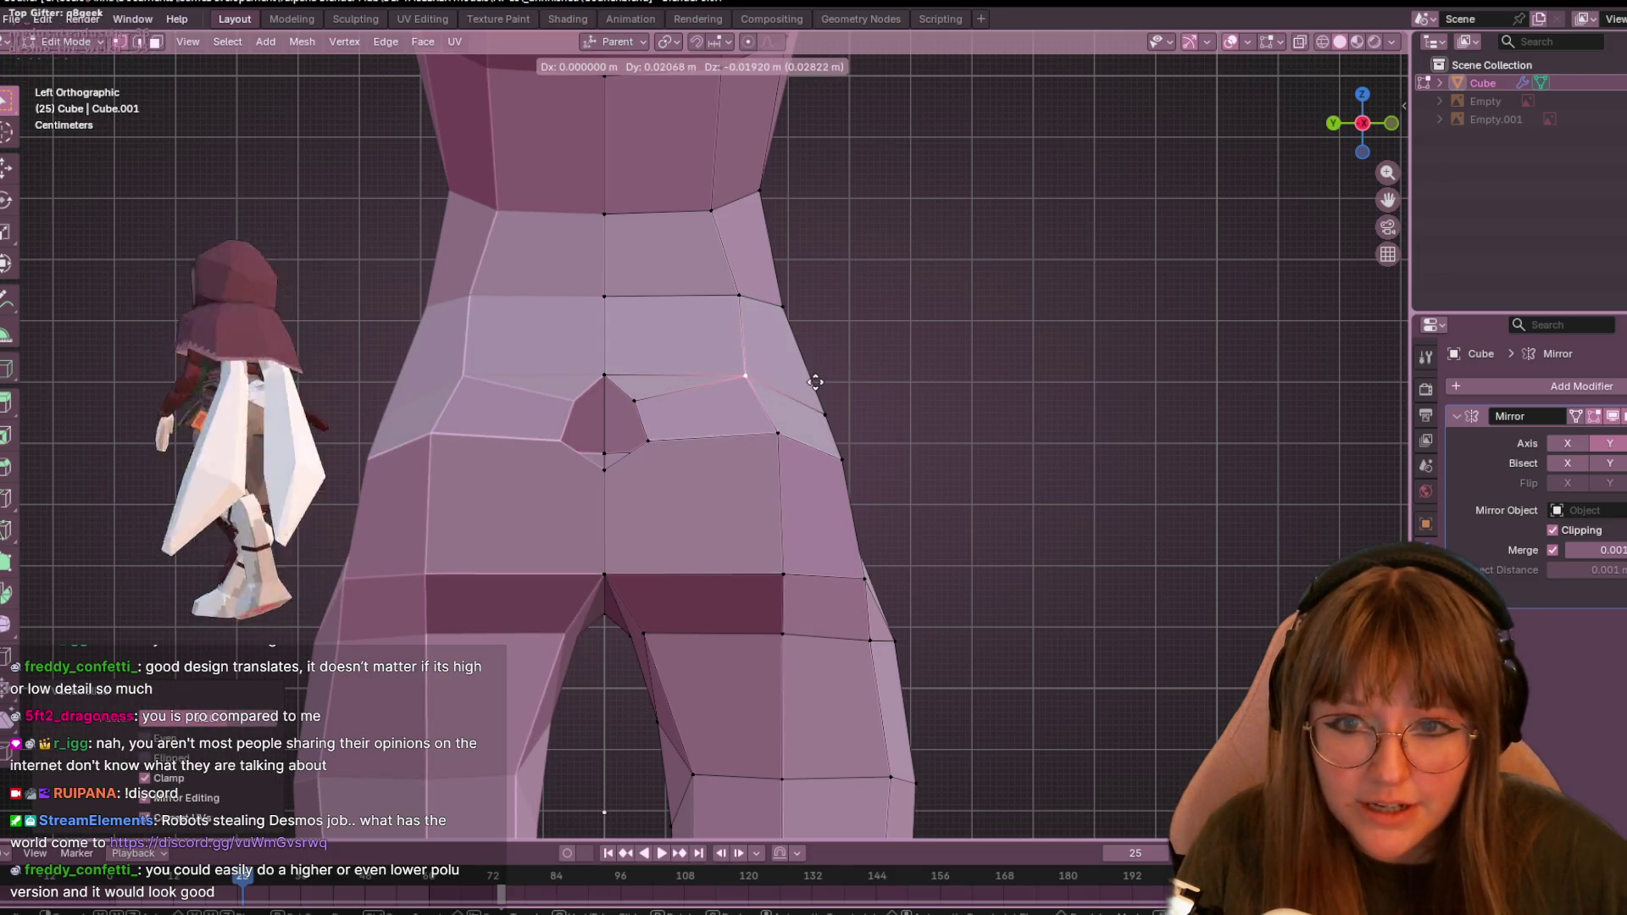
{"action": "left_click", "coordinate": [815, 382]}
- Shift the buttock's outer-edge vertex slightly left and vertex-slide an upper thigh vertex inward
{"action": "left_click", "coordinate": [765, 302]}
{"action": "key", "text": "g"}
{"action": "left_click", "coordinate": [710, 304]}
{"action": "left_click", "coordinate": [661, 306]}
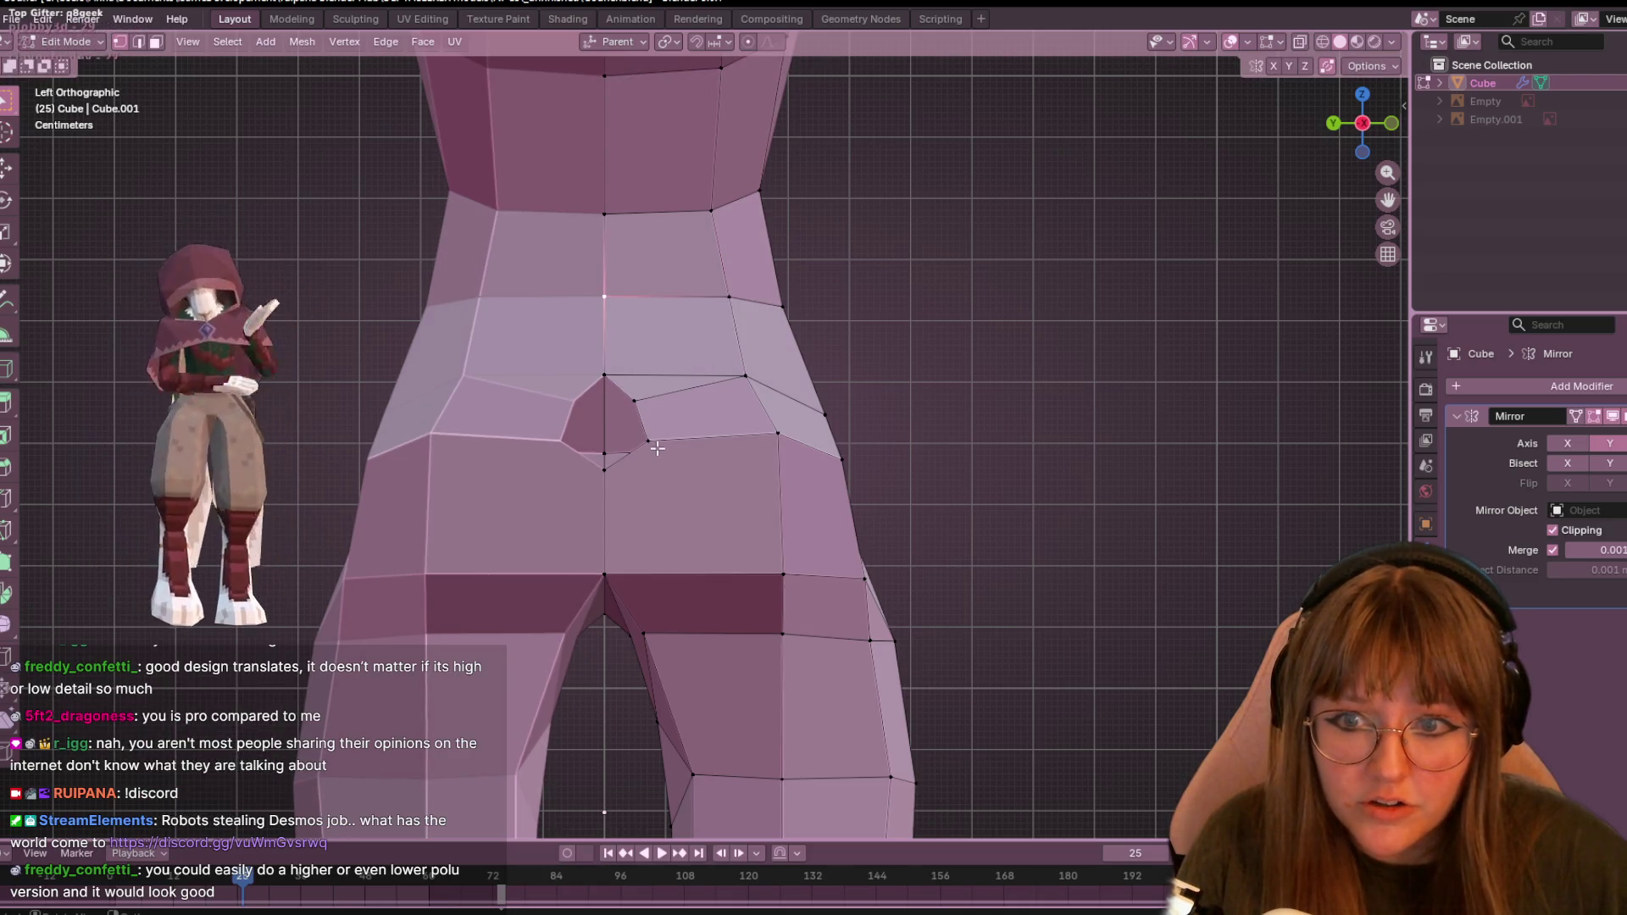
{"action": "middle_click_drag", "start_coordinate": [669, 616], "coordinate": [584, 456], "text": "shift"}
{"action": "key", "text": "shift+v"}
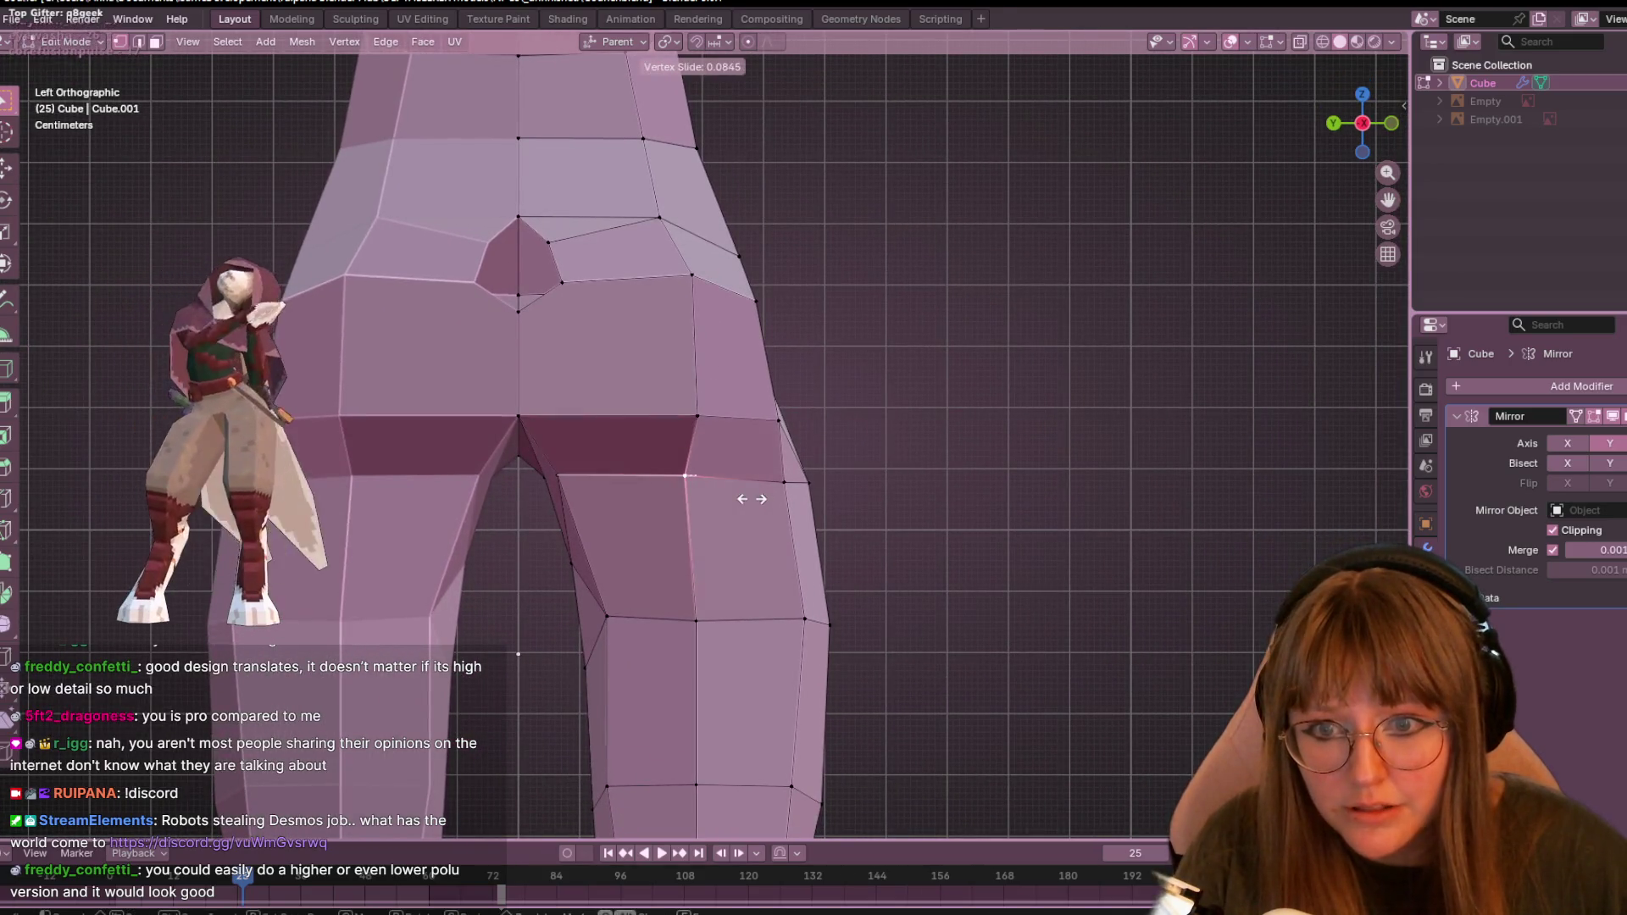
{"action": "left_click", "coordinate": [754, 498]}
{"action": "left_click", "coordinate": [731, 404]}
{"action": "scroll", "coordinate": [799, 440], "scroll_direction": "down", "scroll_amount": 2}
- Vertex-slide the lower thigh and outer knee vertices inward, moving a knee vertex about 2.4 cm
{"action": "left_click", "coordinate": [675, 497]}
{"action": "key", "text": "shift+v"}
{"action": "left_click", "coordinate": [753, 478]}
{"action": "left_click", "coordinate": [743, 401]}
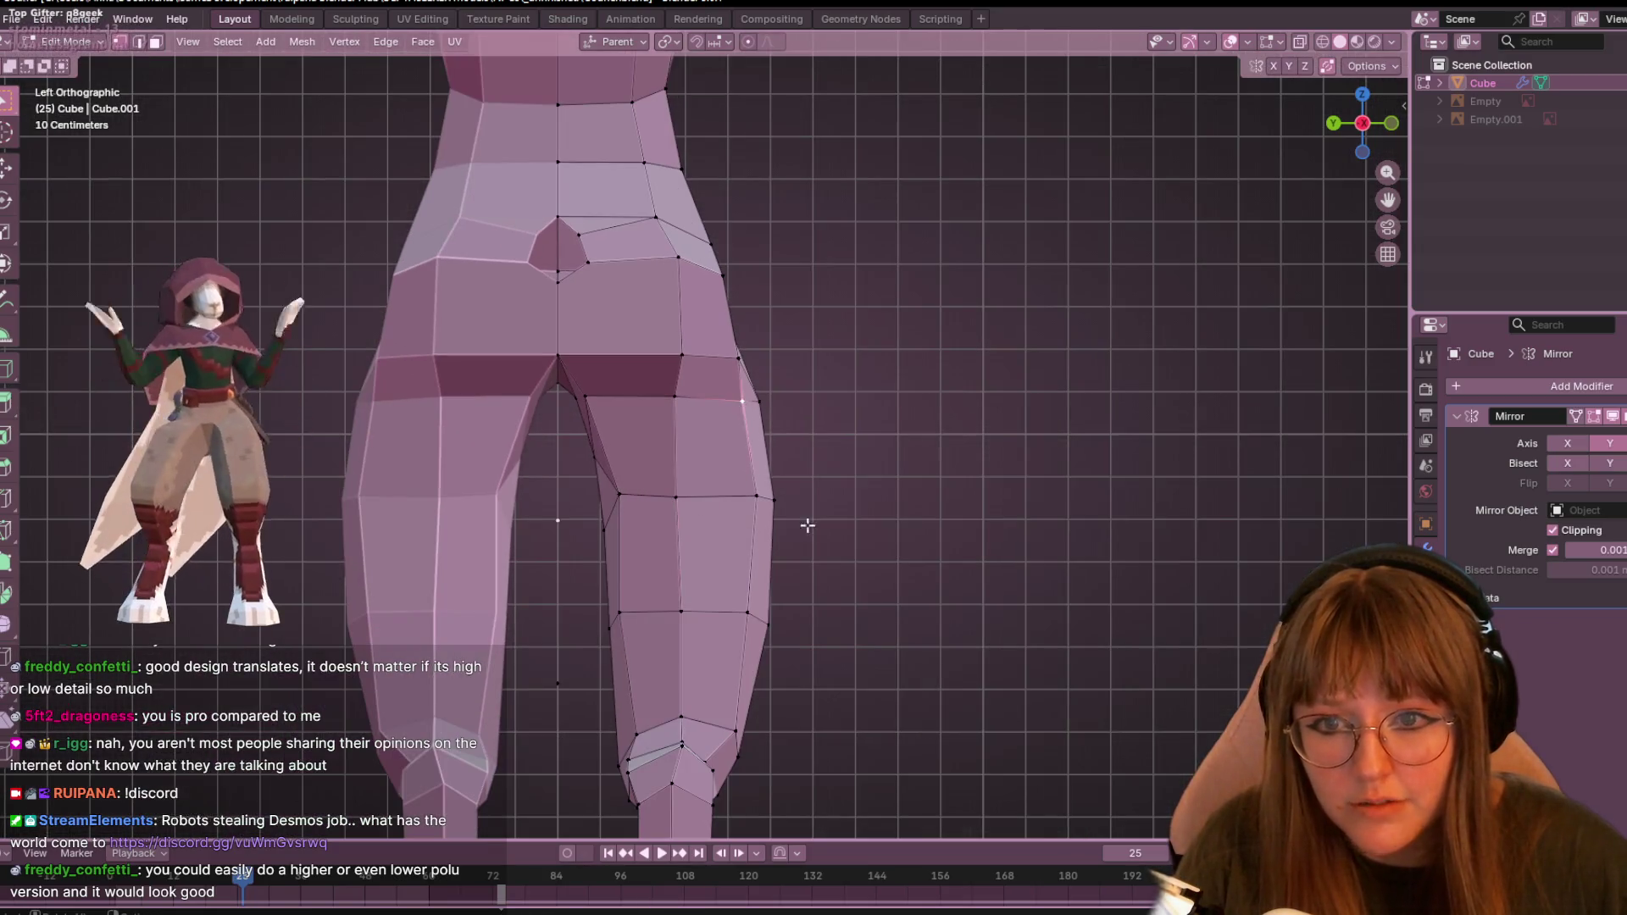
{"action": "left_click", "coordinate": [745, 504]}
{"action": "key", "text": "shift+v"}
{"action": "left_click", "coordinate": [747, 517]}
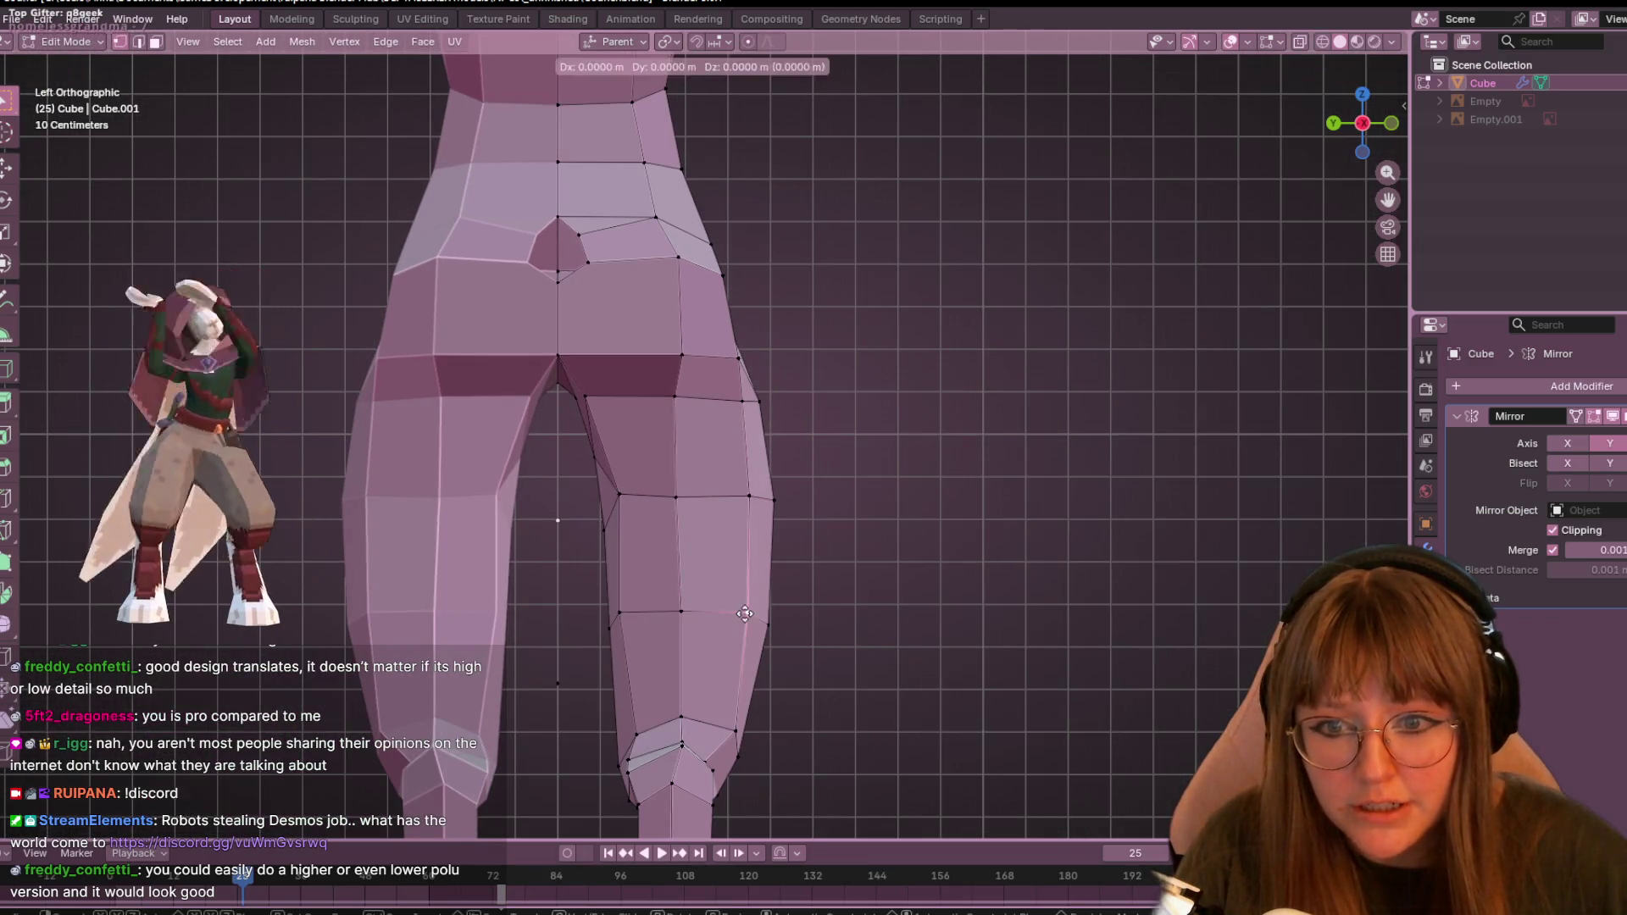
{"action": "left_click", "coordinate": [731, 736]}
{"action": "middle_click_drag", "start_coordinate": [731, 736], "coordinate": [813, 389], "text": "shift"}
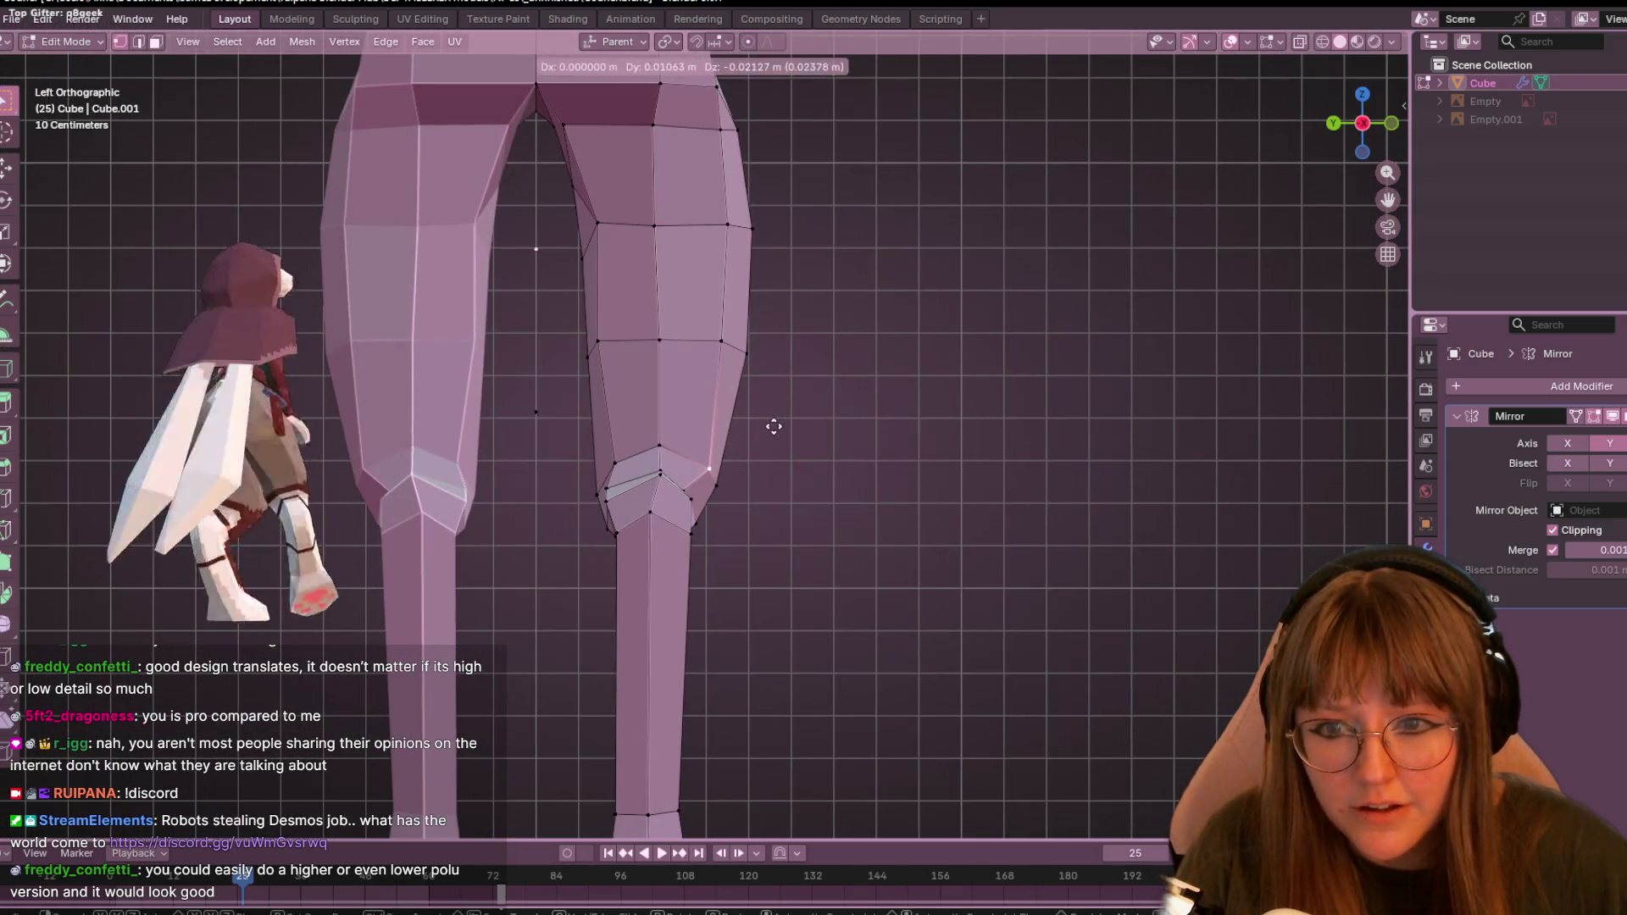
{"action": "middle_click_drag", "start_coordinate": [739, 492], "coordinate": [658, 546]}
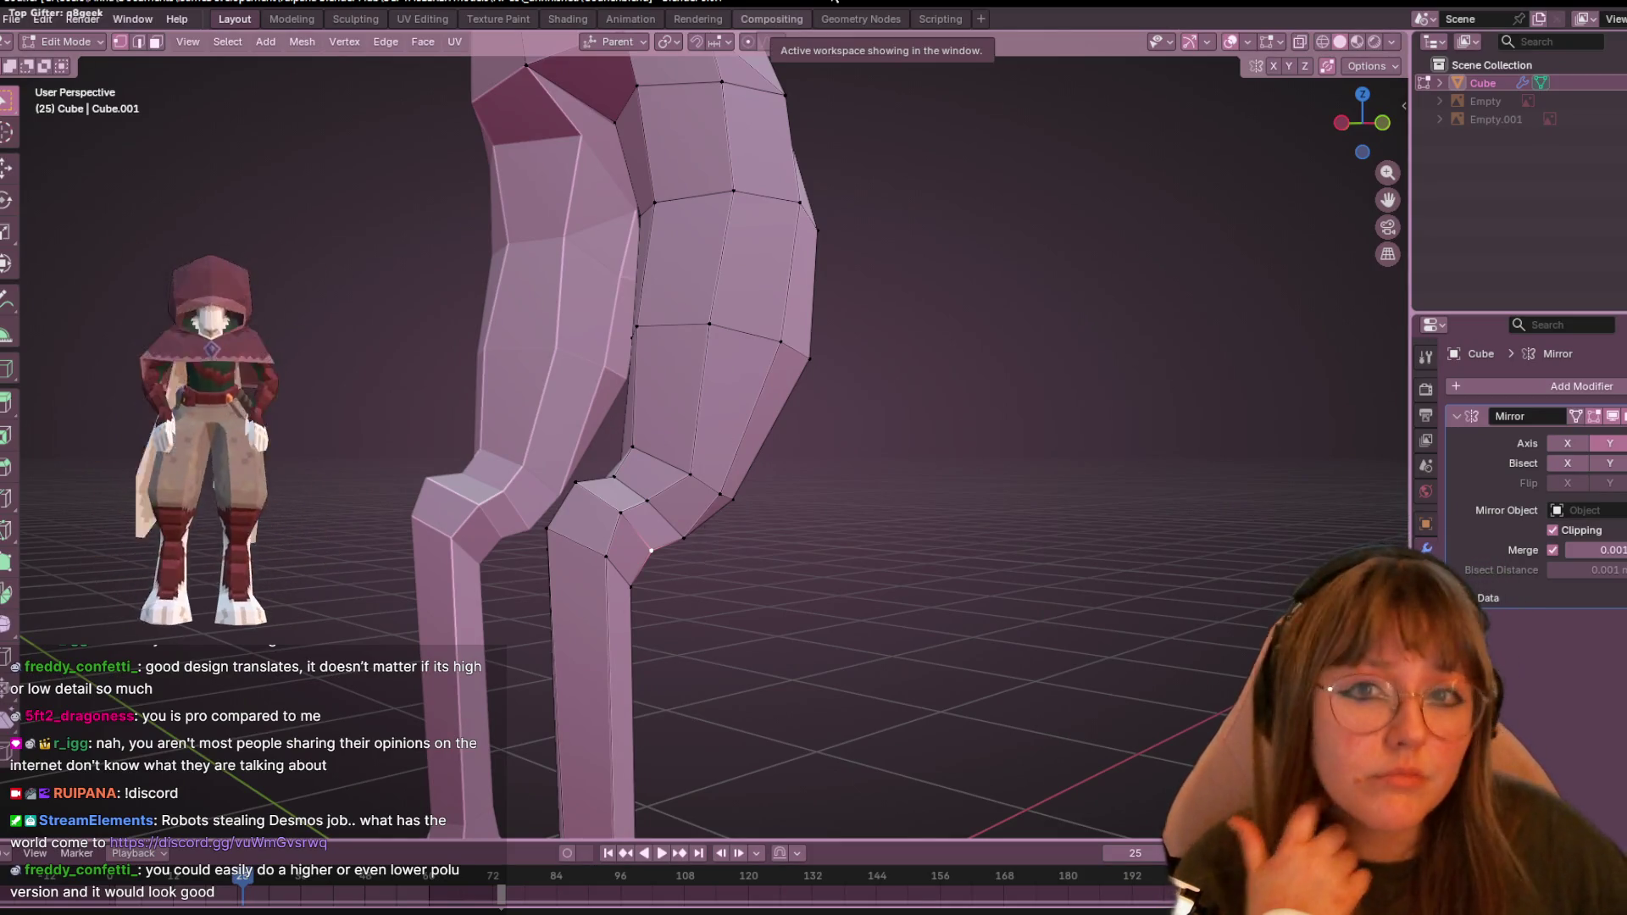
{"action": "mouse_move", "coordinate": [872, 290]}
{"action": "middle_mouse_down", "text": "shift"}
{"action": "mouse_move", "coordinate": [871, 396]}
{"action": "mouse_move", "coordinate": [857, 327]}
{"action": "mouse_move", "coordinate": [1028, 370]}
{"action": "mouse_move", "coordinate": [861, 381]}
{"action": "mouse_move", "coordinate": [932, 365]}
{"action": "middle_mouse_up", "text": "shift"}
- In right ortho view, slide three thigh vertices along their edges with G G
{"action": "left_click", "coordinate": [1362, 114]}
{"action": "scroll", "coordinate": [870, 395], "scroll_direction": "up", "scroll_amount": 3}
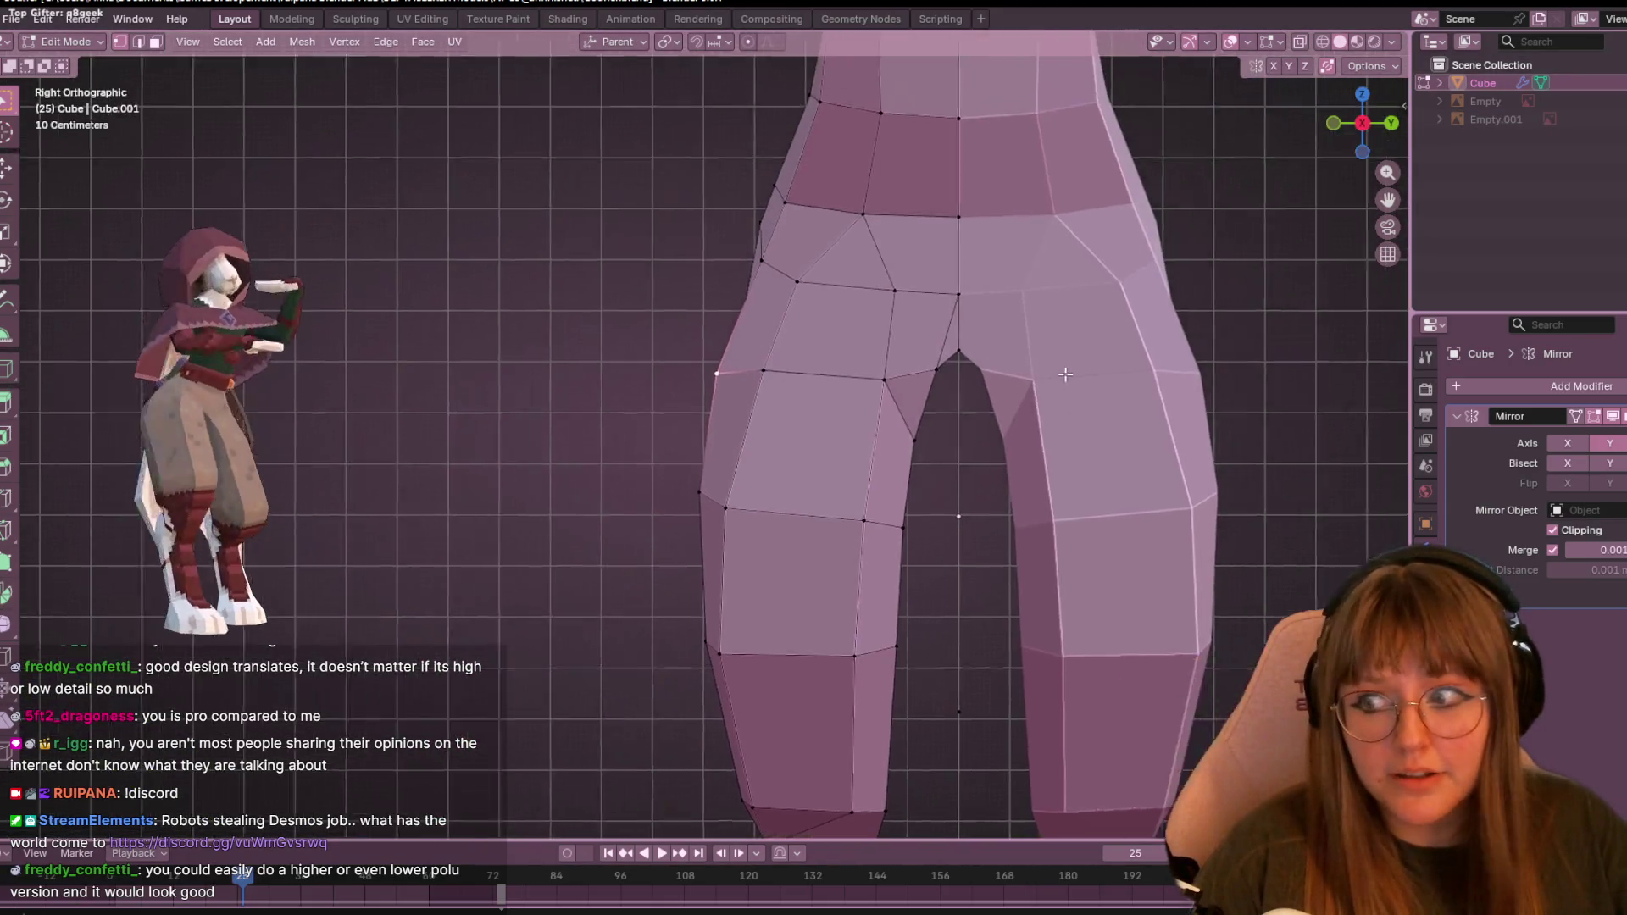
{"action": "scroll", "coordinate": [761, 387], "scroll_direction": "down", "scroll_amount": 2}
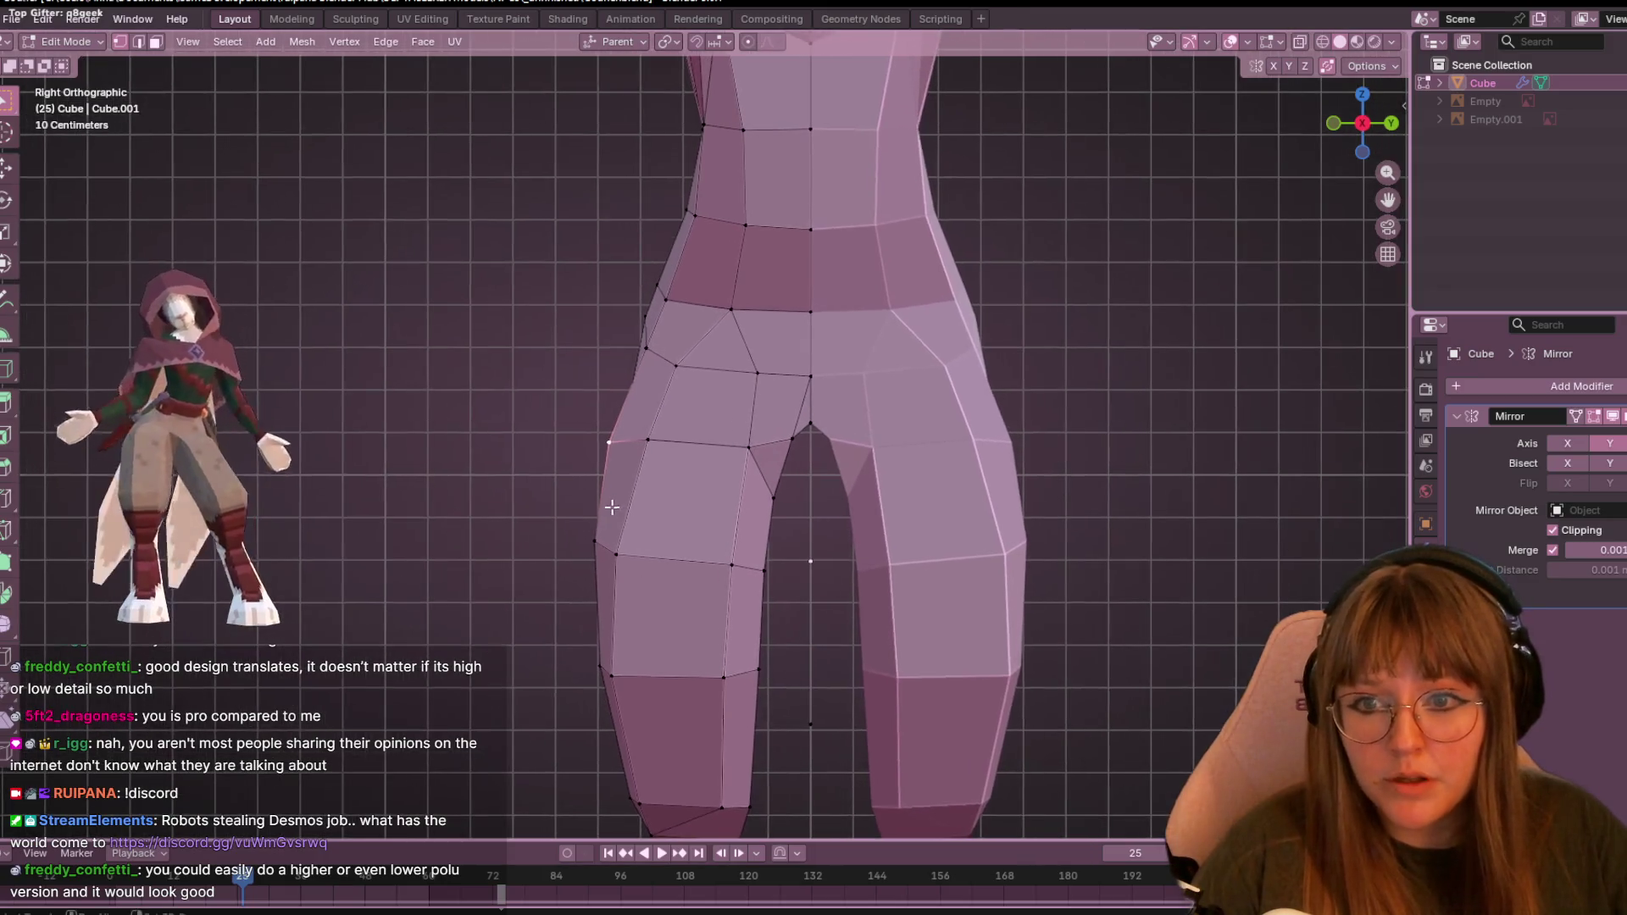
{"action": "key", "text": "g"}
{"action": "key", "text": "g"}
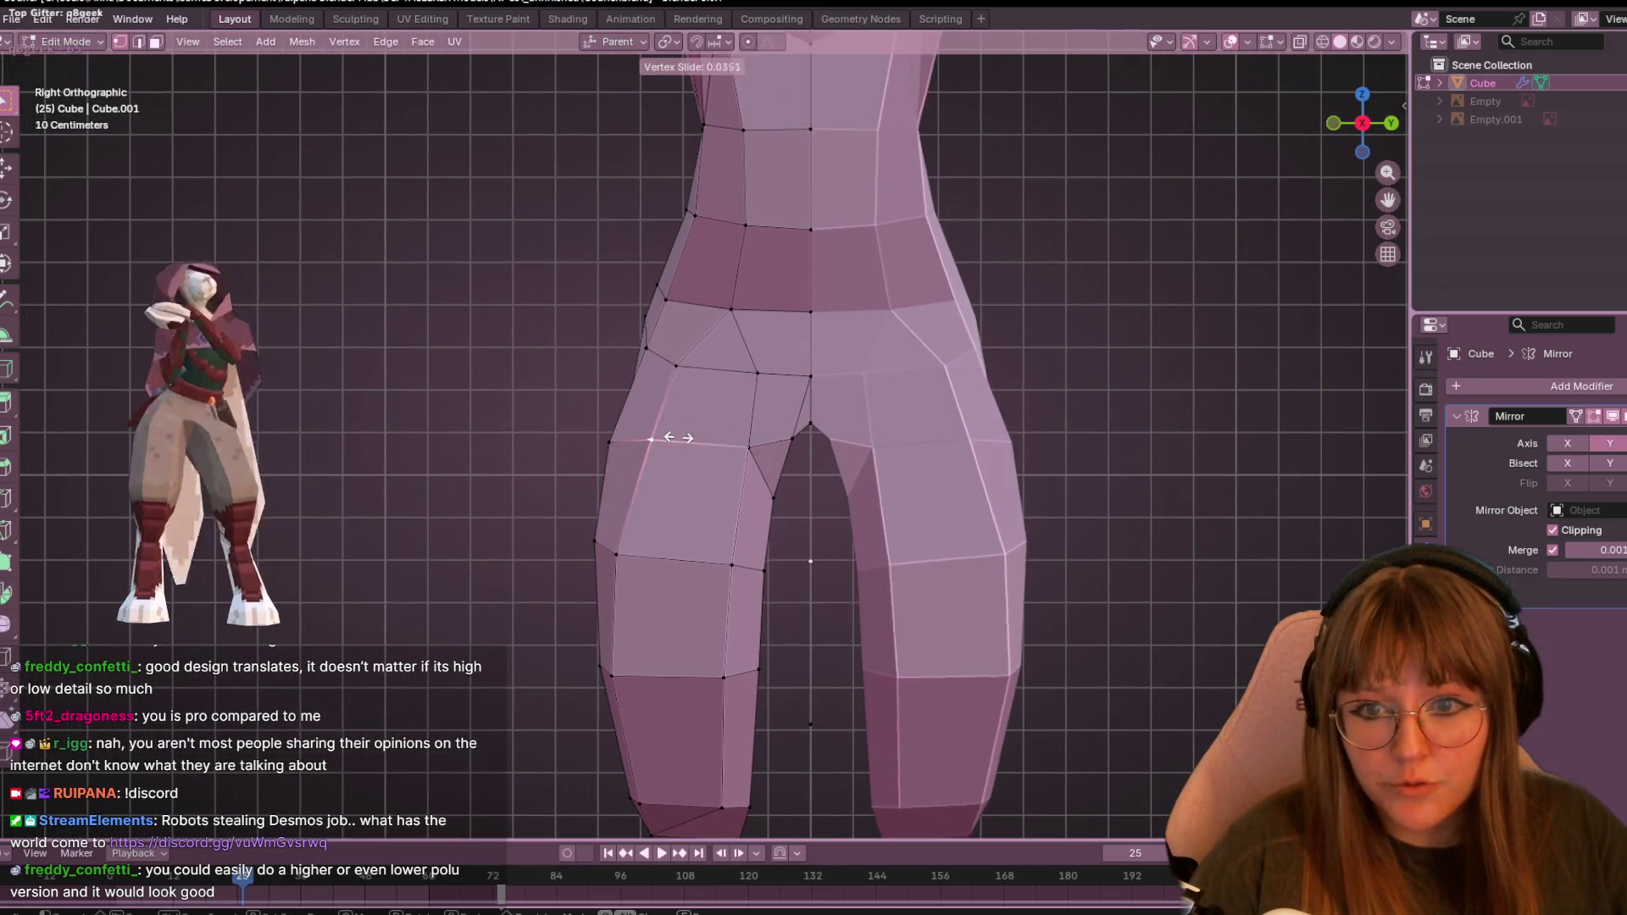
{"action": "left_click", "coordinate": [627, 530]}
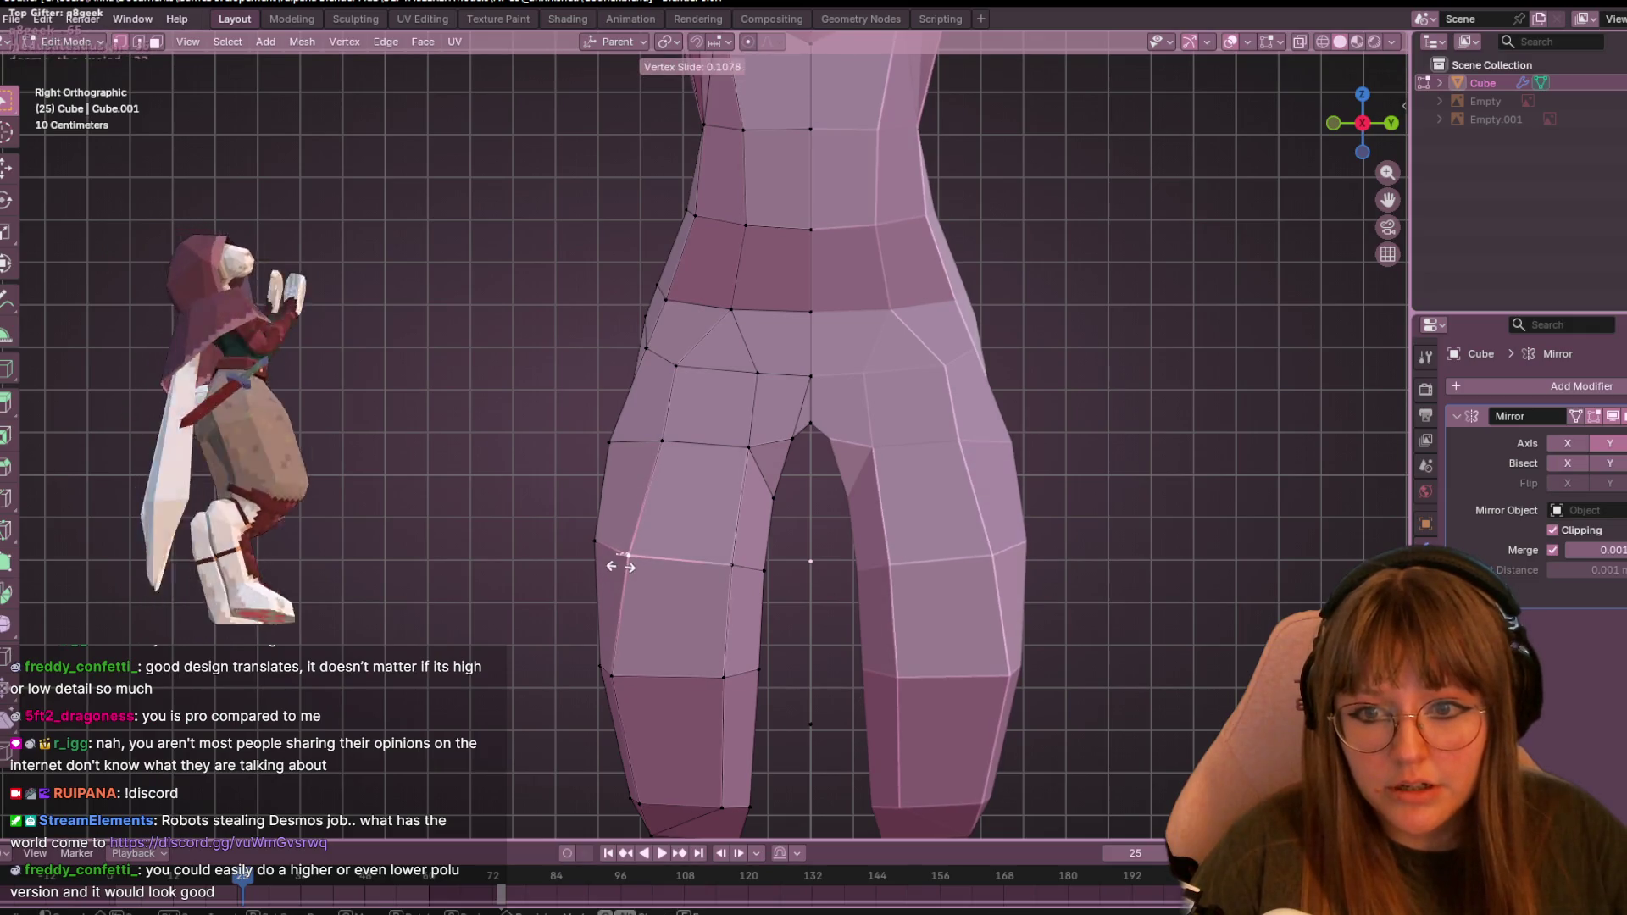
{"action": "middle_click_drag", "start_coordinate": [756, 673], "coordinate": [726, 465], "text": "shift"}
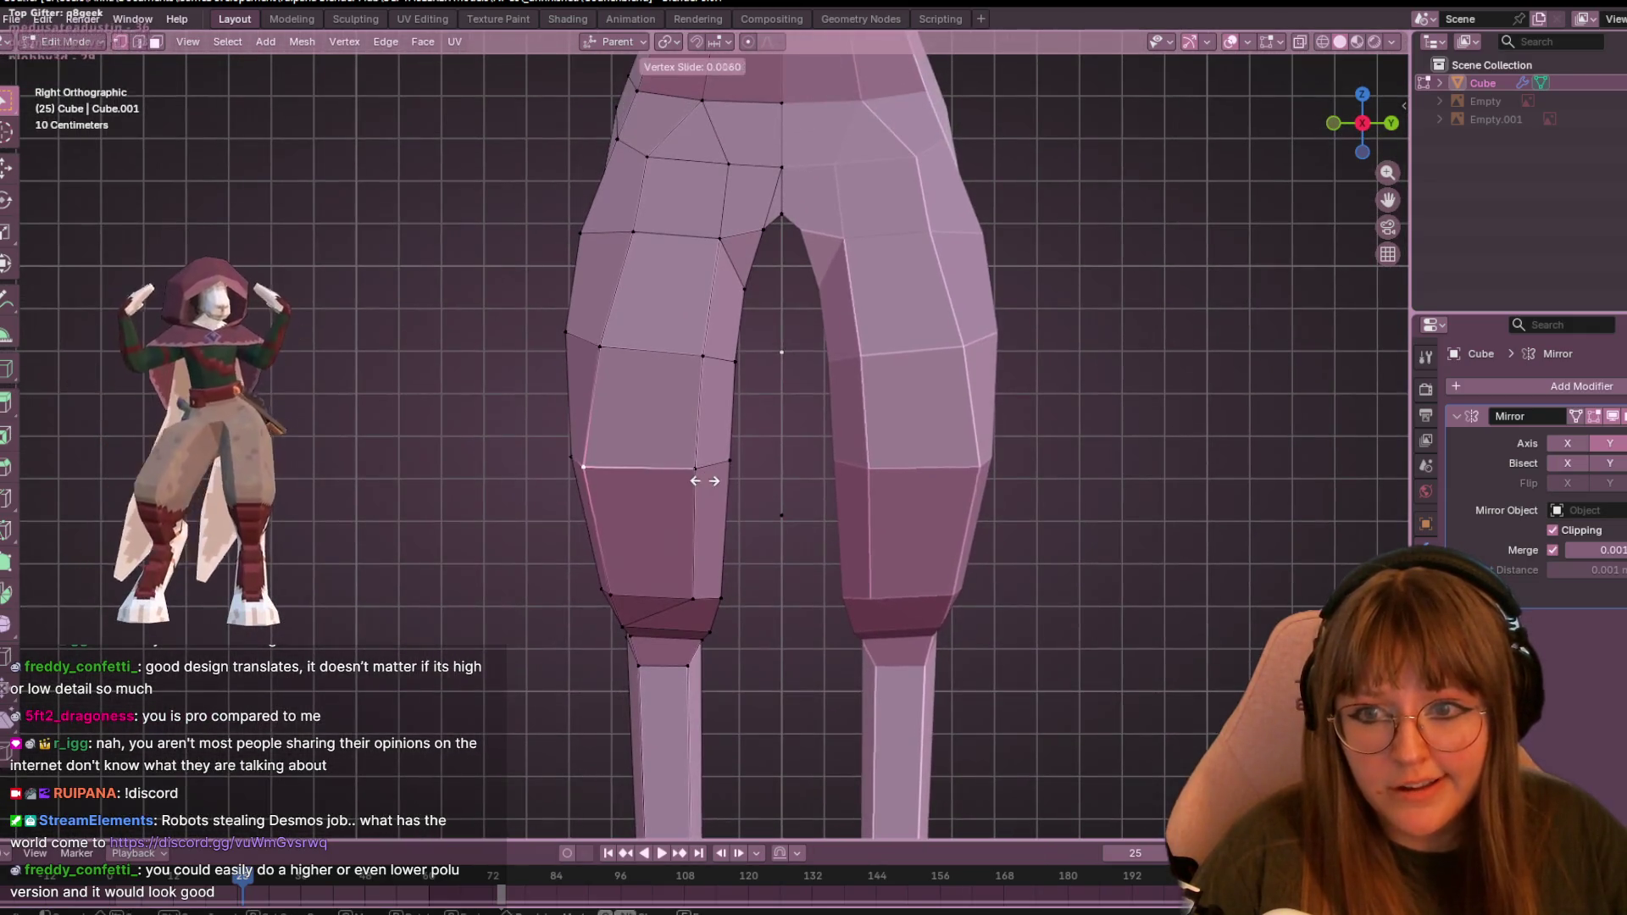
{"action": "key", "text": "g"}
{"action": "key", "text": "g"}
{"action": "left_click", "coordinate": [723, 475]}
{"action": "left_click", "coordinate": [654, 599]}
{"action": "key", "text": "g"}
{"action": "key", "text": "g"}
{"action": "left_click", "coordinate": [632, 592]}
{"action": "mouse_move", "coordinate": [632, 593]}
{"action": "middle_mouse_down", "text": "shift"}
{"action": "mouse_move", "coordinate": [763, 564]}
{"action": "mouse_move", "coordinate": [647, 420]}
{"action": "middle_mouse_up", "text": "shift"}
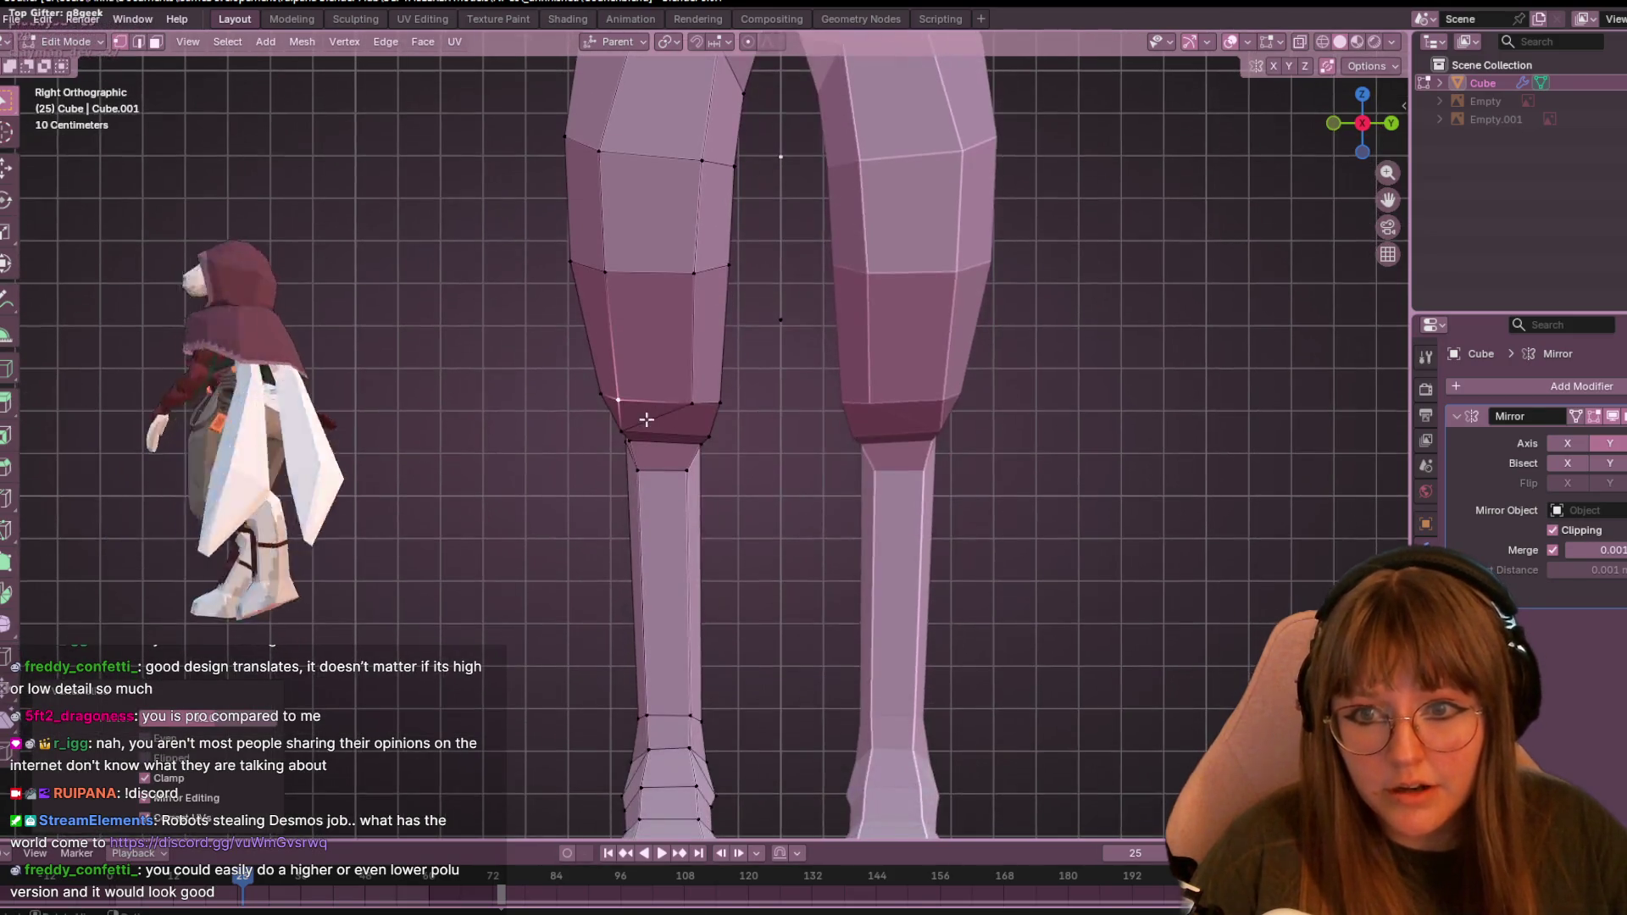
- Subdivide the knee edge to add a new knee vertex
{"action": "left_click", "coordinate": [640, 422]}
{"action": "right_click", "coordinate": [845, 337]}
{"action": "left_click", "coordinate": [839, 343]}
{"action": "scroll", "coordinate": [689, 396], "scroll_direction": "up", "scroll_amount": 2}
{"action": "mouse_move", "coordinate": [690, 396]}
{"action": "middle_mouse_down", "text": "shift"}
{"action": "mouse_move", "coordinate": [784, 440]}
{"action": "mouse_move", "coordinate": [741, 374]}
{"action": "middle_mouse_up", "text": "shift"}
- Lift the new knee vertex and scale the knee edge loop narrower
{"action": "key", "text": "g"}
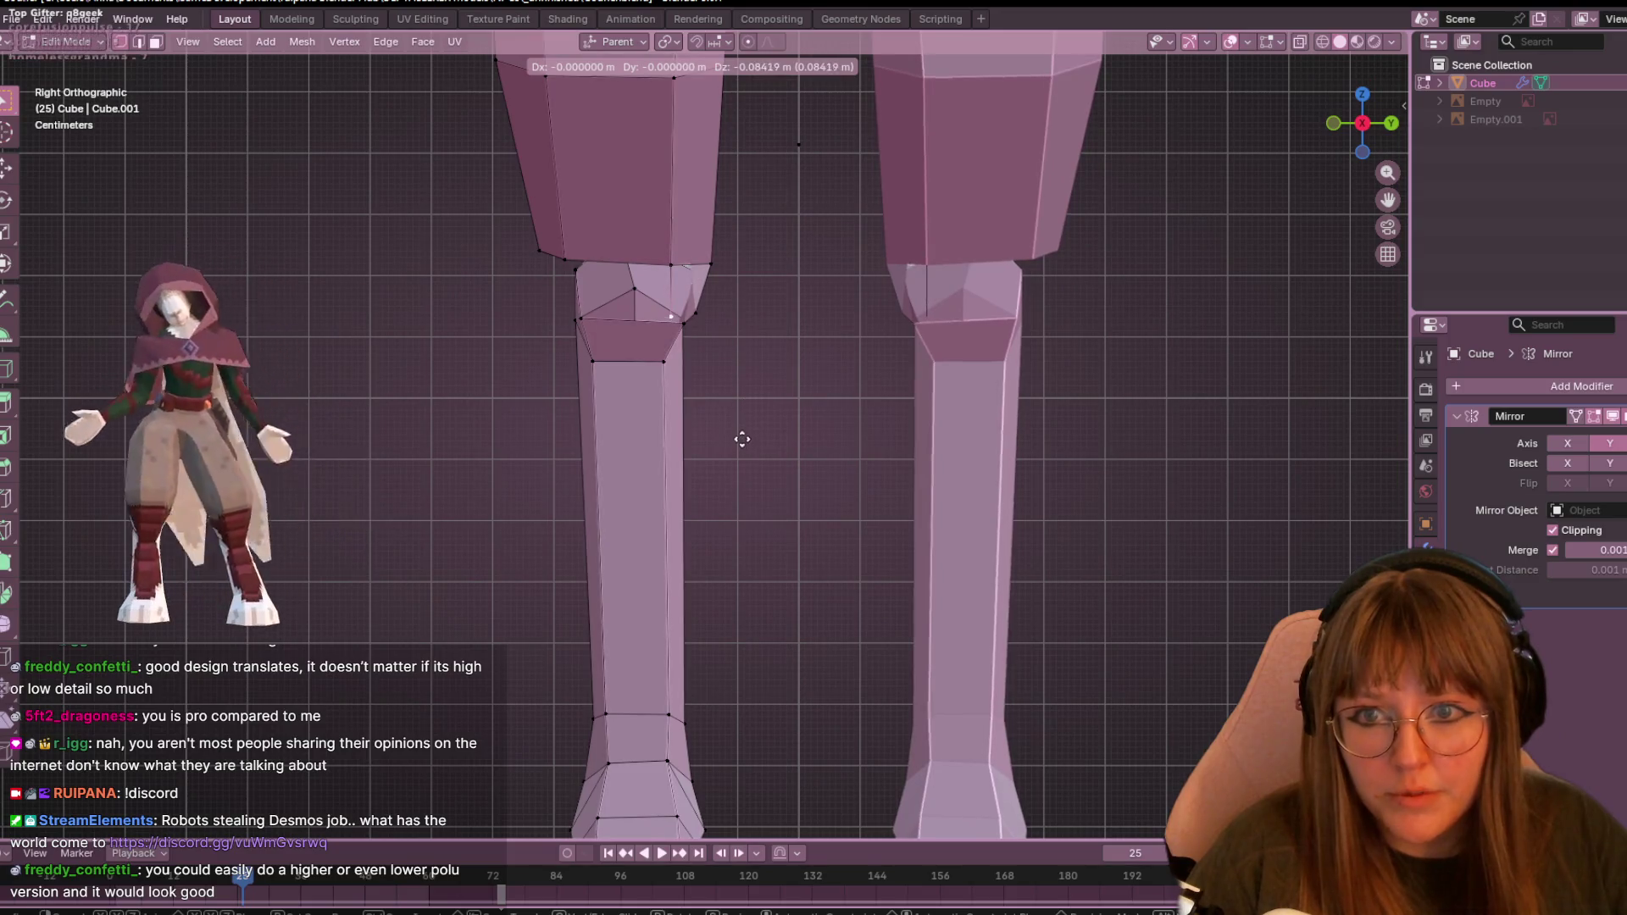
{"action": "left_click", "coordinate": [672, 388]}
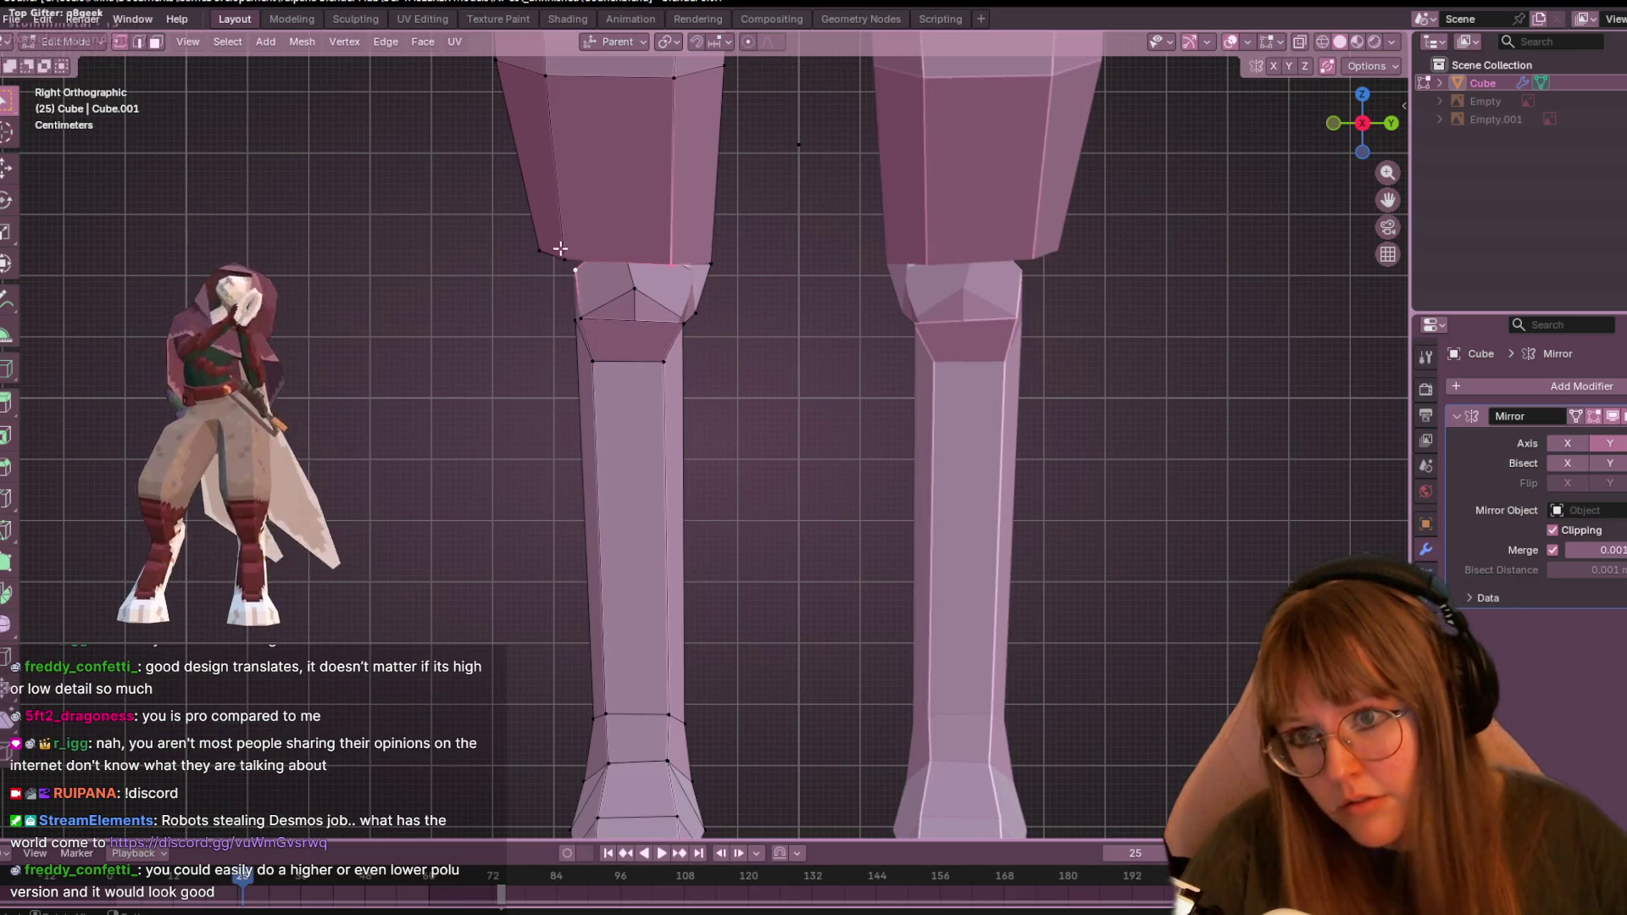
{"action": "left_click", "coordinate": [711, 302], "text": "alt"}
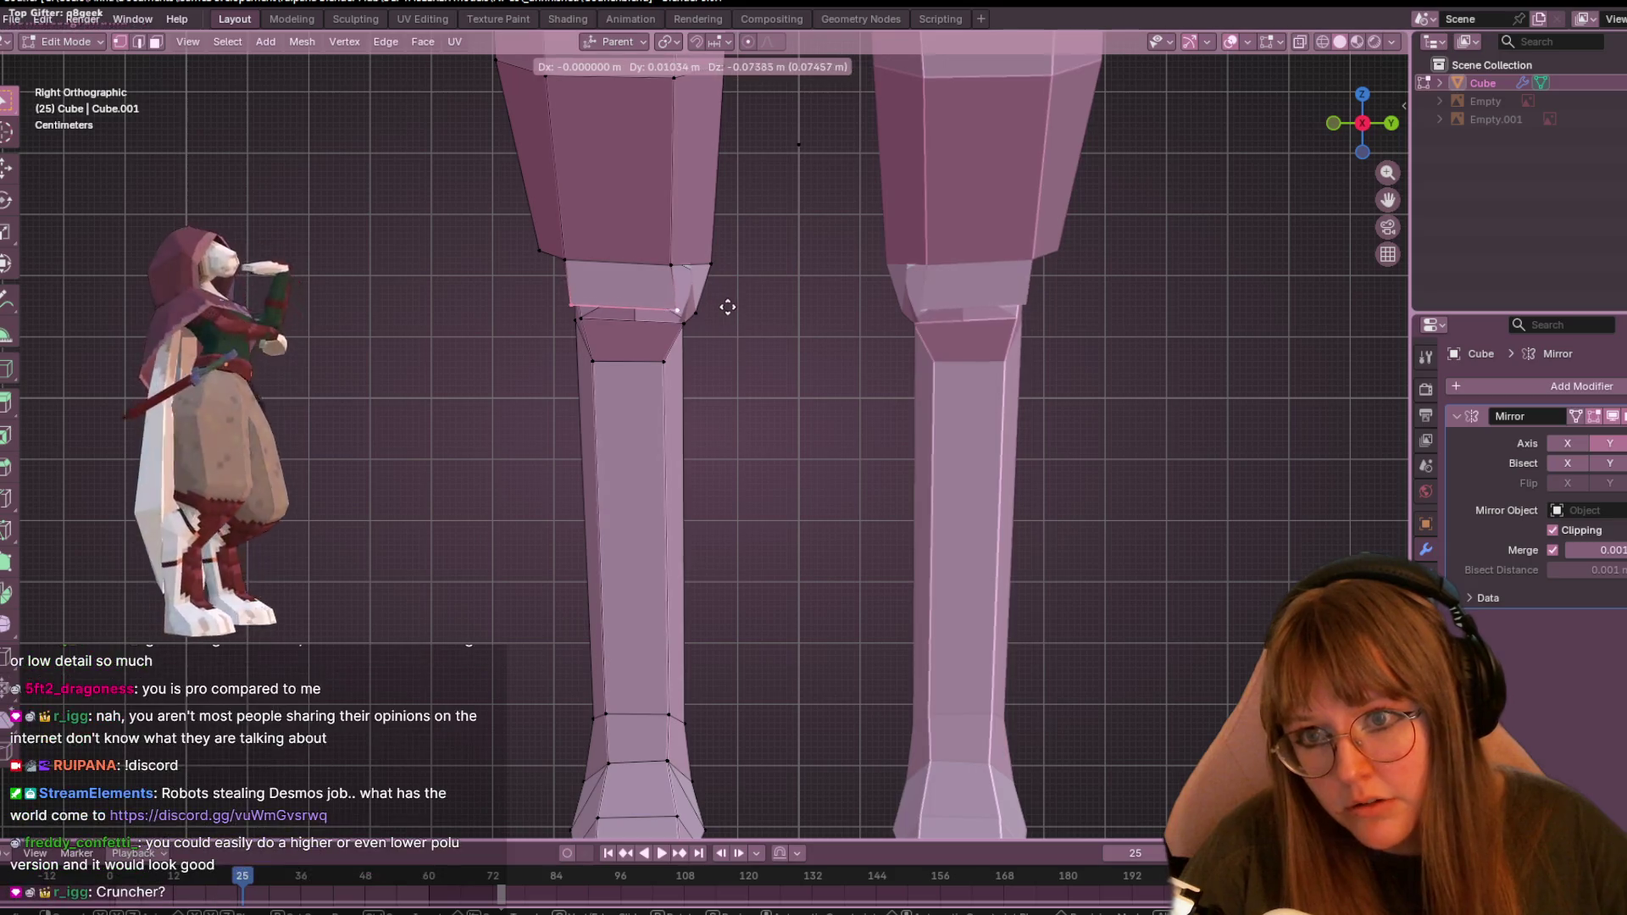
{"action": "key", "text": "s"}
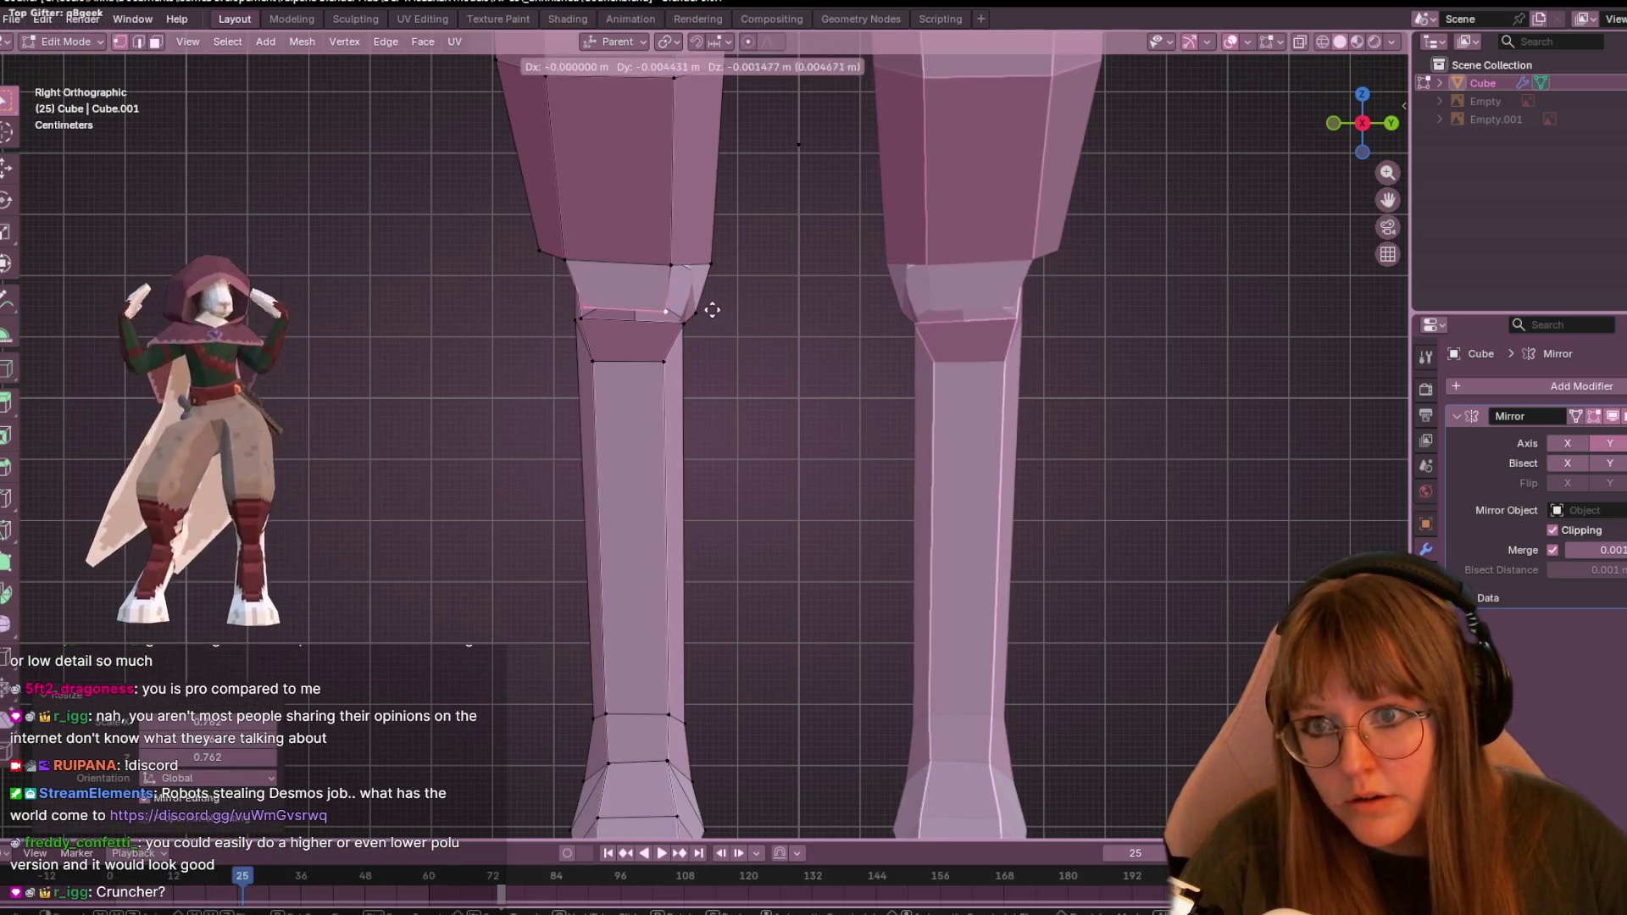
{"action": "left_click", "coordinate": [726, 310]}
- Pull the dangling vertex back to the knee and lower the front knee vertex about 1.5 cm
{"action": "mouse_move", "coordinate": [1335, 138]}
{"action": "left_mouse_down"}
{"action": "mouse_move", "coordinate": [828, 385]}
{"action": "mouse_move", "coordinate": [632, 389]}
{"action": "mouse_move", "coordinate": [814, 516]}
{"action": "mouse_move", "coordinate": [924, 539]}
{"action": "left_mouse_up"}
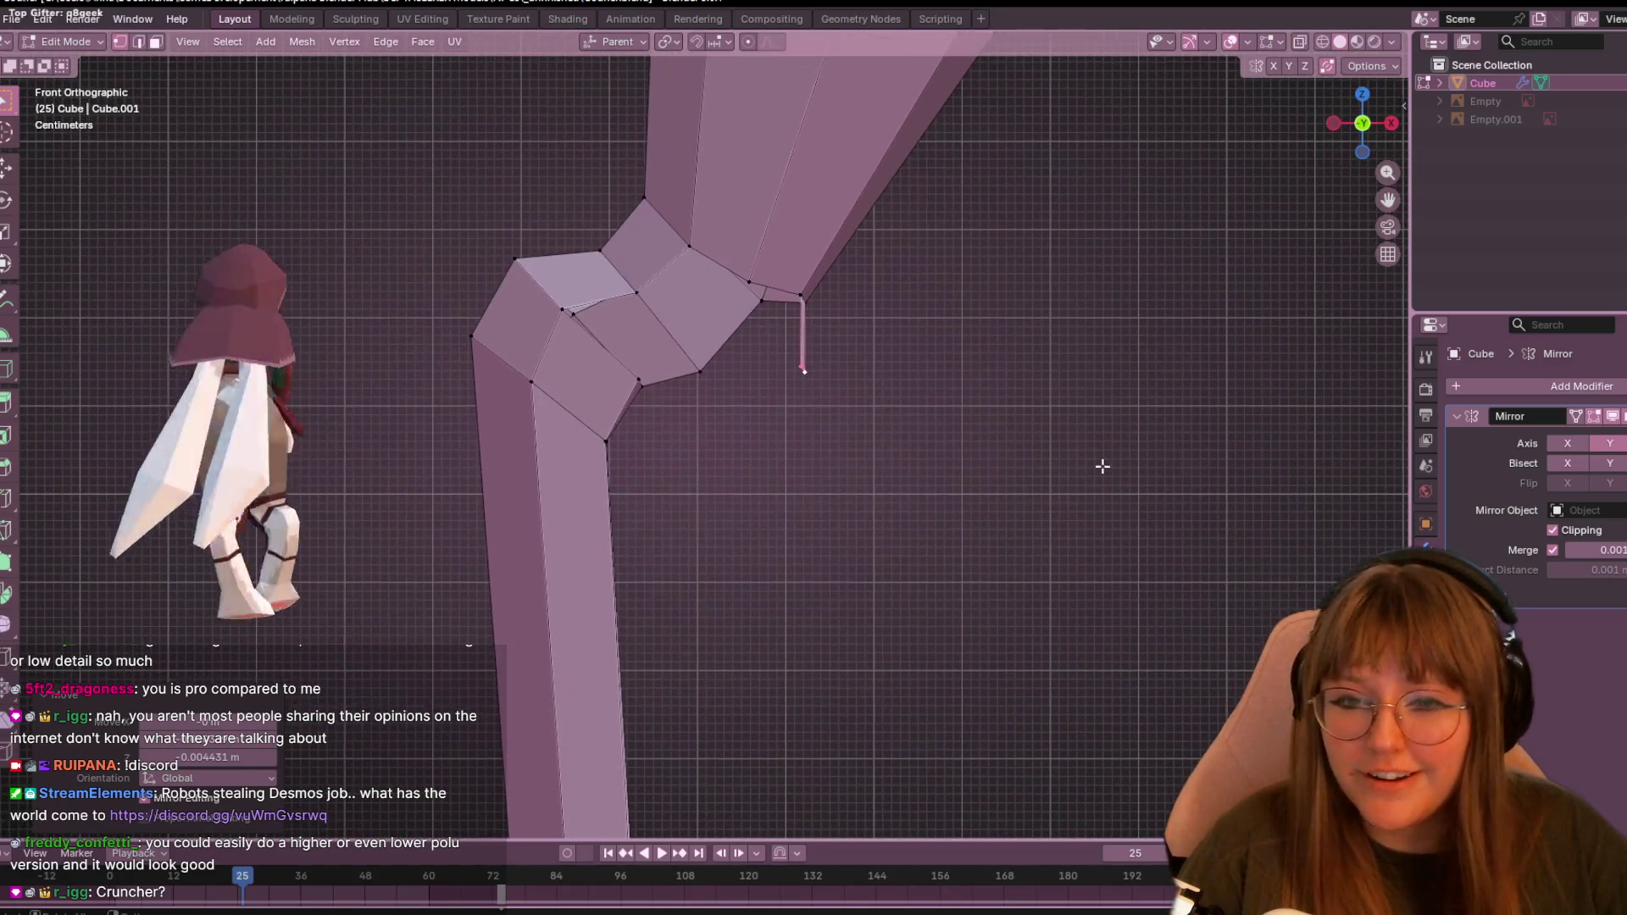
{"action": "key", "text": "g"}
{"action": "left_click", "coordinate": [966, 447]}
{"action": "mouse_move", "coordinate": [1390, 119]}
{"action": "left_mouse_down"}
{"action": "mouse_move", "coordinate": [1288, 161]}
{"action": "mouse_move", "coordinate": [1390, 119]}
{"action": "left_mouse_up"}
{"action": "left_click", "coordinate": [1360, 107]}
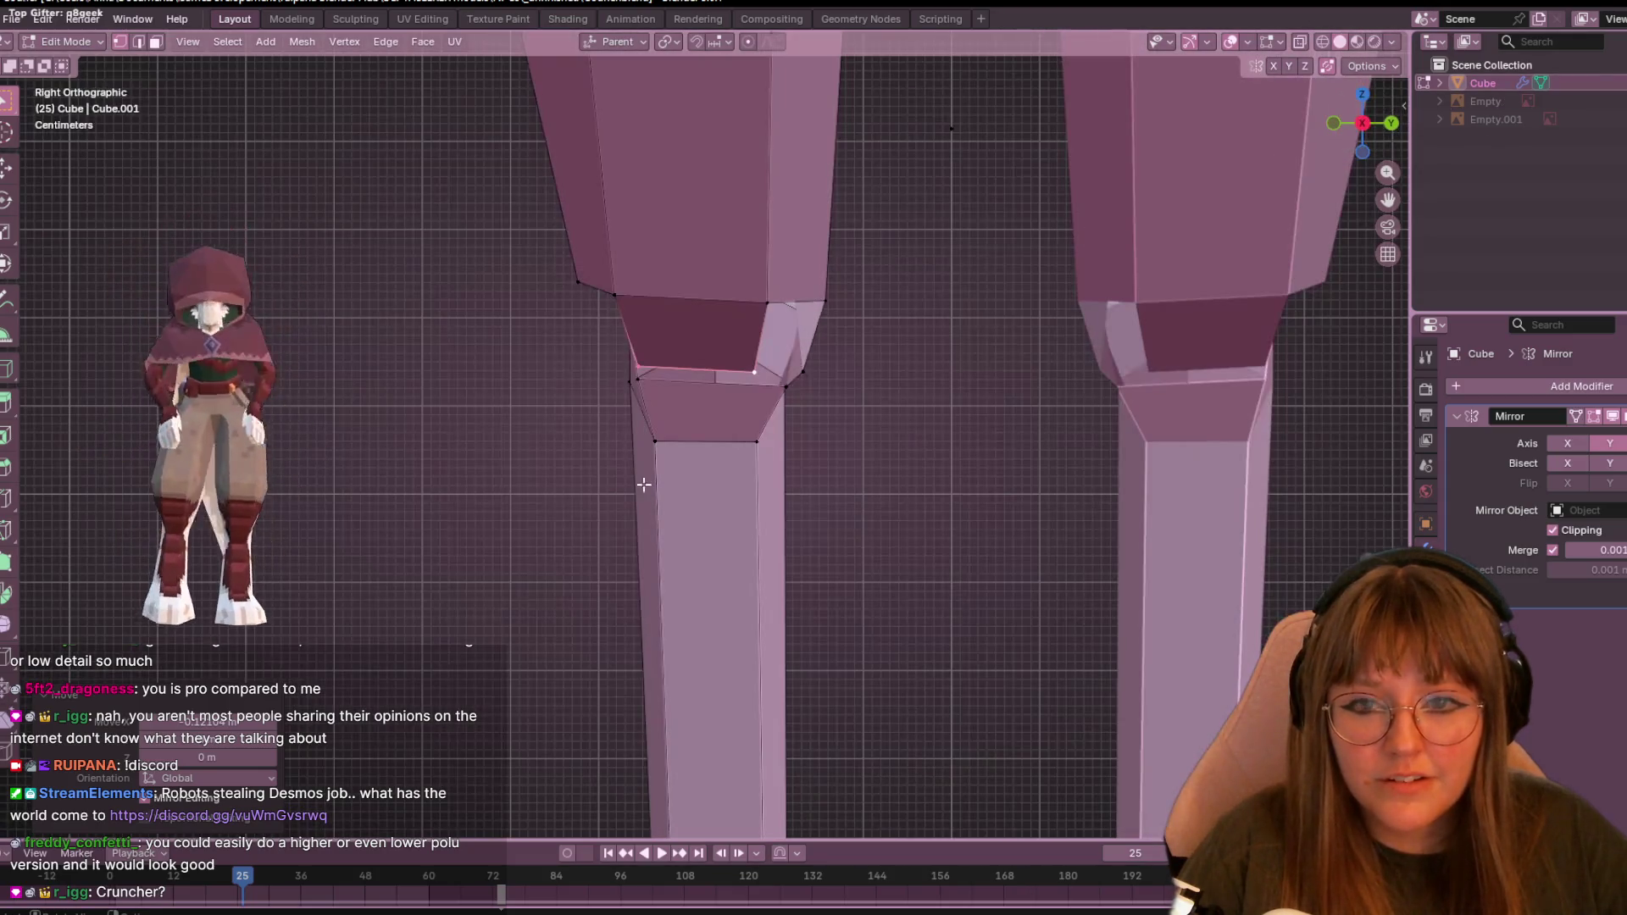
{"action": "key", "text": "g"}
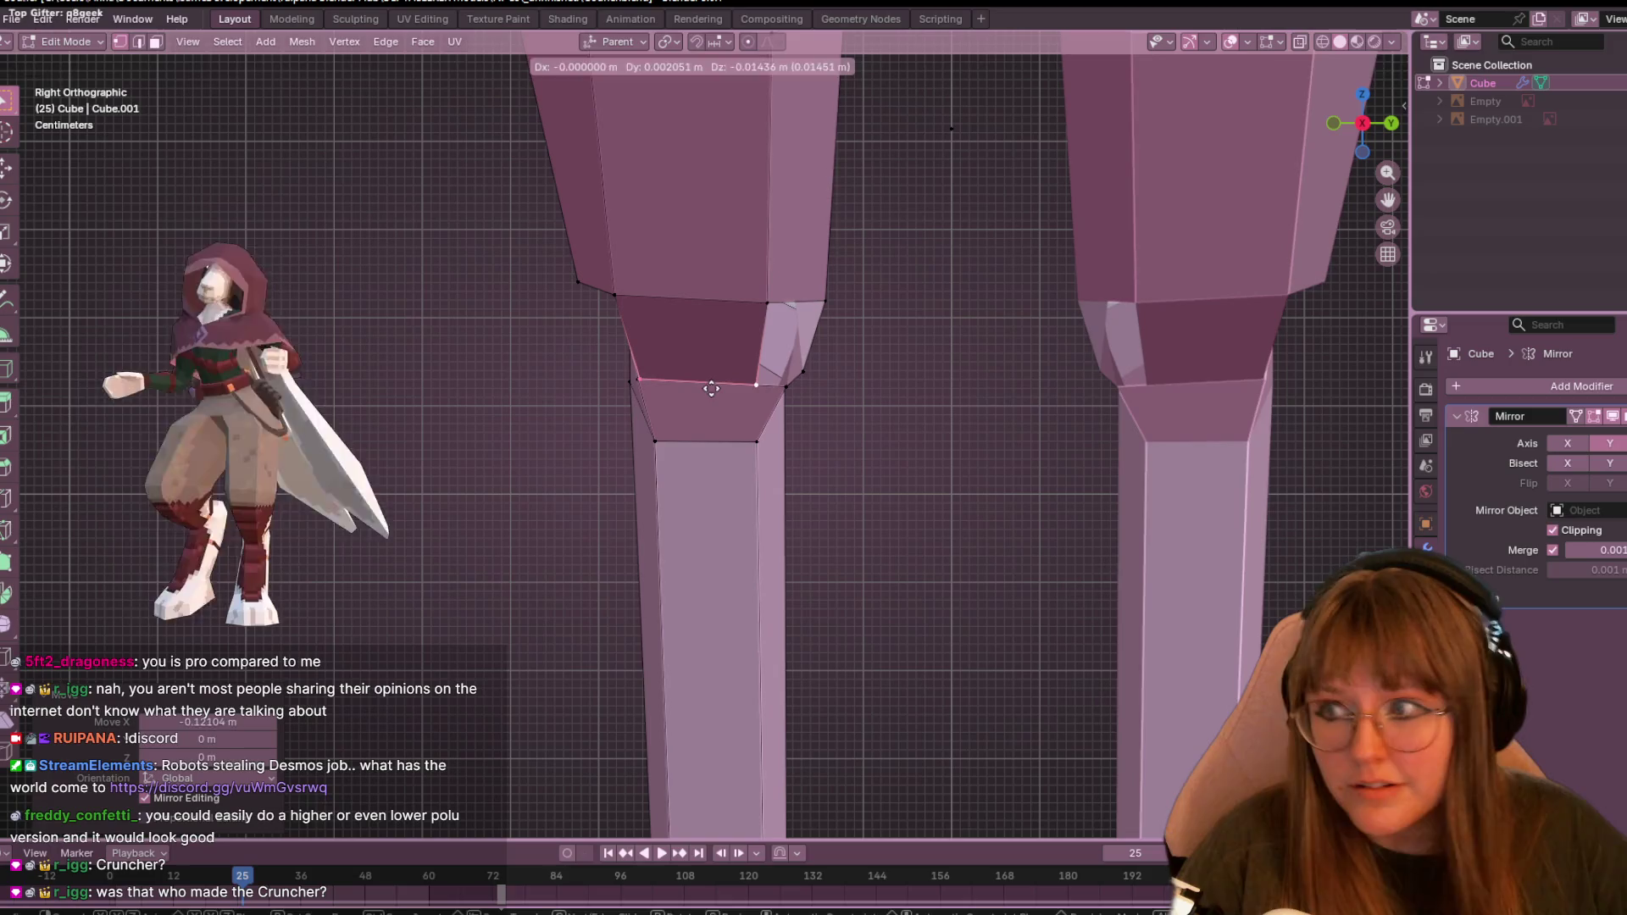
{"action": "left_click", "coordinate": [711, 389]}
{"action": "mouse_move", "coordinate": [814, 403]}
{"action": "middle_mouse_down"}
{"action": "mouse_move", "coordinate": [839, 330]}
{"action": "mouse_move", "coordinate": [891, 285]}
{"action": "mouse_move", "coordinate": [776, 366]}
{"action": "middle_mouse_up"}
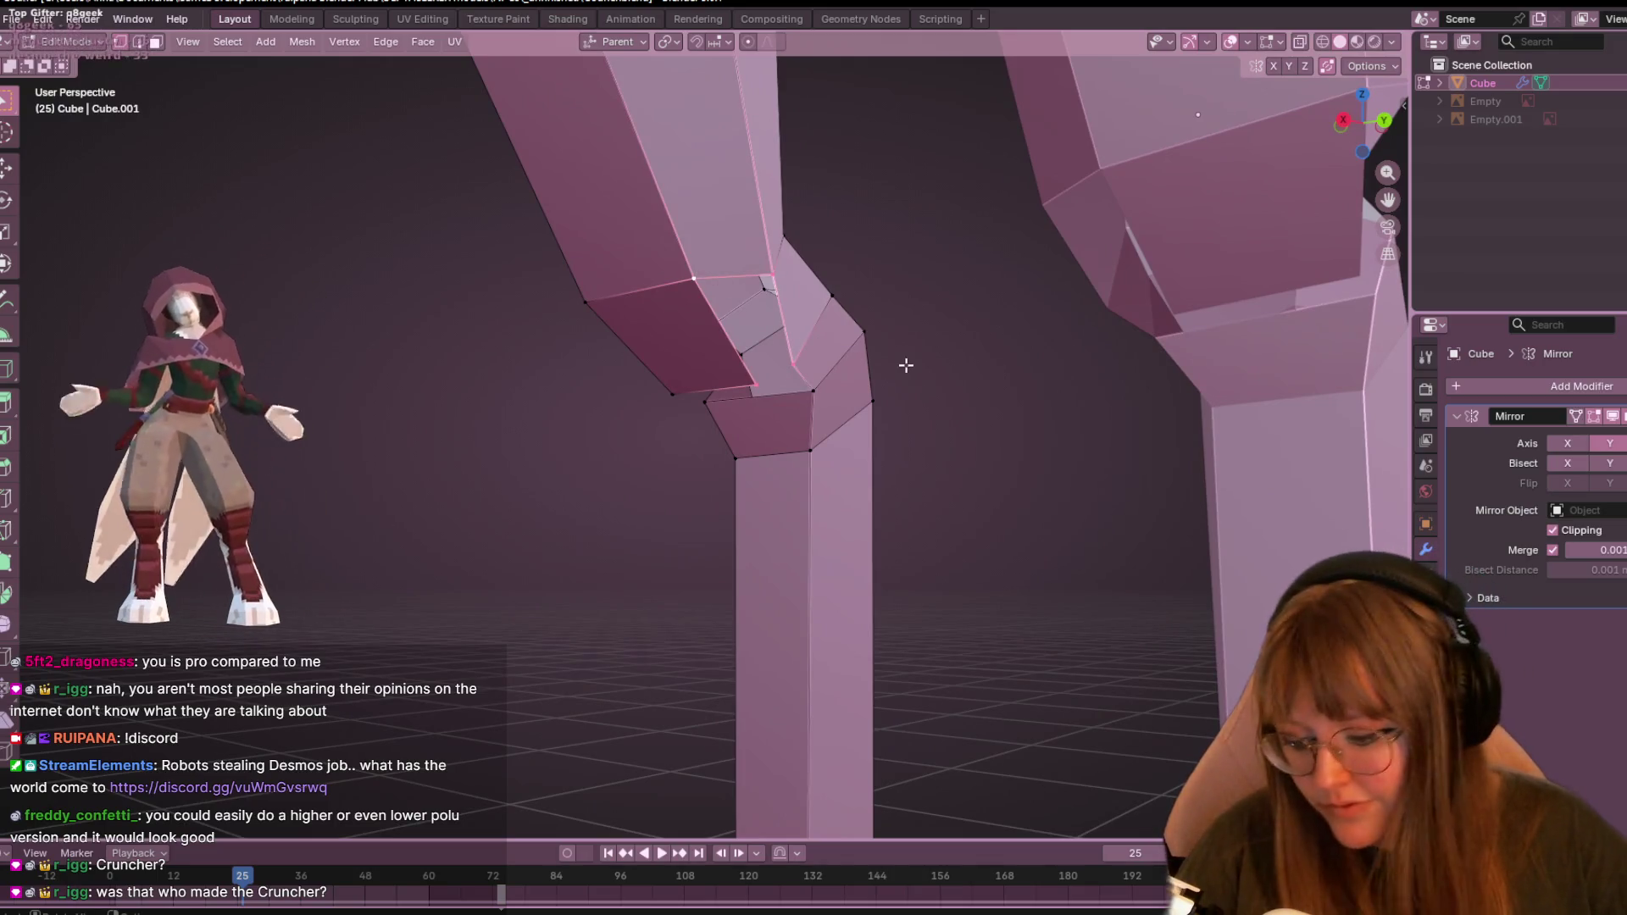
- Slide a knee vertex along its edge and then reposition it
{"action": "left_click", "coordinate": [907, 363]}
{"action": "mouse_move", "coordinate": [907, 364]}
{"action": "middle_mouse_down"}
{"action": "mouse_move", "coordinate": [904, 433]}
{"action": "mouse_move", "coordinate": [777, 324]}
{"action": "mouse_move", "coordinate": [864, 414]}
{"action": "mouse_move", "coordinate": [879, 381]}
{"action": "mouse_move", "coordinate": [861, 265]}
{"action": "mouse_move", "coordinate": [785, 200]}
{"action": "mouse_move", "coordinate": [897, 506]}
{"action": "mouse_move", "coordinate": [712, 428]}
{"action": "mouse_move", "coordinate": [768, 364]}
{"action": "middle_mouse_up"}
{"action": "key", "text": "g"}
{"action": "key", "text": "g"}
{"action": "left_click", "coordinate": [904, 384]}
{"action": "key", "text": "g"}
{"action": "left_click", "coordinate": [895, 426]}
- Move another knee vertex and select the next knee vertex from a front view
{"action": "left_click", "coordinate": [714, 431]}
{"action": "scroll", "coordinate": [764, 419], "scroll_direction": "down", "scroll_amount": 3}
{"action": "scroll", "coordinate": [768, 365], "scroll_direction": "up", "scroll_amount": 3}
{"action": "scroll", "coordinate": [821, 403], "scroll_direction": "down", "scroll_amount": 3}
{"action": "key", "text": "g"}
{"action": "left_click", "coordinate": [861, 537]}
{"action": "middle_click_drag", "start_coordinate": [861, 537], "coordinate": [861, 461]}
{"action": "scroll", "coordinate": [861, 461], "scroll_direction": "up", "scroll_amount": 3}
{"action": "left_click", "coordinate": [757, 420]}
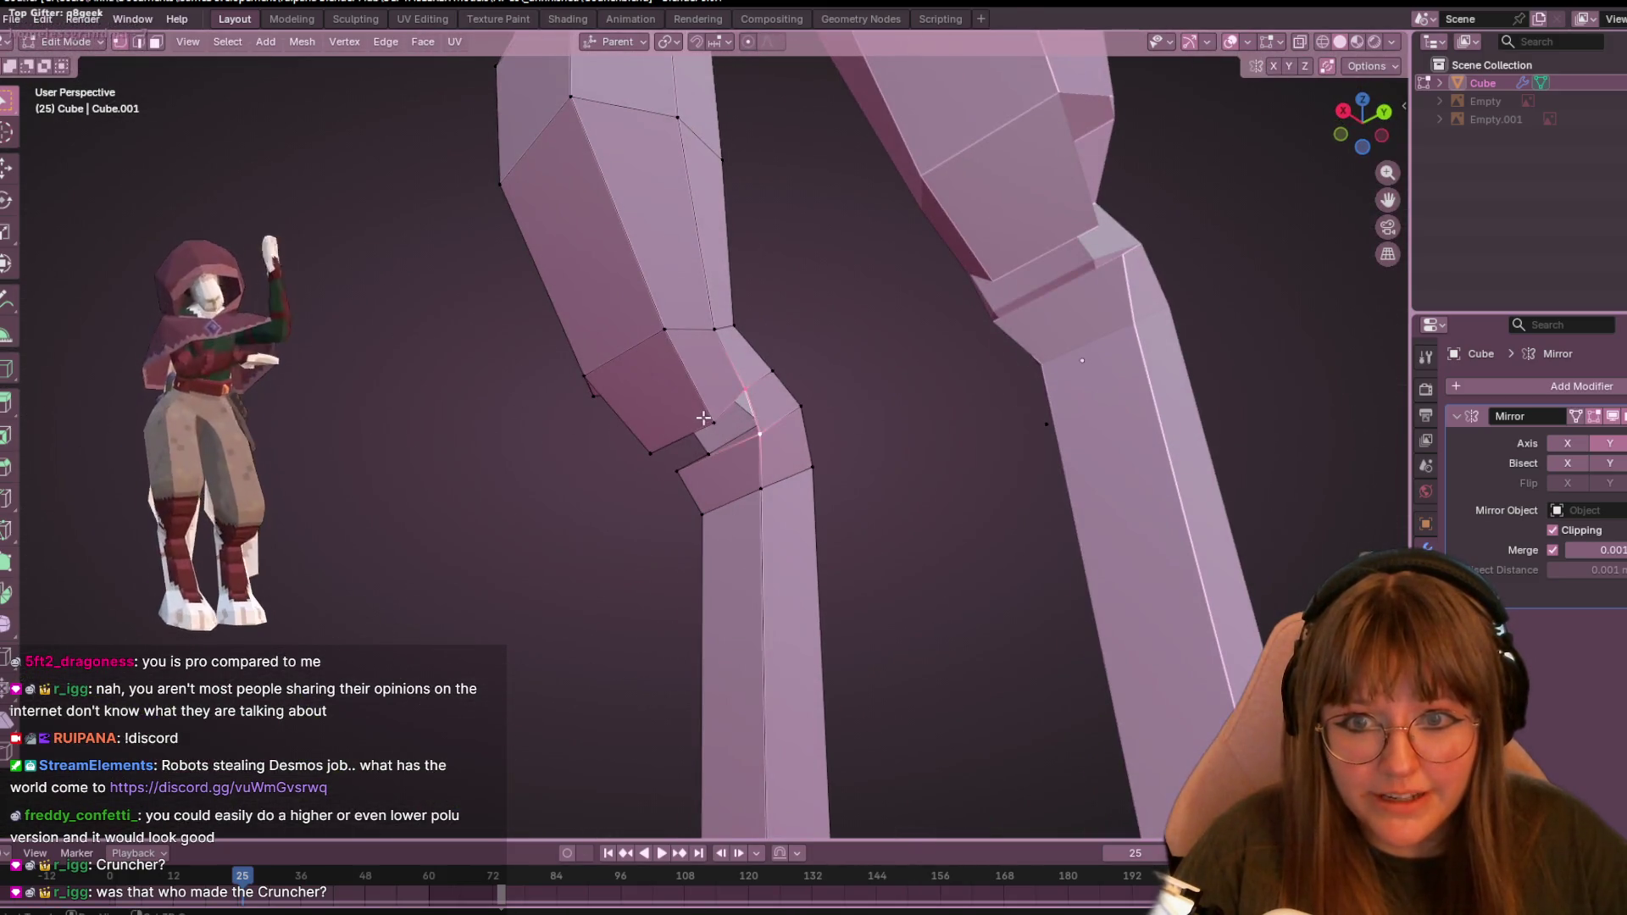
{"action": "scroll", "coordinate": [708, 429], "scroll_direction": "down", "scroll_amount": 3}
{"action": "mouse_move", "coordinate": [708, 430]}
{"action": "middle_mouse_down"}
{"action": "mouse_move", "coordinate": [795, 436]}
{"action": "mouse_move", "coordinate": [774, 360]}
{"action": "mouse_move", "coordinate": [774, 381]}
{"action": "middle_mouse_up"}
{"action": "scroll", "coordinate": [773, 381], "scroll_direction": "up", "scroll_amount": 3}
- In side view, lift the knee vertices about 2.7 cm up and forward, settling another slightly lower
{"action": "left_click", "coordinate": [1363, 111]}
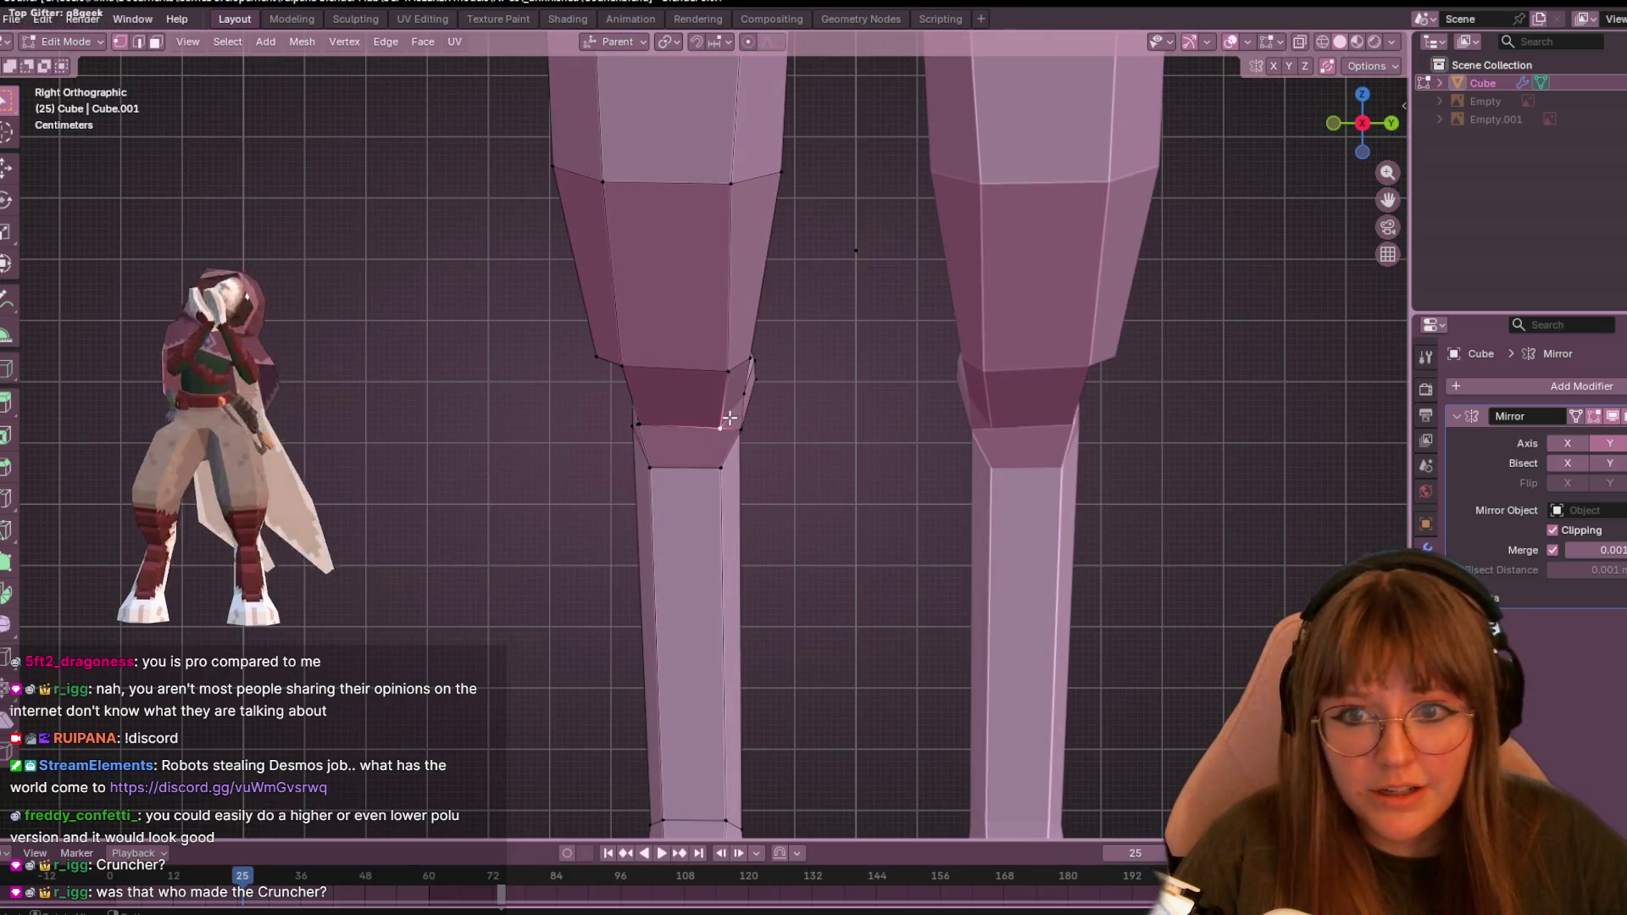
{"action": "key", "text": "g"}
{"action": "left_click", "coordinate": [785, 377]}
{"action": "key", "text": "g"}
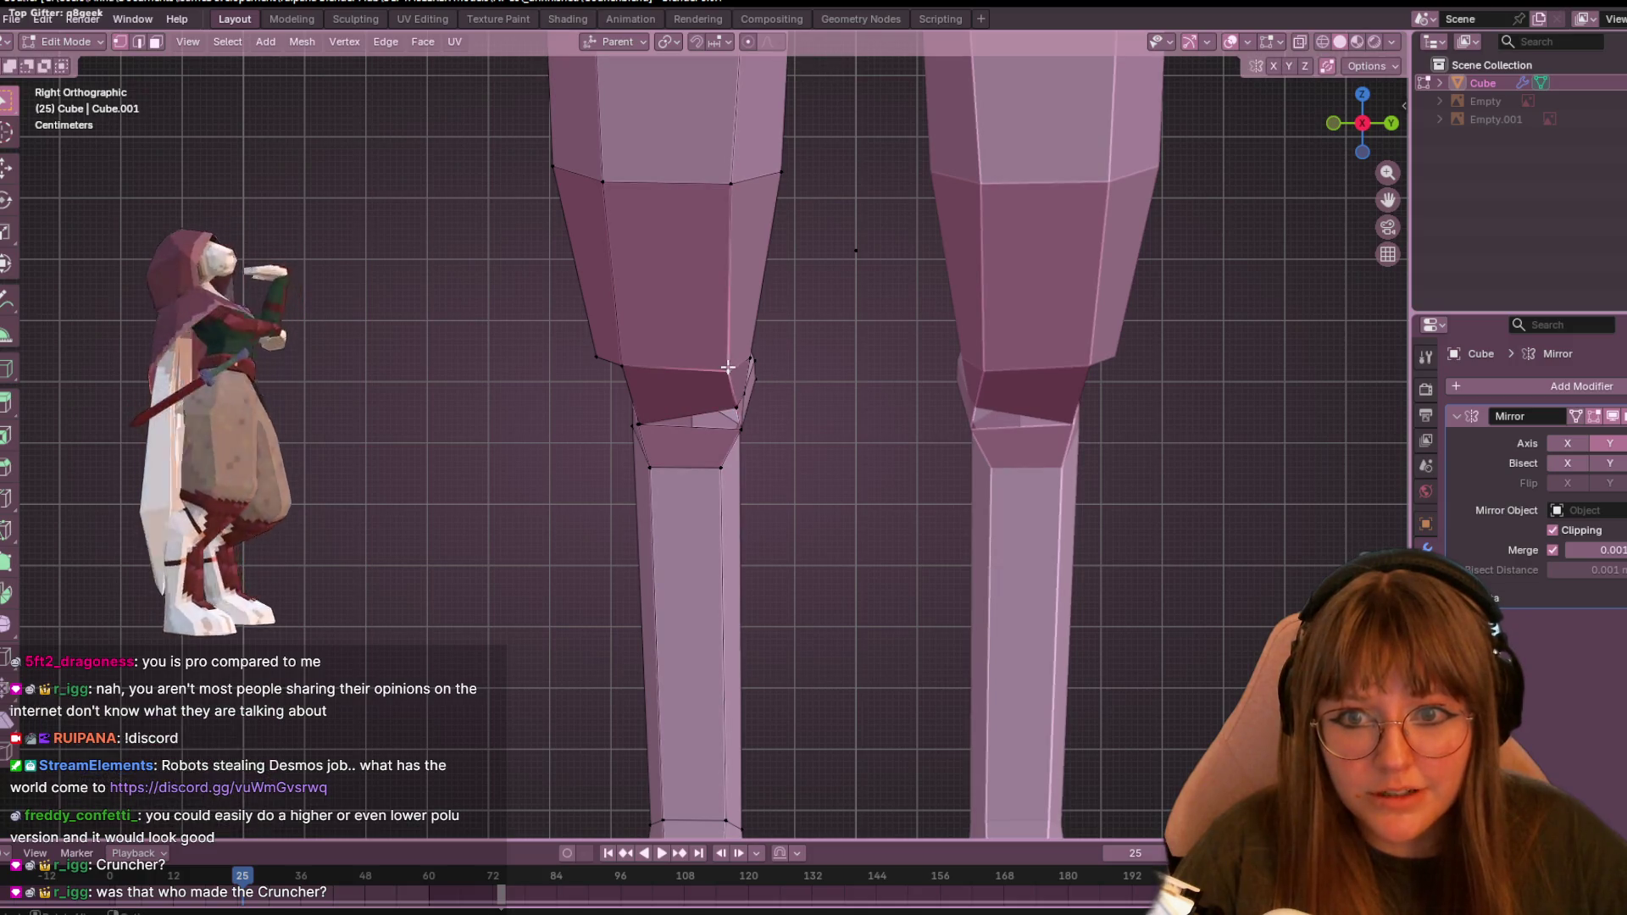
{"action": "left_click", "coordinate": [742, 360]}
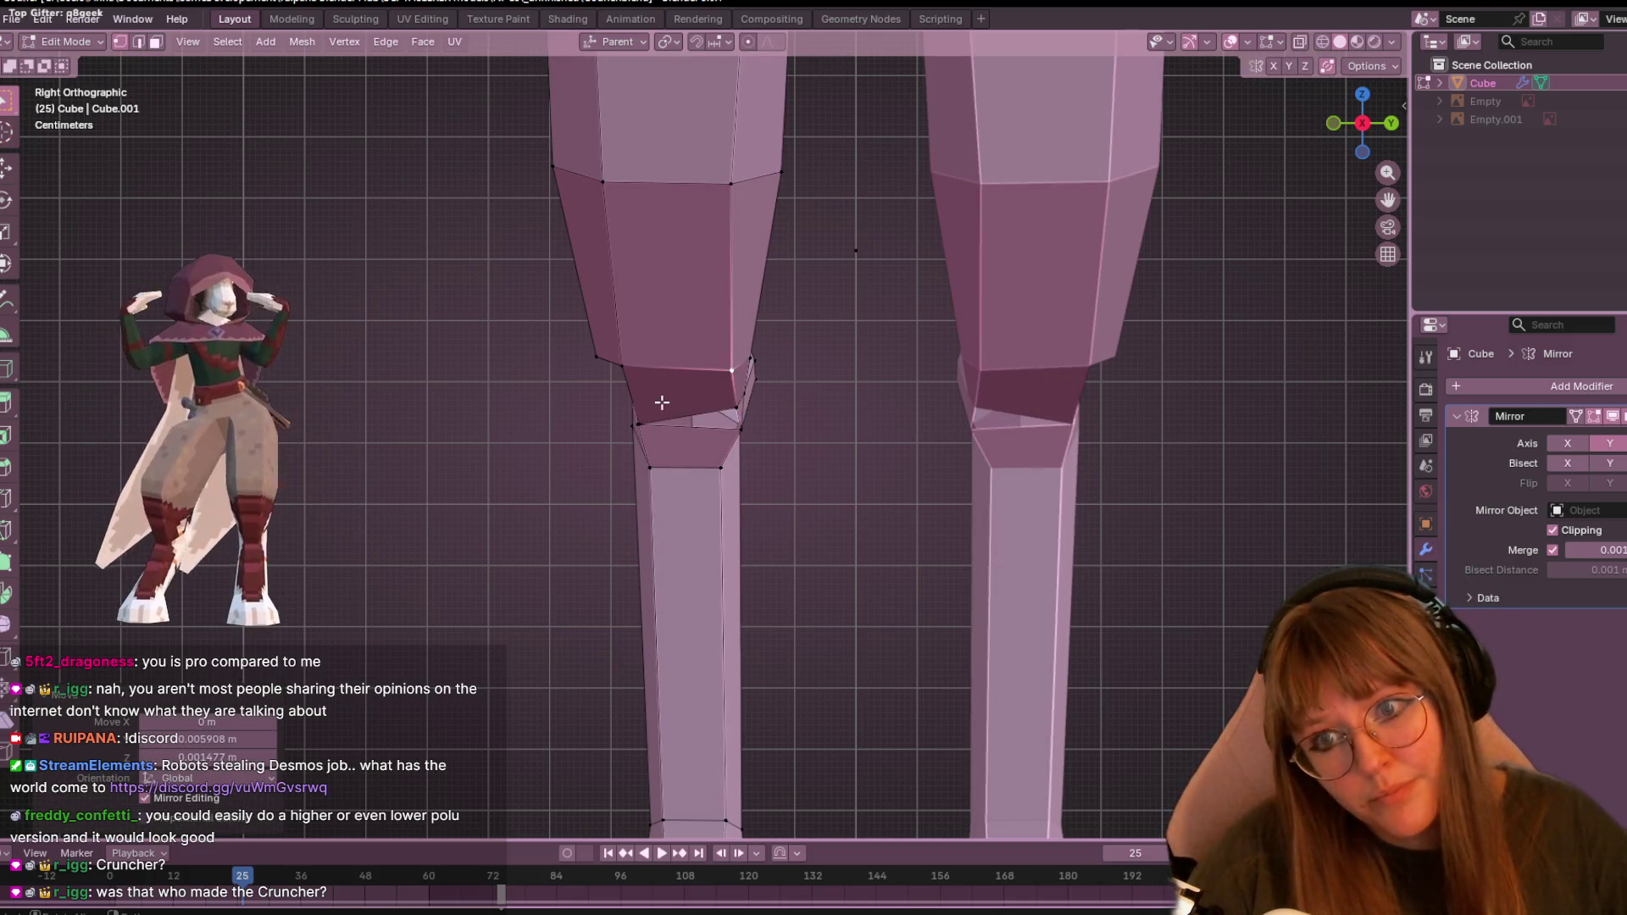
{"action": "left_click", "coordinate": [661, 402]}
{"action": "key", "text": "g"}
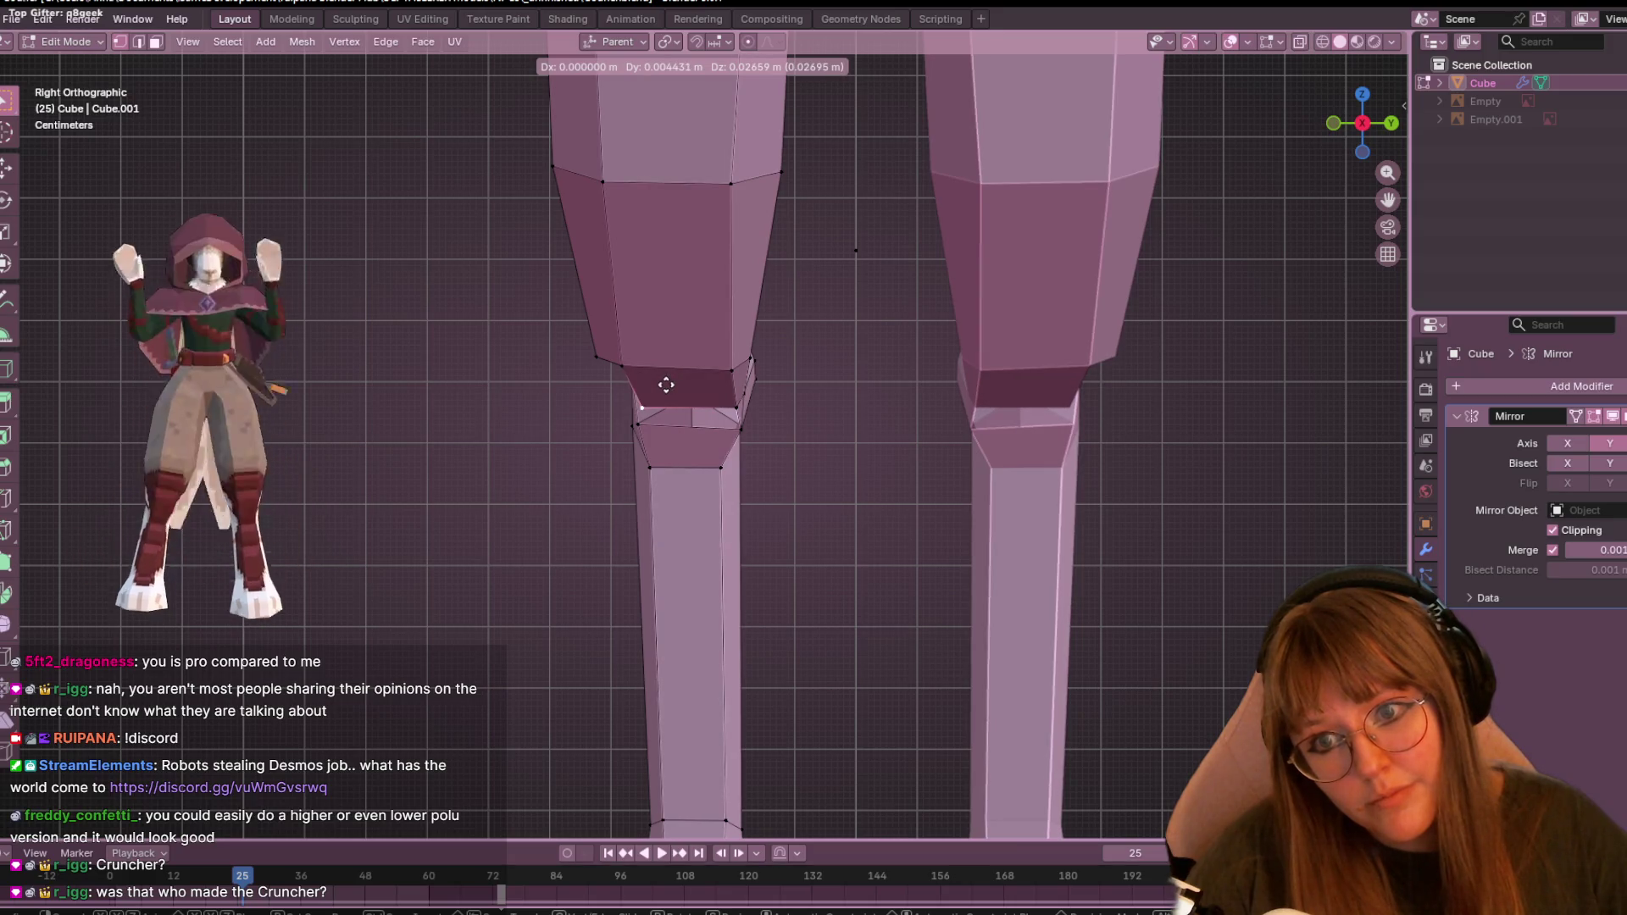
{"action": "left_click", "coordinate": [658, 402]}
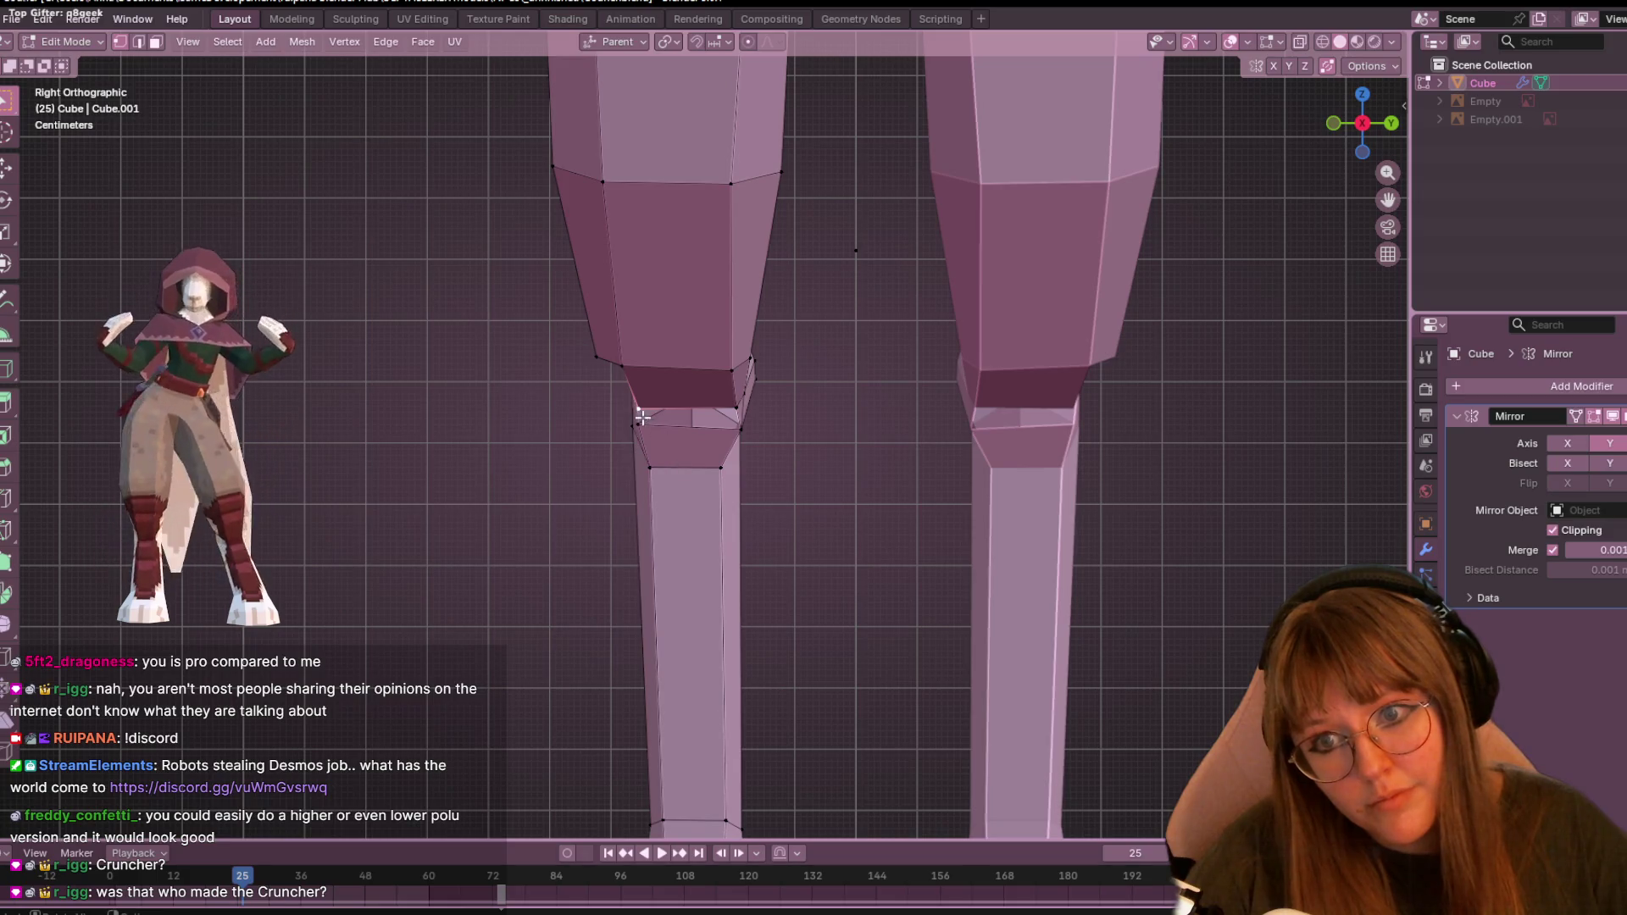
{"action": "mouse_move", "coordinate": [638, 422]}
{"action": "middle_mouse_down"}
{"action": "mouse_move", "coordinate": [678, 415]}
{"action": "mouse_move", "coordinate": [572, 396]}
{"action": "middle_mouse_up"}
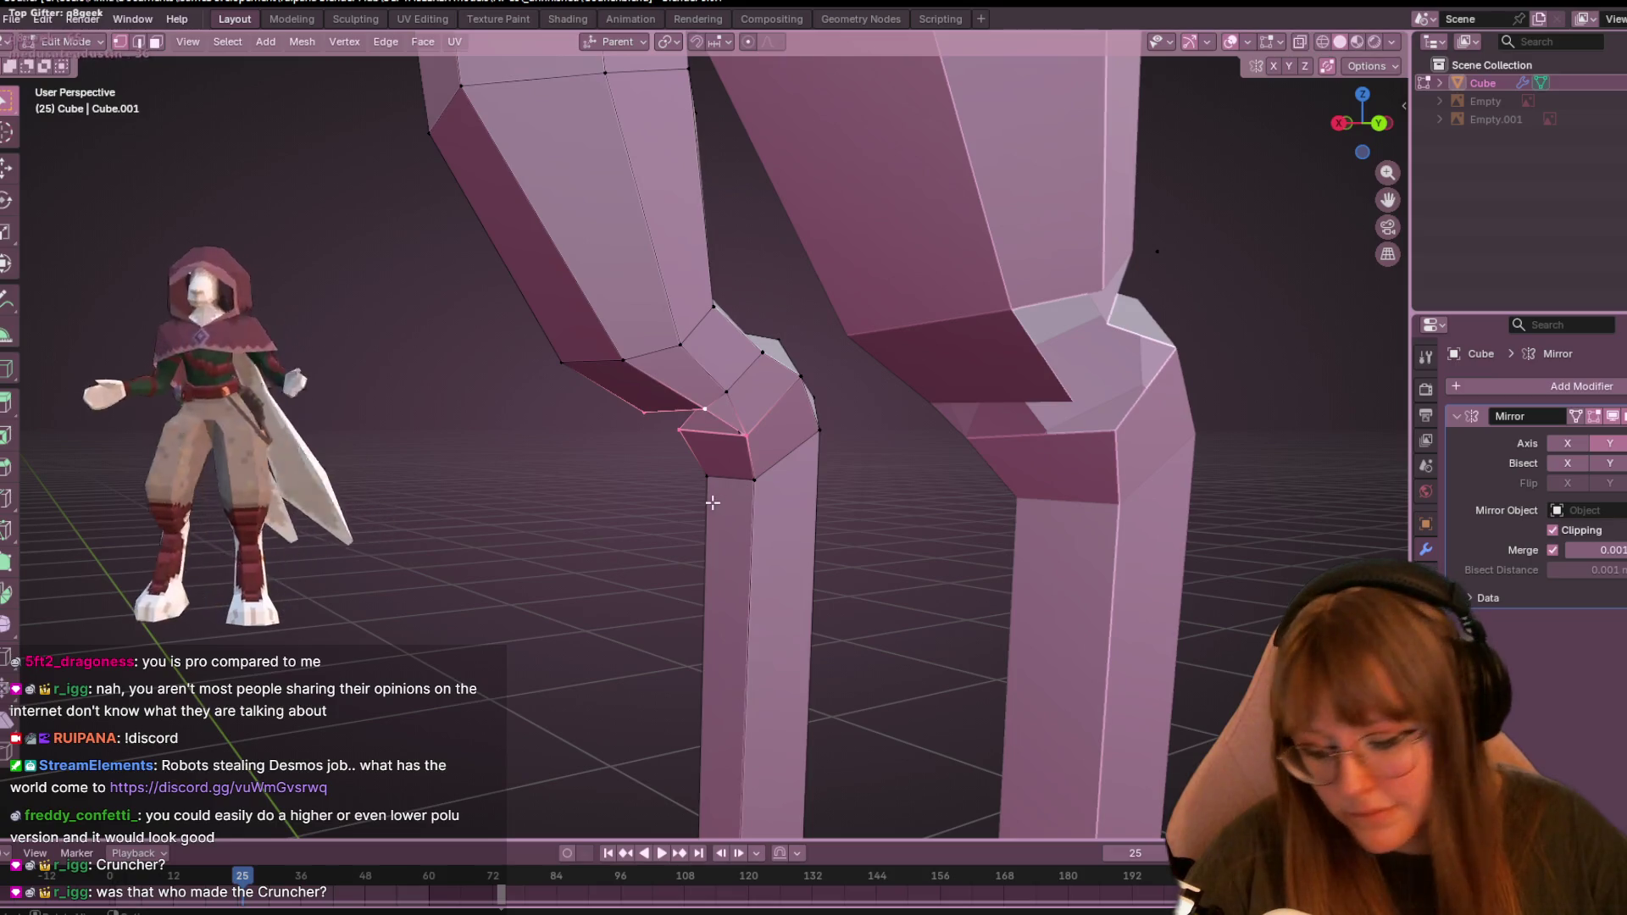
- Move a knee vertex outward to refine the knee bend, then orbit around to inspect it
{"action": "mouse_move", "coordinate": [695, 400]}
{"action": "middle_mouse_down"}
{"action": "mouse_move", "coordinate": [892, 461]}
{"action": "mouse_move", "coordinate": [815, 464]}
{"action": "mouse_move", "coordinate": [857, 483]}
{"action": "middle_mouse_up"}
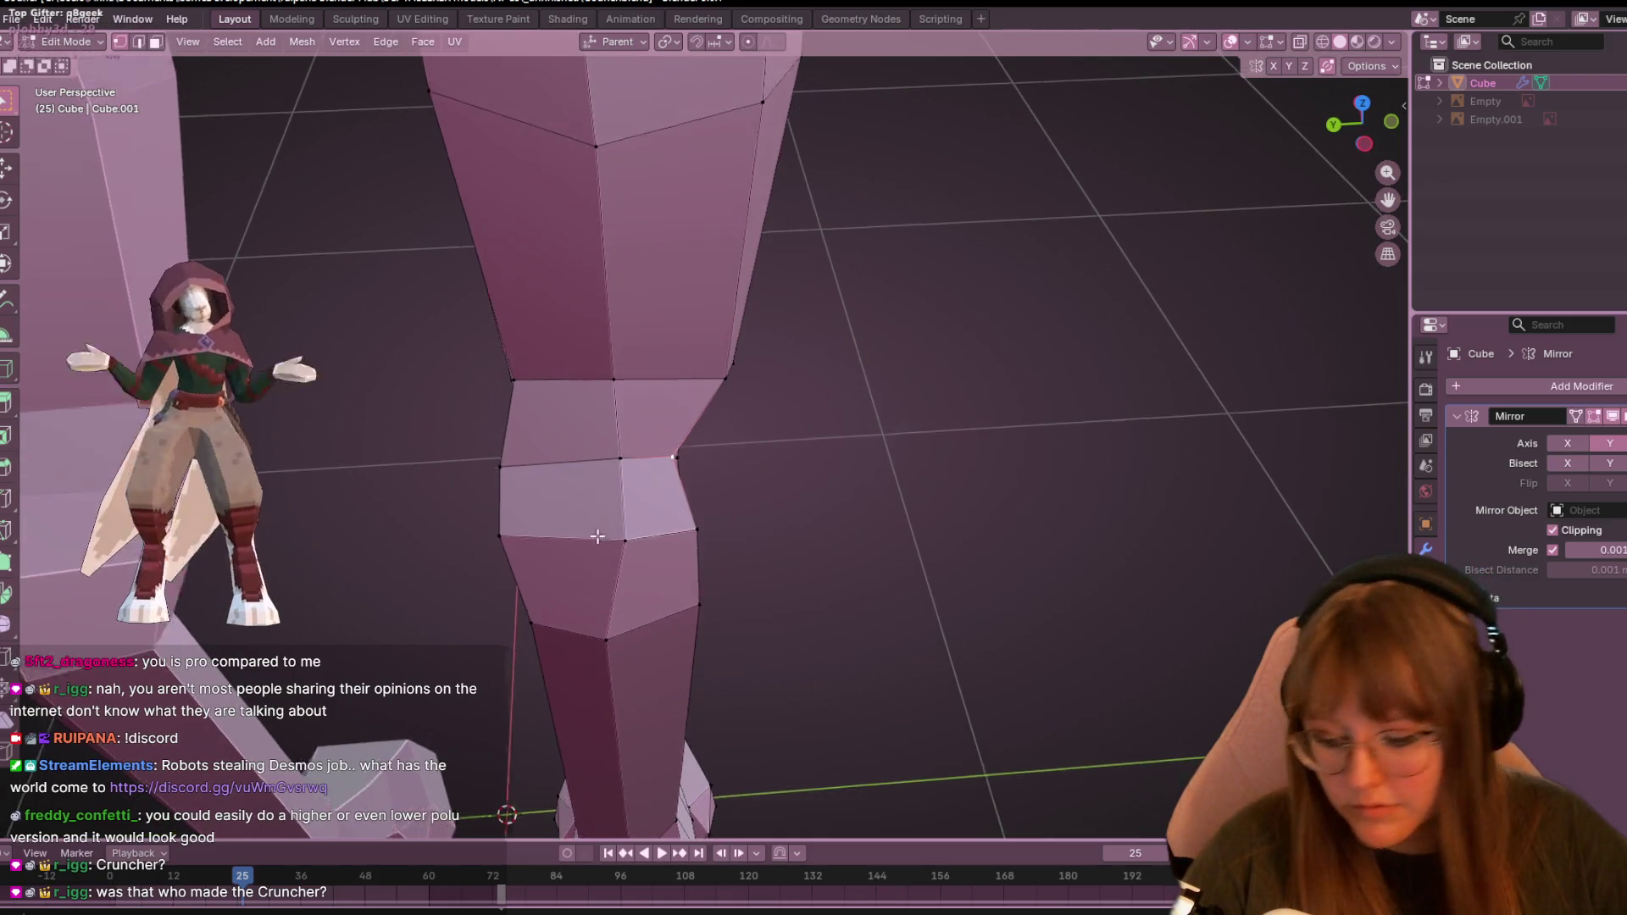
{"action": "scroll", "coordinate": [578, 495], "scroll_direction": "up", "scroll_amount": 2}
{"action": "key", "text": "g"}
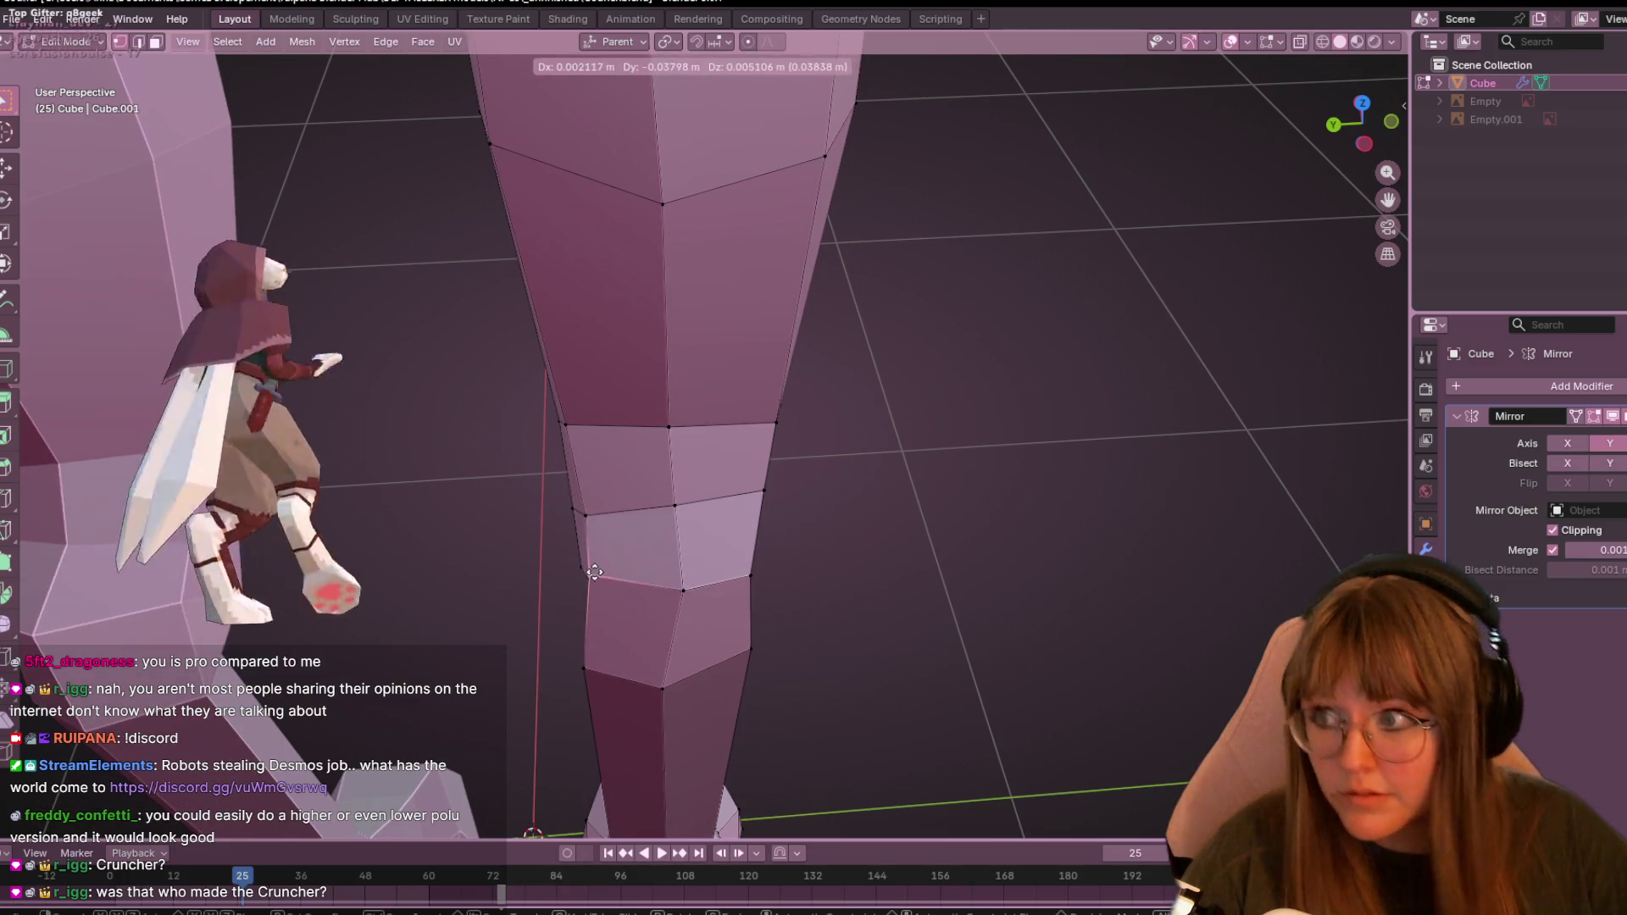
{"action": "left_click", "coordinate": [593, 580]}
{"action": "mouse_move", "coordinate": [796, 624]}
{"action": "middle_mouse_down"}
{"action": "mouse_move", "coordinate": [795, 508]}
{"action": "mouse_move", "coordinate": [768, 412]}
{"action": "mouse_move", "coordinate": [606, 432]}
{"action": "mouse_move", "coordinate": [675, 479]}
{"action": "middle_mouse_up"}
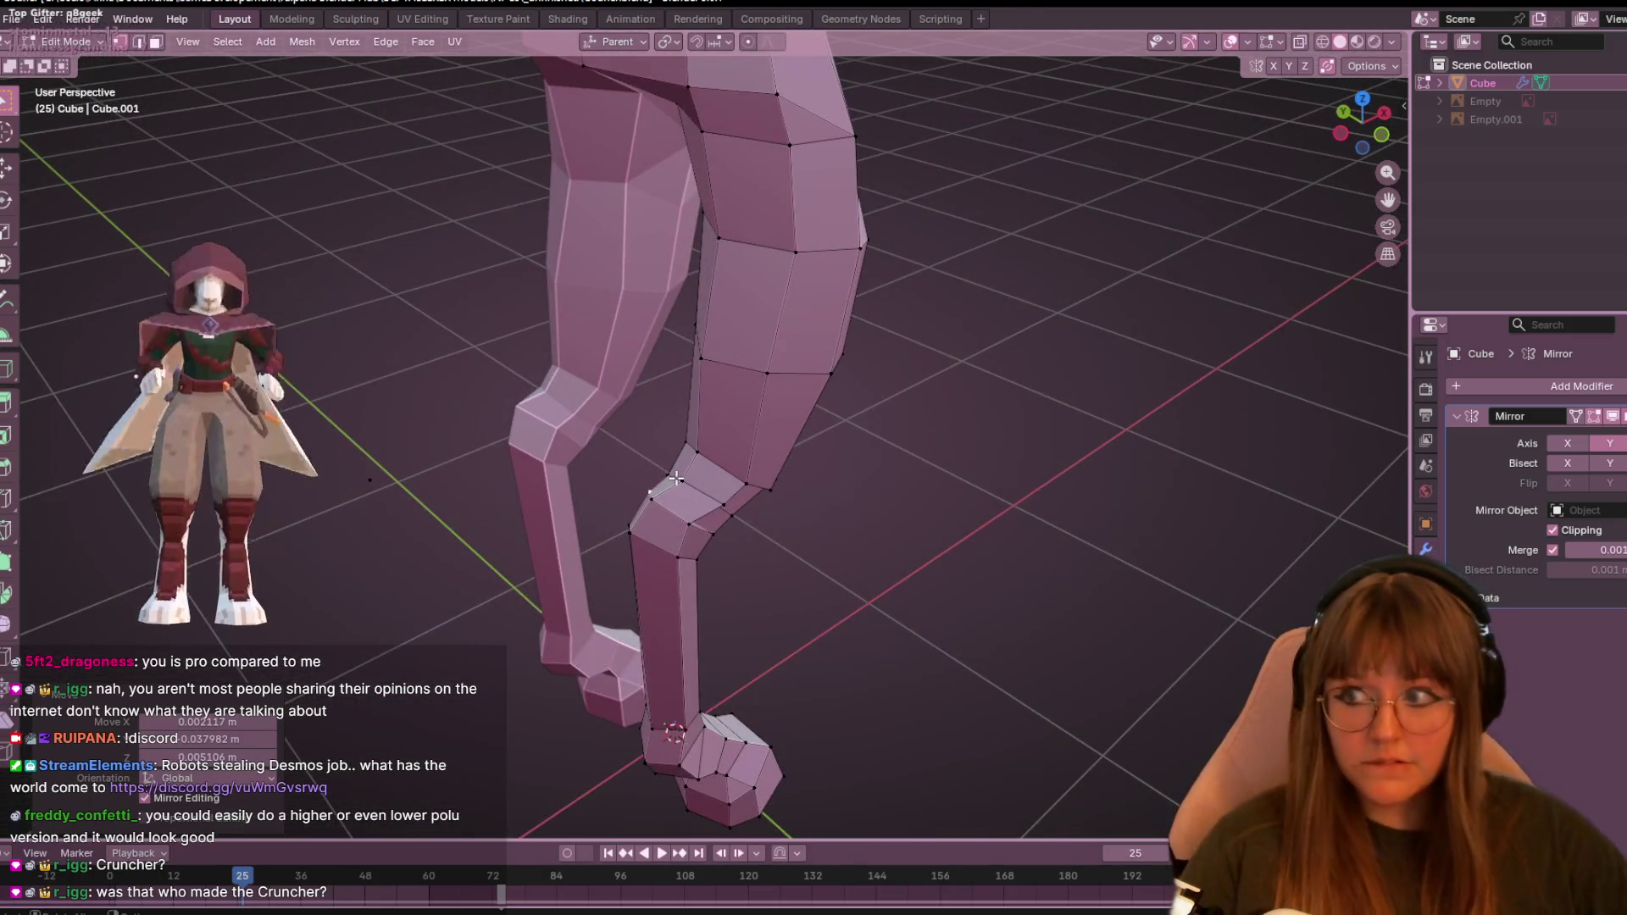
{"action": "middle_click_drag", "start_coordinate": [931, 402], "coordinate": [830, 500]}
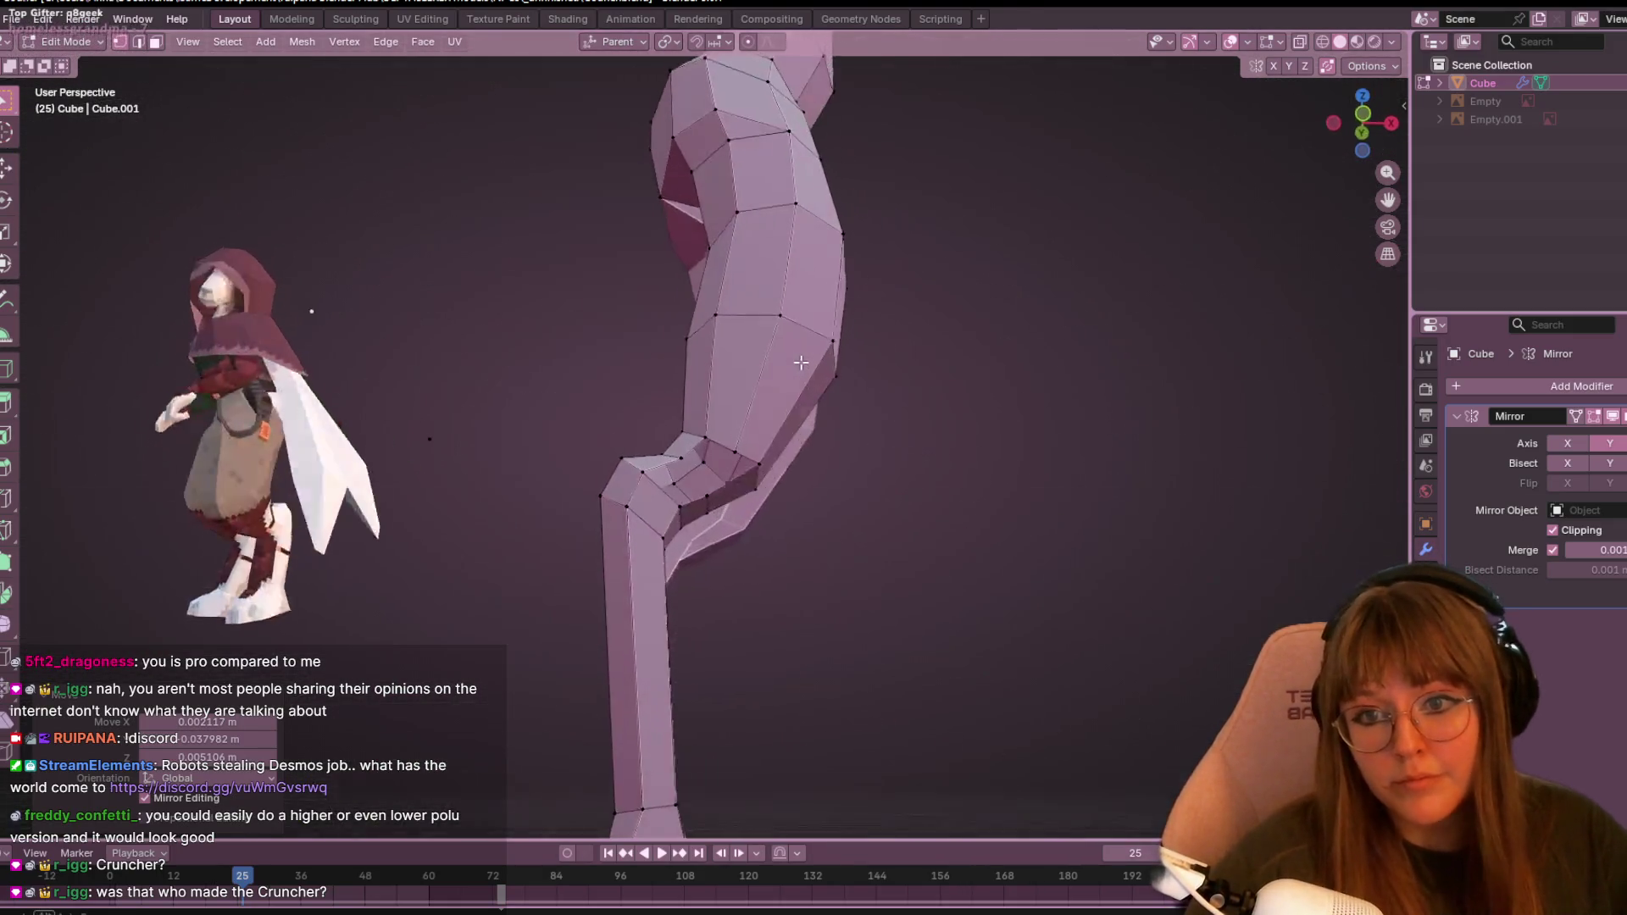
{"action": "scroll", "coordinate": [762, 559], "scroll_direction": "up", "scroll_amount": 4}
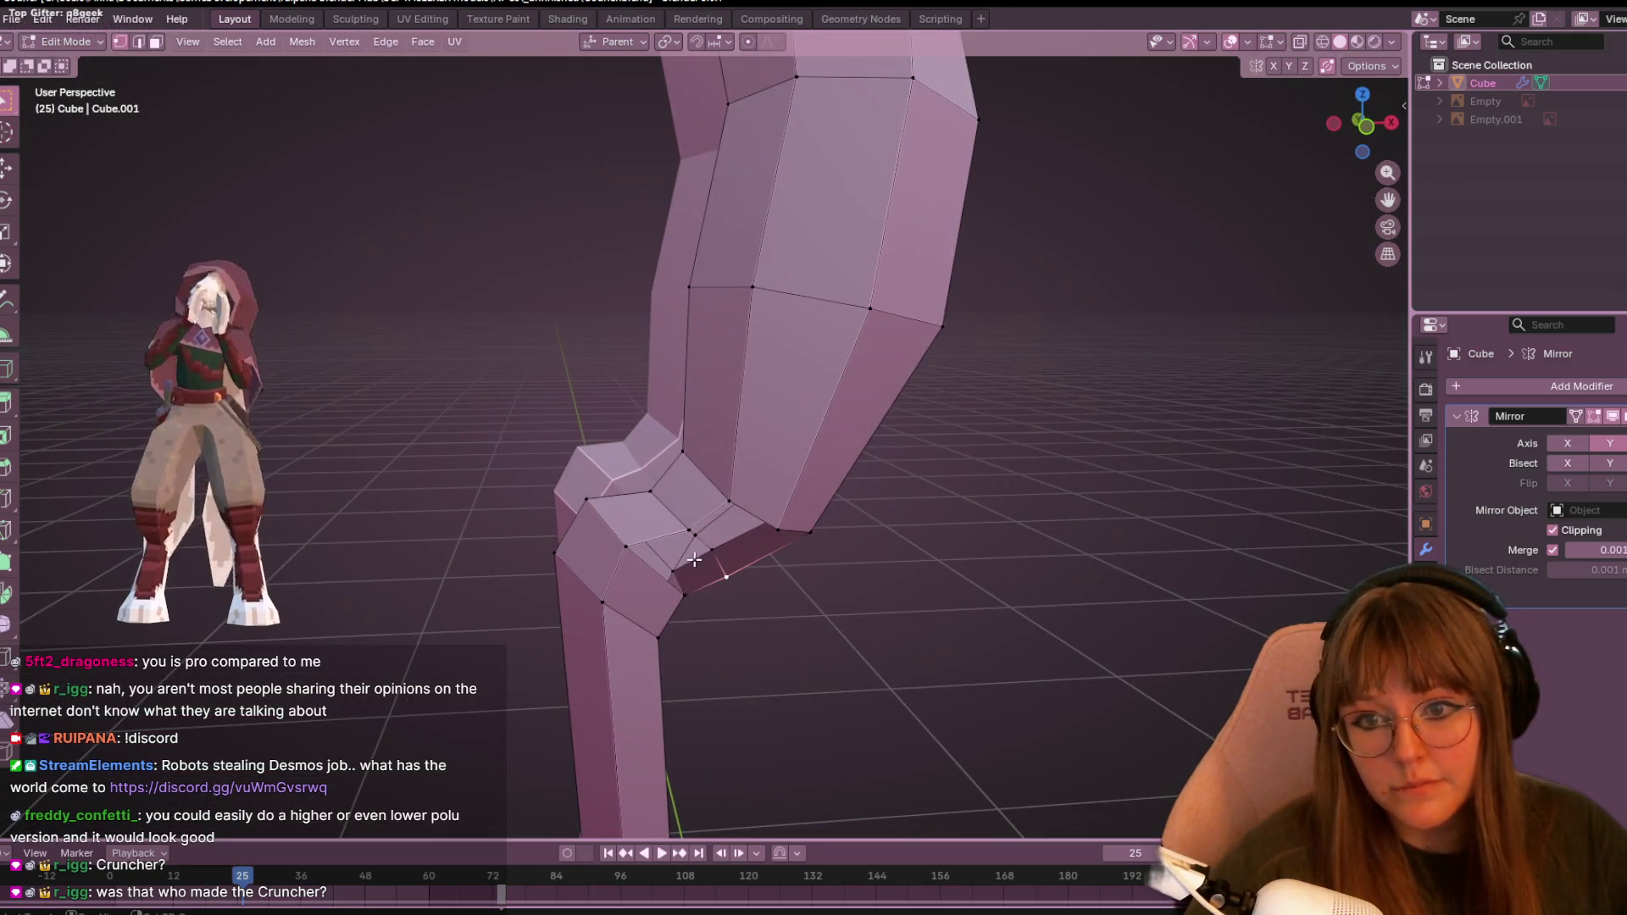
{"action": "mouse_move", "coordinate": [690, 602]}
{"action": "middle_mouse_down"}
{"action": "mouse_move", "coordinate": [766, 592]}
{"action": "mouse_move", "coordinate": [745, 607]}
{"action": "mouse_move", "coordinate": [621, 497]}
{"action": "mouse_move", "coordinate": [736, 495]}
{"action": "mouse_move", "coordinate": [886, 556]}
{"action": "mouse_move", "coordinate": [845, 540]}
{"action": "mouse_move", "coordinate": [1245, 624]}
{"action": "mouse_move", "coordinate": [1194, 638]}
{"action": "mouse_move", "coordinate": [1242, 661]}
{"action": "mouse_move", "coordinate": [813, 547]}
{"action": "mouse_move", "coordinate": [600, 520]}
{"action": "mouse_move", "coordinate": [509, 581]}
{"action": "mouse_move", "coordinate": [767, 589]}
{"action": "mouse_move", "coordinate": [836, 537]}
{"action": "mouse_move", "coordinate": [890, 592]}
{"action": "mouse_move", "coordinate": [581, 545]}
{"action": "mouse_move", "coordinate": [348, 567]}
{"action": "mouse_move", "coordinate": [138, 559]}
{"action": "mouse_move", "coordinate": [1402, 558]}
{"action": "mouse_move", "coordinate": [1203, 364]}
{"action": "mouse_move", "coordinate": [508, 367]}
{"action": "mouse_move", "coordinate": [1187, 382]}
{"action": "mouse_move", "coordinate": [1328, 345]}
{"action": "mouse_move", "coordinate": [153, 330]}
{"action": "mouse_move", "coordinate": [353, 429]}
{"action": "mouse_move", "coordinate": [661, 406]}
{"action": "middle_mouse_up"}
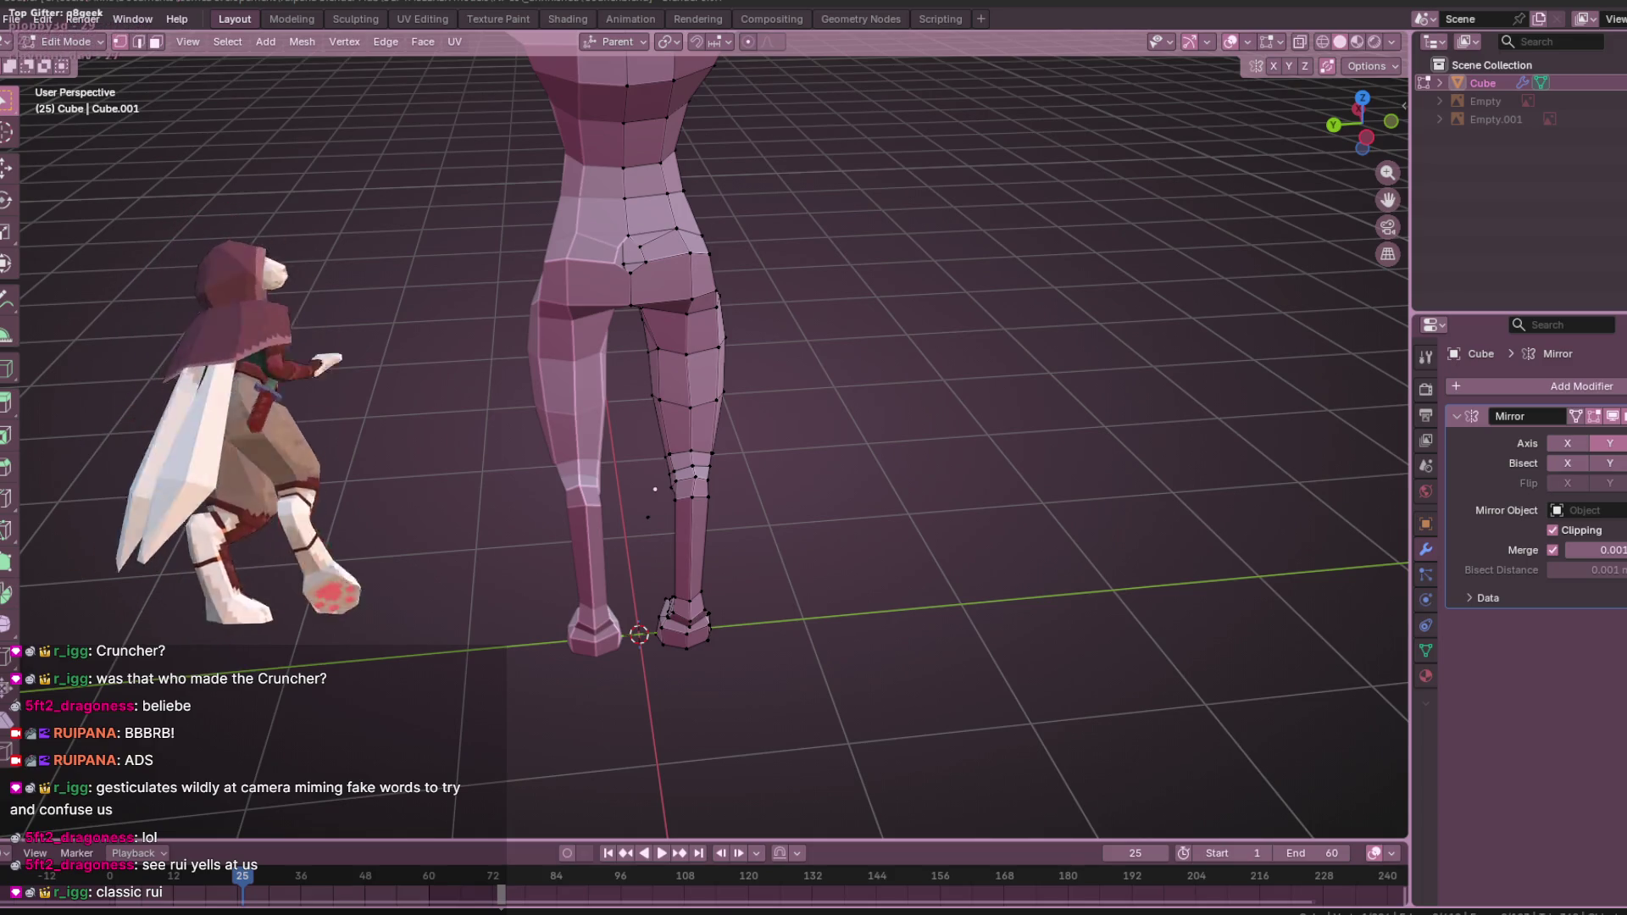
{"action": "mouse_move", "coordinate": [433, 911]}
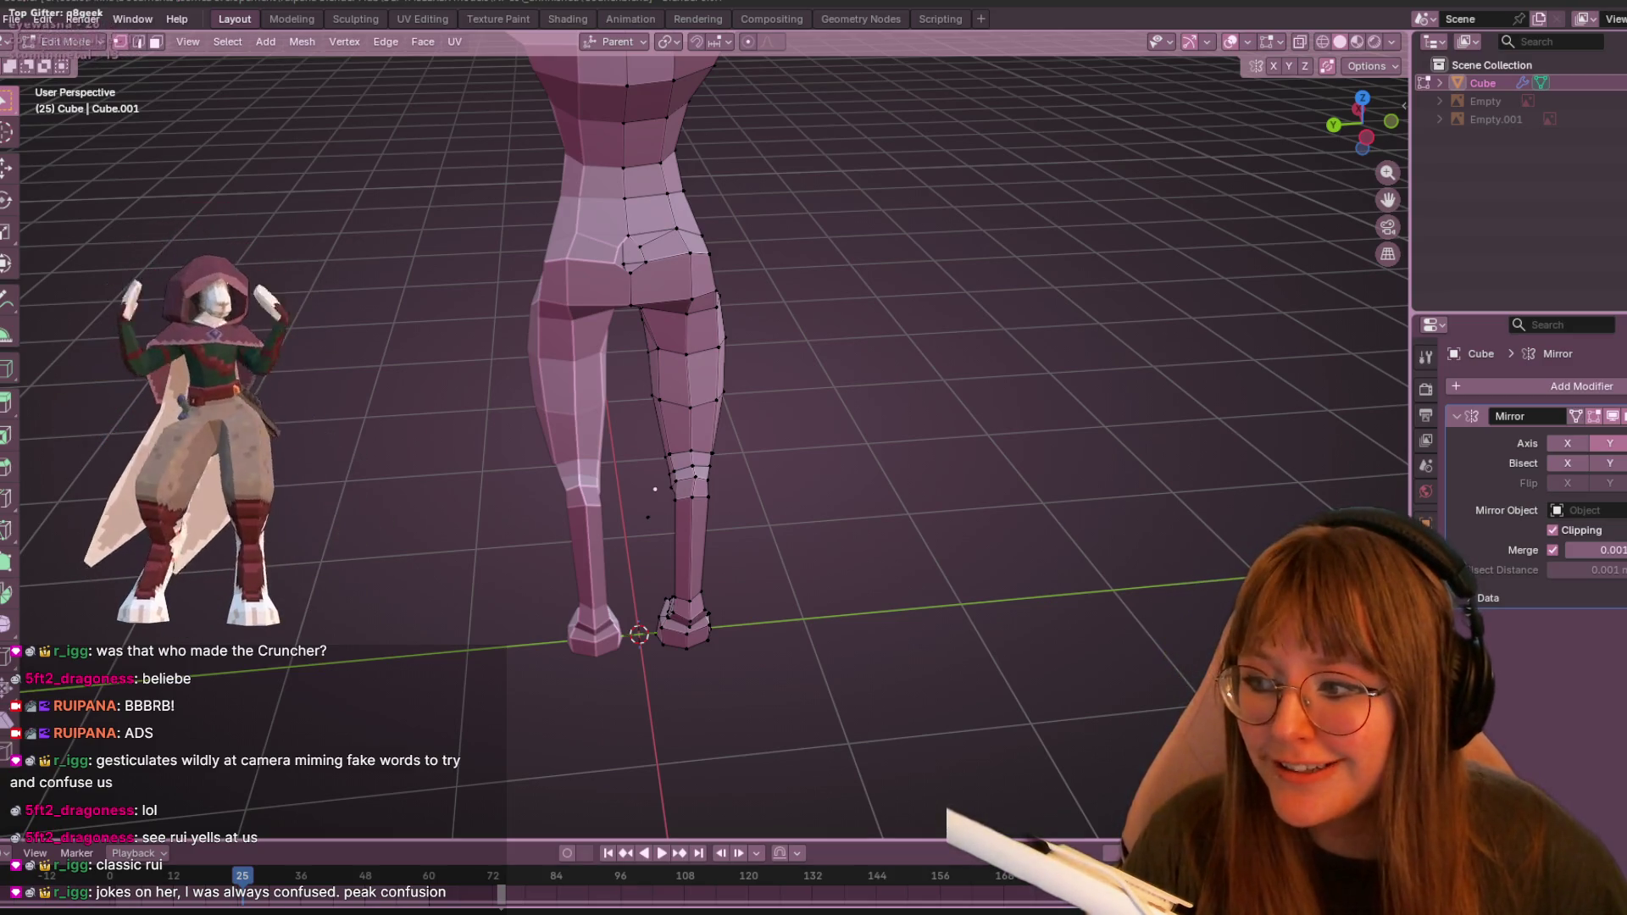
- In left ortho view, slide the inner-thigh vertex about 3.9 cm, then orbit to check the hips
{"action": "mouse_move", "coordinate": [956, 328]}
{"action": "middle_mouse_down"}
{"action": "mouse_move", "coordinate": [854, 258]}
{"action": "mouse_move", "coordinate": [938, 334]}
{"action": "mouse_move", "coordinate": [915, 251]}
{"action": "mouse_move", "coordinate": [920, 290]}
{"action": "mouse_move", "coordinate": [1060, 181]}
{"action": "middle_mouse_up"}
{"action": "left_click", "coordinate": [1362, 124]}
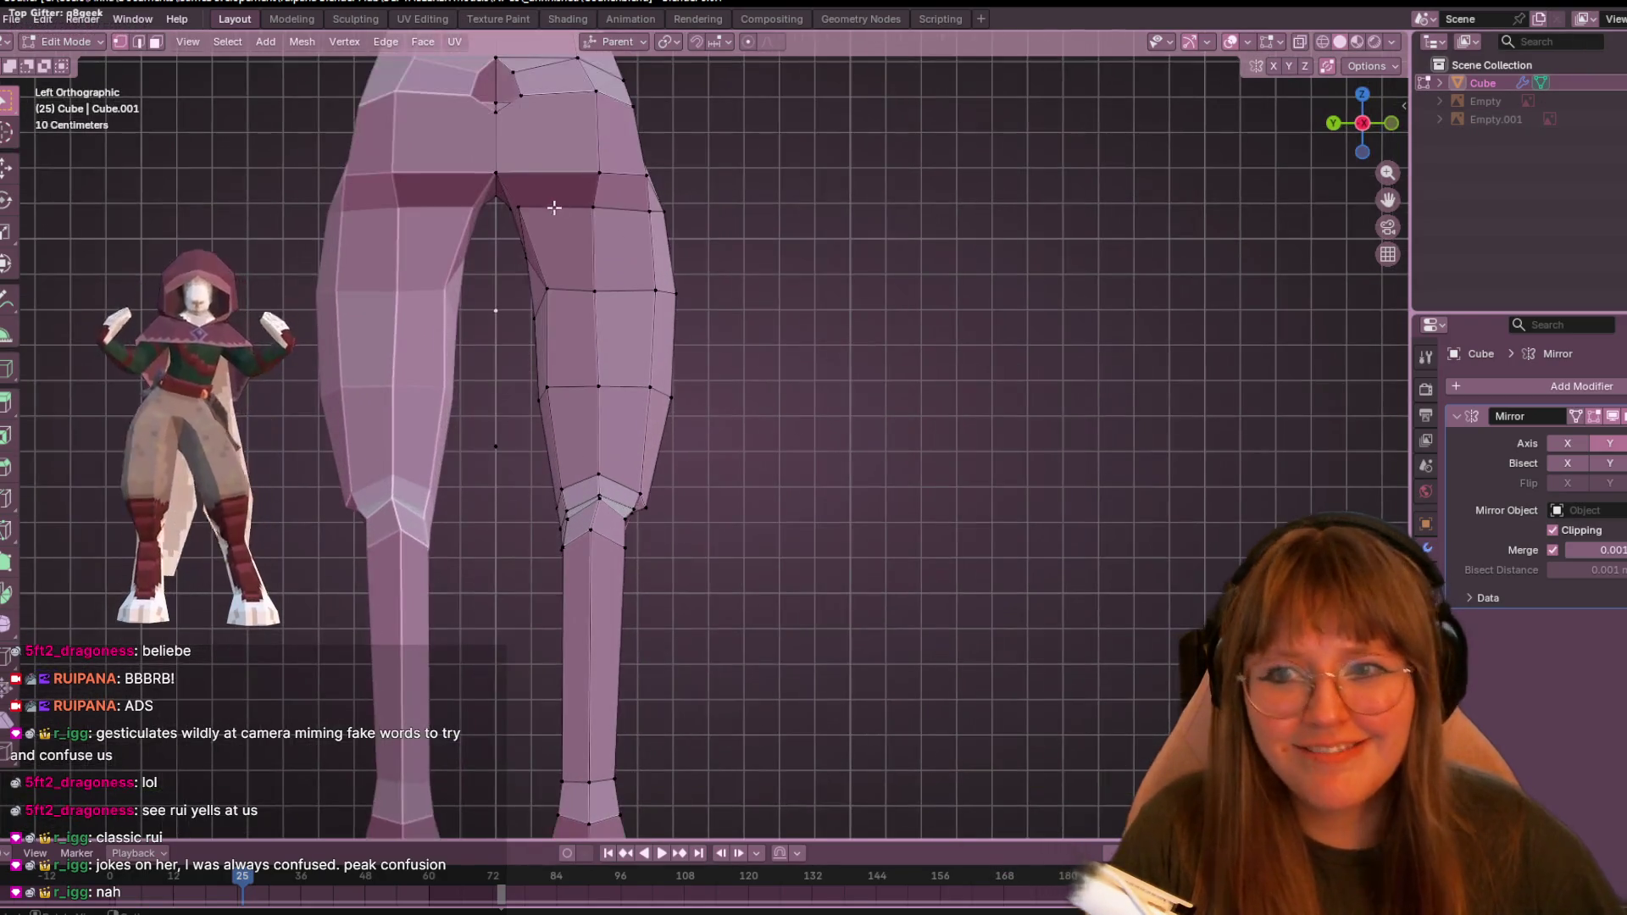
{"action": "key", "text": "g"}
{"action": "key", "text": "g"}
{"action": "left_click", "coordinate": [591, 211]}
{"action": "mouse_move", "coordinate": [638, 228]}
{"action": "middle_mouse_down", "text": "shift"}
{"action": "mouse_move", "coordinate": [701, 192]}
{"action": "mouse_move", "coordinate": [715, 127]}
{"action": "mouse_move", "coordinate": [552, 223]}
{"action": "mouse_move", "coordinate": [755, 113]}
{"action": "mouse_move", "coordinate": [672, 110]}
{"action": "mouse_move", "coordinate": [661, 195]}
{"action": "mouse_move", "coordinate": [679, 207]}
{"action": "mouse_move", "coordinate": [574, 253]}
{"action": "mouse_move", "coordinate": [447, 277]}
{"action": "mouse_move", "coordinate": [461, 331]}
{"action": "mouse_move", "coordinate": [550, 311]}
{"action": "mouse_move", "coordinate": [581, 252]}
{"action": "middle_mouse_up", "text": "shift"}
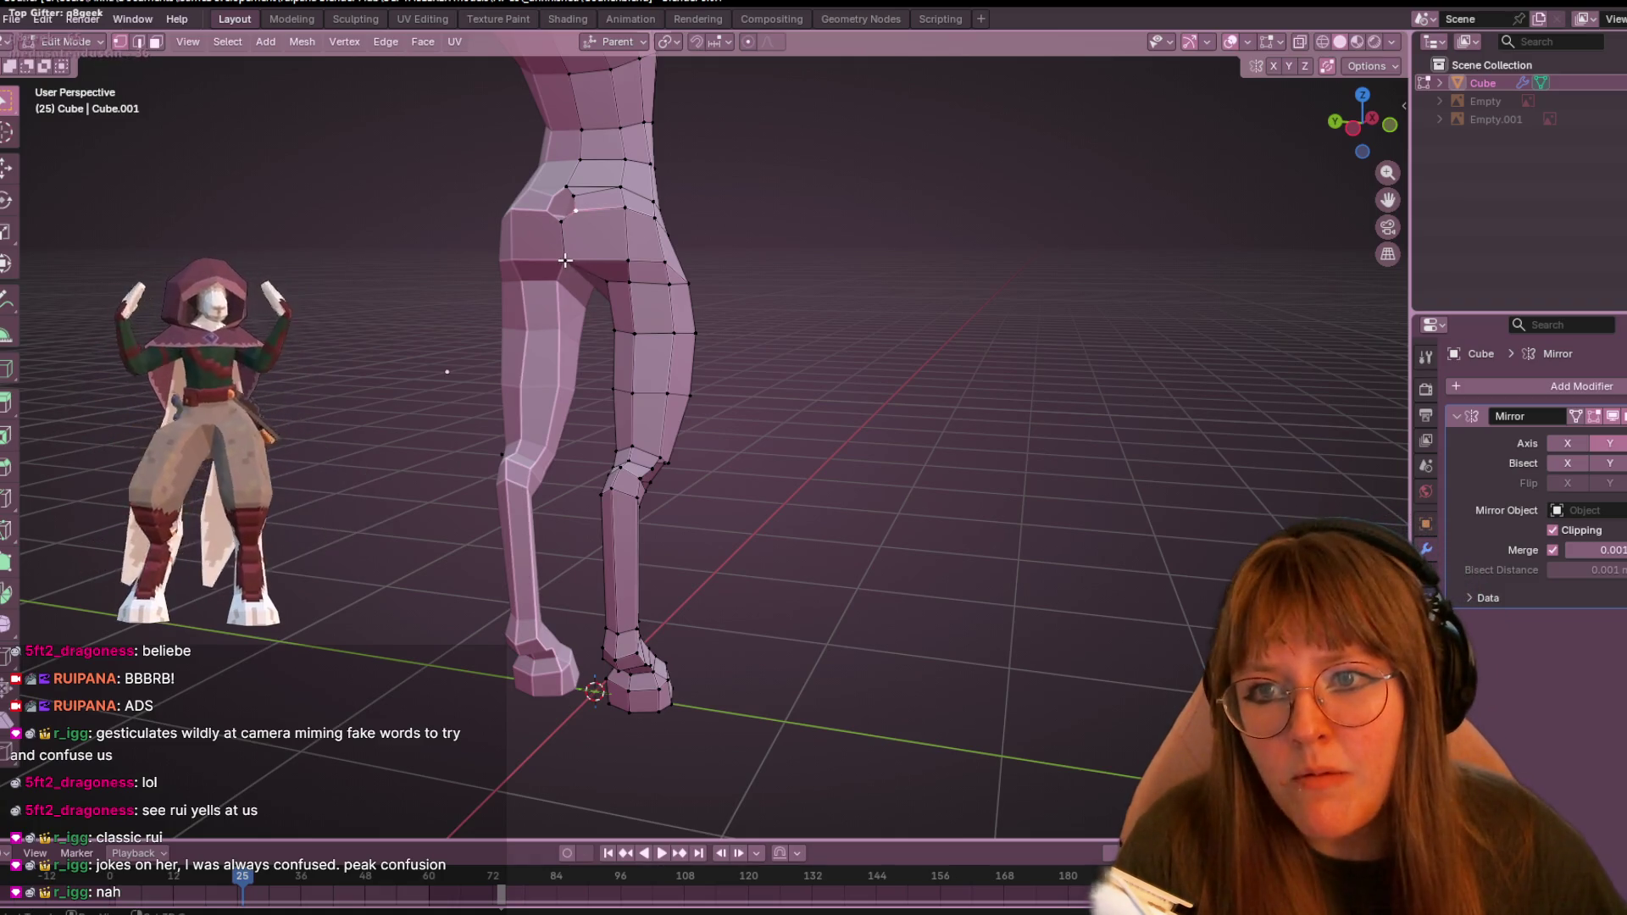
{"action": "middle_click_drag", "start_coordinate": [614, 241], "coordinate": [643, 262]}
{"action": "mouse_move", "coordinate": [710, 216]}
{"action": "middle_mouse_down"}
{"action": "mouse_move", "coordinate": [781, 156]}
{"action": "mouse_move", "coordinate": [614, 240]}
{"action": "middle_mouse_up"}
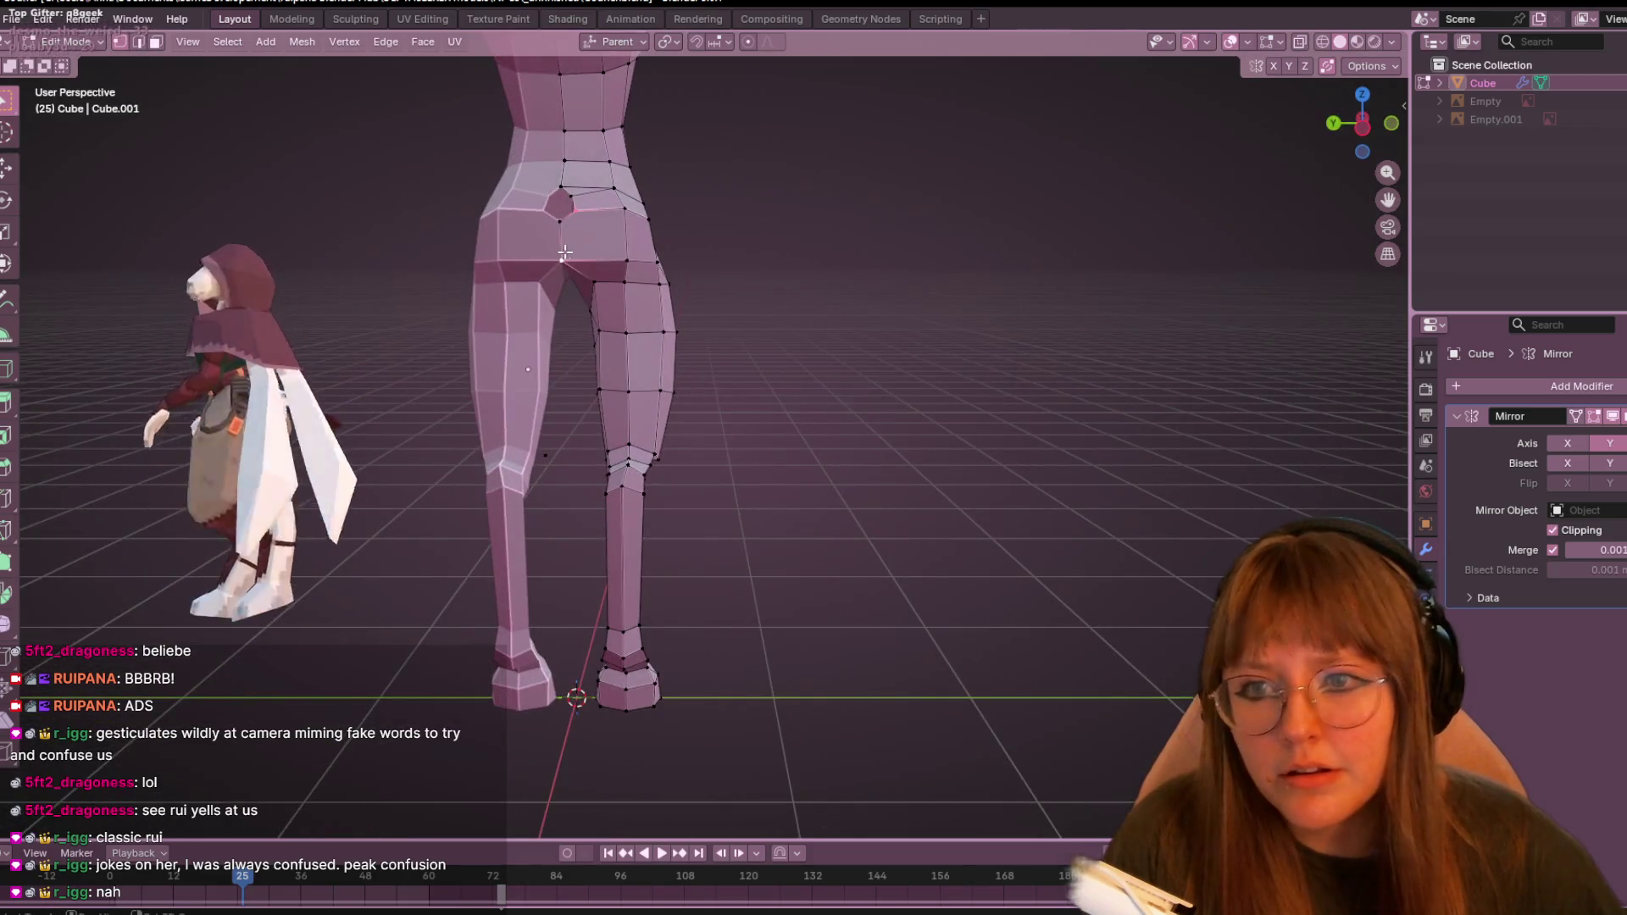
{"action": "mouse_move", "coordinate": [849, 130]}
{"action": "middle_mouse_down"}
{"action": "mouse_move", "coordinate": [847, 246]}
{"action": "mouse_move", "coordinate": [796, 218]}
{"action": "mouse_move", "coordinate": [741, 258]}
{"action": "mouse_move", "coordinate": [843, 349]}
{"action": "mouse_move", "coordinate": [966, 290]}
{"action": "mouse_move", "coordinate": [727, 276]}
{"action": "mouse_move", "coordinate": [599, 305]}
{"action": "mouse_move", "coordinate": [723, 297]}
{"action": "mouse_move", "coordinate": [712, 271]}
{"action": "mouse_move", "coordinate": [767, 218]}
{"action": "mouse_move", "coordinate": [611, 214]}
{"action": "mouse_move", "coordinate": [755, 305]}
{"action": "mouse_move", "coordinate": [593, 288]}
{"action": "mouse_move", "coordinate": [661, 280]}
{"action": "mouse_move", "coordinate": [648, 287]}
{"action": "middle_mouse_up"}
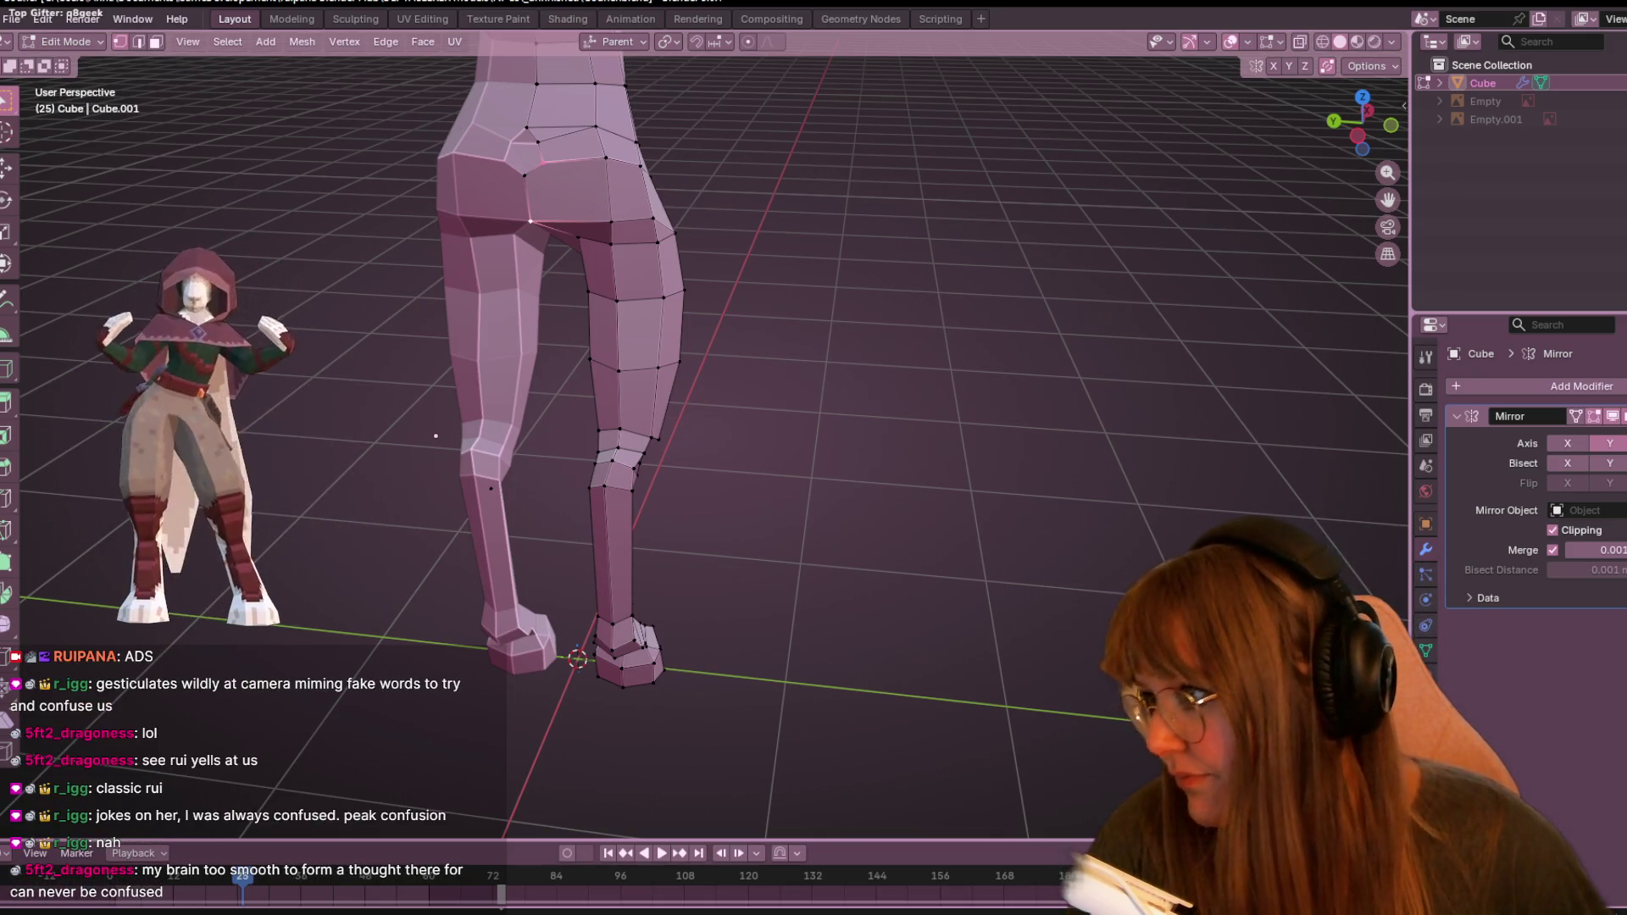
{"action": "mouse_move", "coordinate": [591, 251]}
{"action": "middle_mouse_down"}
{"action": "mouse_move", "coordinate": [781, 283]}
{"action": "mouse_move", "coordinate": [832, 242]}
{"action": "mouse_move", "coordinate": [898, 254]}
{"action": "mouse_move", "coordinate": [1017, 212]}
{"action": "middle_mouse_up"}
- In left side view, slide the hip and buttock vertices along their edges
{"action": "left_click", "coordinate": [1372, 126]}
{"action": "key", "text": "g"}
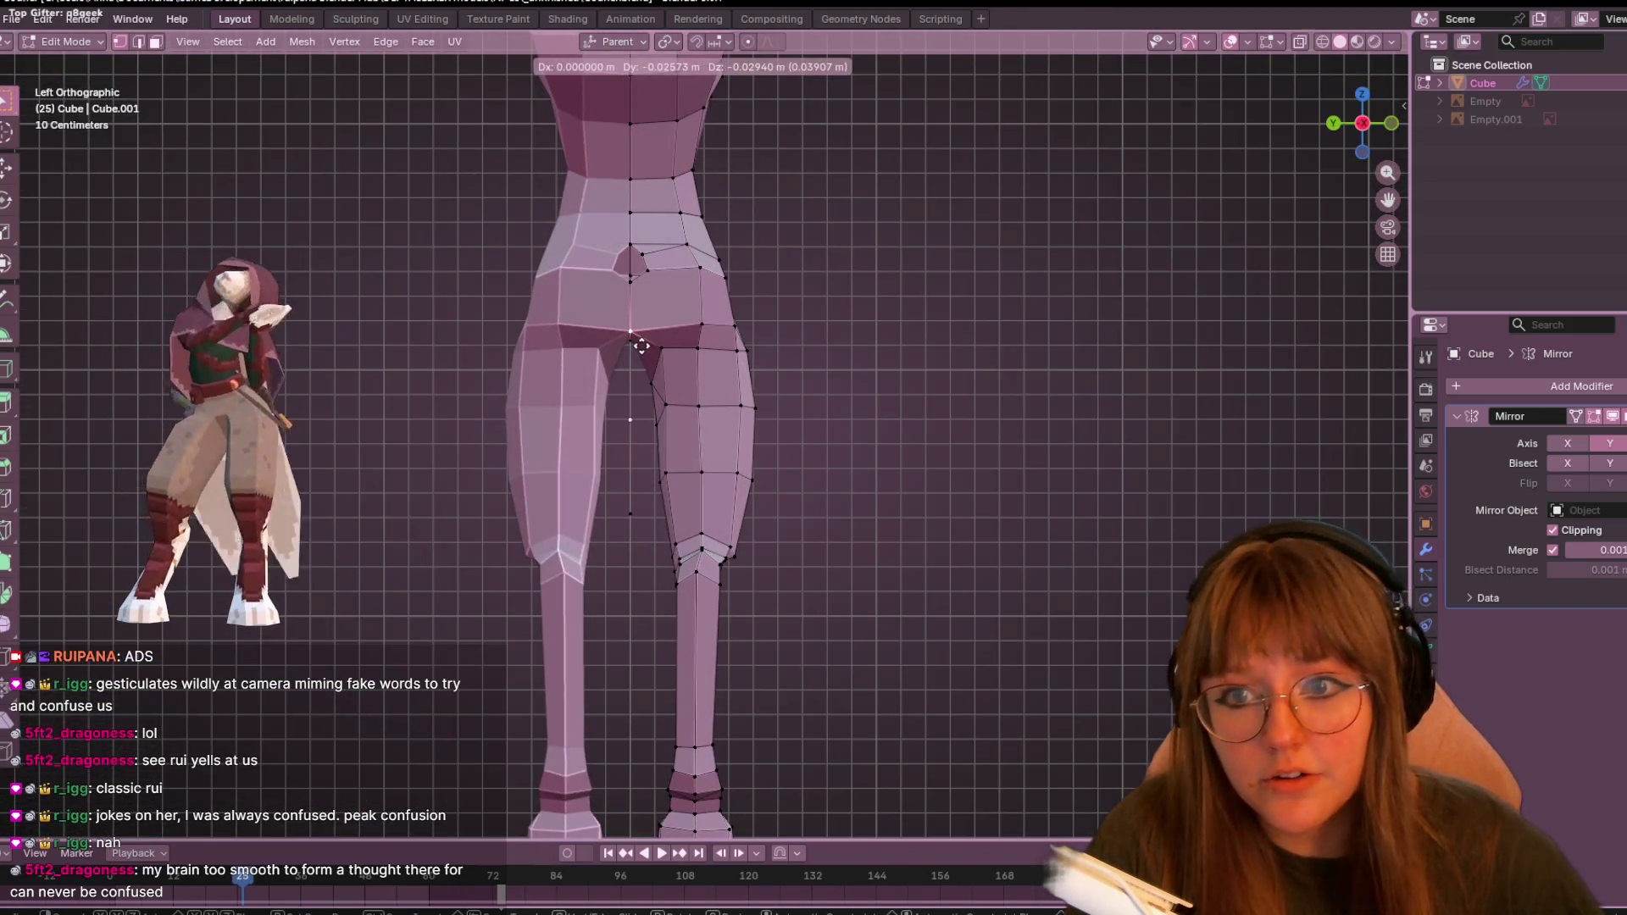
{"action": "left_click", "coordinate": [644, 346]}
{"action": "key", "text": "ctrl+z"}
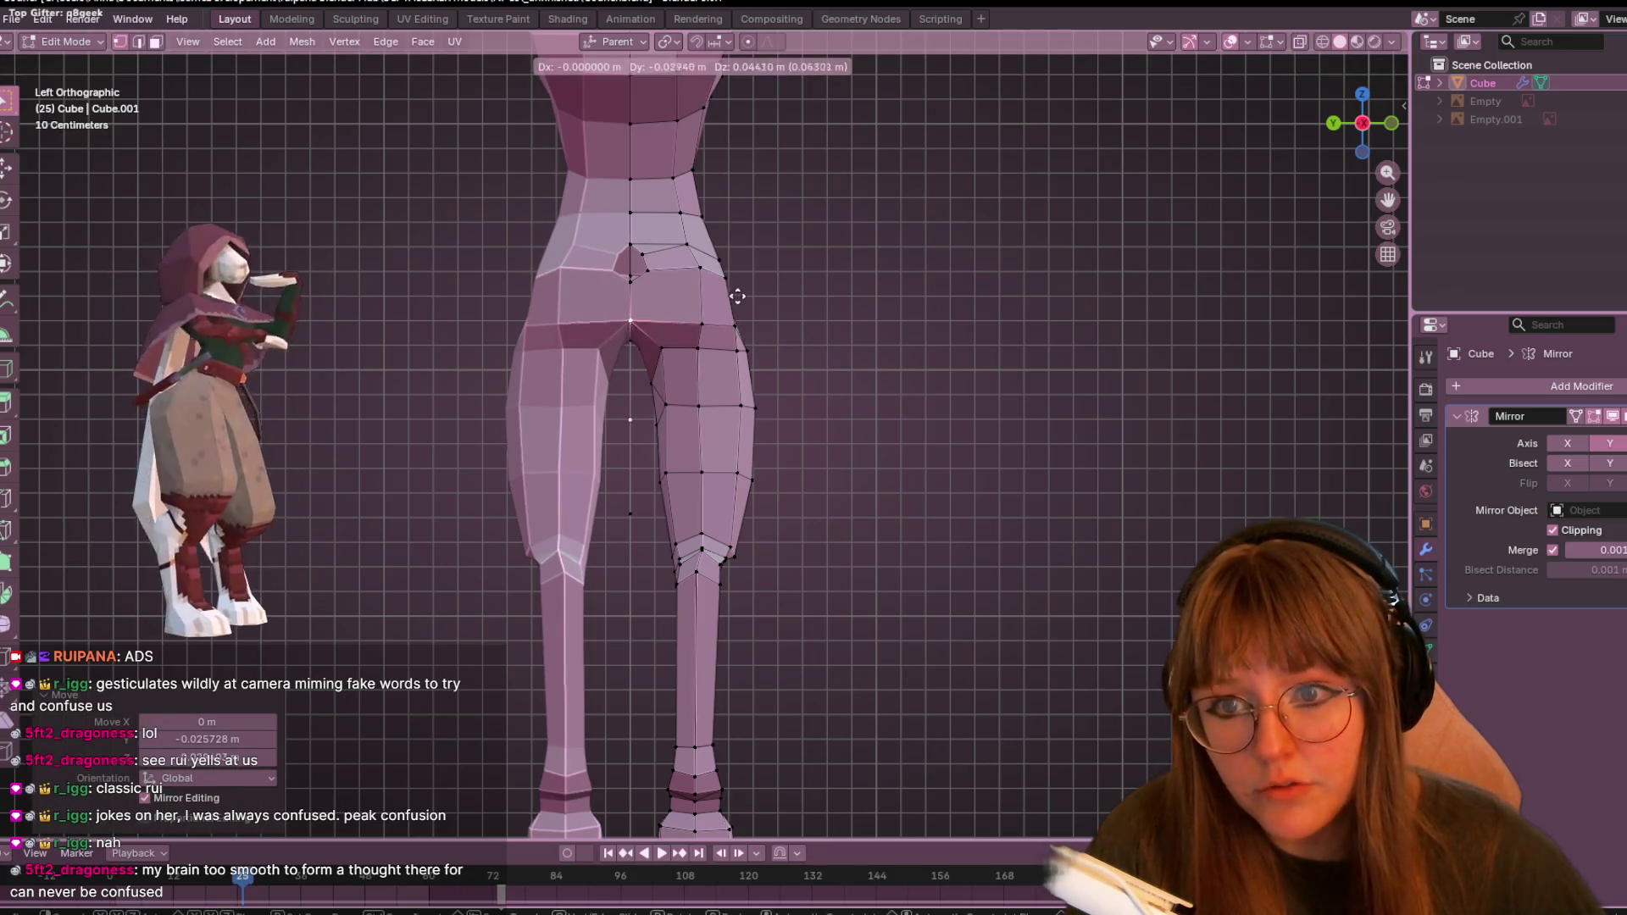
{"action": "key", "text": "g"}
{"action": "key", "text": "g"}
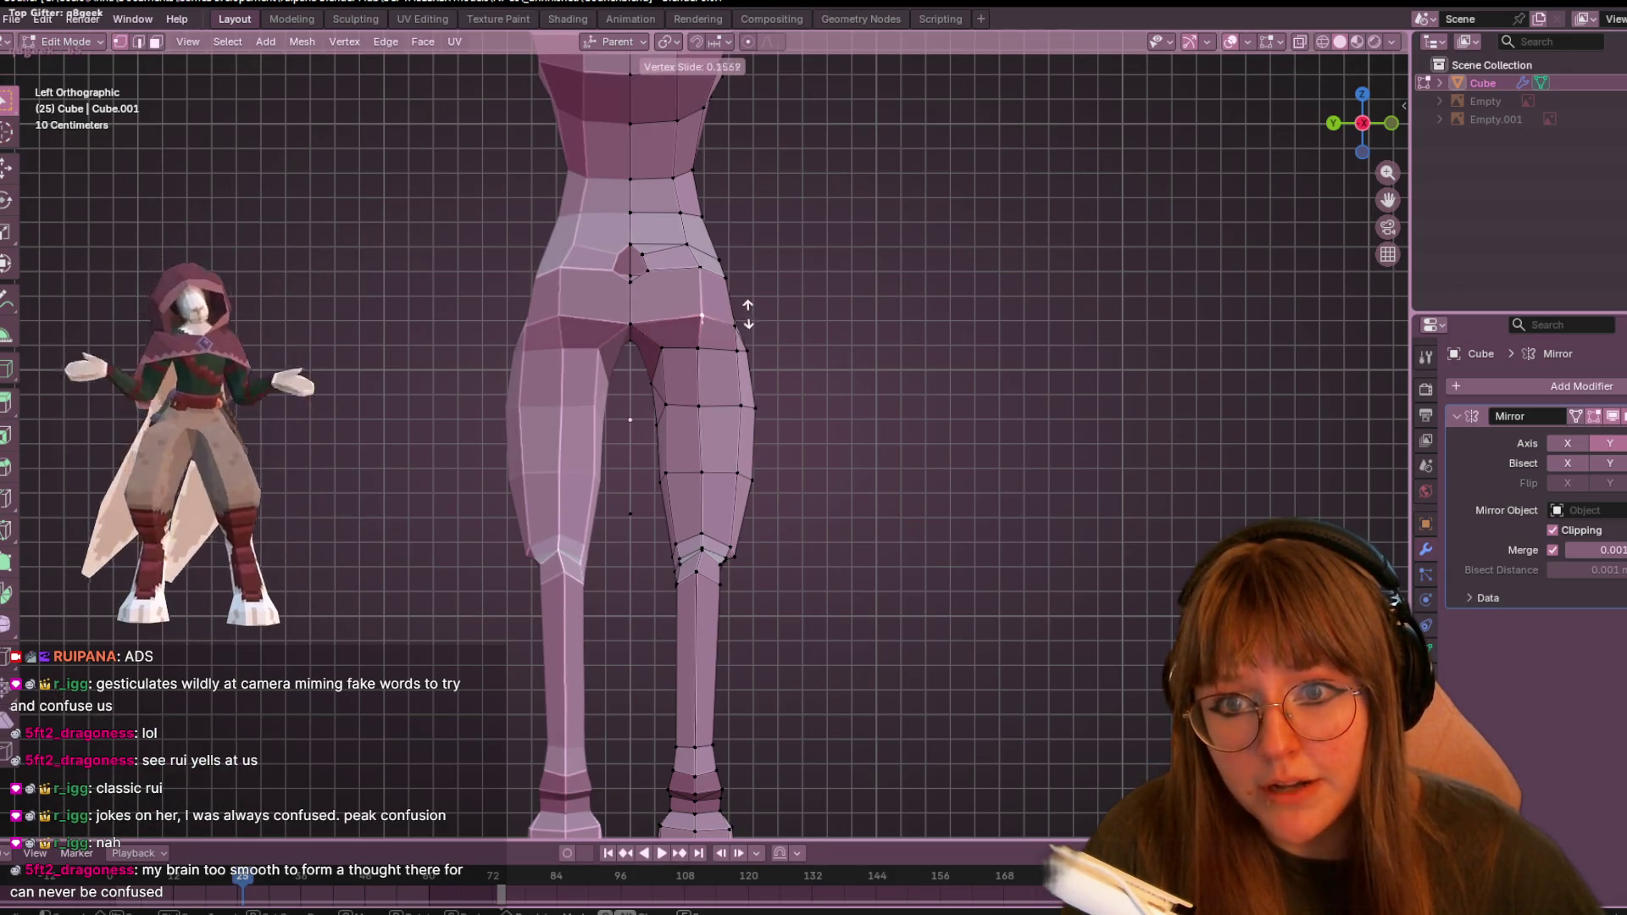
{"action": "left_click", "coordinate": [704, 282]}
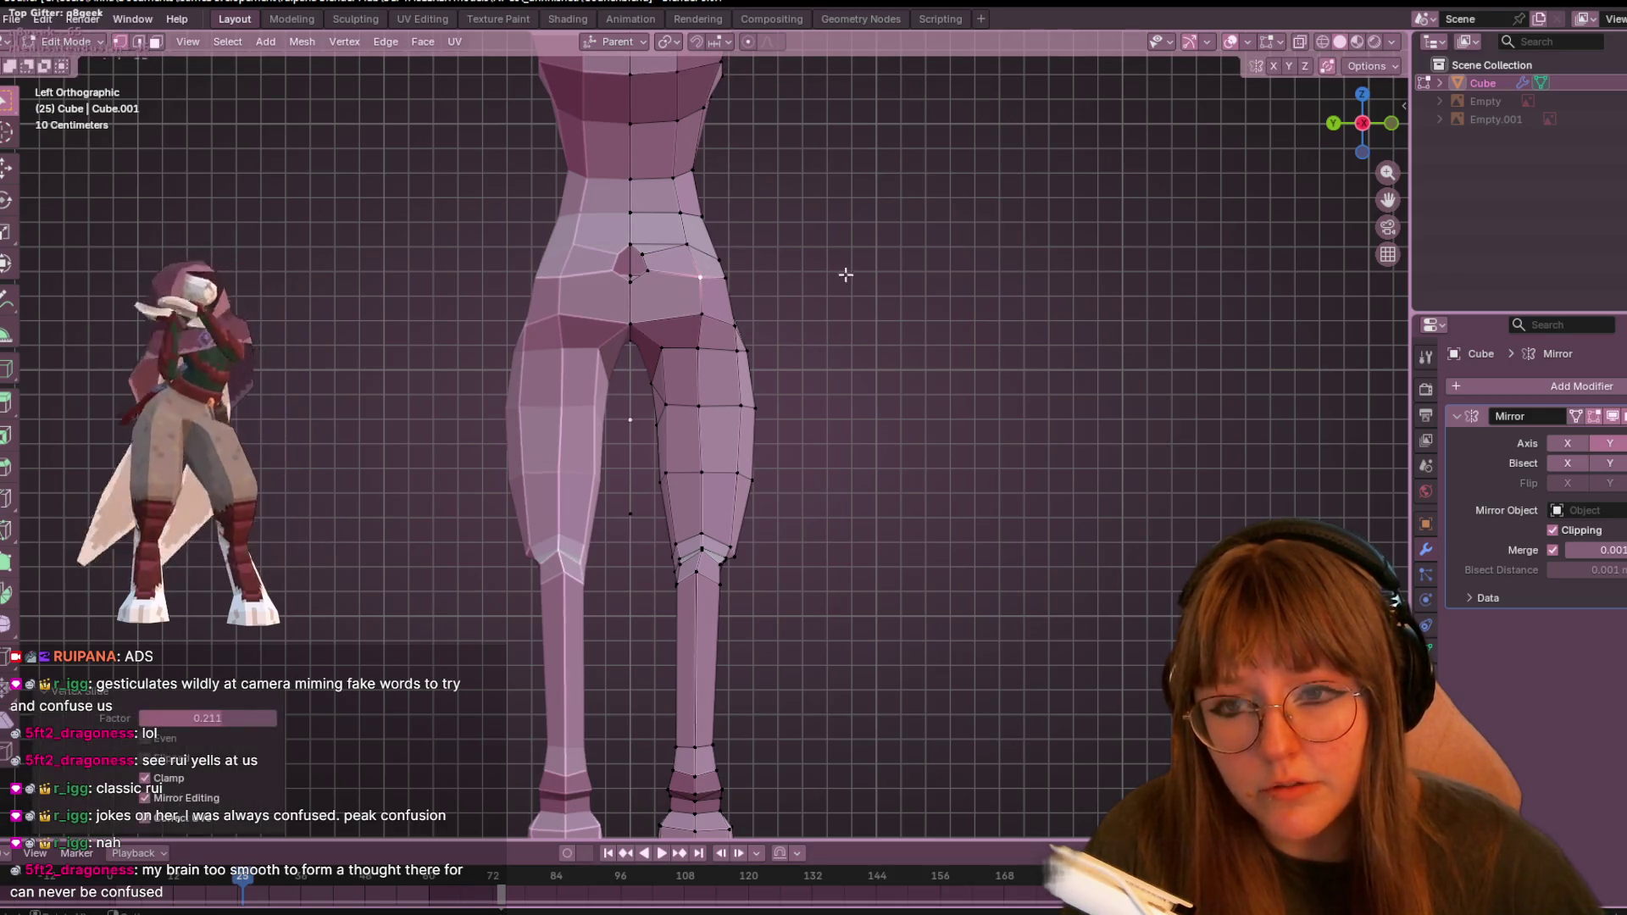
{"action": "scroll", "coordinate": [820, 304], "scroll_direction": "right", "scroll_amount": 3}
{"action": "key", "text": "g"}
{"action": "key", "text": "g"}
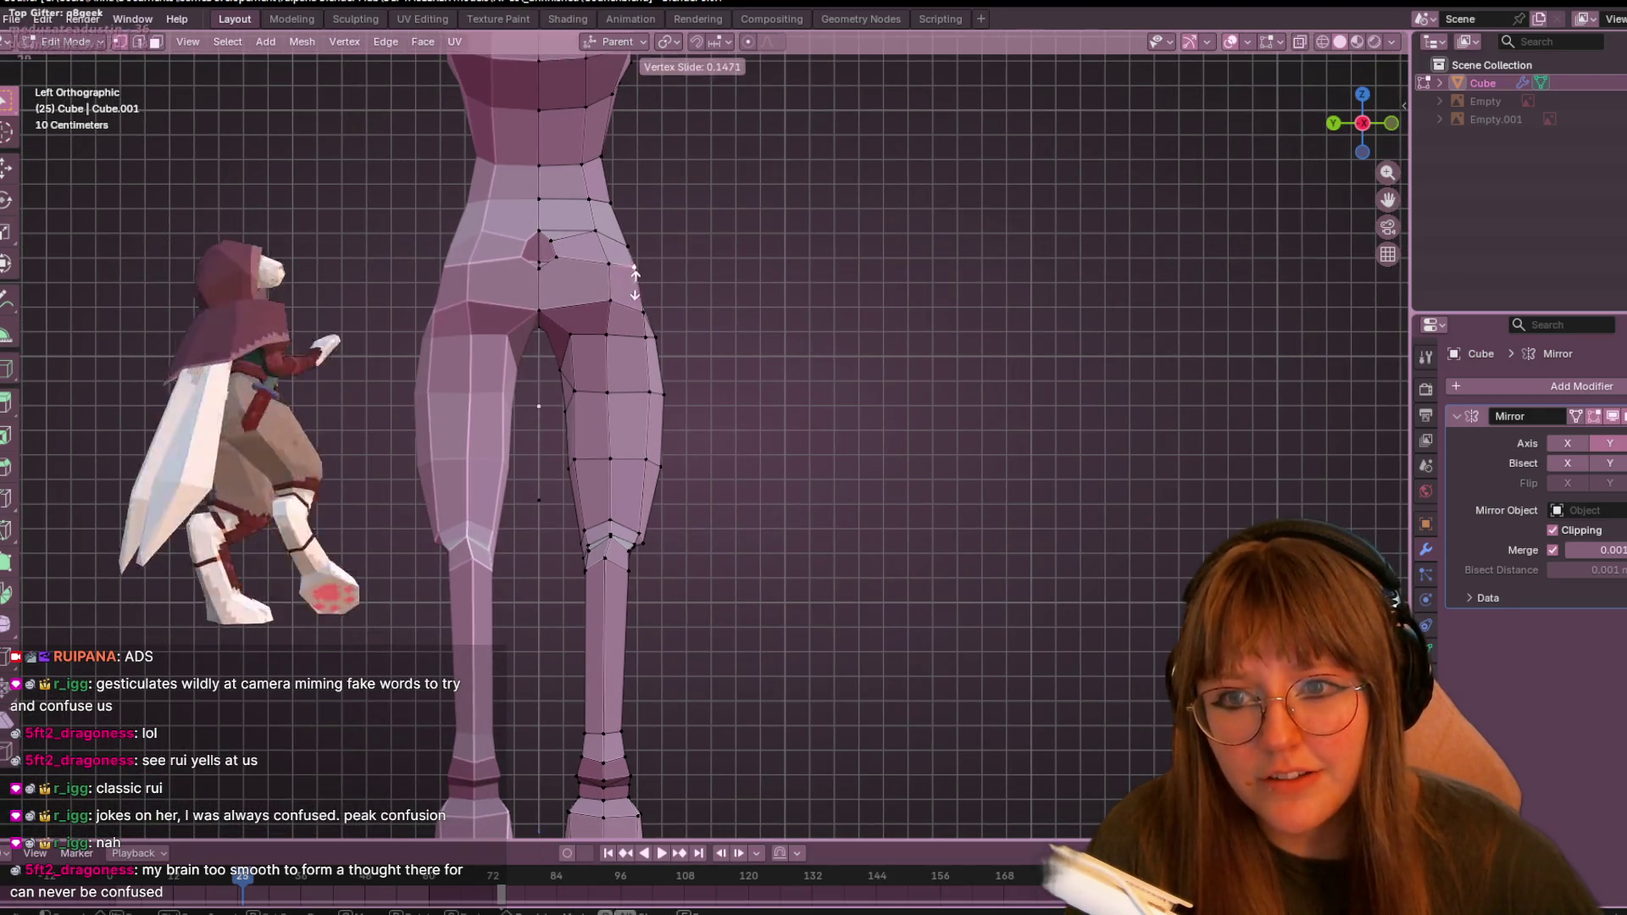
{"action": "left_click", "coordinate": [672, 341]}
- Slide a lower thigh vertex along its edge and nudge it slightly
{"action": "left_click", "coordinate": [644, 323]}
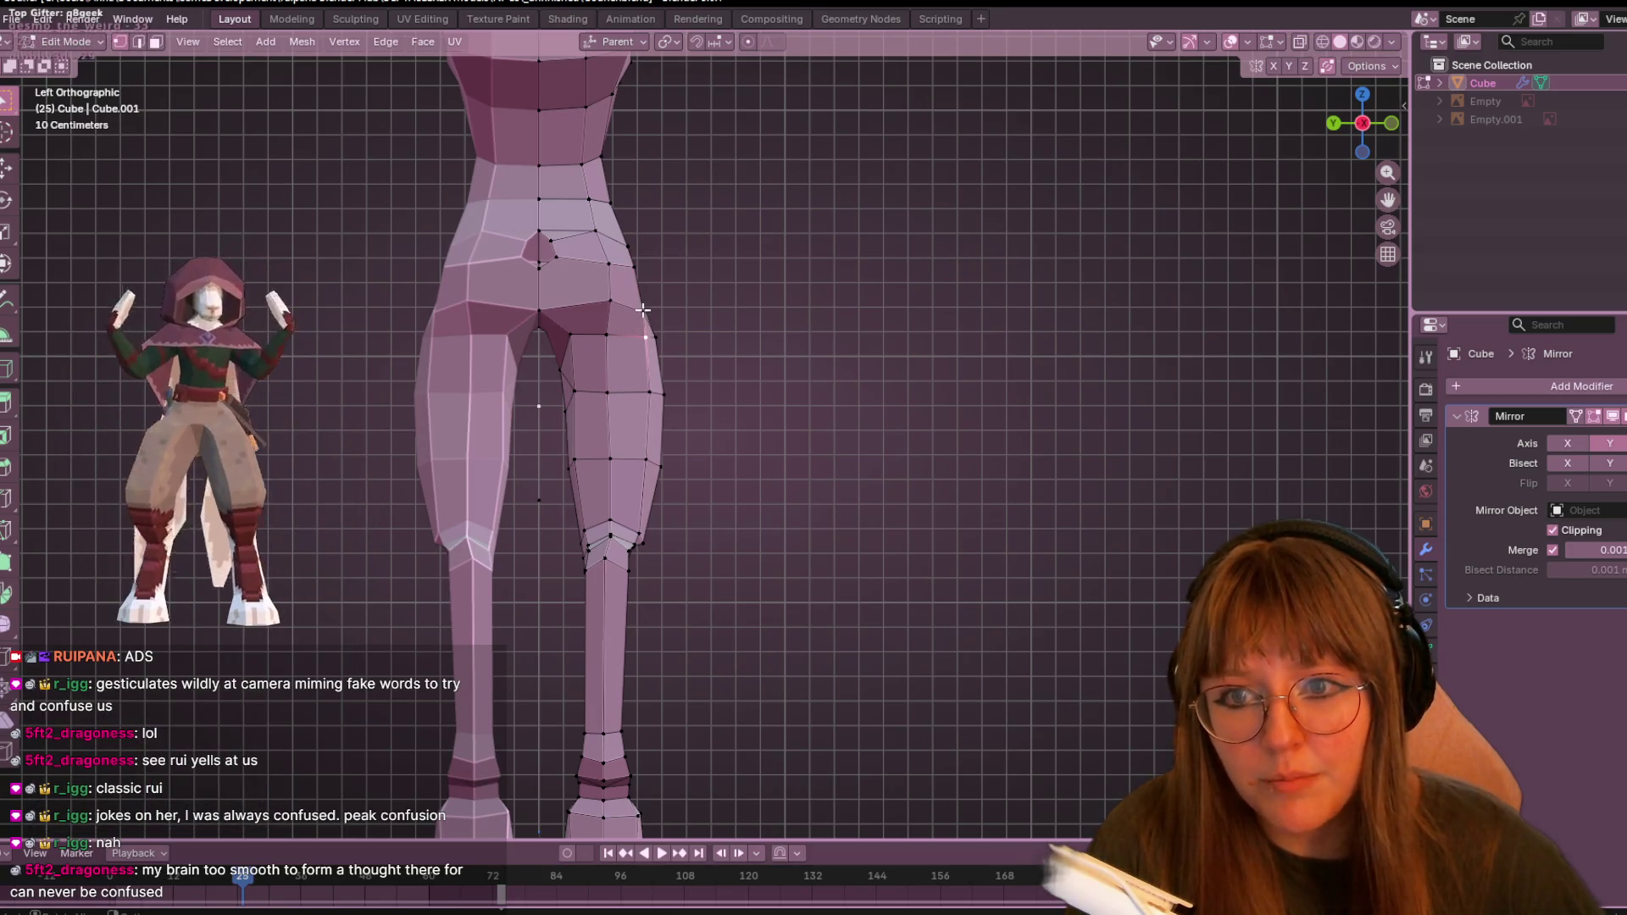
{"action": "key", "text": "g"}
{"action": "key", "text": "g"}
{"action": "left_click", "coordinate": [648, 307]}
{"action": "key", "text": "g"}
{"action": "left_click", "coordinate": [653, 298]}
{"action": "mouse_move", "coordinate": [865, 345]}
{"action": "middle_mouse_down"}
{"action": "mouse_move", "coordinate": [693, 449]}
{"action": "mouse_move", "coordinate": [690, 526]}
{"action": "mouse_move", "coordinate": [762, 421]}
{"action": "middle_mouse_up"}
{"action": "scroll", "coordinate": [774, 417], "scroll_direction": "up", "scroll_amount": 5}
{"action": "mouse_move", "coordinate": [753, 491]}
{"action": "middle_mouse_down"}
{"action": "mouse_move", "coordinate": [751, 454]}
{"action": "mouse_move", "coordinate": [677, 464]}
{"action": "middle_mouse_up"}
- In front view, slide a back-of-thigh vertex to reshape the buttock curve
{"action": "left_click", "coordinate": [671, 468]}
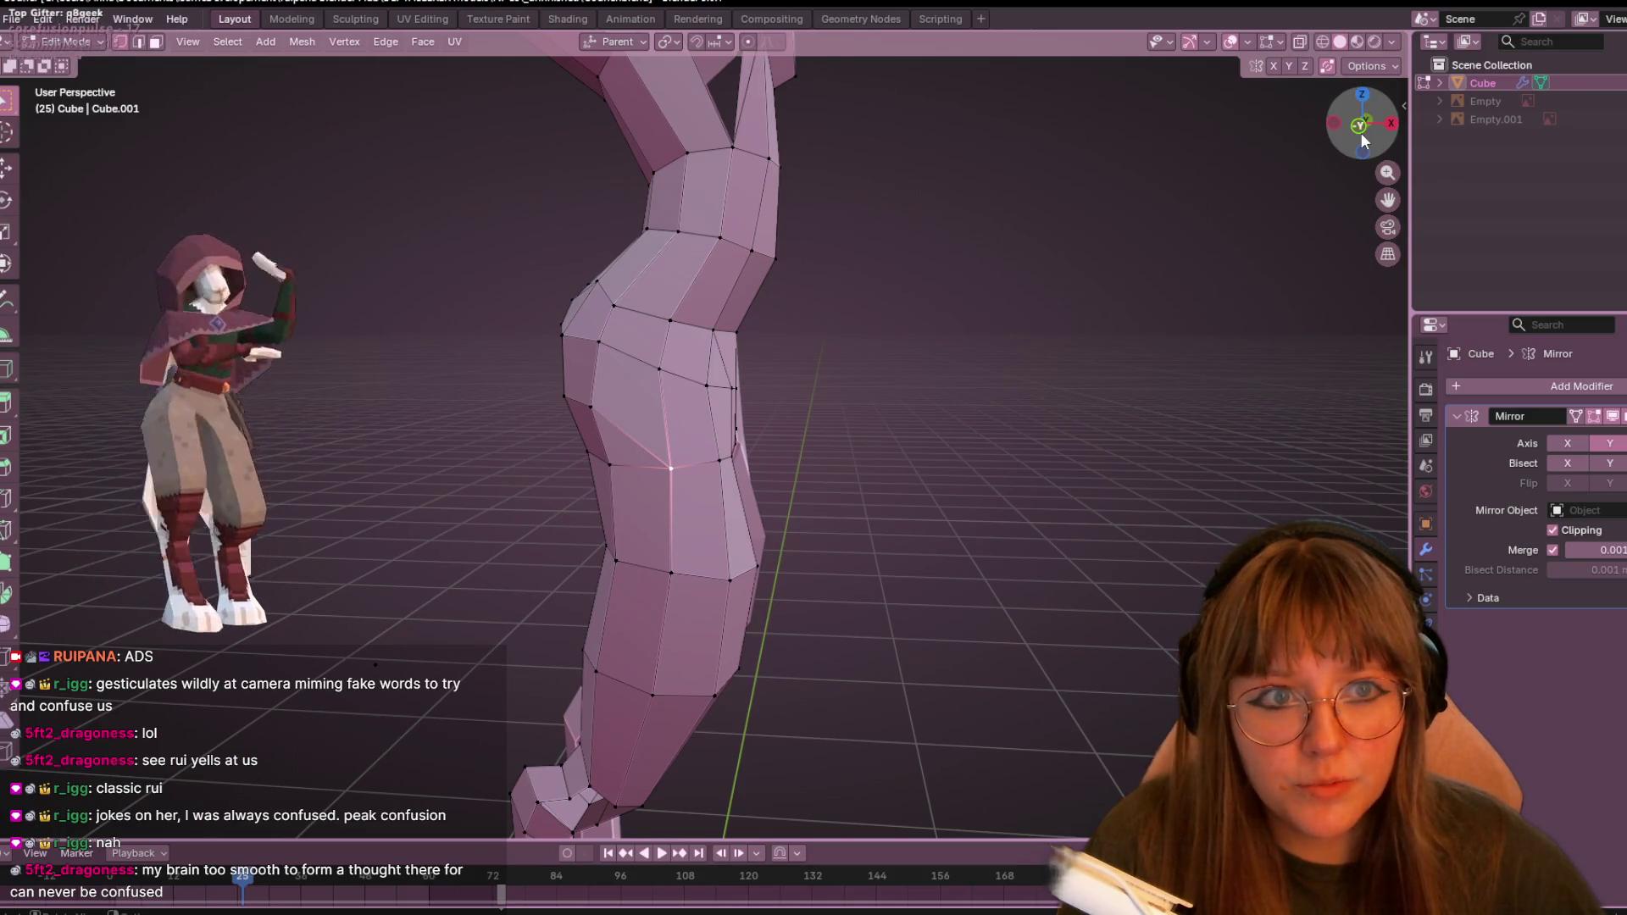
{"action": "left_click", "coordinate": [1363, 139]}
{"action": "key", "text": "shift+v"}
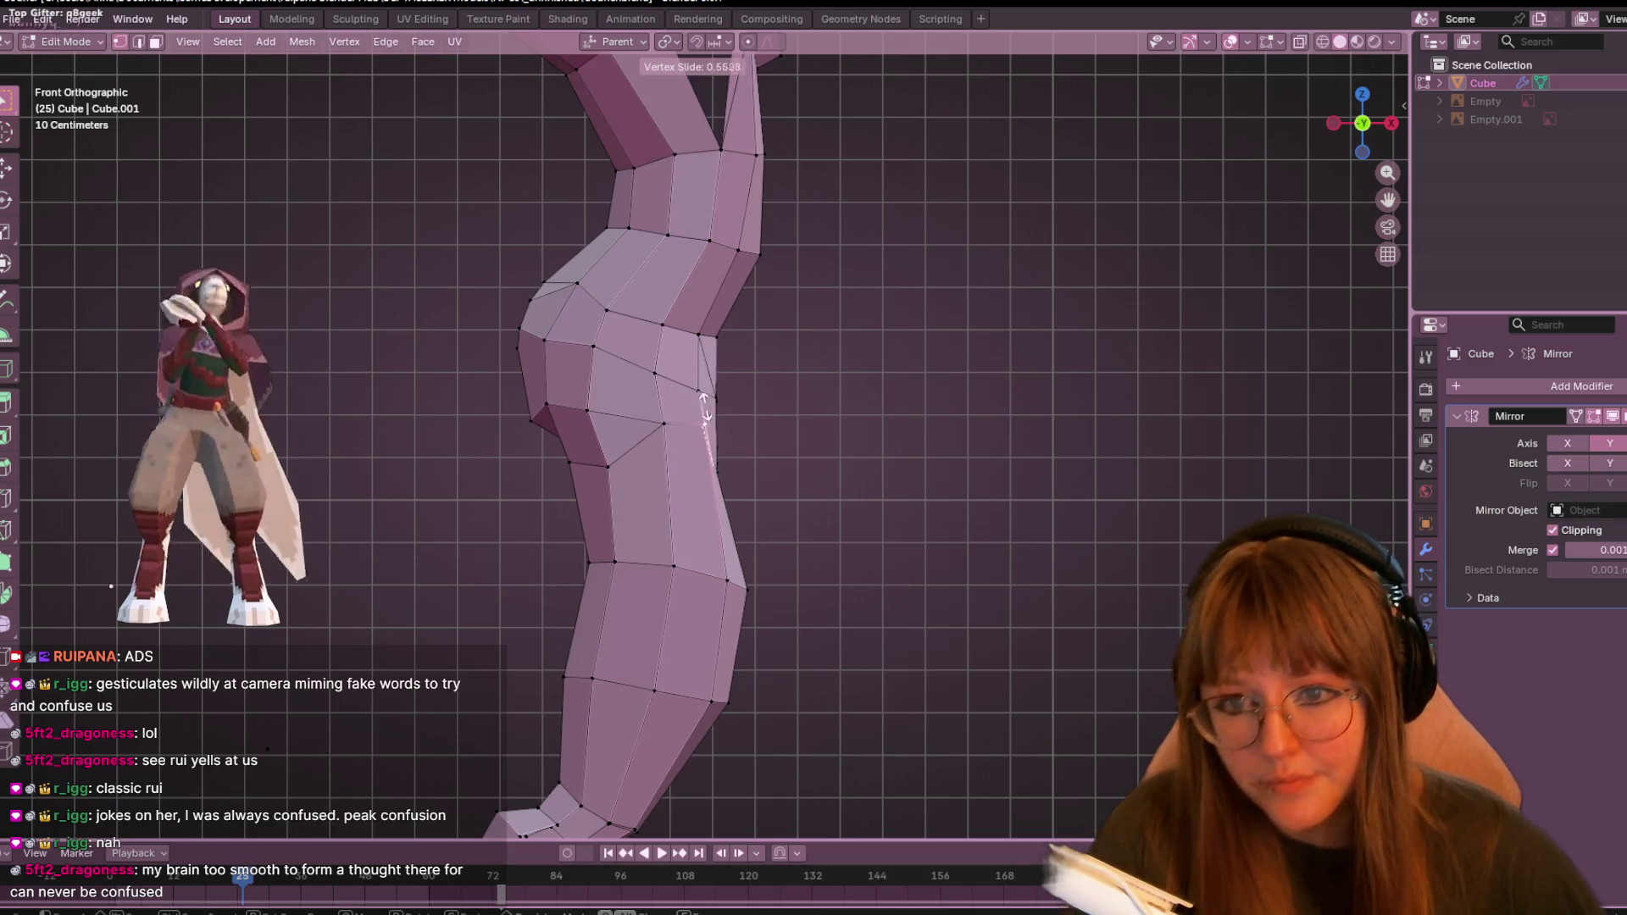
{"action": "left_click", "coordinate": [705, 405]}
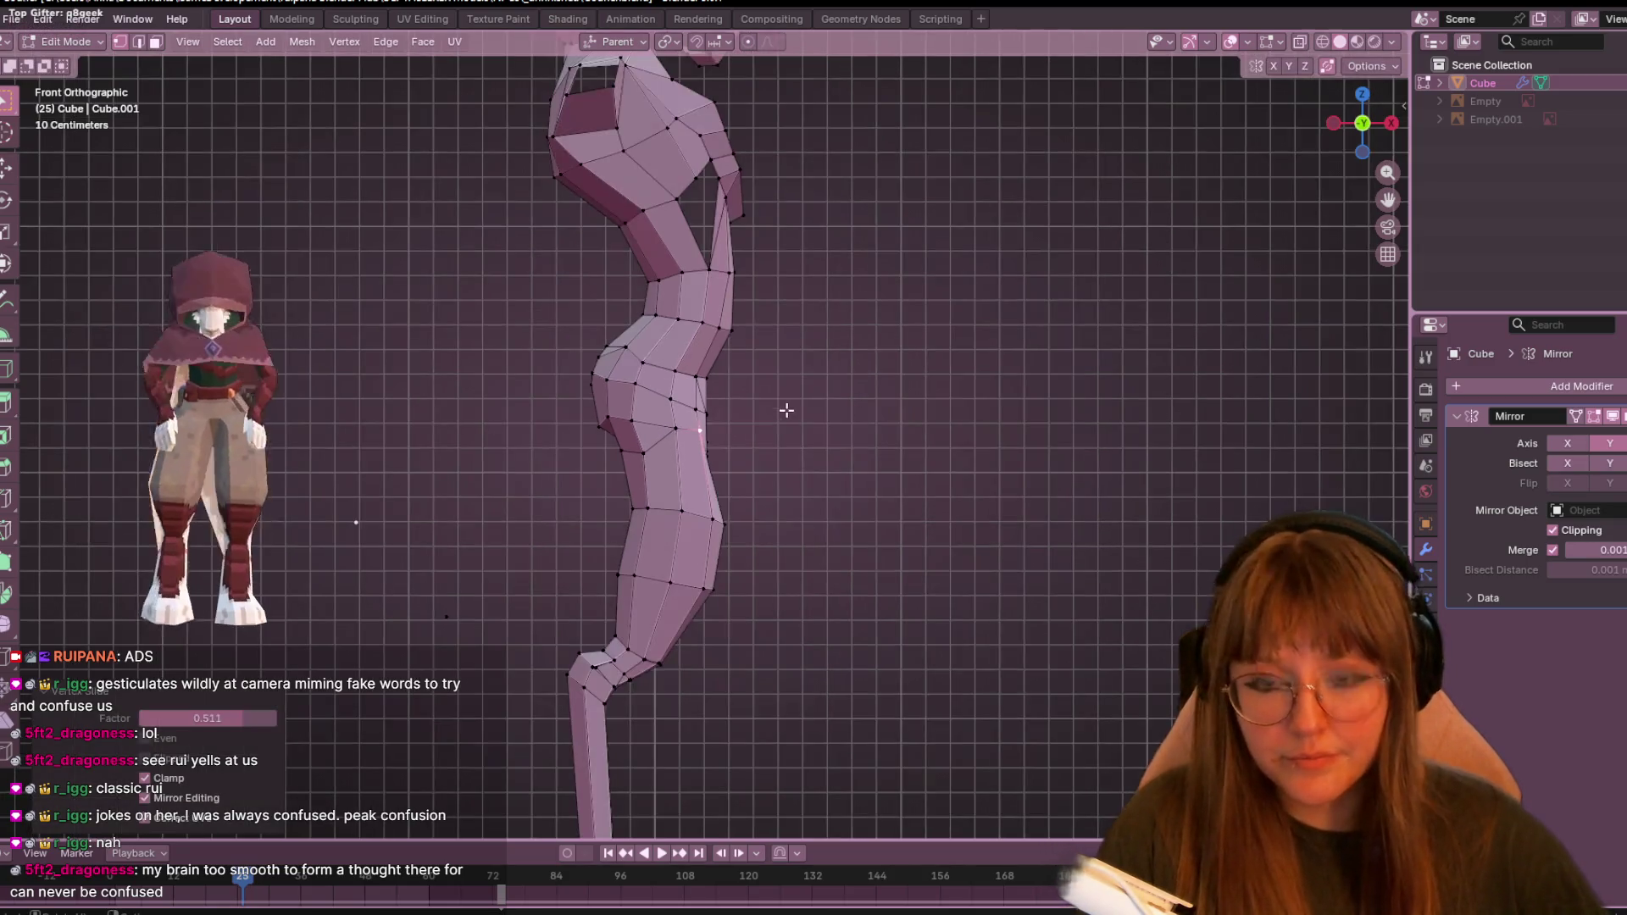
{"action": "scroll", "coordinate": [724, 472], "scroll_direction": "down", "scroll_amount": 2, "text": "shift"}
- Move a lower-thigh vertex about 6.2 cm, then nudge it 0.7 cm sideways
{"action": "left_click", "coordinate": [725, 472]}
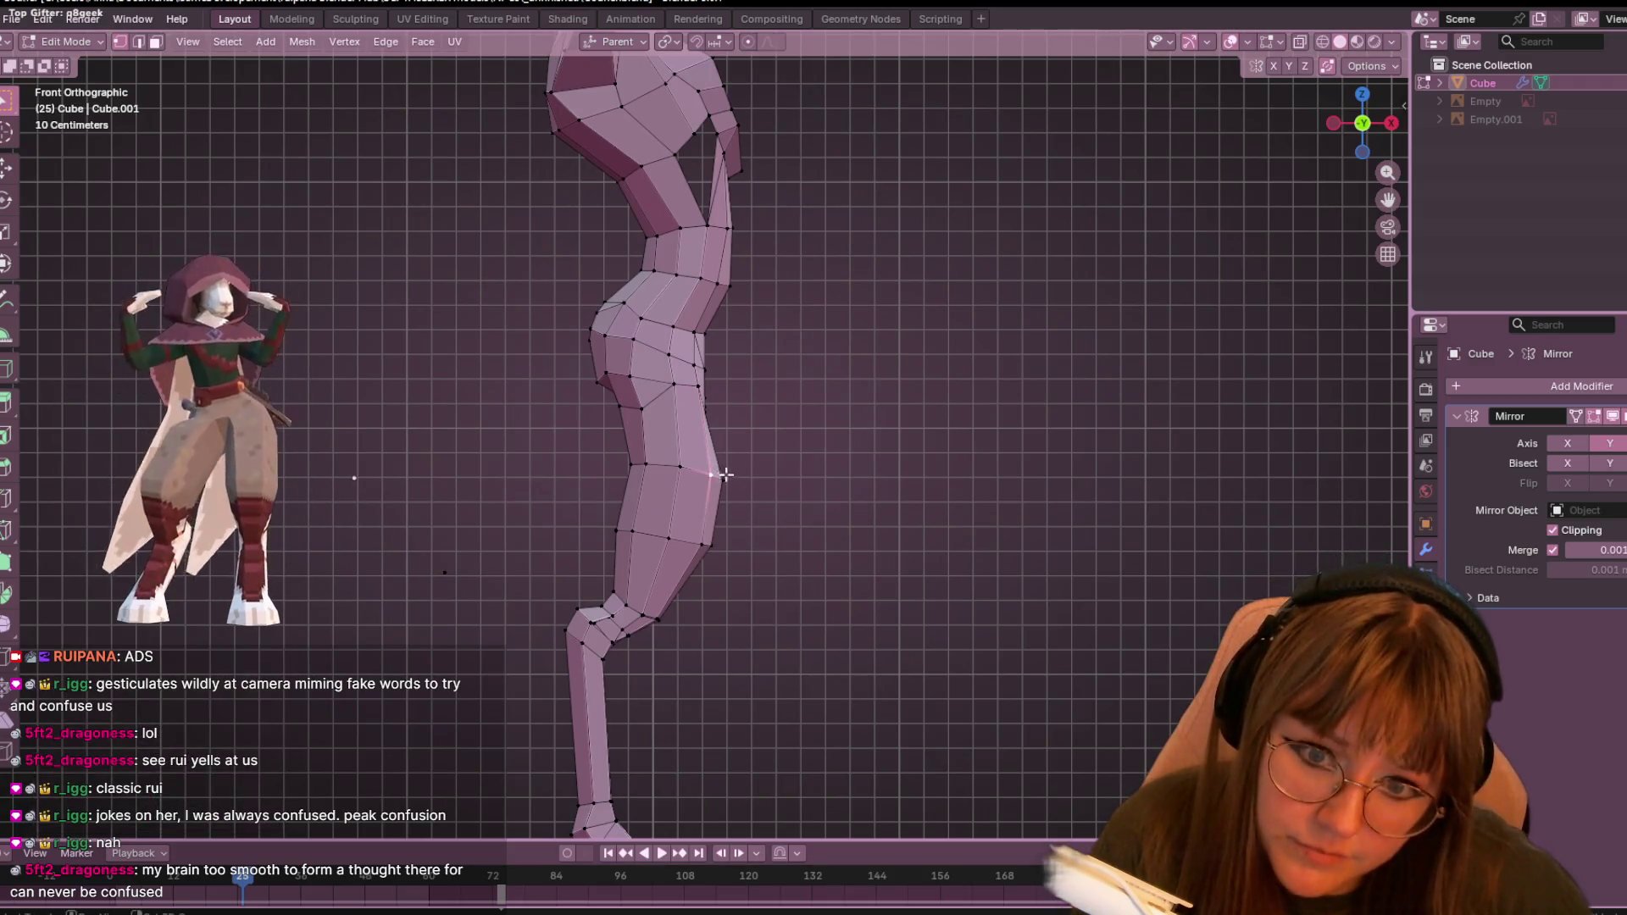
{"action": "key", "text": "g"}
{"action": "left_click", "coordinate": [736, 481]}
{"action": "scroll", "coordinate": [735, 472], "scroll_direction": "down", "scroll_amount": 3}
{"action": "scroll", "coordinate": [728, 475], "scroll_direction": "up", "scroll_amount": 3}
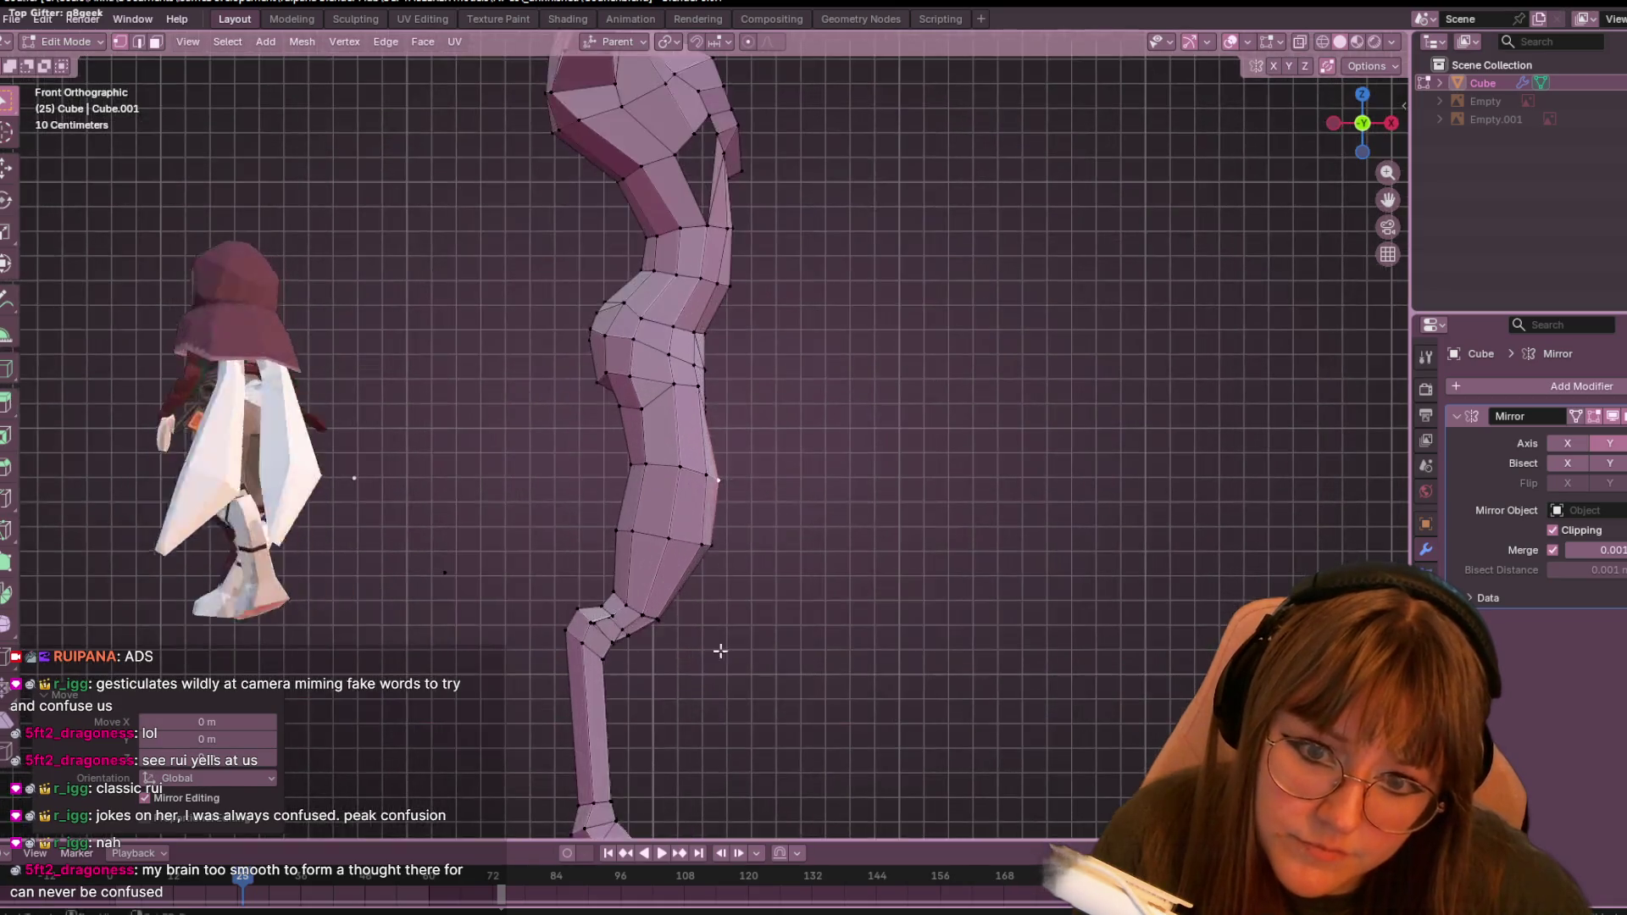
{"action": "key", "text": "g"}
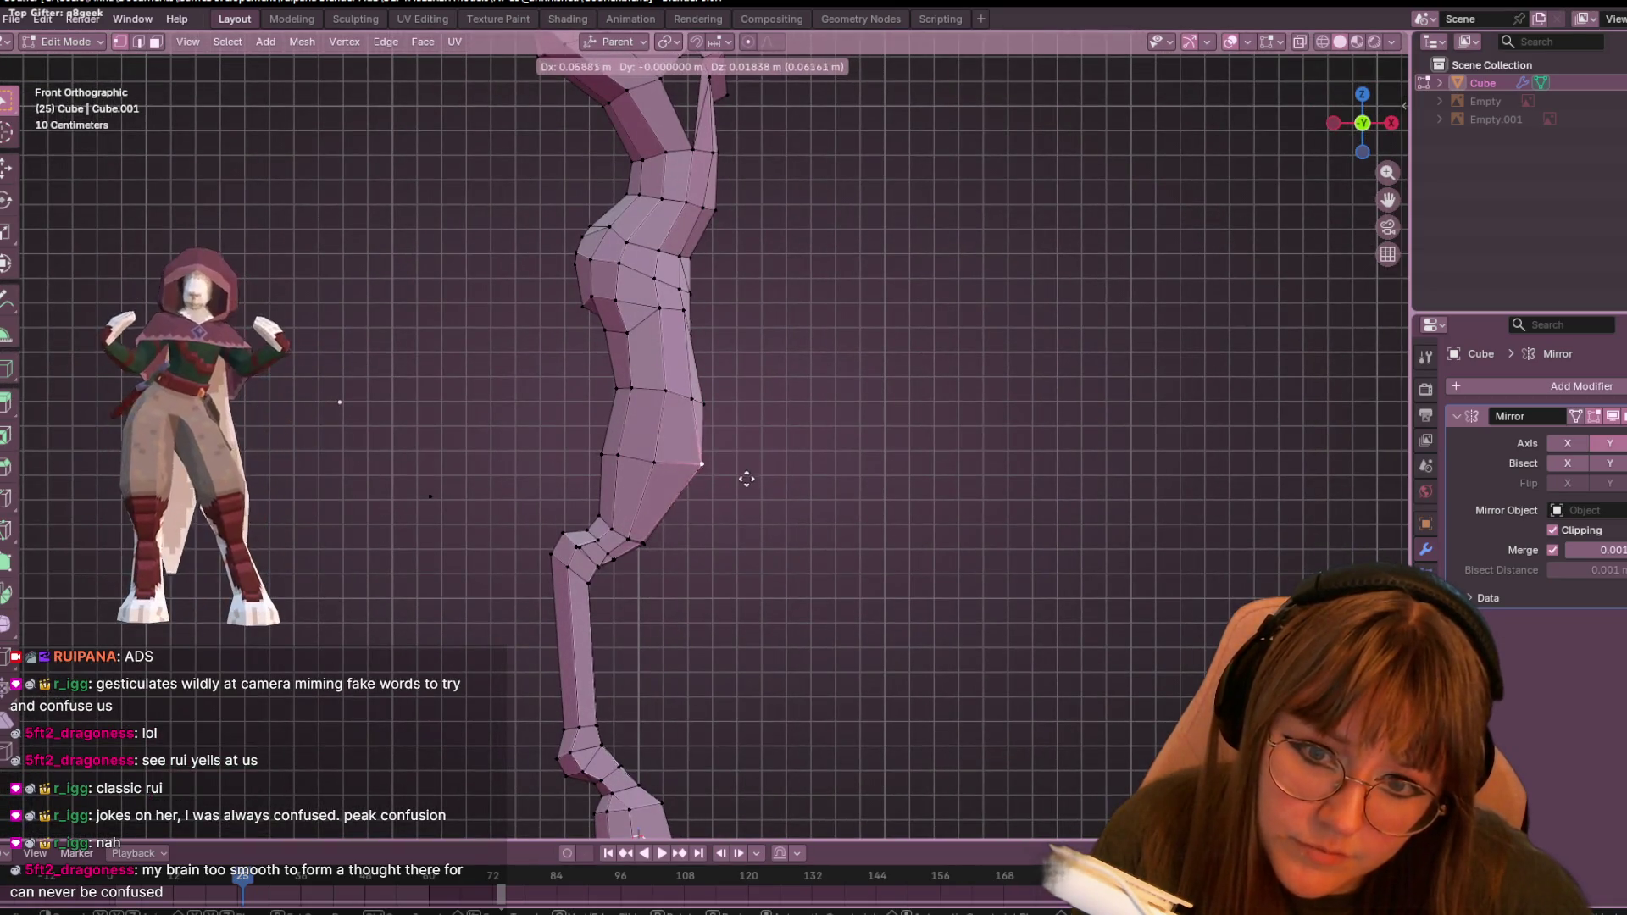
{"action": "left_click", "coordinate": [704, 484]}
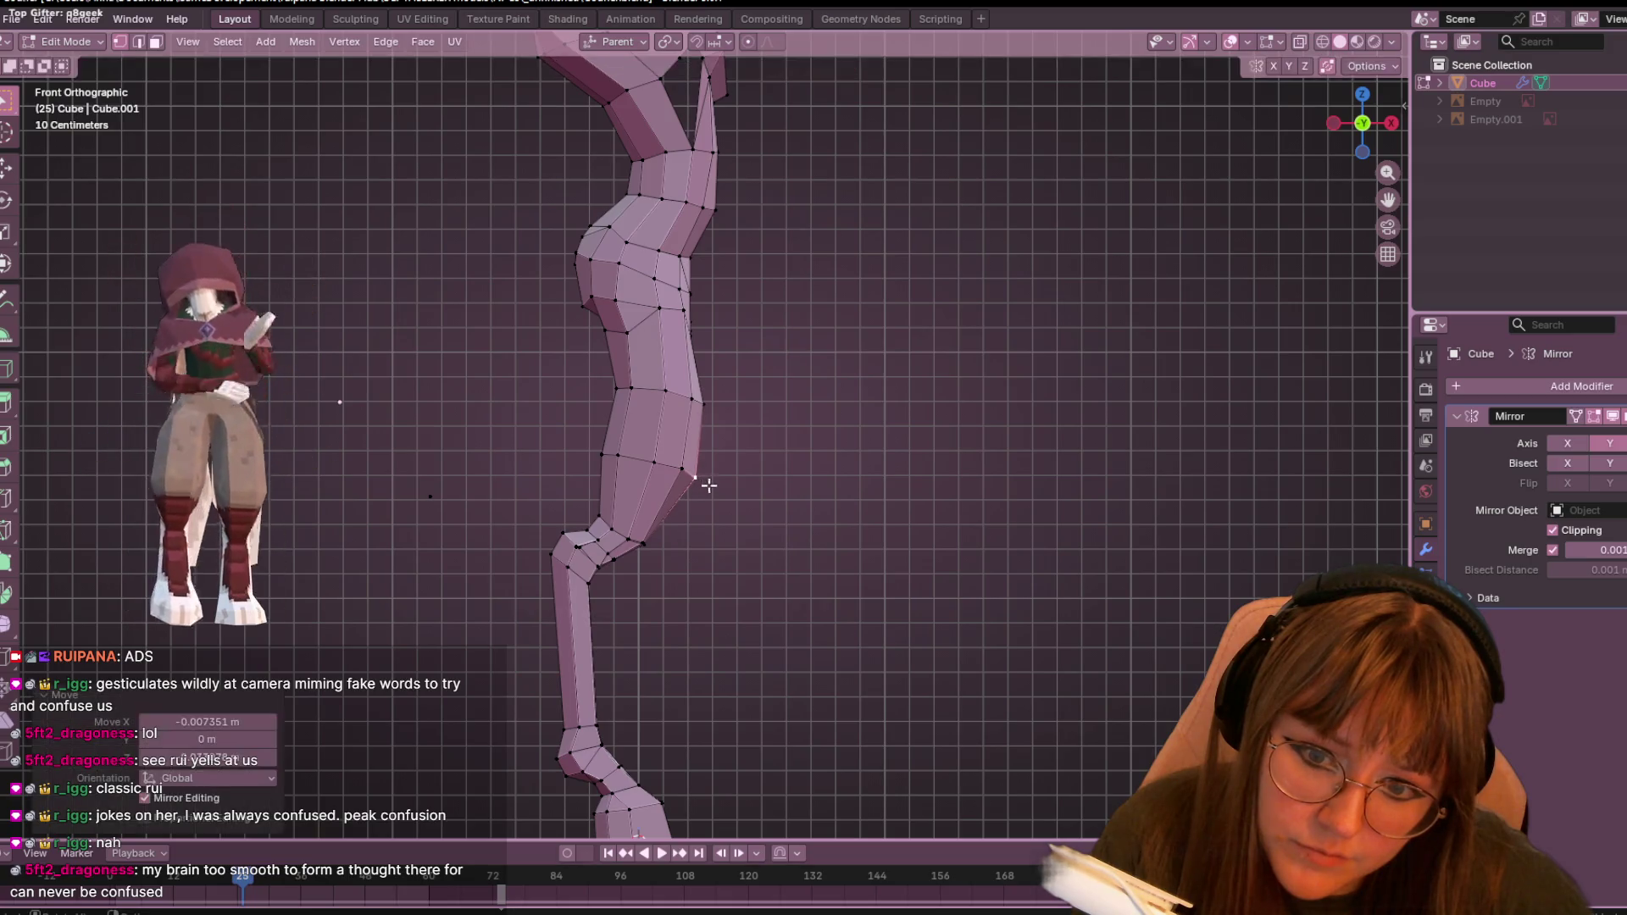
{"action": "scroll", "coordinate": [774, 553], "scroll_direction": "down", "scroll_amount": 3}
{"action": "scroll", "coordinate": [752, 411], "scroll_direction": "up", "scroll_amount": 3}
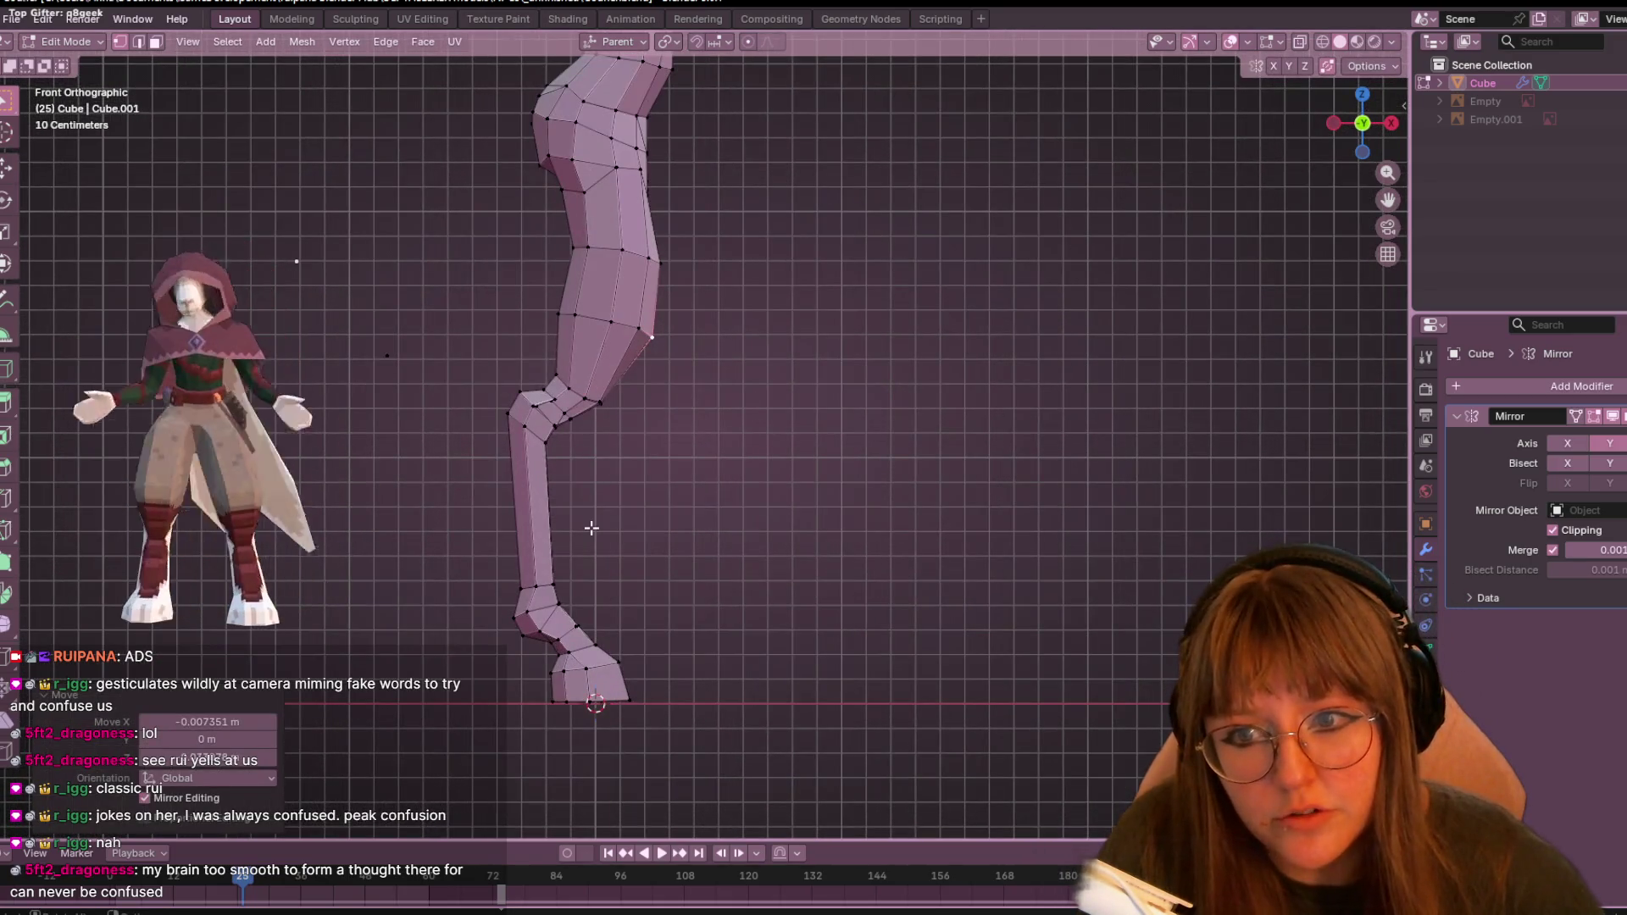
{"action": "scroll", "coordinate": [592, 528], "scroll_direction": "down", "scroll_amount": 2}
- Box-select the lower leg, knee and thigh vertices
{"action": "mouse_move", "coordinate": [476, 377]}
{"action": "left_mouse_down"}
{"action": "mouse_move", "coordinate": [672, 574]}
{"action": "mouse_move", "coordinate": [754, 622]}
{"action": "left_mouse_up"}
{"action": "left_click_drag", "start_coordinate": [607, 317], "coordinate": [723, 398], "text": "shift"}
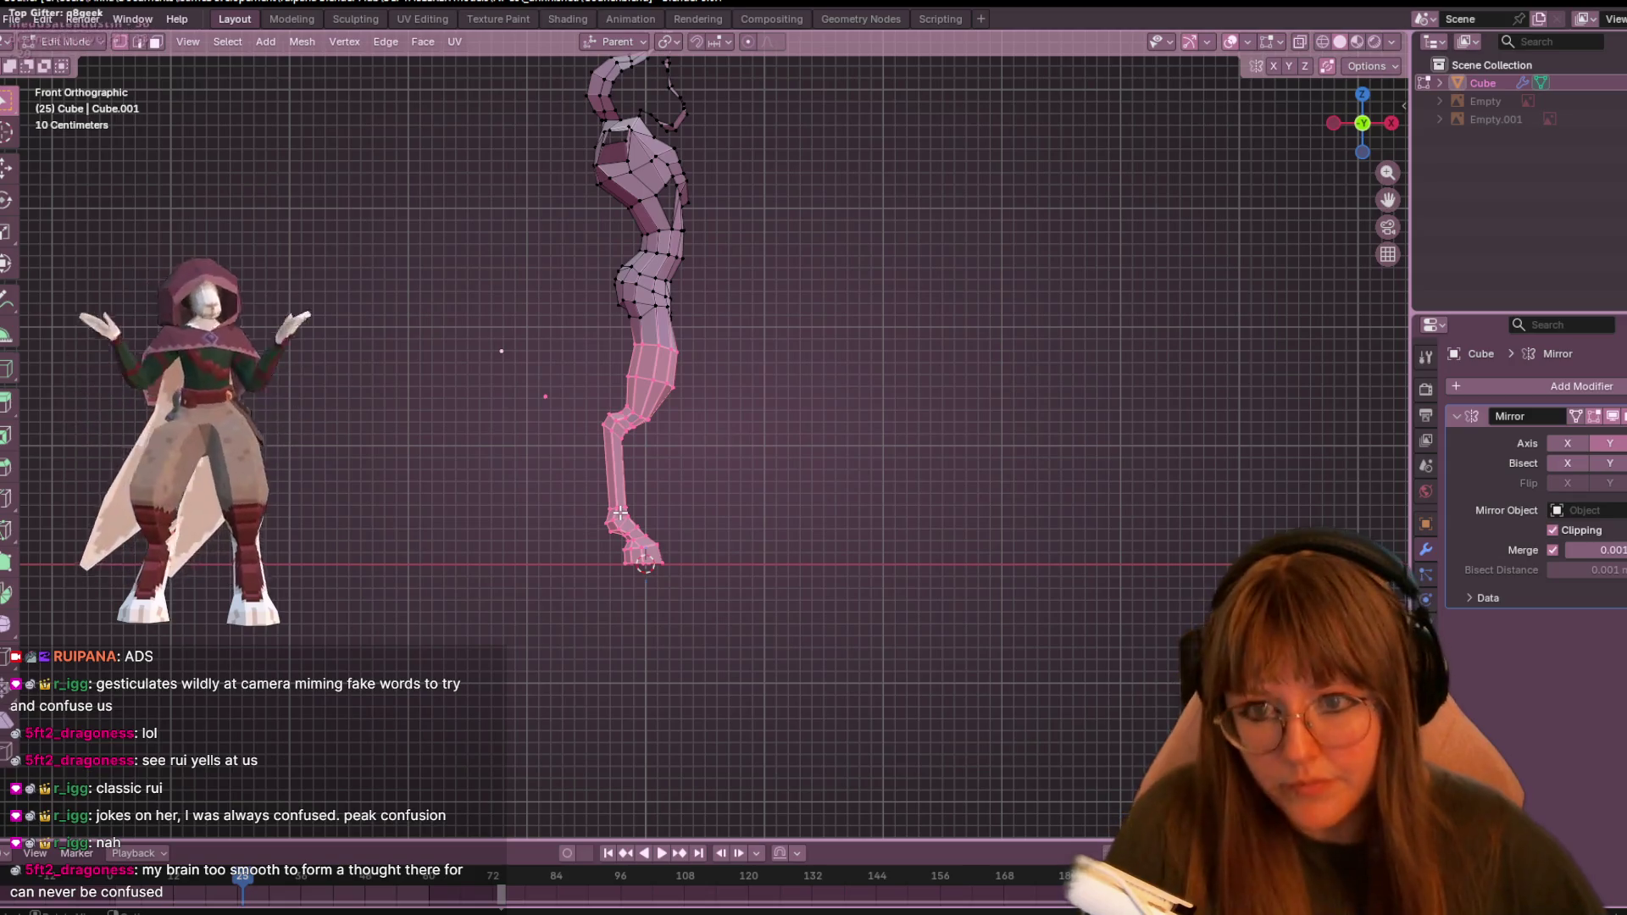
{"action": "left_click_drag", "start_coordinate": [577, 264], "coordinate": [709, 334], "text": "shift"}
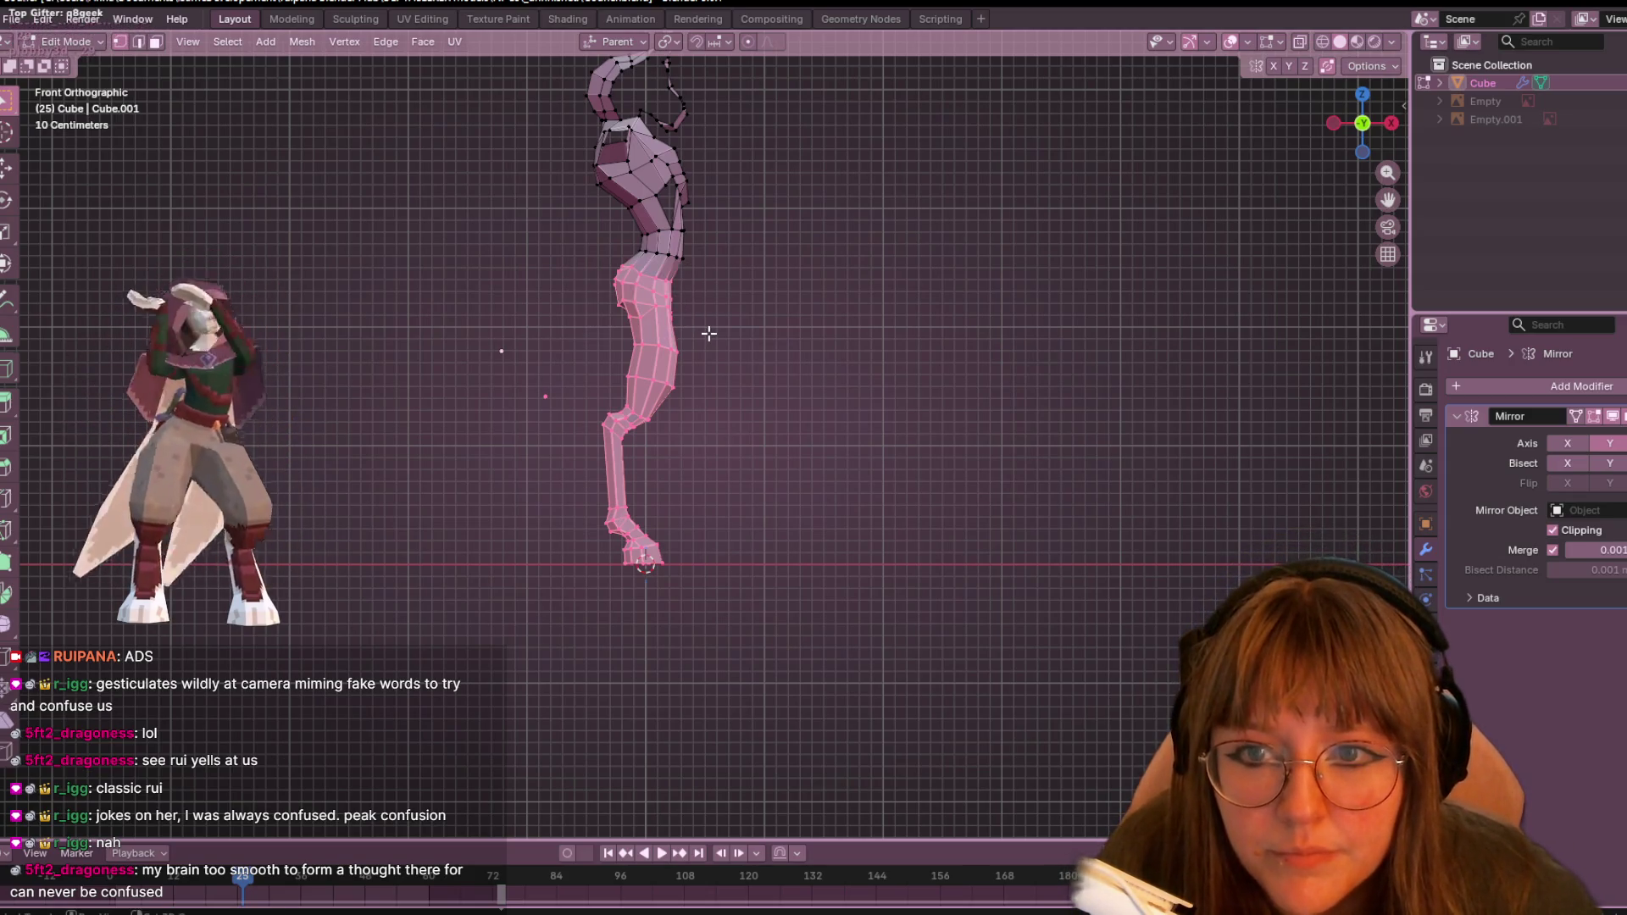
- Widen the selected leg along X with proportional editing
{"action": "key", "text": "s"}
{"action": "key", "text": "o"}
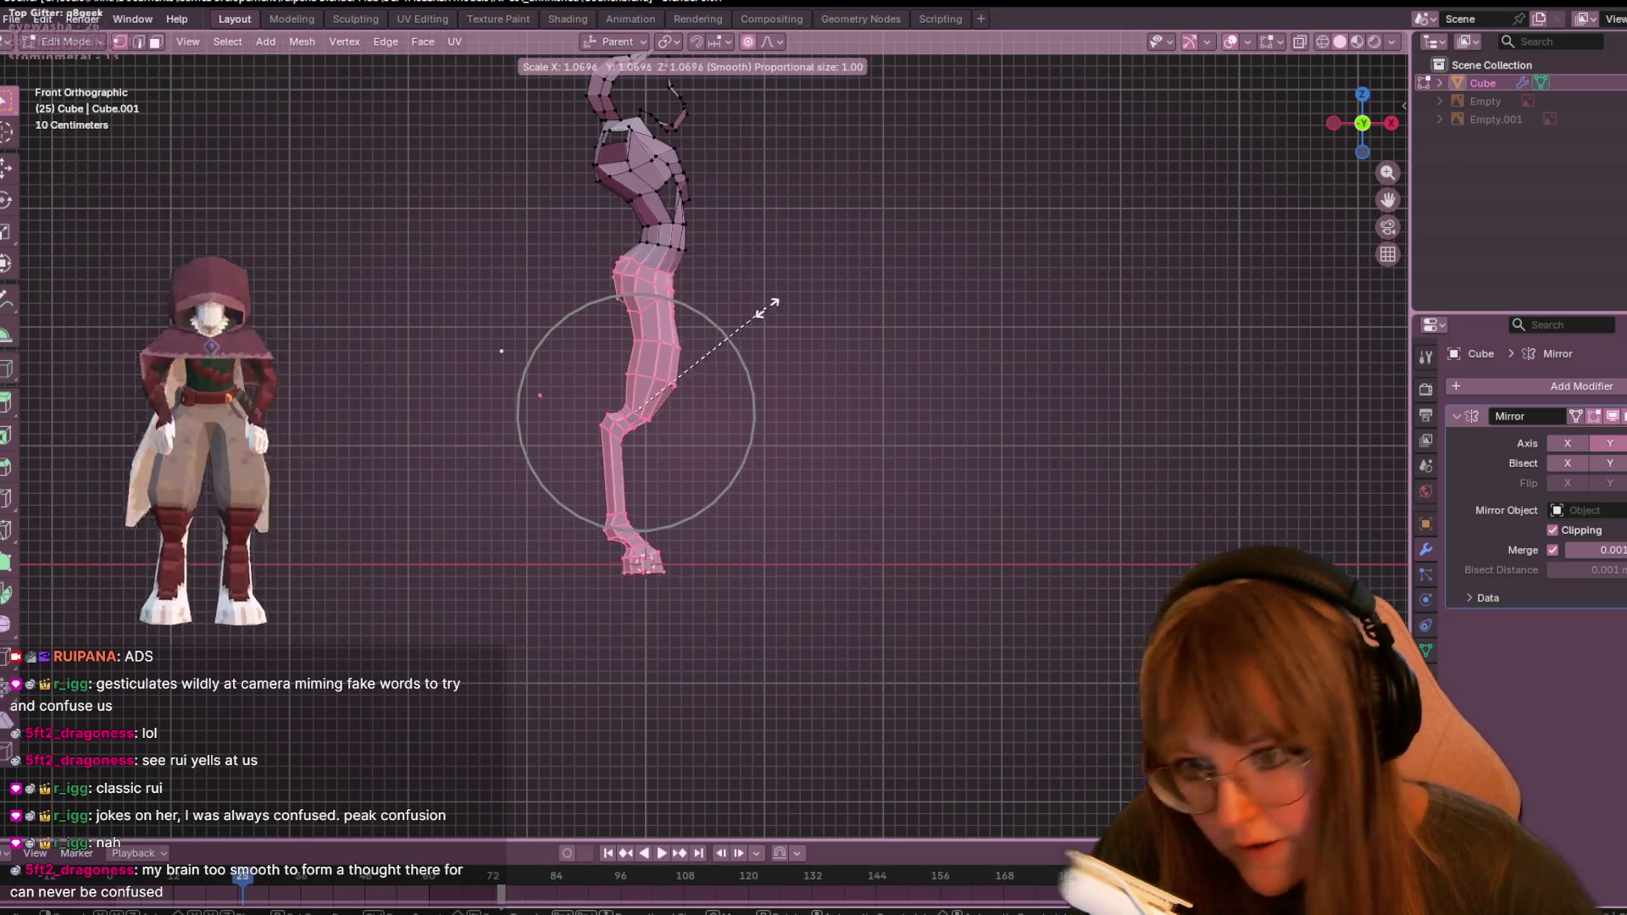
{"action": "key", "text": "x"}
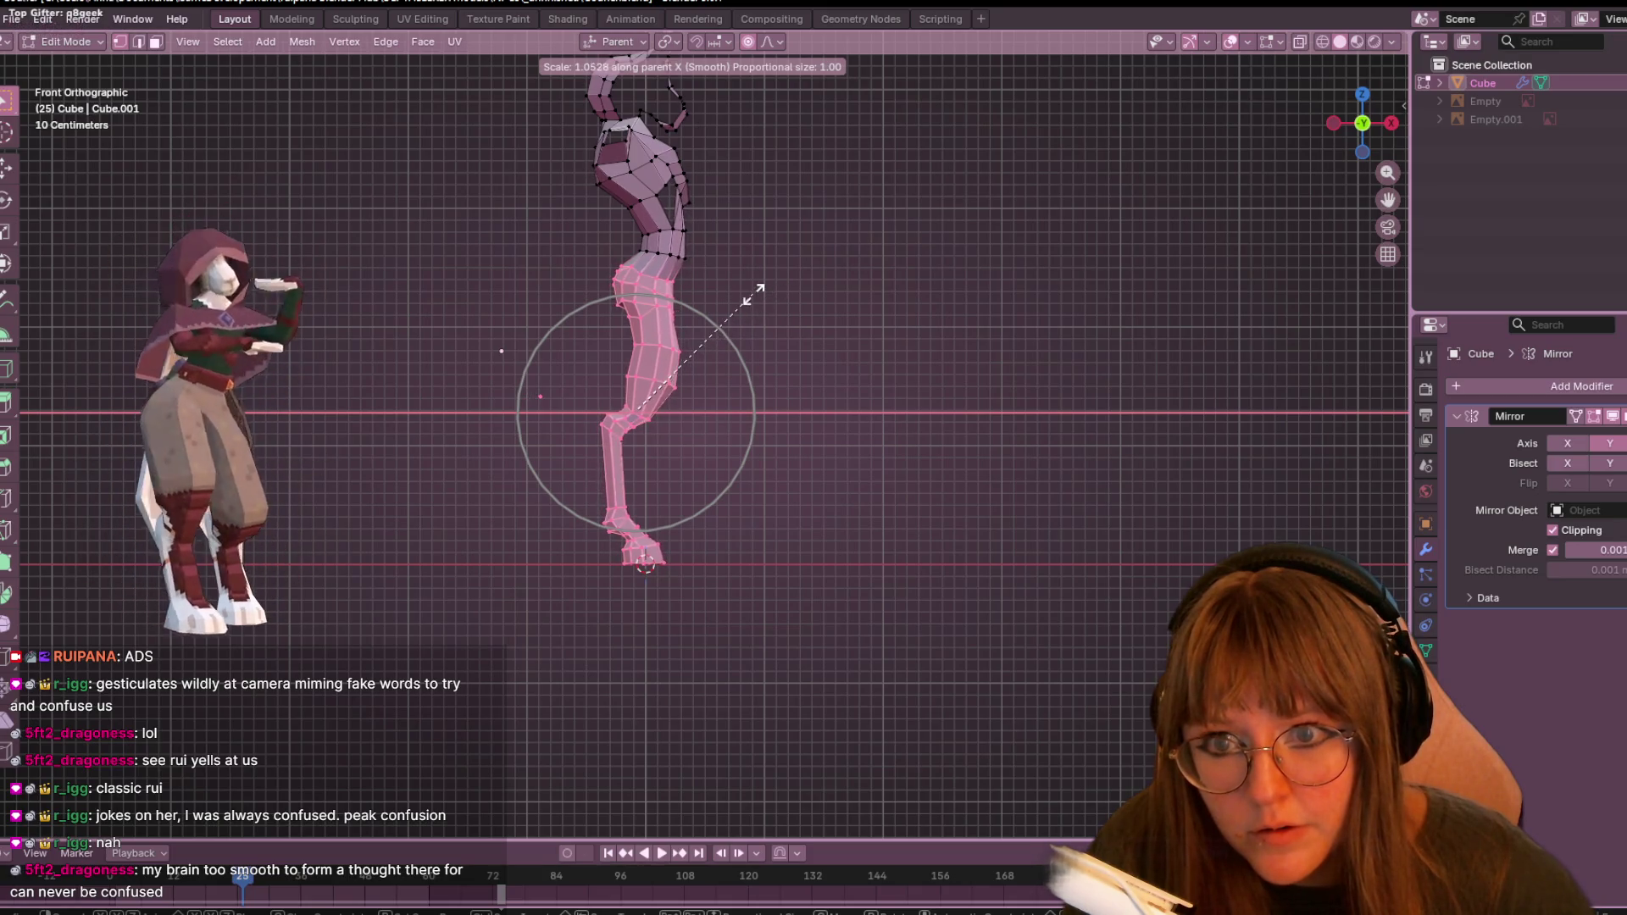
{"action": "left_click", "coordinate": [762, 291]}
{"action": "left_click_drag", "start_coordinate": [513, 389], "coordinate": [636, 599], "text": "ctrl"}
{"action": "mouse_move", "coordinate": [472, 447]}
{"action": "middle_mouse_down"}
{"action": "mouse_move", "coordinate": [952, 450]}
{"action": "mouse_move", "coordinate": [858, 432]}
{"action": "middle_mouse_up"}
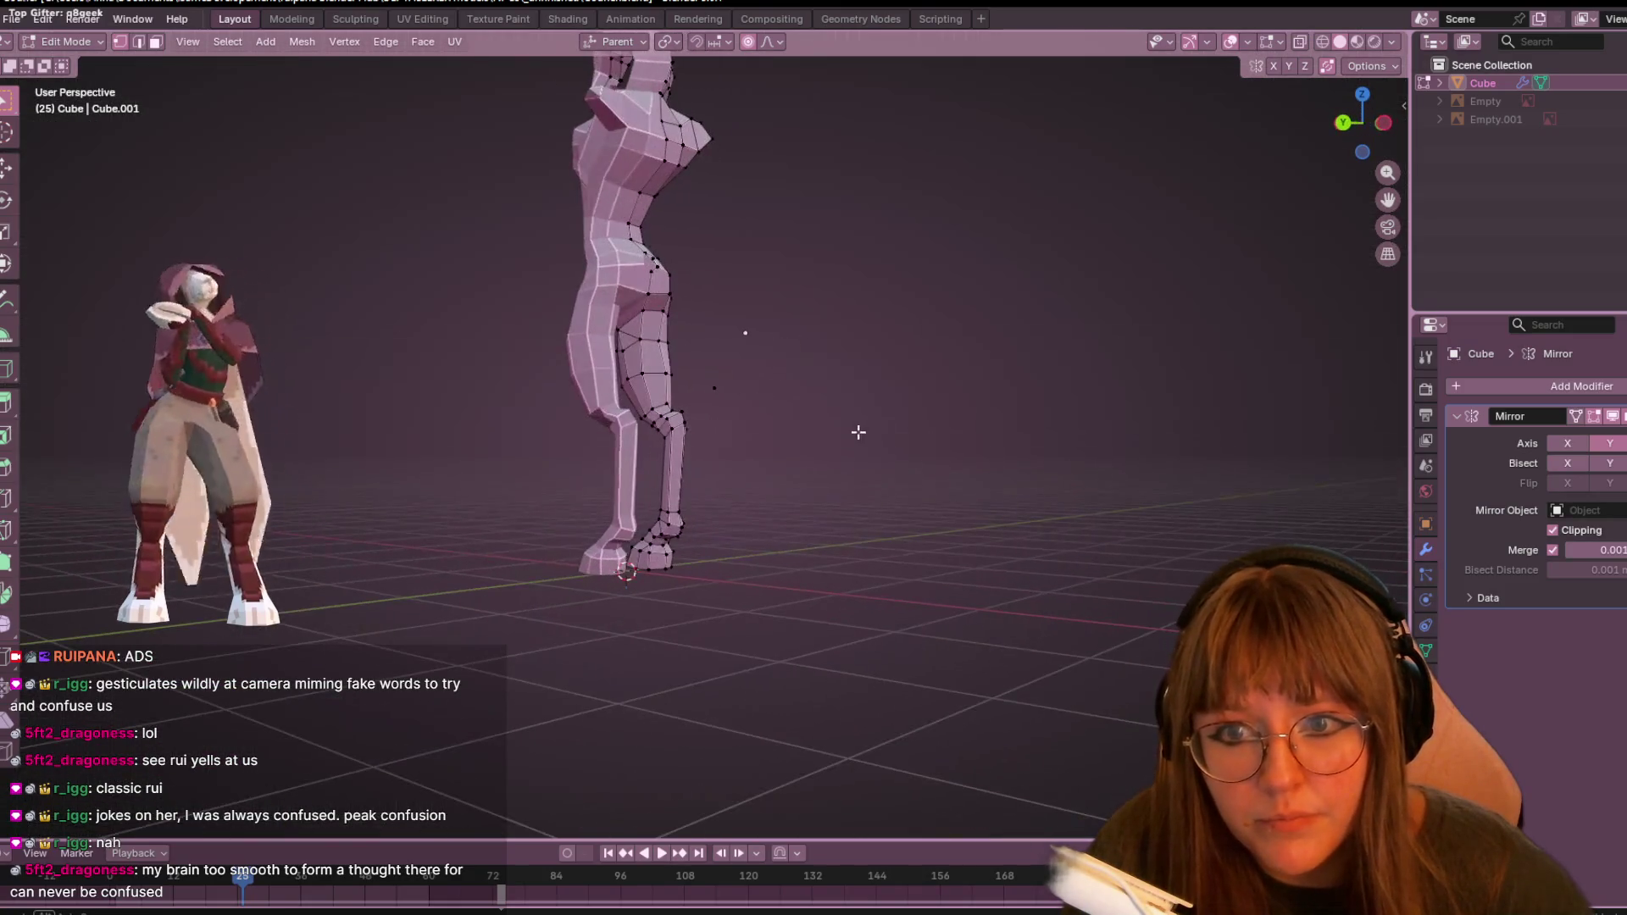
- In back view with X-ray, widen the lower leg and hoof along X, then undo it
{"action": "left_click", "coordinate": [1343, 127]}
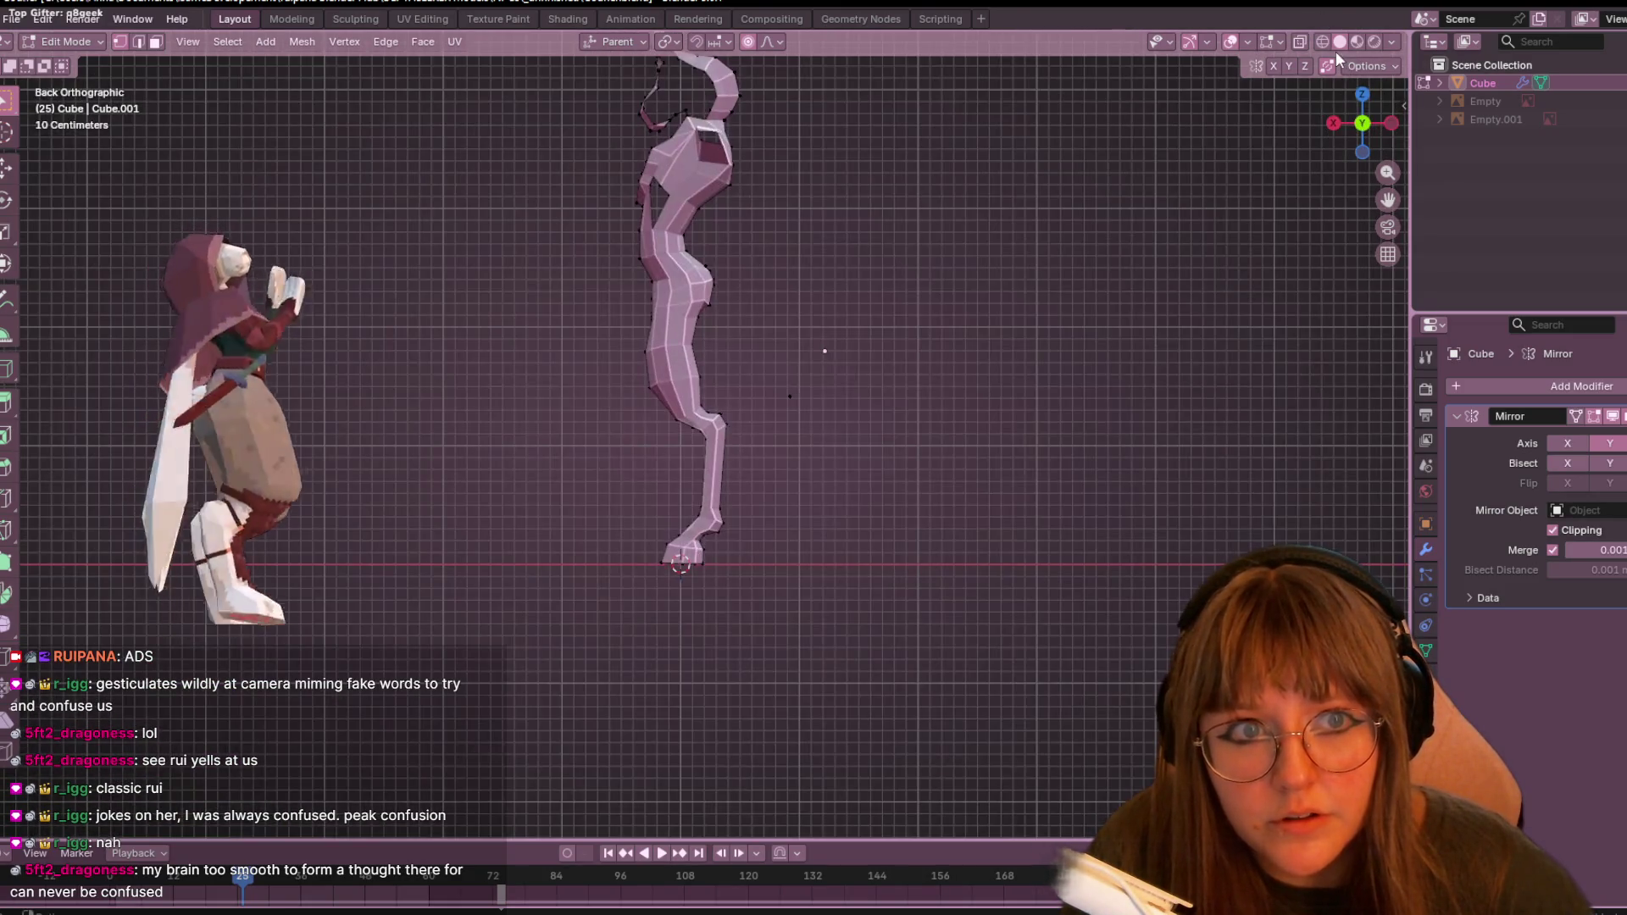
{"action": "left_click", "coordinate": [1302, 43]}
{"action": "mouse_move", "coordinate": [526, 425]}
{"action": "left_mouse_down"}
{"action": "mouse_move", "coordinate": [759, 518]}
{"action": "mouse_move", "coordinate": [781, 682]}
{"action": "left_mouse_up"}
{"action": "left_click_drag", "start_coordinate": [675, 392], "coordinate": [760, 468], "text": "shift"}
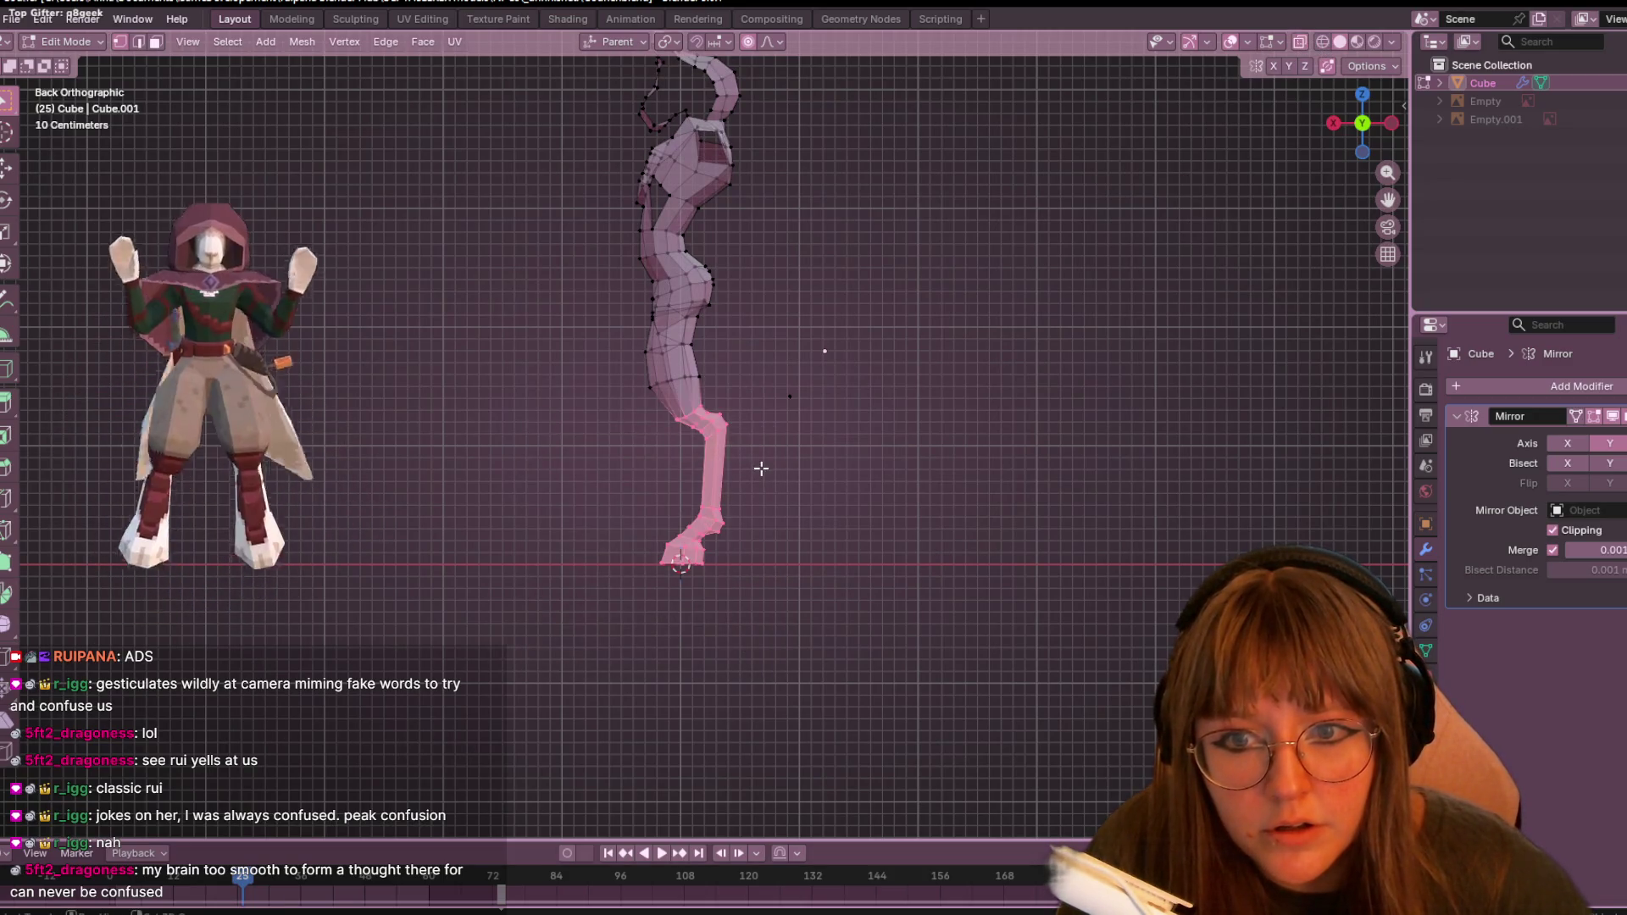
{"action": "key", "text": "s"}
{"action": "key", "text": "x"}
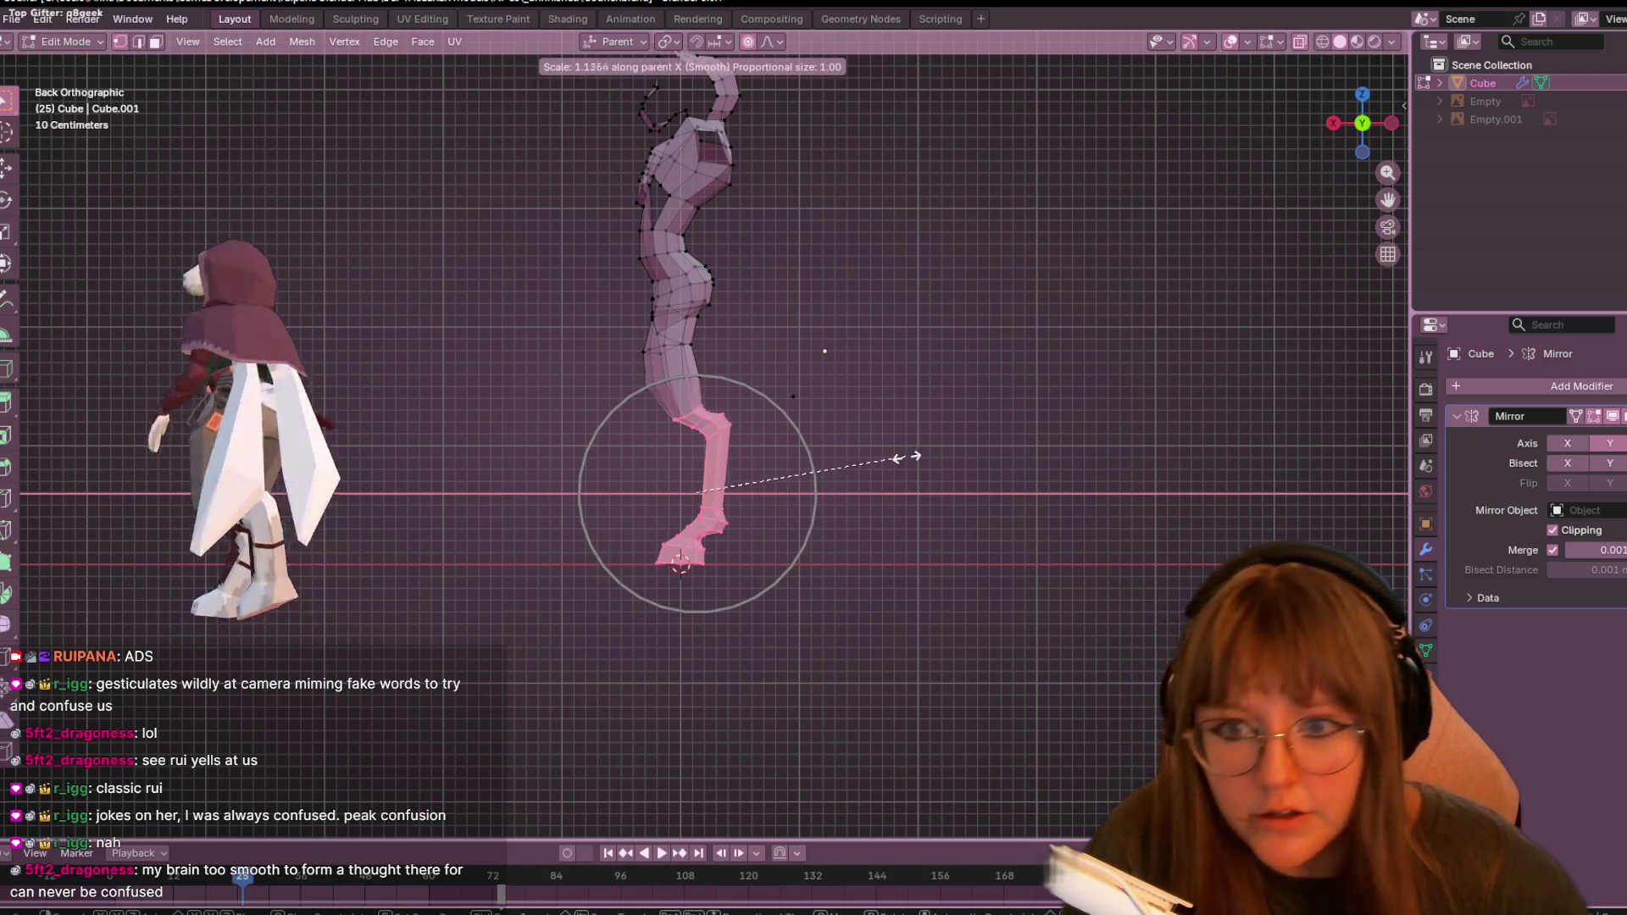
{"action": "left_click", "coordinate": [921, 454]}
{"action": "mouse_move", "coordinate": [628, 457]}
{"action": "left_mouse_down"}
{"action": "mouse_move", "coordinate": [799, 620]}
{"action": "mouse_move", "coordinate": [756, 616]}
{"action": "left_mouse_up"}
{"action": "key", "text": "ctrl+z"}
{"action": "key", "text": "ctrl+z"}
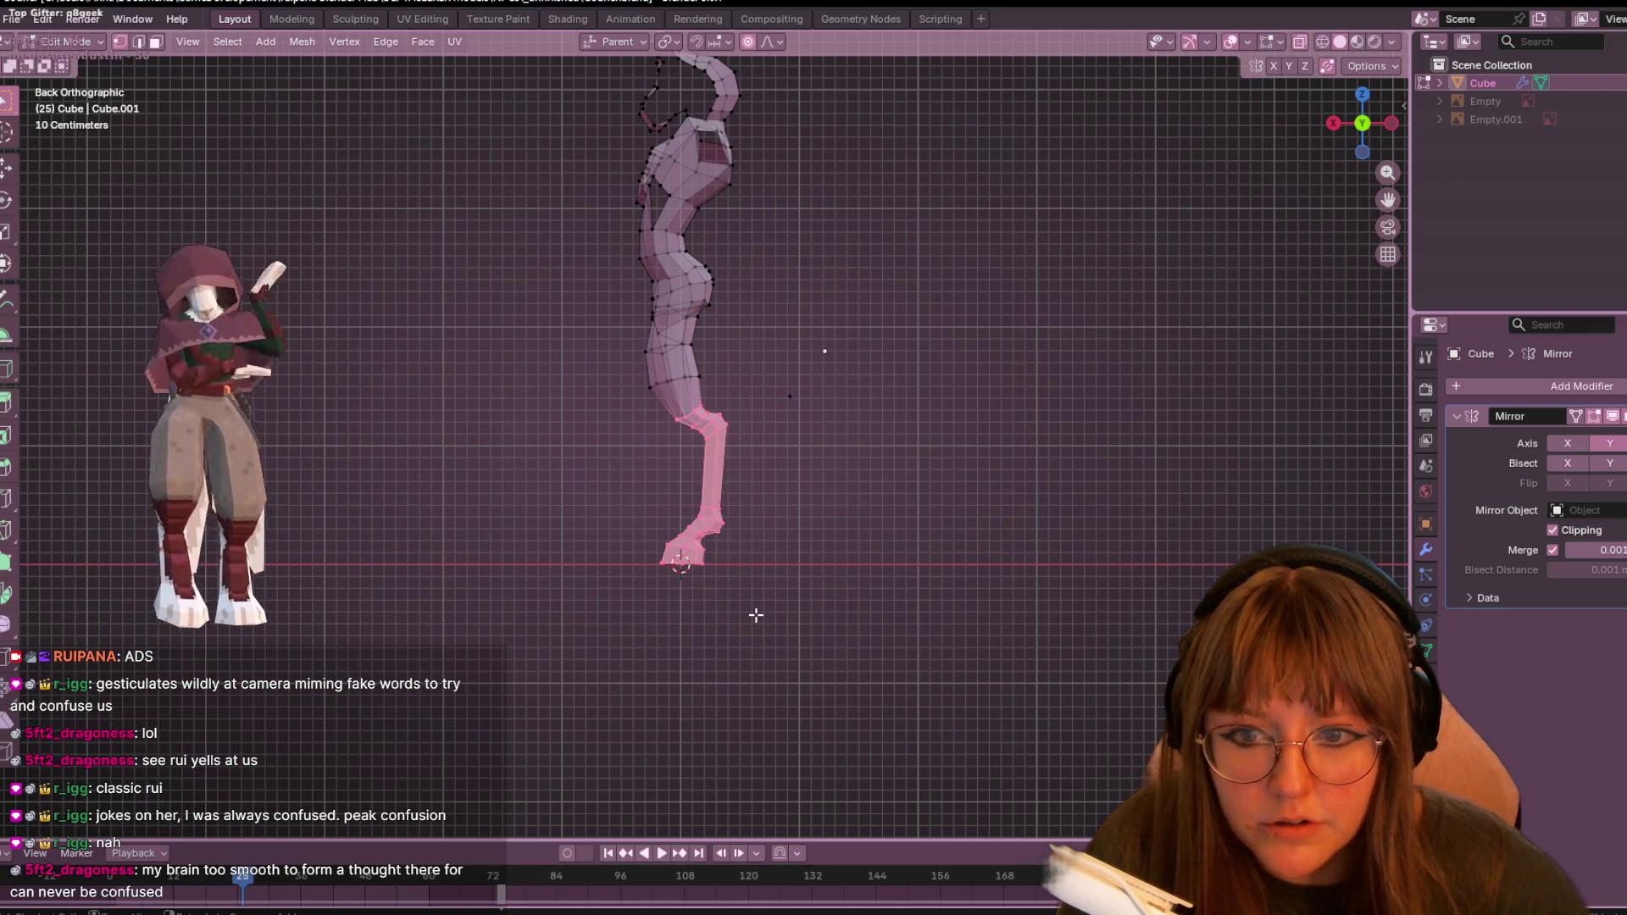
- Widen the shin between ankle and knee along X, then return to Object Mode
{"action": "mouse_move", "coordinate": [661, 539]}
{"action": "left_mouse_down"}
{"action": "mouse_move", "coordinate": [752, 438]}
{"action": "mouse_move", "coordinate": [740, 502]}
{"action": "left_mouse_up"}
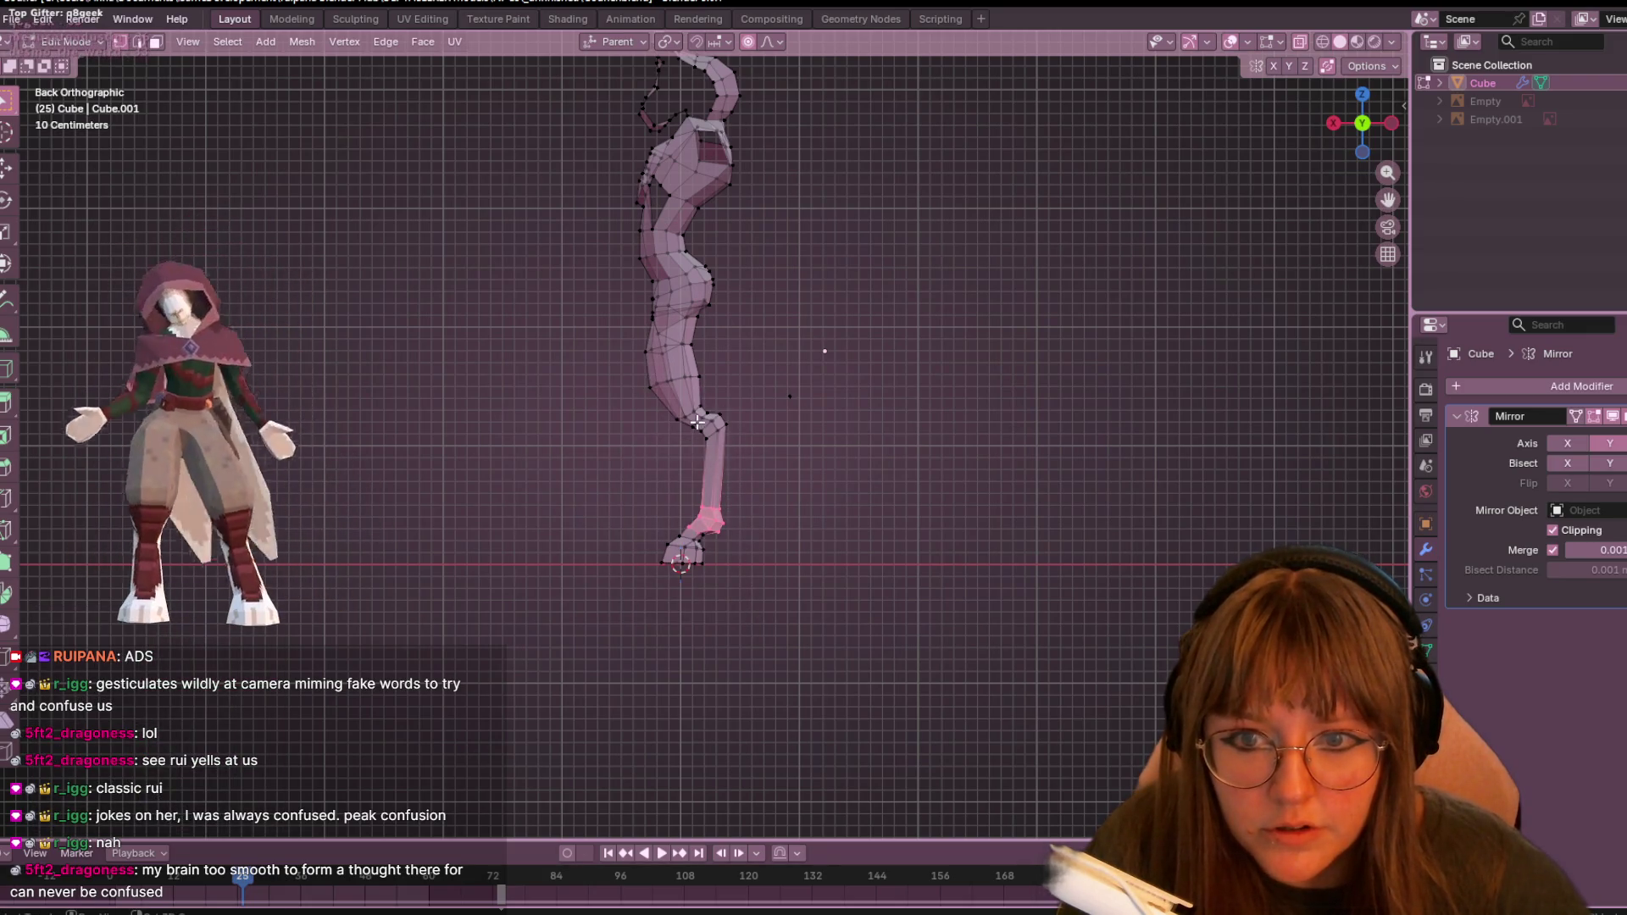
{"action": "left_click_drag", "start_coordinate": [697, 421], "coordinate": [757, 456], "text": "shift"}
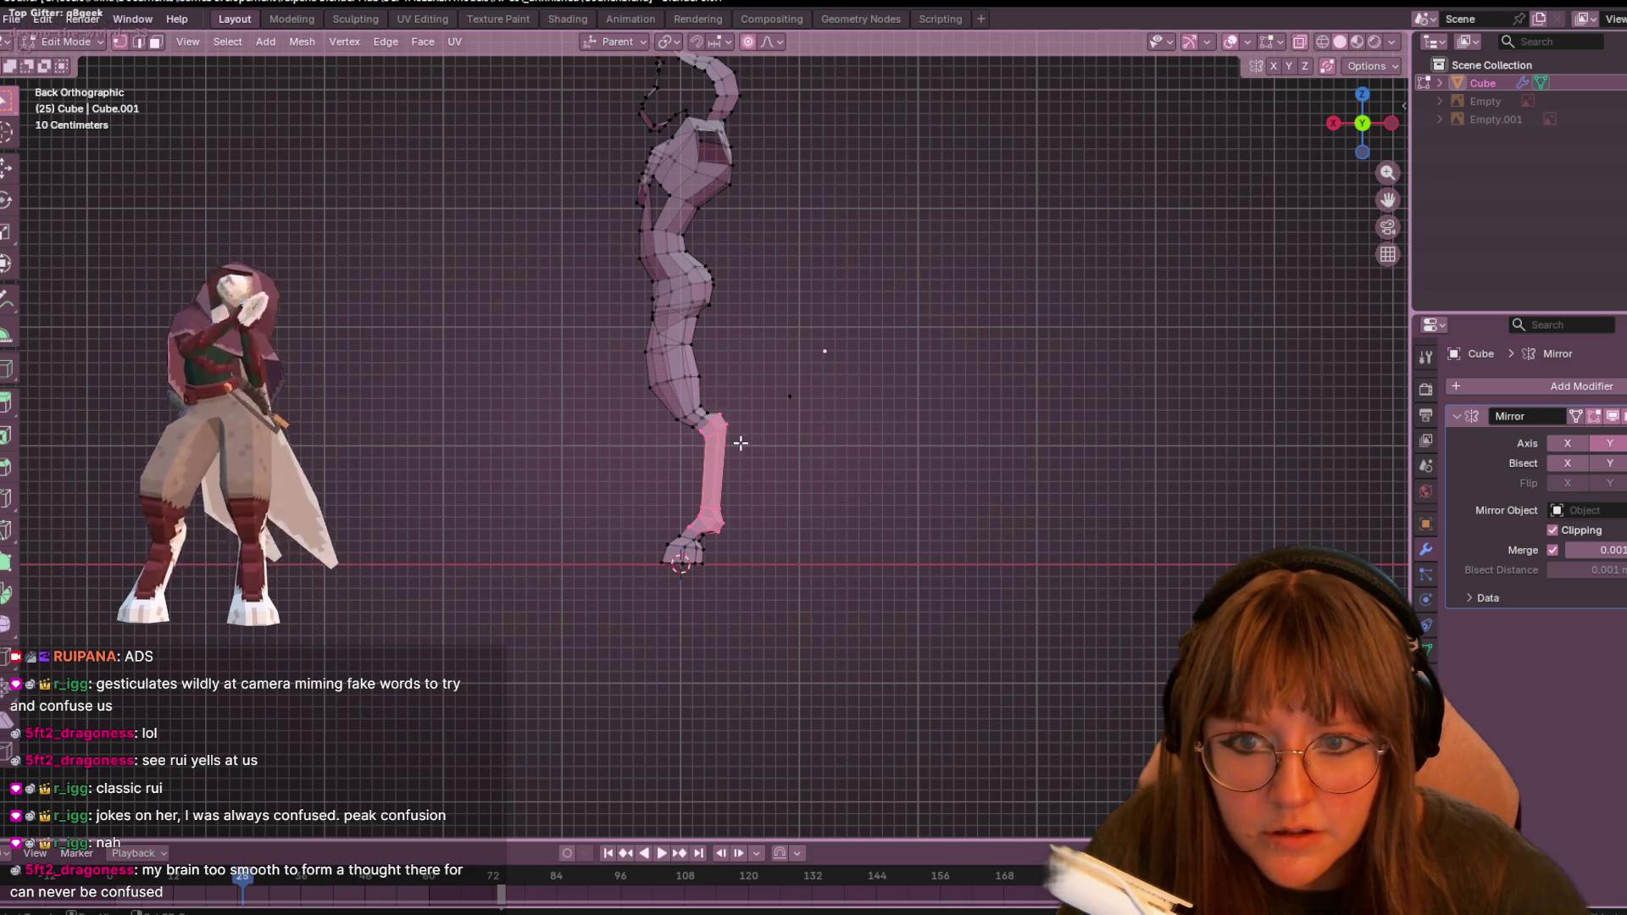
{"action": "key", "text": "s"}
{"action": "key", "text": "x"}
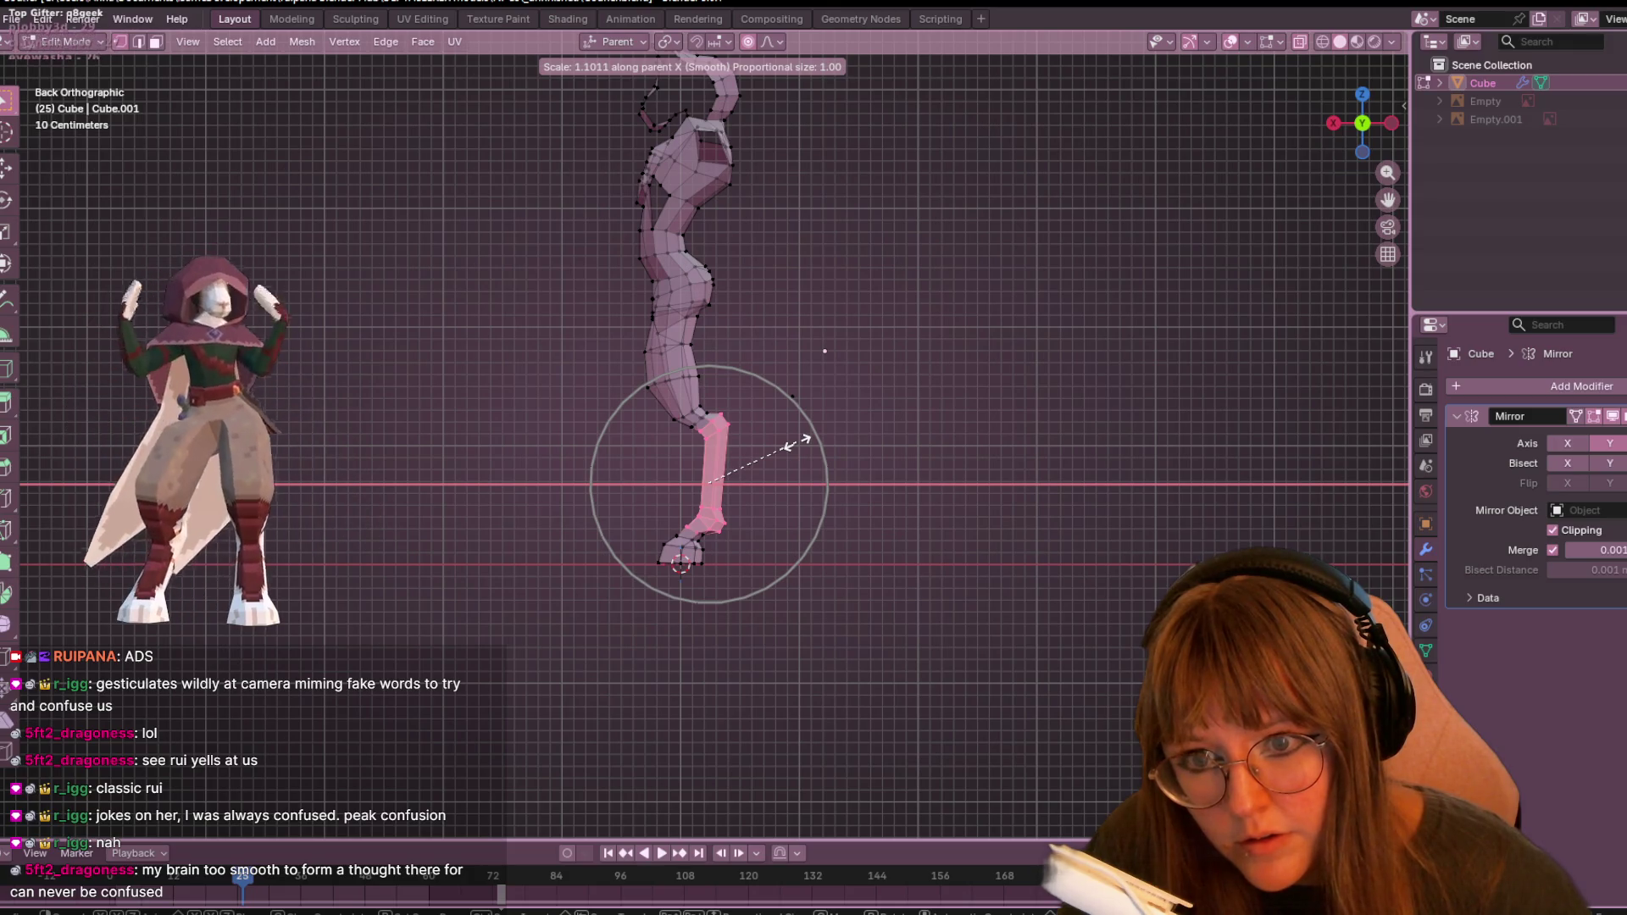
{"action": "left_click", "coordinate": [797, 443]}
{"action": "mouse_move", "coordinate": [797, 443]}
{"action": "middle_mouse_down"}
{"action": "mouse_move", "coordinate": [882, 530]}
{"action": "mouse_move", "coordinate": [970, 563]}
{"action": "mouse_move", "coordinate": [1131, 303]}
{"action": "mouse_move", "coordinate": [1064, 333]}
{"action": "mouse_move", "coordinate": [1089, 446]}
{"action": "mouse_move", "coordinate": [1067, 480]}
{"action": "mouse_move", "coordinate": [983, 396]}
{"action": "mouse_move", "coordinate": [1073, 402]}
{"action": "mouse_move", "coordinate": [1096, 436]}
{"action": "mouse_move", "coordinate": [944, 445]}
{"action": "mouse_move", "coordinate": [899, 526]}
{"action": "mouse_move", "coordinate": [1024, 377]}
{"action": "mouse_move", "coordinate": [875, 371]}
{"action": "middle_mouse_up"}
{"action": "key", "text": "Tab"}
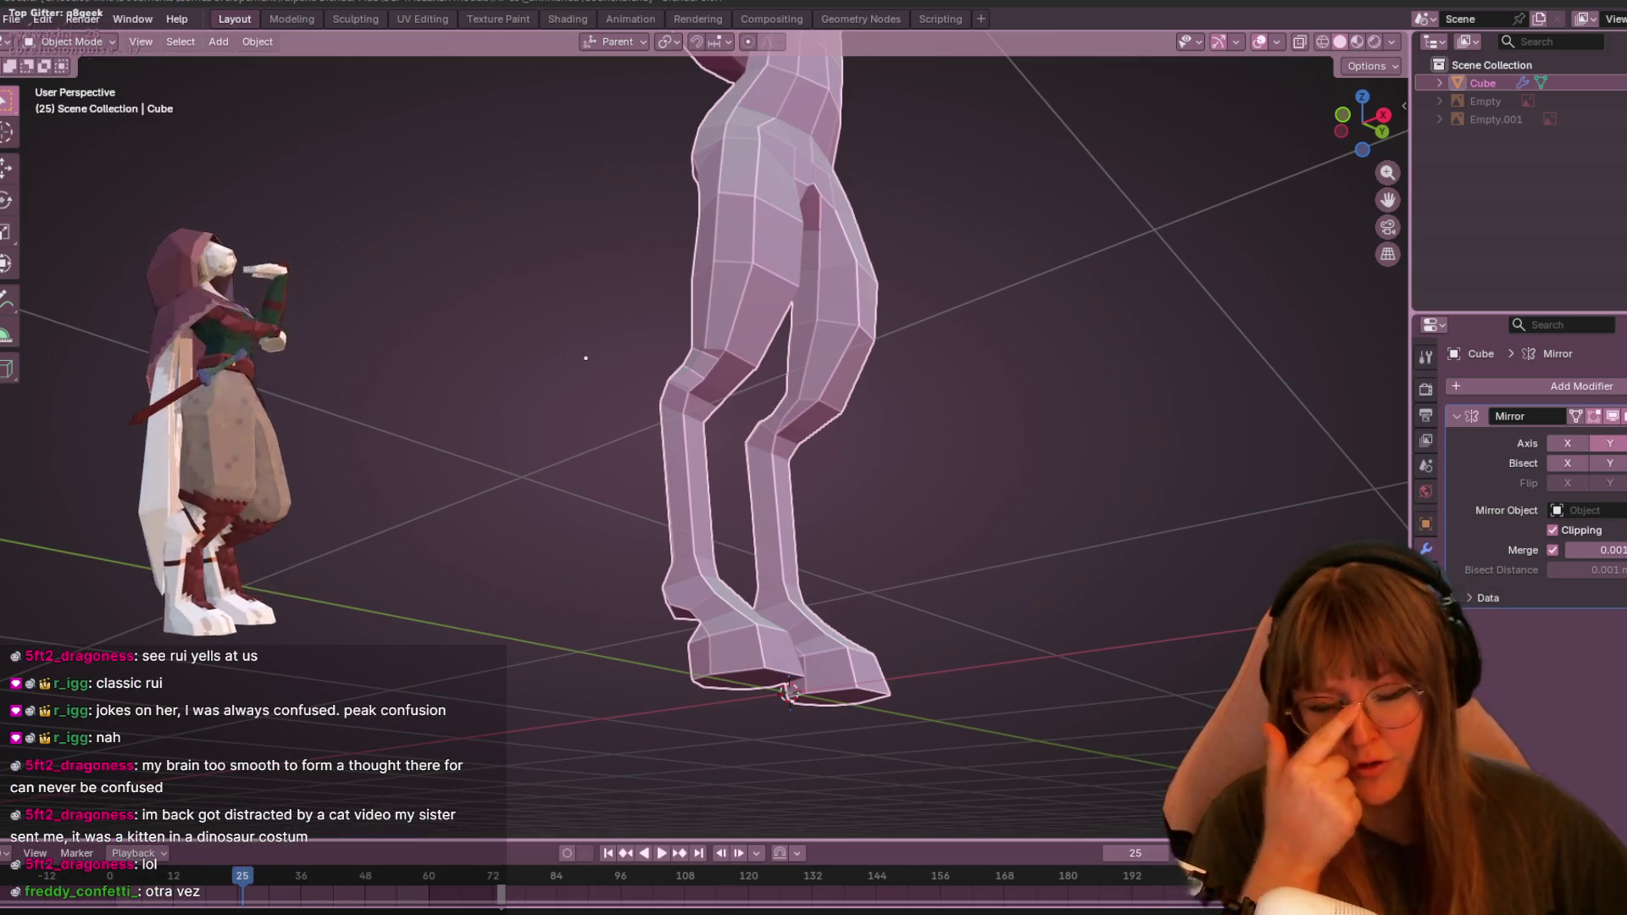
- Orbit around the finished legs, switch to Right view and re-enter Edit Mode
{"action": "middle_click_drag", "start_coordinate": [1161, 85], "coordinate": [1294, 140]}
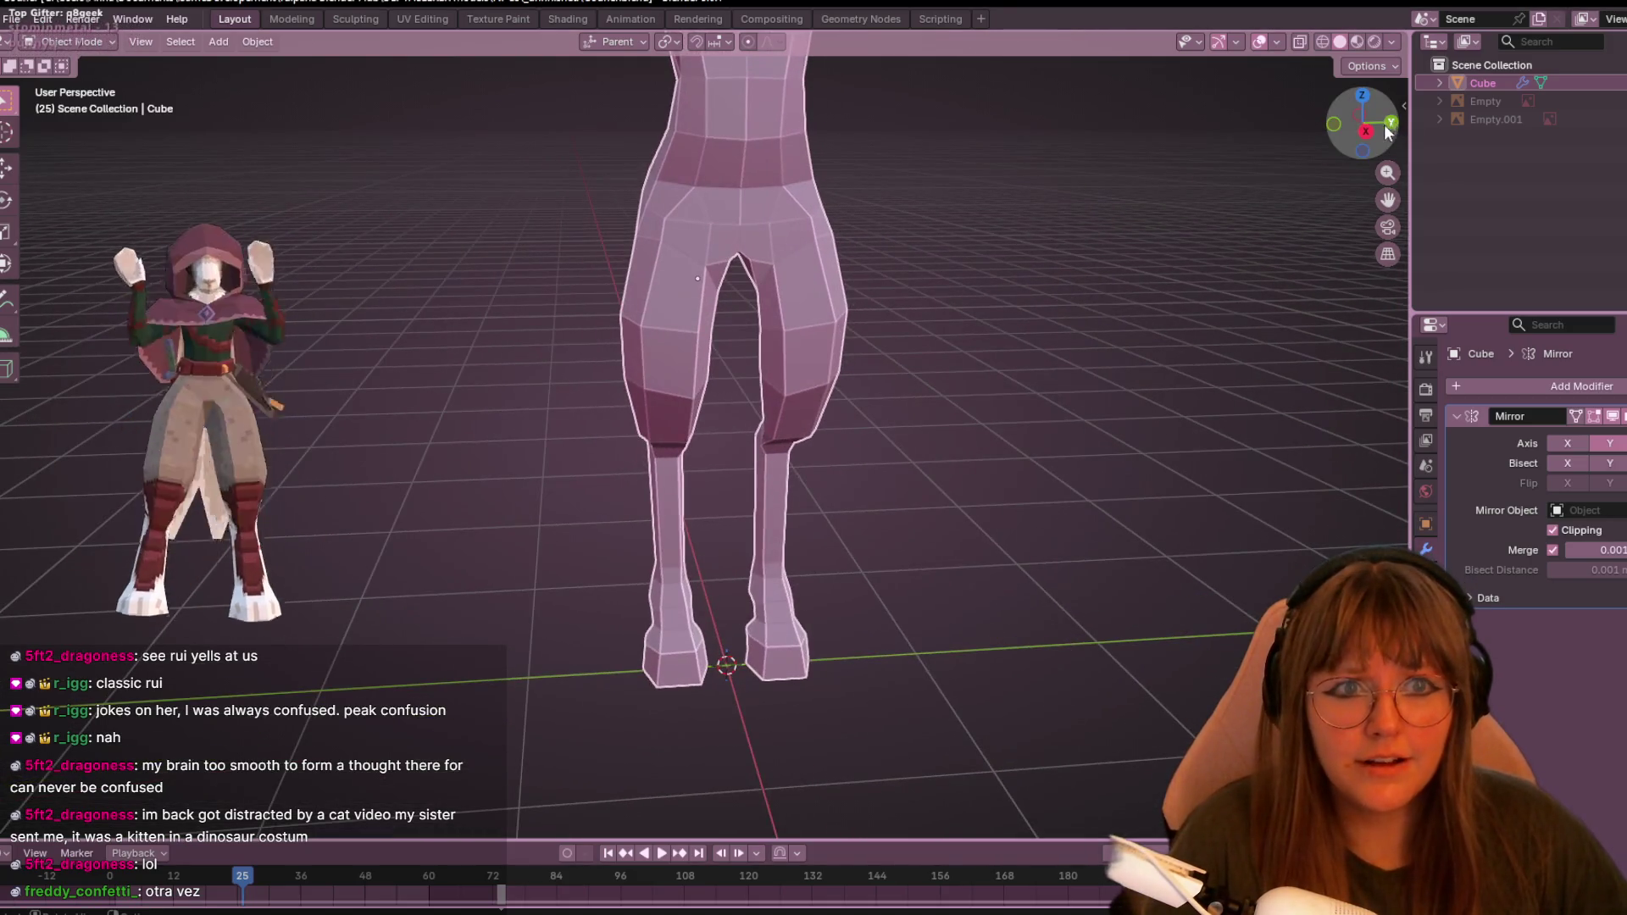
{"action": "left_click", "coordinate": [1365, 131]}
{"action": "scroll", "coordinate": [891, 156], "scroll_direction": "up", "scroll_amount": 3}
{"action": "key", "text": "Tab"}
{"action": "scroll", "coordinate": [845, 172], "scroll_direction": "down", "scroll_amount": 2}
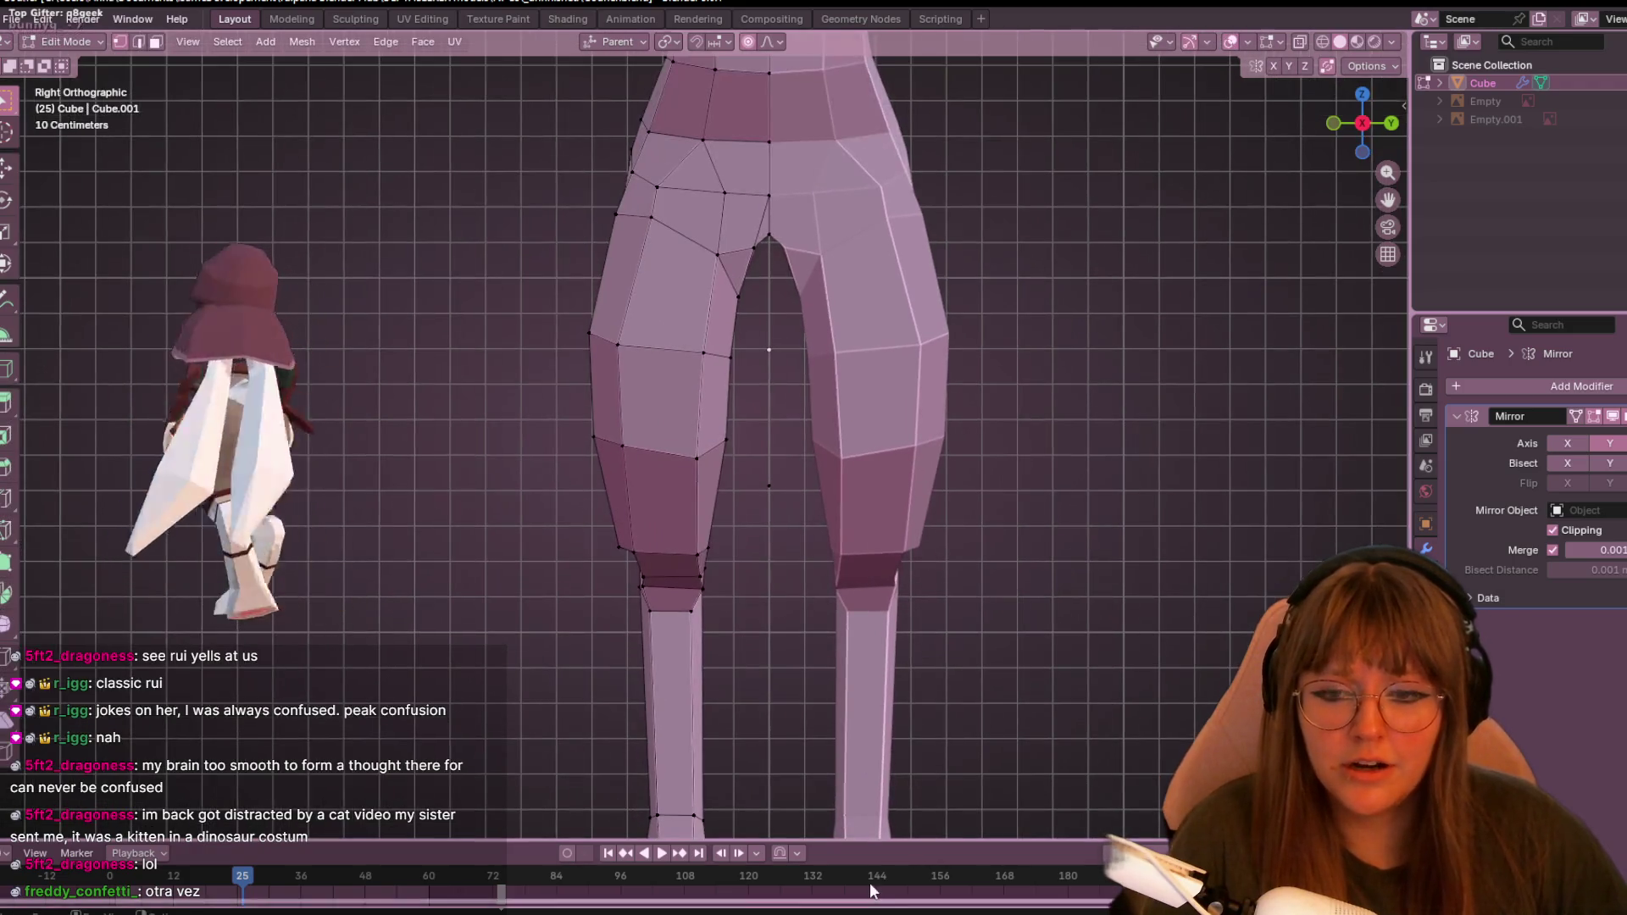
- Turn off proportional editing, then move and slide the knee edge loops
{"action": "key", "text": "g"}
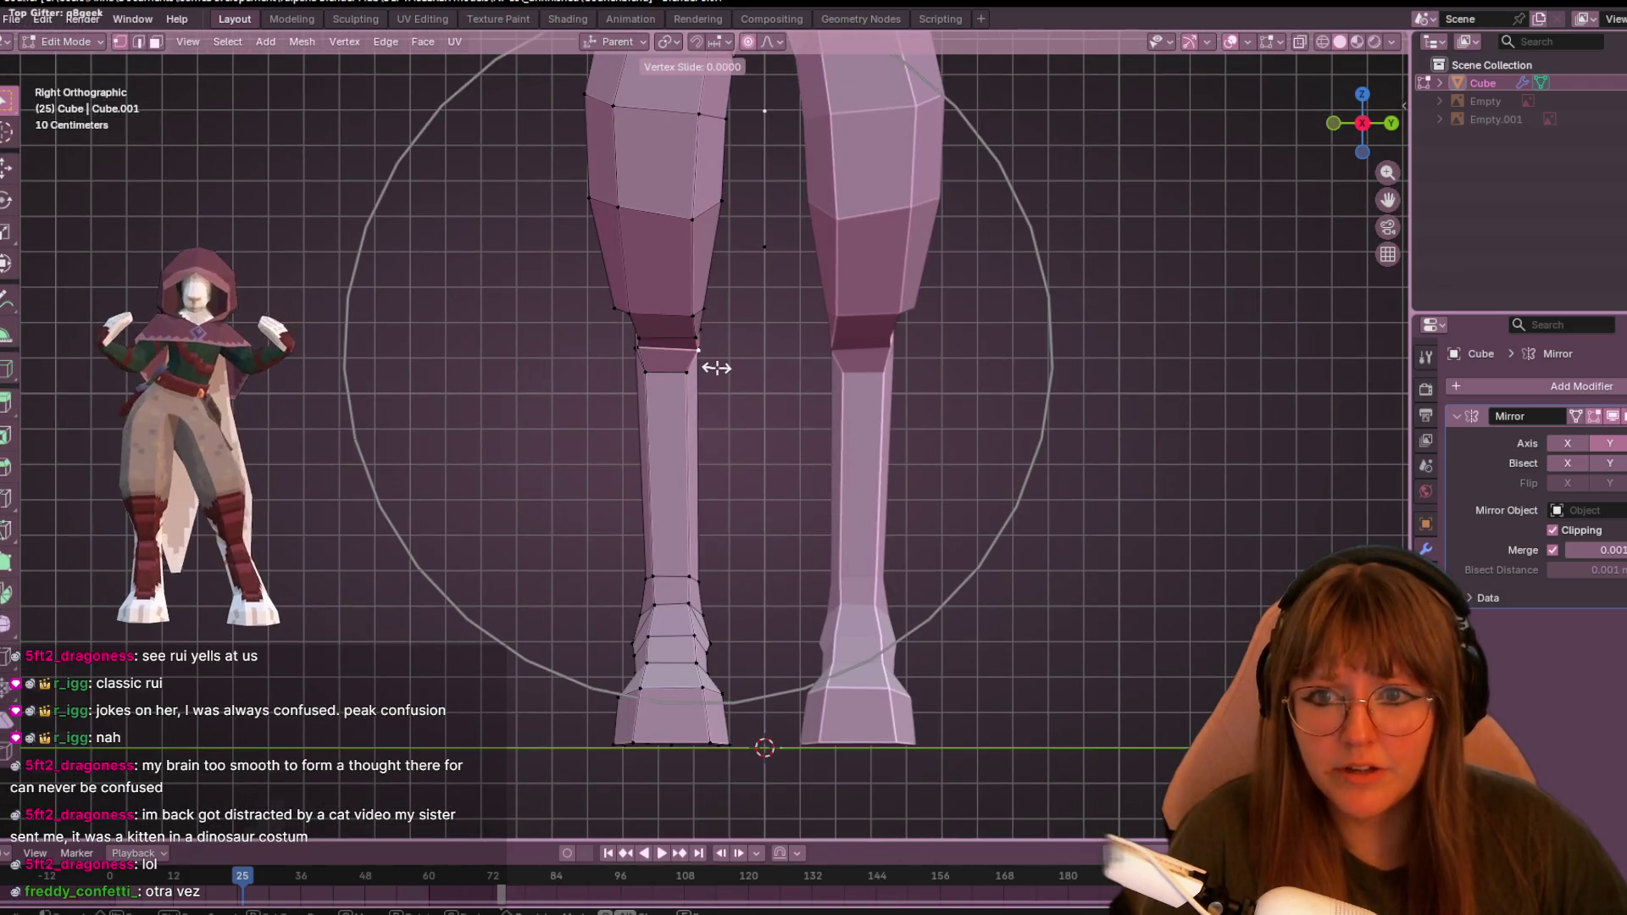
{"action": "key", "text": "Escape"}
{"action": "left_click", "coordinate": [745, 43]}
{"action": "scroll", "coordinate": [731, 318], "scroll_direction": "up", "scroll_amount": 3}
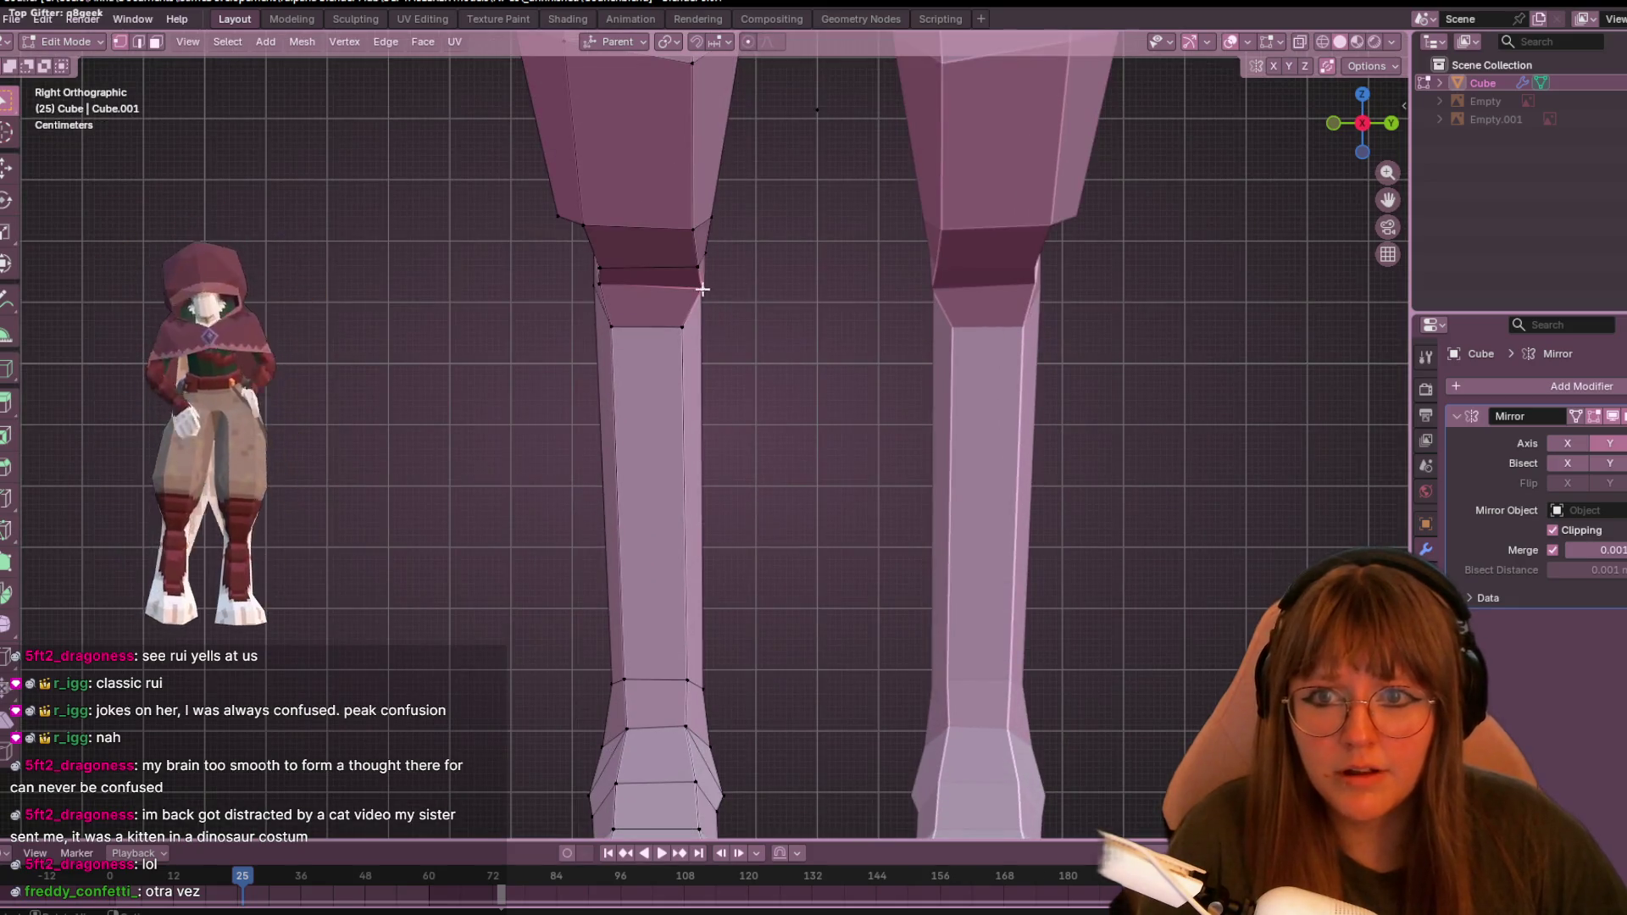
{"action": "key", "text": "g"}
{"action": "key", "text": "g"}
{"action": "left_click", "coordinate": [729, 290]}
{"action": "key", "text": "g"}
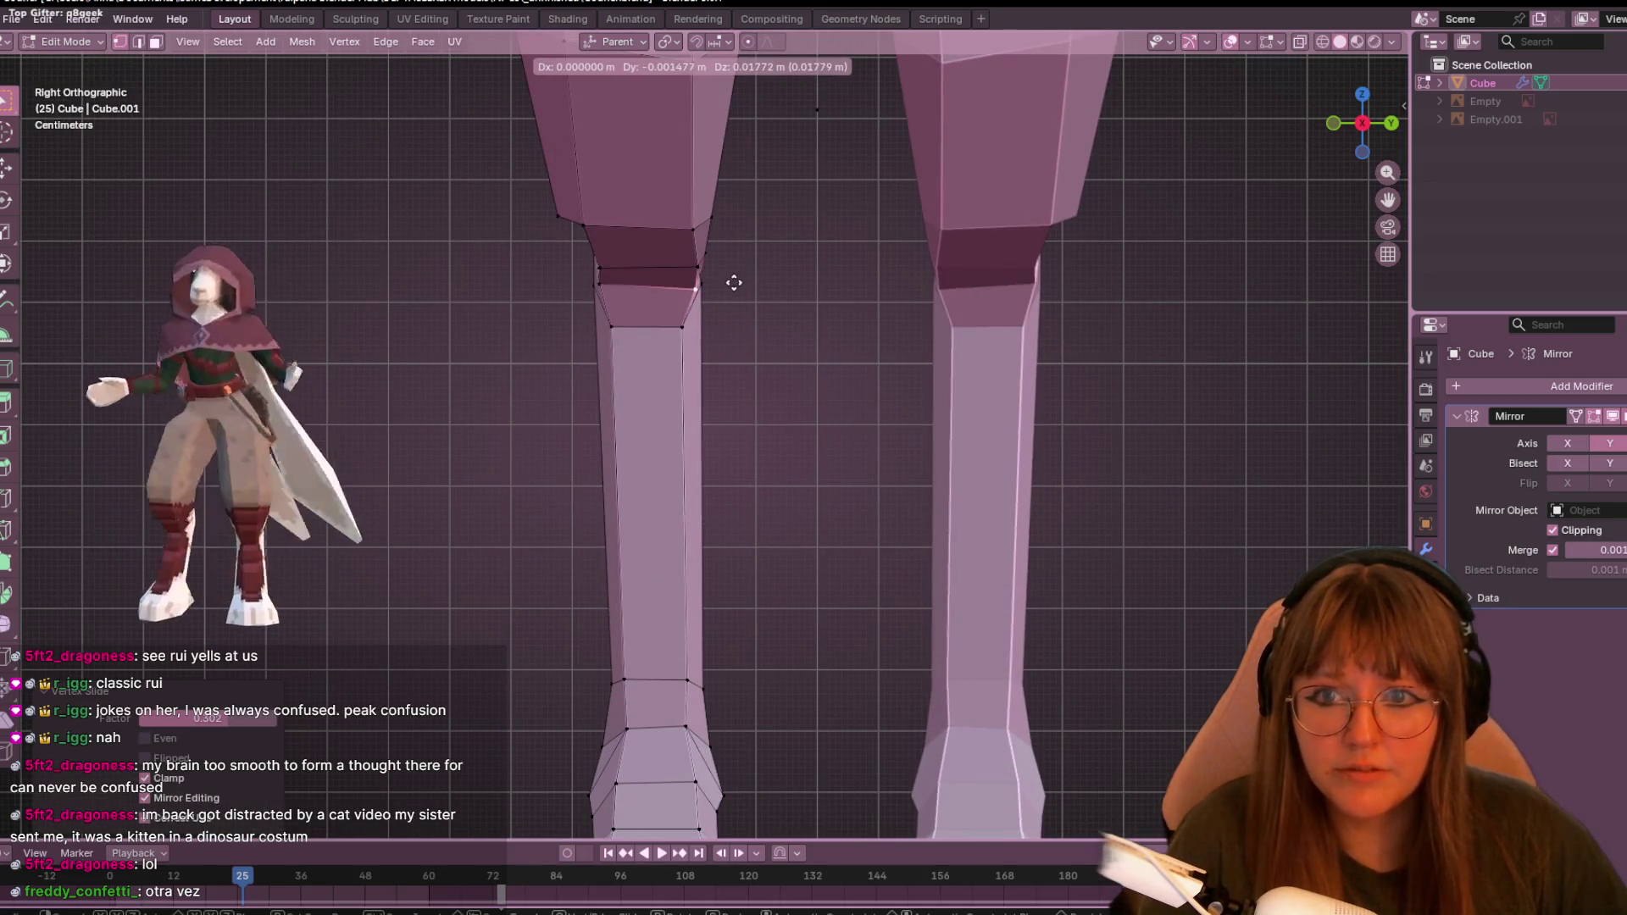
{"action": "key", "text": "g"}
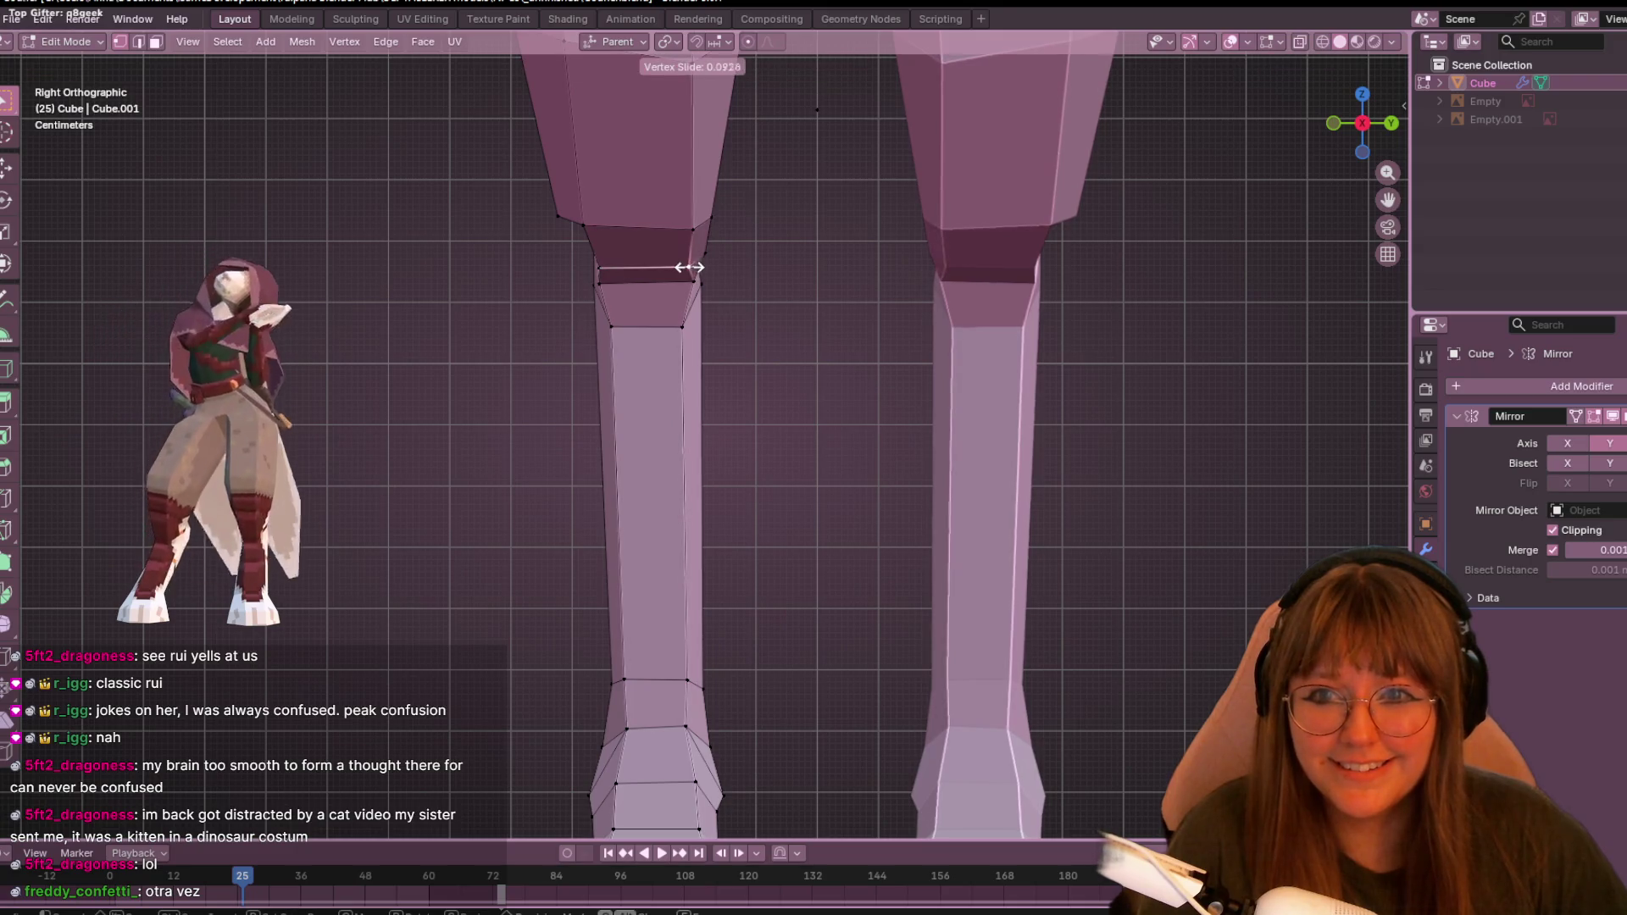
{"action": "left_click", "coordinate": [694, 273]}
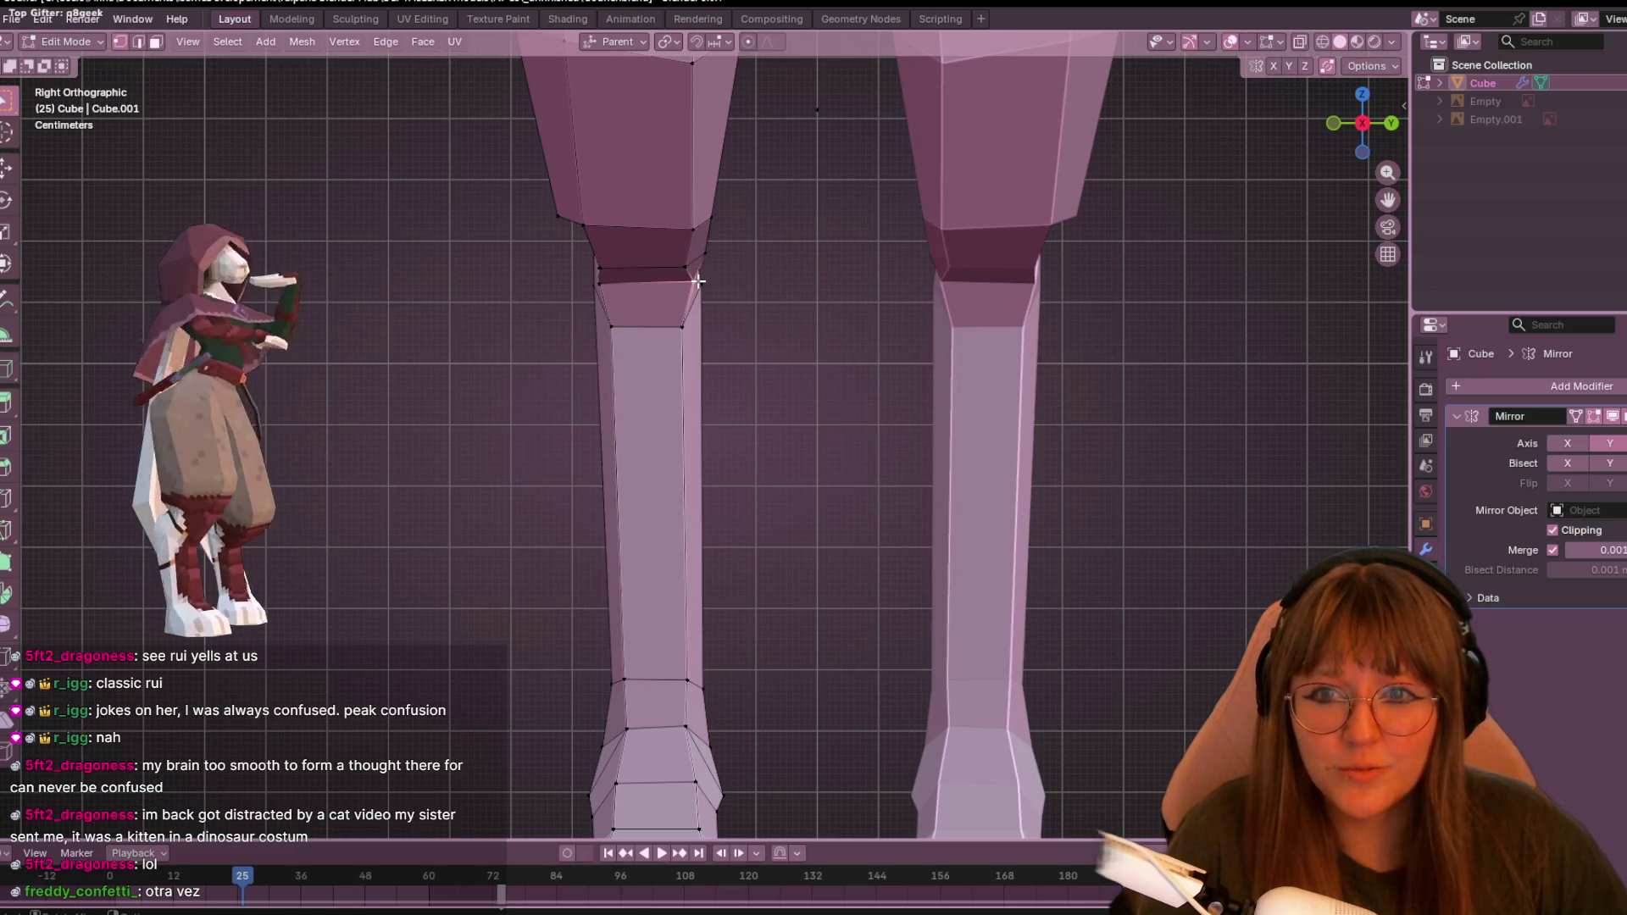
{"action": "key", "text": "g"}
{"action": "left_click", "coordinate": [686, 285]}
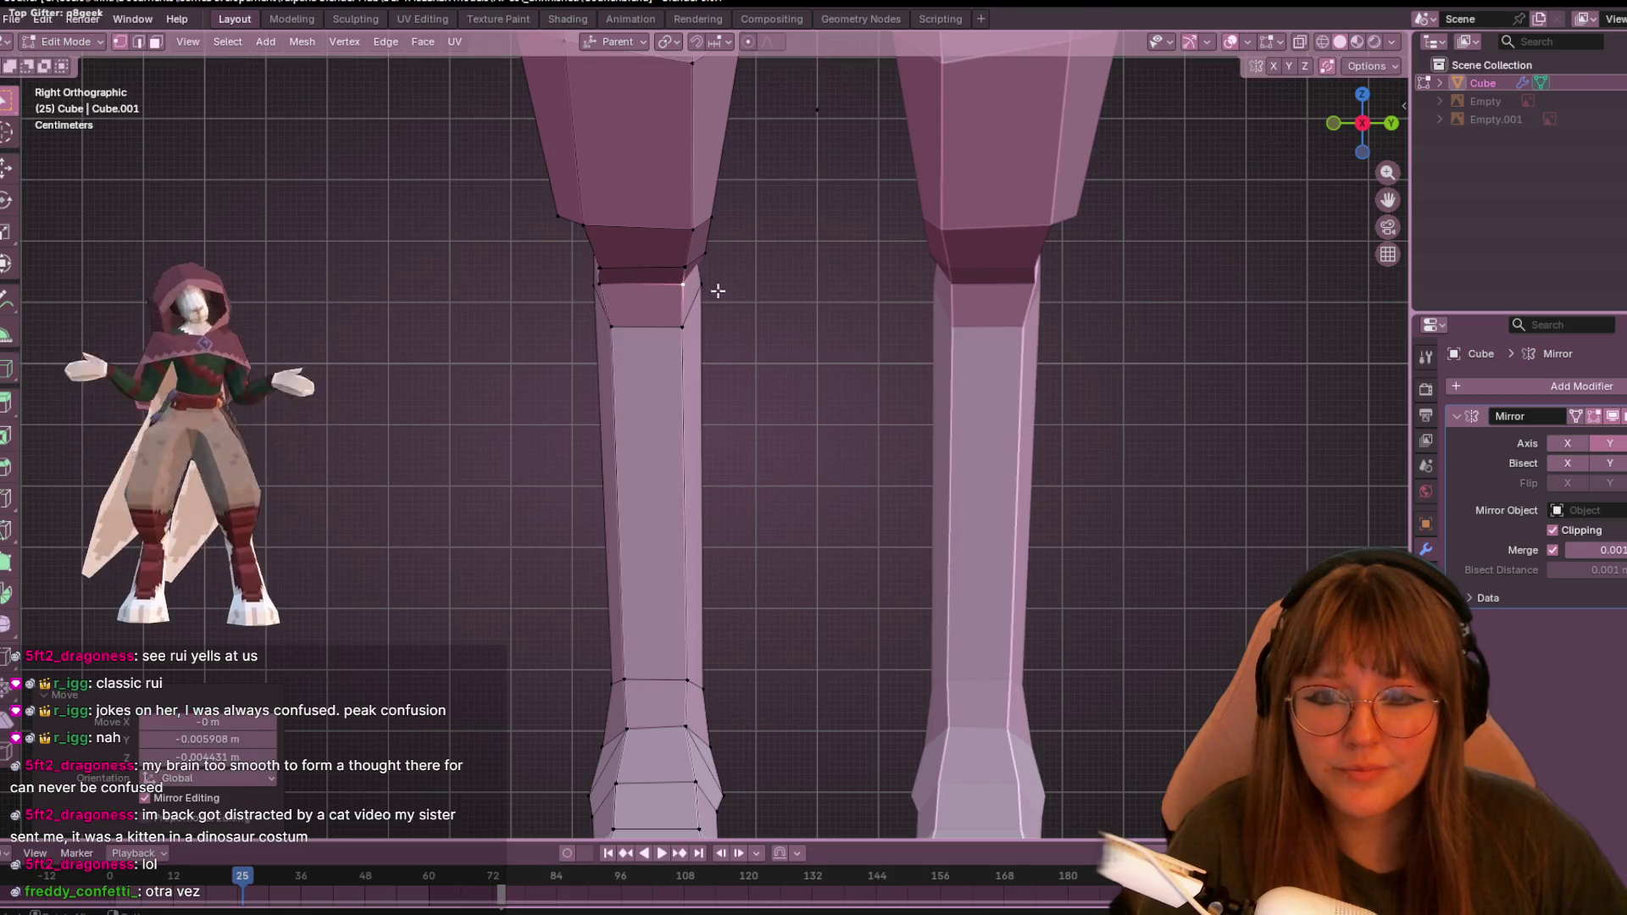
- Slide two knee vertices along their edges, then switch to the right side view
{"action": "scroll", "coordinate": [781, 283], "scroll_direction": "up", "scroll_amount": 2}
{"action": "mouse_move", "coordinate": [781, 283]}
{"action": "middle_mouse_down"}
{"action": "mouse_move", "coordinate": [926, 152]}
{"action": "mouse_move", "coordinate": [793, 124]}
{"action": "mouse_move", "coordinate": [824, 203]}
{"action": "middle_mouse_up"}
{"action": "mouse_move", "coordinate": [675, 167]}
{"action": "middle_mouse_down"}
{"action": "mouse_move", "coordinate": [712, 182]}
{"action": "mouse_move", "coordinate": [668, 211]}
{"action": "middle_mouse_up"}
{"action": "key", "text": "shift+v"}
{"action": "left_click", "coordinate": [623, 149]}
{"action": "key", "text": "shift+v"}
{"action": "scroll", "coordinate": [644, 169], "scroll_direction": "down", "scroll_amount": 5}
{"action": "key", "text": "KP_3"}
{"action": "middle_click_drag", "start_coordinate": [681, 220], "coordinate": [726, 337], "text": "shift"}
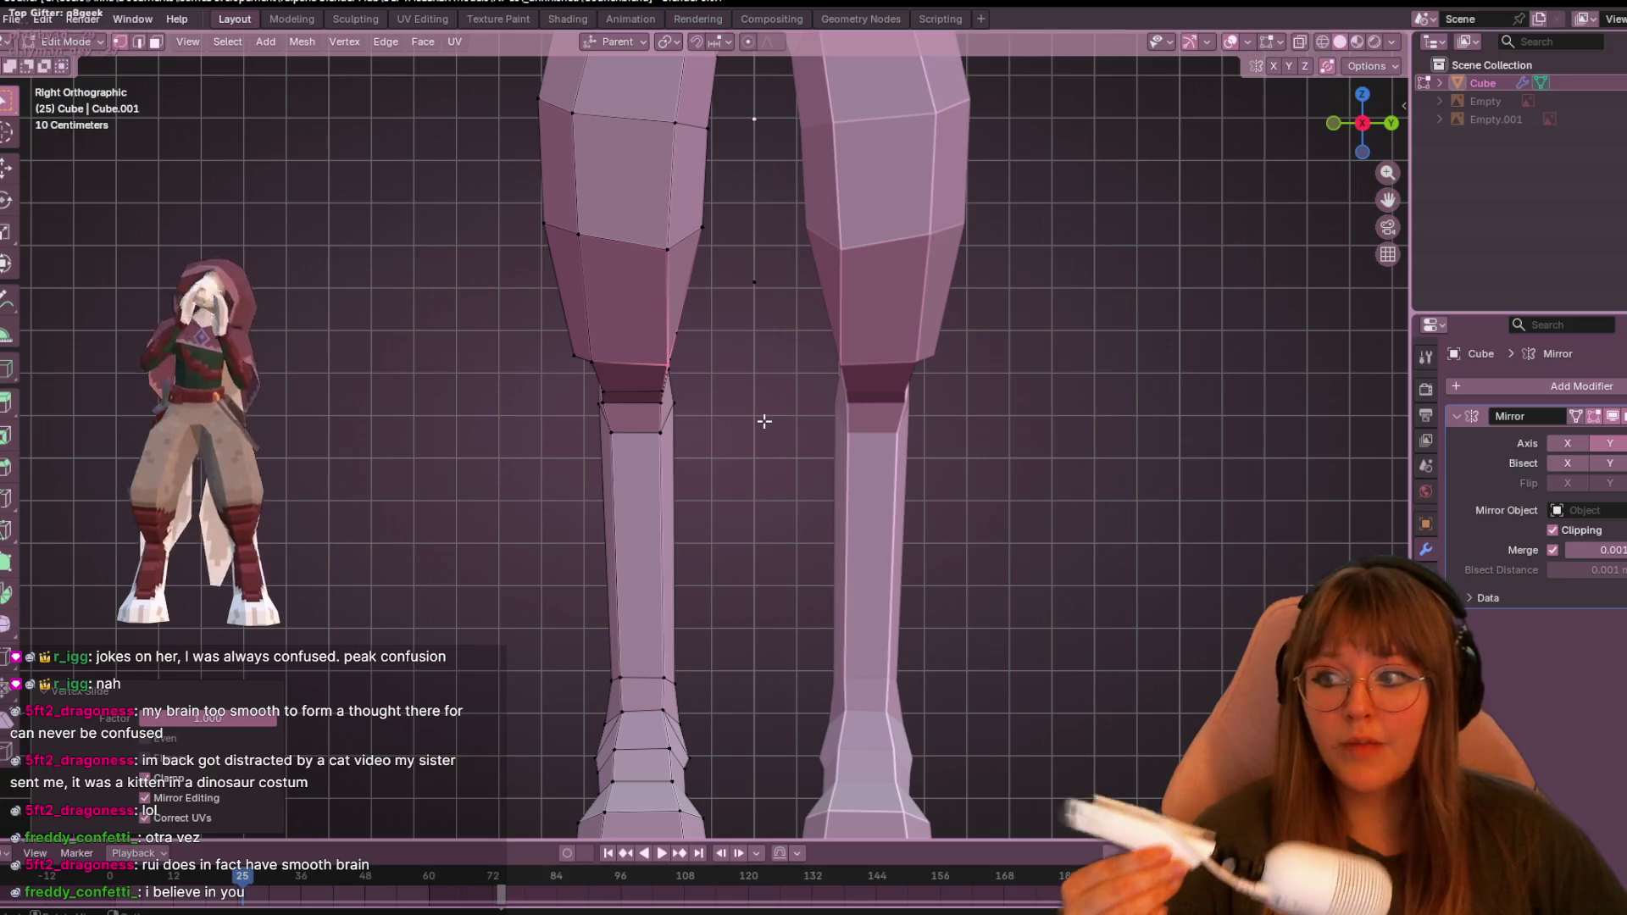
{"action": "mouse_move", "coordinate": [507, 133]}
{"action": "middle_mouse_down", "text": "shift"}
{"action": "mouse_move", "coordinate": [796, 182]}
{"action": "mouse_move", "coordinate": [683, 217]}
{"action": "middle_mouse_up", "text": "shift"}
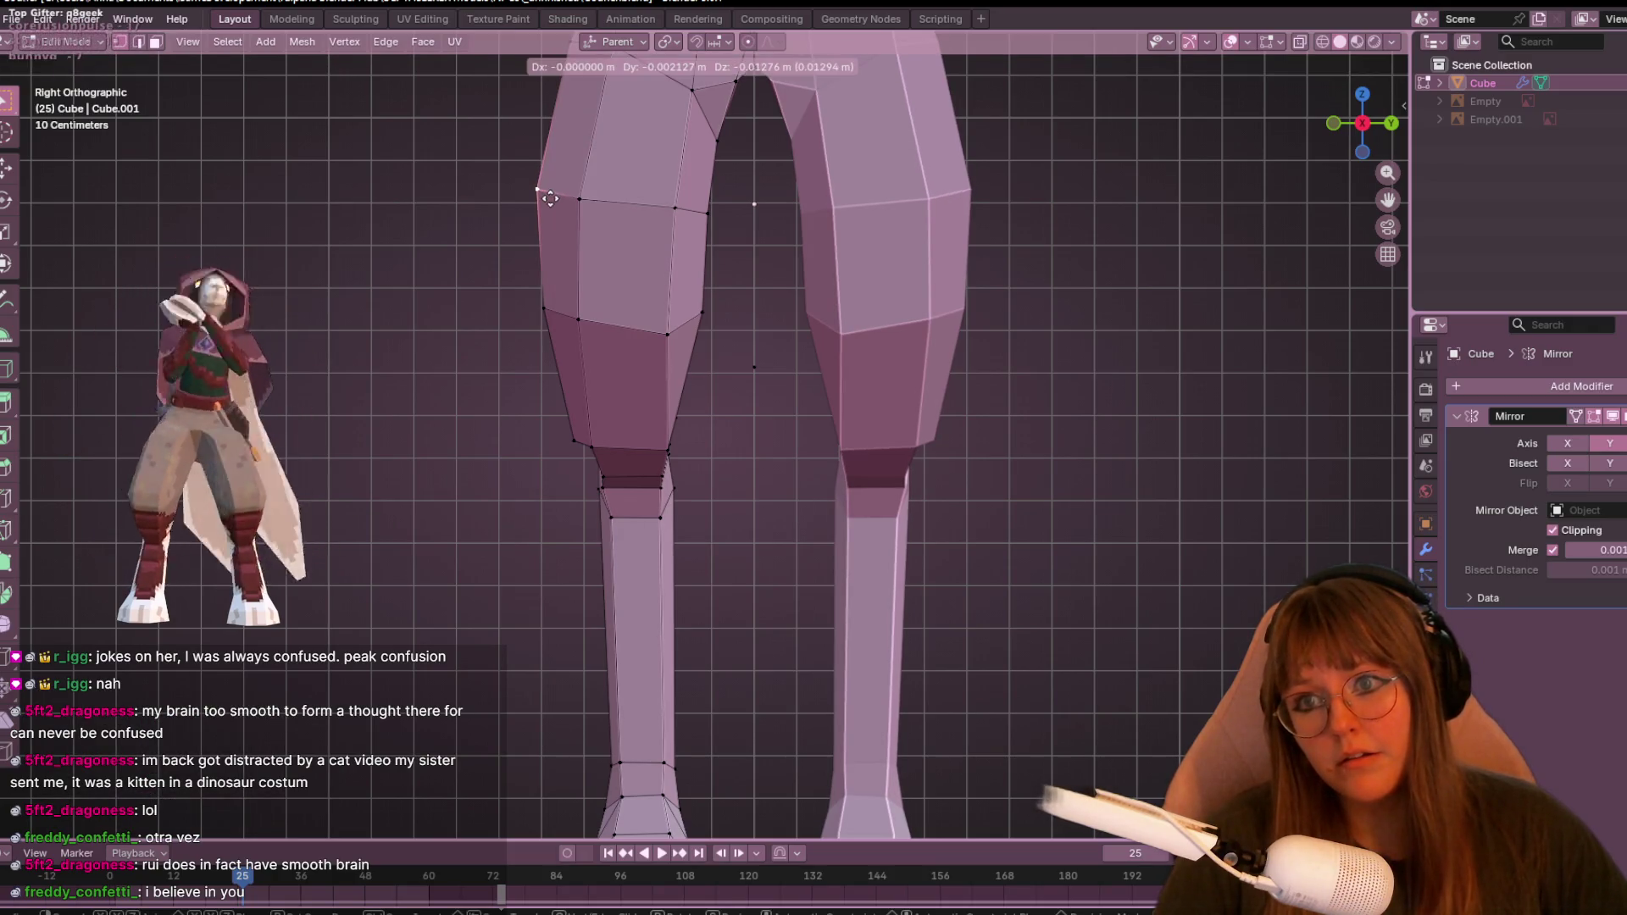
- Move a thigh outline vertex outward and select the knee edge in side view
{"action": "left_click", "coordinate": [543, 308]}
{"action": "key", "text": "g"}
{"action": "left_click", "coordinate": [539, 309]}
{"action": "middle_click_drag", "start_coordinate": [642, 445], "coordinate": [642, 359], "text": "shift"}
{"action": "left_click", "coordinate": [558, 339]}
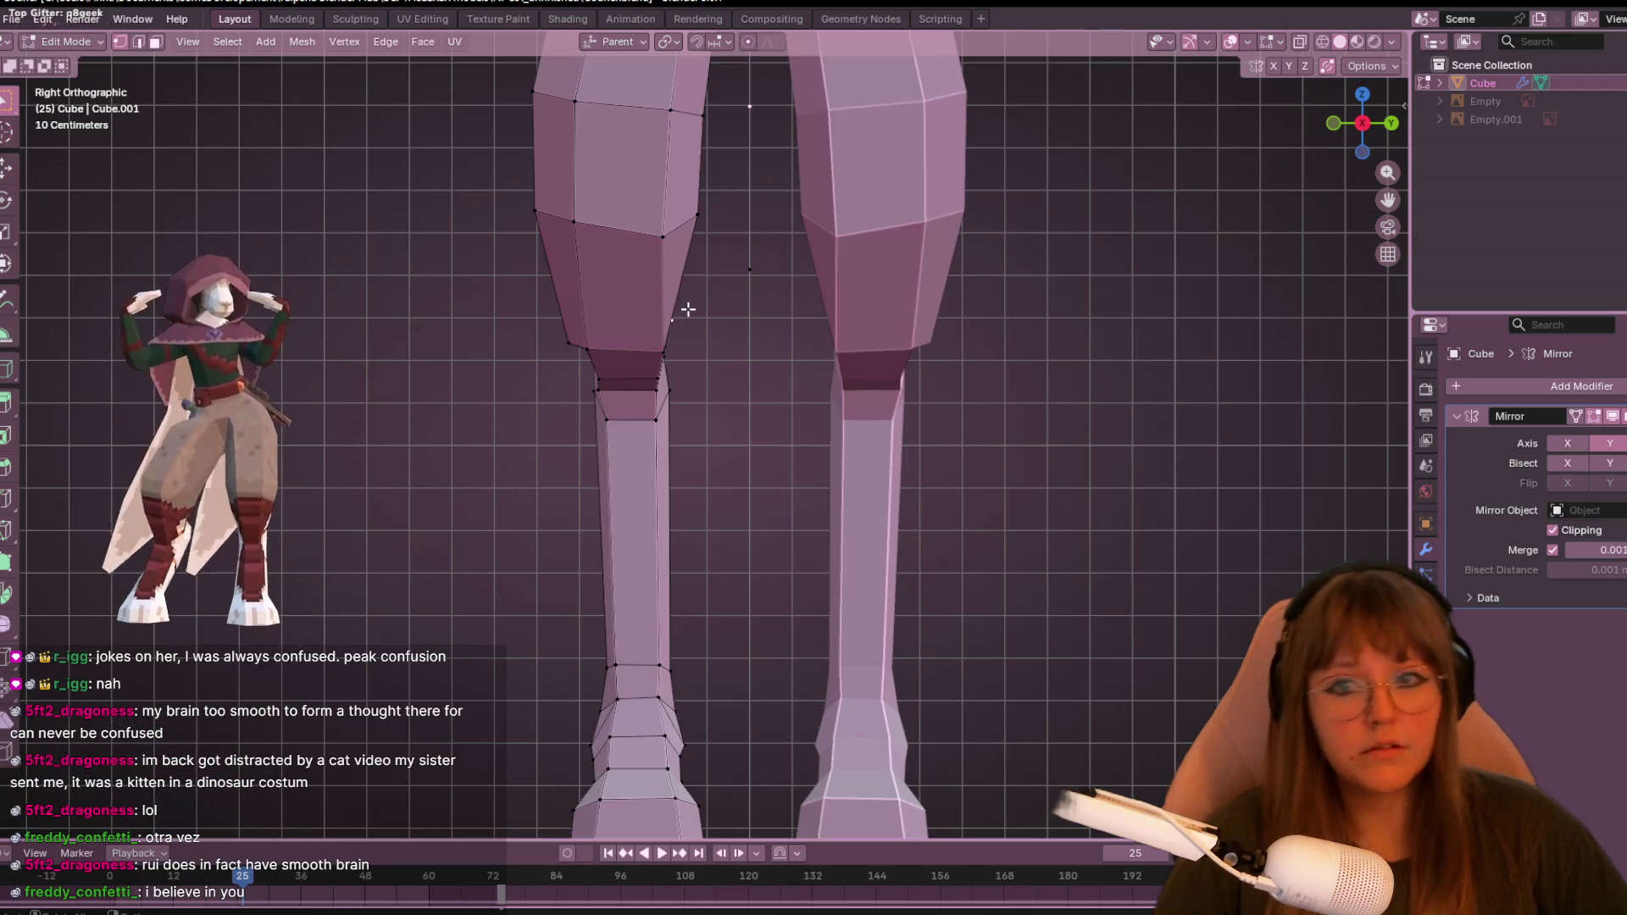
{"action": "left_click", "coordinate": [668, 370]}
{"action": "mouse_move", "coordinate": [668, 370]}
{"action": "middle_mouse_down"}
{"action": "mouse_move", "coordinate": [755, 345]}
{"action": "mouse_move", "coordinate": [703, 324]}
{"action": "middle_mouse_up"}
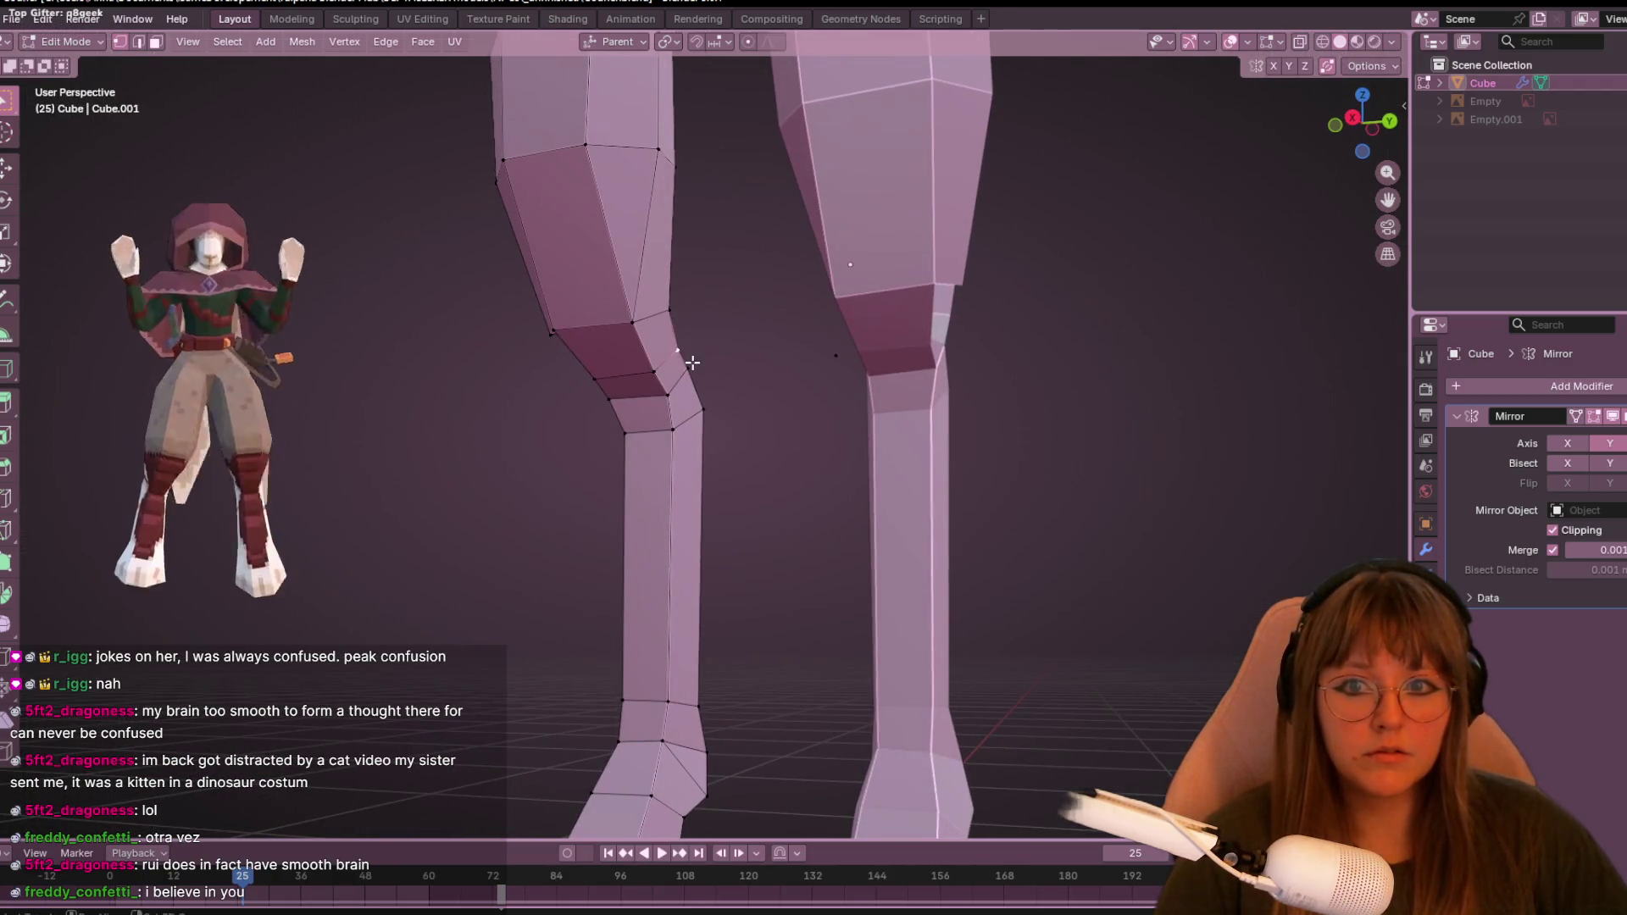
{"action": "left_click", "coordinate": [1352, 117]}
- Shift the knee edge, knee vertices and knee loop to sharpen the forward bend
{"action": "key", "text": "g"}
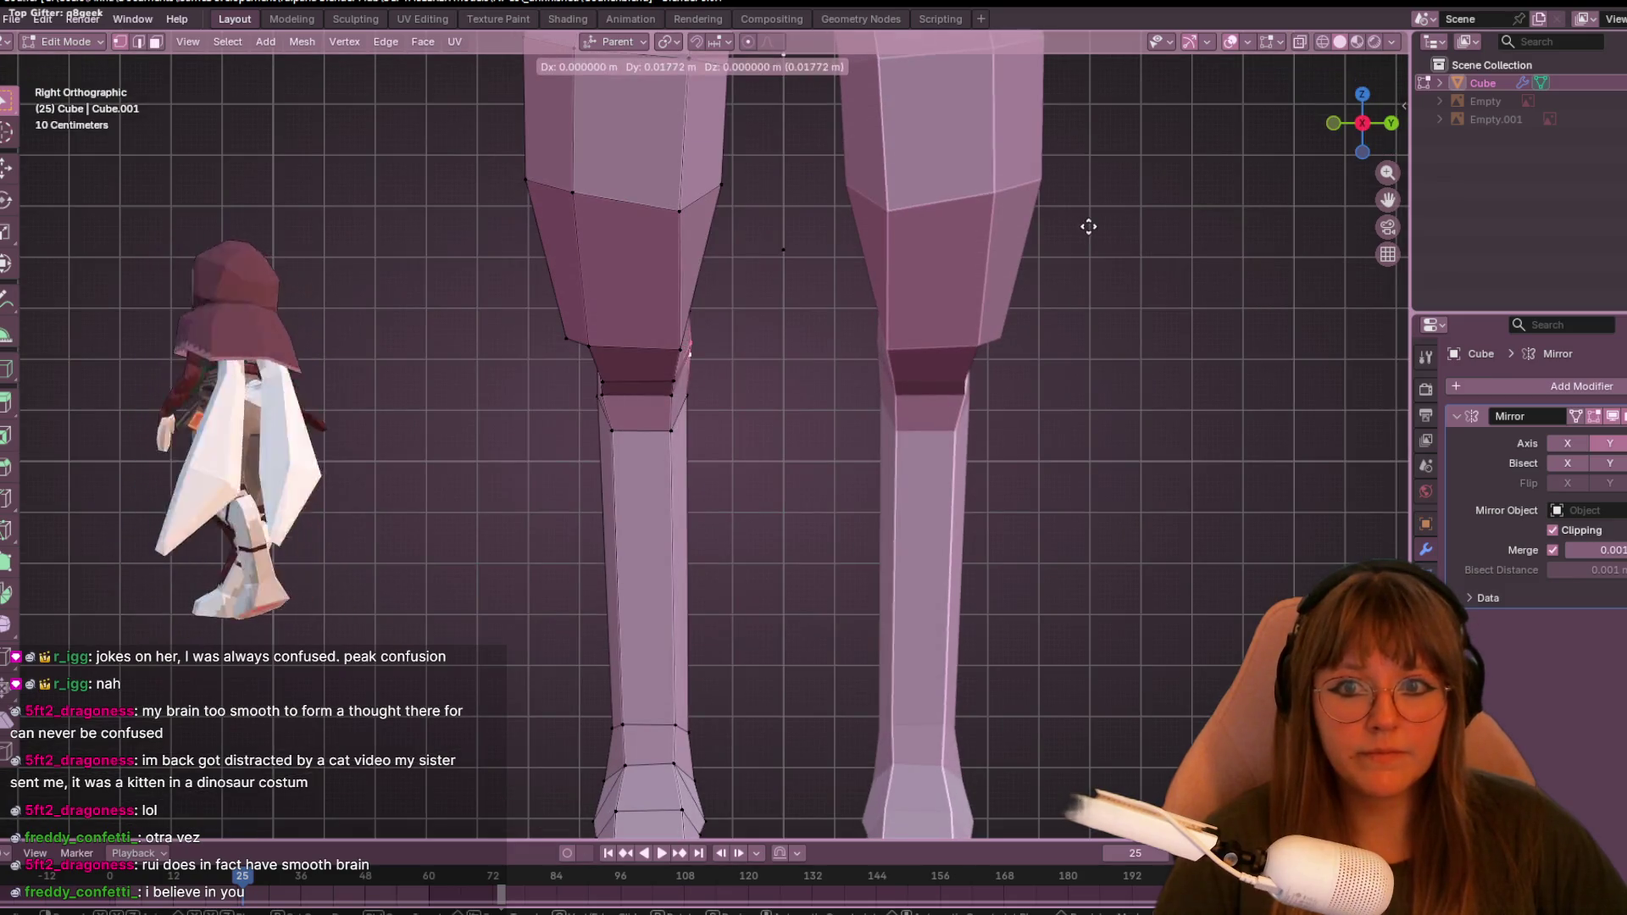
{"action": "left_click", "coordinate": [1089, 227]}
{"action": "middle_click_drag", "start_coordinate": [788, 280], "coordinate": [760, 280]}
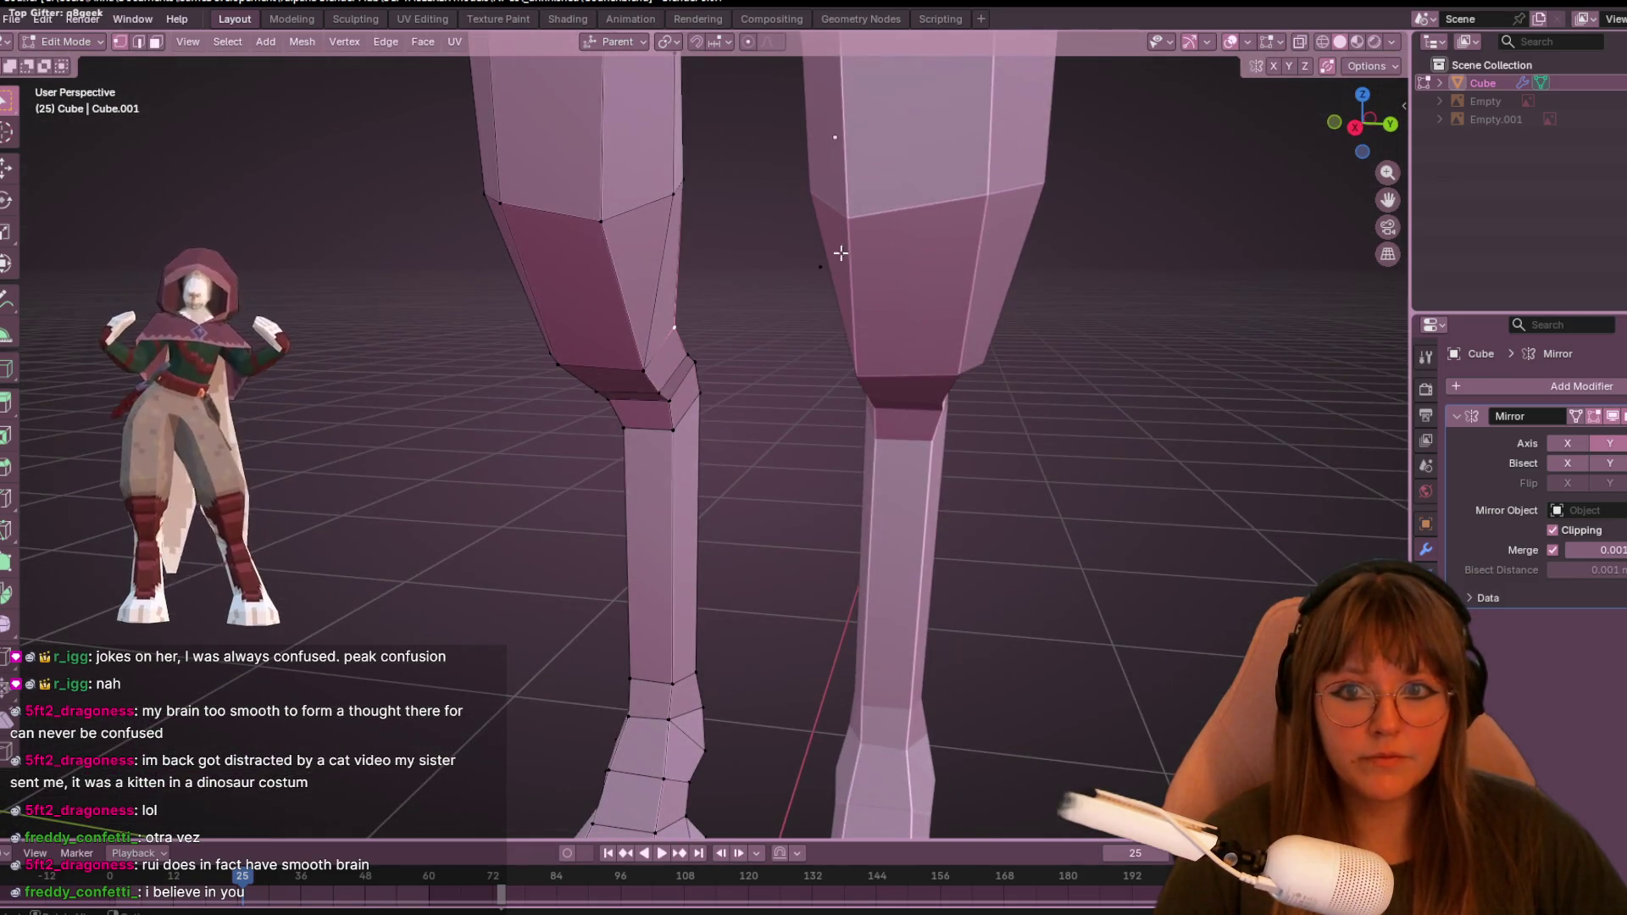
{"action": "left_click", "coordinate": [1355, 127]}
{"action": "key", "text": "g"}
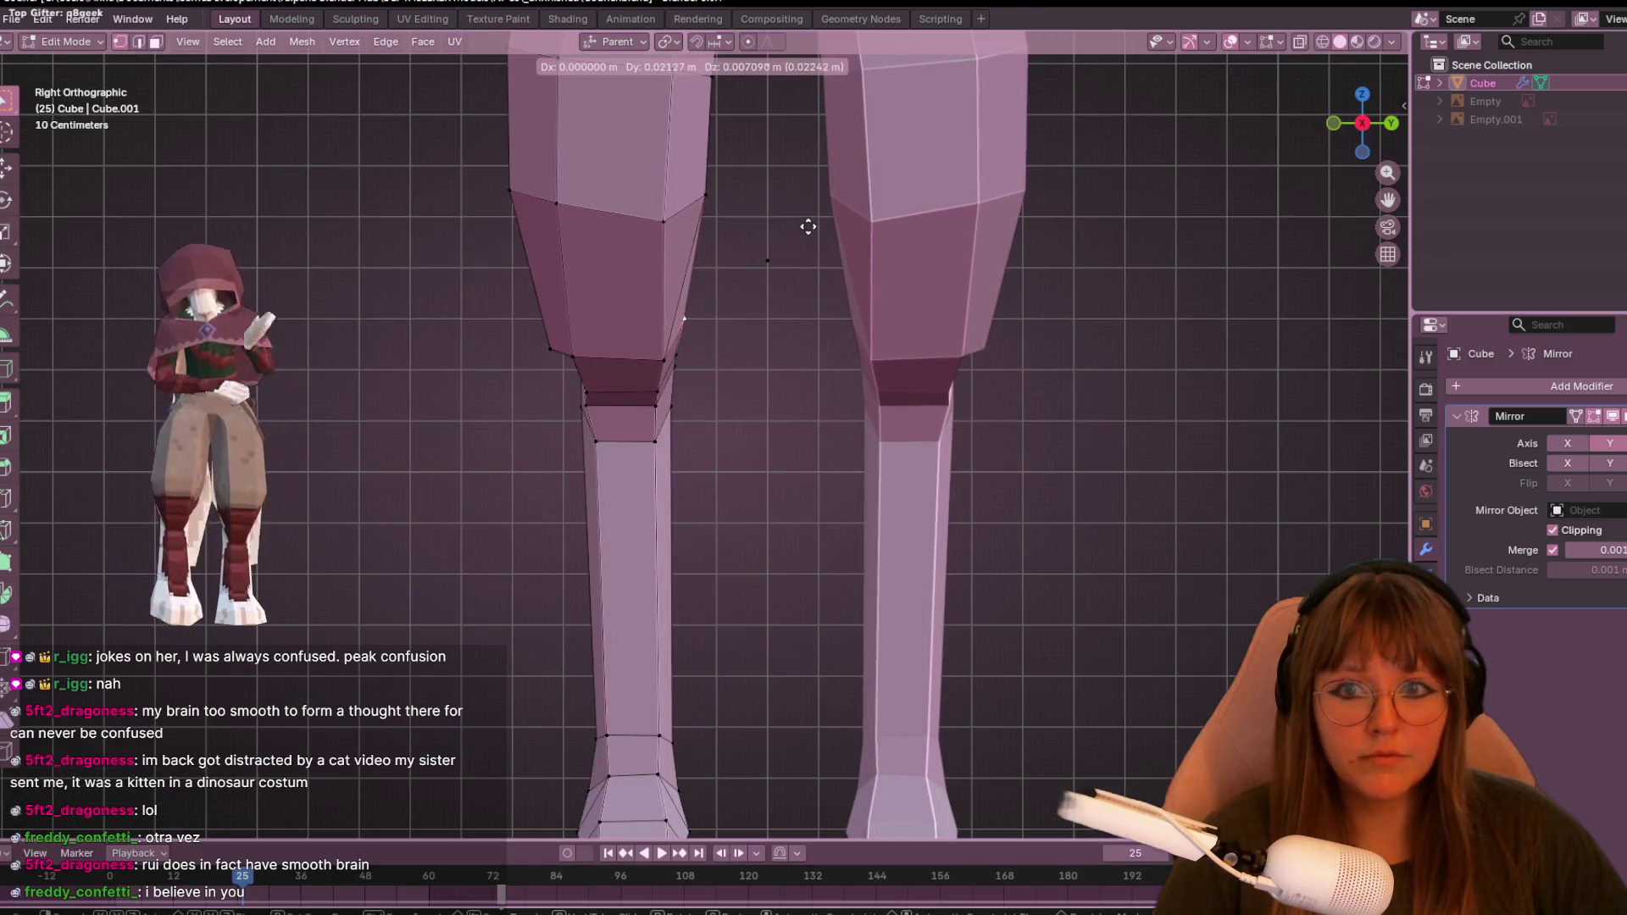
{"action": "left_click", "coordinate": [808, 226]}
{"action": "mouse_move", "coordinate": [816, 225]}
{"action": "middle_mouse_down"}
{"action": "mouse_move", "coordinate": [617, 55]}
{"action": "mouse_move", "coordinate": [388, 149]}
{"action": "mouse_move", "coordinate": [356, 272]}
{"action": "mouse_move", "coordinate": [399, 404]}
{"action": "mouse_move", "coordinate": [437, 271]}
{"action": "mouse_move", "coordinate": [765, 402]}
{"action": "mouse_move", "coordinate": [639, 171]}
{"action": "mouse_move", "coordinate": [566, 271]}
{"action": "middle_mouse_up"}
{"action": "key", "text": "g"}
{"action": "key", "text": "g"}
{"action": "left_click", "coordinate": [757, 416]}
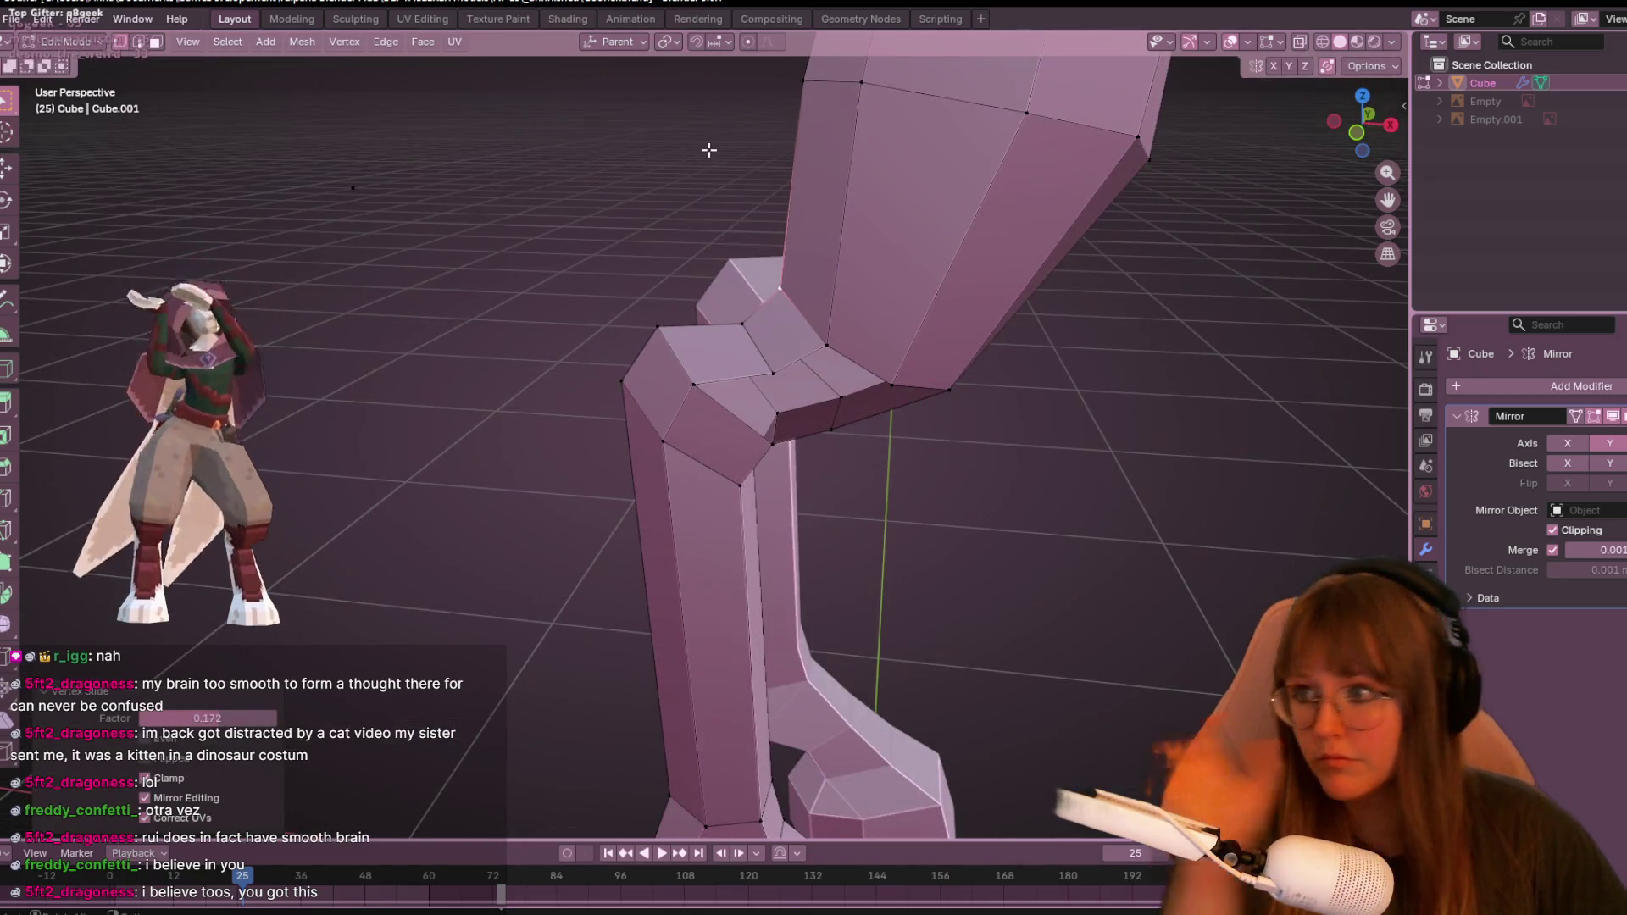
- Orbit around the legs and whole figure, ending in Back Orthographic view
{"action": "scroll", "coordinate": [814, 254], "scroll_direction": "down", "scroll_amount": 4}
{"action": "mouse_move", "coordinate": [841, 289]}
{"action": "middle_mouse_down"}
{"action": "mouse_move", "coordinate": [890, 272]}
{"action": "mouse_move", "coordinate": [847, 287]}
{"action": "mouse_move", "coordinate": [906, 215]}
{"action": "mouse_move", "coordinate": [322, 458]}
{"action": "mouse_move", "coordinate": [461, 505]}
{"action": "mouse_move", "coordinate": [439, 475]}
{"action": "mouse_move", "coordinate": [562, 539]}
{"action": "mouse_move", "coordinate": [828, 592]}
{"action": "mouse_move", "coordinate": [1152, 559]}
{"action": "mouse_move", "coordinate": [1238, 366]}
{"action": "mouse_move", "coordinate": [1275, 522]}
{"action": "middle_mouse_up"}
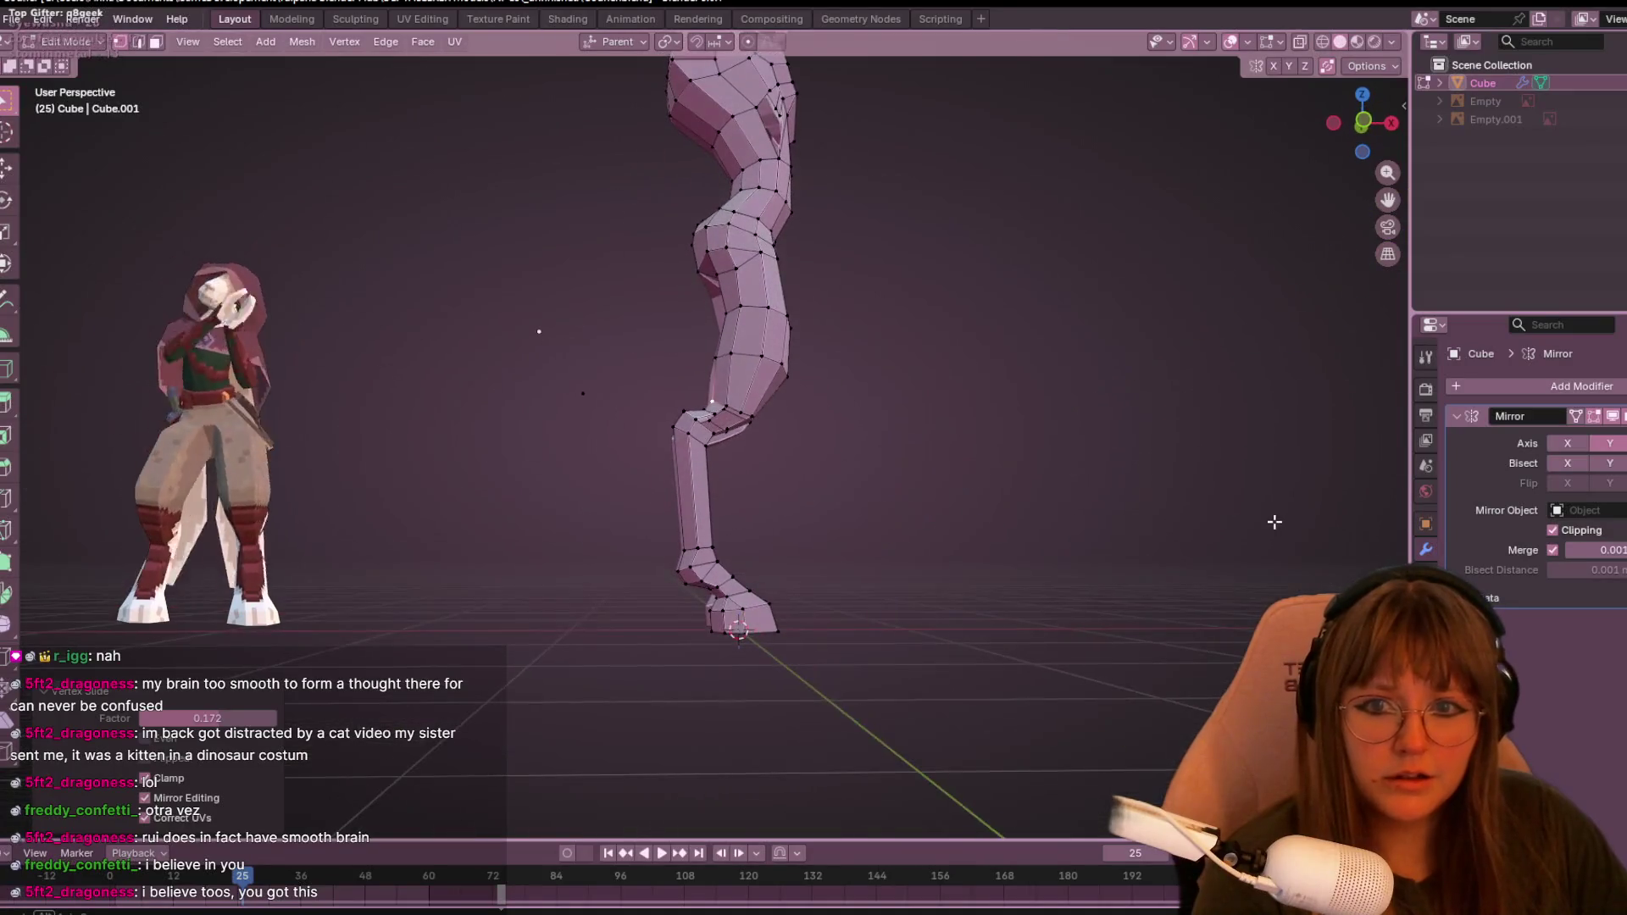
{"action": "mouse_move", "coordinate": [1163, 518]}
{"action": "middle_mouse_down"}
{"action": "mouse_move", "coordinate": [1178, 551]}
{"action": "mouse_move", "coordinate": [1152, 593]}
{"action": "mouse_move", "coordinate": [1069, 560]}
{"action": "mouse_move", "coordinate": [1046, 519]}
{"action": "middle_mouse_up"}
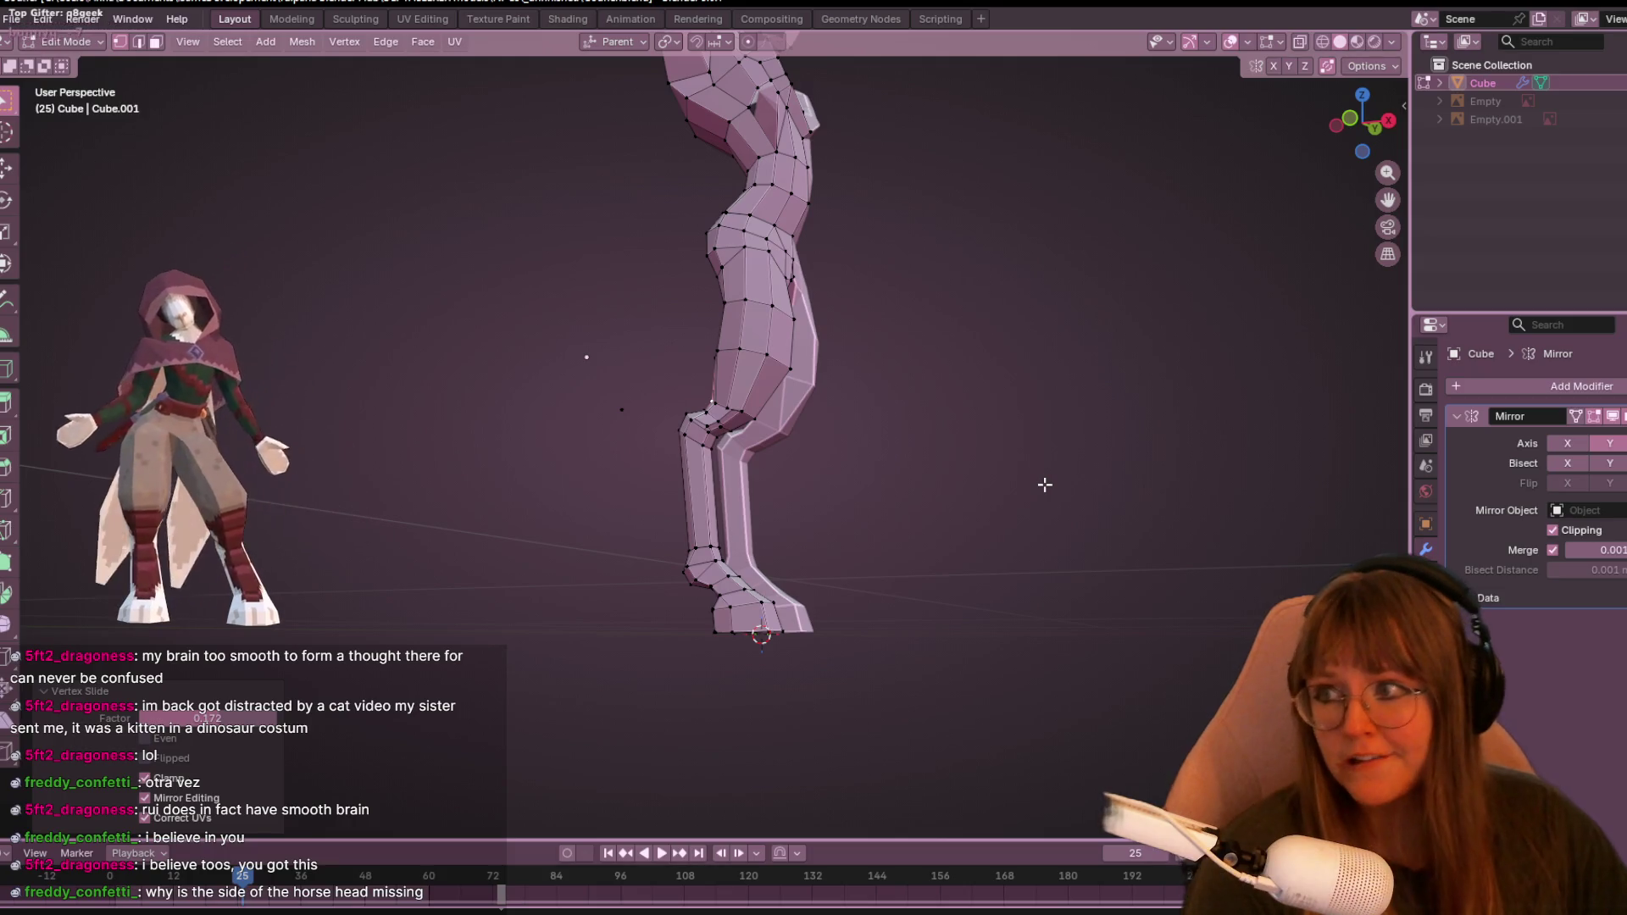
{"action": "scroll", "coordinate": [983, 216], "scroll_direction": "down", "scroll_amount": 5}
{"action": "mouse_move", "coordinate": [974, 221]}
{"action": "middle_mouse_down"}
{"action": "mouse_move", "coordinate": [974, 334]}
{"action": "mouse_move", "coordinate": [845, 363]}
{"action": "mouse_move", "coordinate": [991, 206]}
{"action": "mouse_move", "coordinate": [657, 280]}
{"action": "middle_mouse_up"}
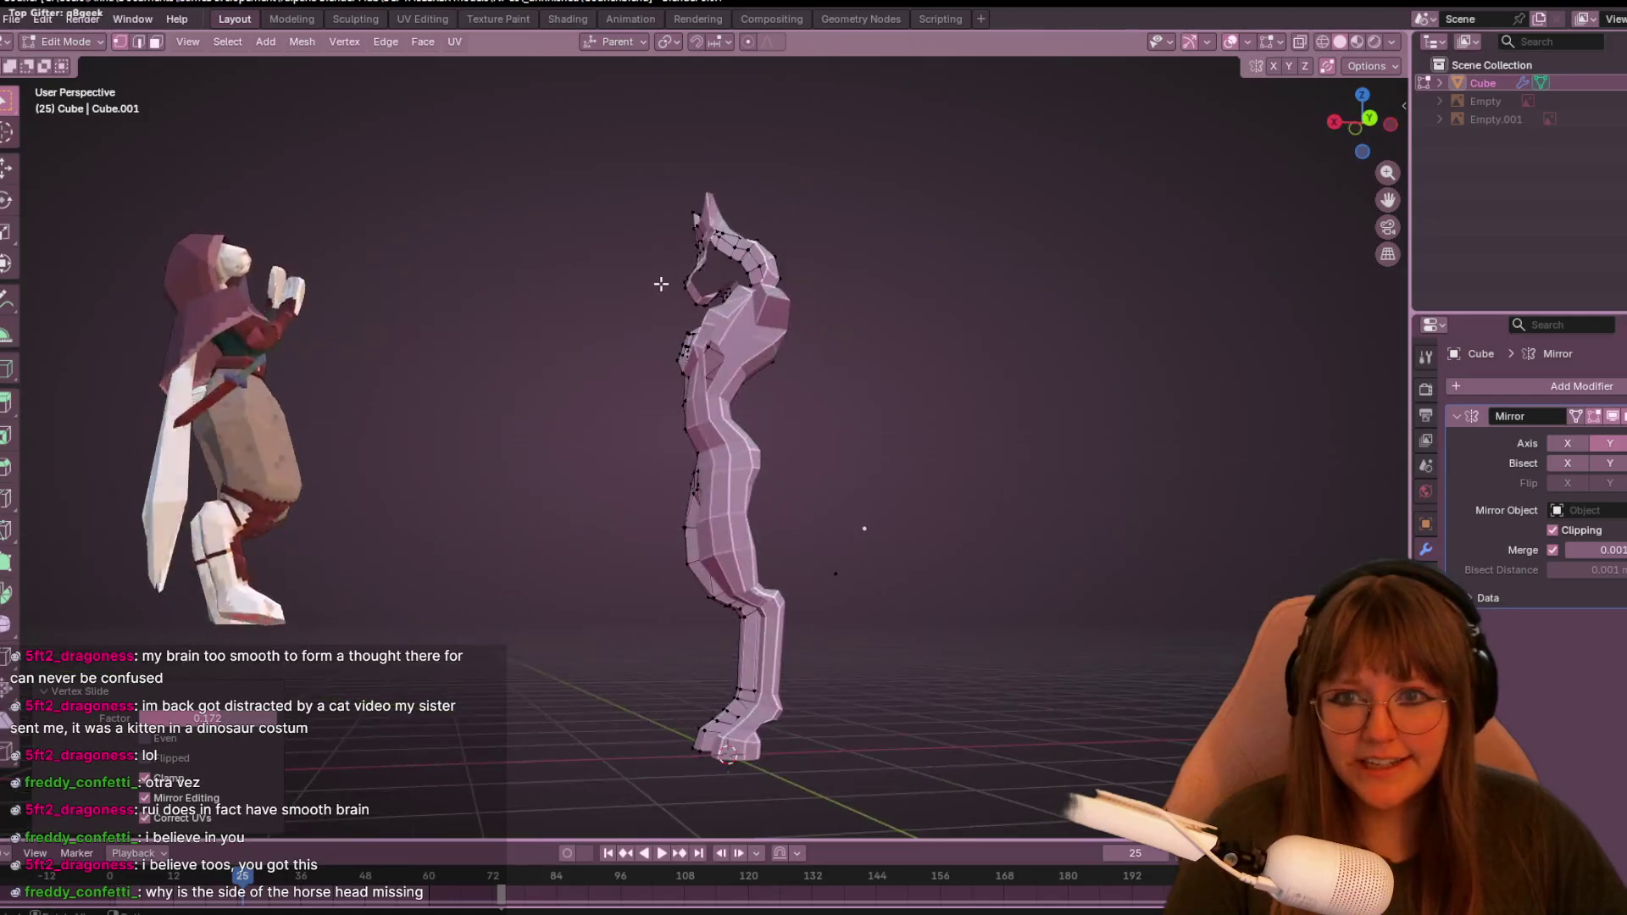
{"action": "scroll", "coordinate": [906, 319], "scroll_direction": "up", "scroll_amount": 4}
{"action": "mouse_move", "coordinate": [905, 320]}
{"action": "middle_mouse_down"}
{"action": "mouse_move", "coordinate": [963, 392]}
{"action": "mouse_move", "coordinate": [848, 407]}
{"action": "mouse_move", "coordinate": [630, 477]}
{"action": "mouse_move", "coordinate": [618, 407]}
{"action": "mouse_move", "coordinate": [647, 422]}
{"action": "middle_mouse_up"}
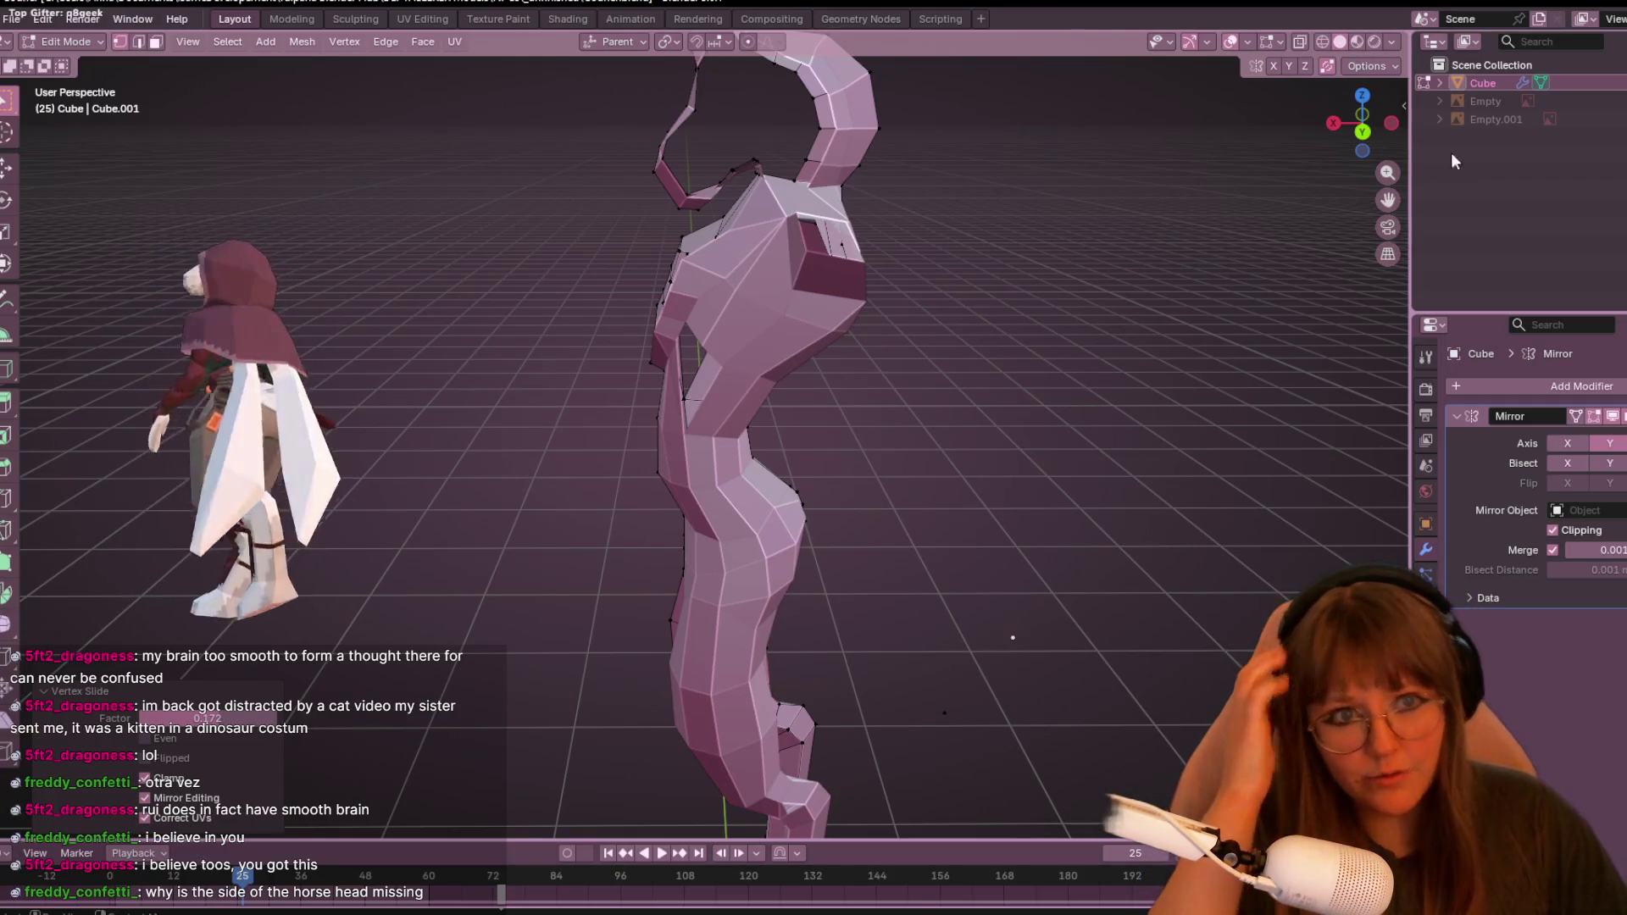
{"action": "left_click", "coordinate": [1372, 140]}
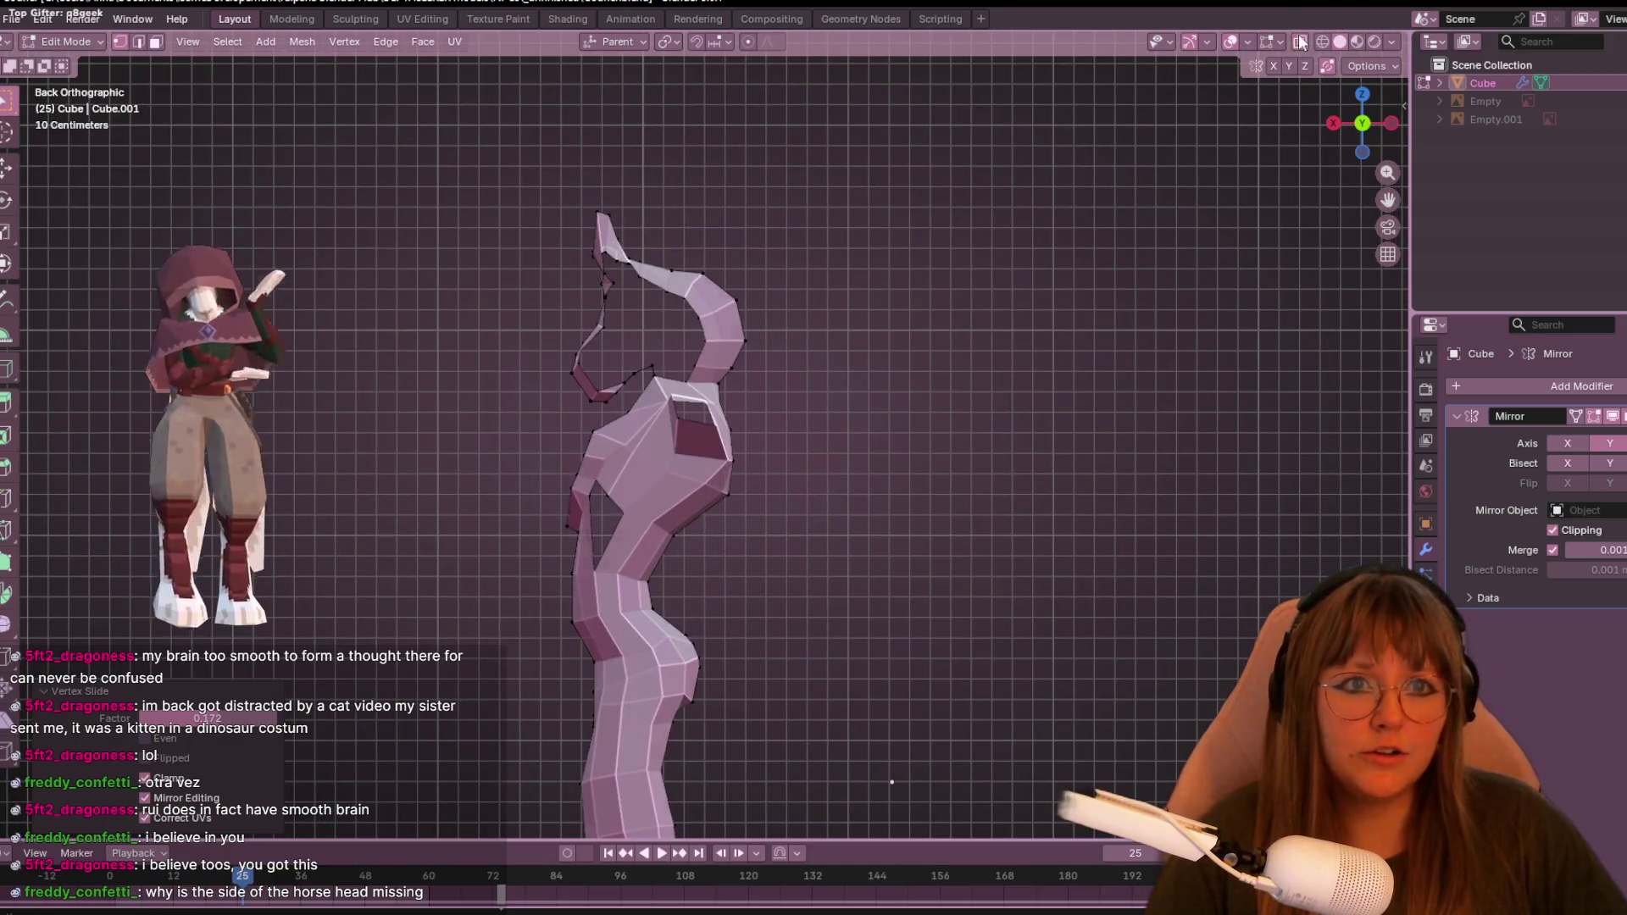
- With X-ray on, box-select the horse head vertices and turn off proportional editing
{"action": "left_click", "coordinate": [1300, 42]}
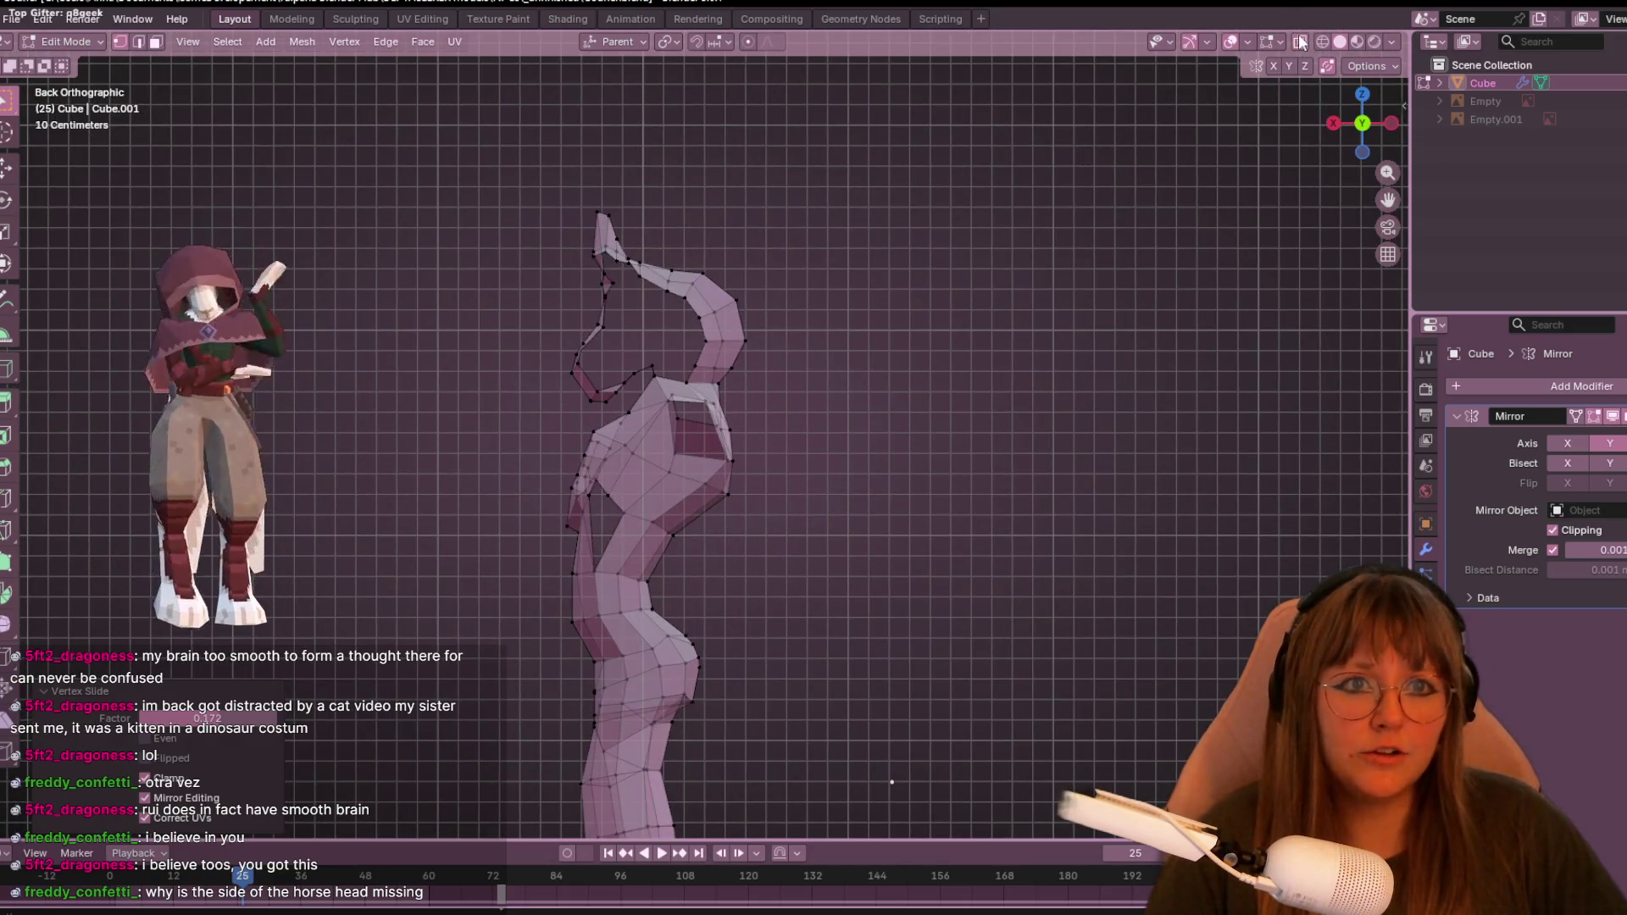
{"action": "left_click_drag", "start_coordinate": [353, 155], "coordinate": [651, 417]}
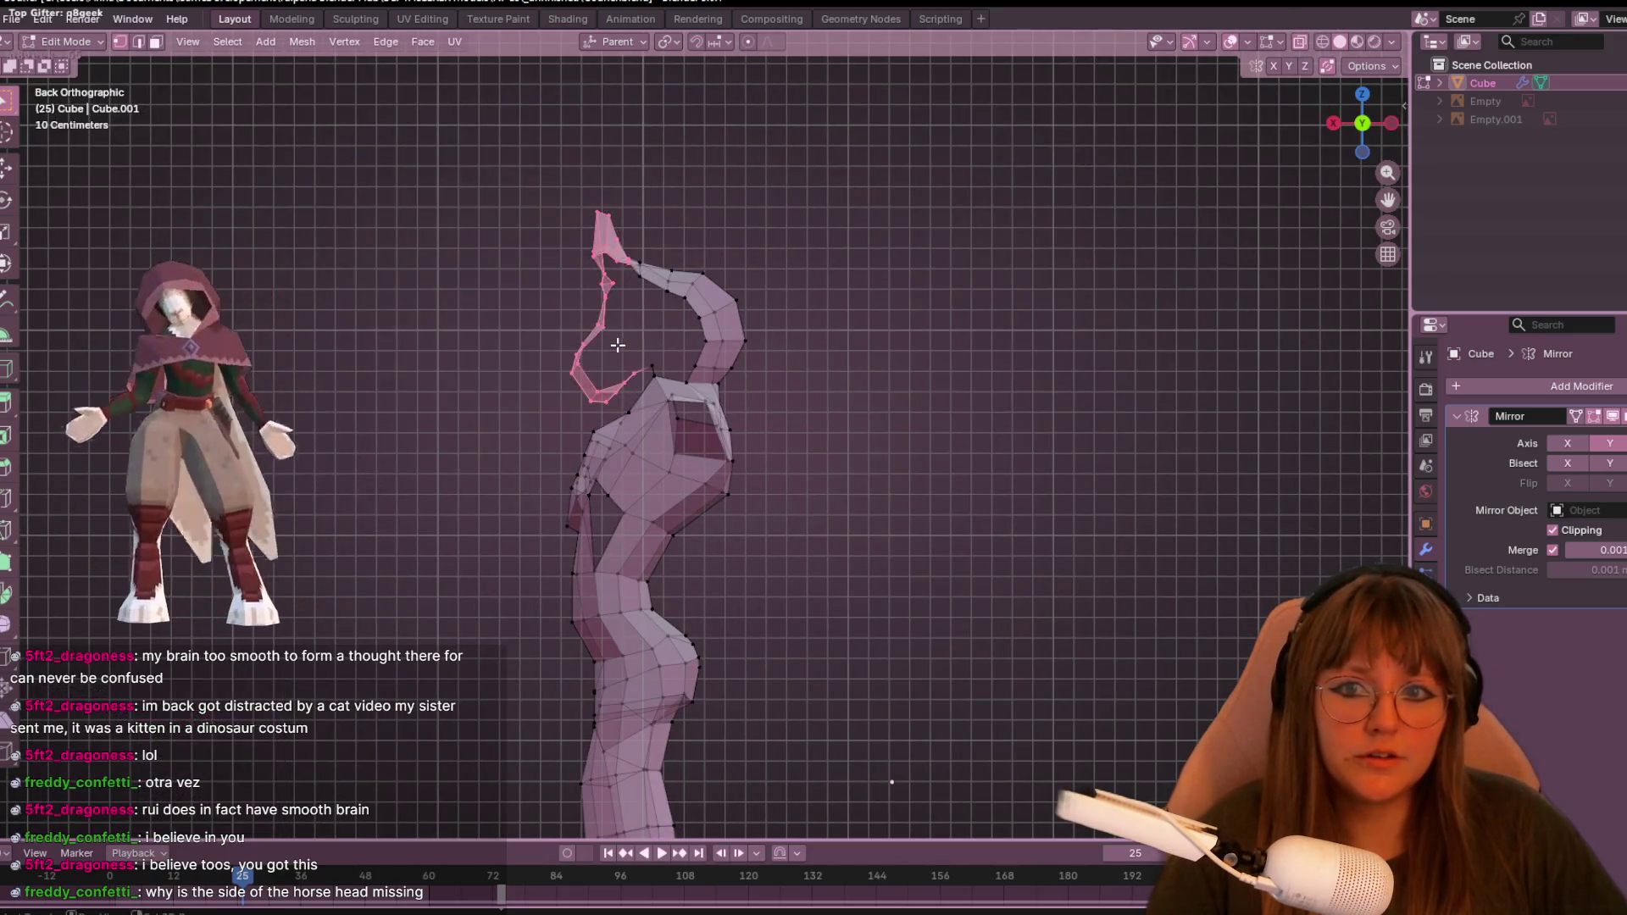
{"action": "left_click_drag", "start_coordinate": [571, 156], "coordinate": [766, 316], "text": "shift"}
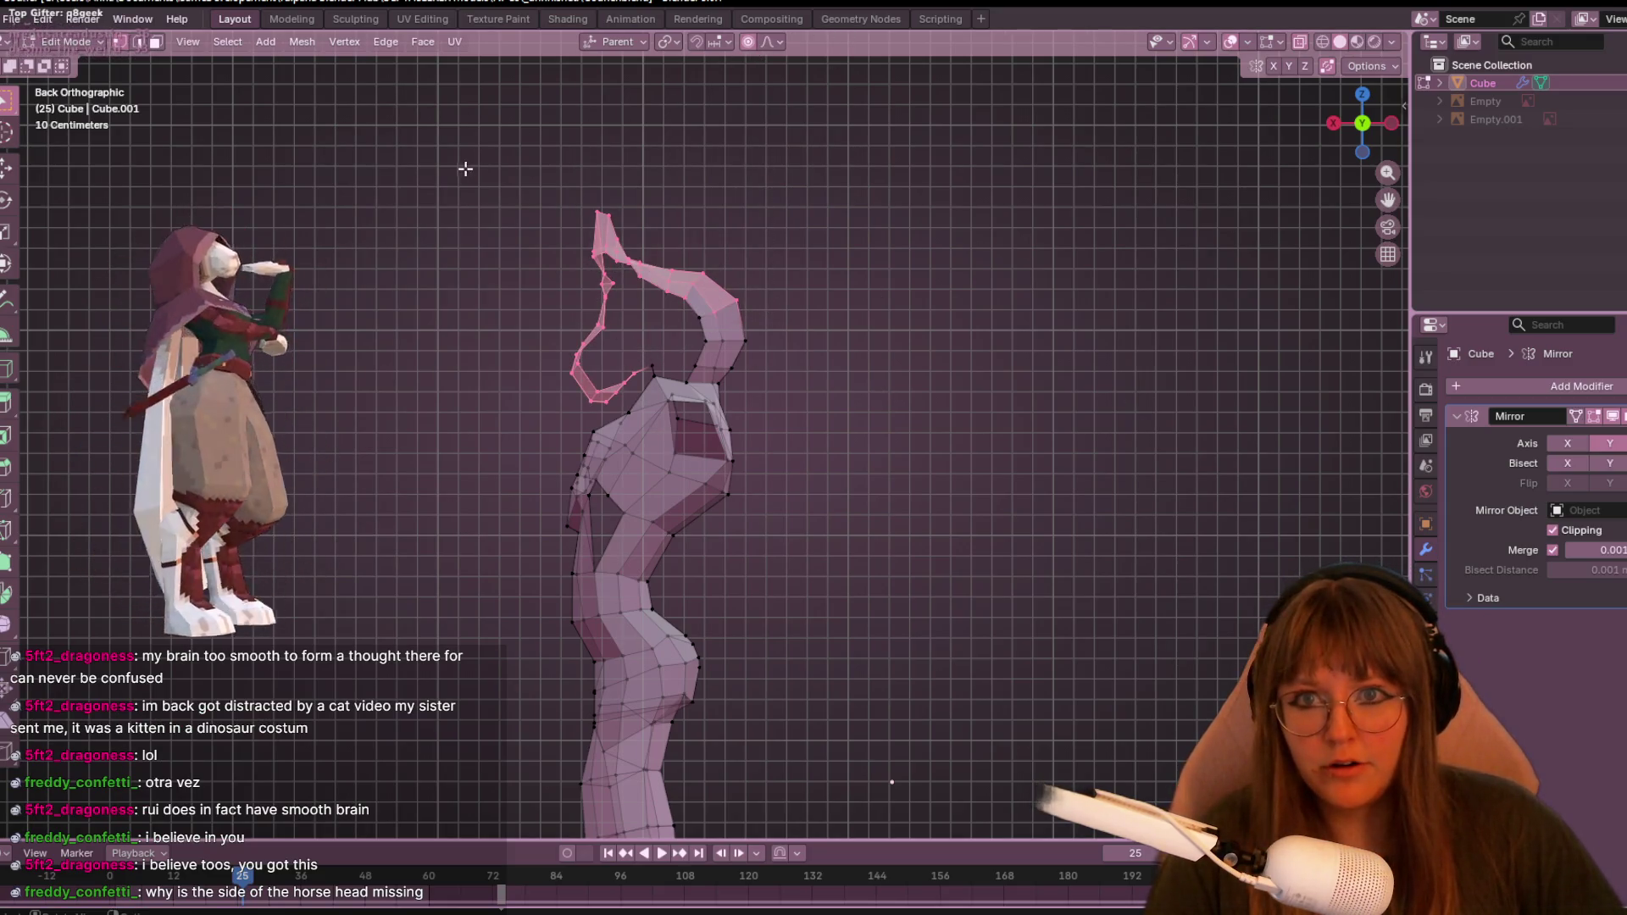
{"action": "key", "text": "g"}
{"action": "key", "text": "Escape"}
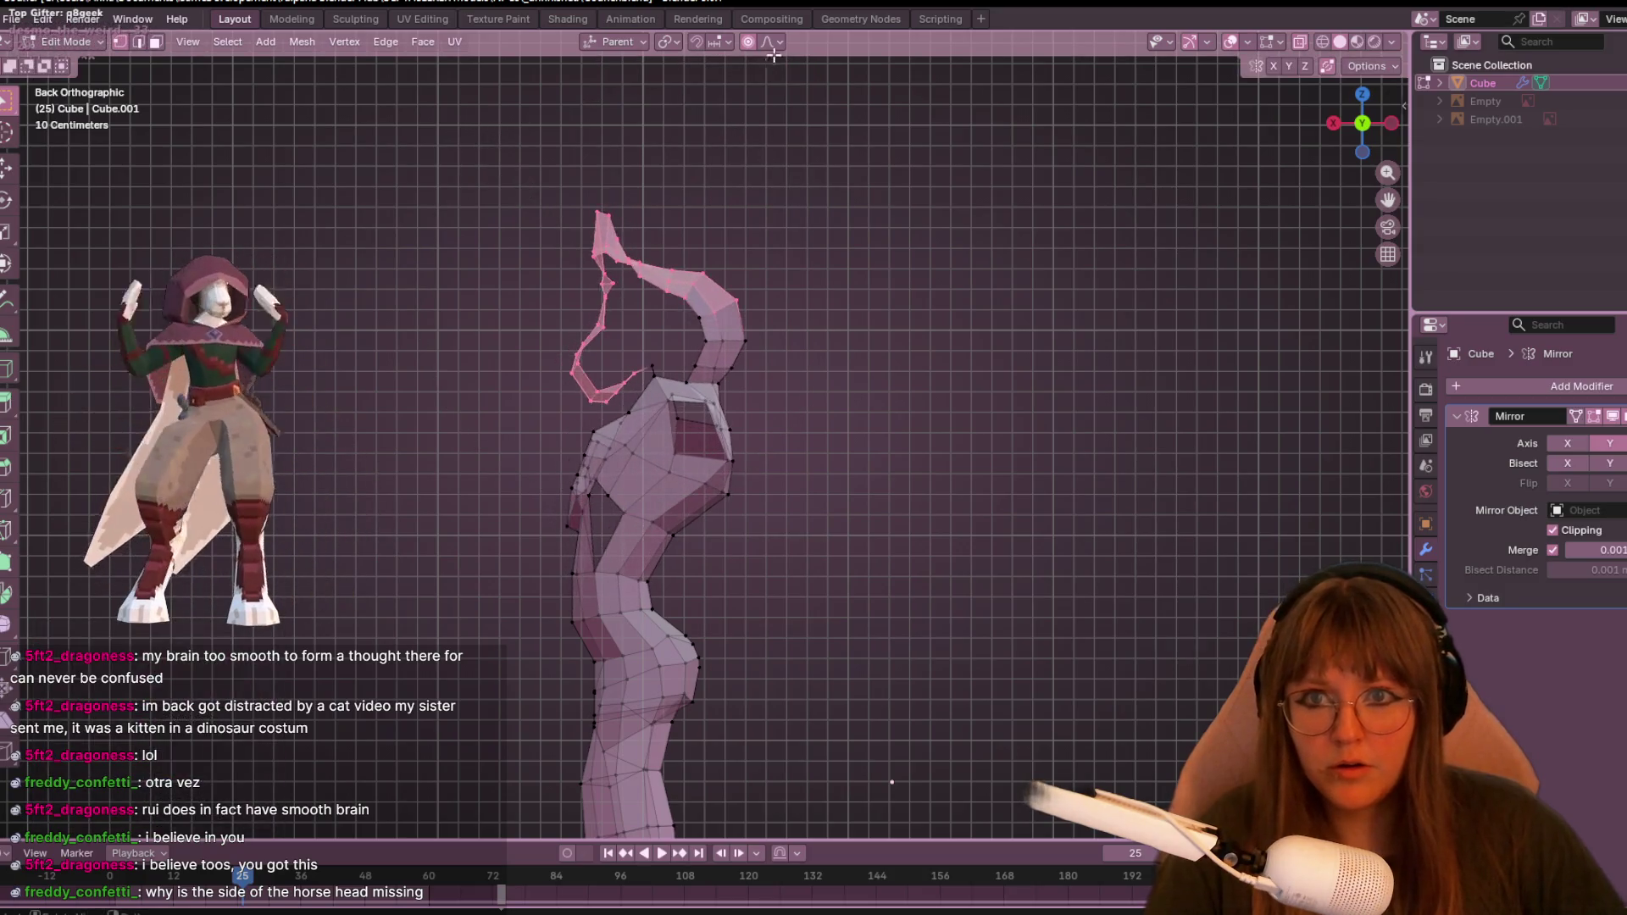
{"action": "left_click", "coordinate": [742, 45]}
- Rotate the head about 6.7° and raise it roughly 11 cm, then return to Object Mode
{"action": "key", "text": "r"}
{"action": "left_click", "coordinate": [602, 134]}
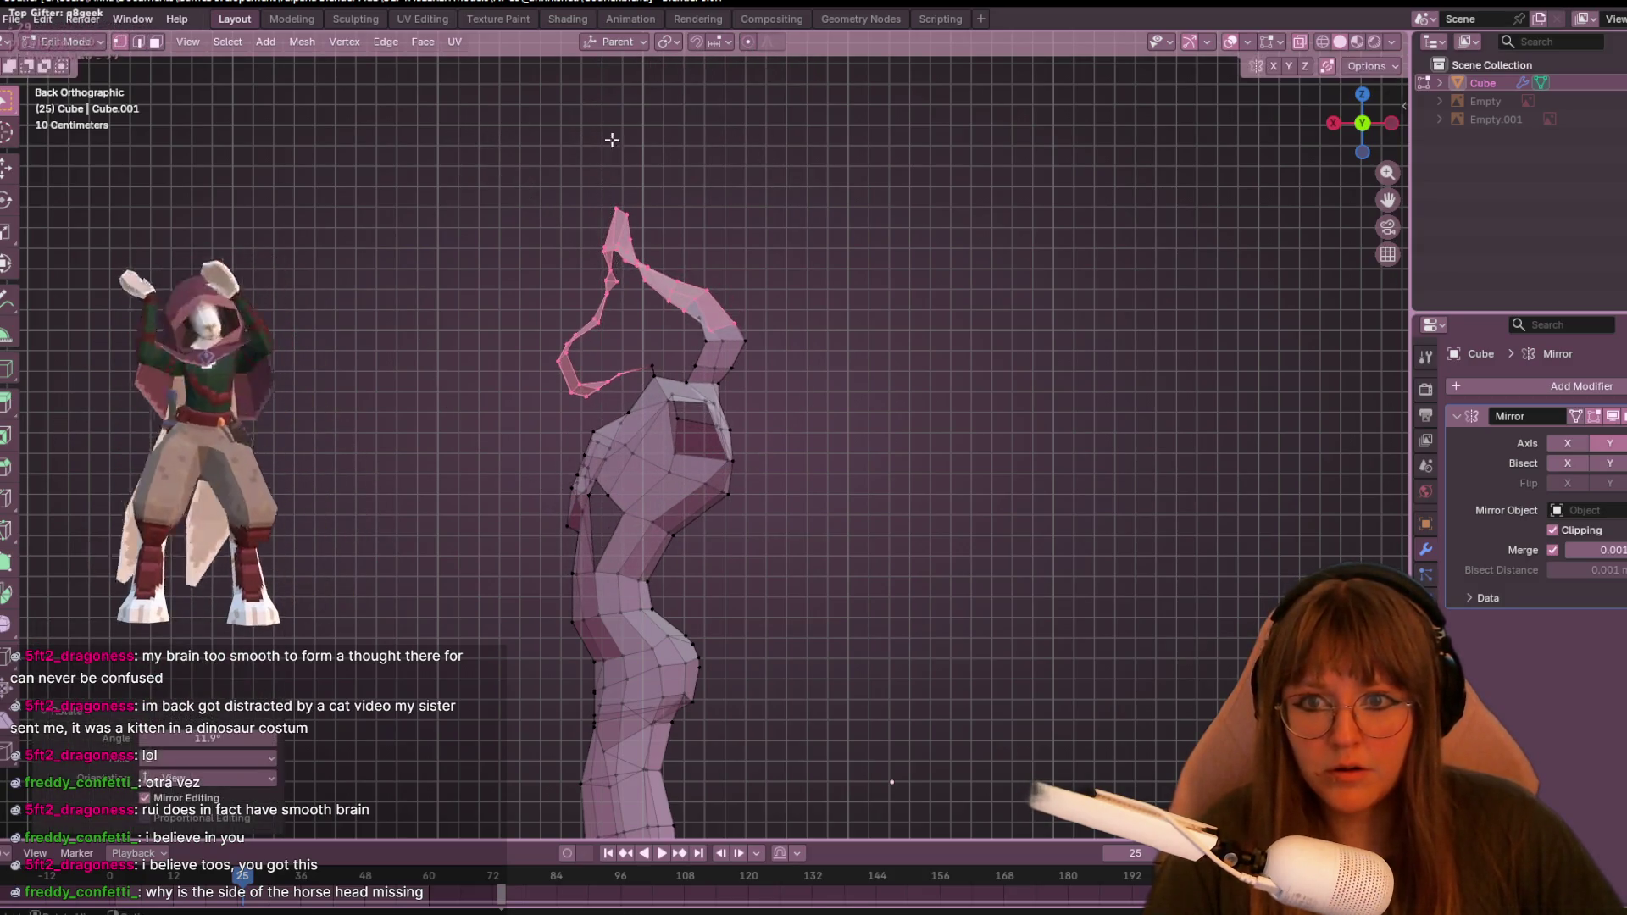
{"action": "key", "text": "g"}
{"action": "left_click", "coordinate": [782, 273]}
{"action": "key", "text": "r"}
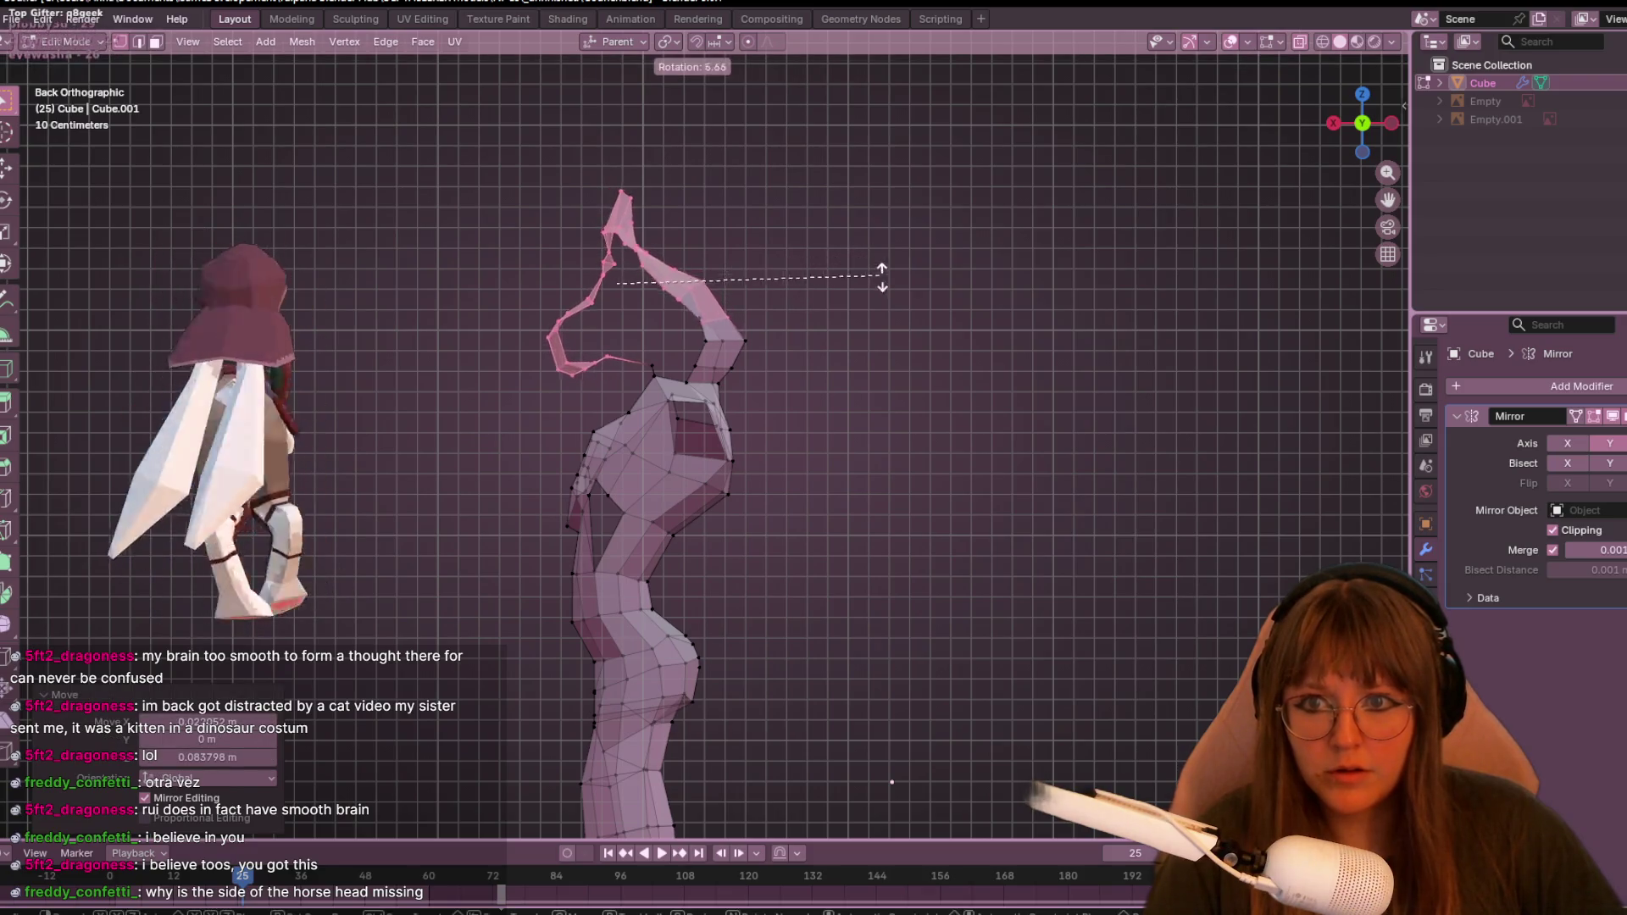
{"action": "left_click", "coordinate": [888, 289]}
{"action": "key", "text": "g"}
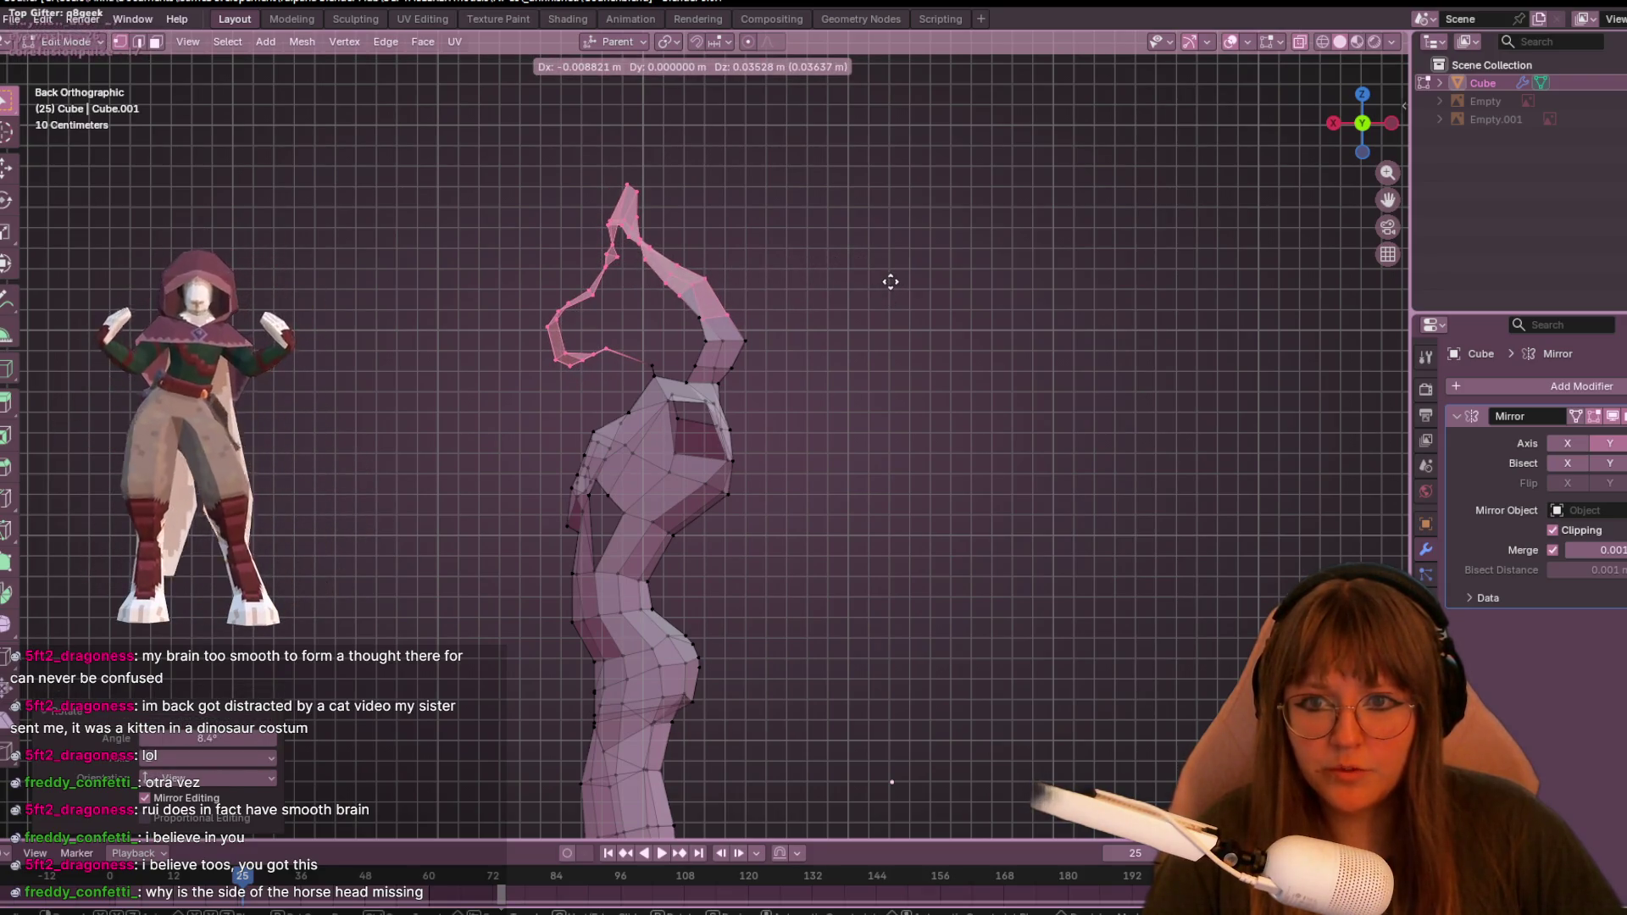
{"action": "left_click", "coordinate": [891, 281]}
{"action": "key", "text": "r"}
{"action": "left_click", "coordinate": [1021, 341]}
{"action": "key", "text": "g"}
{"action": "left_click", "coordinate": [1027, 338]}
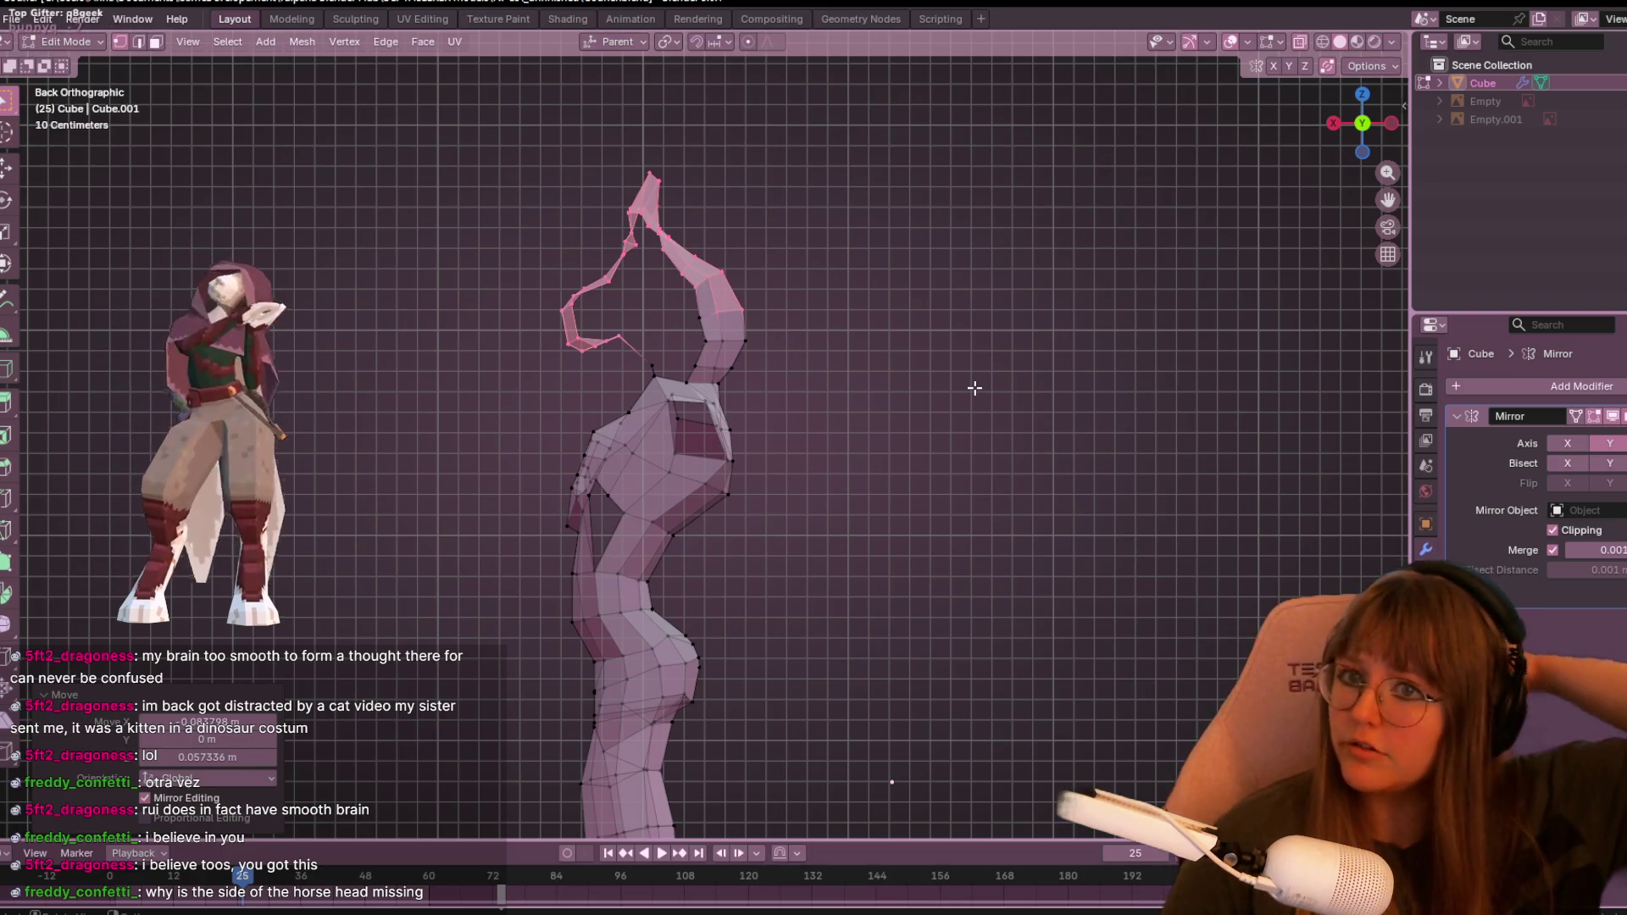
{"action": "key", "text": "Tab"}
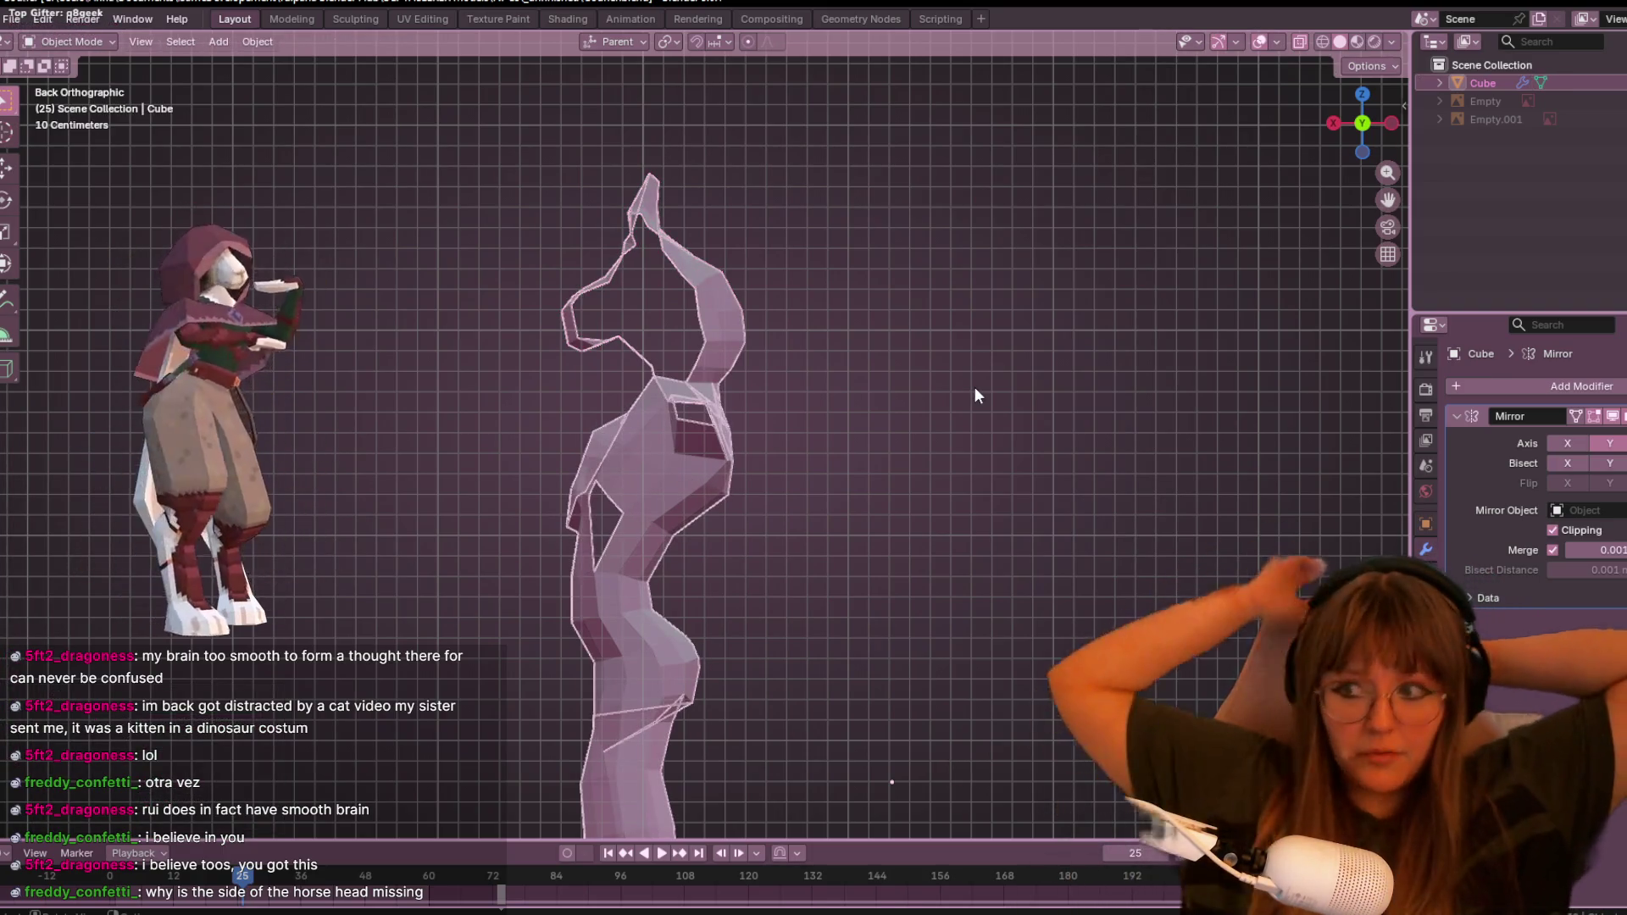
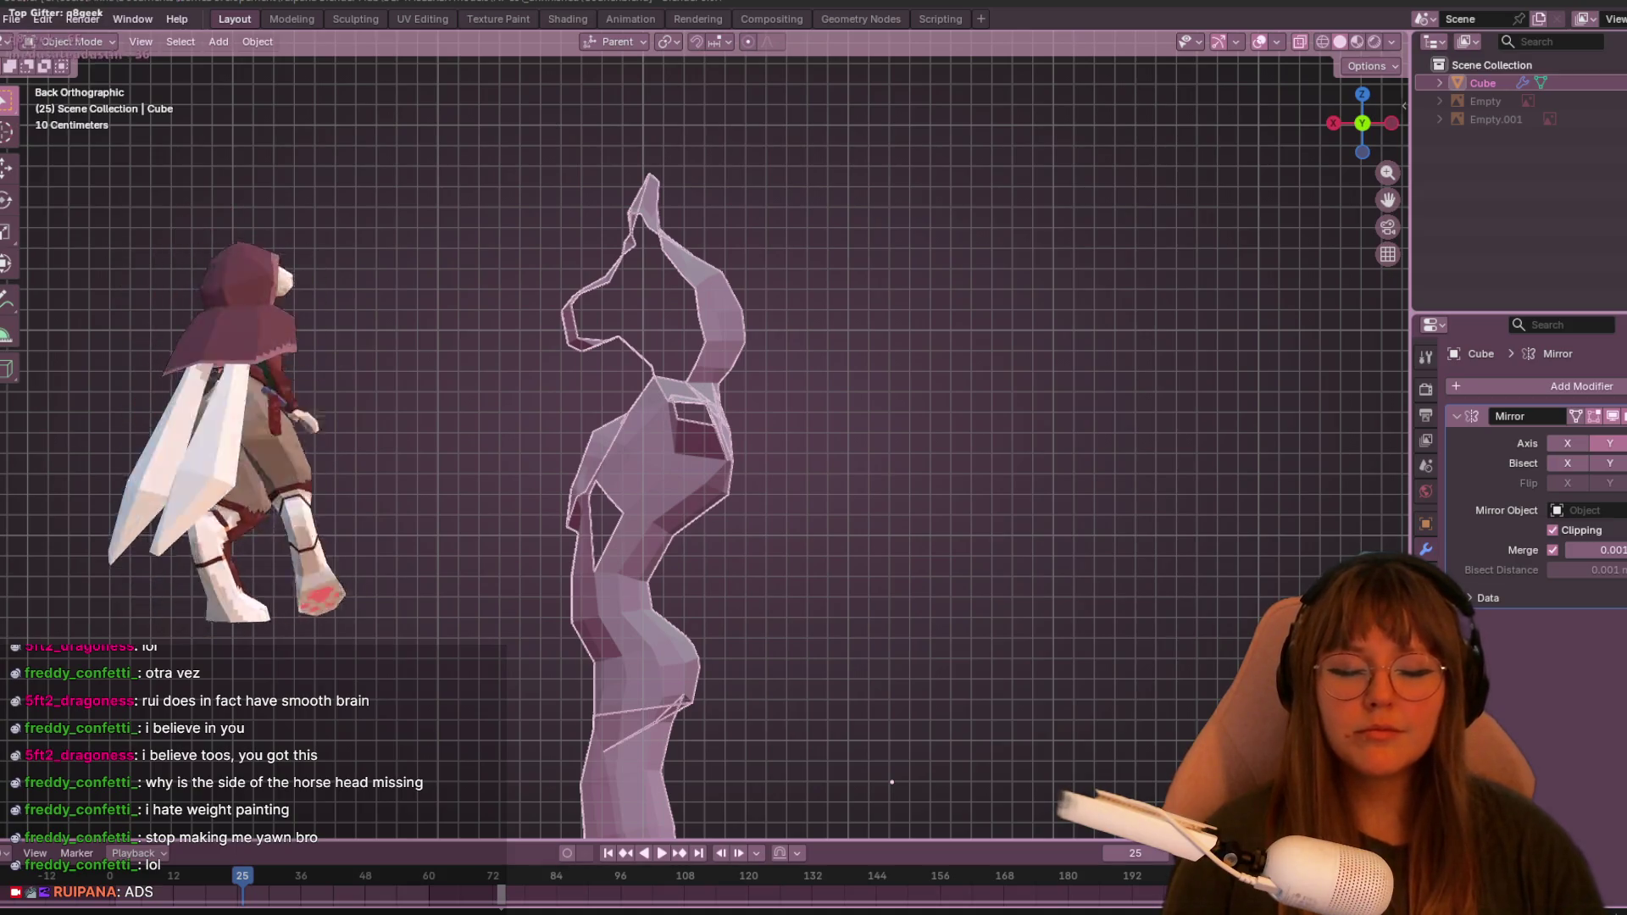
- In Edit Mode's front view, select a neck vertex and move it to reshape the neck
{"action": "key", "text": "Tab"}
{"action": "mouse_move", "coordinate": [594, 305]}
{"action": "middle_mouse_down"}
{"action": "mouse_move", "coordinate": [955, 265]}
{"action": "mouse_move", "coordinate": [1241, 165]}
{"action": "middle_mouse_up"}
{"action": "key", "text": "KP_1"}
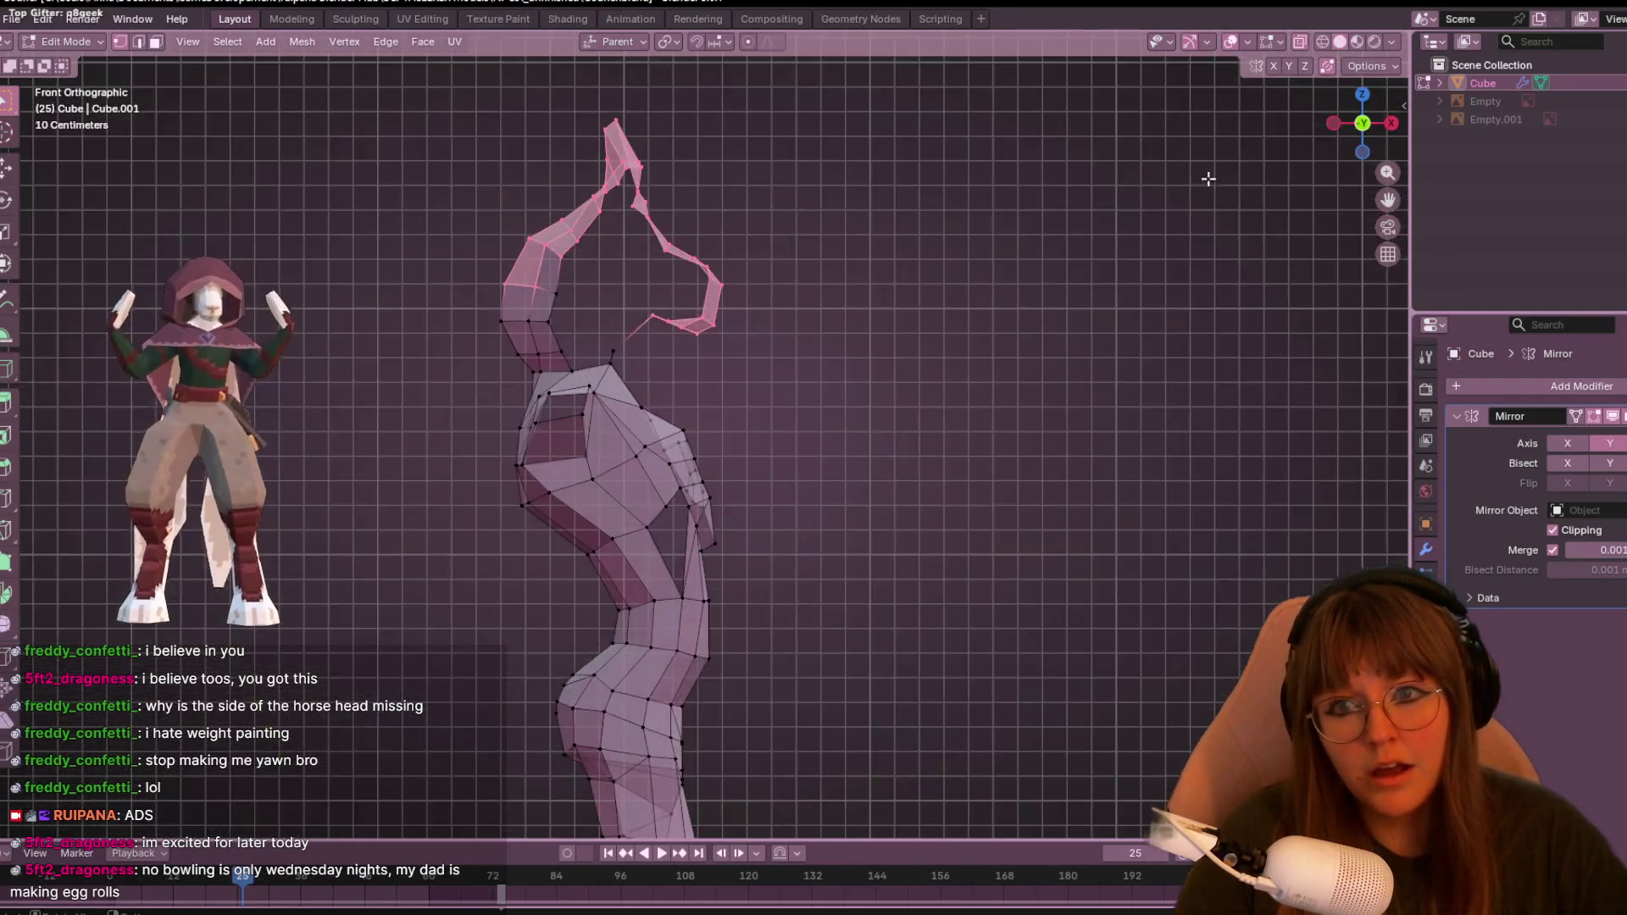
{"action": "scroll", "coordinate": [680, 319], "scroll_direction": "up", "scroll_amount": 3}
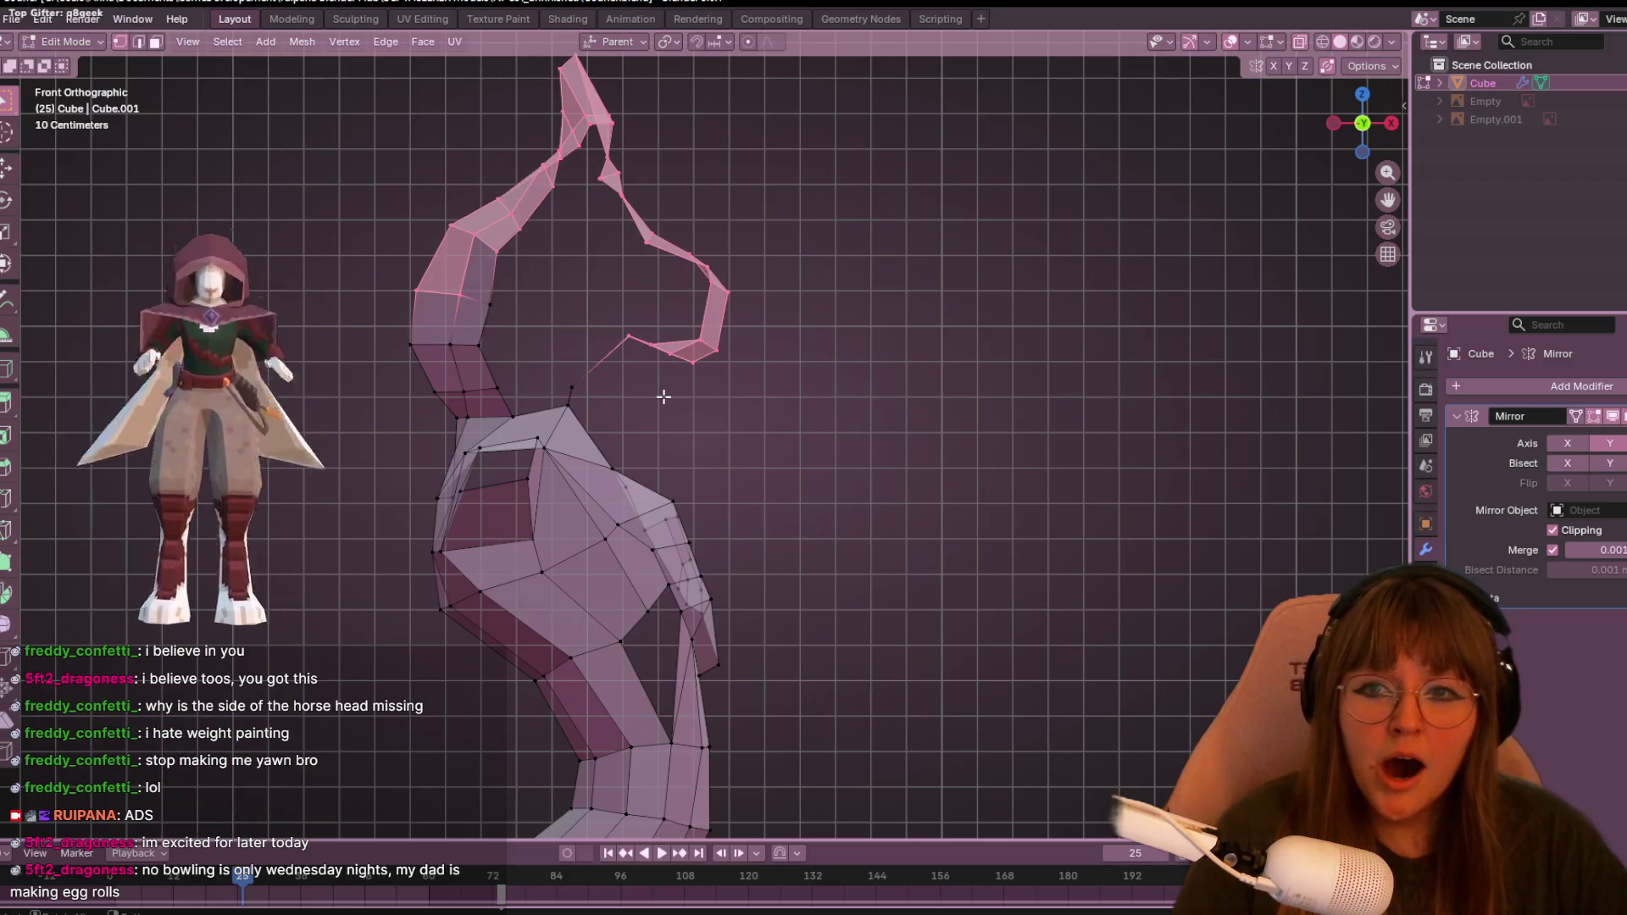
{"action": "left_click", "coordinate": [663, 396]}
{"action": "left_click_drag", "start_coordinate": [608, 265], "coordinate": [658, 343]}
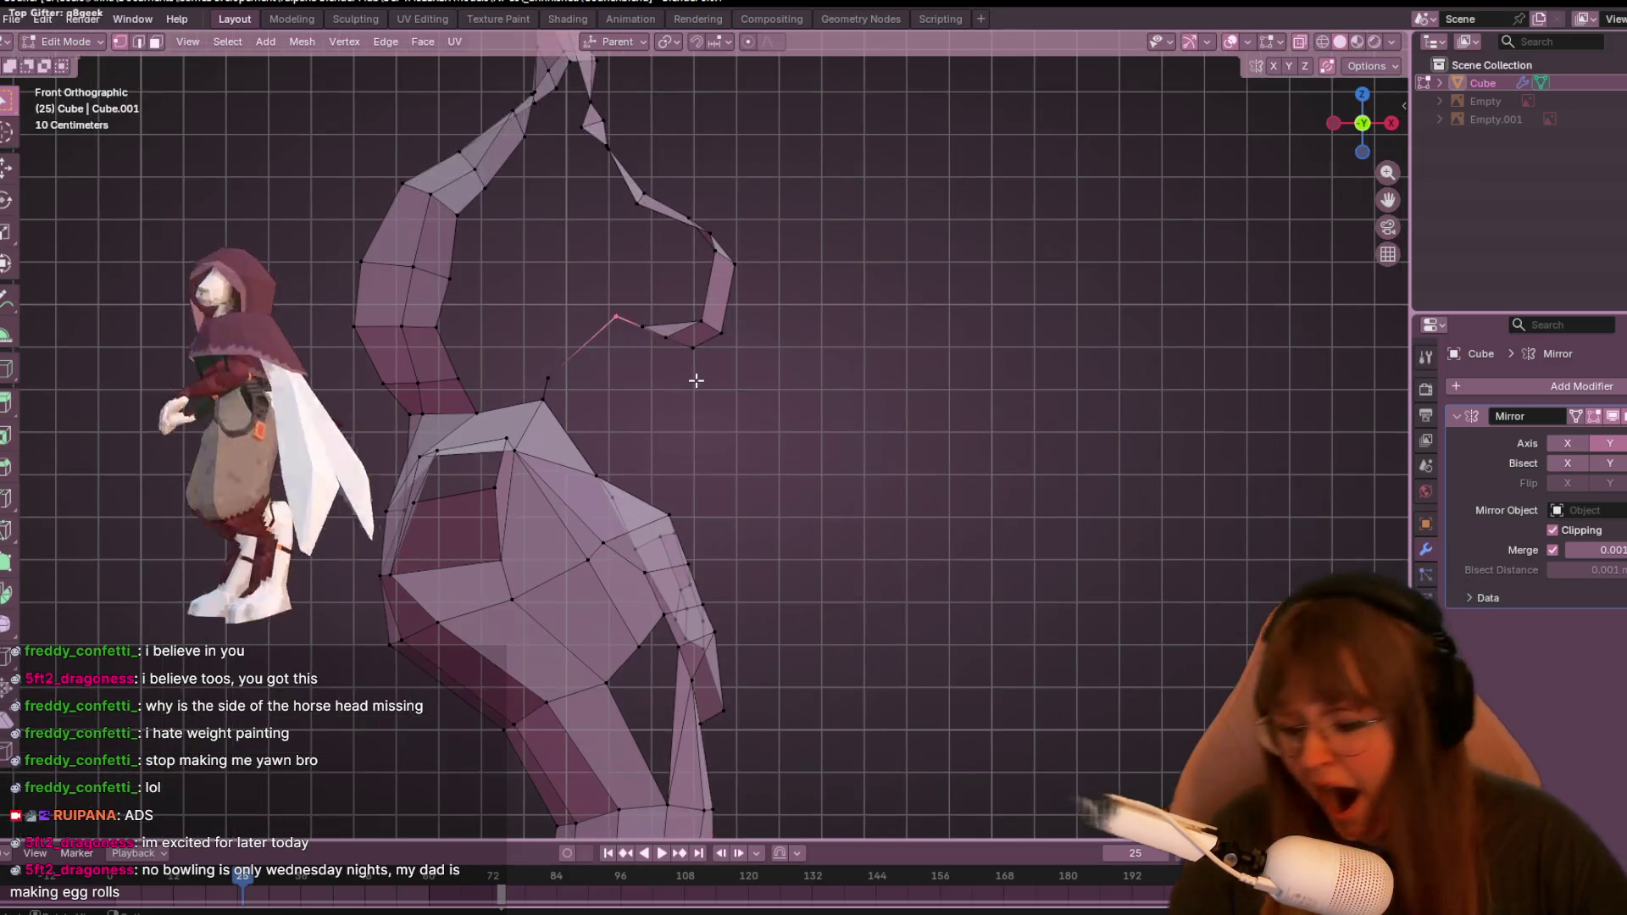
{"action": "middle_click_drag", "start_coordinate": [695, 380], "coordinate": [725, 406], "text": "shift"}
{"action": "key", "text": "g"}
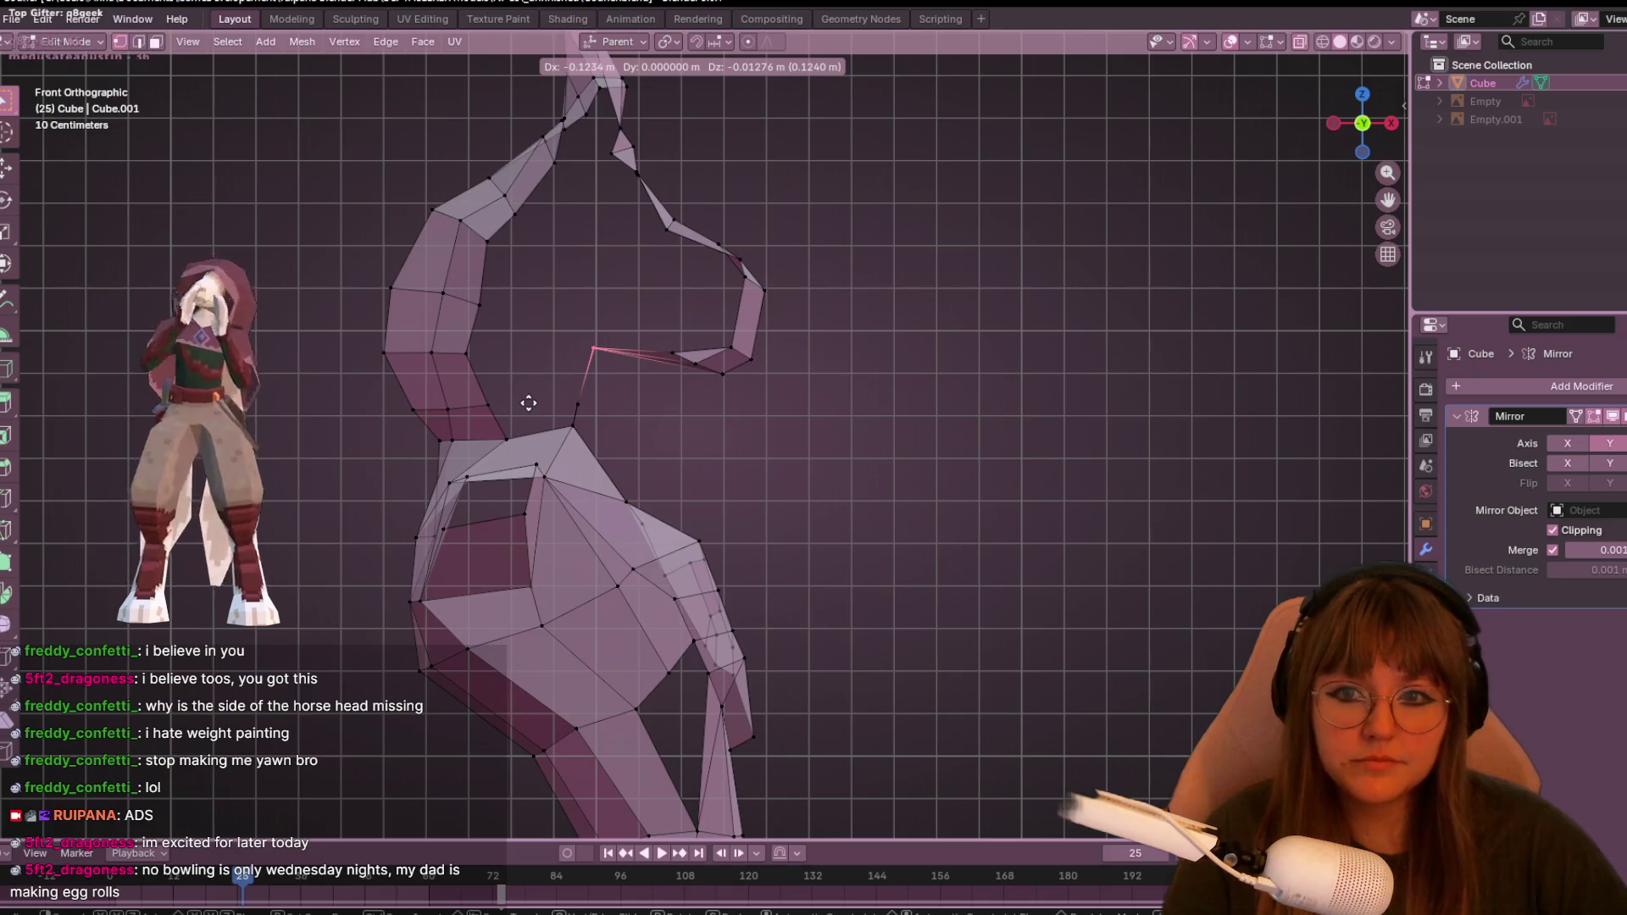
{"action": "left_click", "coordinate": [556, 387]}
- Move a second neck vertex up and to the right where the neck meets the head
{"action": "left_click", "coordinate": [599, 443]}
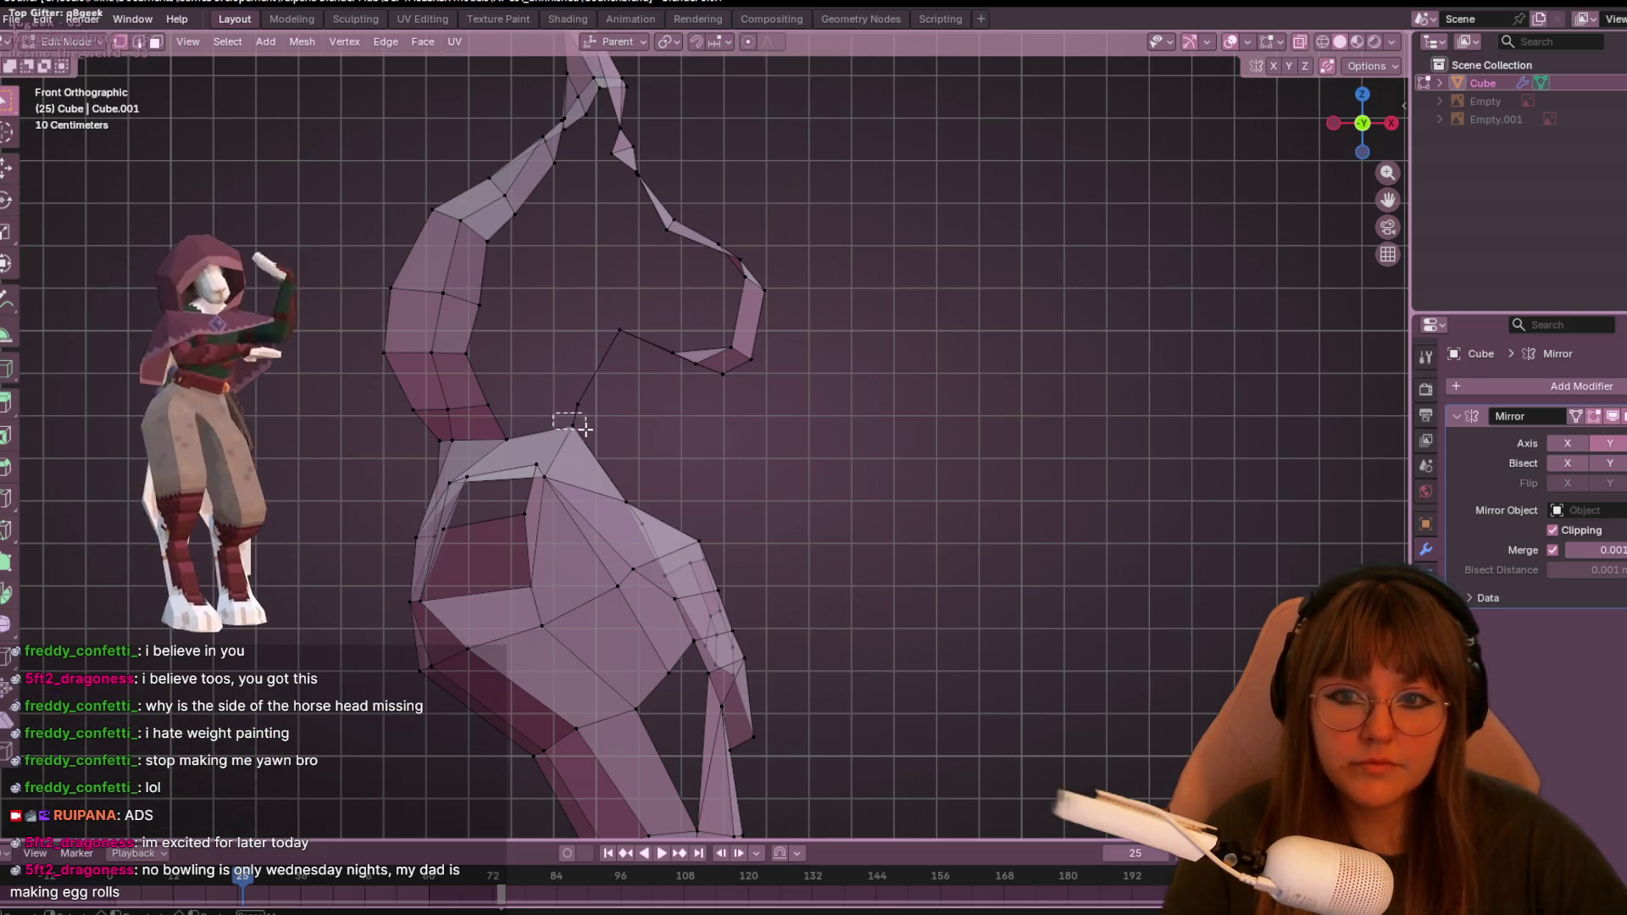
{"action": "left_click", "coordinate": [577, 406]}
{"action": "key", "text": "g"}
{"action": "left_click", "coordinate": [621, 386]}
{"action": "middle_click_drag", "start_coordinate": [672, 353], "coordinate": [671, 335]}
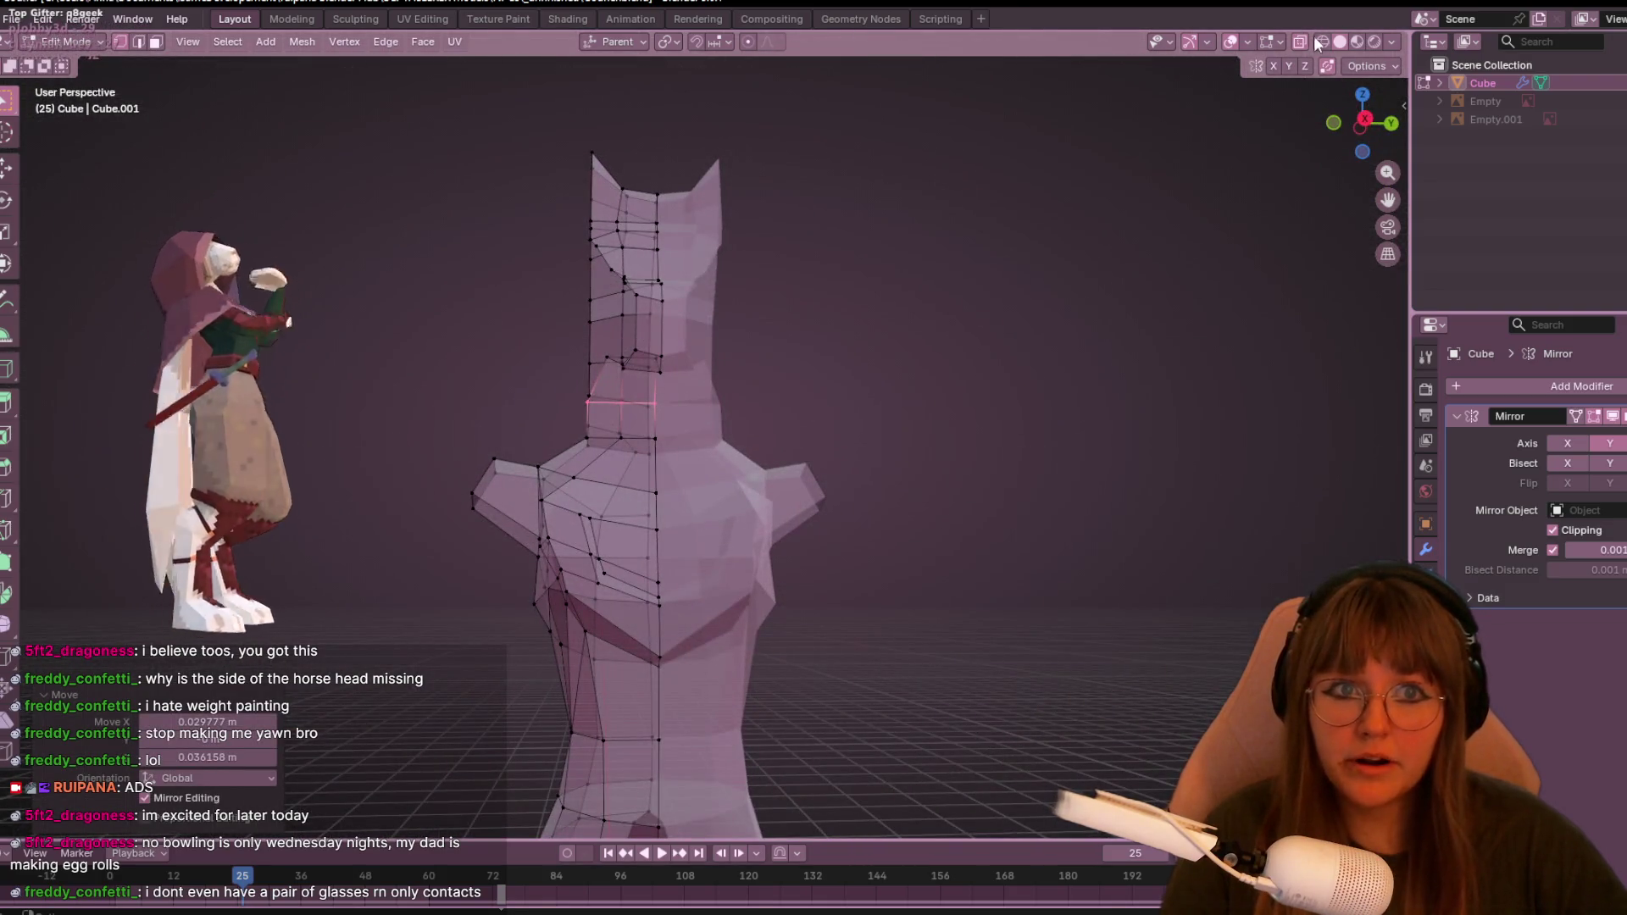
- Turn off X-ray, switch to Right view and vertex-slide an upper neck vertex along its edge
{"action": "left_click", "coordinate": [1301, 41]}
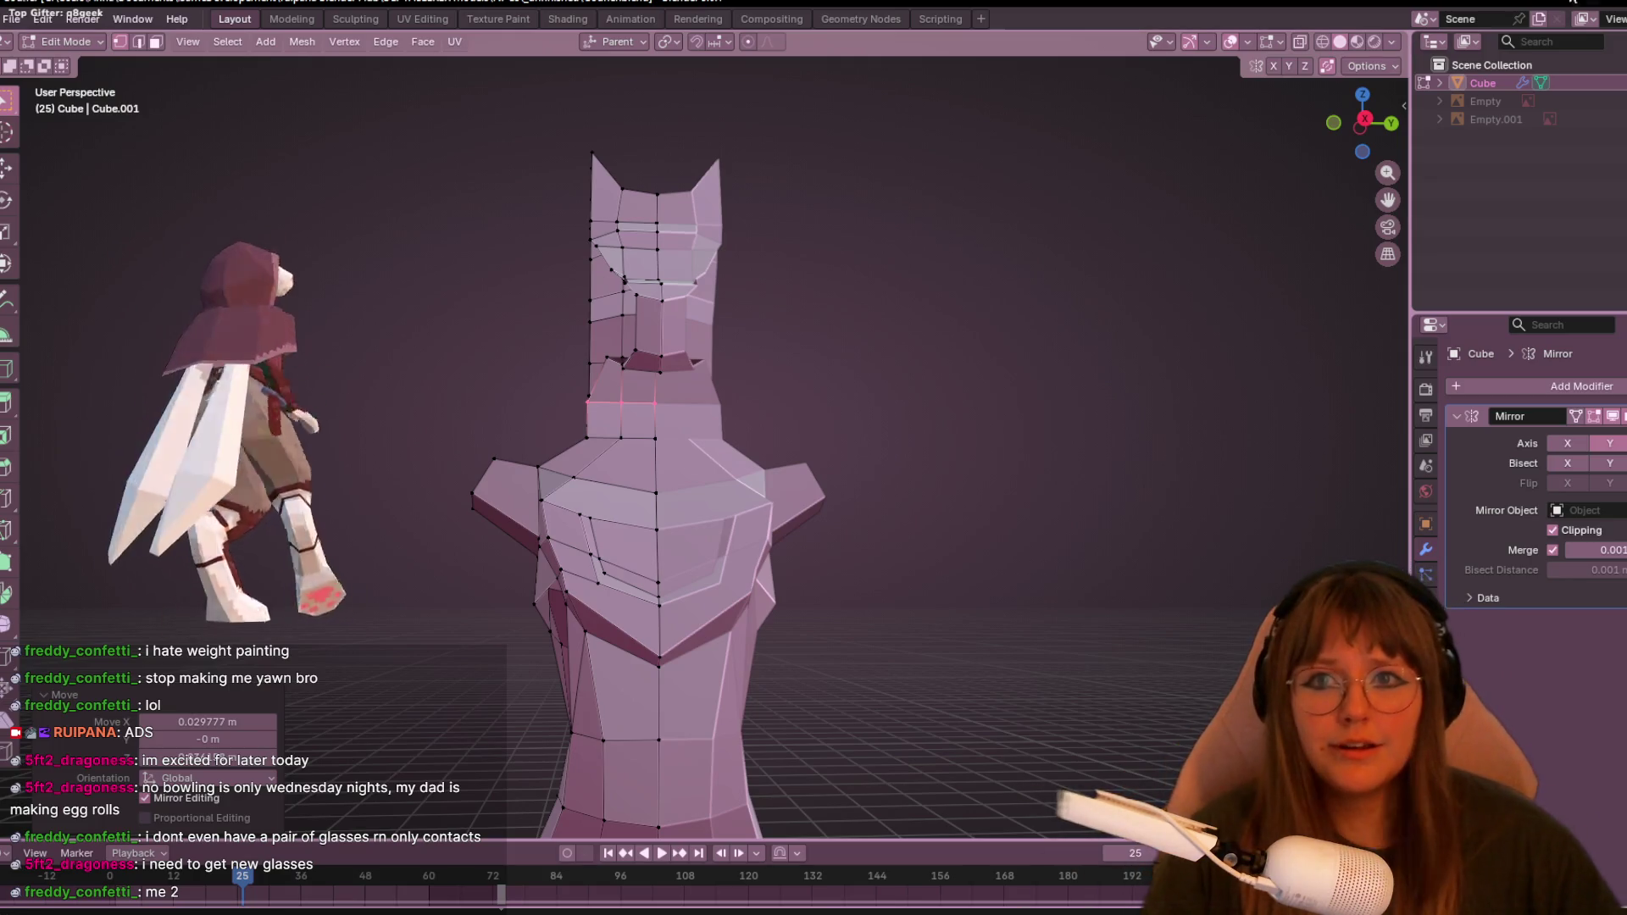
{"action": "scroll", "coordinate": [864, 328], "scroll_direction": "up", "scroll_amount": 3}
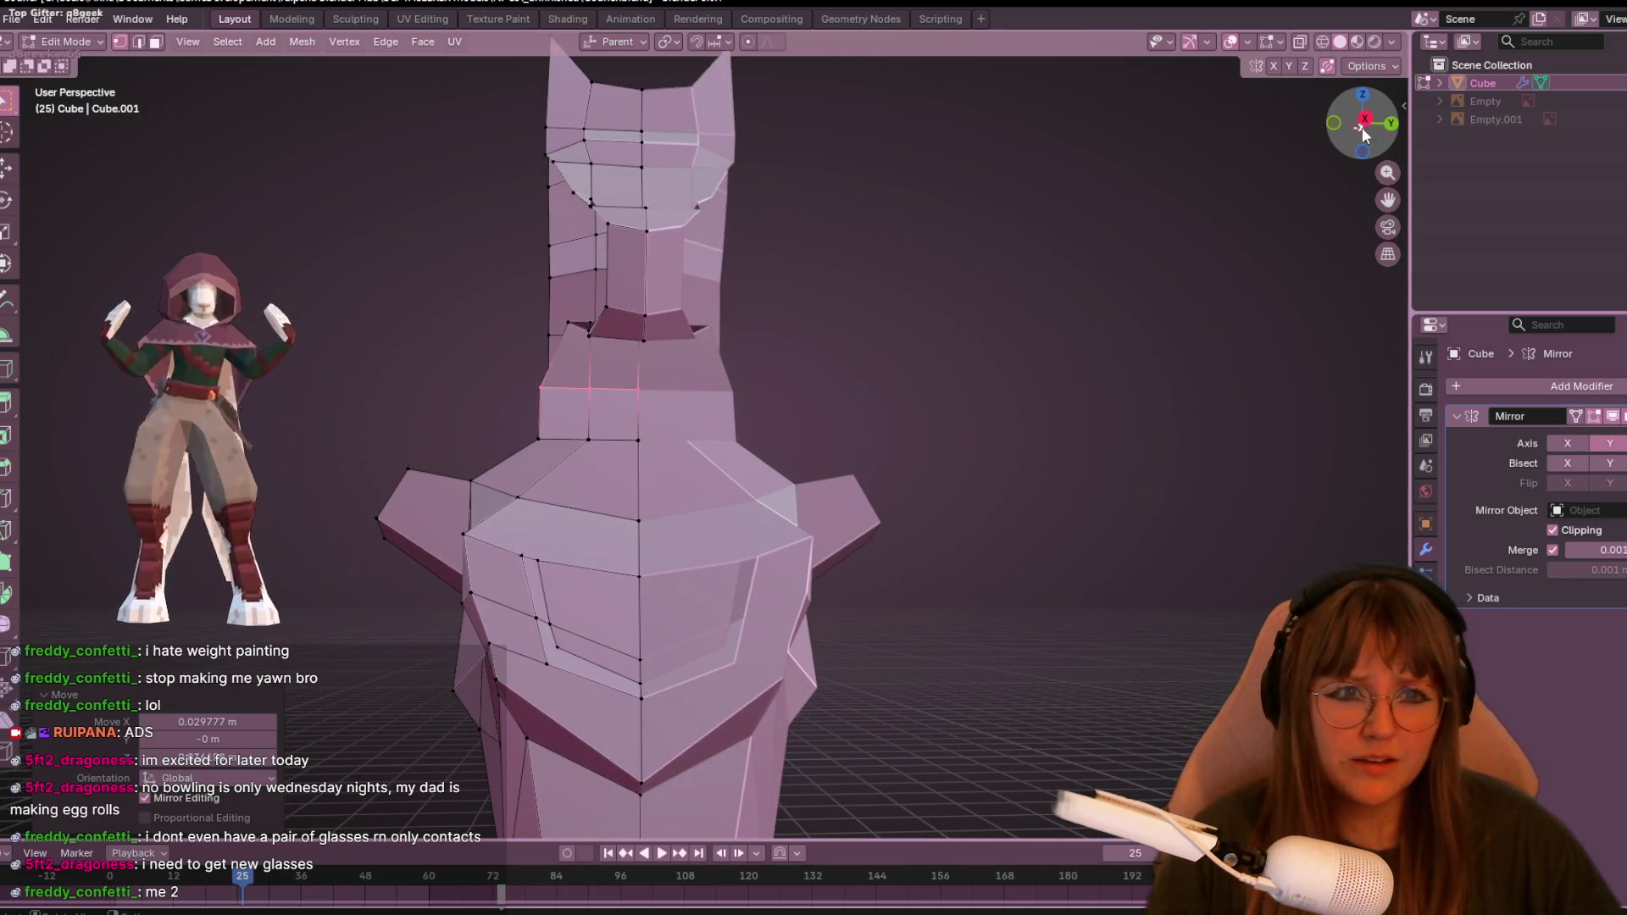
{"action": "left_click", "coordinate": [1365, 119]}
{"action": "left_click", "coordinate": [479, 370]}
{"action": "key", "text": "shift+v"}
{"action": "left_click", "coordinate": [500, 372]}
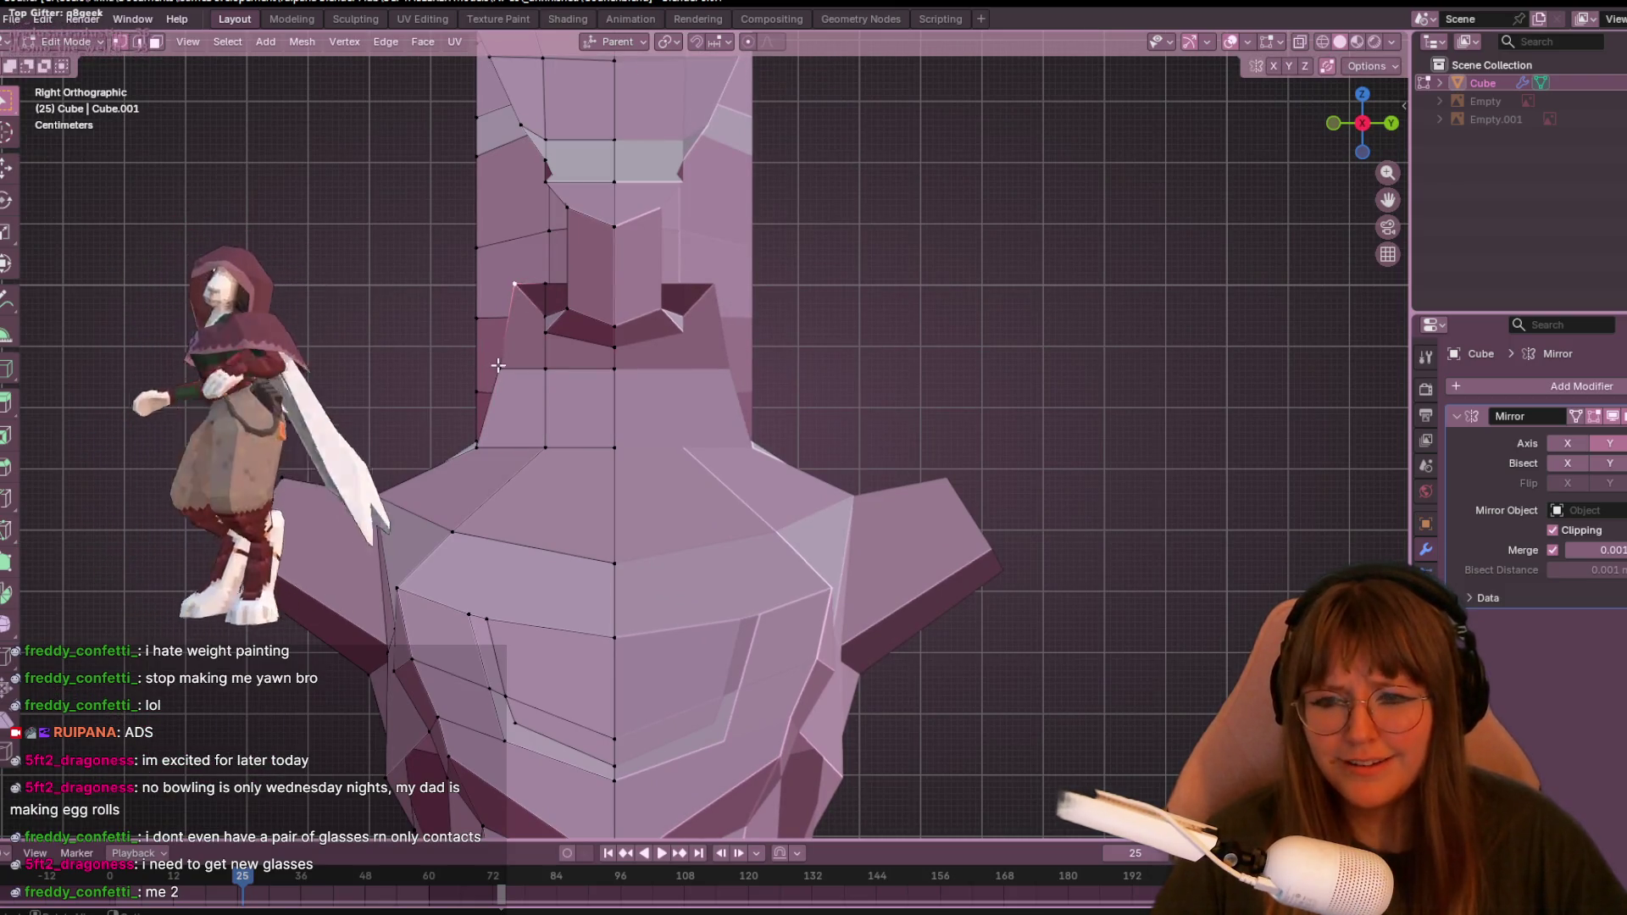
- Shift two lower neck vertices left to narrow the base of the neck
{"action": "left_click", "coordinate": [476, 446]}
{"action": "key", "text": "g"}
{"action": "left_click", "coordinate": [548, 447]}
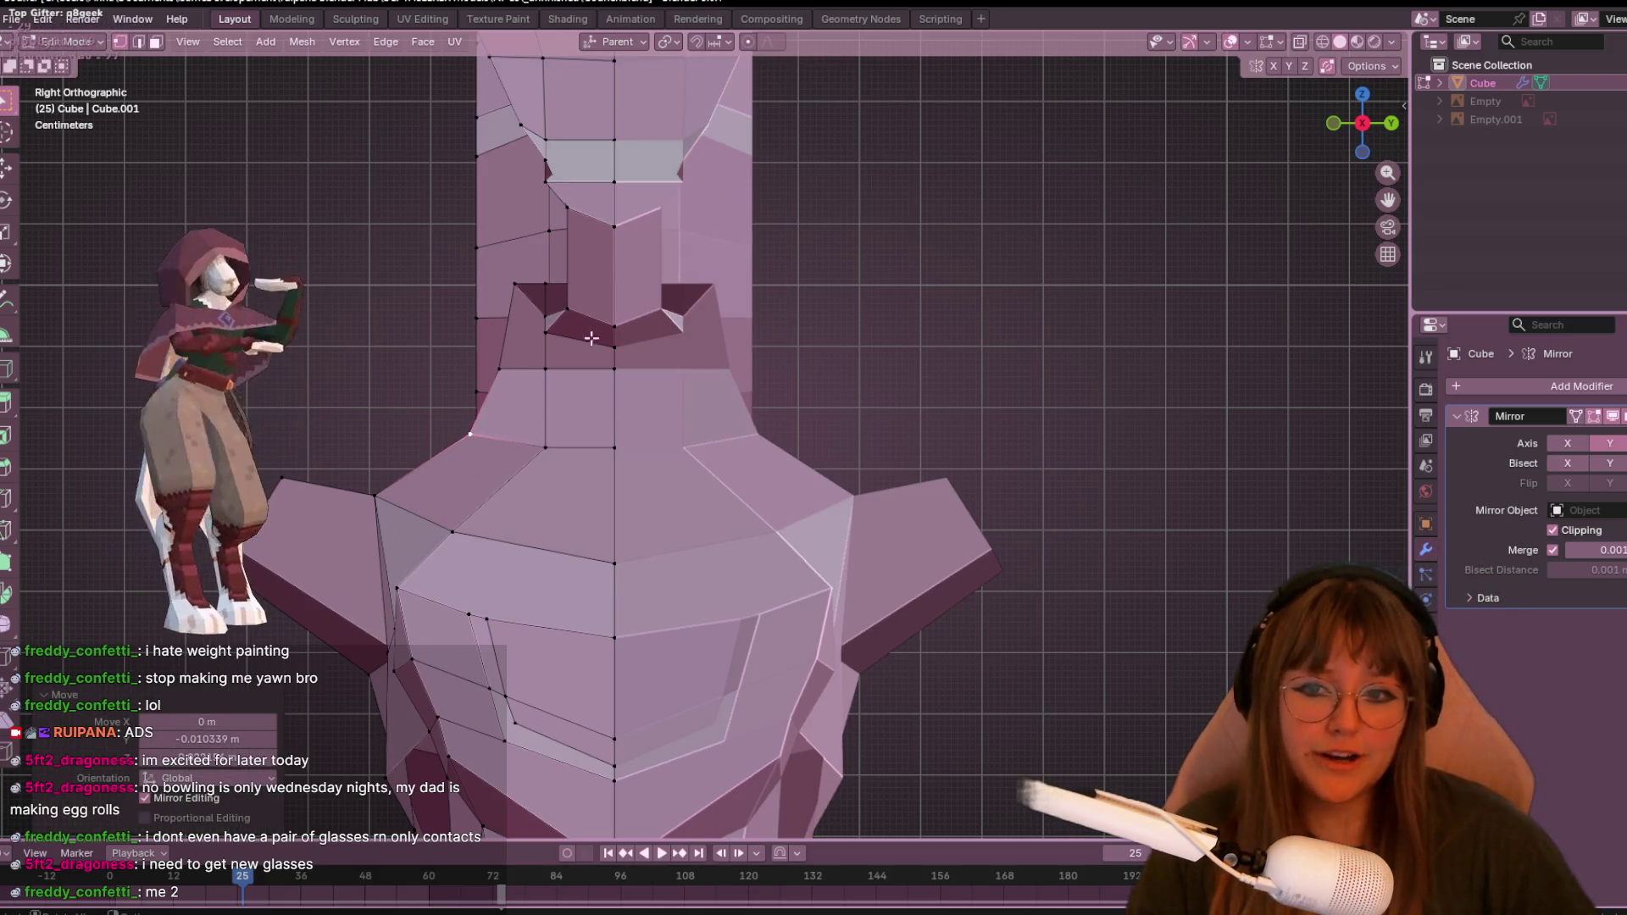
{"action": "left_click", "coordinate": [551, 447]}
{"action": "key", "text": "g"}
{"action": "left_click", "coordinate": [541, 447]}
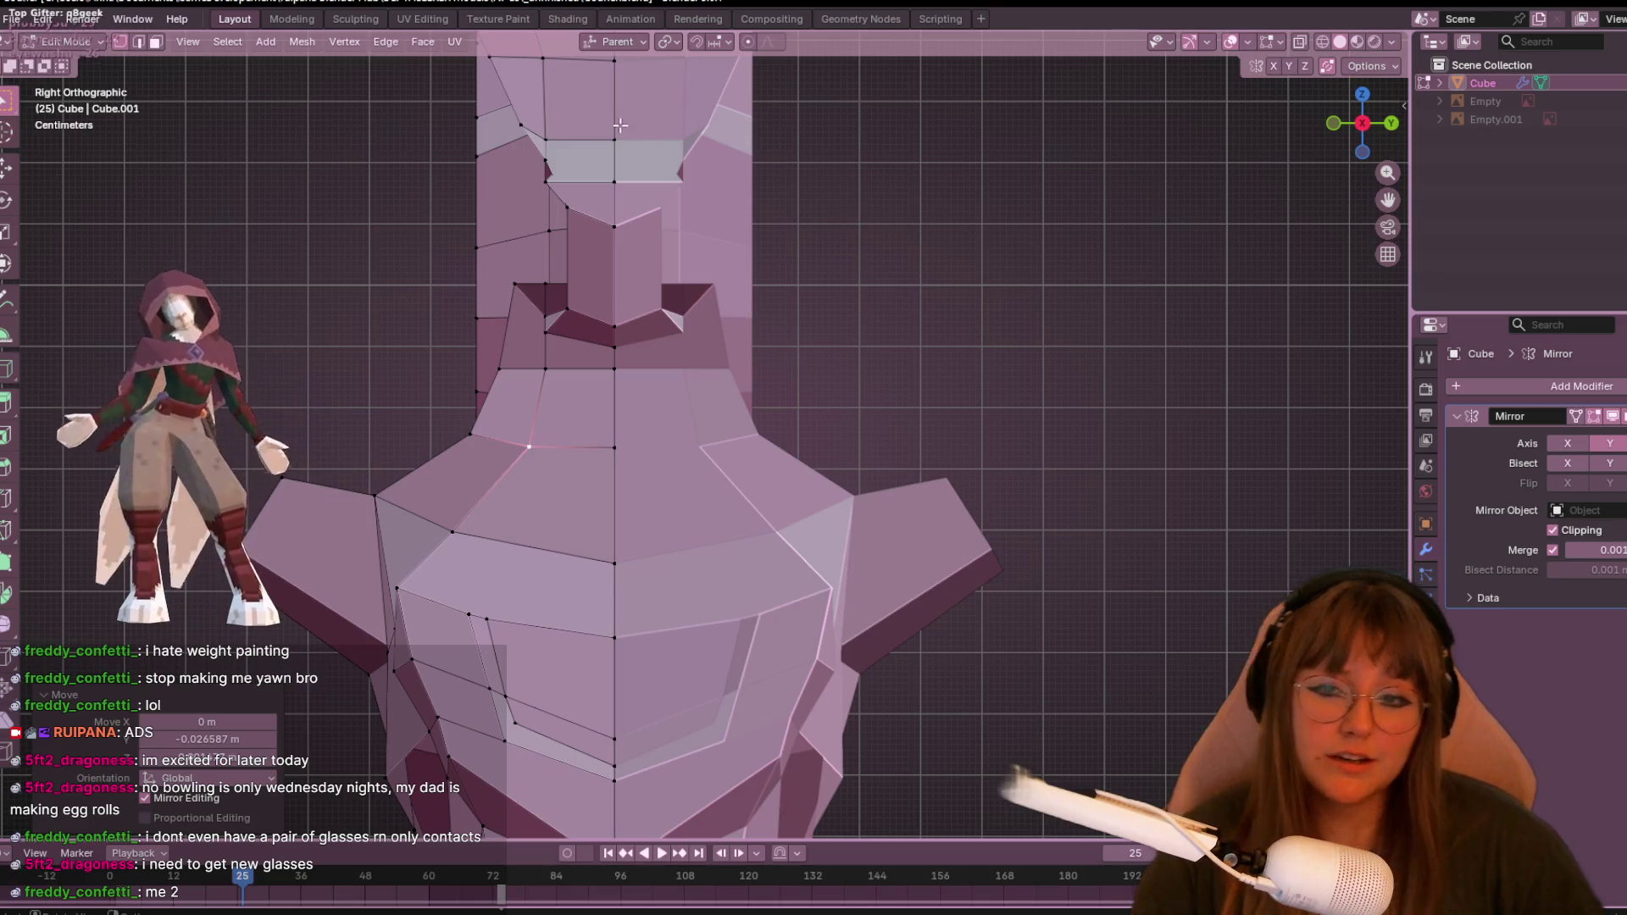
{"action": "scroll", "coordinate": [620, 124], "scroll_direction": "down", "scroll_amount": 5}
{"action": "middle_click_drag", "start_coordinate": [551, 308], "coordinate": [676, 413]}
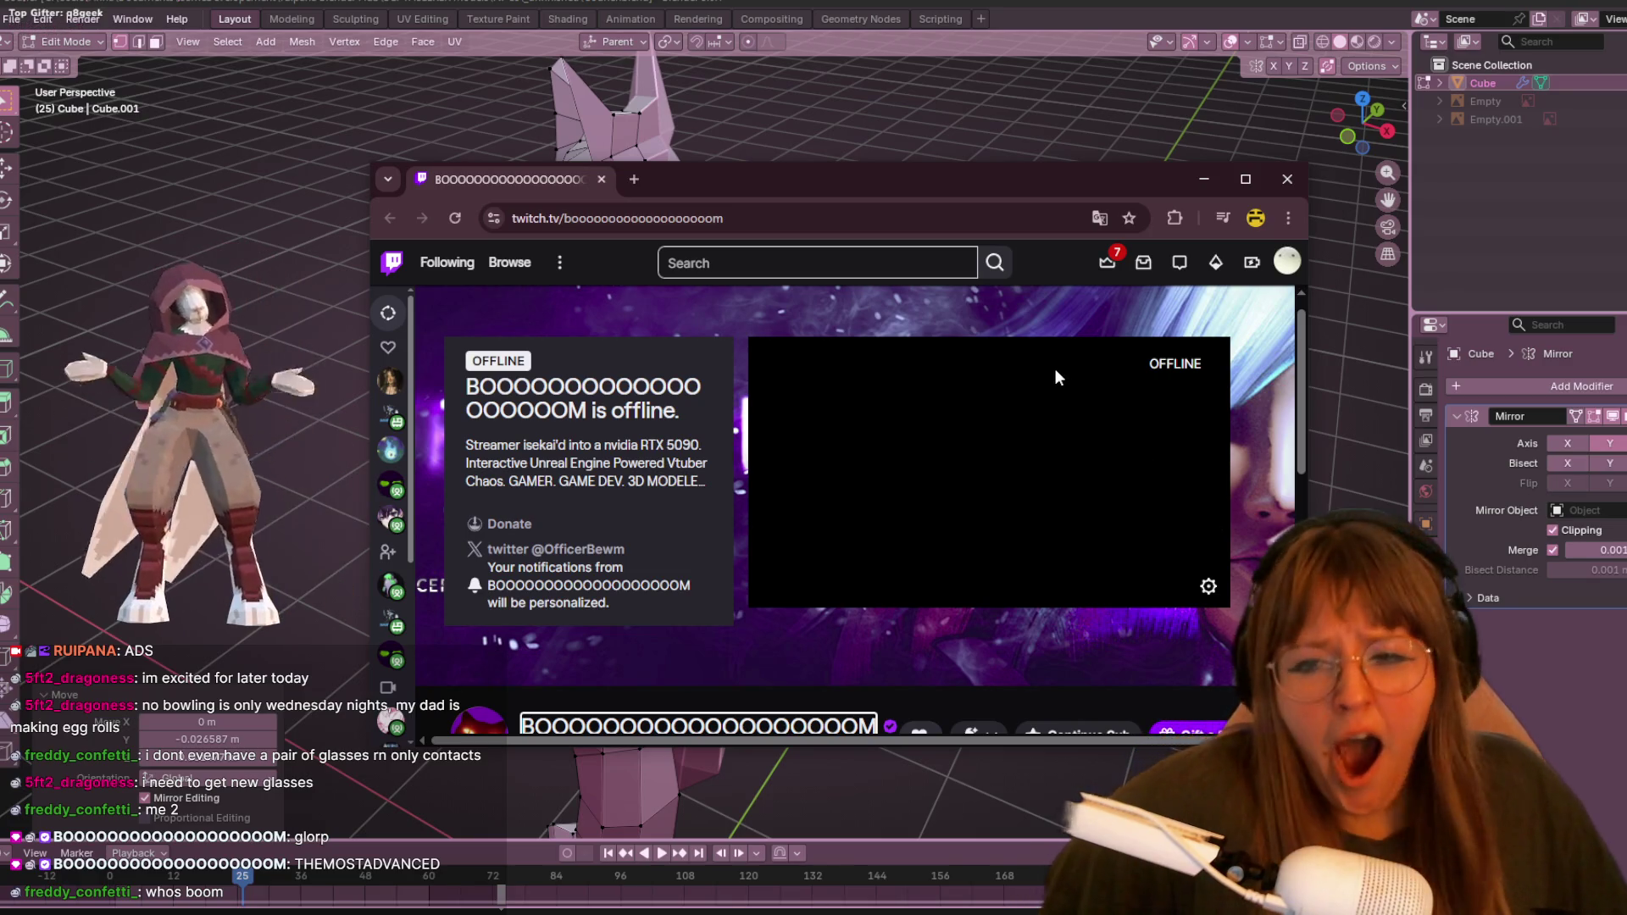
- Scroll through the Twitch channel page, then close its browser window to get back to Blender
{"action": "scroll", "coordinate": [1055, 369], "scroll_direction": "down", "scroll_amount": 1}
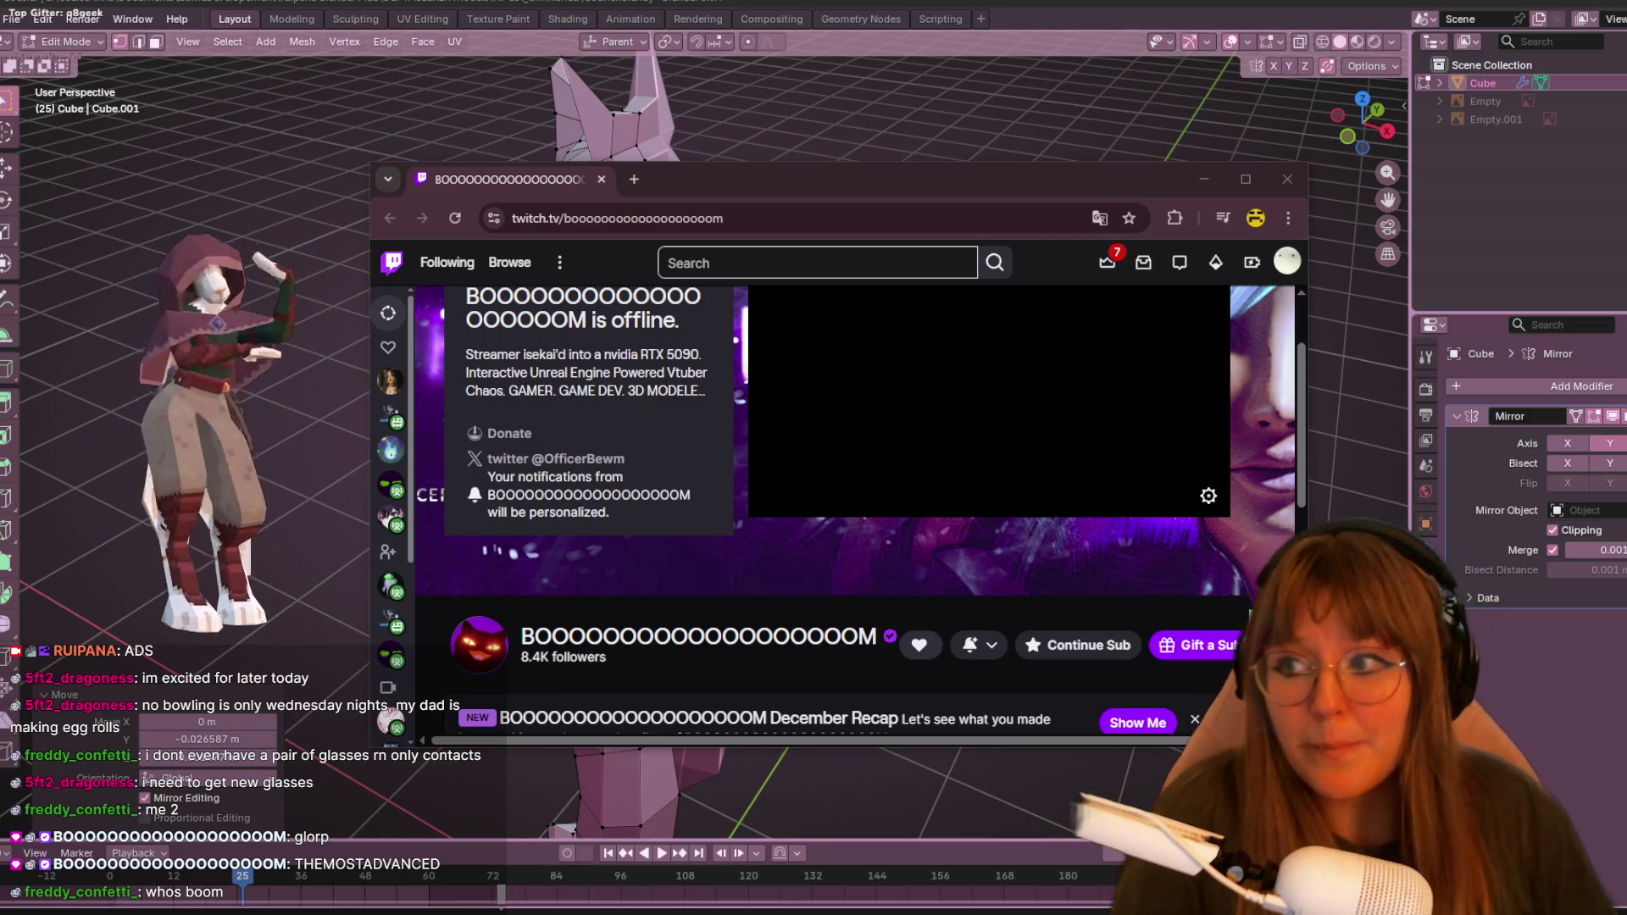
{"action": "scroll", "coordinate": [1091, 551], "scroll_direction": "down", "scroll_amount": 4}
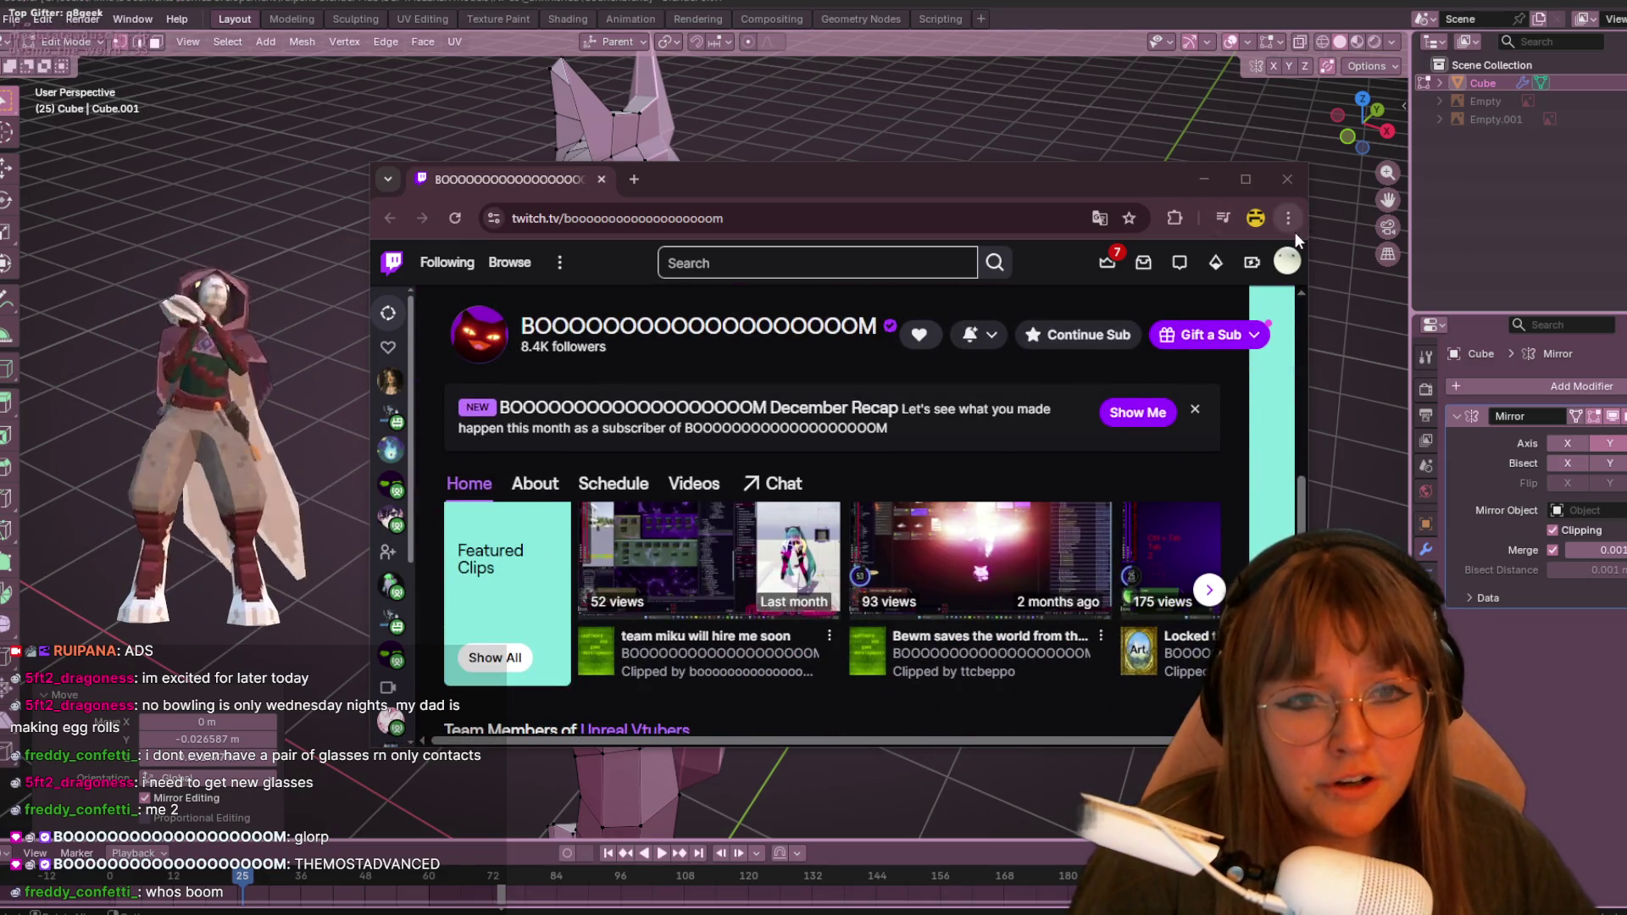
{"action": "left_click", "coordinate": [1295, 184]}
{"action": "middle_click_drag", "start_coordinate": [1068, 474], "coordinate": [990, 537]}
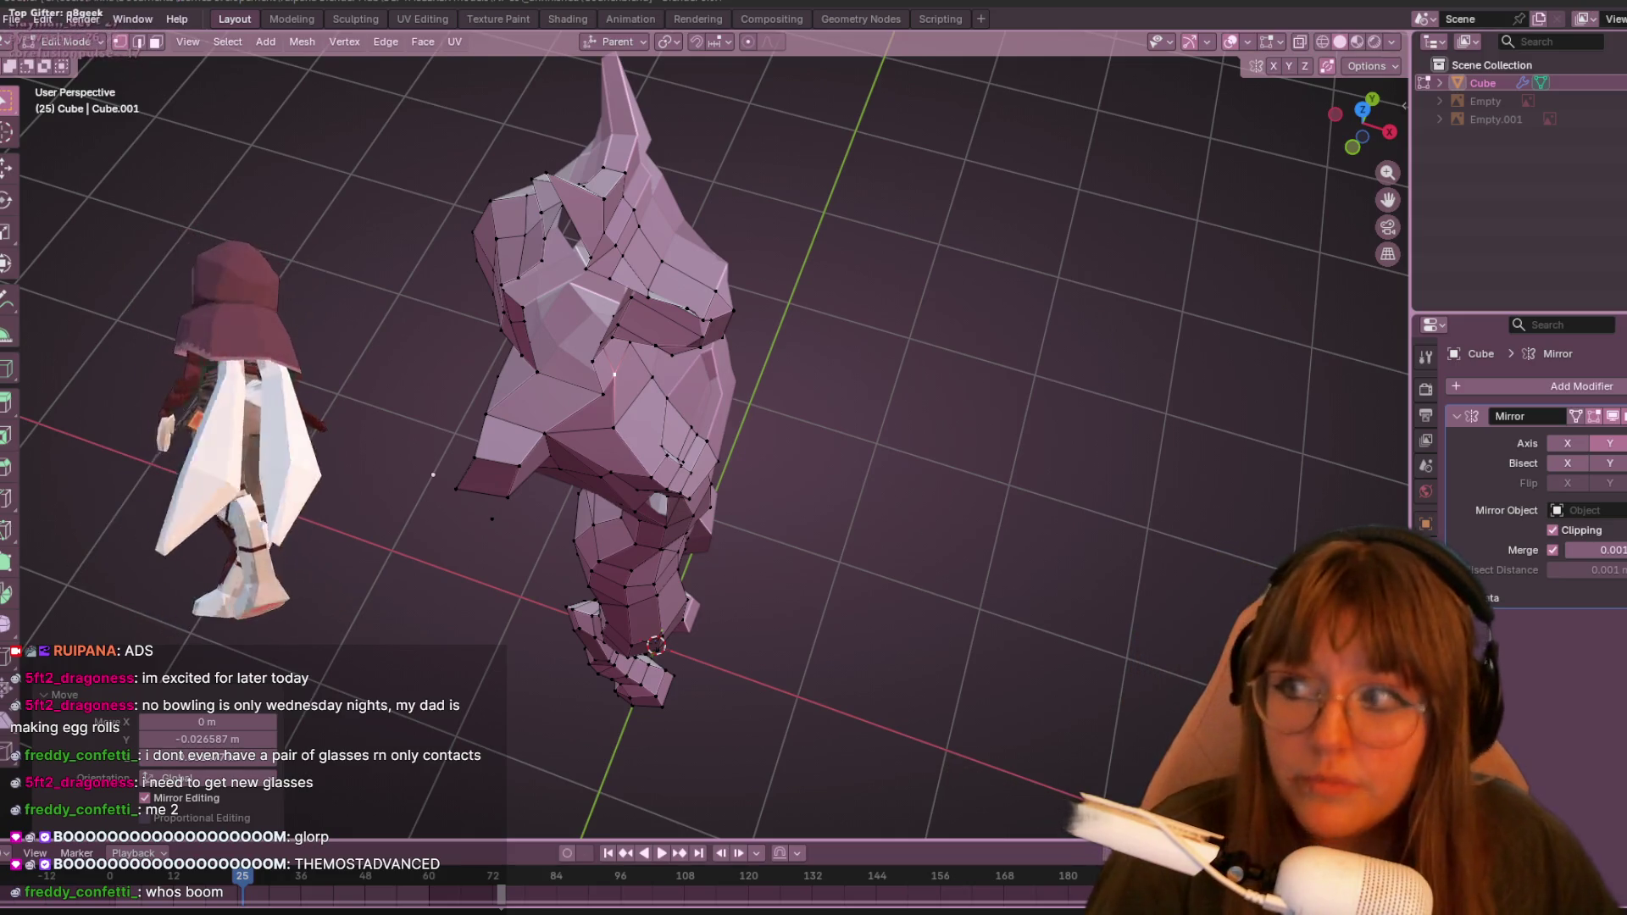
- In Front Orthographic, slide a neck vertex upward and move it up-right into the head's open side
{"action": "mouse_move", "coordinate": [758, 411]}
{"action": "middle_mouse_down", "text": "ctrl"}
{"action": "mouse_move", "coordinate": [864, 175]}
{"action": "mouse_move", "coordinate": [850, 288]}
{"action": "mouse_move", "coordinate": [700, 133]}
{"action": "middle_mouse_up", "text": "ctrl"}
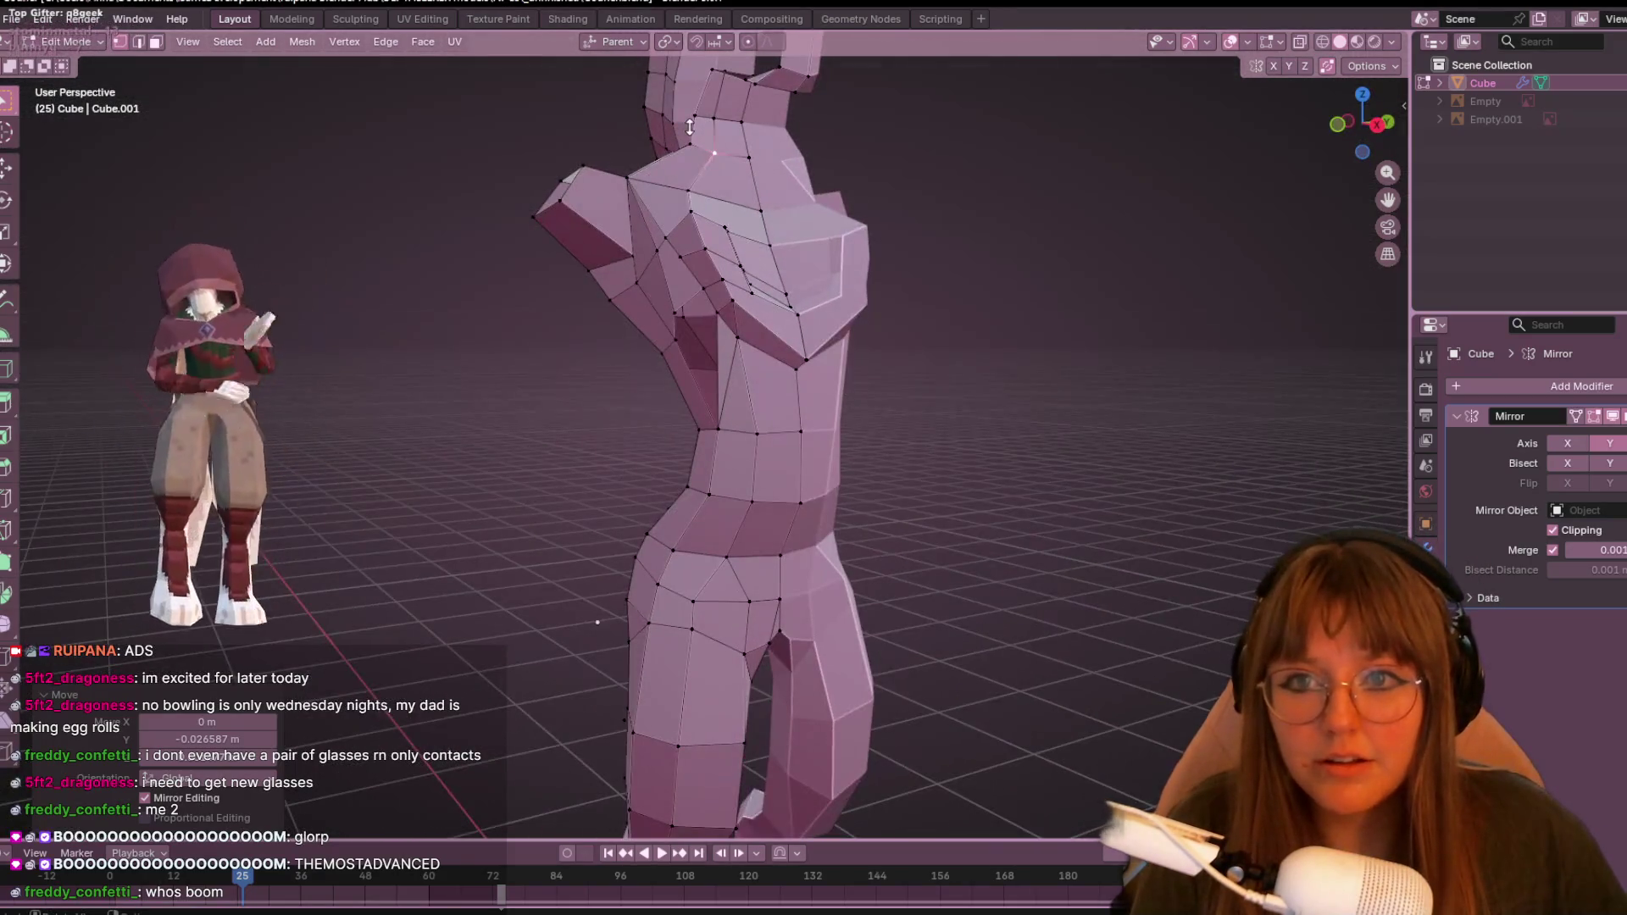
{"action": "left_click", "coordinate": [1324, 127]}
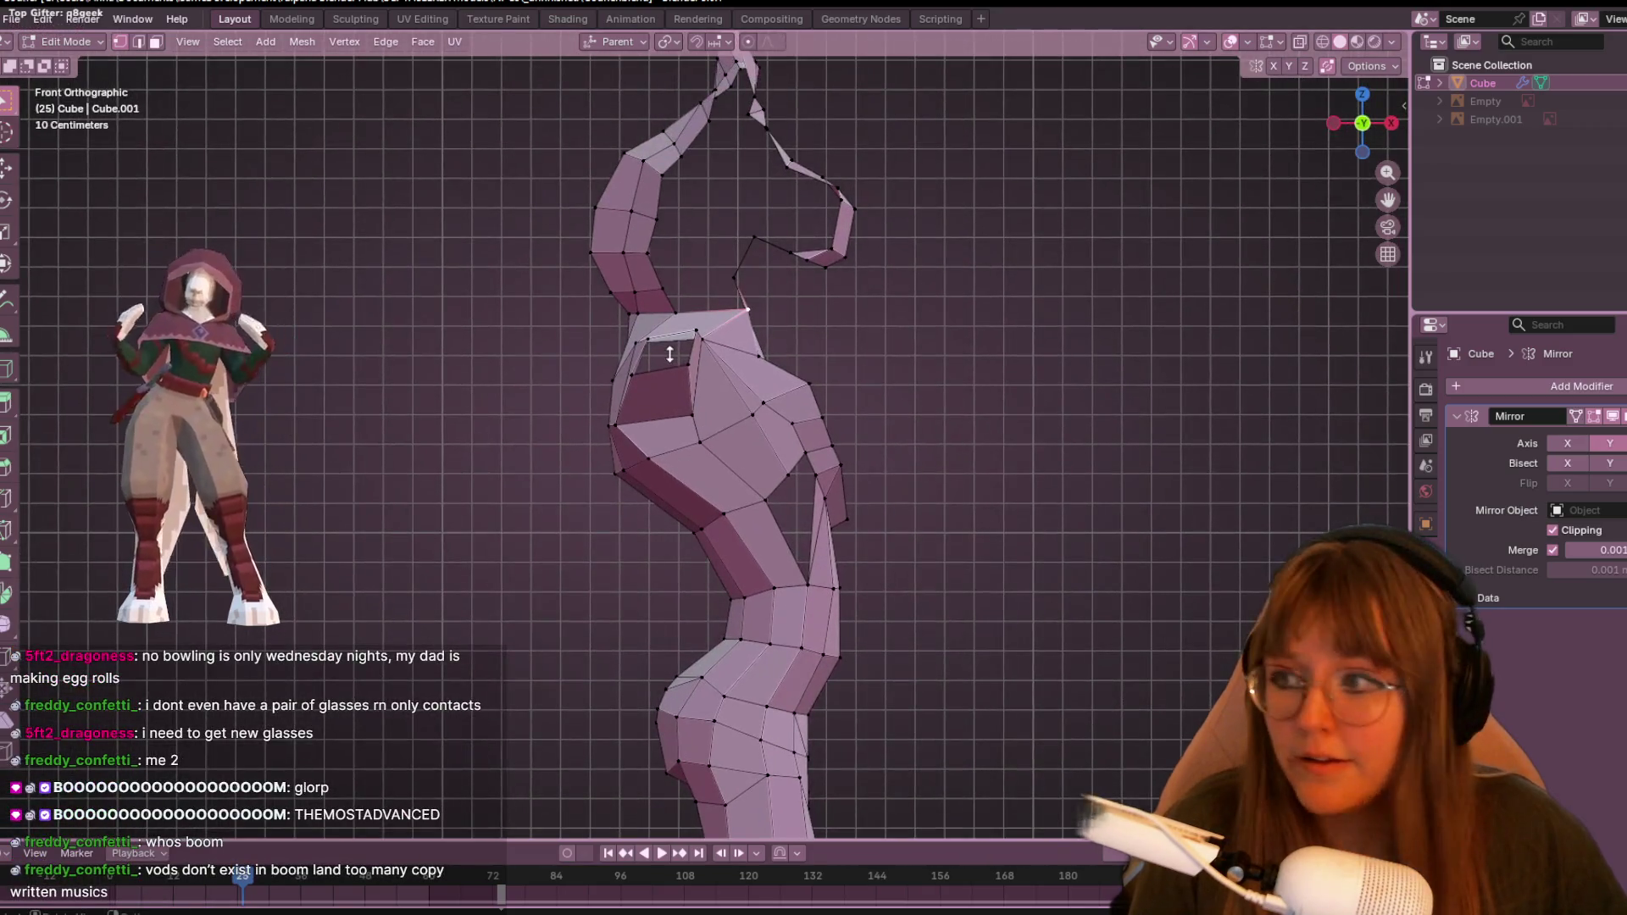
{"action": "mouse_move", "coordinate": [670, 354]}
{"action": "middle_mouse_down", "text": "ctrl"}
{"action": "mouse_move", "coordinate": [797, 338]}
{"action": "mouse_move", "coordinate": [833, 212]}
{"action": "mouse_move", "coordinate": [830, 272]}
{"action": "middle_mouse_up", "text": "ctrl"}
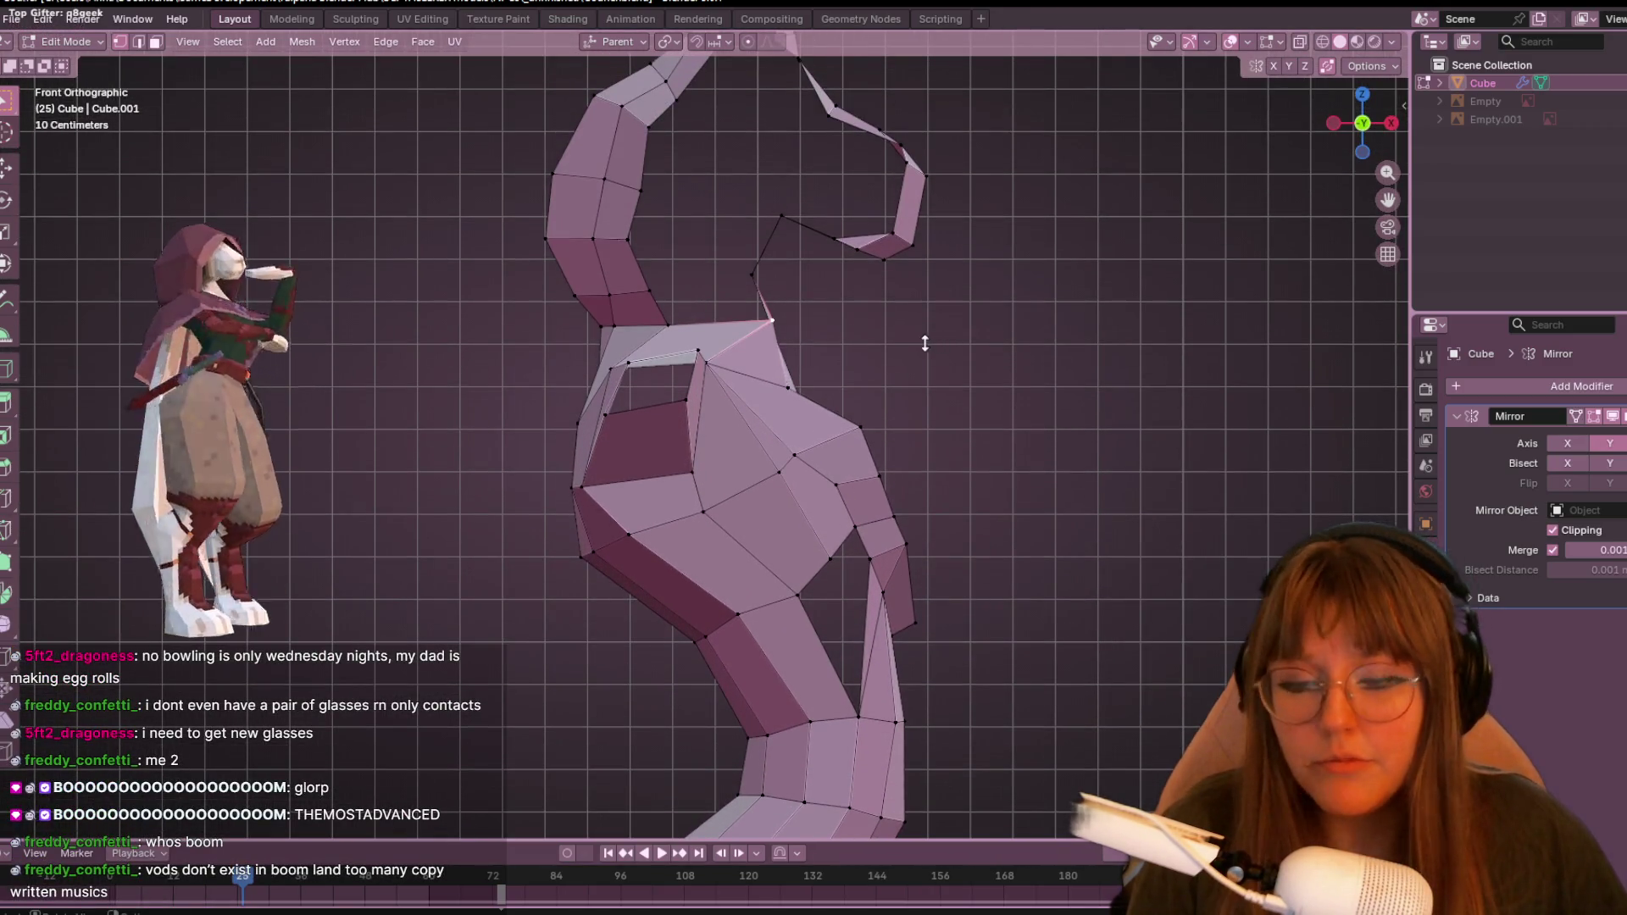
{"action": "key", "text": "g"}
{"action": "key", "text": "g"}
{"action": "left_click", "coordinate": [865, 343]}
{"action": "key", "text": "g"}
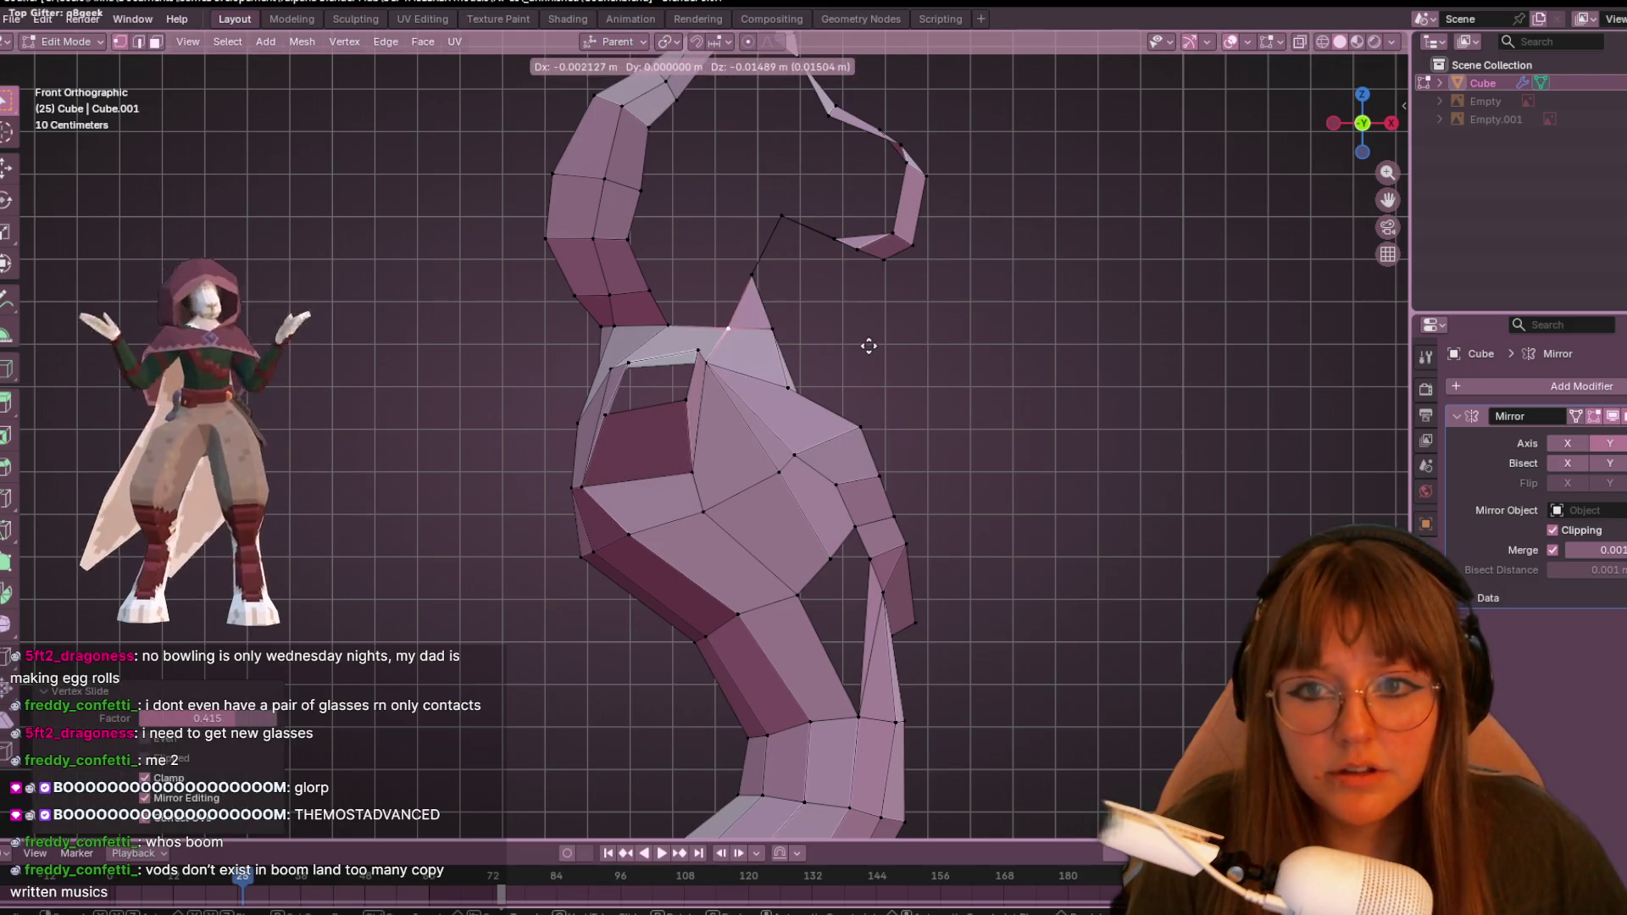
{"action": "left_click", "coordinate": [865, 345]}
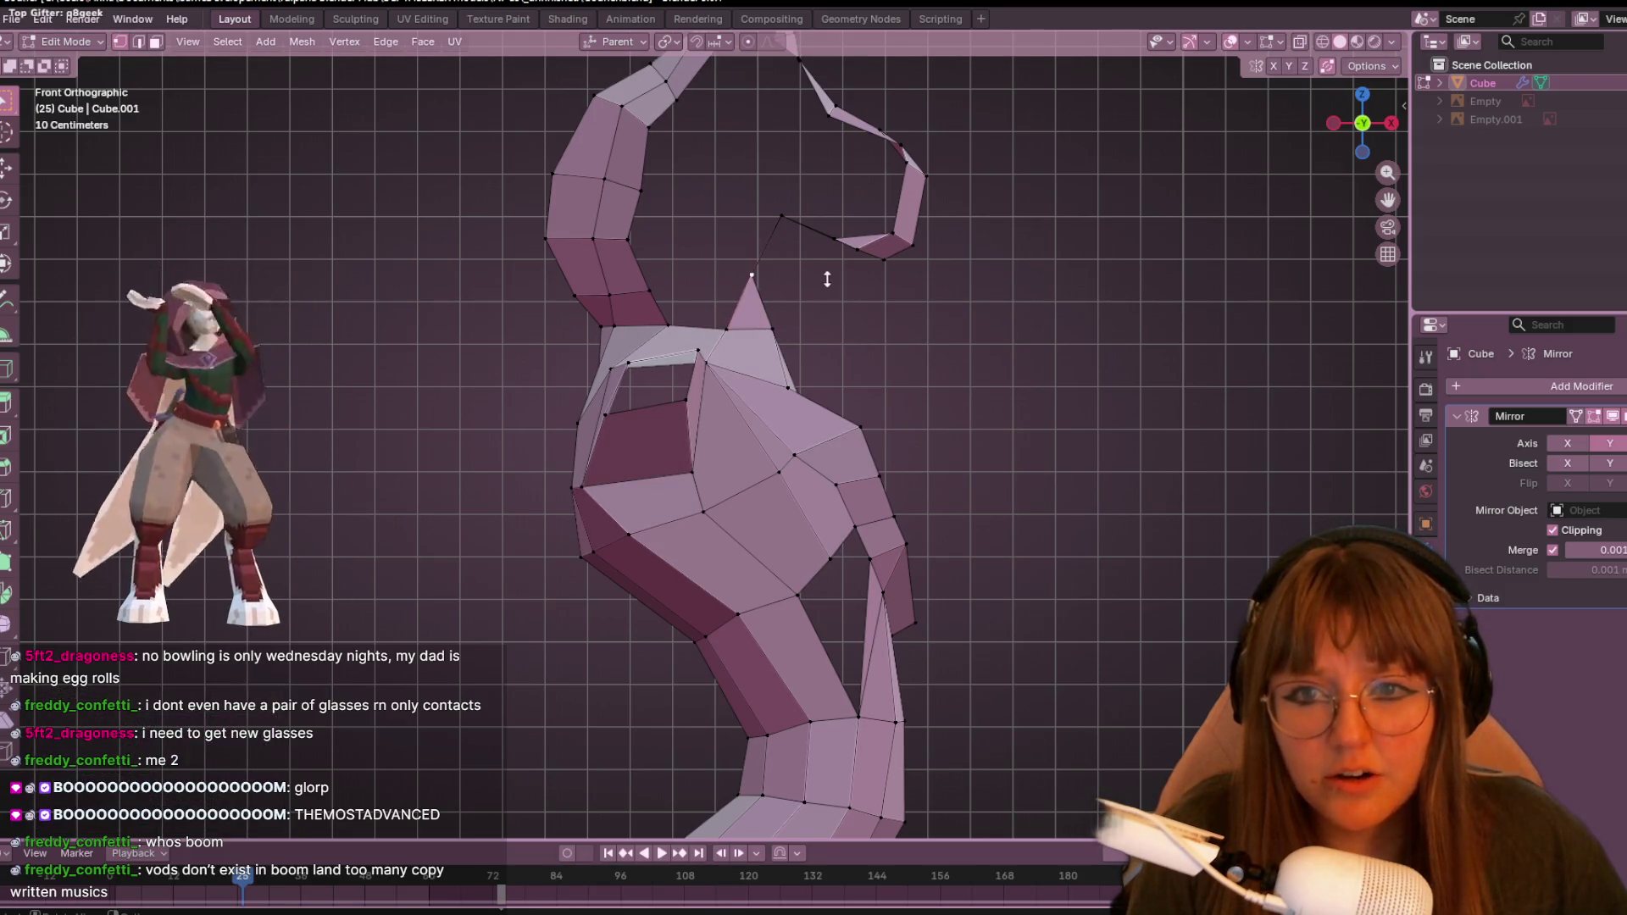
{"action": "key", "text": "g"}
{"action": "left_click", "coordinate": [806, 226]}
- Pull that vertex further right and reposition the neighbouring muzzle vertex to fill the head profile
{"action": "middle_click_drag", "start_coordinate": [807, 225], "coordinate": [833, 320], "text": "shift"}
{"action": "key", "text": "g"}
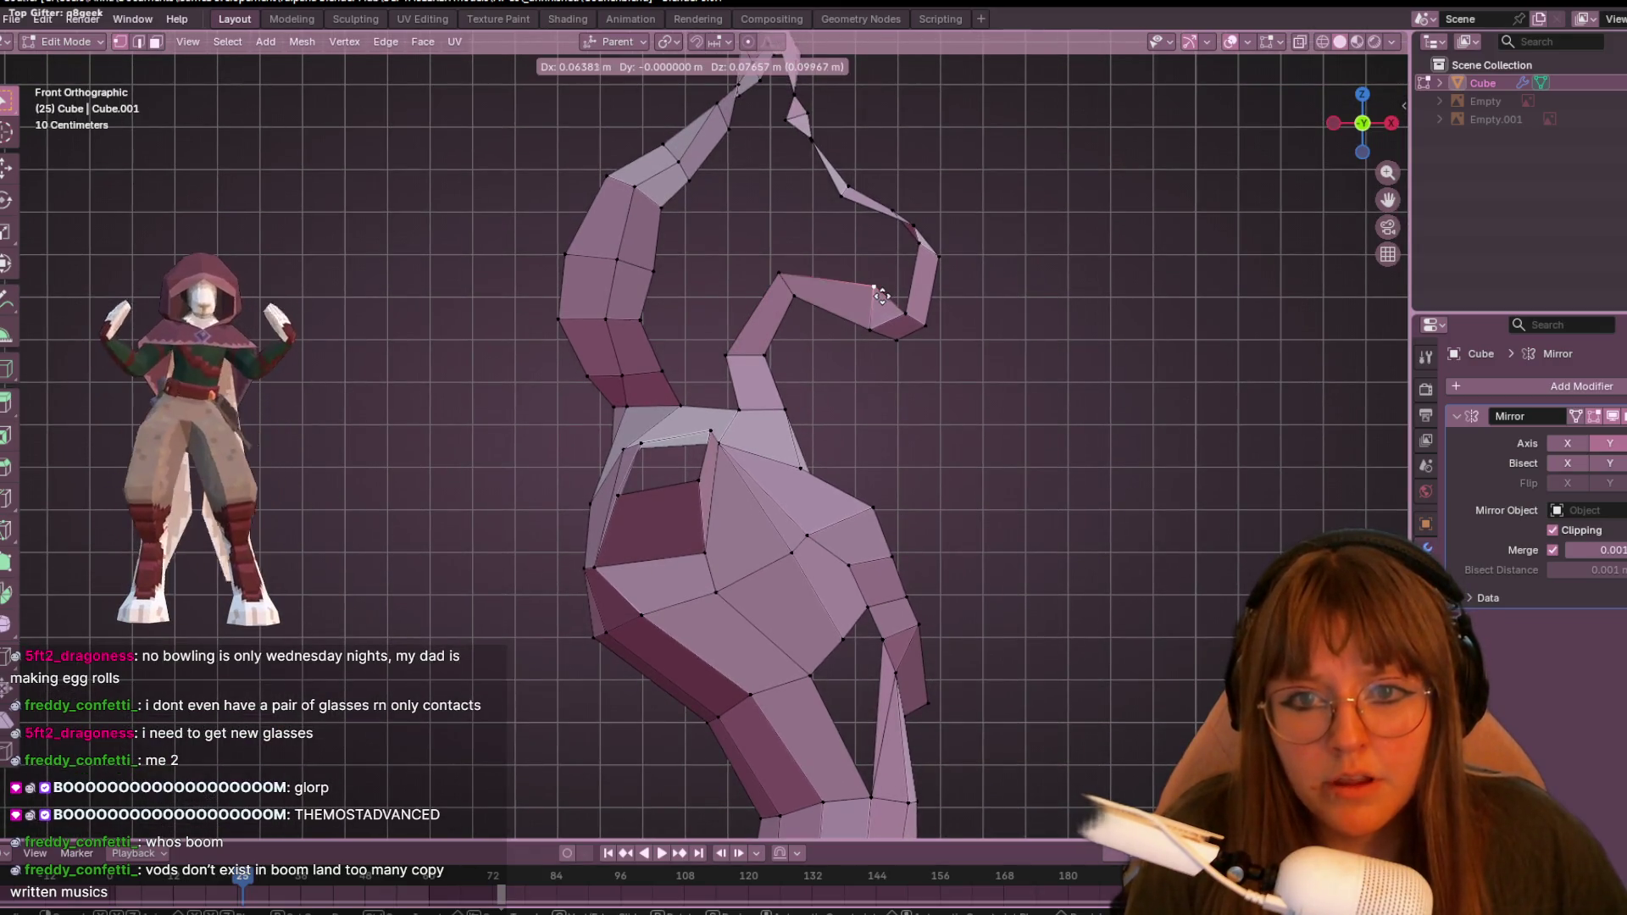
{"action": "left_click", "coordinate": [877, 295]}
{"action": "left_click", "coordinate": [789, 256]}
{"action": "key", "text": "g"}
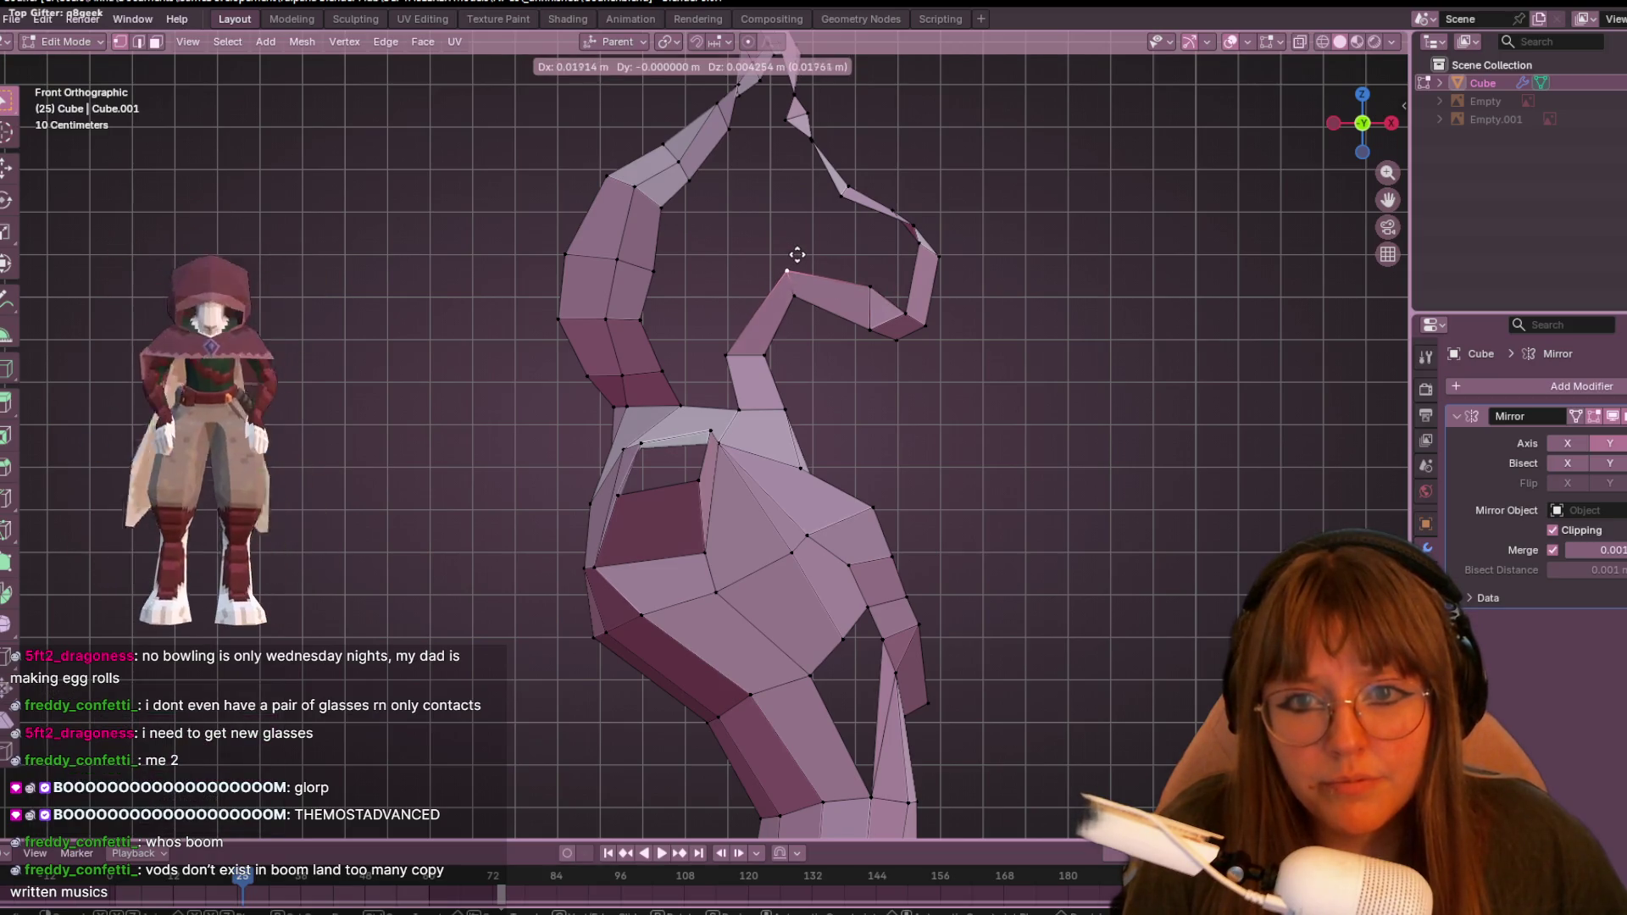
{"action": "left_click", "coordinate": [823, 330]}
{"action": "scroll", "coordinate": [796, 334], "scroll_direction": "down", "scroll_amount": 3}
{"action": "mouse_move", "coordinate": [904, 327]}
{"action": "middle_mouse_down"}
{"action": "mouse_move", "coordinate": [662, 327]}
{"action": "mouse_move", "coordinate": [429, 356]}
{"action": "mouse_move", "coordinate": [465, 395]}
{"action": "mouse_move", "coordinate": [606, 328]}
{"action": "mouse_move", "coordinate": [963, 313]}
{"action": "mouse_move", "coordinate": [1078, 334]}
{"action": "mouse_move", "coordinate": [1136, 370]}
{"action": "mouse_move", "coordinate": [1151, 418]}
{"action": "middle_mouse_up"}
{"action": "scroll", "coordinate": [662, 327], "scroll_direction": "up", "scroll_amount": 3}
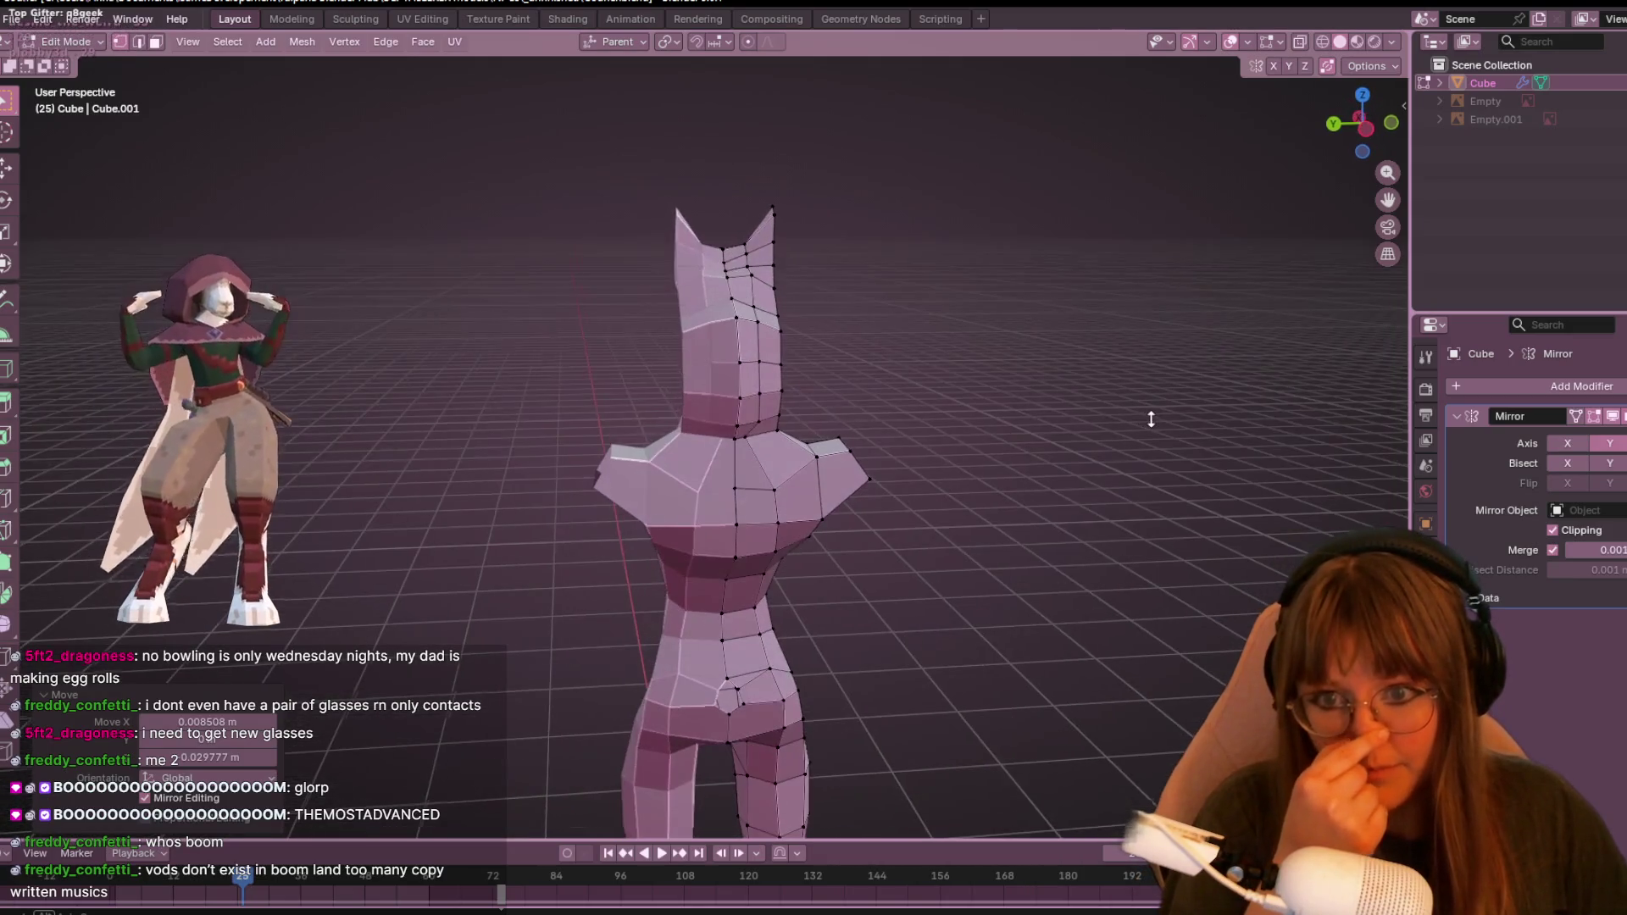
- In Left view, vertex-slide a waist vertex along its edge, then undo a trial move
{"action": "left_click", "coordinate": [1359, 135]}
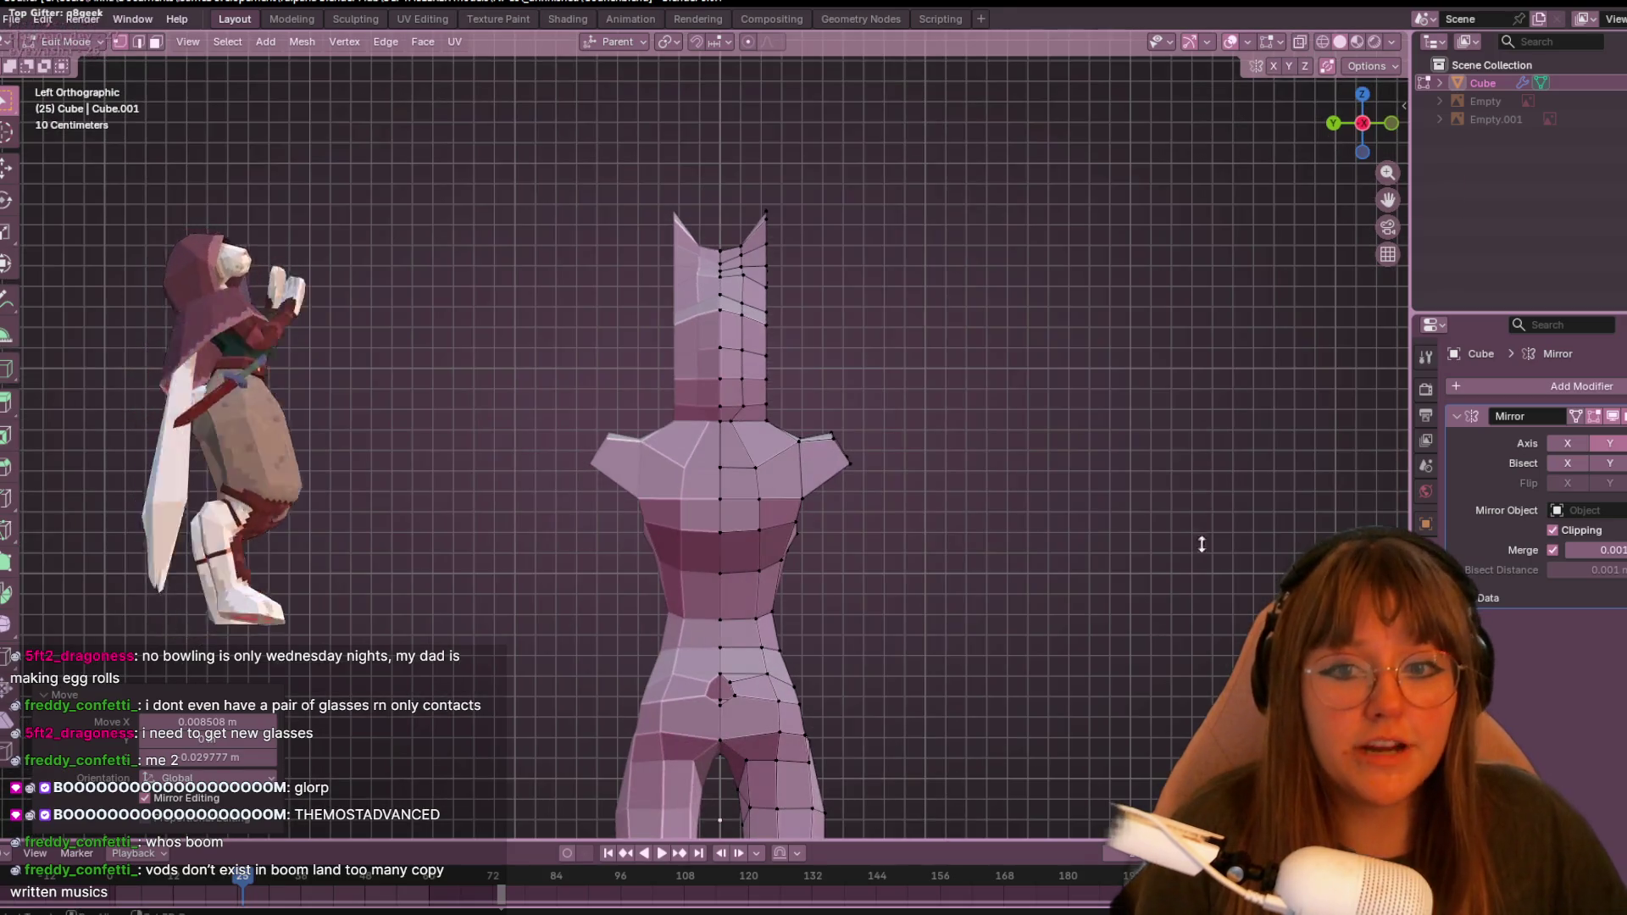
{"action": "scroll", "coordinate": [1024, 337], "scroll_direction": "up", "scroll_amount": 5}
{"action": "left_click", "coordinate": [658, 348]}
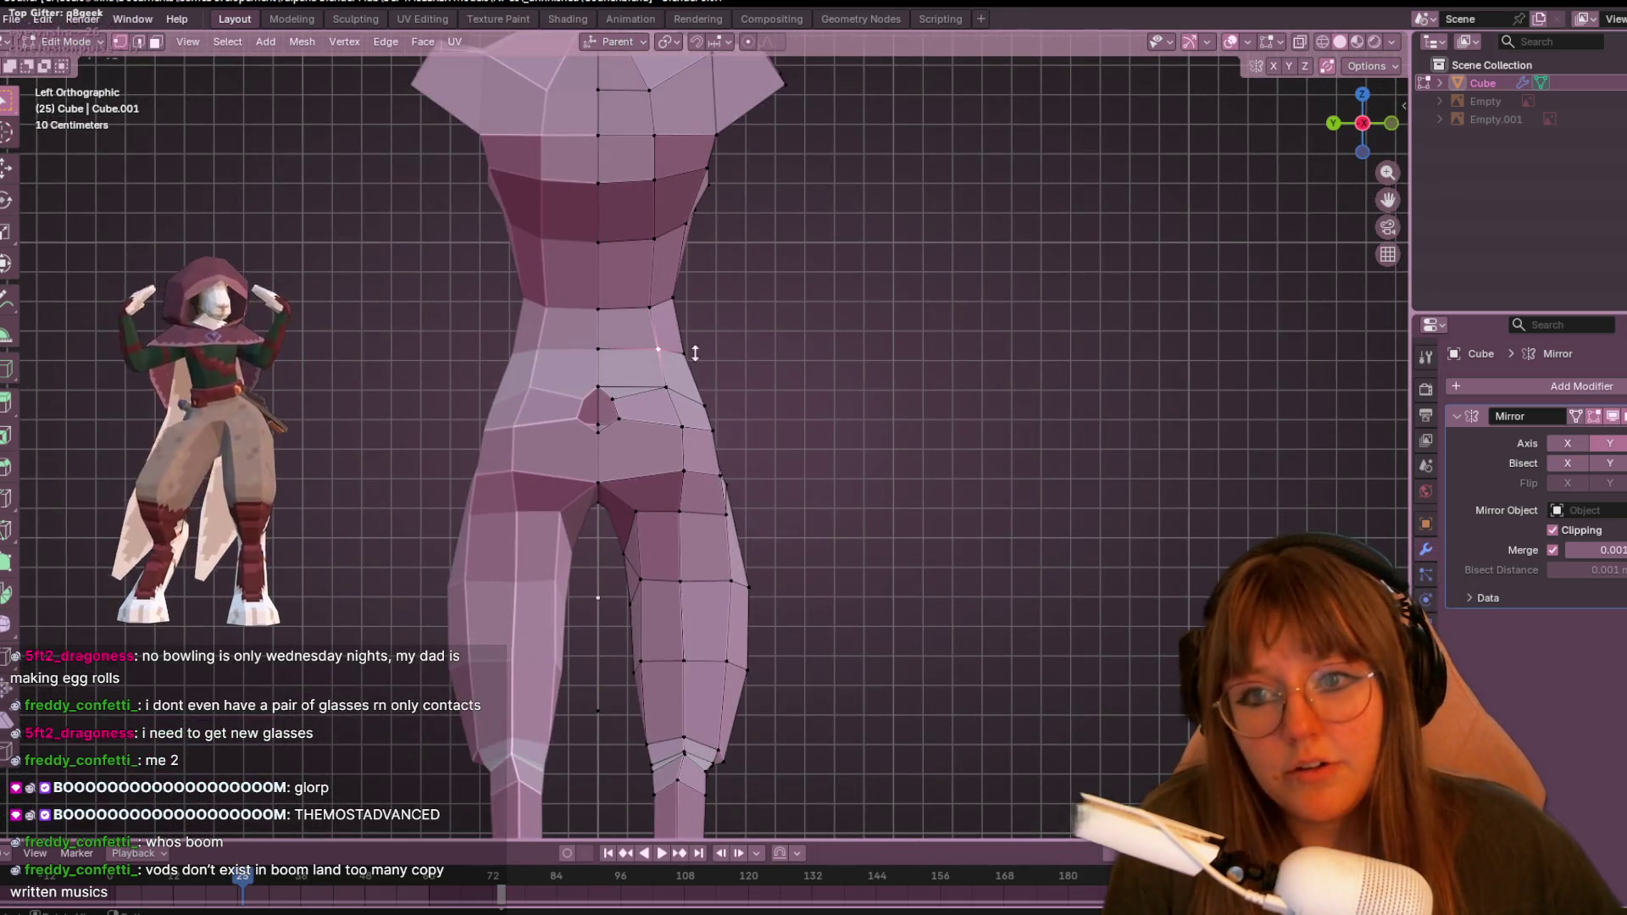
{"action": "key", "text": "g"}
{"action": "key", "text": "g"}
{"action": "left_click", "coordinate": [700, 354]}
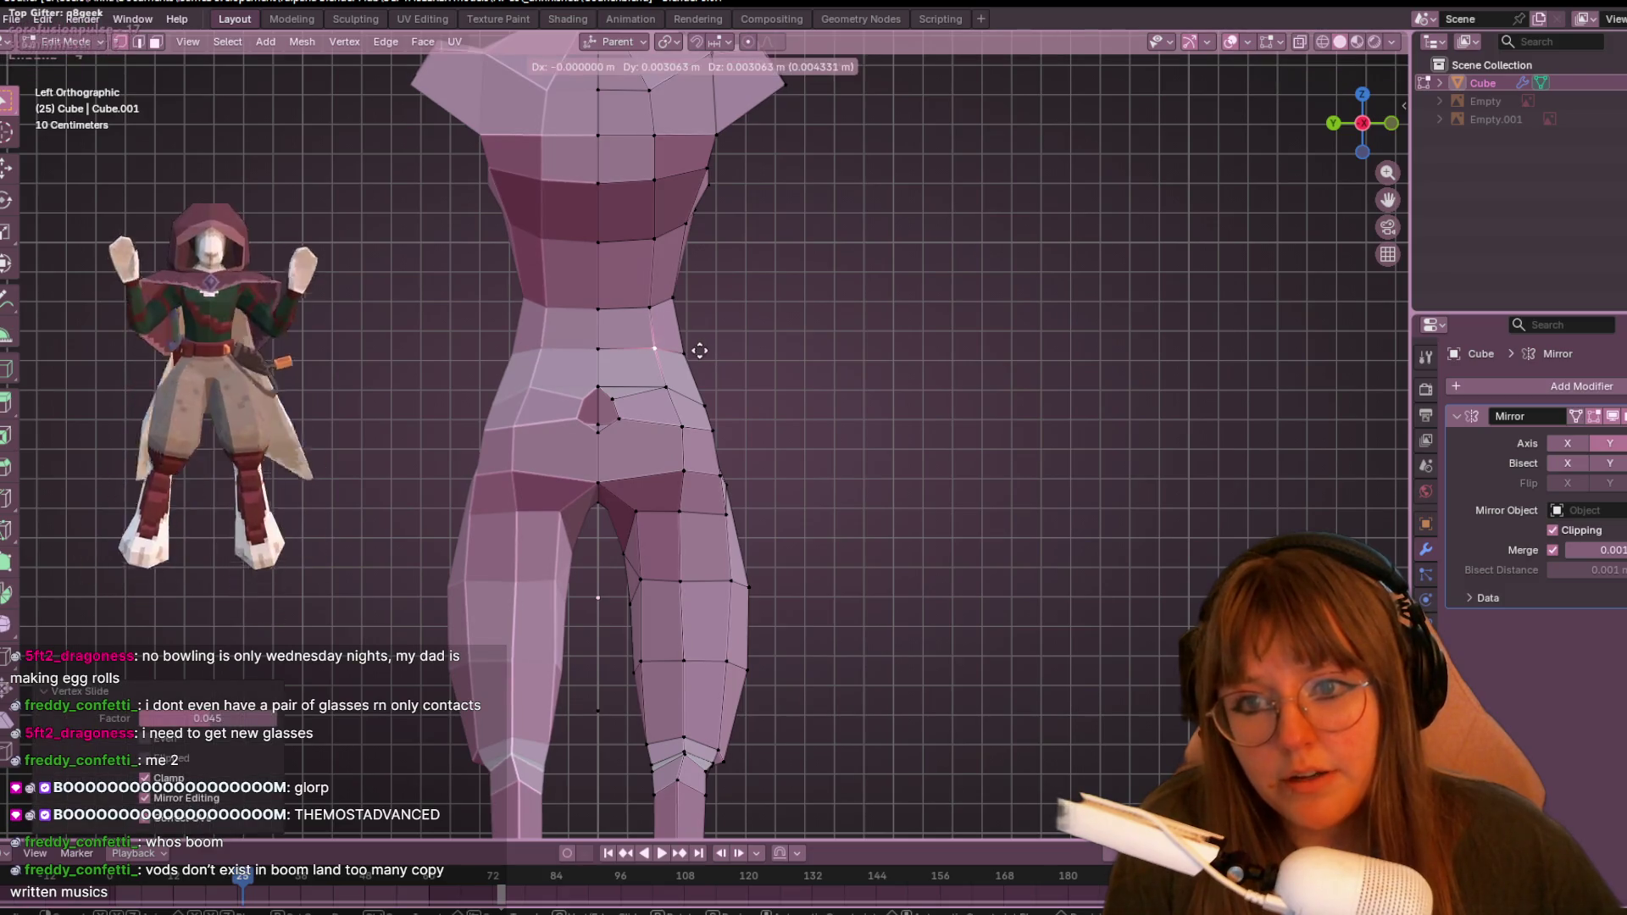
{"action": "key", "text": "g"}
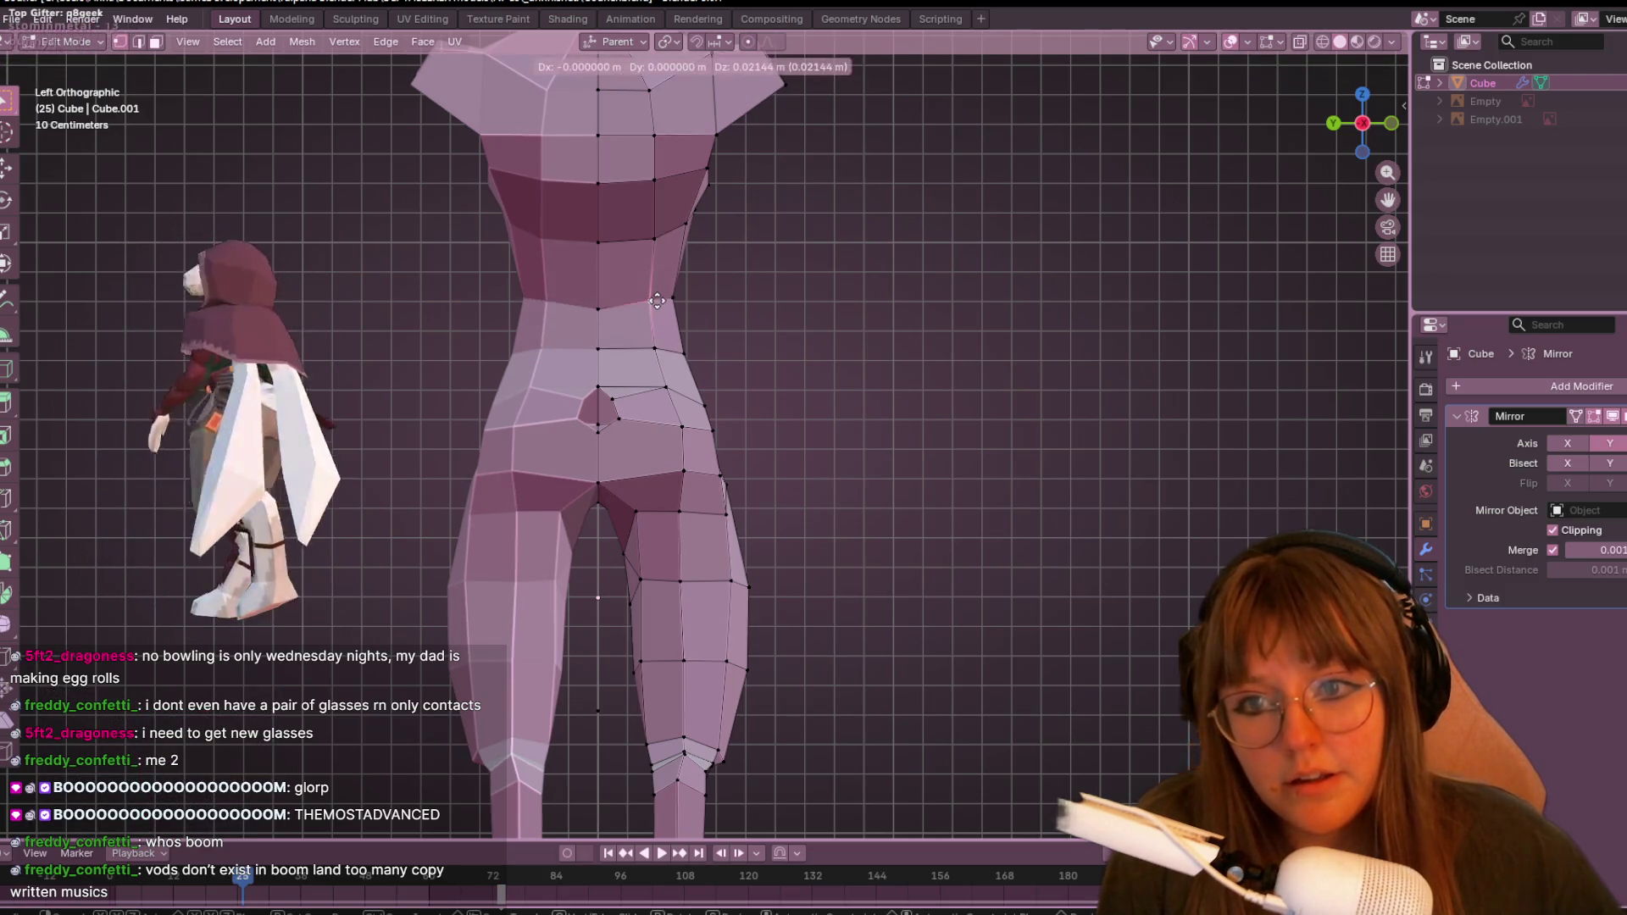
{"action": "left_click", "coordinate": [698, 323]}
{"action": "key", "text": "ctrl+z"}
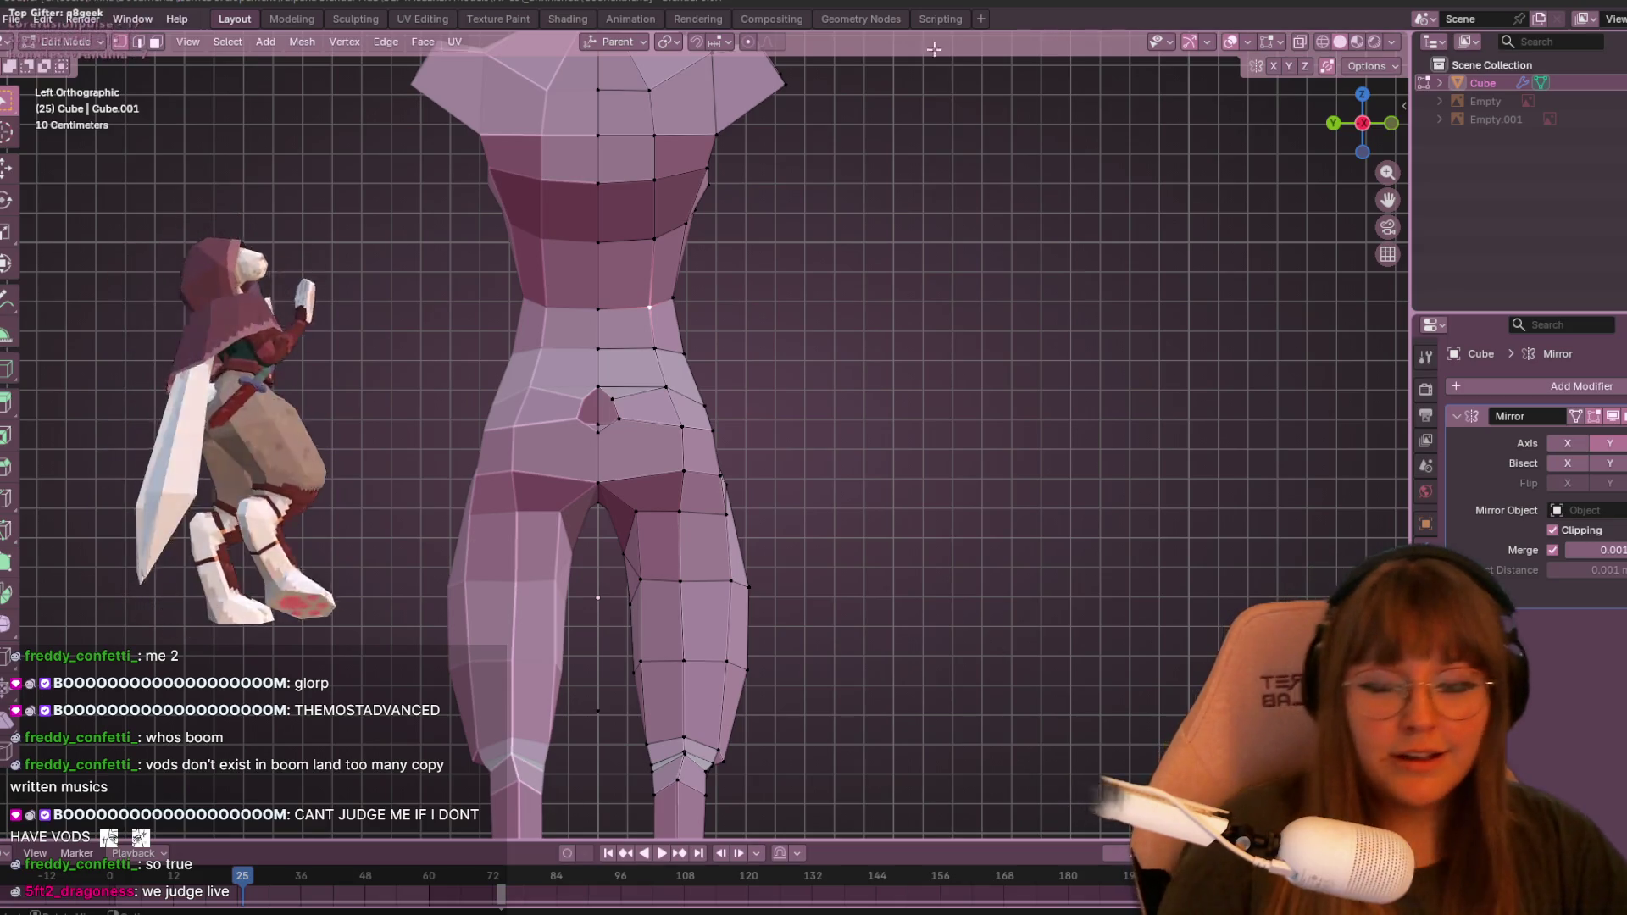
- Make a knife cut across the chest between two vertices
{"action": "scroll", "coordinate": [872, 592], "scroll_direction": "up", "scroll_amount": 3}
{"action": "scroll", "coordinate": [845, 543], "scroll_direction": "down", "scroll_amount": 1}
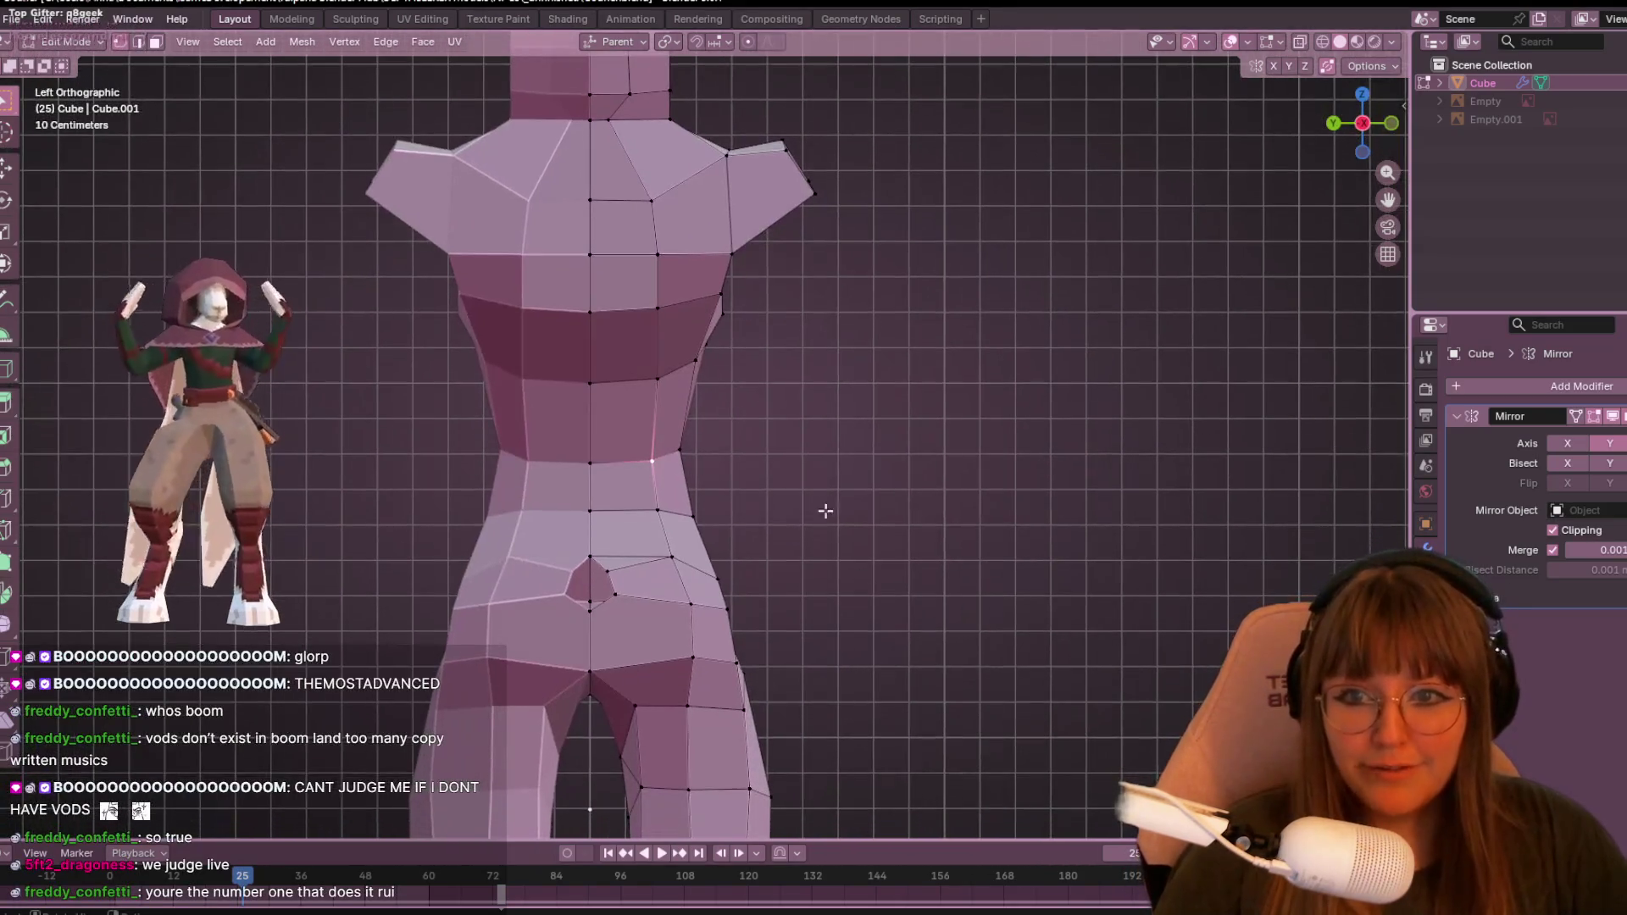
{"action": "left_click", "coordinate": [657, 379]}
{"action": "key", "text": "Return"}
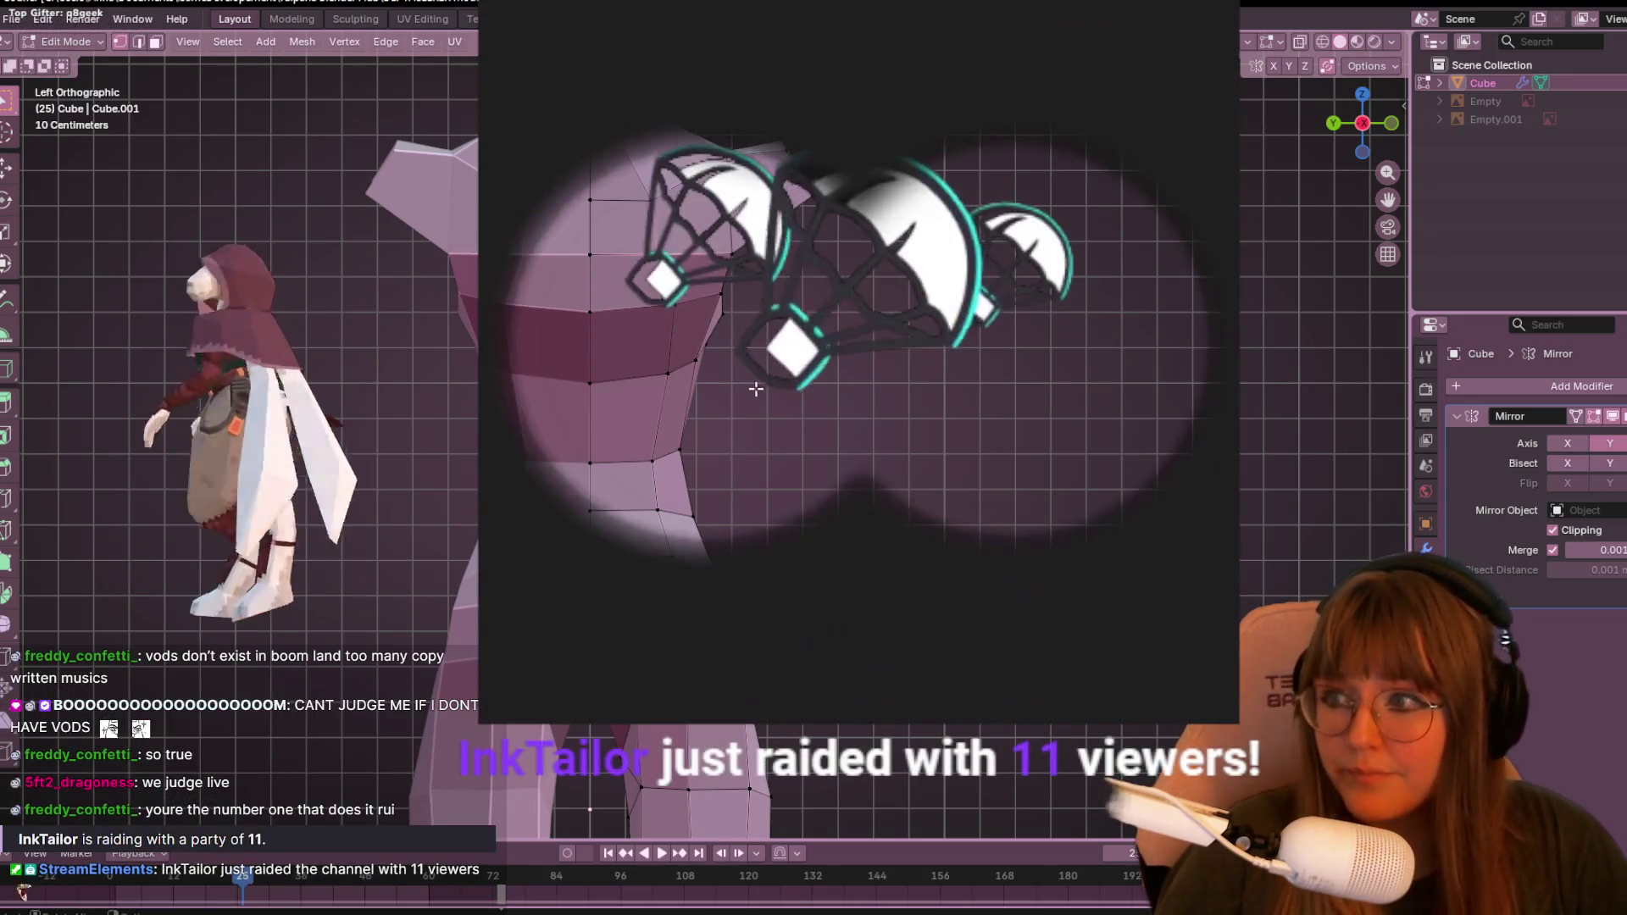
- Orbit the viewport out of Left Orthographic into a perspective view
{"action": "middle_click_drag", "start_coordinate": [647, 249], "coordinate": [1144, 472]}
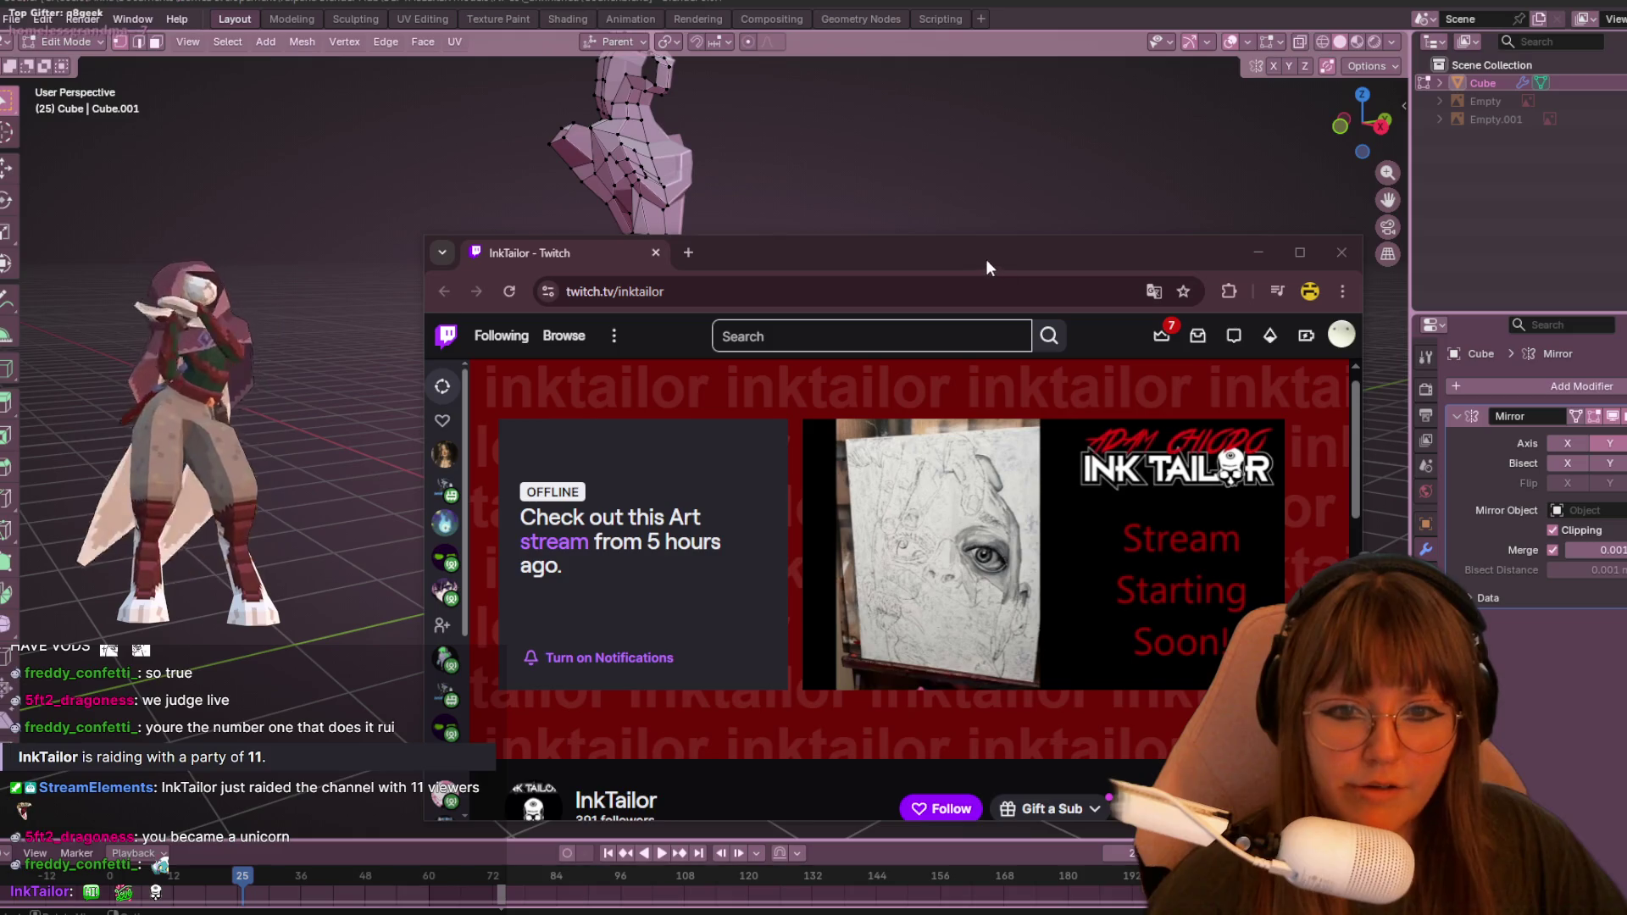
- Skip ahead in the raider's past broadcast, follow the channel, then close the browser window
{"action": "left_click", "coordinate": [951, 644]}
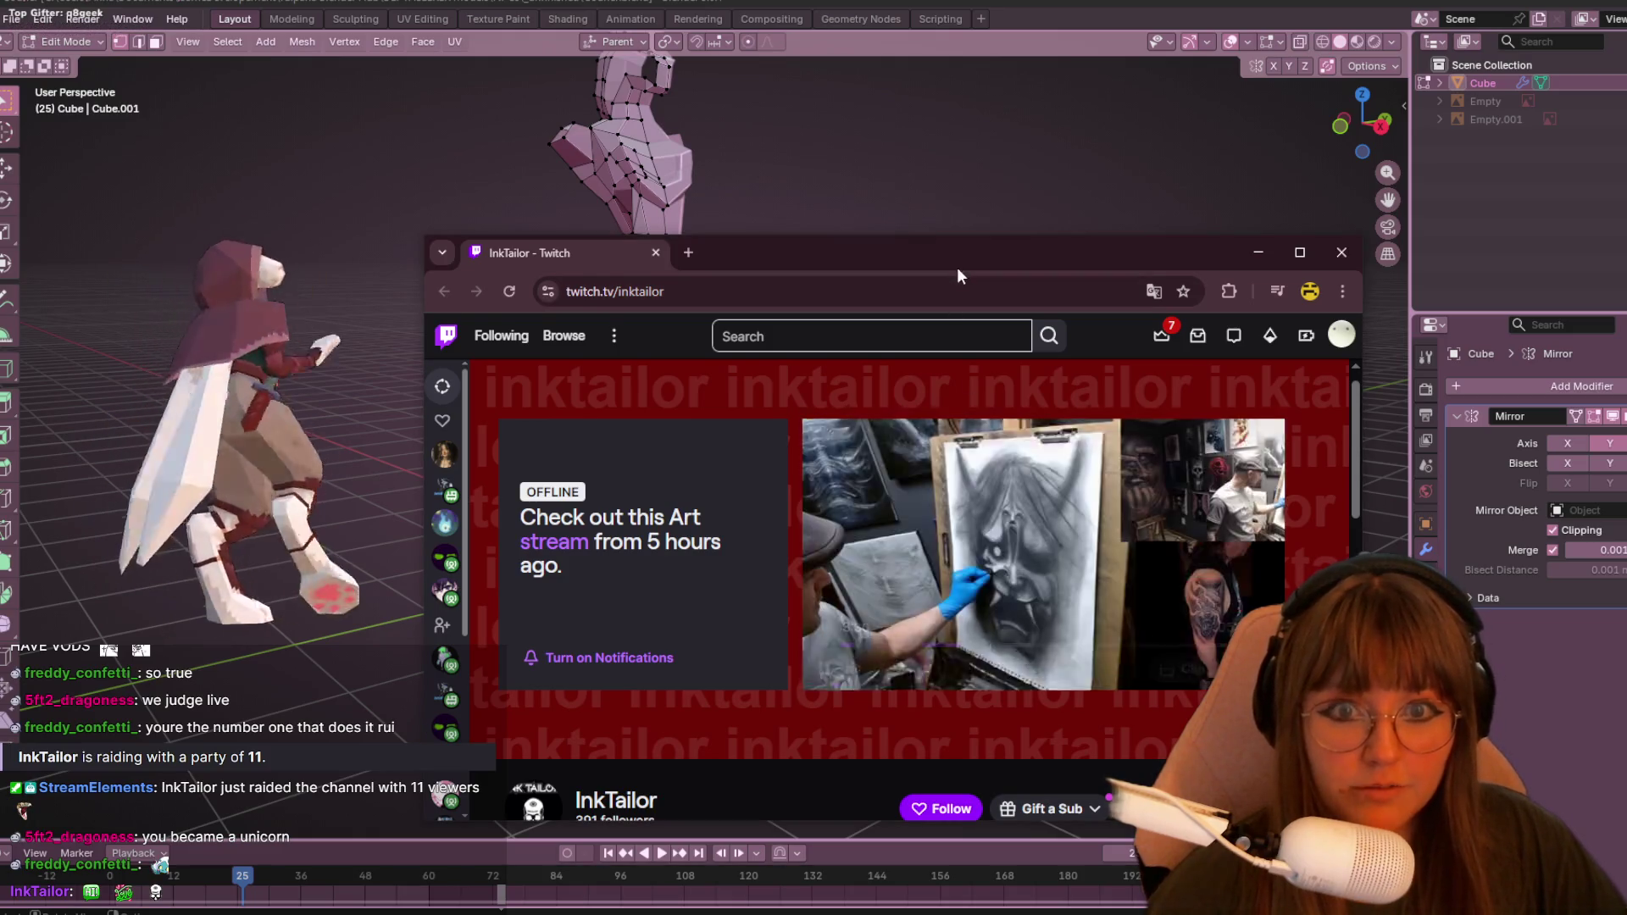
{"action": "left_click_drag", "start_coordinate": [957, 267], "coordinate": [822, 120]}
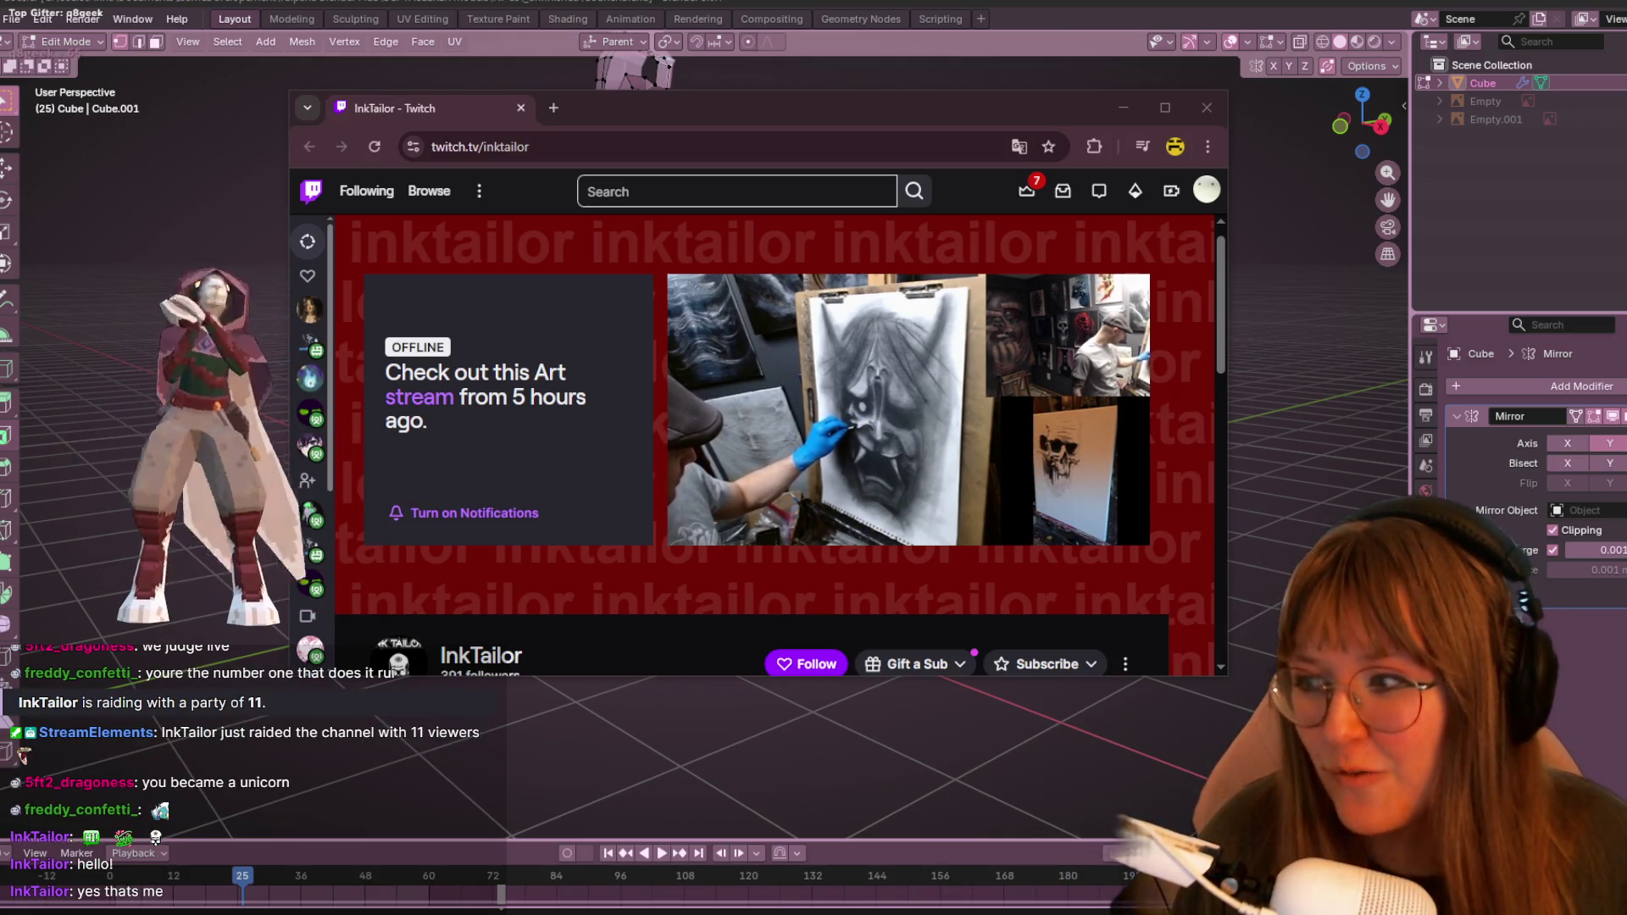
{"action": "mouse_move", "coordinate": [1162, 486]}
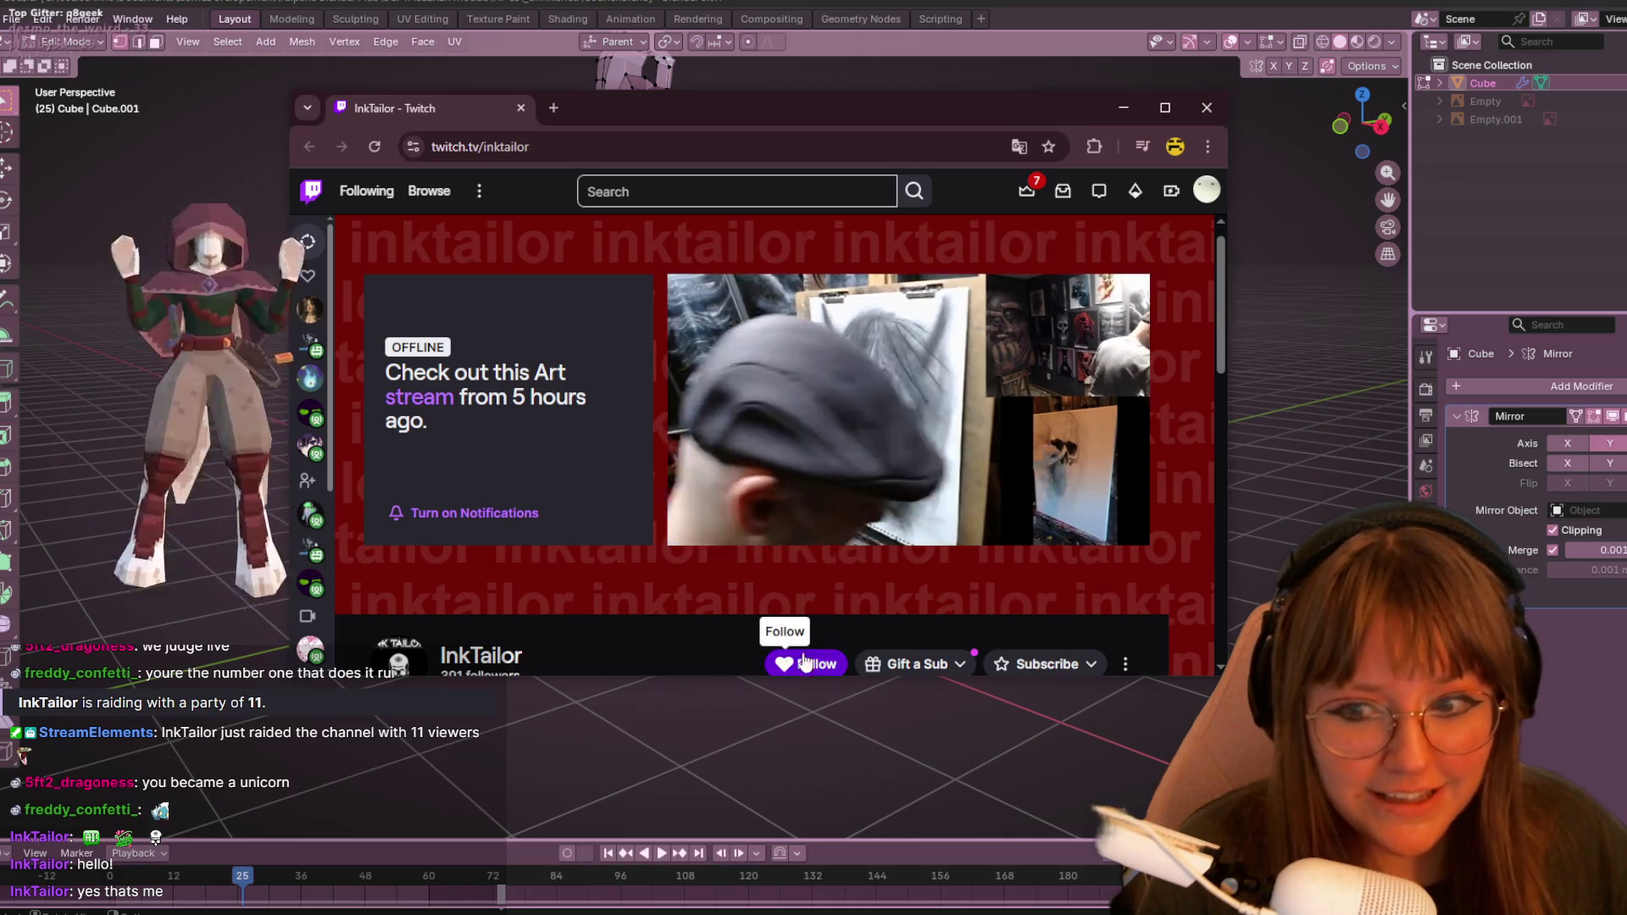
{"action": "left_click", "coordinate": [806, 664]}
{"action": "scroll", "coordinate": [752, 588], "scroll_direction": "down", "scroll_amount": 1}
{"action": "scroll", "coordinate": [663, 588], "scroll_direction": "up", "scroll_amount": 1}
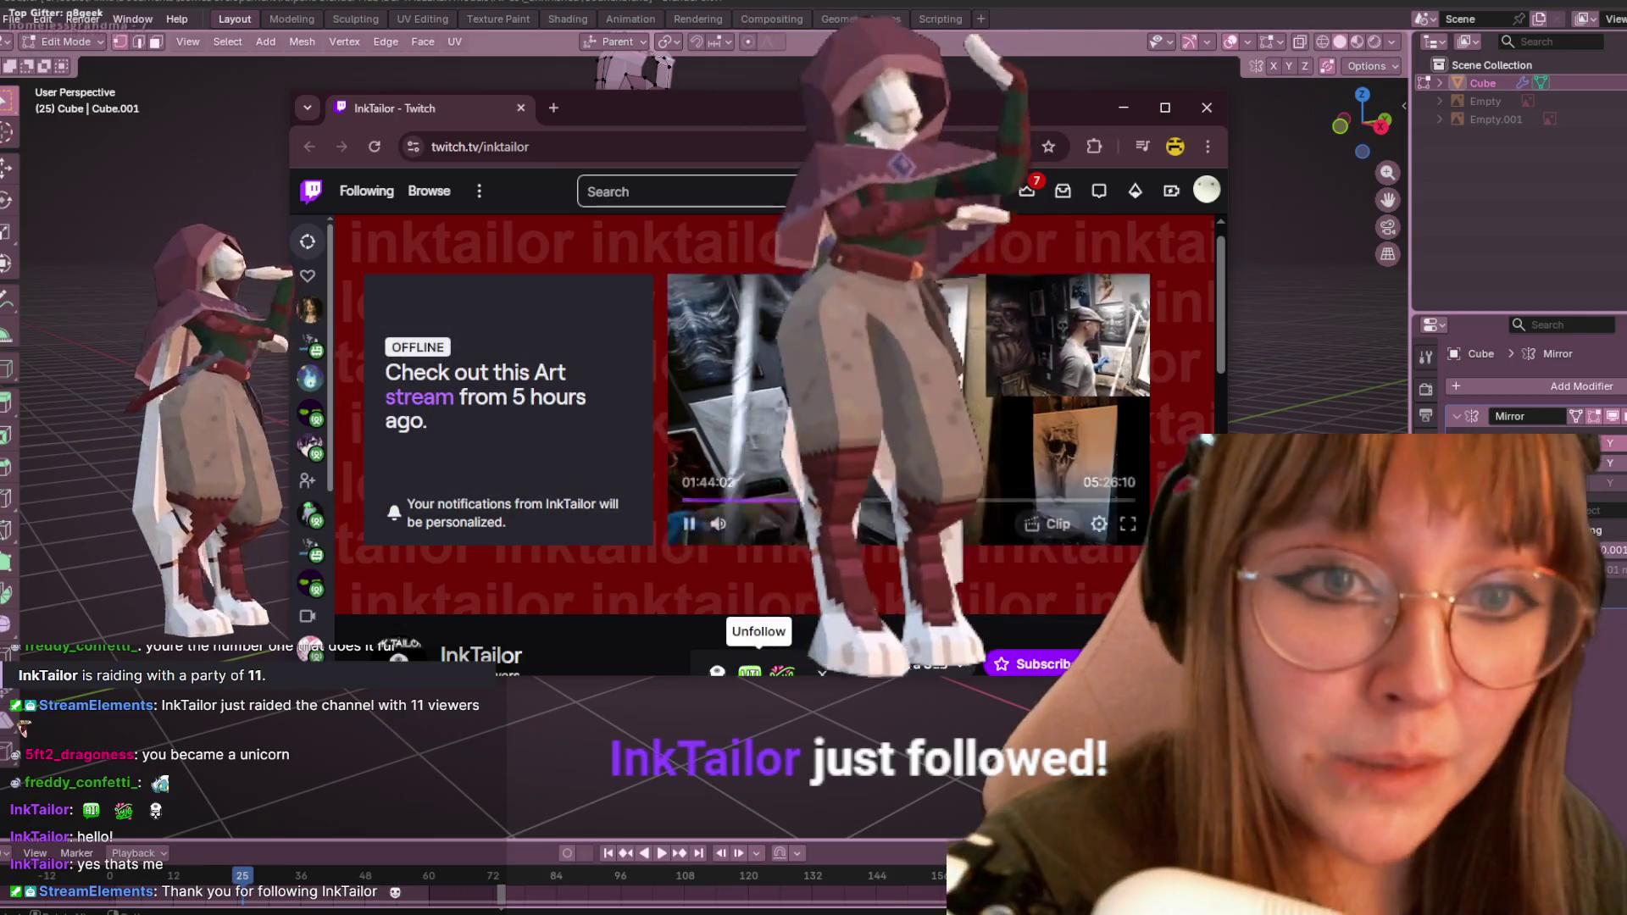
{"action": "left_click", "coordinate": [1089, 501]}
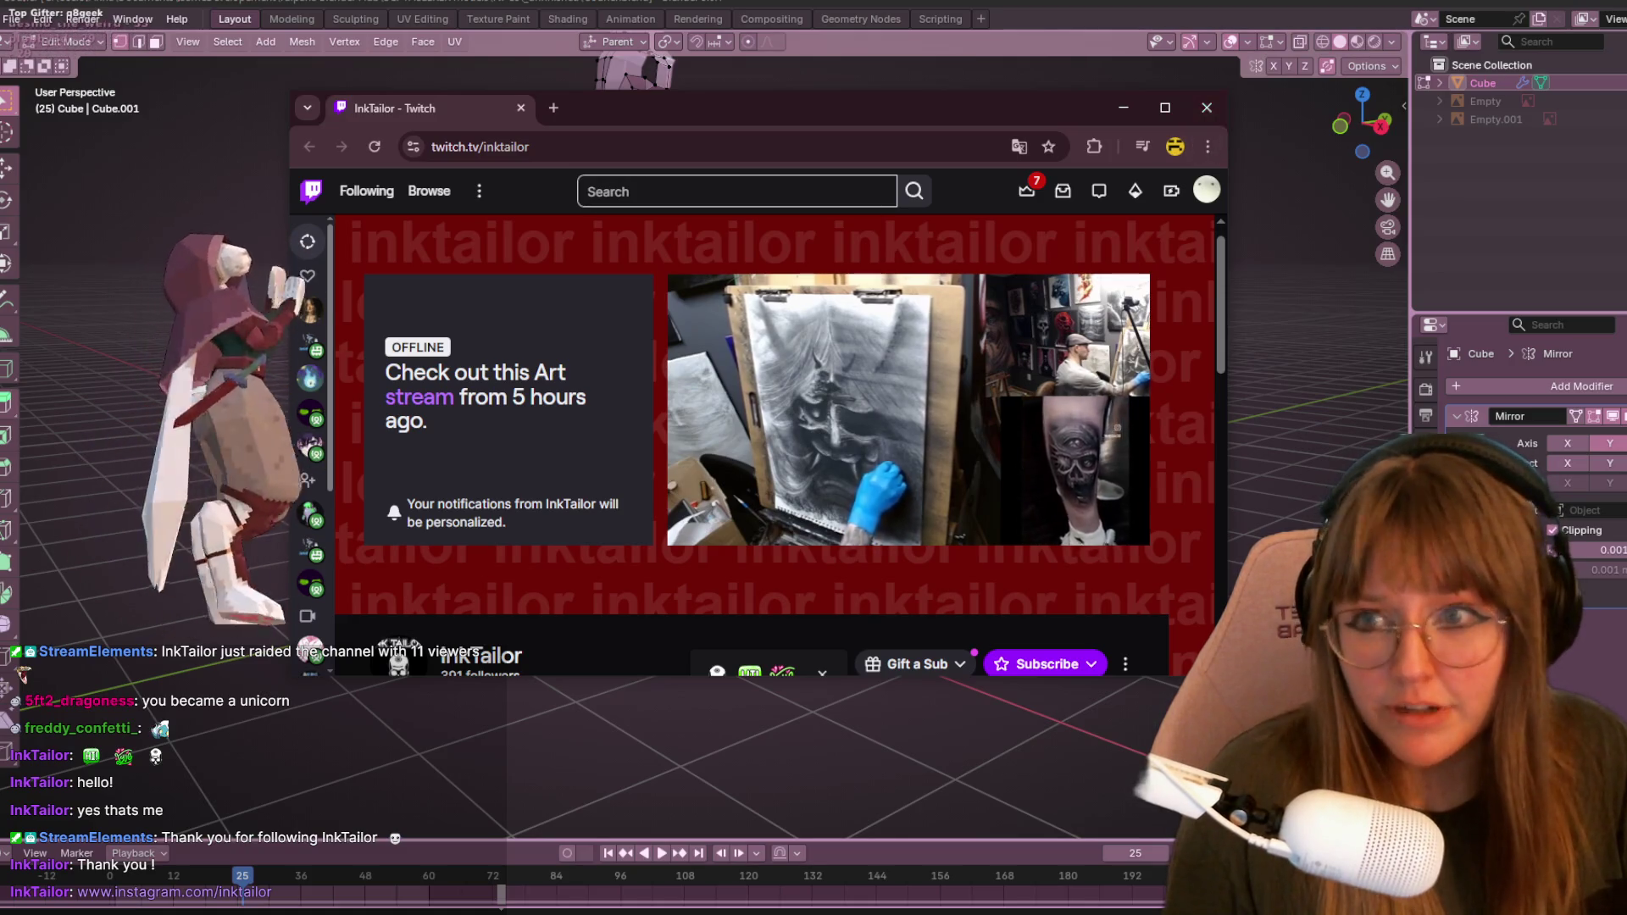
{"action": "left_click", "coordinate": [1208, 119]}
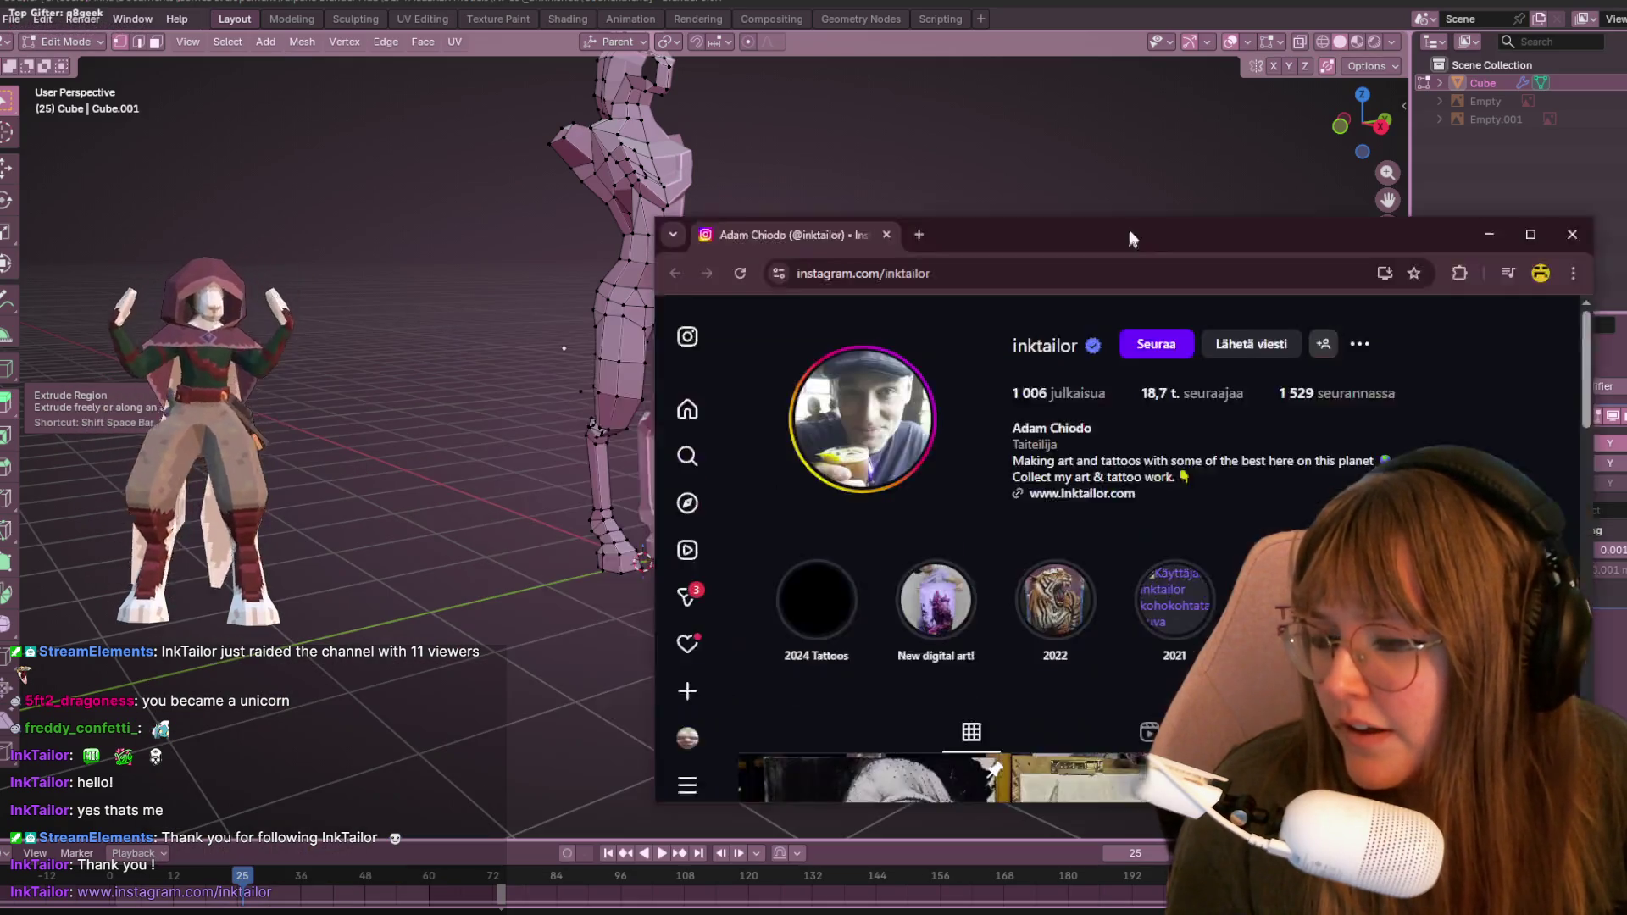
{"action": "mouse_move", "coordinate": [1125, 220]}
{"action": "left_mouse_down"}
{"action": "mouse_move", "coordinate": [861, 55]}
{"action": "mouse_move", "coordinate": [841, 61]}
{"action": "left_mouse_up"}
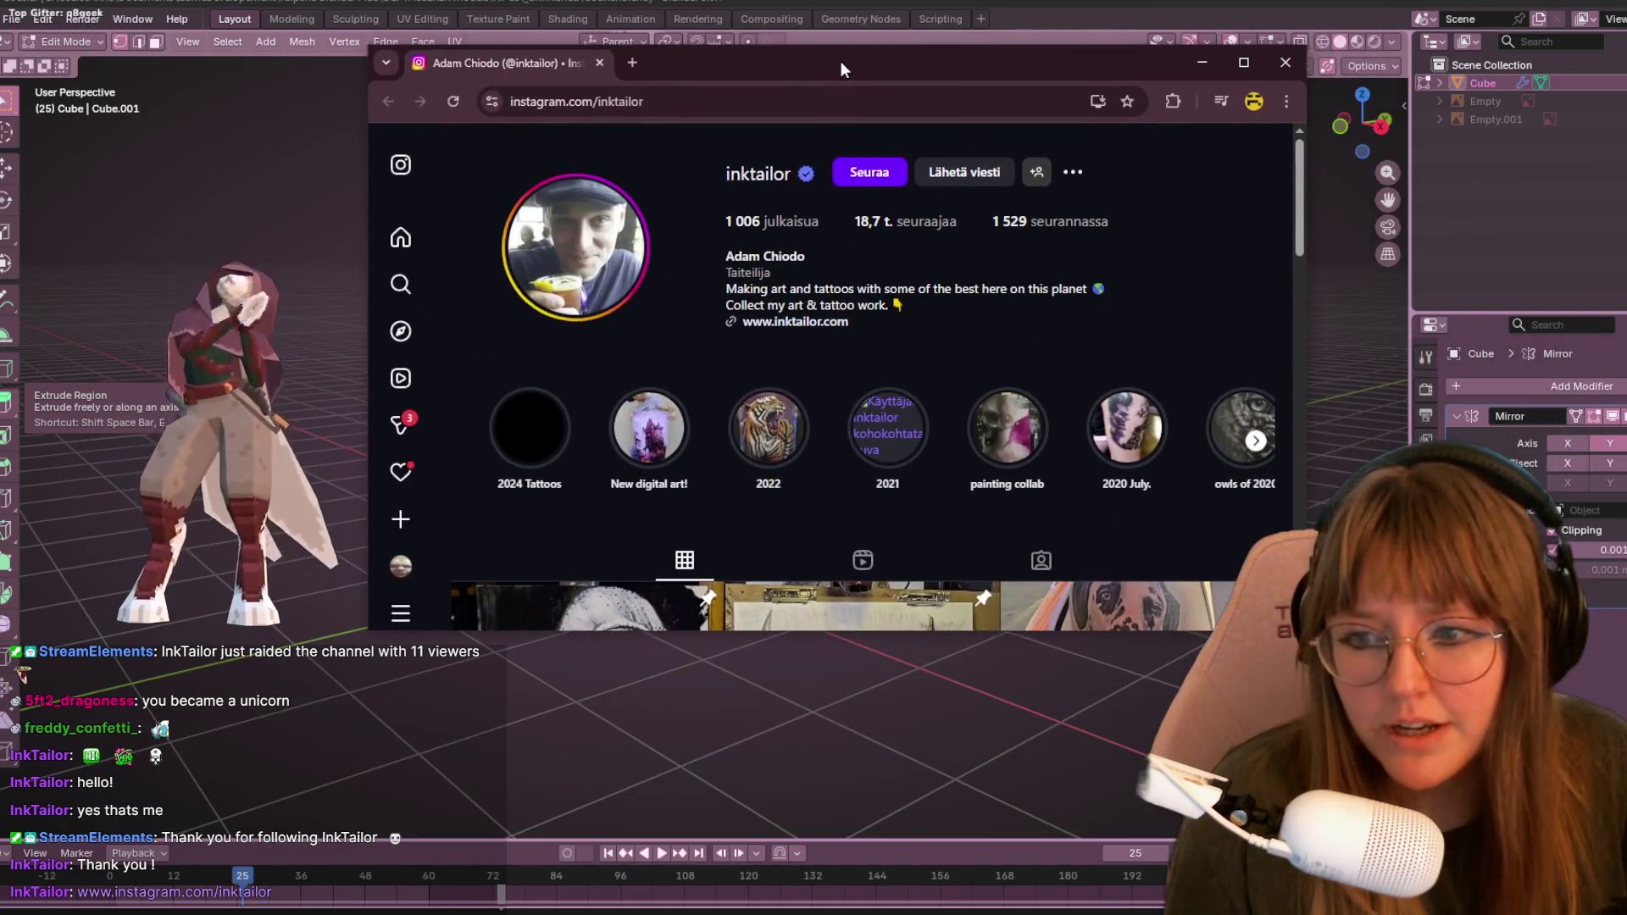
{"action": "scroll", "coordinate": [1136, 314], "scroll_direction": "down", "scroll_amount": 3}
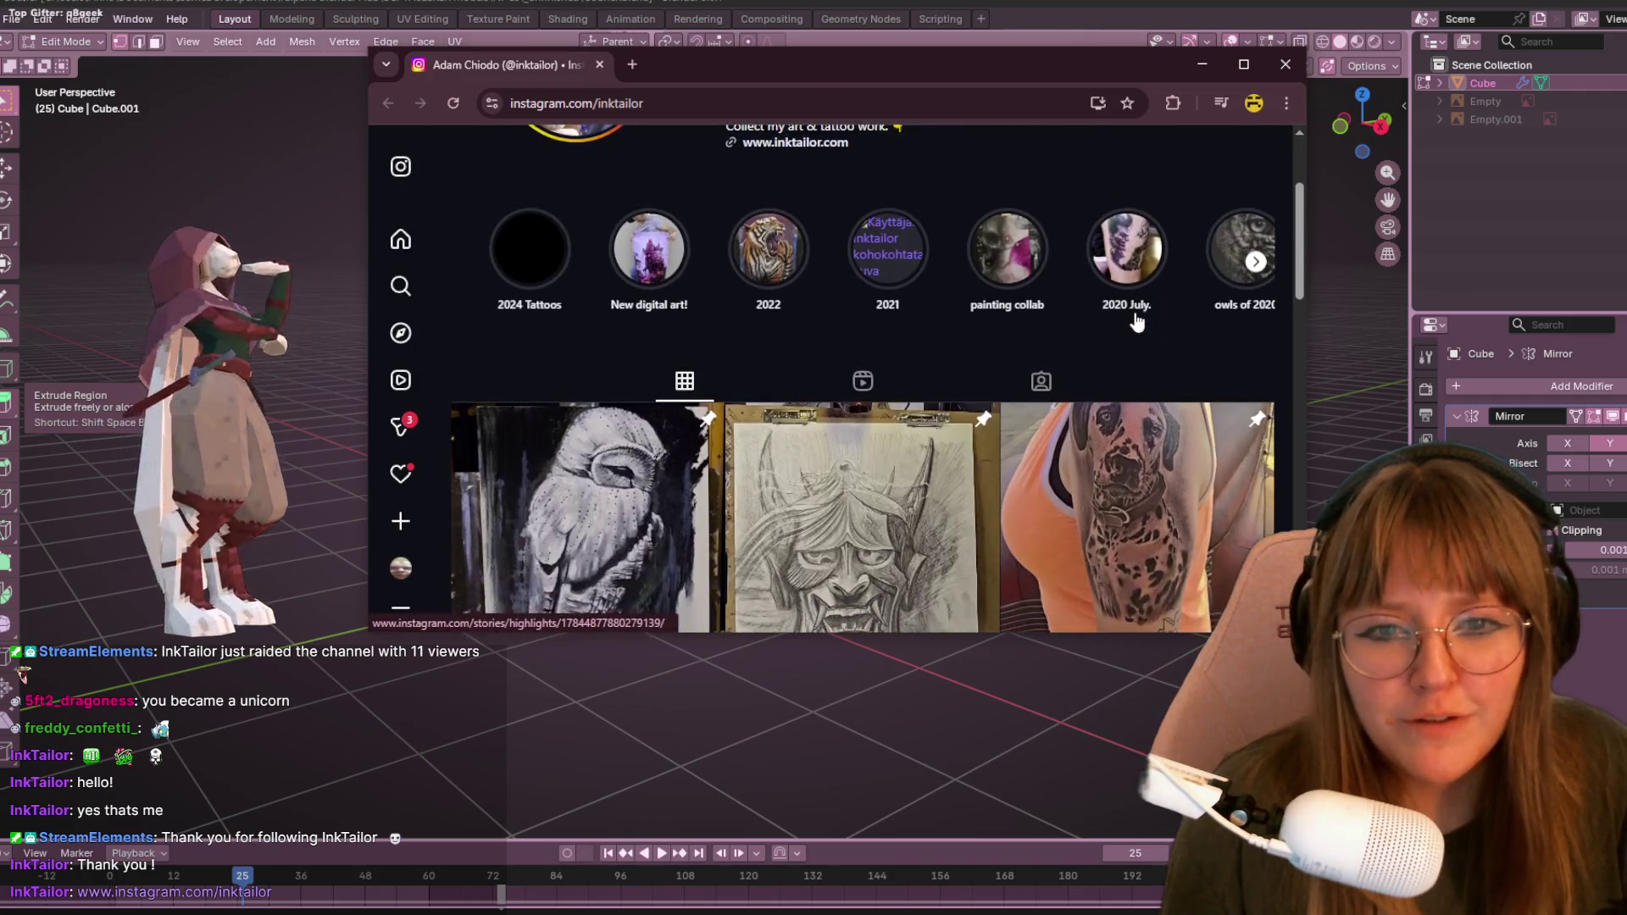
{"action": "scroll", "coordinate": [1135, 313], "scroll_direction": "down", "scroll_amount": 1}
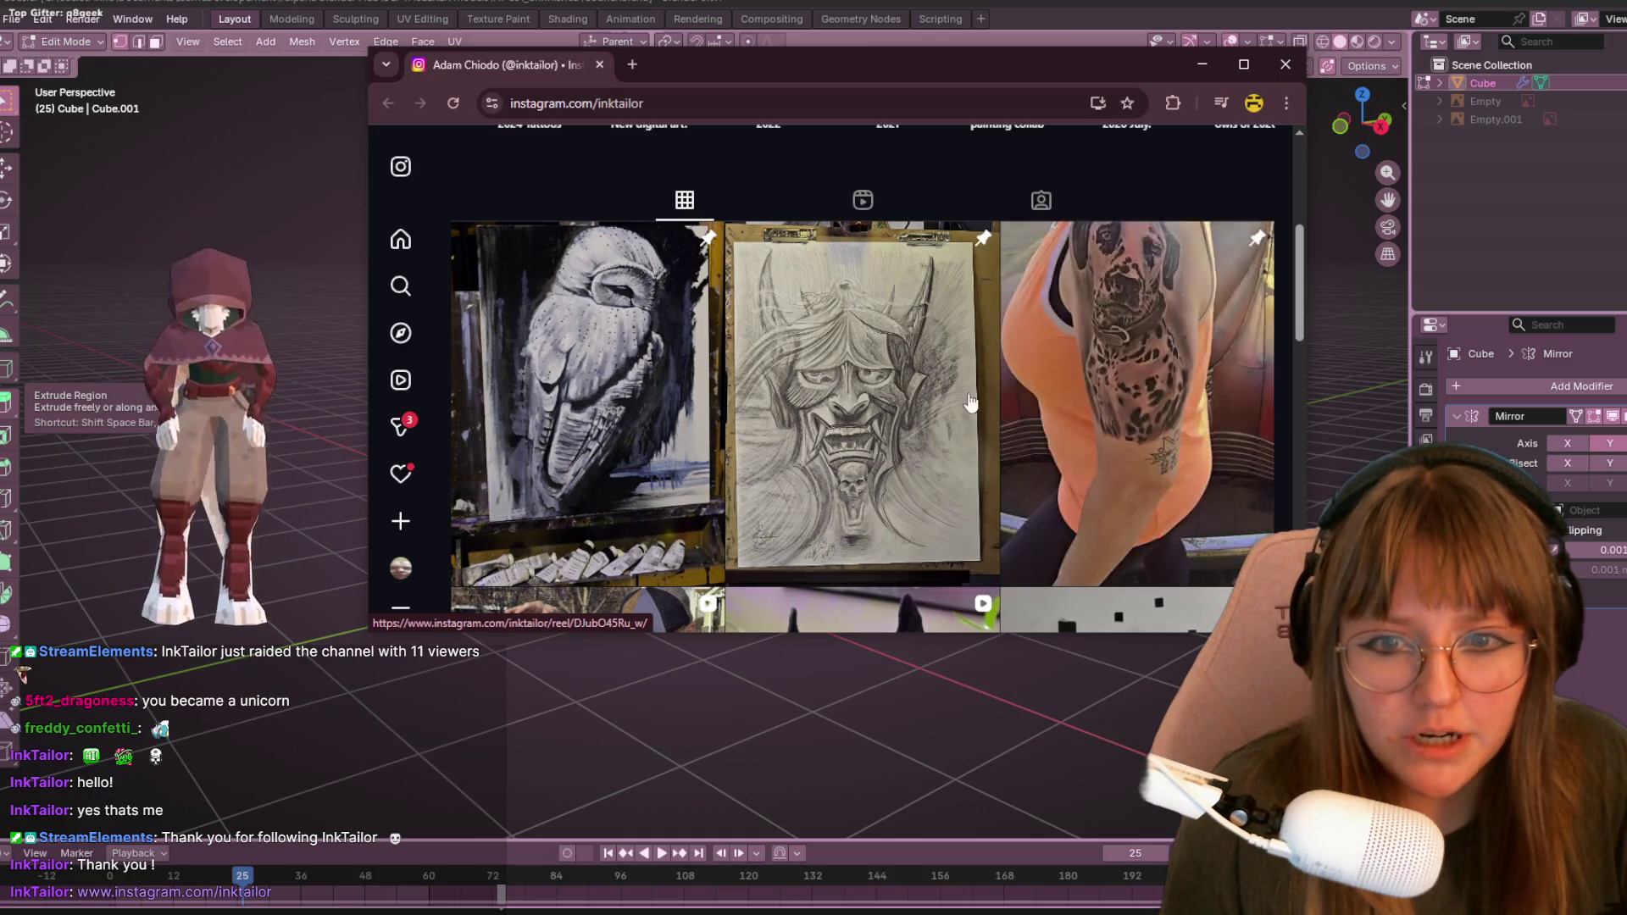
{"action": "scroll", "coordinate": [1182, 532], "scroll_direction": "up", "scroll_amount": 5}
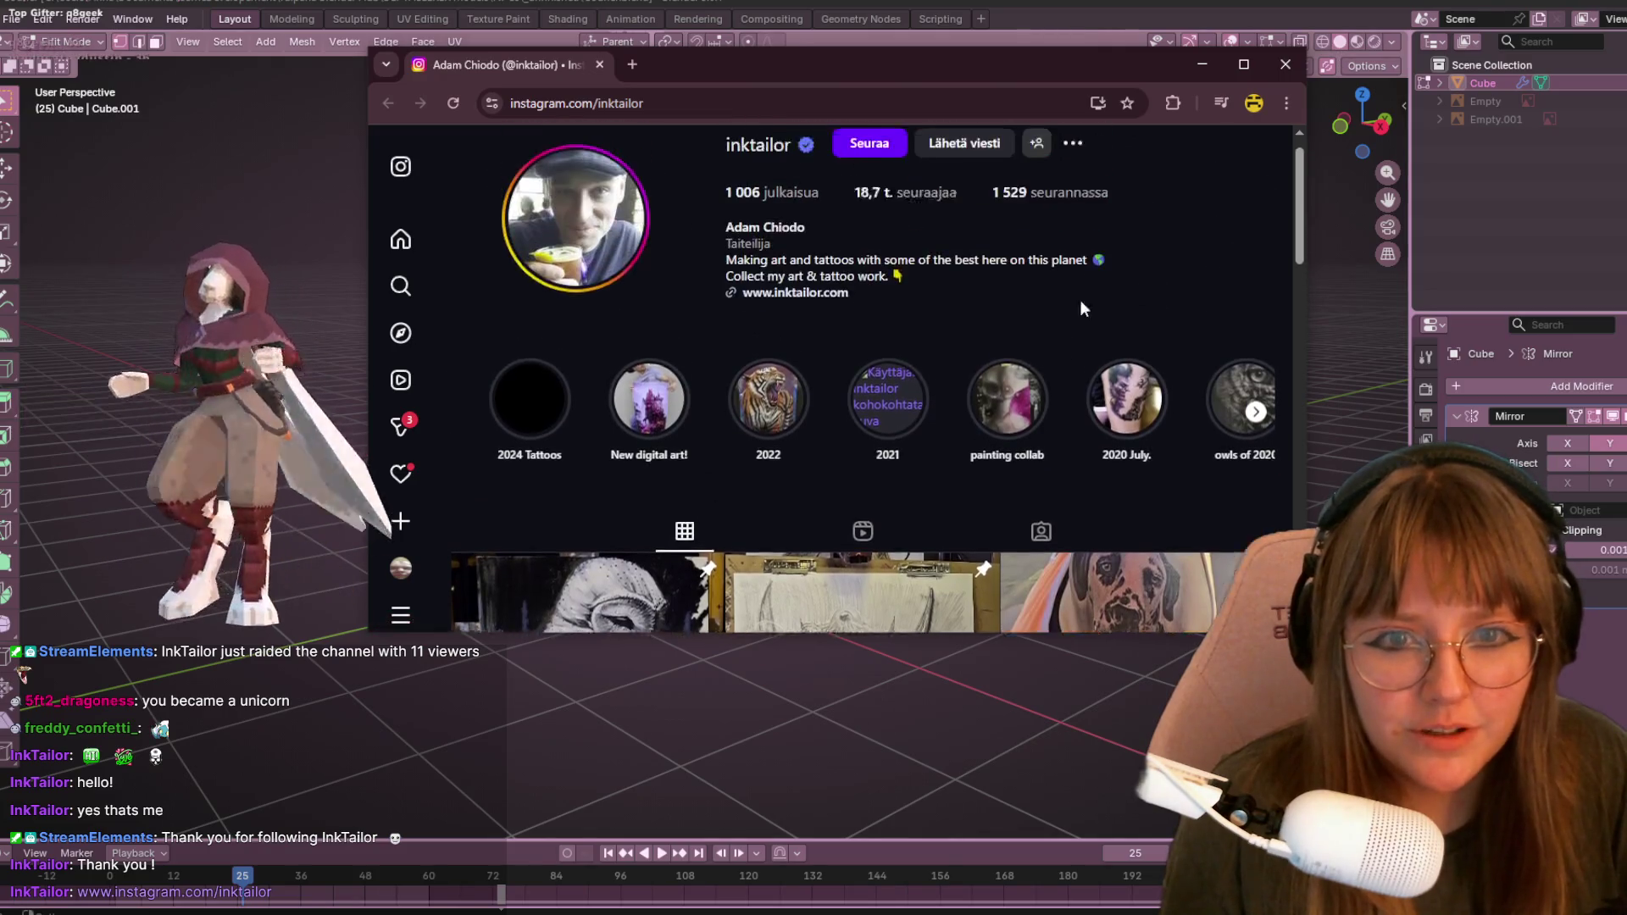
{"action": "left_click", "coordinate": [1287, 68]}
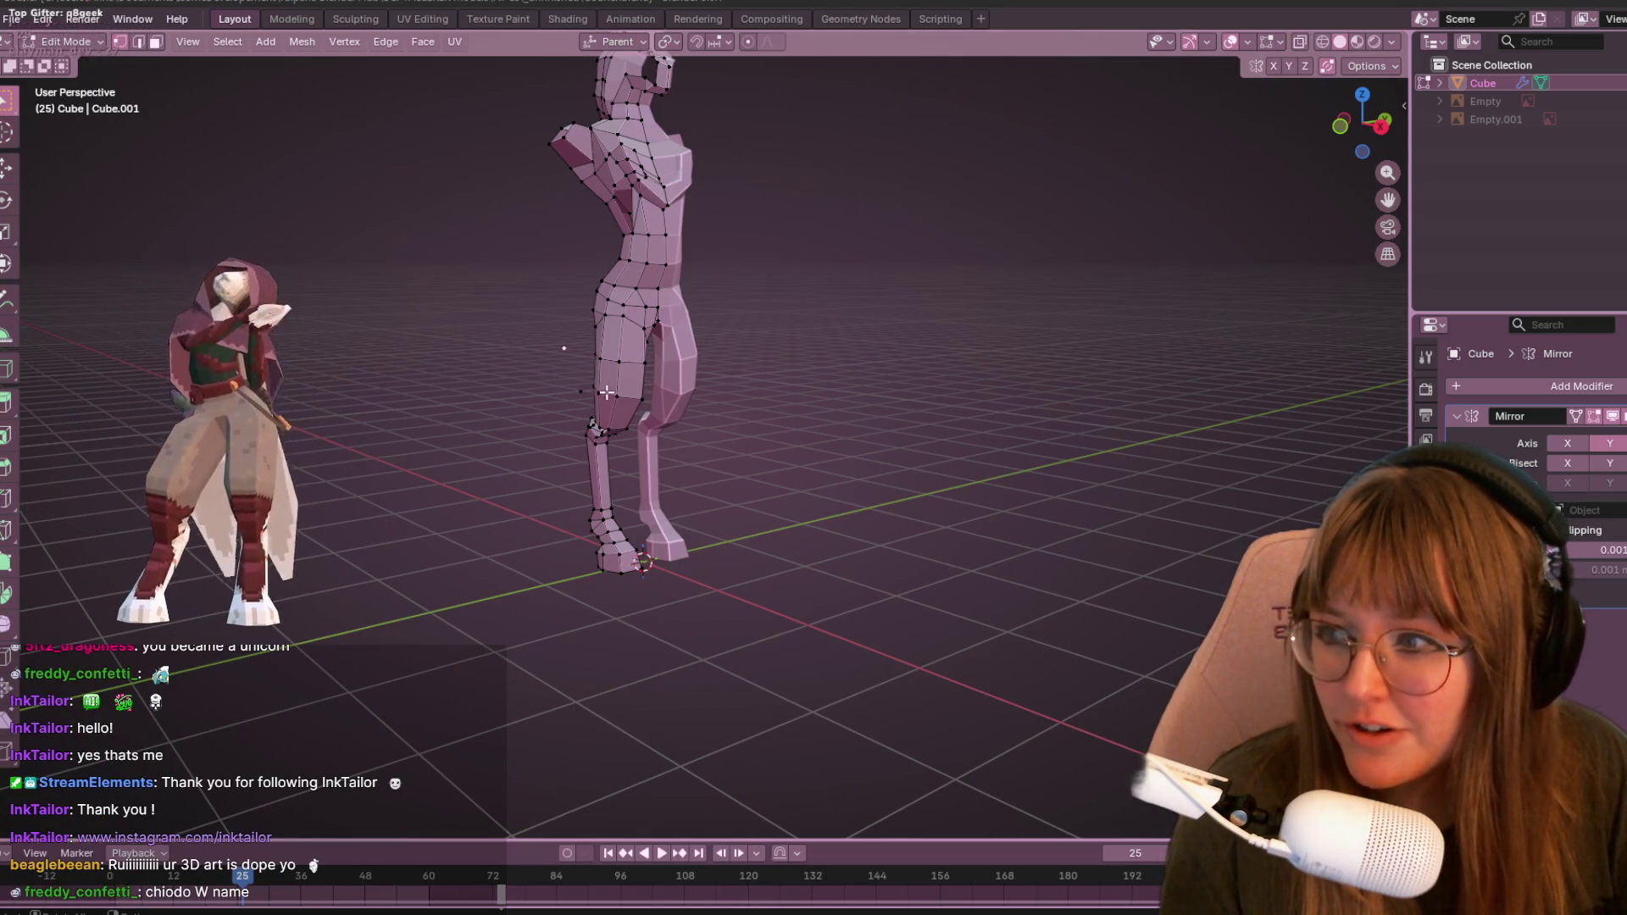
{"action": "middle_click_drag", "start_coordinate": [607, 392], "coordinate": [745, 409]}
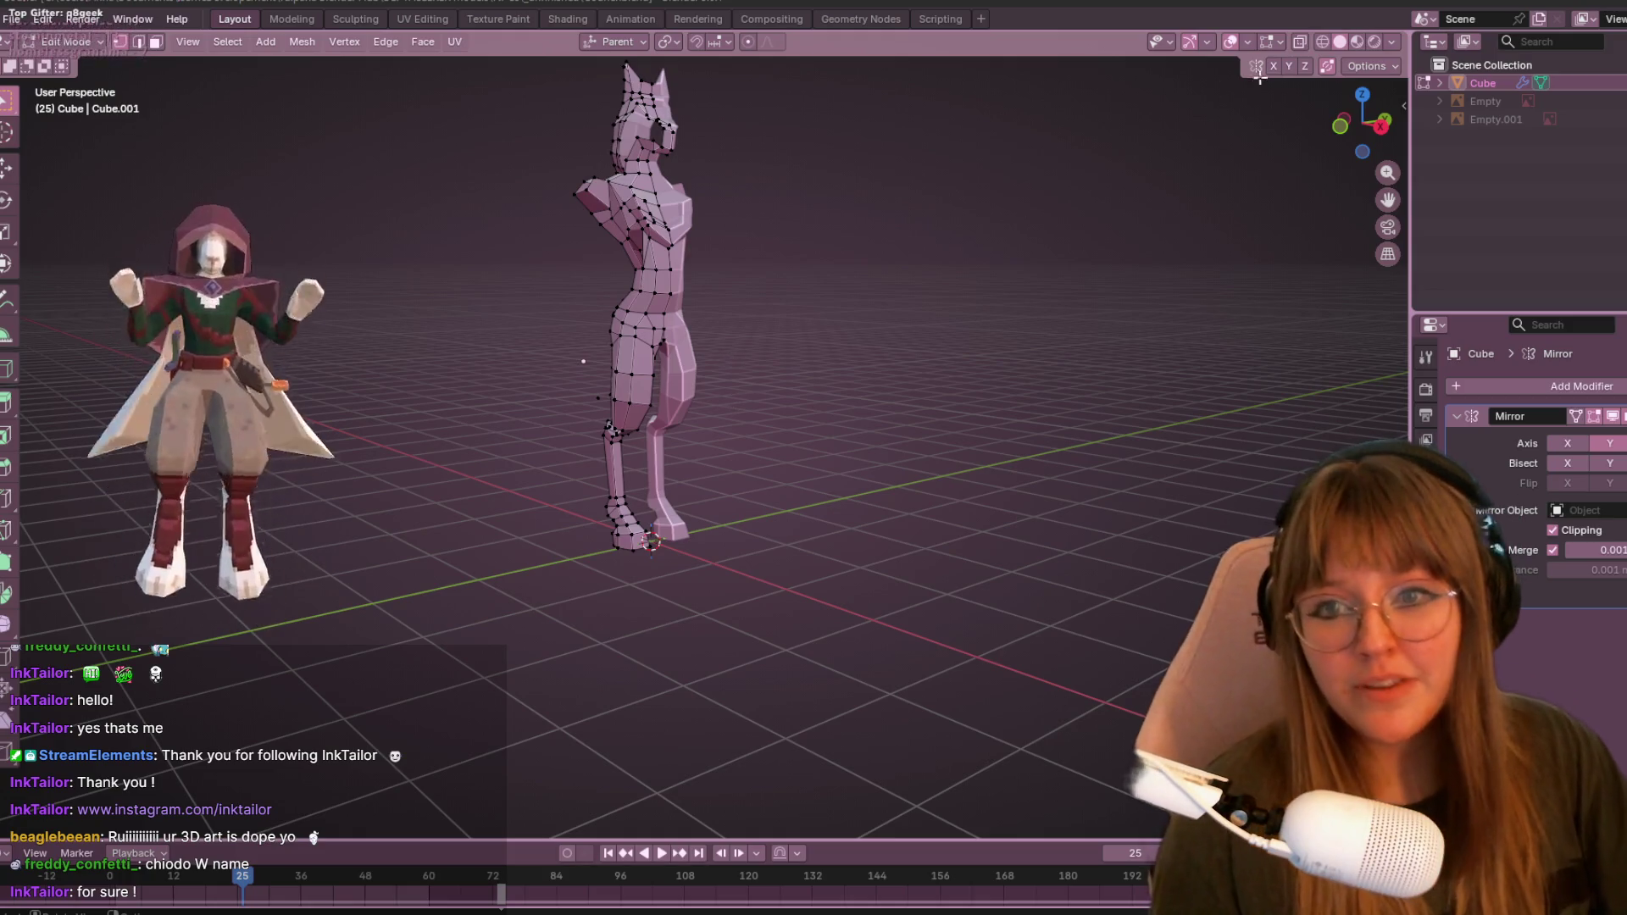
{"action": "left_click", "coordinate": [1484, 101]}
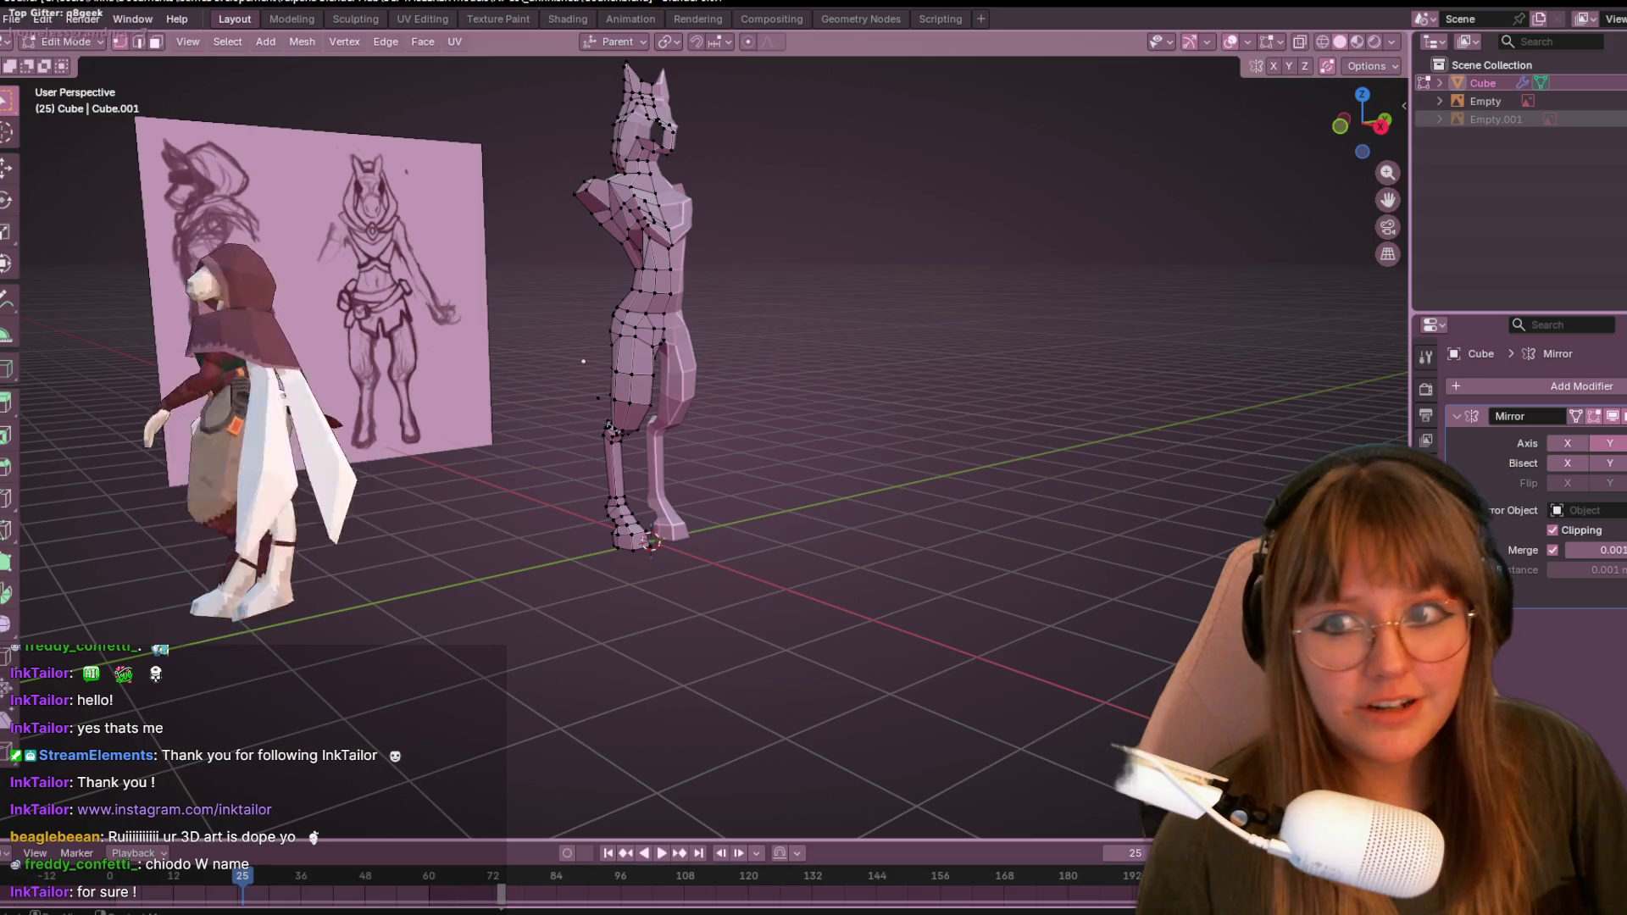
{"action": "left_click", "coordinate": [1484, 100]}
{"action": "mouse_move", "coordinate": [1271, 187]}
{"action": "middle_mouse_down"}
{"action": "mouse_move", "coordinate": [1111, 207]}
{"action": "mouse_move", "coordinate": [1182, 268]}
{"action": "middle_mouse_up"}
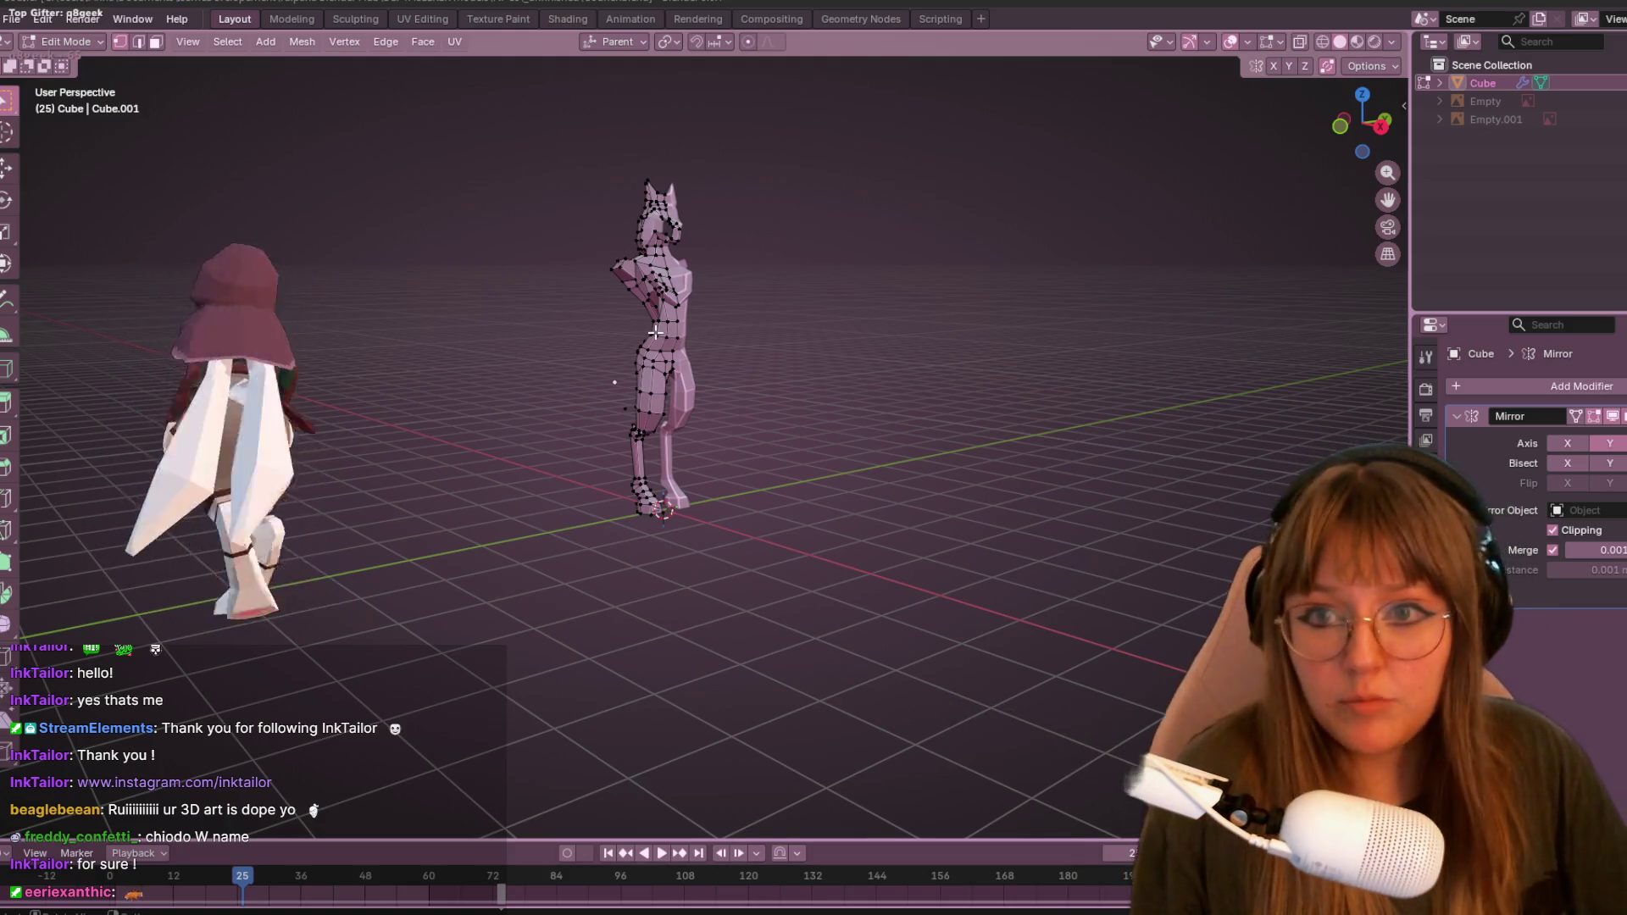
{"action": "key", "text": "Tab"}
{"action": "middle_click_drag", "start_coordinate": [655, 332], "coordinate": [752, 330]}
{"action": "mouse_move", "coordinate": [882, 328]}
{"action": "middle_mouse_down"}
{"action": "mouse_move", "coordinate": [882, 355]}
{"action": "mouse_move", "coordinate": [706, 435]}
{"action": "mouse_move", "coordinate": [773, 319]}
{"action": "mouse_move", "coordinate": [658, 298]}
{"action": "middle_mouse_up"}
{"action": "scroll", "coordinate": [695, 273], "scroll_direction": "up", "scroll_amount": 3}
{"action": "mouse_move", "coordinate": [1002, 289]}
{"action": "middle_mouse_down"}
{"action": "mouse_move", "coordinate": [930, 232]}
{"action": "mouse_move", "coordinate": [603, 302]}
{"action": "mouse_move", "coordinate": [955, 254]}
{"action": "mouse_move", "coordinate": [996, 500]}
{"action": "mouse_move", "coordinate": [861, 475]}
{"action": "mouse_move", "coordinate": [1245, 477]}
{"action": "mouse_move", "coordinate": [933, 487]}
{"action": "mouse_move", "coordinate": [458, 461]}
{"action": "middle_mouse_up"}
{"action": "scroll", "coordinate": [1246, 476], "scroll_direction": "down", "scroll_amount": 5}
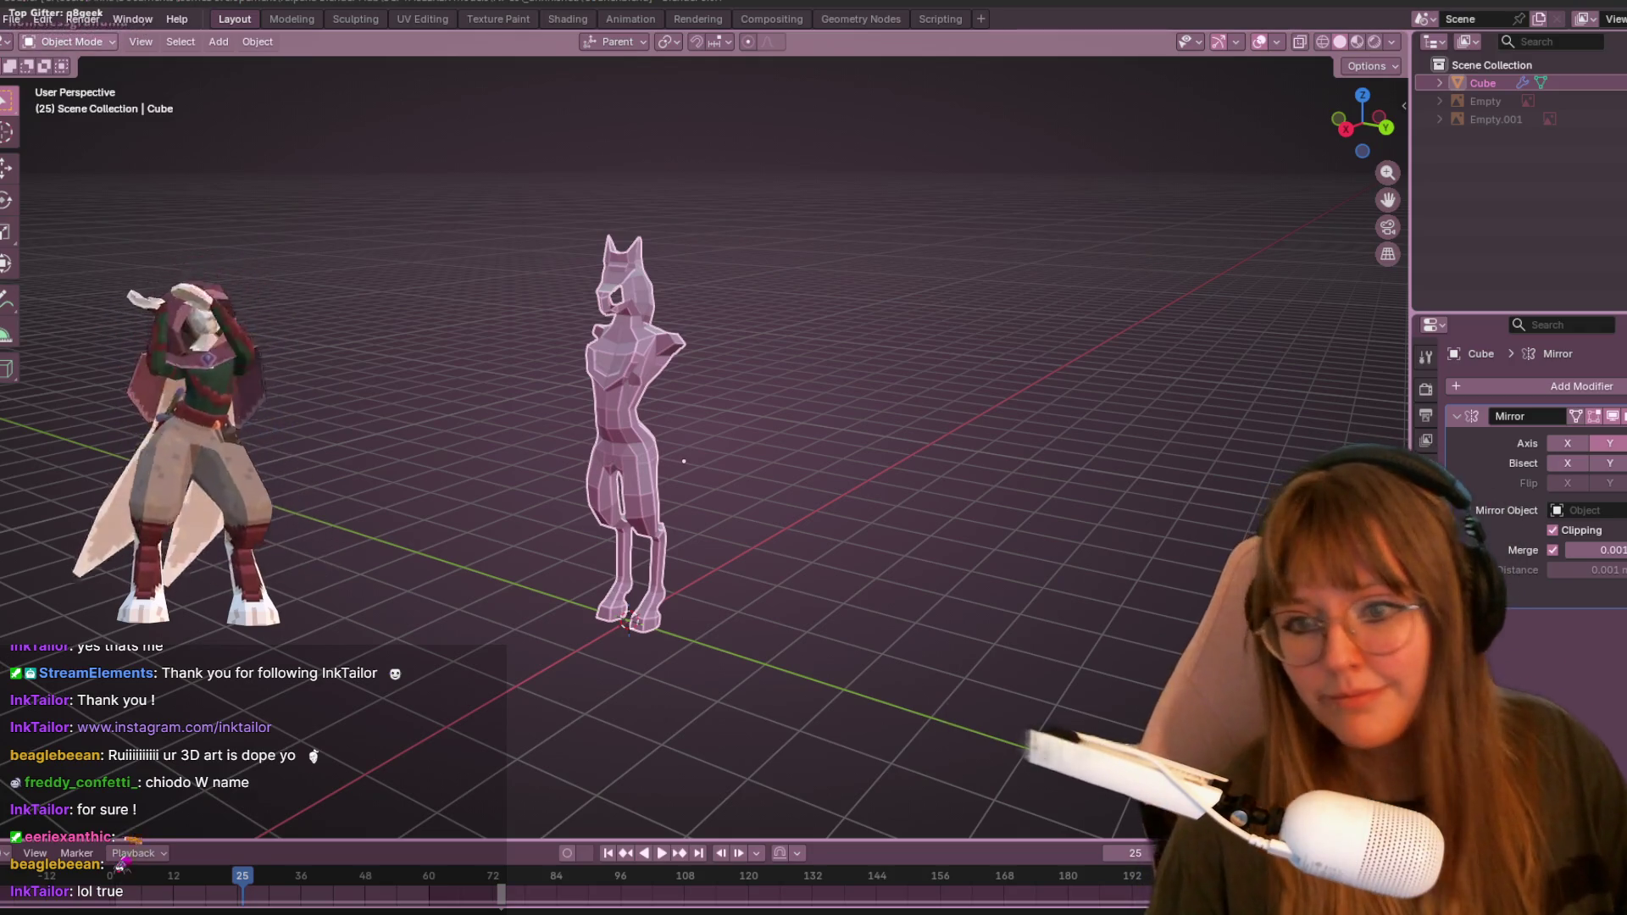
{"action": "mouse_move", "coordinate": [684, 461]}
{"action": "middle_mouse_down"}
{"action": "mouse_move", "coordinate": [705, 419]}
{"action": "mouse_move", "coordinate": [684, 257]}
{"action": "mouse_move", "coordinate": [991, 501]}
{"action": "mouse_move", "coordinate": [919, 545]}
{"action": "mouse_move", "coordinate": [890, 374]}
{"action": "mouse_move", "coordinate": [854, 334]}
{"action": "middle_mouse_up"}
{"action": "key", "text": "Tab"}
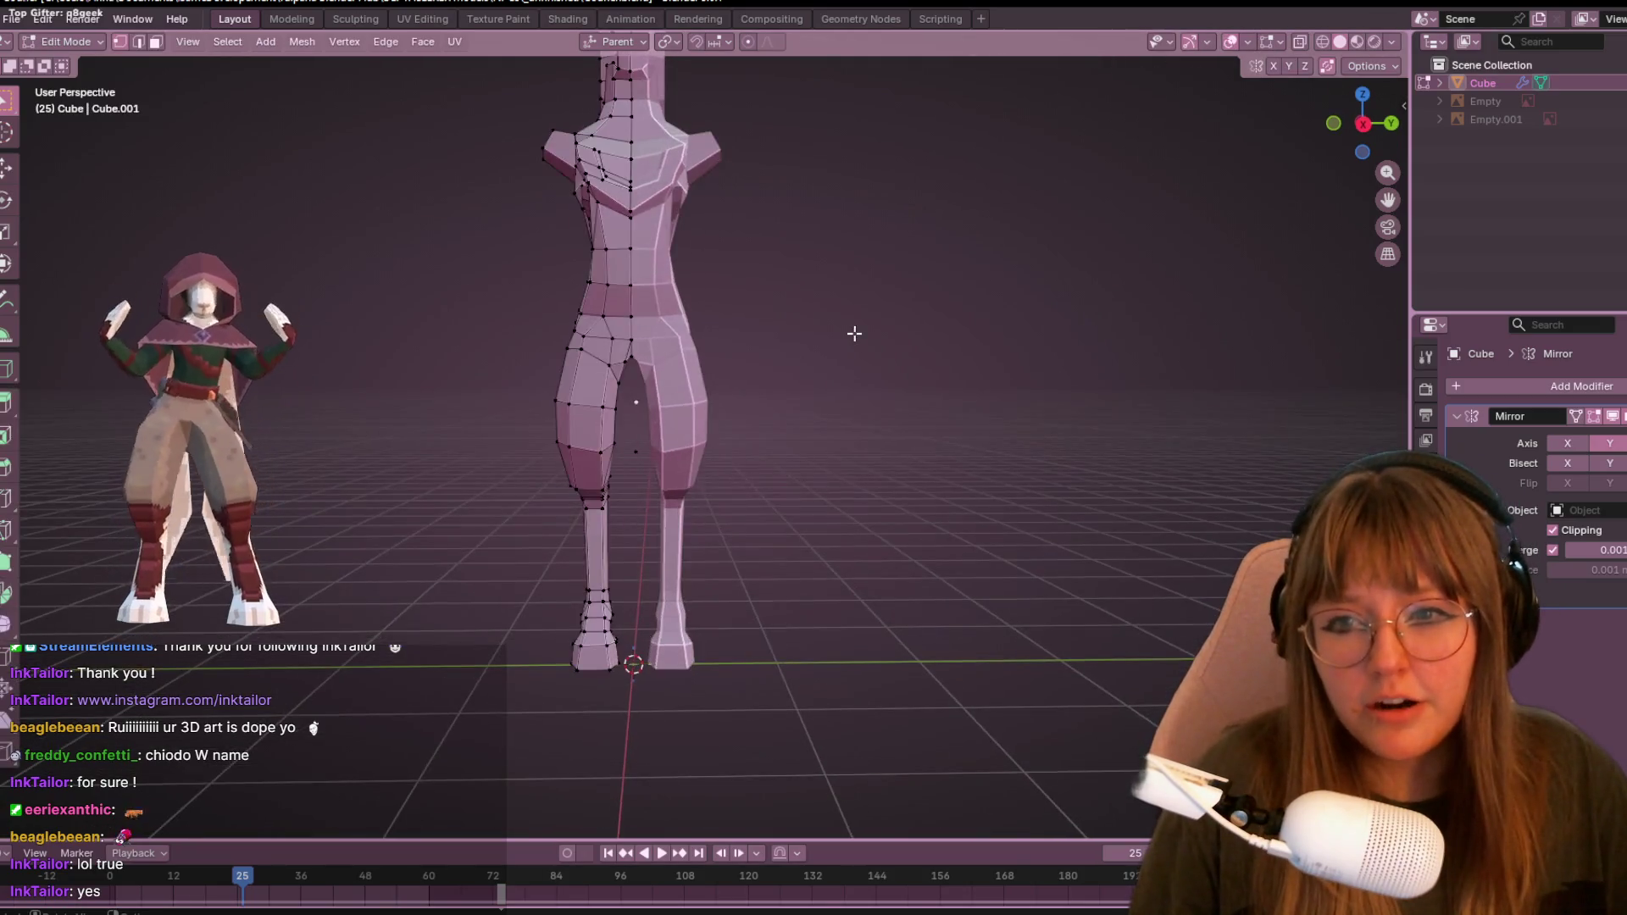
- Turn the view onto the upper legs and move an inner-thigh vertex
{"action": "scroll", "coordinate": [609, 272], "scroll_direction": "up", "scroll_amount": 3}
{"action": "middle_click_drag", "start_coordinate": [610, 272], "coordinate": [995, 219], "text": "alt"}
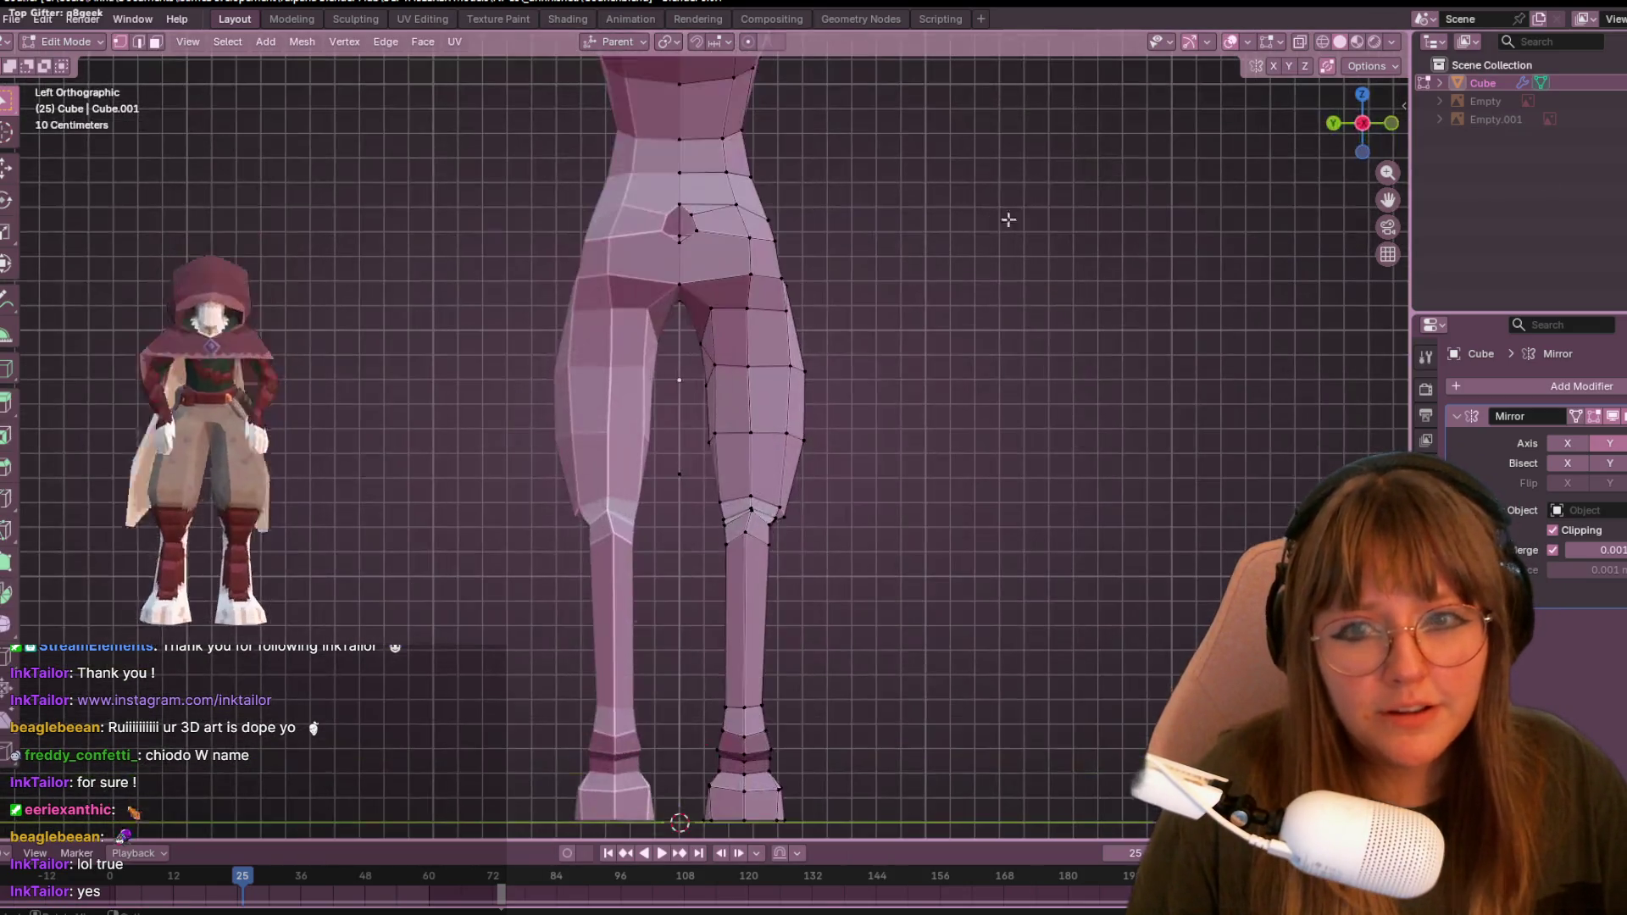
{"action": "left_click_drag", "start_coordinate": [1400, 123], "coordinate": [1326, 131]}
{"action": "middle_click_drag", "start_coordinate": [886, 212], "coordinate": [701, 319], "text": "shift"}
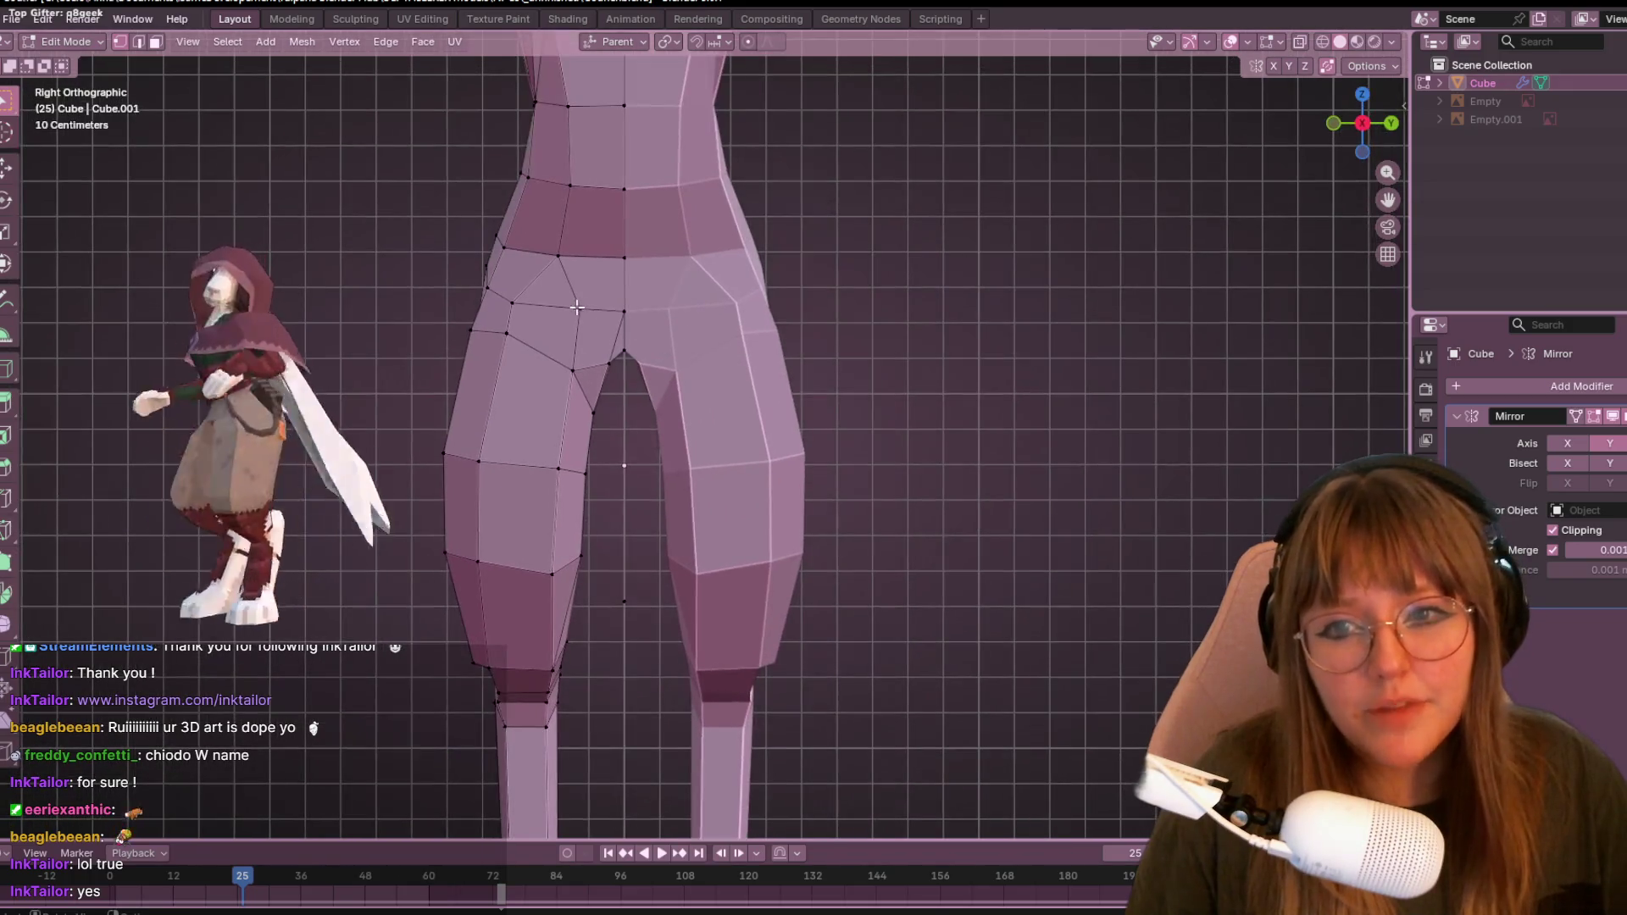
{"action": "left_click", "coordinate": [585, 368]}
{"action": "key", "text": "g"}
{"action": "left_click", "coordinate": [586, 368]}
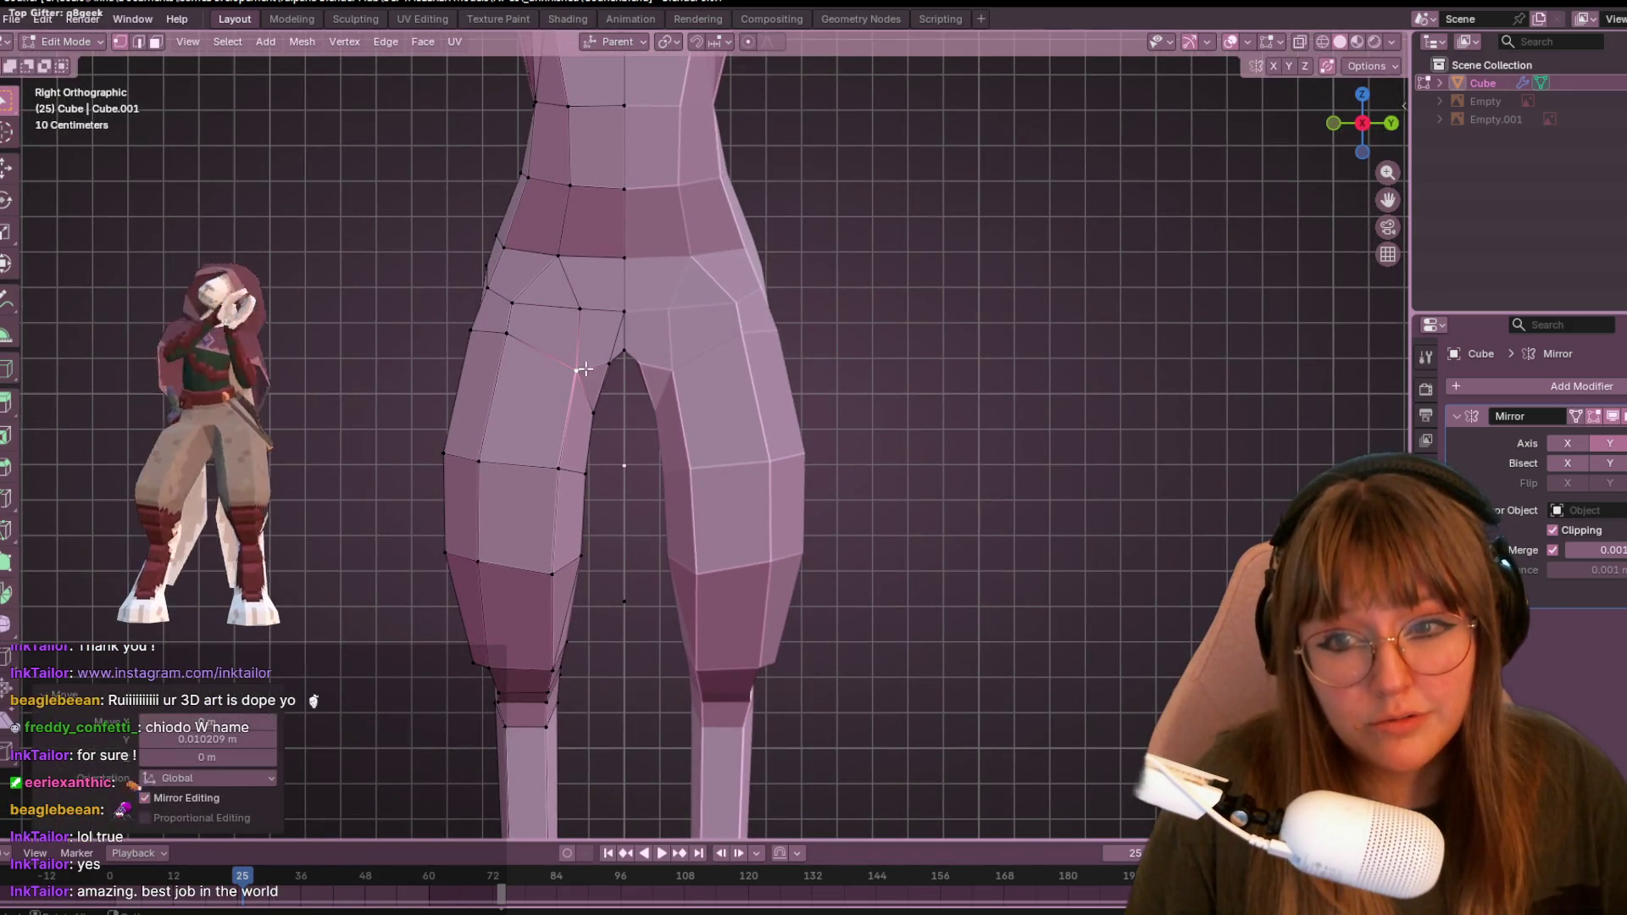
- Raise the crotch vertex to open a gap between the thighs
{"action": "scroll", "coordinate": [585, 369], "scroll_direction": "up", "scroll_amount": 1}
{"action": "mouse_move", "coordinate": [593, 369]}
{"action": "middle_mouse_down", "text": "shift"}
{"action": "mouse_move", "coordinate": [663, 395]}
{"action": "mouse_move", "coordinate": [689, 481]}
{"action": "middle_mouse_up", "text": "shift"}
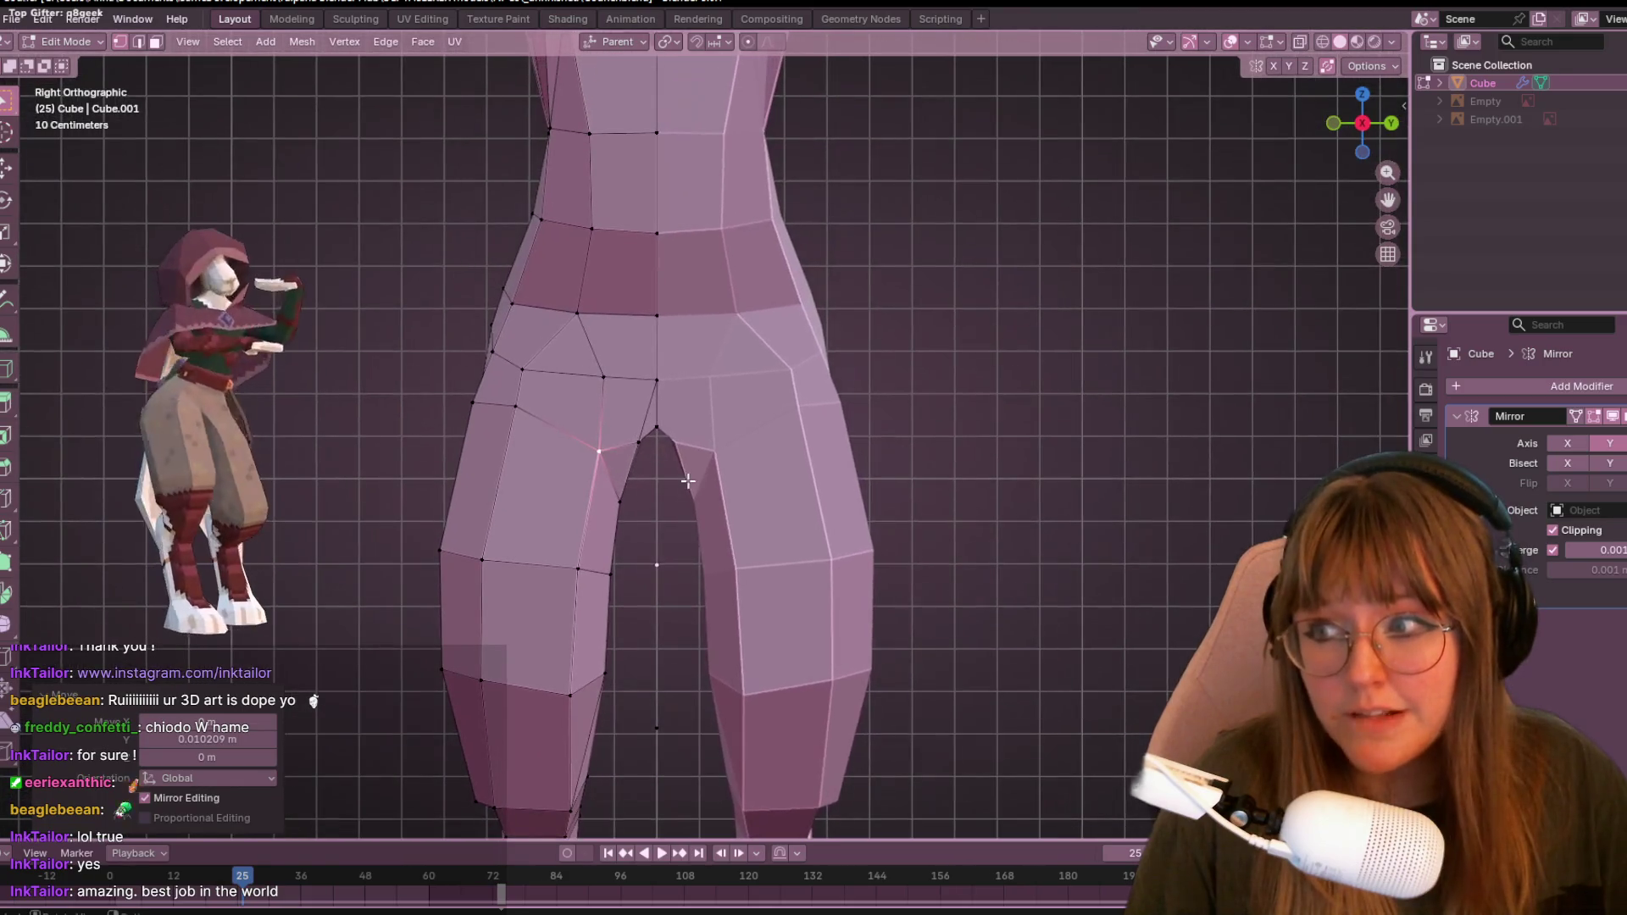
{"action": "left_click", "coordinate": [657, 444]}
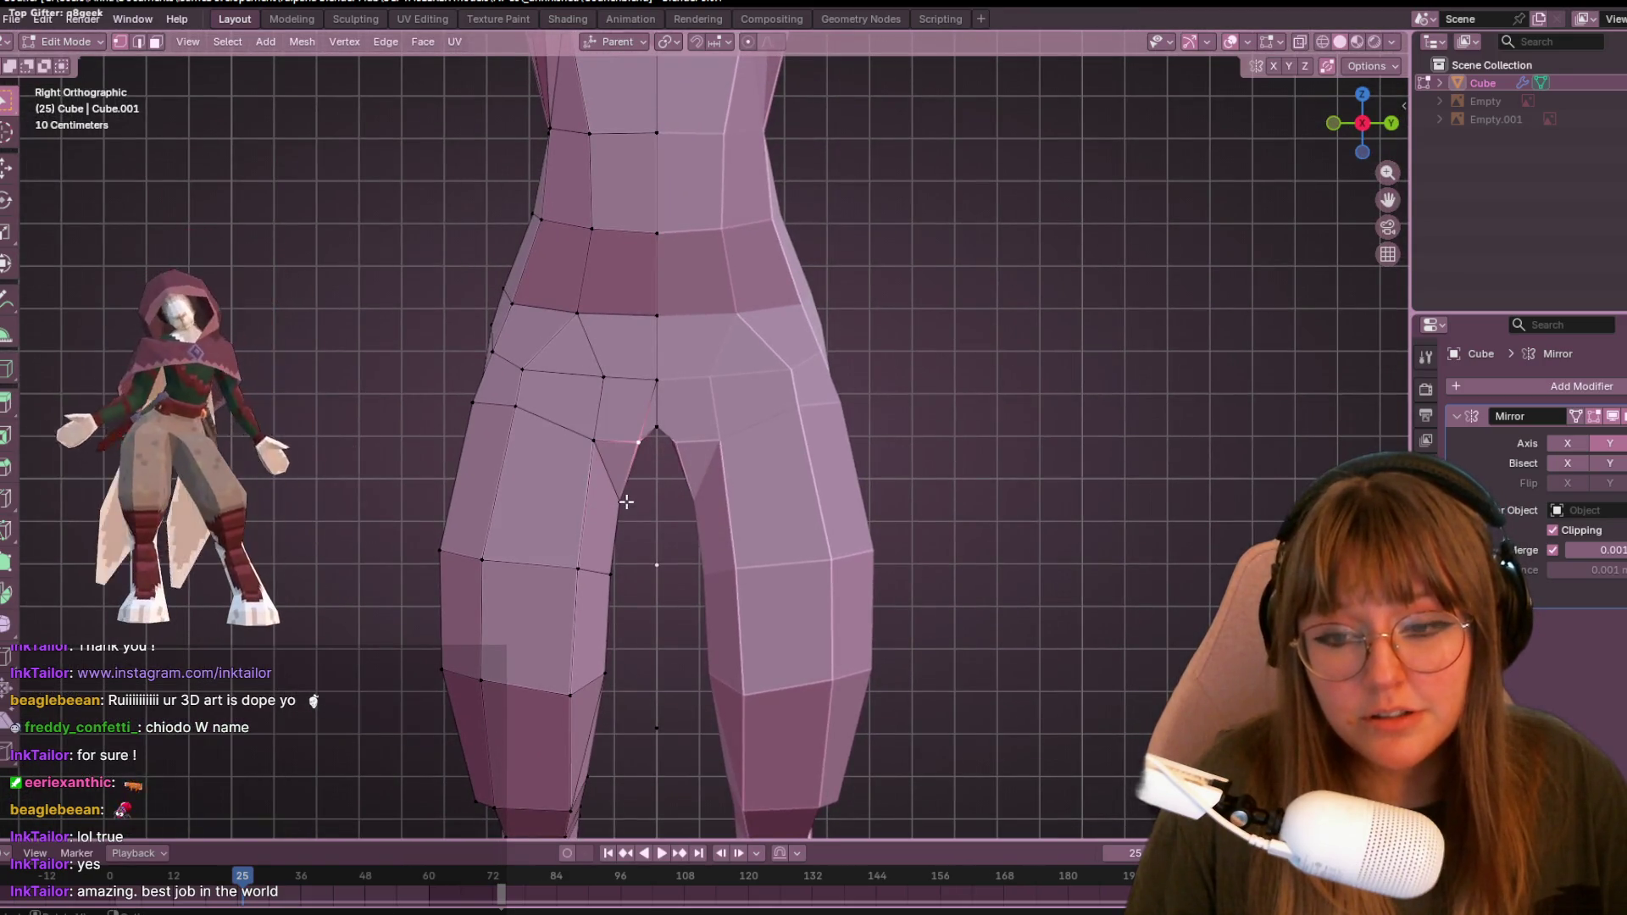
{"action": "left_click", "coordinate": [628, 466]}
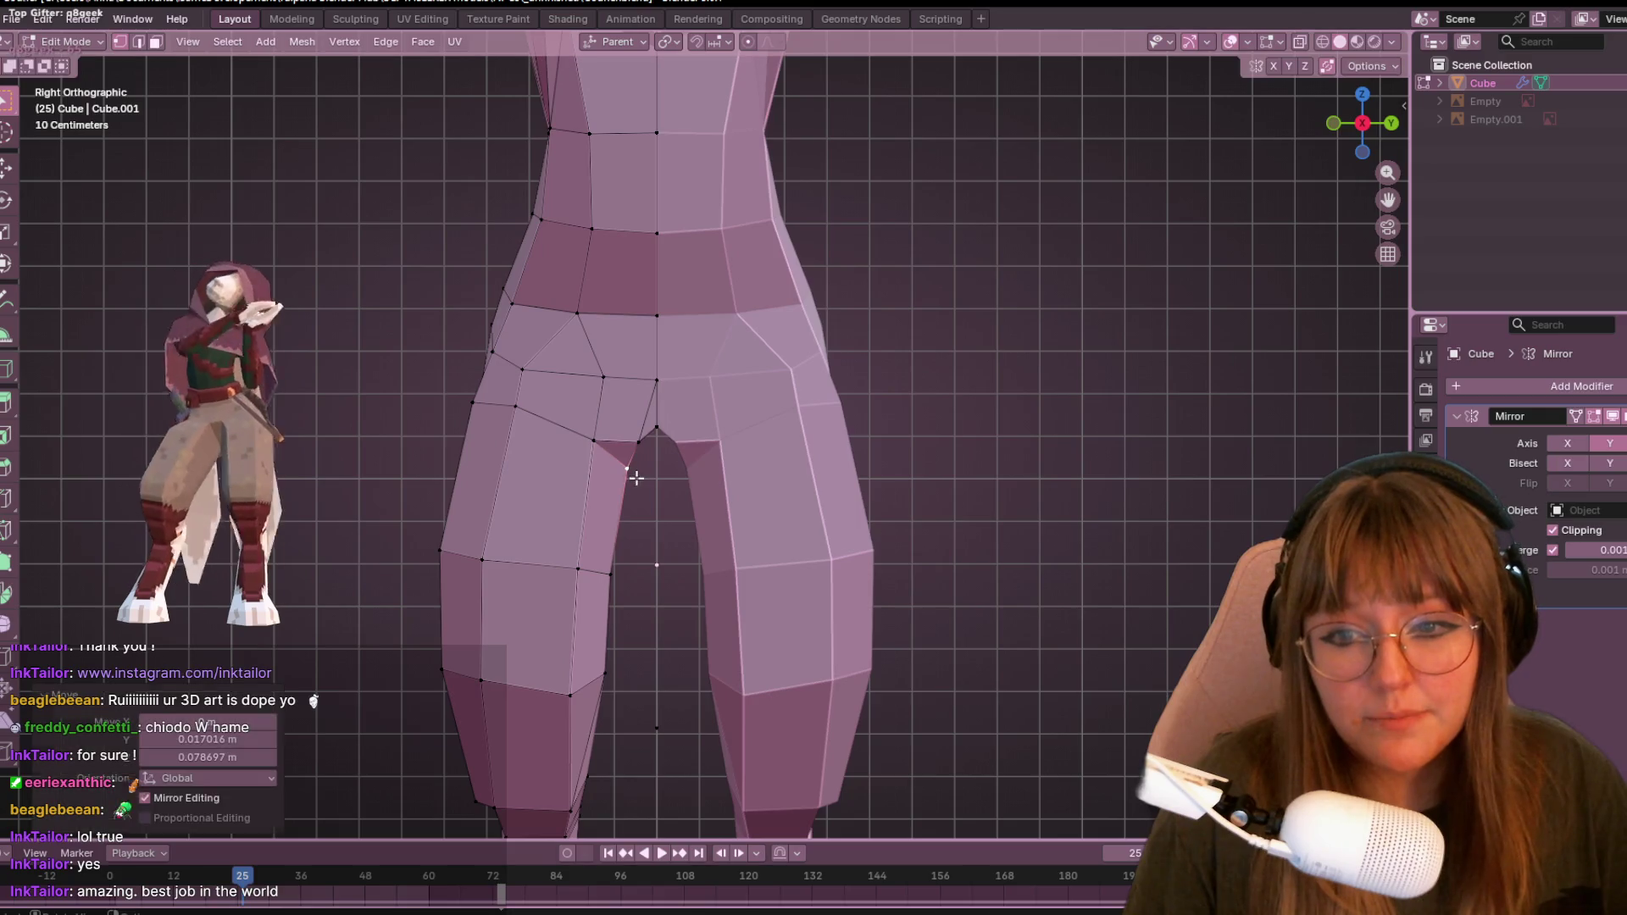
{"action": "key", "text": "g"}
{"action": "left_click", "coordinate": [639, 432]}
- Slide a thigh vertex along its edge
{"action": "mouse_move", "coordinate": [705, 398]}
{"action": "middle_mouse_down", "text": "shift"}
{"action": "mouse_move", "coordinate": [699, 347]}
{"action": "mouse_move", "coordinate": [759, 334]}
{"action": "mouse_move", "coordinate": [792, 361]}
{"action": "middle_mouse_up", "text": "shift"}
{"action": "left_click", "coordinate": [653, 317]}
{"action": "key", "text": "g"}
{"action": "key", "text": "g"}
{"action": "left_click", "coordinate": [779, 293]}
- Move the hip's centre vertex and slide a lower hip vertex along its edge
{"action": "left_click", "coordinate": [691, 331]}
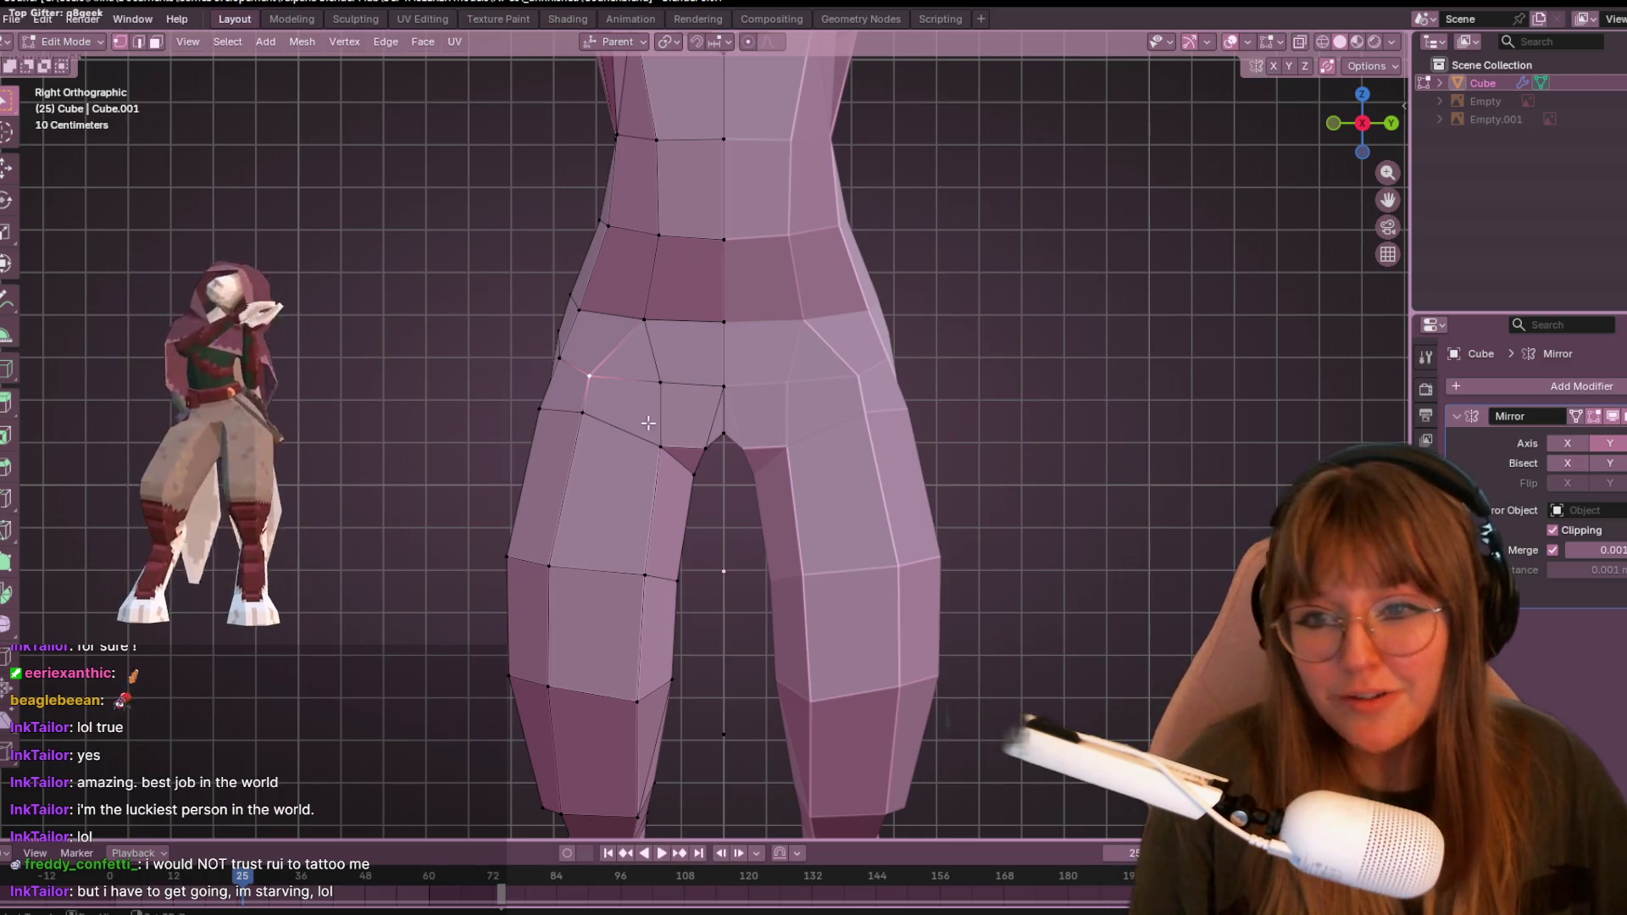
{"action": "scroll", "coordinate": [647, 422], "scroll_direction": "up", "scroll_amount": 2}
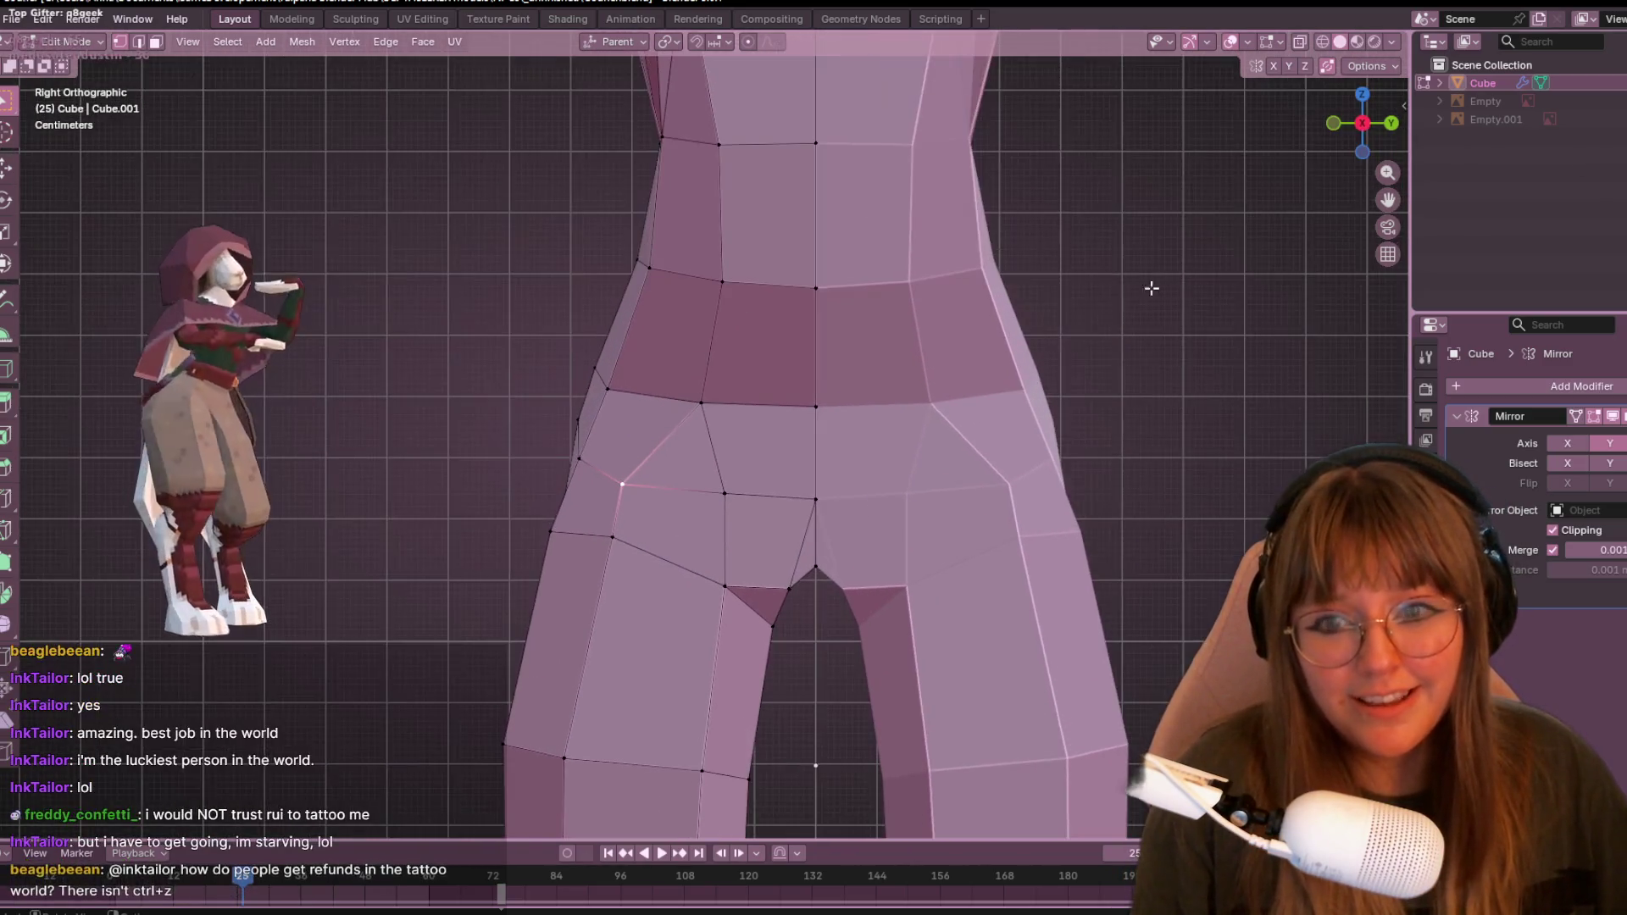
{"action": "middle_click_drag", "start_coordinate": [350, 488], "coordinate": [334, 385], "text": "shift"}
{"action": "key", "text": "g"}
{"action": "left_click", "coordinate": [644, 437]}
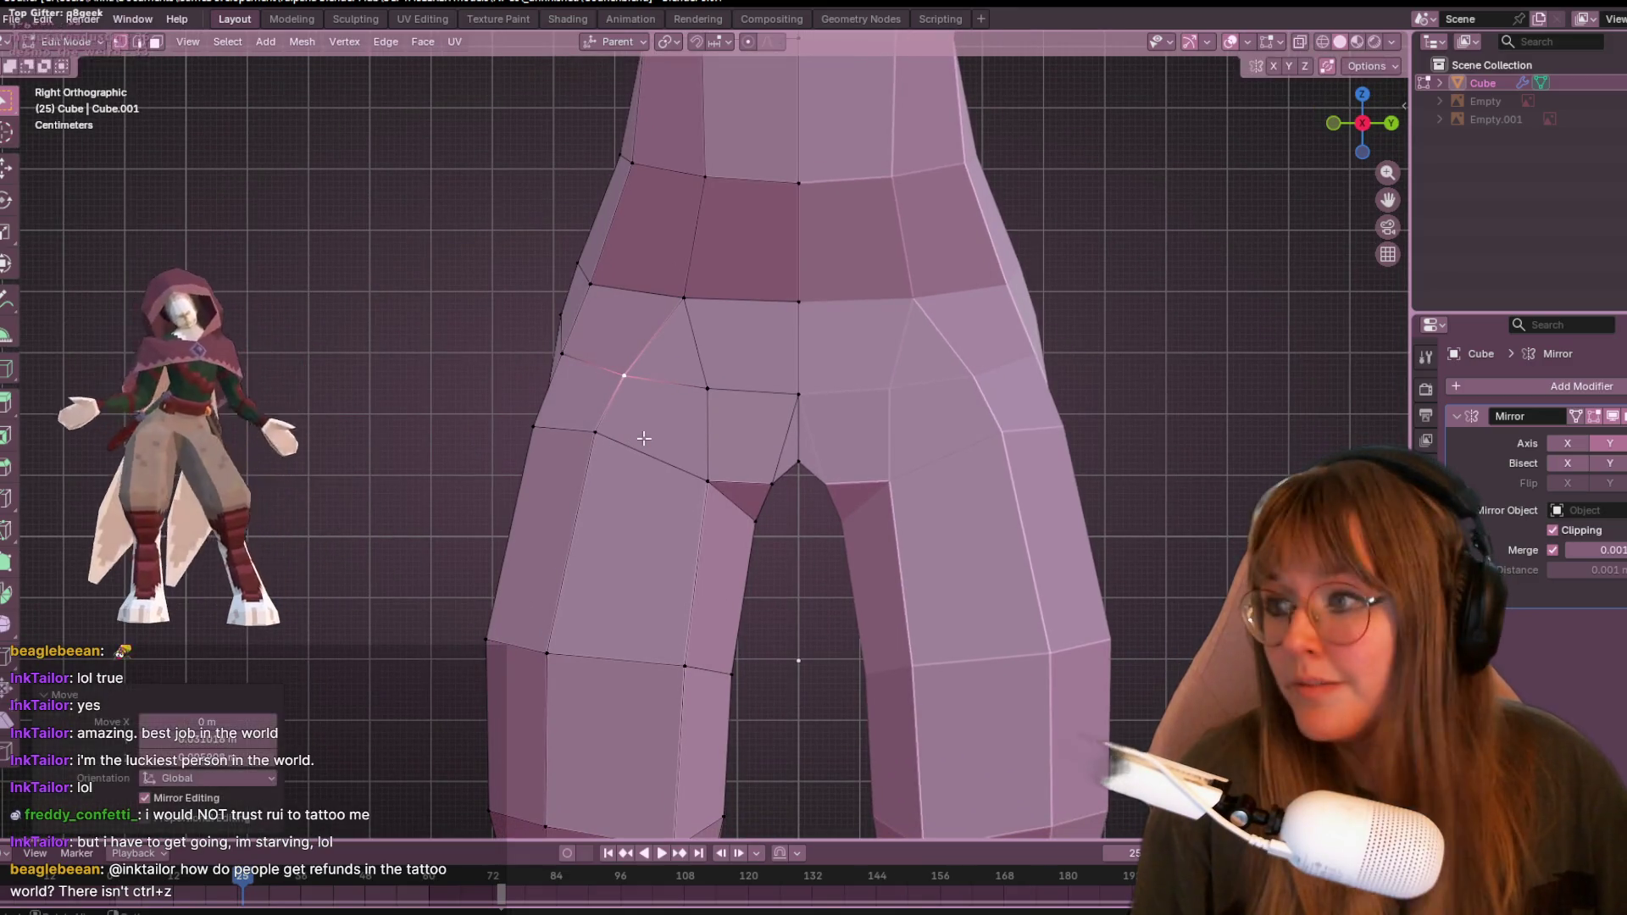
{"action": "left_click", "coordinate": [625, 469]}
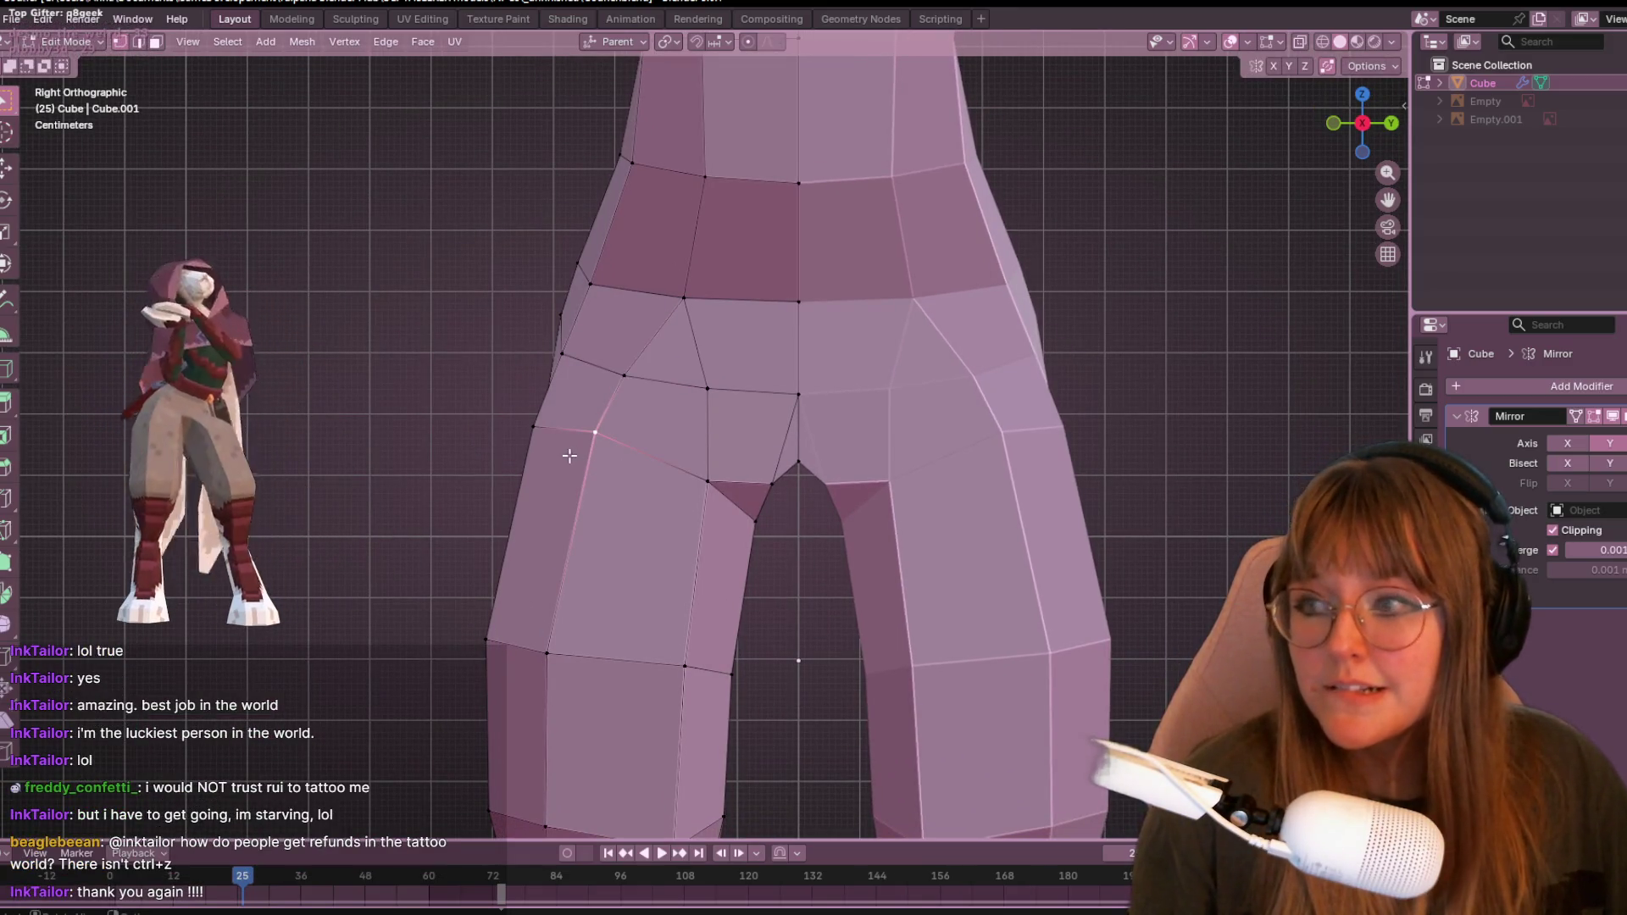
{"action": "key", "text": "shift+v"}
{"action": "left_click", "coordinate": [631, 453]}
- Raise another hip vertex about 1 cm and check the hips in perspective
{"action": "mouse_move", "coordinate": [745, 426]}
{"action": "middle_mouse_down", "text": "shift"}
{"action": "mouse_move", "coordinate": [644, 247]}
{"action": "mouse_move", "coordinate": [655, 415]}
{"action": "mouse_move", "coordinate": [692, 368]}
{"action": "mouse_move", "coordinate": [825, 423]}
{"action": "mouse_move", "coordinate": [808, 376]}
{"action": "middle_mouse_up", "text": "shift"}
{"action": "key", "text": "shift+v"}
{"action": "key", "text": "g"}
{"action": "left_click", "coordinate": [728, 377]}
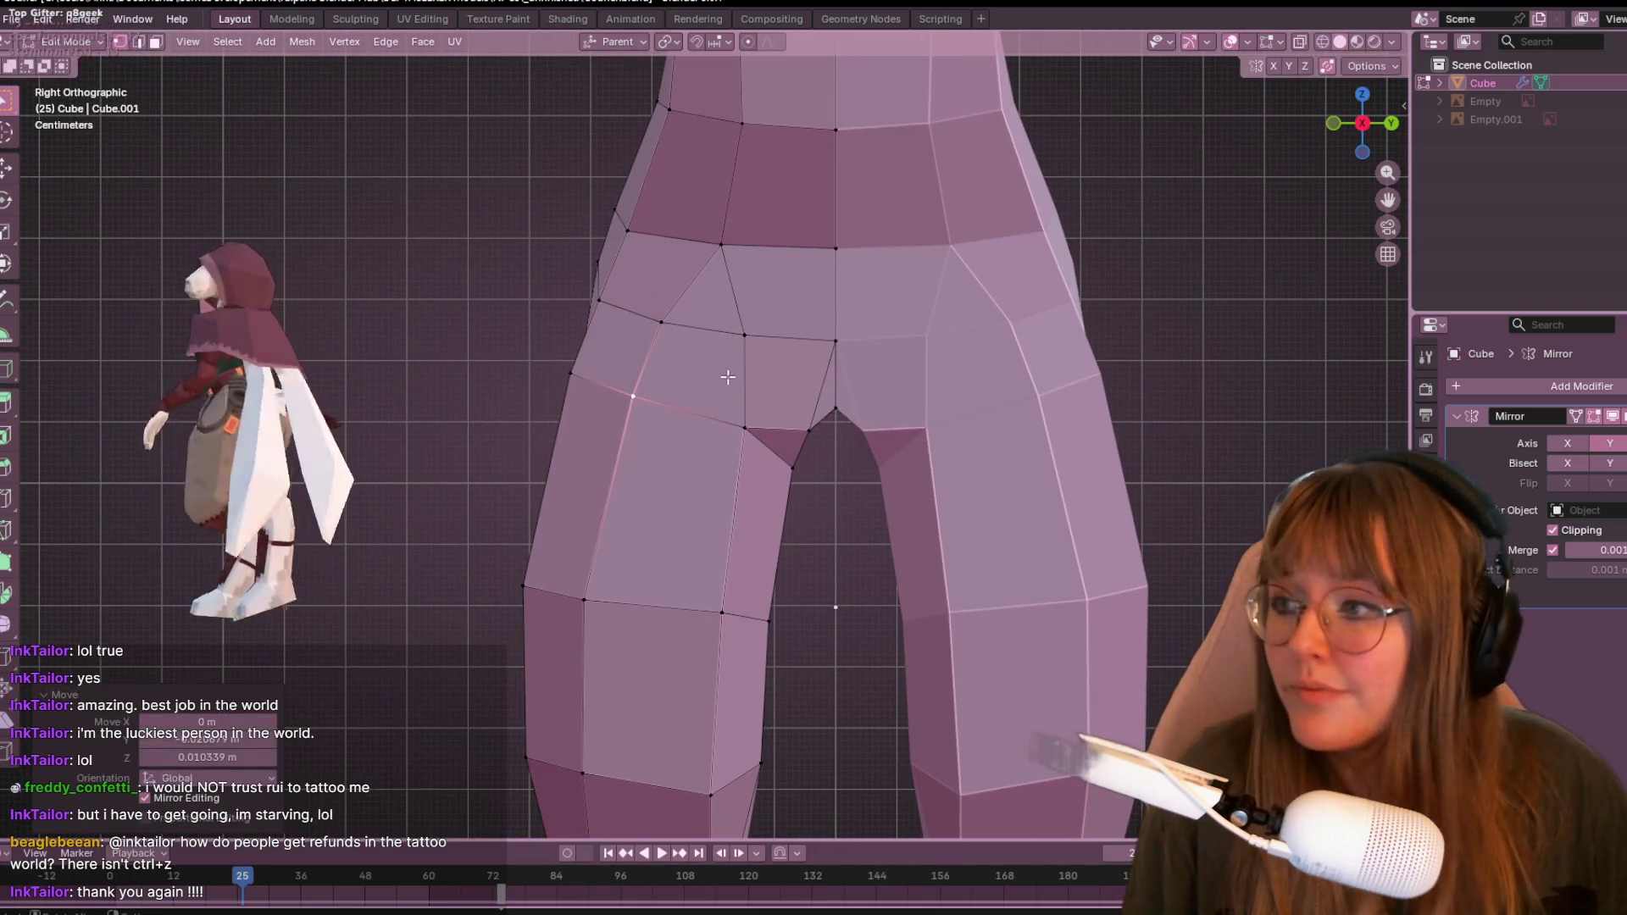
{"action": "scroll", "coordinate": [731, 378], "scroll_direction": "down", "scroll_amount": 1}
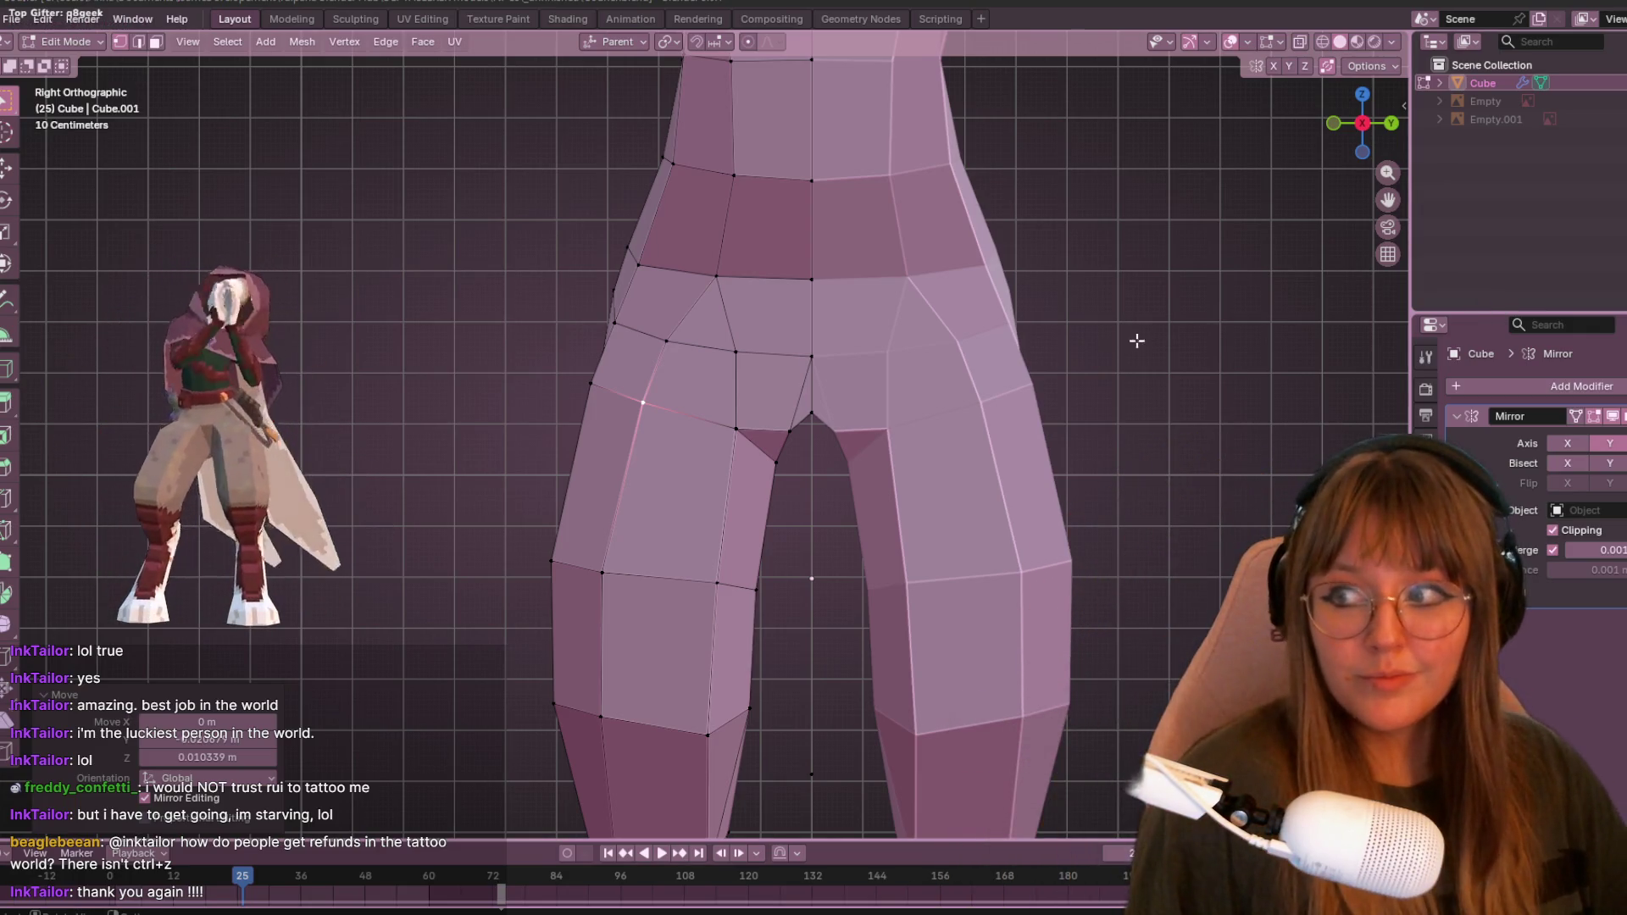
{"action": "middle_click_drag", "start_coordinate": [743, 295], "coordinate": [822, 338], "text": "shift"}
{"action": "scroll", "coordinate": [822, 337], "scroll_direction": "up", "scroll_amount": 2}
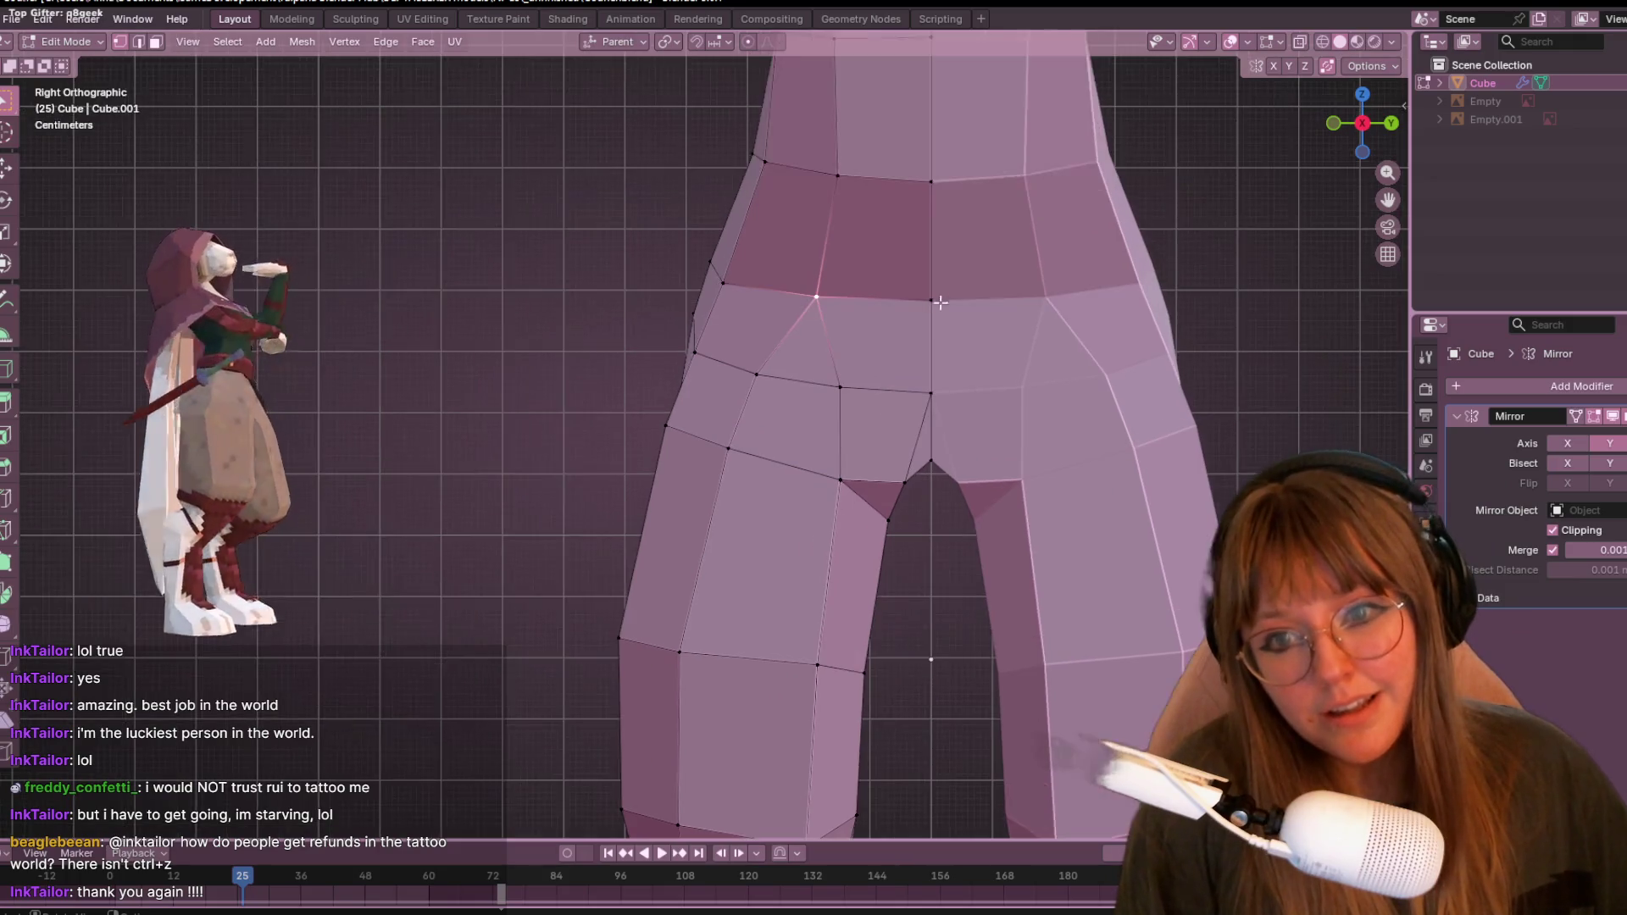
{"action": "scroll", "coordinate": [825, 291], "scroll_direction": "down", "scroll_amount": 5}
{"action": "mouse_move", "coordinate": [833, 339]}
{"action": "middle_mouse_down"}
{"action": "mouse_move", "coordinate": [1053, 352]}
{"action": "mouse_move", "coordinate": [1050, 338]}
{"action": "mouse_move", "coordinate": [1346, 374]}
{"action": "mouse_move", "coordinate": [334, 352]}
{"action": "mouse_move", "coordinate": [1029, 359]}
{"action": "middle_mouse_up"}
{"action": "mouse_move", "coordinate": [859, 360]}
{"action": "middle_mouse_down"}
{"action": "mouse_move", "coordinate": [864, 388]}
{"action": "mouse_move", "coordinate": [920, 378]}
{"action": "middle_mouse_up"}
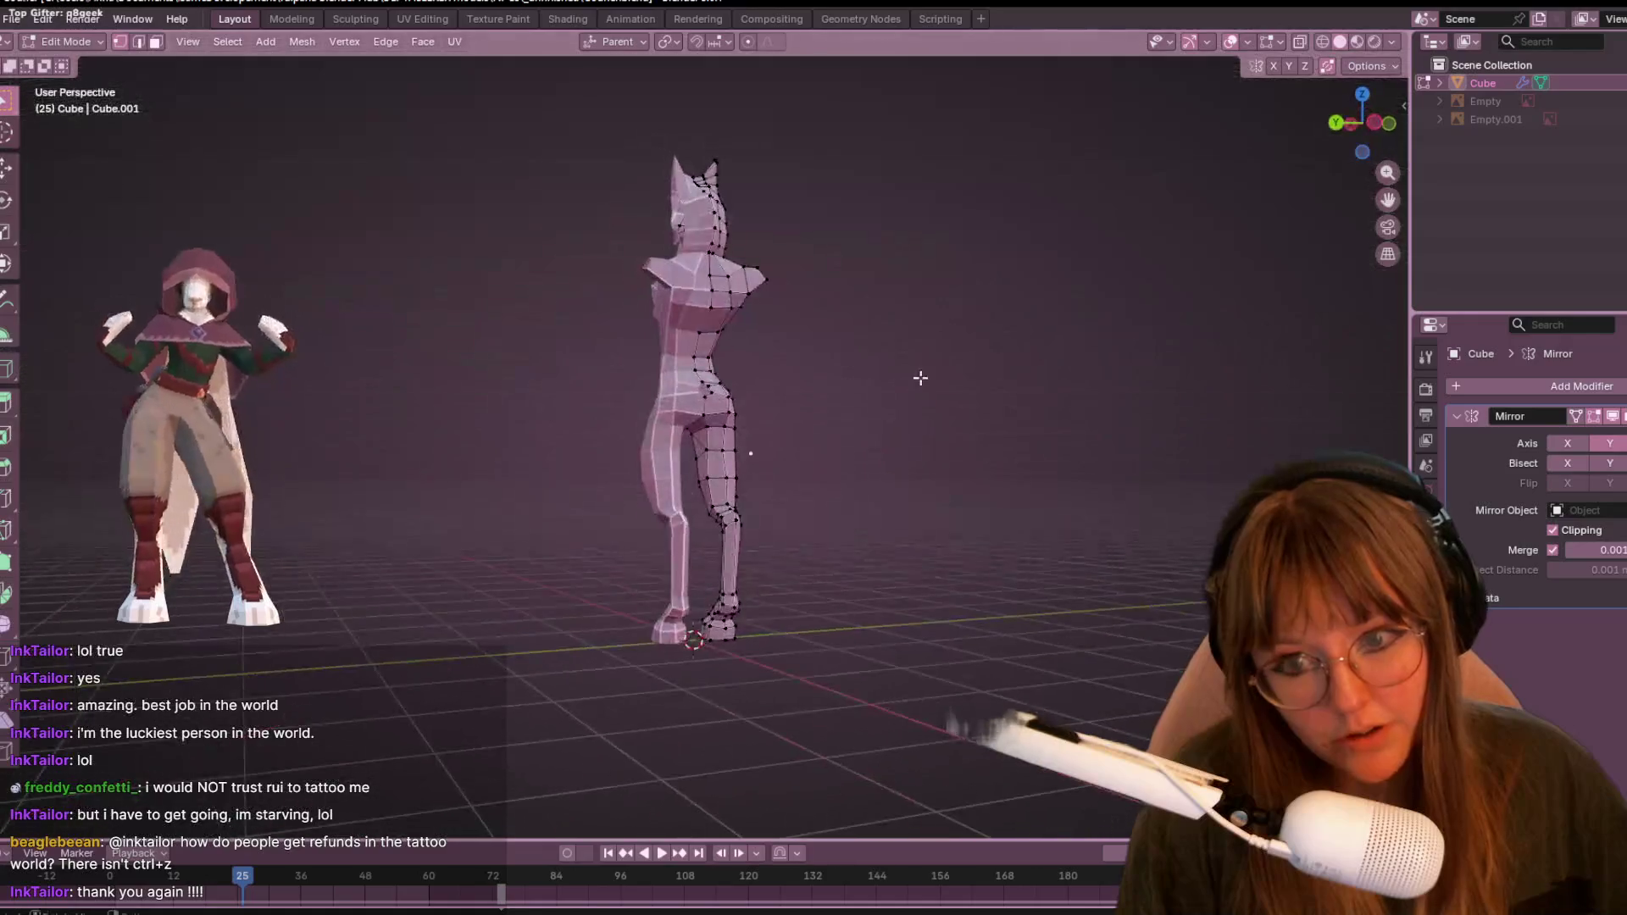
{"action": "middle_click_drag", "start_coordinate": [782, 464], "coordinate": [581, 548]}
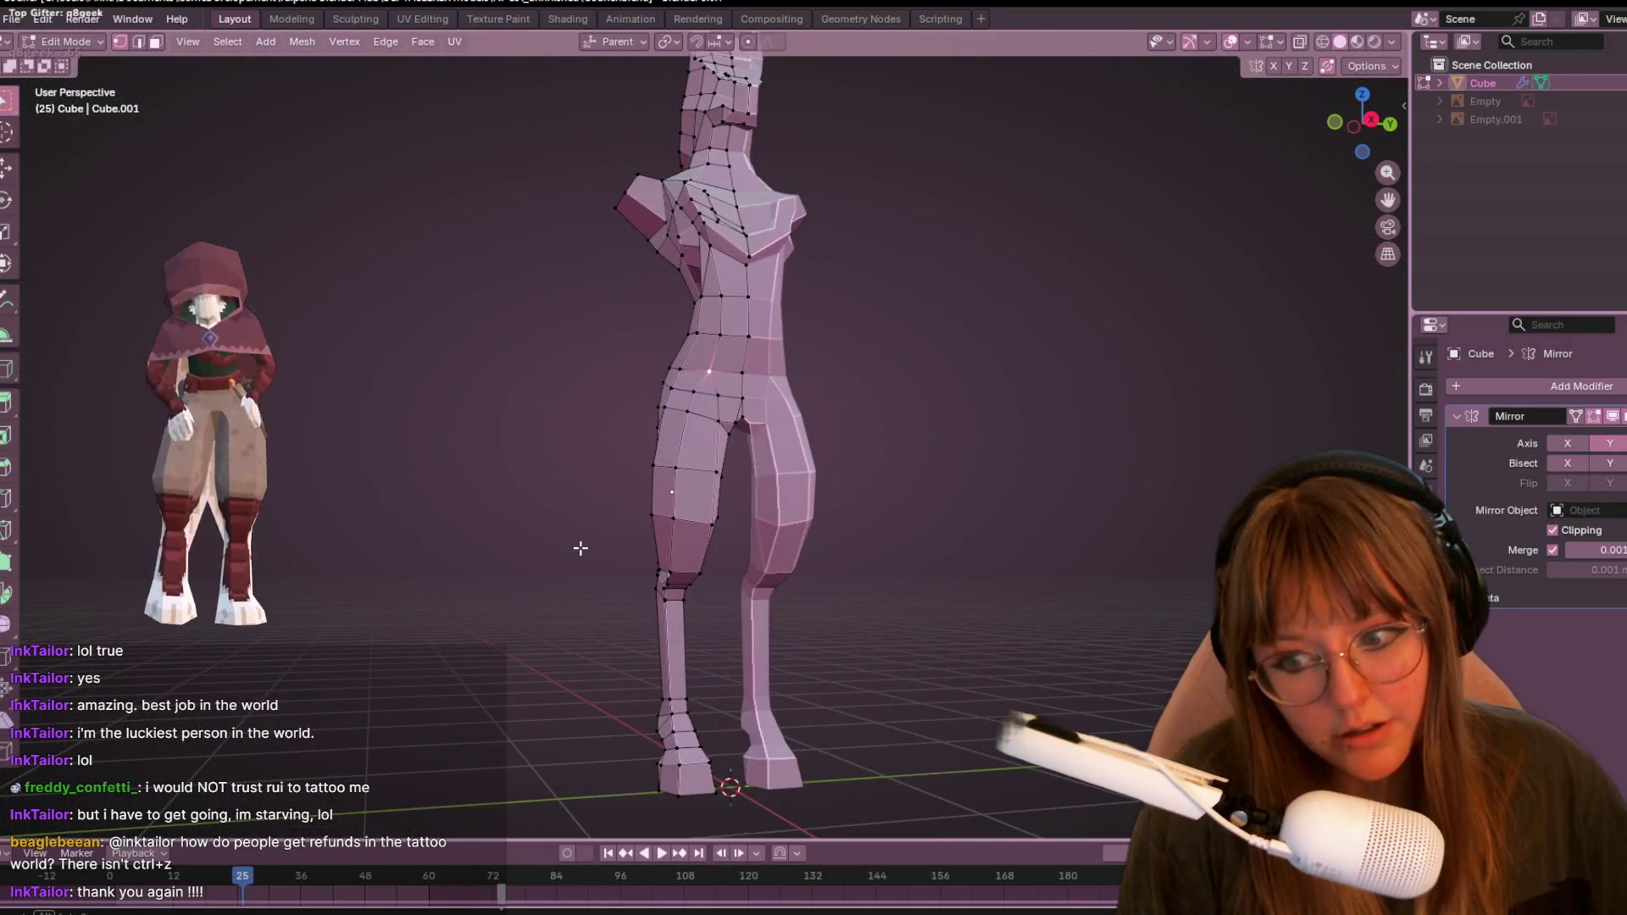
{"action": "mouse_move", "coordinate": [911, 569]}
{"action": "middle_mouse_down"}
{"action": "mouse_move", "coordinate": [998, 642]}
{"action": "mouse_move", "coordinate": [522, 439]}
{"action": "middle_mouse_up"}
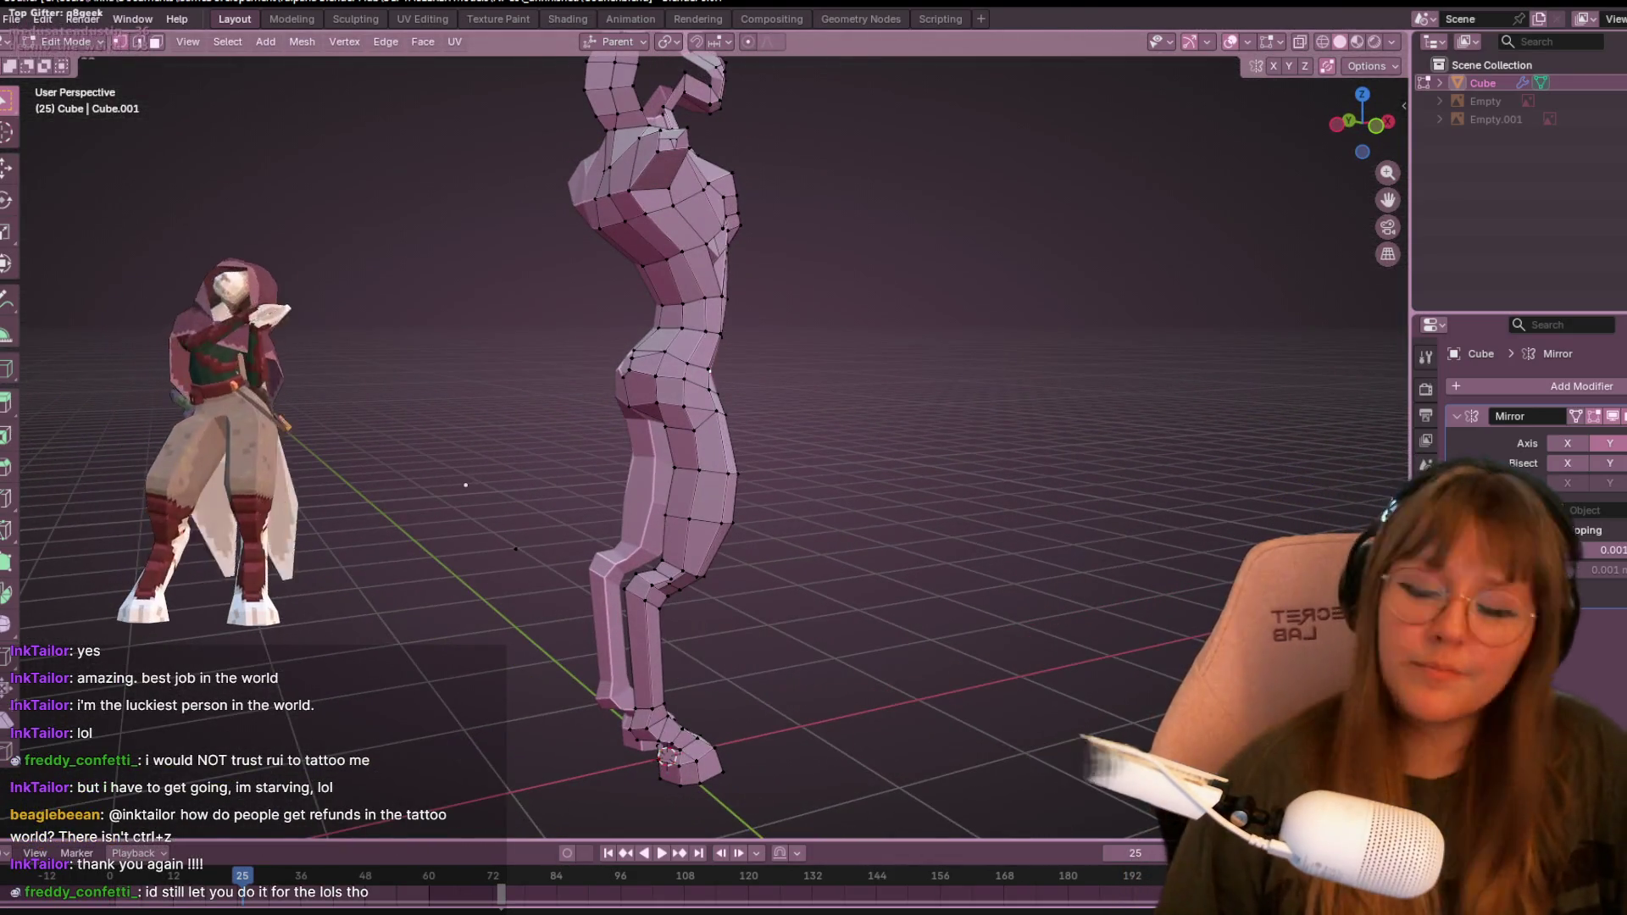
{"action": "mouse_move", "coordinate": [1078, 170]}
{"action": "middle_mouse_down"}
{"action": "mouse_move", "coordinate": [1020, 251]}
{"action": "mouse_move", "coordinate": [848, 133]}
{"action": "mouse_move", "coordinate": [1076, 254]}
{"action": "mouse_move", "coordinate": [988, 370]}
{"action": "mouse_move", "coordinate": [855, 245]}
{"action": "mouse_move", "coordinate": [861, 163]}
{"action": "mouse_move", "coordinate": [918, 130]}
{"action": "mouse_move", "coordinate": [999, 152]}
{"action": "mouse_move", "coordinate": [872, 200]}
{"action": "mouse_move", "coordinate": [847, 272]}
{"action": "mouse_move", "coordinate": [755, 238]}
{"action": "mouse_move", "coordinate": [749, 272]}
{"action": "mouse_move", "coordinate": [989, 537]}
{"action": "mouse_move", "coordinate": [447, 483]}
{"action": "mouse_move", "coordinate": [944, 435]}
{"action": "mouse_move", "coordinate": [465, 389]}
{"action": "mouse_move", "coordinate": [40, 450]}
{"action": "mouse_move", "coordinate": [799, 345]}
{"action": "mouse_move", "coordinate": [715, 276]}
{"action": "mouse_move", "coordinate": [528, 323]}
{"action": "mouse_move", "coordinate": [508, 407]}
{"action": "mouse_move", "coordinate": [601, 525]}
{"action": "middle_mouse_up"}
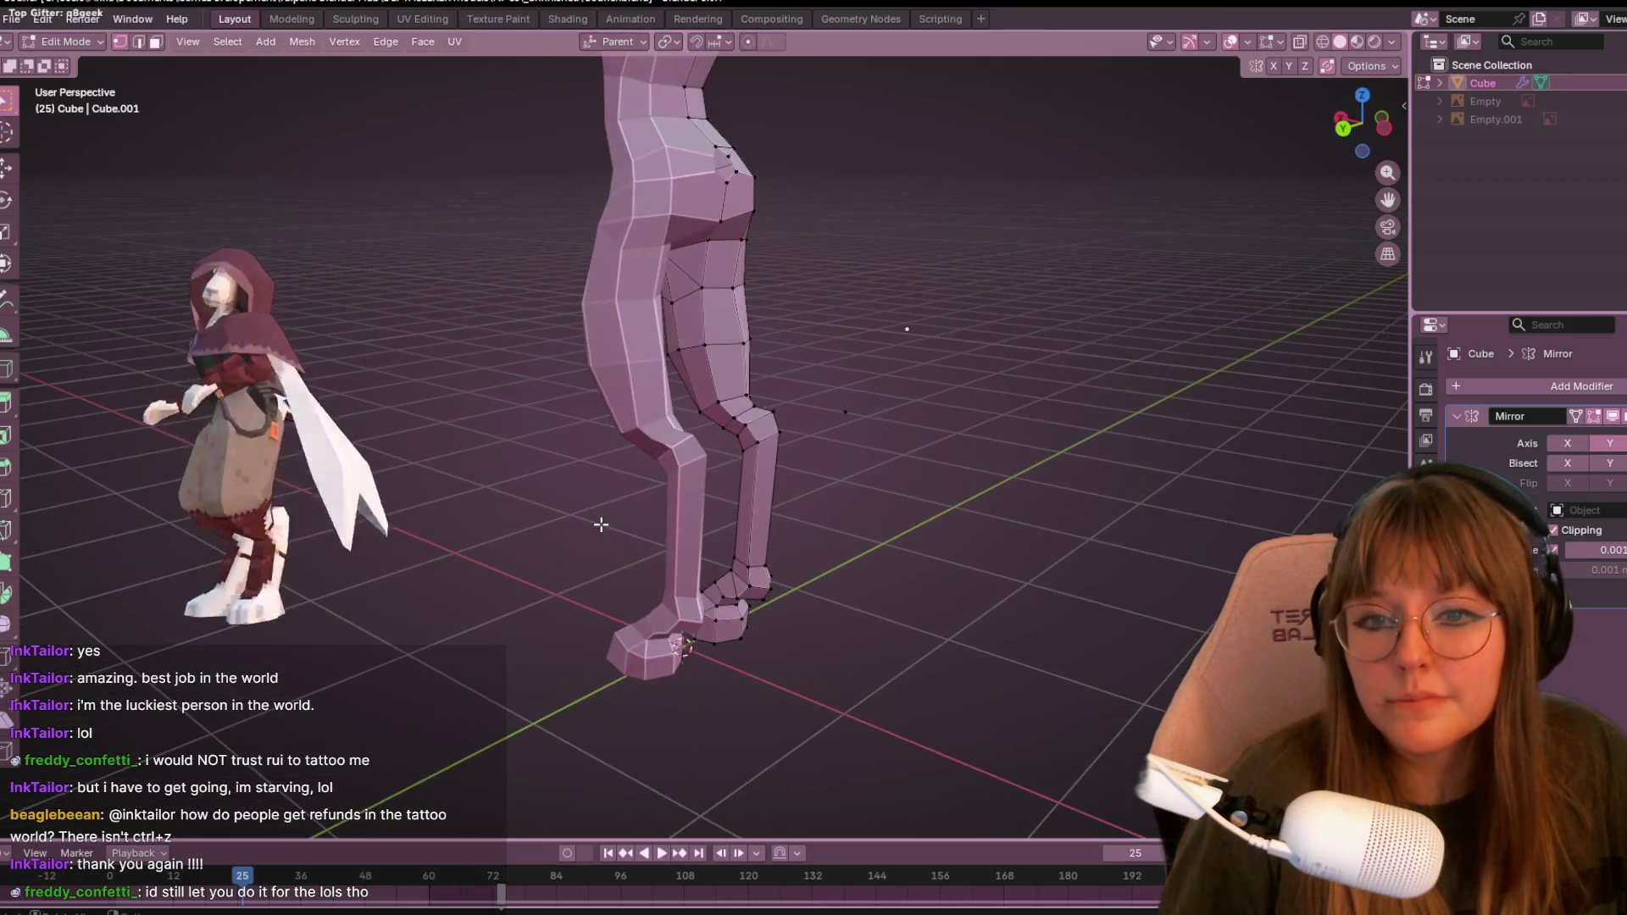
{"action": "right_click", "coordinate": [868, 431]}
{"action": "key", "text": "Escape"}
{"action": "mouse_move", "coordinate": [868, 428]}
{"action": "middle_mouse_down"}
{"action": "mouse_move", "coordinate": [966, 389]}
{"action": "mouse_move", "coordinate": [933, 504]}
{"action": "mouse_move", "coordinate": [944, 308]}
{"action": "mouse_move", "coordinate": [1221, 334]}
{"action": "mouse_move", "coordinate": [61, 402]}
{"action": "mouse_move", "coordinate": [265, 318]}
{"action": "middle_mouse_up"}
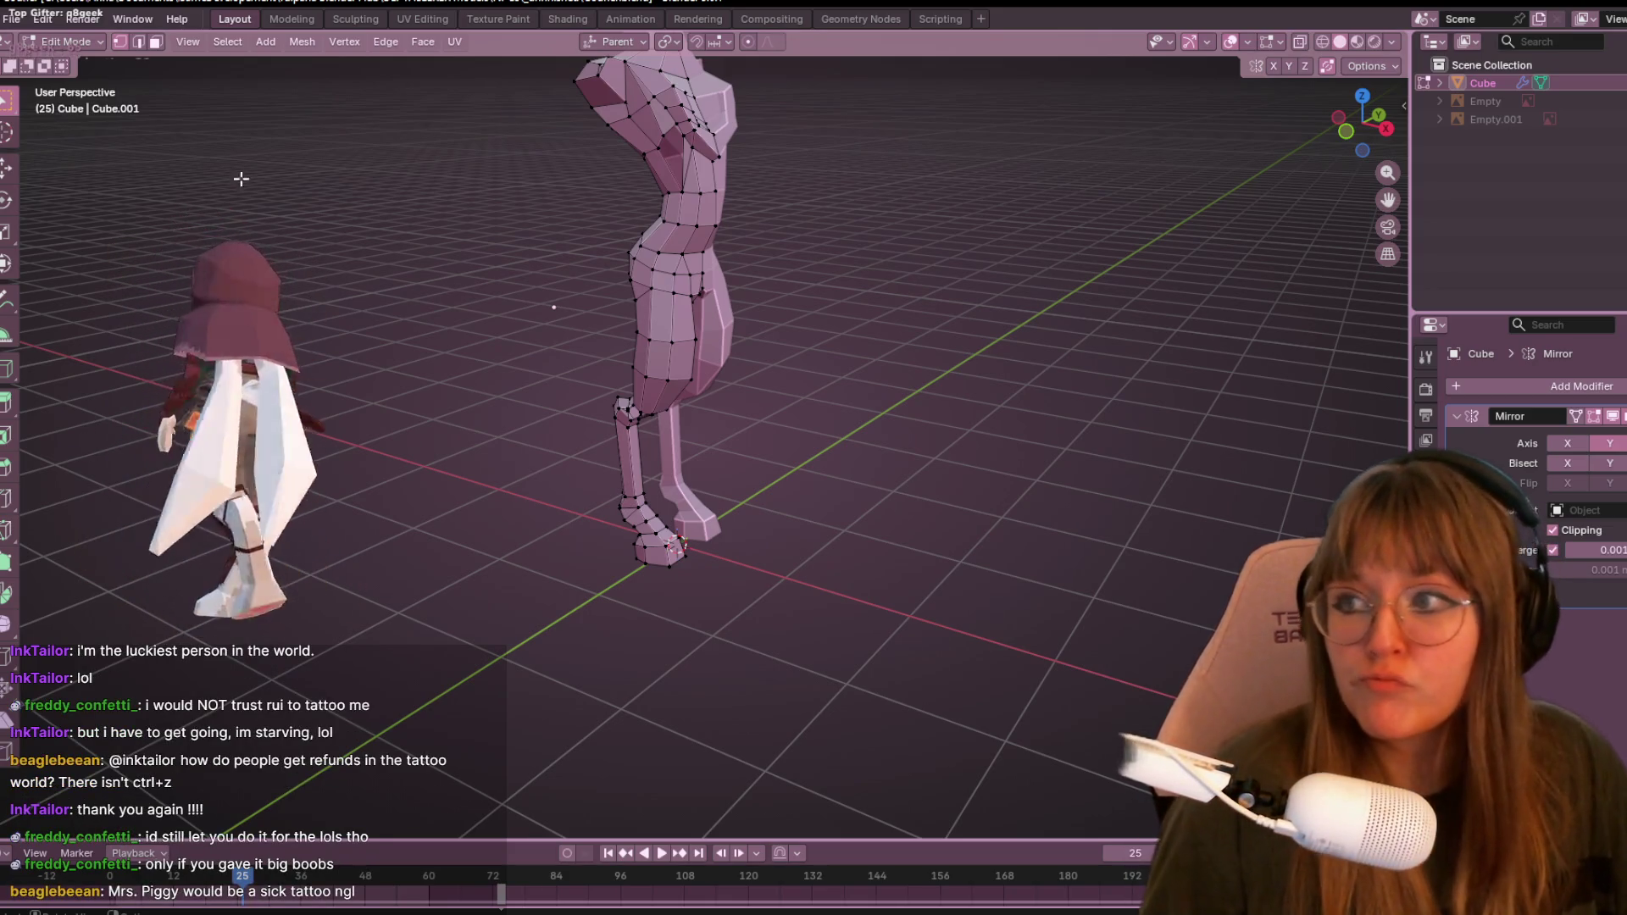
{"action": "mouse_move", "coordinate": [725, 286]}
{"action": "middle_mouse_down"}
{"action": "mouse_move", "coordinate": [793, 405]}
{"action": "mouse_move", "coordinate": [872, 483]}
{"action": "mouse_move", "coordinate": [658, 392]}
{"action": "mouse_move", "coordinate": [331, 374]}
{"action": "mouse_move", "coordinate": [640, 567]}
{"action": "middle_mouse_up"}
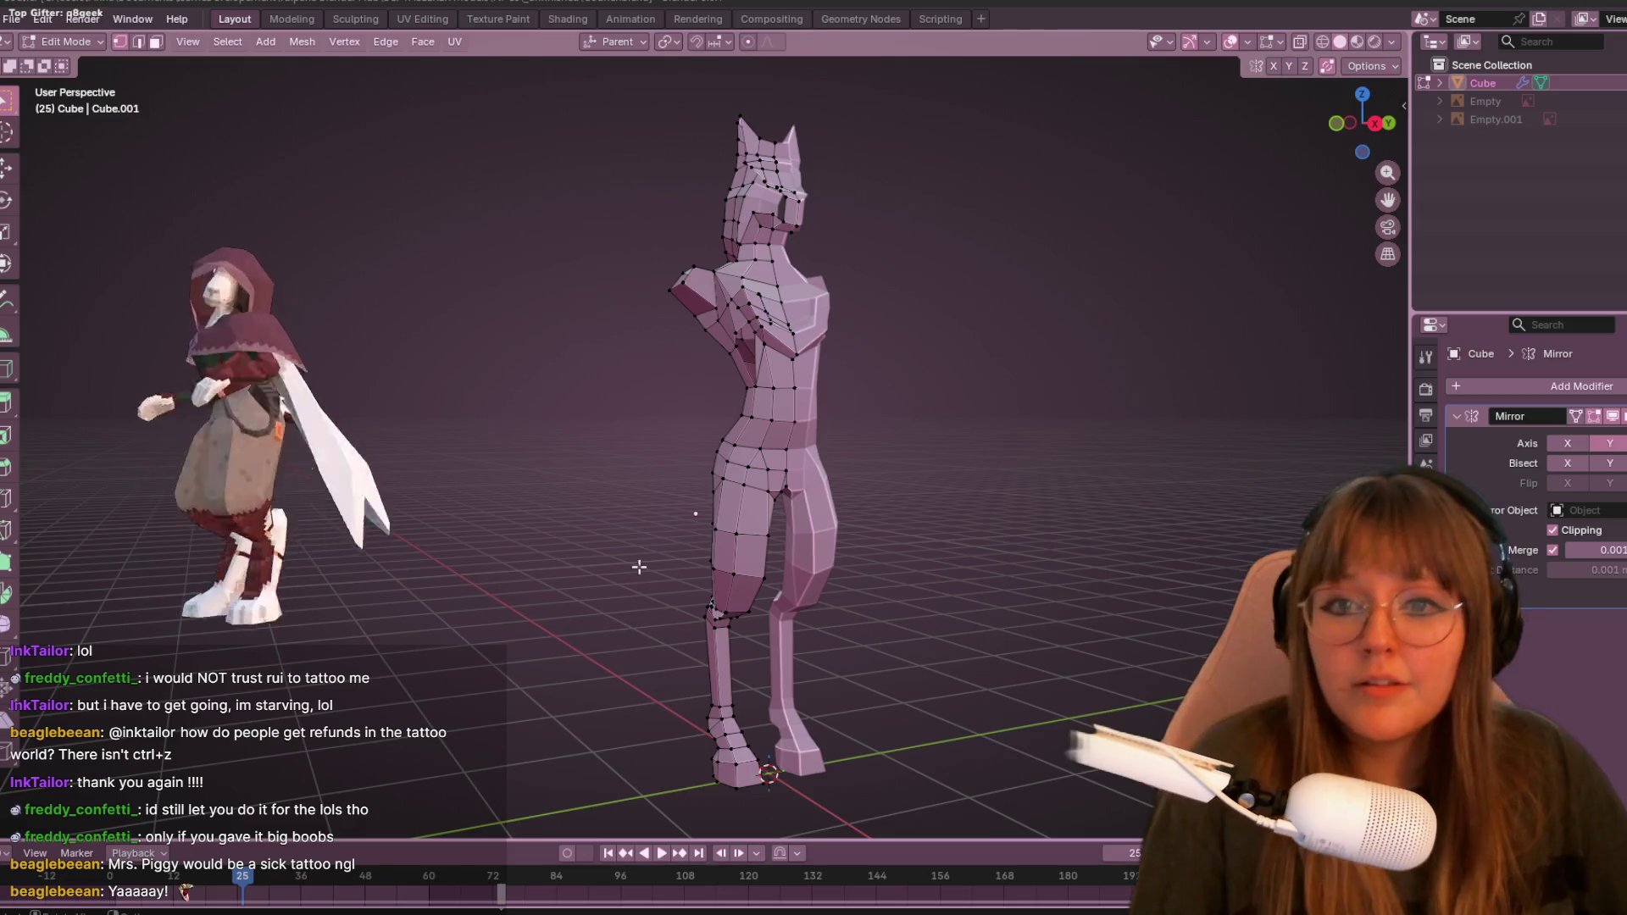
{"action": "scroll", "coordinate": [646, 323], "scroll_direction": "up", "scroll_amount": 6}
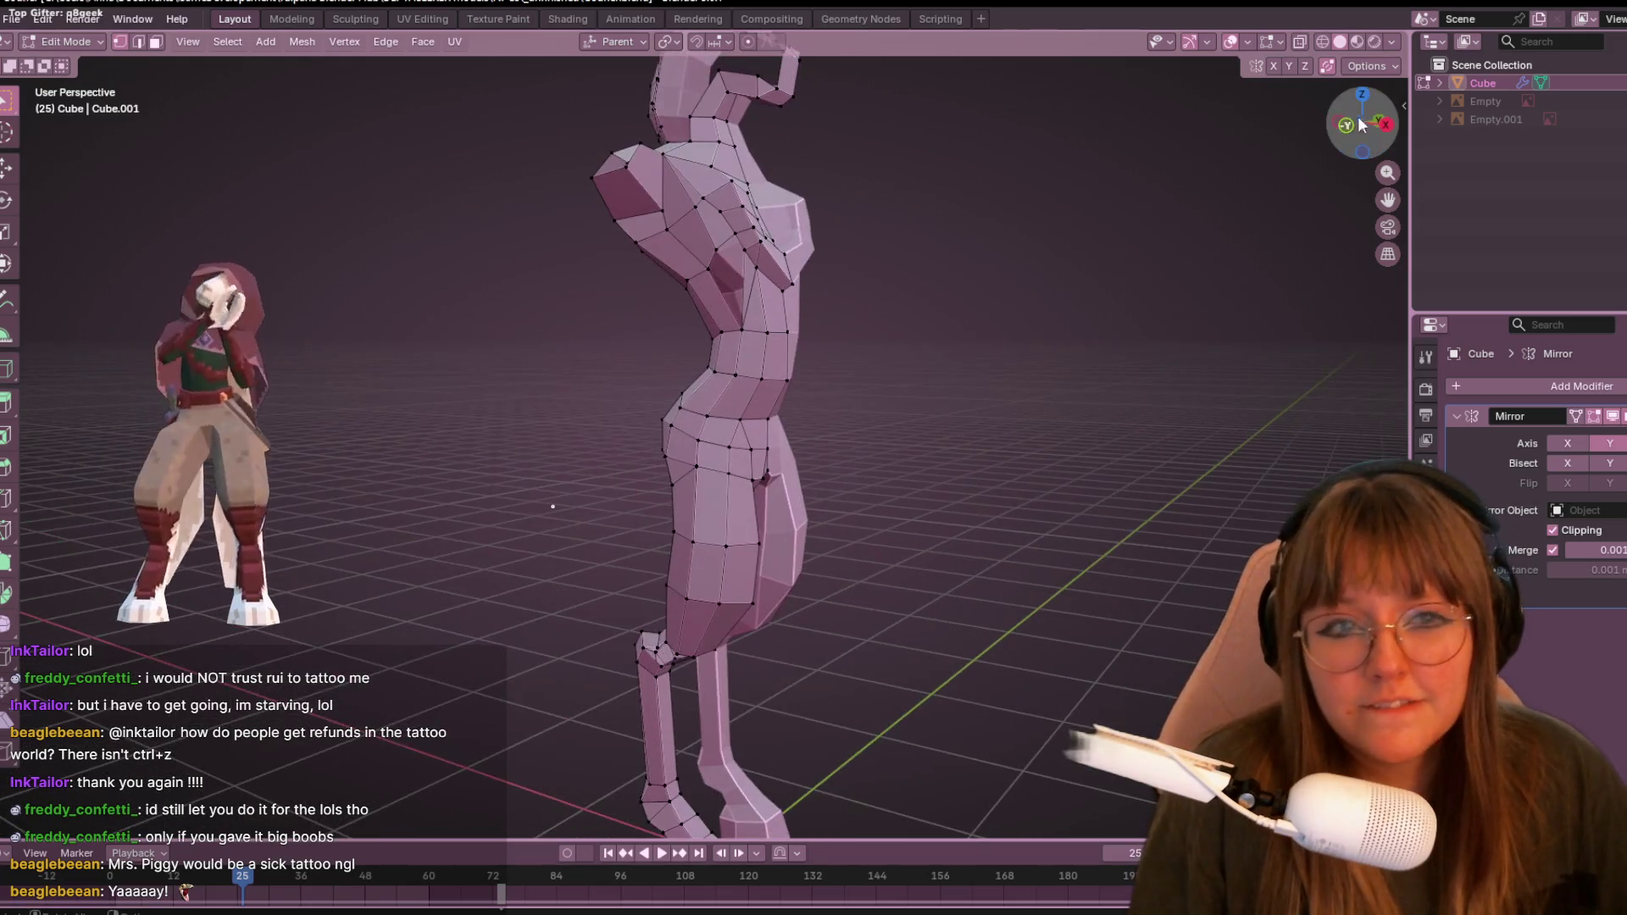
{"action": "left_click", "coordinate": [1360, 127]}
- Move the selected hip vertex, then slide an edge along the torso
{"action": "scroll", "coordinate": [812, 198], "scroll_direction": "up", "scroll_amount": 1}
{"action": "scroll", "coordinate": [629, 200], "scroll_direction": "up", "scroll_amount": 1}
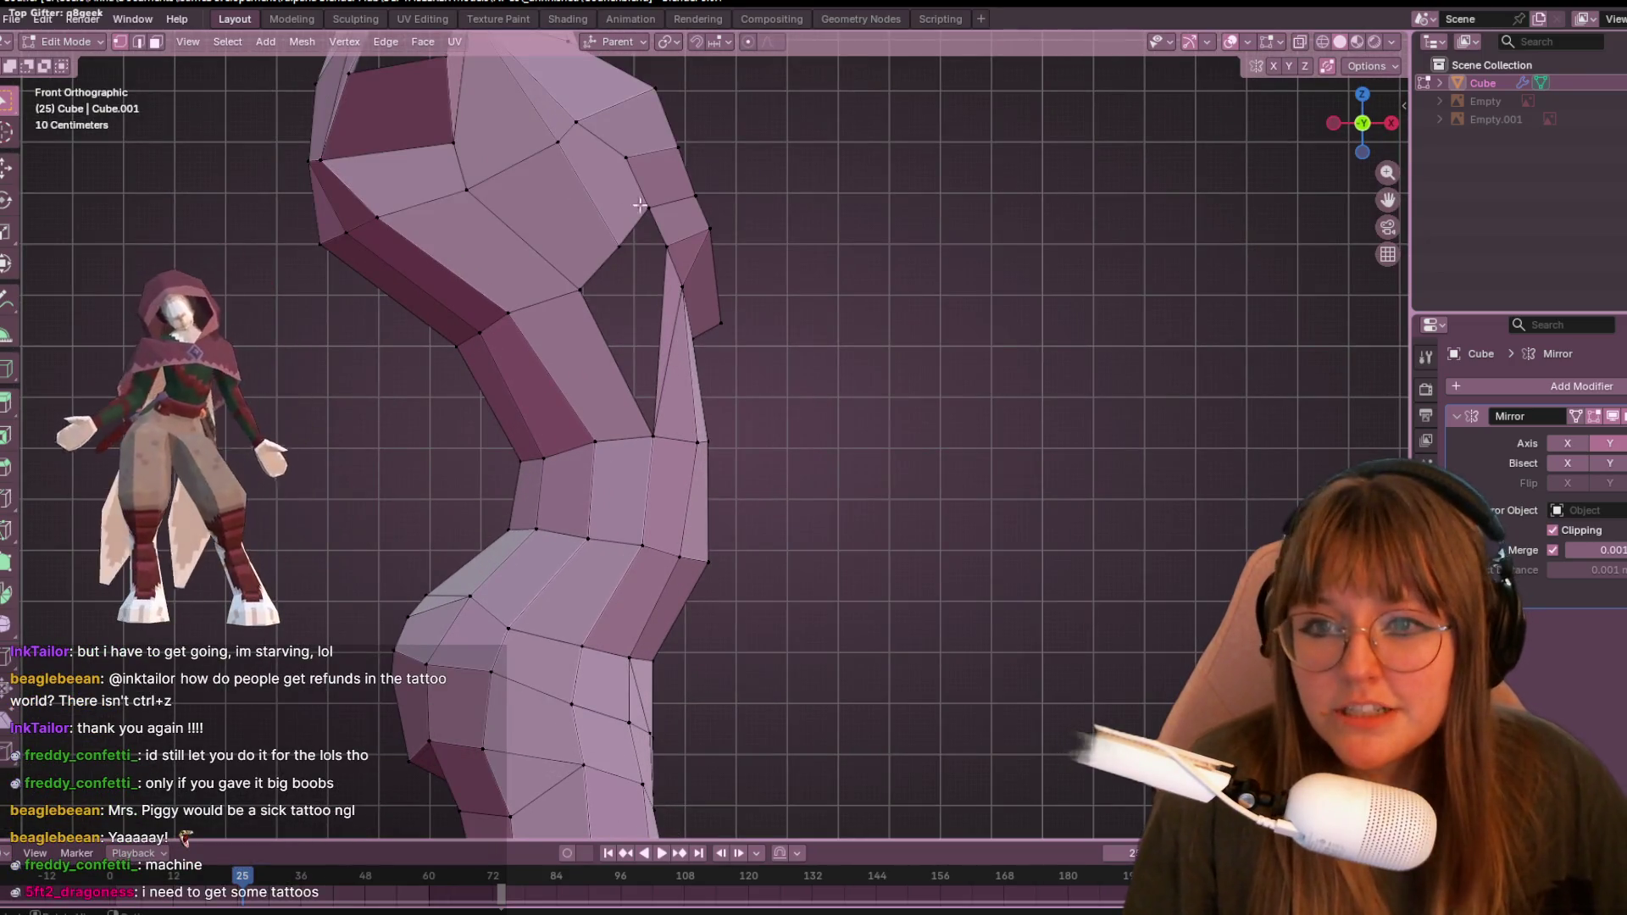
{"action": "key", "text": "g"}
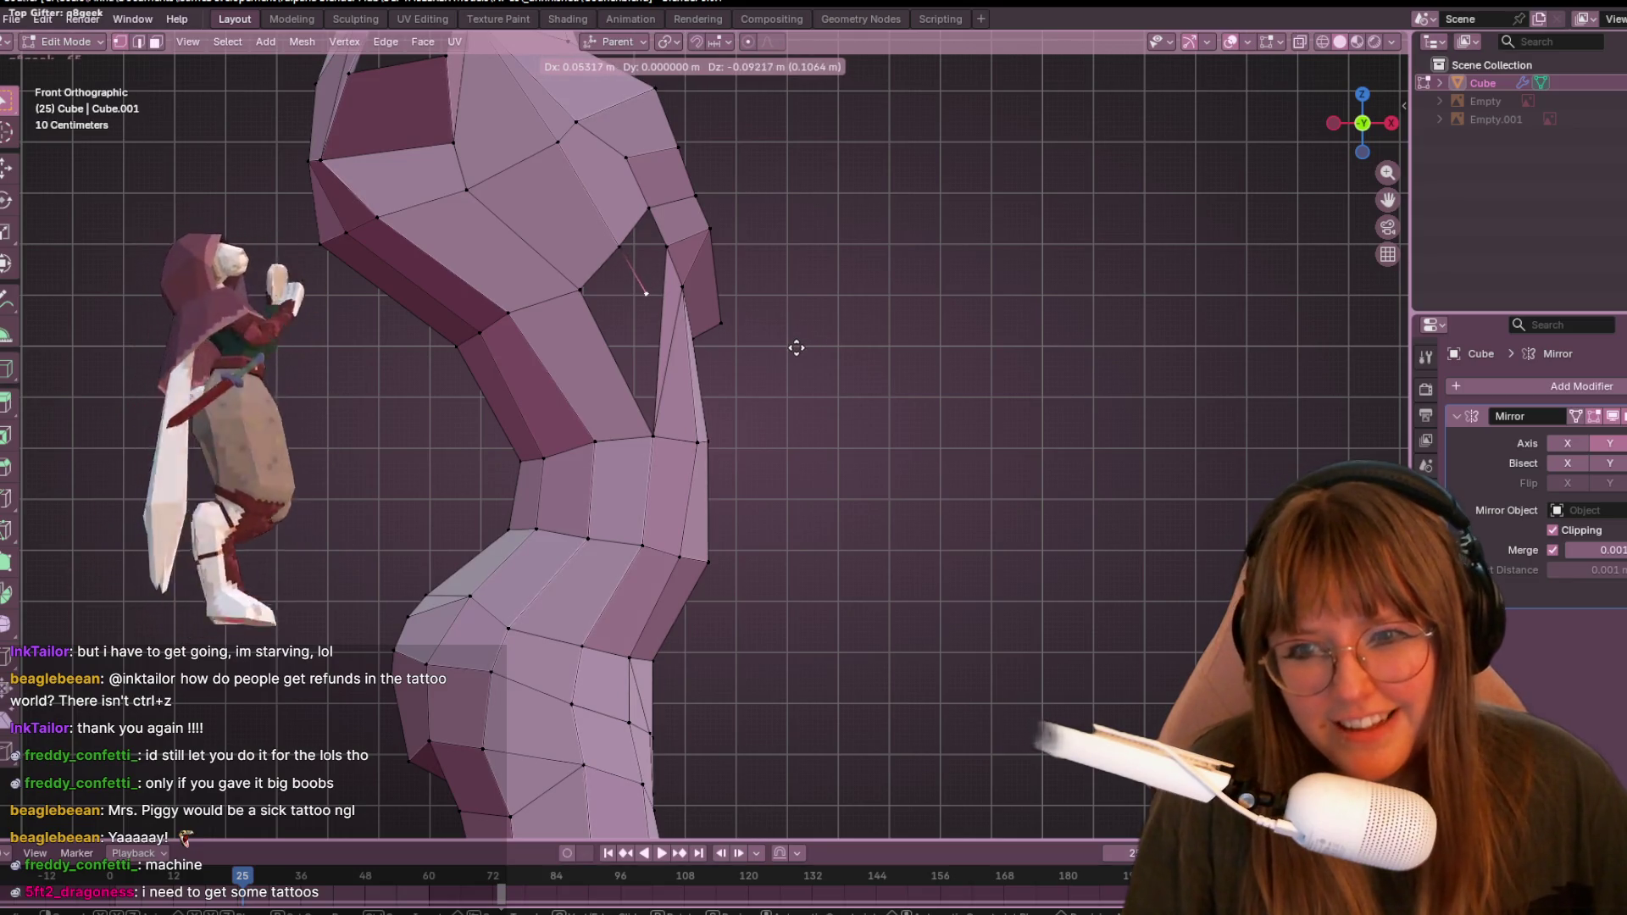
{"action": "left_click", "coordinate": [801, 356]}
{"action": "mouse_move", "coordinate": [802, 359]}
{"action": "middle_mouse_down"}
{"action": "mouse_move", "coordinate": [814, 332]}
{"action": "mouse_move", "coordinate": [759, 283]}
{"action": "middle_mouse_up"}
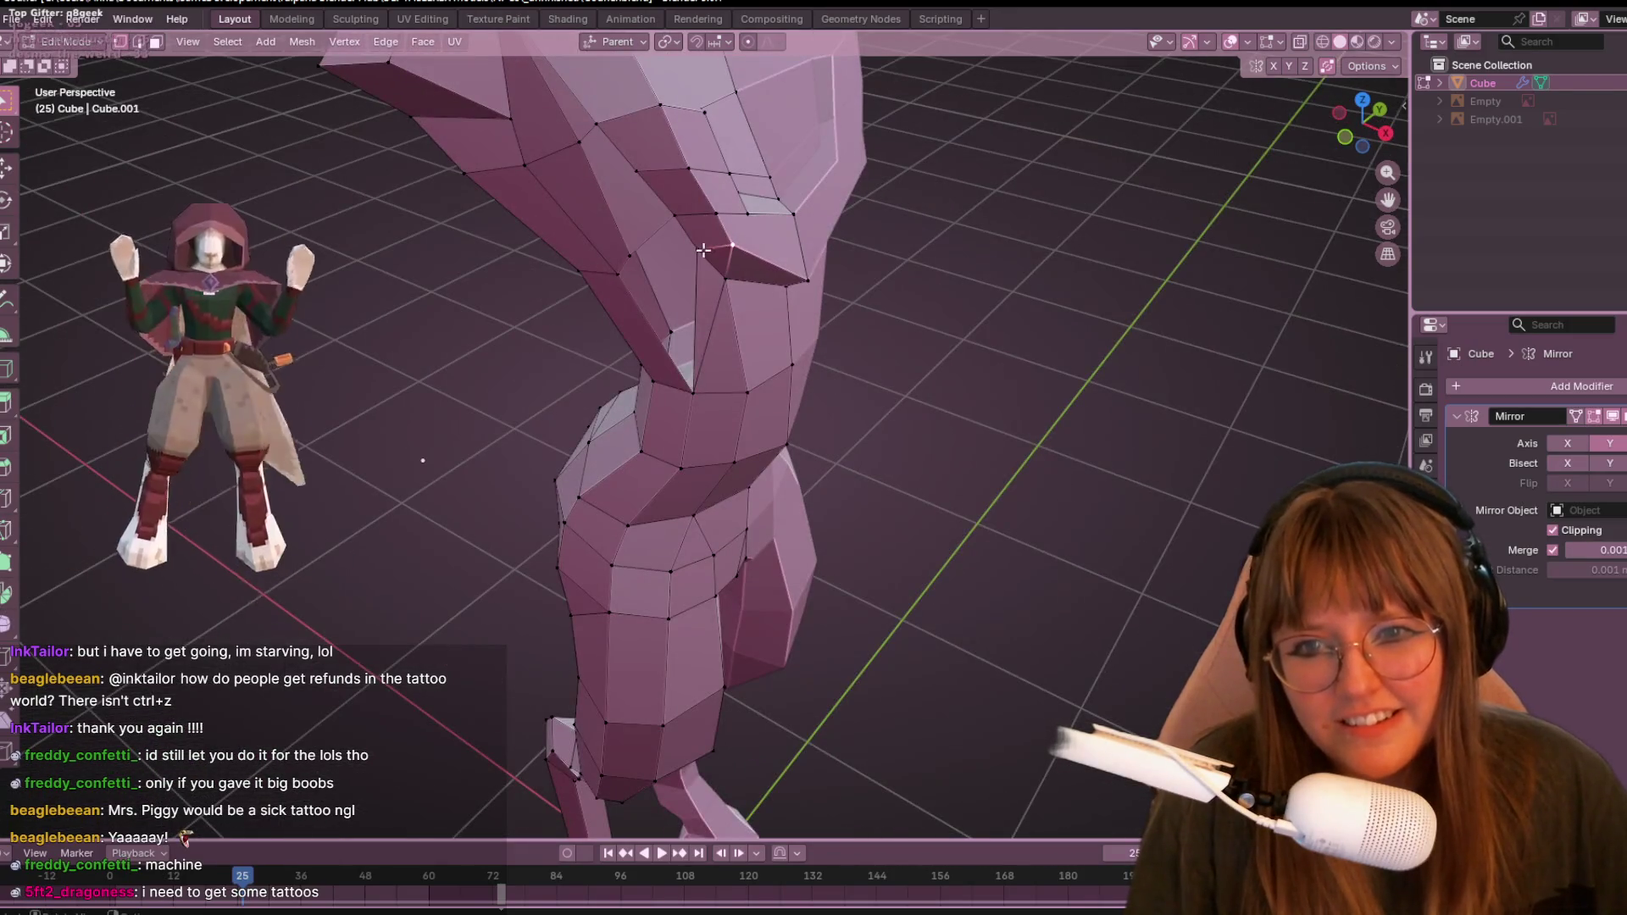
{"action": "key", "text": "g"}
{"action": "key", "text": "g"}
{"action": "left_click", "coordinate": [845, 296]}
- In Right view, slide an upper-torso vertex along its edge to form the chest's V contour
{"action": "scroll", "coordinate": [890, 280], "scroll_direction": "up", "scroll_amount": 4}
{"action": "middle_click_drag", "start_coordinate": [916, 268], "coordinate": [840, 181]}
{"action": "left_click", "coordinate": [767, 201]}
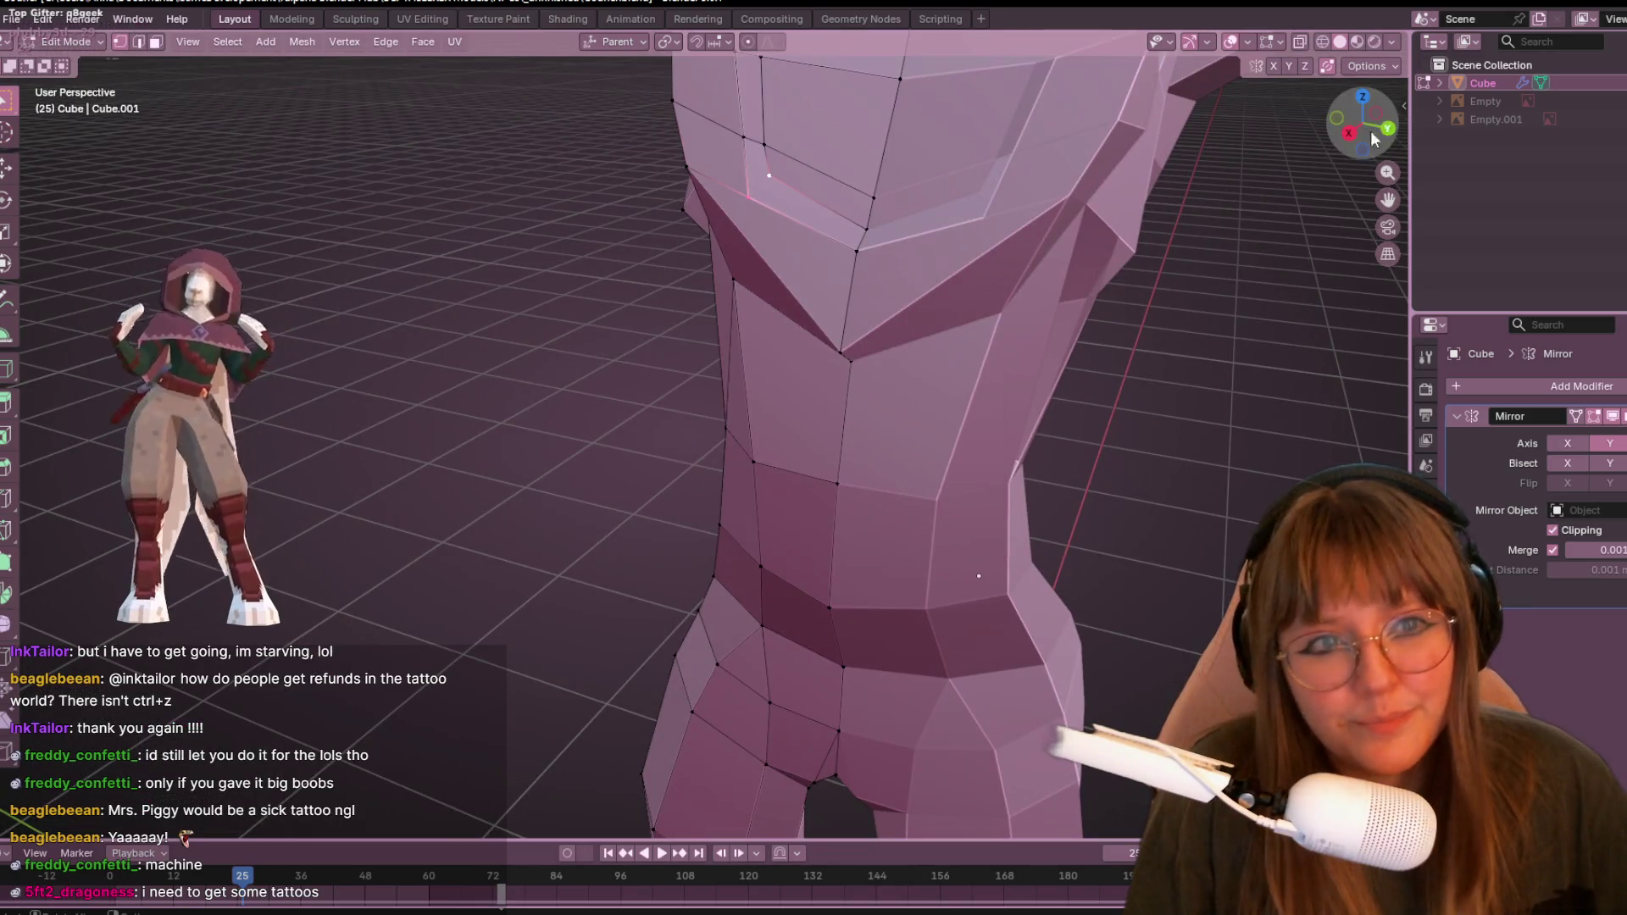
{"action": "left_click", "coordinate": [1348, 133]}
{"action": "key", "text": "g"}
{"action": "key", "text": "g"}
{"action": "left_click", "coordinate": [877, 293]}
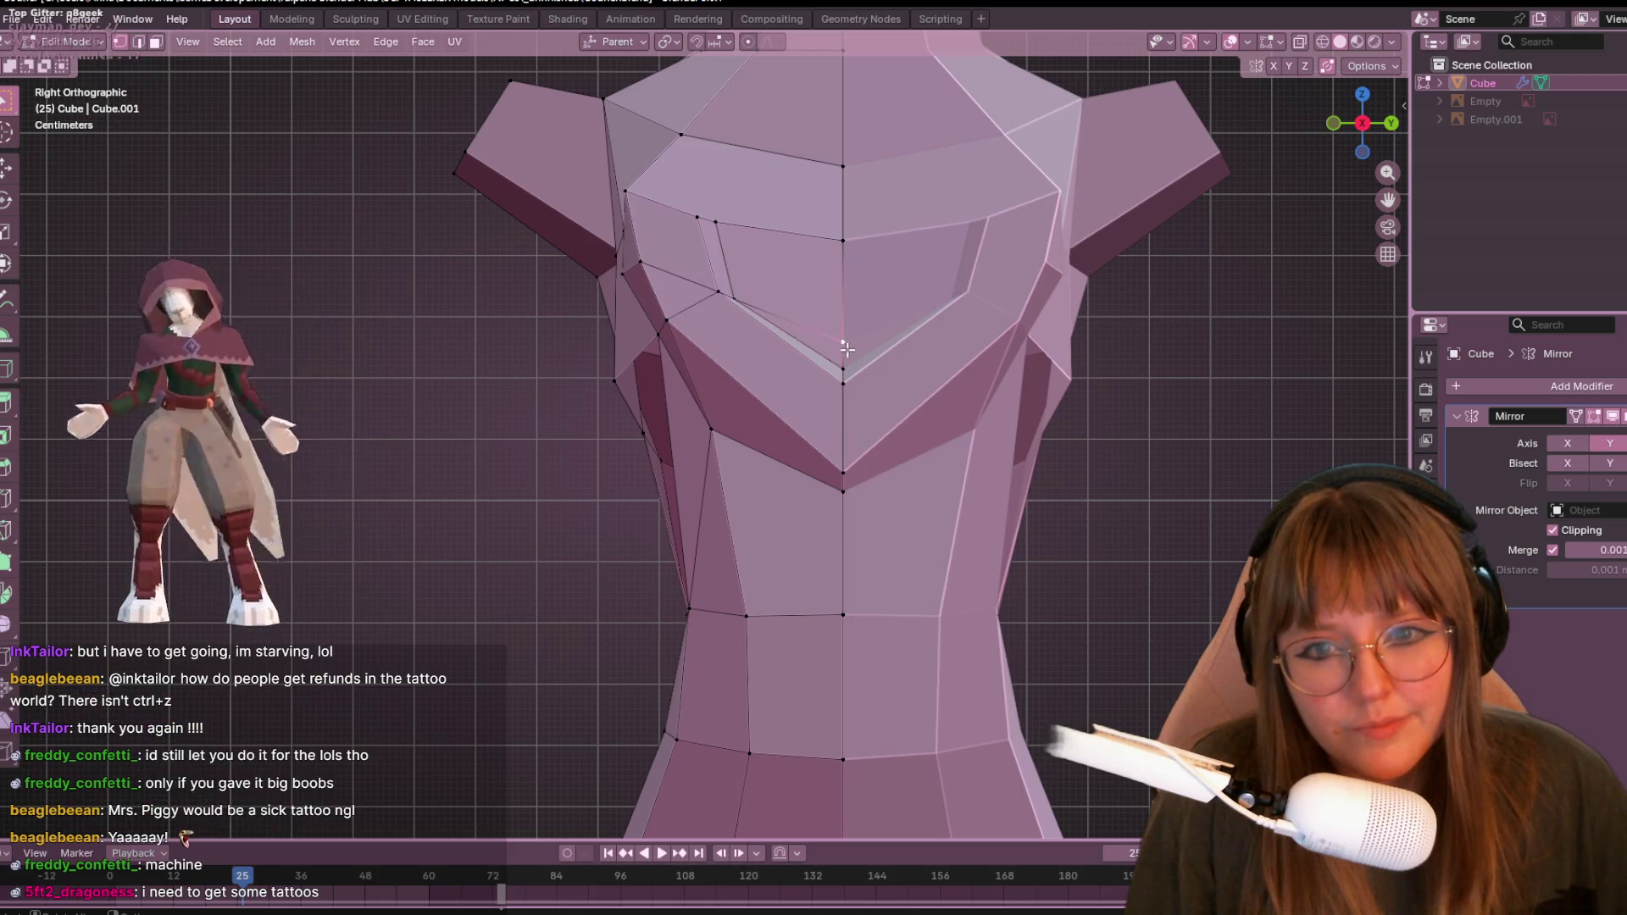
- Nudge a vertex on the chest's V line slightly, cancelling a second move attempt
{"action": "scroll", "coordinate": [807, 322], "scroll_direction": "up", "scroll_amount": 1, "text": "shift"}
{"action": "left_click", "coordinate": [719, 315]}
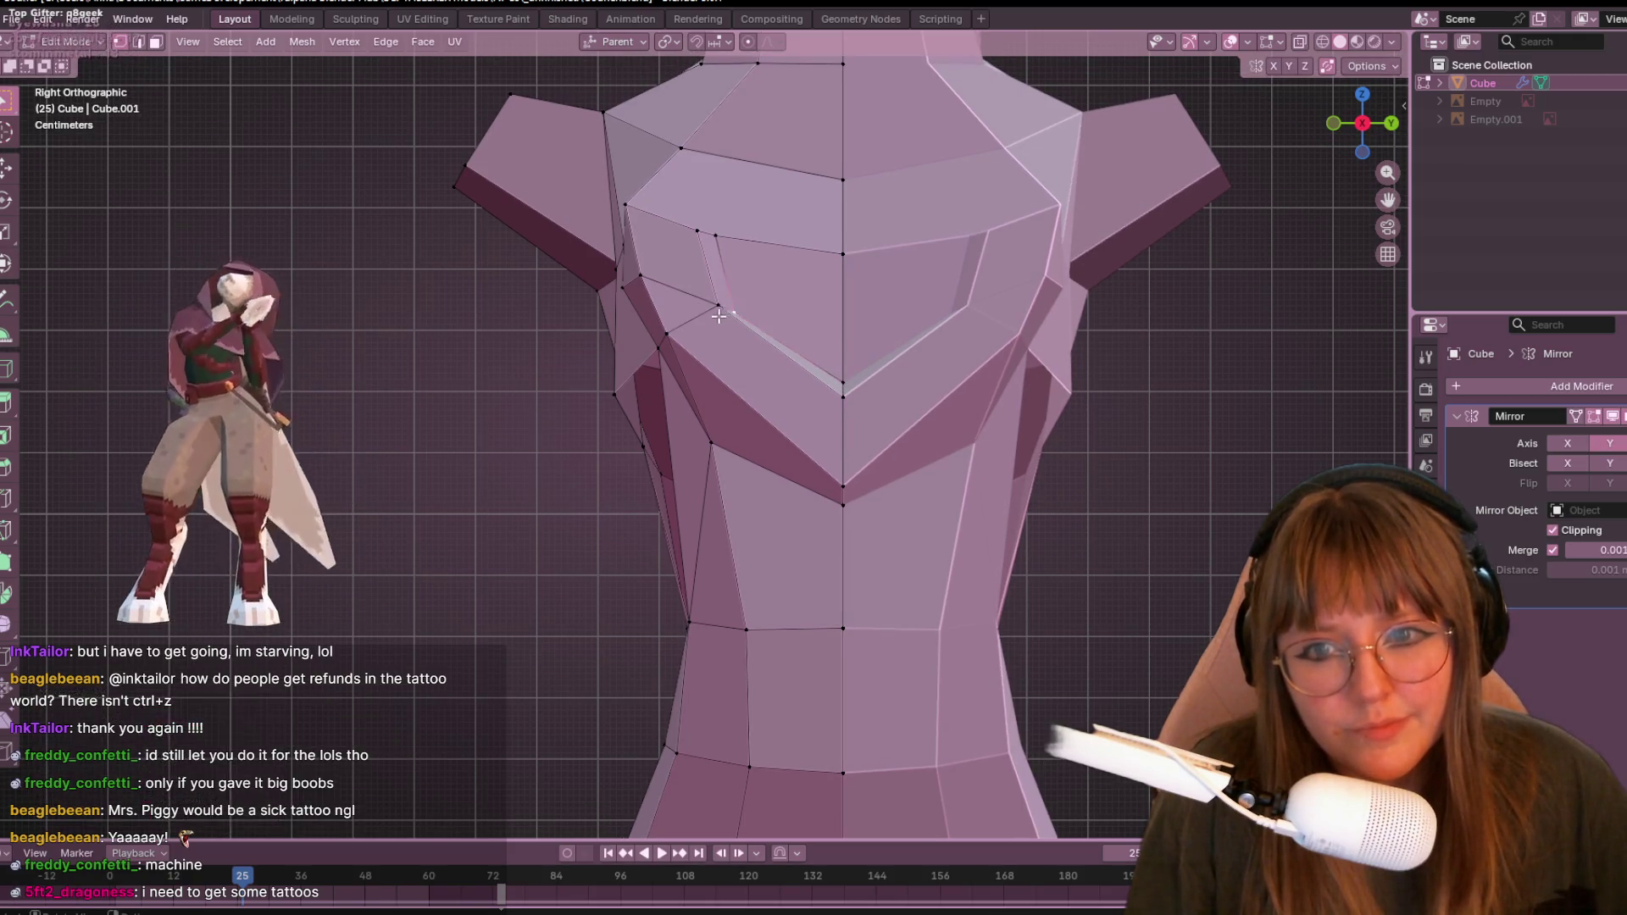
{"action": "key", "text": "g"}
{"action": "left_click", "coordinate": [712, 310]}
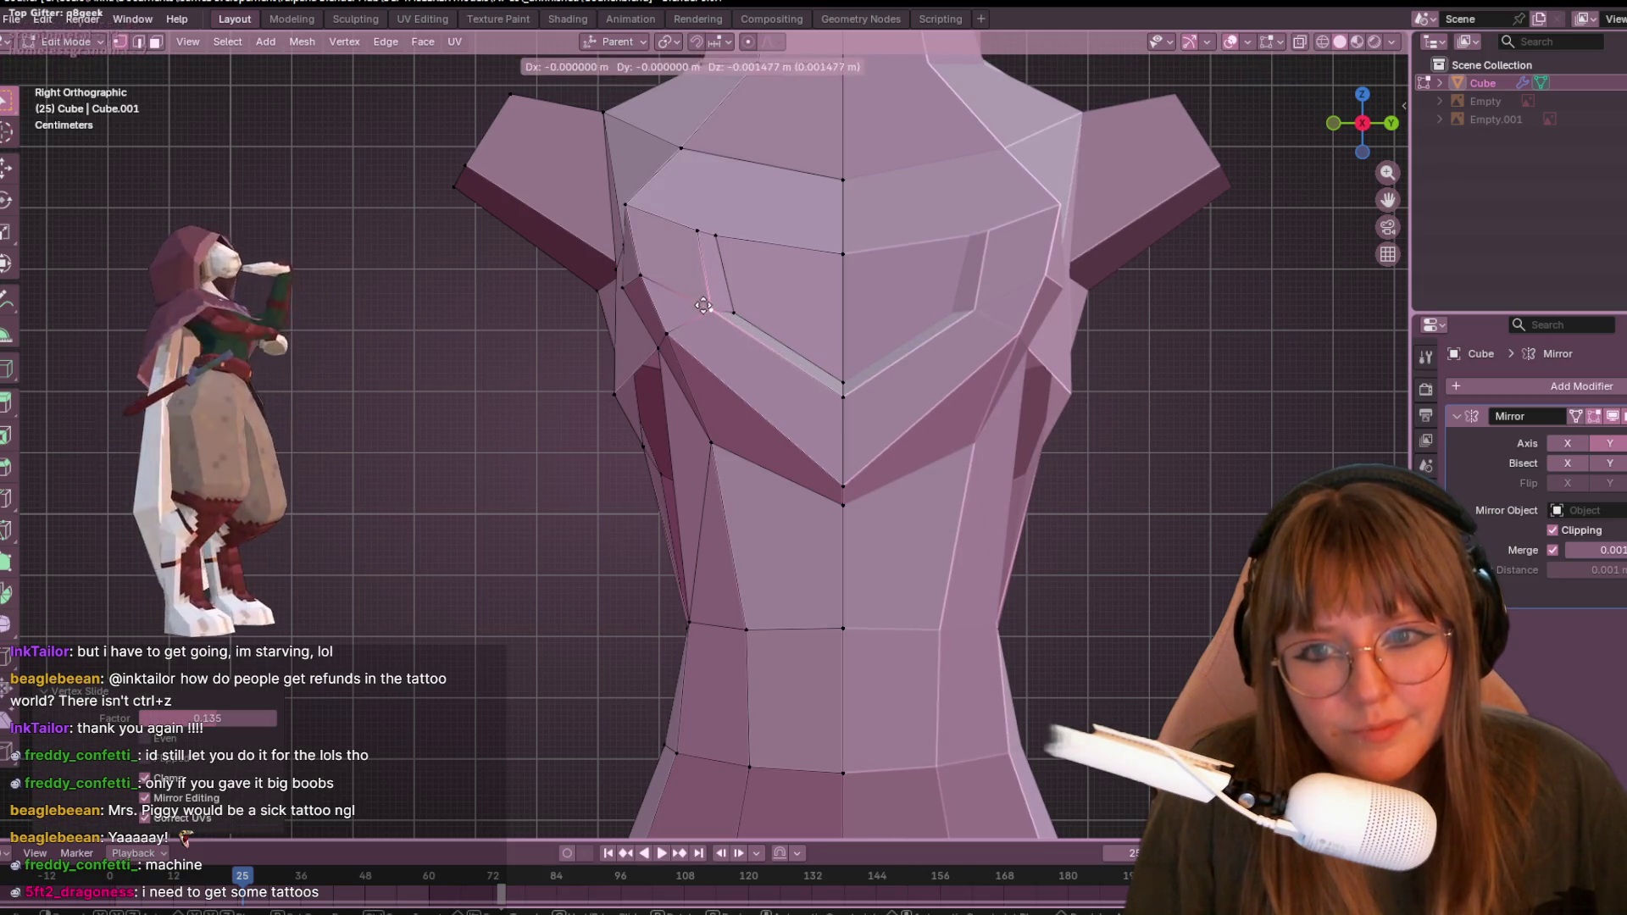
{"action": "key", "text": "g"}
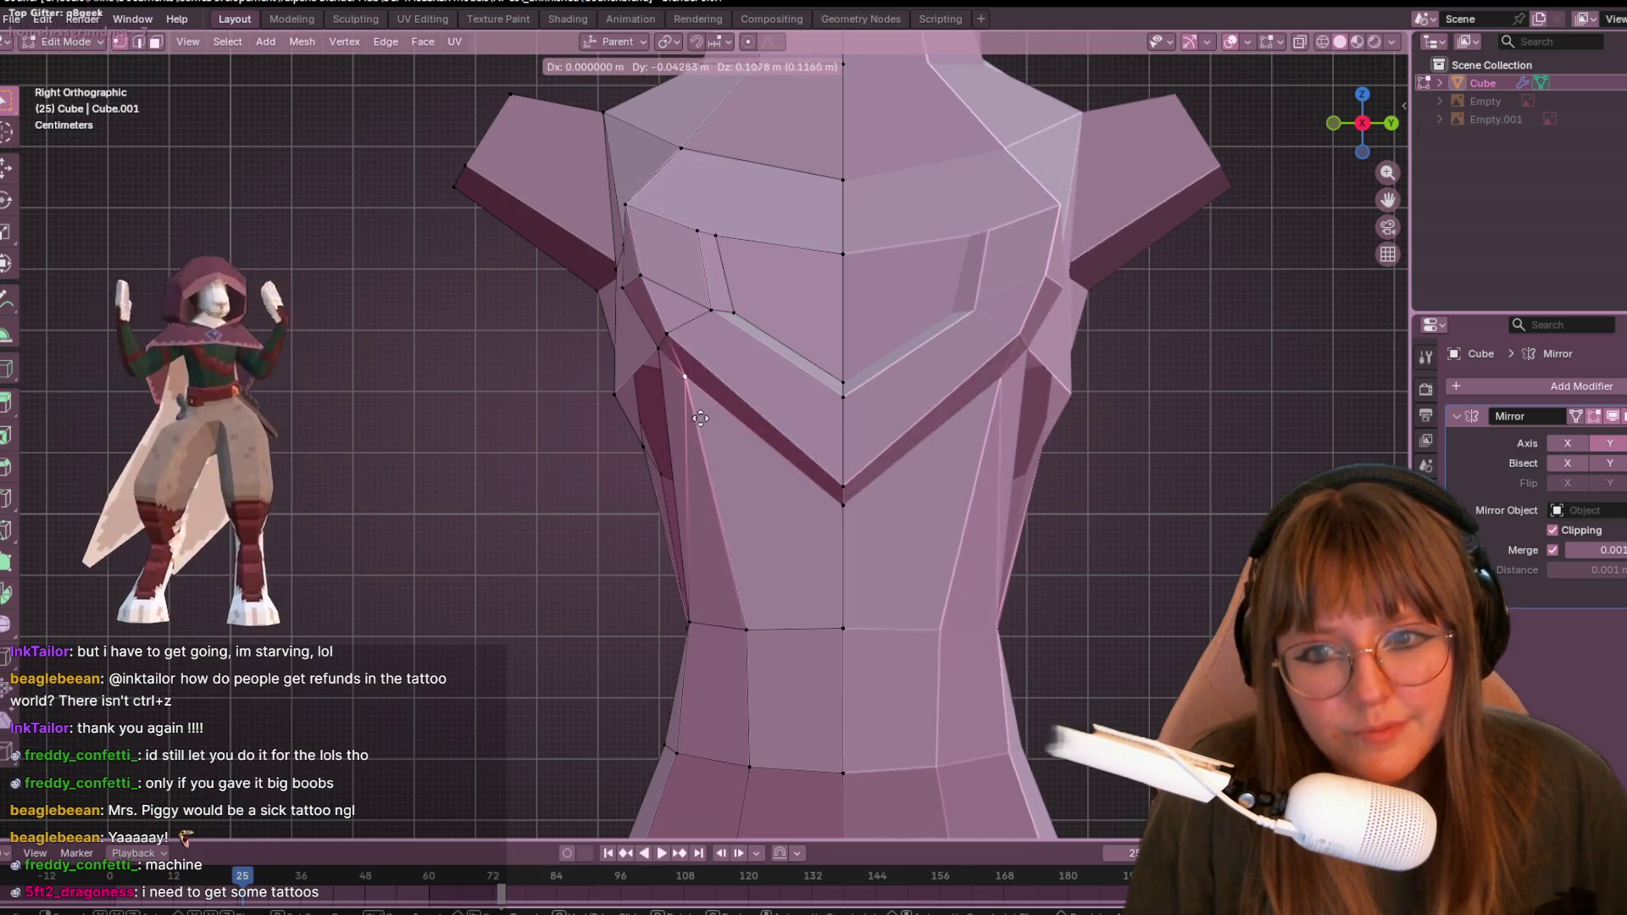
{"action": "key", "text": "Escape"}
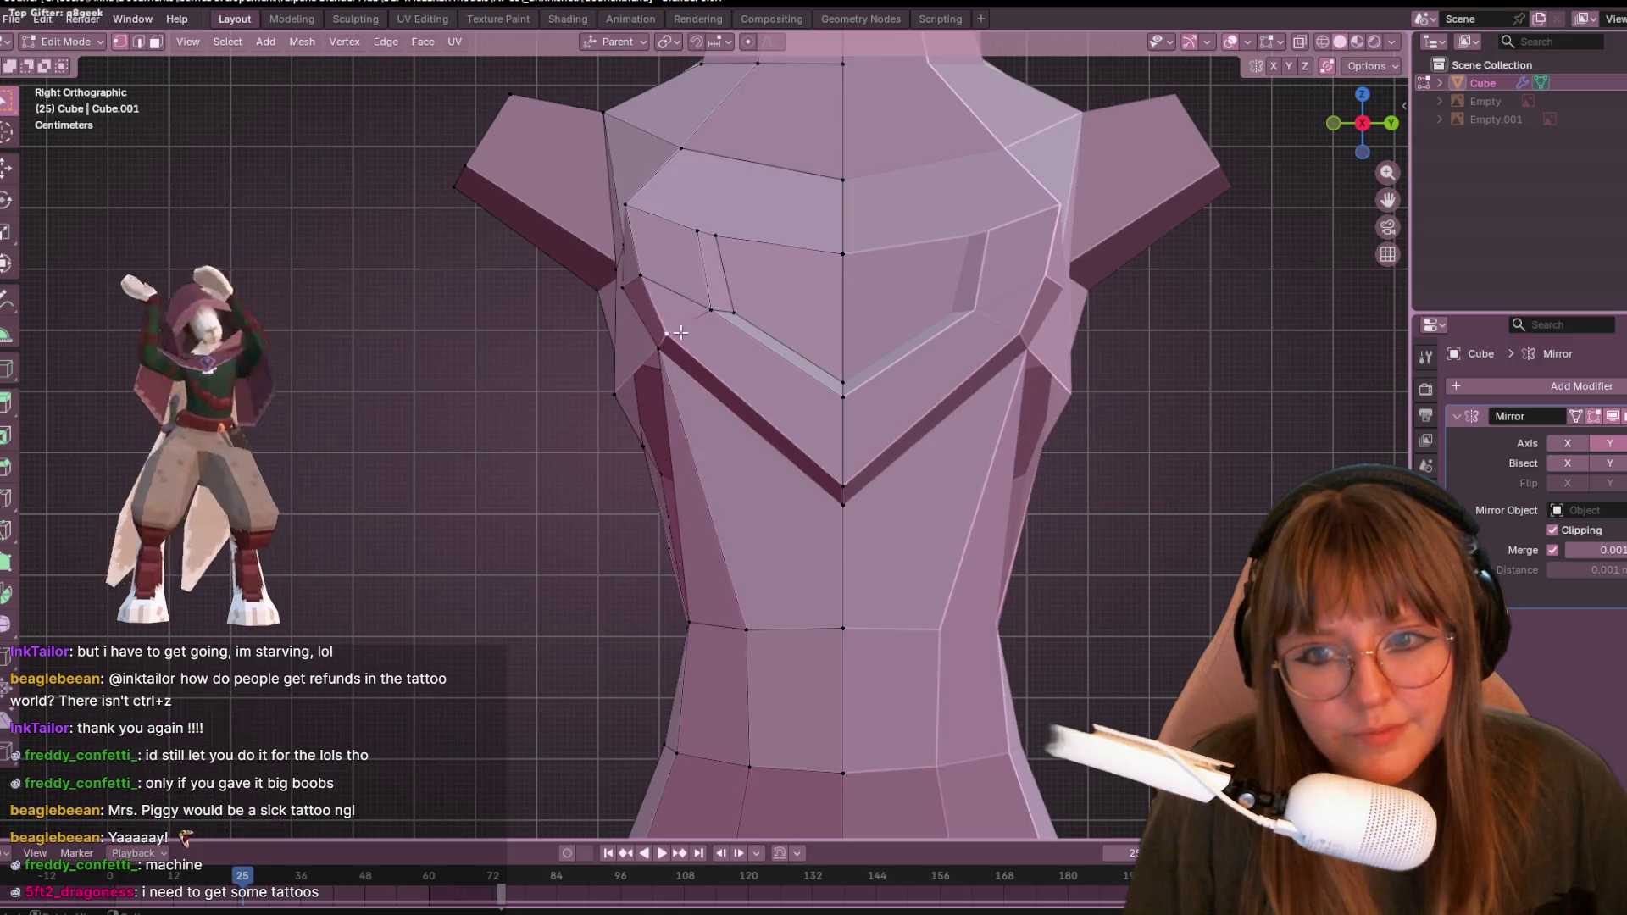
- Slide the V-tip vertex lower along its edge and reposition the adjacent chest vertex
{"action": "key", "text": "g"}
{"action": "key", "text": "g"}
{"action": "left_click", "coordinate": [844, 471]}
{"action": "middle_click_drag", "start_coordinate": [861, 405], "coordinate": [882, 441], "text": "shift"}
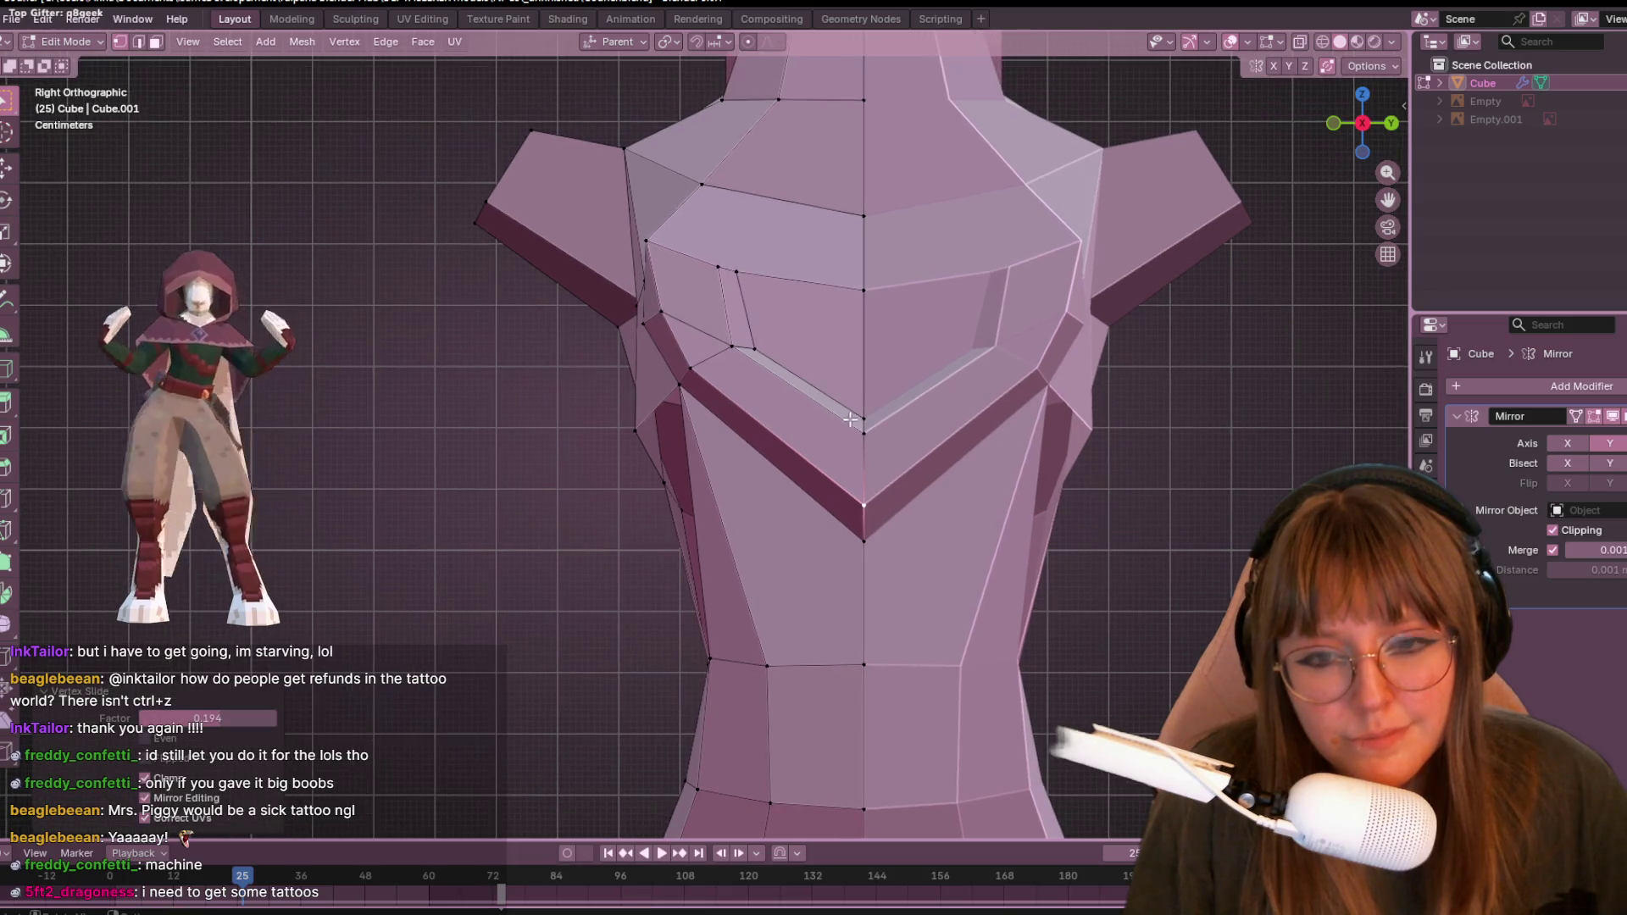
{"action": "key", "text": "g"}
{"action": "key", "text": "g"}
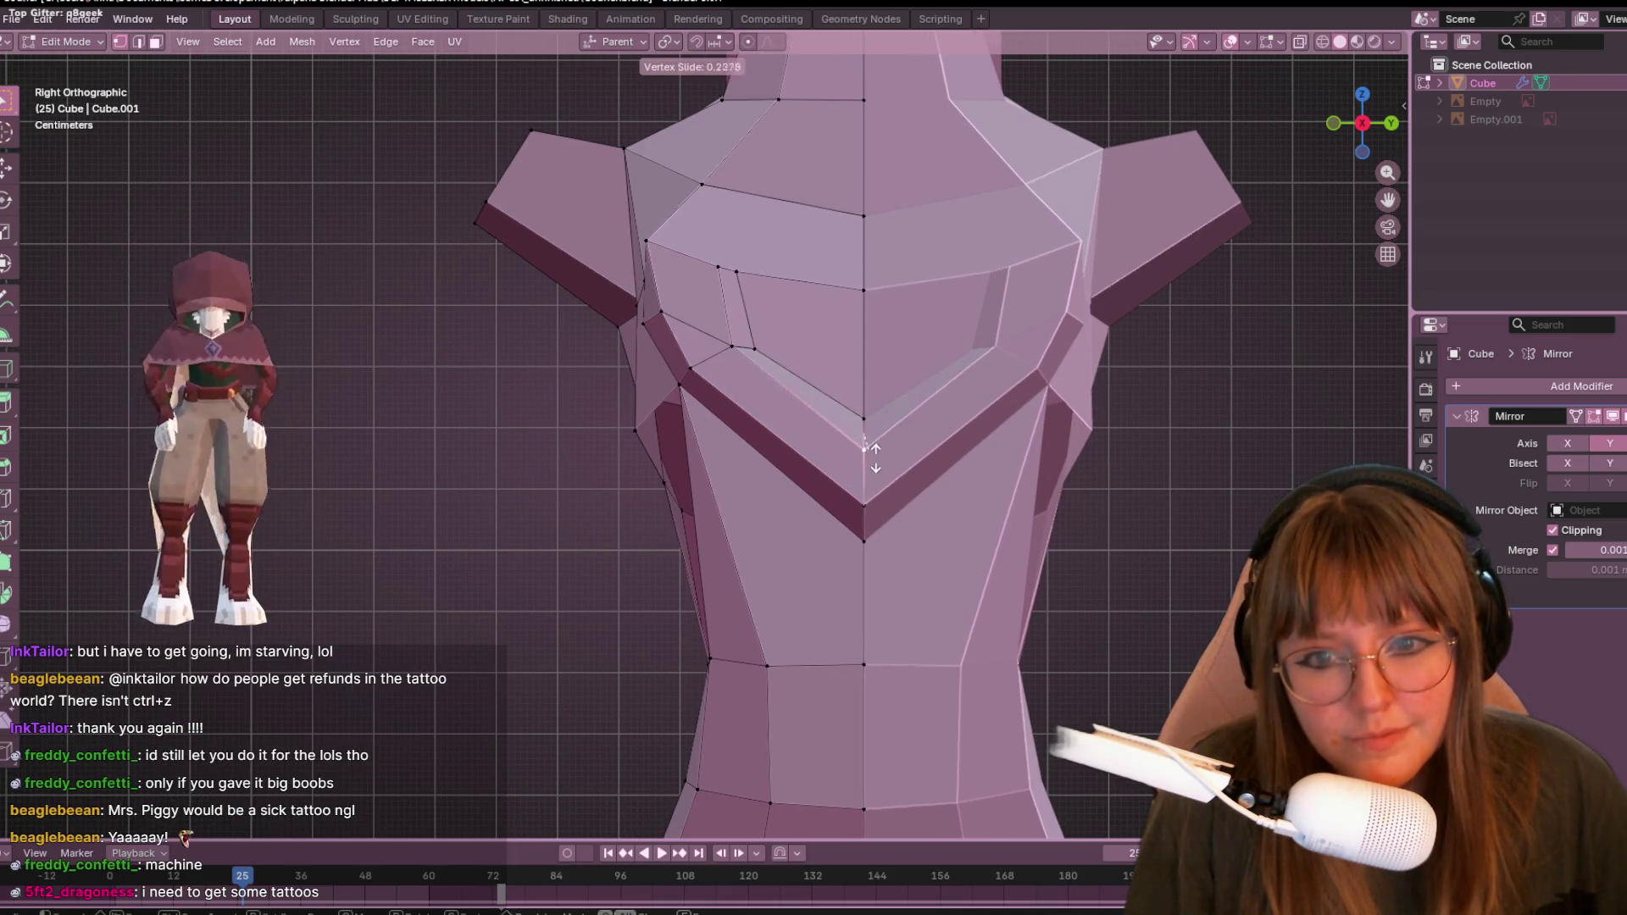
{"action": "left_click", "coordinate": [871, 435]}
{"action": "middle_click_drag", "start_coordinate": [859, 395], "coordinate": [871, 417], "text": "shift"}
{"action": "key", "text": "g"}
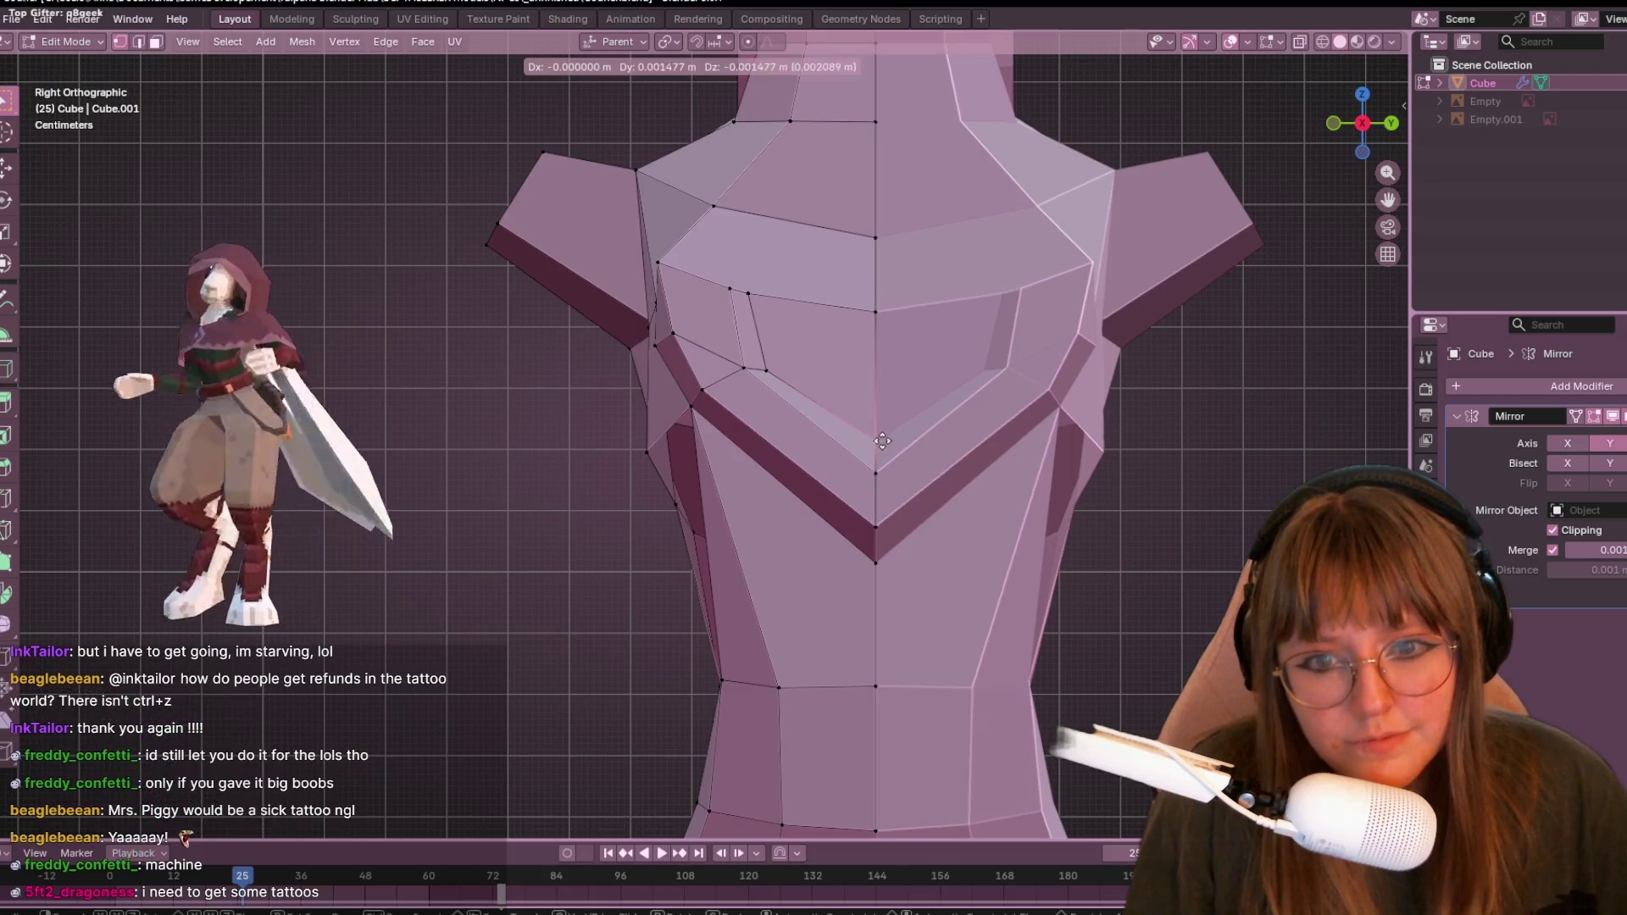
{"action": "left_click", "coordinate": [881, 444]}
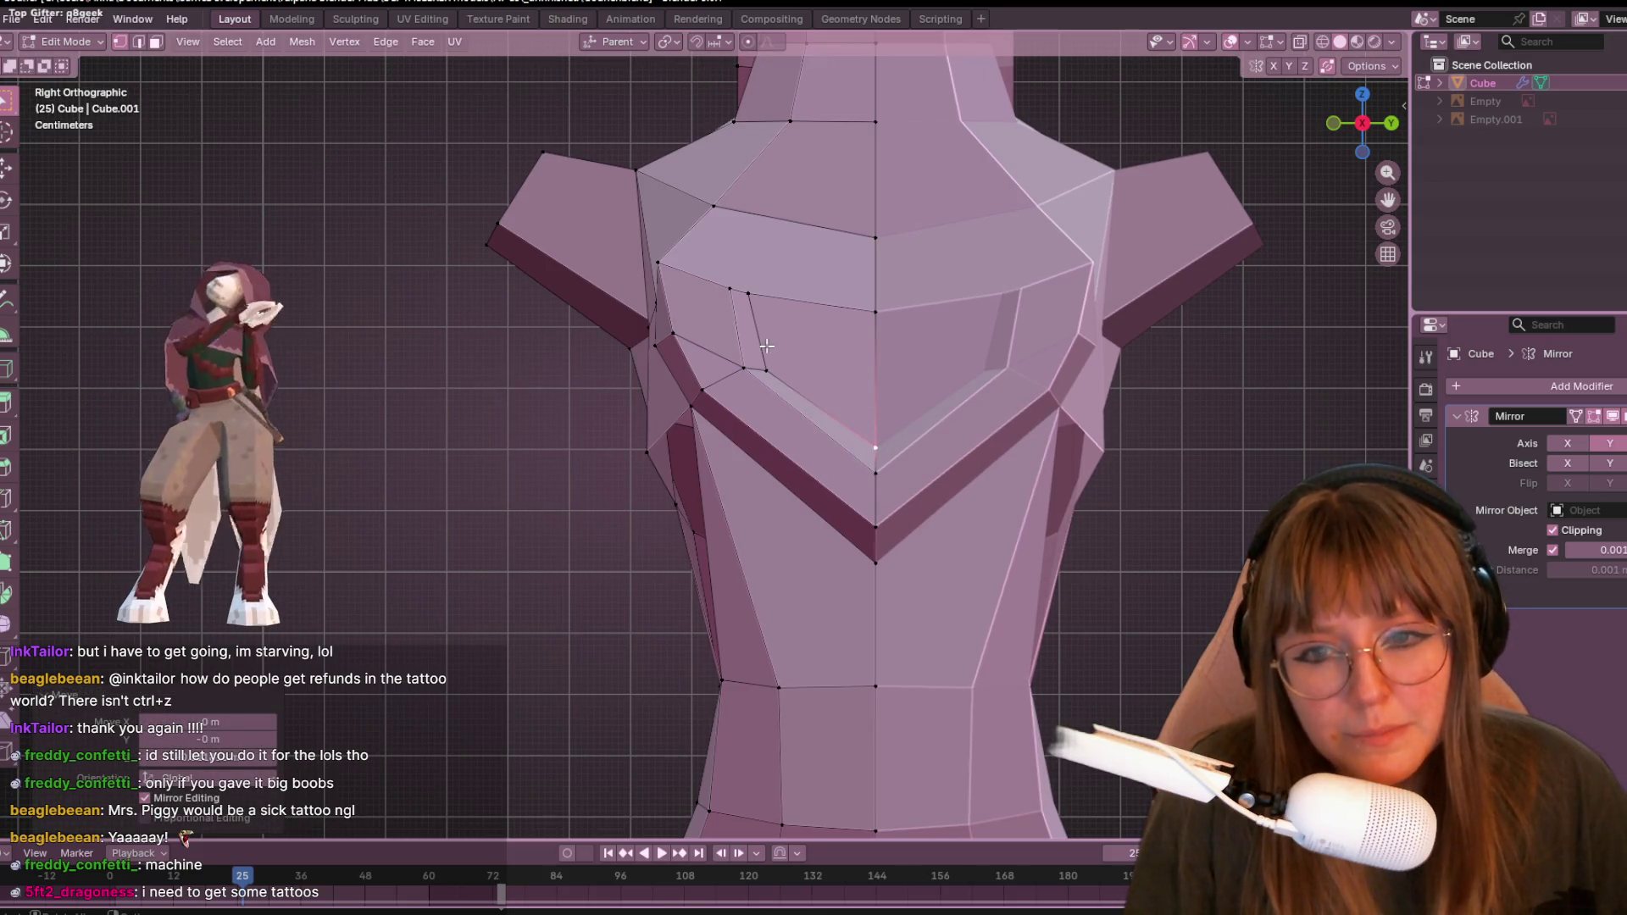
- Reshape the upper chest by sliding and moving a vertex near the shoulder
{"action": "mouse_move", "coordinate": [937, 247]}
{"action": "middle_mouse_down", "text": "shift"}
{"action": "mouse_move", "coordinate": [926, 462]}
{"action": "mouse_move", "coordinate": [907, 446]}
{"action": "middle_mouse_up", "text": "shift"}
{"action": "left_click", "coordinate": [681, 405]}
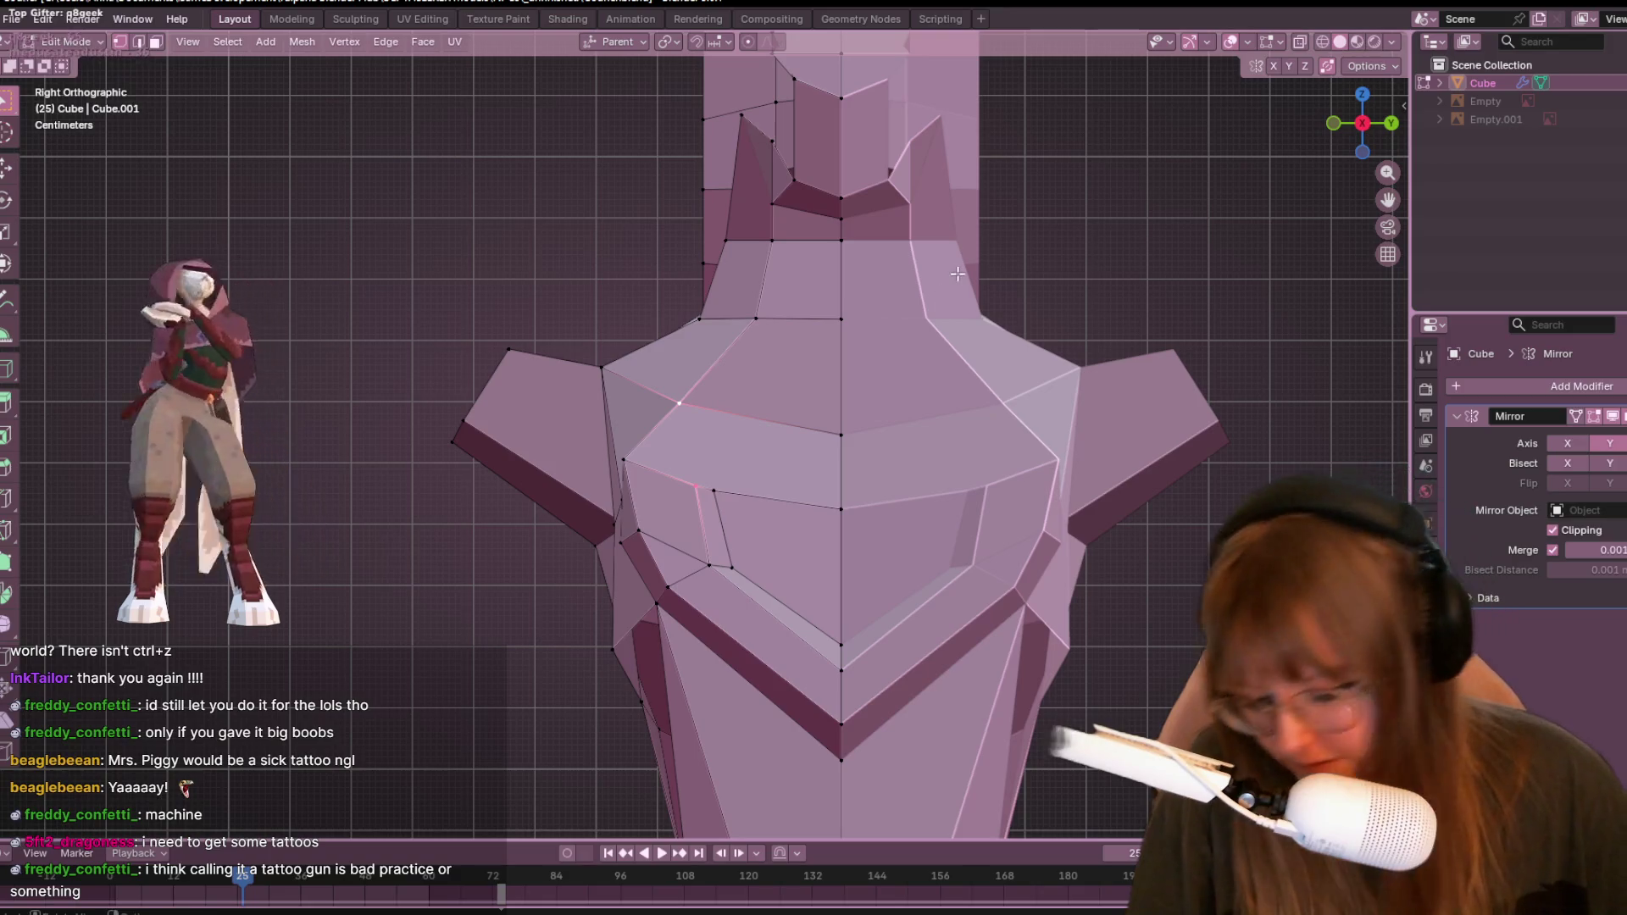
{"action": "left_click", "coordinate": [713, 490]}
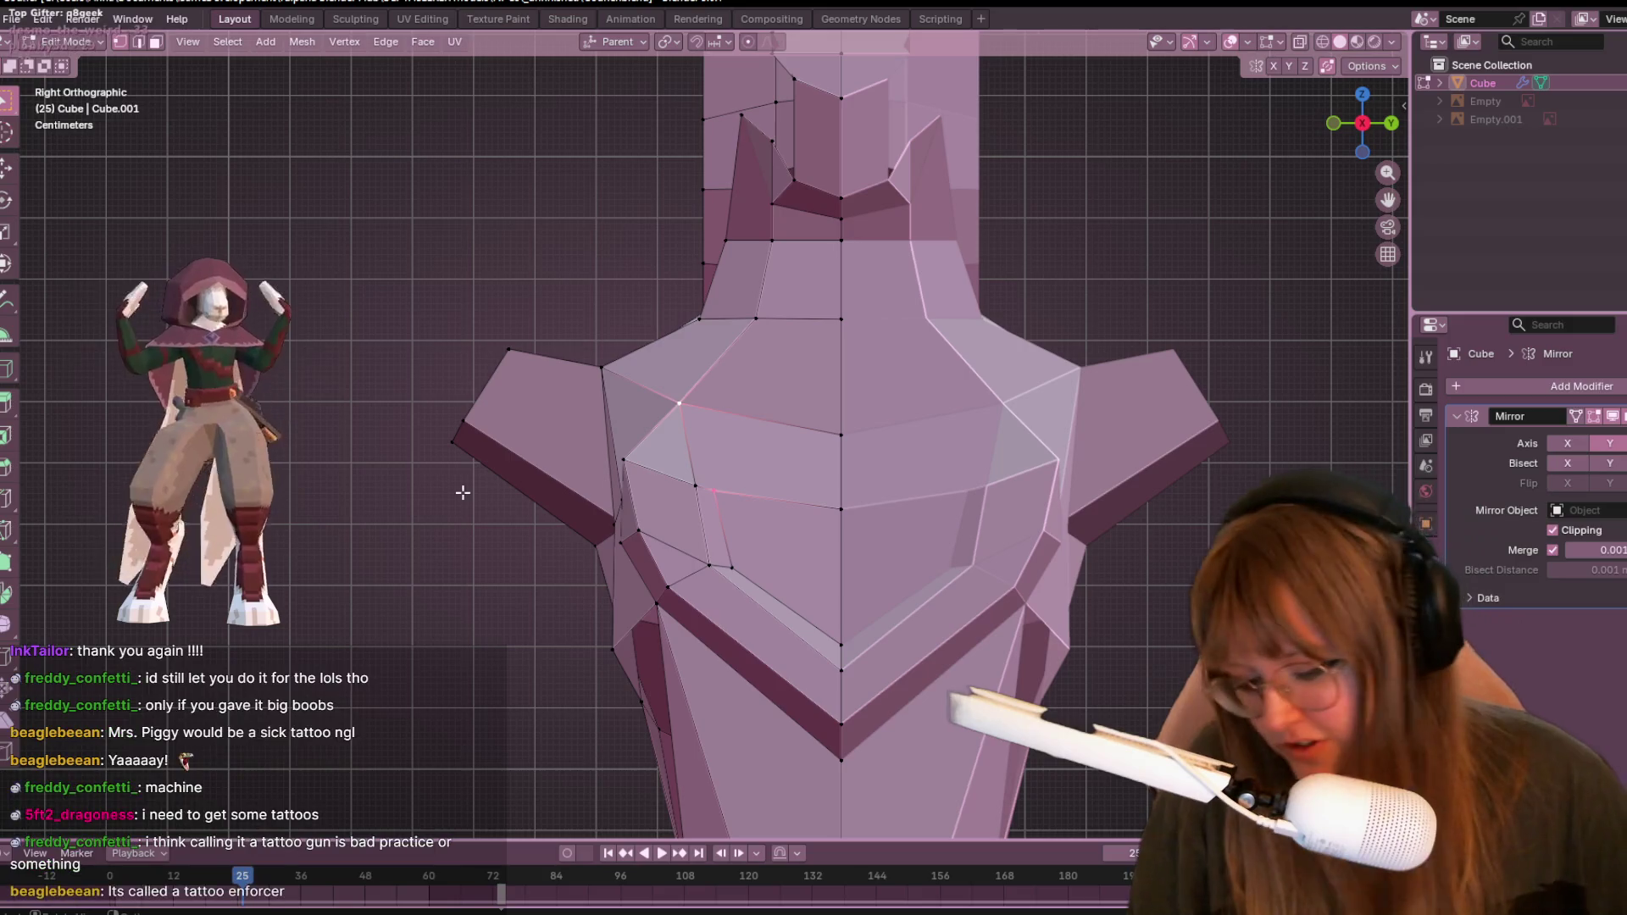
{"action": "left_click", "coordinate": [627, 479]}
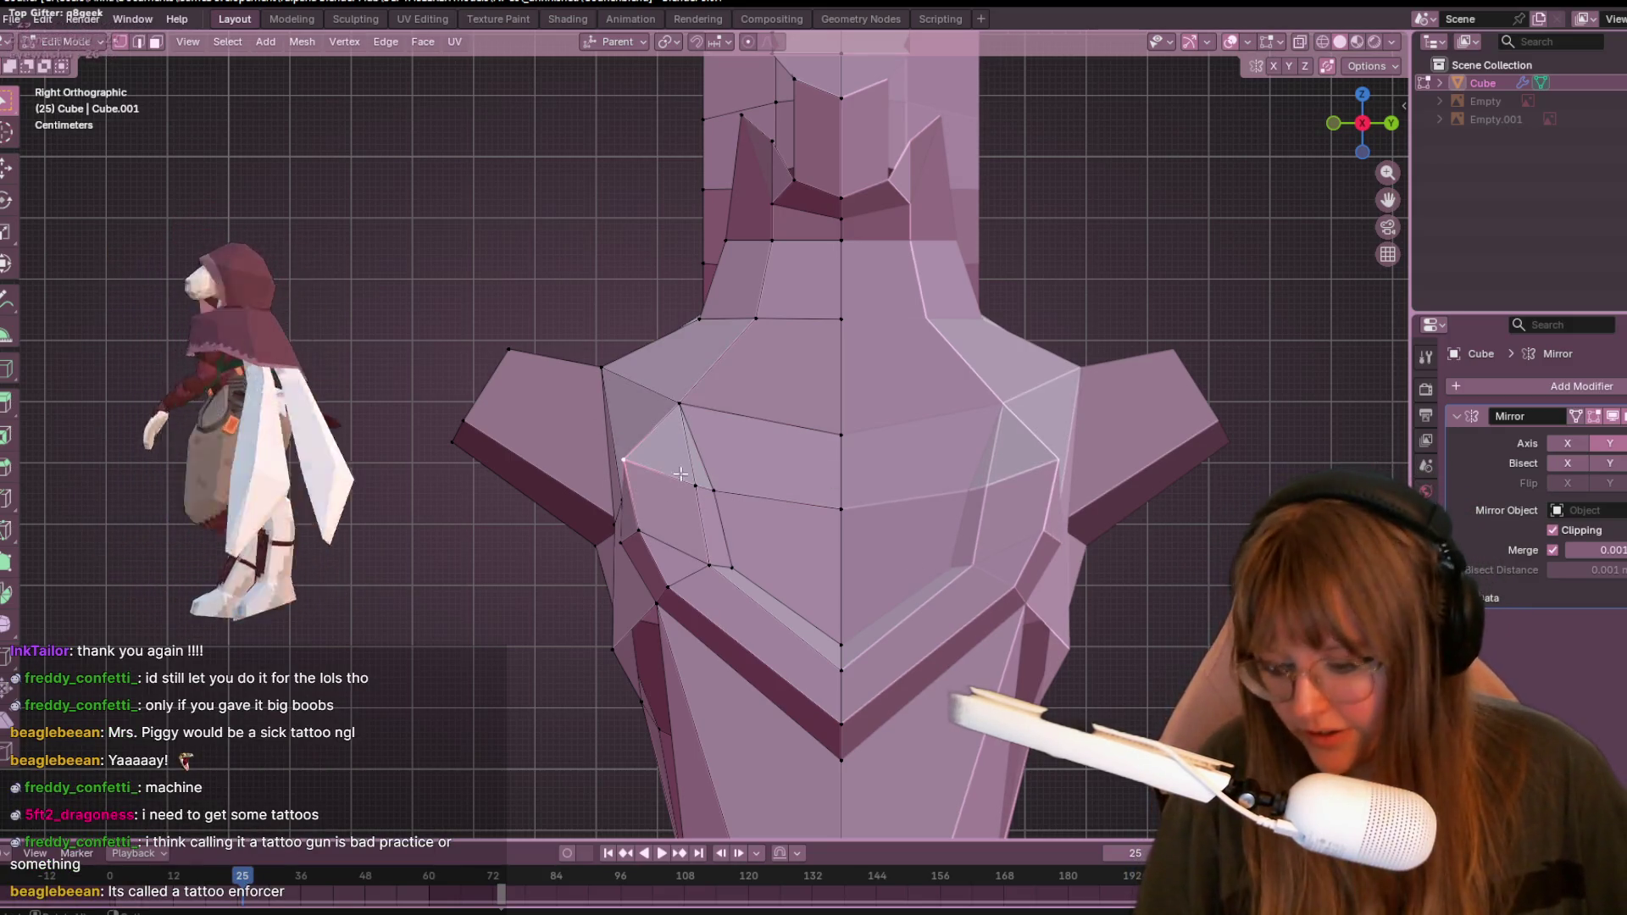
{"action": "key", "text": "g"}
{"action": "key", "text": "g"}
{"action": "left_click", "coordinate": [678, 491]}
{"action": "key", "text": "g"}
{"action": "left_click", "coordinate": [683, 495]}
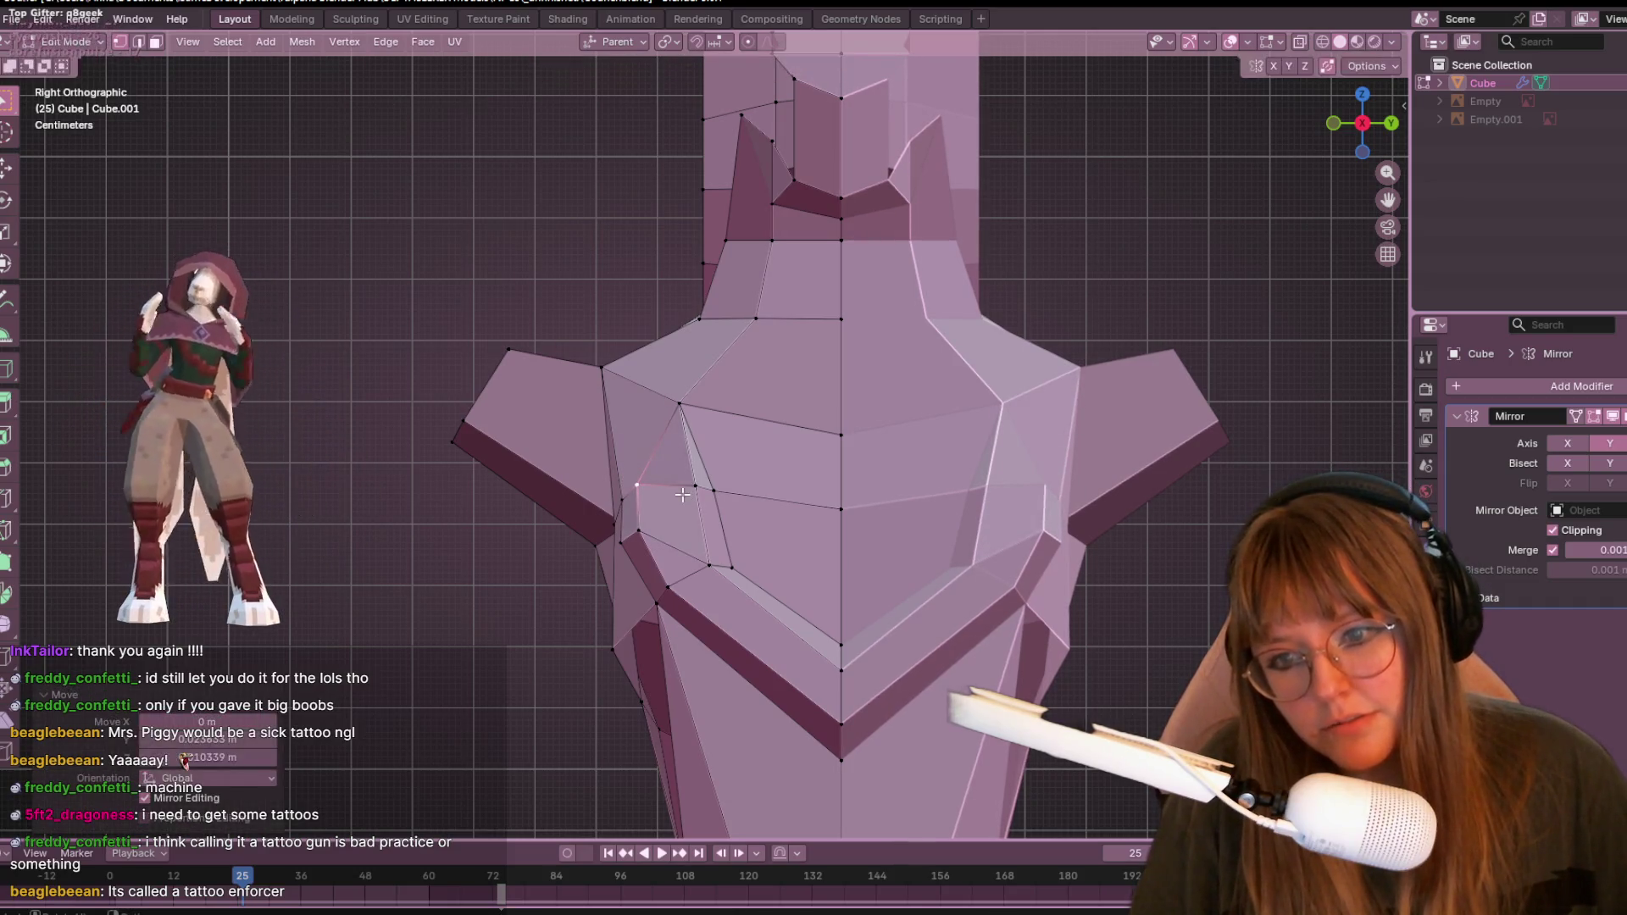
- In front orthographic view, slide a haunch outline vertex twice along its edge
{"action": "middle_click_drag", "start_coordinate": [683, 494], "coordinate": [980, 472]}
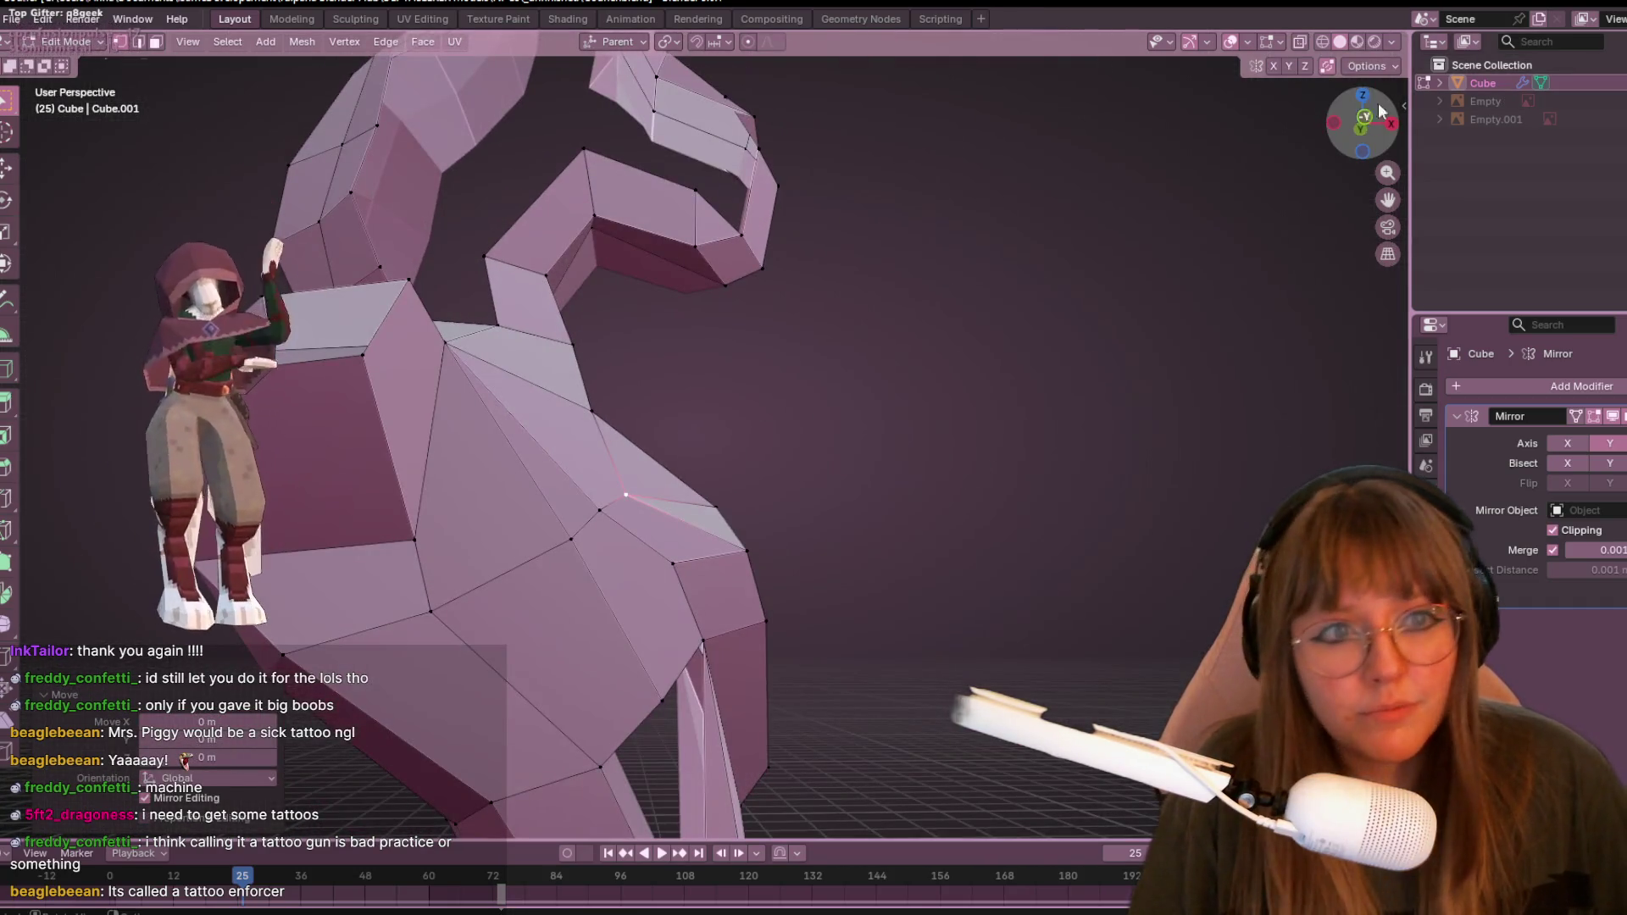
{"action": "left_click", "coordinate": [1369, 136]}
{"action": "left_click", "coordinate": [1364, 127]}
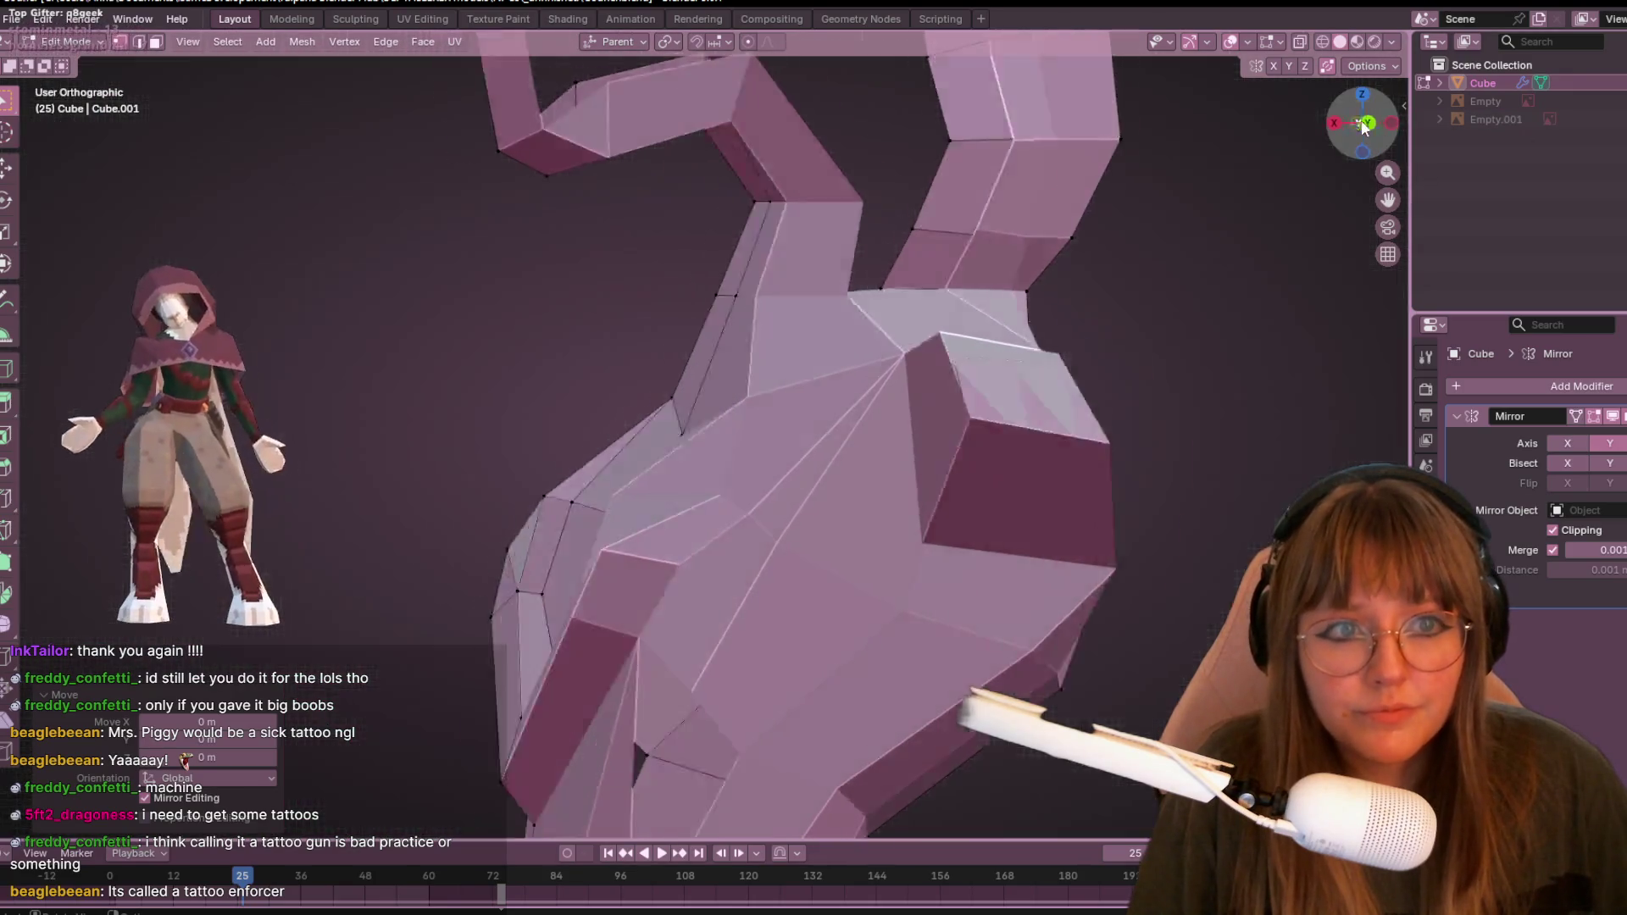
{"action": "left_click", "coordinate": [745, 548]}
{"action": "key", "text": "shift+v"}
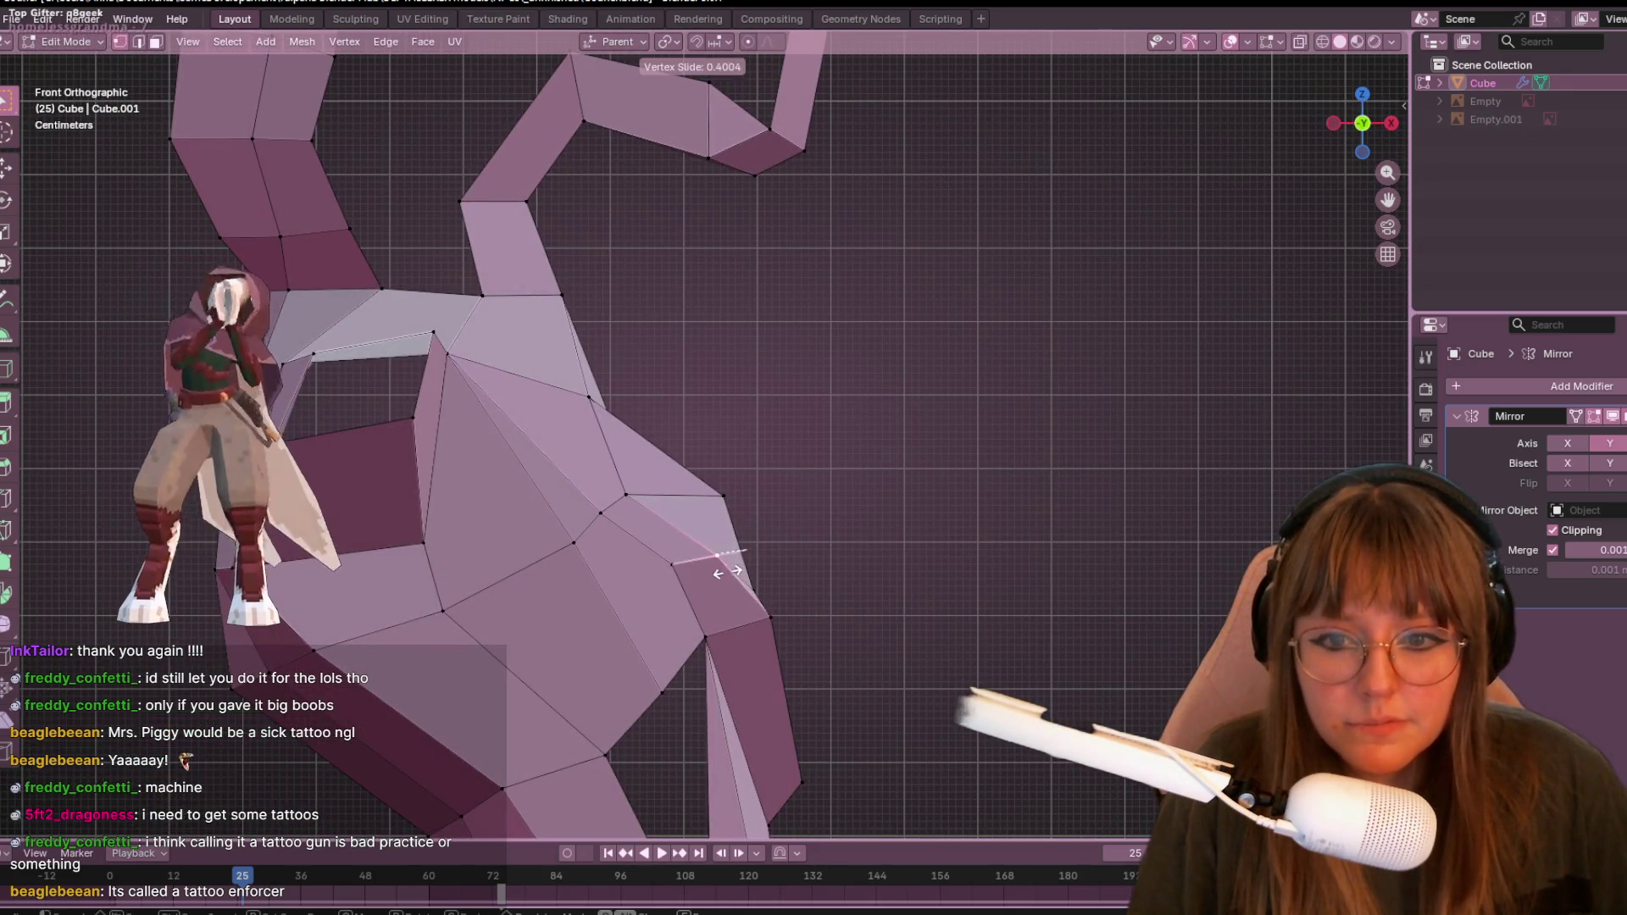
{"action": "left_click", "coordinate": [729, 576]}
{"action": "key", "text": "shift+v"}
{"action": "left_click", "coordinate": [757, 630]}
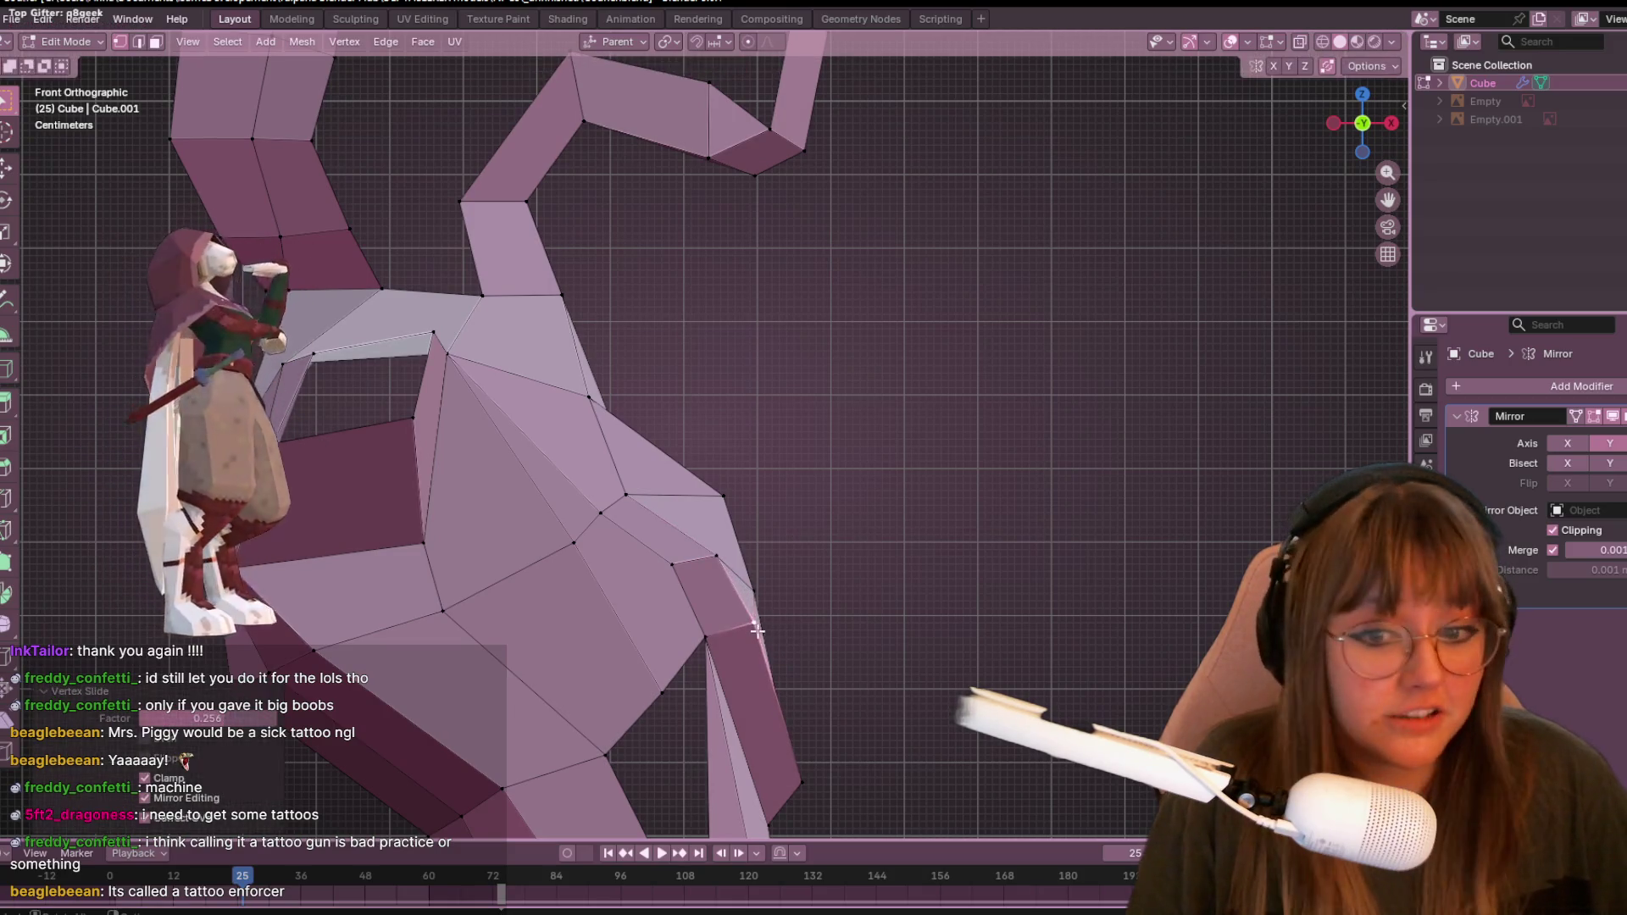
- Move the selected haunch vertex to a new spot through three successive moves
{"action": "middle_click_drag", "start_coordinate": [757, 629], "coordinate": [792, 447], "text": "shift"}
{"action": "key", "text": "g"}
{"action": "left_click", "coordinate": [690, 421]}
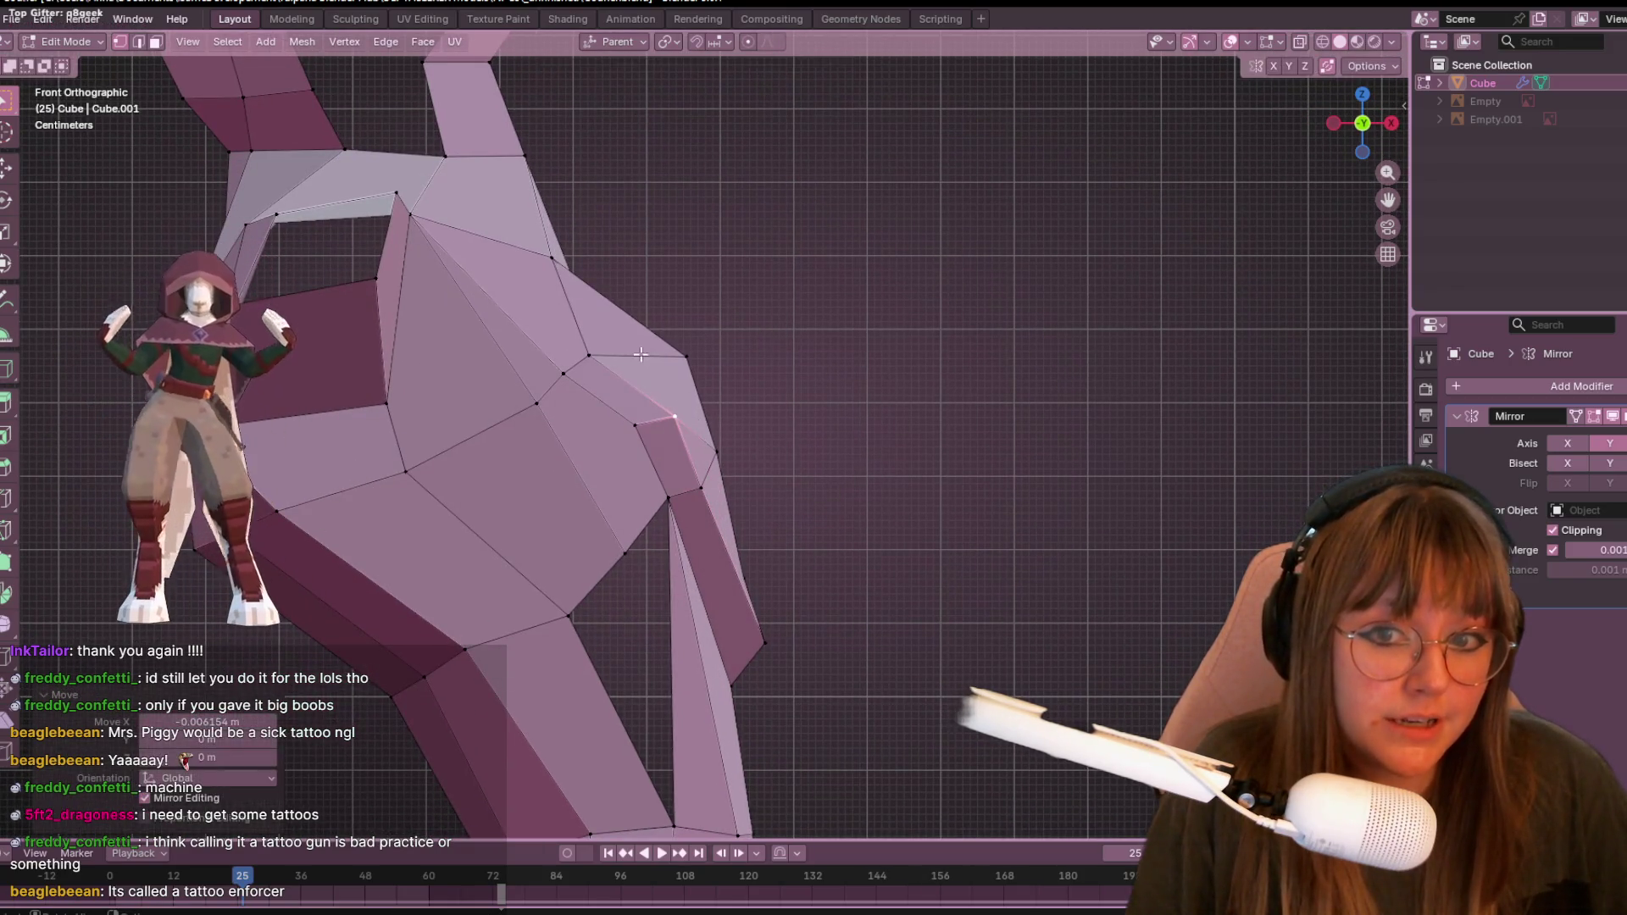
{"action": "key", "text": "g"}
{"action": "left_click", "coordinate": [737, 446]}
{"action": "key", "text": "g"}
{"action": "left_click", "coordinate": [735, 456]}
- Cancel a move on one vertex, then shift a leg-outline vertex sideways
{"action": "left_click", "coordinate": [589, 356]}
{"action": "key", "text": "g"}
{"action": "right_click", "coordinate": [628, 363]}
{"action": "left_click", "coordinate": [563, 373]}
{"action": "key", "text": "g"}
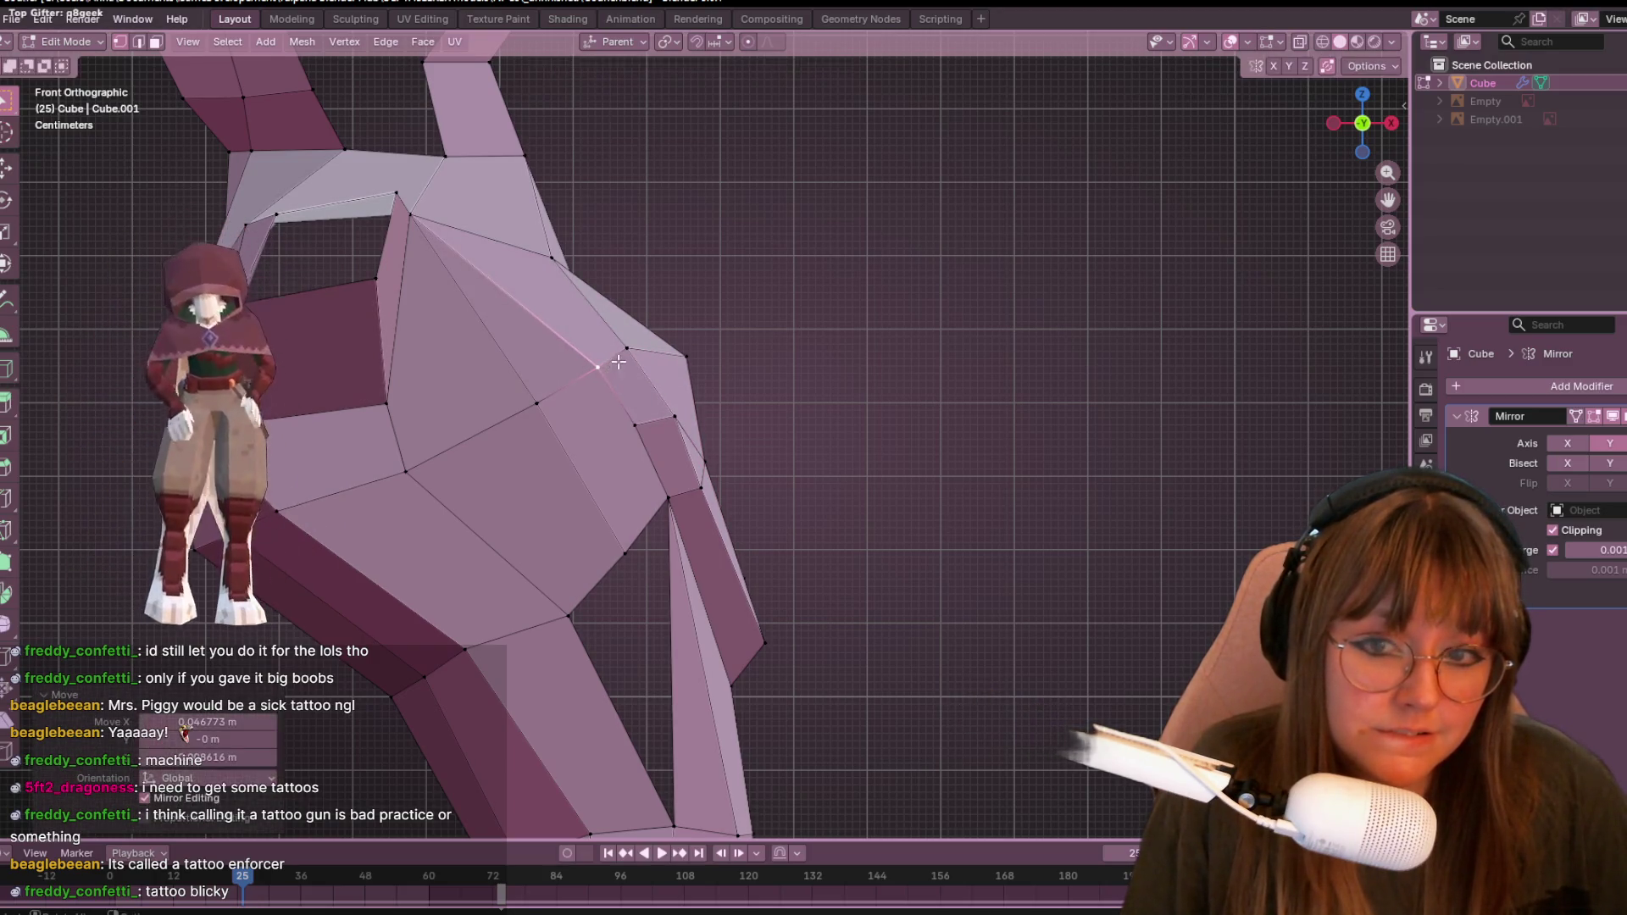
{"action": "left_click", "coordinate": [648, 347]}
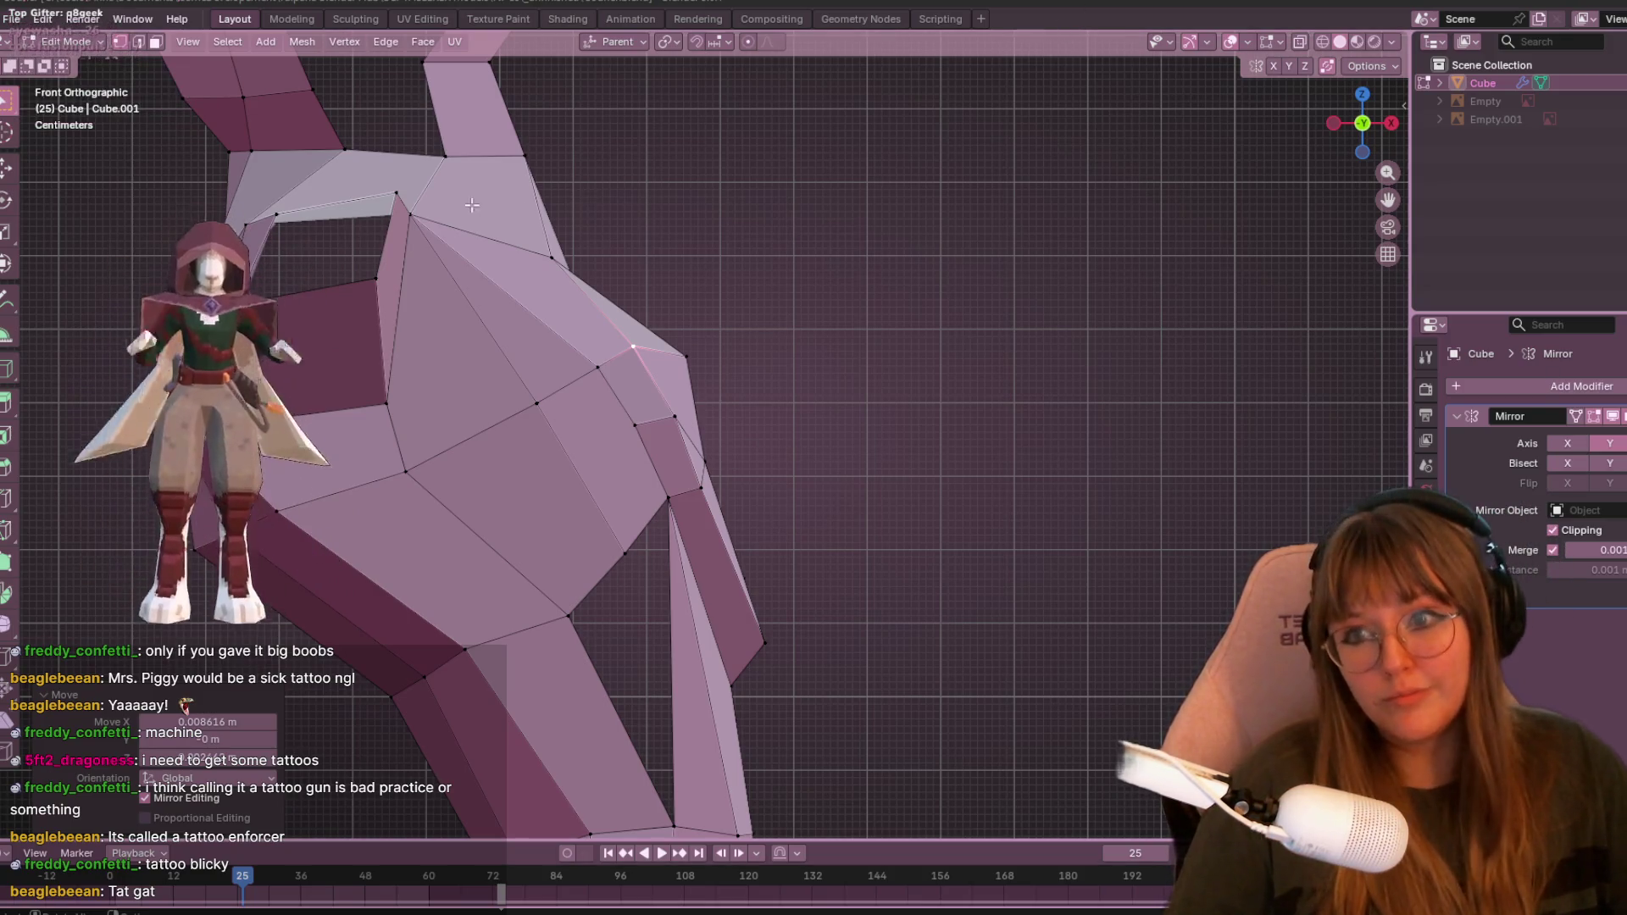
- Move an upper hip vertex right, then move a lower hip vertex left, down and along its edge
{"action": "left_click", "coordinate": [413, 217]}
{"action": "key", "text": "g"}
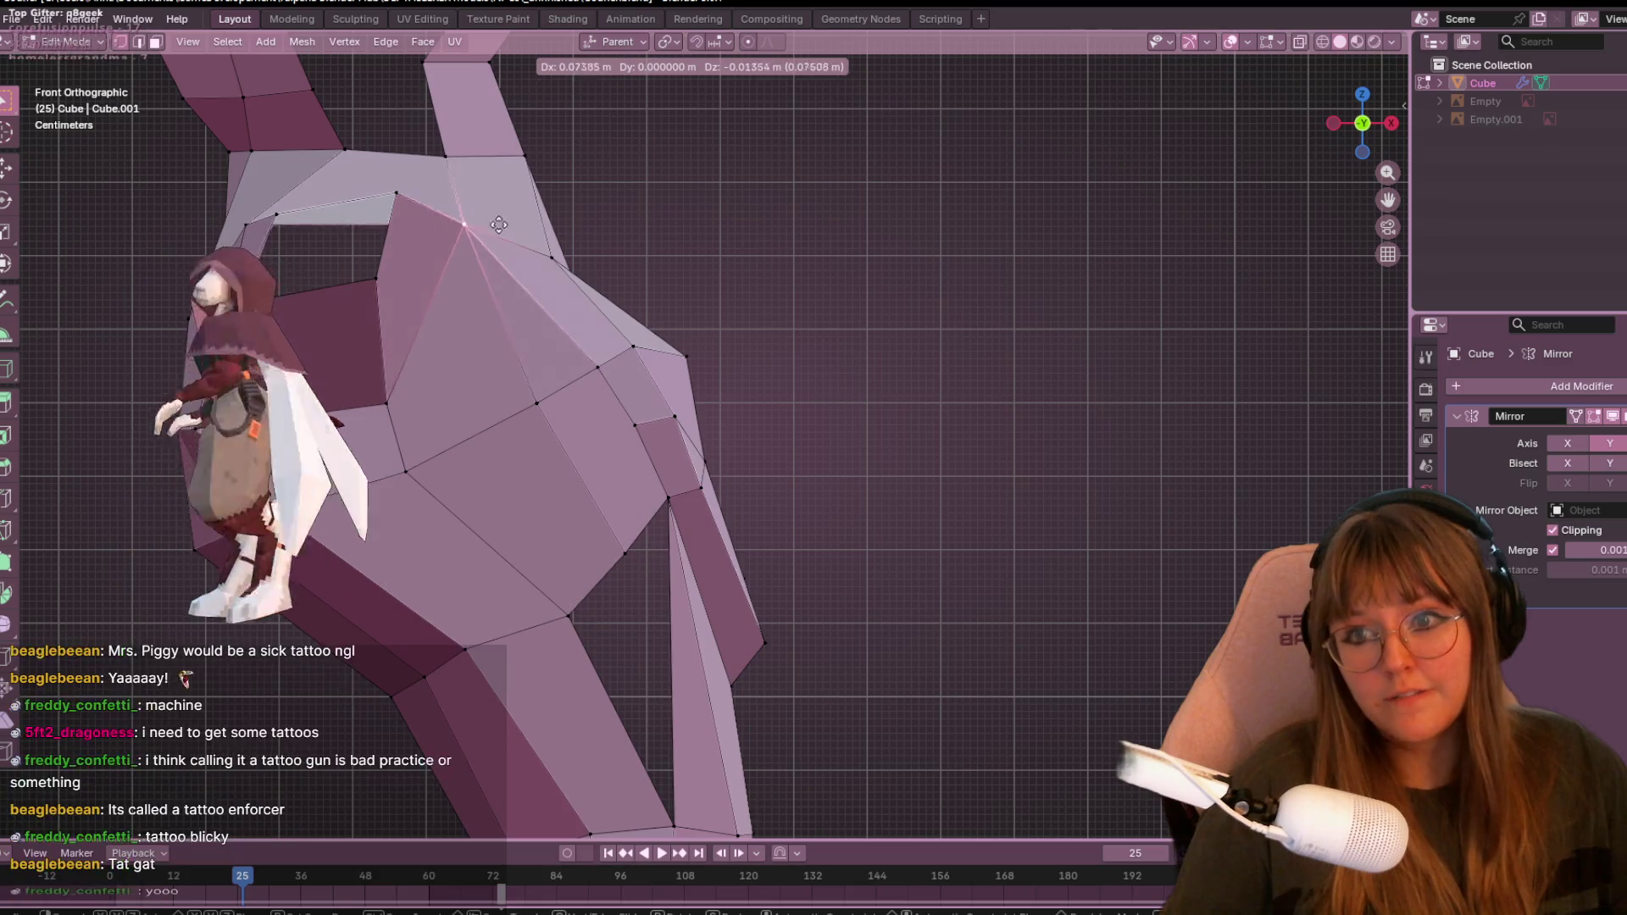
{"action": "left_click", "coordinate": [516, 224]}
{"action": "left_click", "coordinate": [378, 278]}
{"action": "key", "text": "g"}
{"action": "left_click", "coordinate": [333, 313]}
{"action": "key", "text": "g"}
{"action": "key", "text": "g"}
{"action": "left_click", "coordinate": [389, 178]}
{"action": "mouse_move", "coordinate": [390, 178]}
{"action": "middle_mouse_down"}
{"action": "mouse_move", "coordinate": [560, 327]}
{"action": "mouse_move", "coordinate": [469, 262]}
{"action": "mouse_move", "coordinate": [373, 301]}
{"action": "middle_mouse_up"}
{"action": "left_click", "coordinate": [421, 347]}
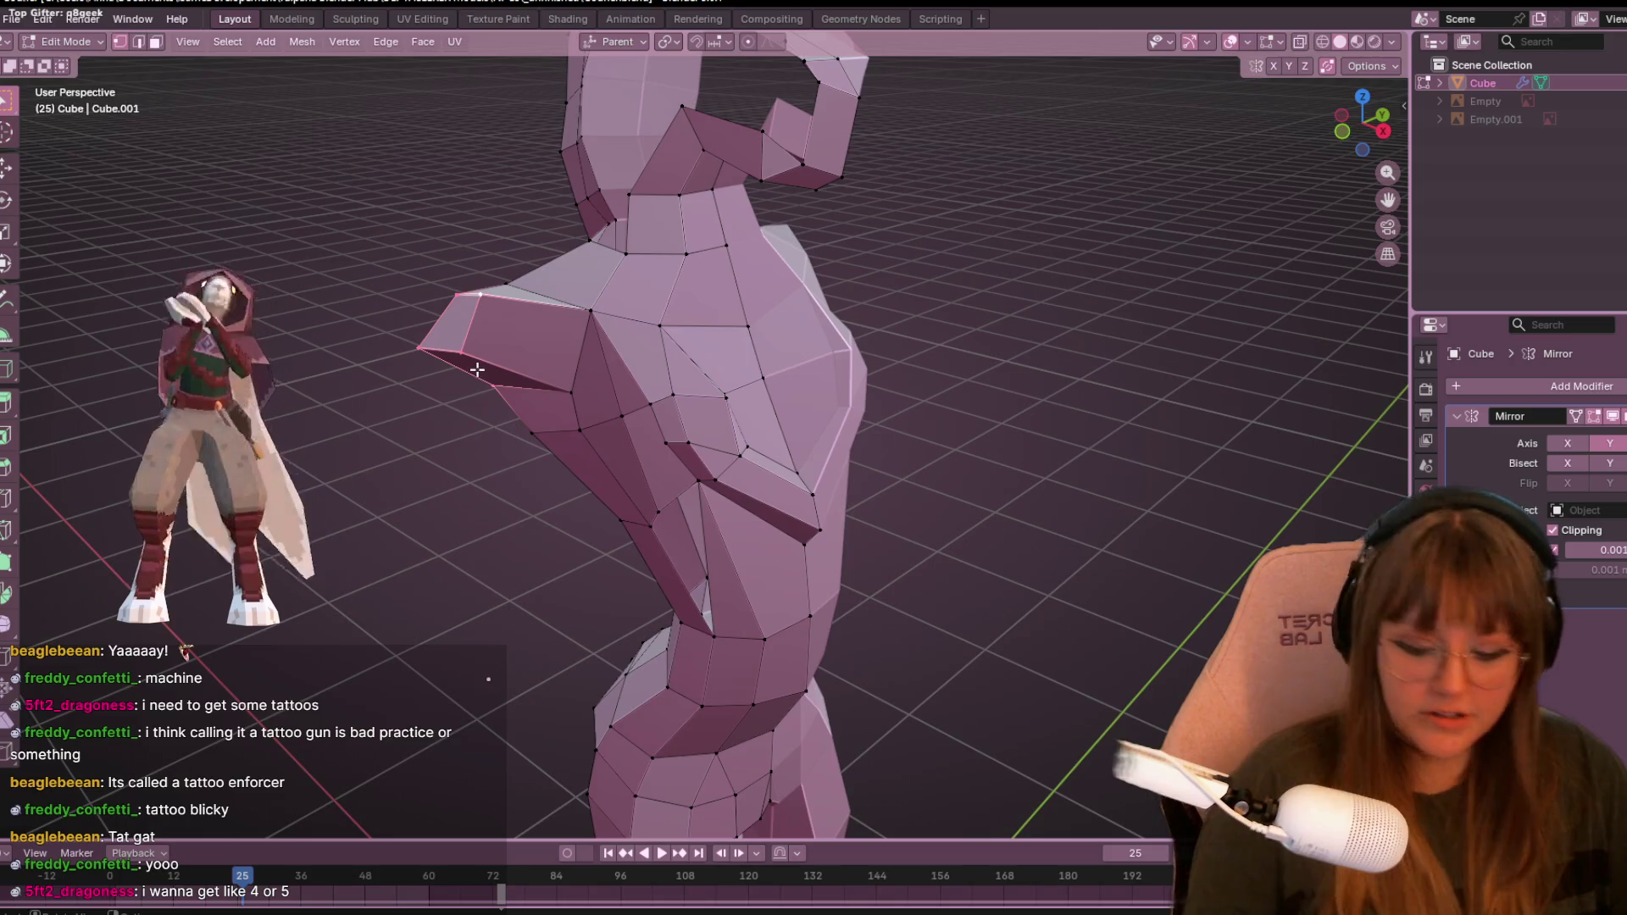
- Move the protruding-tip vertex to a new position in front orthographic view
{"action": "right_click", "coordinate": [507, 405]}
{"action": "key", "text": "Escape"}
{"action": "mouse_move", "coordinate": [507, 405]}
{"action": "middle_mouse_down"}
{"action": "mouse_move", "coordinate": [598, 361]}
{"action": "mouse_move", "coordinate": [672, 393]}
{"action": "mouse_move", "coordinate": [529, 370]}
{"action": "middle_mouse_up"}
{"action": "left_click", "coordinate": [1378, 142]}
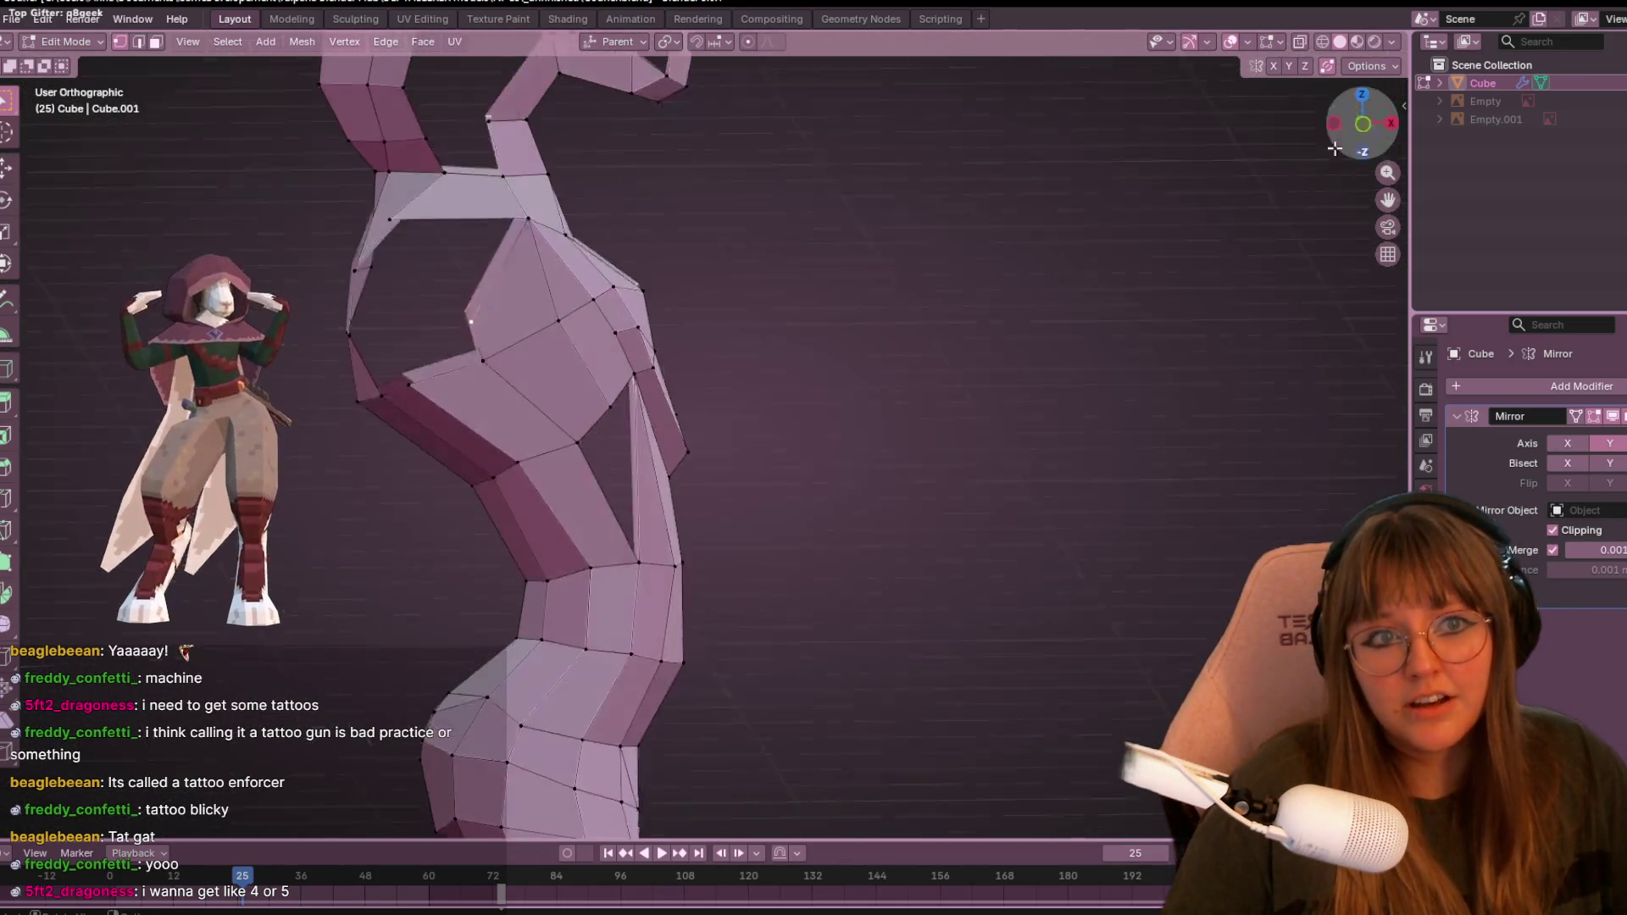
{"action": "key", "text": "g"}
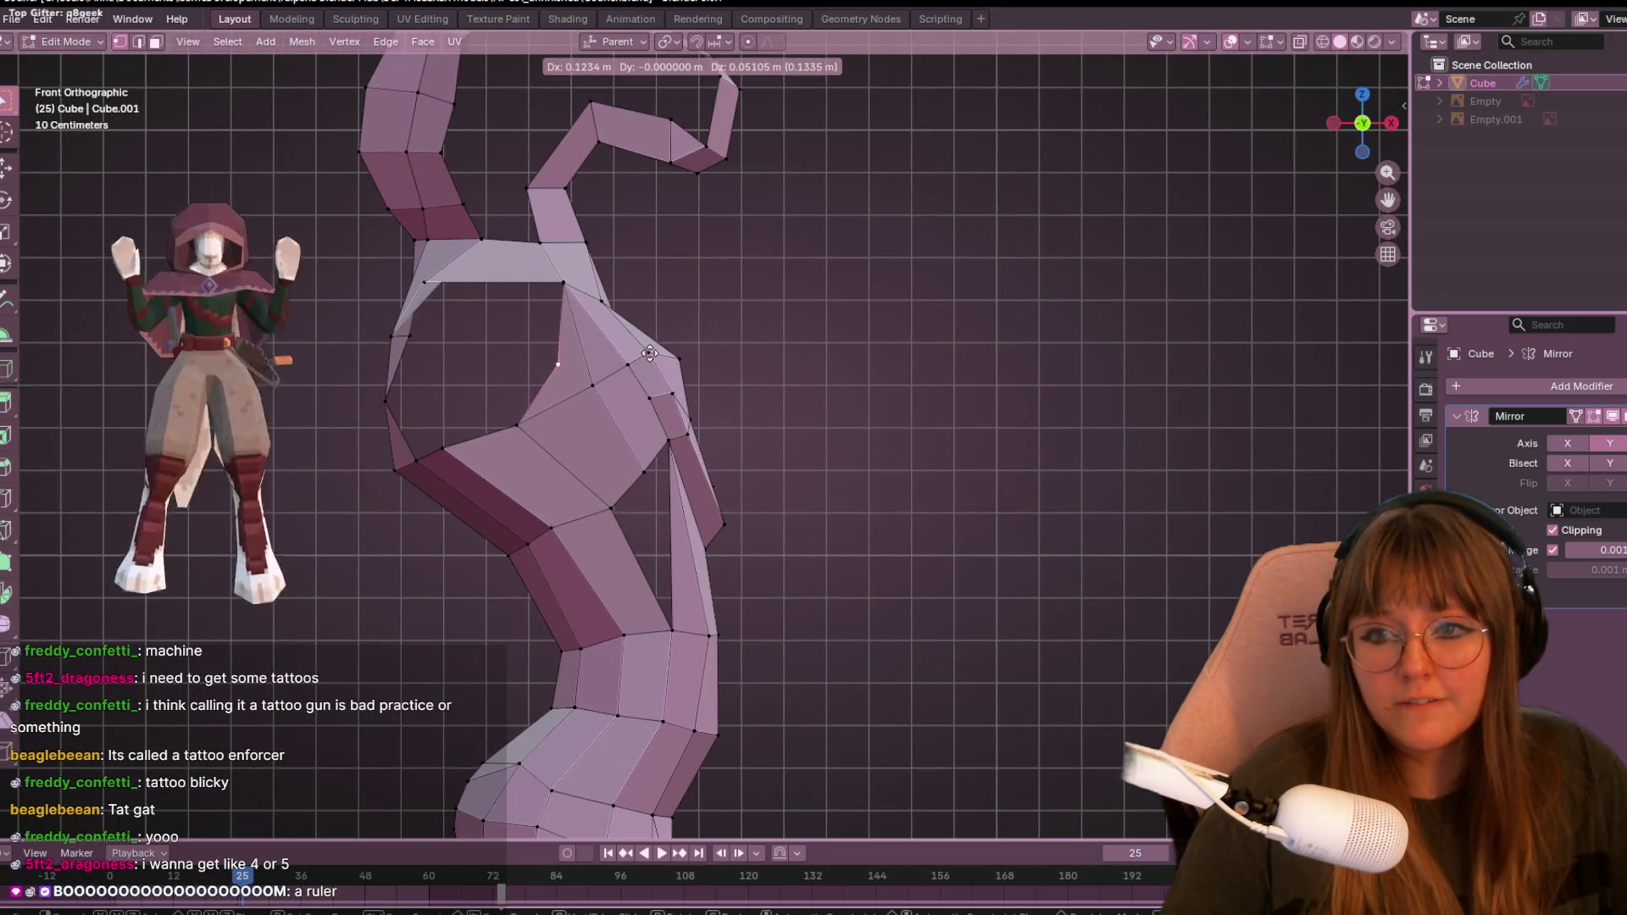
{"action": "left_click", "coordinate": [648, 356]}
- Move another vertex in perspective, then slide a leg vertex along its edge
{"action": "mouse_move", "coordinate": [702, 362]}
{"action": "middle_mouse_down"}
{"action": "mouse_move", "coordinate": [802, 418]}
{"action": "mouse_move", "coordinate": [689, 338]}
{"action": "mouse_move", "coordinate": [814, 399]}
{"action": "mouse_move", "coordinate": [799, 567]}
{"action": "mouse_move", "coordinate": [882, 563]}
{"action": "middle_mouse_up"}
{"action": "key", "text": "g"}
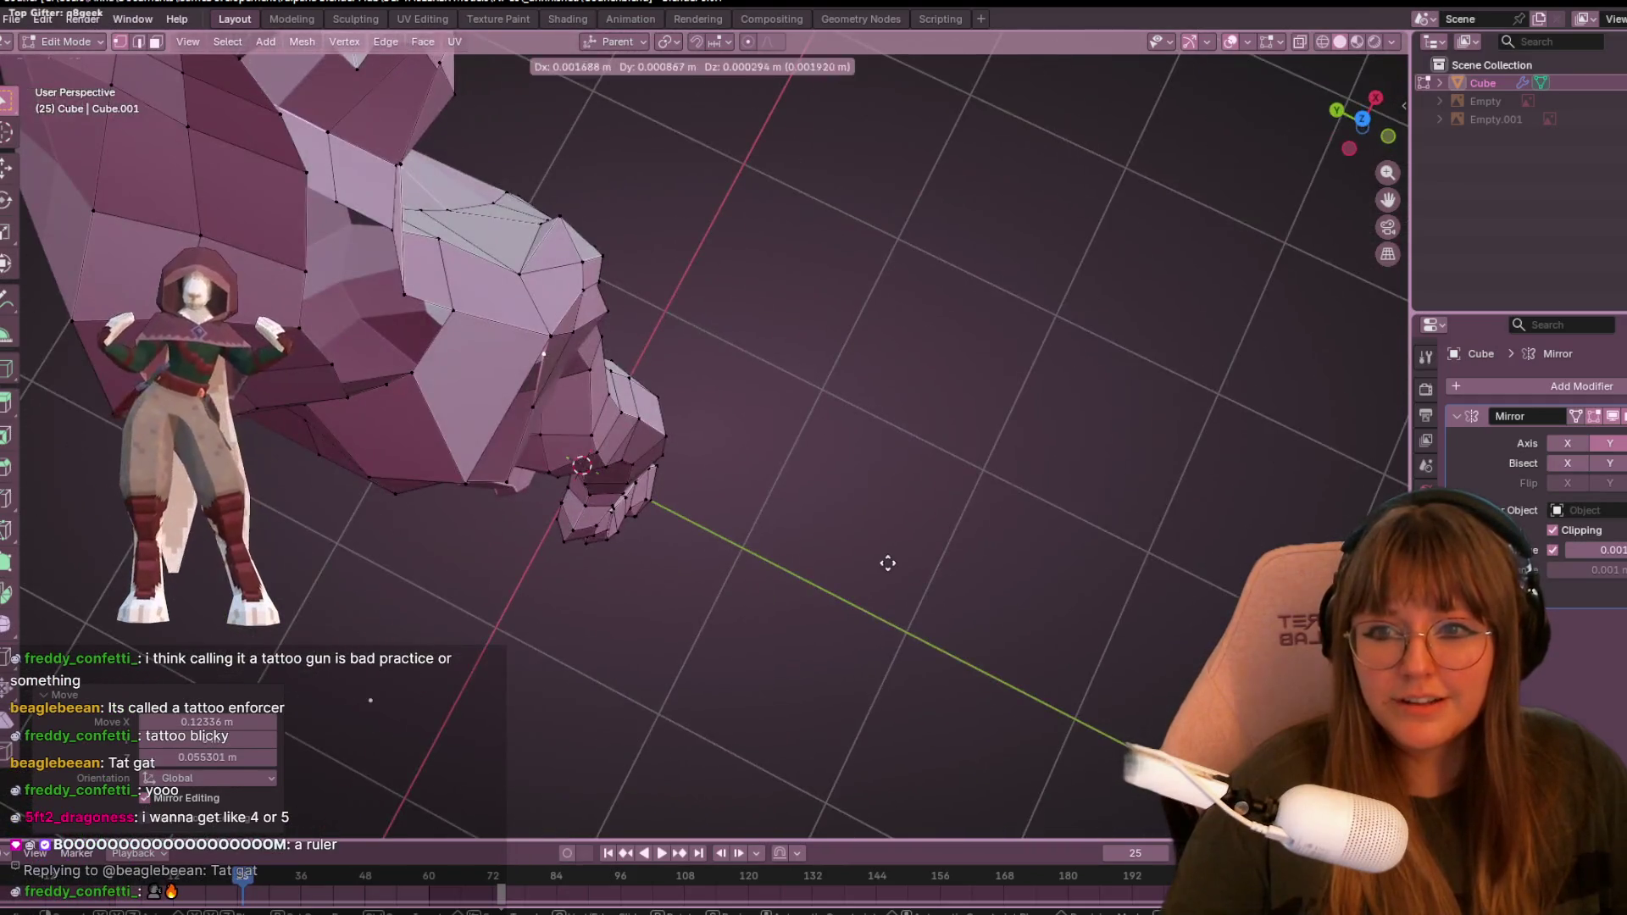
{"action": "left_click", "coordinate": [907, 570]}
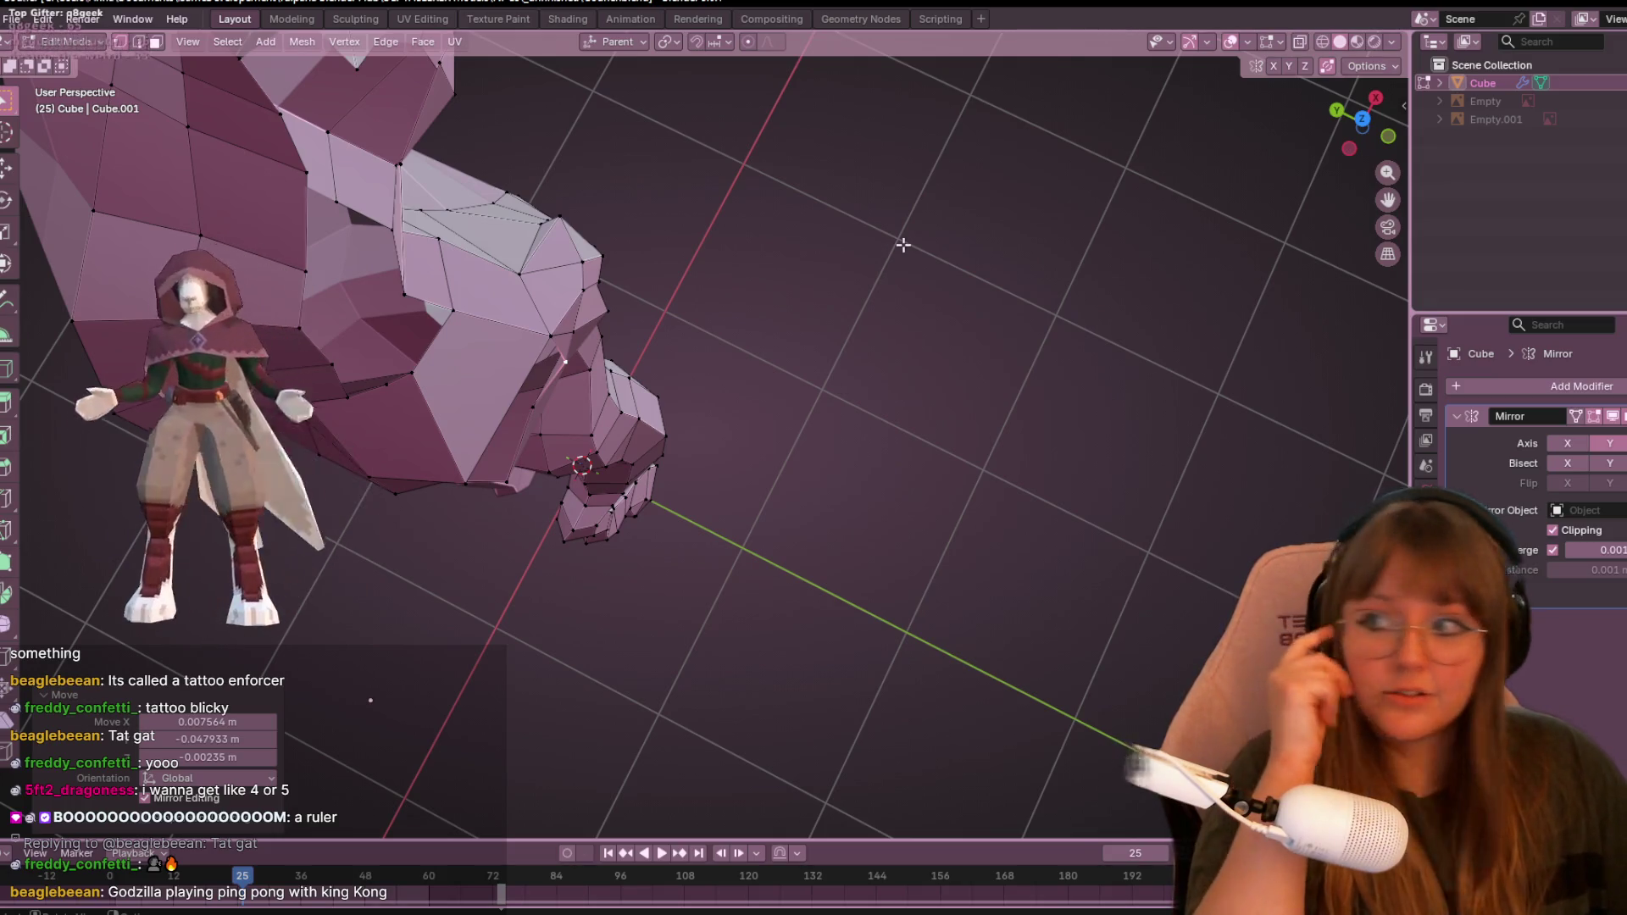
{"action": "mouse_move", "coordinate": [967, 415]}
{"action": "middle_mouse_down"}
{"action": "mouse_move", "coordinate": [766, 251]}
{"action": "mouse_move", "coordinate": [832, 319]}
{"action": "middle_mouse_up"}
{"action": "left_click", "coordinate": [586, 364]}
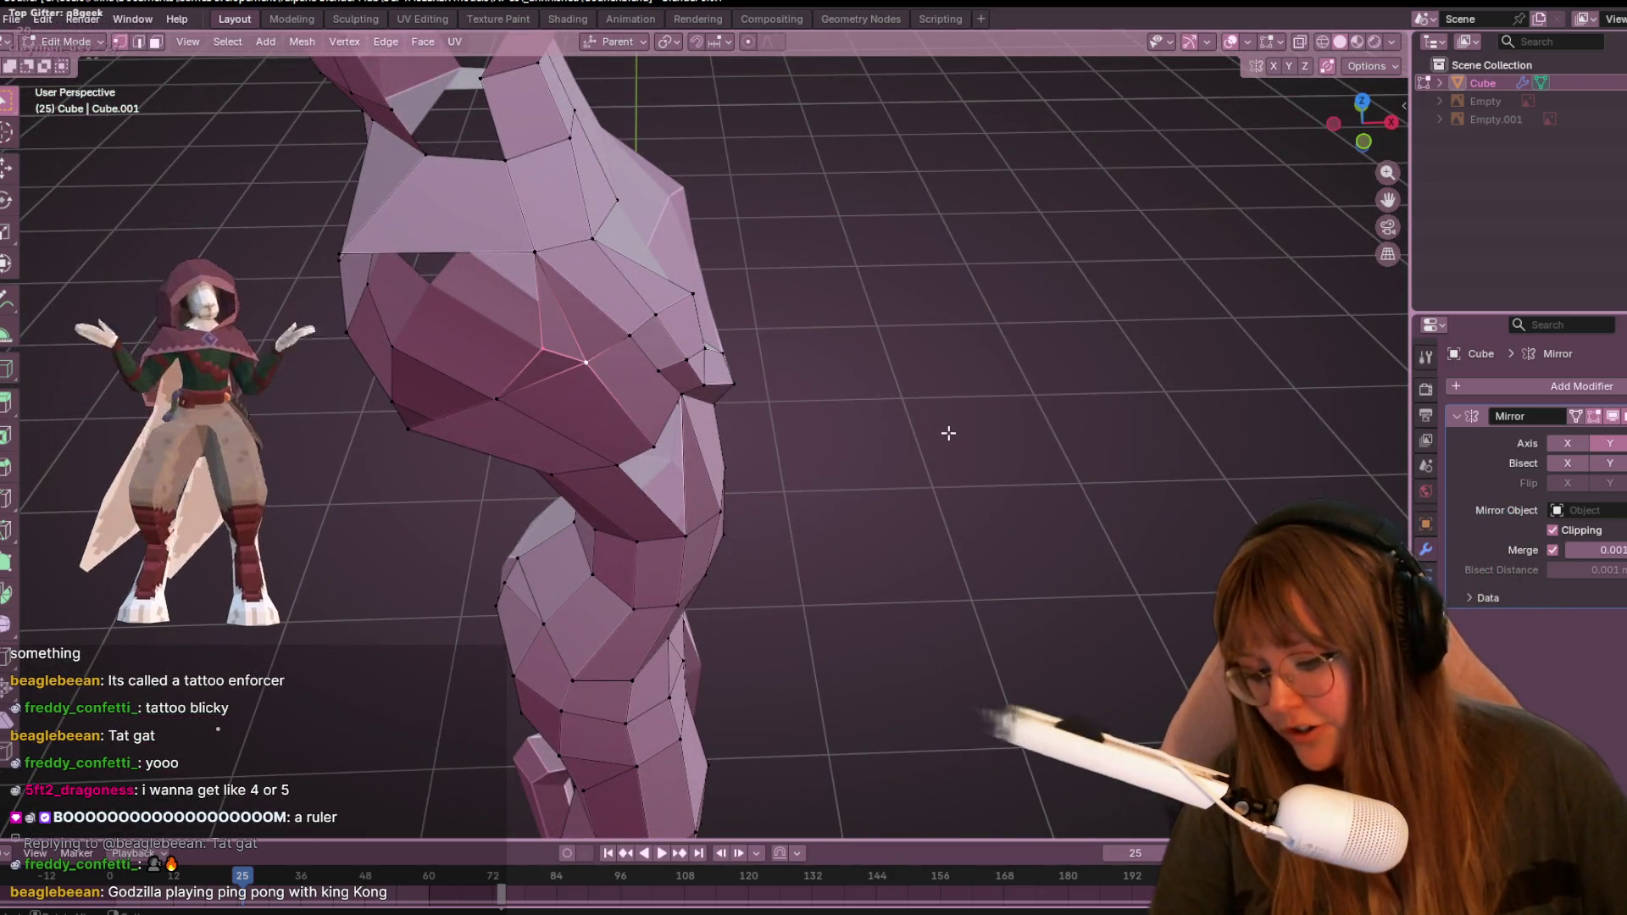
{"action": "mouse_move", "coordinate": [948, 433]}
{"action": "middle_mouse_down"}
{"action": "mouse_move", "coordinate": [1254, 391]}
{"action": "mouse_move", "coordinate": [784, 313]}
{"action": "middle_mouse_up"}
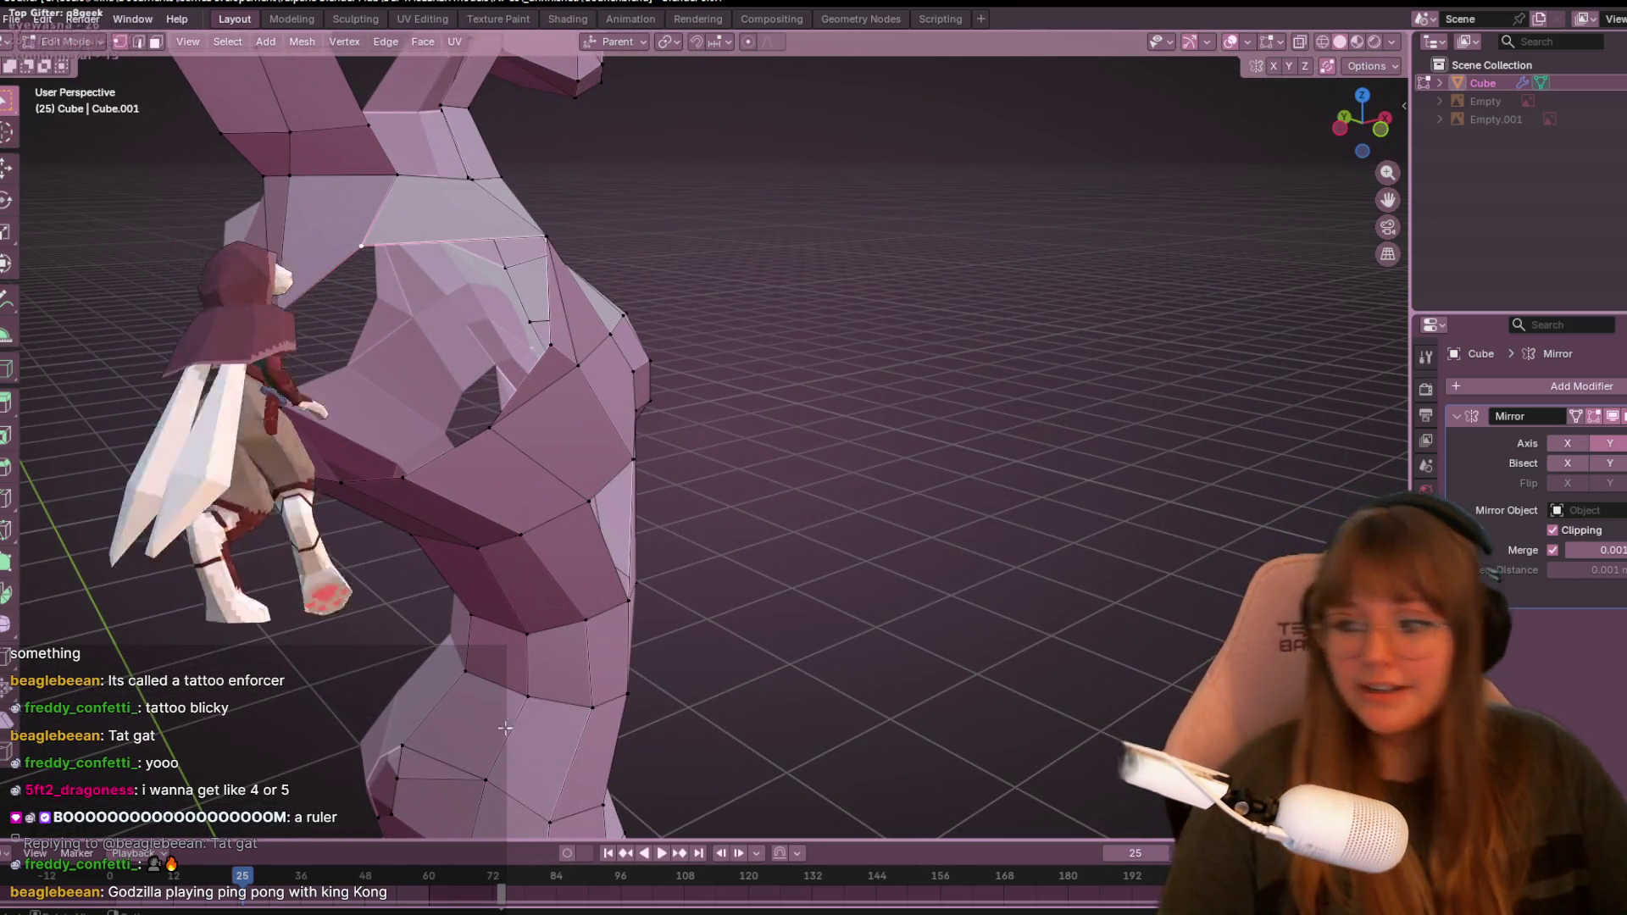
{"action": "mouse_move", "coordinate": [693, 328]}
{"action": "middle_mouse_down"}
{"action": "mouse_move", "coordinate": [792, 399]}
{"action": "mouse_move", "coordinate": [752, 313]}
{"action": "middle_mouse_up"}
{"action": "key", "text": "shift+v"}
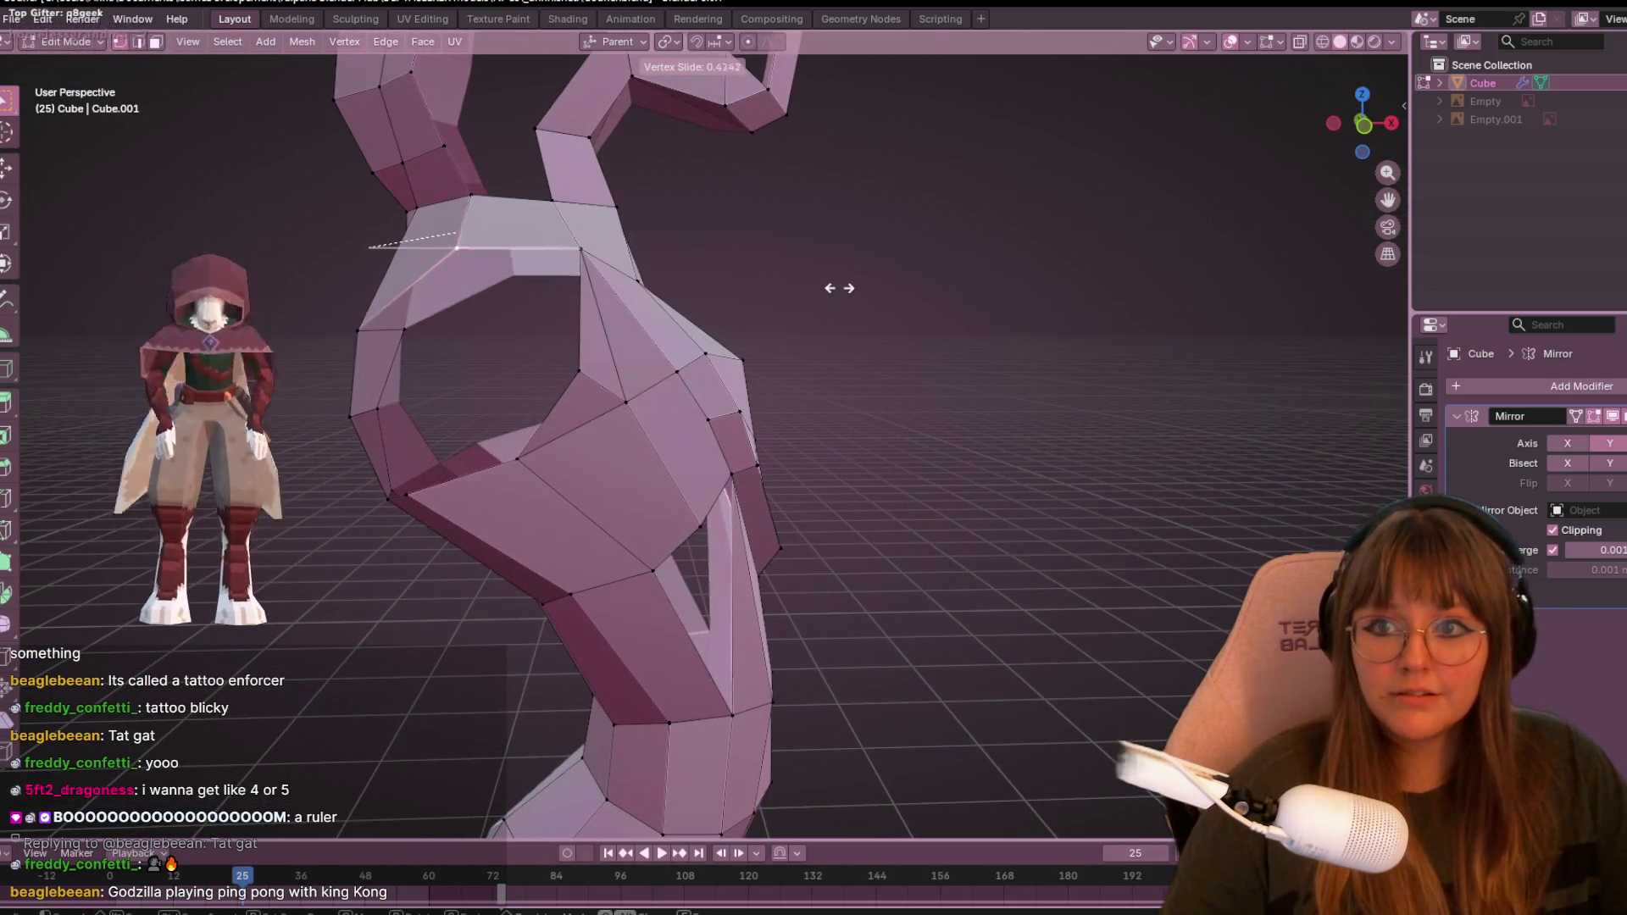
{"action": "left_click", "coordinate": [865, 291]}
- Move the vertex freely rather than sliding it, then check the body from the side
{"action": "mouse_move", "coordinate": [864, 291]}
{"action": "middle_mouse_down"}
{"action": "mouse_move", "coordinate": [792, 414]}
{"action": "mouse_move", "coordinate": [774, 371]}
{"action": "mouse_move", "coordinate": [842, 359]}
{"action": "mouse_move", "coordinate": [405, 476]}
{"action": "mouse_move", "coordinate": [661, 551]}
{"action": "mouse_move", "coordinate": [777, 552]}
{"action": "mouse_move", "coordinate": [741, 675]}
{"action": "mouse_move", "coordinate": [878, 592]}
{"action": "mouse_move", "coordinate": [1035, 537]}
{"action": "middle_mouse_up"}
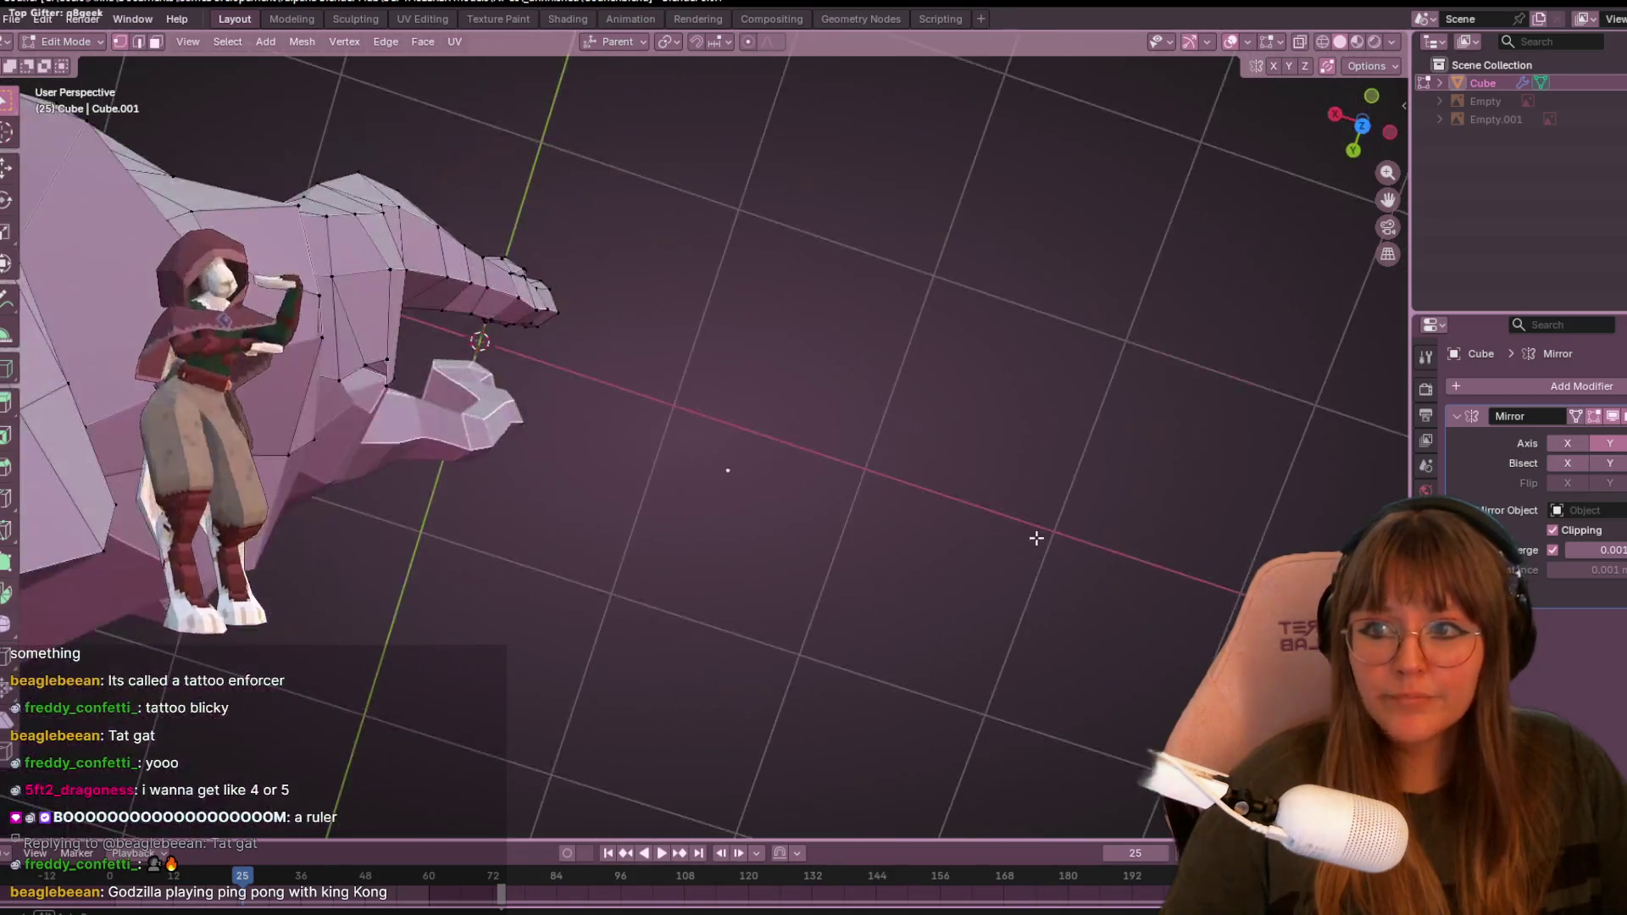
{"action": "key", "text": "g"}
{"action": "key", "text": "g"}
{"action": "key", "text": "Escape"}
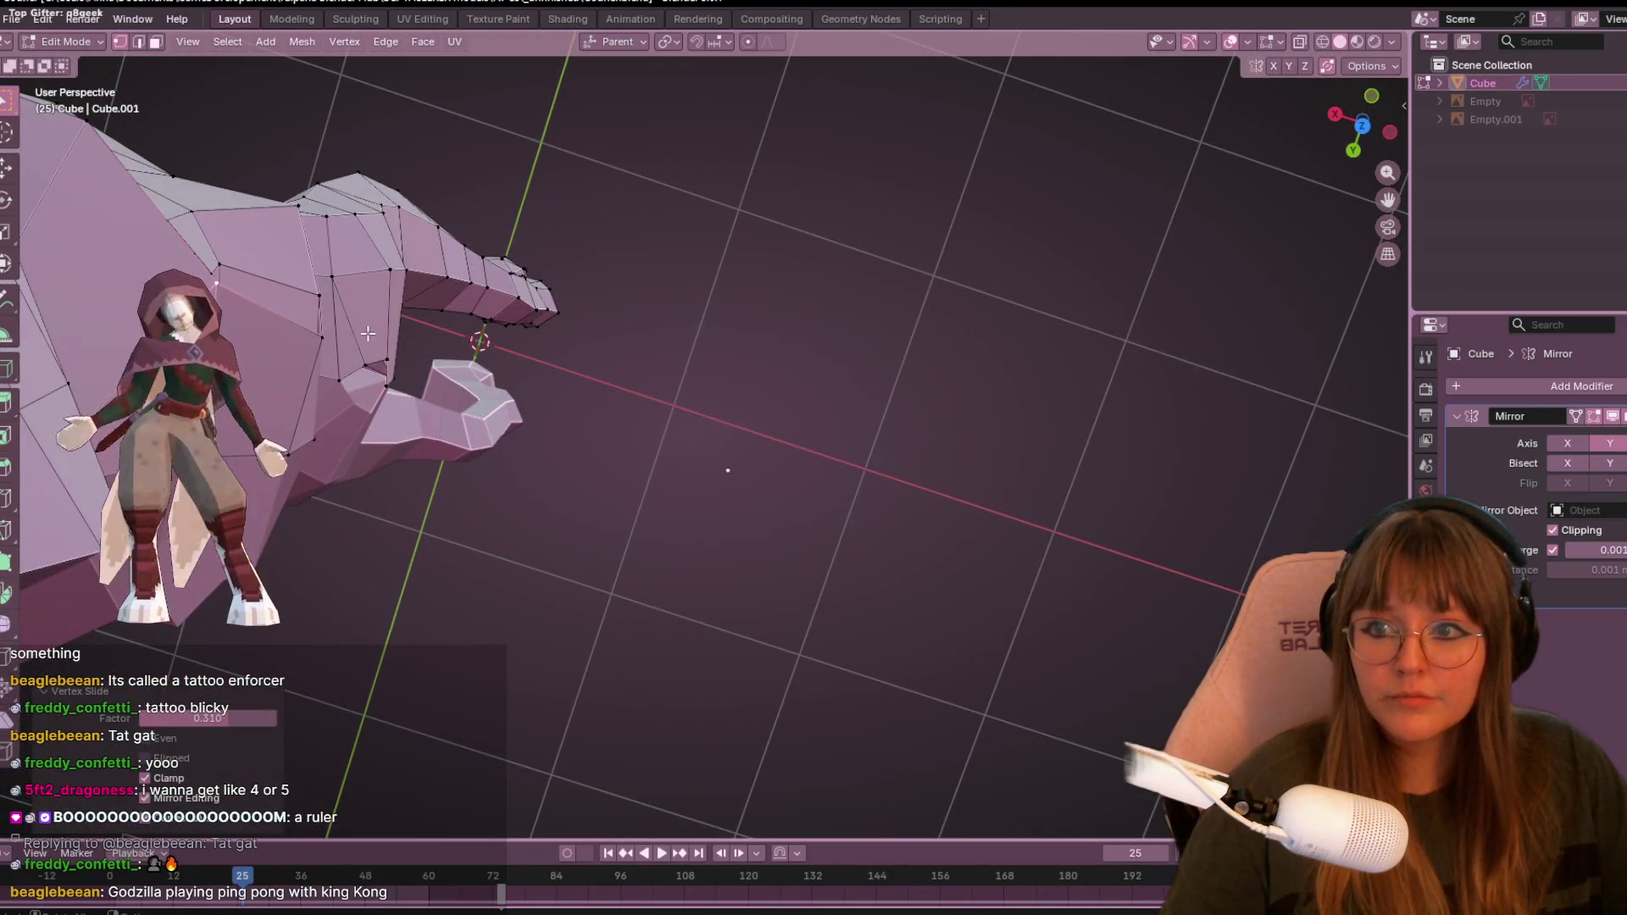
{"action": "key", "text": "g"}
{"action": "left_click", "coordinate": [443, 299]}
{"action": "mouse_move", "coordinate": [552, 367]}
{"action": "middle_mouse_down"}
{"action": "mouse_move", "coordinate": [410, 472]}
{"action": "mouse_move", "coordinate": [644, 330]}
{"action": "middle_mouse_up"}
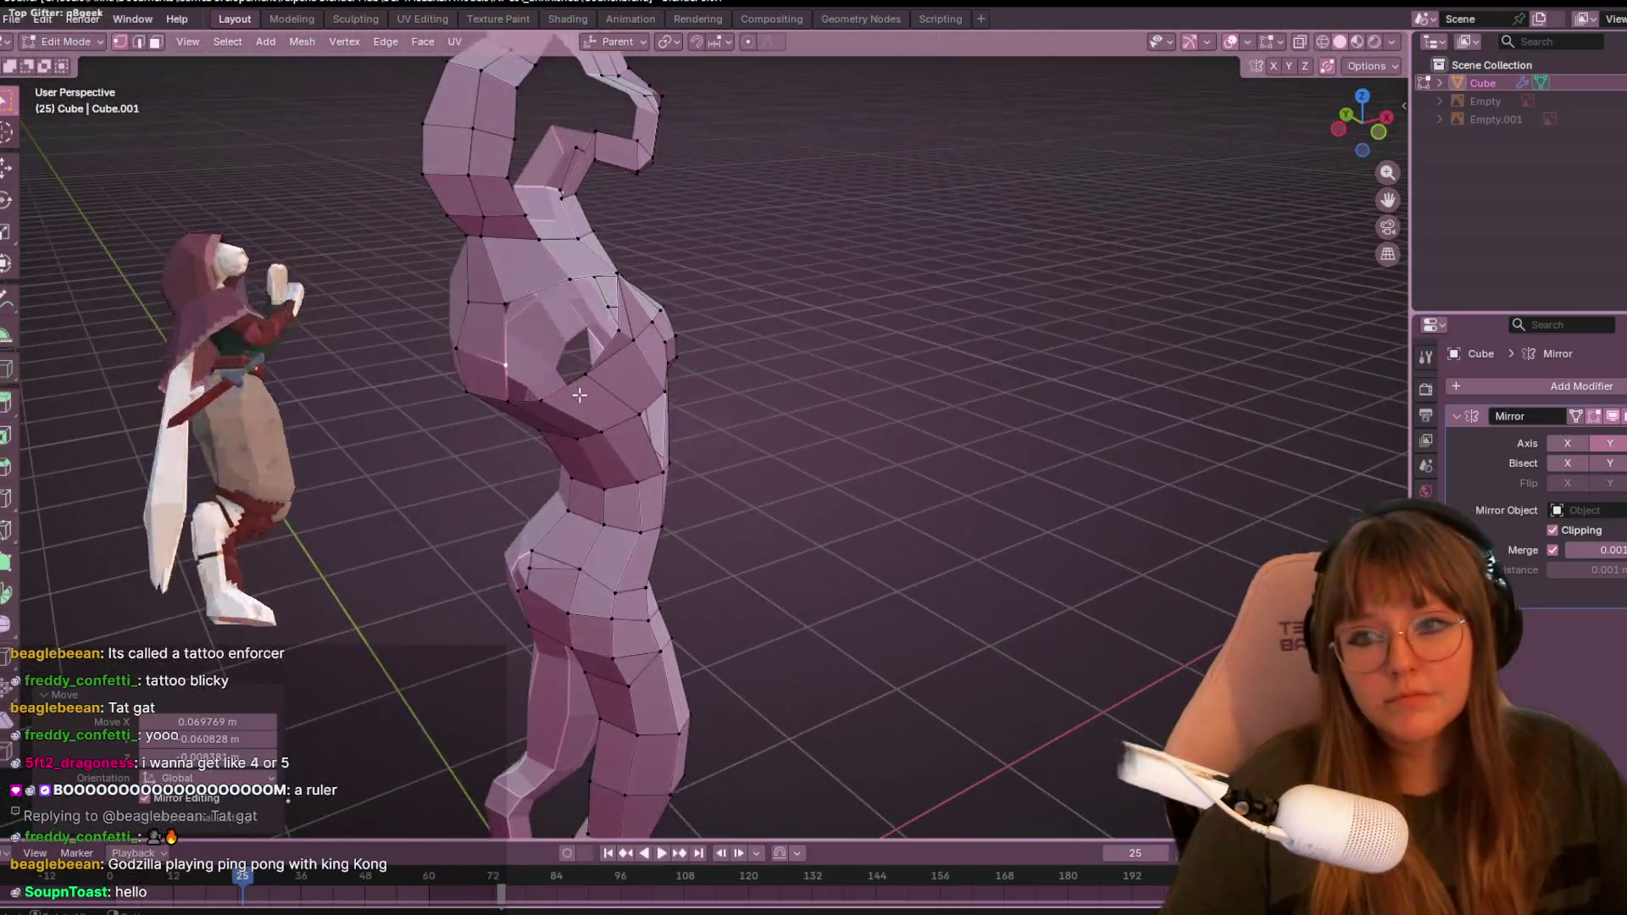
- In front orthographic view, move two neighbouring leg joint vertices up and to the left
{"action": "left_click", "coordinate": [1376, 141]}
{"action": "scroll", "coordinate": [559, 457], "scroll_direction": "up", "scroll_amount": 2}
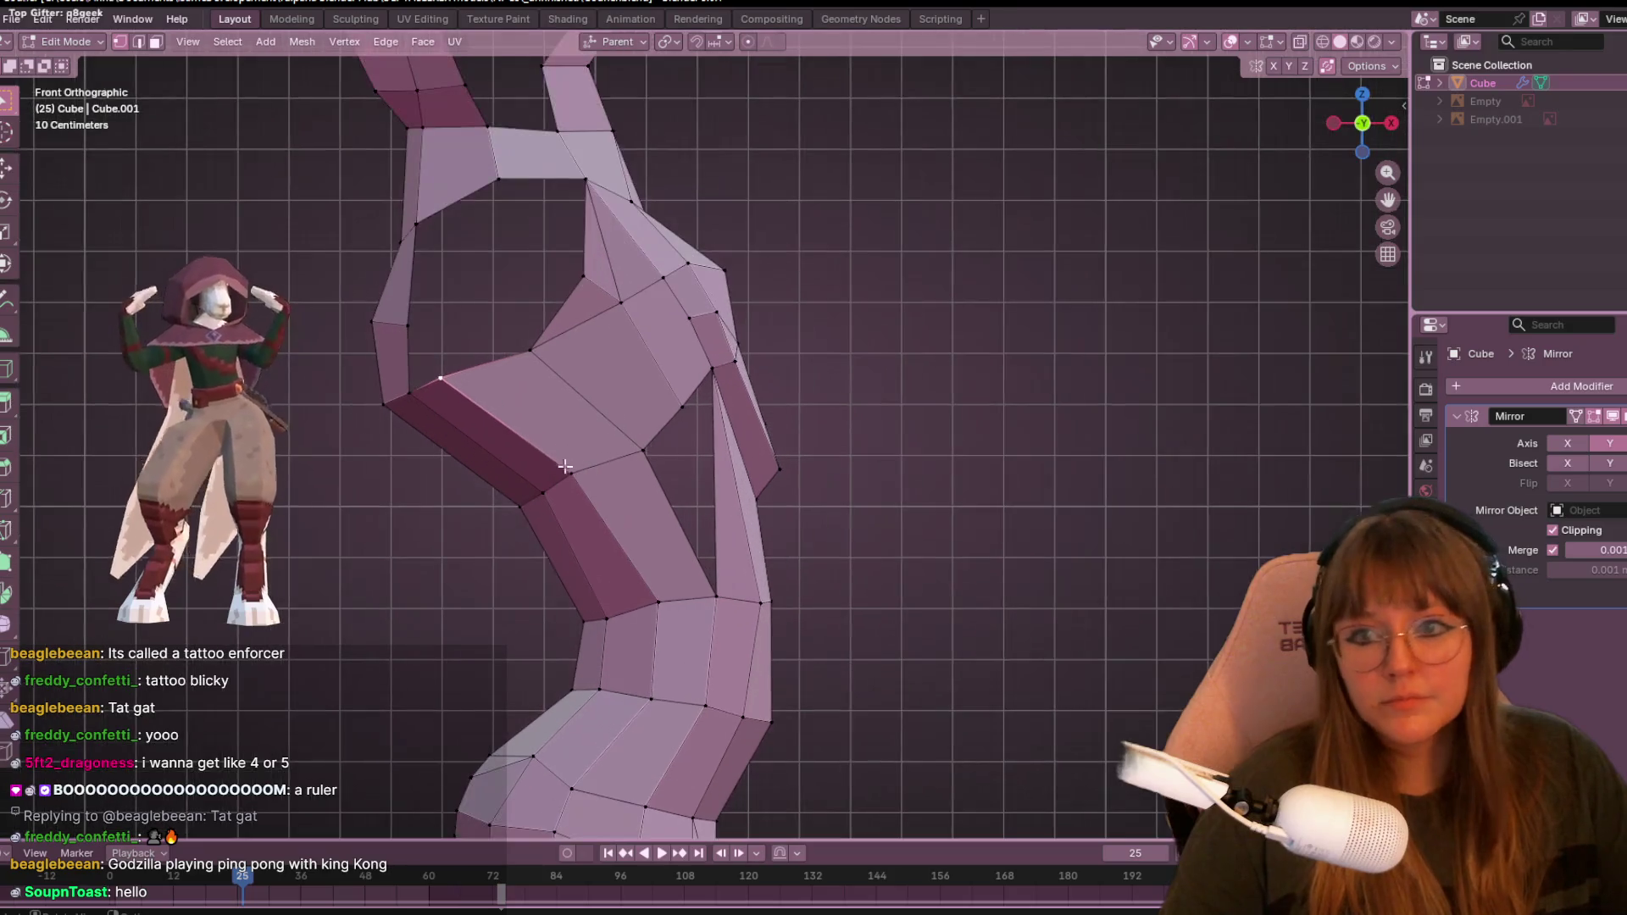
{"action": "key", "text": "g"}
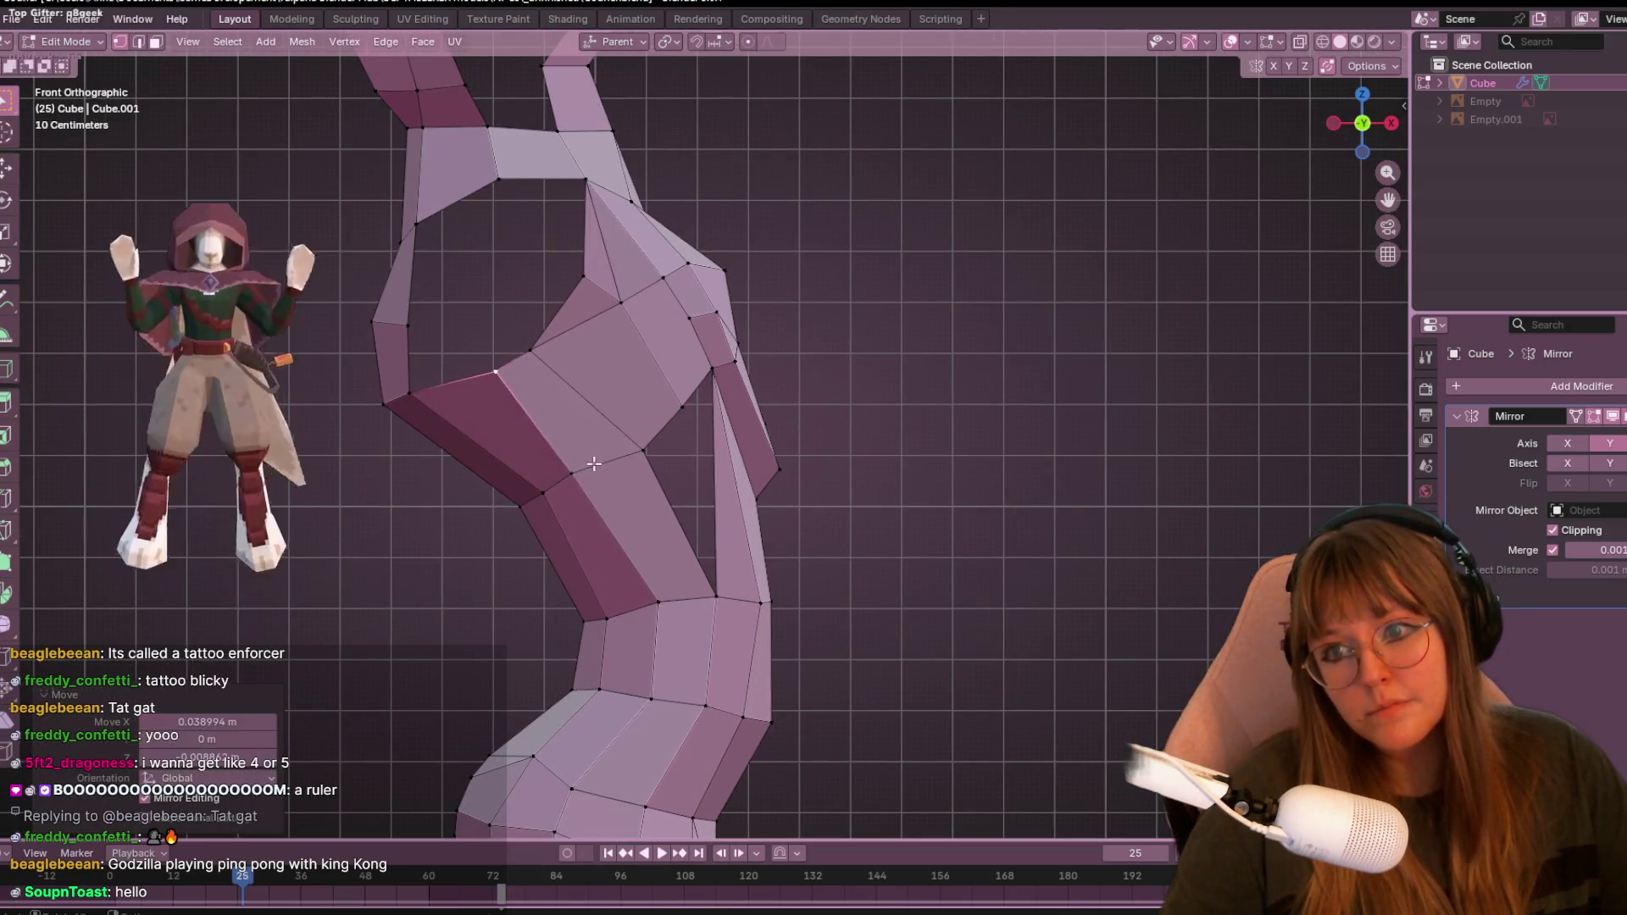
{"action": "left_click", "coordinate": [444, 407]}
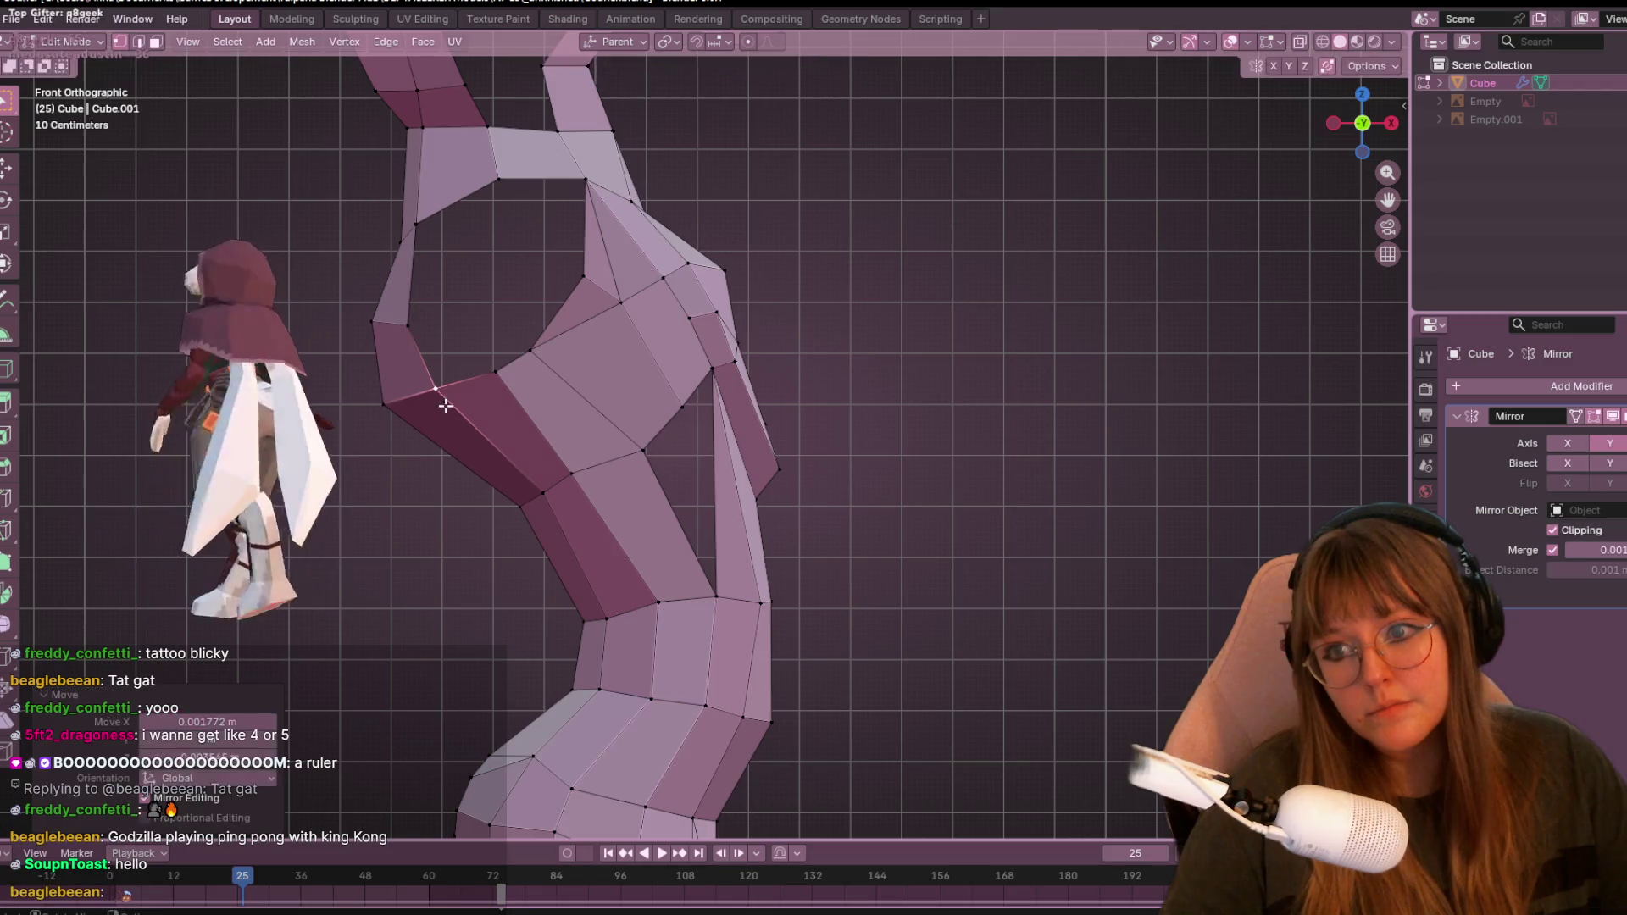
{"action": "left_click", "coordinate": [409, 445]}
{"action": "key", "text": "g"}
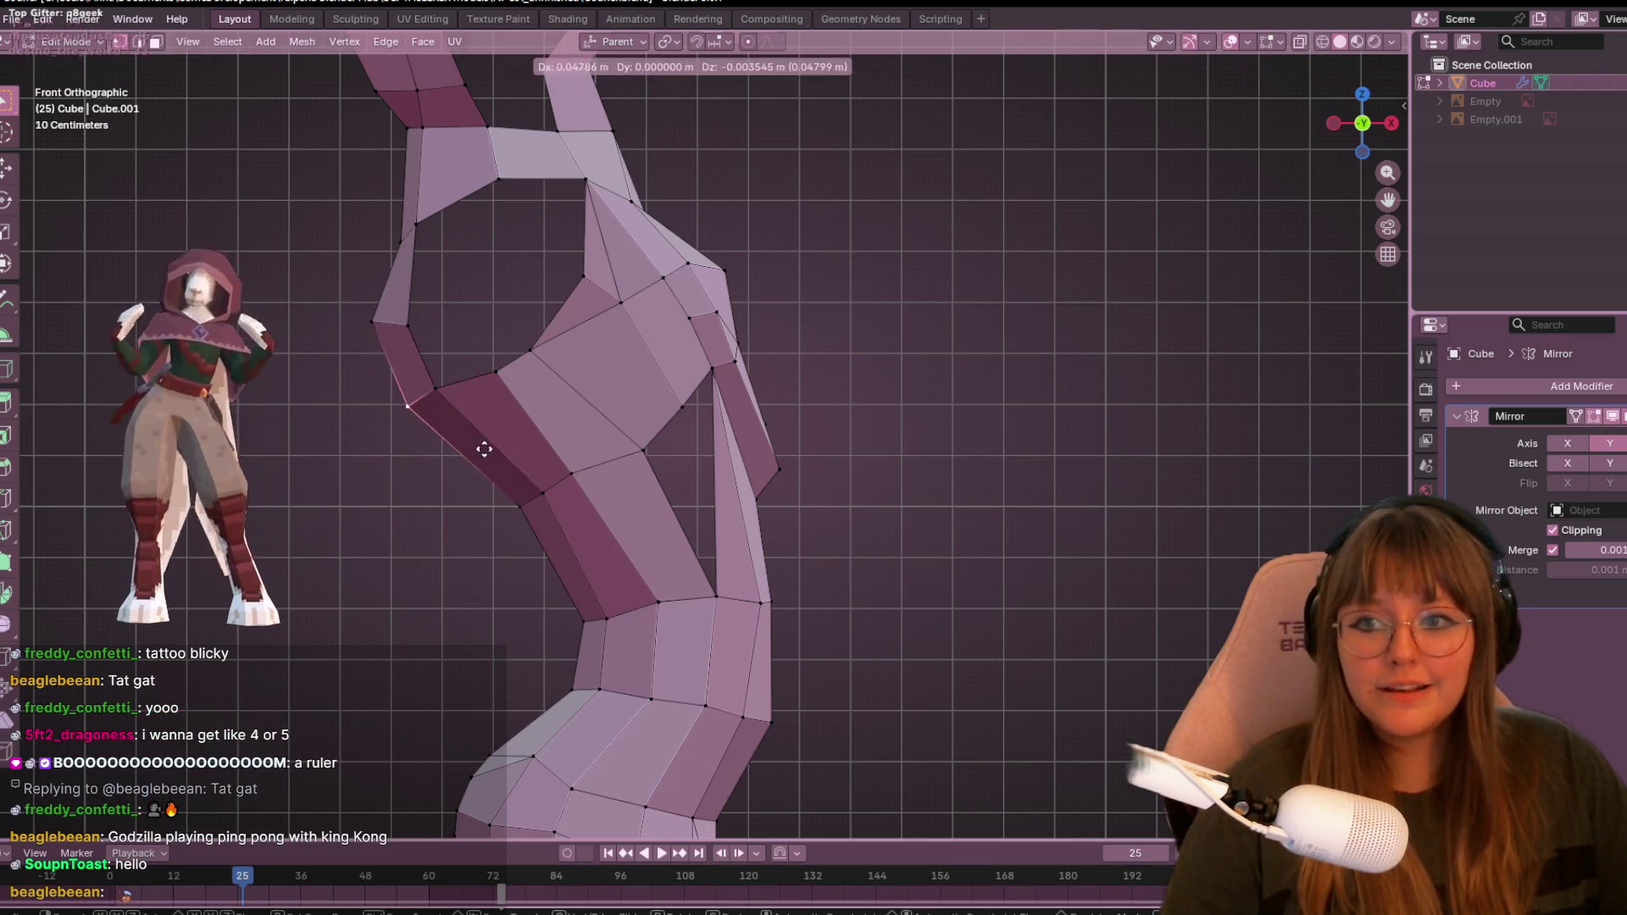
{"action": "left_click", "coordinate": [429, 296]}
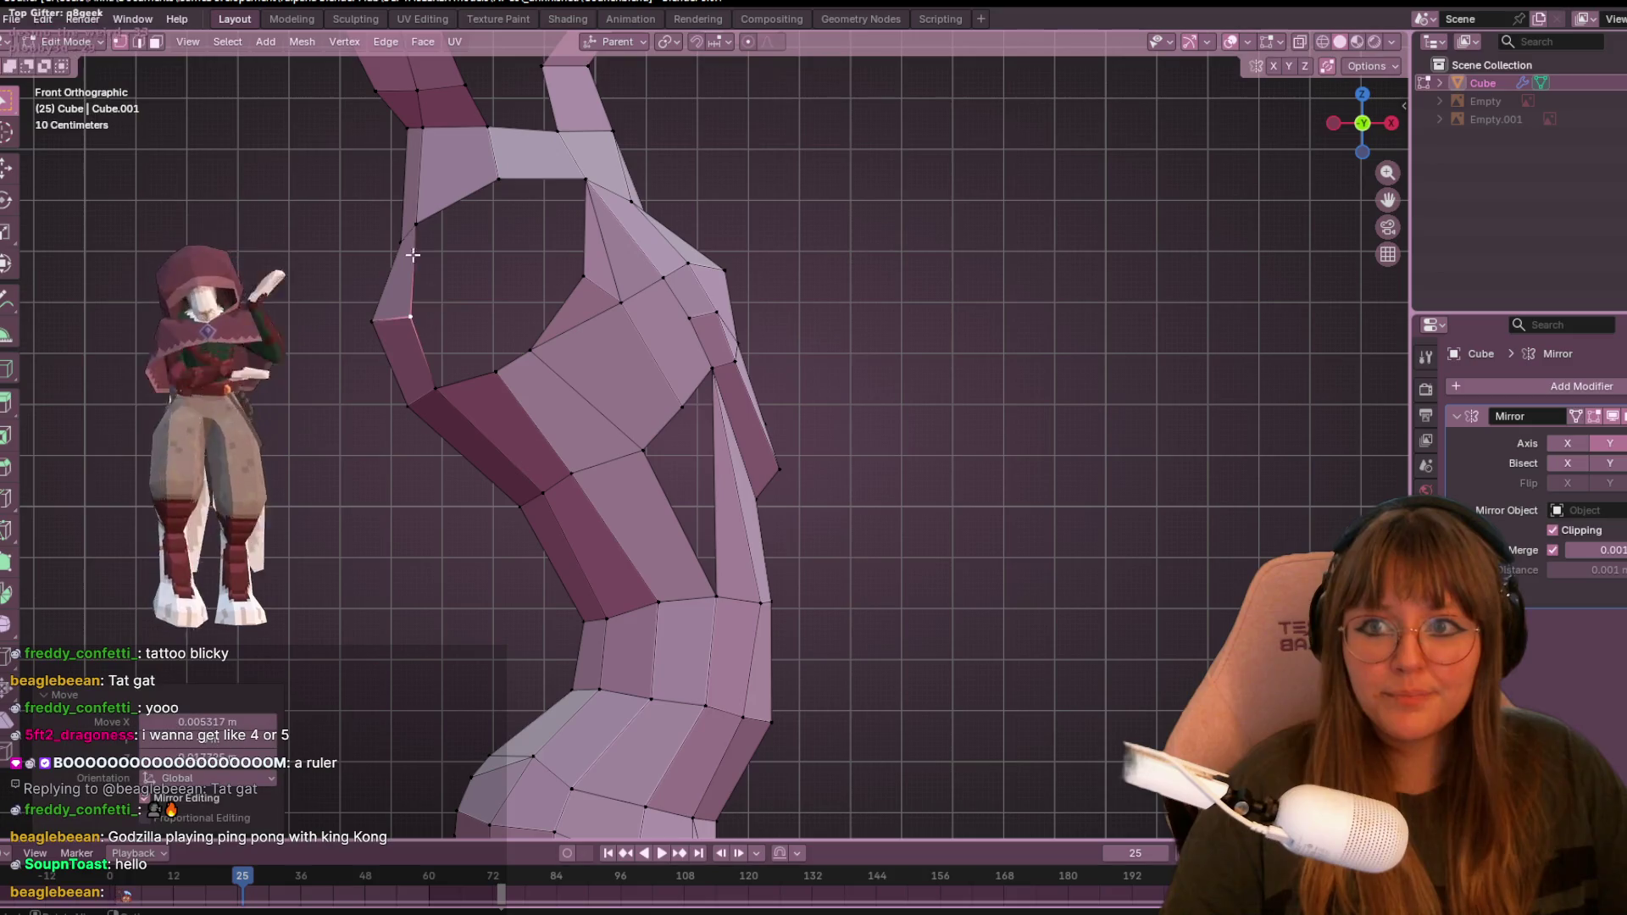
- Adjust a leg-edge vertex in perspective, then orbit to inspect the hip opening
{"action": "mouse_move", "coordinate": [515, 305]}
{"action": "middle_mouse_down"}
{"action": "mouse_move", "coordinate": [809, 331]}
{"action": "mouse_move", "coordinate": [734, 298]}
{"action": "mouse_move", "coordinate": [726, 334]}
{"action": "mouse_move", "coordinate": [977, 421]}
{"action": "mouse_move", "coordinate": [982, 344]}
{"action": "middle_mouse_up"}
{"action": "key", "text": "g"}
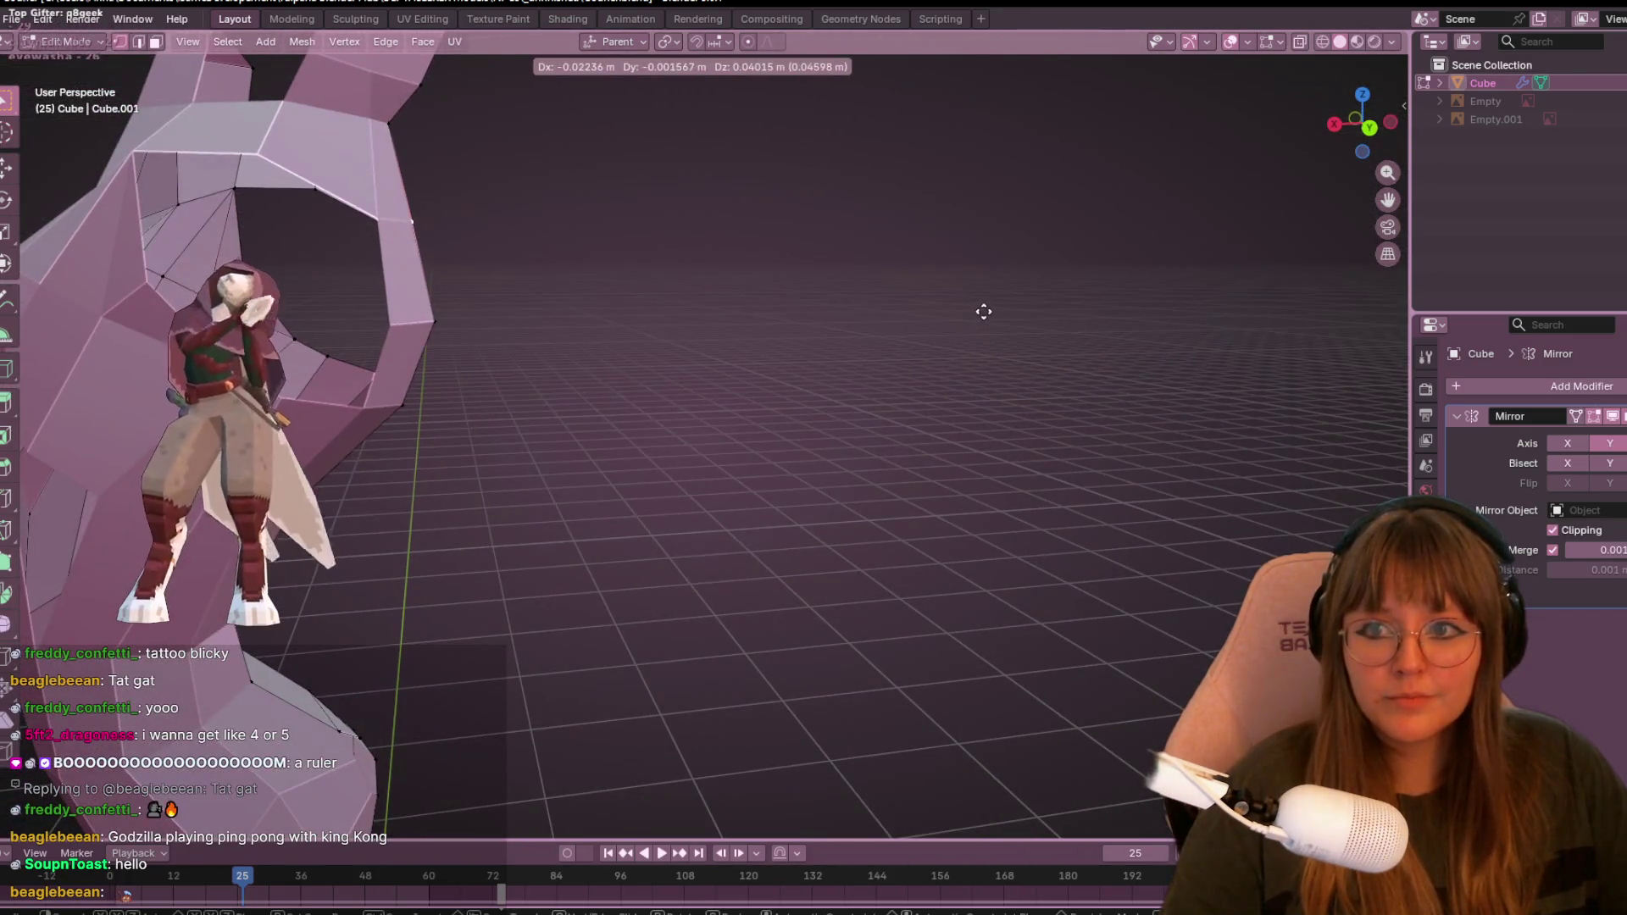
{"action": "left_click", "coordinate": [995, 308]}
{"action": "mouse_move", "coordinate": [1002, 257]}
{"action": "middle_mouse_down"}
{"action": "mouse_move", "coordinate": [353, 206]}
{"action": "mouse_move", "coordinate": [637, 337]}
{"action": "mouse_move", "coordinate": [678, 401]}
{"action": "mouse_move", "coordinate": [743, 360]}
{"action": "mouse_move", "coordinate": [719, 311]}
{"action": "mouse_move", "coordinate": [719, 424]}
{"action": "middle_mouse_up"}
{"action": "mouse_move", "coordinate": [559, 517]}
{"action": "middle_mouse_down"}
{"action": "mouse_move", "coordinate": [734, 432]}
{"action": "mouse_move", "coordinate": [700, 537]}
{"action": "mouse_move", "coordinate": [814, 424]}
{"action": "mouse_move", "coordinate": [805, 372]}
{"action": "mouse_move", "coordinate": [768, 358]}
{"action": "middle_mouse_up"}
- In front view, slide and nudge joint vertices several times to smooth the profile
{"action": "key", "text": "KP_1"}
{"action": "scroll", "coordinate": [840, 389], "scroll_direction": "up", "scroll_amount": 2}
{"action": "key", "text": "g"}
{"action": "key", "text": "g"}
{"action": "left_click", "coordinate": [775, 387]}
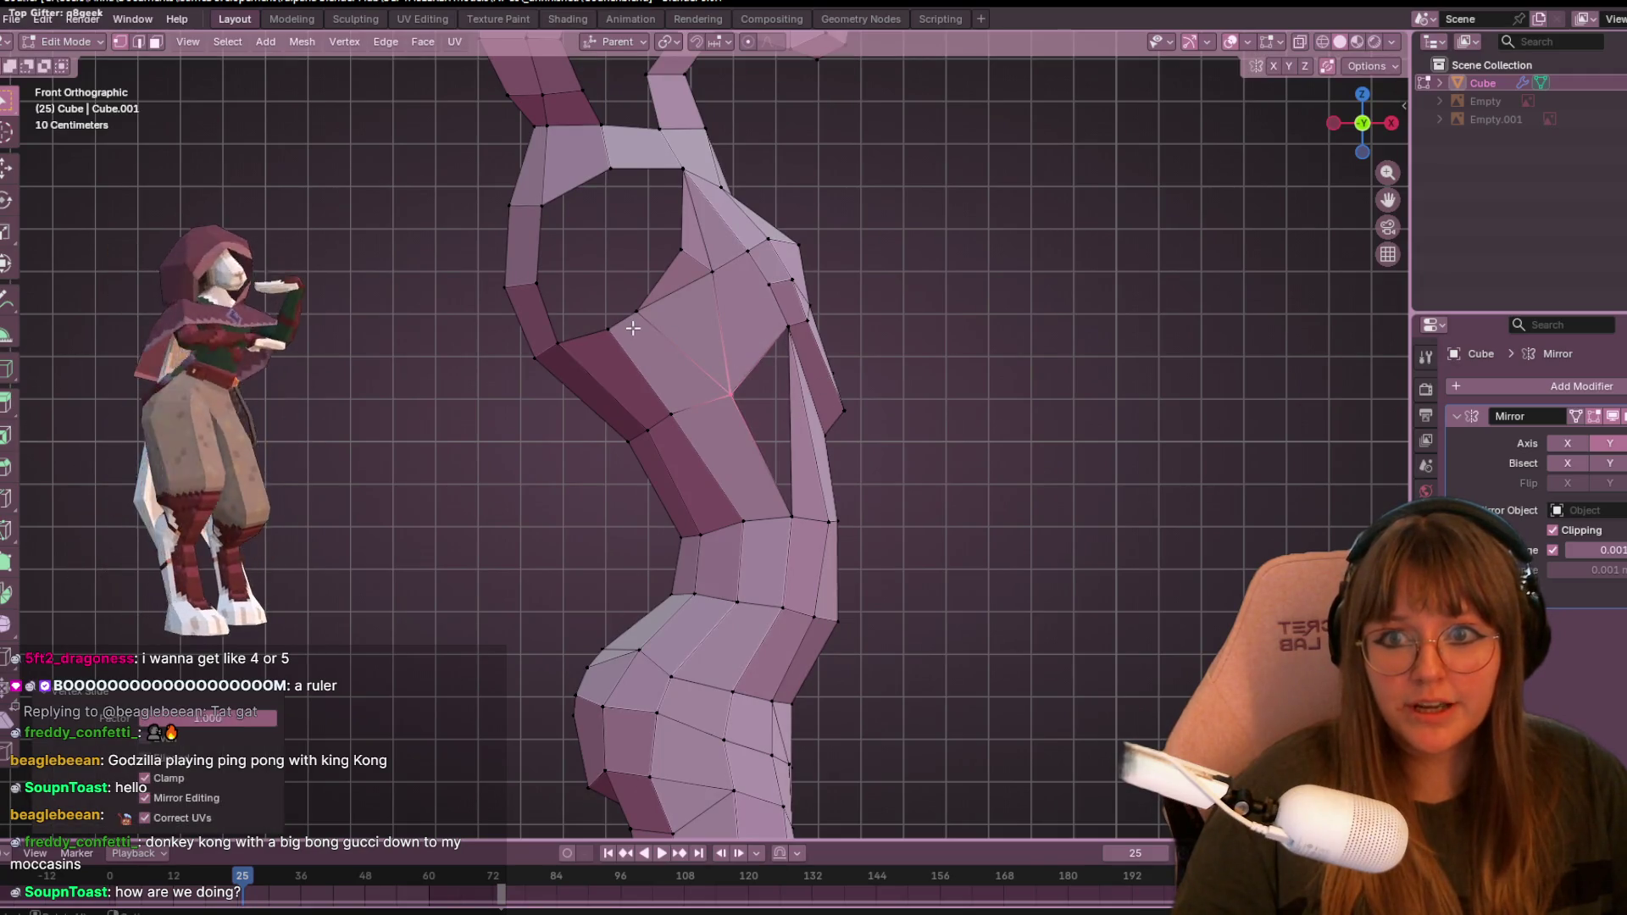
{"action": "key", "text": "g"}
{"action": "key", "text": "g"}
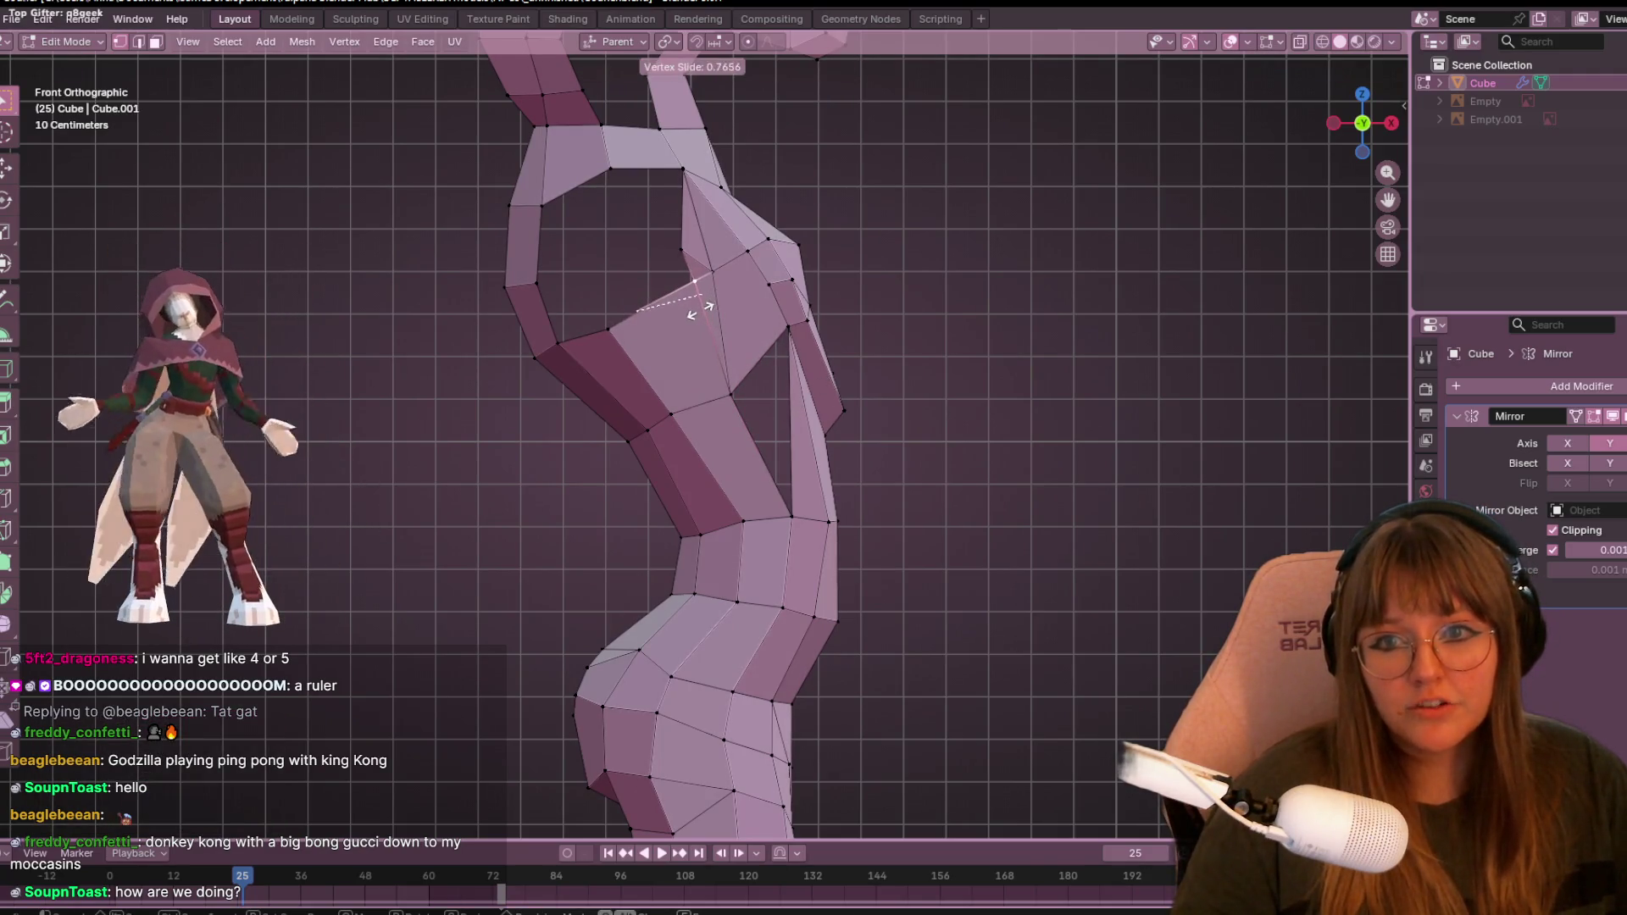
{"action": "left_click", "coordinate": [699, 309]}
{"action": "key", "text": "g"}
{"action": "key", "text": "g"}
{"action": "left_click", "coordinate": [710, 290]}
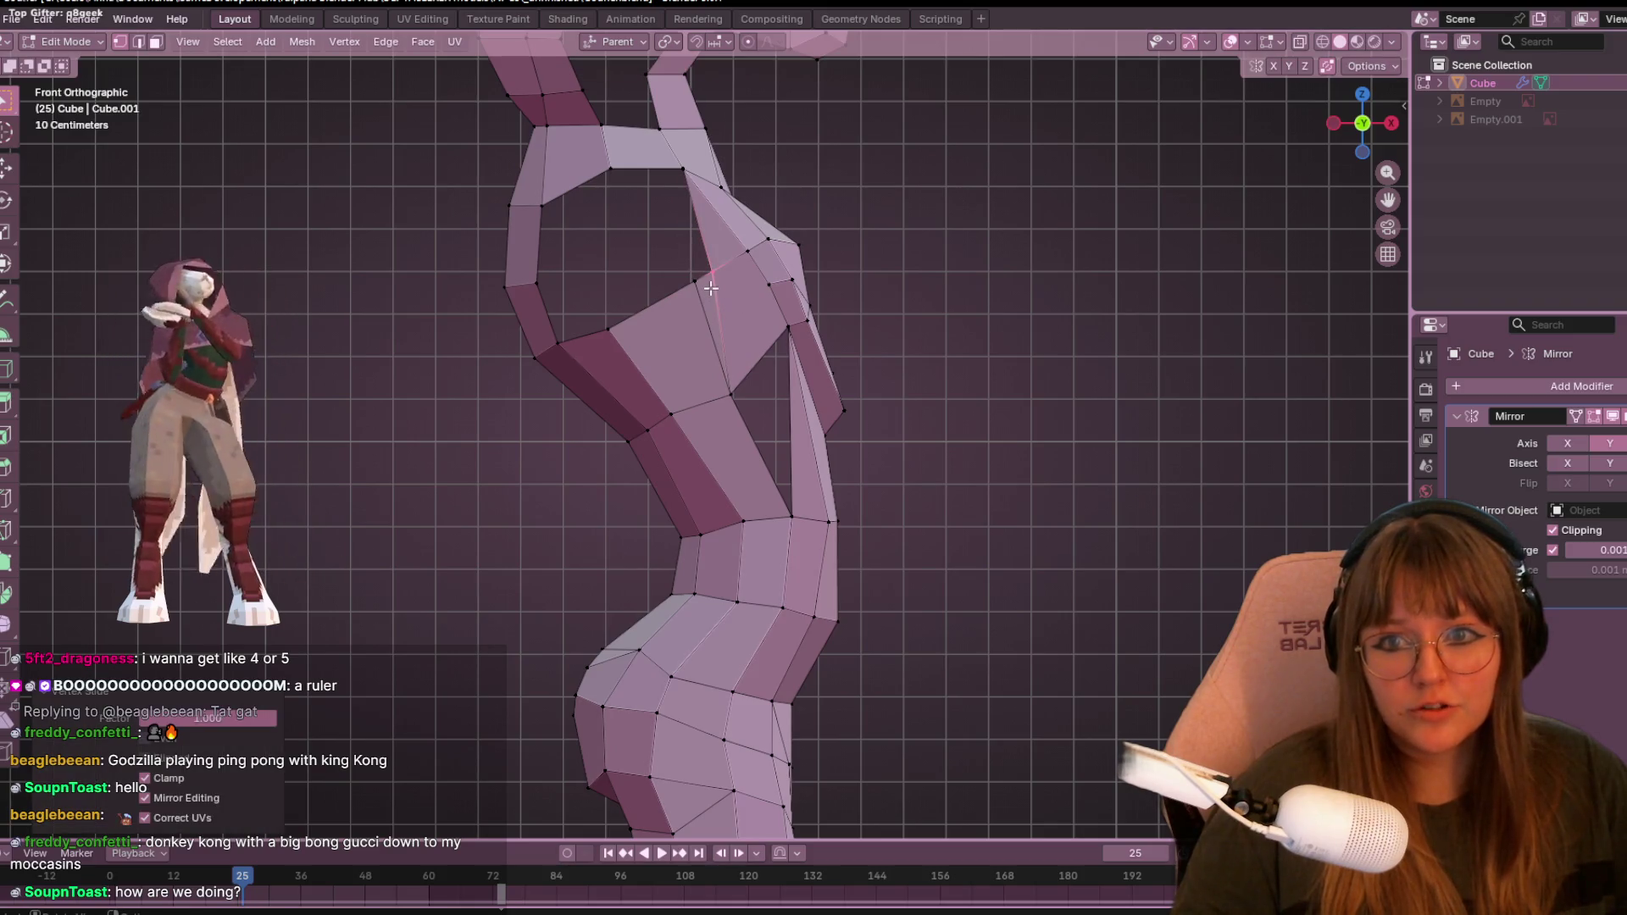
{"action": "key", "text": "g"}
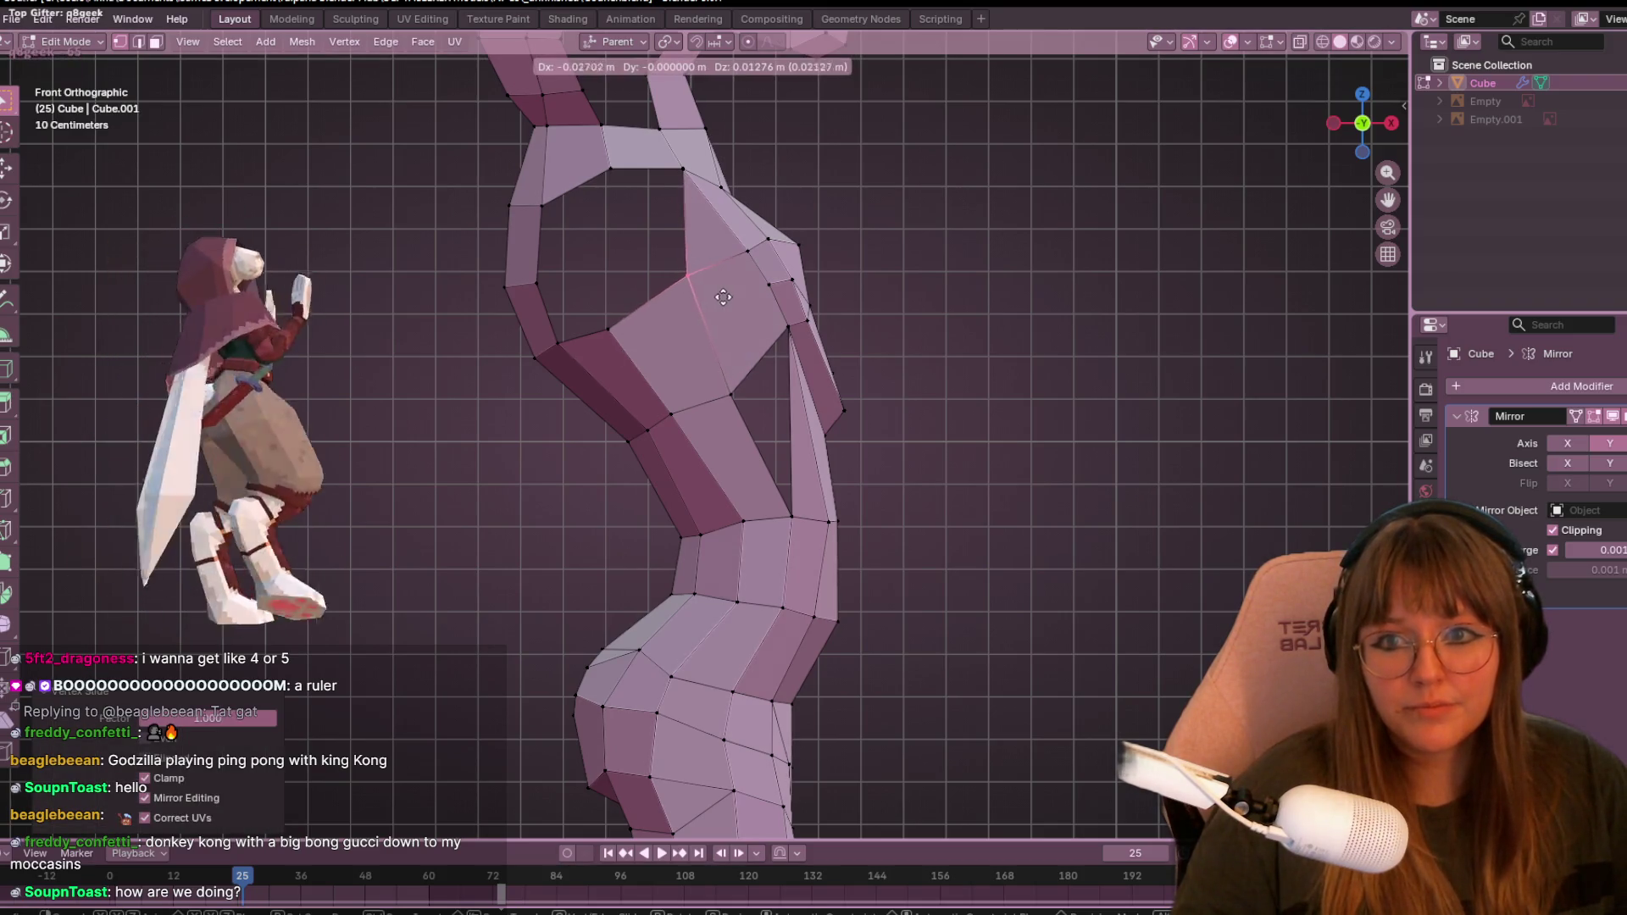
{"action": "left_click", "coordinate": [704, 302]}
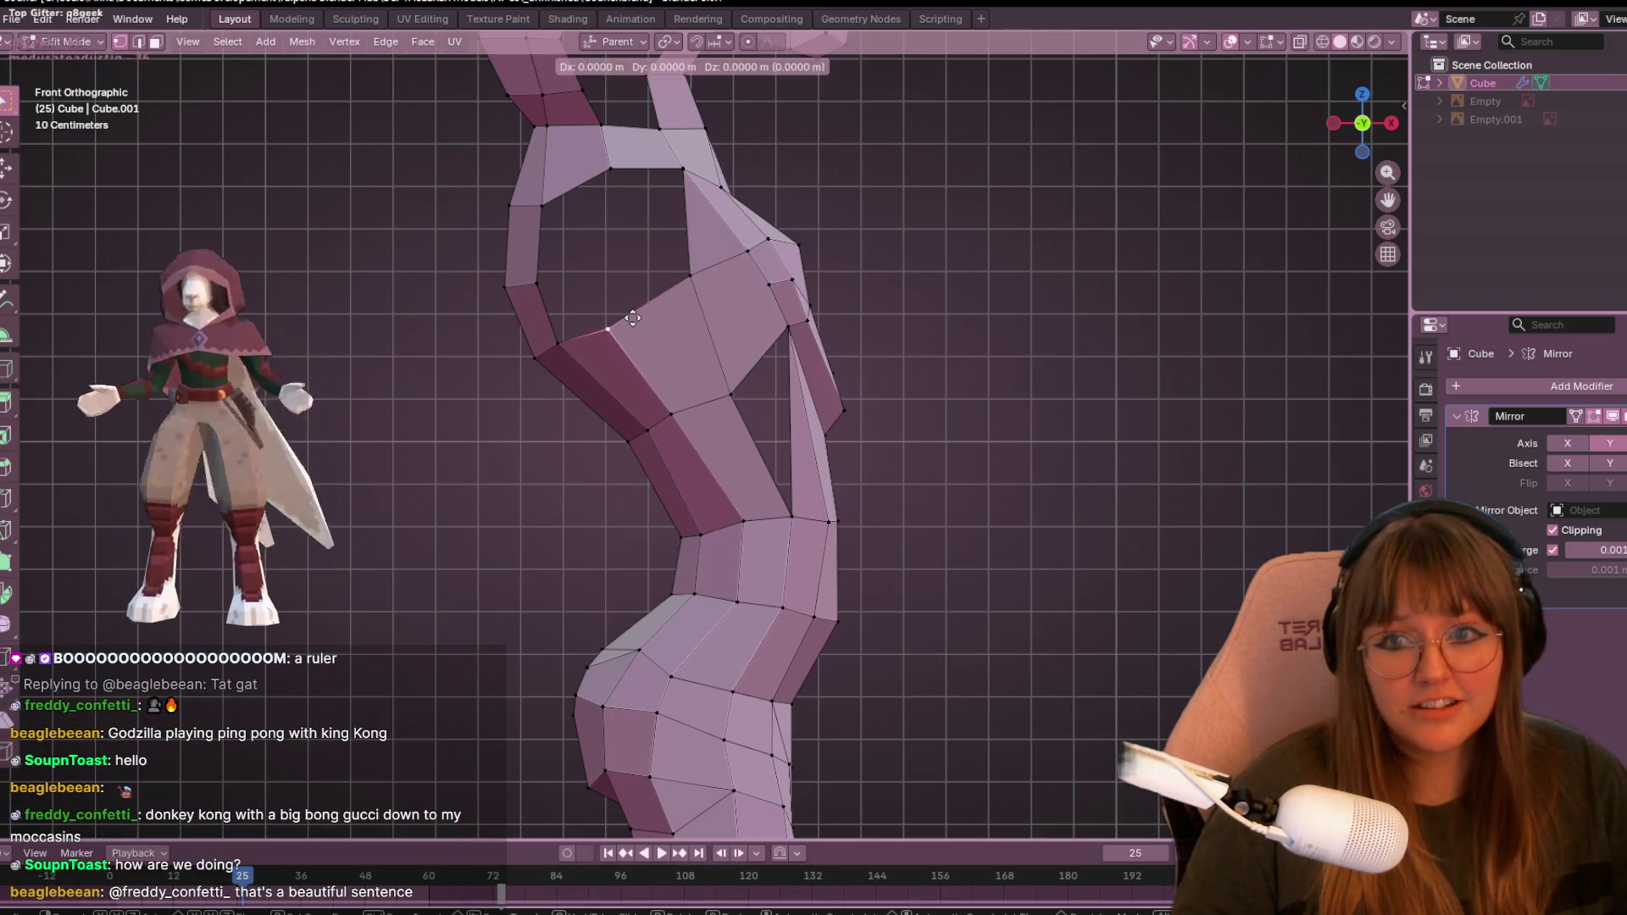
{"action": "key", "text": "g"}
{"action": "left_click", "coordinate": [681, 314]}
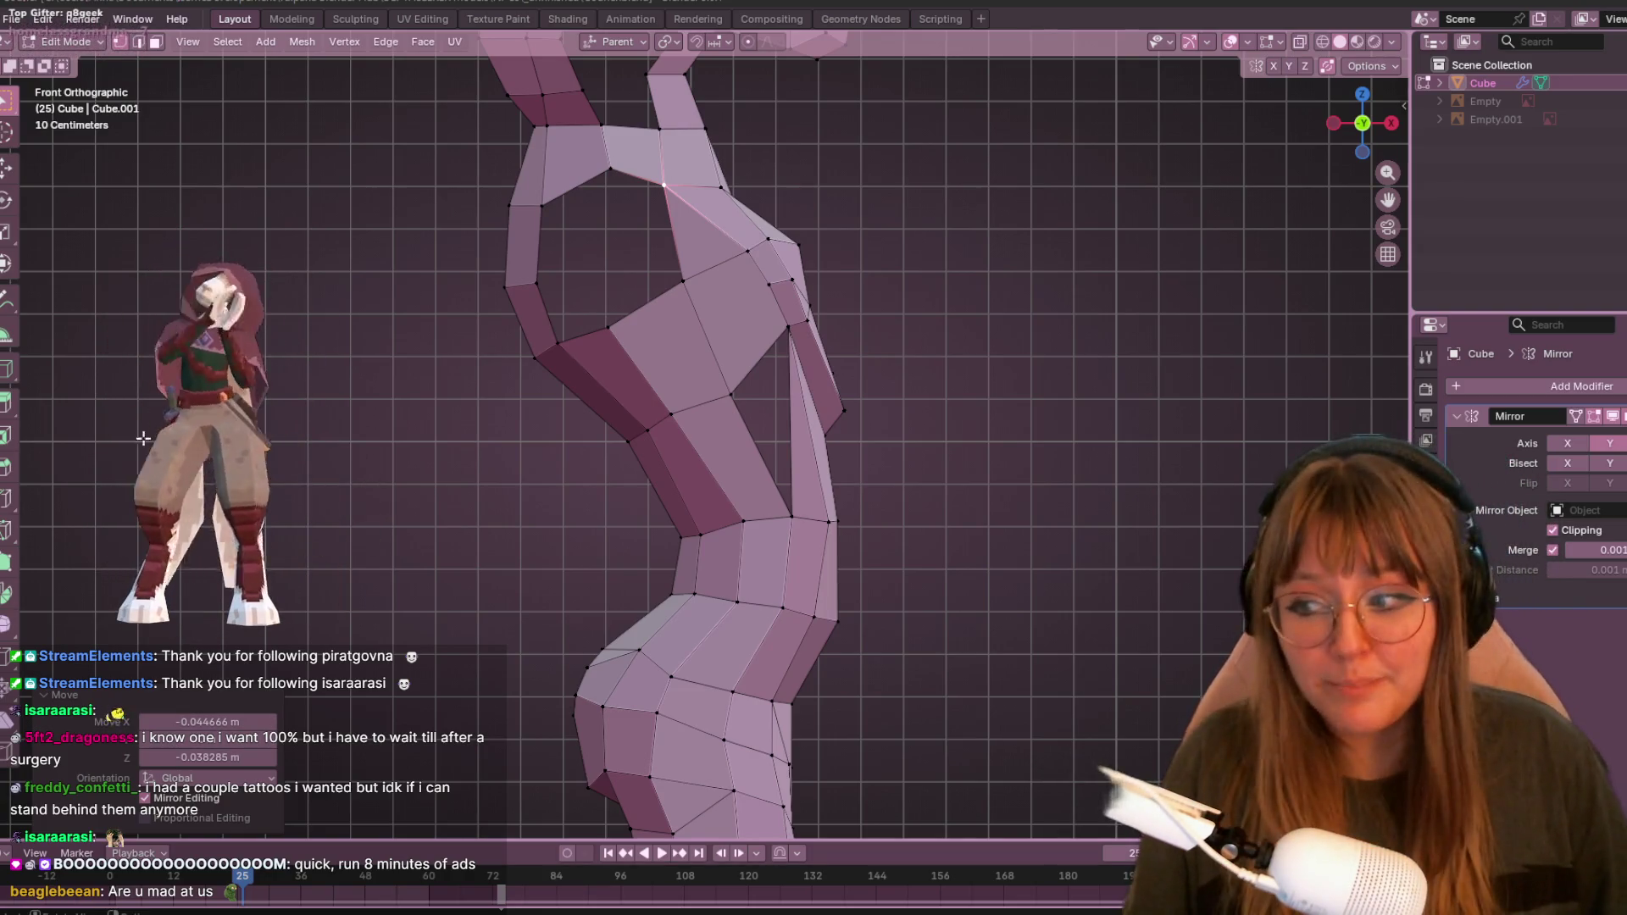
- Nudge a vertex on the back of the leg slightly right, then leave Edit Mode
{"action": "middle_click_drag", "start_coordinate": [632, 242], "coordinate": [606, 234], "text": "shift"}
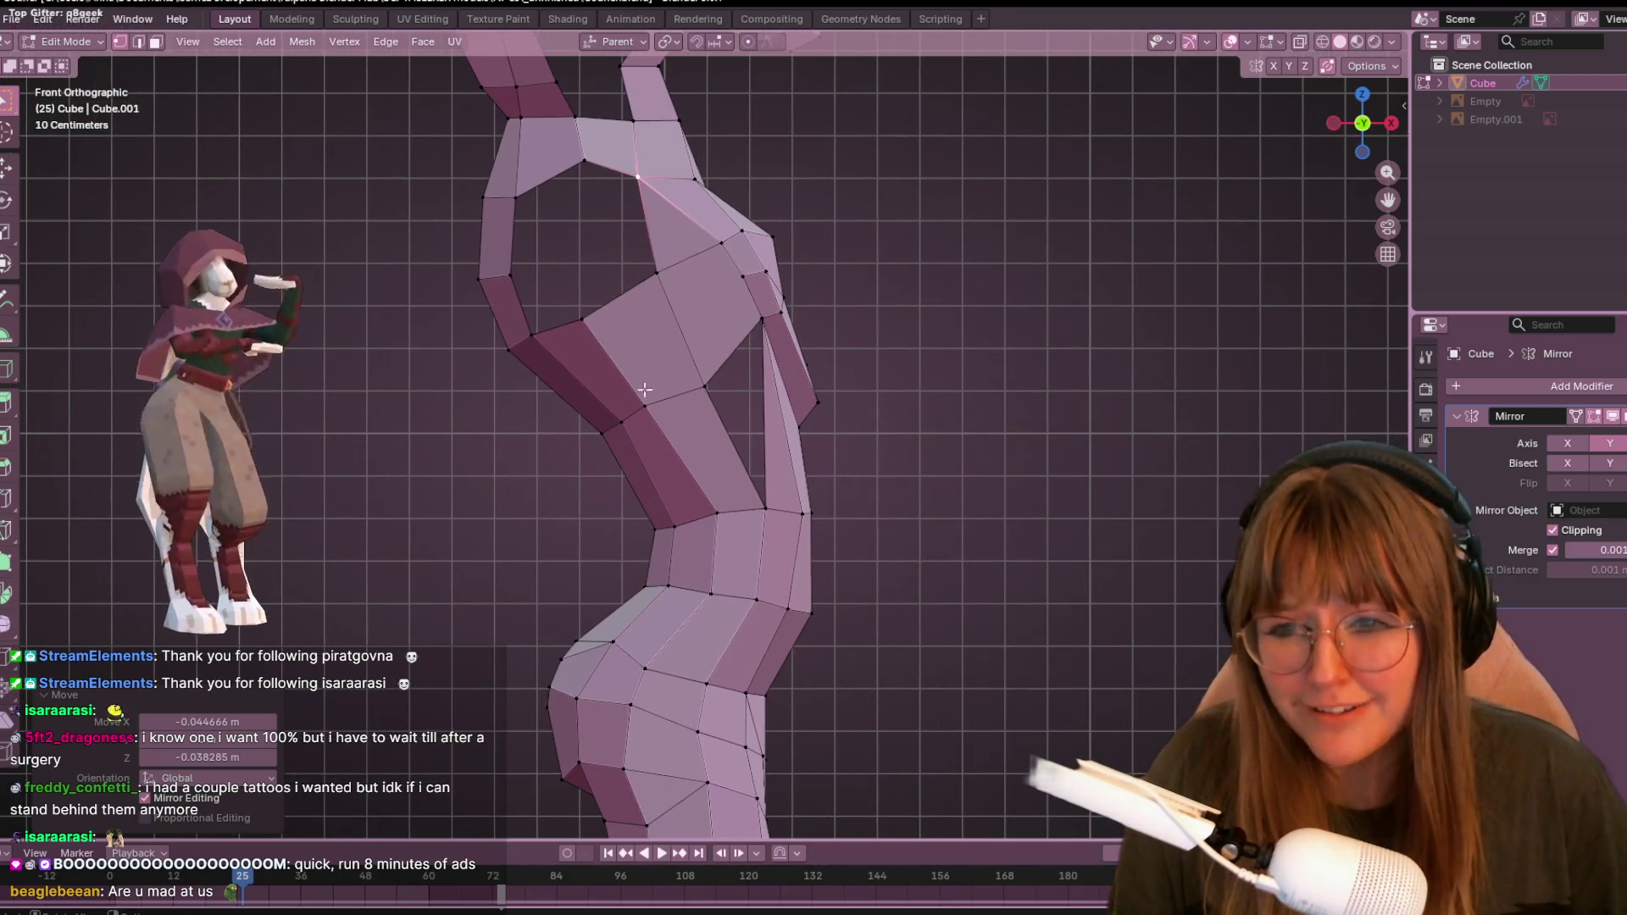
{"action": "left_click", "coordinate": [673, 401]}
{"action": "key", "text": "g"}
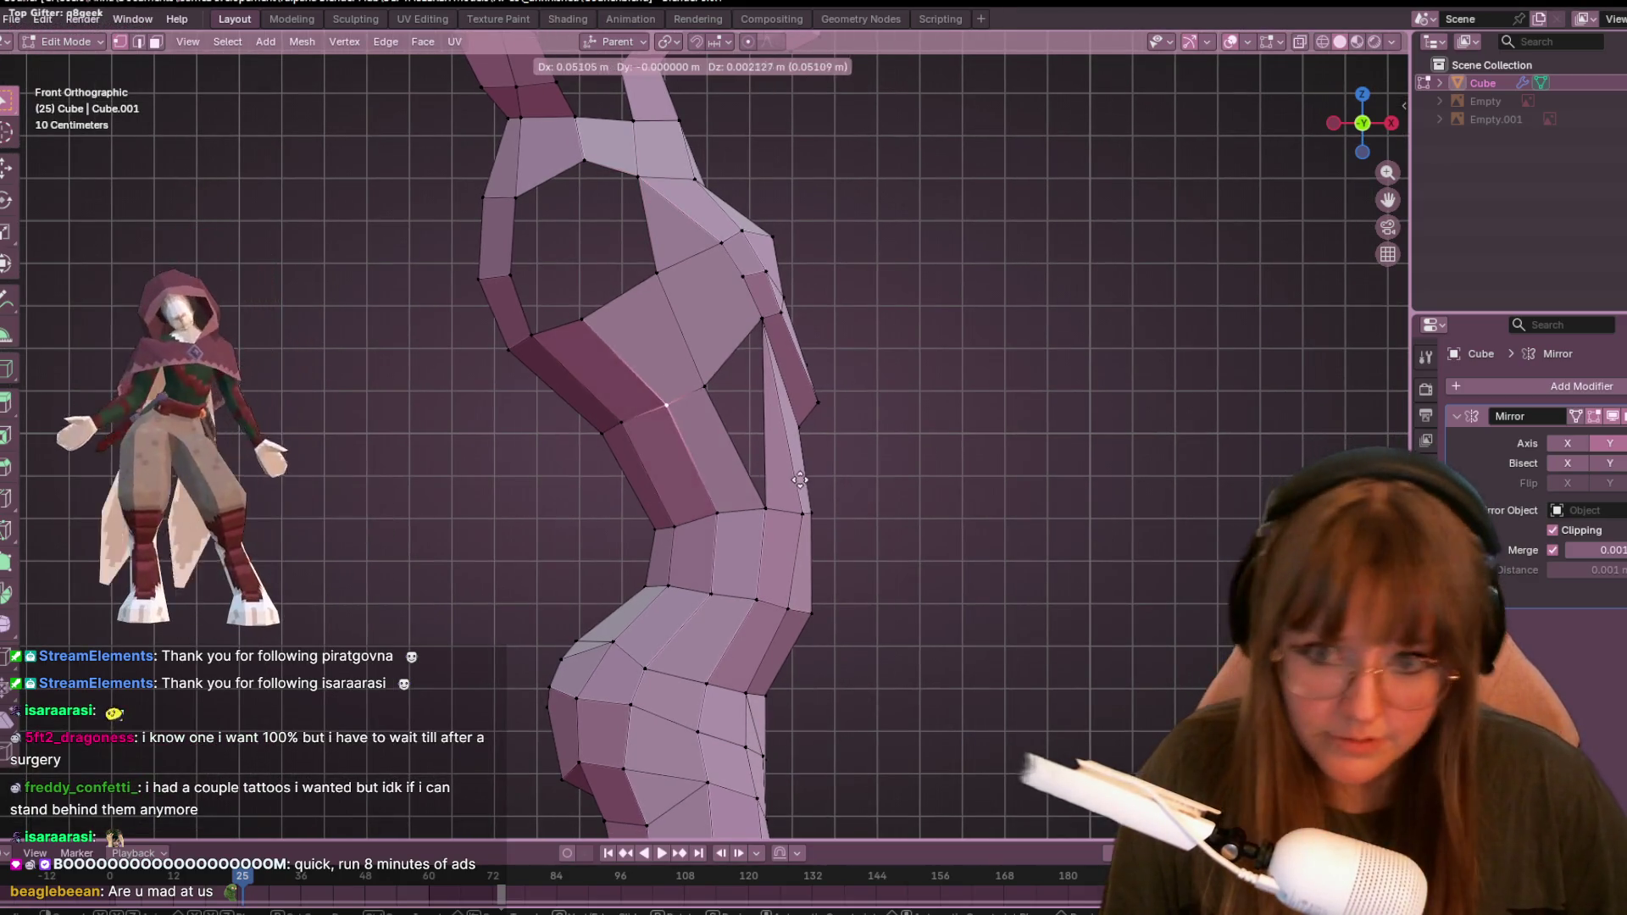
{"action": "left_click", "coordinate": [743, 398]}
{"action": "scroll", "coordinate": [791, 397], "scroll_direction": "down", "scroll_amount": 5}
{"action": "key", "text": "Tab"}
- In right orthographic view, move the inner-thigh crotch vertex
{"action": "mouse_move", "coordinate": [948, 528]}
{"action": "middle_mouse_down"}
{"action": "mouse_move", "coordinate": [1000, 544]}
{"action": "mouse_move", "coordinate": [795, 618]}
{"action": "mouse_move", "coordinate": [804, 522]}
{"action": "mouse_move", "coordinate": [1026, 397]}
{"action": "middle_mouse_up"}
{"action": "scroll", "coordinate": [803, 522], "scroll_direction": "up", "scroll_amount": 3}
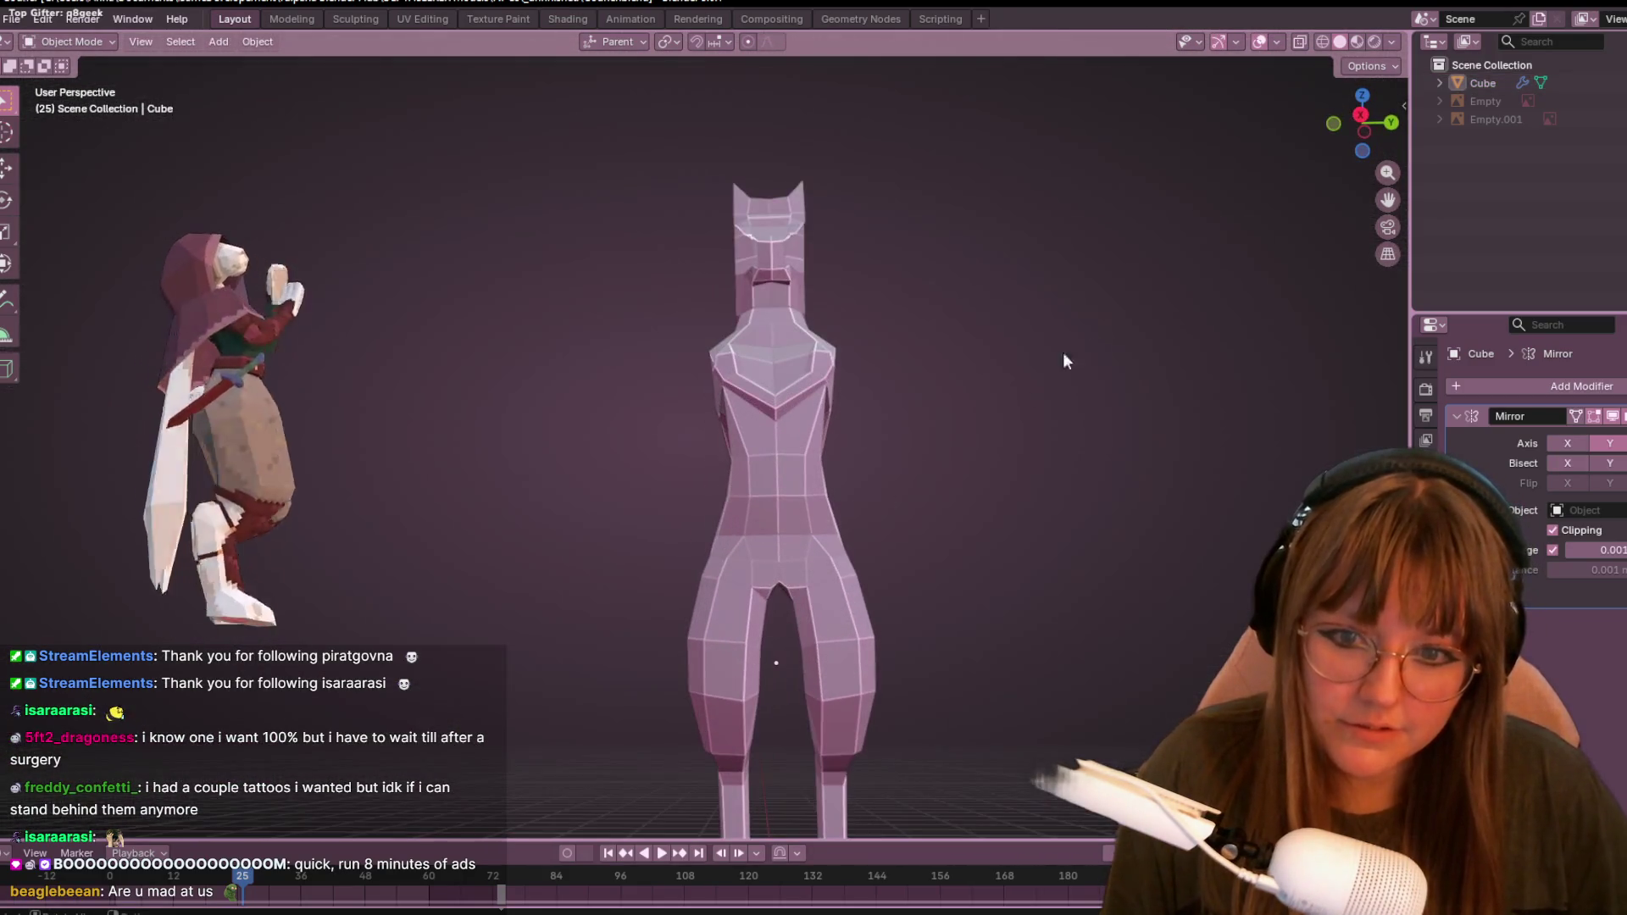
{"action": "left_click", "coordinate": [1361, 115]}
{"action": "scroll", "coordinate": [716, 530], "scroll_direction": "up", "scroll_amount": 6}
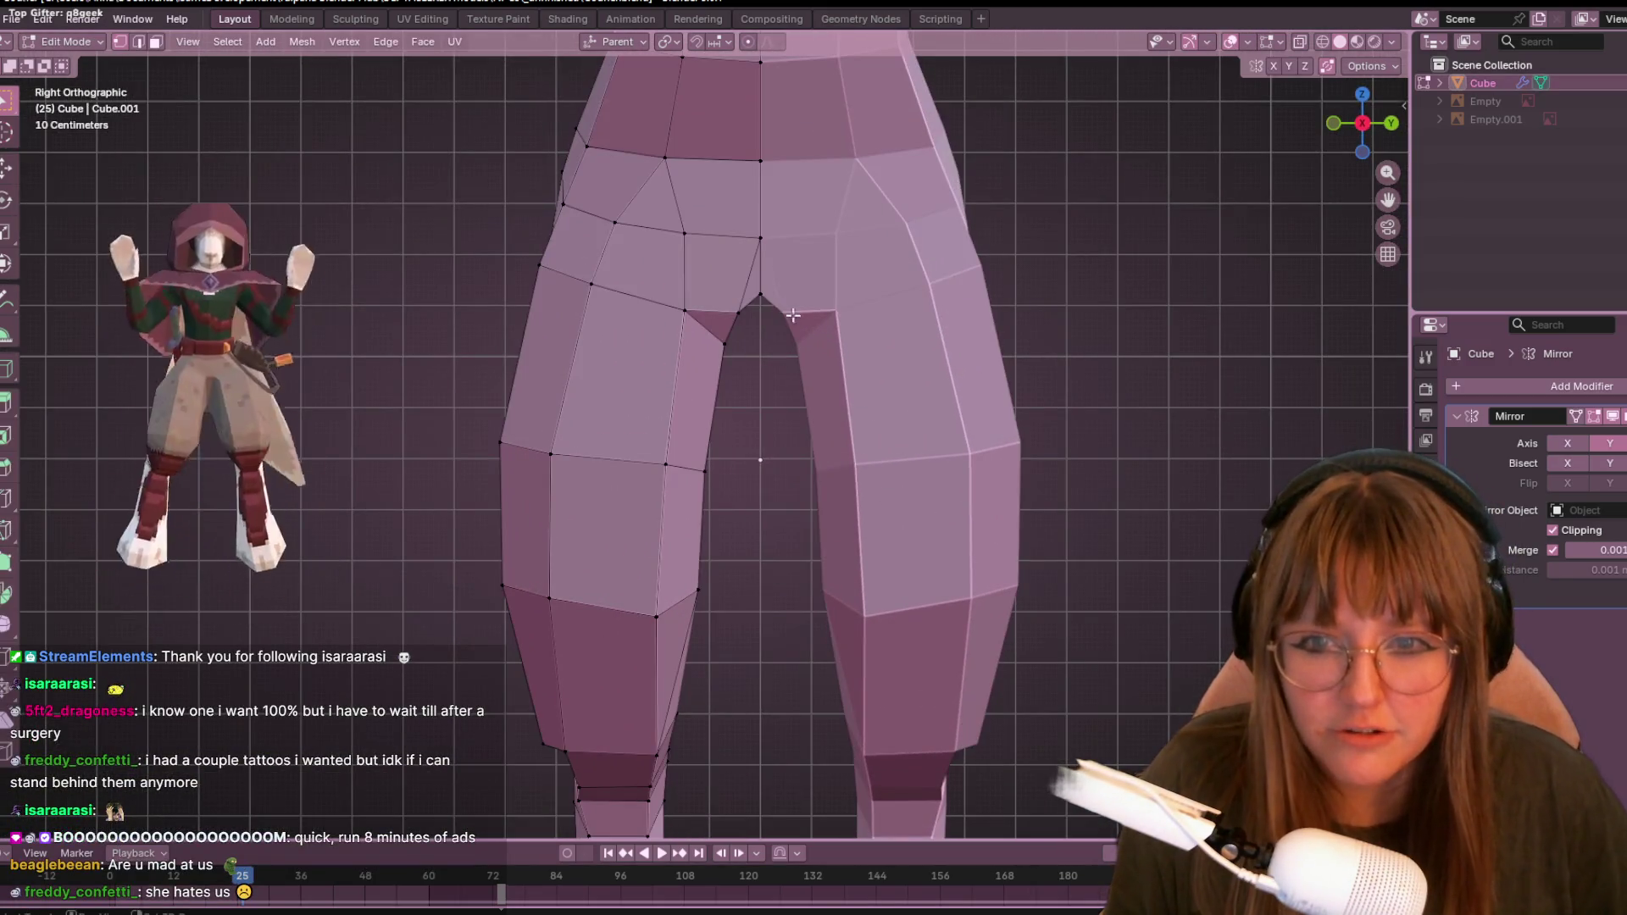
{"action": "left_click", "coordinate": [722, 363]}
{"action": "key", "text": "g"}
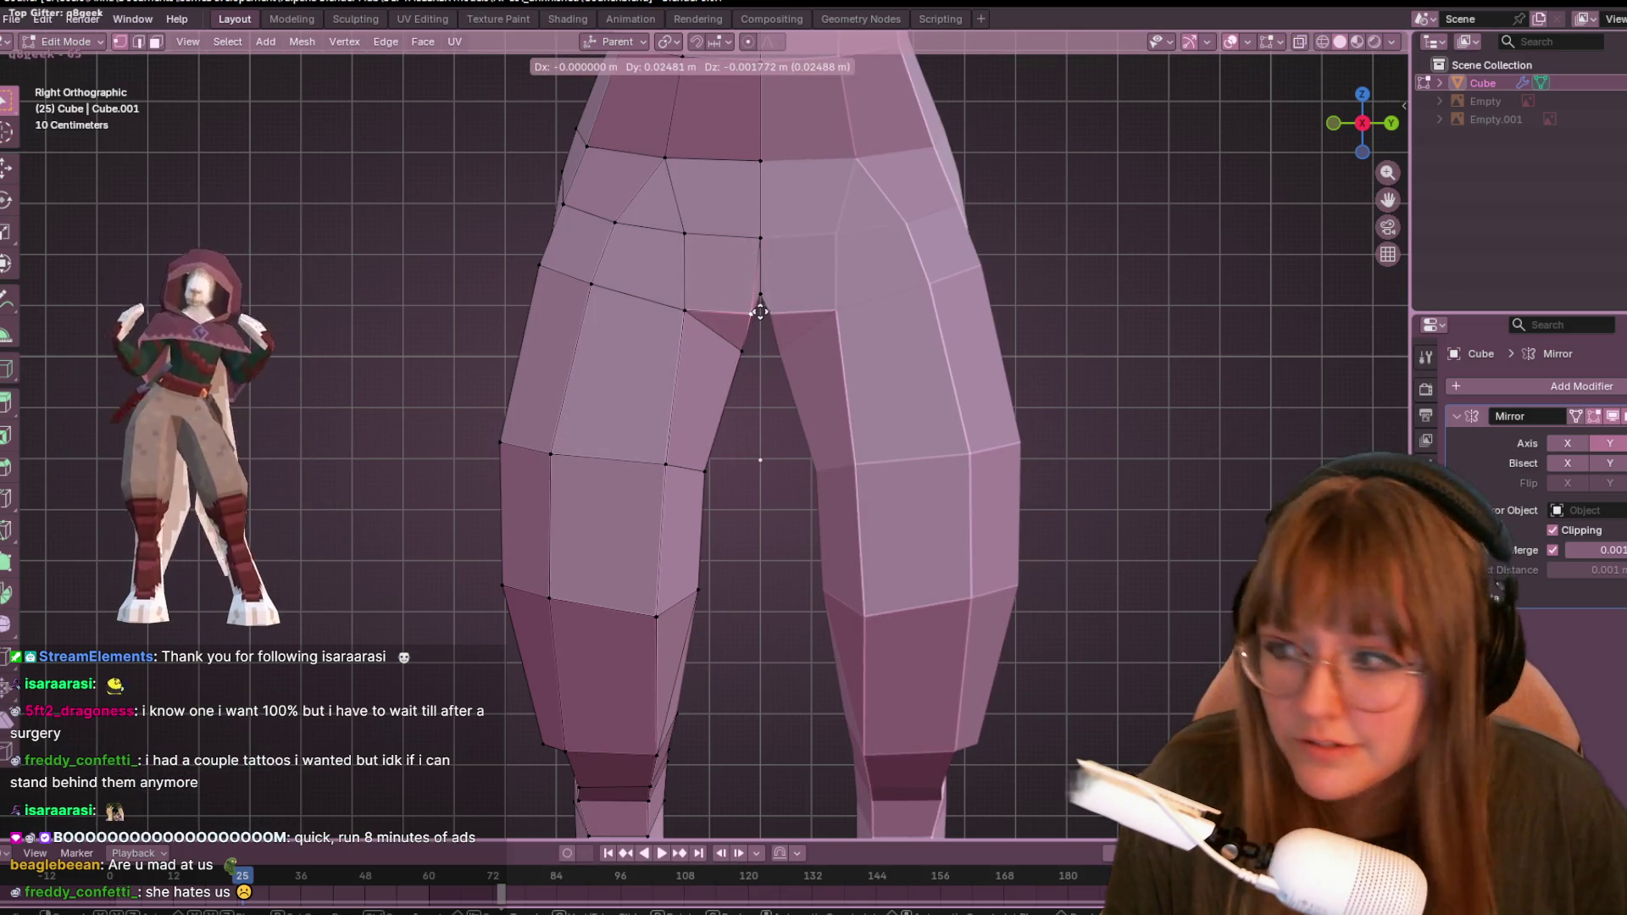
{"action": "left_click", "coordinate": [760, 312]}
- Slide the crotch vertex along its edge, then move it lower to deepen the notch
{"action": "key", "text": "g"}
{"action": "key", "text": "g"}
{"action": "left_click", "coordinate": [826, 293]}
{"action": "key", "text": "g"}
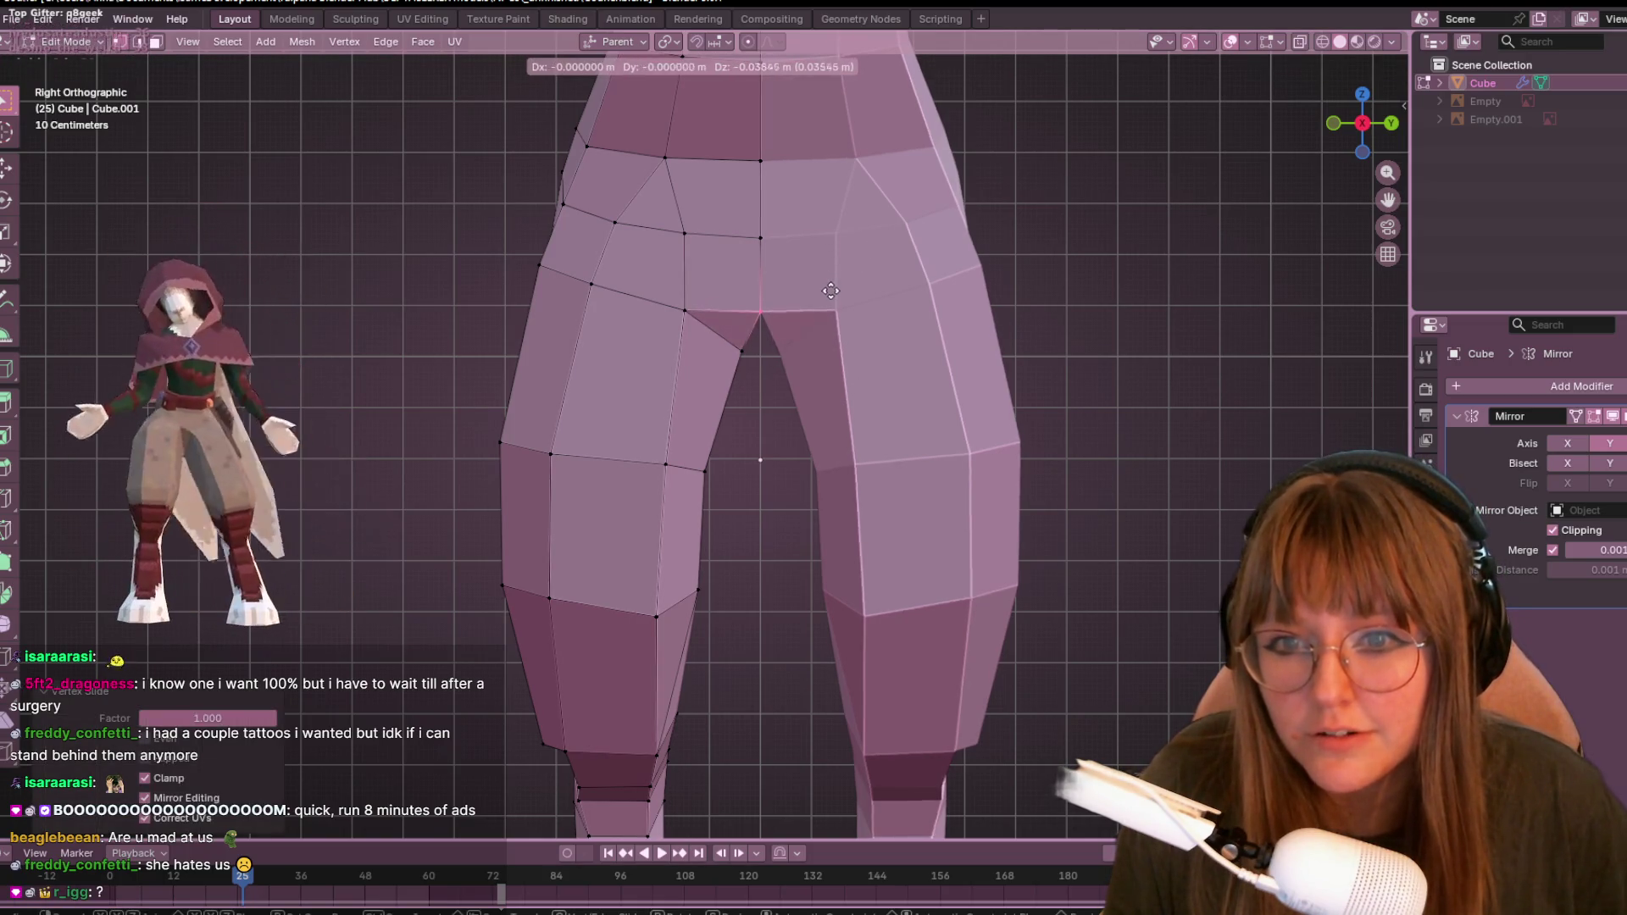
{"action": "left_click", "coordinate": [659, 372]}
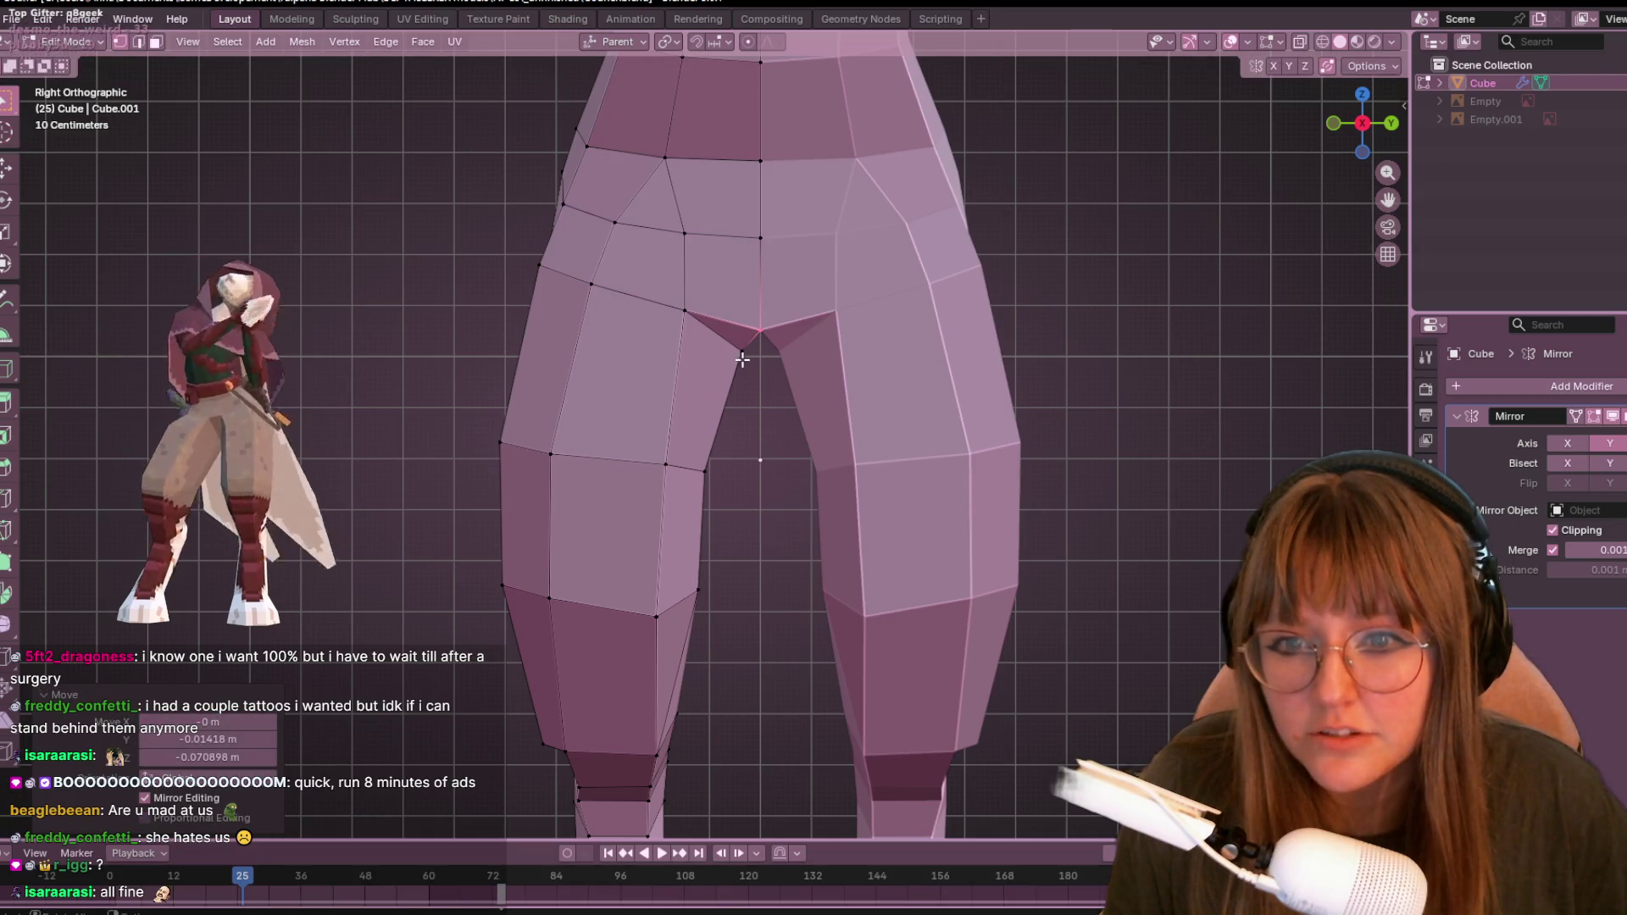
{"action": "key", "text": "g"}
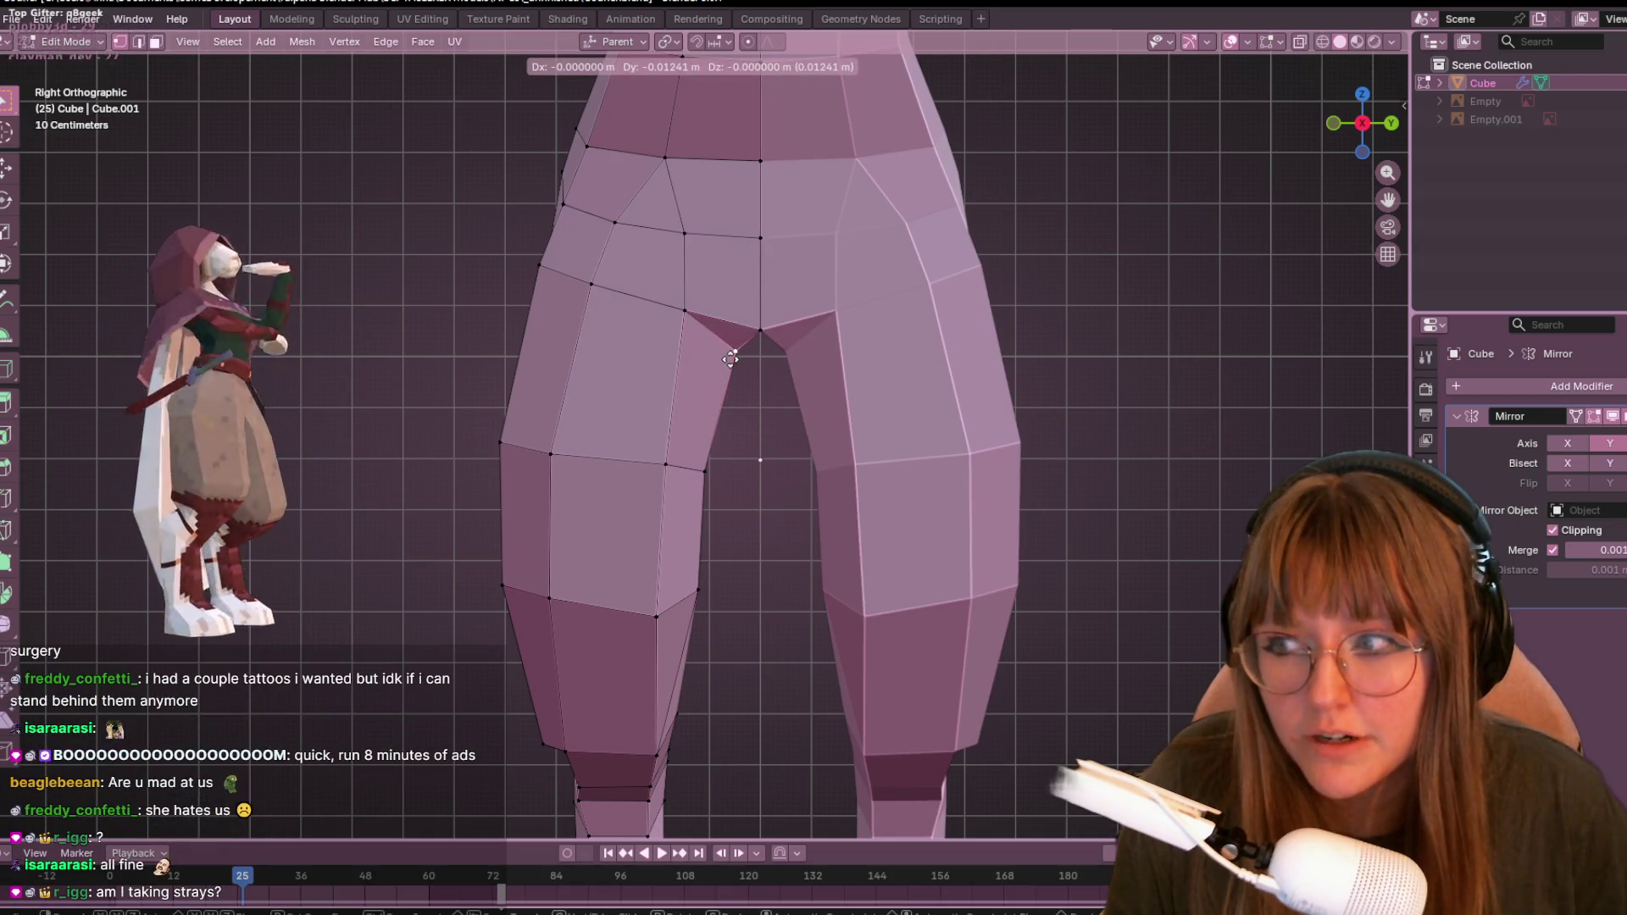
{"action": "left_click", "coordinate": [732, 358]}
{"action": "scroll", "coordinate": [734, 361], "scroll_direction": "down", "scroll_amount": 1}
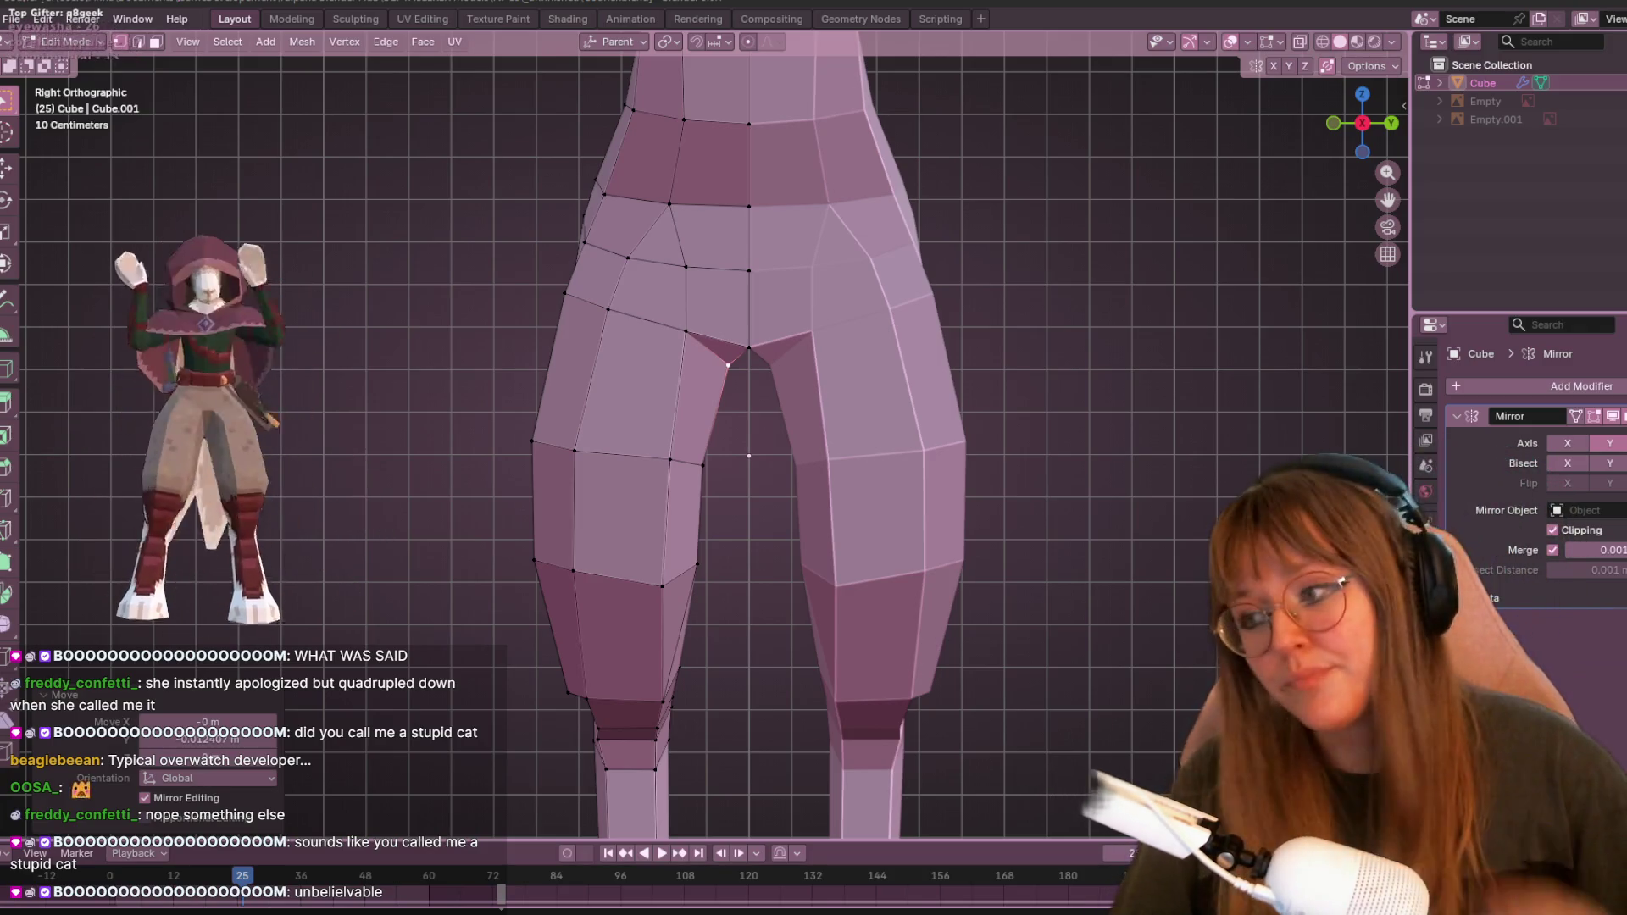
- Pull the inner-thigh and lower-thigh vertices down, sliding one along its edge
{"action": "left_click", "coordinate": [671, 462]}
{"action": "mouse_move", "coordinate": [738, 586]}
{"action": "middle_mouse_down", "text": "shift"}
{"action": "mouse_move", "coordinate": [711, 487]}
{"action": "mouse_move", "coordinate": [597, 462]}
{"action": "middle_mouse_up", "text": "shift"}
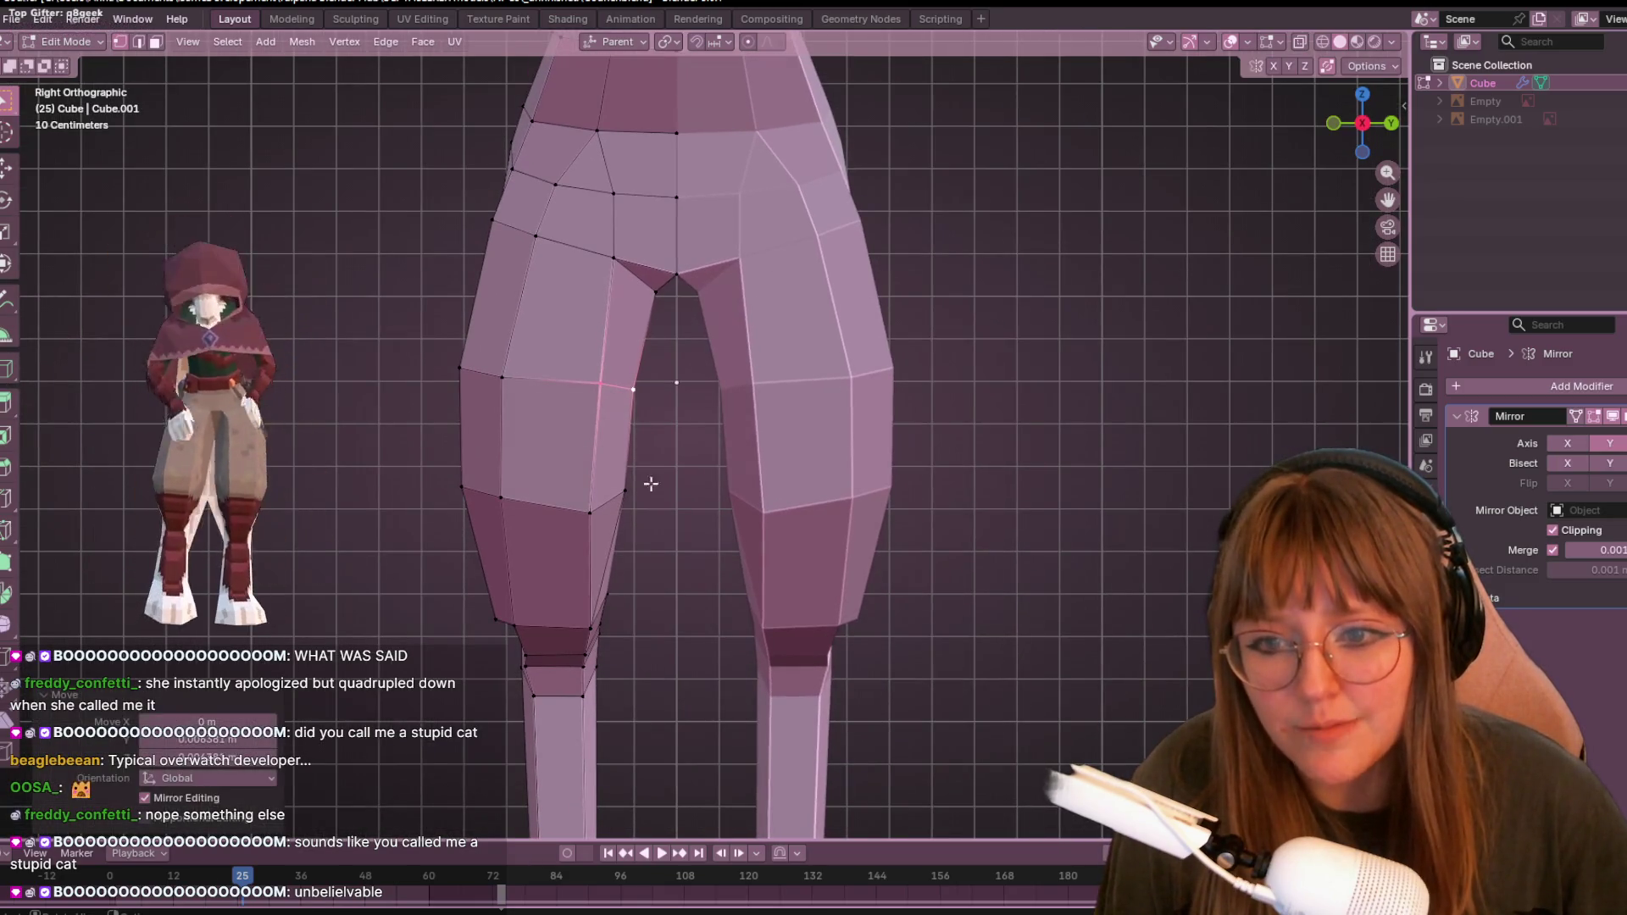
{"action": "left_click_drag", "start_coordinate": [625, 509], "coordinate": [627, 527]}
{"action": "left_click_drag", "start_coordinate": [501, 497], "coordinate": [470, 488]}
{"action": "key", "text": "g"}
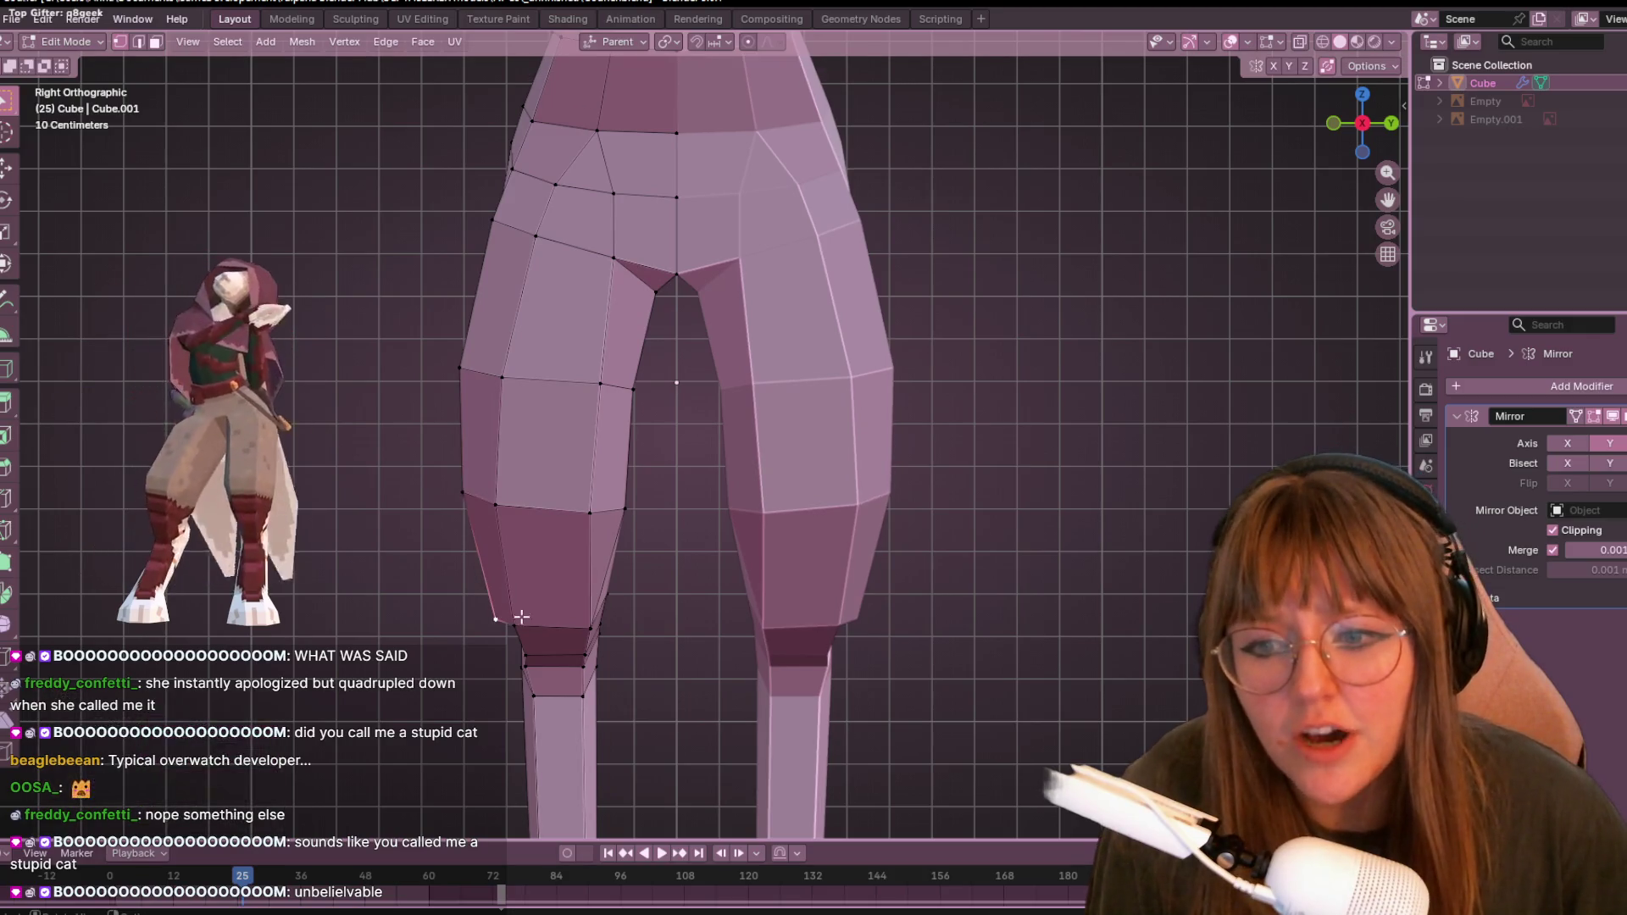
{"action": "left_click", "coordinate": [525, 597]}
- Select a thigh vertex and orbit closer to inspect the bent leg
{"action": "mouse_move", "coordinate": [628, 599]}
{"action": "middle_mouse_down"}
{"action": "mouse_move", "coordinate": [715, 421]}
{"action": "mouse_move", "coordinate": [861, 425]}
{"action": "mouse_move", "coordinate": [834, 392]}
{"action": "middle_mouse_up"}
{"action": "left_click", "coordinate": [547, 401]}
{"action": "mouse_move", "coordinate": [603, 416]}
{"action": "middle_mouse_down"}
{"action": "mouse_move", "coordinate": [780, 519]}
{"action": "mouse_move", "coordinate": [766, 526]}
{"action": "middle_mouse_up"}
{"action": "mouse_move", "coordinate": [1155, 374]}
{"action": "middle_mouse_down"}
{"action": "mouse_move", "coordinate": [912, 288]}
{"action": "mouse_move", "coordinate": [772, 149]}
{"action": "mouse_move", "coordinate": [856, 313]}
{"action": "mouse_move", "coordinate": [624, 373]}
{"action": "mouse_move", "coordinate": [635, 433]}
{"action": "middle_mouse_up"}
{"action": "mouse_move", "coordinate": [829, 615]}
{"action": "middle_mouse_down"}
{"action": "mouse_move", "coordinate": [766, 538]}
{"action": "mouse_move", "coordinate": [400, 503]}
{"action": "middle_mouse_up"}
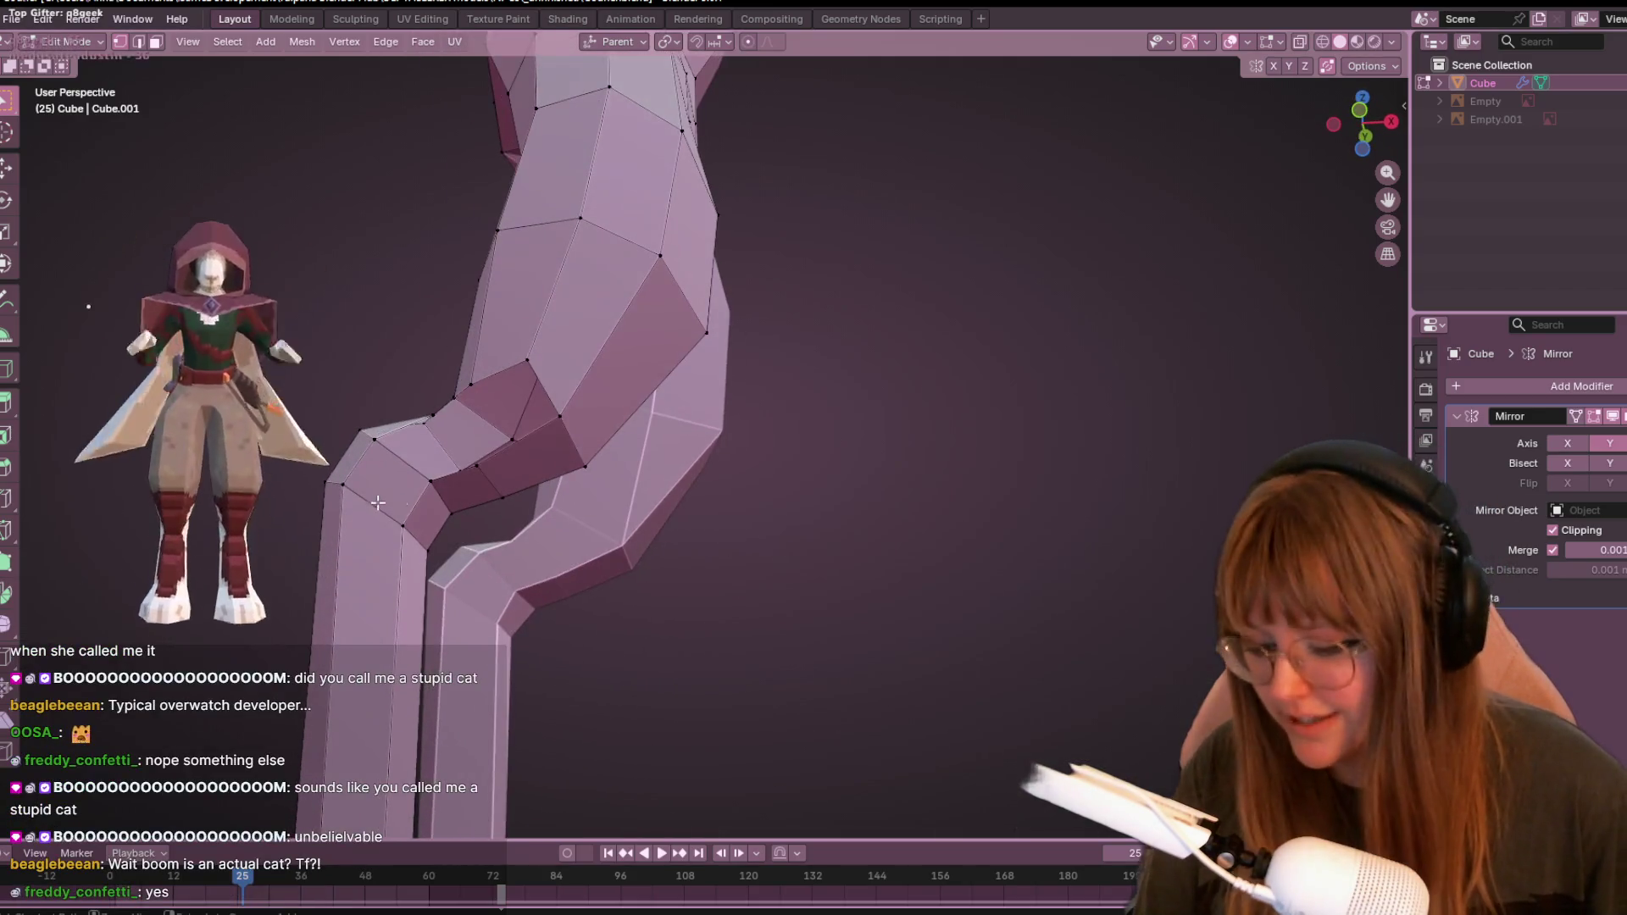
{"action": "right_click", "coordinate": [417, 491]}
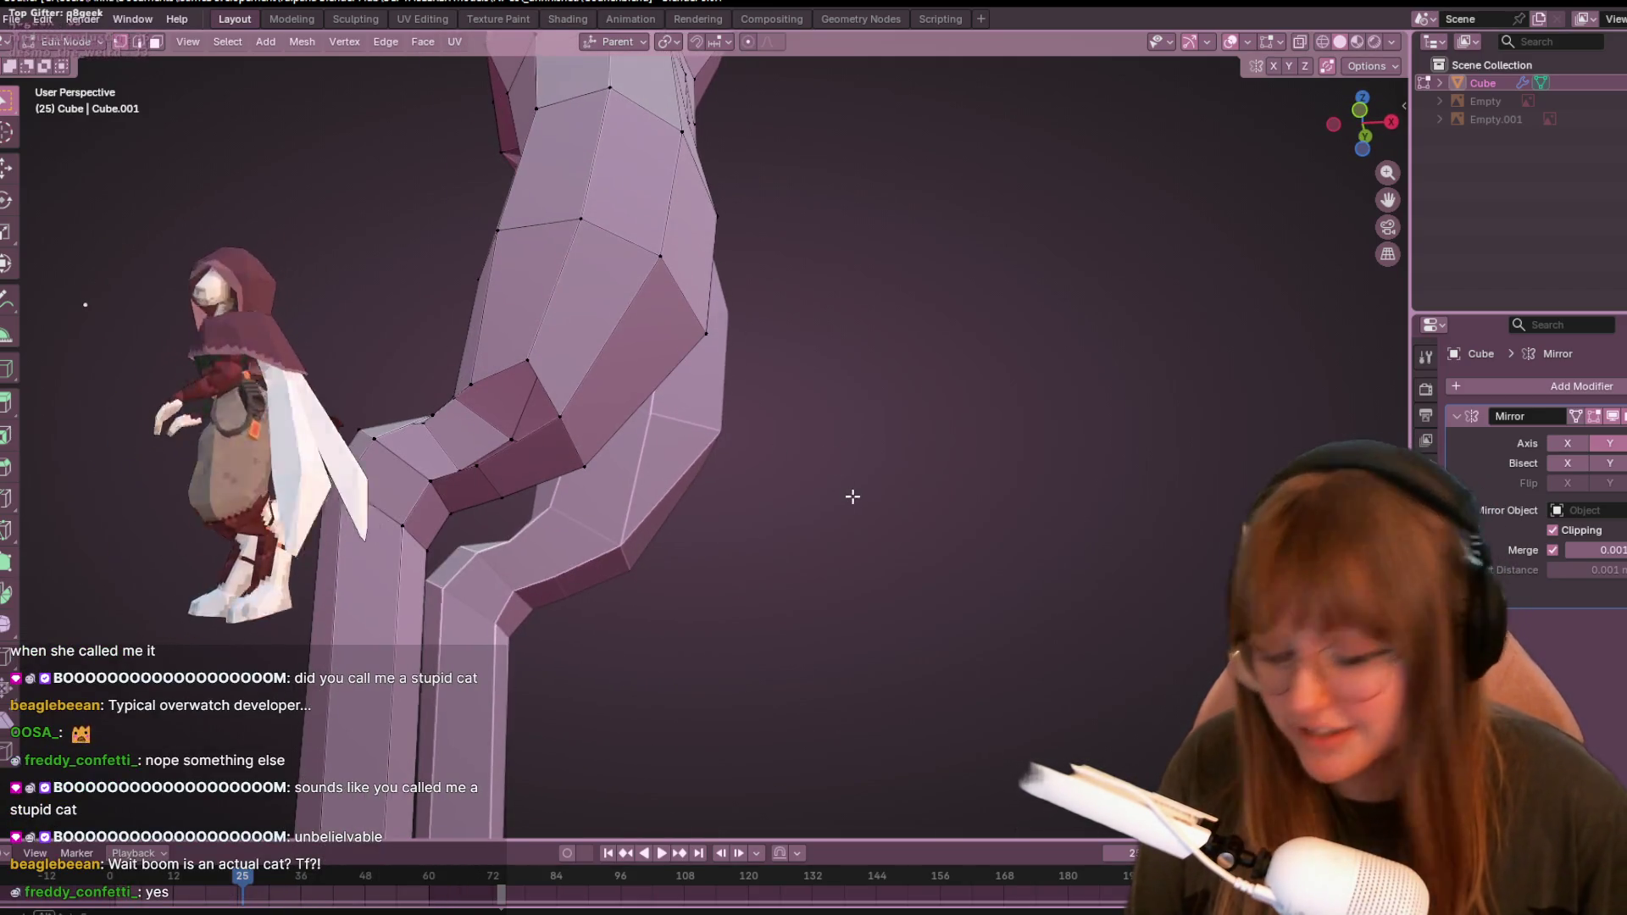
- Cut a centred edge loop through the hock faces with Ctrl+R
{"action": "key", "text": "ctrl+r"}
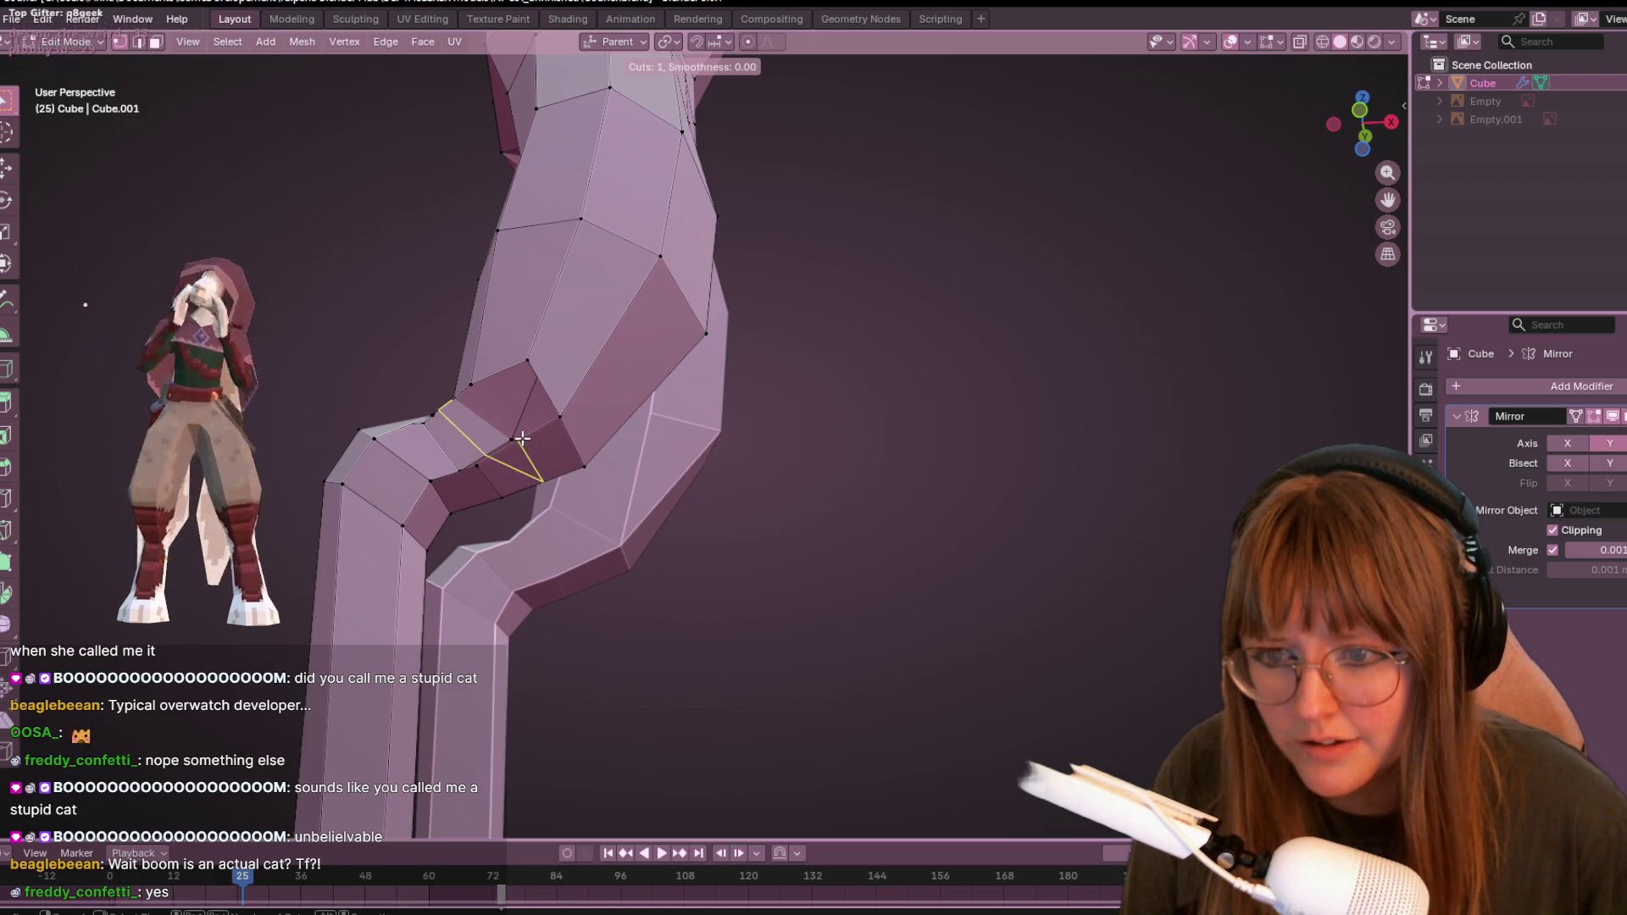
{"action": "left_click", "coordinate": [522, 438]}
{"action": "right_click", "coordinate": [522, 438]}
{"action": "mouse_move", "coordinate": [522, 438]}
{"action": "middle_mouse_down"}
{"action": "mouse_move", "coordinate": [647, 519]}
{"action": "mouse_move", "coordinate": [550, 540]}
{"action": "middle_mouse_up"}
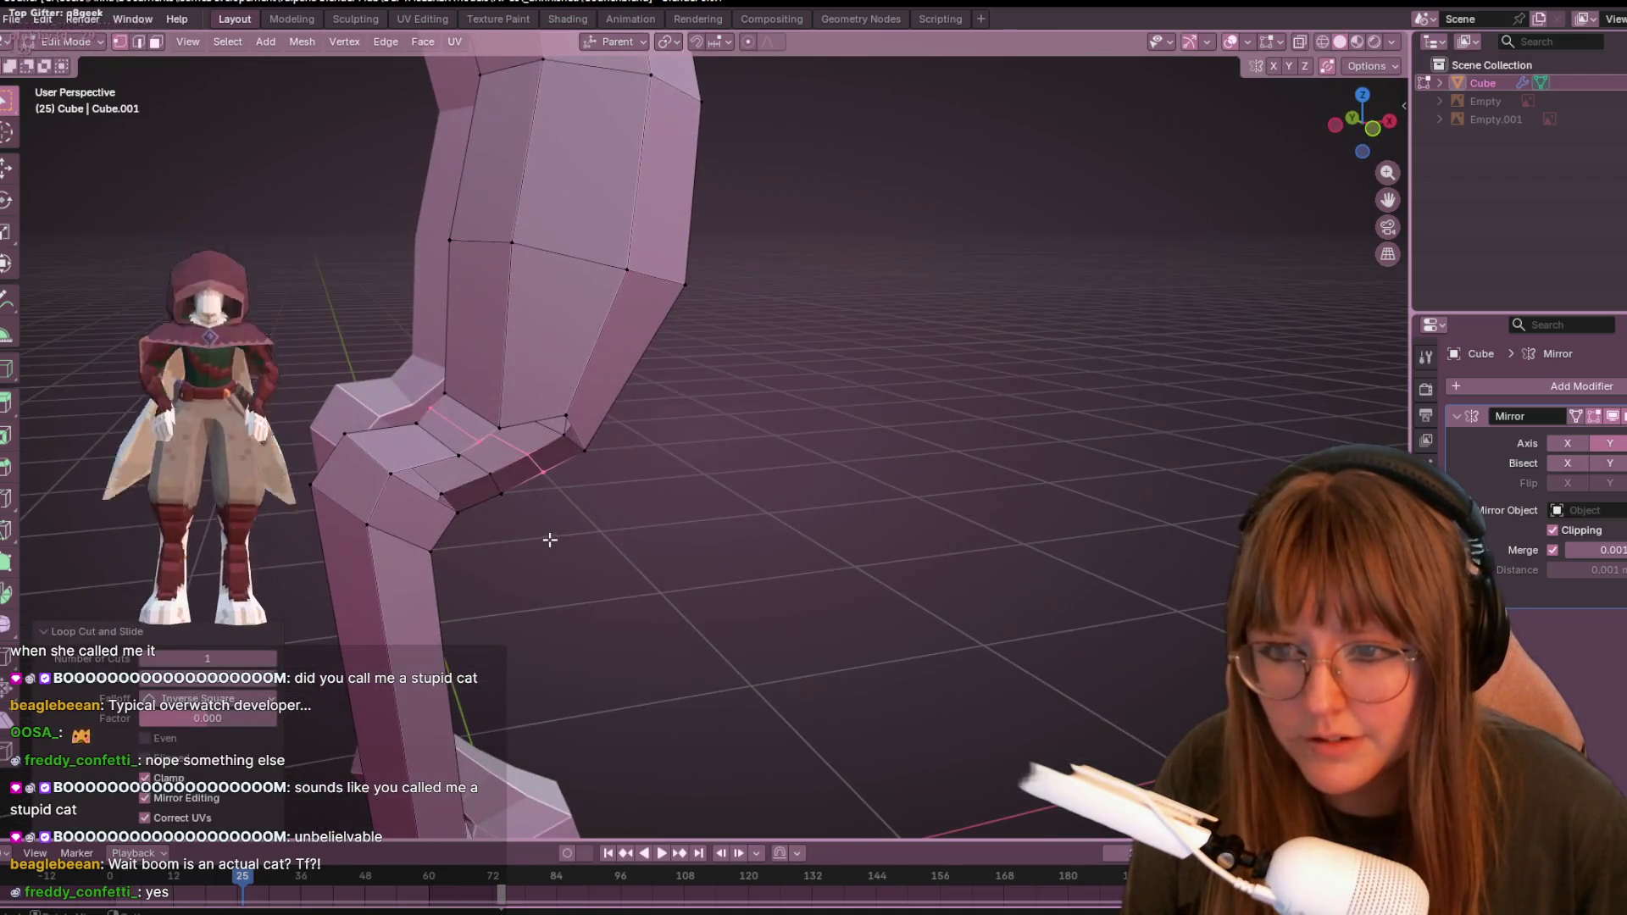
{"action": "left_click", "coordinate": [534, 465]}
{"action": "left_click", "coordinate": [585, 449], "text": "shift"}
{"action": "mouse_move", "coordinate": [592, 450]}
{"action": "middle_mouse_down"}
{"action": "mouse_move", "coordinate": [552, 292]}
{"action": "mouse_move", "coordinate": [525, 364]}
{"action": "middle_mouse_up"}
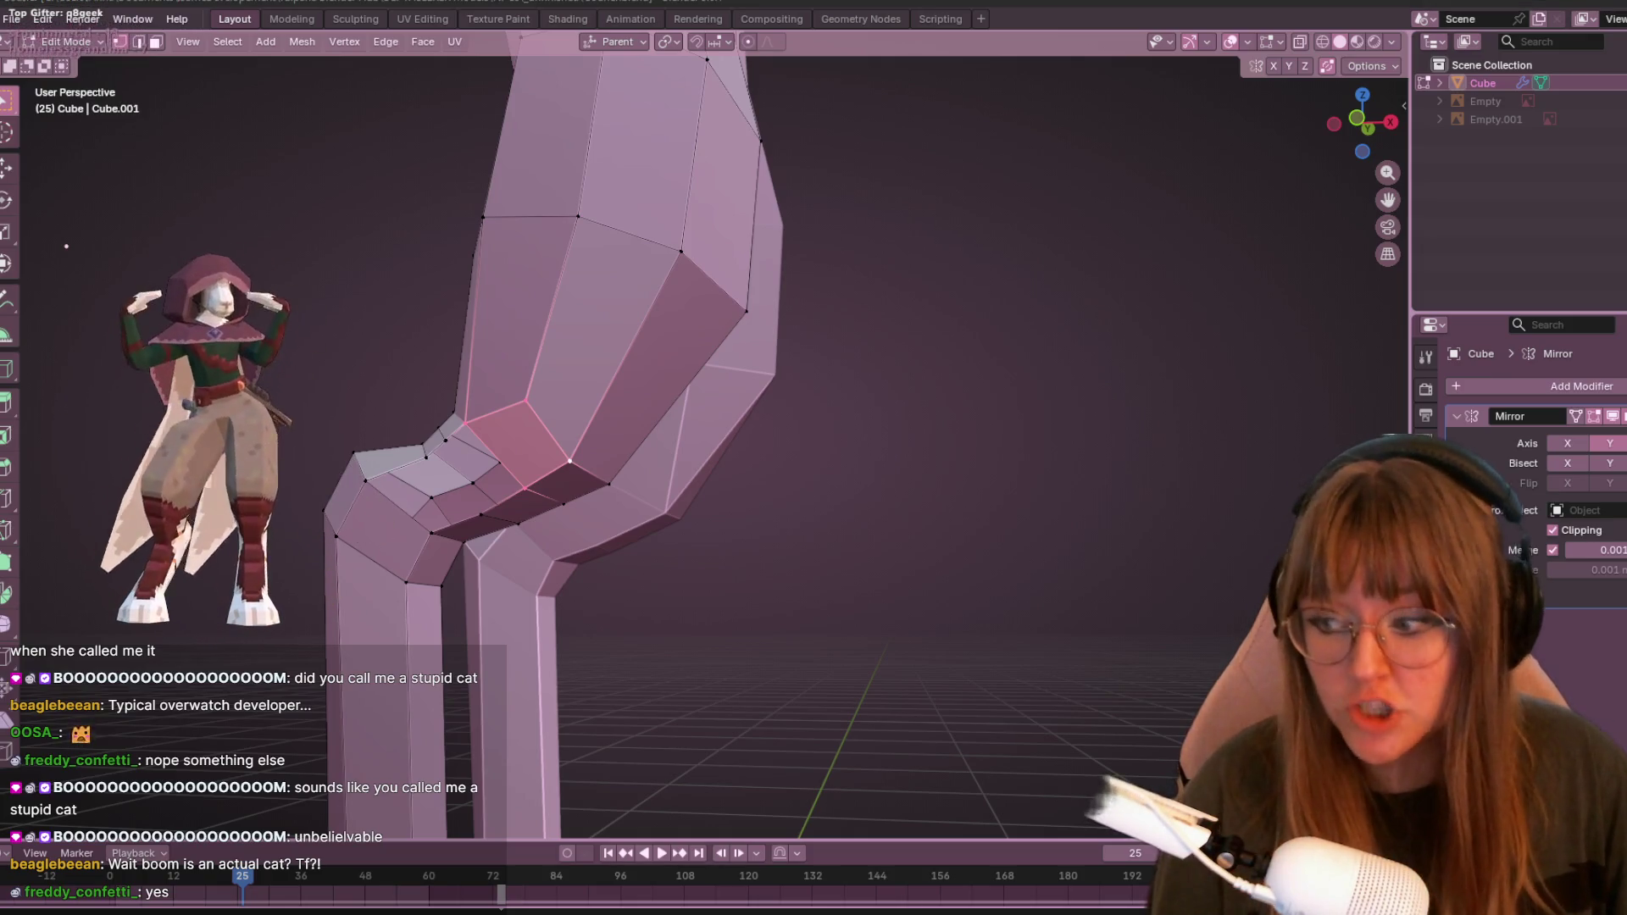
{"action": "mouse_move", "coordinate": [644, 525]}
{"action": "middle_mouse_down"}
{"action": "mouse_move", "coordinate": [719, 501]}
{"action": "mouse_move", "coordinate": [848, 251]}
{"action": "middle_mouse_up"}
- Select two hock vertices in front orthographic view, then inspect the knee in 3D
{"action": "left_click", "coordinate": [1364, 123]}
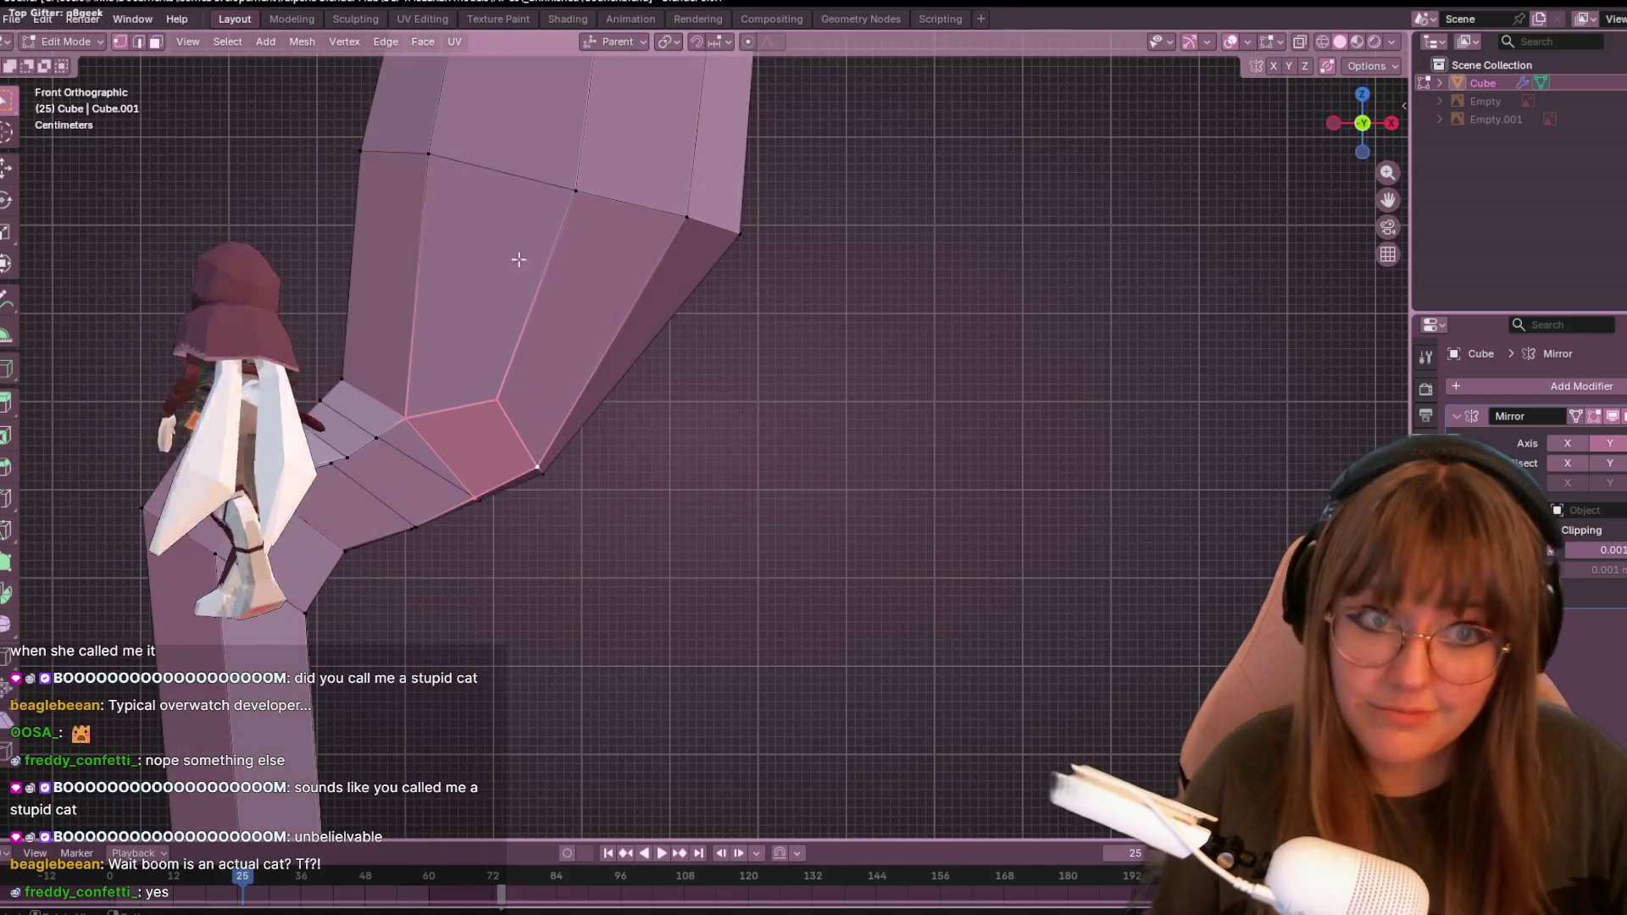
{"action": "scroll", "coordinate": [459, 303], "scroll_direction": "up", "scroll_amount": 1}
{"action": "middle_click_drag", "start_coordinate": [461, 517], "coordinate": [561, 422], "text": "shift"}
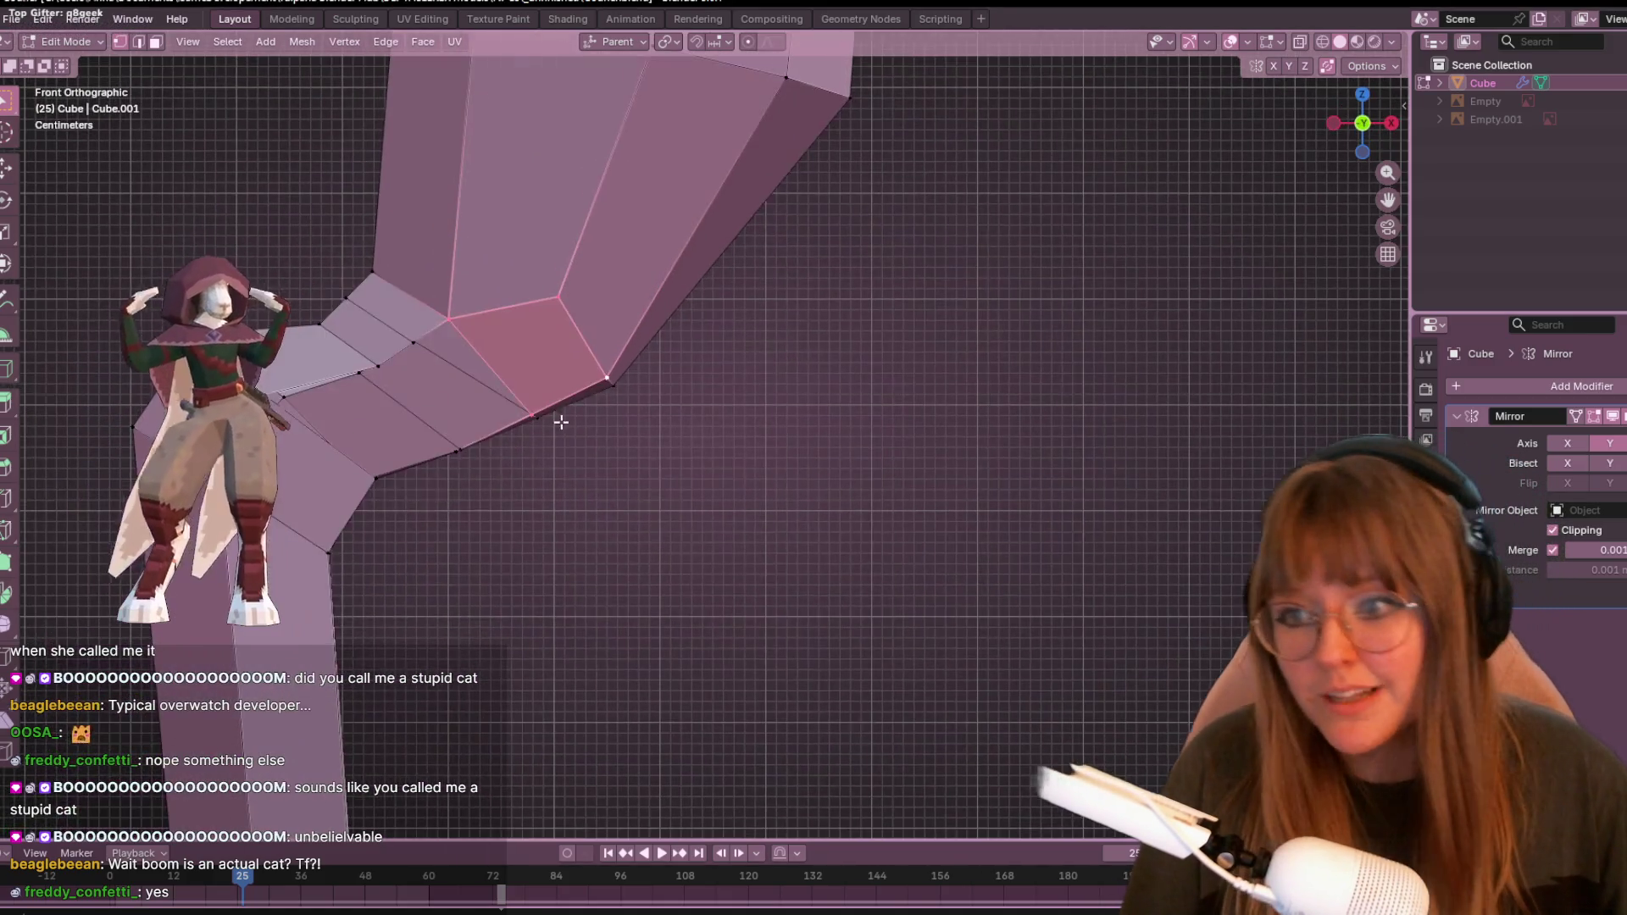
{"action": "left_click", "coordinate": [425, 352]}
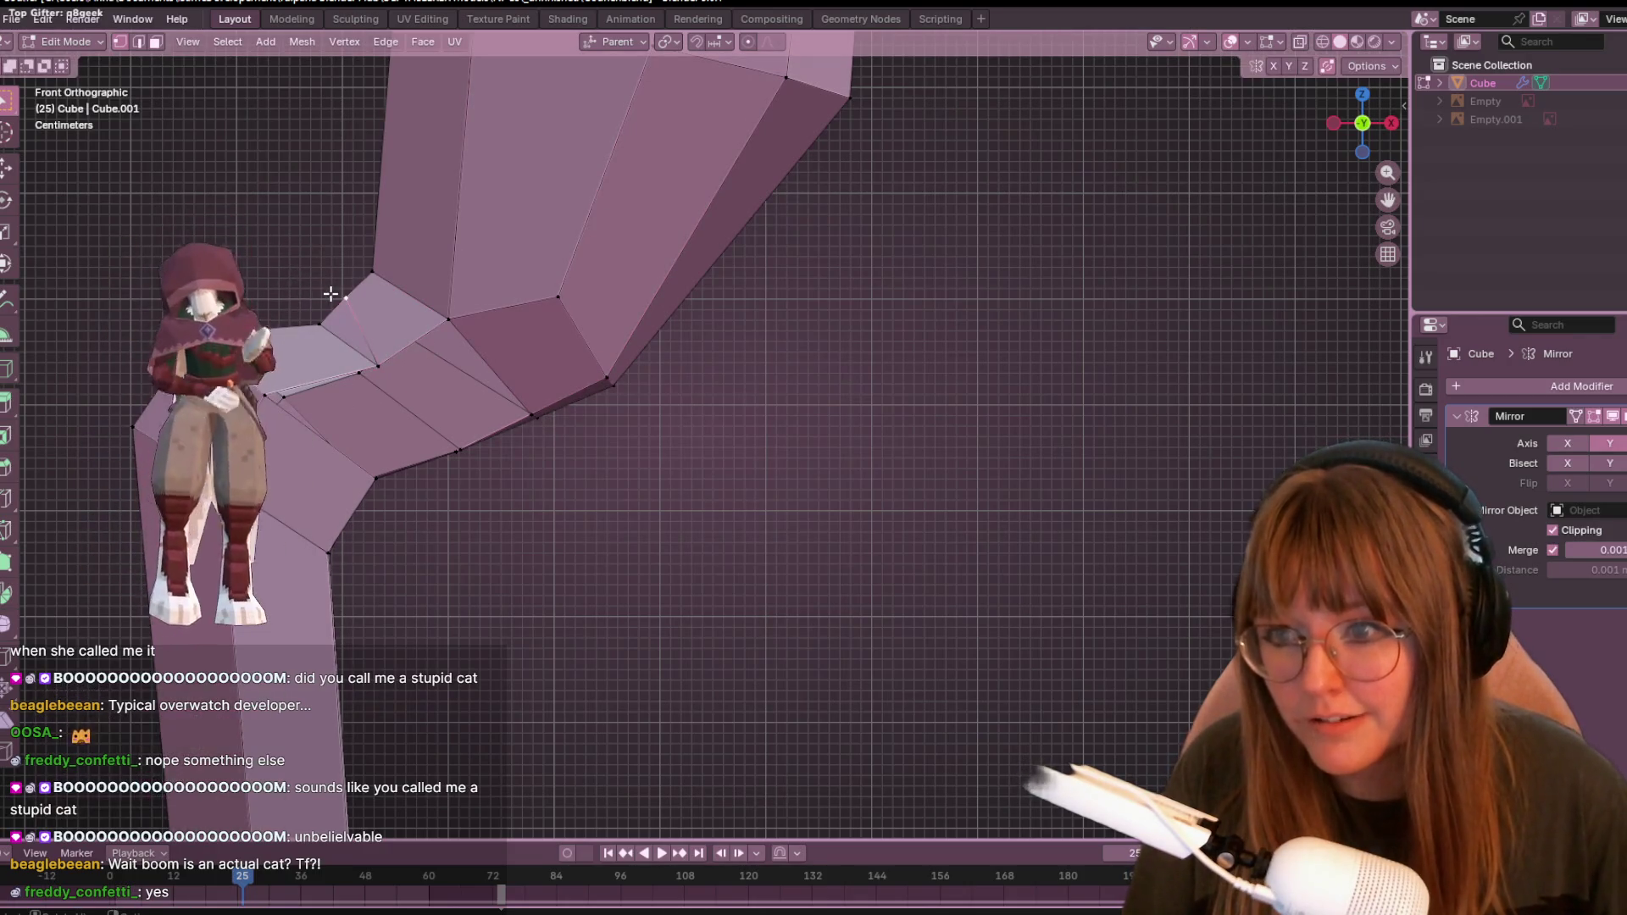
{"action": "left_click", "coordinate": [378, 366]}
{"action": "left_click", "coordinate": [459, 450], "text": "shift"}
{"action": "mouse_move", "coordinate": [530, 431]}
{"action": "middle_mouse_down"}
{"action": "mouse_move", "coordinate": [470, 410]}
{"action": "mouse_move", "coordinate": [545, 496]}
{"action": "middle_mouse_up"}
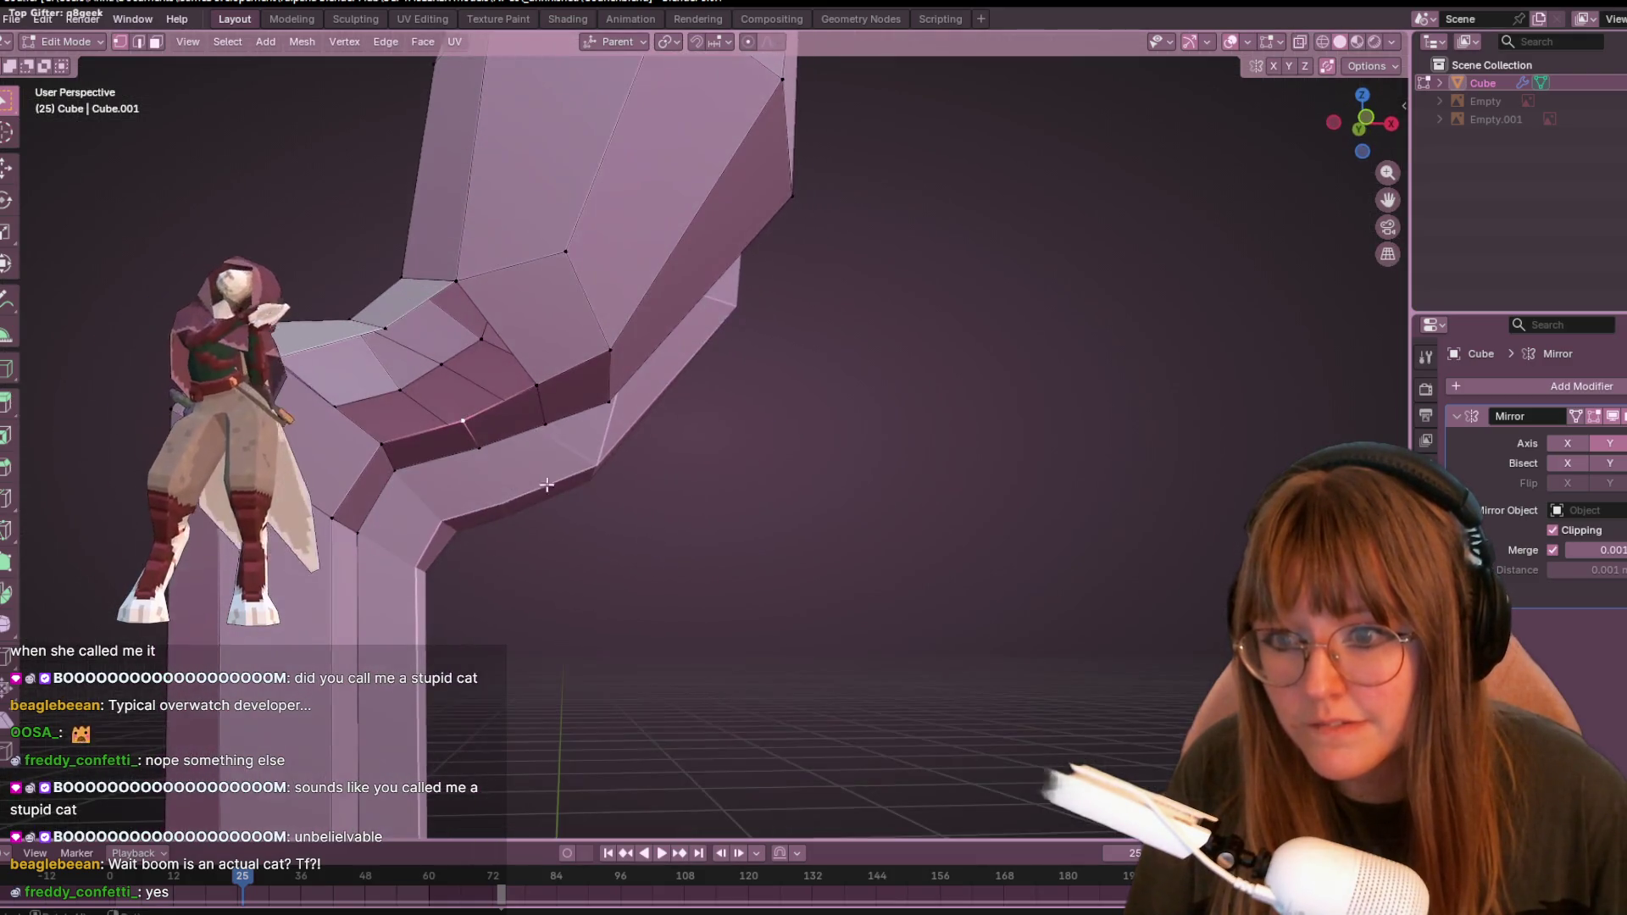
{"action": "mouse_move", "coordinate": [472, 307]}
{"action": "middle_mouse_down"}
{"action": "mouse_move", "coordinate": [455, 461]}
{"action": "mouse_move", "coordinate": [389, 534]}
{"action": "mouse_move", "coordinate": [458, 512]}
{"action": "mouse_move", "coordinate": [348, 336]}
{"action": "middle_mouse_up"}
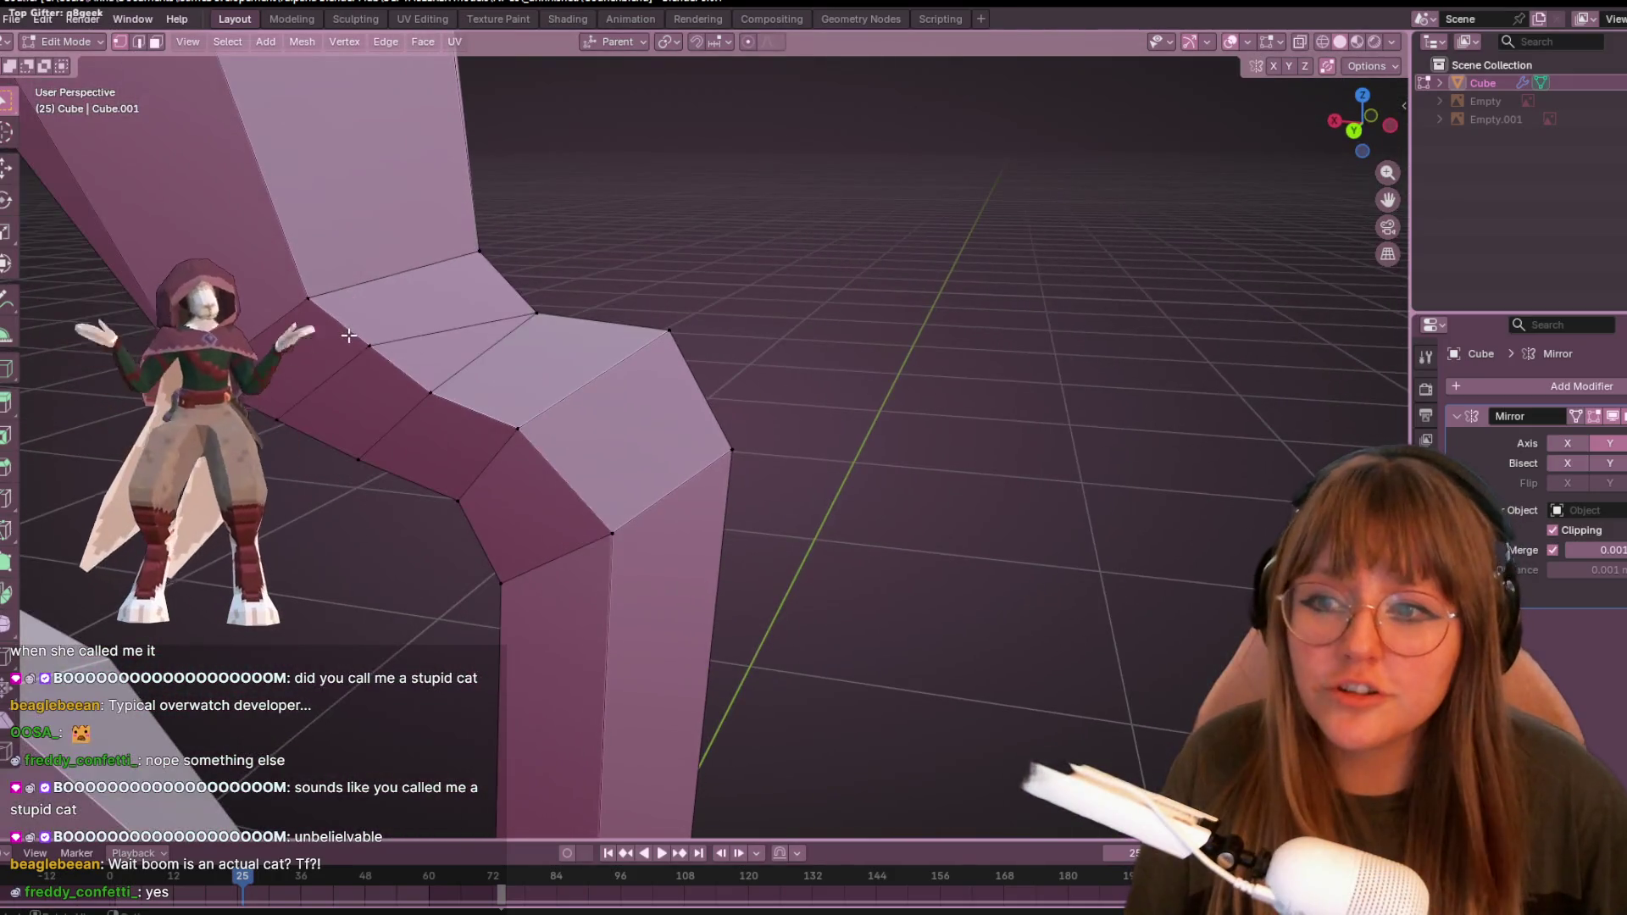
- Vertex-slide two knee vertices along their edges, checking the bend in perspective
{"action": "key", "text": "g"}
{"action": "key", "text": "g"}
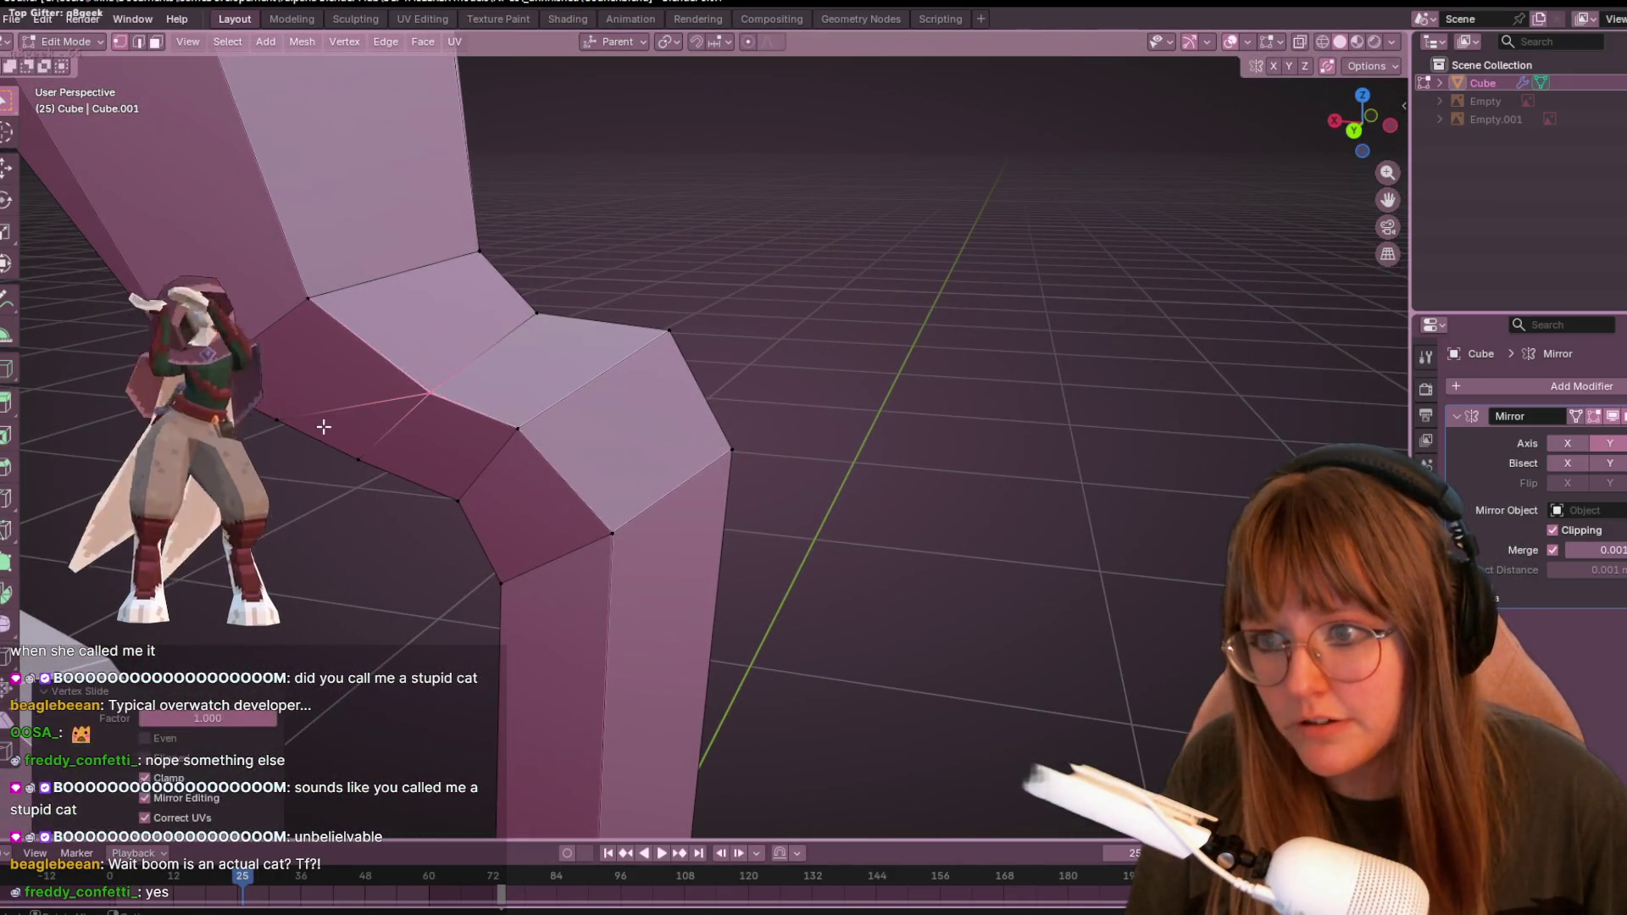
{"action": "left_click", "coordinate": [396, 508]}
{"action": "mouse_move", "coordinate": [396, 508]}
{"action": "middle_mouse_down"}
{"action": "mouse_move", "coordinate": [552, 404]}
{"action": "mouse_move", "coordinate": [701, 447]}
{"action": "mouse_move", "coordinate": [85, 267]}
{"action": "mouse_move", "coordinate": [425, 472]}
{"action": "mouse_move", "coordinate": [625, 353]}
{"action": "mouse_move", "coordinate": [610, 254]}
{"action": "mouse_move", "coordinate": [556, 352]}
{"action": "mouse_move", "coordinate": [661, 374]}
{"action": "mouse_move", "coordinate": [661, 299]}
{"action": "middle_mouse_up"}
{"action": "key", "text": "shift+v"}
{"action": "left_click", "coordinate": [623, 360]}
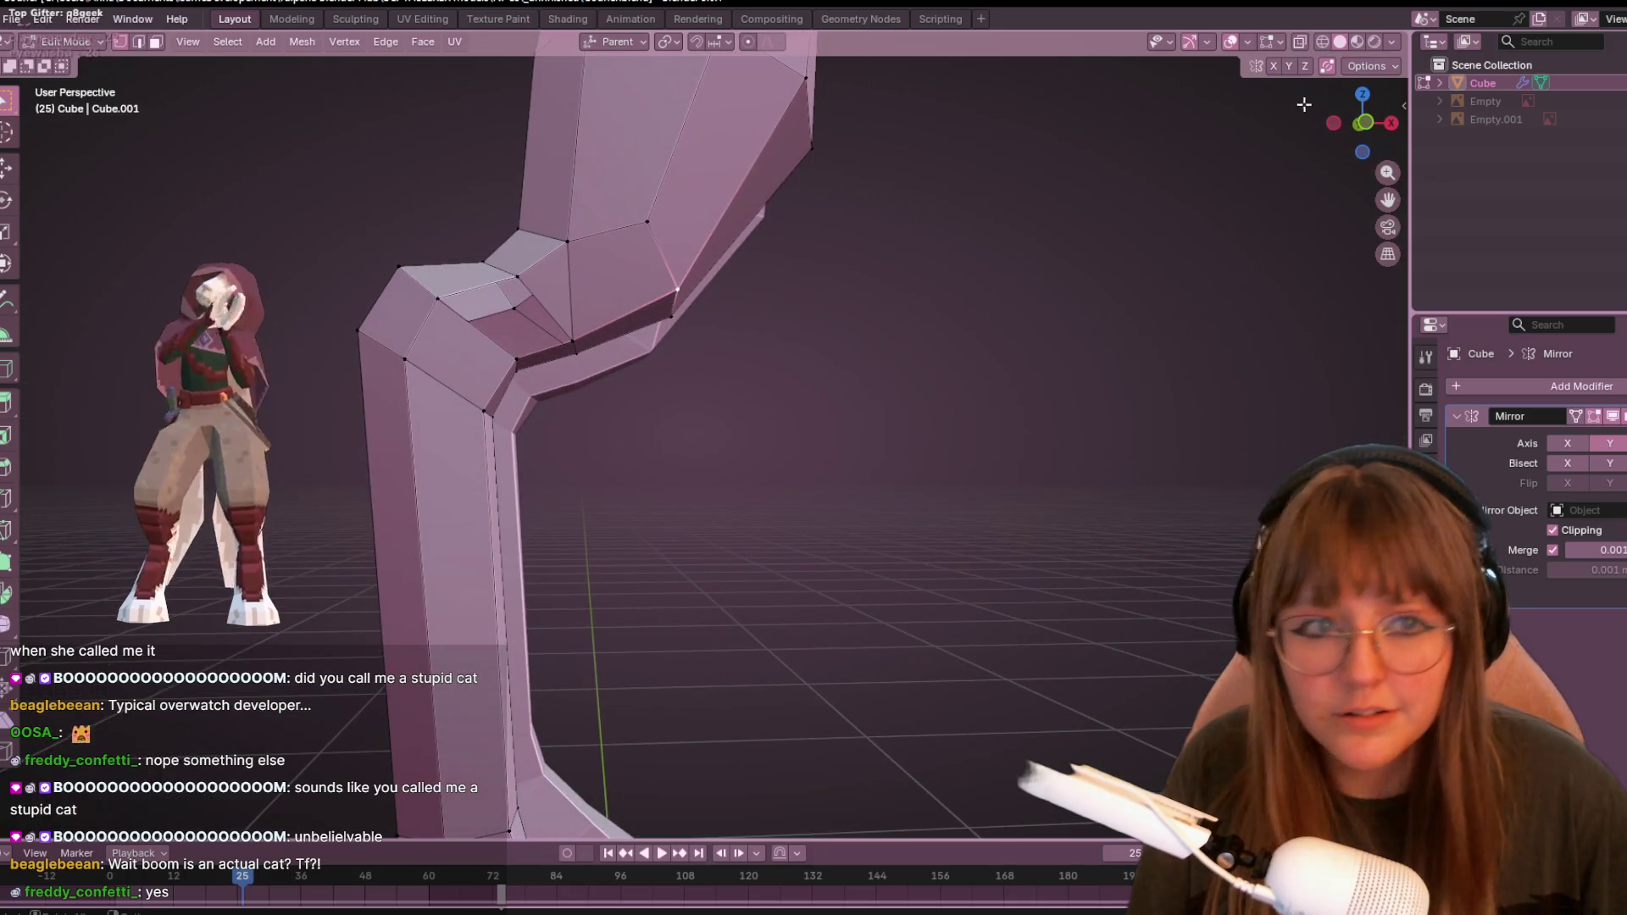
{"action": "left_click", "coordinate": [1363, 123]}
{"action": "mouse_move", "coordinate": [1377, 123]}
{"action": "middle_mouse_down", "text": "alt"}
{"action": "mouse_move", "coordinate": [864, 297]}
{"action": "mouse_move", "coordinate": [792, 265]}
{"action": "mouse_move", "coordinate": [726, 280]}
{"action": "mouse_move", "coordinate": [773, 362]}
{"action": "mouse_move", "coordinate": [734, 516]}
{"action": "mouse_move", "coordinate": [861, 472]}
{"action": "mouse_move", "coordinate": [745, 556]}
{"action": "middle_mouse_up", "text": "alt"}
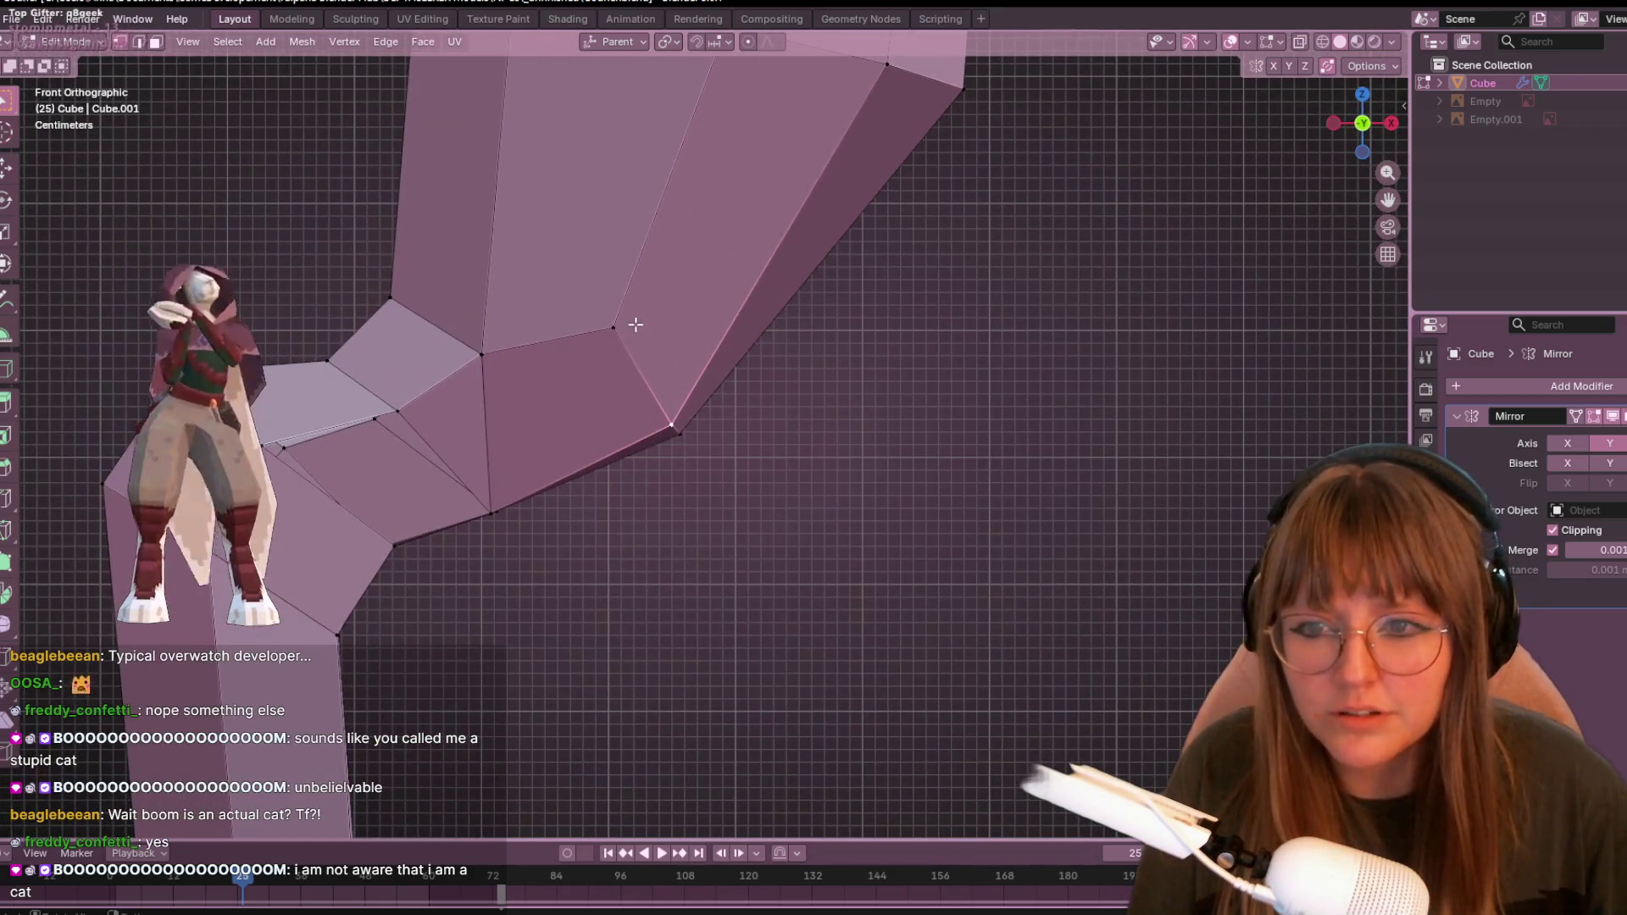
- In front orthographic view, move two hock vertices down-left and raise the vertex below the hock
{"action": "left_click", "coordinate": [683, 450]}
{"action": "key", "text": "g"}
{"action": "left_click", "coordinate": [668, 492]}
{"action": "left_click", "coordinate": [671, 419]}
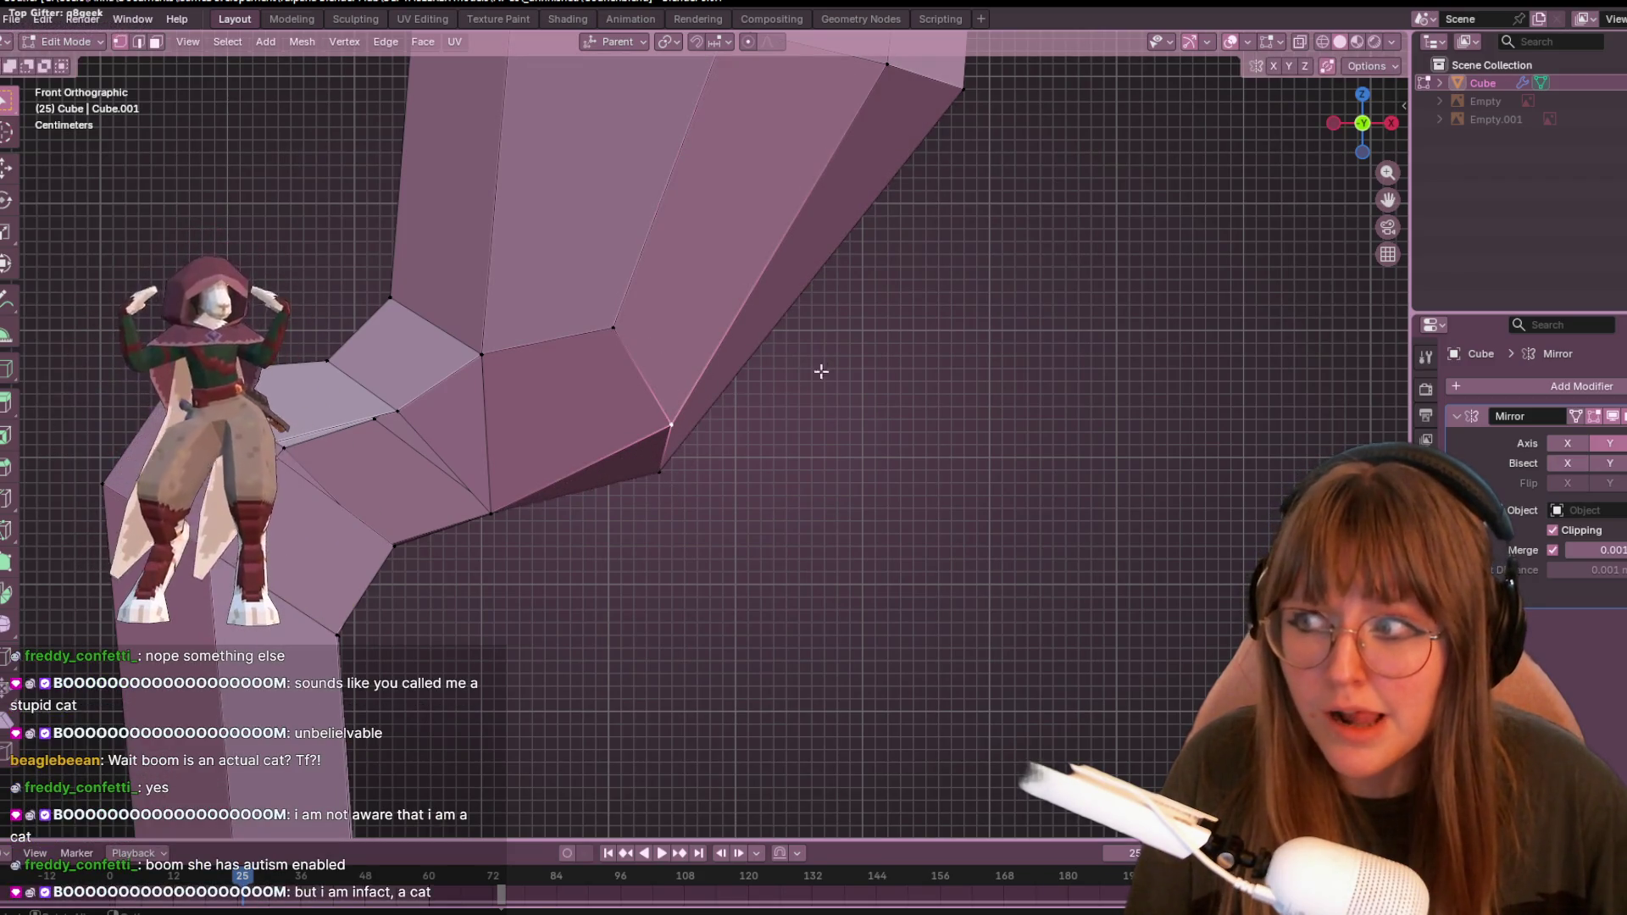
{"action": "key", "text": "g"}
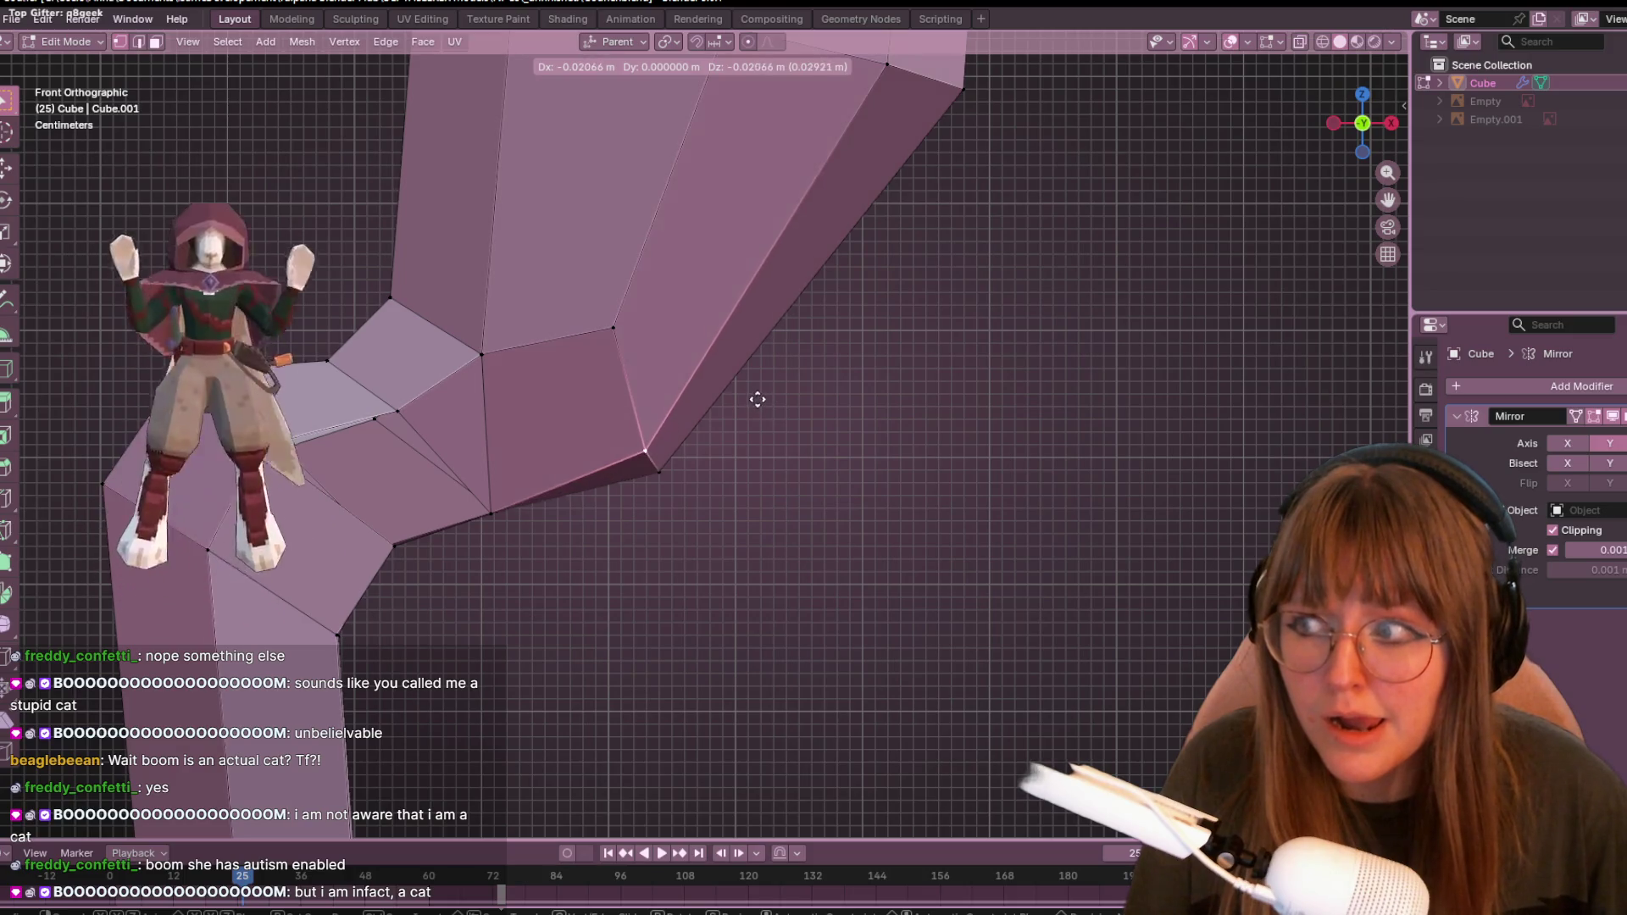
{"action": "left_click", "coordinate": [757, 390]}
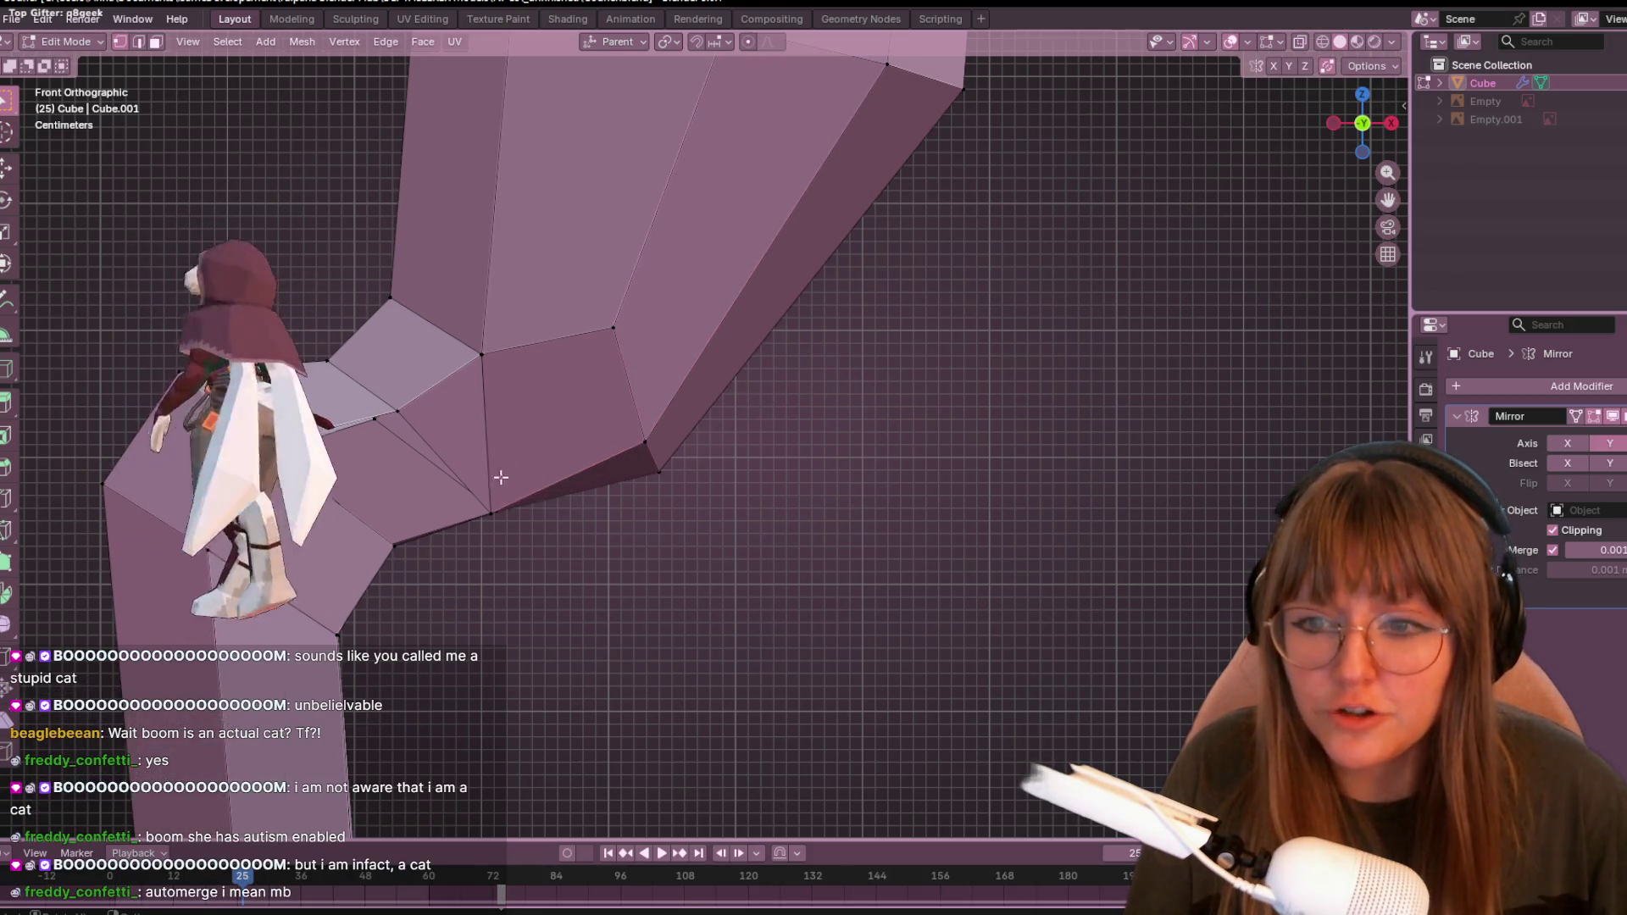
{"action": "left_click", "coordinate": [491, 511]}
{"action": "key", "text": "g"}
{"action": "left_click", "coordinate": [476, 476]}
- Reposition another hock vertex and shift the lower vertex left, then frame the whole leg
{"action": "mouse_move", "coordinate": [479, 483]}
{"action": "middle_mouse_down"}
{"action": "mouse_move", "coordinate": [505, 534]}
{"action": "mouse_move", "coordinate": [538, 544]}
{"action": "mouse_move", "coordinate": [1333, 88]}
{"action": "middle_mouse_up"}
{"action": "left_click", "coordinate": [1370, 125]}
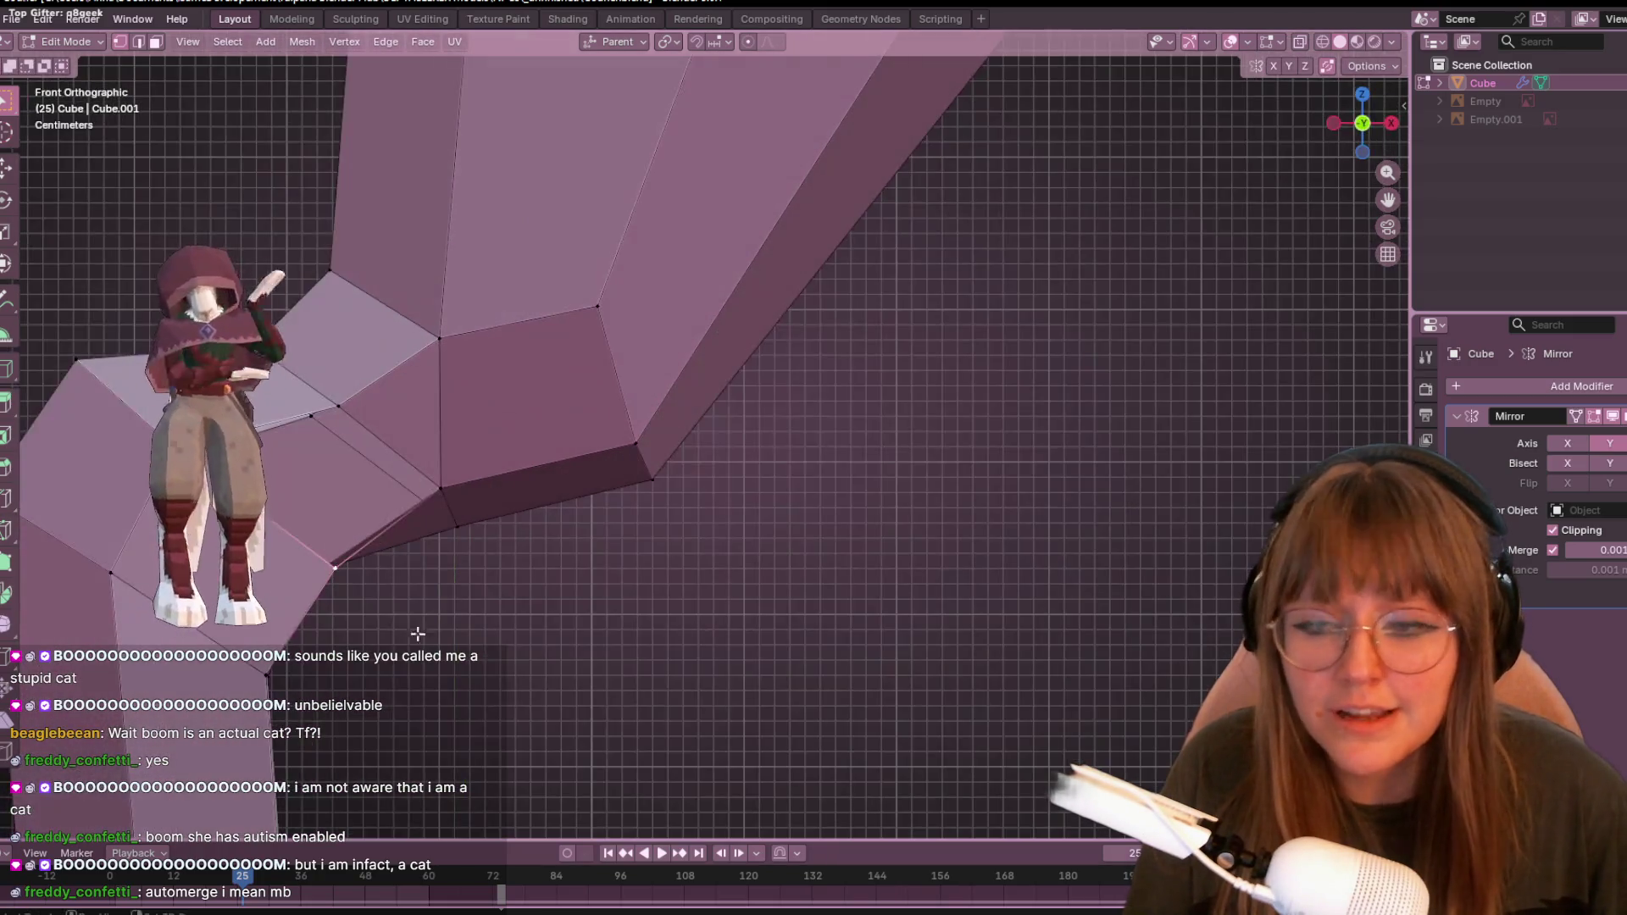
{"action": "key", "text": "g"}
{"action": "left_click", "coordinate": [539, 392]}
{"action": "left_click", "coordinate": [426, 545]}
{"action": "key", "text": "g"}
{"action": "left_click", "coordinate": [454, 538]}
{"action": "scroll", "coordinate": [878, 592], "scroll_direction": "down", "scroll_amount": 3}
{"action": "mouse_move", "coordinate": [879, 593]}
{"action": "middle_mouse_down", "text": "shift"}
{"action": "mouse_move", "coordinate": [935, 461]}
{"action": "mouse_move", "coordinate": [752, 469]}
{"action": "mouse_move", "coordinate": [791, 348]}
{"action": "mouse_move", "coordinate": [930, 435]}
{"action": "middle_mouse_up", "text": "shift"}
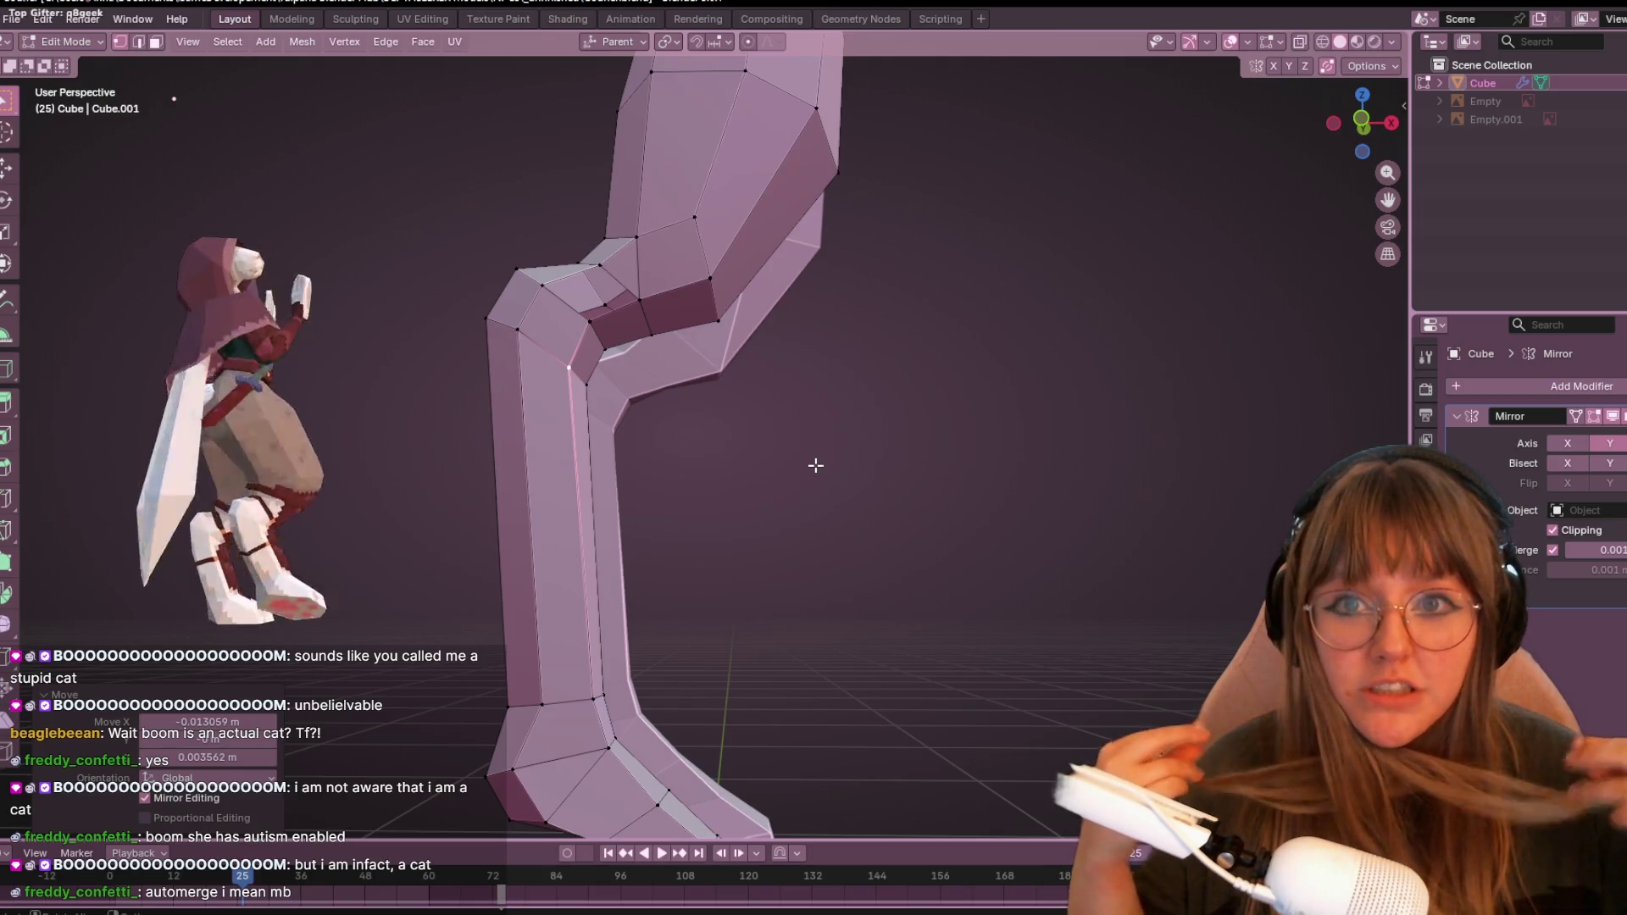
- In front orthographic view, slide the hock vertex along its edge toward the lower inner corner
{"action": "left_click", "coordinate": [1360, 123]}
{"action": "middle_click_drag", "start_coordinate": [746, 199], "coordinate": [744, 224]}
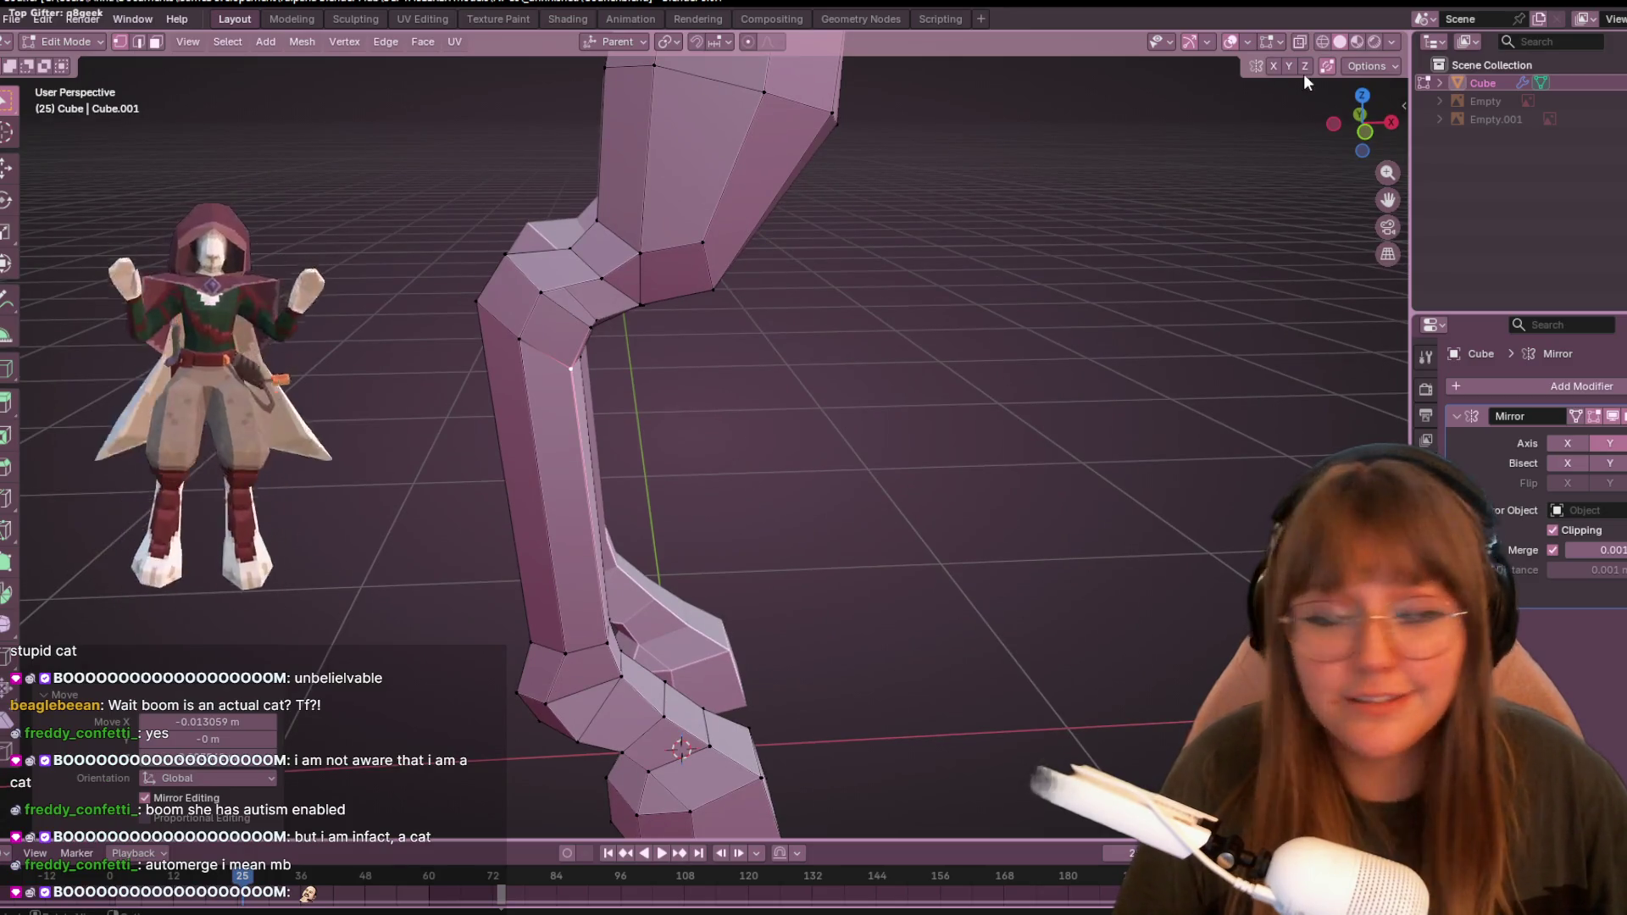
{"action": "left_click", "coordinate": [1370, 123]}
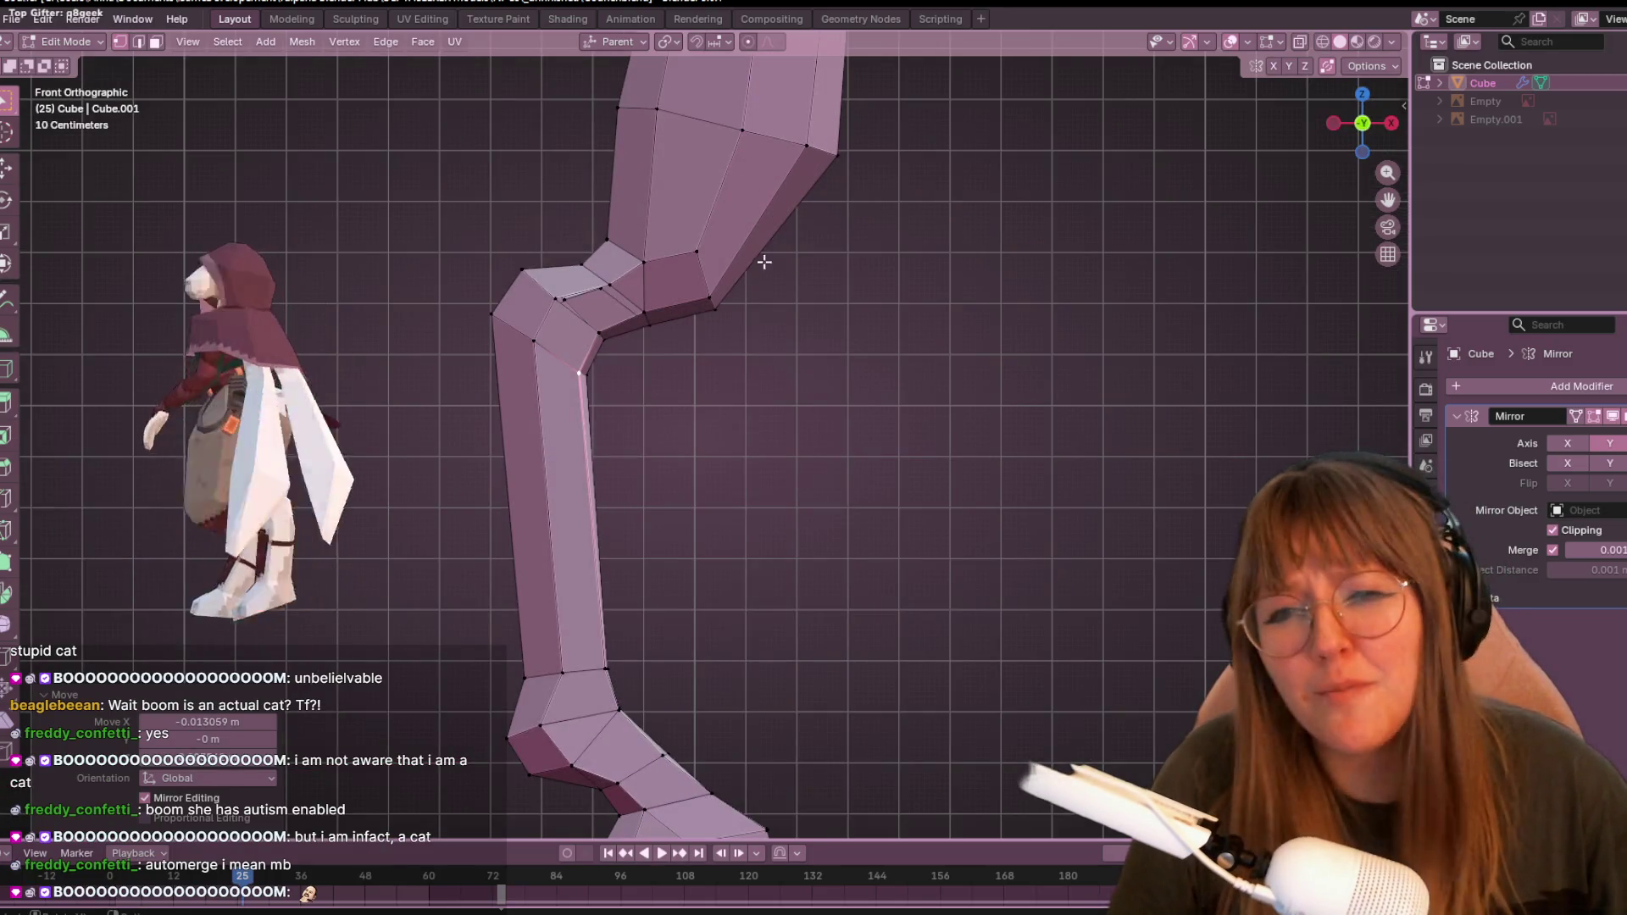
{"action": "key", "text": "g"}
{"action": "key", "text": "g"}
{"action": "left_click", "coordinate": [655, 151]}
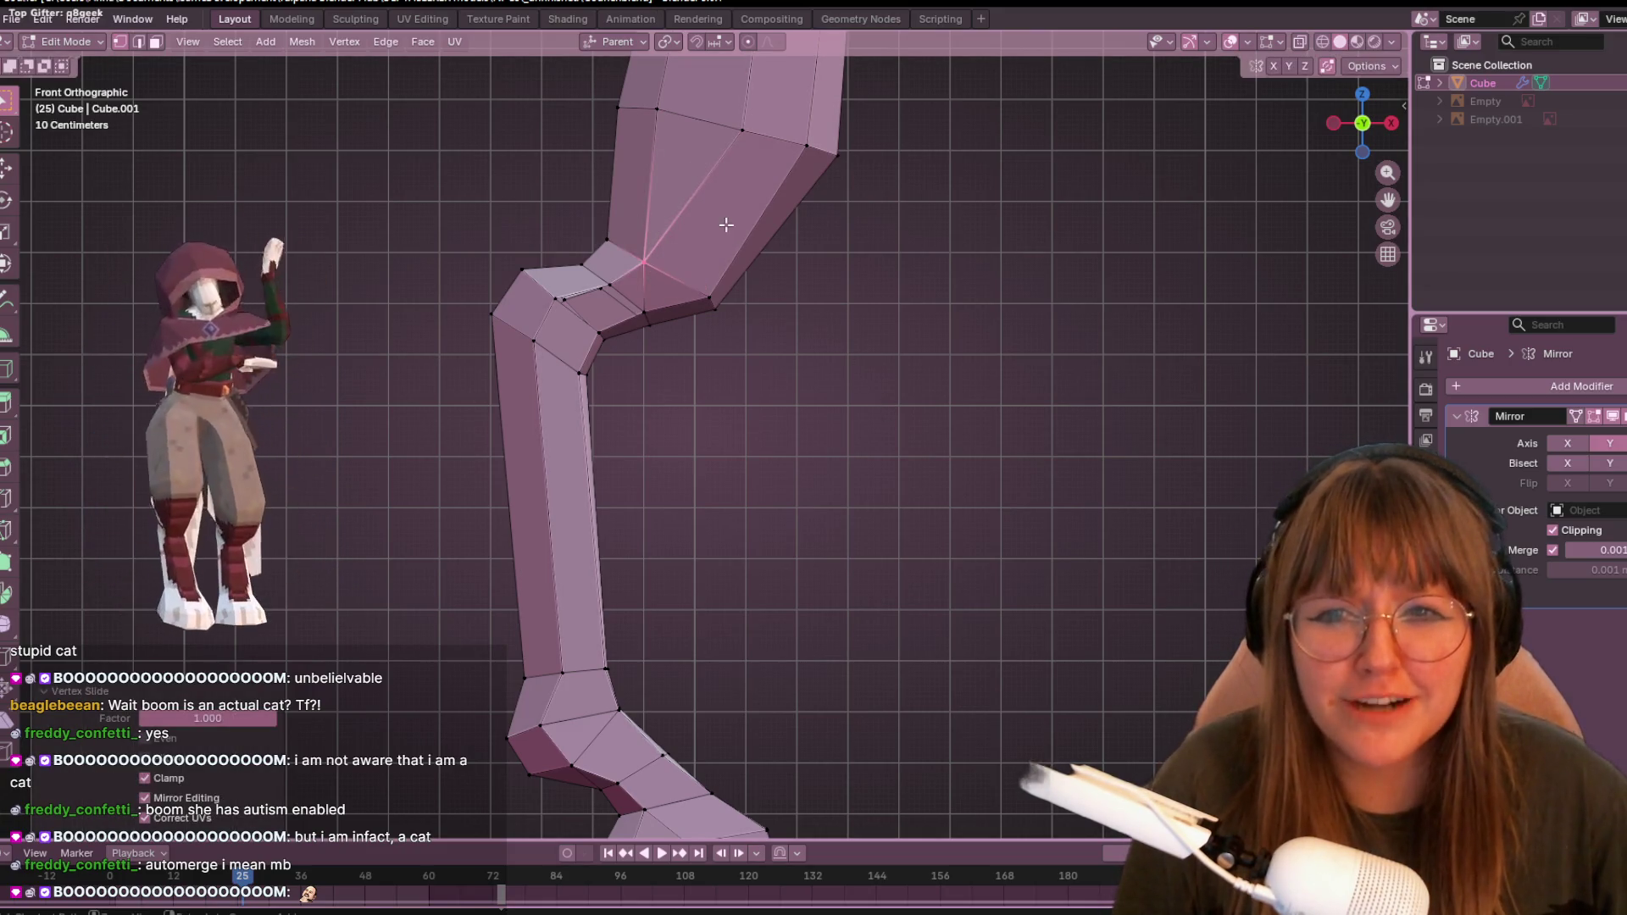
{"action": "middle_click_drag", "start_coordinate": [726, 224], "coordinate": [758, 262], "text": "shift"}
{"action": "key", "text": "g"}
{"action": "key", "text": "g"}
{"action": "left_click", "coordinate": [795, 300]}
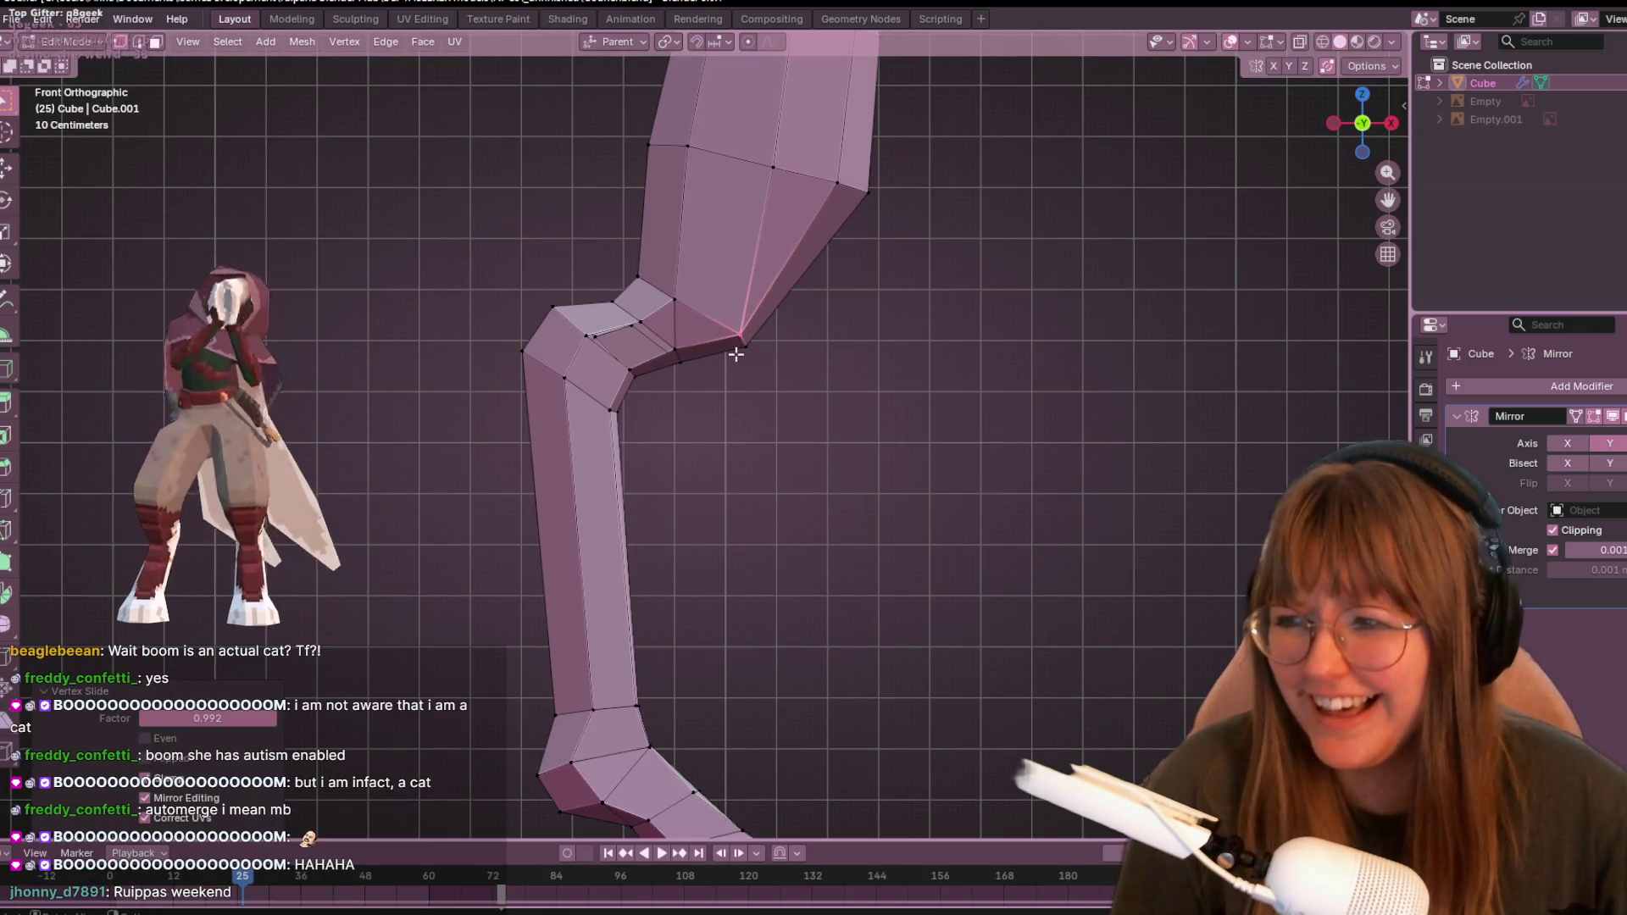
- Slide and reposition another vertex at the hock joint
{"action": "scroll", "coordinate": [735, 354], "scroll_direction": "up", "scroll_amount": 1}
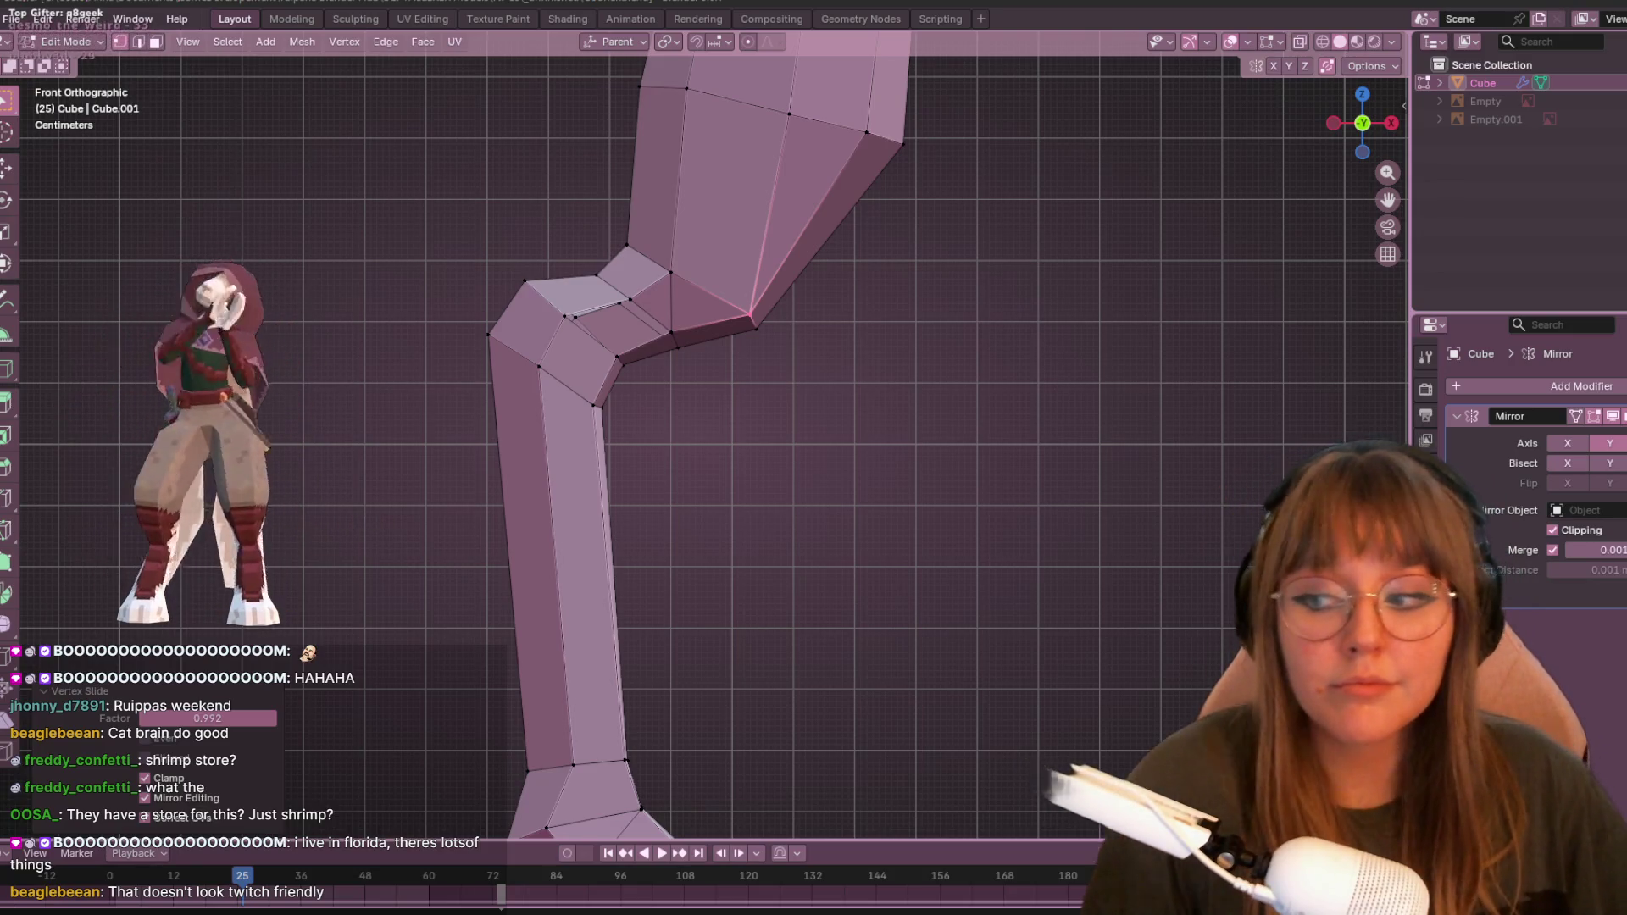
{"action": "scroll", "coordinate": [850, 353], "scroll_direction": "down", "scroll_amount": 3}
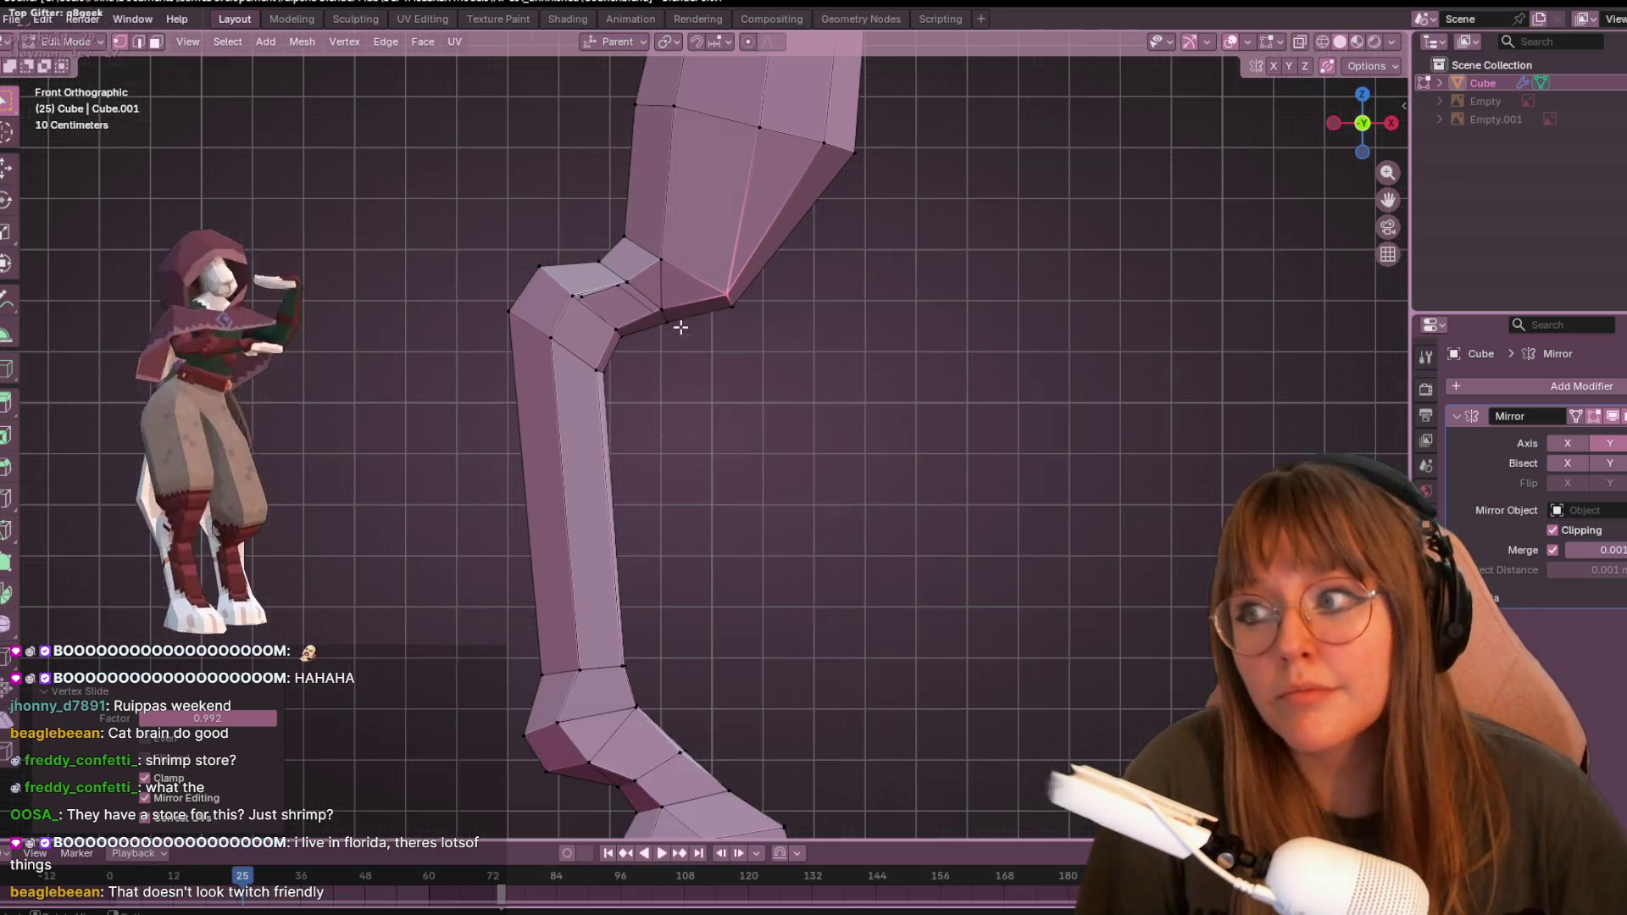
{"action": "middle_click_drag", "start_coordinate": [719, 338], "coordinate": [759, 328], "text": "shift"}
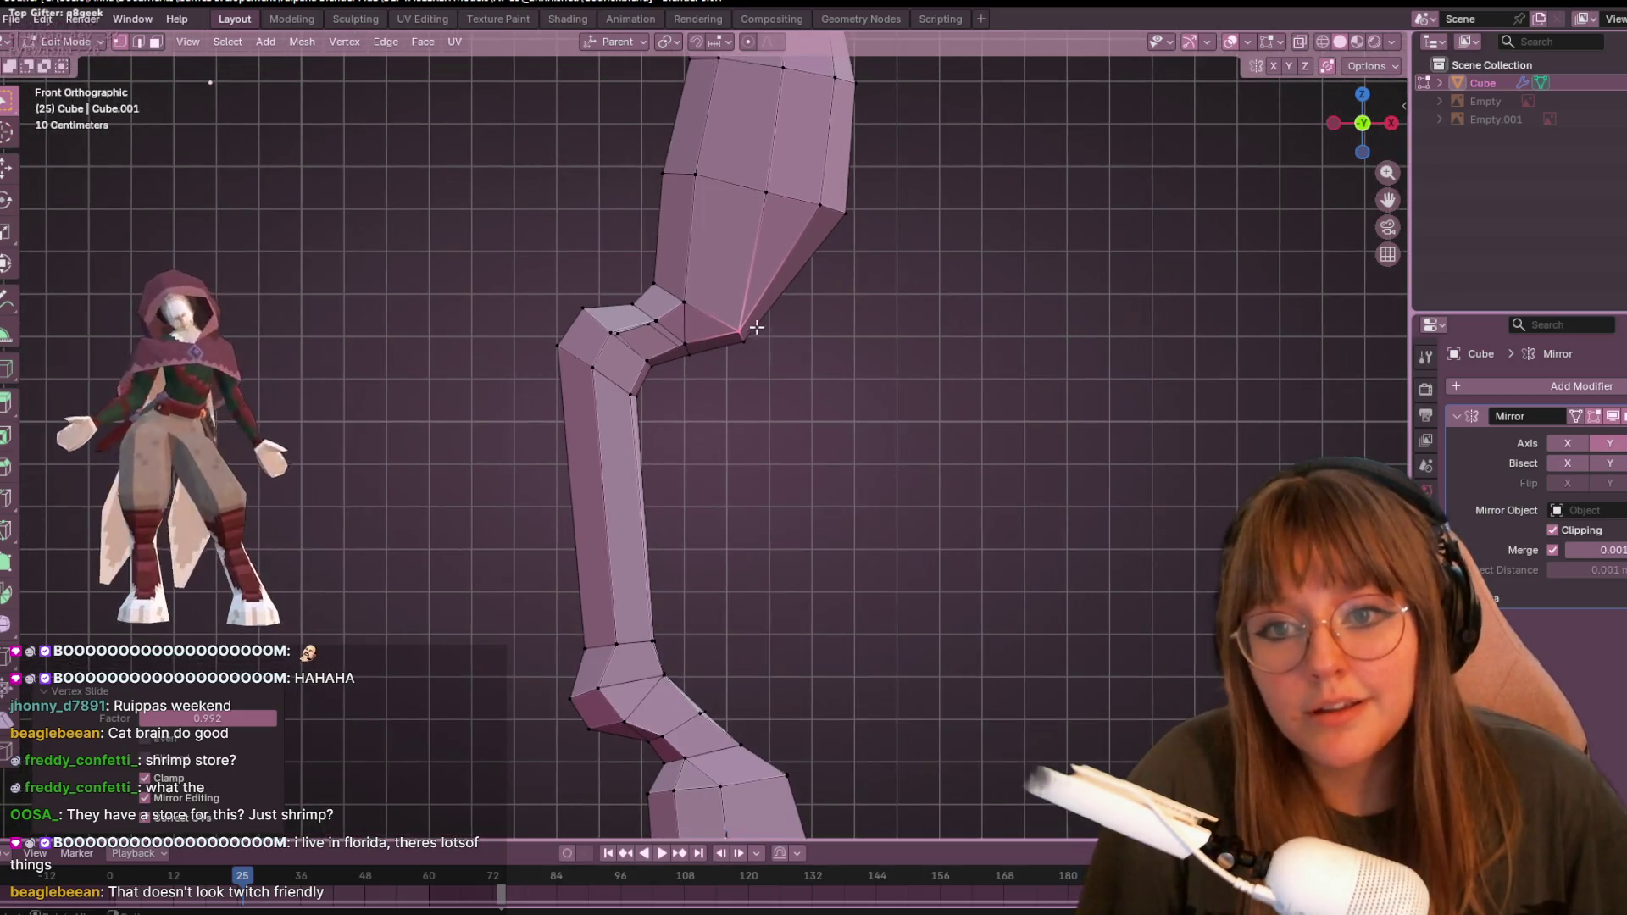
{"action": "key", "text": "g"}
{"action": "key", "text": "g"}
{"action": "left_click", "coordinate": [740, 309]}
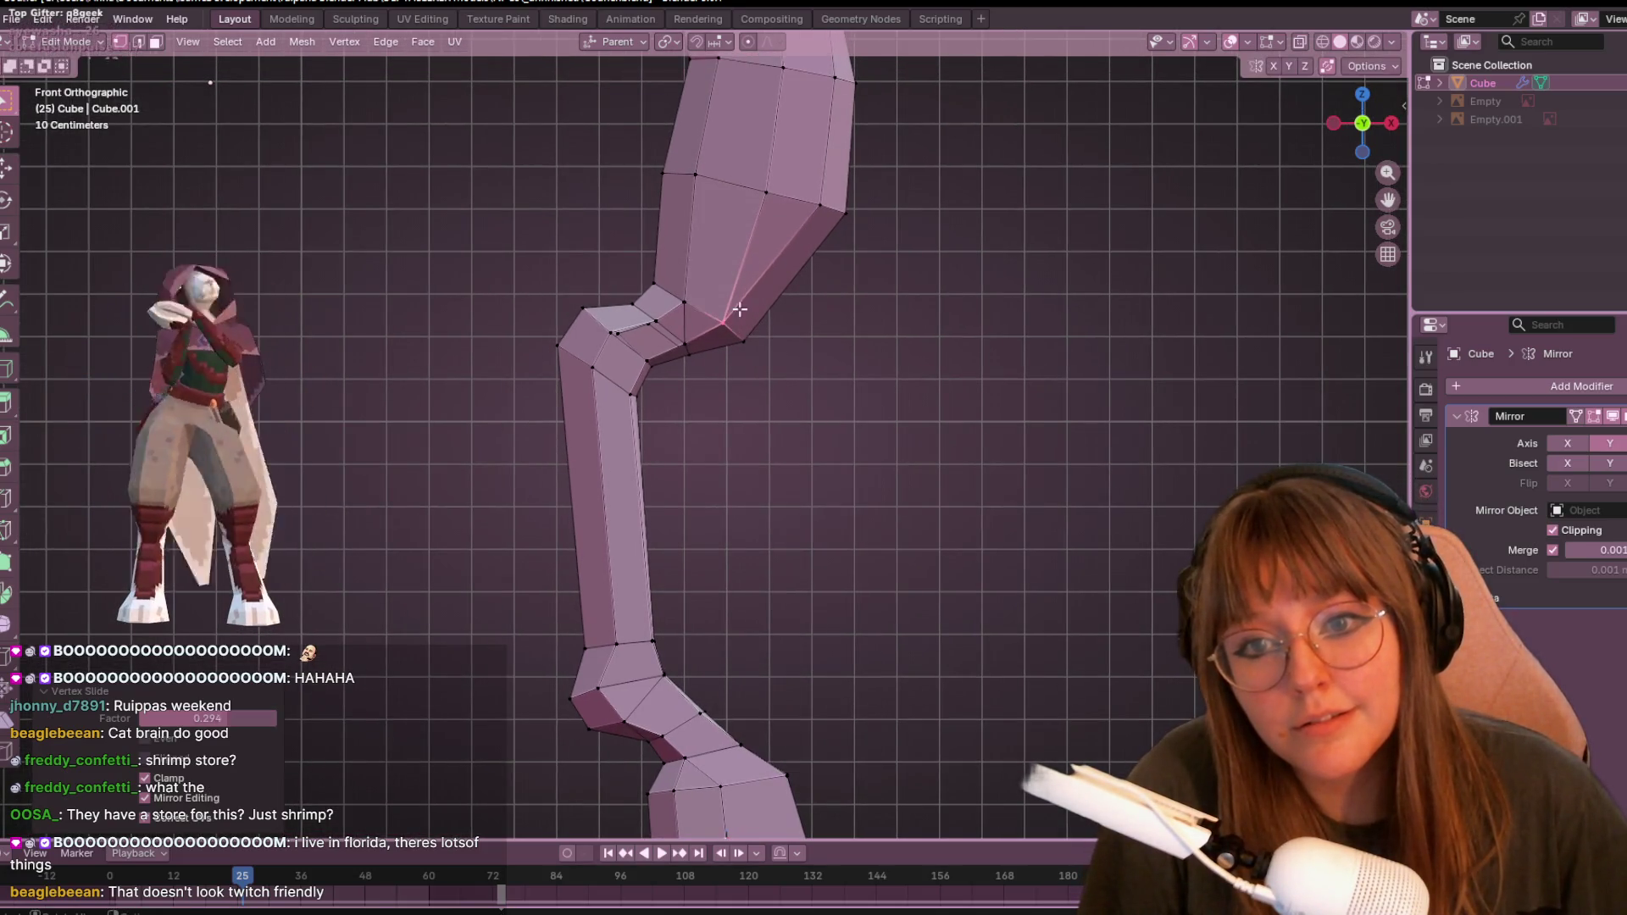
{"action": "key", "text": "g"}
{"action": "left_click", "coordinate": [763, 352]}
- Slide a thigh vertex twice along its edges to smooth the thigh contour
{"action": "mouse_move", "coordinate": [883, 257]}
{"action": "middle_mouse_down", "text": "shift"}
{"action": "mouse_move", "coordinate": [985, 211]}
{"action": "mouse_move", "coordinate": [977, 353]}
{"action": "mouse_move", "coordinate": [875, 406]}
{"action": "middle_mouse_up", "text": "shift"}
{"action": "key", "text": "g"}
{"action": "key", "text": "g"}
{"action": "left_click", "coordinate": [678, 404]}
{"action": "key", "text": "g"}
{"action": "key", "text": "g"}
{"action": "left_click", "coordinate": [1066, 410]}
- Slide the upper thigh vertex along its edge in front view
{"action": "middle_click_drag", "start_coordinate": [1066, 410], "coordinate": [825, 421]}
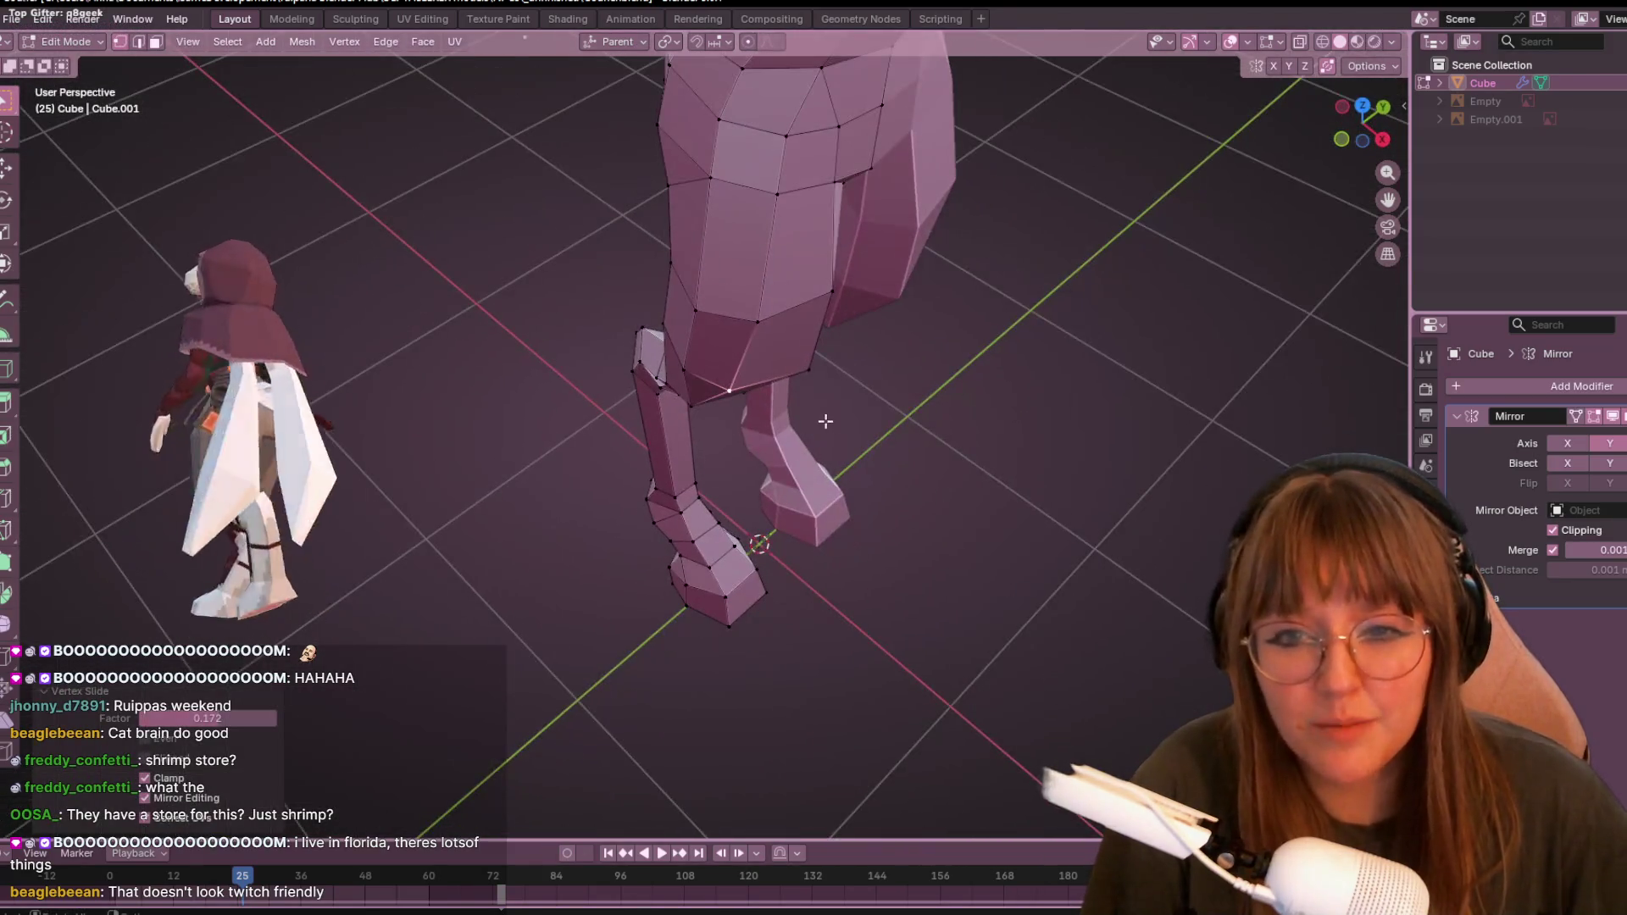
{"action": "left_click", "coordinate": [1353, 144]}
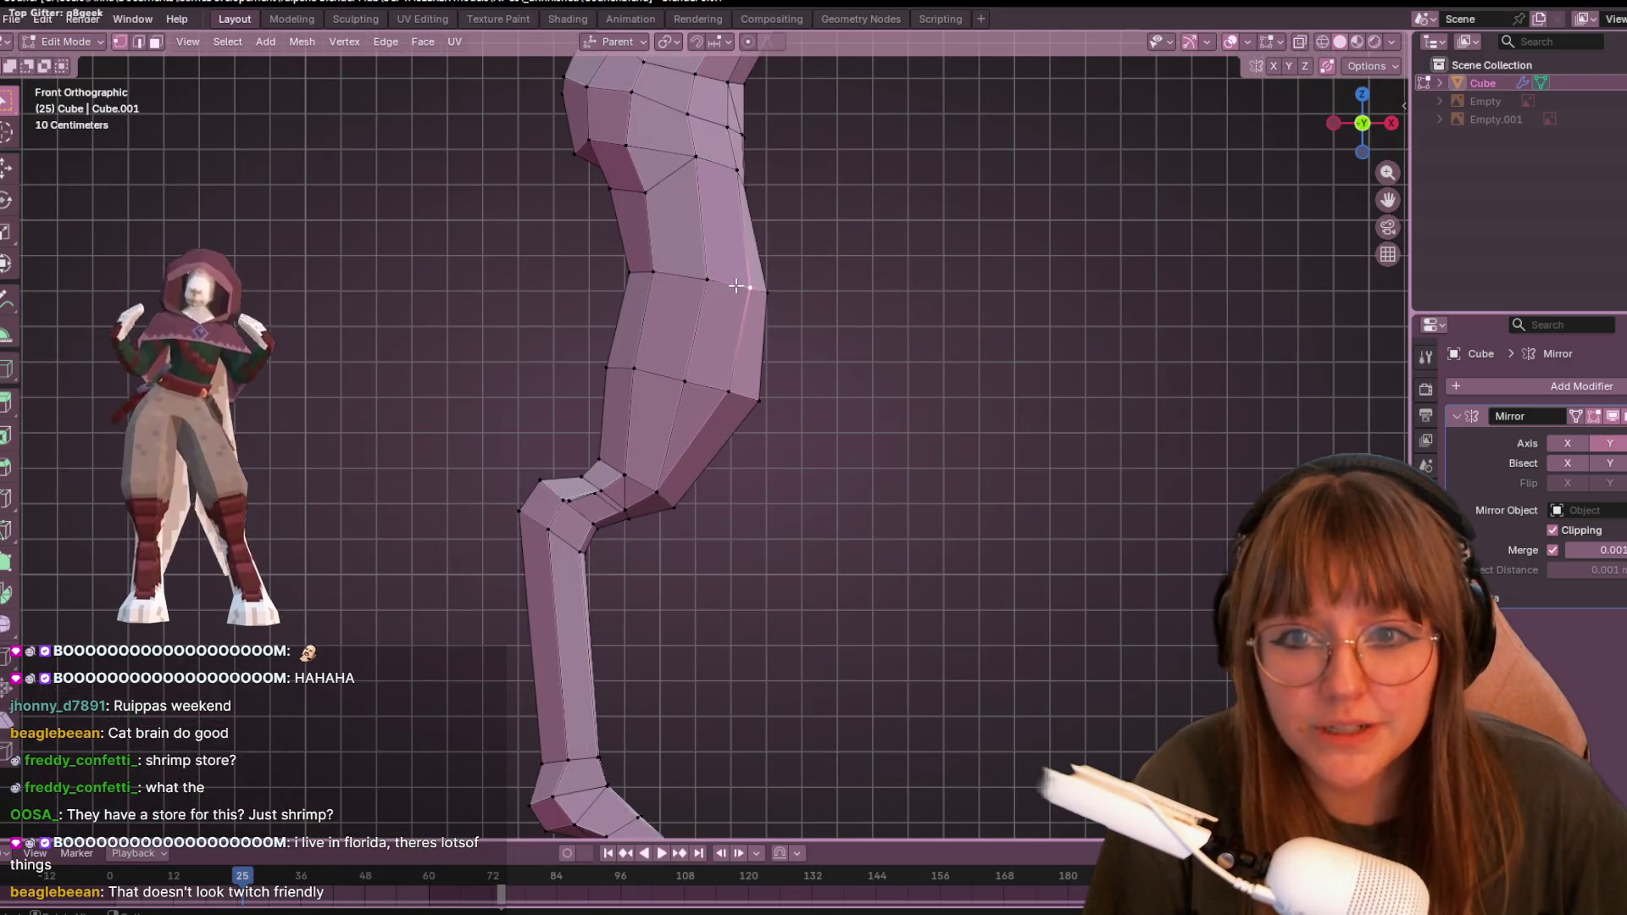
{"action": "left_click", "coordinate": [741, 148]}
{"action": "key", "text": "g"}
{"action": "key", "text": "g"}
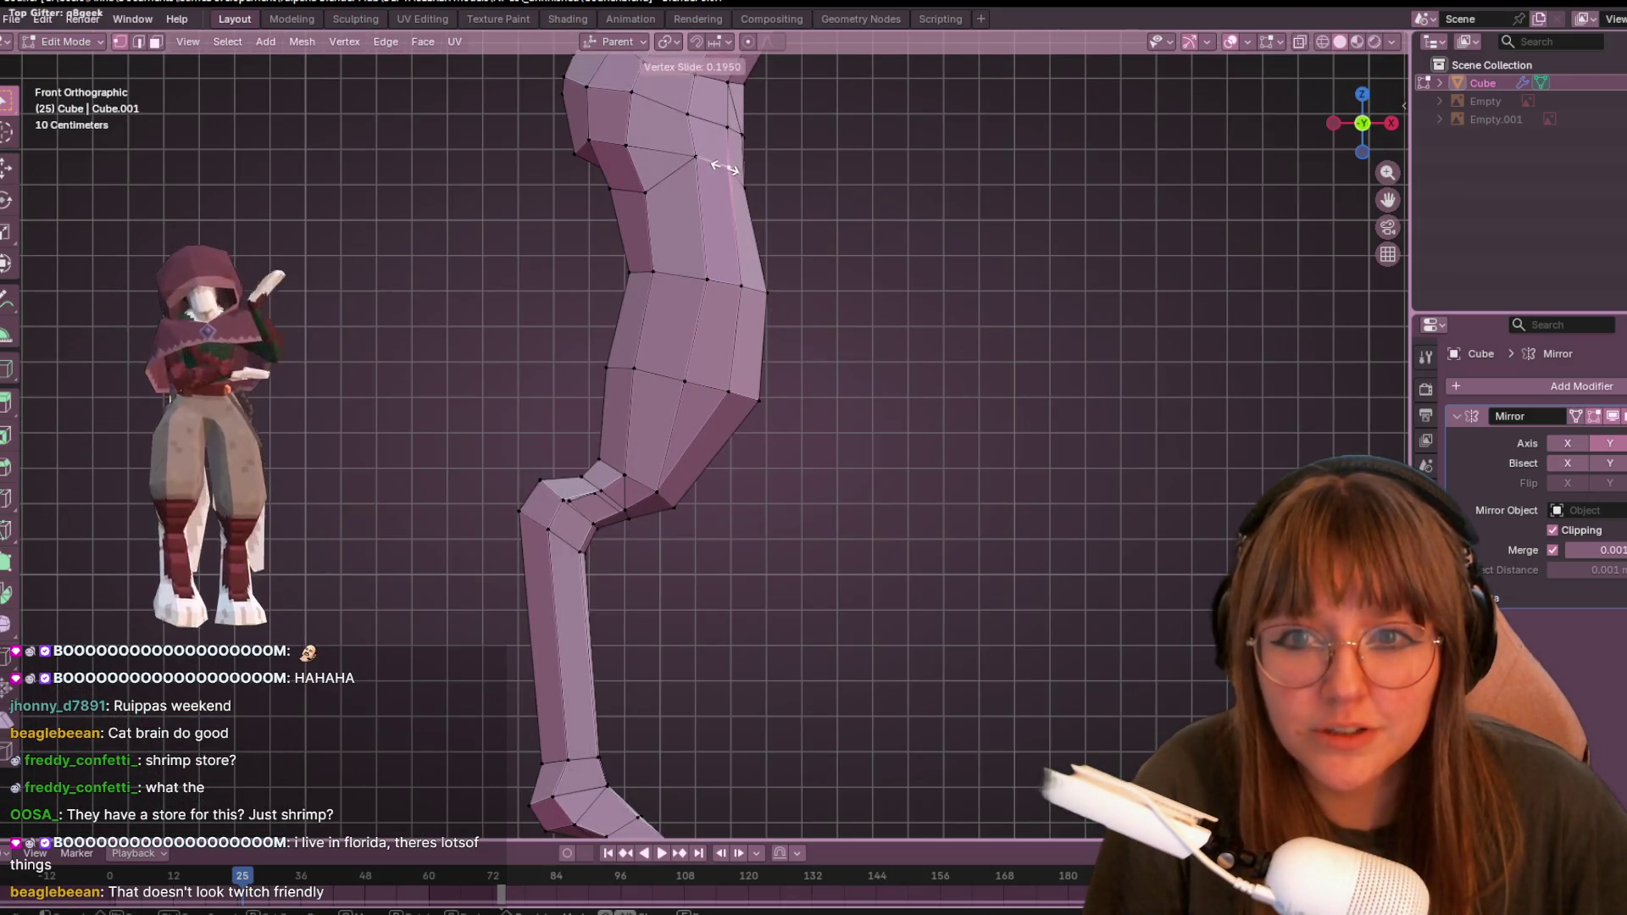
{"action": "left_click", "coordinate": [730, 180]}
{"action": "scroll", "coordinate": [703, 322], "scroll_direction": "down", "scroll_amount": 4, "text": "shift"}
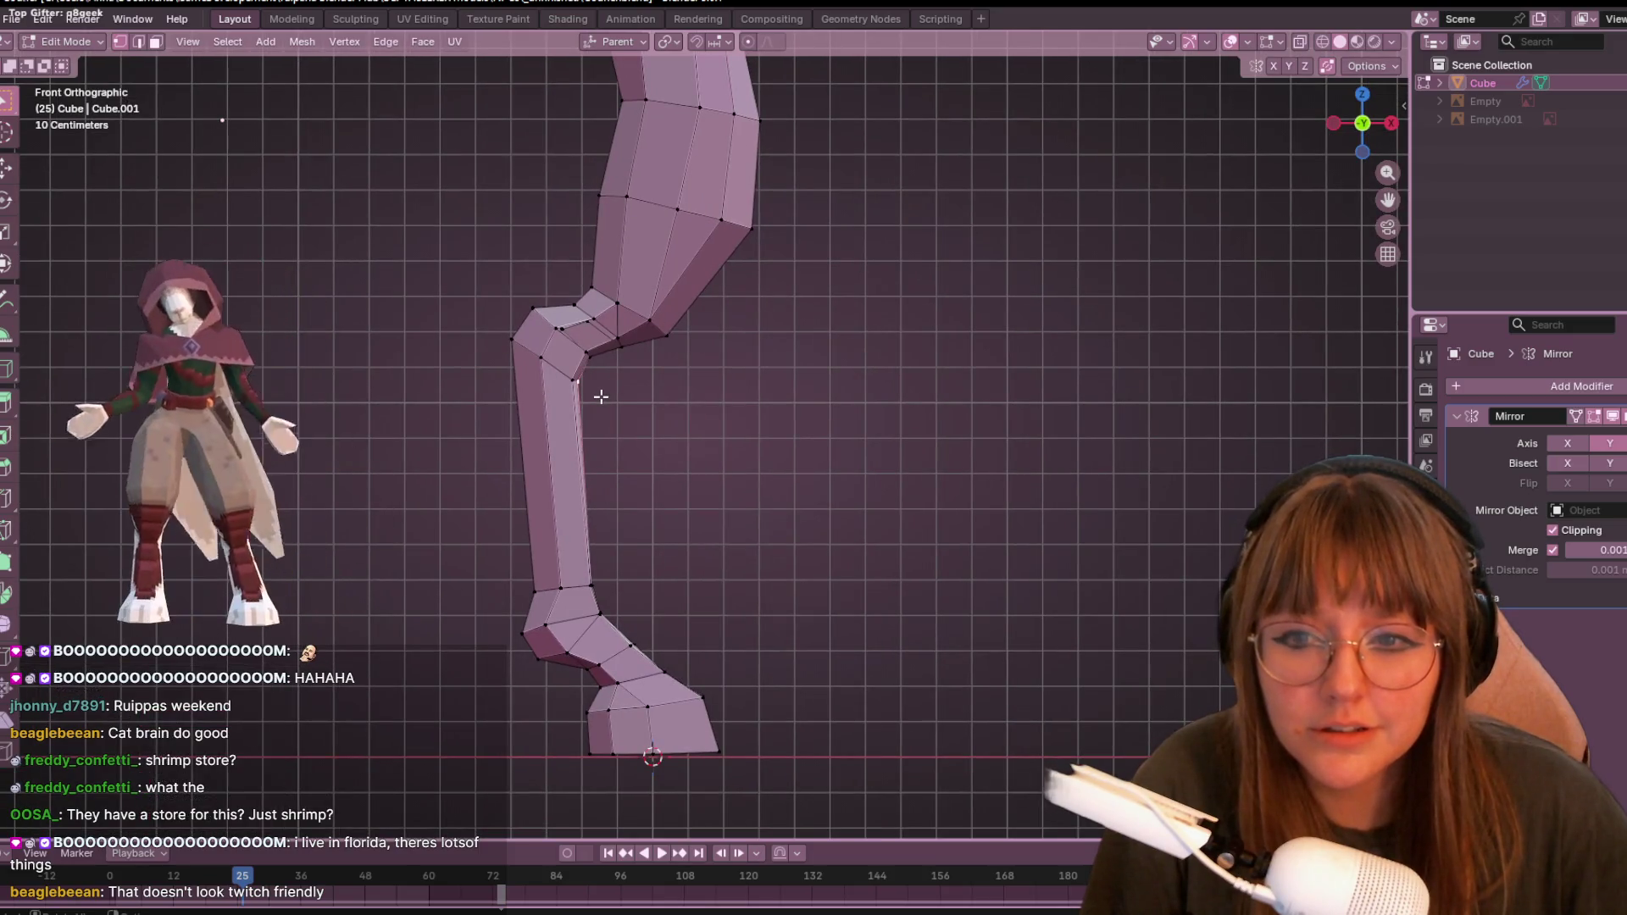
- Move the knee vertex up and outward about 0.0038 m along X, inspecting from several angles
{"action": "middle_click_drag", "start_coordinate": [630, 391], "coordinate": [564, 316]}
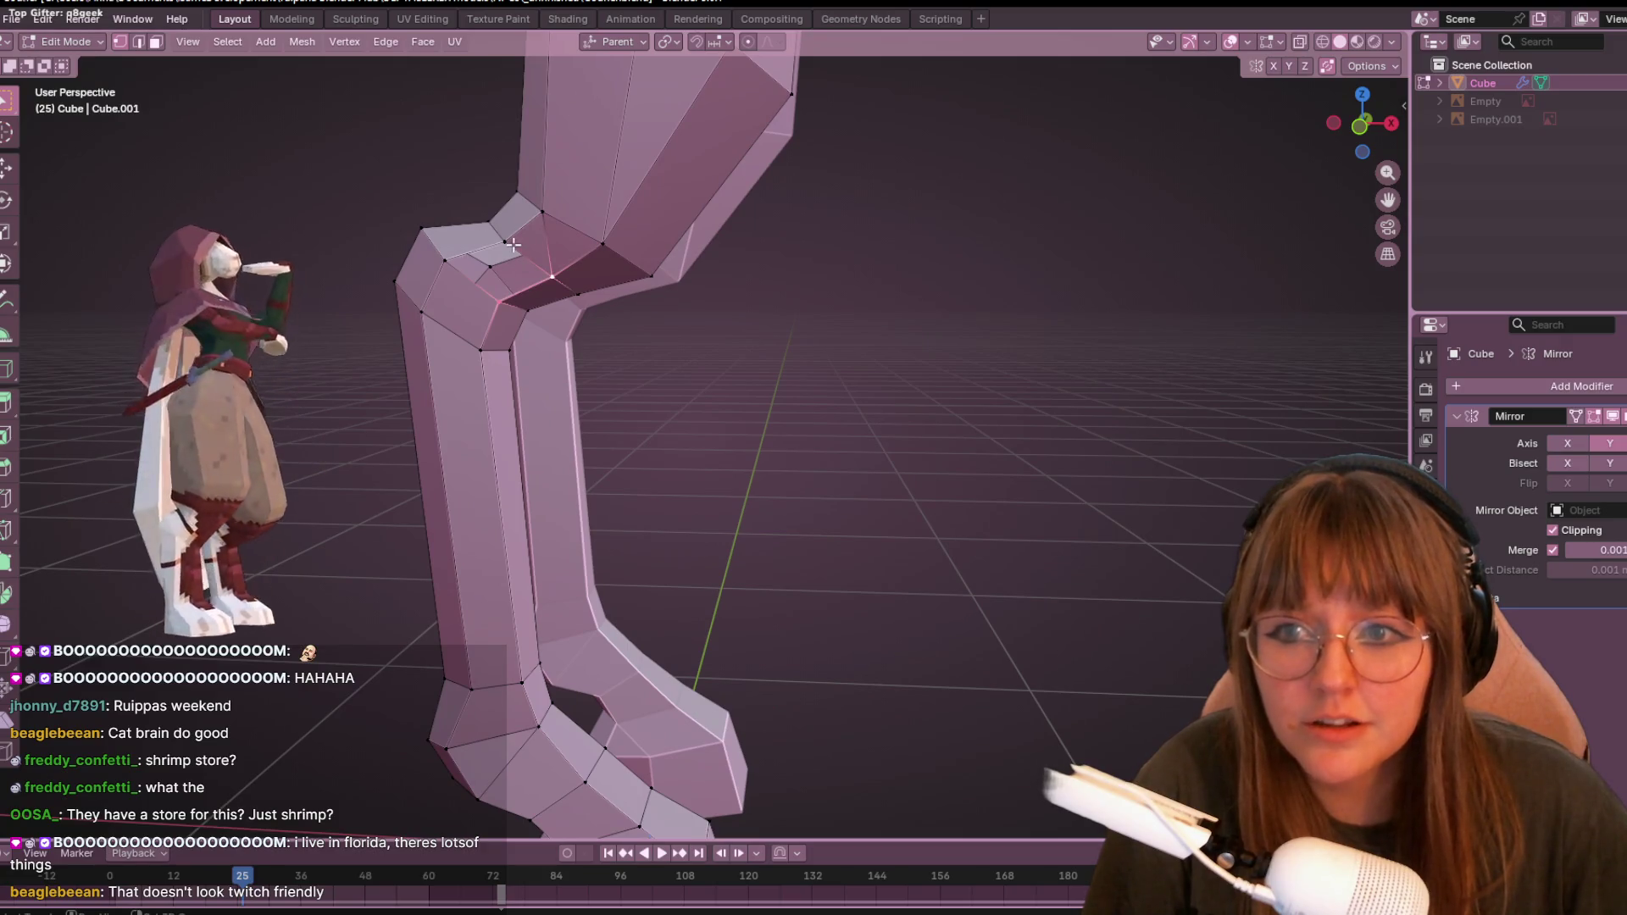
{"action": "mouse_move", "coordinate": [603, 249]}
{"action": "middle_mouse_down"}
{"action": "mouse_move", "coordinate": [791, 215]}
{"action": "mouse_move", "coordinate": [788, 101]}
{"action": "mouse_move", "coordinate": [839, 254]}
{"action": "mouse_move", "coordinate": [922, 305]}
{"action": "mouse_move", "coordinate": [683, 225]}
{"action": "mouse_move", "coordinate": [760, 313]}
{"action": "mouse_move", "coordinate": [686, 302]}
{"action": "middle_mouse_up"}
{"action": "middle_click_drag", "start_coordinate": [496, 256], "coordinate": [593, 288]}
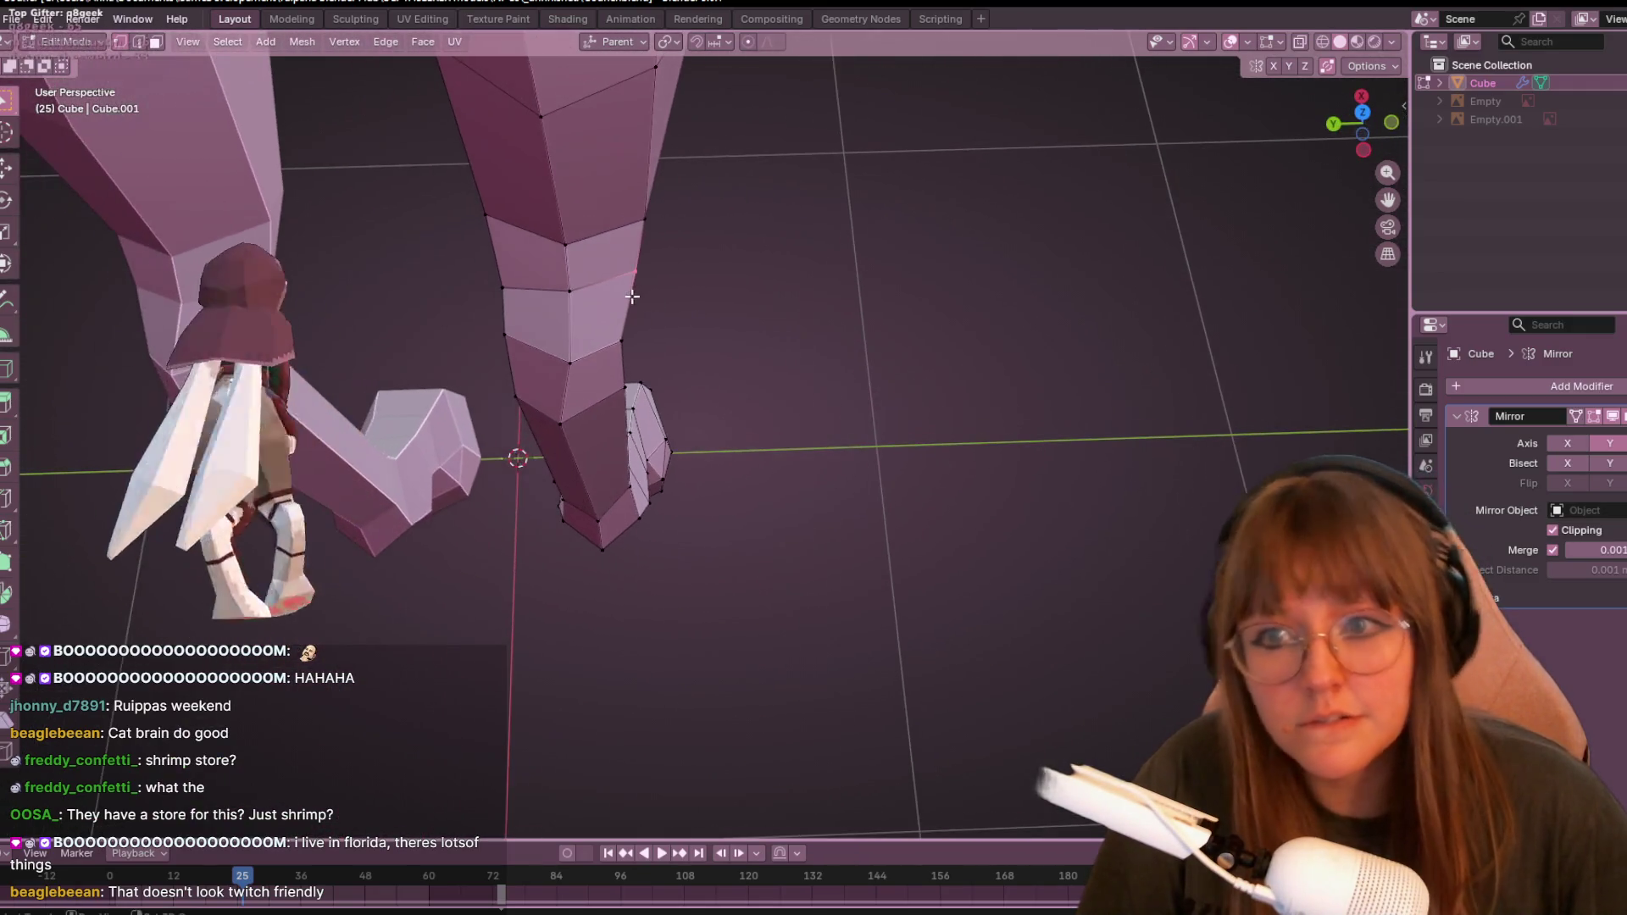
{"action": "mouse_move", "coordinate": [721, 338]}
{"action": "middle_mouse_down"}
{"action": "mouse_move", "coordinate": [486, 182]}
{"action": "mouse_move", "coordinate": [734, 257]}
{"action": "mouse_move", "coordinate": [756, 291]}
{"action": "mouse_move", "coordinate": [530, 307]}
{"action": "middle_mouse_up"}
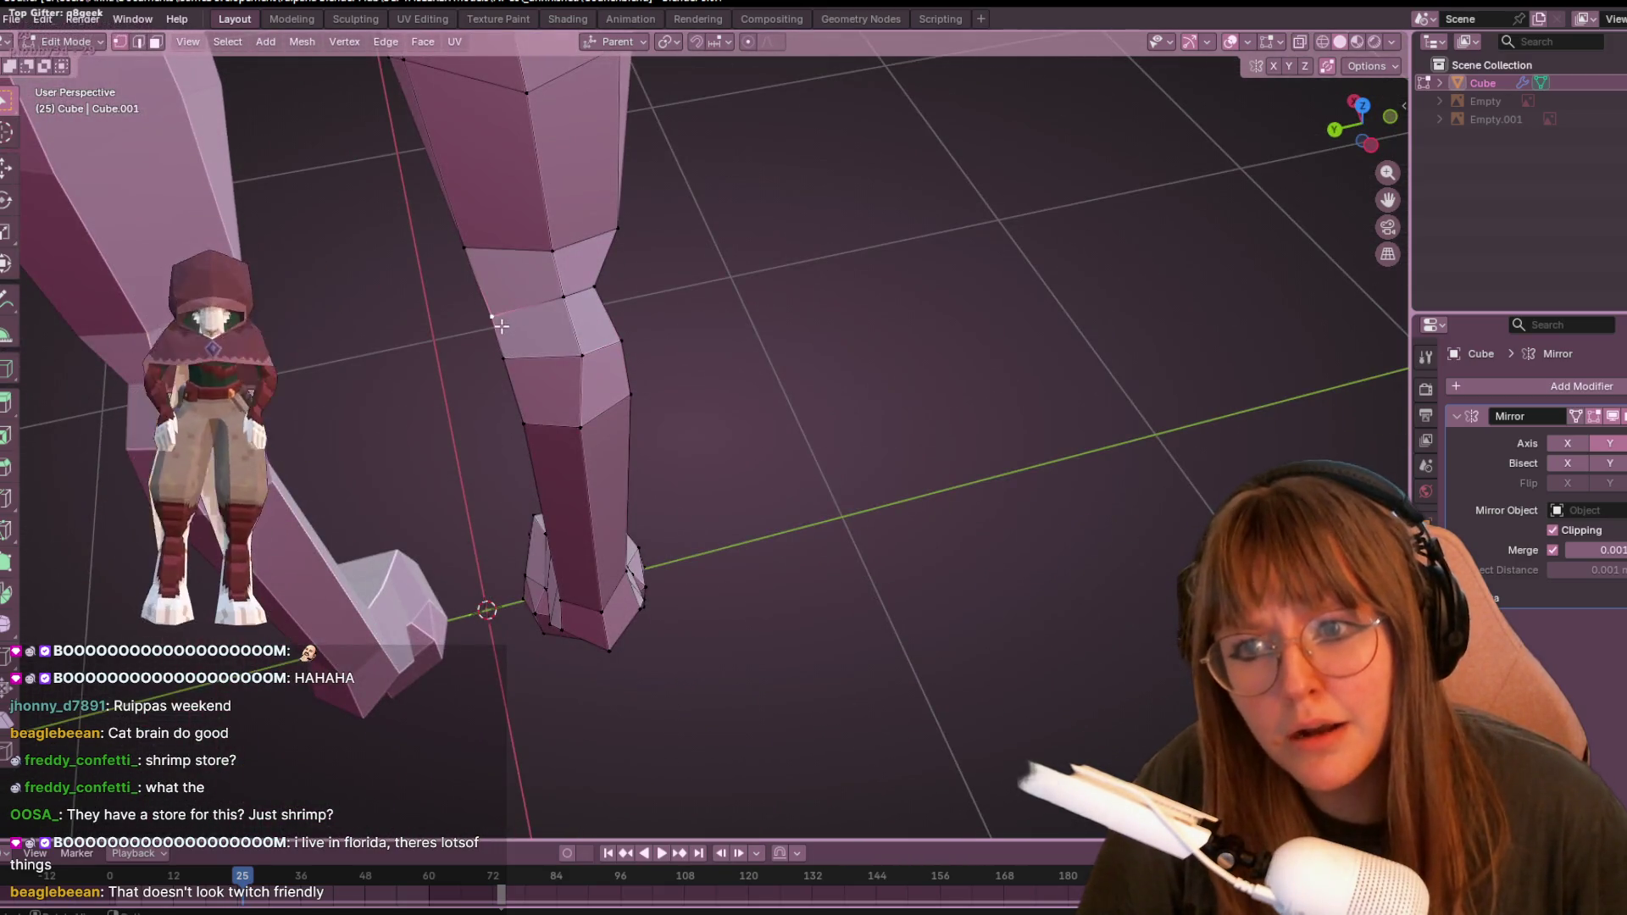
{"action": "left_click", "coordinate": [539, 306]}
{"action": "mouse_move", "coordinate": [597, 312]}
{"action": "middle_mouse_down"}
{"action": "mouse_move", "coordinate": [781, 476]}
{"action": "mouse_move", "coordinate": [817, 461]}
{"action": "mouse_move", "coordinate": [716, 425]}
{"action": "mouse_move", "coordinate": [608, 207]}
{"action": "mouse_move", "coordinate": [639, 262]}
{"action": "mouse_move", "coordinate": [465, 167]}
{"action": "mouse_move", "coordinate": [806, 265]}
{"action": "mouse_move", "coordinate": [661, 222]}
{"action": "mouse_move", "coordinate": [627, 245]}
{"action": "middle_mouse_up"}
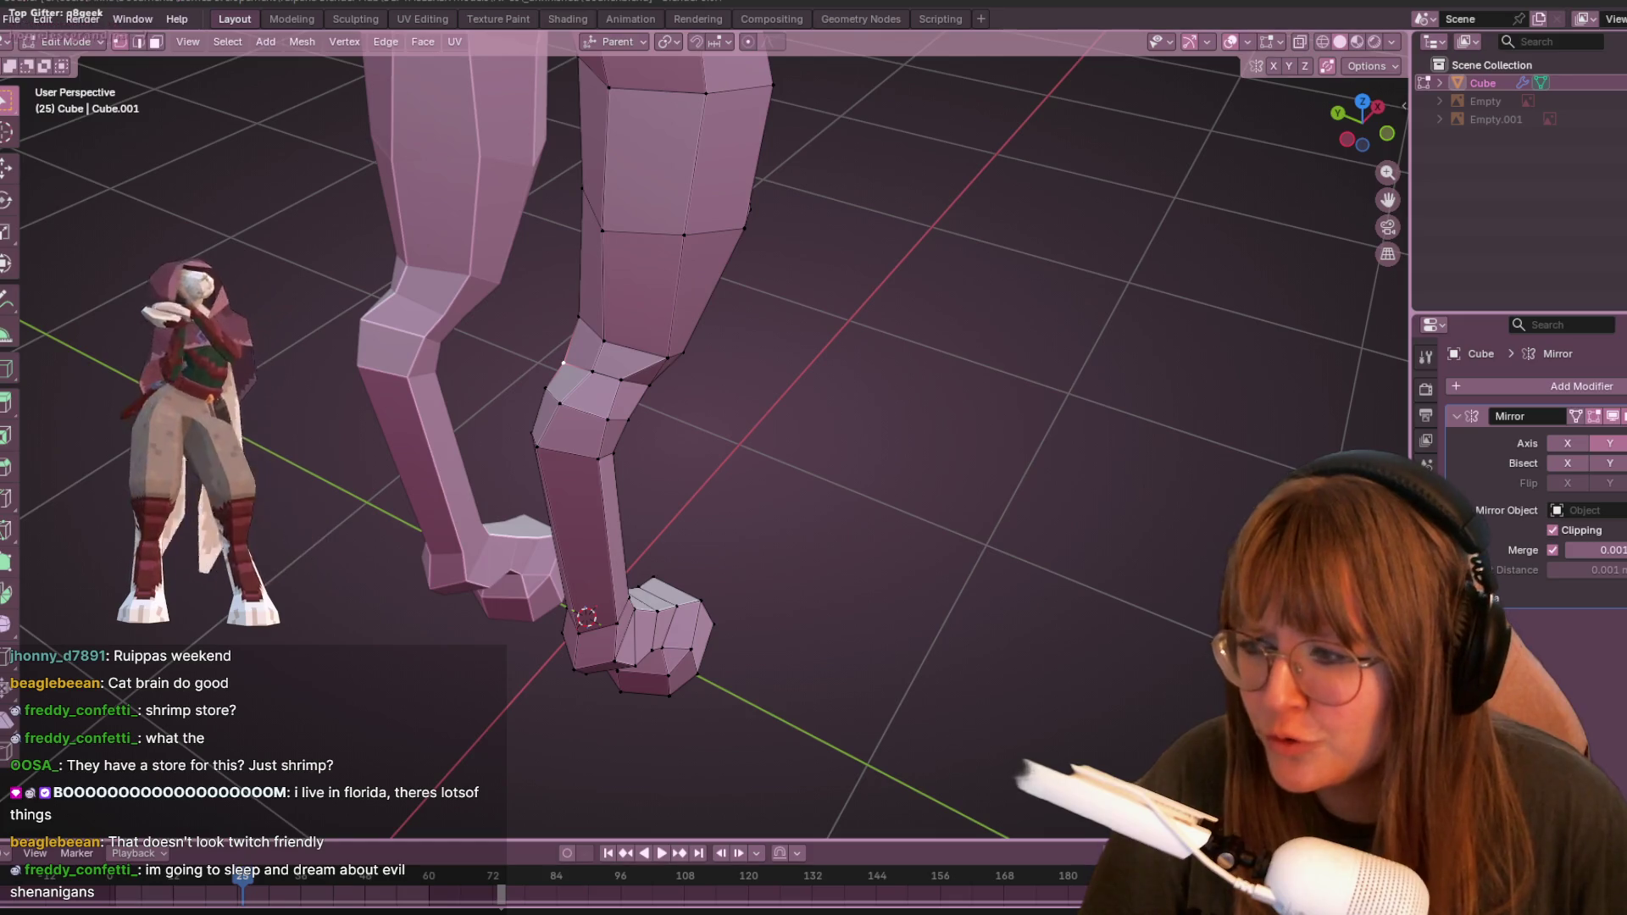
{"action": "scroll", "coordinate": [948, 158], "scroll_direction": "down", "scroll_amount": 1}
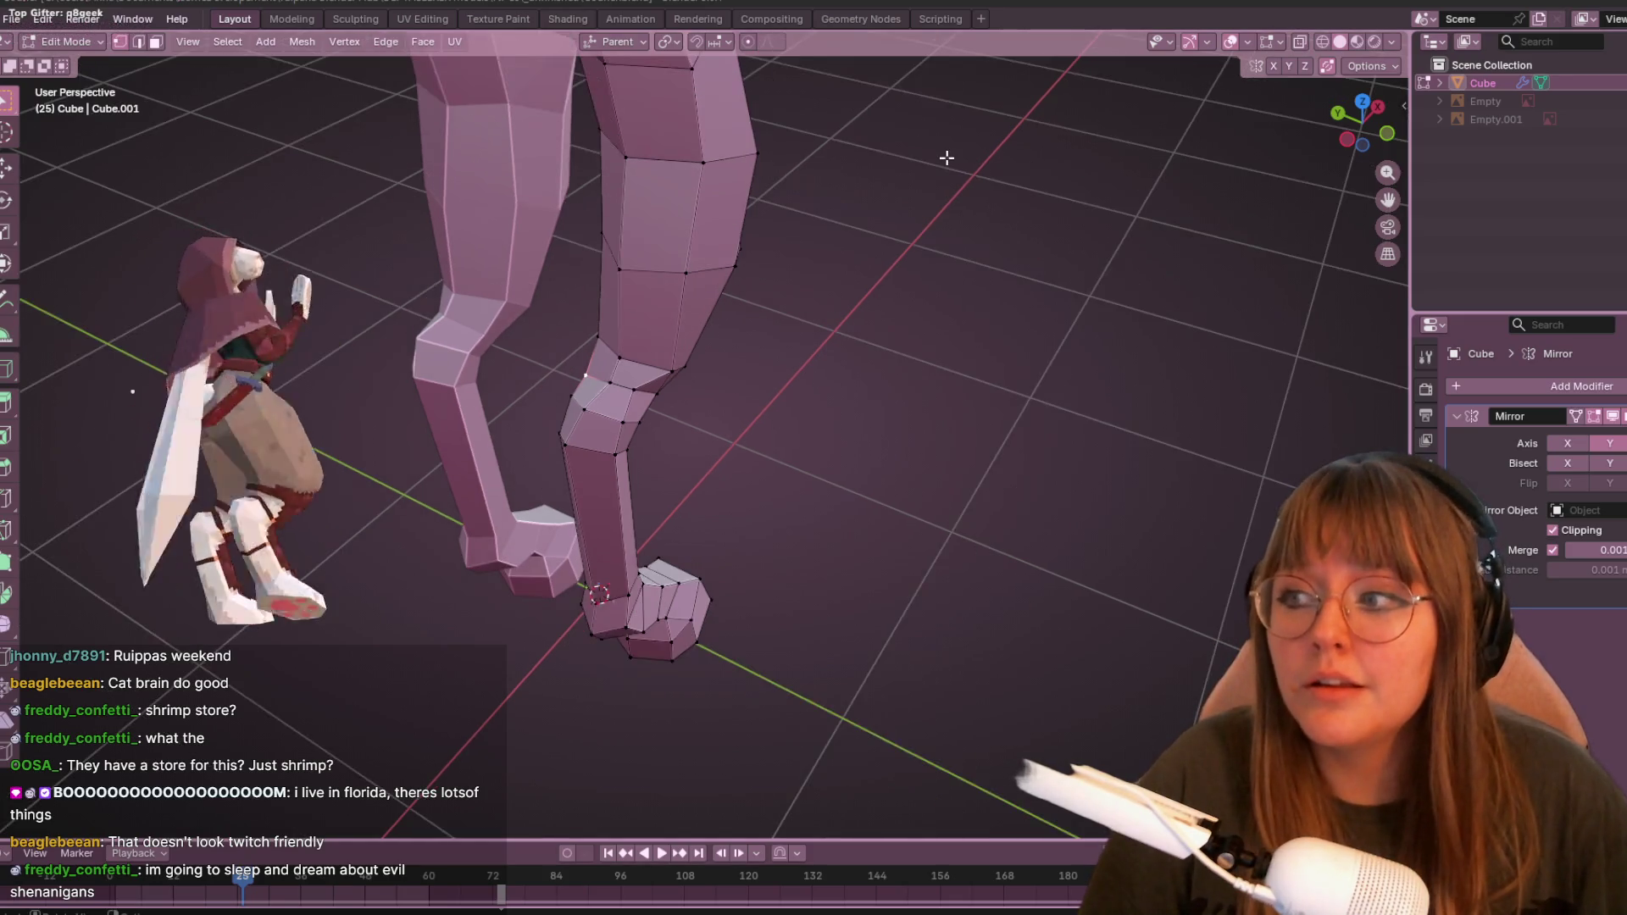
{"action": "middle_click_drag", "start_coordinate": [1005, 166], "coordinate": [922, 85]}
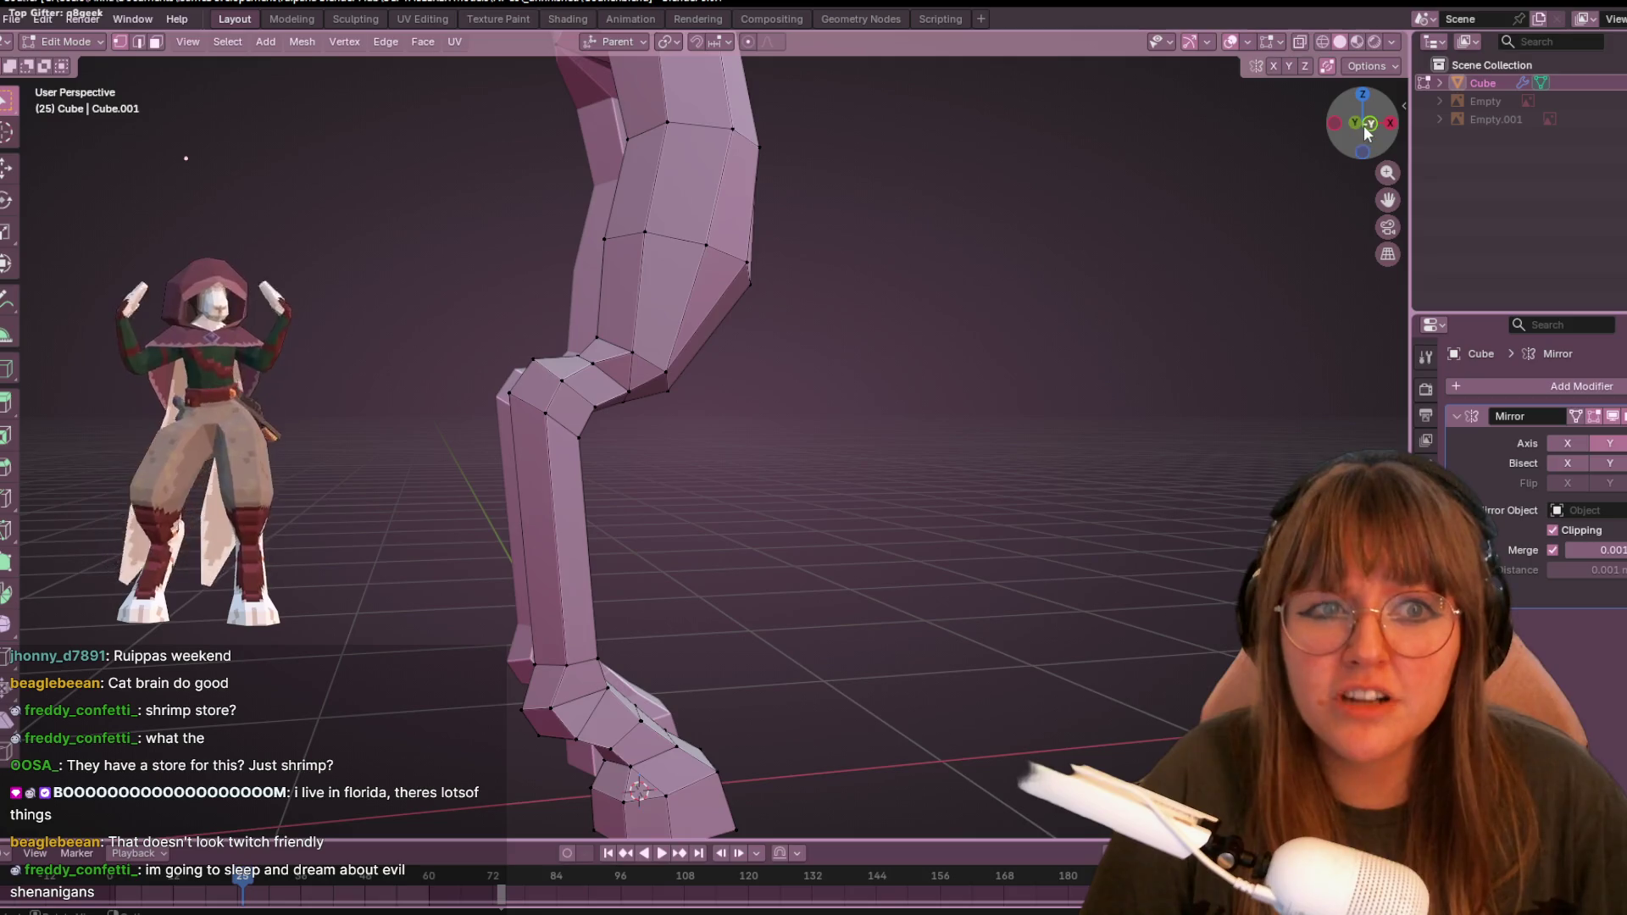
- Shift the selected hock vertices right and nudge a single hock vertex about 0.0026 m along X
{"action": "left_click", "coordinate": [1366, 129]}
{"action": "scroll", "coordinate": [861, 236], "scroll_direction": "up", "scroll_amount": 2}
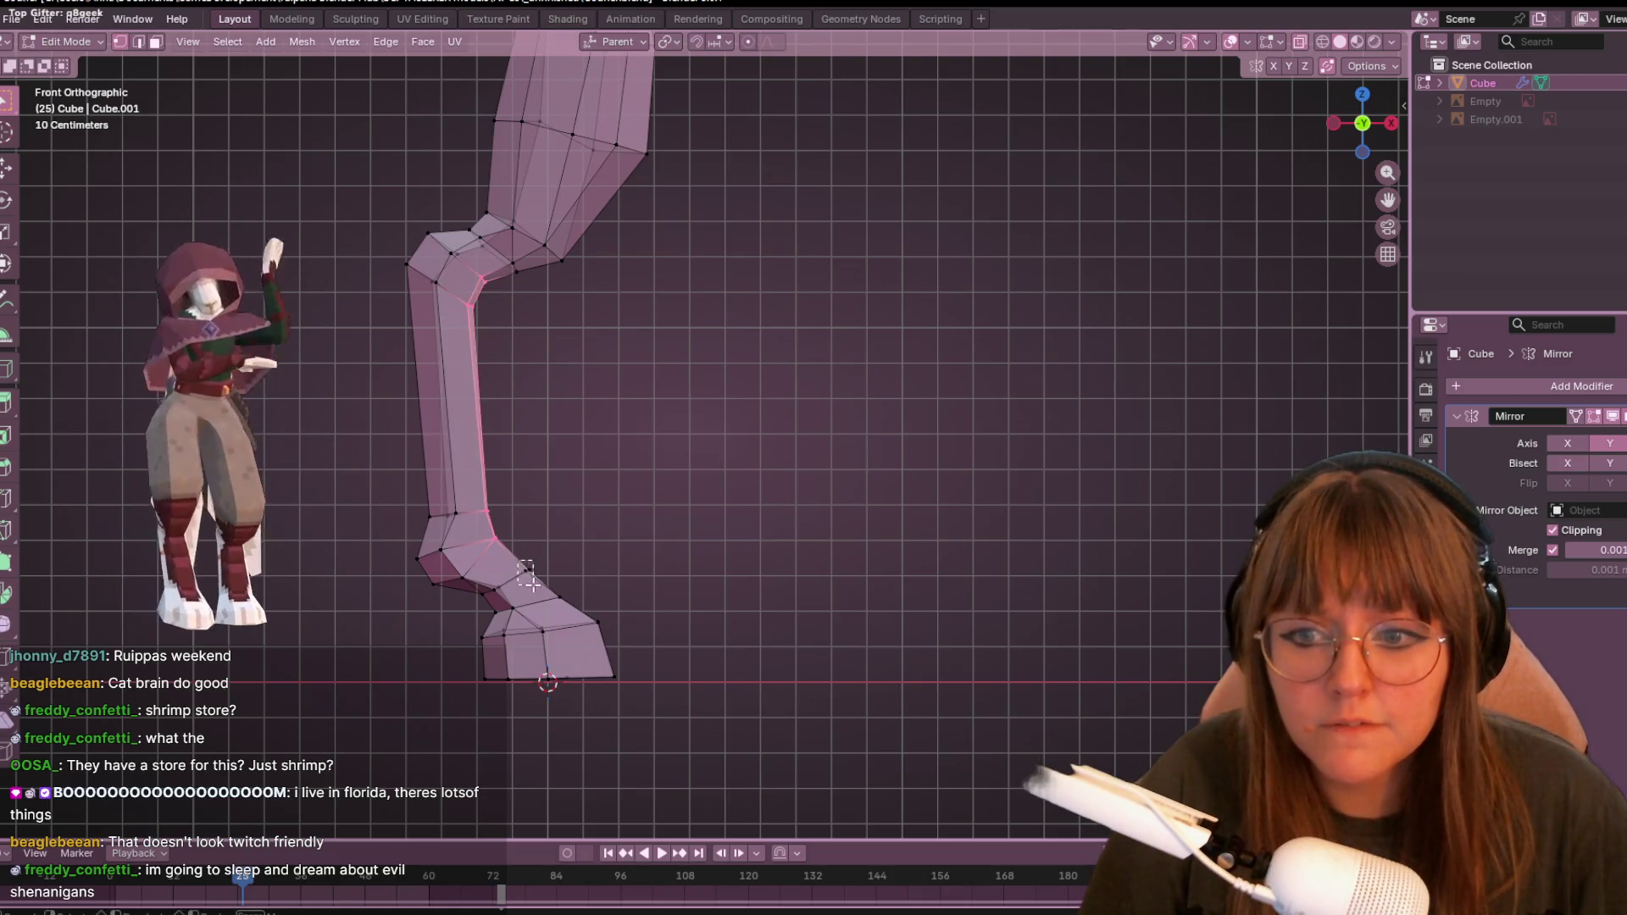
{"action": "key", "text": "g"}
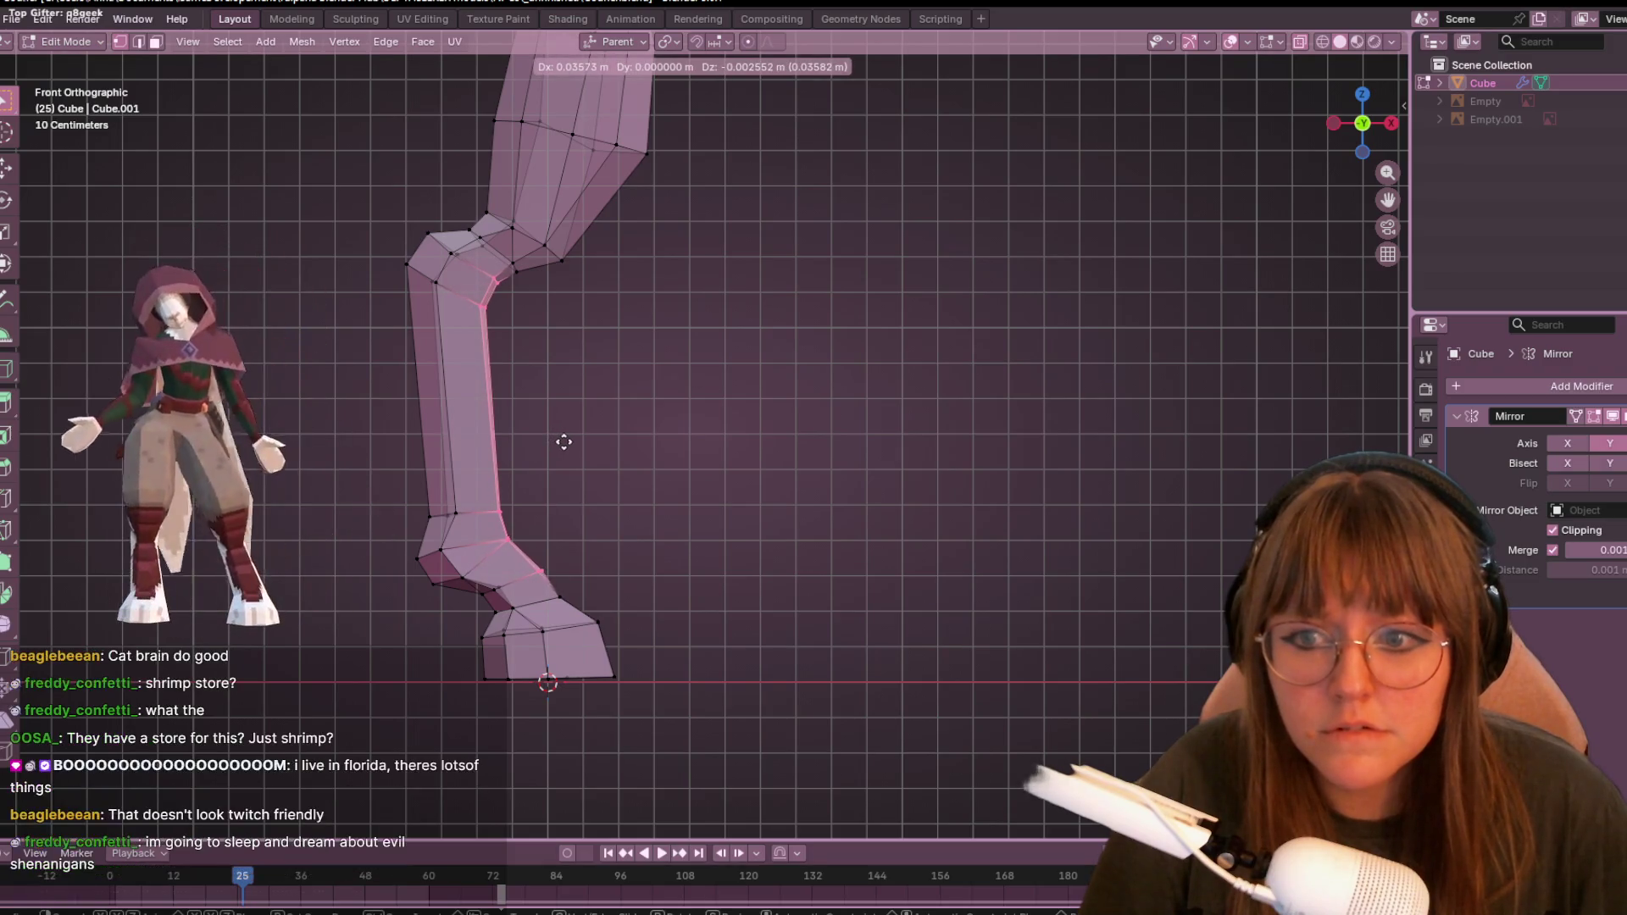
{"action": "left_click", "coordinate": [563, 442]}
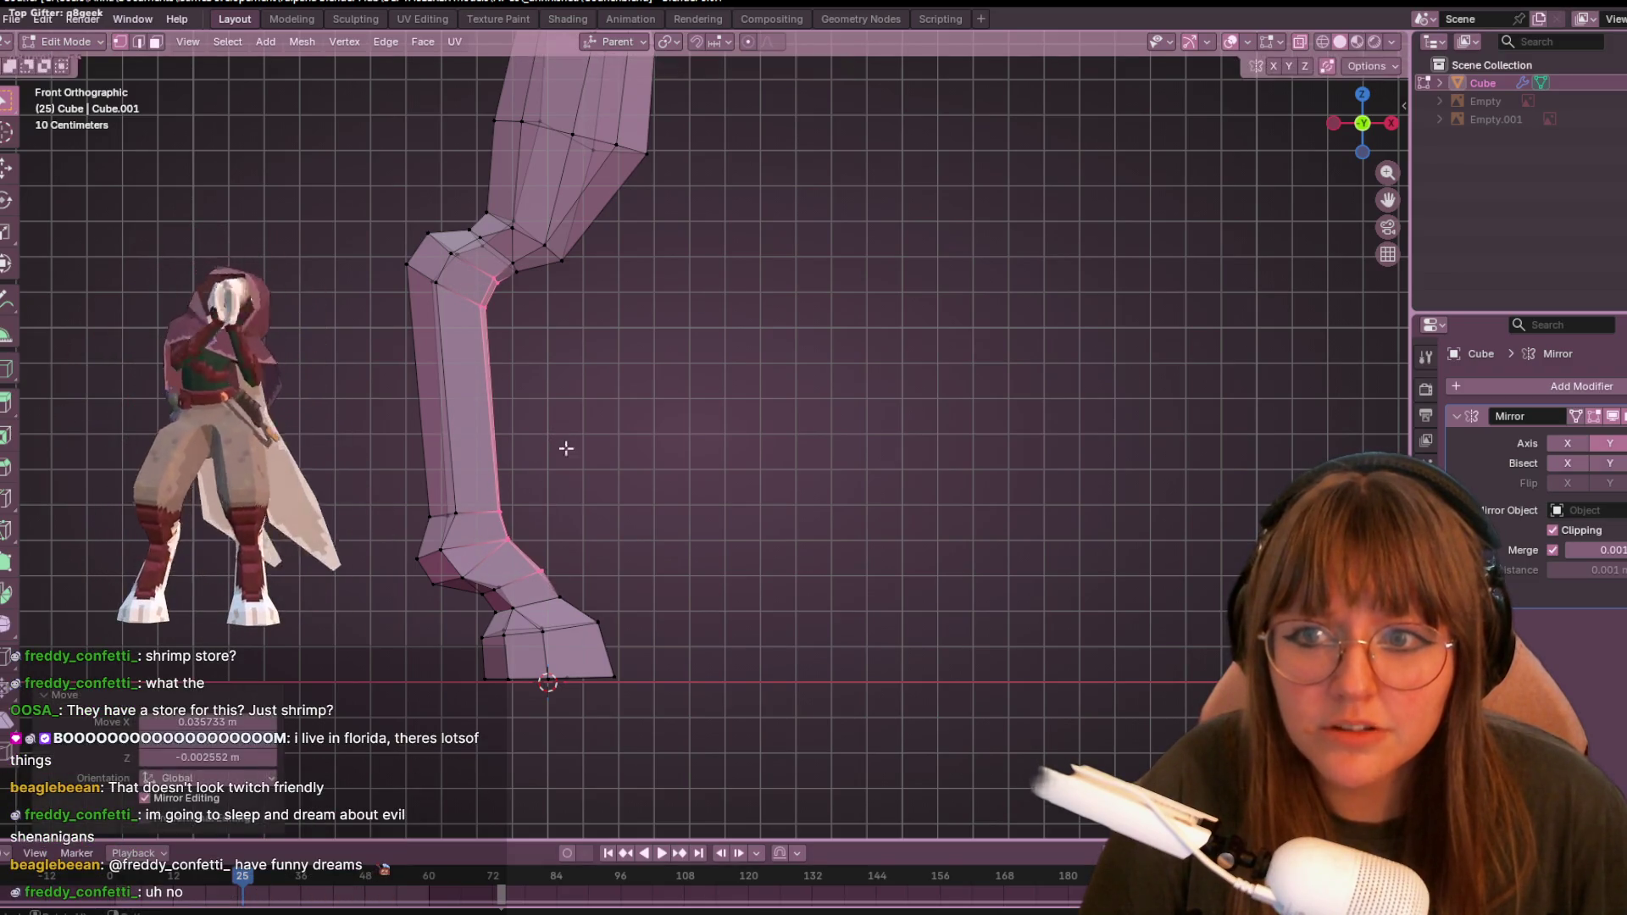
{"action": "left_click", "coordinate": [540, 574]}
{"action": "key", "text": "g"}
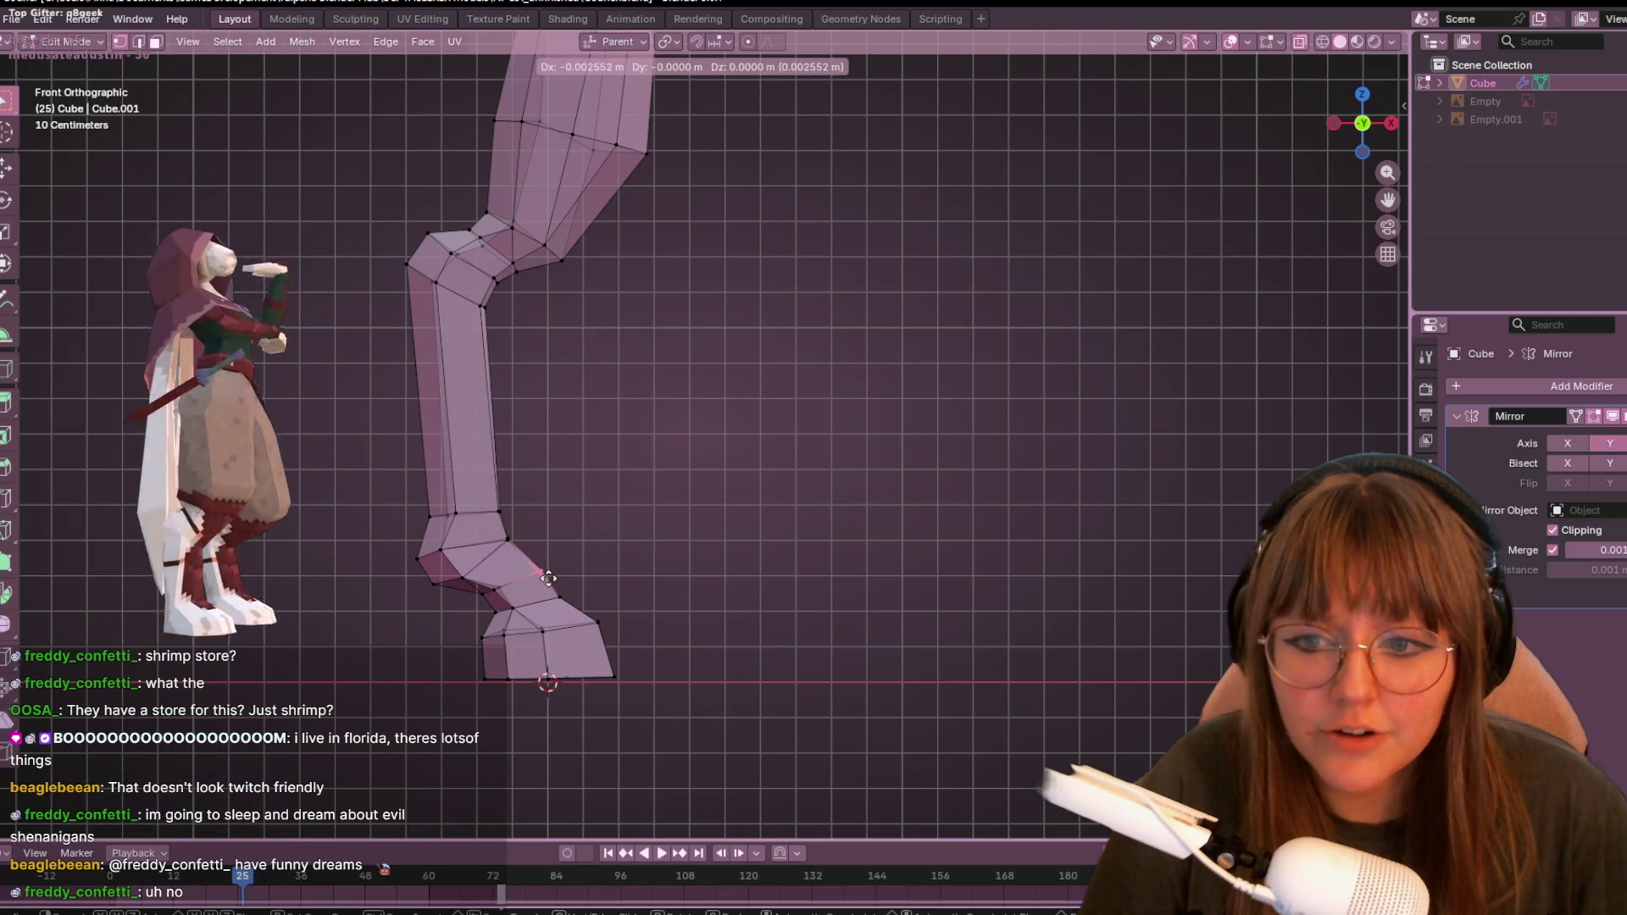
{"action": "left_click", "coordinate": [543, 577]}
{"action": "scroll", "coordinate": [542, 578], "scroll_direction": "down", "scroll_amount": 3}
- In Object Mode, toggle wireframe and solid display and turn off X-ray, then return to Edit Mode
{"action": "key", "text": "Tab"}
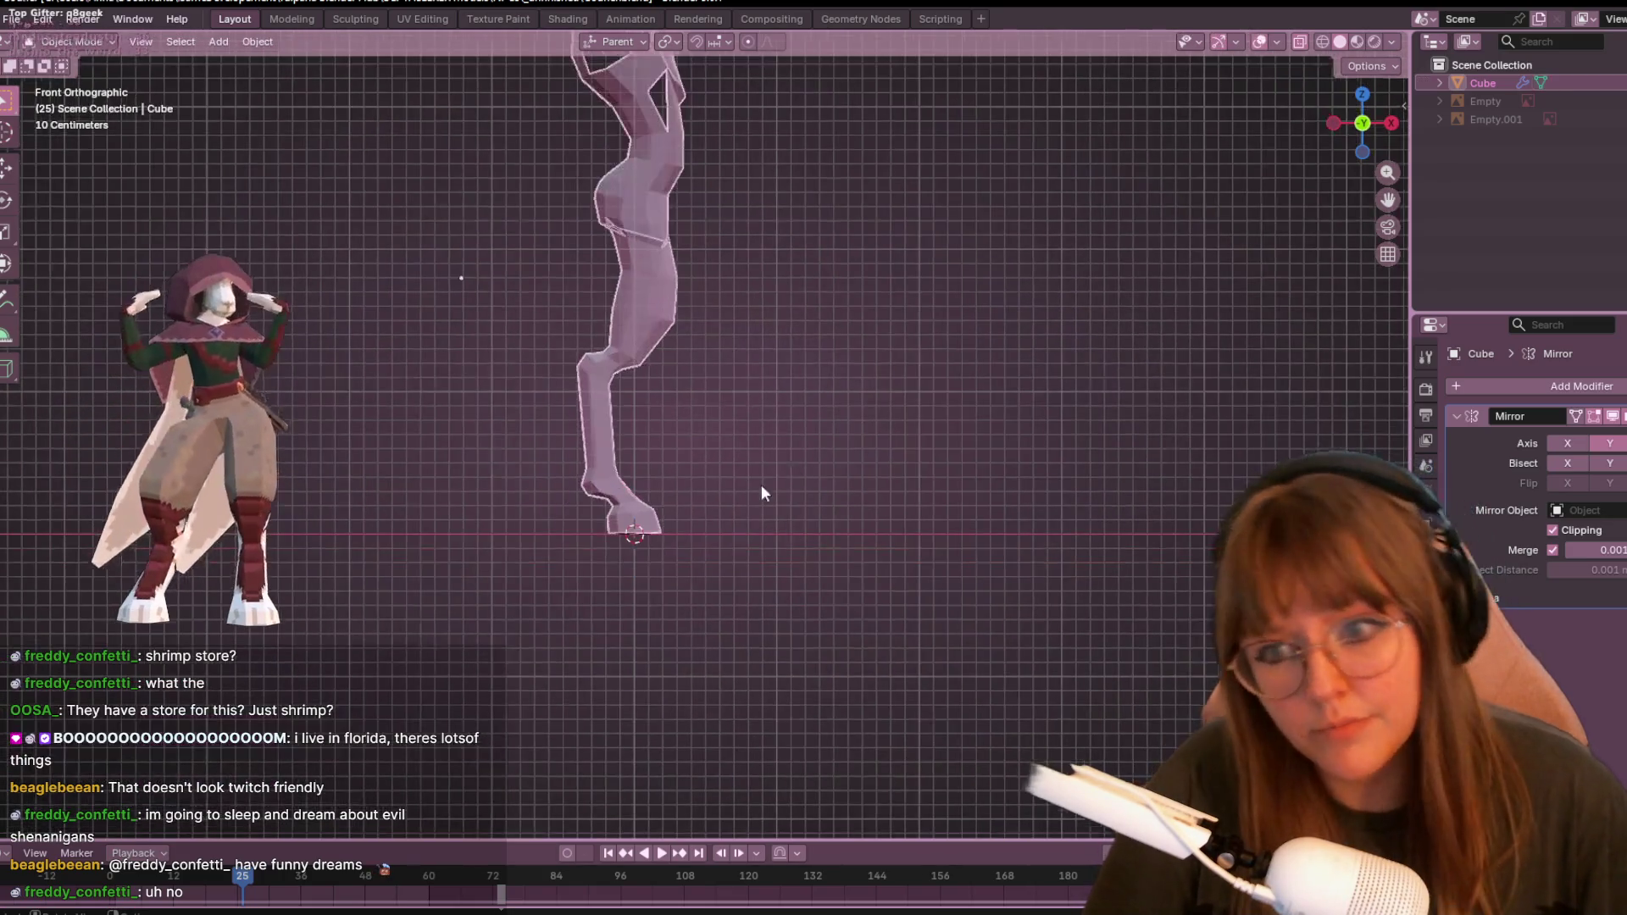
{"action": "left_click", "coordinate": [1327, 40]}
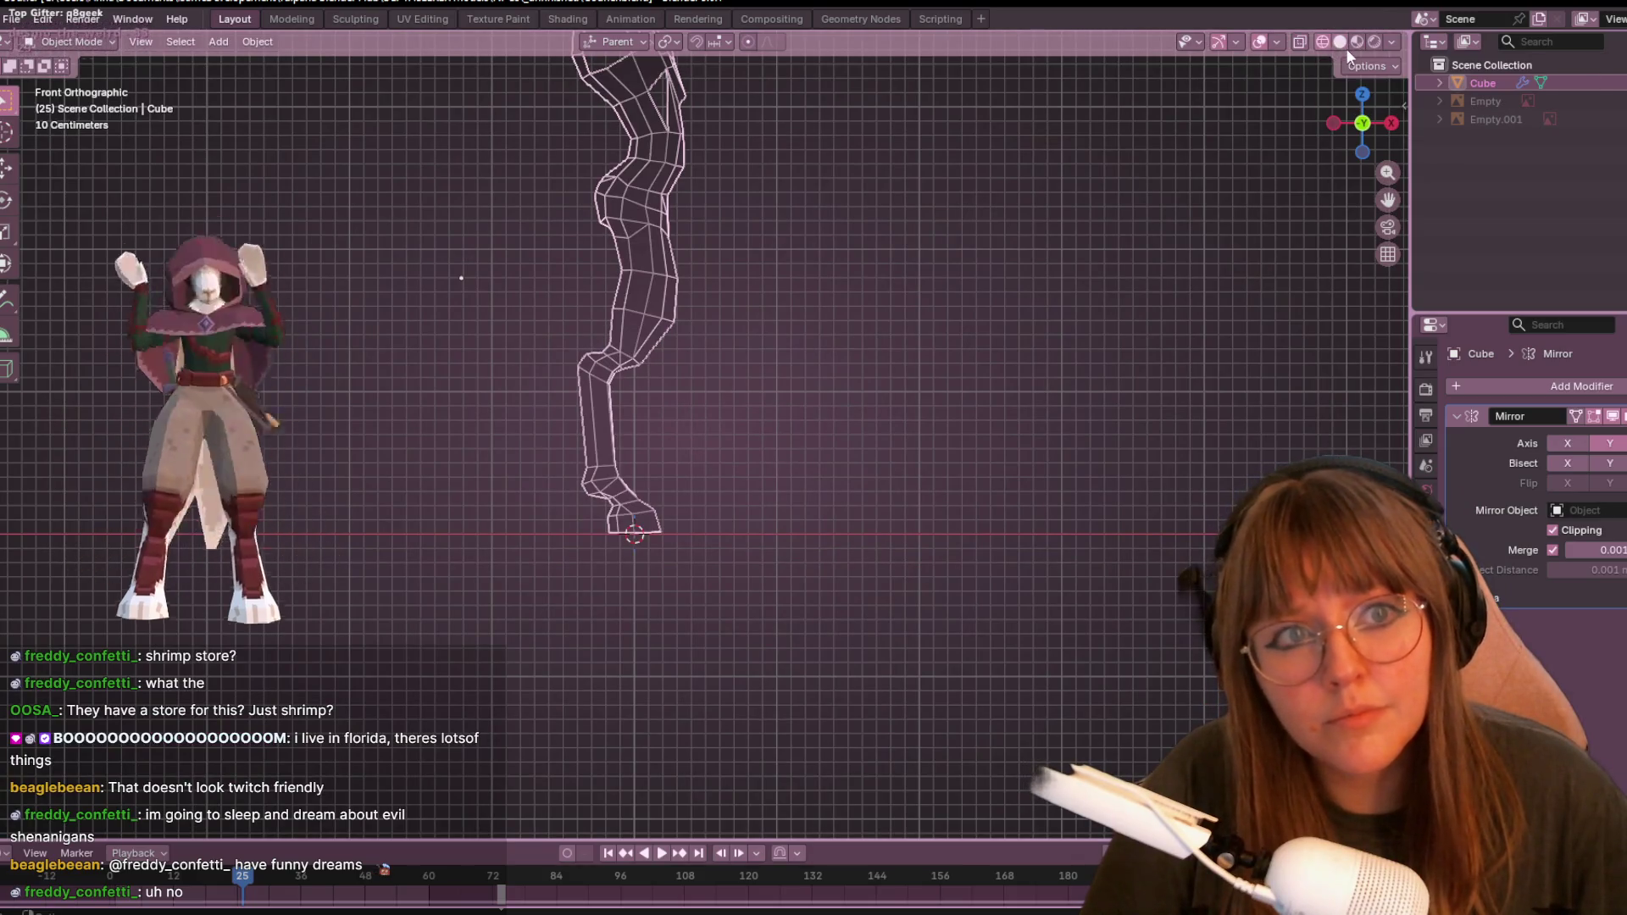
{"action": "left_click", "coordinate": [1340, 42]}
{"action": "left_click", "coordinate": [1299, 41]}
{"action": "scroll", "coordinate": [1059, 203], "scroll_direction": "down", "scroll_amount": 1}
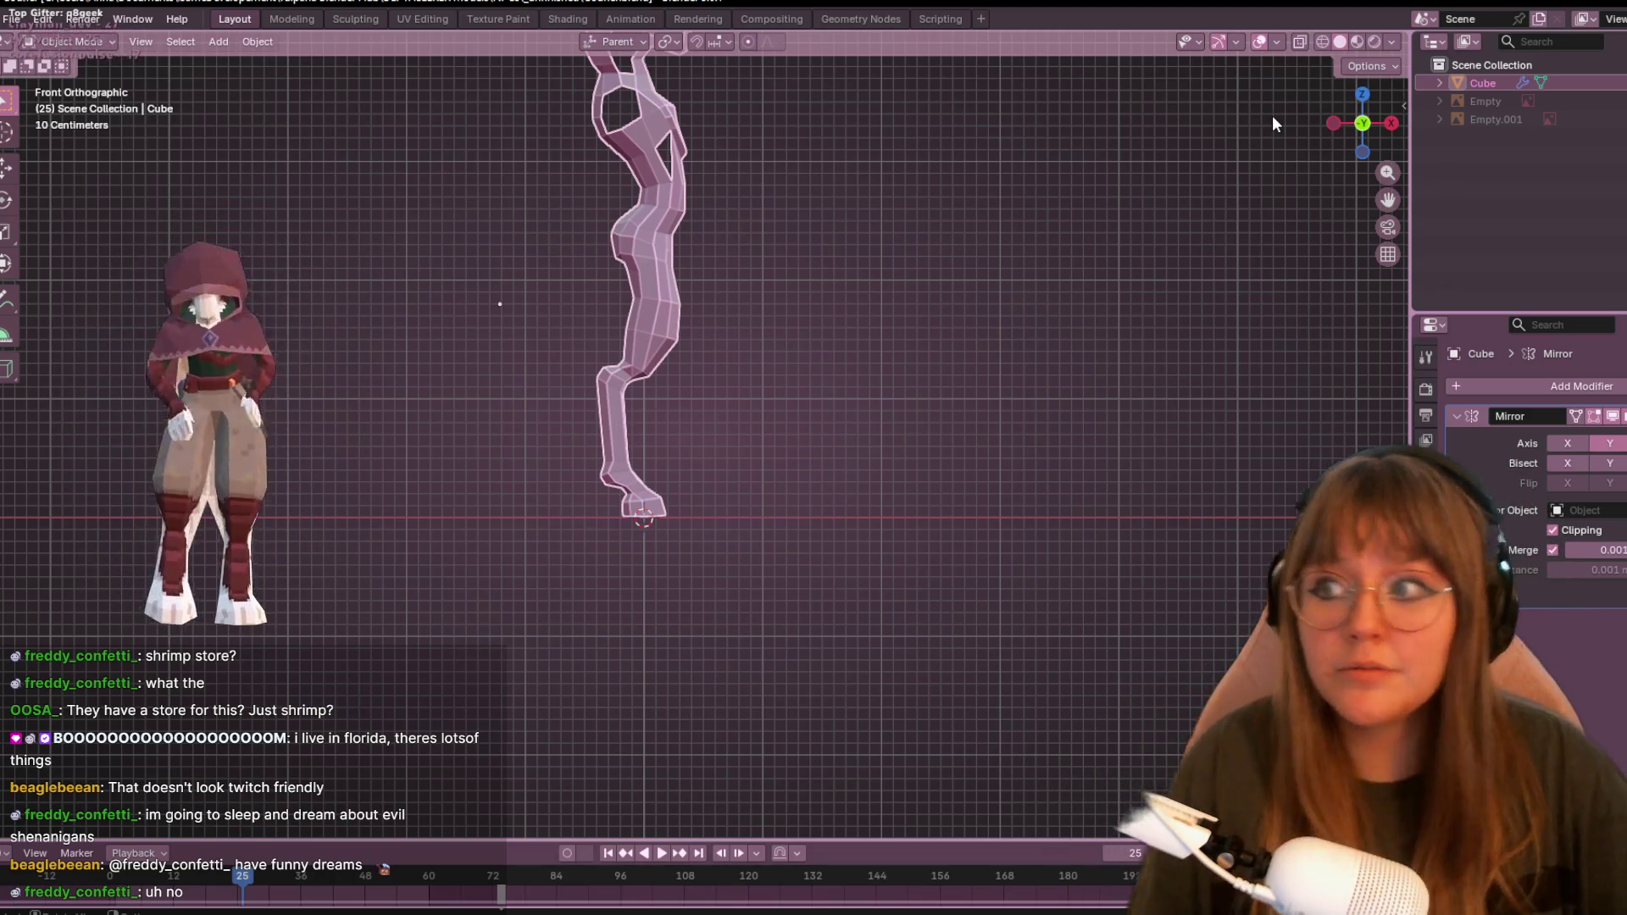
{"action": "scroll", "coordinate": [618, 250], "scroll_direction": "up", "scroll_amount": 2}
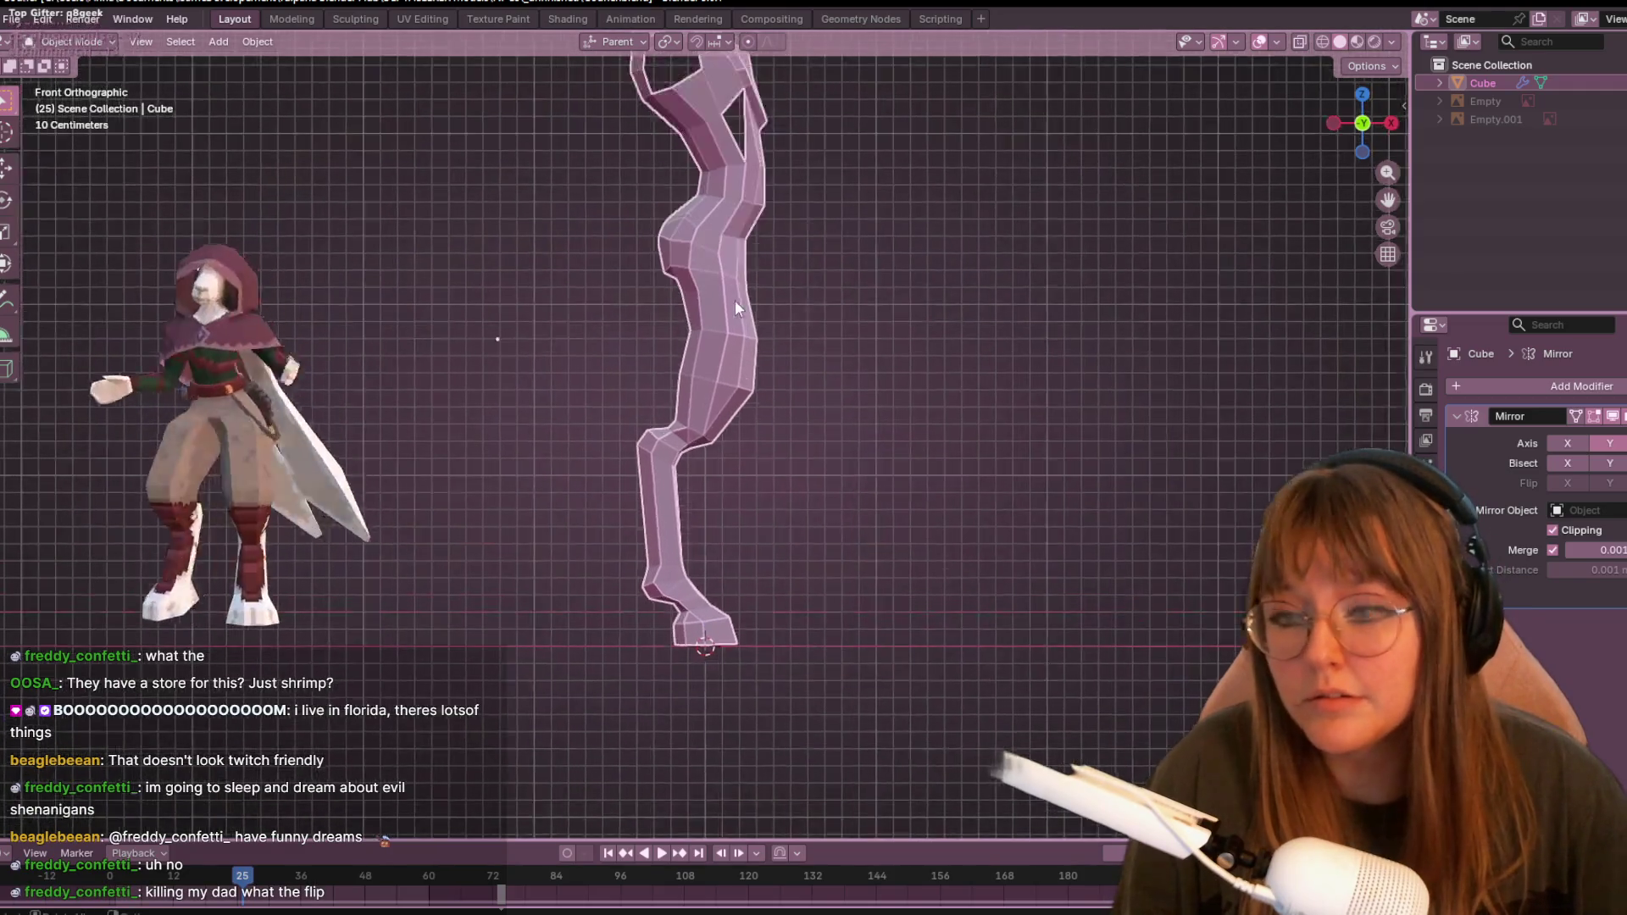
{"action": "scroll", "coordinate": [734, 307], "scroll_direction": "up", "scroll_amount": 4}
{"action": "key", "text": "Tab"}
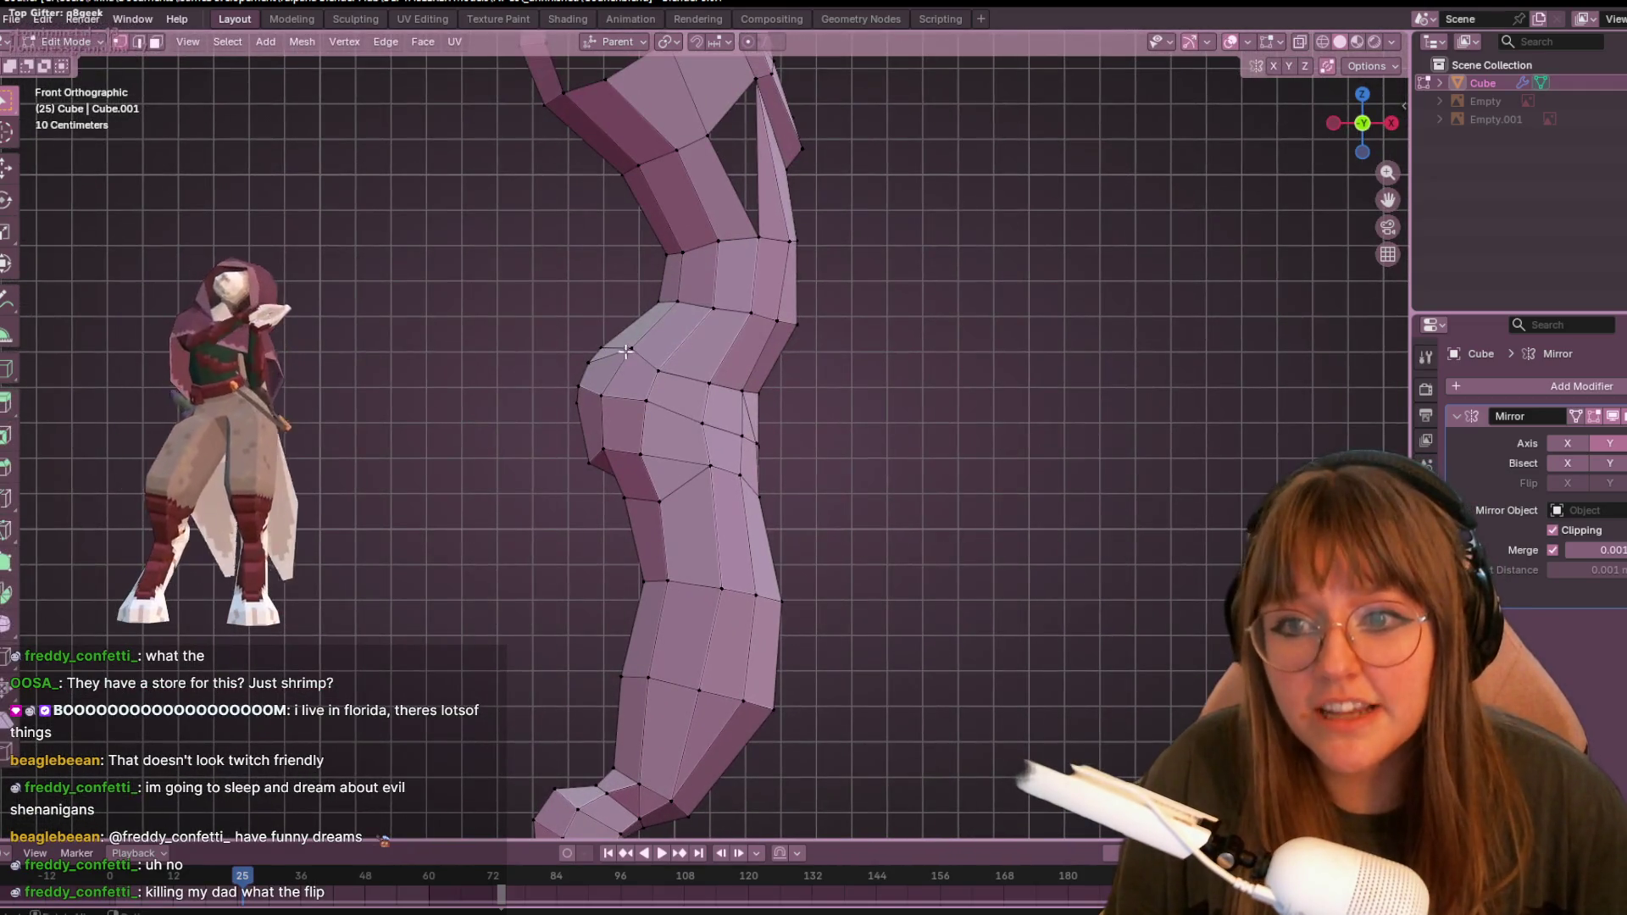
- Vertex-slide four hip vertices along their edges, checking the hips at an angle
{"action": "left_click", "coordinate": [665, 367]}
{"action": "mouse_move", "coordinate": [669, 371]}
{"action": "middle_mouse_down"}
{"action": "mouse_move", "coordinate": [779, 290]}
{"action": "mouse_move", "coordinate": [882, 290]}
{"action": "mouse_move", "coordinate": [716, 326]}
{"action": "mouse_move", "coordinate": [763, 314]}
{"action": "mouse_move", "coordinate": [932, 330]}
{"action": "mouse_move", "coordinate": [869, 455]}
{"action": "mouse_move", "coordinate": [864, 389]}
{"action": "mouse_move", "coordinate": [747, 503]}
{"action": "middle_mouse_up"}
{"action": "left_click", "coordinate": [737, 301]}
{"action": "left_click", "coordinate": [880, 454]}
{"action": "left_click", "coordinate": [733, 584]}
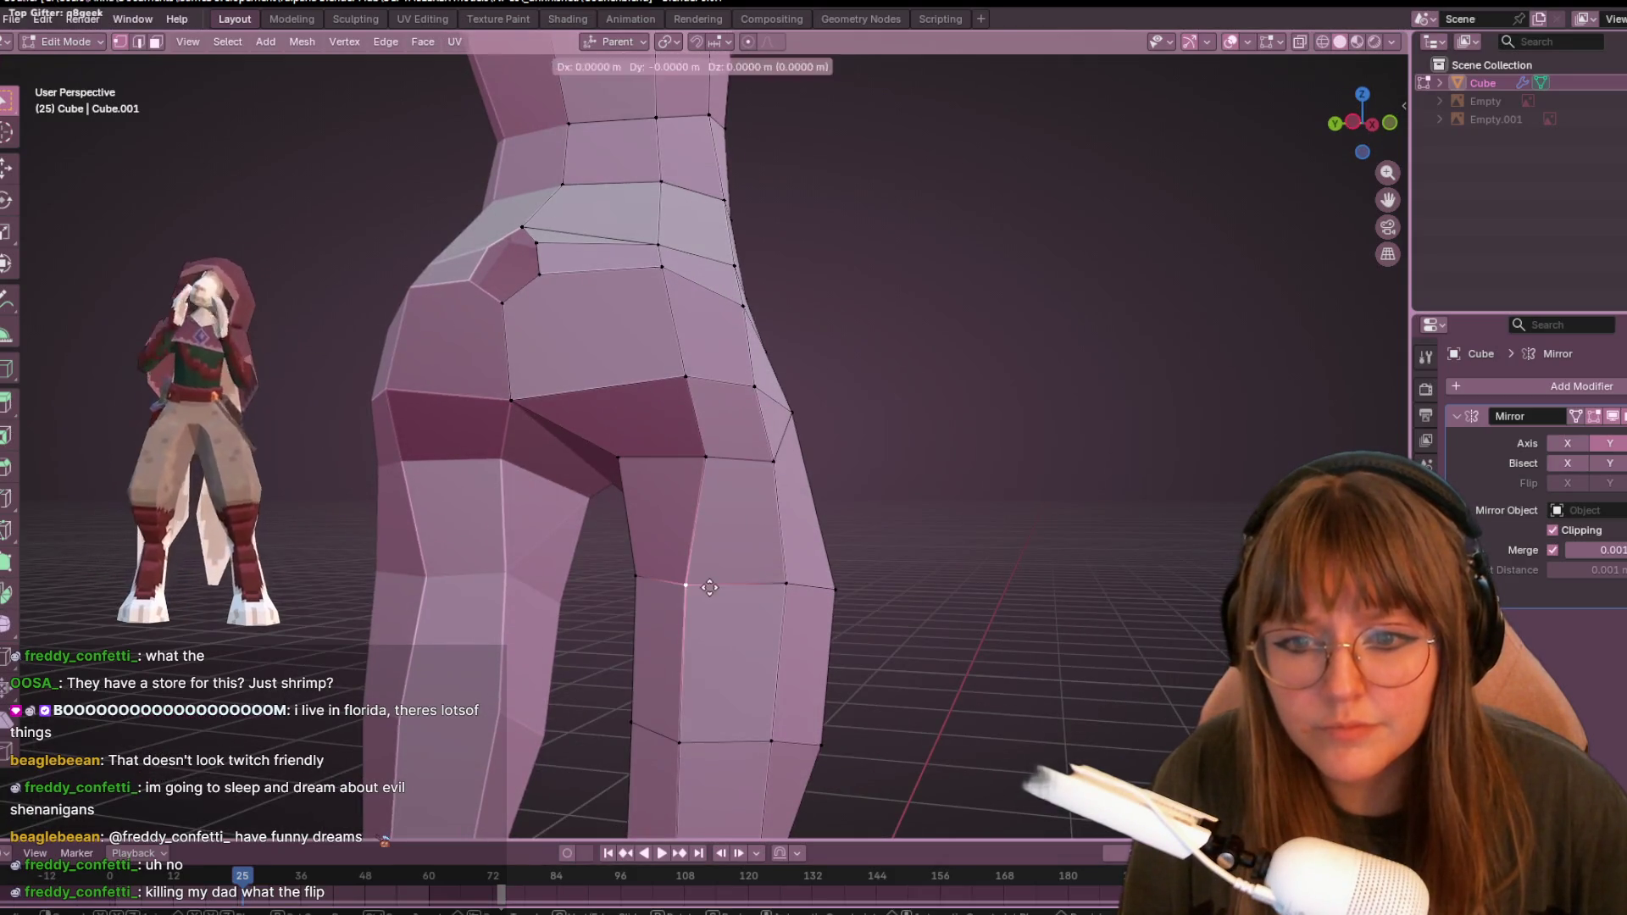
{"action": "scroll", "coordinate": [767, 680], "scroll_direction": "down", "scroll_amount": 4}
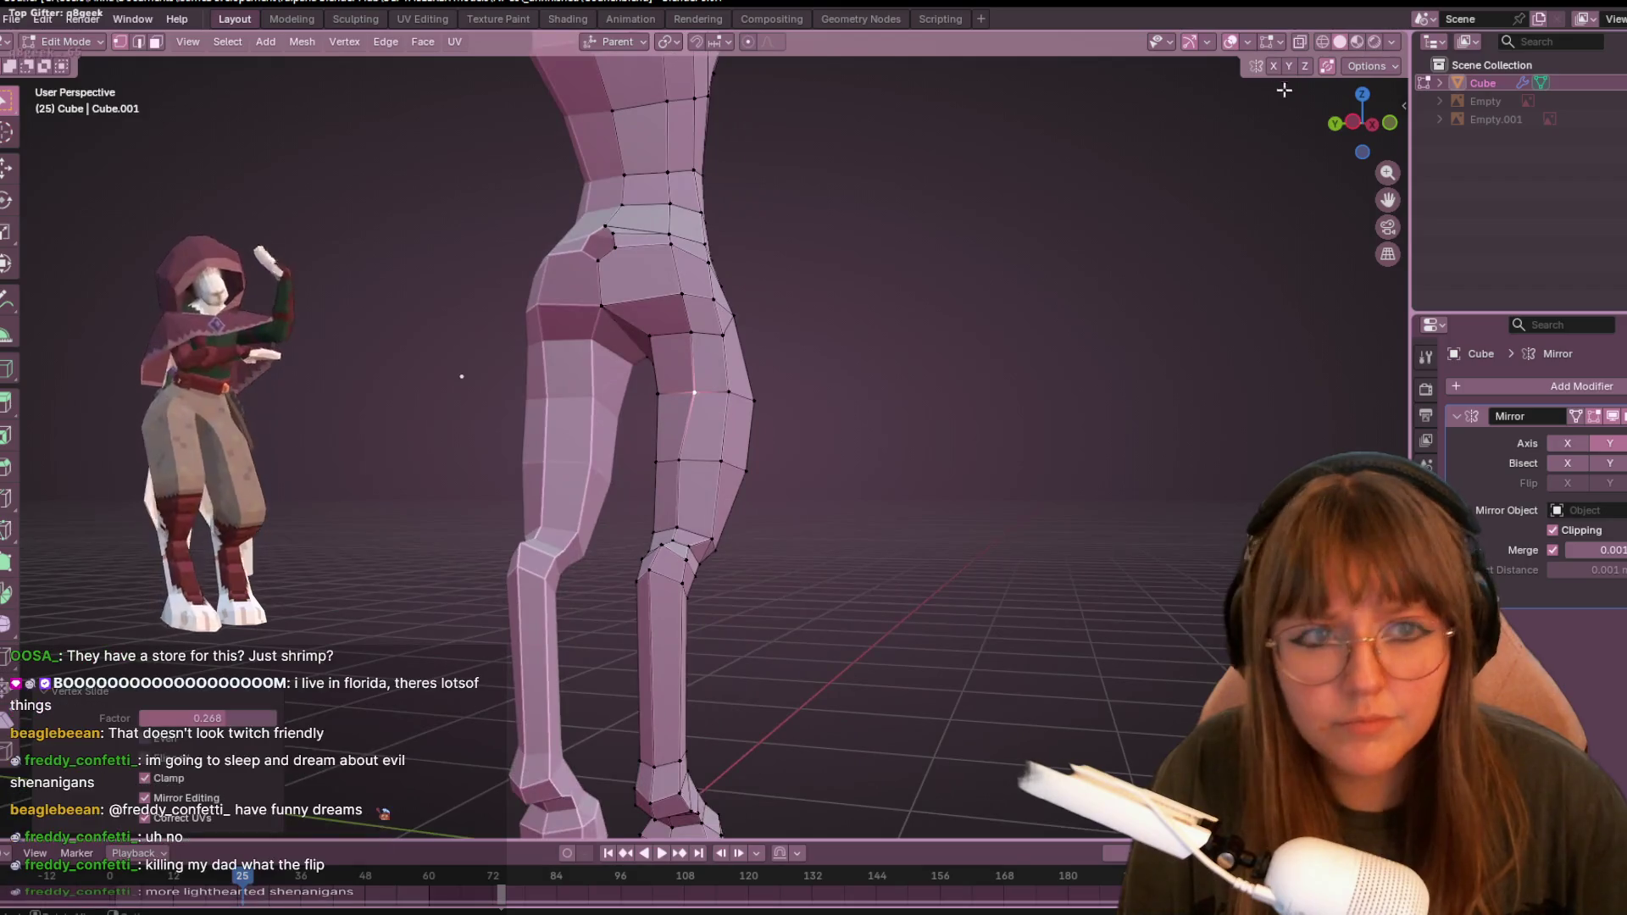
- From the side views, slide and move a rear-thigh vertex about 0.0214 m along Z
{"action": "left_click", "coordinate": [1367, 128]}
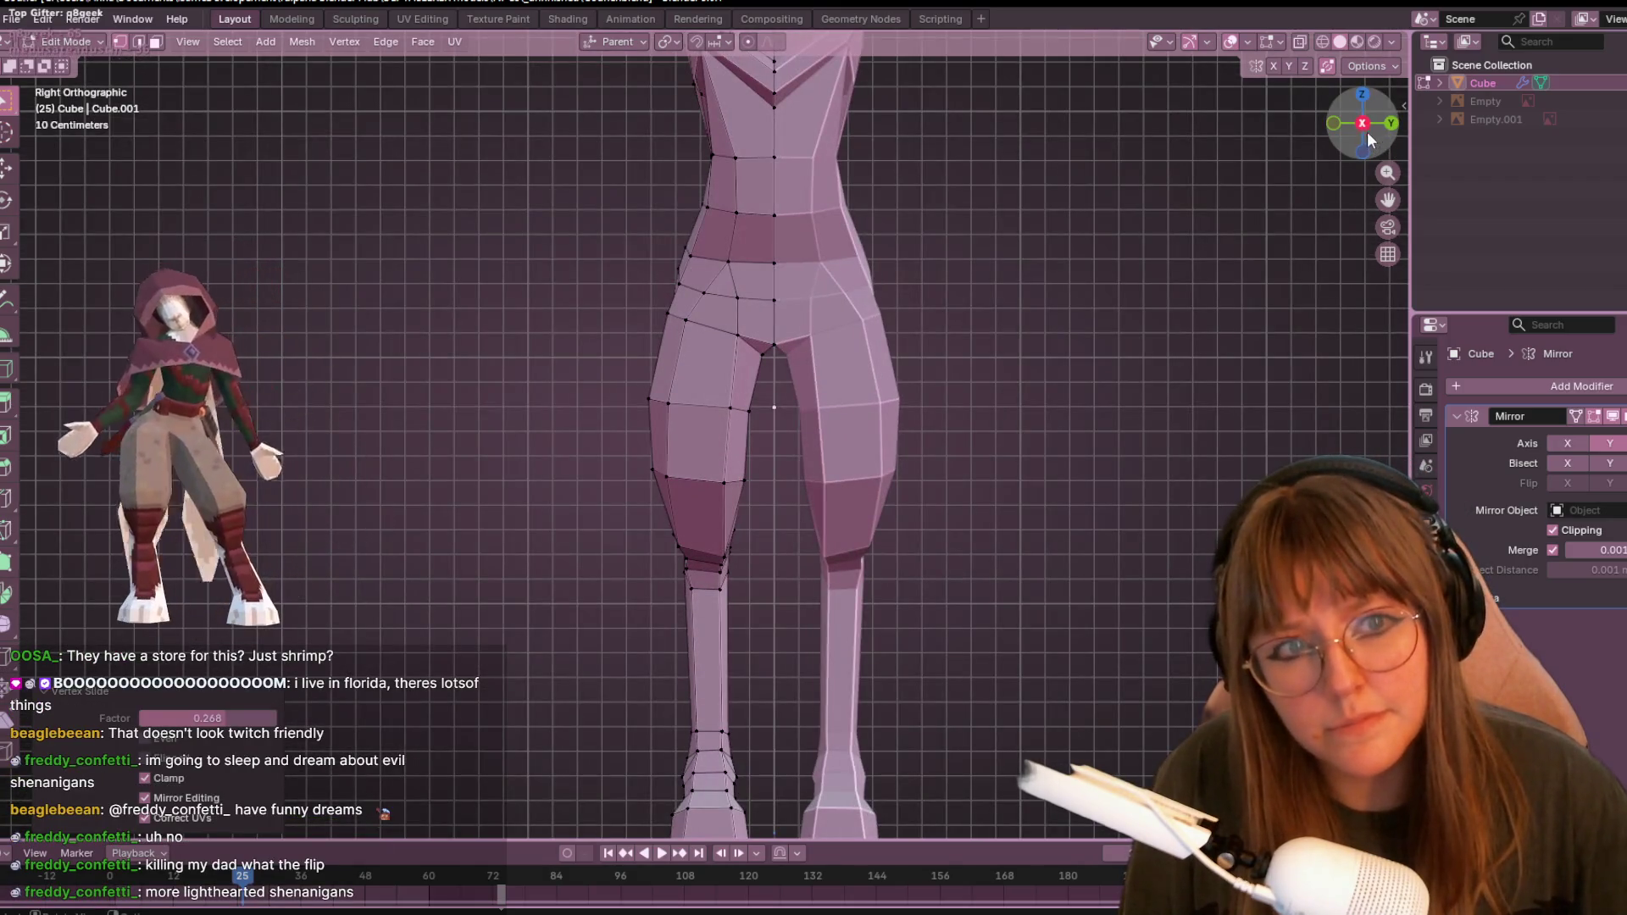
{"action": "left_click", "coordinate": [1362, 124]}
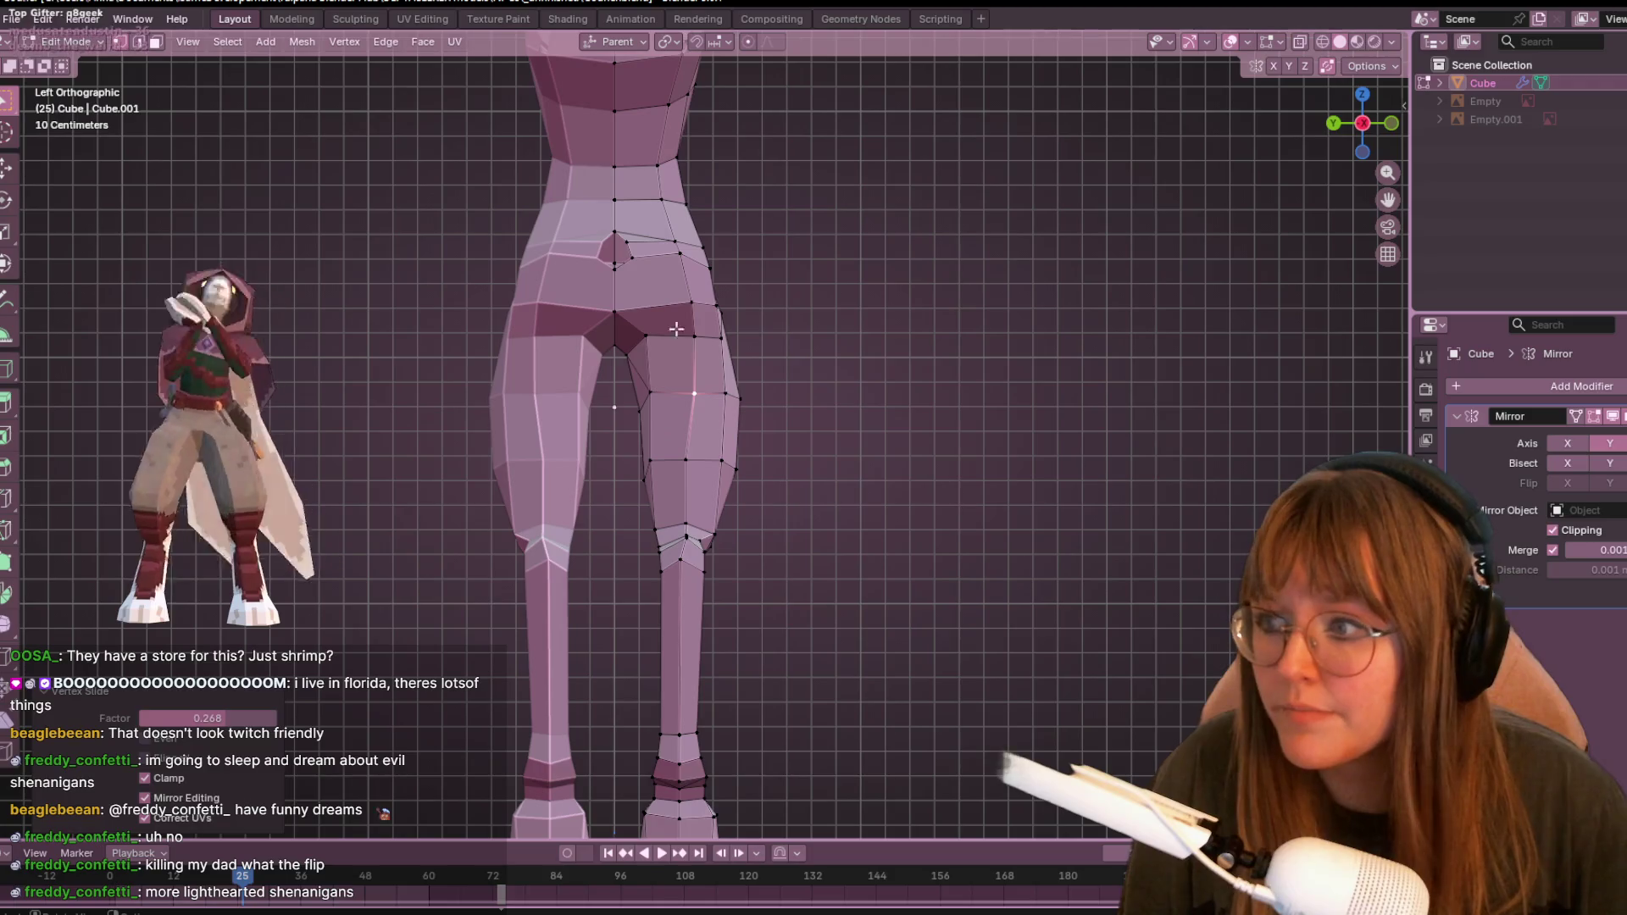
{"action": "scroll", "coordinate": [684, 347], "scroll_direction": "up", "scroll_amount": 3}
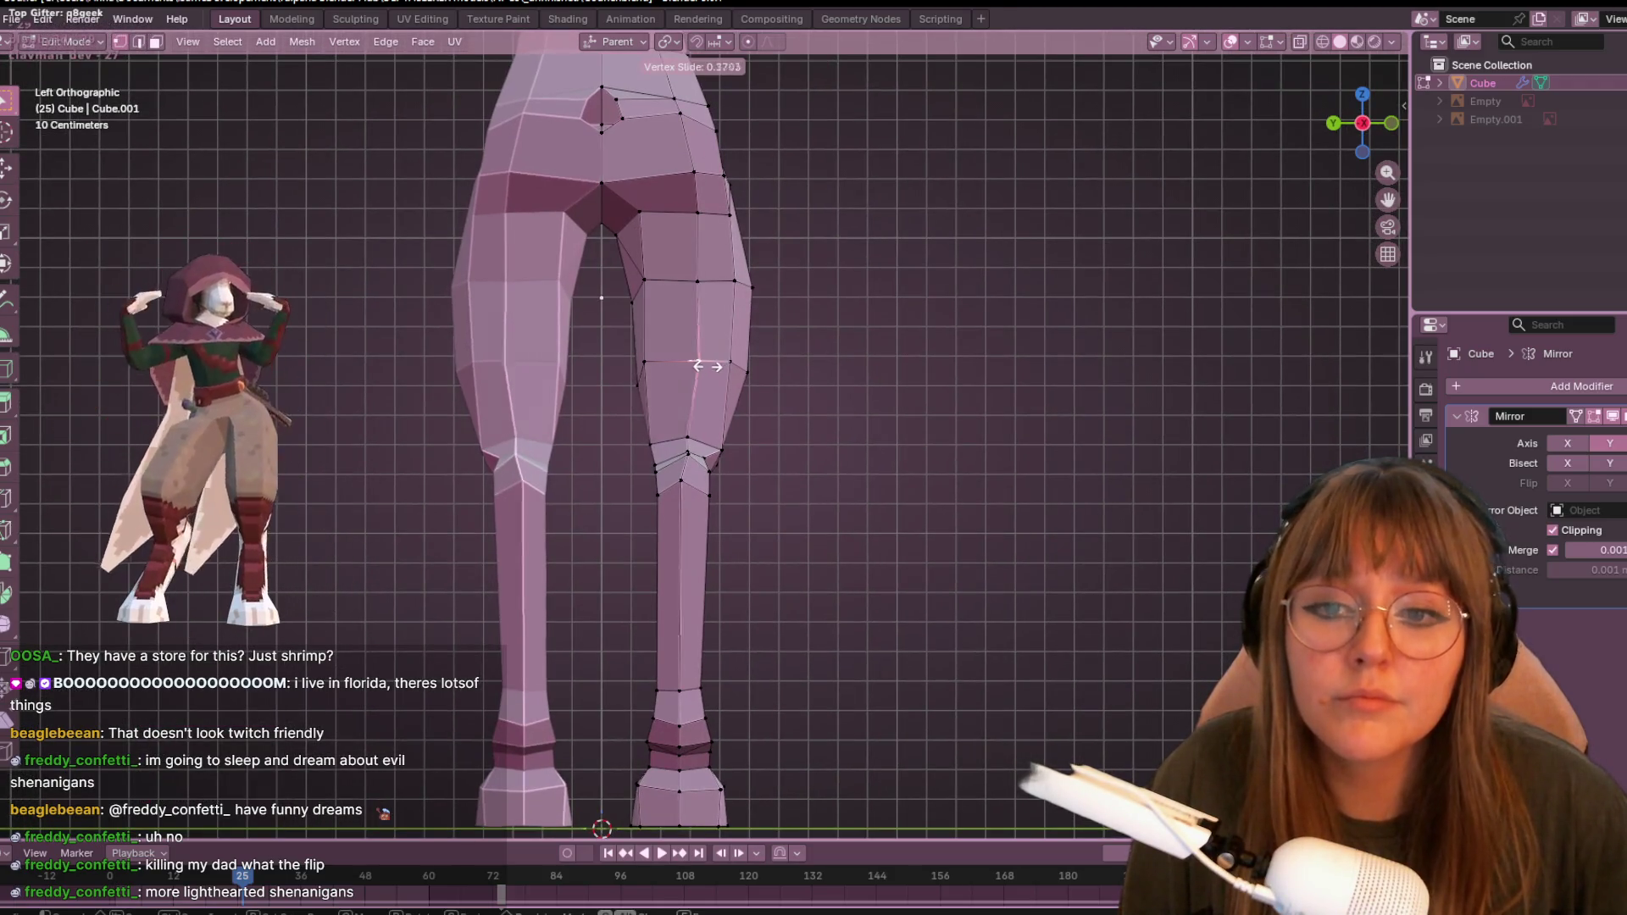
{"action": "left_click", "coordinate": [703, 366]}
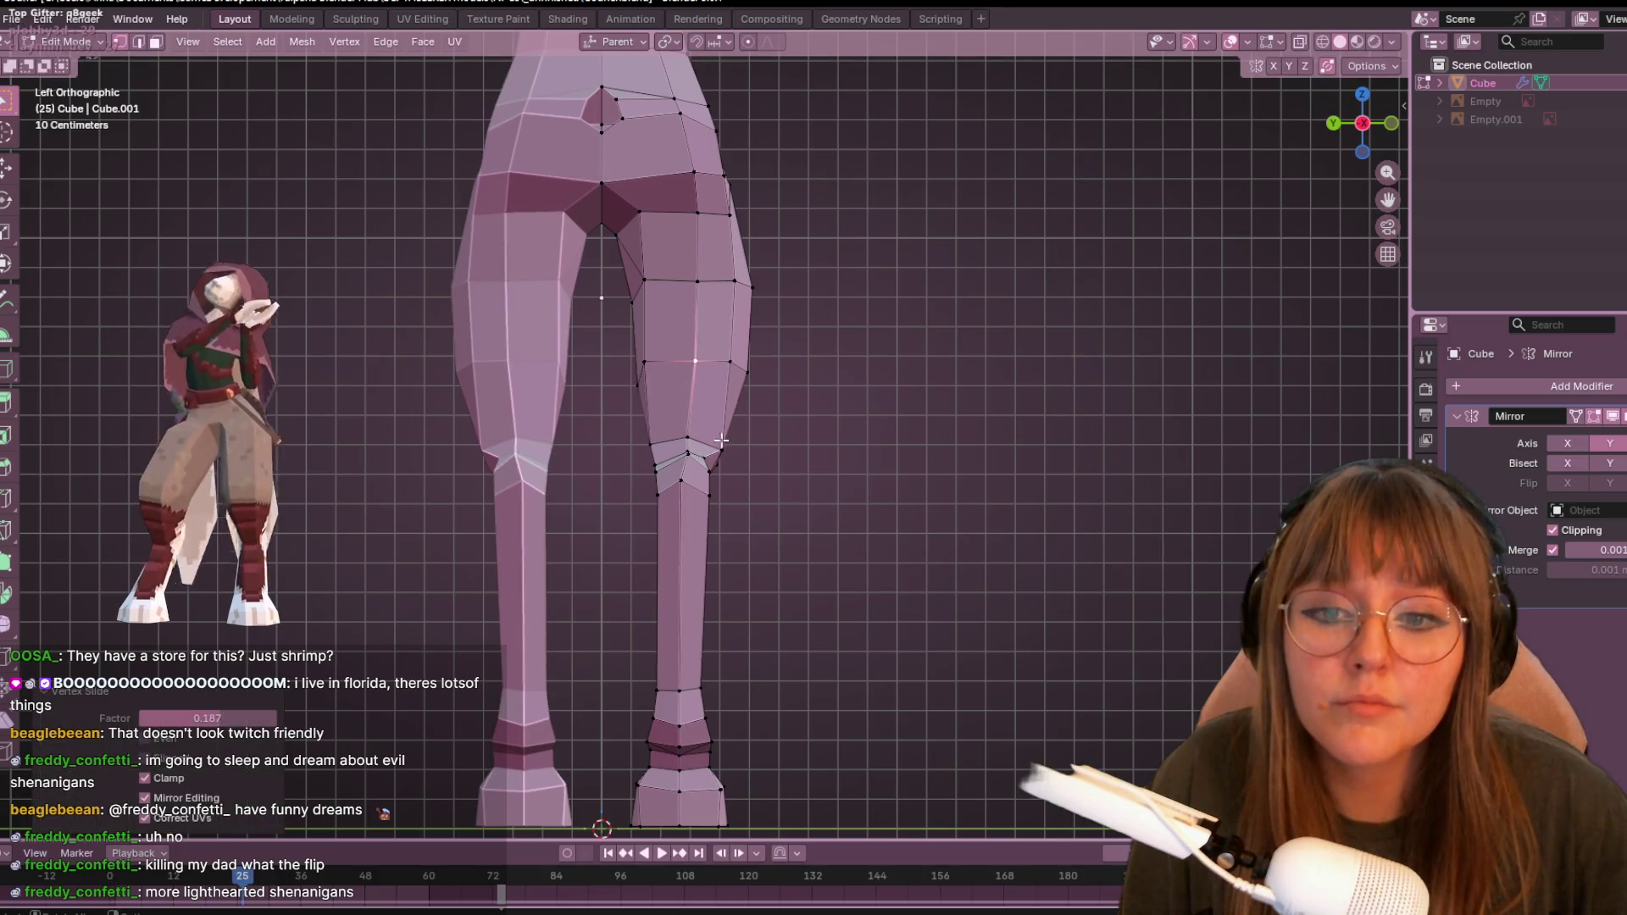
{"action": "left_click", "coordinate": [772, 433]}
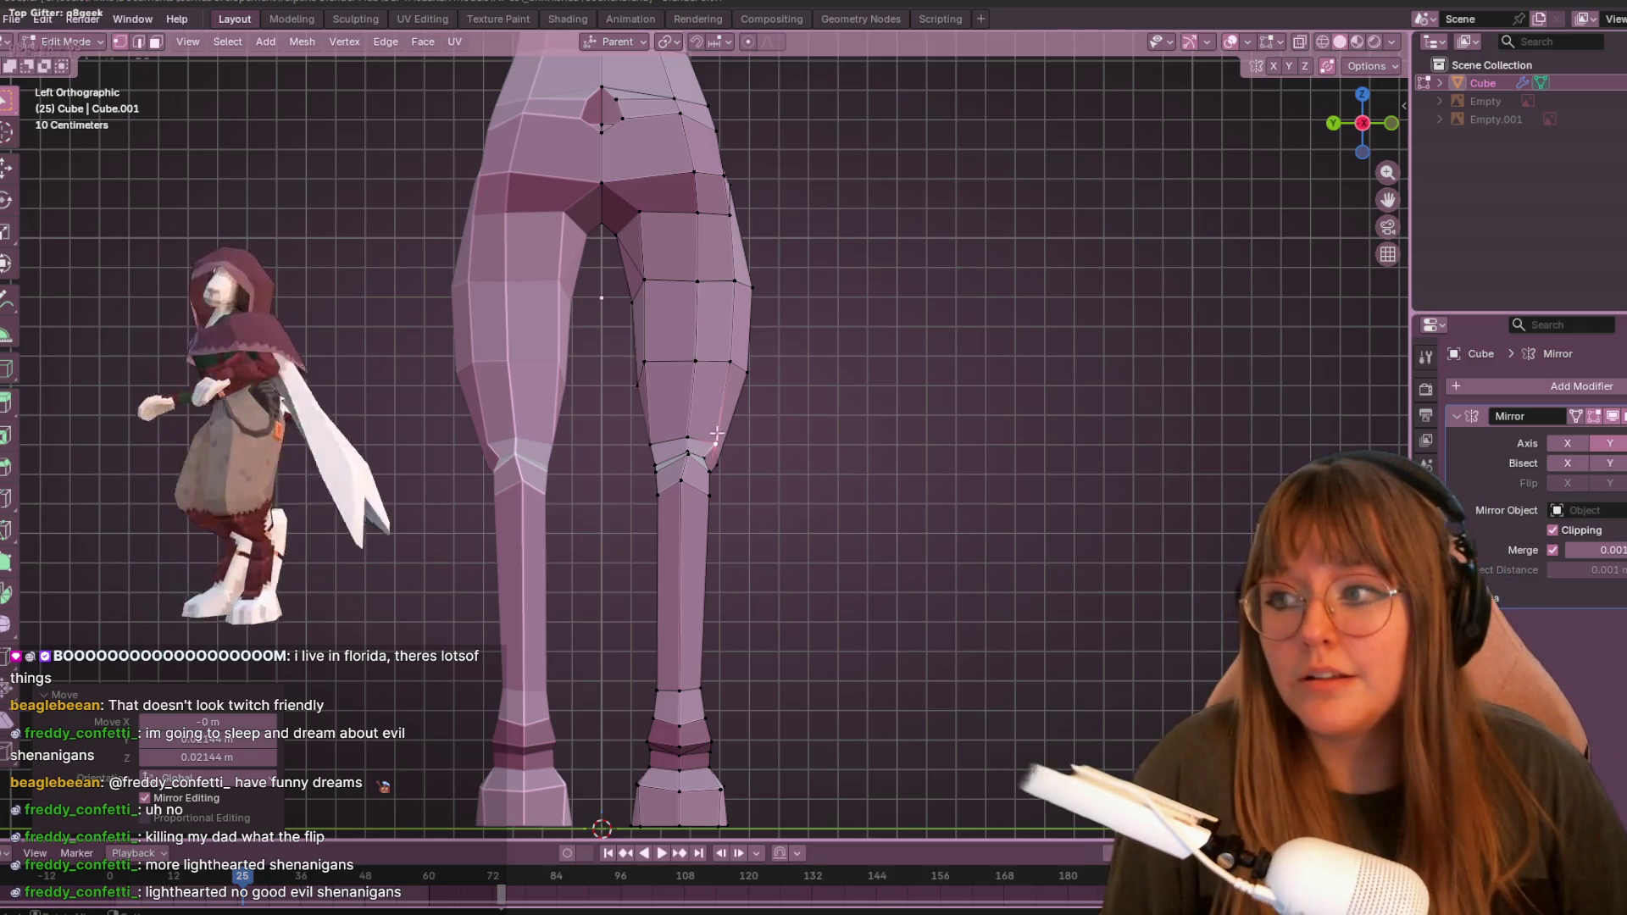
{"action": "mouse_move", "coordinate": [893, 297]}
{"action": "middle_mouse_down"}
{"action": "mouse_move", "coordinate": [828, 526]}
{"action": "mouse_move", "coordinate": [900, 465]}
{"action": "mouse_move", "coordinate": [725, 498]}
{"action": "mouse_move", "coordinate": [762, 475]}
{"action": "middle_mouse_up"}
{"action": "left_click", "coordinate": [1378, 125]}
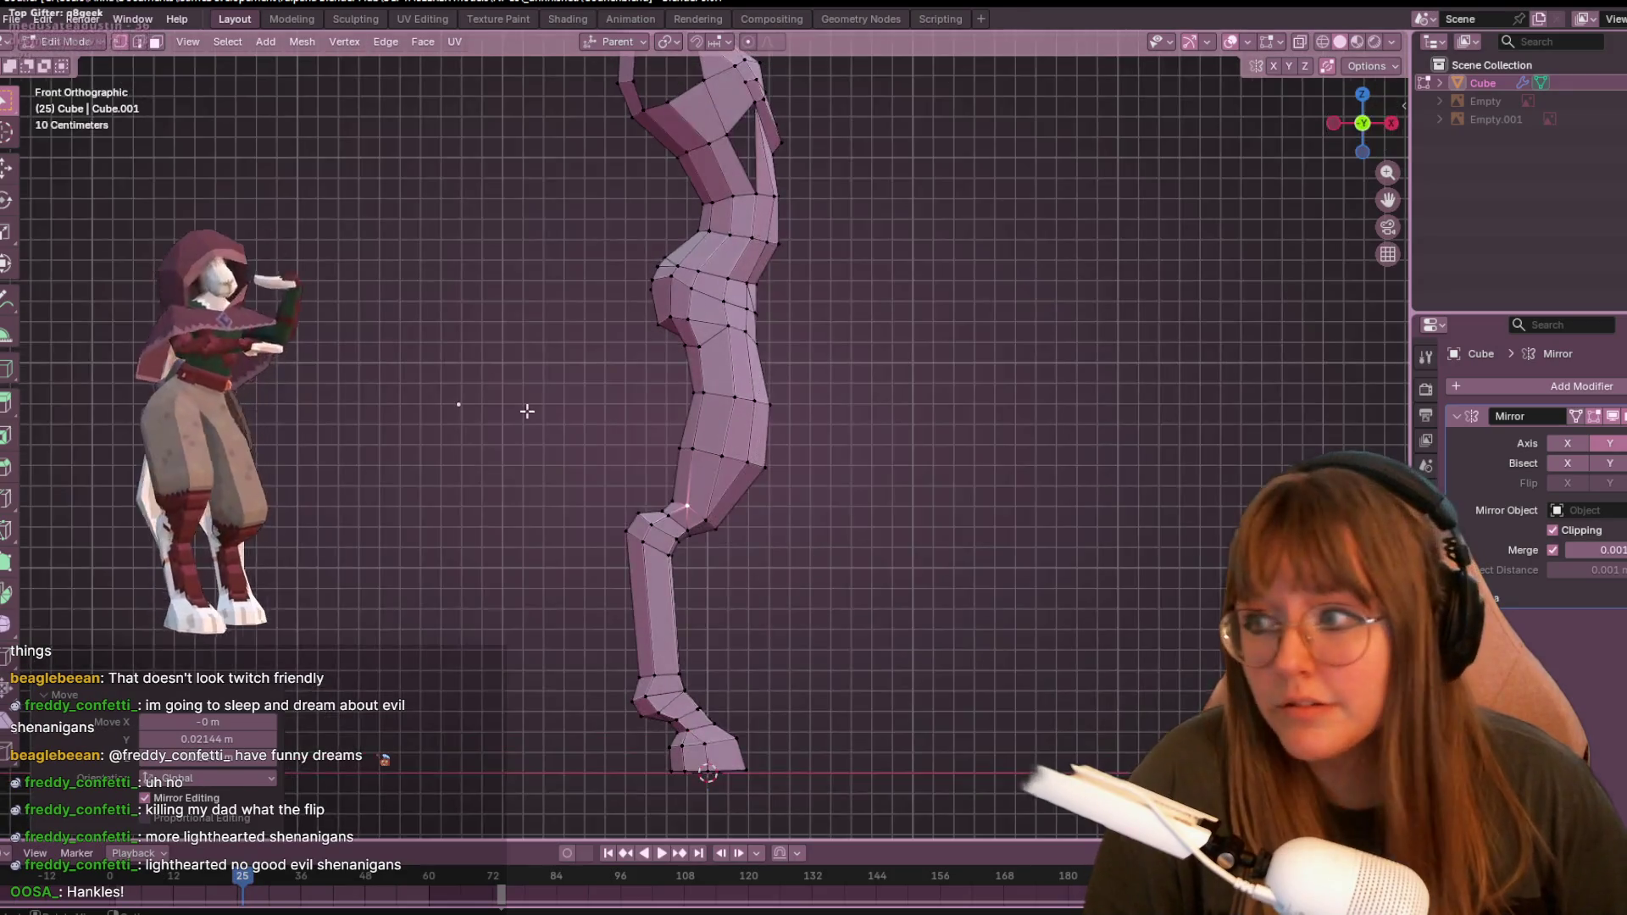
- Slide the vertex above the left hoof to factor 0.092, then view both legs in Object Mode
{"action": "scroll", "coordinate": [574, 360], "scroll_direction": "up", "scroll_amount": 6}
{"action": "key", "text": "Tab"}
{"action": "mouse_move", "coordinate": [1014, 404]}
{"action": "middle_mouse_down"}
{"action": "mouse_move", "coordinate": [1132, 417]}
{"action": "mouse_move", "coordinate": [1004, 435]}
{"action": "middle_mouse_up"}
{"action": "key", "text": "Tab"}
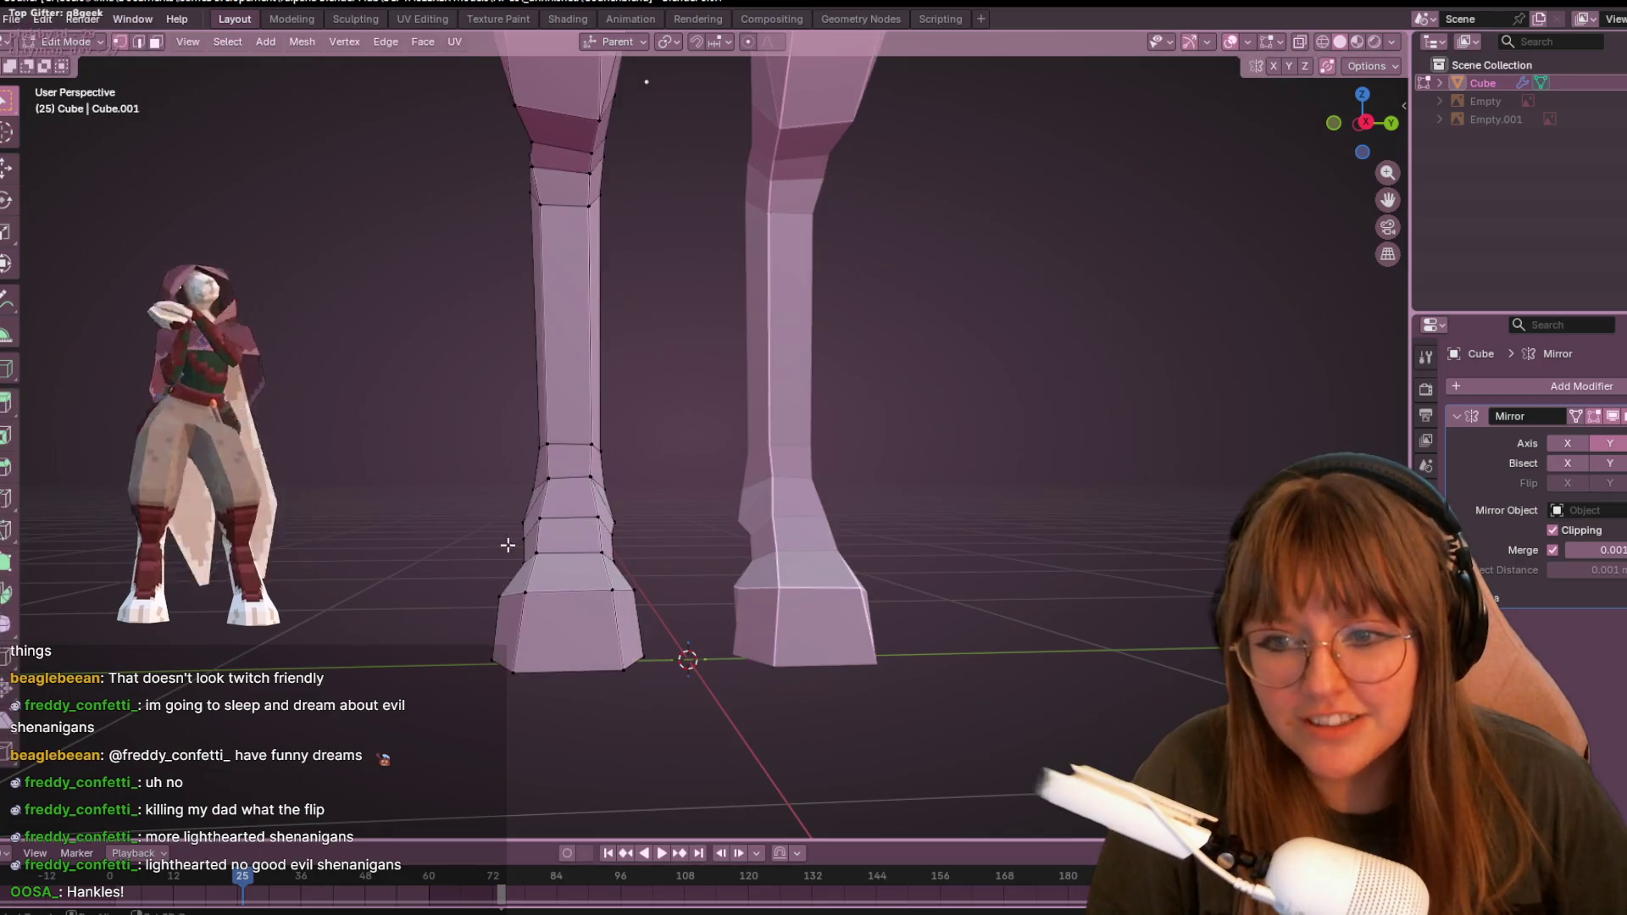
{"action": "left_click", "coordinate": [545, 529]}
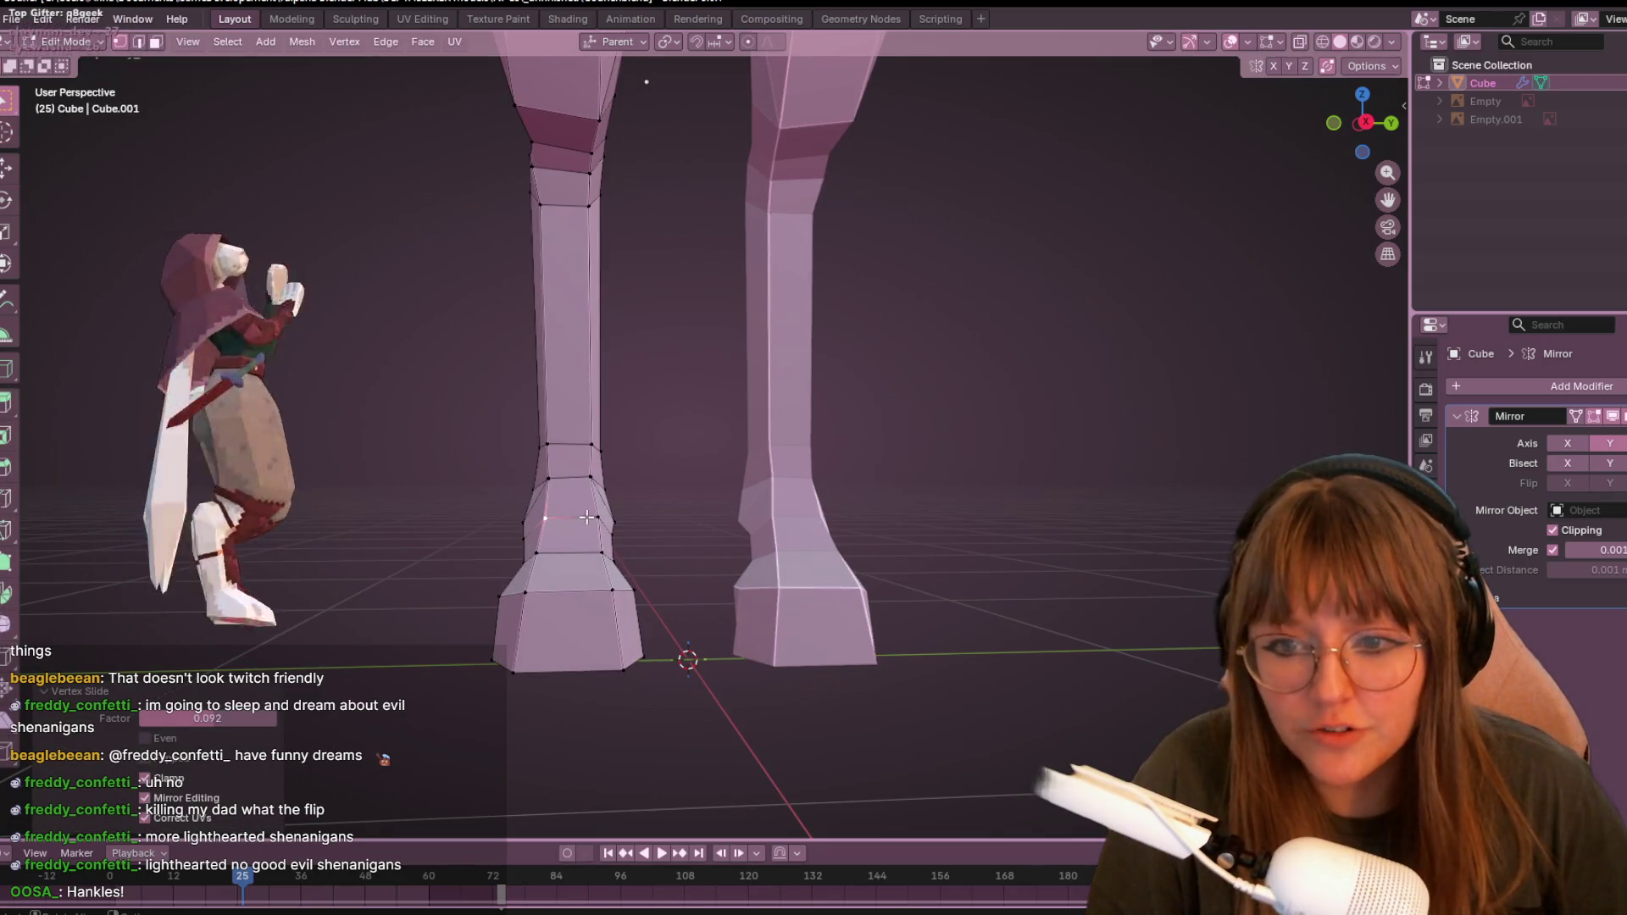
{"action": "key", "text": "Tab"}
{"action": "mouse_move", "coordinate": [586, 517]}
{"action": "middle_mouse_down"}
{"action": "mouse_move", "coordinate": [396, 532]}
{"action": "mouse_move", "coordinate": [740, 497]}
{"action": "mouse_move", "coordinate": [493, 555]}
{"action": "mouse_move", "coordinate": [705, 541]}
{"action": "mouse_move", "coordinate": [800, 556]}
{"action": "middle_mouse_up"}
{"action": "mouse_move", "coordinate": [620, 396]}
{"action": "middle_mouse_down"}
{"action": "mouse_move", "coordinate": [903, 439]}
{"action": "mouse_move", "coordinate": [1343, 230]}
{"action": "mouse_move", "coordinate": [1086, 289]}
{"action": "mouse_move", "coordinate": [1168, 303]}
{"action": "mouse_move", "coordinate": [571, 373]}
{"action": "mouse_move", "coordinate": [805, 417]}
{"action": "mouse_move", "coordinate": [935, 384]}
{"action": "mouse_move", "coordinate": [766, 366]}
{"action": "mouse_move", "coordinate": [1230, 456]}
{"action": "middle_mouse_up"}
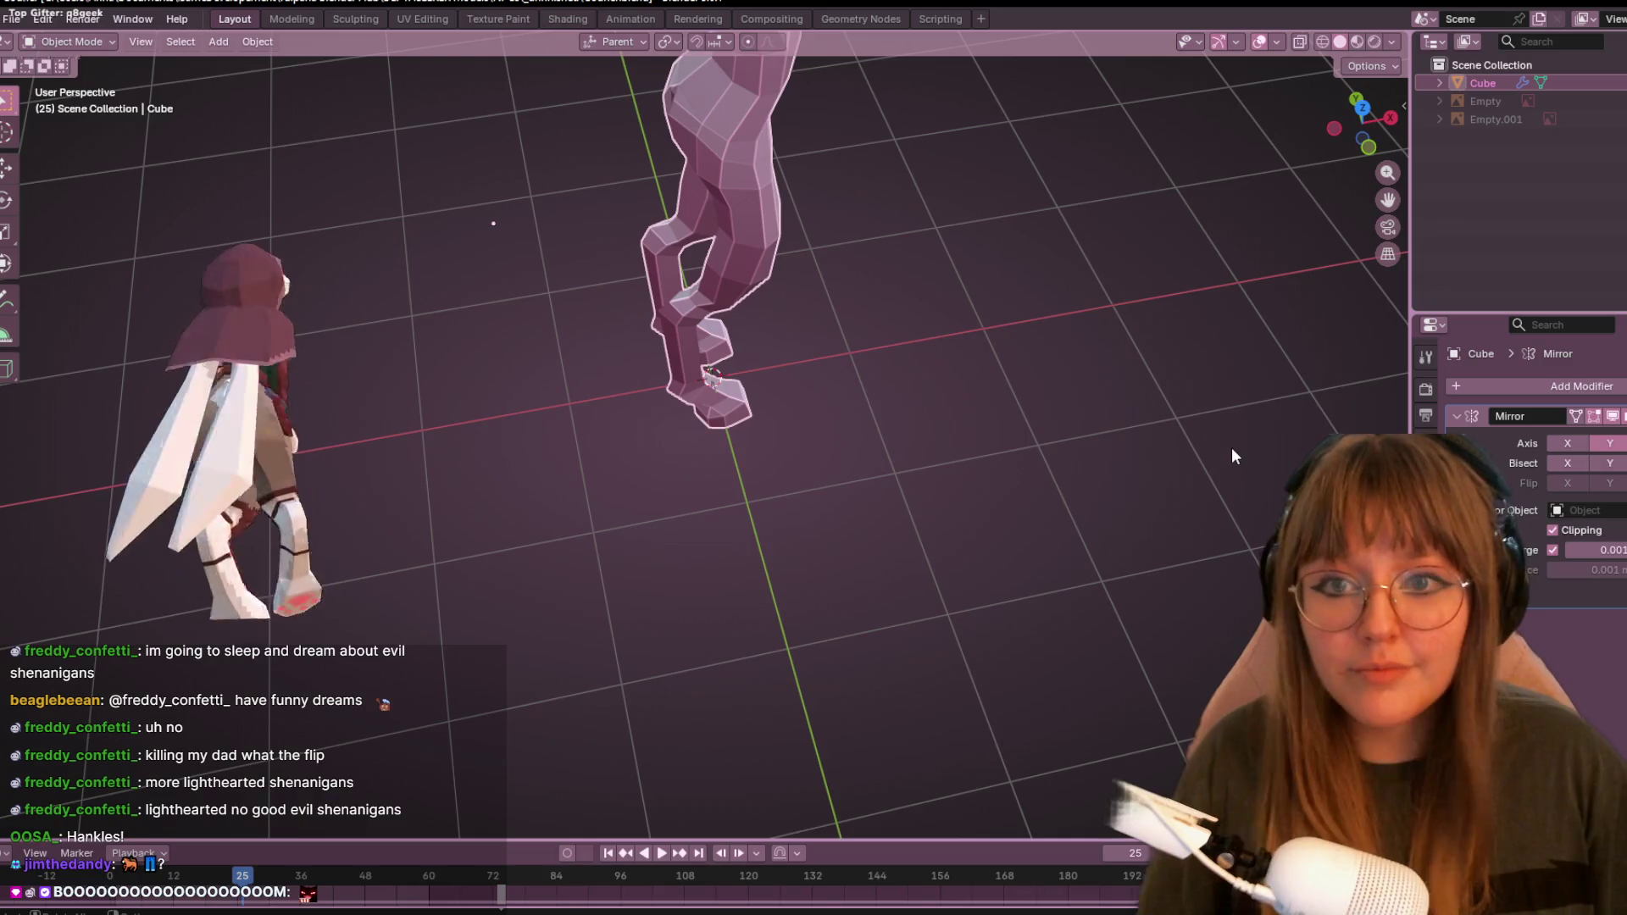
- Inspect the legs from several angles, then vertex-slide (Shift+V) a vertex near the hoof
{"action": "mouse_move", "coordinate": [548, 478]}
{"action": "middle_mouse_down"}
{"action": "mouse_move", "coordinate": [778, 415]}
{"action": "mouse_move", "coordinate": [714, 453]}
{"action": "mouse_move", "coordinate": [795, 399]}
{"action": "mouse_move", "coordinate": [597, 369]}
{"action": "mouse_move", "coordinate": [887, 368]}
{"action": "mouse_move", "coordinate": [744, 307]}
{"action": "mouse_move", "coordinate": [1005, 567]}
{"action": "mouse_move", "coordinate": [936, 500]}
{"action": "mouse_move", "coordinate": [633, 455]}
{"action": "mouse_move", "coordinate": [695, 424]}
{"action": "mouse_move", "coordinate": [511, 457]}
{"action": "mouse_move", "coordinate": [1007, 408]}
{"action": "mouse_move", "coordinate": [525, 430]}
{"action": "mouse_move", "coordinate": [137, 506]}
{"action": "mouse_move", "coordinate": [1104, 506]}
{"action": "mouse_move", "coordinate": [832, 653]}
{"action": "middle_mouse_up"}
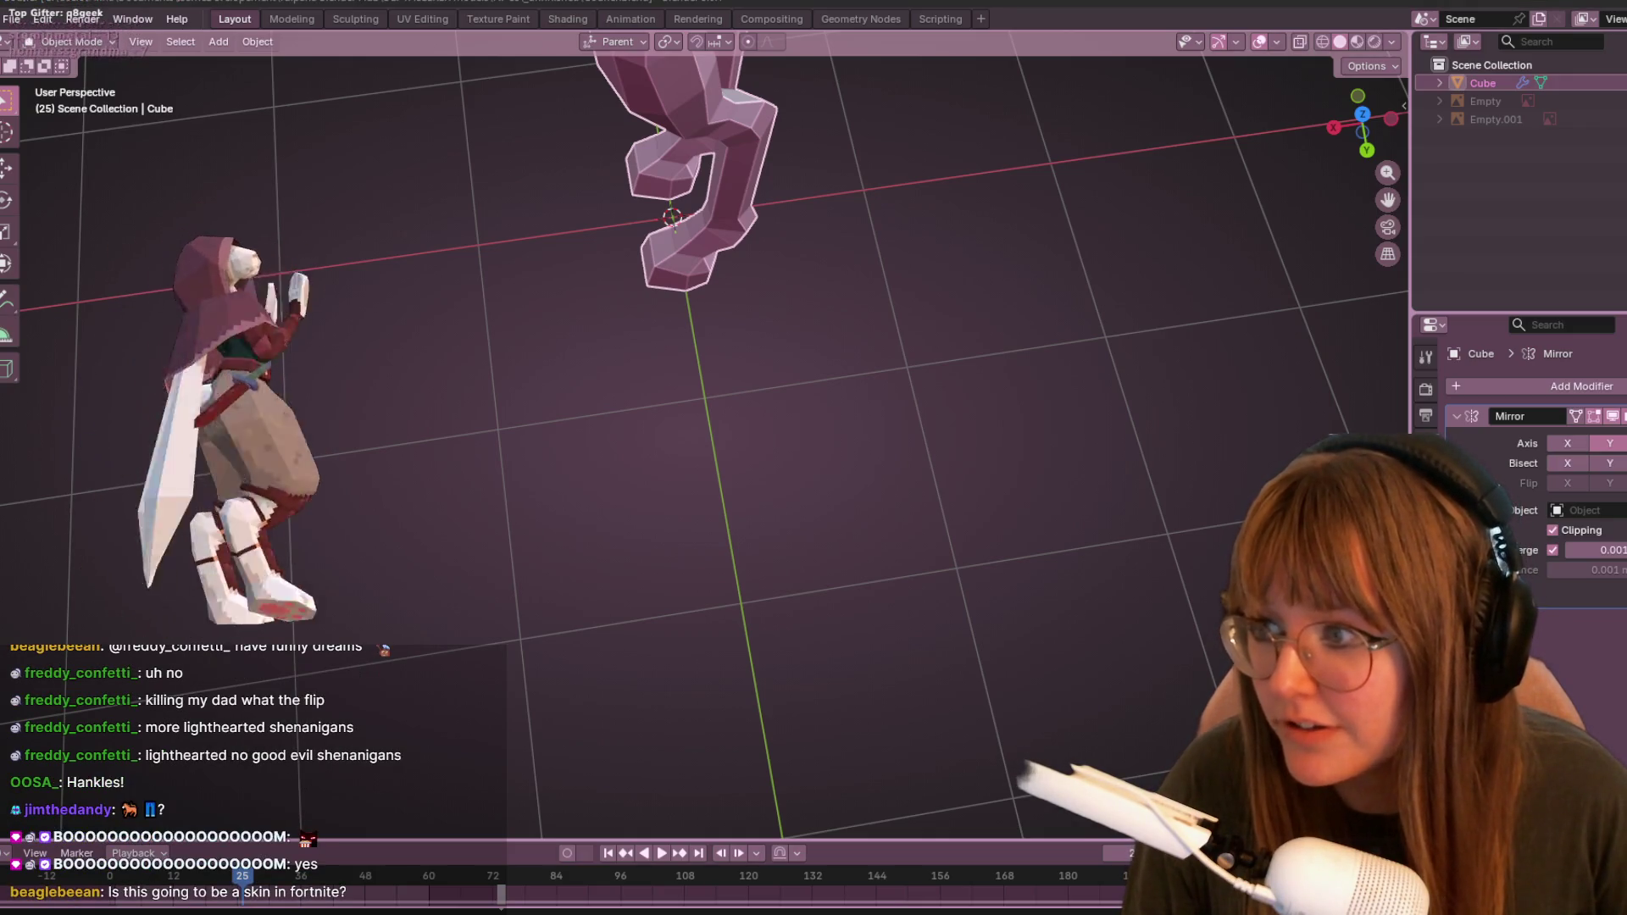
{"action": "middle_click_drag", "start_coordinate": [424, 305], "coordinate": [622, 186]}
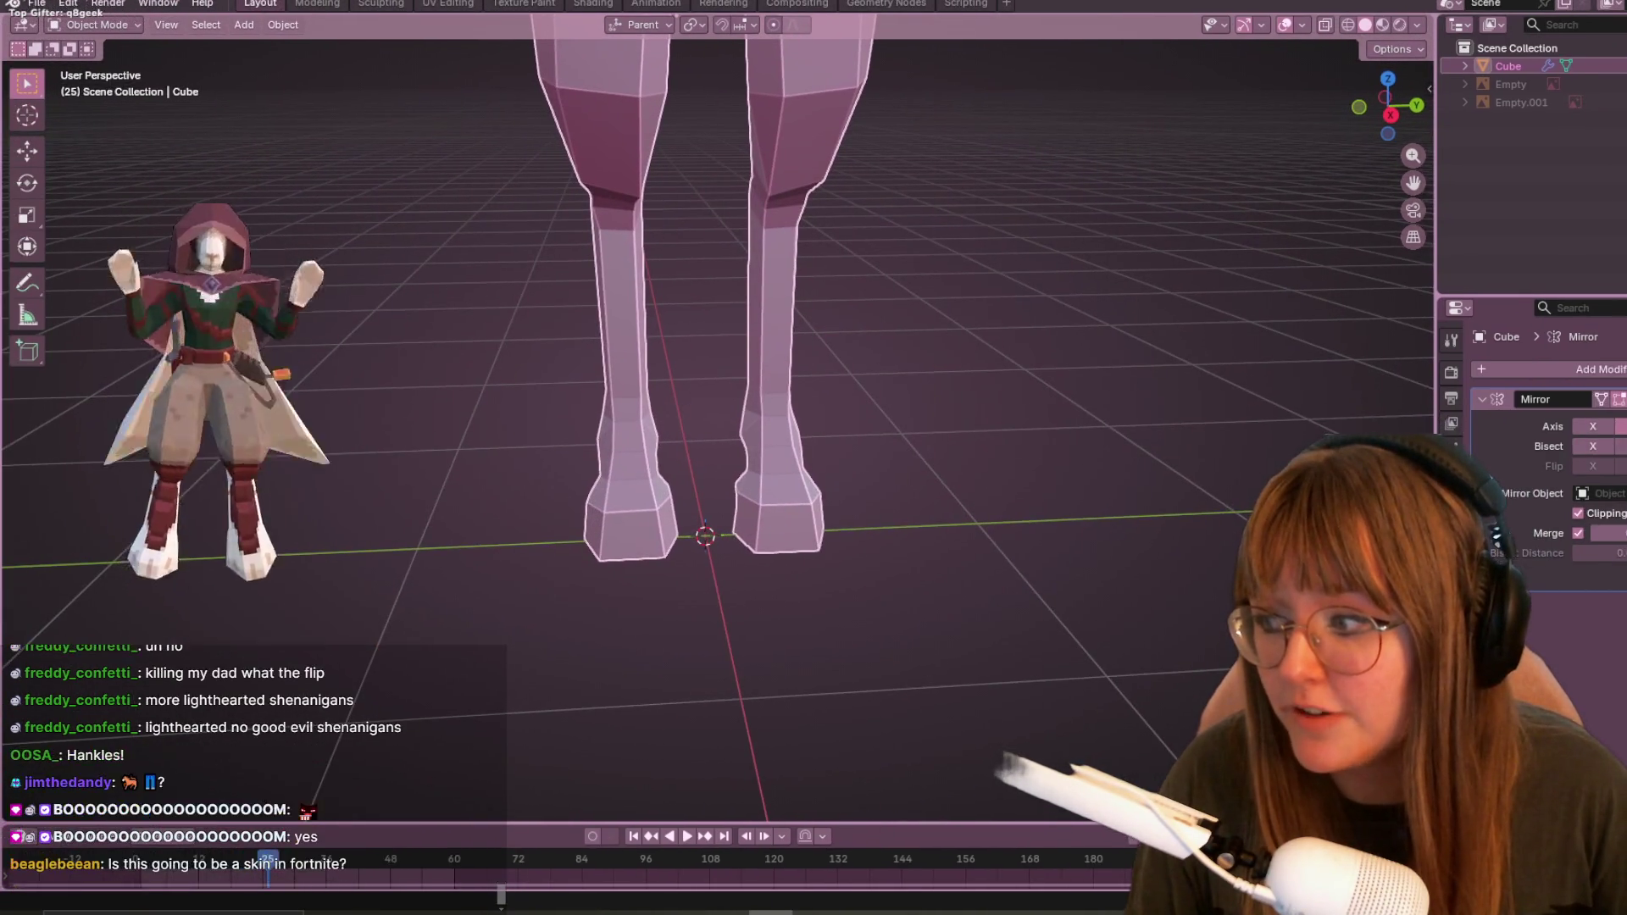
{"action": "mouse_move", "coordinate": [537, 363]}
{"action": "middle_mouse_down"}
{"action": "mouse_move", "coordinate": [791, 399]}
{"action": "mouse_move", "coordinate": [936, 495]}
{"action": "mouse_move", "coordinate": [1034, 328]}
{"action": "mouse_move", "coordinate": [838, 283]}
{"action": "mouse_move", "coordinate": [994, 322]}
{"action": "middle_mouse_up"}
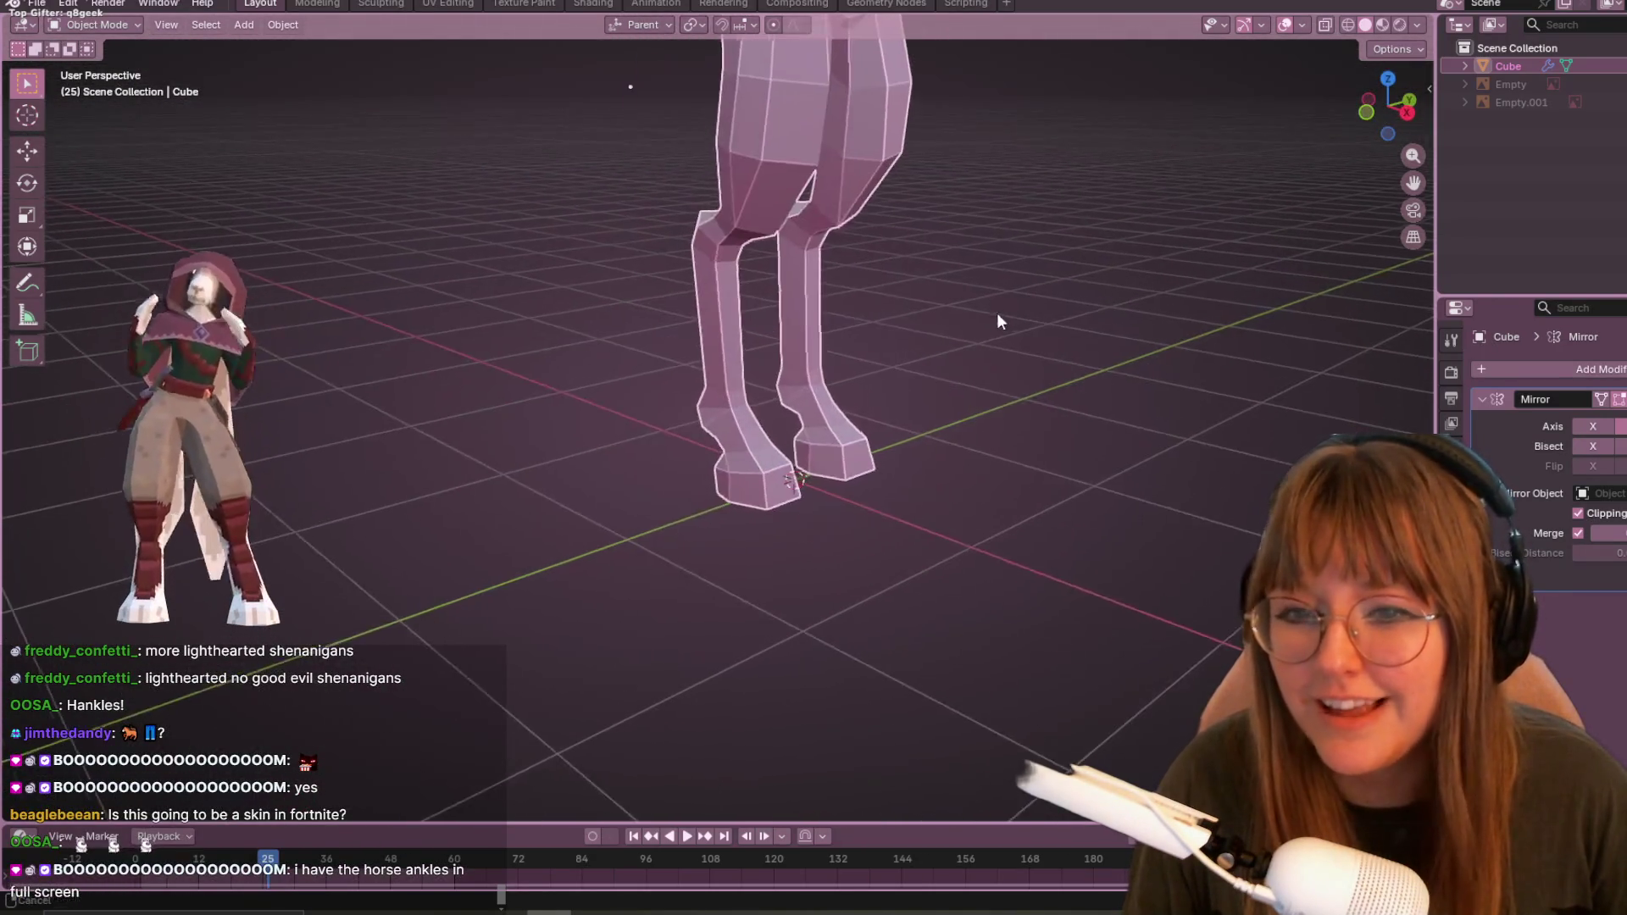
{"action": "scroll", "coordinate": [1071, 389], "scroll_direction": "up", "scroll_amount": 3}
{"action": "scroll", "coordinate": [788, 517], "scroll_direction": "up", "scroll_amount": 2}
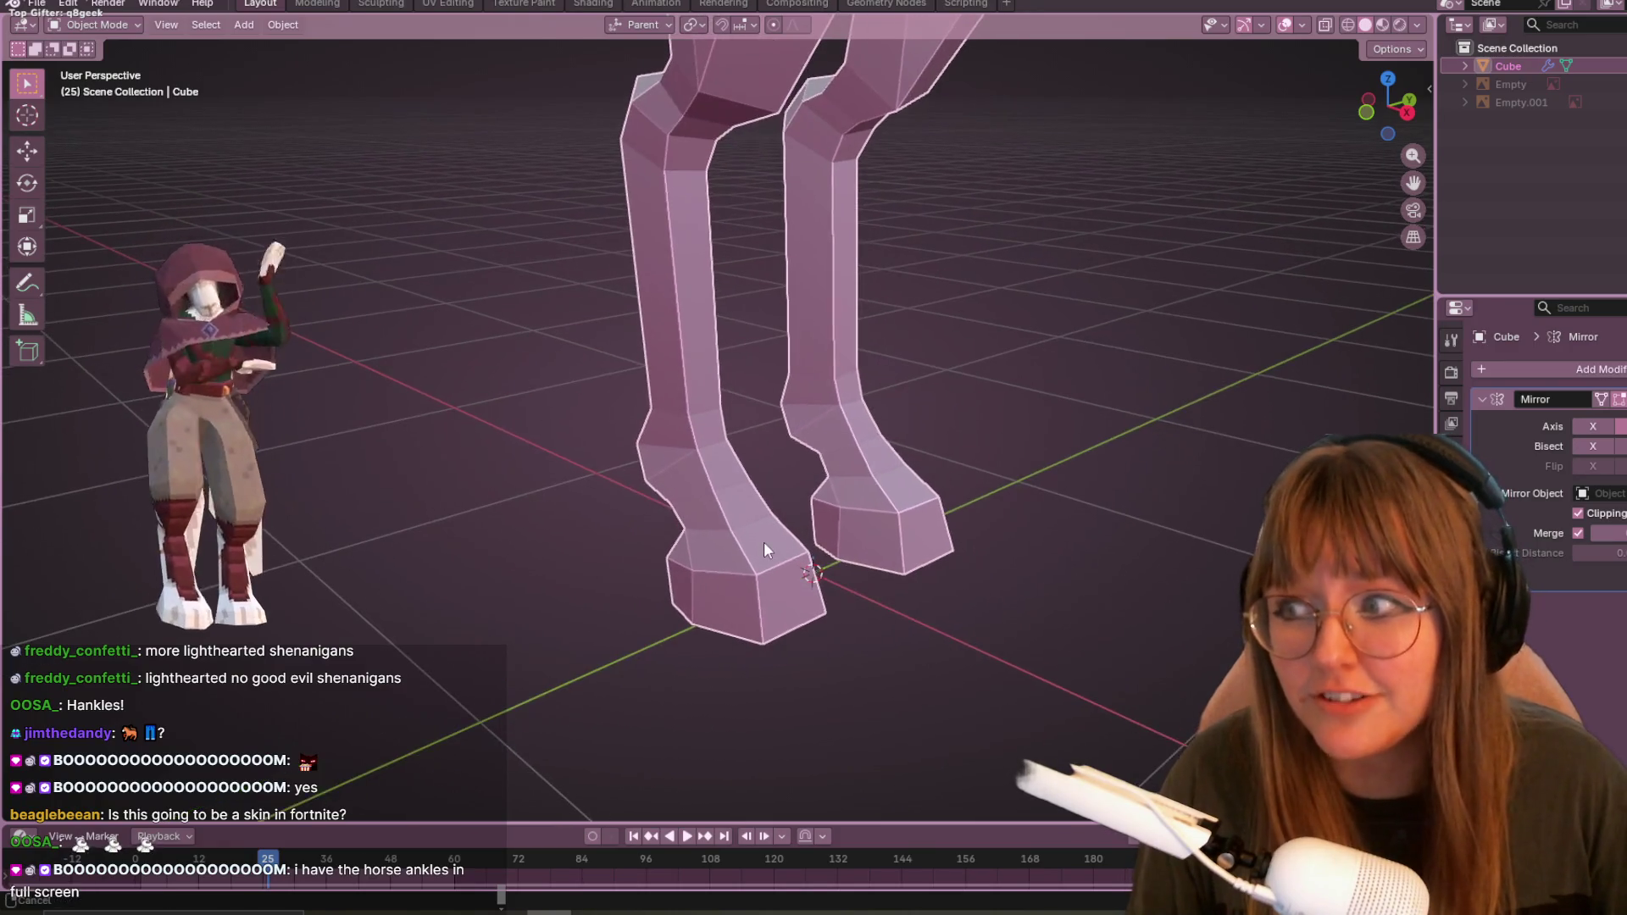
{"action": "mouse_move", "coordinate": [1212, 351]}
{"action": "middle_mouse_down"}
{"action": "mouse_move", "coordinate": [1163, 417]}
{"action": "mouse_move", "coordinate": [374, 420]}
{"action": "mouse_move", "coordinate": [229, 412]}
{"action": "mouse_move", "coordinate": [490, 315]}
{"action": "mouse_move", "coordinate": [349, 286]}
{"action": "mouse_move", "coordinate": [129, 282]}
{"action": "mouse_move", "coordinate": [54, 298]}
{"action": "mouse_move", "coordinate": [1427, 313]}
{"action": "mouse_move", "coordinate": [1379, 334]}
{"action": "mouse_move", "coordinate": [1138, 313]}
{"action": "mouse_move", "coordinate": [1009, 331]}
{"action": "mouse_move", "coordinate": [908, 369]}
{"action": "mouse_move", "coordinate": [812, 370]}
{"action": "mouse_move", "coordinate": [674, 337]}
{"action": "mouse_move", "coordinate": [601, 296]}
{"action": "mouse_move", "coordinate": [450, 281]}
{"action": "mouse_move", "coordinate": [335, 321]}
{"action": "mouse_move", "coordinate": [710, 420]}
{"action": "mouse_move", "coordinate": [802, 364]}
{"action": "mouse_move", "coordinate": [724, 370]}
{"action": "mouse_move", "coordinate": [817, 409]}
{"action": "mouse_move", "coordinate": [952, 392]}
{"action": "mouse_move", "coordinate": [1029, 358]}
{"action": "mouse_move", "coordinate": [973, 389]}
{"action": "middle_mouse_up"}
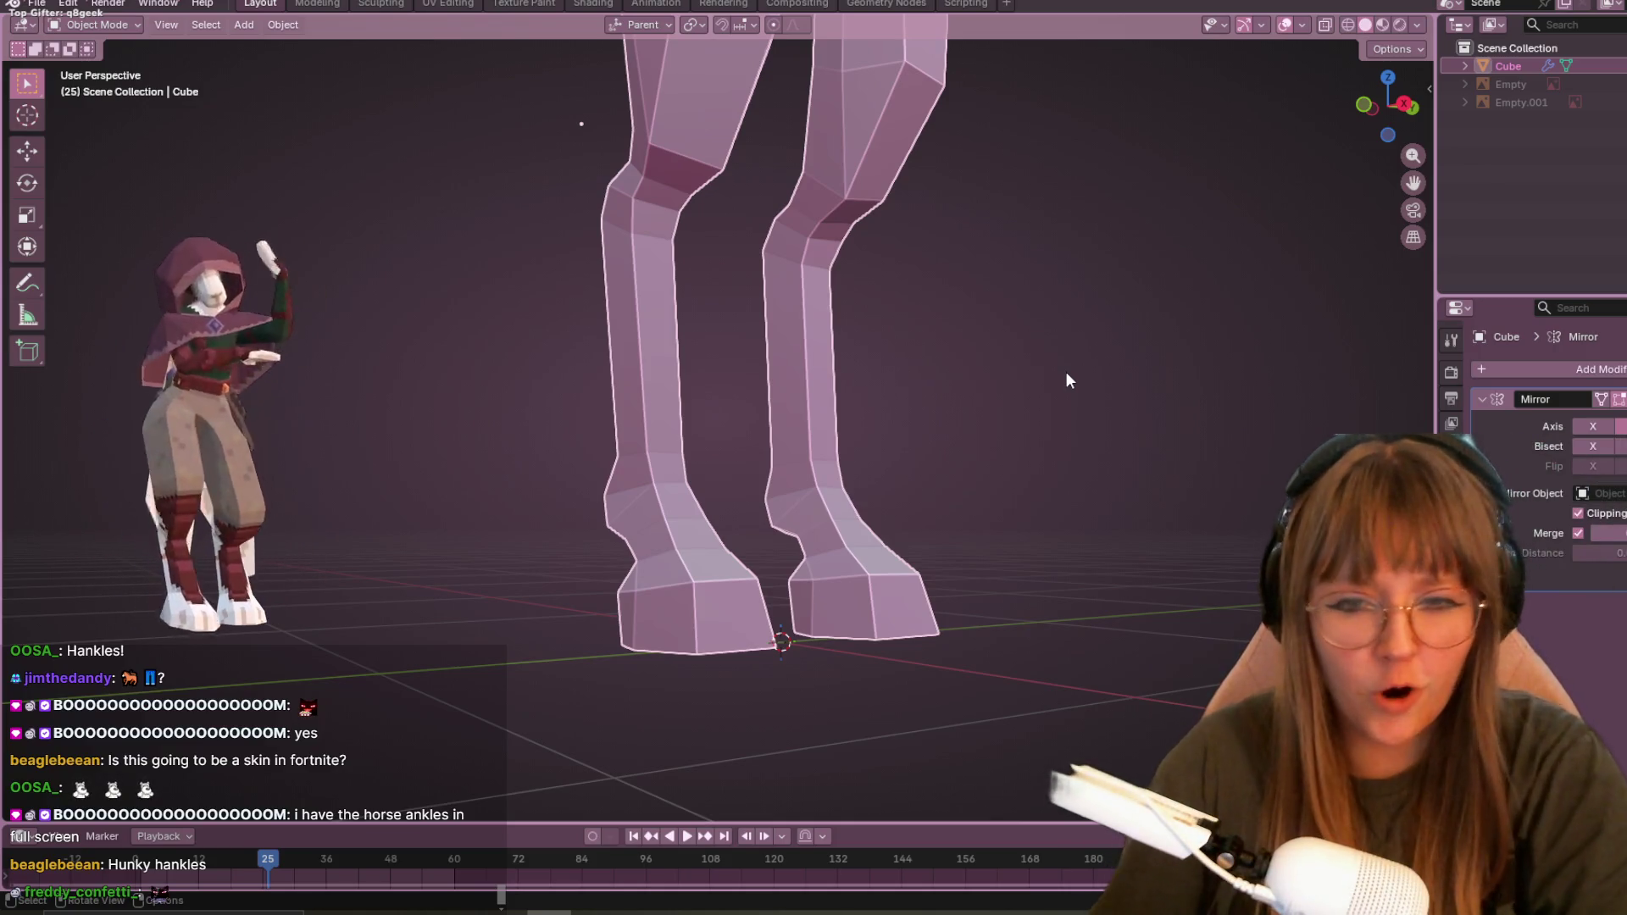
{"action": "middle_click_drag", "start_coordinate": [917, 270], "coordinate": [1108, 269]}
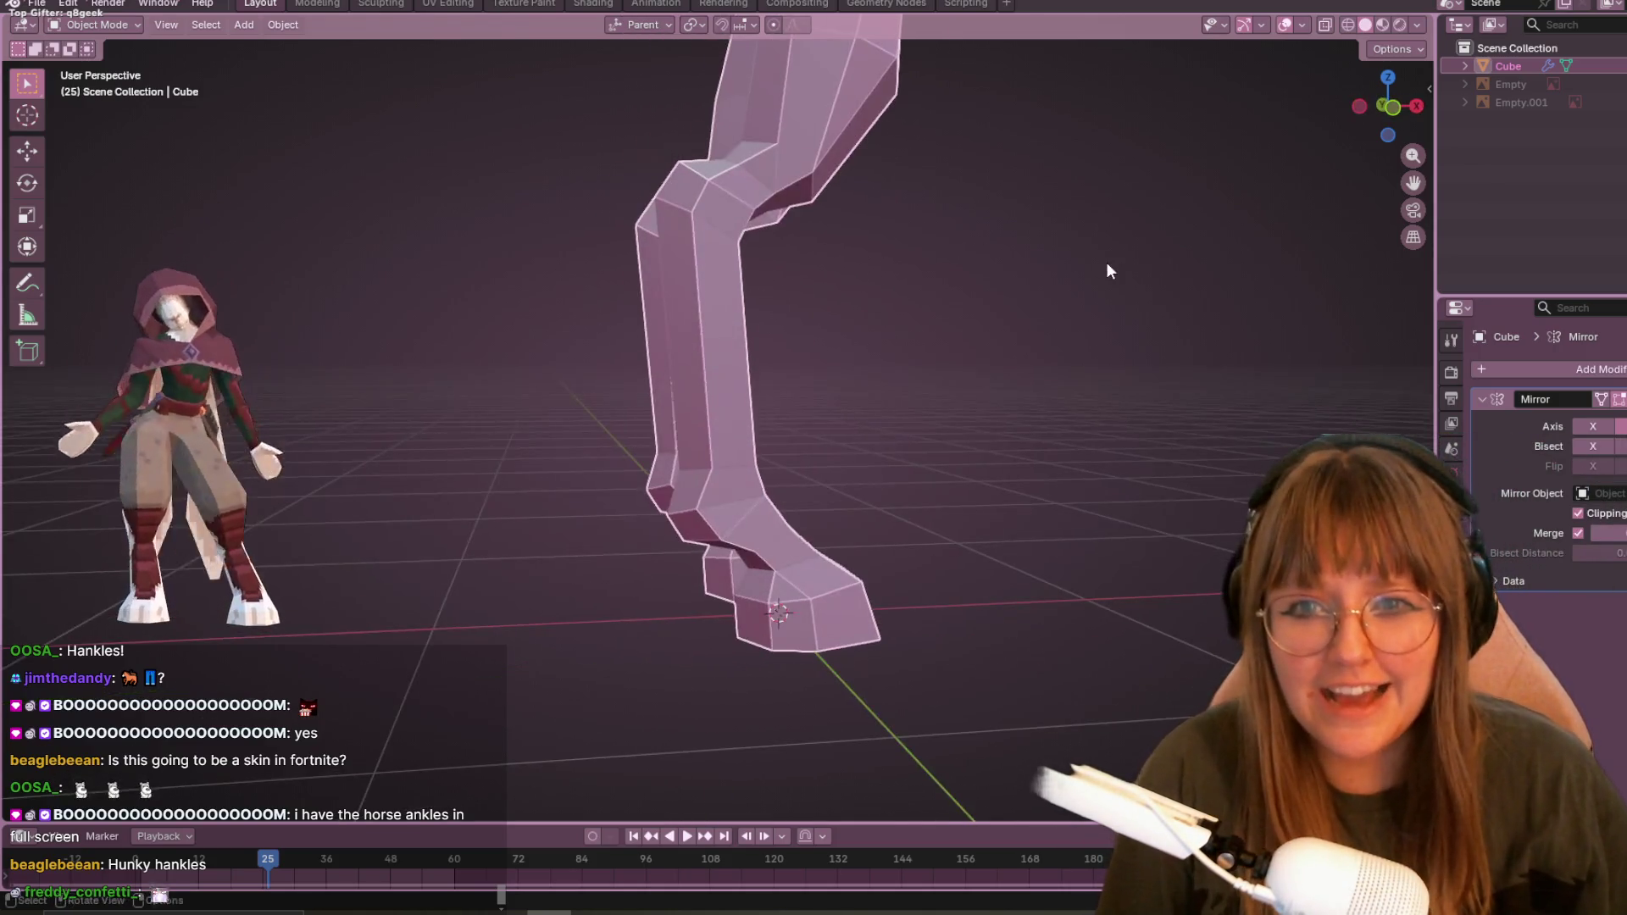
{"action": "middle_click_drag", "start_coordinate": [826, 354], "coordinate": [1007, 391]}
{"action": "mouse_move", "coordinate": [858, 308]}
{"action": "middle_mouse_down"}
{"action": "mouse_move", "coordinate": [654, 291]}
{"action": "mouse_move", "coordinate": [901, 120]}
{"action": "mouse_move", "coordinate": [903, 157]}
{"action": "middle_mouse_up"}
{"action": "mouse_move", "coordinate": [1128, 635]}
{"action": "middle_mouse_down"}
{"action": "mouse_move", "coordinate": [719, 465]}
{"action": "mouse_move", "coordinate": [504, 415]}
{"action": "mouse_move", "coordinate": [364, 472]}
{"action": "mouse_move", "coordinate": [63, 544]}
{"action": "mouse_move", "coordinate": [1020, 562]}
{"action": "mouse_move", "coordinate": [999, 510]}
{"action": "middle_mouse_up"}
{"action": "mouse_move", "coordinate": [744, 575]}
{"action": "middle_mouse_down"}
{"action": "mouse_move", "coordinate": [823, 589]}
{"action": "mouse_move", "coordinate": [771, 579]}
{"action": "middle_mouse_up"}
{"action": "key", "text": "shift+v"}
{"action": "left_click", "coordinate": [828, 591]}
- From the bottom view, move a hoof vertex about 0.0128 m sideways and return to Object Mode
{"action": "mouse_move", "coordinate": [828, 626]}
{"action": "middle_mouse_down"}
{"action": "mouse_move", "coordinate": [806, 726]}
{"action": "mouse_move", "coordinate": [751, 712]}
{"action": "mouse_move", "coordinate": [709, 625]}
{"action": "mouse_move", "coordinate": [830, 646]}
{"action": "mouse_move", "coordinate": [806, 697]}
{"action": "mouse_move", "coordinate": [955, 646]}
{"action": "mouse_move", "coordinate": [887, 665]}
{"action": "mouse_move", "coordinate": [1130, 665]}
{"action": "mouse_move", "coordinate": [910, 682]}
{"action": "middle_mouse_up"}
{"action": "left_click", "coordinate": [883, 684]}
{"action": "middle_click_drag", "start_coordinate": [1507, 15], "coordinate": [1613, 75]}
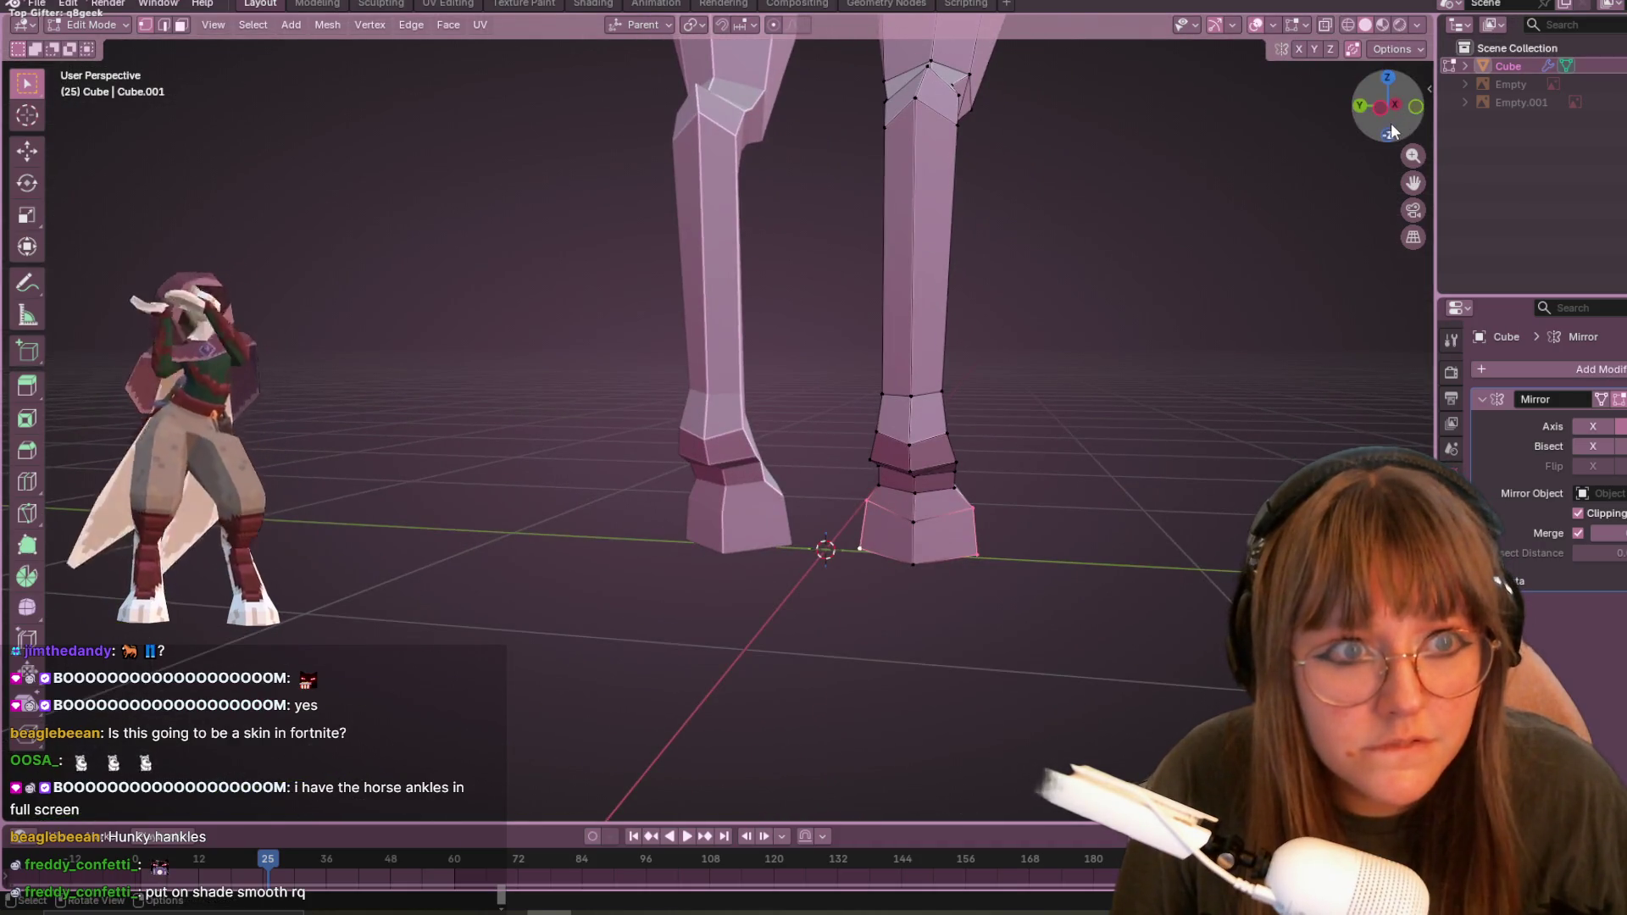
{"action": "left_click", "coordinate": [1388, 131]}
{"action": "key", "text": "g"}
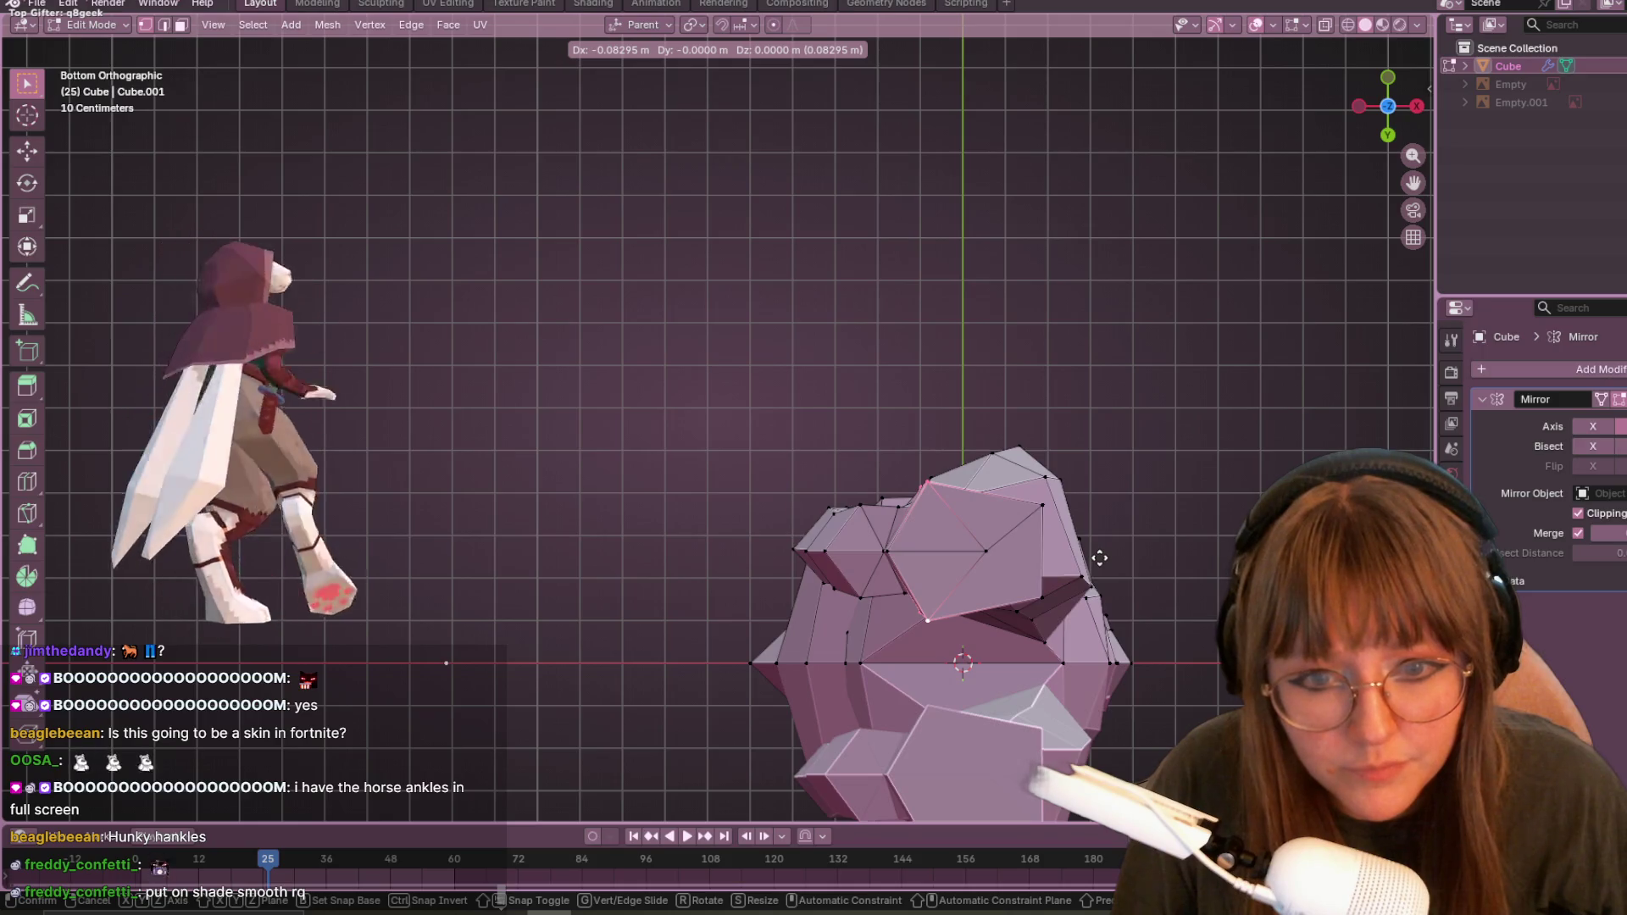
{"action": "left_click", "coordinate": [1120, 553]}
{"action": "mouse_move", "coordinate": [1120, 552]}
{"action": "middle_mouse_down"}
{"action": "mouse_move", "coordinate": [1025, 745]}
{"action": "mouse_move", "coordinate": [915, 726]}
{"action": "mouse_move", "coordinate": [781, 531]}
{"action": "mouse_move", "coordinate": [936, 457]}
{"action": "mouse_move", "coordinate": [1028, 476]}
{"action": "mouse_move", "coordinate": [850, 555]}
{"action": "mouse_move", "coordinate": [1030, 503]}
{"action": "mouse_move", "coordinate": [801, 423]}
{"action": "mouse_move", "coordinate": [739, 323]}
{"action": "mouse_move", "coordinate": [680, 475]}
{"action": "mouse_move", "coordinate": [740, 373]}
{"action": "middle_mouse_up"}
{"action": "key", "text": "Tab"}
- Apply Shade Auto Smooth to the body and review the Viewport Shading settings
{"action": "right_click", "coordinate": [740, 374]}
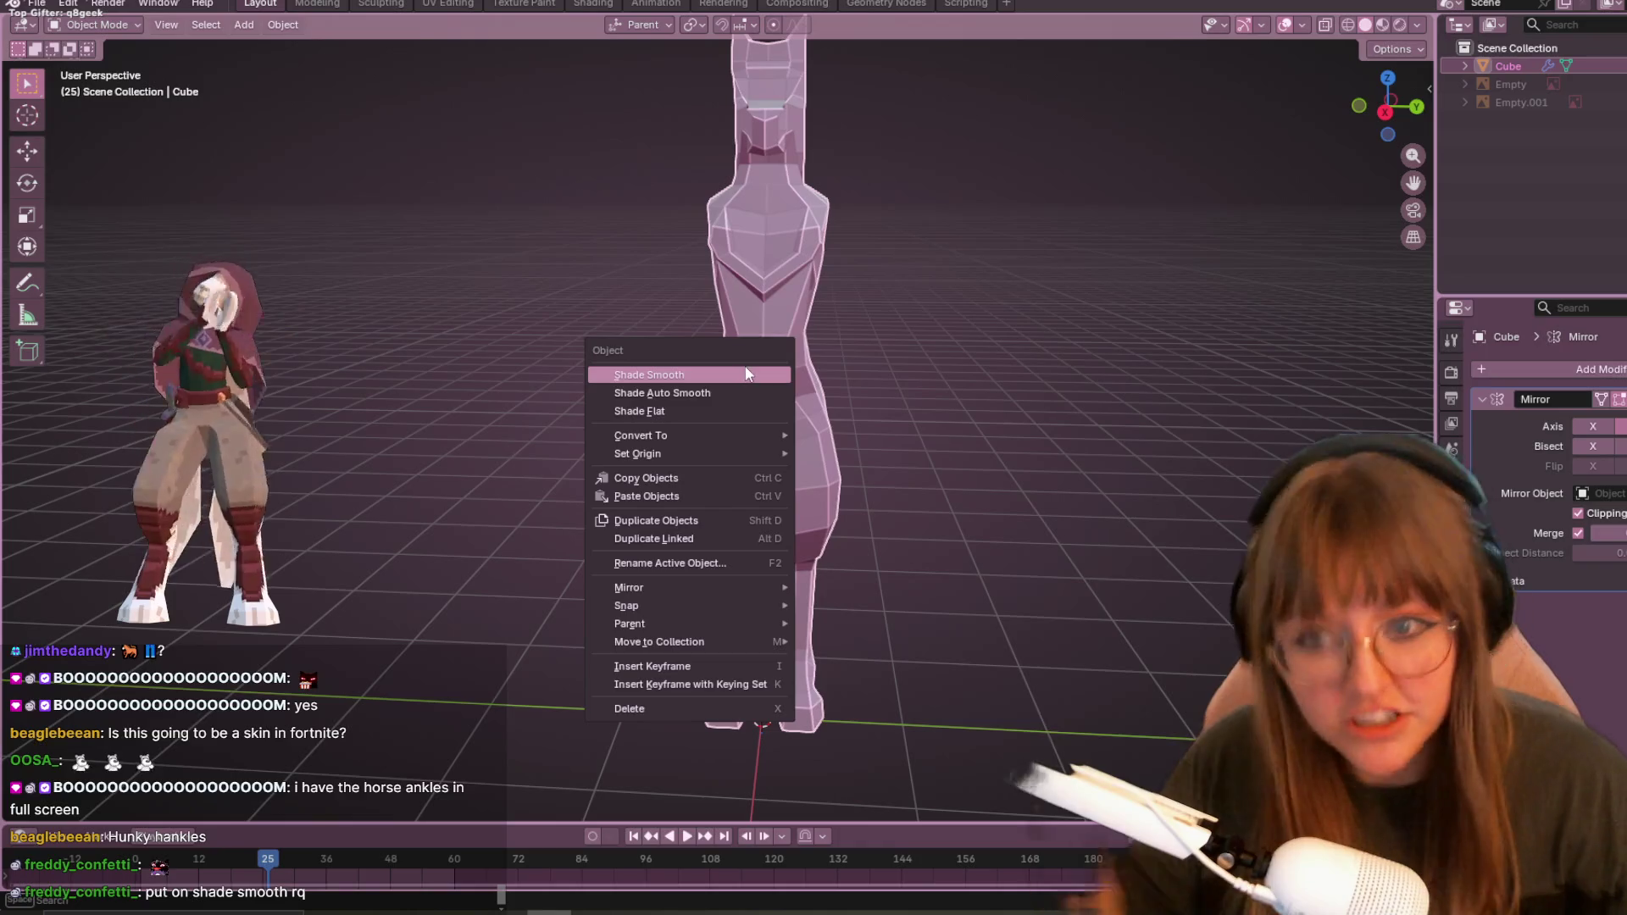
{"action": "left_click", "coordinate": [719, 391]}
{"action": "scroll", "coordinate": [954, 379], "scroll_direction": "down", "scroll_amount": 2}
{"action": "mouse_move", "coordinate": [954, 379]}
{"action": "middle_mouse_down"}
{"action": "mouse_move", "coordinate": [878, 375]}
{"action": "mouse_move", "coordinate": [766, 469]}
{"action": "mouse_move", "coordinate": [890, 511]}
{"action": "mouse_move", "coordinate": [993, 605]}
{"action": "mouse_move", "coordinate": [1074, 555]}
{"action": "mouse_move", "coordinate": [947, 496]}
{"action": "mouse_move", "coordinate": [875, 527]}
{"action": "mouse_move", "coordinate": [859, 505]}
{"action": "mouse_move", "coordinate": [1025, 481]}
{"action": "mouse_move", "coordinate": [900, 486]}
{"action": "mouse_move", "coordinate": [1094, 398]}
{"action": "middle_mouse_up"}
{"action": "left_click", "coordinate": [1417, 25]}
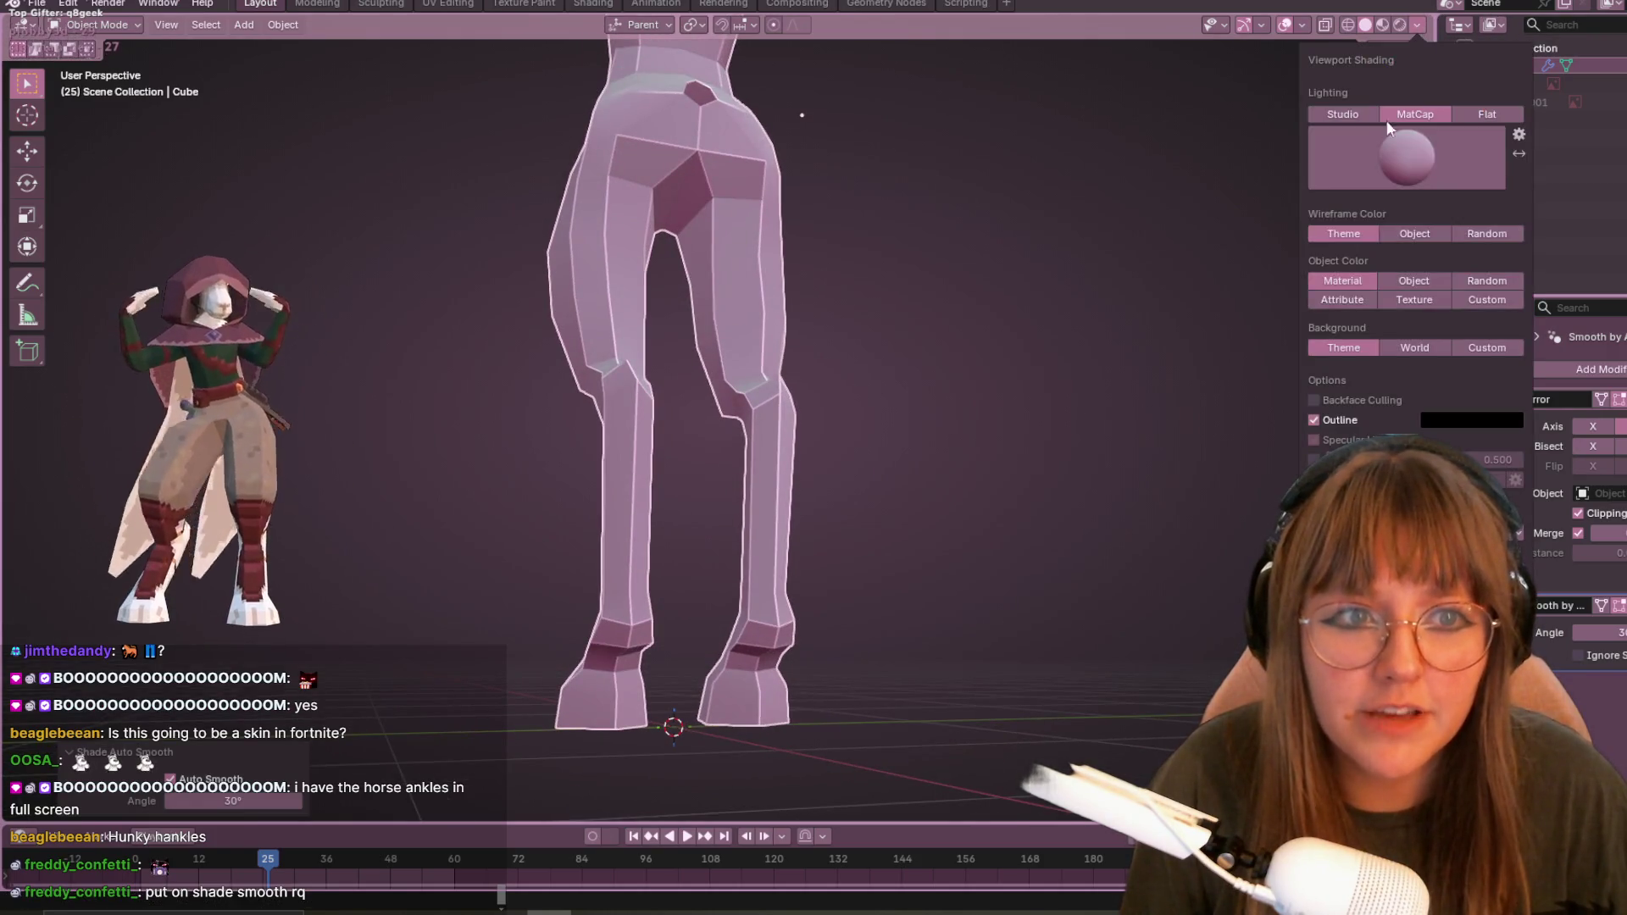
{"action": "mouse_move", "coordinate": [610, 444]}
{"action": "middle_mouse_down"}
{"action": "mouse_move", "coordinate": [844, 442]}
{"action": "mouse_move", "coordinate": [1115, 375]}
{"action": "middle_mouse_up"}
{"action": "left_click", "coordinate": [1414, 26]}
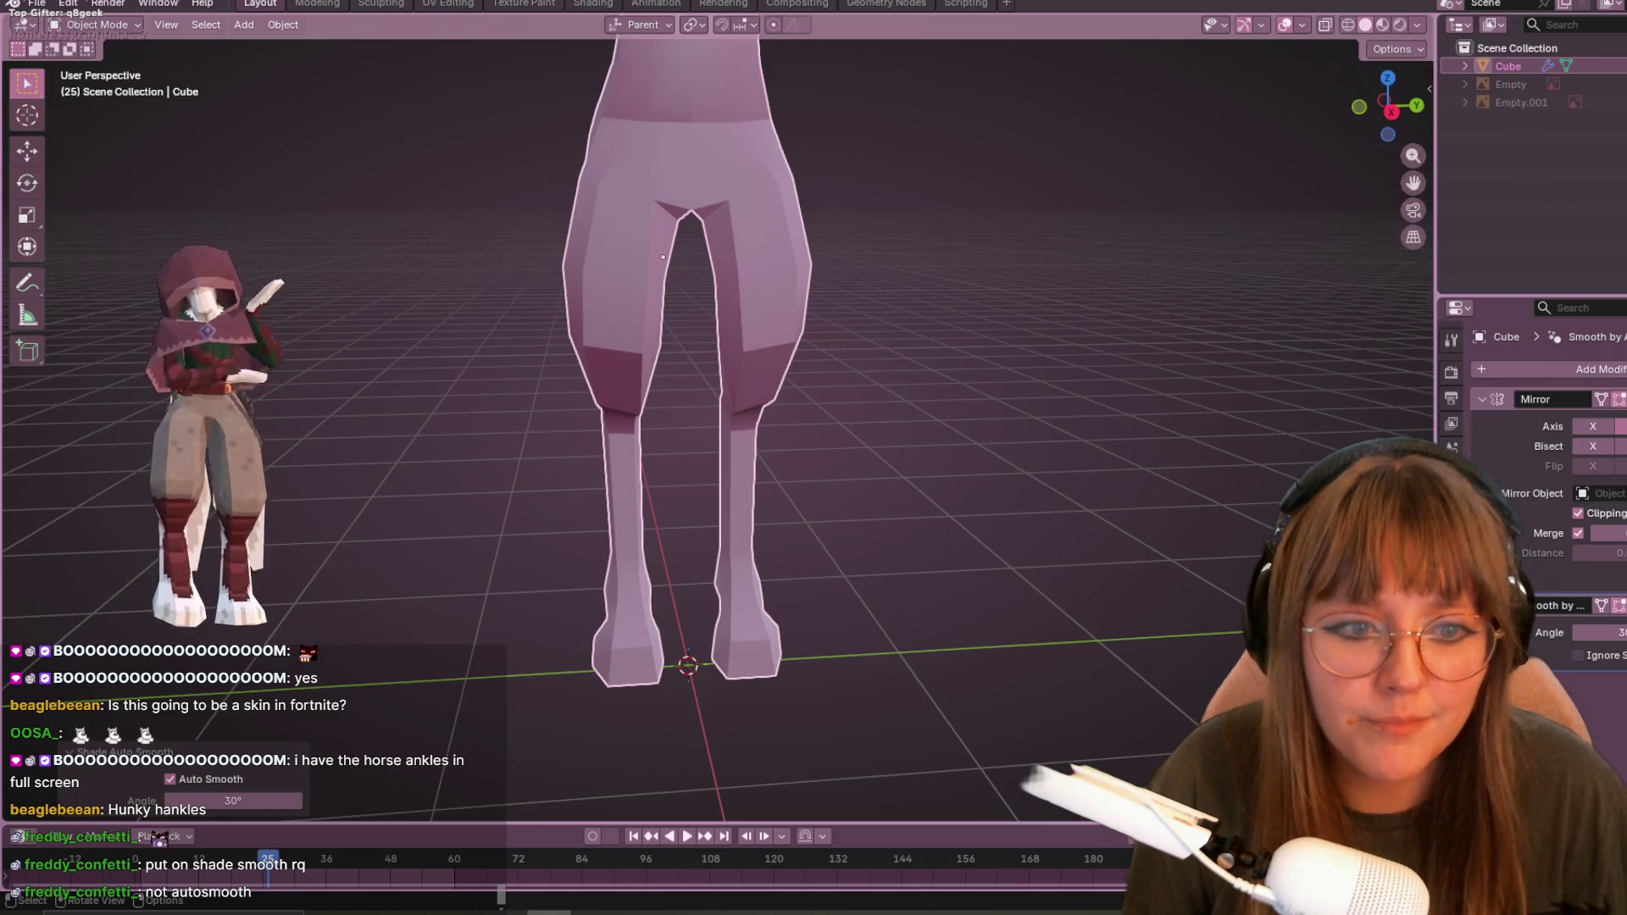
{"action": "left_click", "coordinate": [1417, 25]}
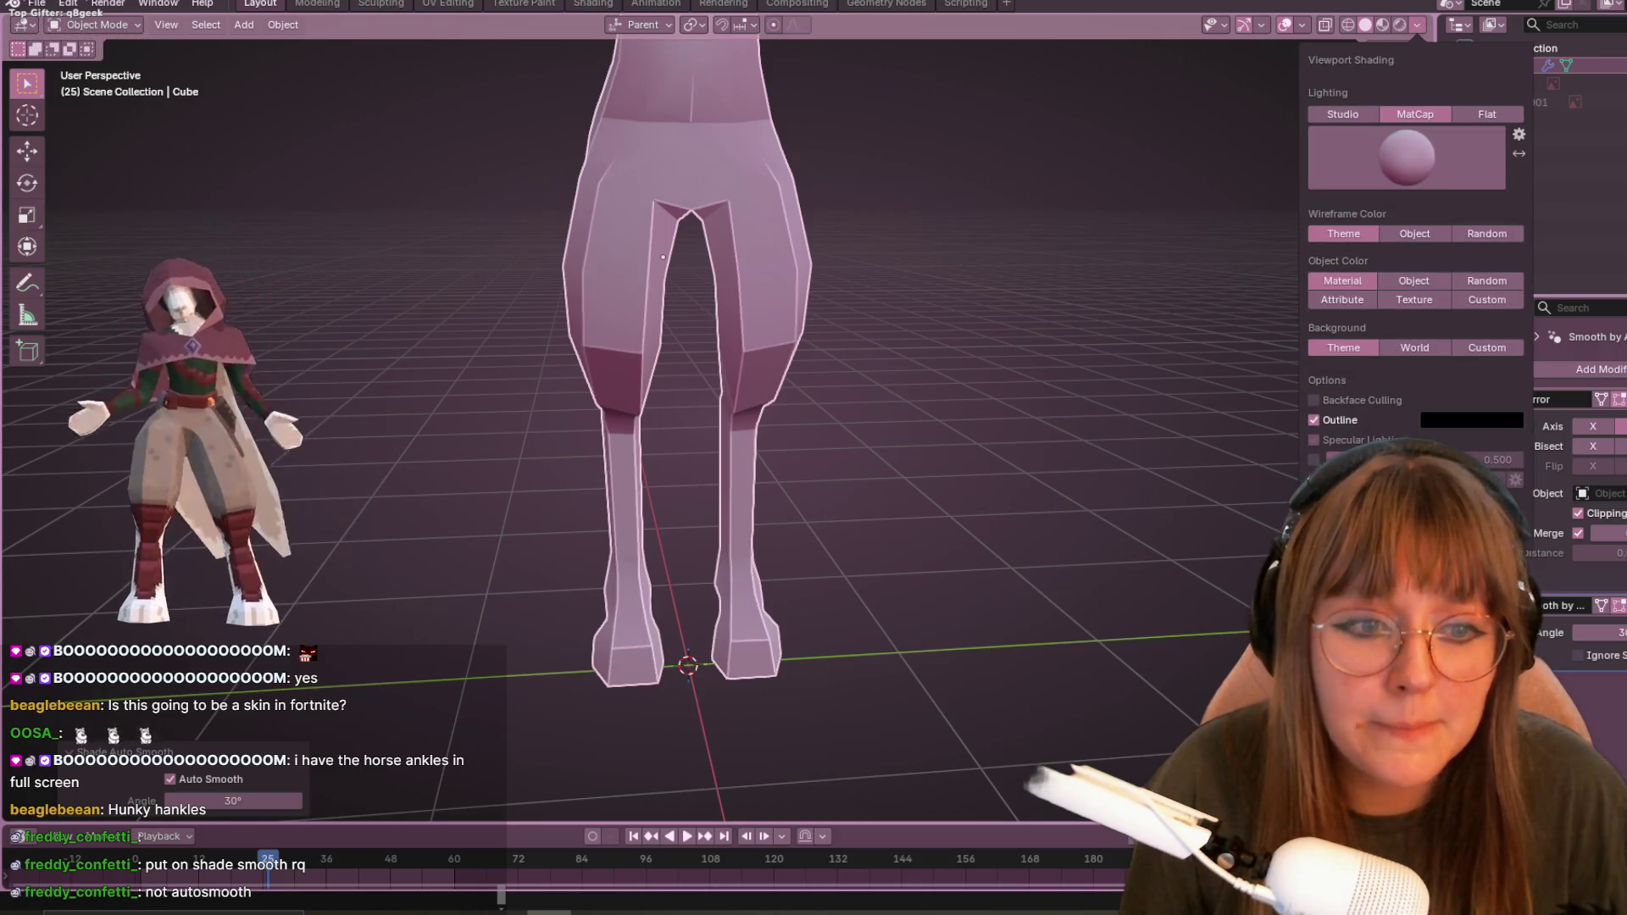
{"action": "scroll", "coordinate": [1015, 298], "scroll_direction": "down", "scroll_amount": 1}
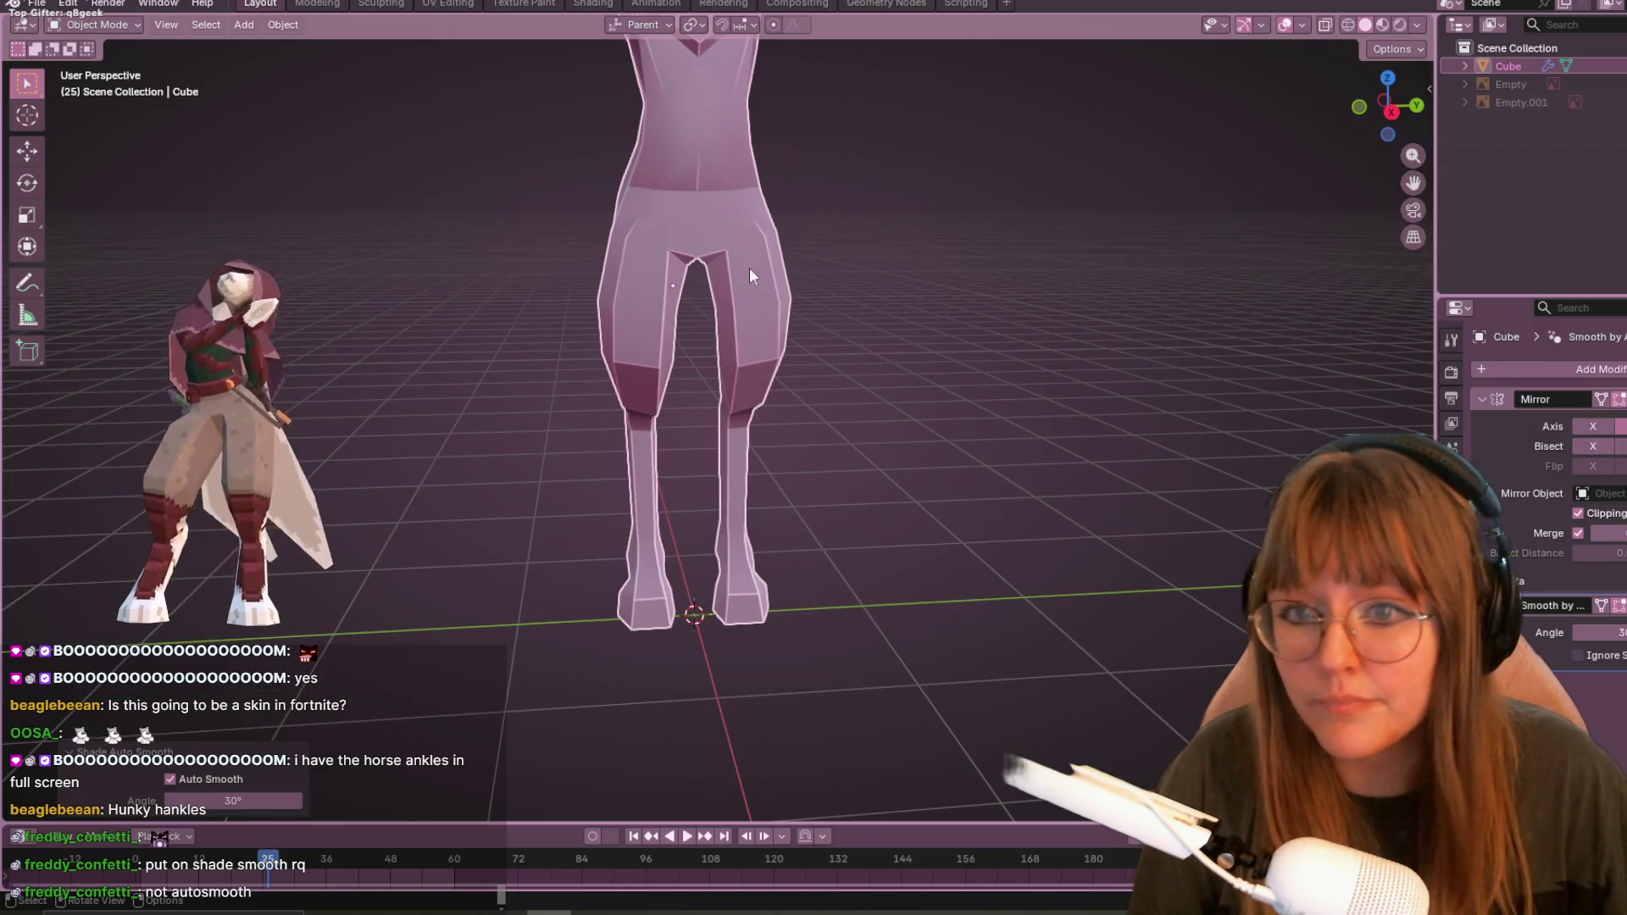
- Apply Shade Smooth to the body and inspect the result
{"action": "right_click", "coordinate": [759, 252]}
{"action": "right_click", "coordinate": [684, 236]}
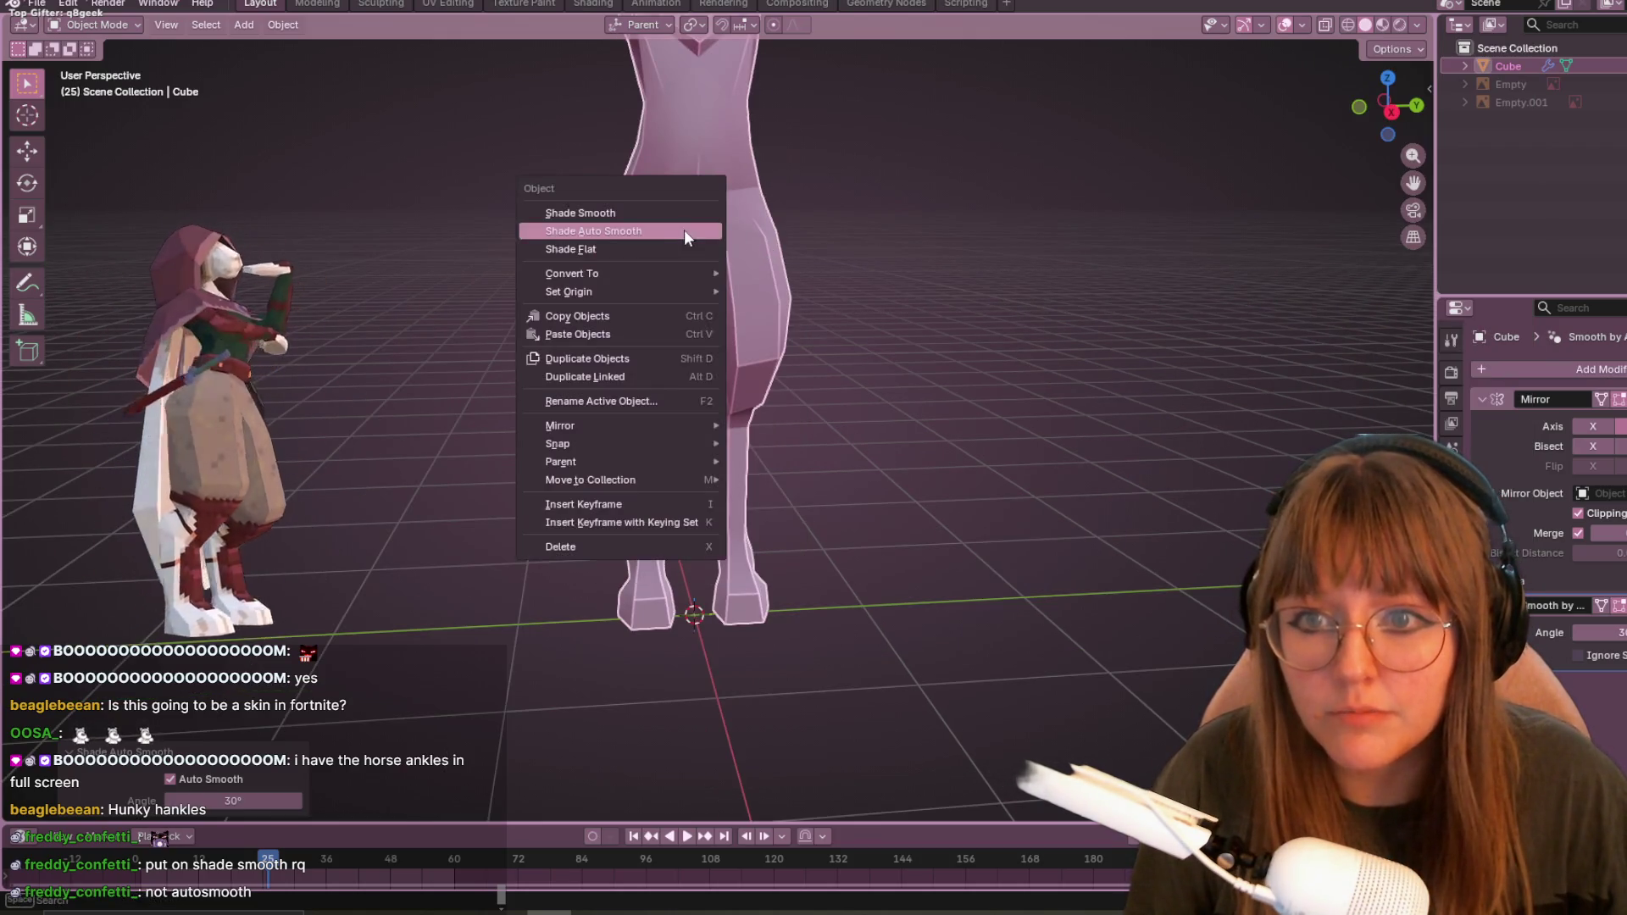
{"action": "left_click", "coordinate": [625, 212]}
{"action": "mouse_move", "coordinate": [817, 300]}
{"action": "middle_mouse_down"}
{"action": "mouse_move", "coordinate": [967, 297]}
{"action": "mouse_move", "coordinate": [371, 393]}
{"action": "mouse_move", "coordinate": [795, 307]}
{"action": "mouse_move", "coordinate": [1064, 337]}
{"action": "mouse_move", "coordinate": [719, 298]}
{"action": "mouse_move", "coordinate": [1109, 291]}
{"action": "mouse_move", "coordinate": [1269, 314]}
{"action": "mouse_move", "coordinate": [1316, 209]}
{"action": "mouse_move", "coordinate": [1382, 210]}
{"action": "mouse_move", "coordinate": [880, 443]}
{"action": "mouse_move", "coordinate": [984, 505]}
{"action": "mouse_move", "coordinate": [1039, 509]}
{"action": "mouse_move", "coordinate": [465, 339]}
{"action": "mouse_move", "coordinate": [612, 463]}
{"action": "mouse_move", "coordinate": [908, 443]}
{"action": "mouse_move", "coordinate": [875, 389]}
{"action": "mouse_move", "coordinate": [802, 352]}
{"action": "mouse_move", "coordinate": [665, 351]}
{"action": "mouse_move", "coordinate": [593, 306]}
{"action": "mouse_move", "coordinate": [379, 350]}
{"action": "mouse_move", "coordinate": [504, 342]}
{"action": "mouse_move", "coordinate": [872, 443]}
{"action": "mouse_move", "coordinate": [922, 421]}
{"action": "mouse_move", "coordinate": [1187, 450]}
{"action": "mouse_move", "coordinate": [1001, 410]}
{"action": "mouse_move", "coordinate": [703, 460]}
{"action": "mouse_move", "coordinate": [583, 425]}
{"action": "mouse_move", "coordinate": [800, 385]}
{"action": "mouse_move", "coordinate": [574, 447]}
{"action": "mouse_move", "coordinate": [857, 425]}
{"action": "mouse_move", "coordinate": [421, 490]}
{"action": "mouse_move", "coordinate": [878, 491]}
{"action": "mouse_move", "coordinate": [439, 629]}
{"action": "mouse_move", "coordinate": [481, 598]}
{"action": "mouse_move", "coordinate": [337, 431]}
{"action": "mouse_move", "coordinate": [604, 518]}
{"action": "mouse_move", "coordinate": [529, 453]}
{"action": "mouse_move", "coordinate": [867, 449]}
{"action": "mouse_move", "coordinate": [1105, 481]}
{"action": "mouse_move", "coordinate": [405, 479]}
{"action": "mouse_move", "coordinate": [985, 419]}
{"action": "mouse_move", "coordinate": [762, 441]}
{"action": "mouse_move", "coordinate": [526, 279]}
{"action": "mouse_move", "coordinate": [1079, 435]}
{"action": "mouse_move", "coordinate": [1065, 287]}
{"action": "mouse_move", "coordinate": [1066, 304]}
{"action": "middle_mouse_up"}
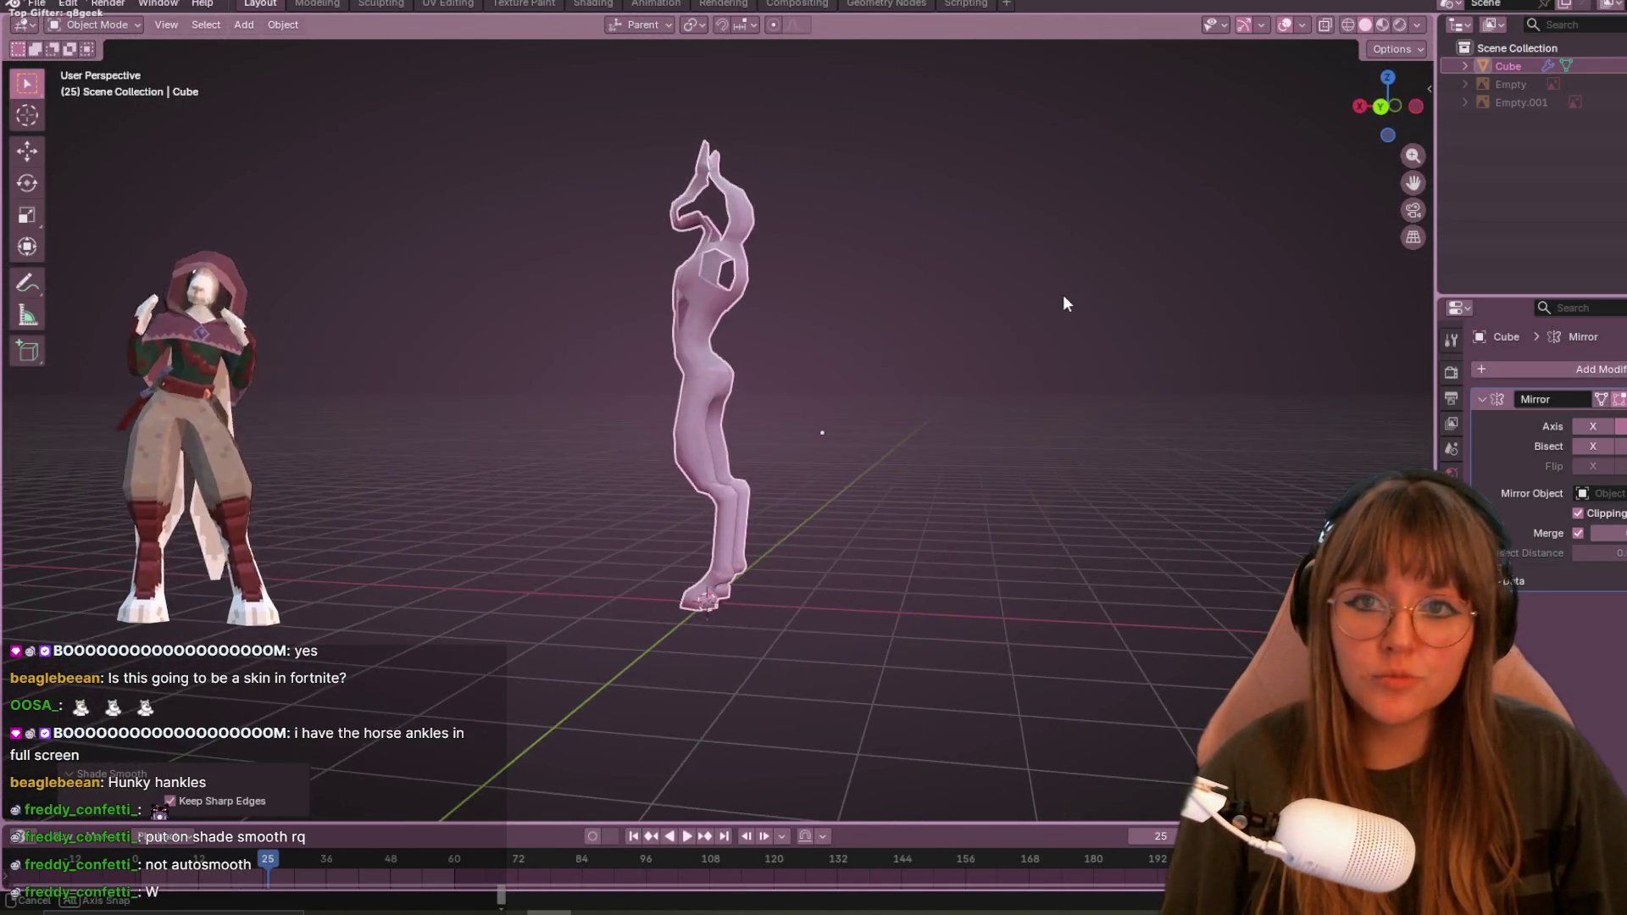
- Switch the body back to Shade Flat and orbit around the faceted model
{"action": "right_click", "coordinate": [700, 381]}
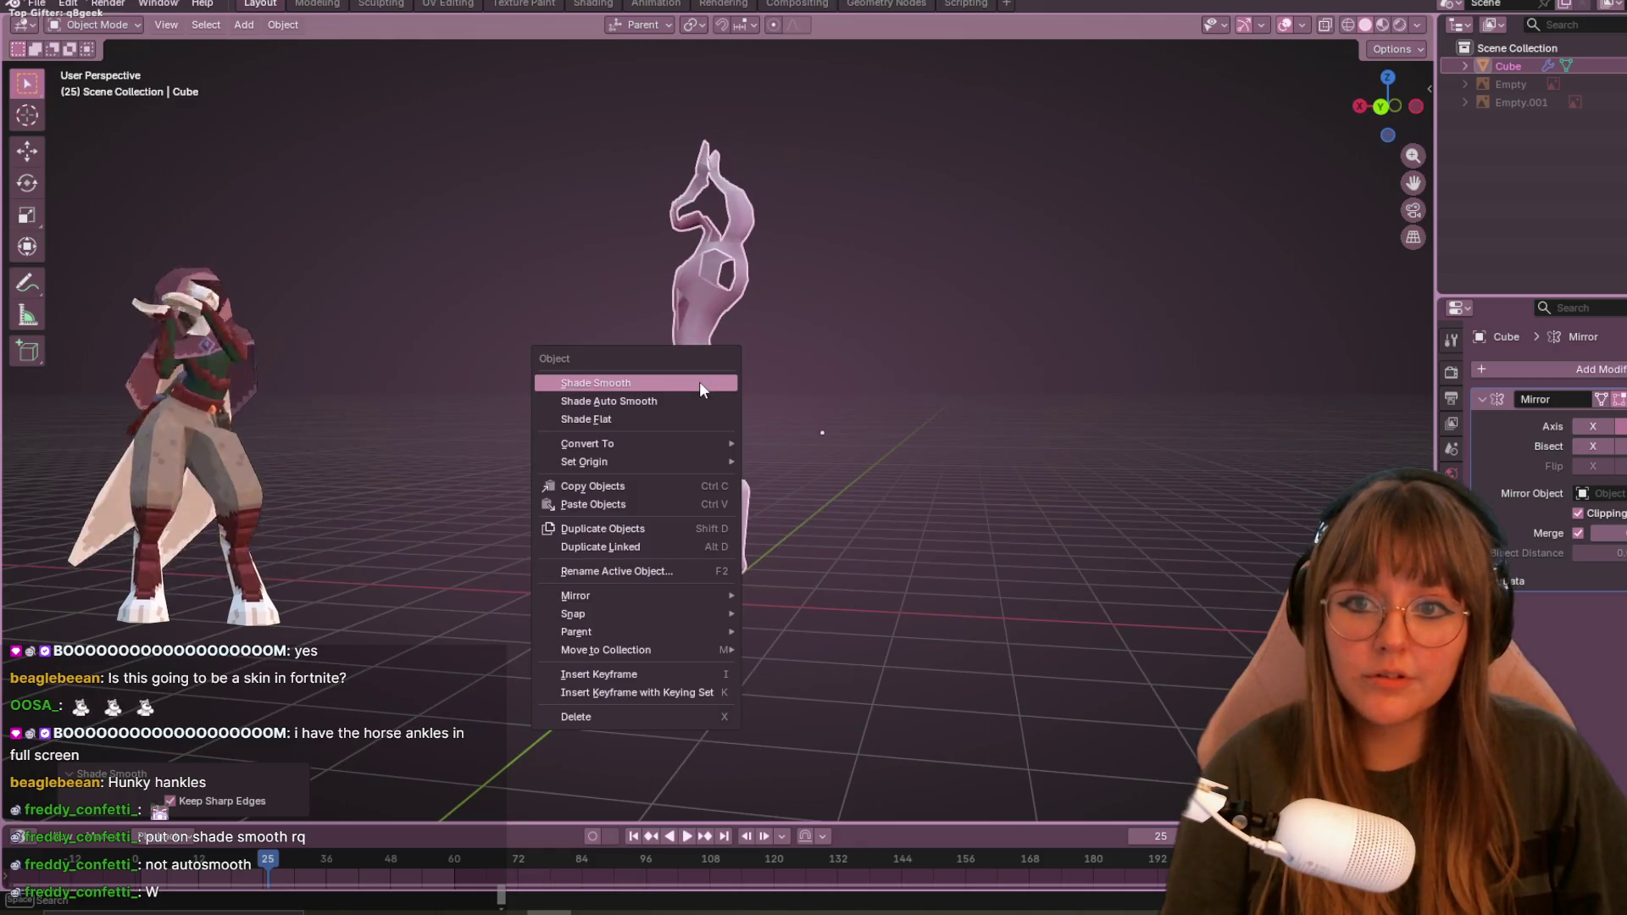
{"action": "left_click", "coordinate": [640, 412]}
{"action": "middle_click_drag", "start_coordinate": [641, 409], "coordinate": [1017, 404]}
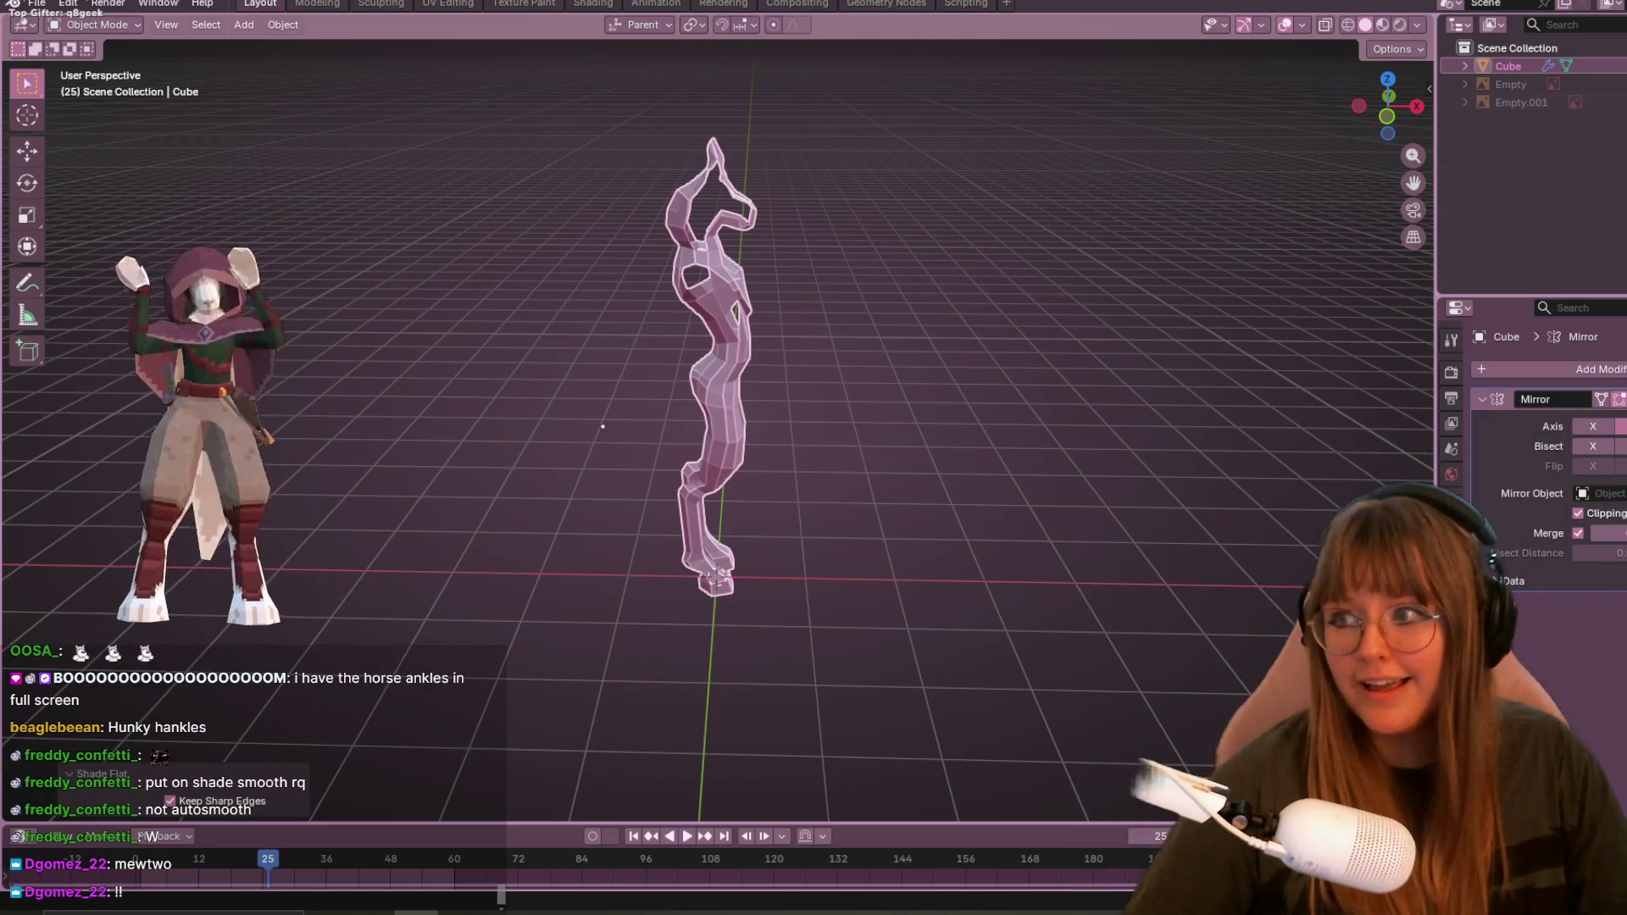
{"action": "mouse_move", "coordinate": [1183, 543]}
{"action": "middle_mouse_down"}
{"action": "mouse_move", "coordinate": [903, 442]}
{"action": "mouse_move", "coordinate": [1019, 644]}
{"action": "middle_mouse_up"}
- Enter Edit Mode on the horse-legged body mesh and frame a low rear view of the hips and upper legs
{"action": "mouse_move", "coordinate": [820, 436]}
{"action": "middle_mouse_down"}
{"action": "mouse_move", "coordinate": [787, 500]}
{"action": "mouse_move", "coordinate": [746, 517]}
{"action": "middle_mouse_up"}
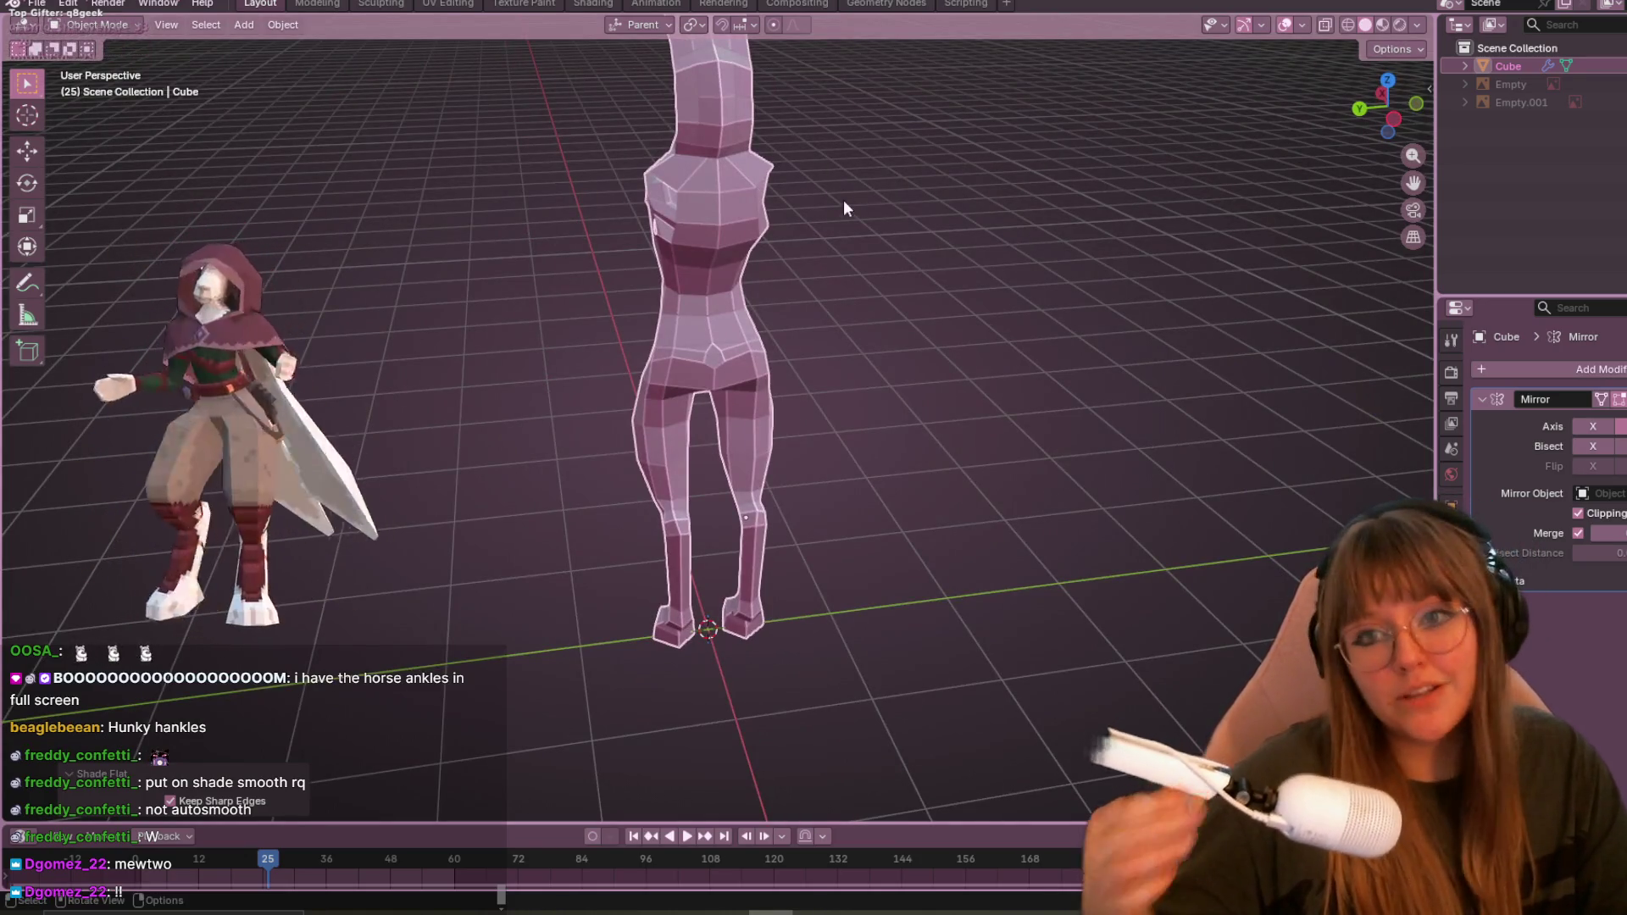
{"action": "middle_click_drag", "start_coordinate": [482, 387], "coordinate": [822, 211]}
{"action": "scroll", "coordinate": [822, 211], "scroll_direction": "up", "scroll_amount": 5}
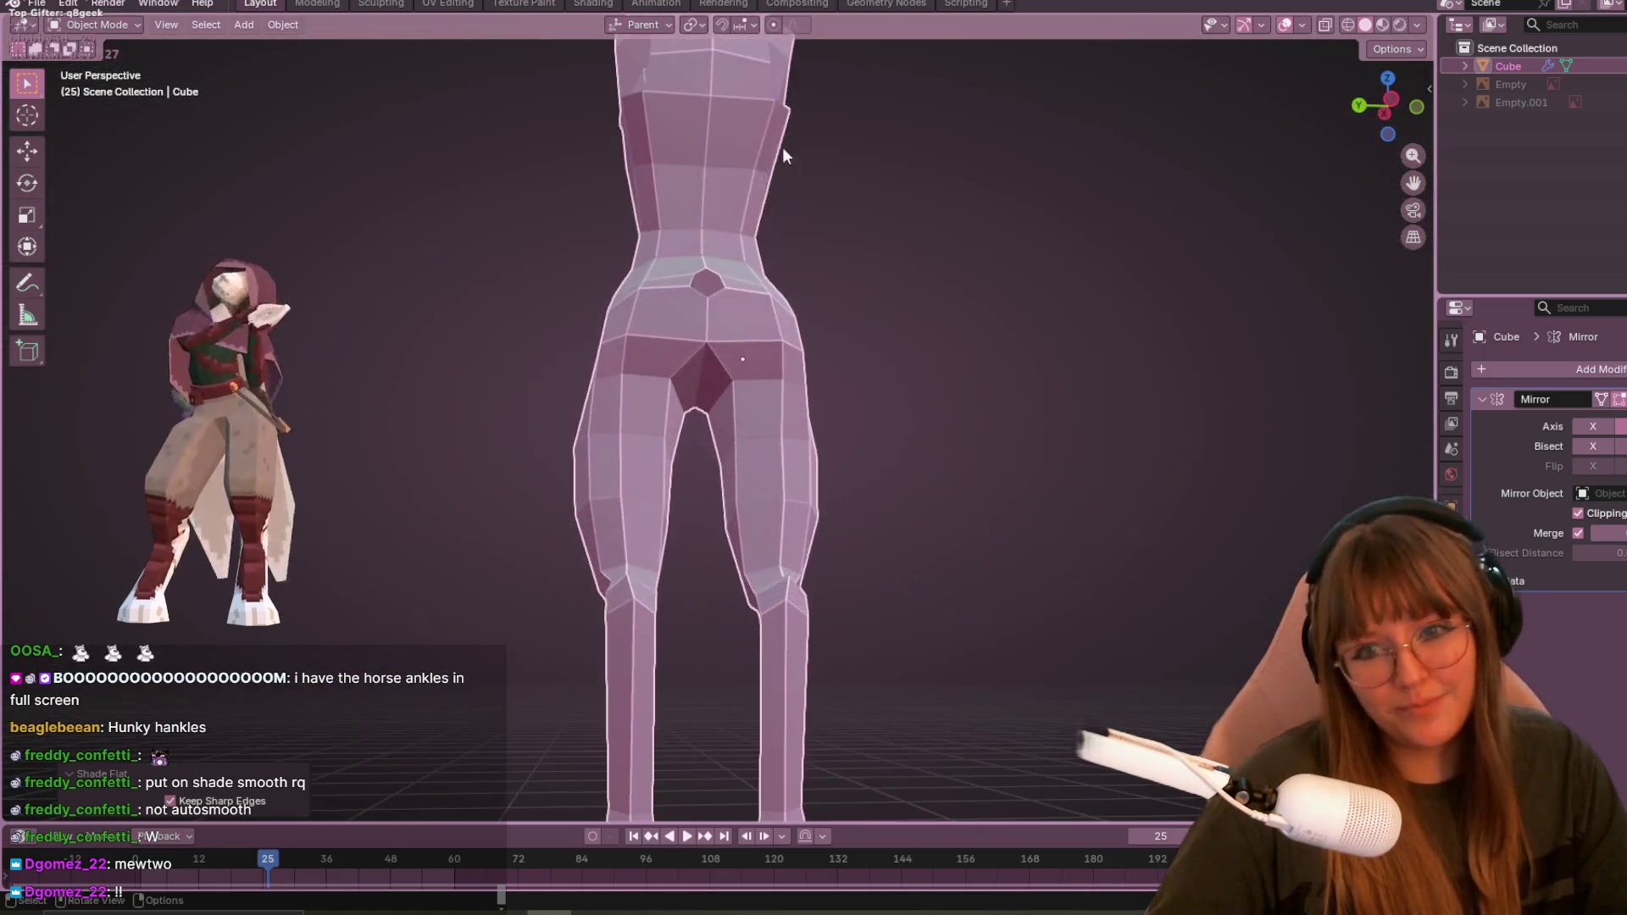
{"action": "key", "text": "Tab"}
{"action": "mouse_move", "coordinate": [787, 155]}
{"action": "middle_mouse_down"}
{"action": "mouse_move", "coordinate": [788, 211]}
{"action": "mouse_move", "coordinate": [750, 266]}
{"action": "middle_mouse_up"}
{"action": "scroll", "coordinate": [750, 266], "scroll_direction": "up", "scroll_amount": 2}
{"action": "mouse_move", "coordinate": [908, 247]}
{"action": "middle_mouse_down"}
{"action": "mouse_move", "coordinate": [847, 212]}
{"action": "mouse_move", "coordinate": [916, 181]}
{"action": "mouse_move", "coordinate": [732, 279]}
{"action": "mouse_move", "coordinate": [712, 262]}
{"action": "mouse_move", "coordinate": [726, 247]}
{"action": "mouse_move", "coordinate": [740, 291]}
{"action": "mouse_move", "coordinate": [862, 366]}
{"action": "mouse_move", "coordinate": [212, 372]}
{"action": "mouse_move", "coordinate": [30, 318]}
{"action": "mouse_move", "coordinate": [1318, 262]}
{"action": "middle_mouse_up"}
{"action": "mouse_move", "coordinate": [1138, 248]}
{"action": "middle_mouse_down"}
{"action": "mouse_move", "coordinate": [812, 258]}
{"action": "mouse_move", "coordinate": [821, 246]}
{"action": "mouse_move", "coordinate": [819, 263]}
{"action": "middle_mouse_up"}
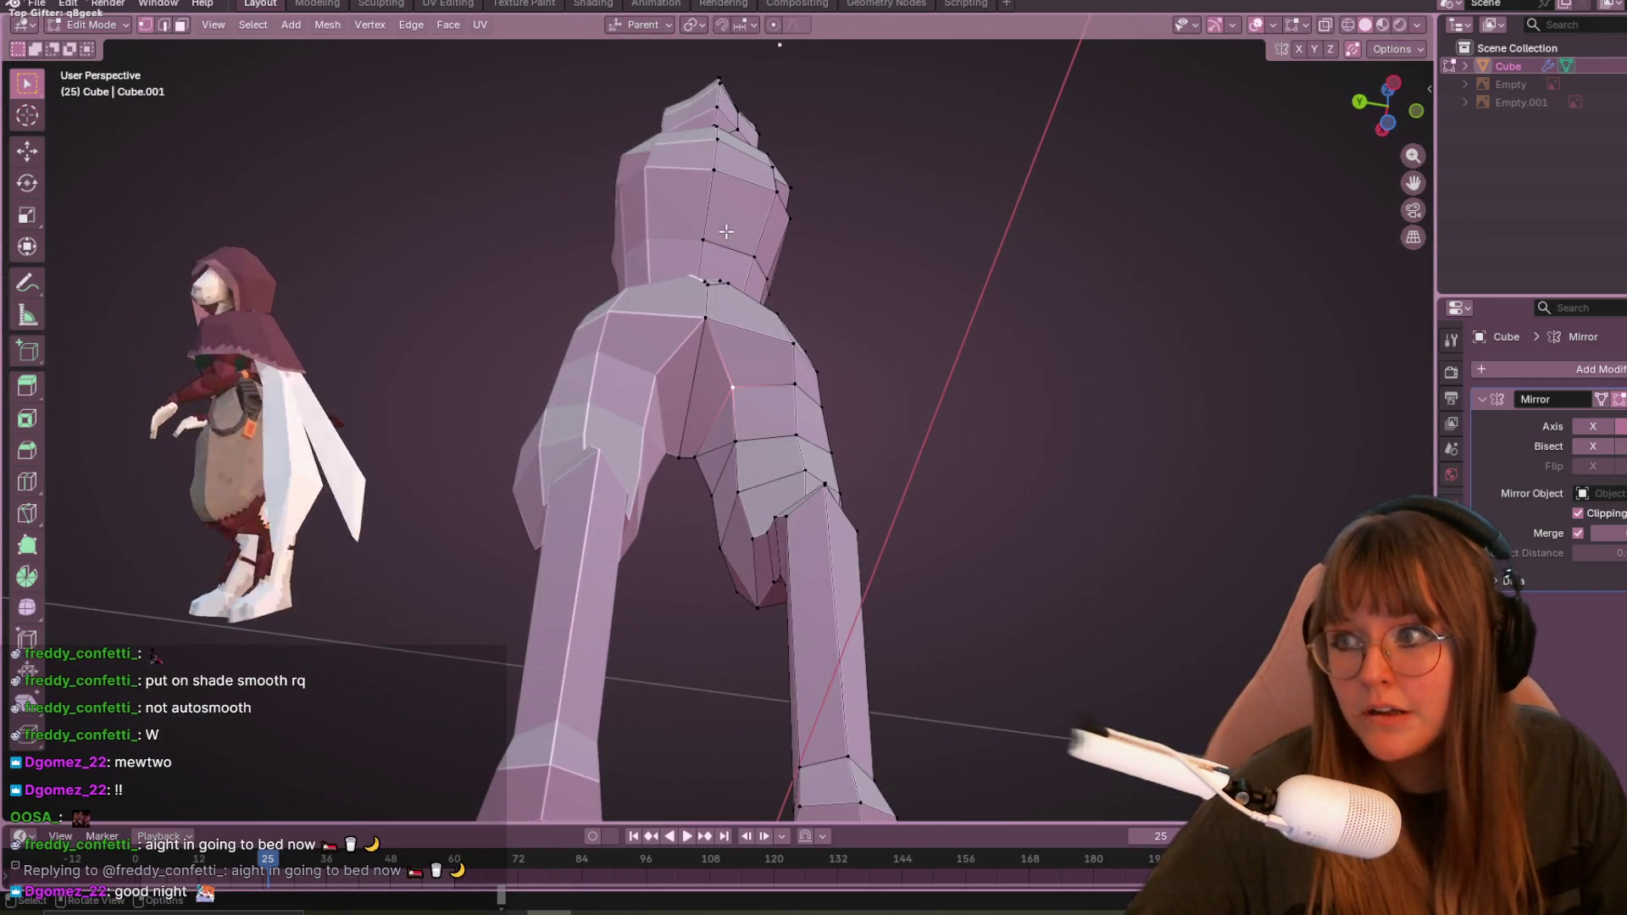
- Slide two vertices along their edges on the rear of the mesh, undoing the second slide
{"action": "scroll", "coordinate": [726, 231], "scroll_direction": "down", "scroll_amount": 5}
{"action": "mouse_move", "coordinate": [726, 231]}
{"action": "middle_mouse_down"}
{"action": "mouse_move", "coordinate": [637, 75]}
{"action": "mouse_move", "coordinate": [764, 267]}
{"action": "mouse_move", "coordinate": [815, 226]}
{"action": "middle_mouse_up"}
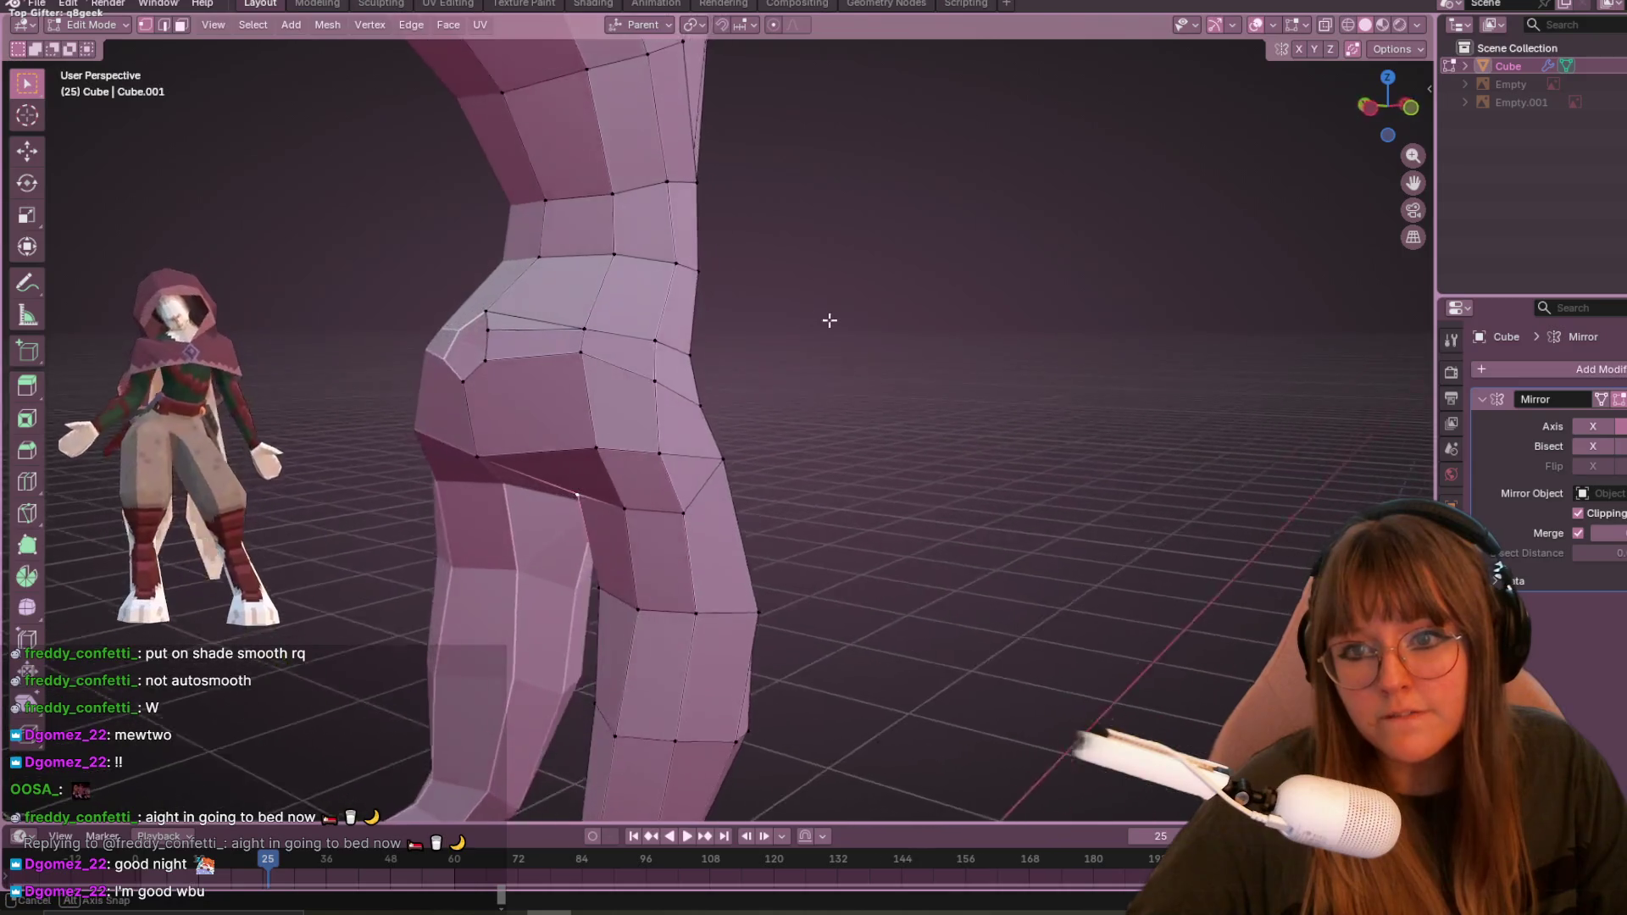
{"action": "middle_click_drag", "start_coordinate": [610, 308], "coordinate": [866, 340]}
{"action": "middle_click_drag", "start_coordinate": [667, 261], "coordinate": [759, 260]}
{"action": "middle_click_drag", "start_coordinate": [835, 338], "coordinate": [618, 319]}
{"action": "scroll", "coordinate": [617, 319], "scroll_direction": "down", "scroll_amount": 5}
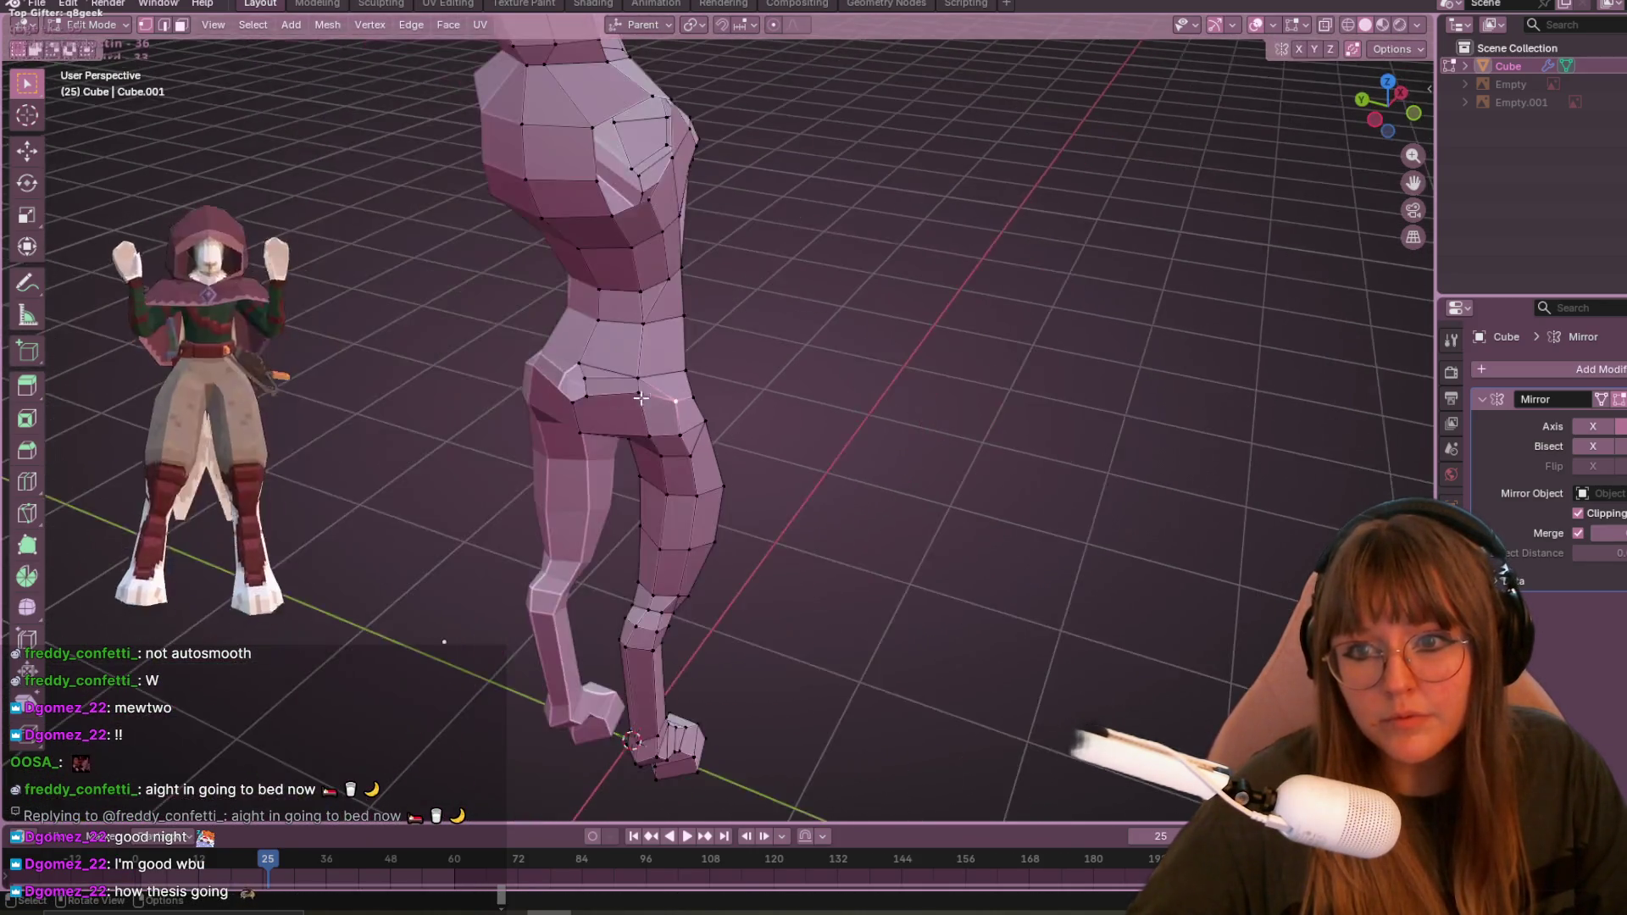
{"action": "mouse_move", "coordinate": [640, 397]}
{"action": "middle_mouse_down"}
{"action": "mouse_move", "coordinate": [730, 339]}
{"action": "mouse_move", "coordinate": [482, 466]}
{"action": "mouse_move", "coordinate": [745, 399]}
{"action": "mouse_move", "coordinate": [712, 508]}
{"action": "mouse_move", "coordinate": [757, 633]}
{"action": "mouse_move", "coordinate": [926, 570]}
{"action": "mouse_move", "coordinate": [663, 388]}
{"action": "mouse_move", "coordinate": [672, 354]}
{"action": "mouse_move", "coordinate": [752, 461]}
{"action": "mouse_move", "coordinate": [780, 458]}
{"action": "mouse_move", "coordinate": [712, 551]}
{"action": "mouse_move", "coordinate": [597, 501]}
{"action": "middle_mouse_up"}
{"action": "key", "text": "g"}
{"action": "key", "text": "g"}
{"action": "left_click", "coordinate": [664, 334]}
{"action": "key", "text": "g"}
{"action": "key", "text": "g"}
{"action": "left_click", "coordinate": [665, 389]}
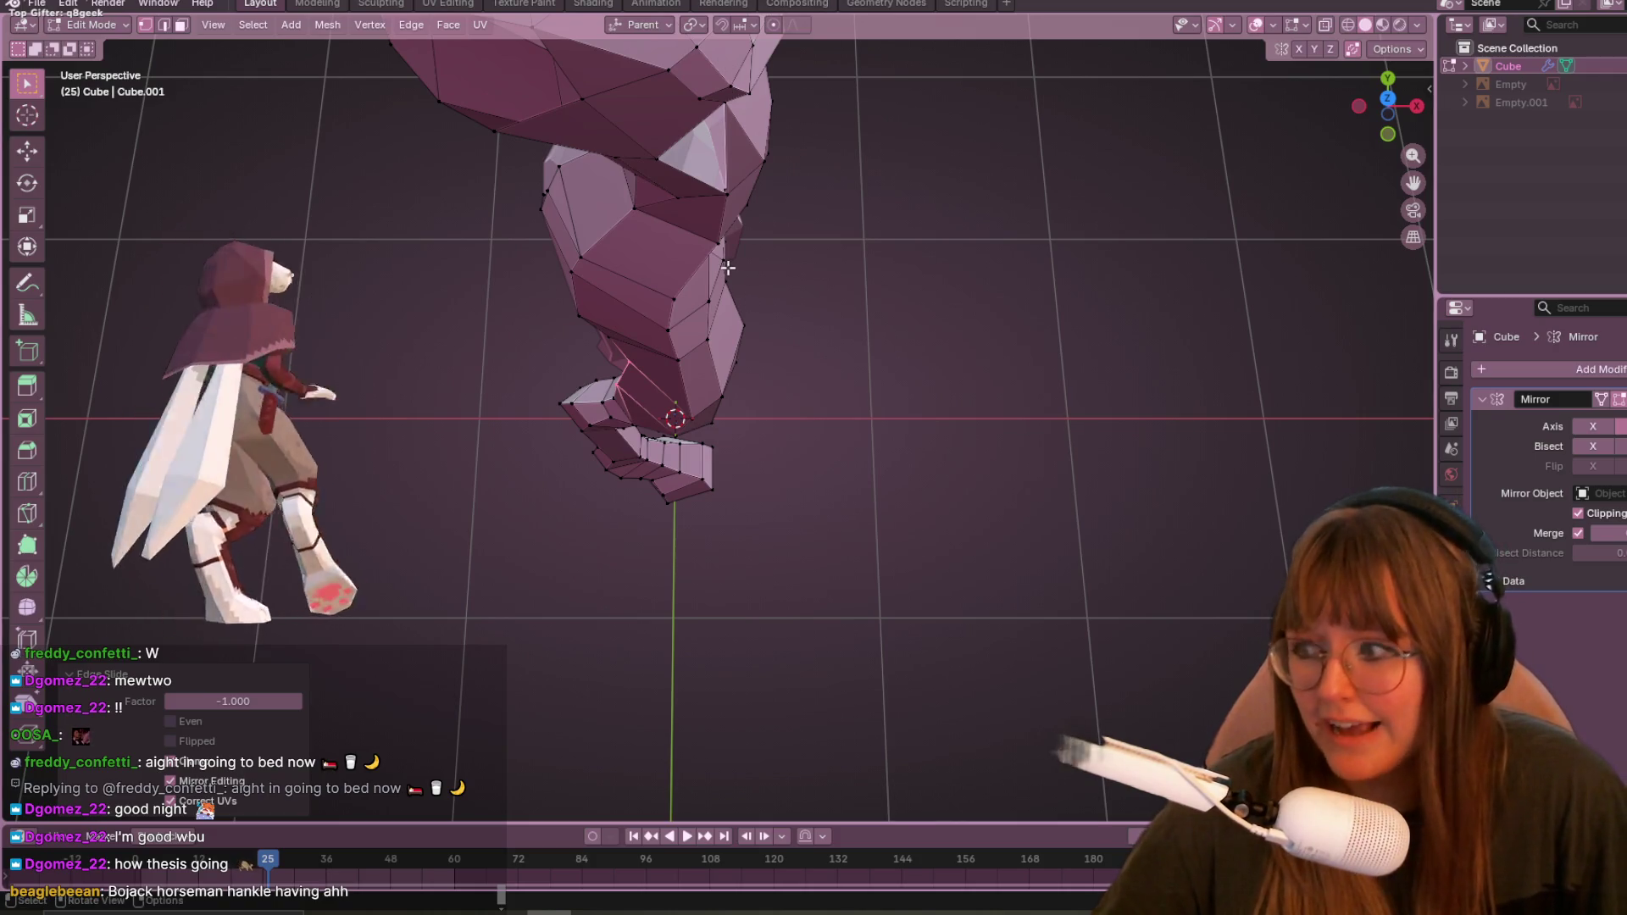
{"action": "key", "text": "ctrl+z"}
- In Left Orthographic view, move the right leg's hock vertex about 0.028 m back and 0.009 m up
{"action": "mouse_move", "coordinate": [671, 578]}
{"action": "middle_mouse_down"}
{"action": "mouse_move", "coordinate": [865, 253]}
{"action": "mouse_move", "coordinate": [890, 291]}
{"action": "mouse_move", "coordinate": [657, 434]}
{"action": "mouse_move", "coordinate": [701, 479]}
{"action": "mouse_move", "coordinate": [585, 591]}
{"action": "middle_mouse_up"}
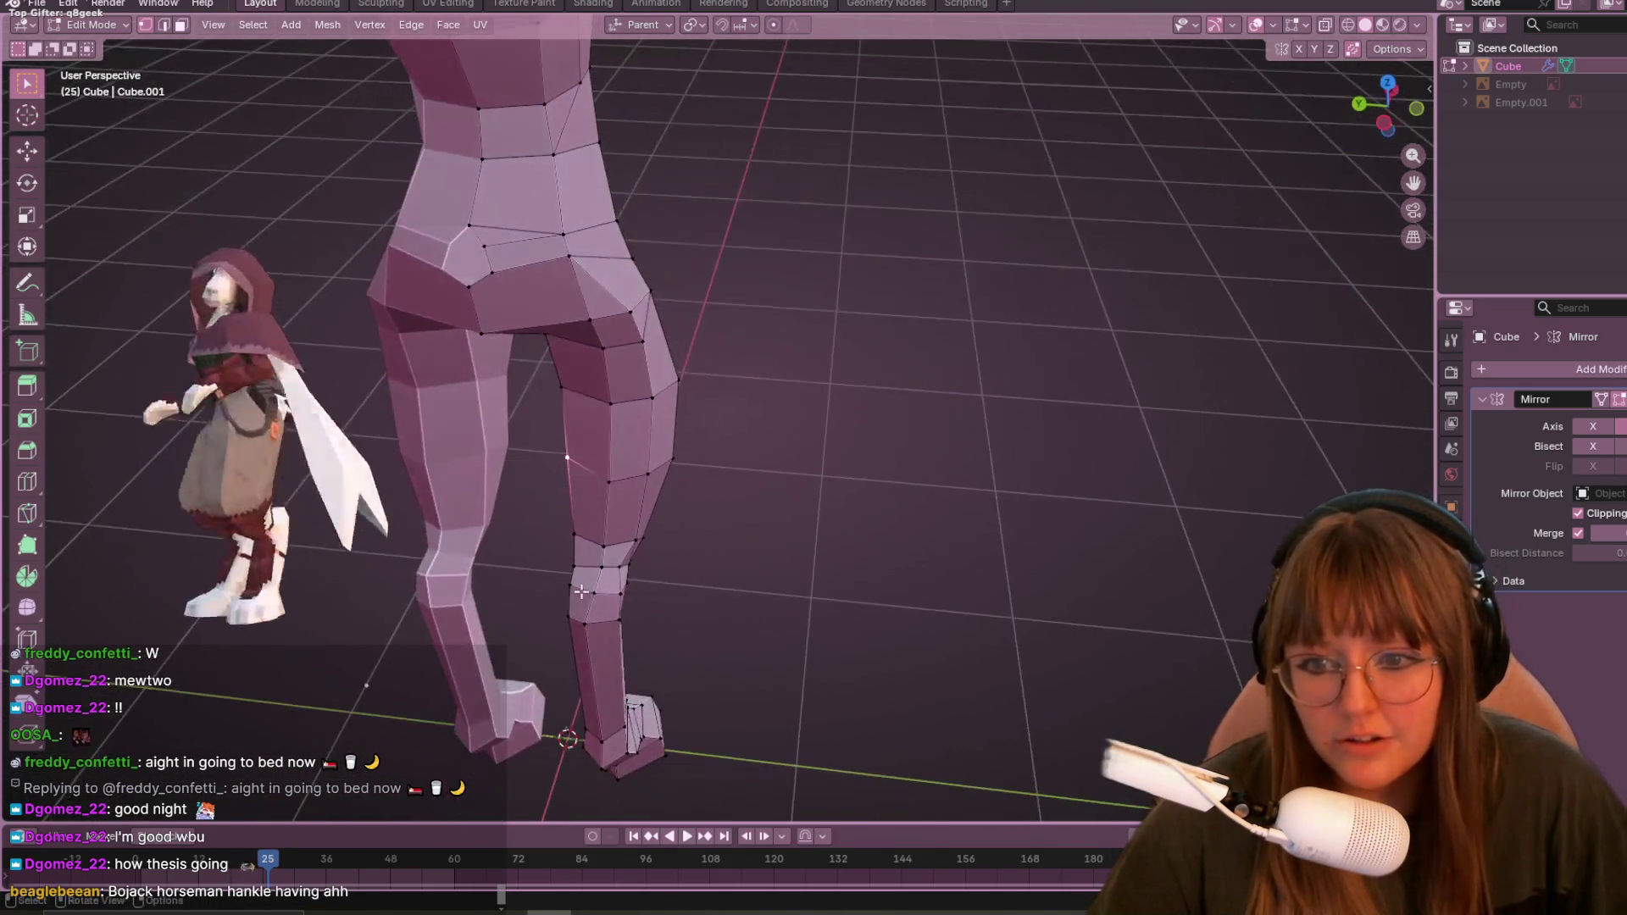
{"action": "left_click", "coordinate": [1385, 125]}
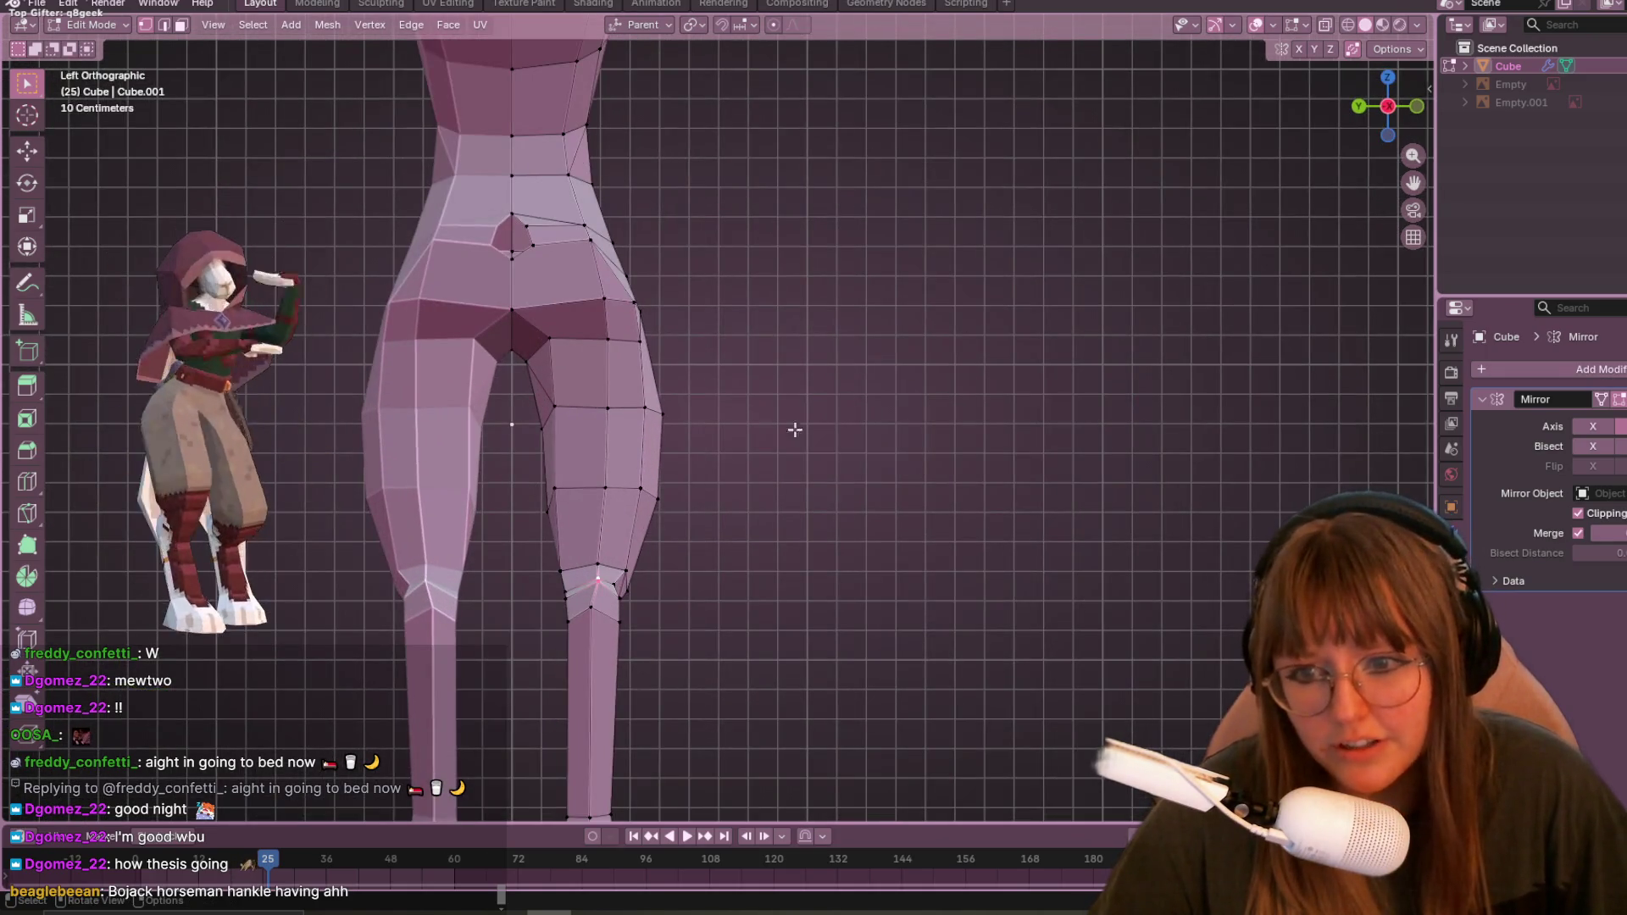
{"action": "scroll", "coordinate": [543, 473], "scroll_direction": "up", "scroll_amount": 1}
{"action": "scroll", "coordinate": [487, 649], "scroll_direction": "down", "scroll_amount": 1}
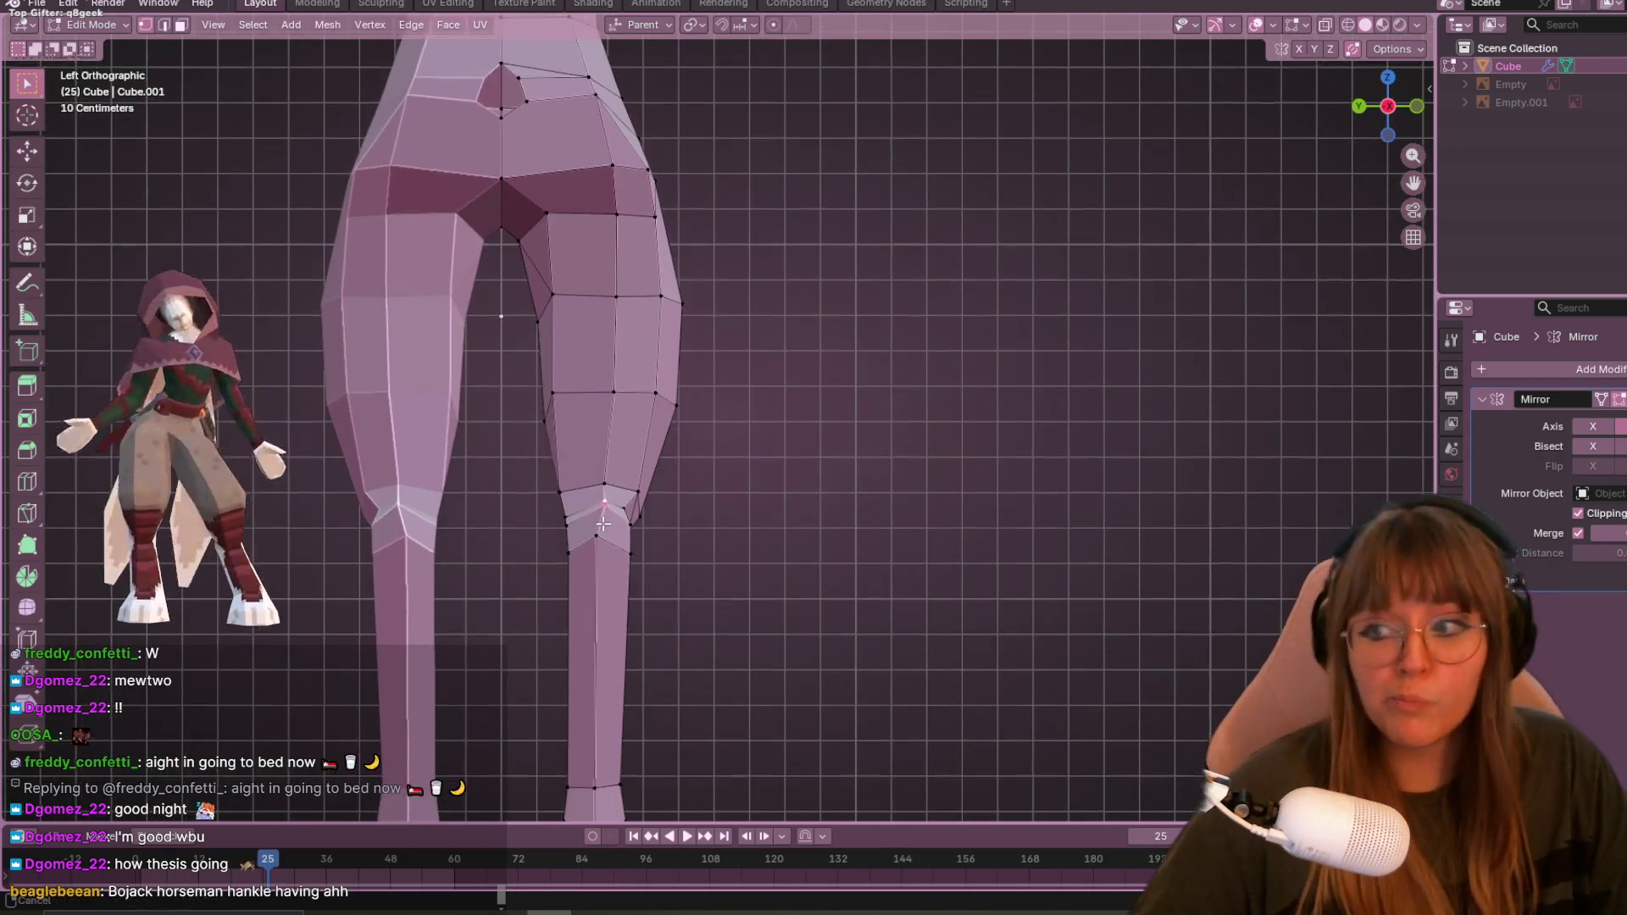
{"action": "scroll", "coordinate": [563, 537], "scroll_direction": "up", "scroll_amount": 3}
{"action": "key", "text": "g"}
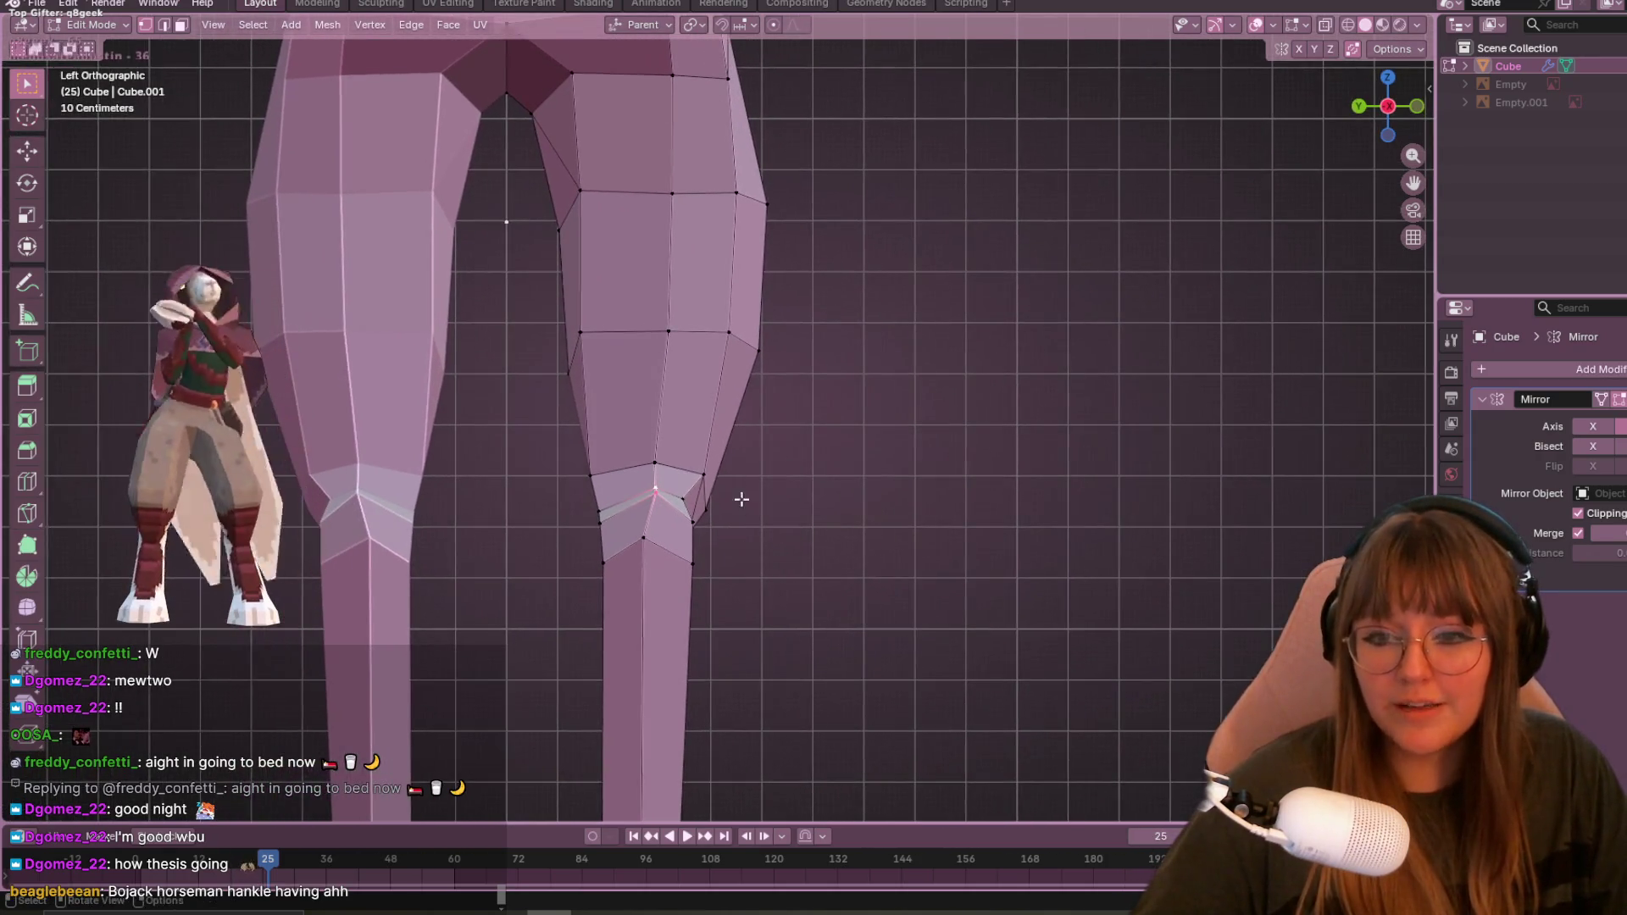
{"action": "left_click", "coordinate": [697, 468]}
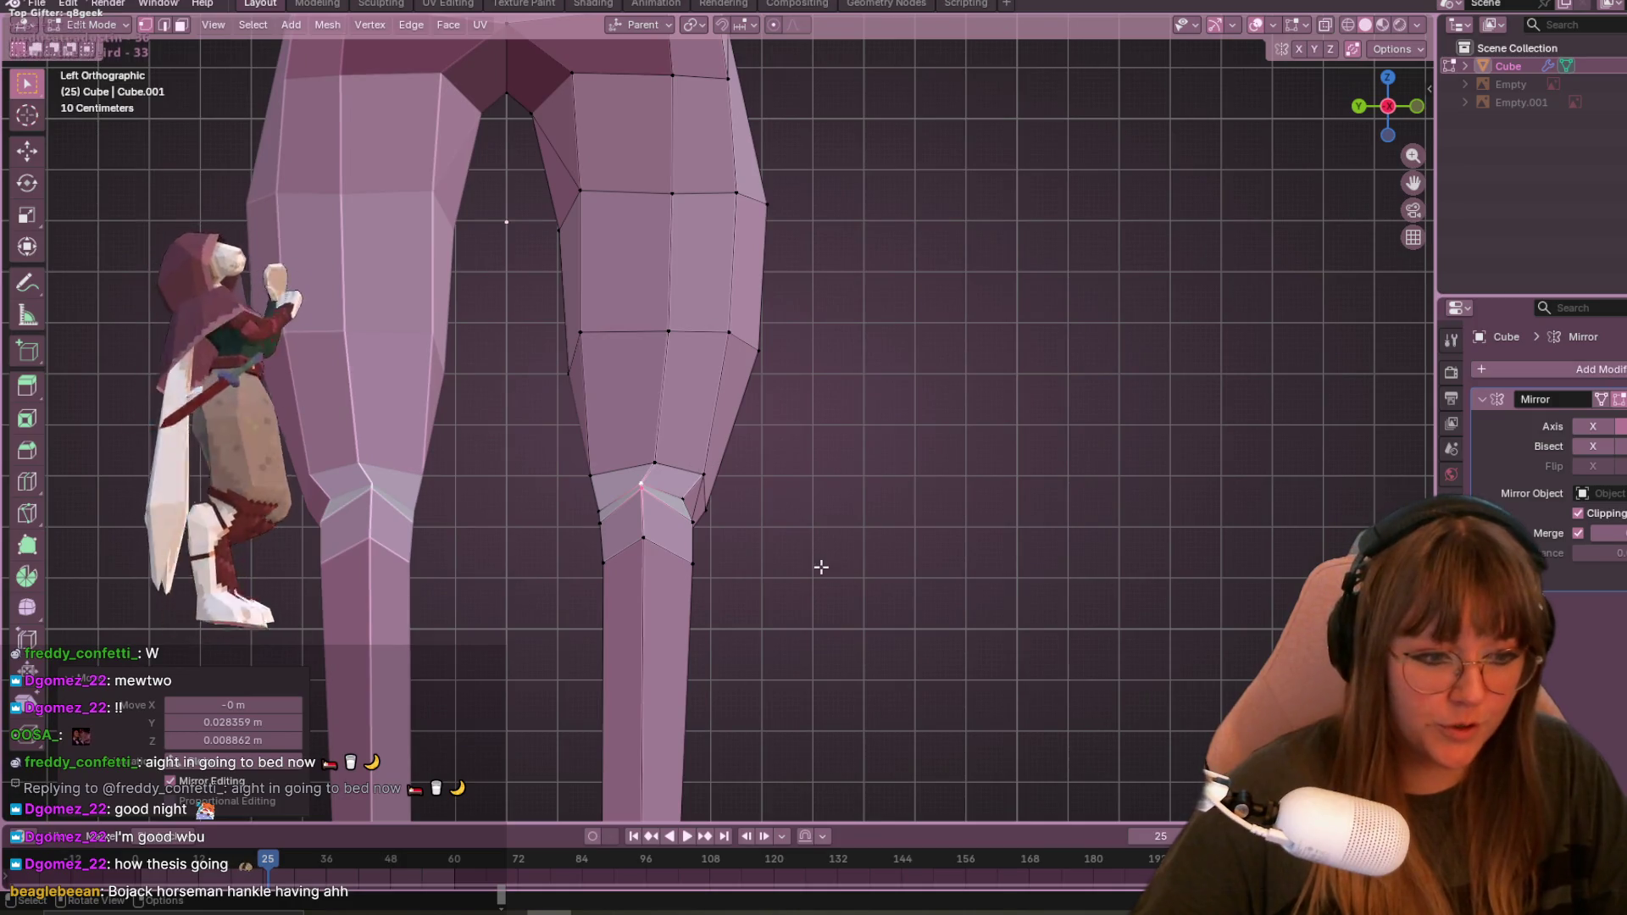
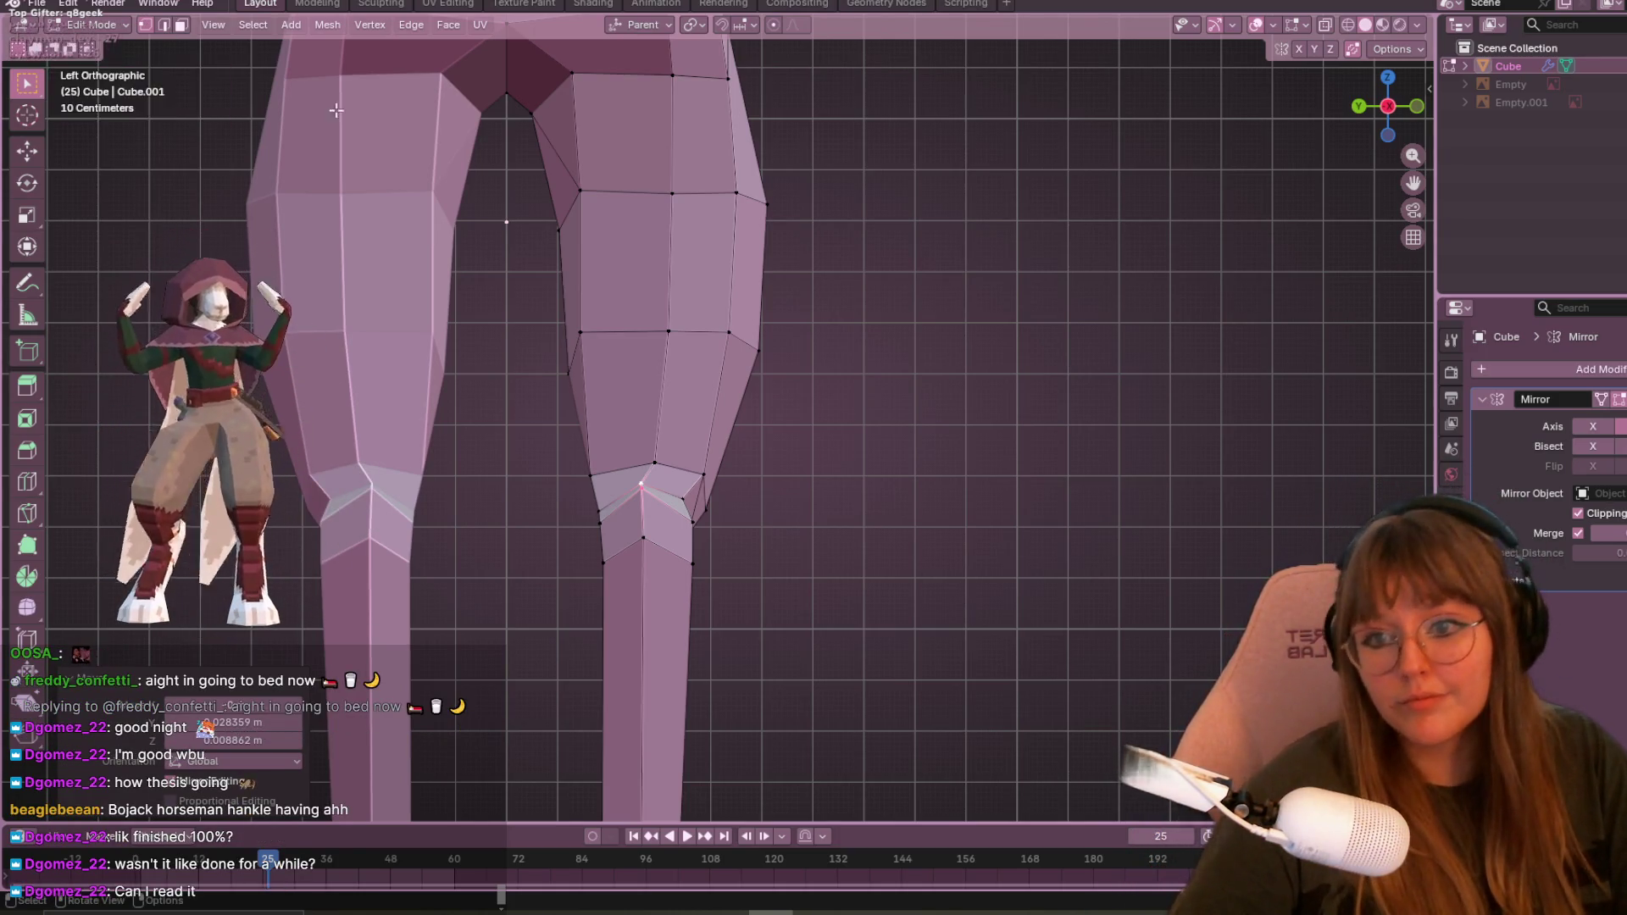
- In Left Orthographic view, move two knee vertices to reshape the knee's side outline
{"action": "mouse_move", "coordinate": [611, 373]}
{"action": "middle_mouse_down"}
{"action": "mouse_move", "coordinate": [726, 432]}
{"action": "mouse_move", "coordinate": [643, 412]}
{"action": "middle_mouse_up"}
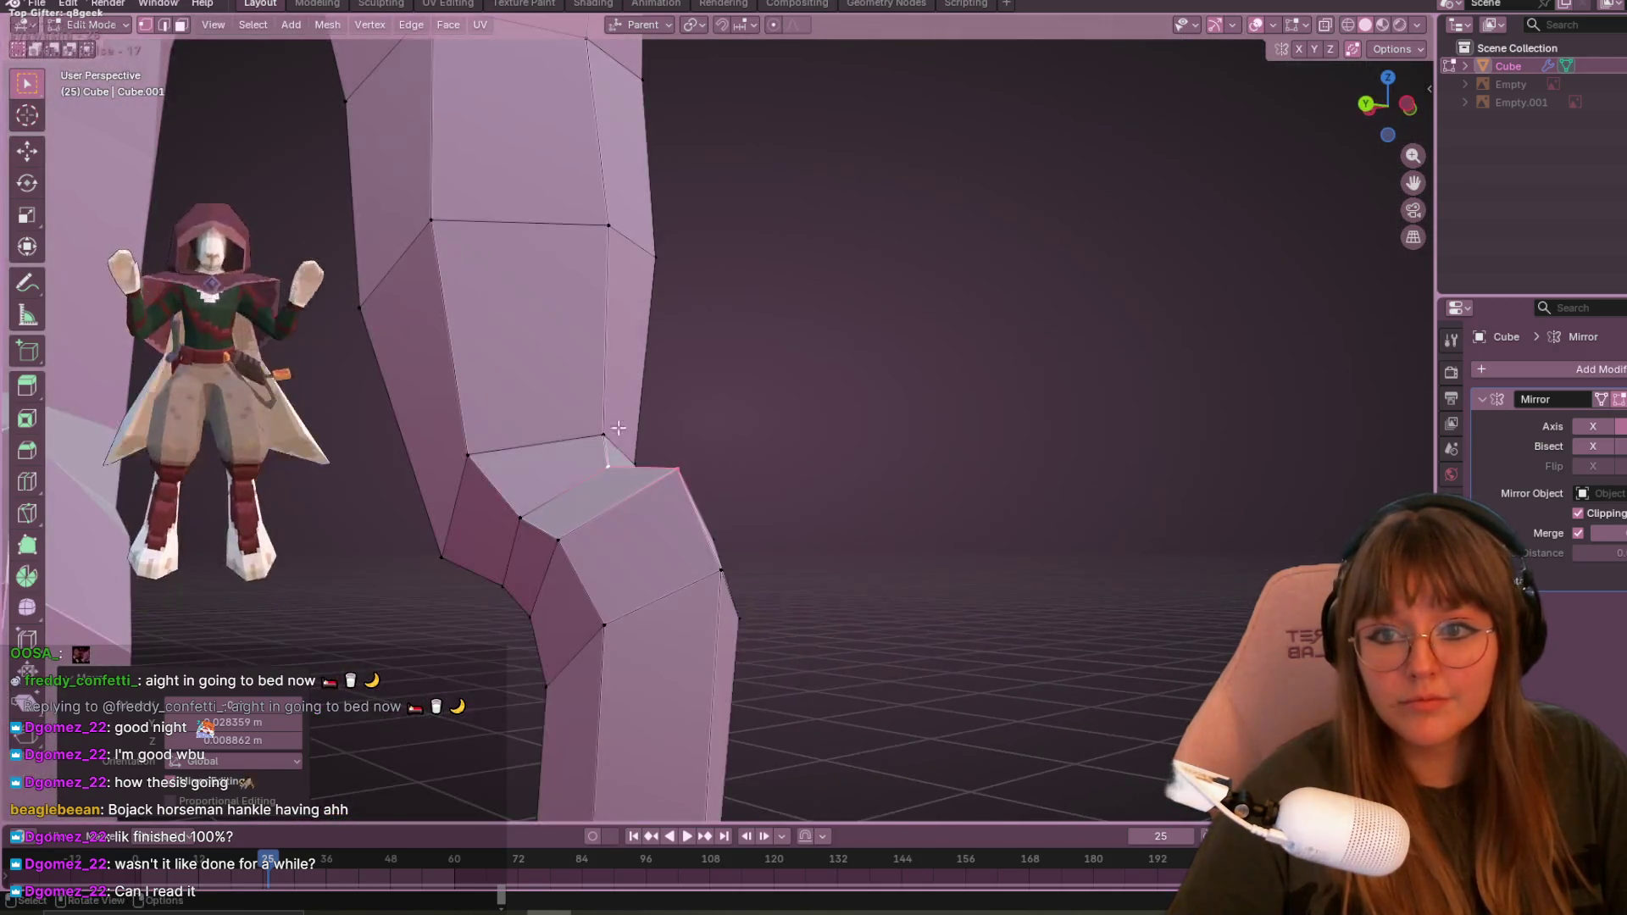
{"action": "mouse_move", "coordinate": [432, 539]}
{"action": "middle_mouse_down"}
{"action": "mouse_move", "coordinate": [519, 628]}
{"action": "mouse_move", "coordinate": [587, 383]}
{"action": "mouse_move", "coordinate": [969, 403]}
{"action": "mouse_move", "coordinate": [813, 483]}
{"action": "mouse_move", "coordinate": [543, 525]}
{"action": "mouse_move", "coordinate": [518, 471]}
{"action": "middle_mouse_up"}
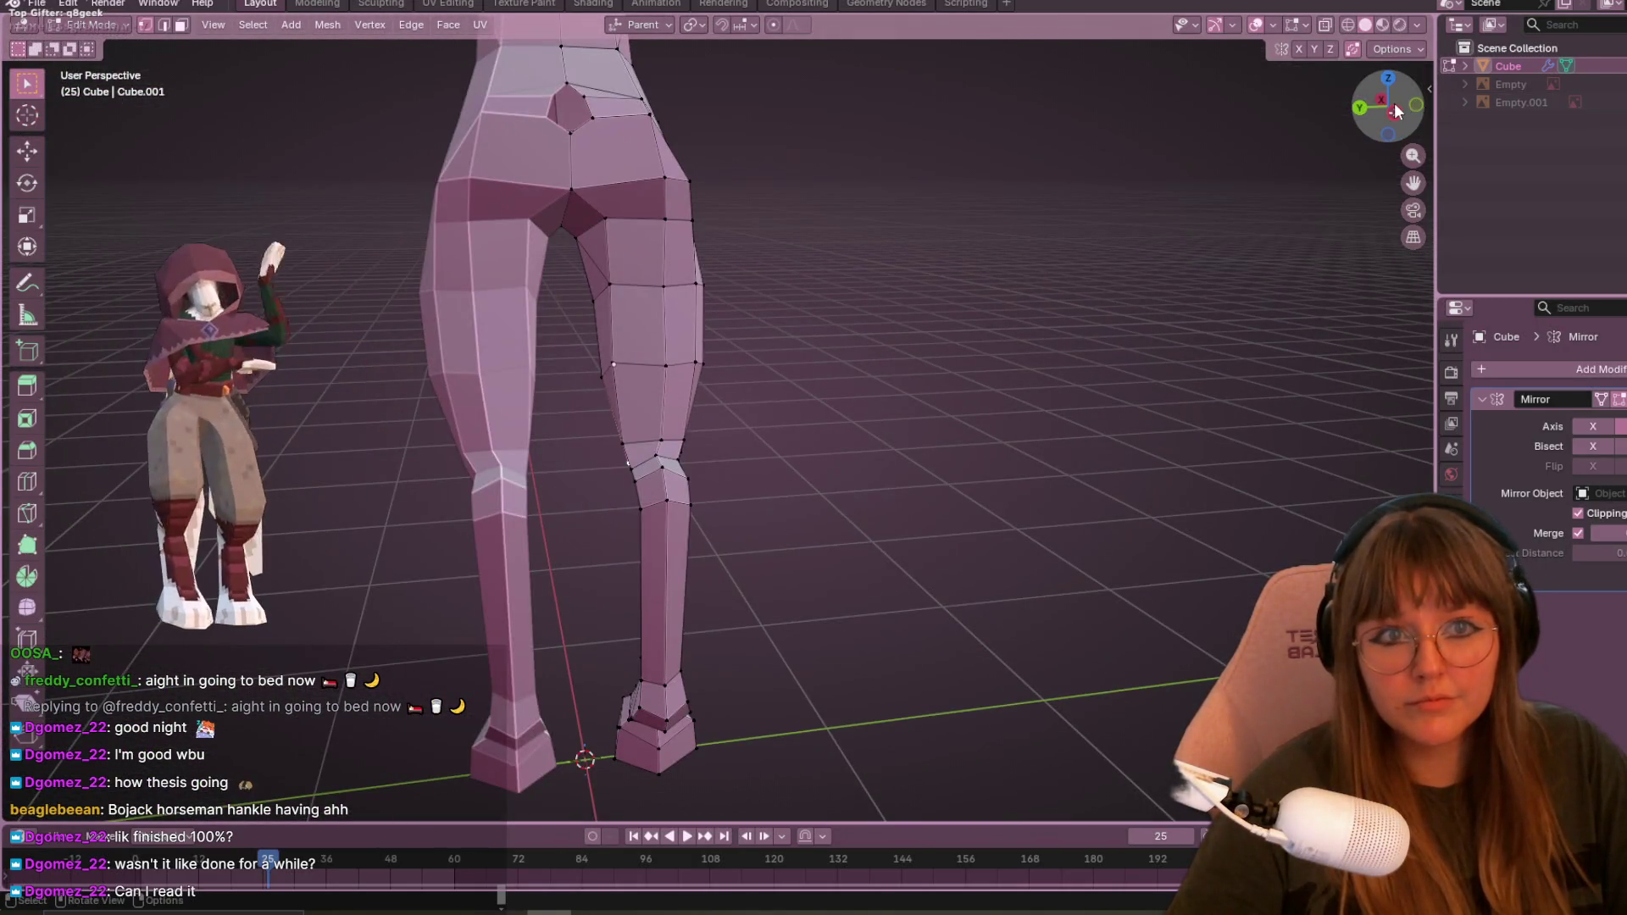
{"action": "left_click", "coordinate": [1395, 103]}
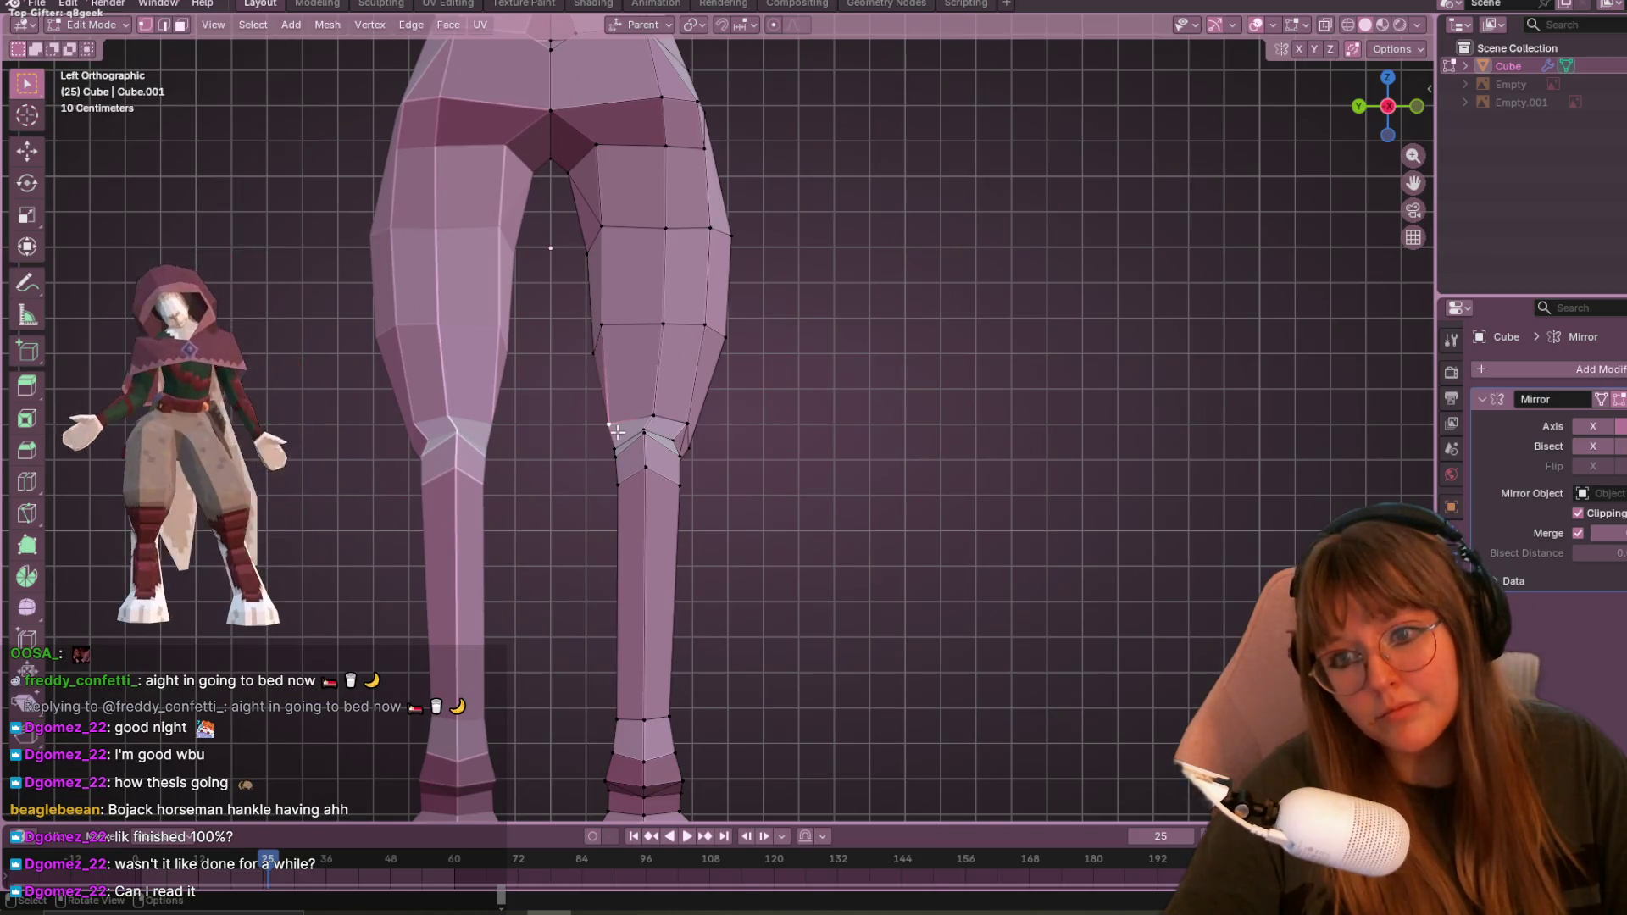
{"action": "key", "text": "g"}
{"action": "left_click", "coordinate": [631, 445]}
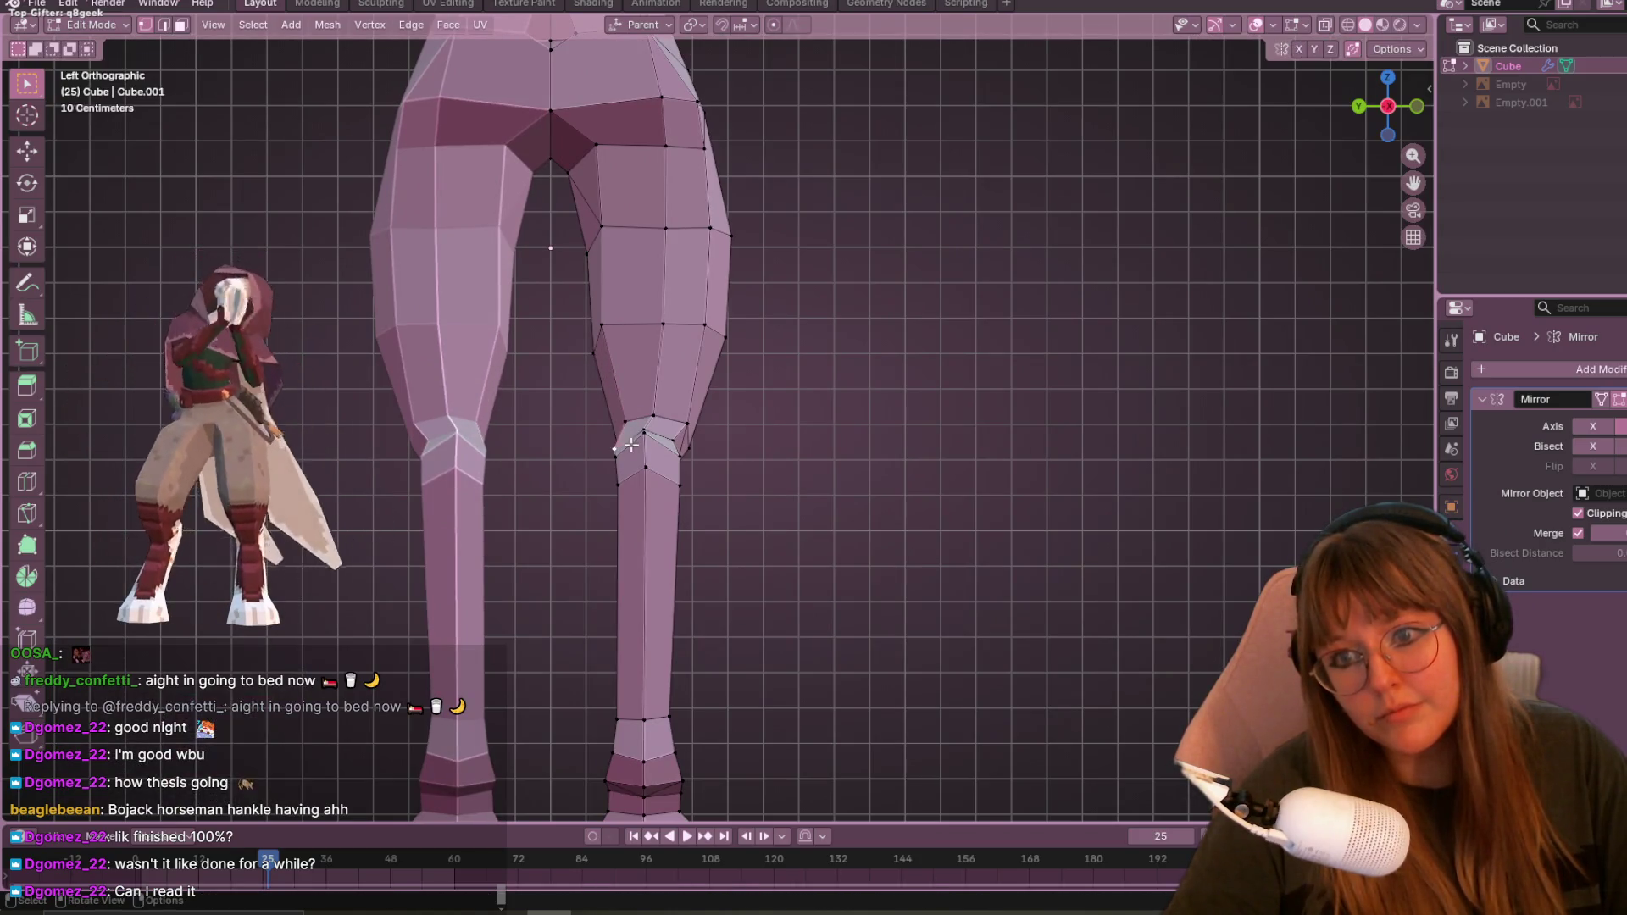
{"action": "key", "text": "g"}
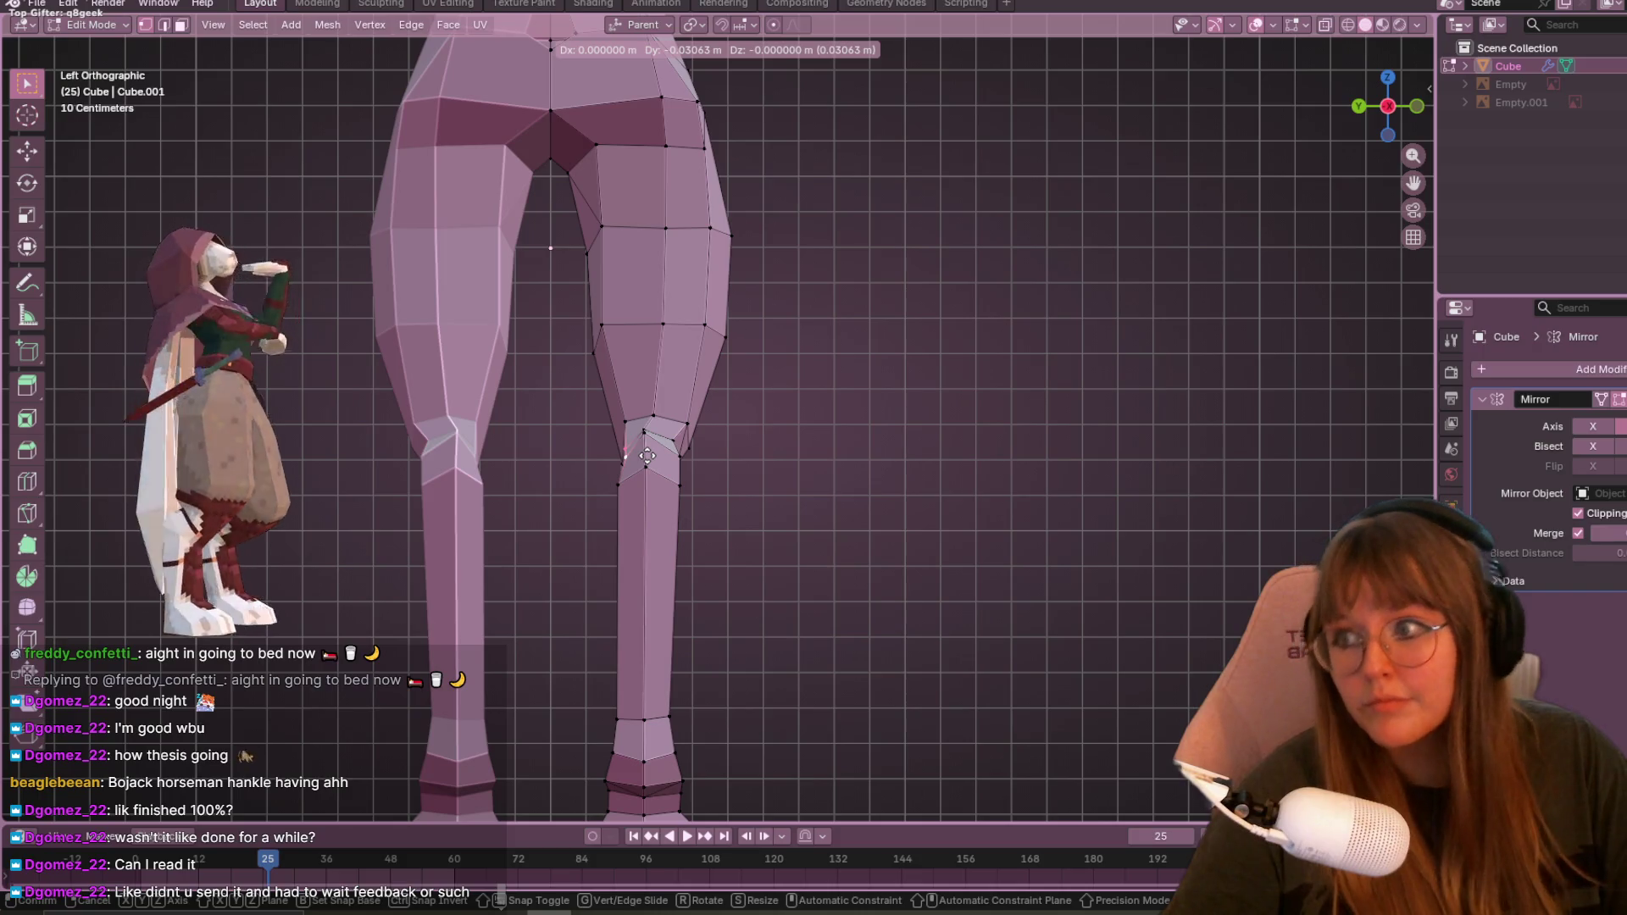
{"action": "left_click", "coordinate": [647, 456]}
- Zoom toward the knee, reposition another knee vertex, and orbit to a perspective view
{"action": "scroll", "coordinate": [646, 456], "scroll_direction": "up", "scroll_amount": 3}
{"action": "middle_click_drag", "start_coordinate": [635, 441], "coordinate": [1046, 381], "text": "shift"}
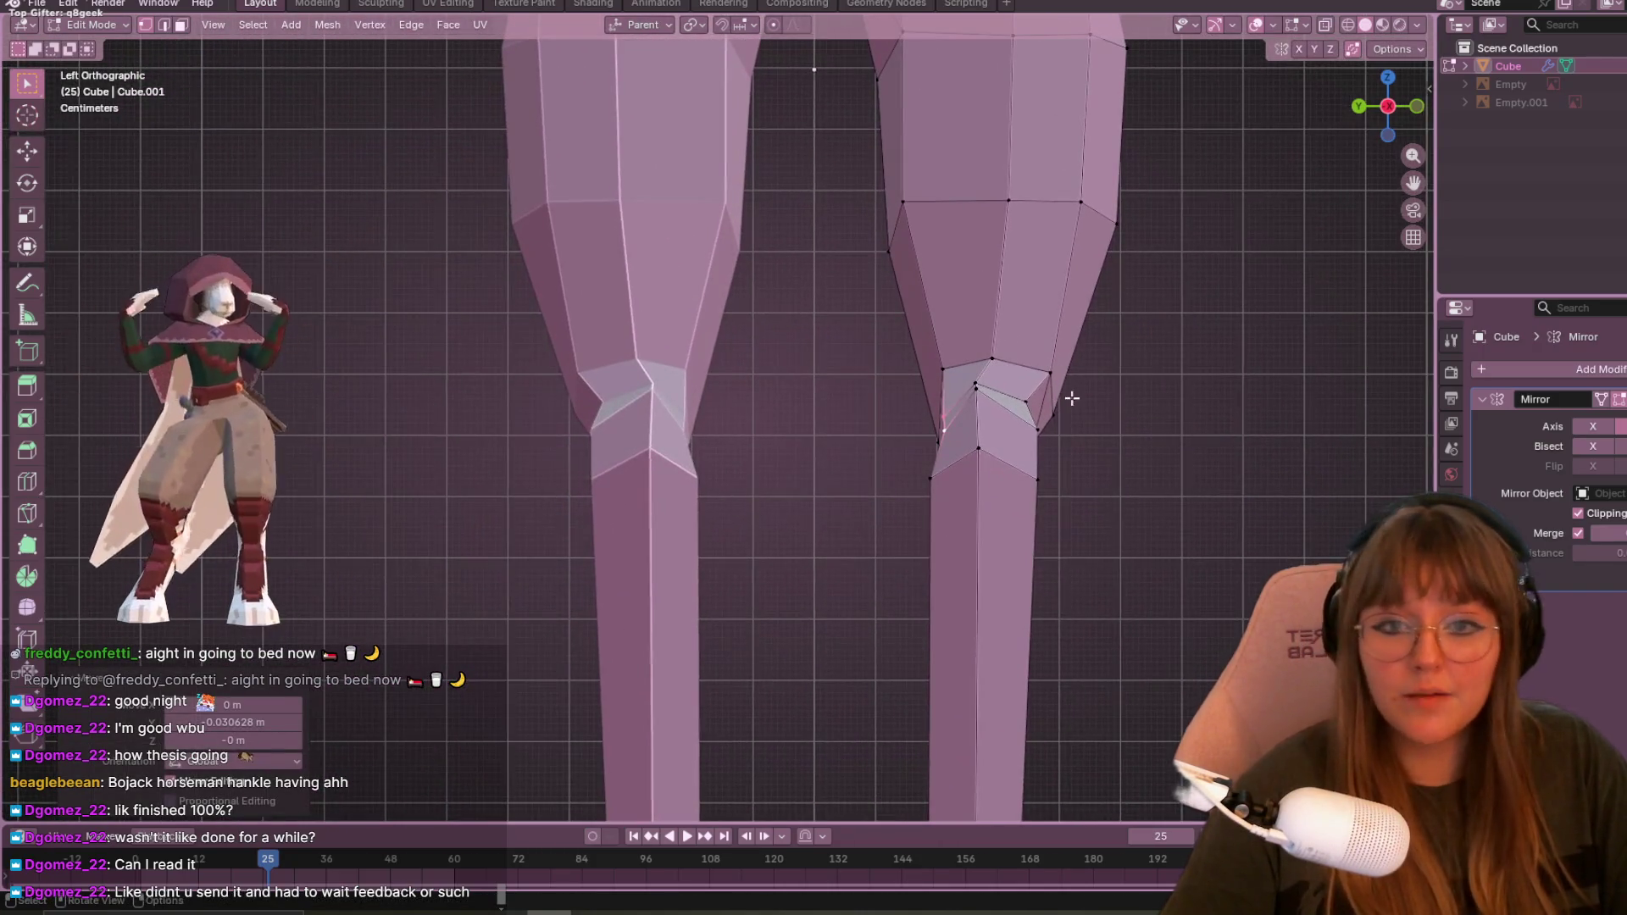
{"action": "key", "text": "g"}
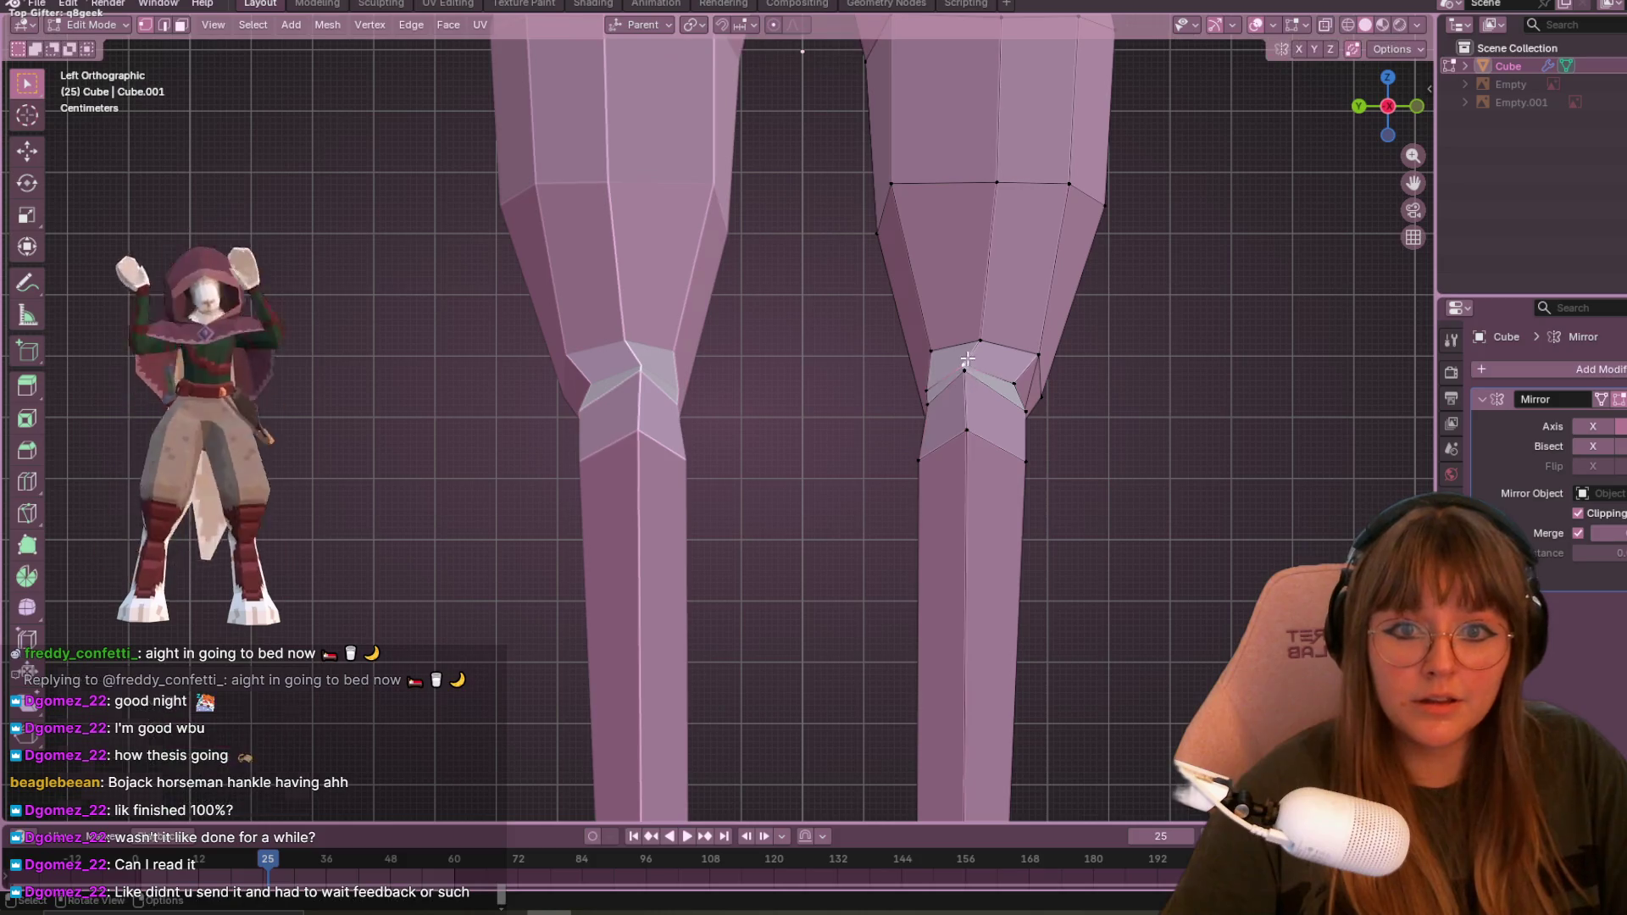
{"action": "left_click", "coordinate": [998, 381]}
{"action": "middle_click_drag", "start_coordinate": [998, 381], "coordinate": [934, 372], "text": "shift"}
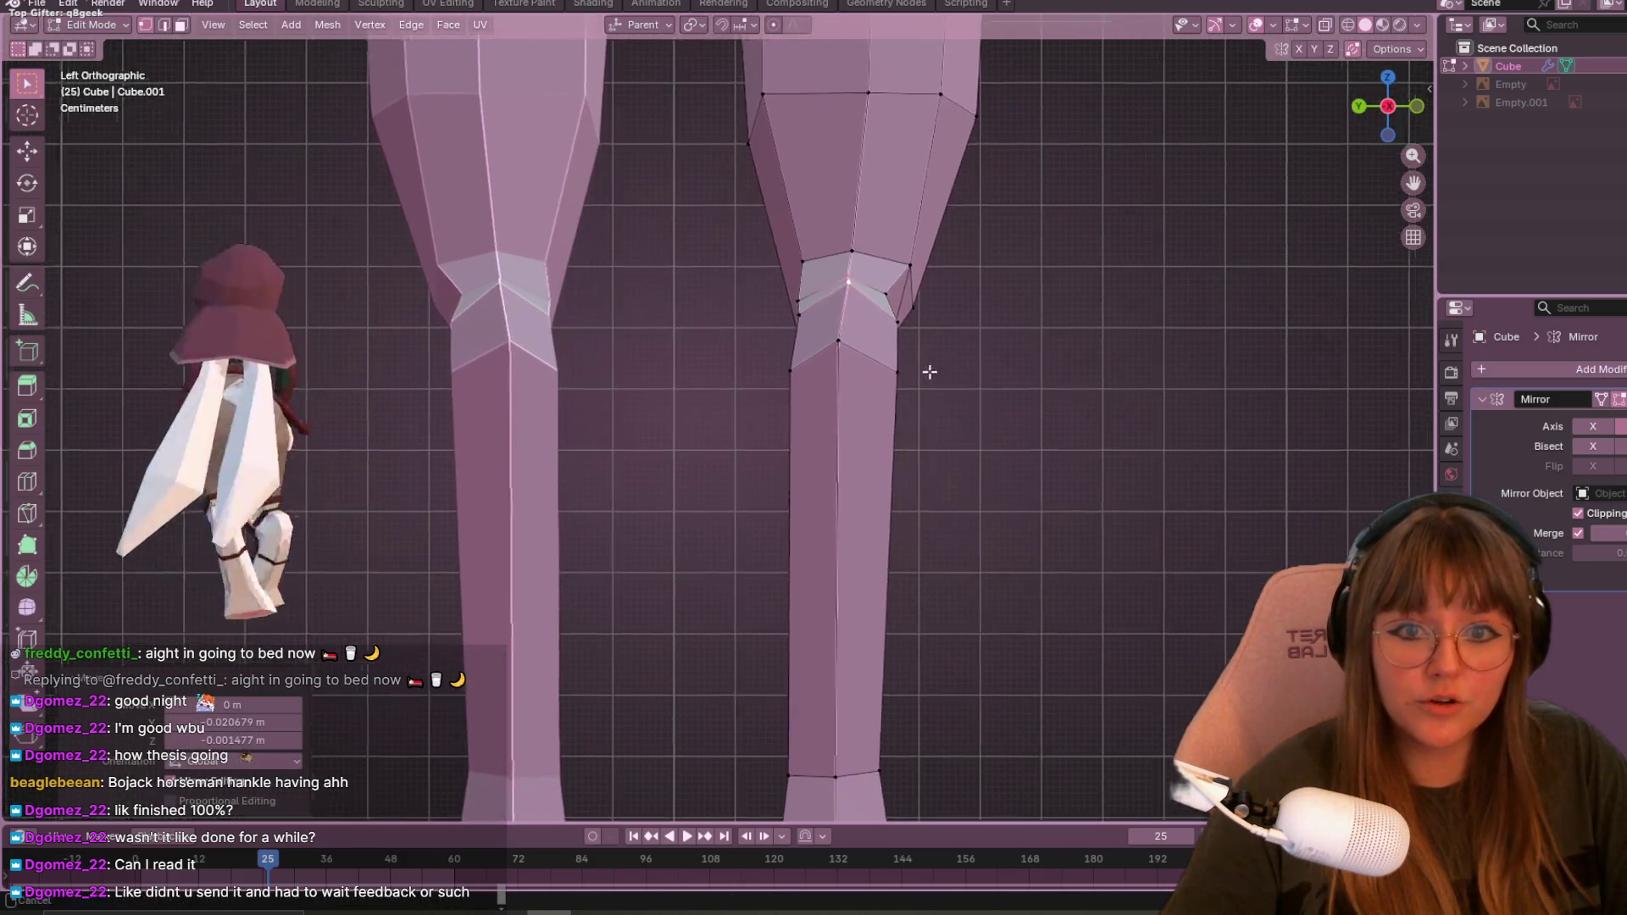
{"action": "middle_click_drag", "start_coordinate": [928, 584], "coordinate": [928, 434], "text": "shift"}
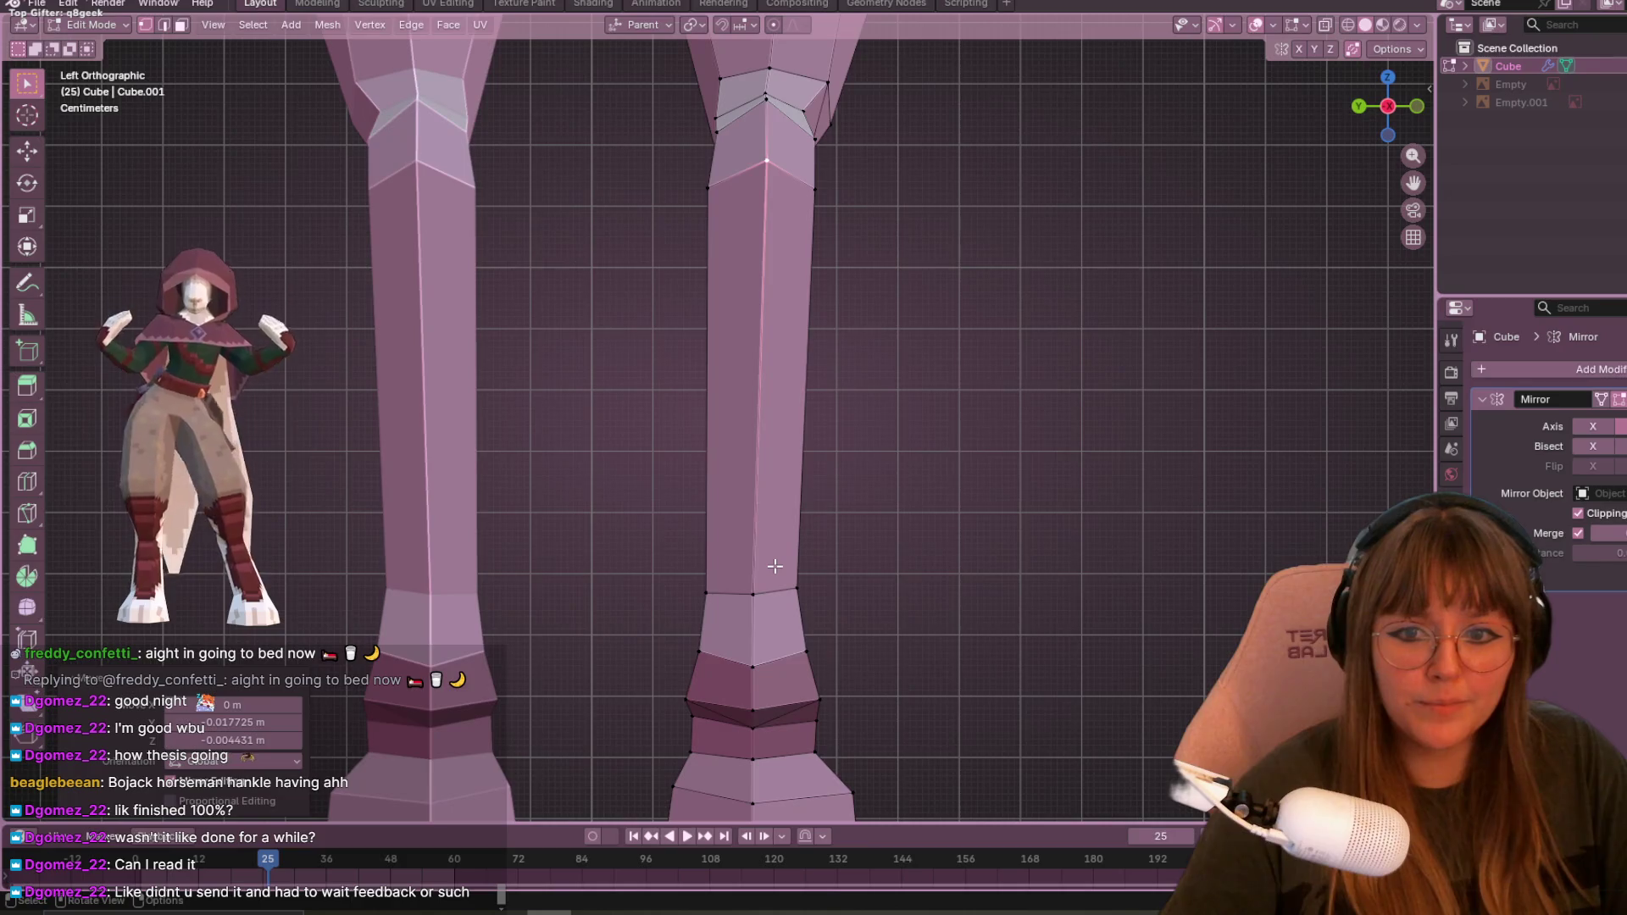
{"action": "scroll", "coordinate": [763, 254], "scroll_direction": "up", "scroll_amount": 3}
{"action": "mouse_move", "coordinate": [763, 255]}
{"action": "middle_mouse_down"}
{"action": "mouse_move", "coordinate": [833, 232]}
{"action": "mouse_move", "coordinate": [857, 363]}
{"action": "mouse_move", "coordinate": [722, 286]}
{"action": "middle_mouse_up"}
- In Right Orthographic view, slide the vertex just below the knee along its edge
{"action": "mouse_move", "coordinate": [729, 226]}
{"action": "middle_mouse_down"}
{"action": "mouse_move", "coordinate": [1172, 269]}
{"action": "mouse_move", "coordinate": [1031, 302]}
{"action": "mouse_move", "coordinate": [1318, 104]}
{"action": "middle_mouse_up"}
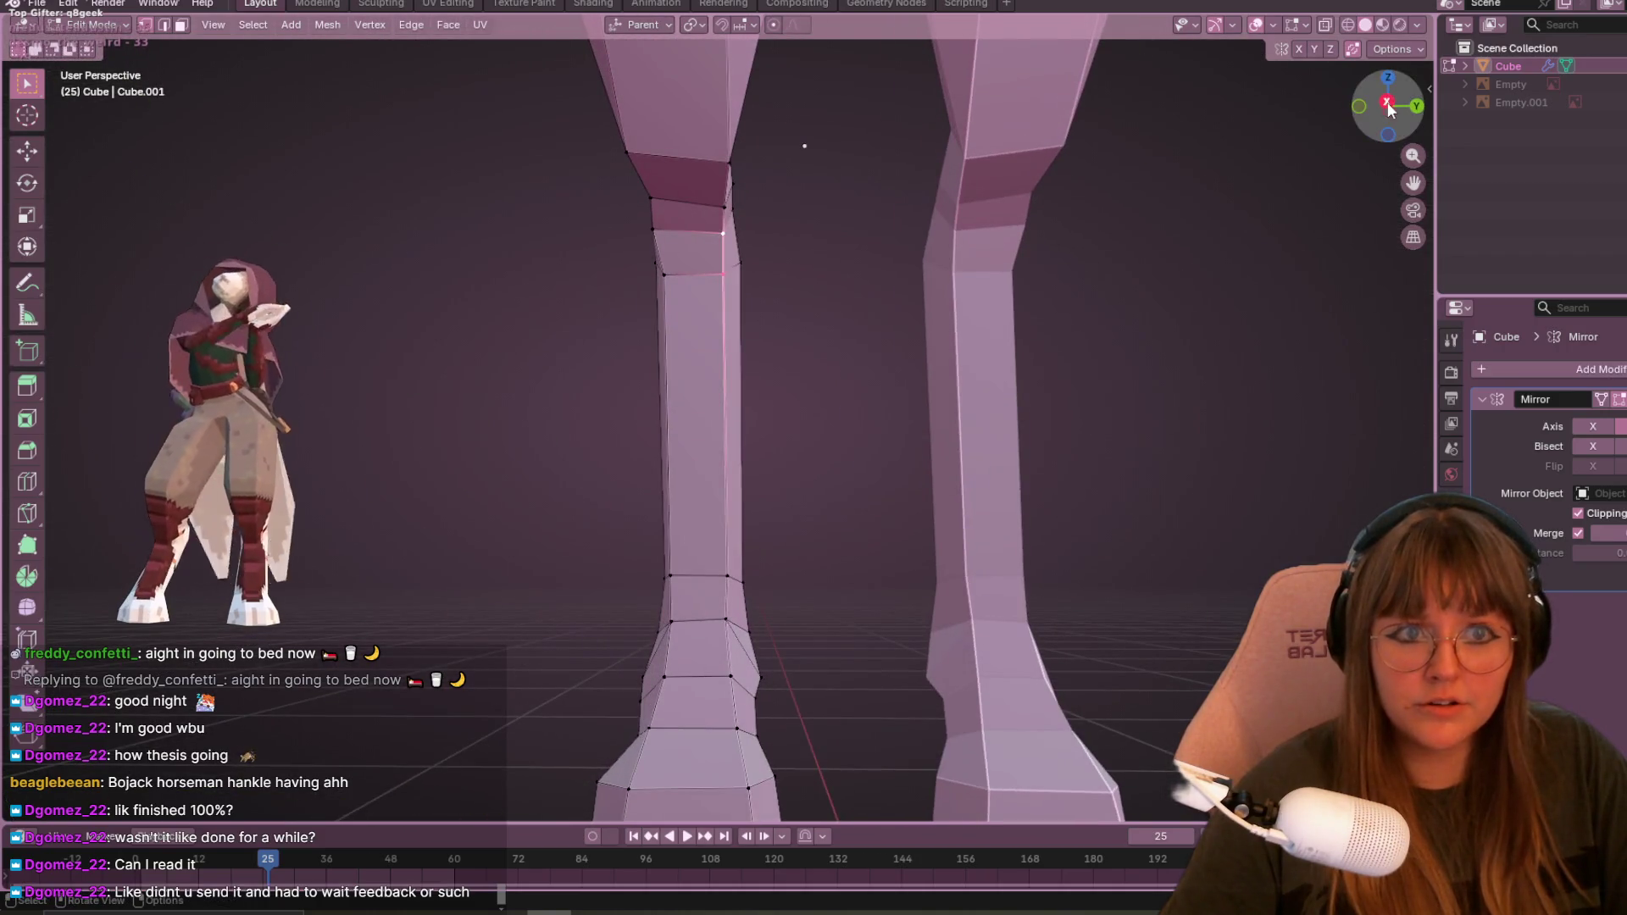
{"action": "left_click", "coordinate": [1389, 103]}
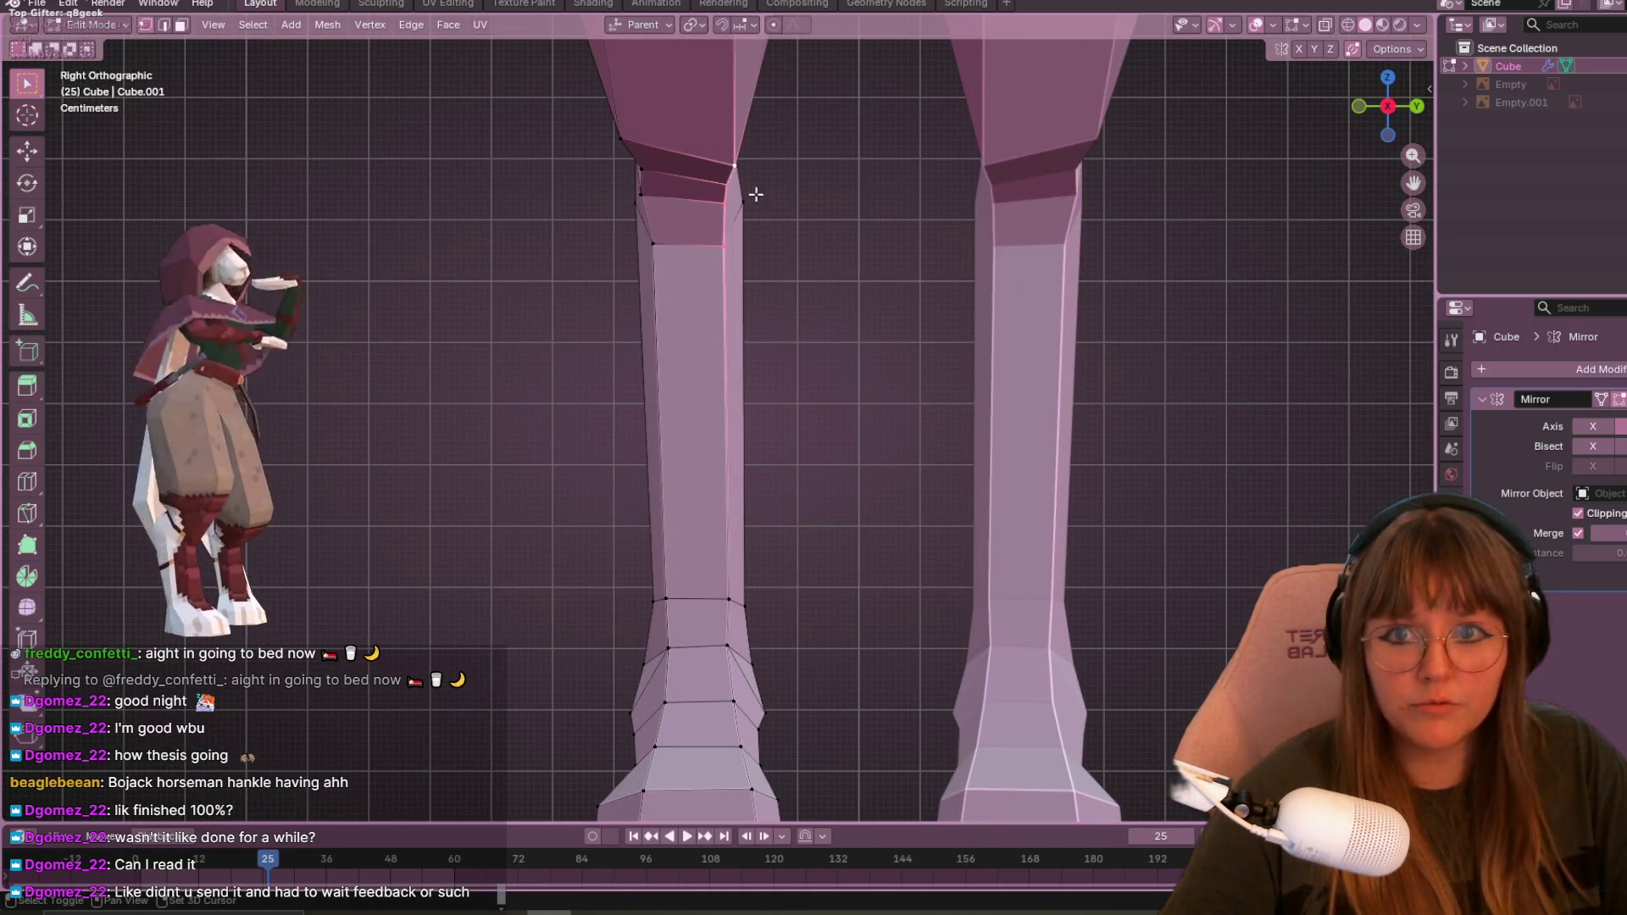
{"action": "key", "text": "g"}
{"action": "key", "text": "g"}
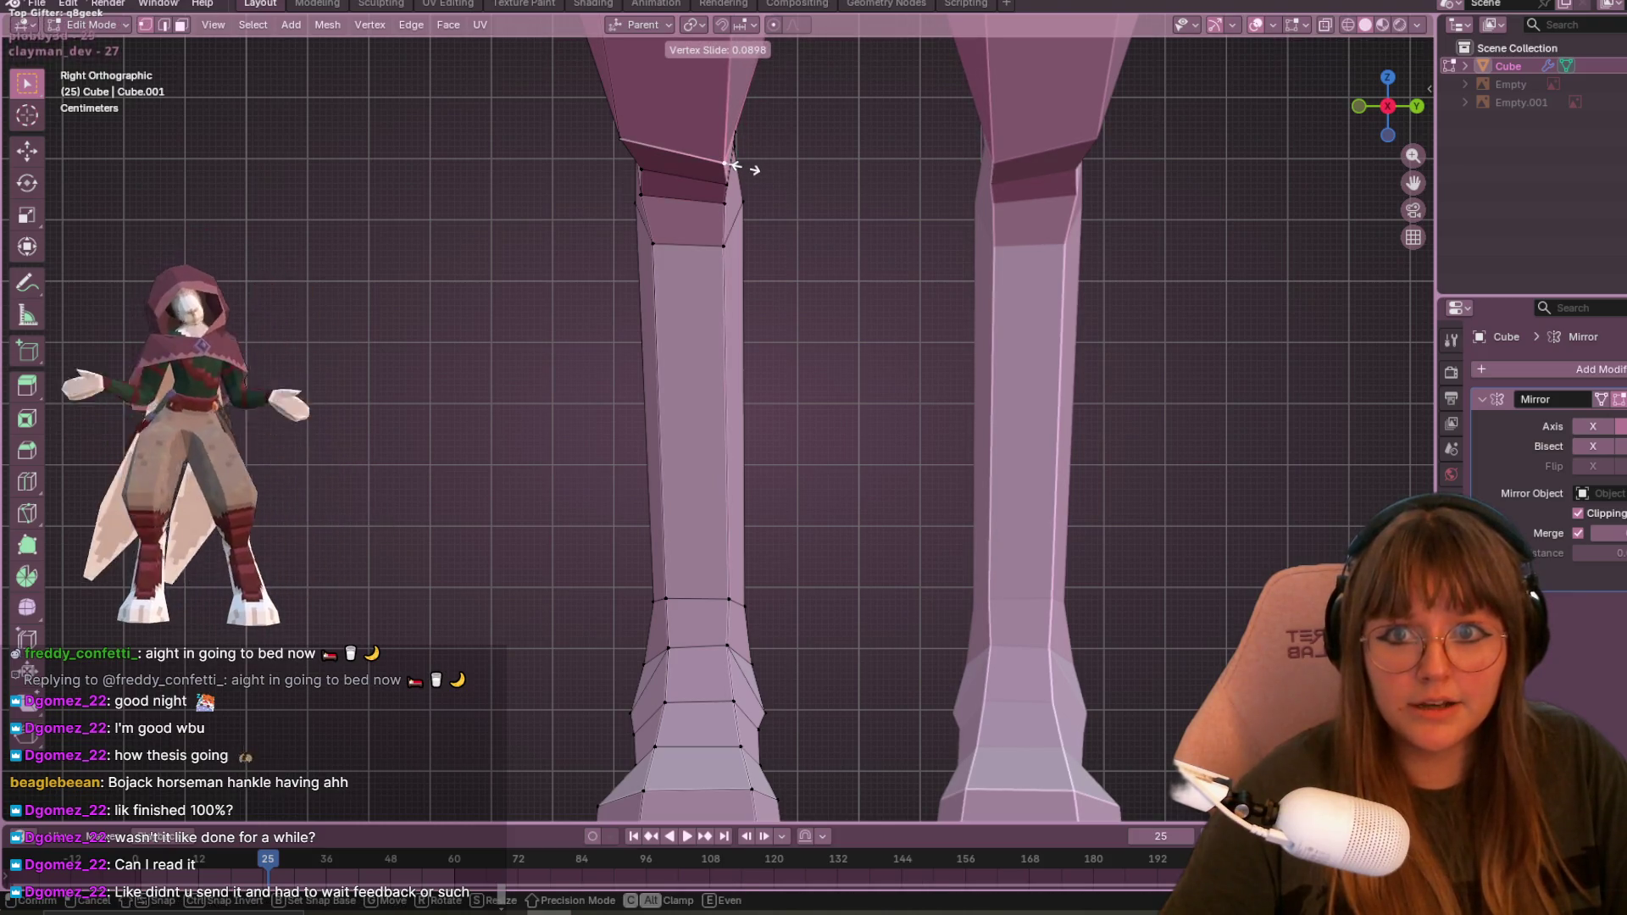
{"action": "left_click", "coordinate": [734, 166]}
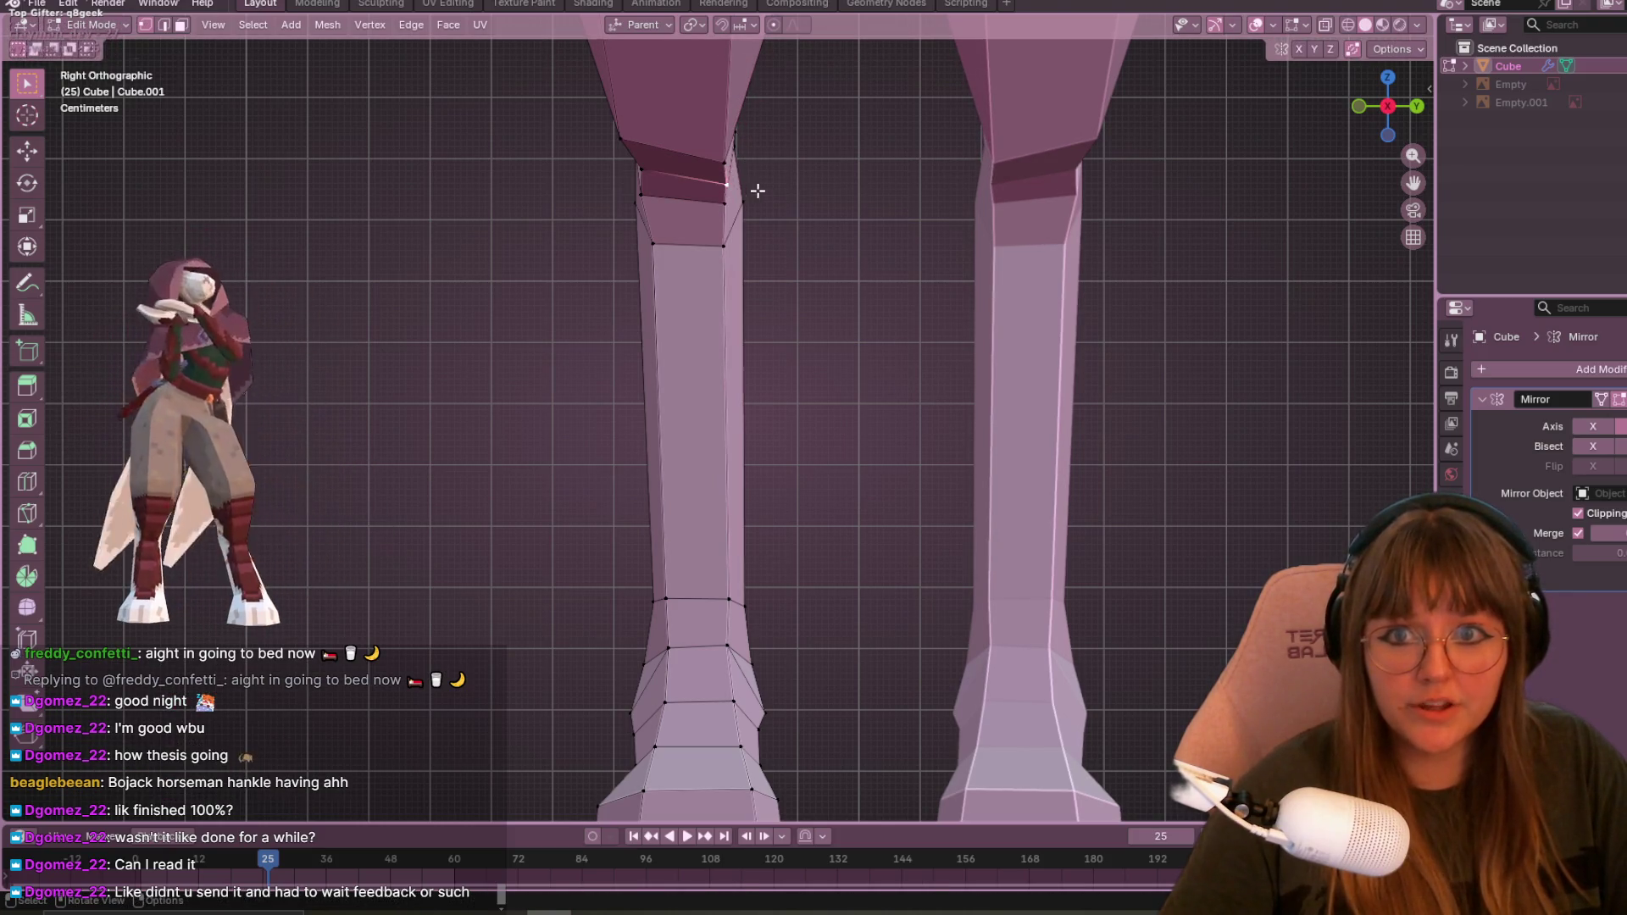
- Cancel a stray vertex move and return to Object Mode to view the whole body
{"action": "key", "text": "g"}
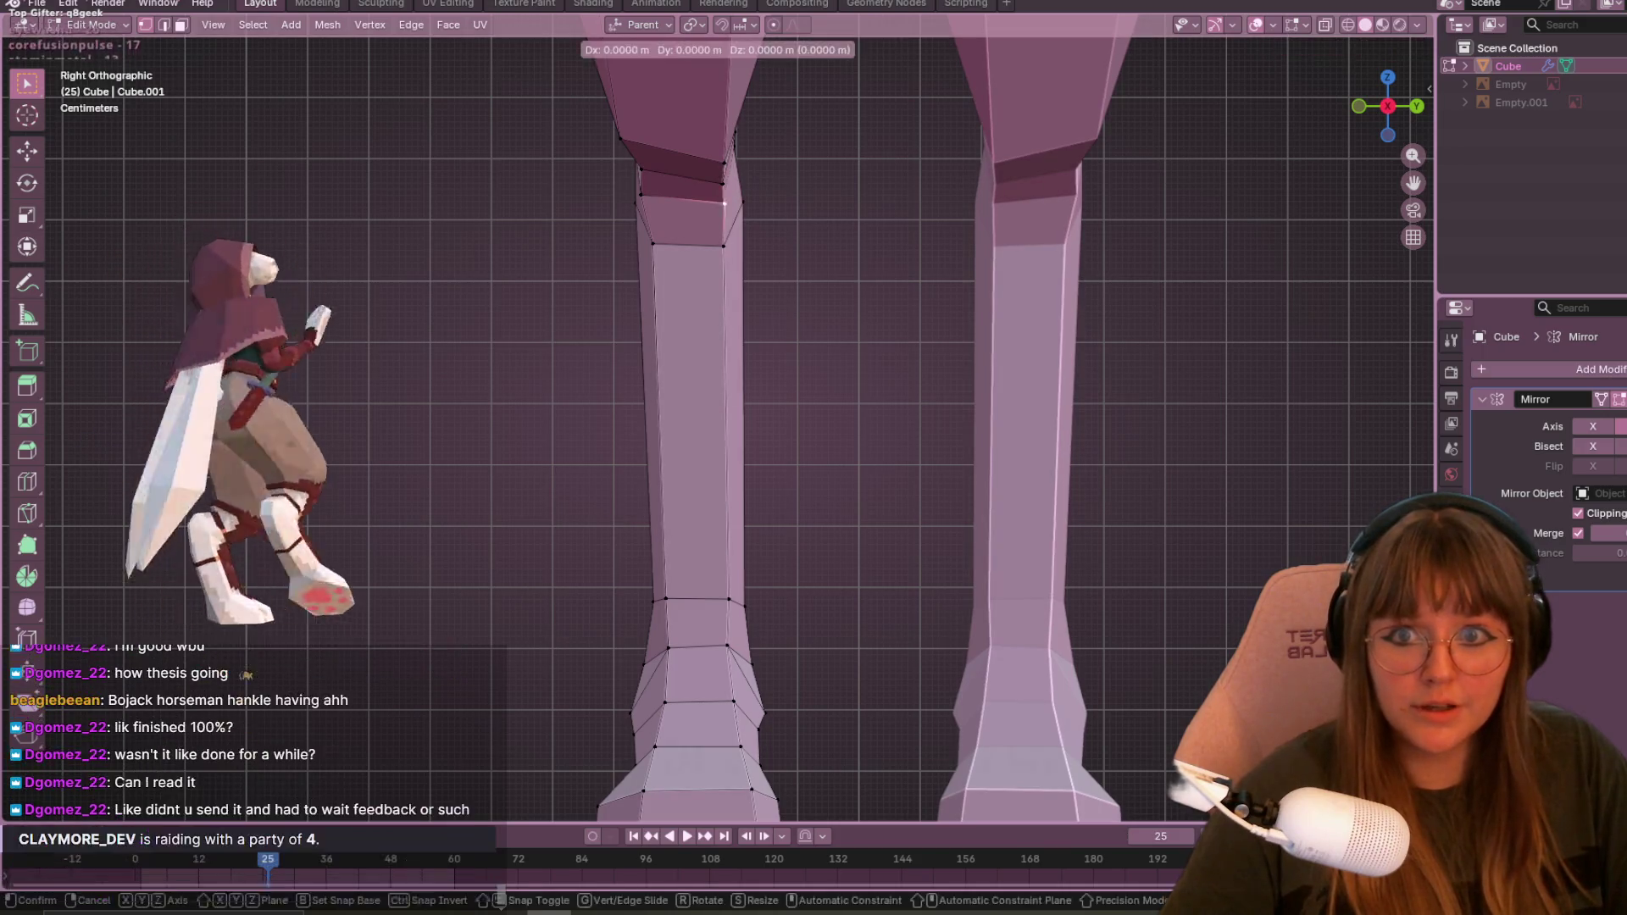
{"action": "key", "text": "Escape"}
{"action": "key", "text": "Tab"}
{"action": "mouse_move", "coordinate": [426, 238]}
{"action": "middle_mouse_down"}
{"action": "mouse_move", "coordinate": [910, 197]}
{"action": "mouse_move", "coordinate": [678, 202]}
{"action": "middle_mouse_up"}
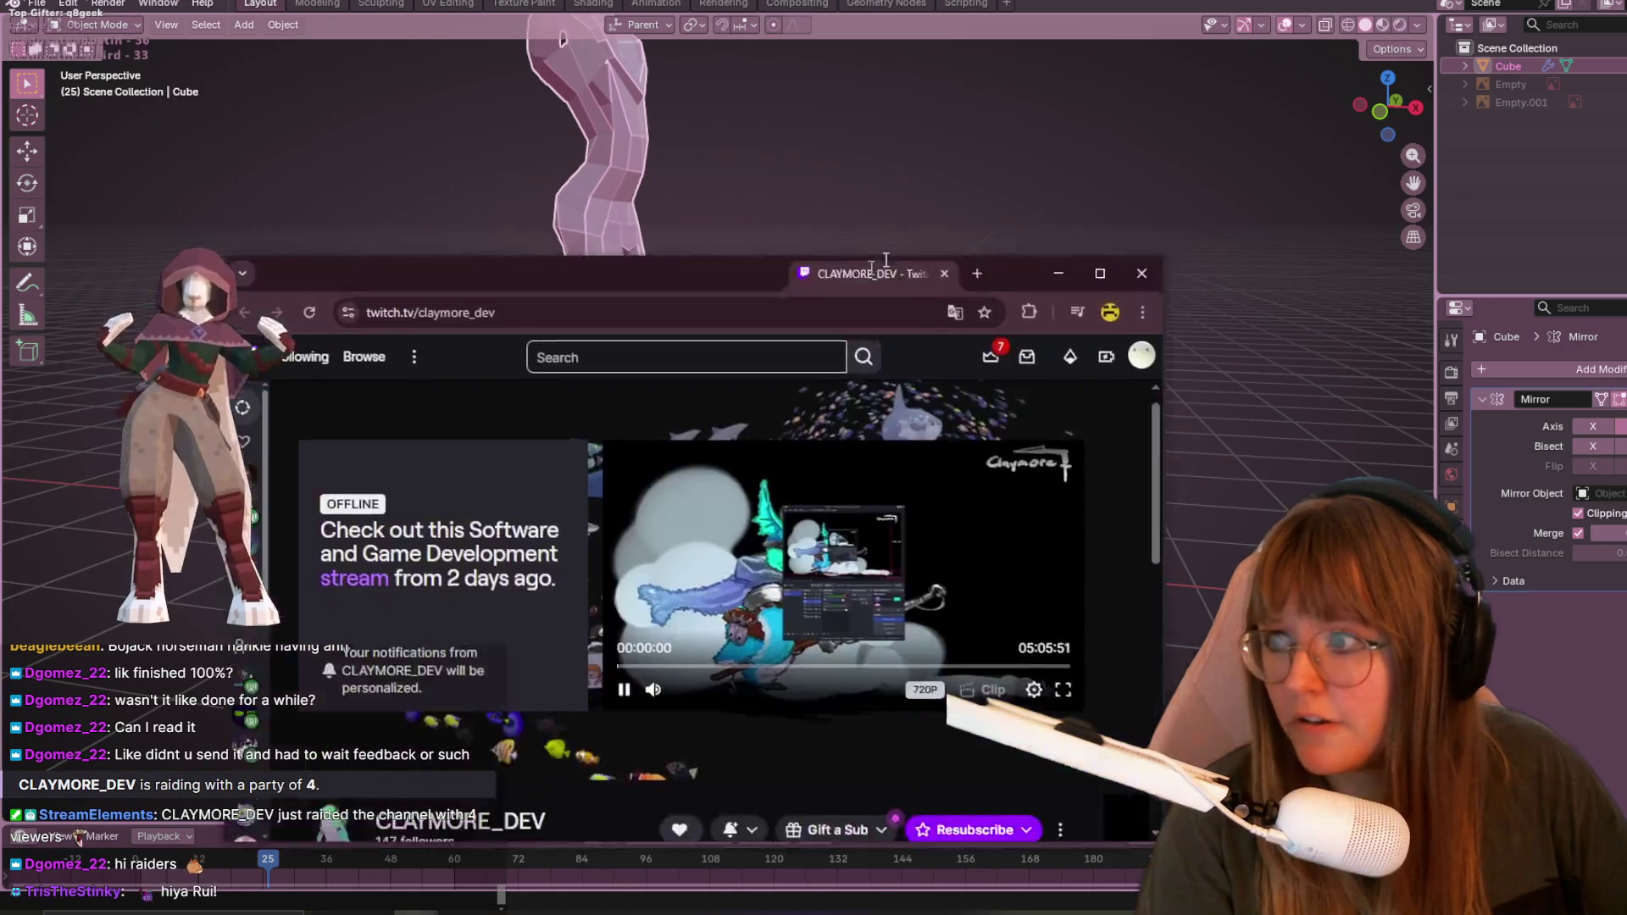
- Move the raider's Twitch channel browser window higher on screen
{"action": "left_click_drag", "start_coordinate": [860, 268], "coordinate": [933, 123]}
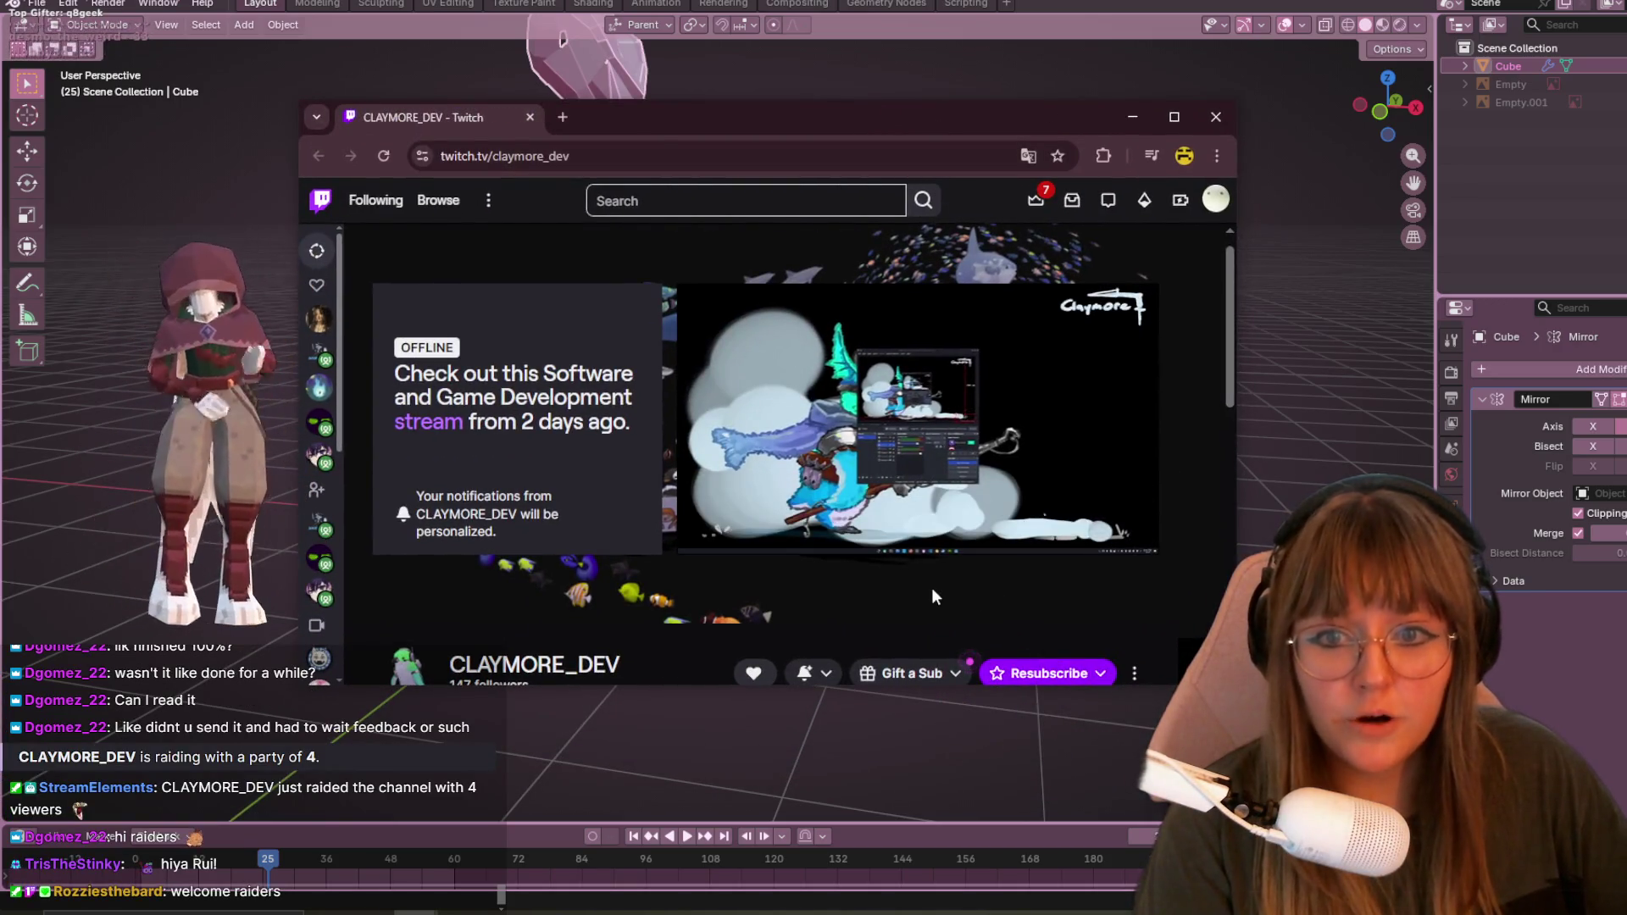
- Watch the raider's past stream full screen, skip ahead, then close the Twitch window
{"action": "left_click", "coordinate": [1137, 531]}
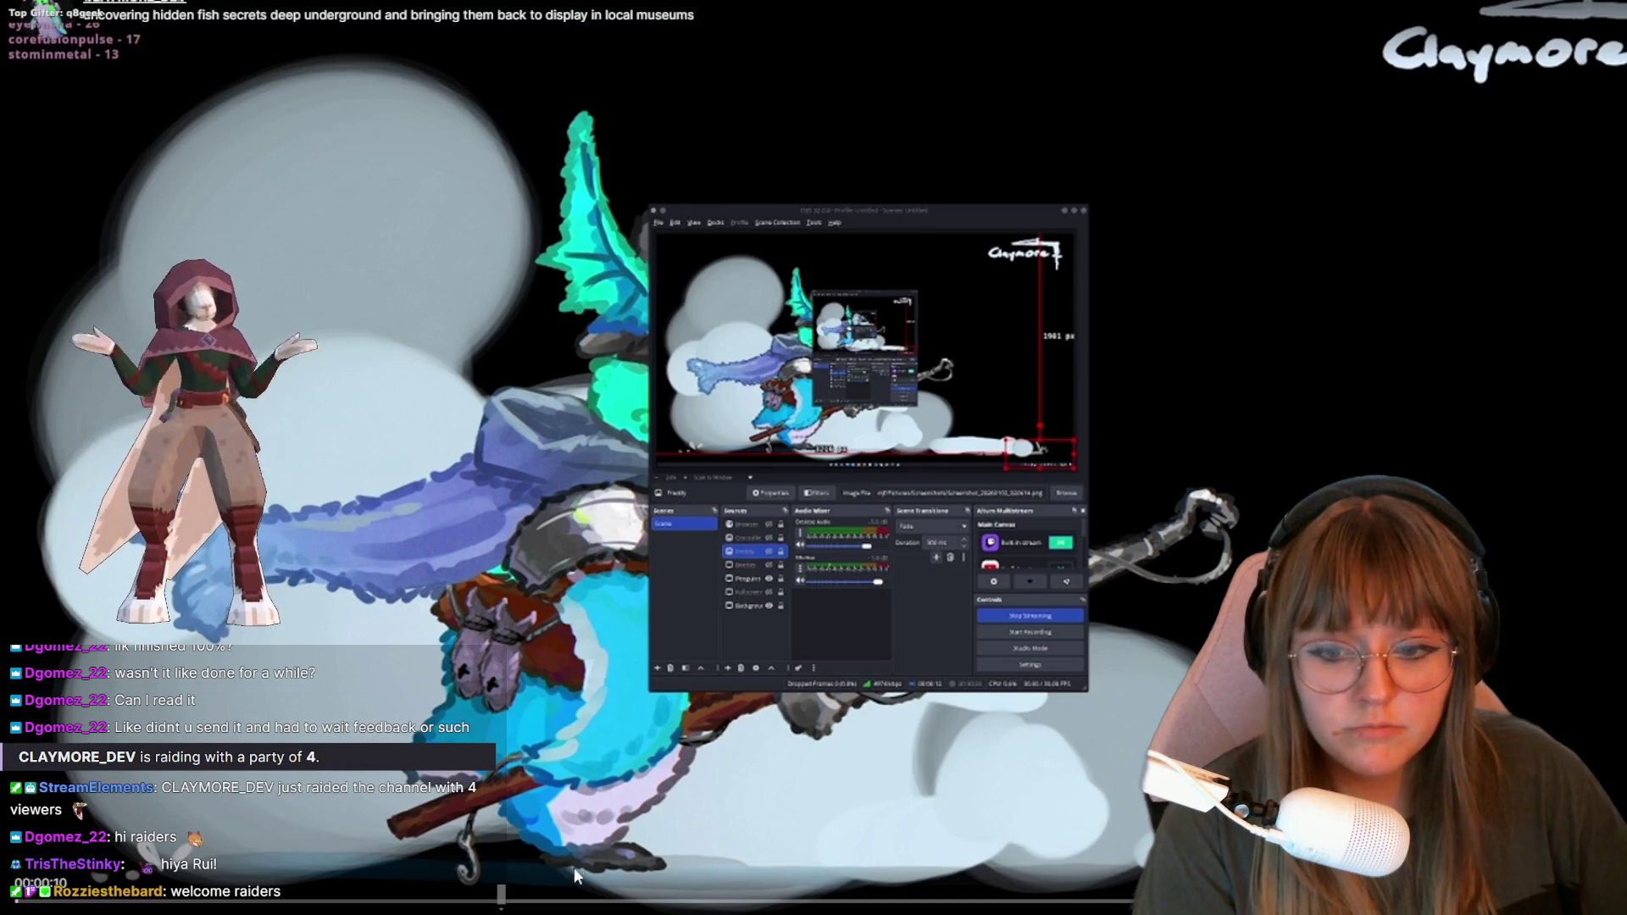
{"action": "left_click", "coordinate": [566, 903]}
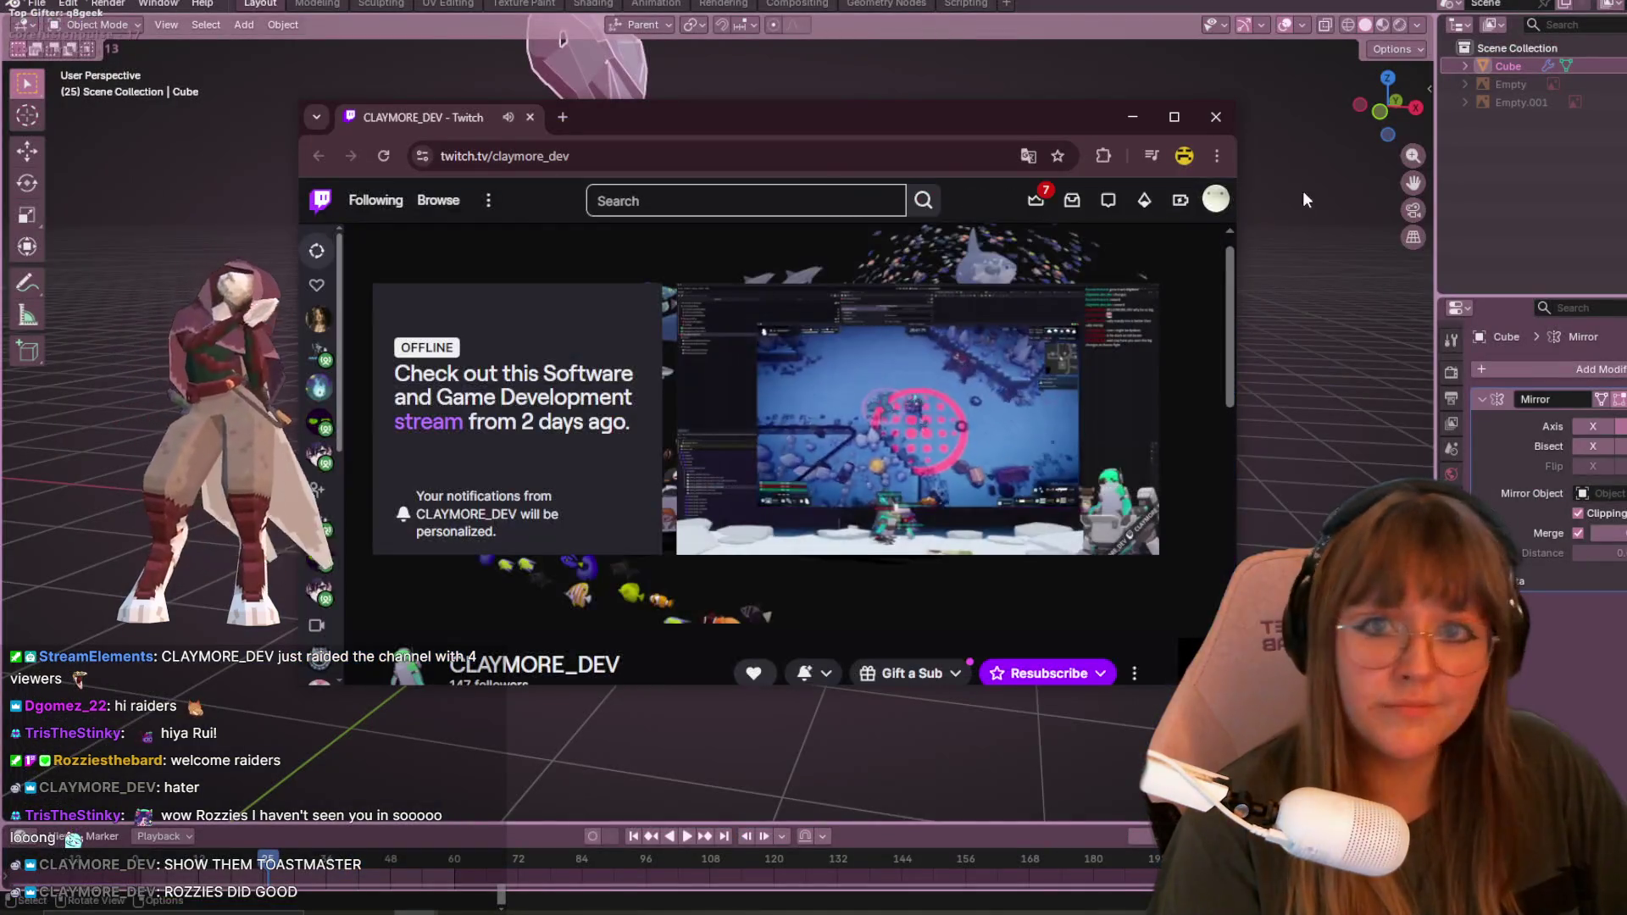
{"action": "scroll", "coordinate": [750, 471], "scroll_direction": "down", "scroll_amount": 1}
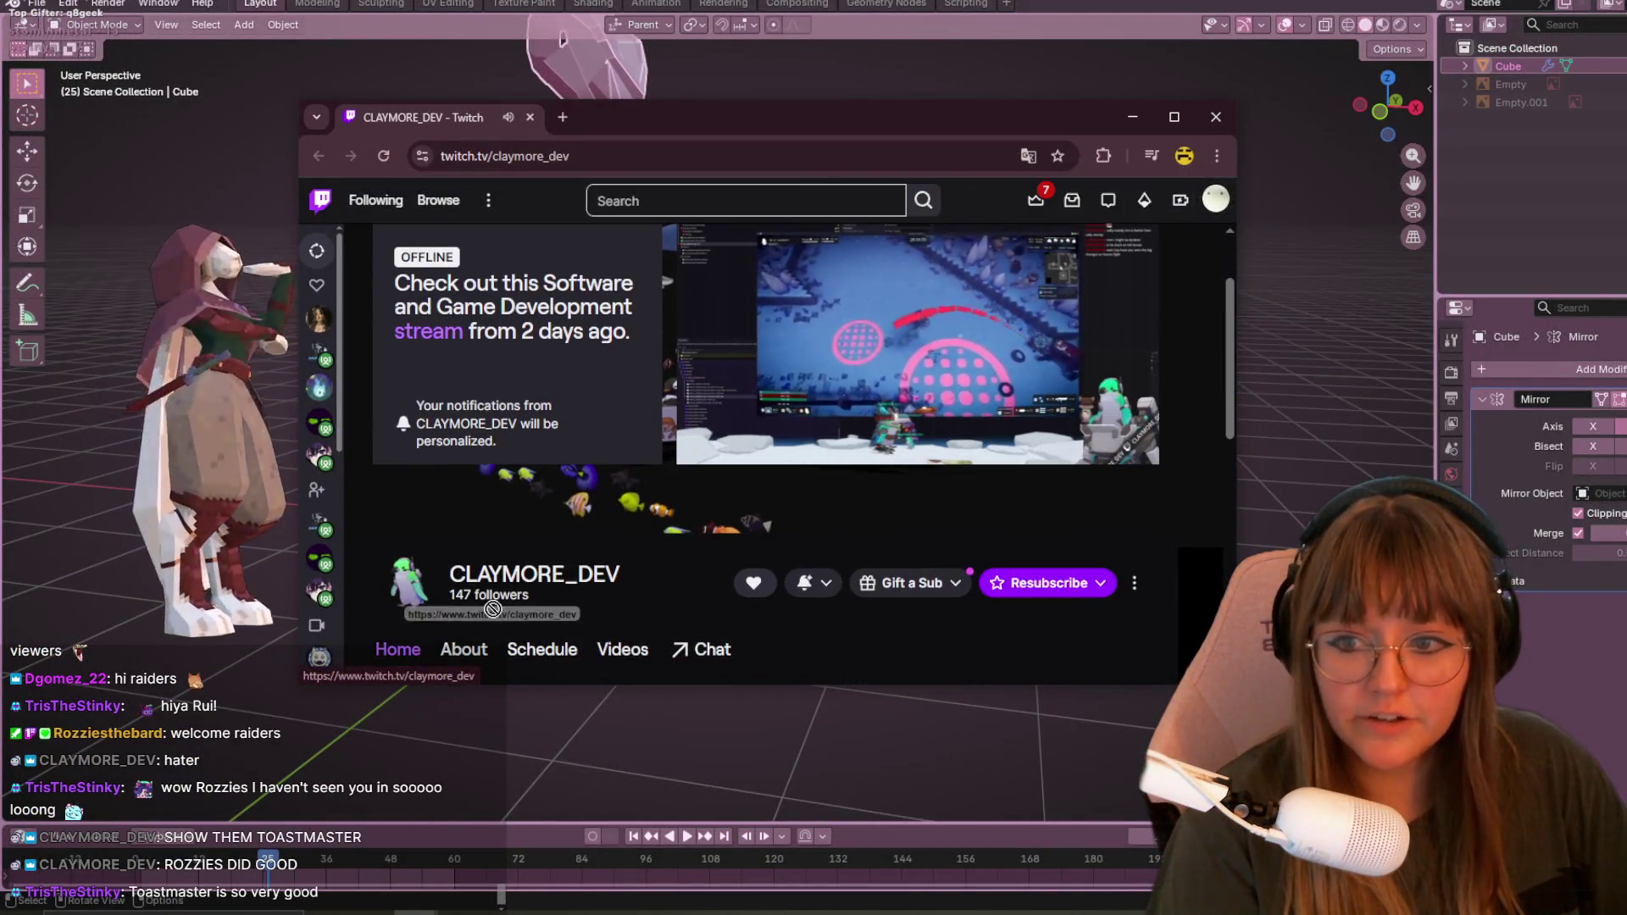
{"action": "left_click", "coordinate": [1217, 116]}
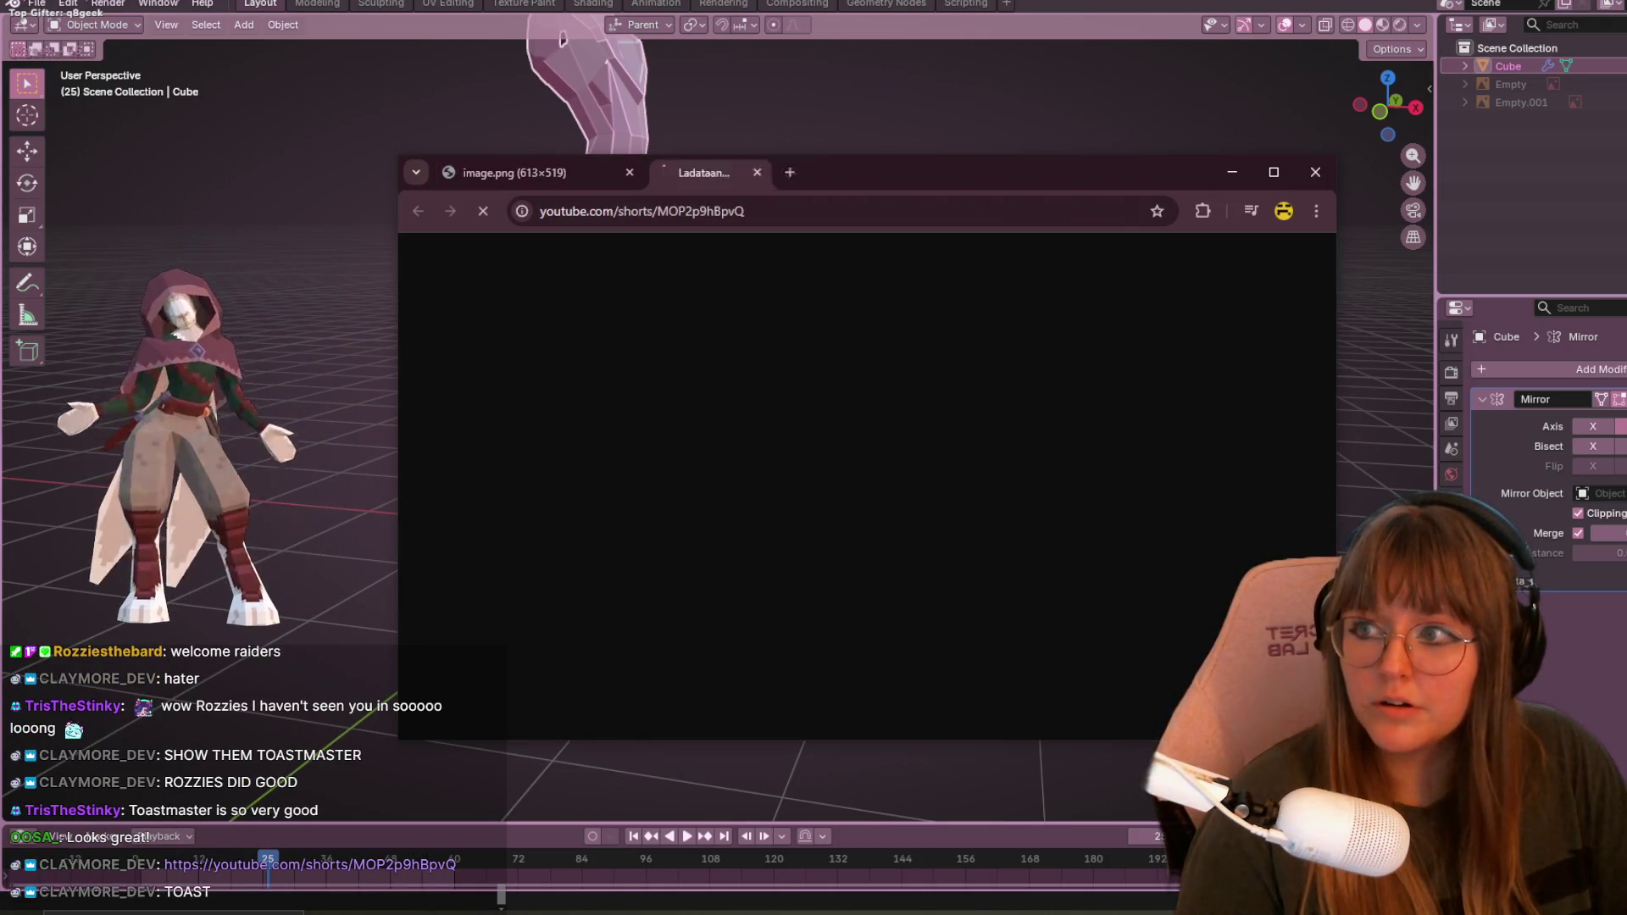
- Move the browser up-left, close the image.png tab, then close the YouTube Short tab
{"action": "left_click_drag", "start_coordinate": [959, 195], "coordinate": [911, 148]}
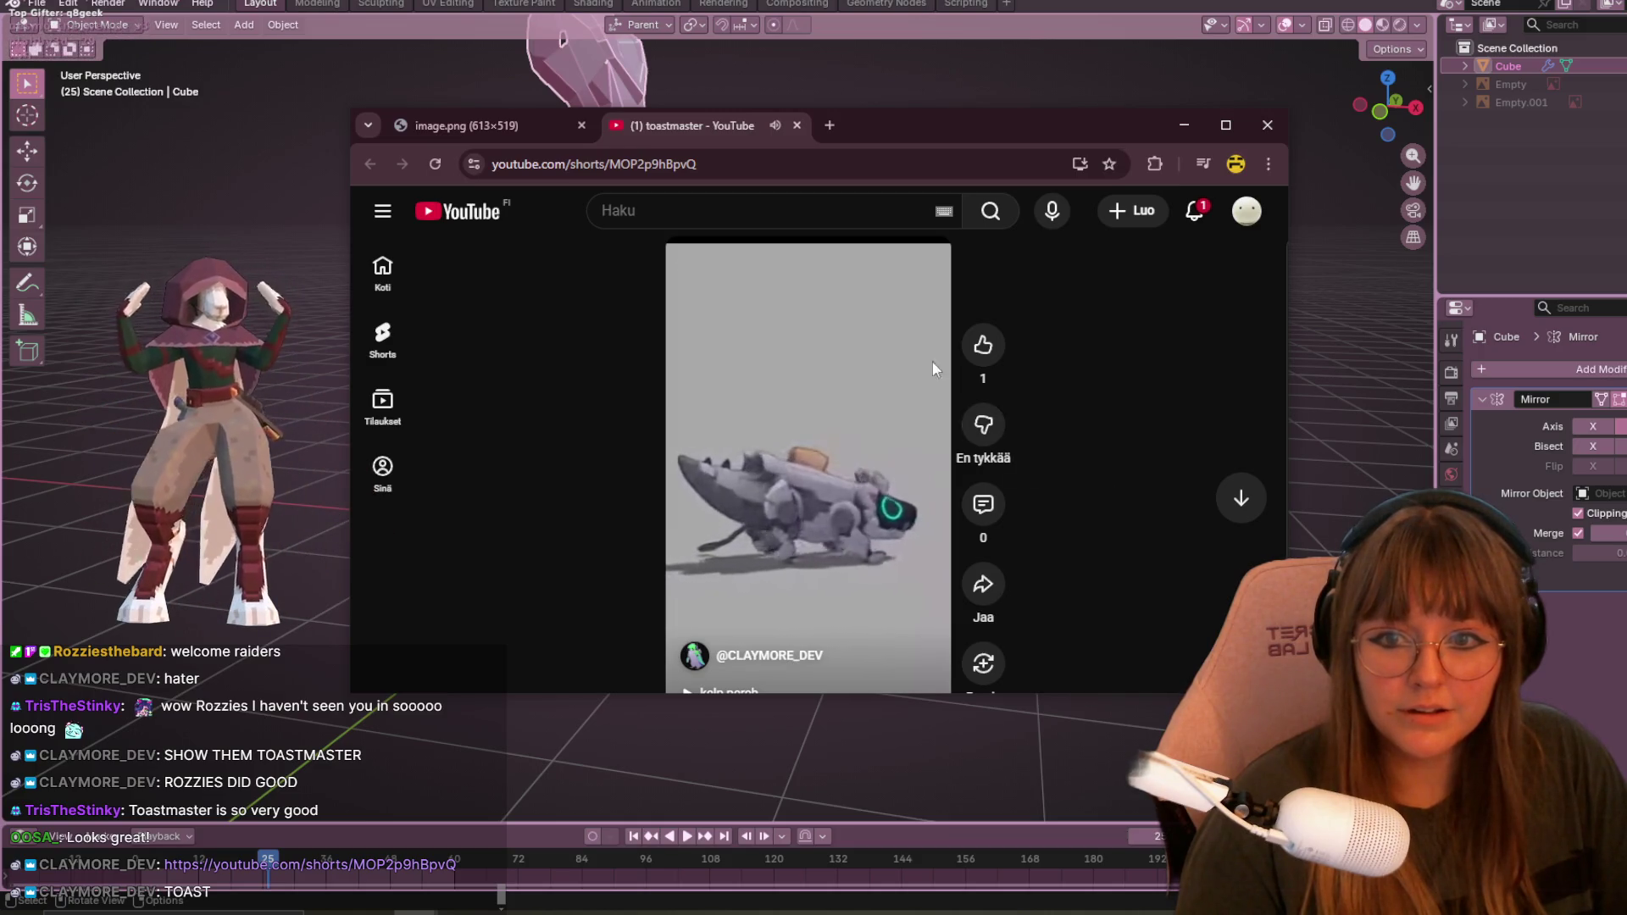
{"action": "left_click", "coordinate": [583, 126]}
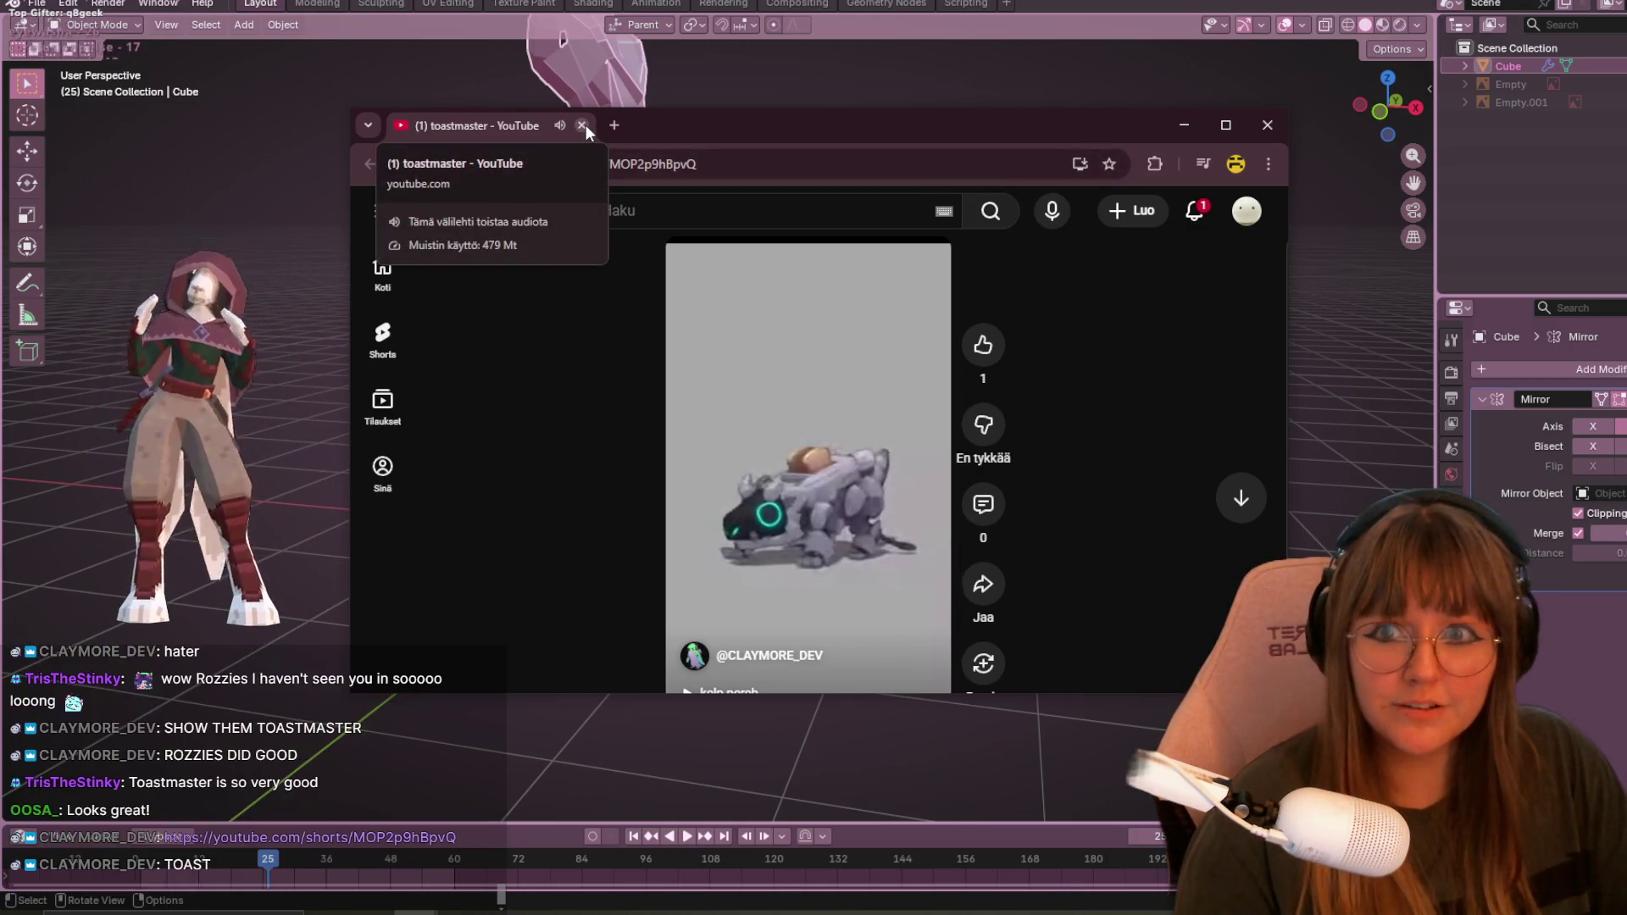
{"action": "left_click", "coordinate": [586, 126]}
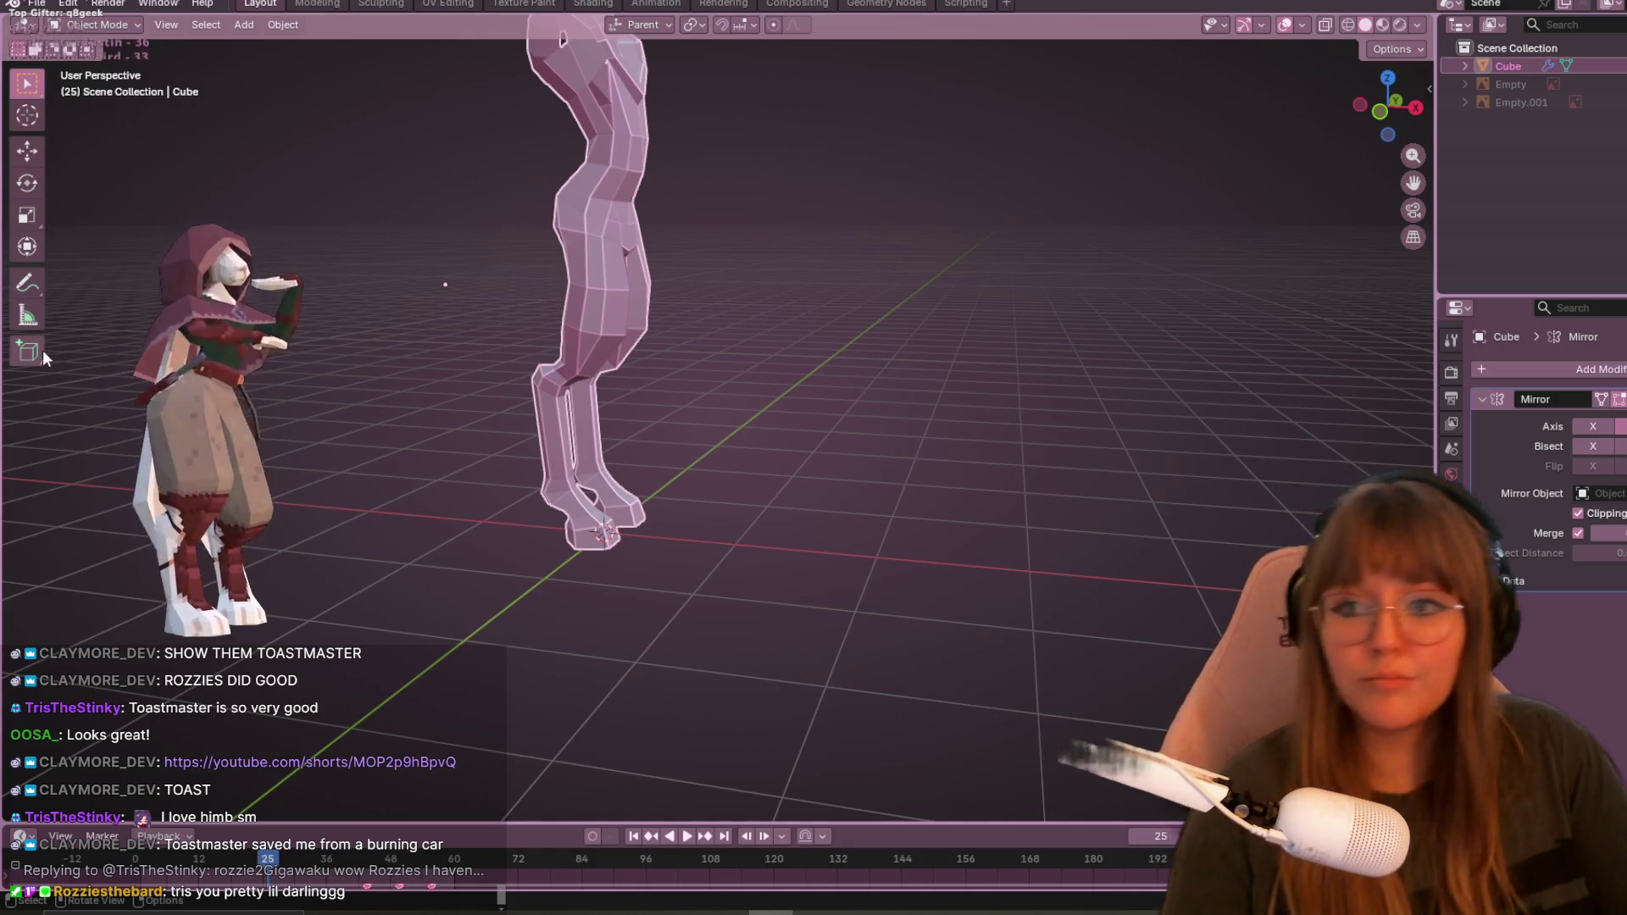
- Back in Edit Mode in Left Orthographic view, move a knee vertex to a new position
{"action": "middle_click_drag", "start_coordinate": [429, 119], "coordinate": [899, 212]}
{"action": "left_click", "coordinate": [1378, 112]}
{"action": "key", "text": "Tab"}
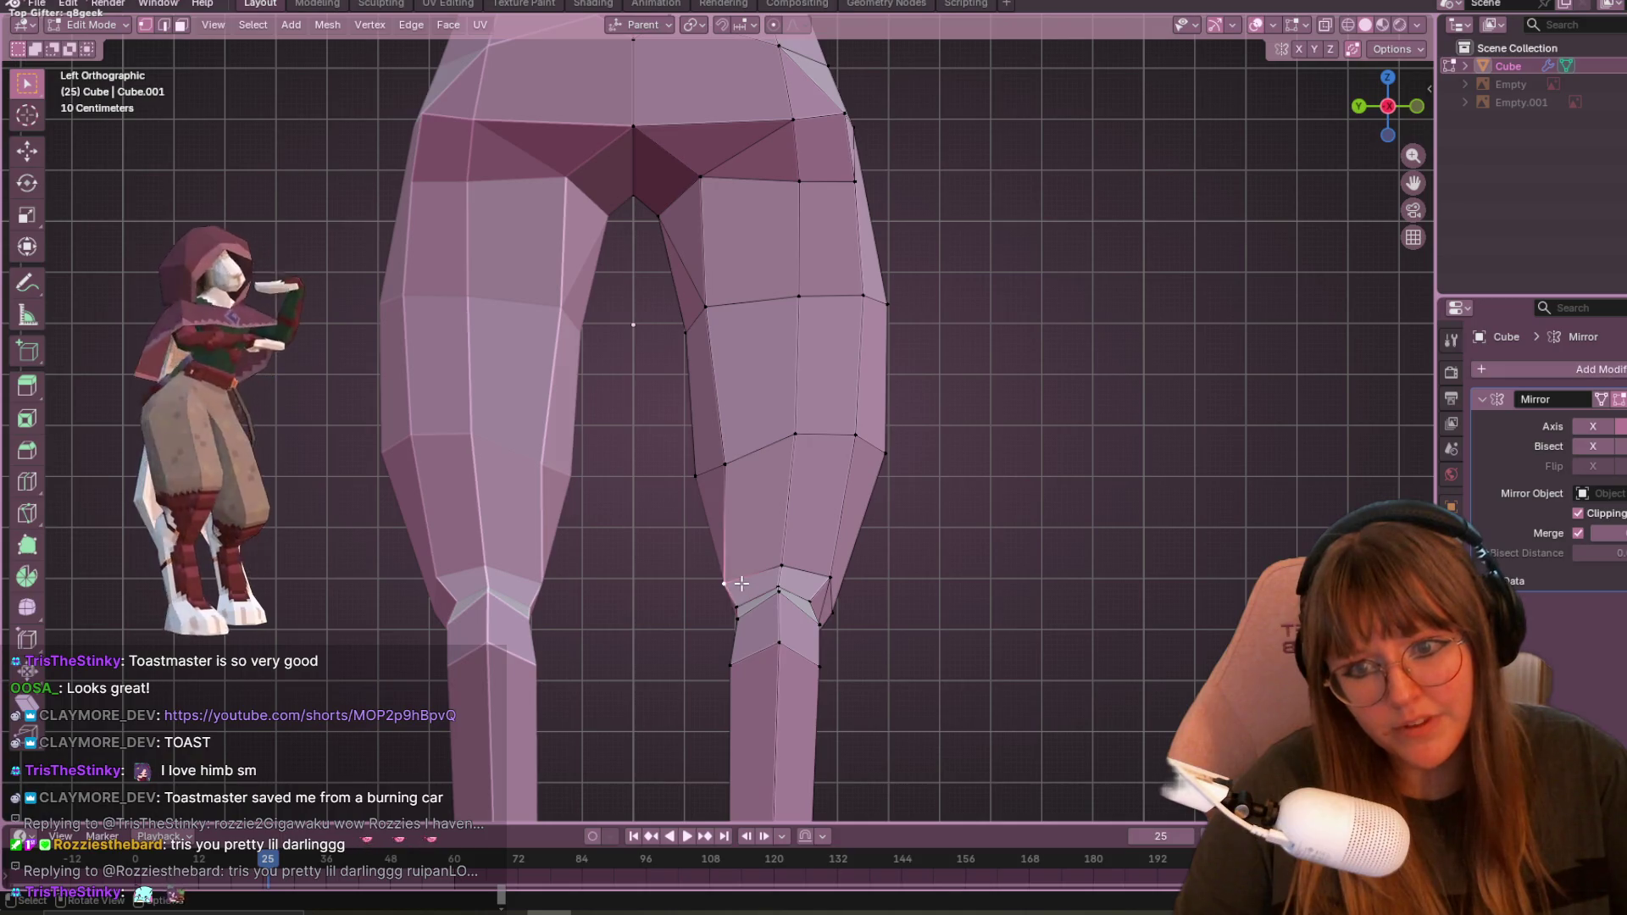
{"action": "key", "text": "g"}
{"action": "left_click", "coordinate": [750, 593]}
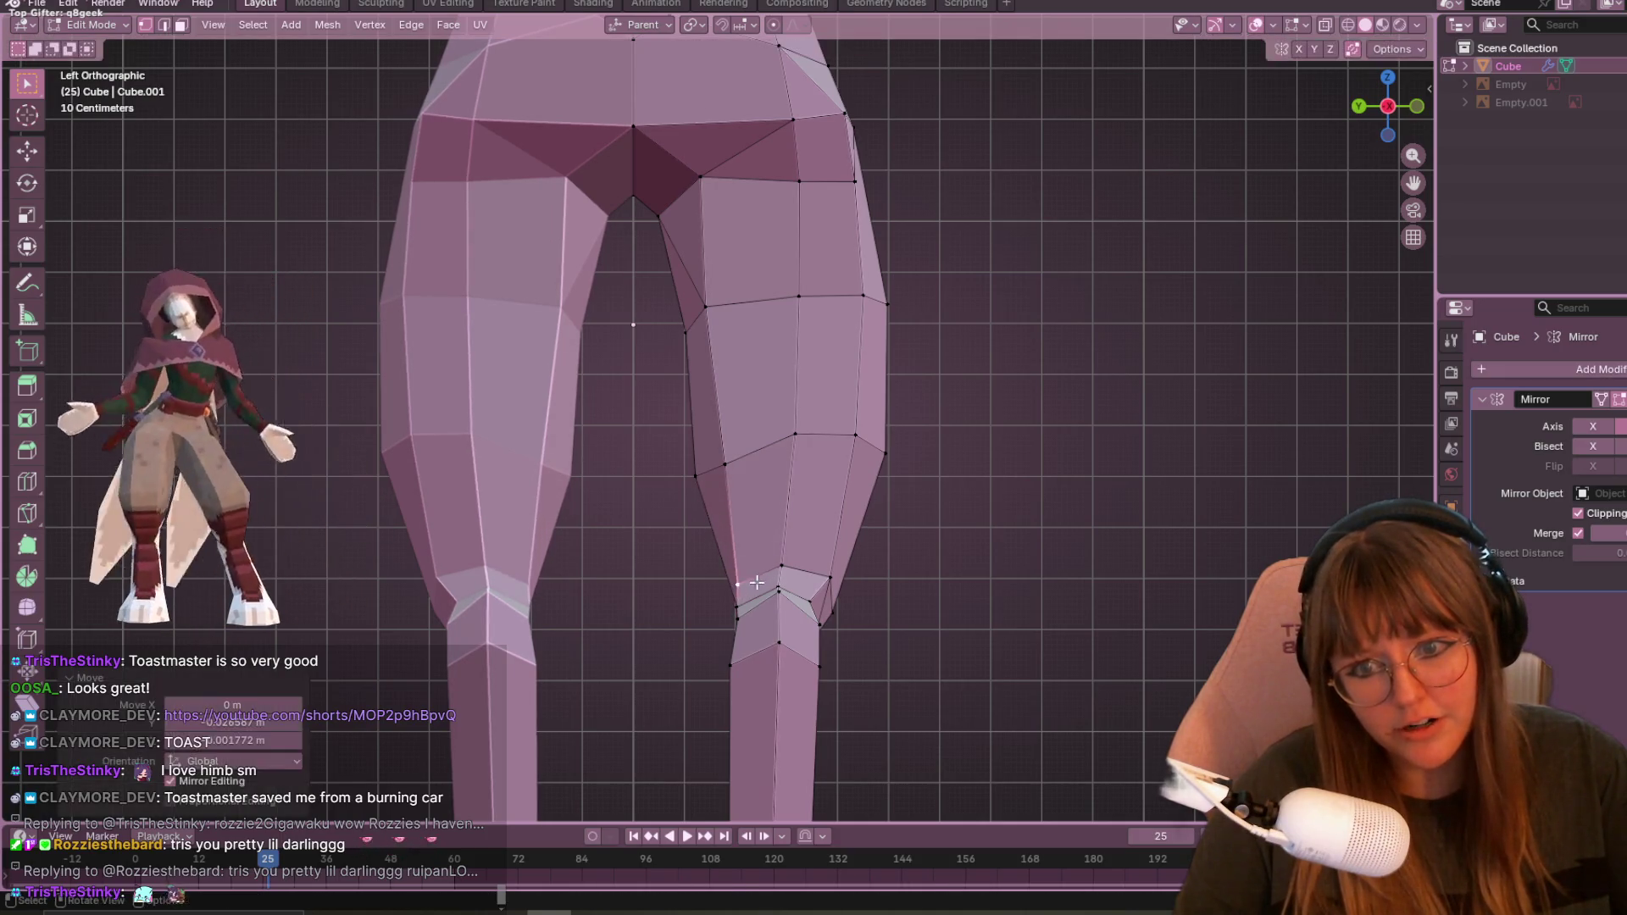
- Slide a thigh vertex down its edge by a 0.067 factor, then return to left side view
{"action": "mouse_move", "coordinate": [808, 618]}
{"action": "middle_mouse_down"}
{"action": "mouse_move", "coordinate": [980, 407]}
{"action": "mouse_move", "coordinate": [937, 497]}
{"action": "mouse_move", "coordinate": [872, 552]}
{"action": "mouse_move", "coordinate": [957, 344]}
{"action": "mouse_move", "coordinate": [842, 454]}
{"action": "mouse_move", "coordinate": [792, 610]}
{"action": "mouse_move", "coordinate": [864, 399]}
{"action": "mouse_move", "coordinate": [834, 131]}
{"action": "mouse_move", "coordinate": [1190, 368]}
{"action": "middle_mouse_up"}
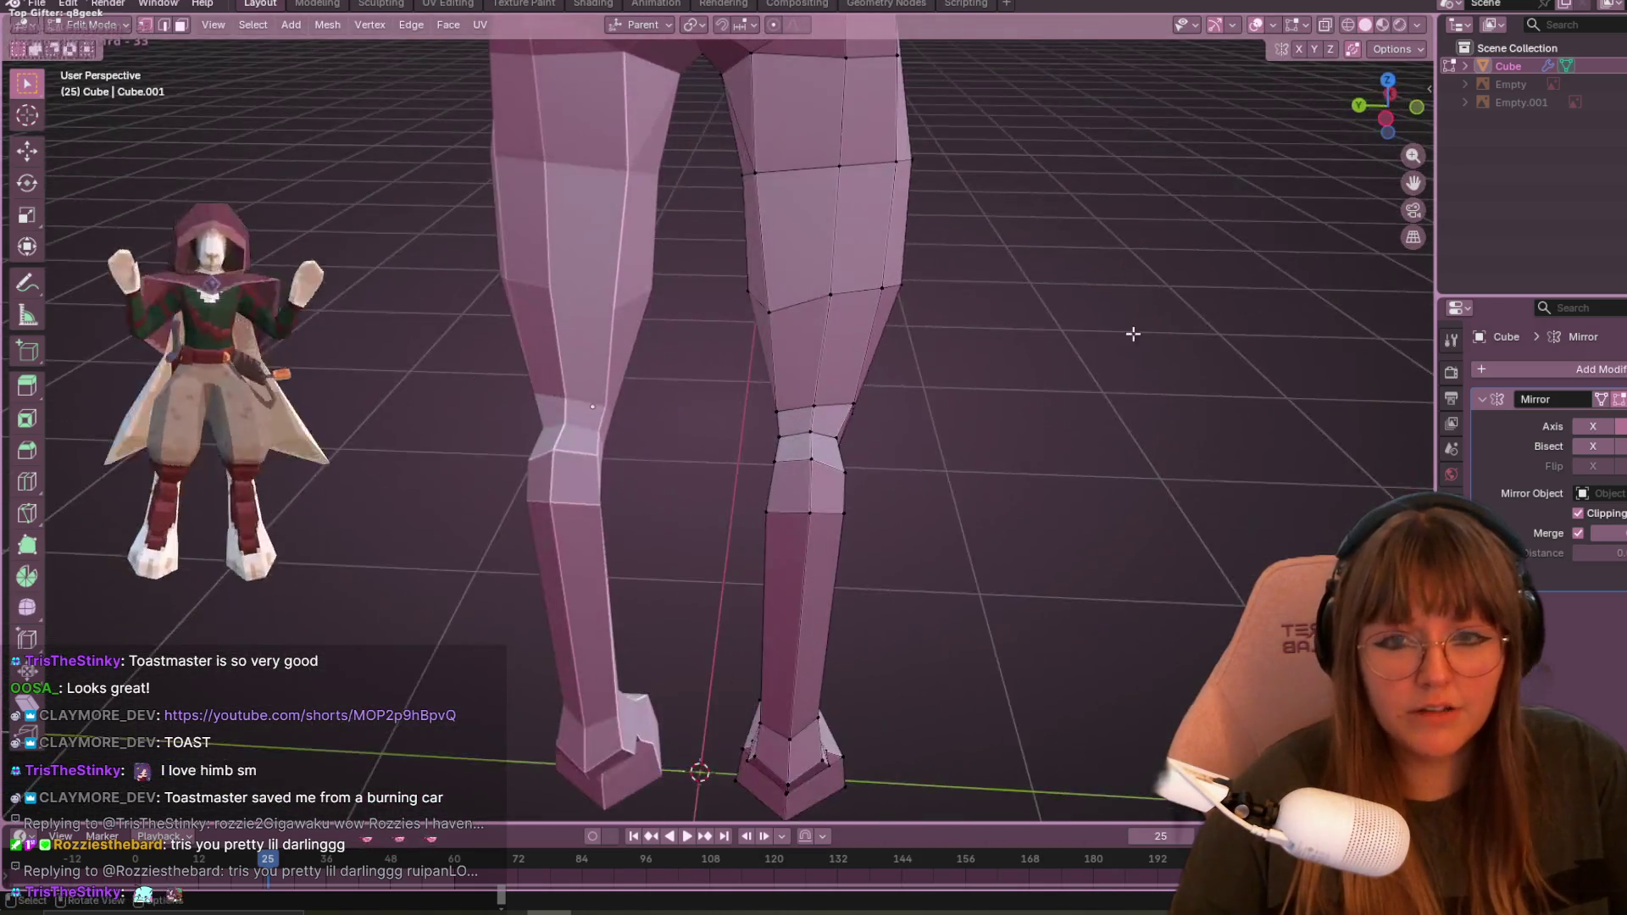
{"action": "mouse_move", "coordinate": [714, 311]}
{"action": "middle_mouse_down"}
{"action": "mouse_move", "coordinate": [814, 381]}
{"action": "mouse_move", "coordinate": [876, 324]}
{"action": "mouse_move", "coordinate": [796, 441]}
{"action": "mouse_move", "coordinate": [709, 425]}
{"action": "middle_mouse_up"}
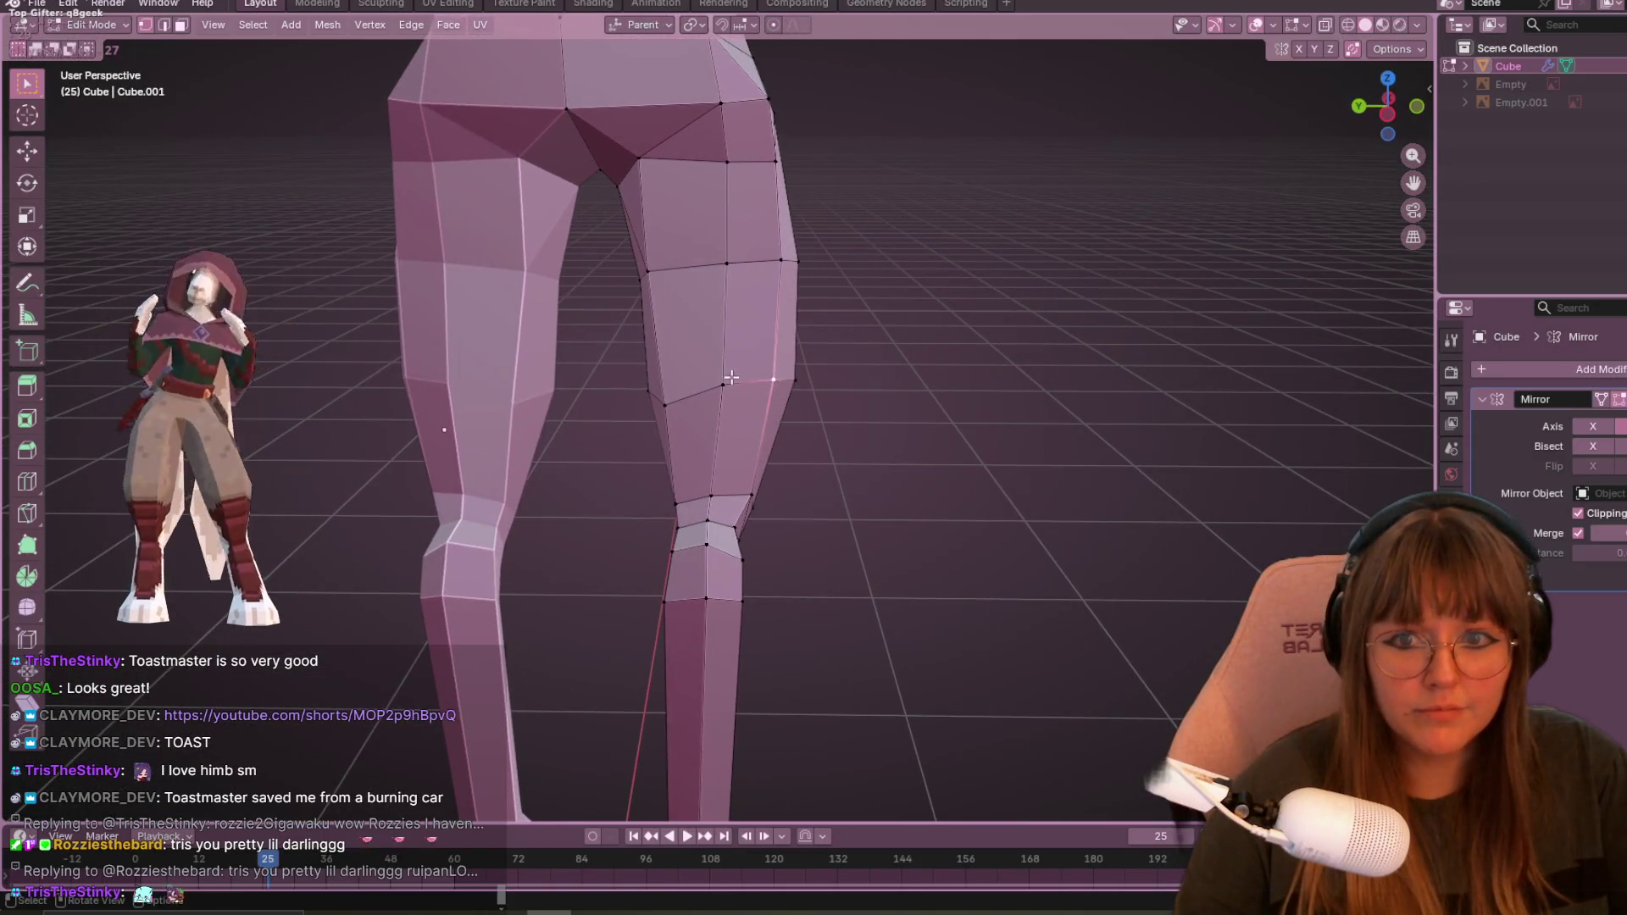
{"action": "key", "text": "g"}
{"action": "left_click", "coordinate": [741, 399]}
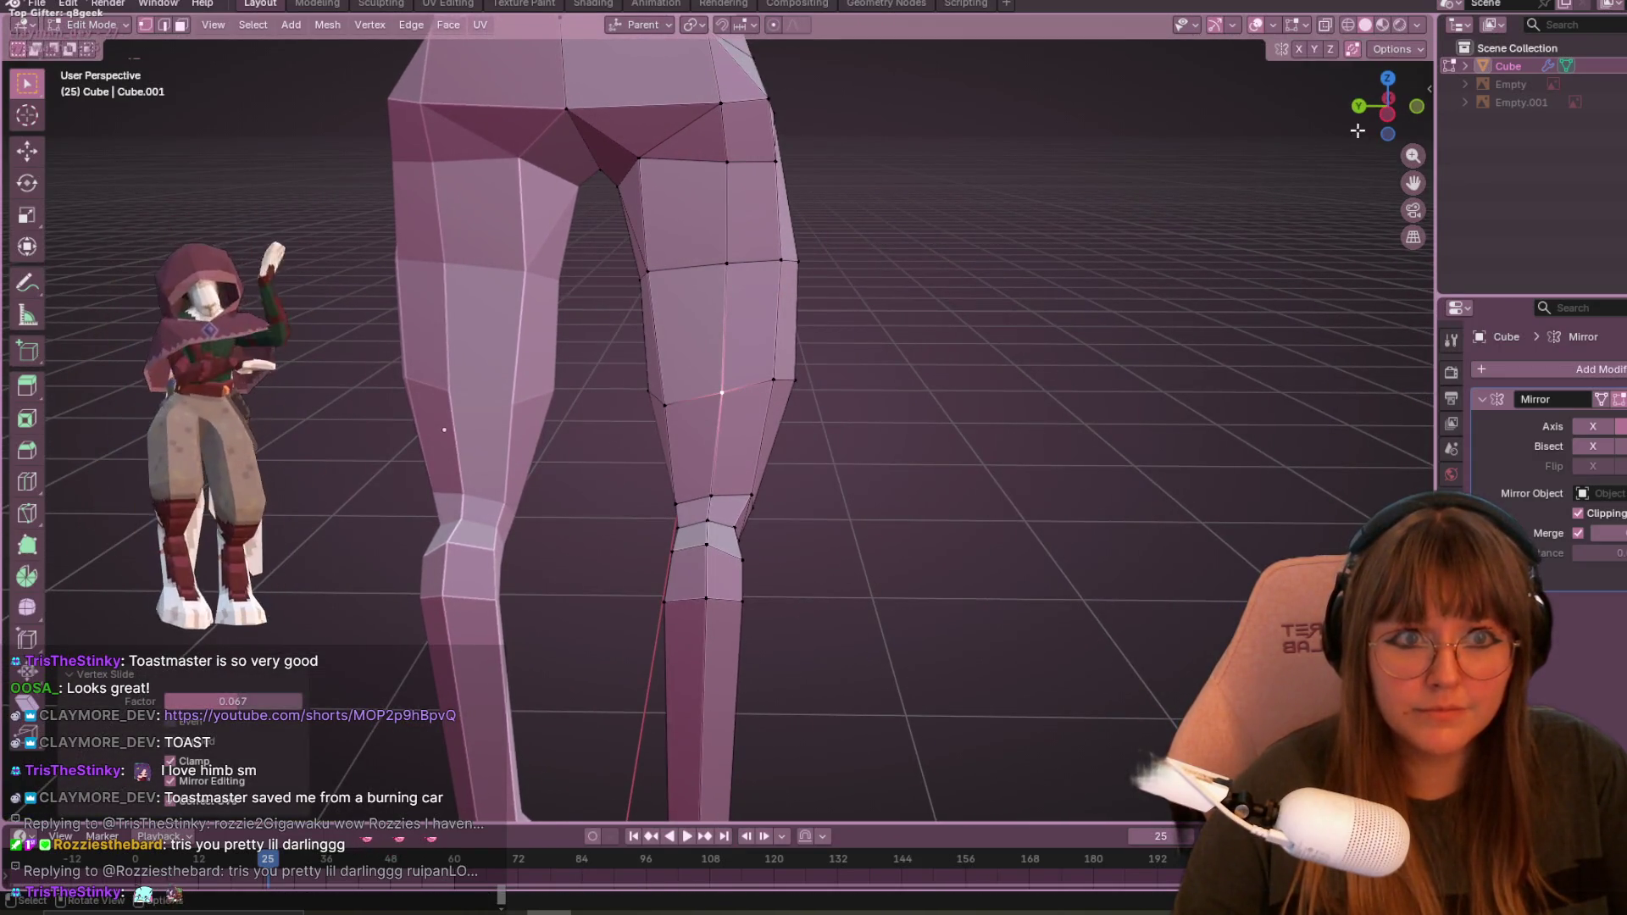
{"action": "left_click", "coordinate": [1386, 119]}
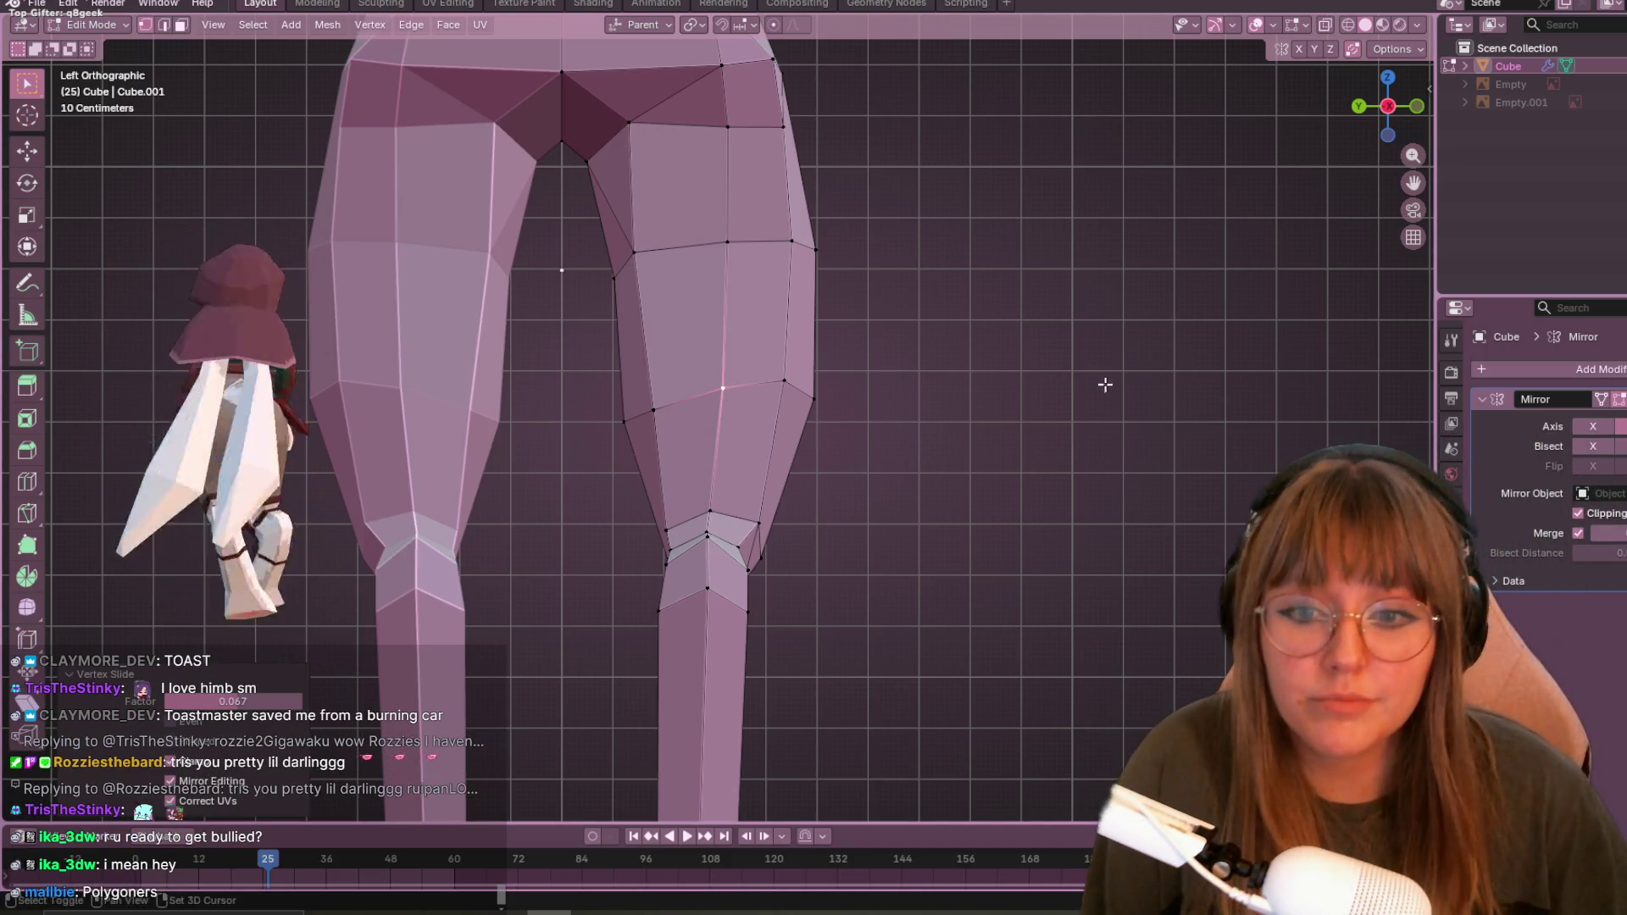
- Try moving the vertex just above the knee, then undo the move
{"action": "middle_click_drag", "start_coordinate": [1126, 371], "coordinate": [1142, 399], "text": "shift"}
{"action": "left_click", "coordinate": [726, 542]}
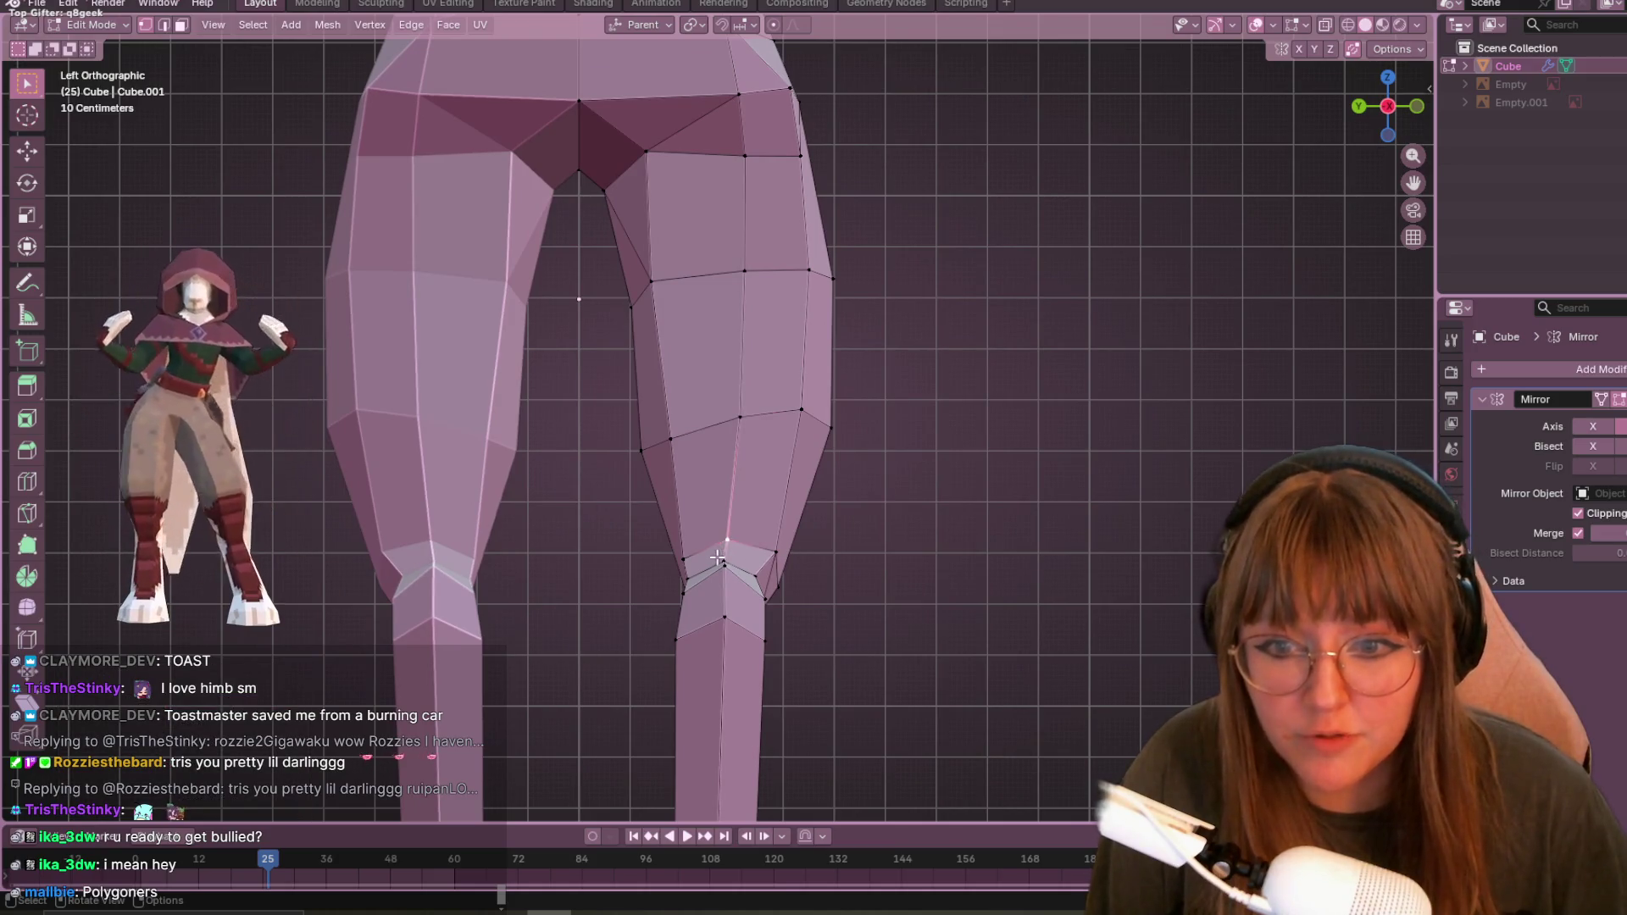
{"action": "key", "text": "g"}
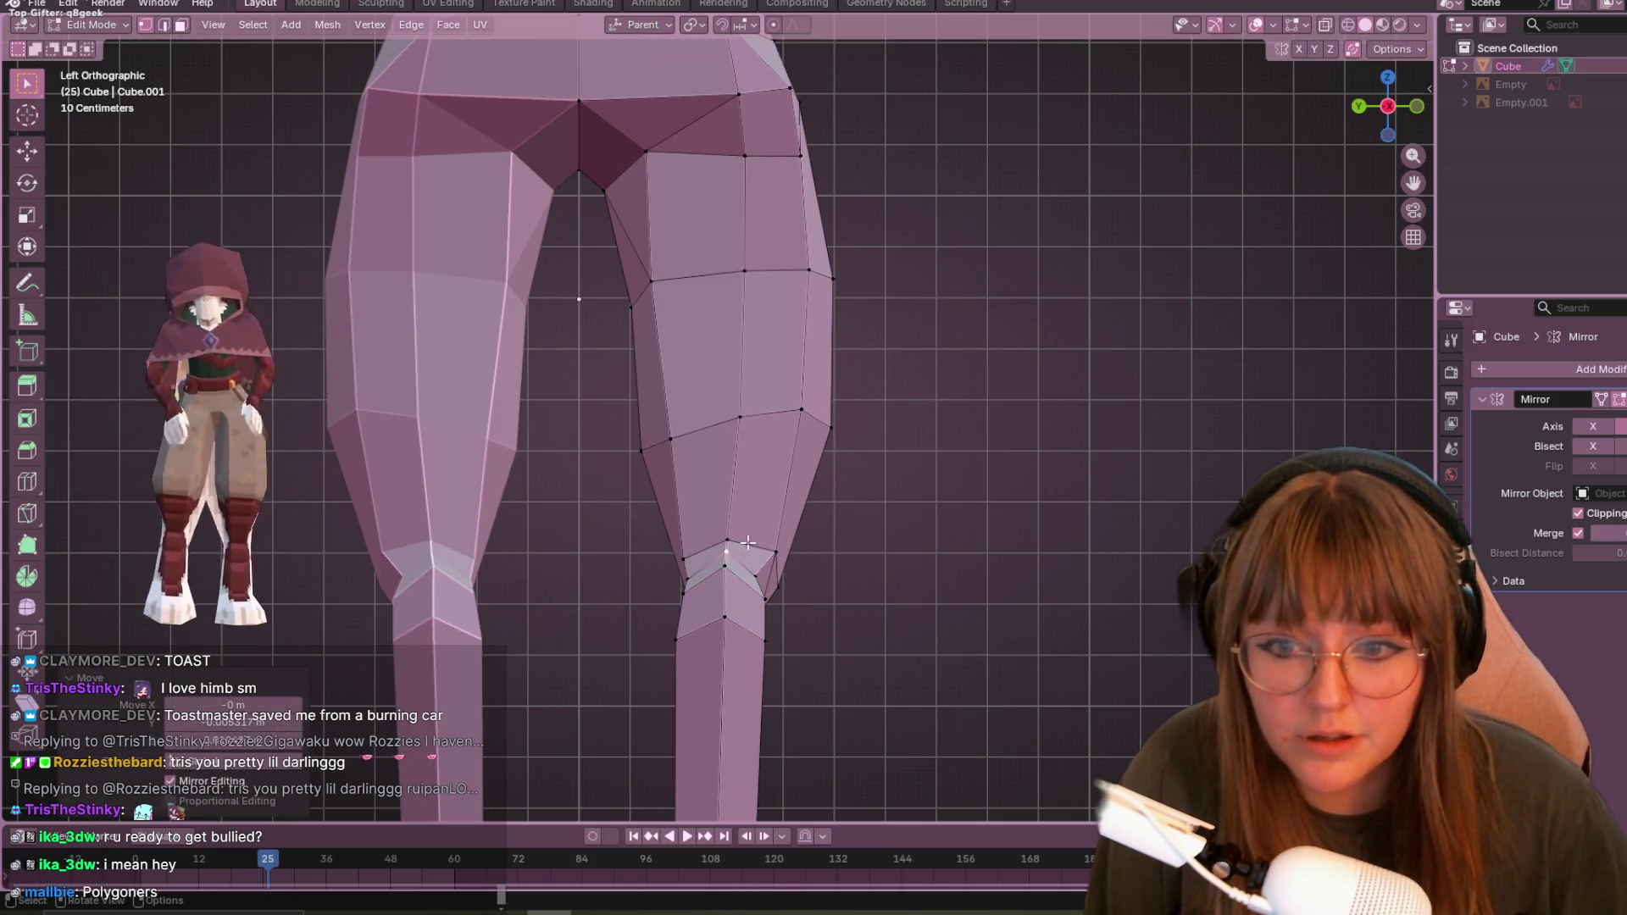
{"action": "left_click", "coordinate": [704, 539]}
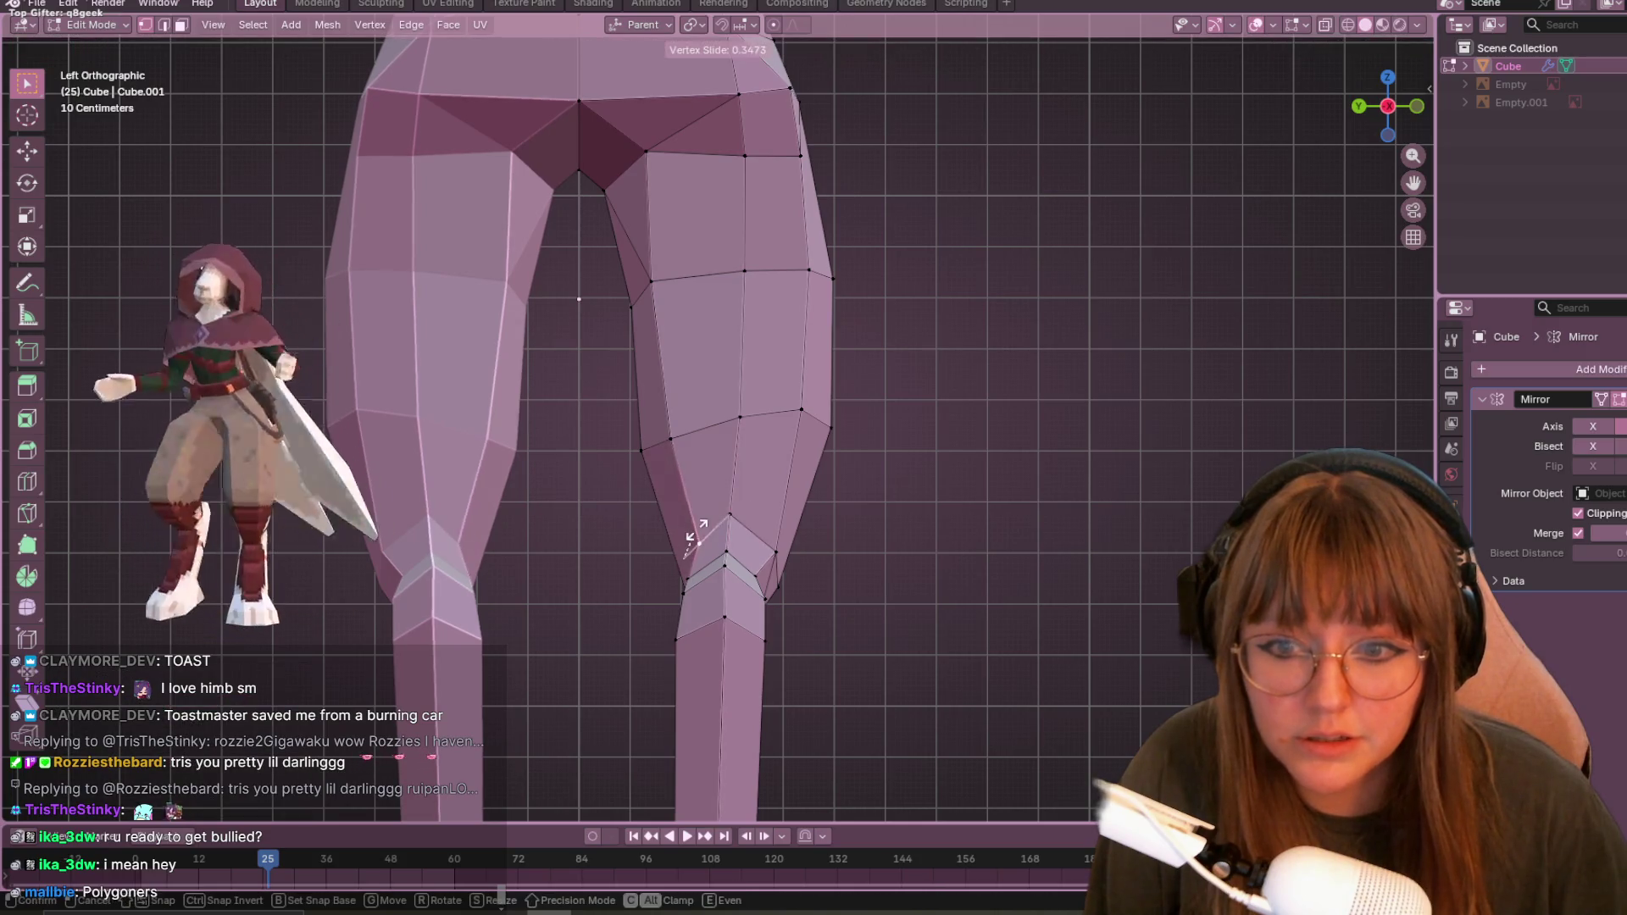
{"action": "key", "text": "ctrl+z"}
- Slide the back-of-knee vertex along its edge by a 0.178 factor
{"action": "left_click", "coordinate": [793, 551]}
{"action": "key", "text": "shift+v"}
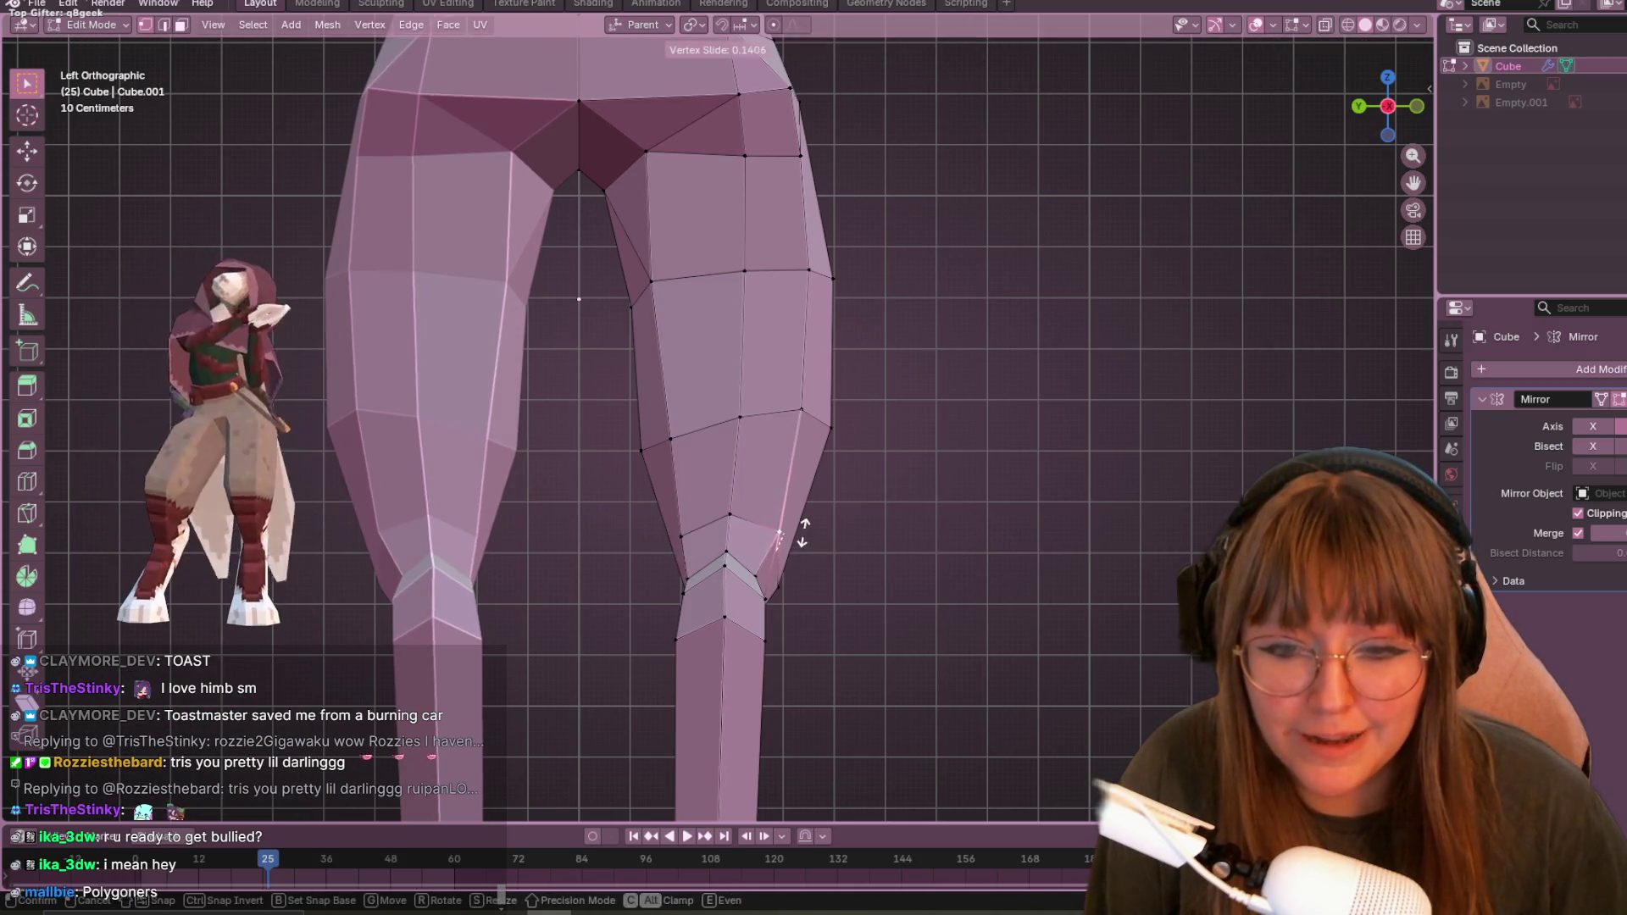
{"action": "left_click", "coordinate": [804, 567]}
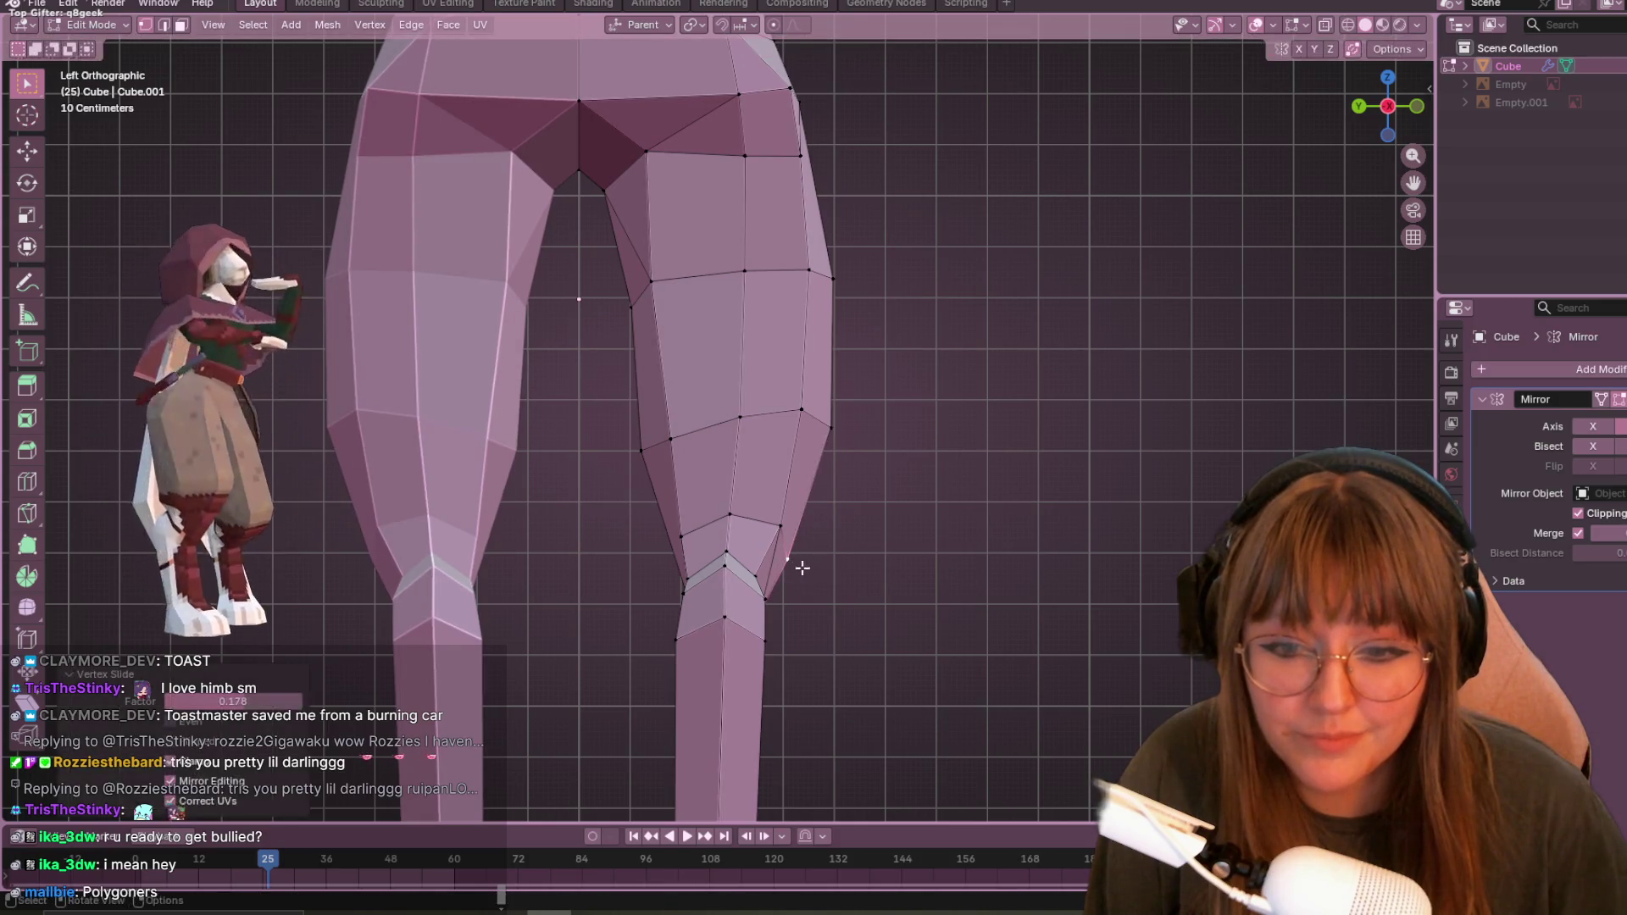
{"action": "scroll", "coordinate": [826, 572], "scroll_direction": "down", "scroll_amount": 5}
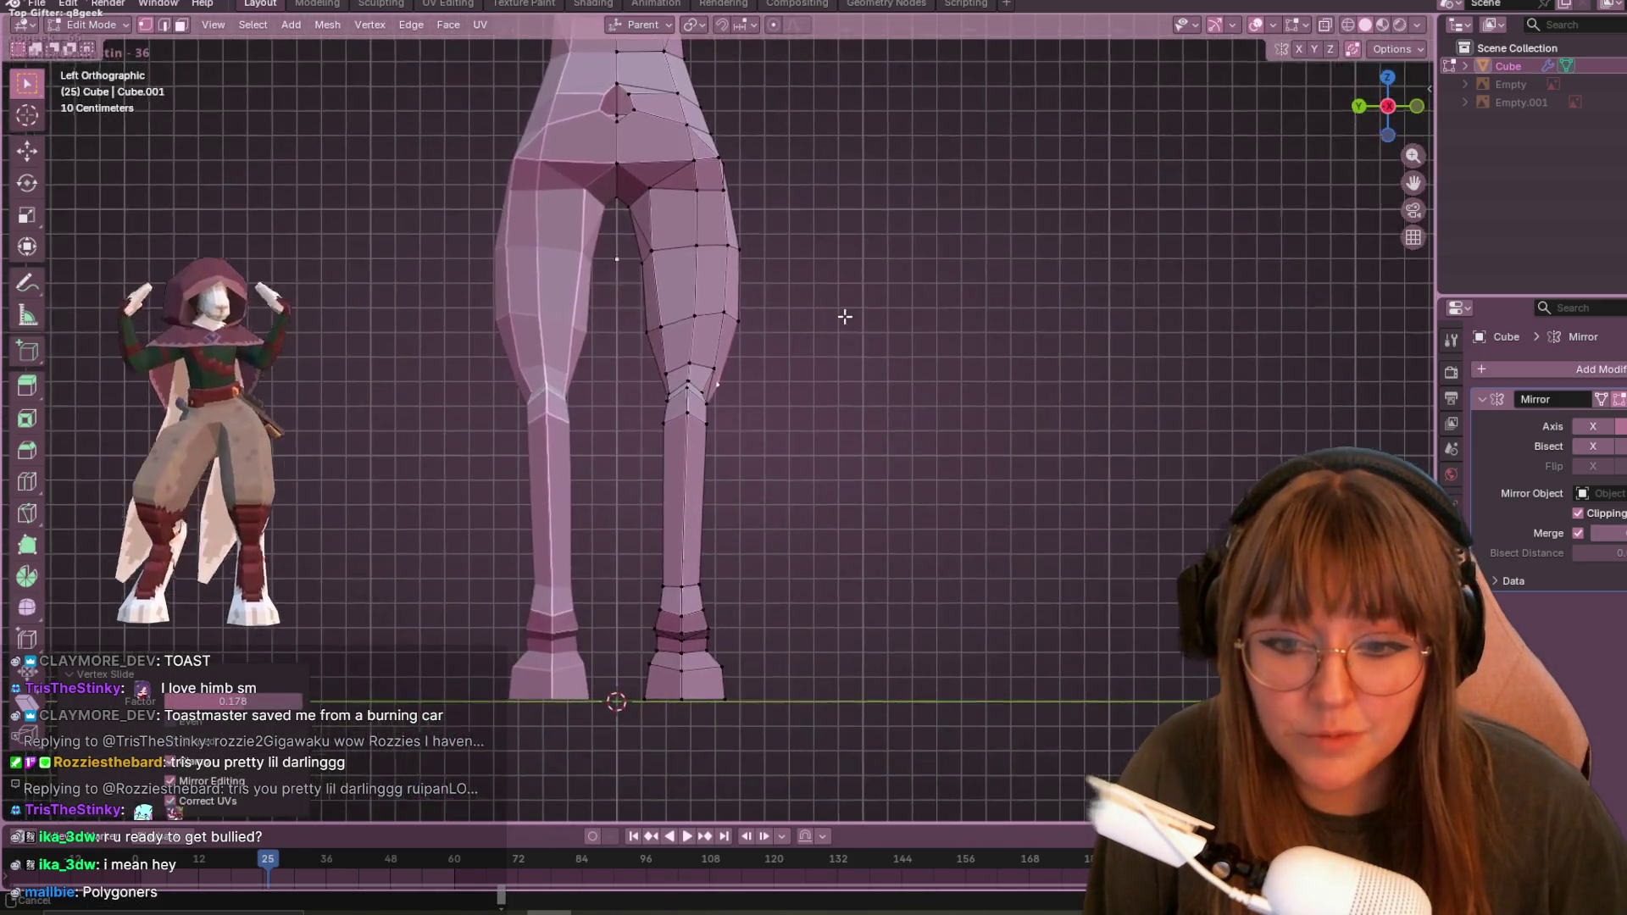
- Slide the ankle vertices inward by a -0.267 factor and nudge the bottom foot vertices
{"action": "middle_click_drag", "start_coordinate": [845, 316], "coordinate": [818, 335], "text": "shift"}
{"action": "middle_click_drag", "start_coordinate": [741, 710], "coordinate": [904, 534], "text": "shift"}
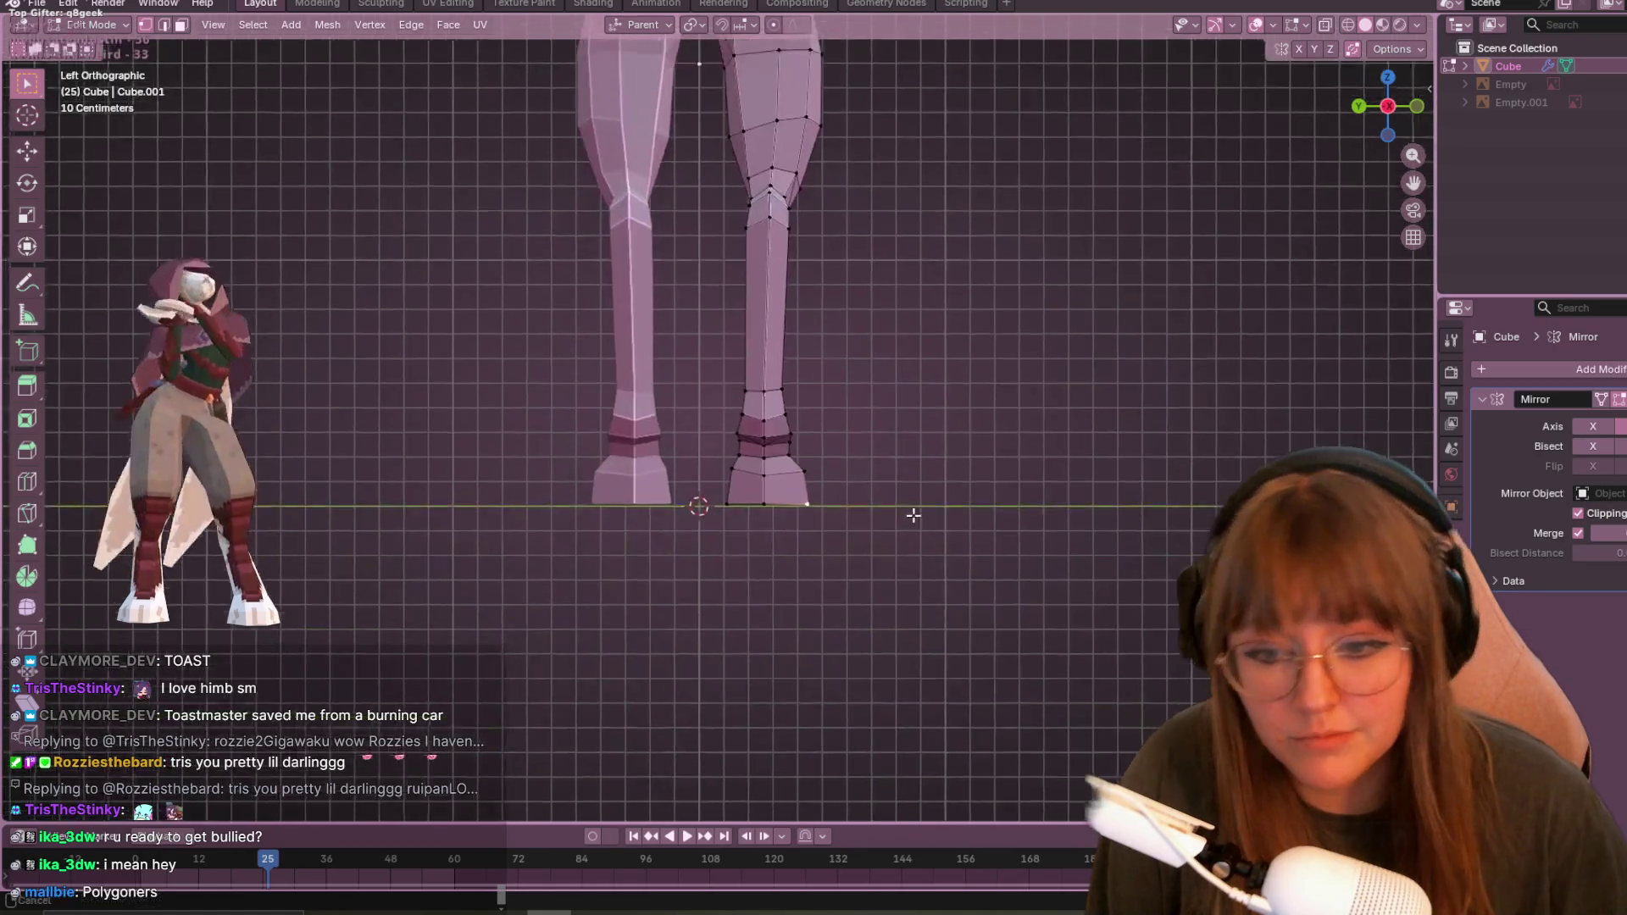
{"action": "scroll", "coordinate": [825, 500], "scroll_direction": "up", "scroll_amount": 4}
{"action": "key", "text": "g"}
{"action": "key", "text": "g"}
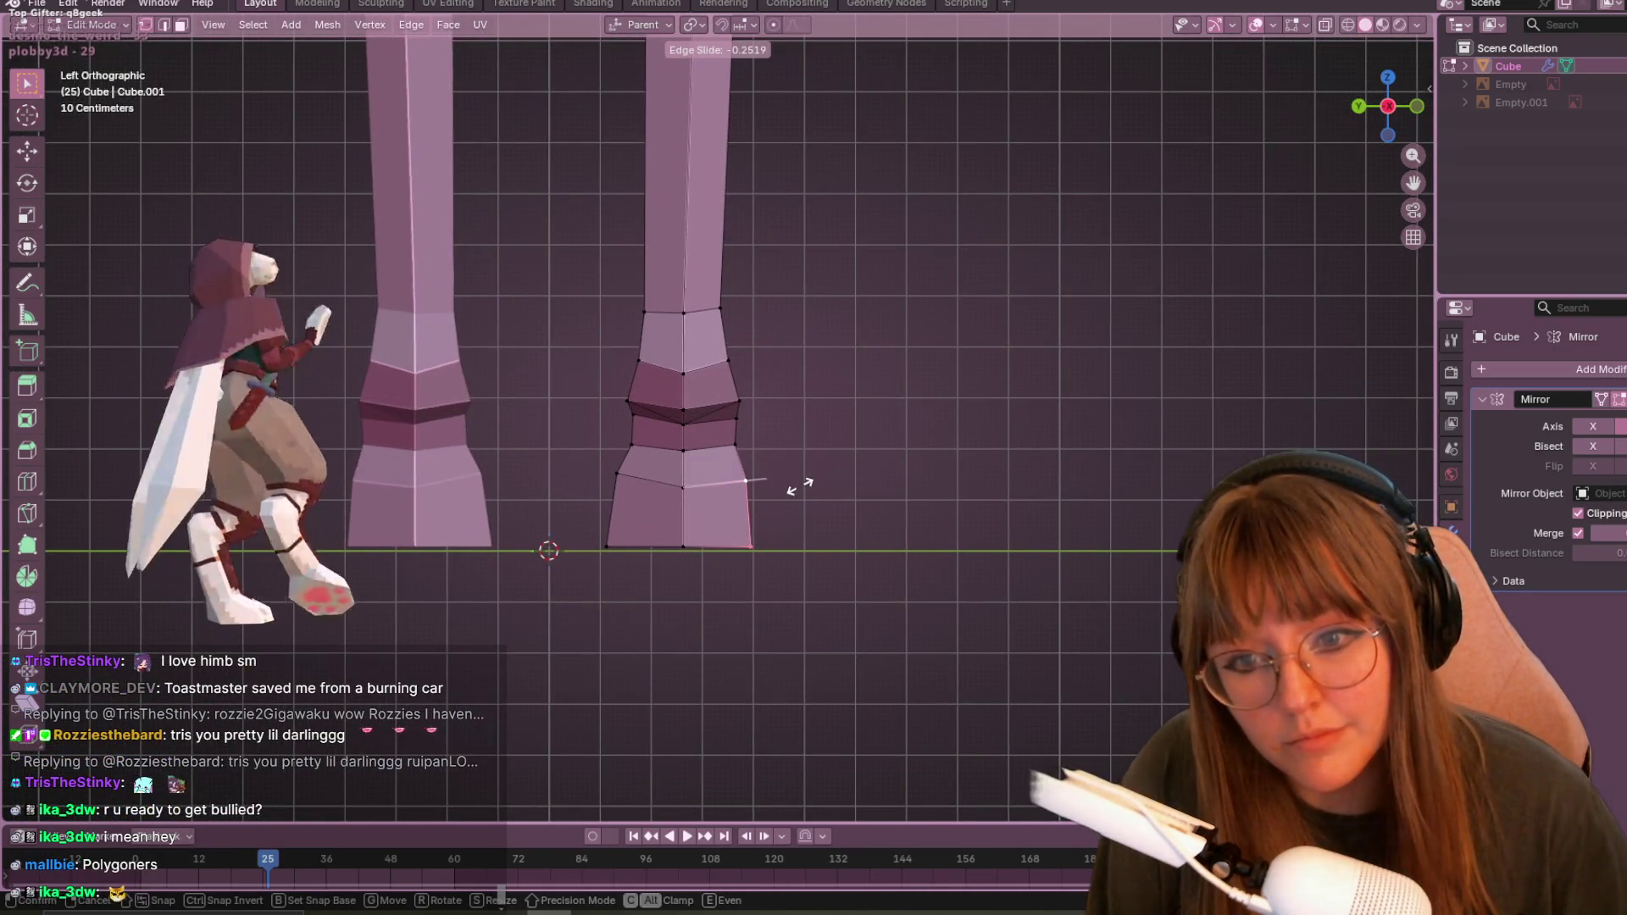
{"action": "left_click", "coordinate": [800, 485]}
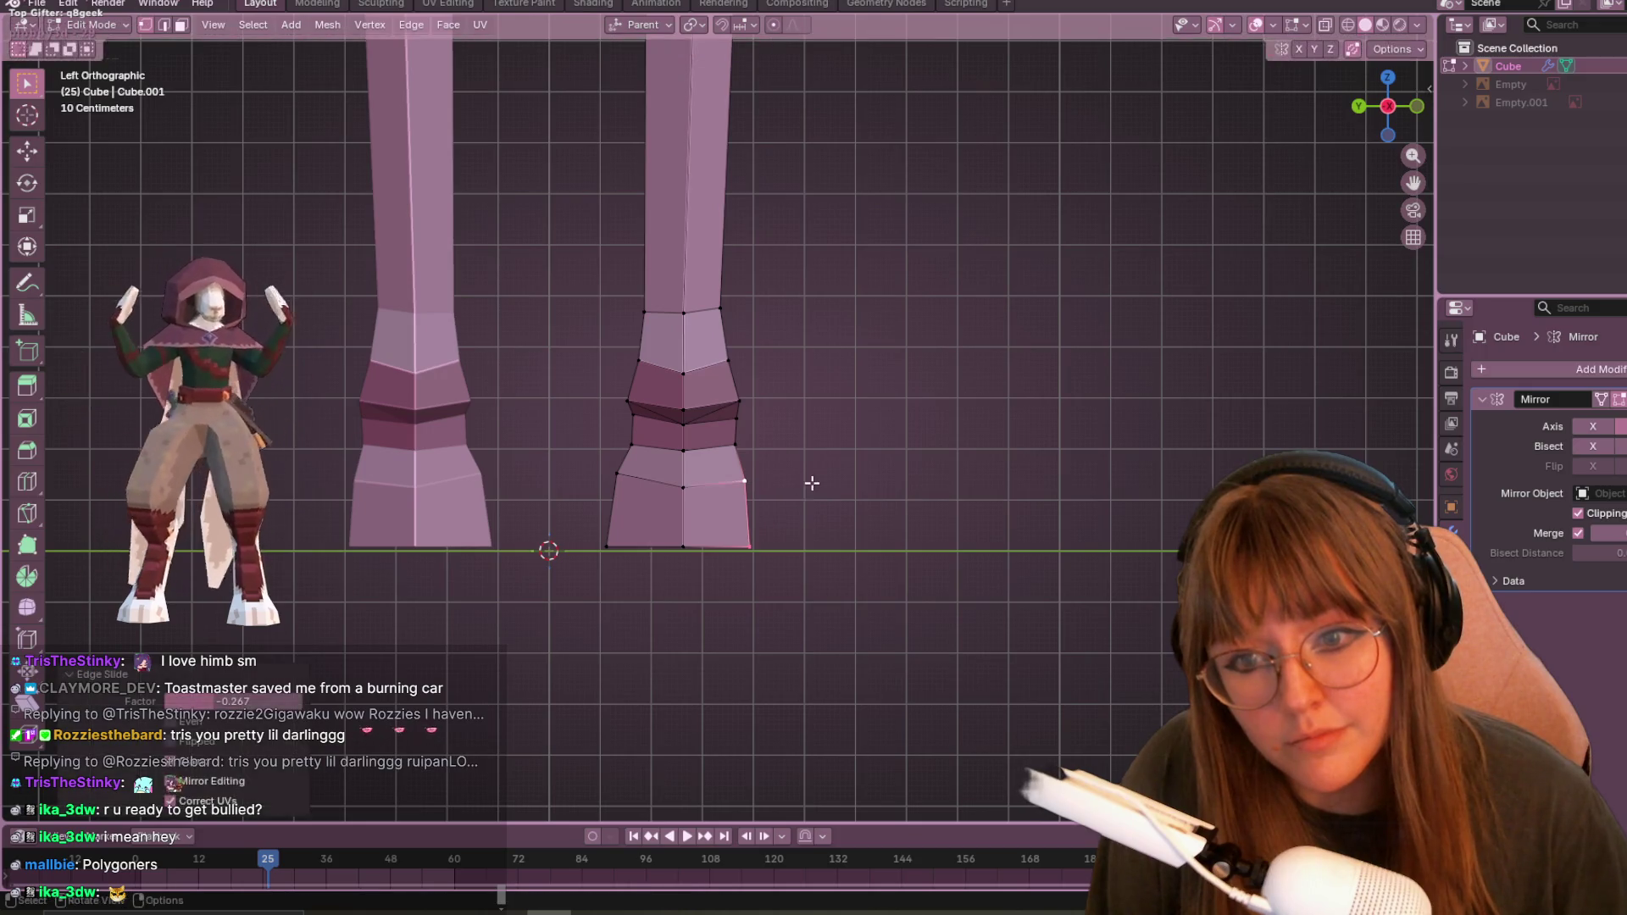
{"action": "key", "text": "g"}
{"action": "left_click", "coordinate": [882, 520]}
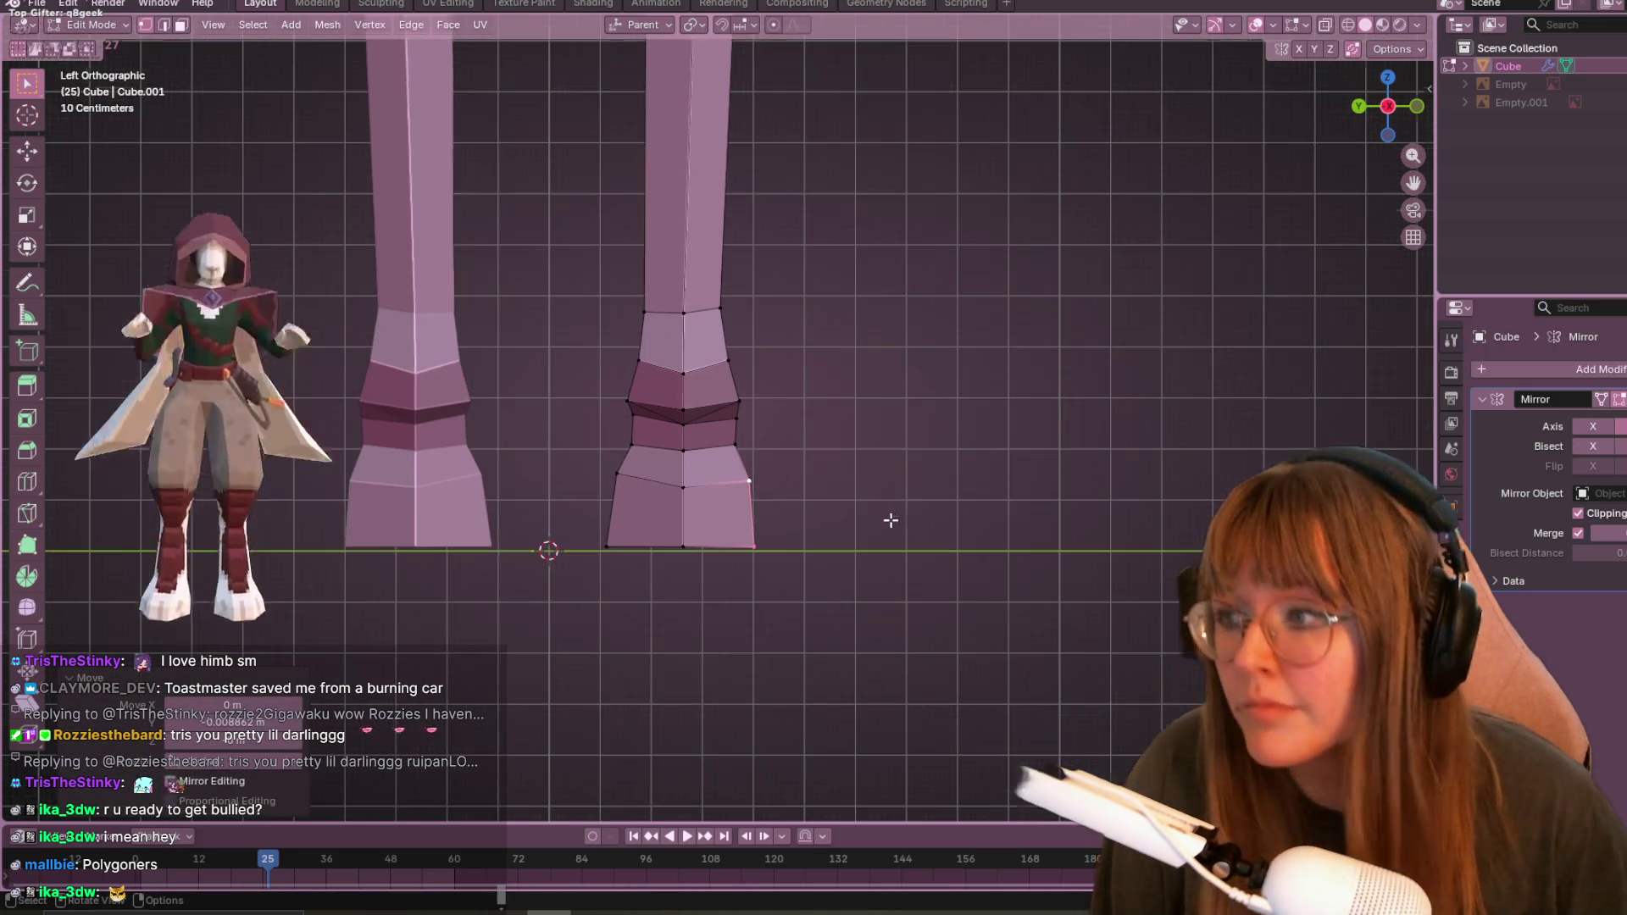
{"action": "middle_click_drag", "start_coordinate": [835, 320], "coordinate": [860, 665], "text": "shift"}
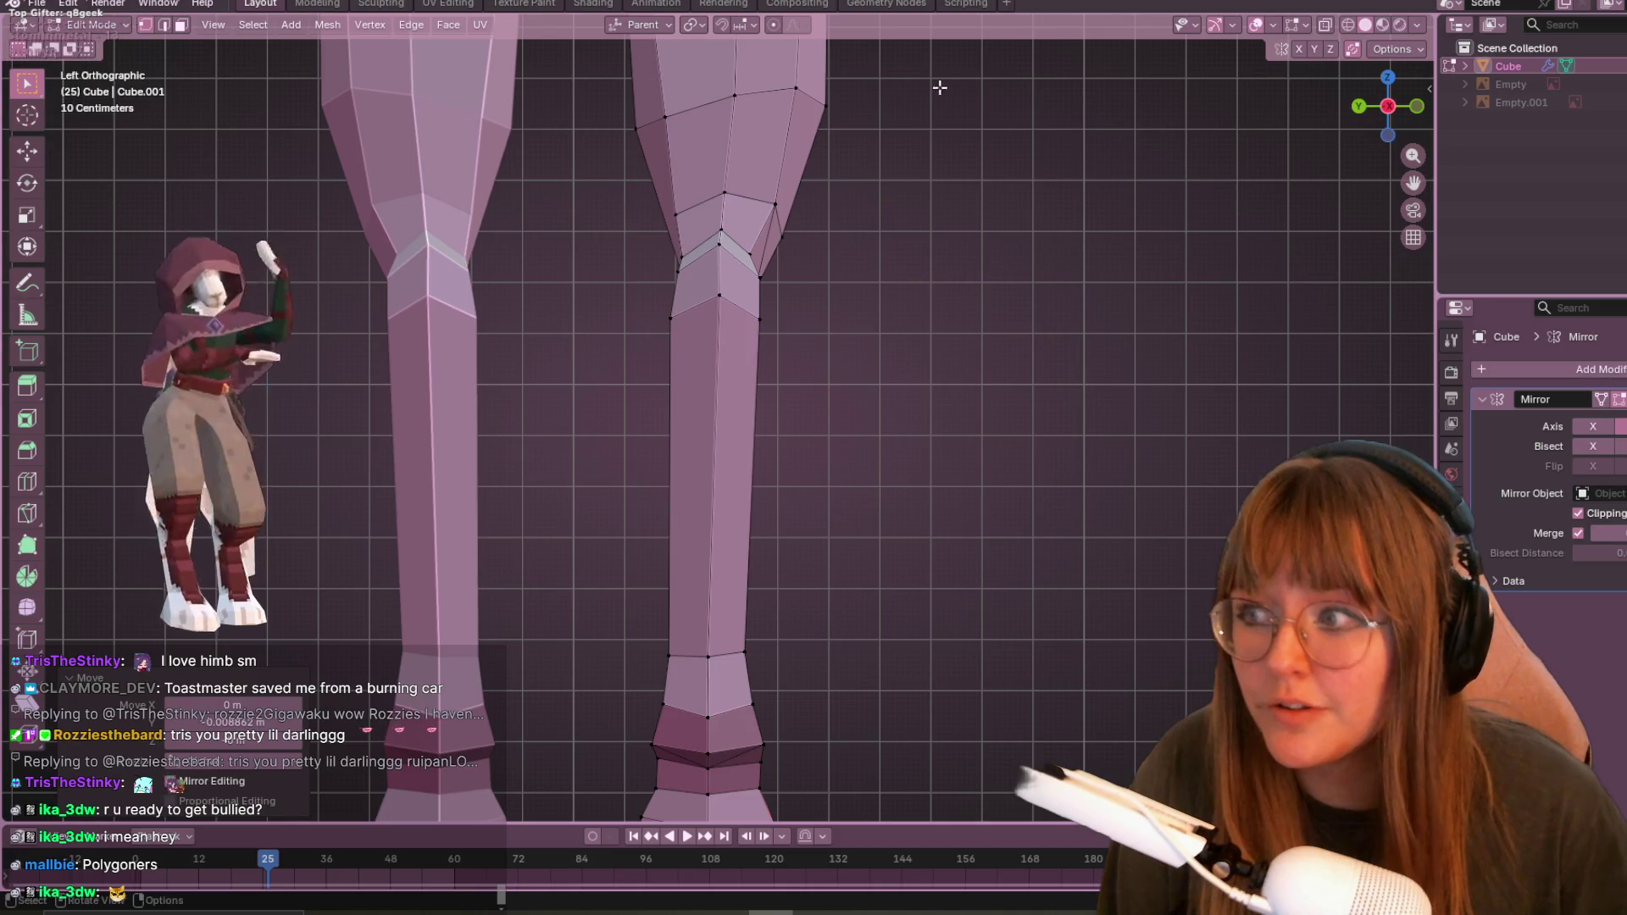
- Move the outer thigh vertex above the knee freely to reshape the leg's silhouette
{"action": "middle_click_drag", "start_coordinate": [901, 81], "coordinate": [944, 220], "text": "shift"}
{"action": "scroll", "coordinate": [894, 295], "scroll_direction": "up", "scroll_amount": 1}
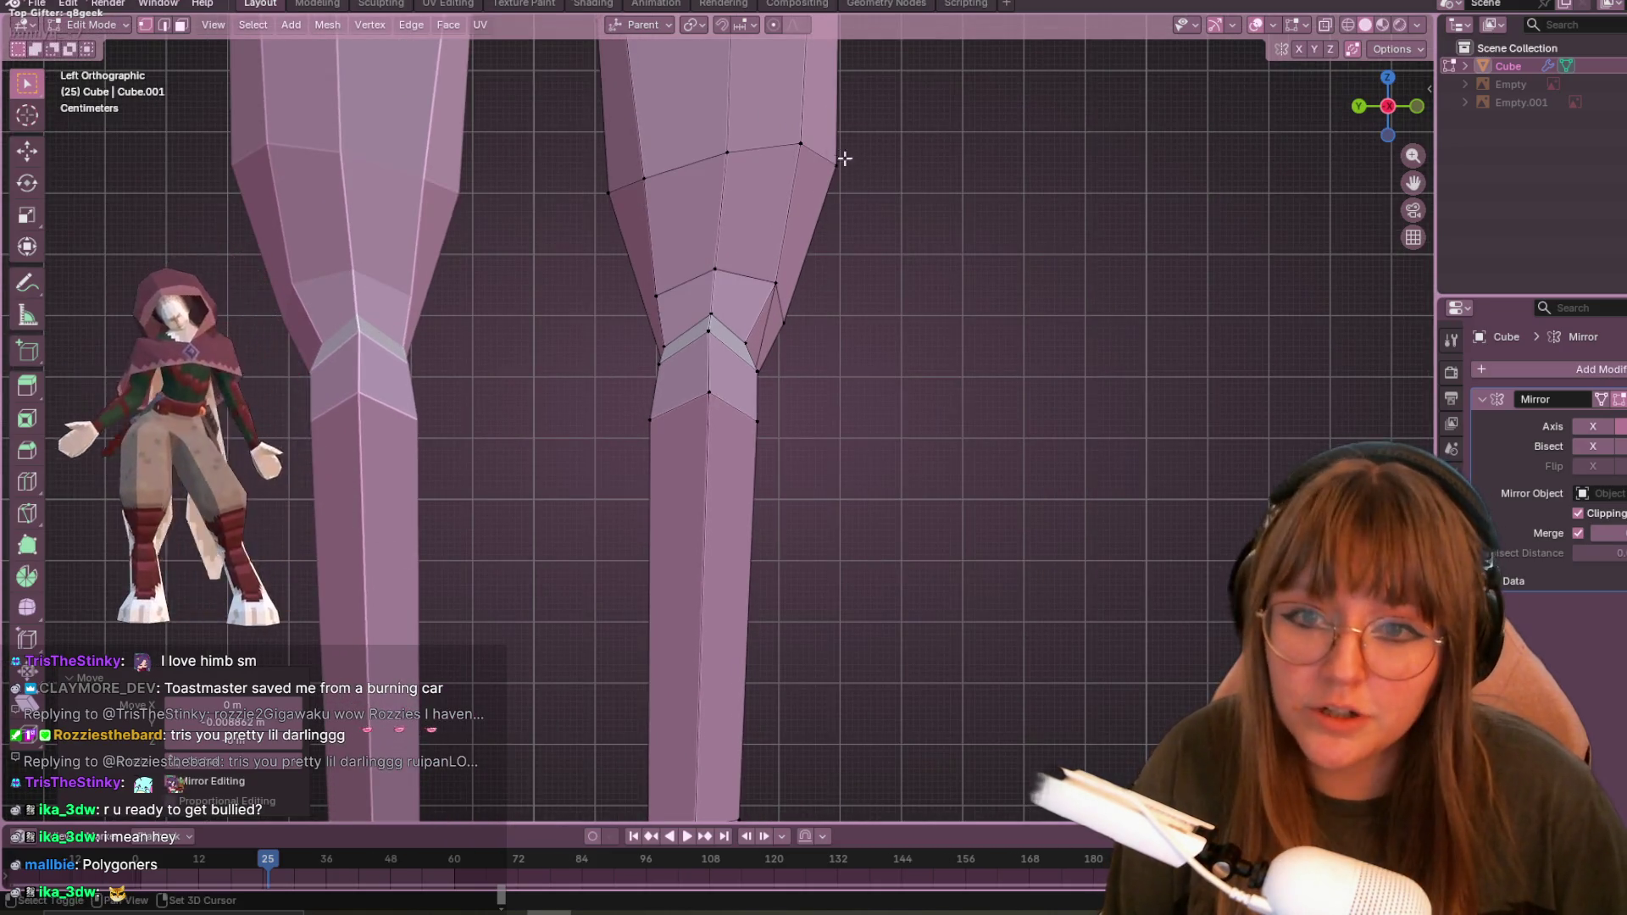
{"action": "scroll", "coordinate": [842, 153], "scroll_direction": "up", "scroll_amount": 2}
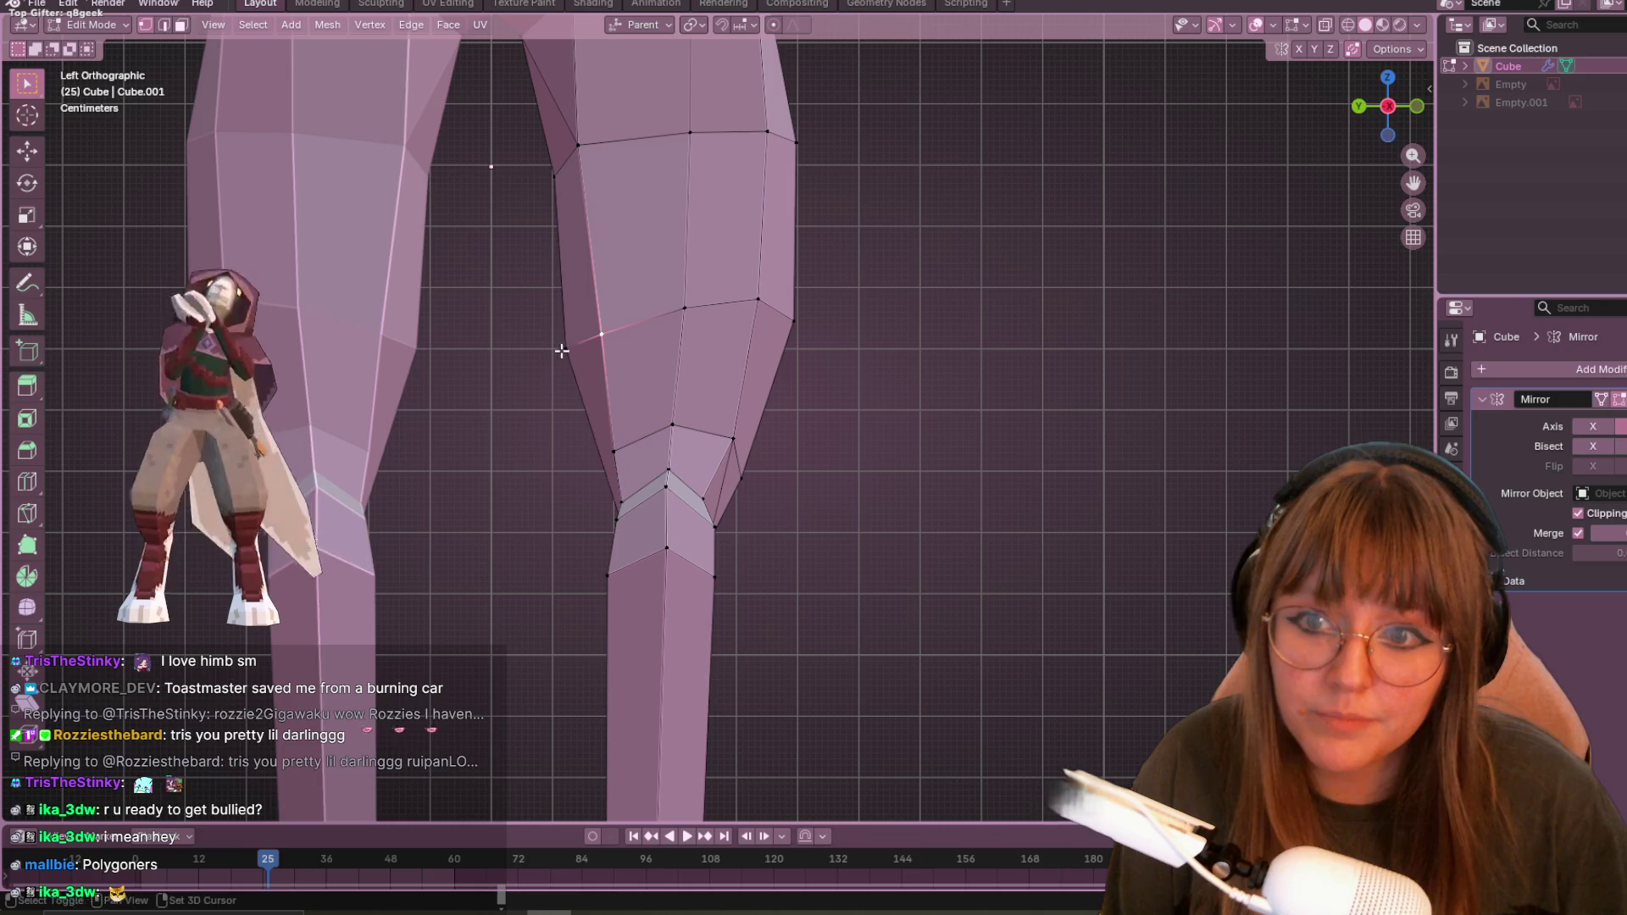
{"action": "key", "text": "g"}
{"action": "key", "text": "g"}
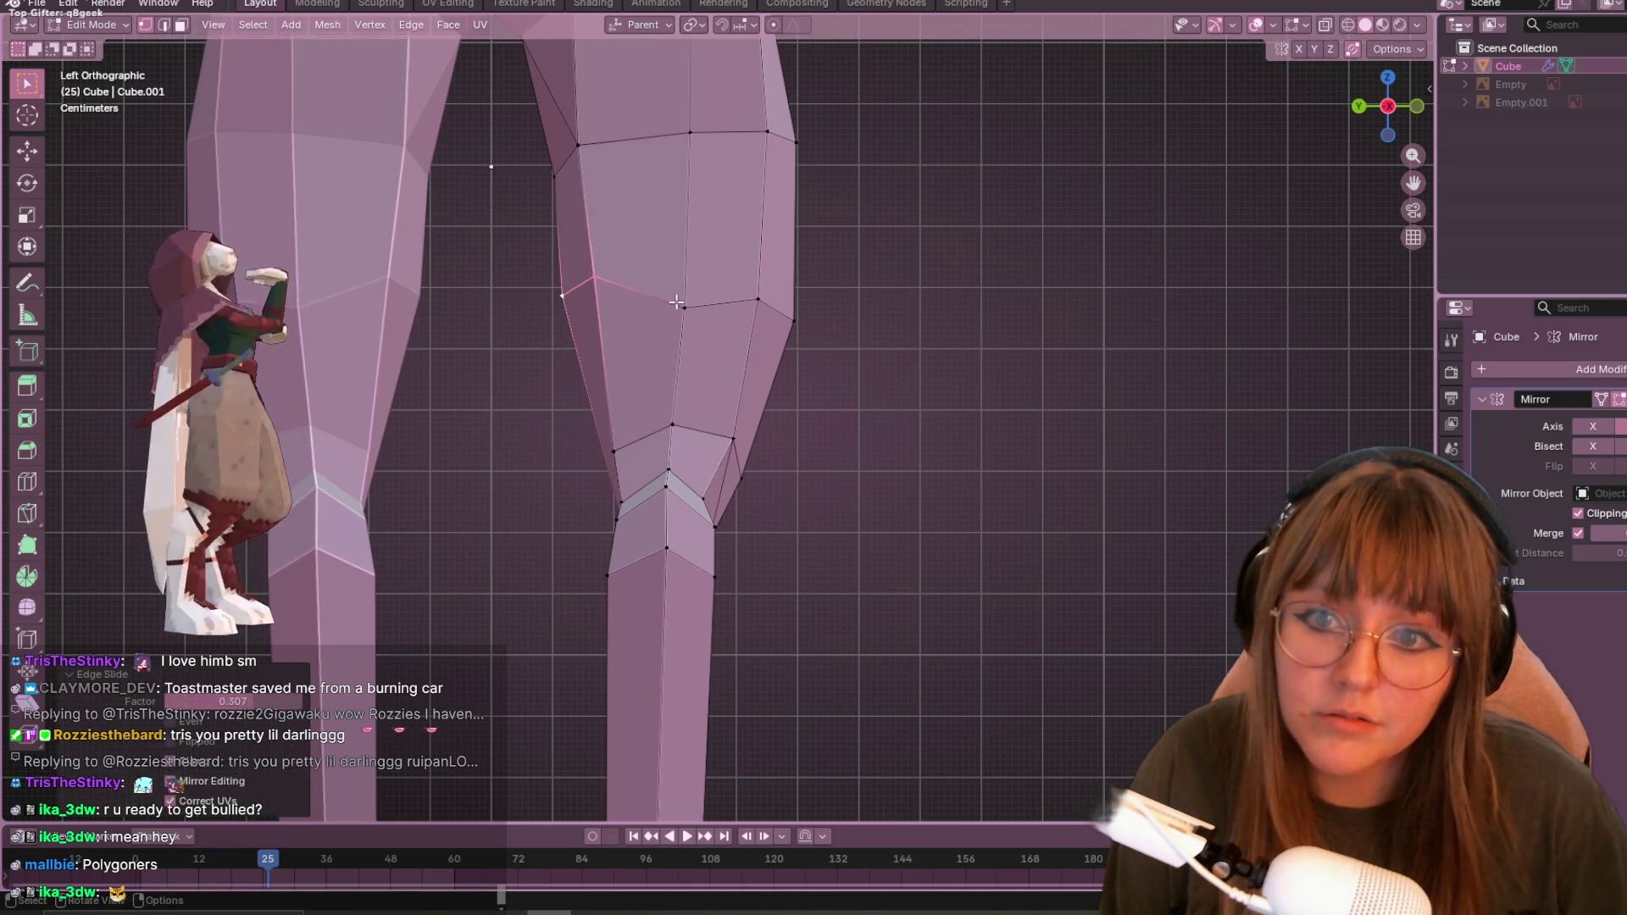
{"action": "key", "text": "g"}
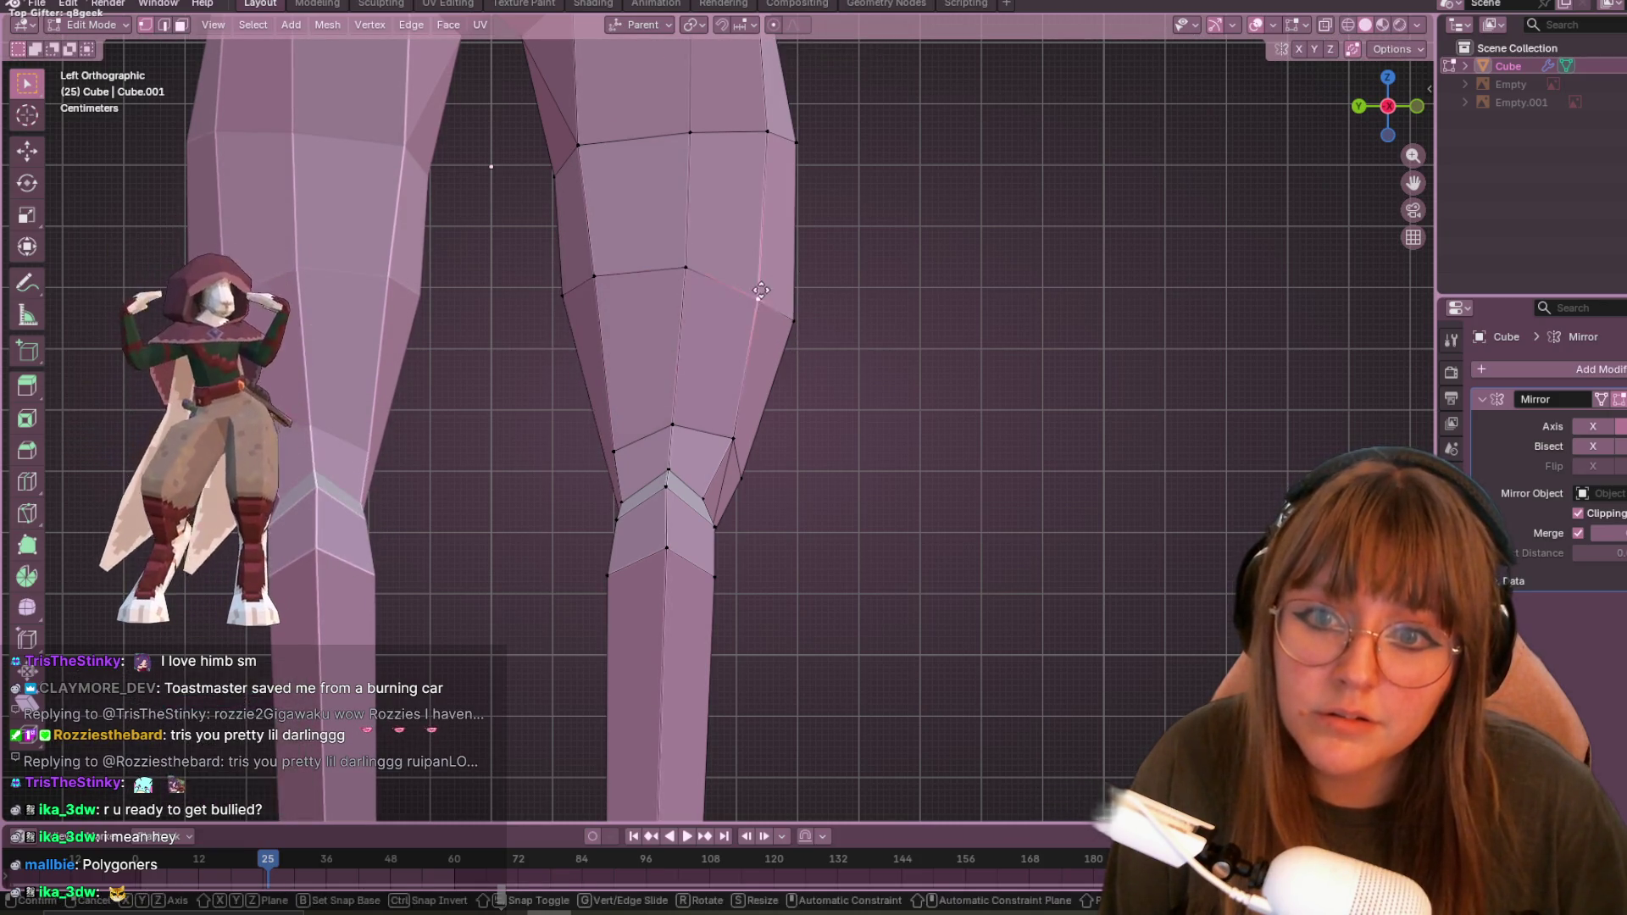
{"action": "key", "text": "g"}
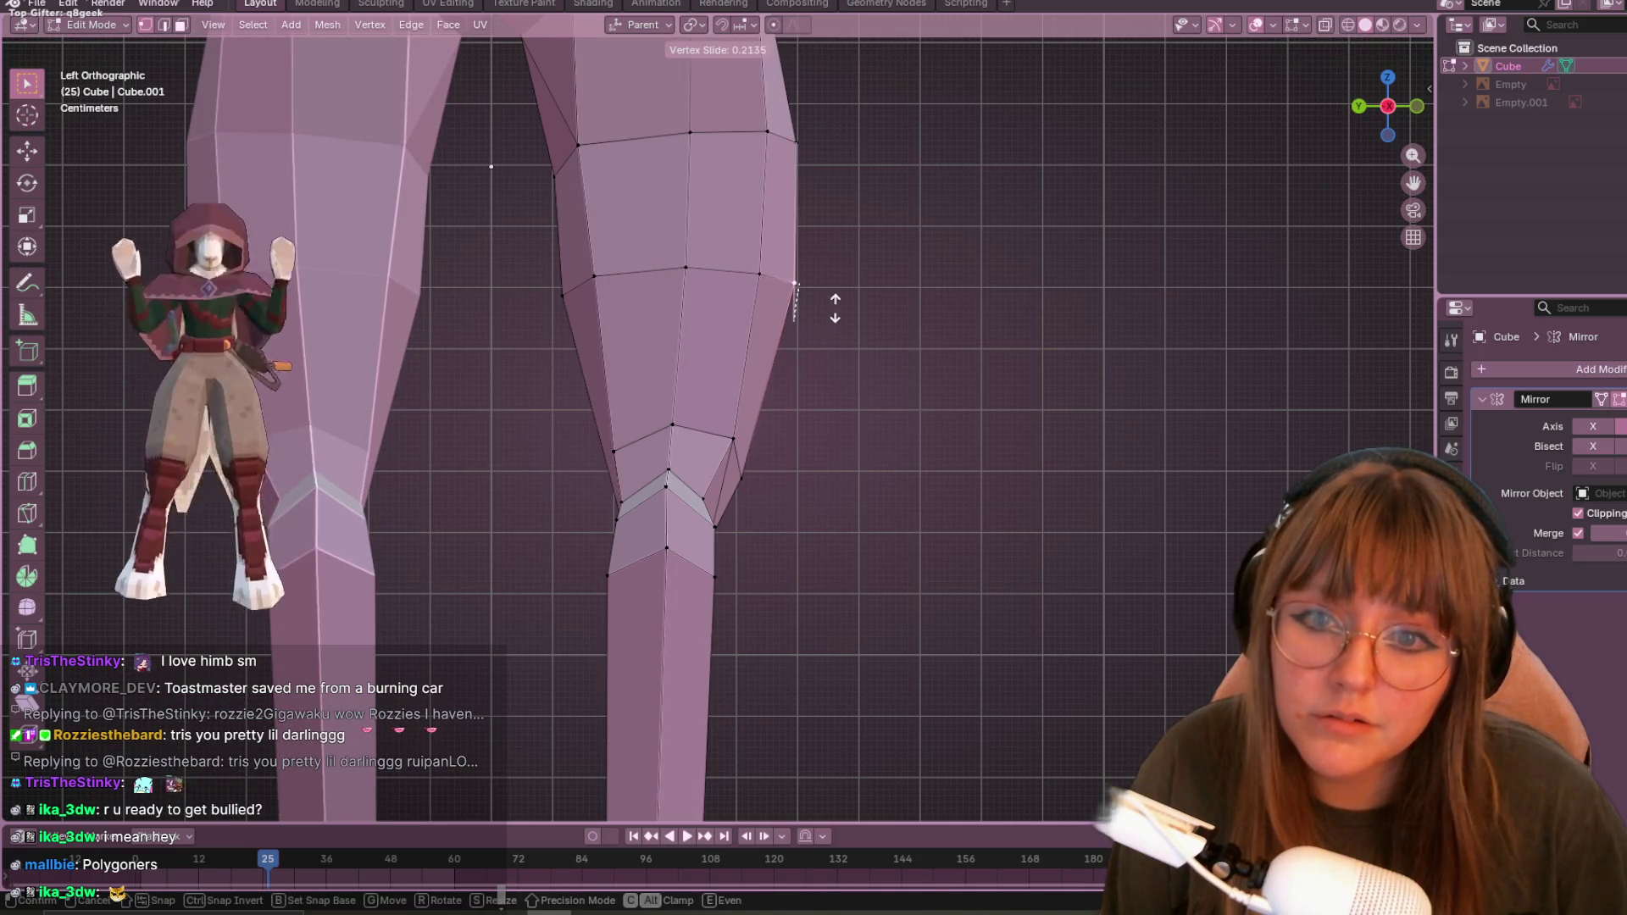
{"action": "scroll", "coordinate": [830, 356], "scroll_direction": "down", "scroll_amount": 3, "text": "shift"}
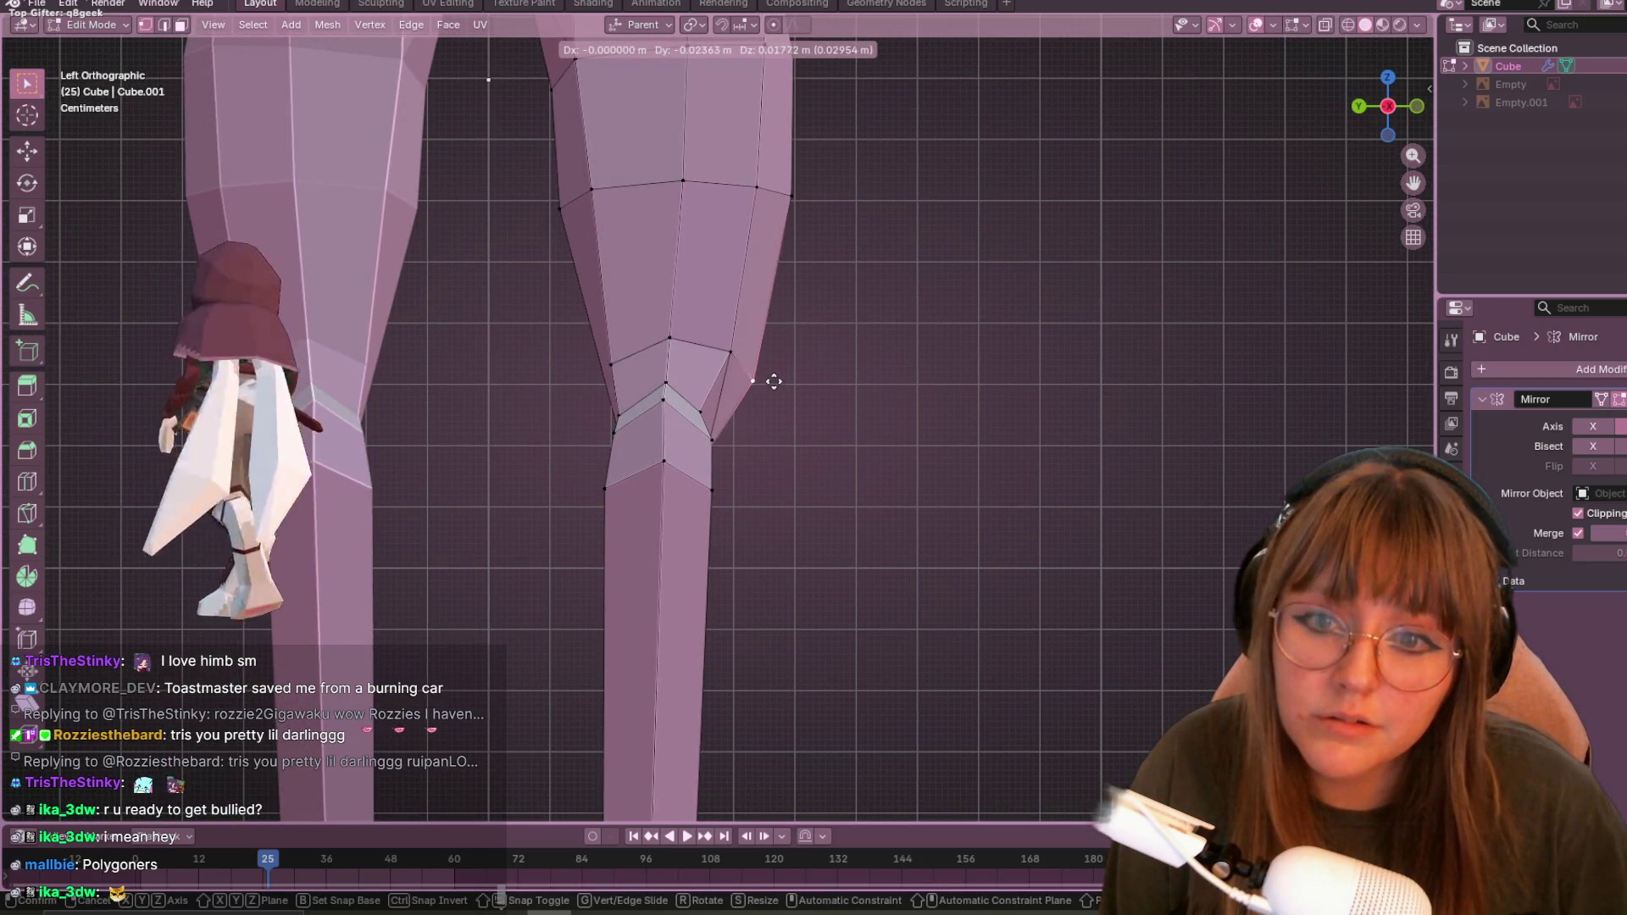
{"action": "left_click", "coordinate": [773, 382]}
{"action": "mouse_move", "coordinate": [774, 382]}
{"action": "middle_mouse_down"}
{"action": "mouse_move", "coordinate": [842, 444]}
{"action": "mouse_move", "coordinate": [912, 410]}
{"action": "mouse_move", "coordinate": [656, 458]}
{"action": "middle_mouse_up"}
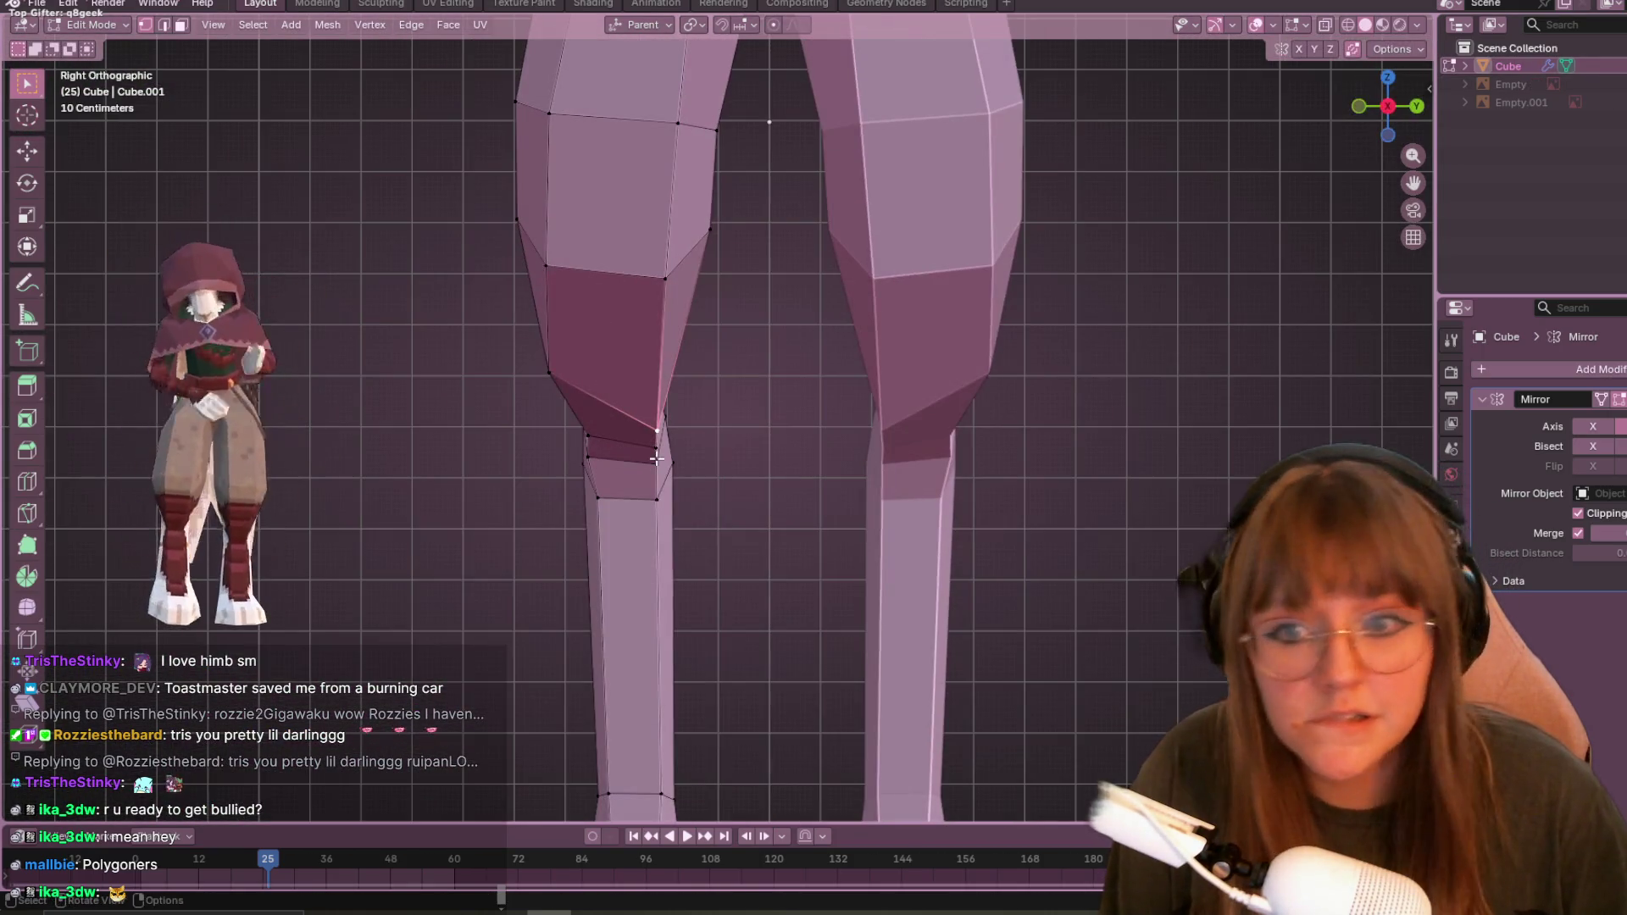
{"action": "mouse_move", "coordinate": [752, 499]}
{"action": "middle_mouse_down"}
{"action": "mouse_move", "coordinate": [777, 483]}
{"action": "mouse_move", "coordinate": [680, 348]}
{"action": "mouse_move", "coordinate": [618, 345]}
{"action": "mouse_move", "coordinate": [664, 436]}
{"action": "mouse_move", "coordinate": [838, 382]}
{"action": "mouse_move", "coordinate": [964, 422]}
{"action": "mouse_move", "coordinate": [664, 367]}
{"action": "mouse_move", "coordinate": [687, 345]}
{"action": "mouse_move", "coordinate": [567, 323]}
{"action": "mouse_move", "coordinate": [804, 415]}
{"action": "mouse_move", "coordinate": [991, 214]}
{"action": "mouse_move", "coordinate": [937, 393]}
{"action": "mouse_move", "coordinate": [625, 364]}
{"action": "mouse_move", "coordinate": [642, 391]}
{"action": "mouse_move", "coordinate": [711, 302]}
{"action": "middle_mouse_up"}
{"action": "scroll", "coordinate": [642, 244], "scroll_direction": "up", "scroll_amount": 2}
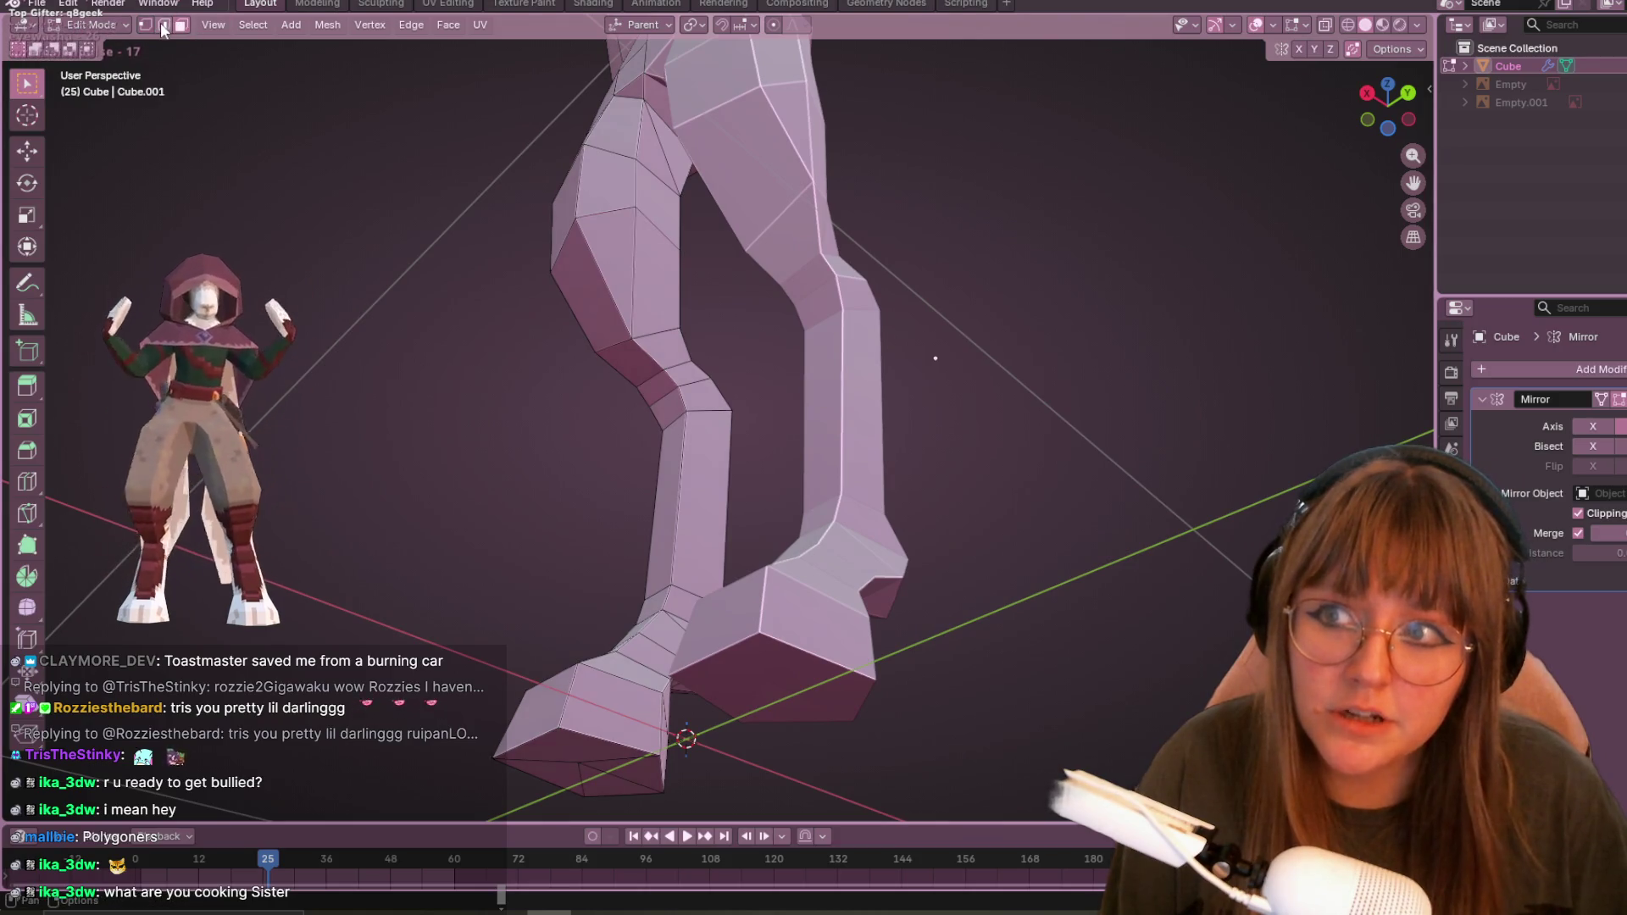
- Delete the selected face on the thigh
{"action": "left_click", "coordinate": [660, 252]}
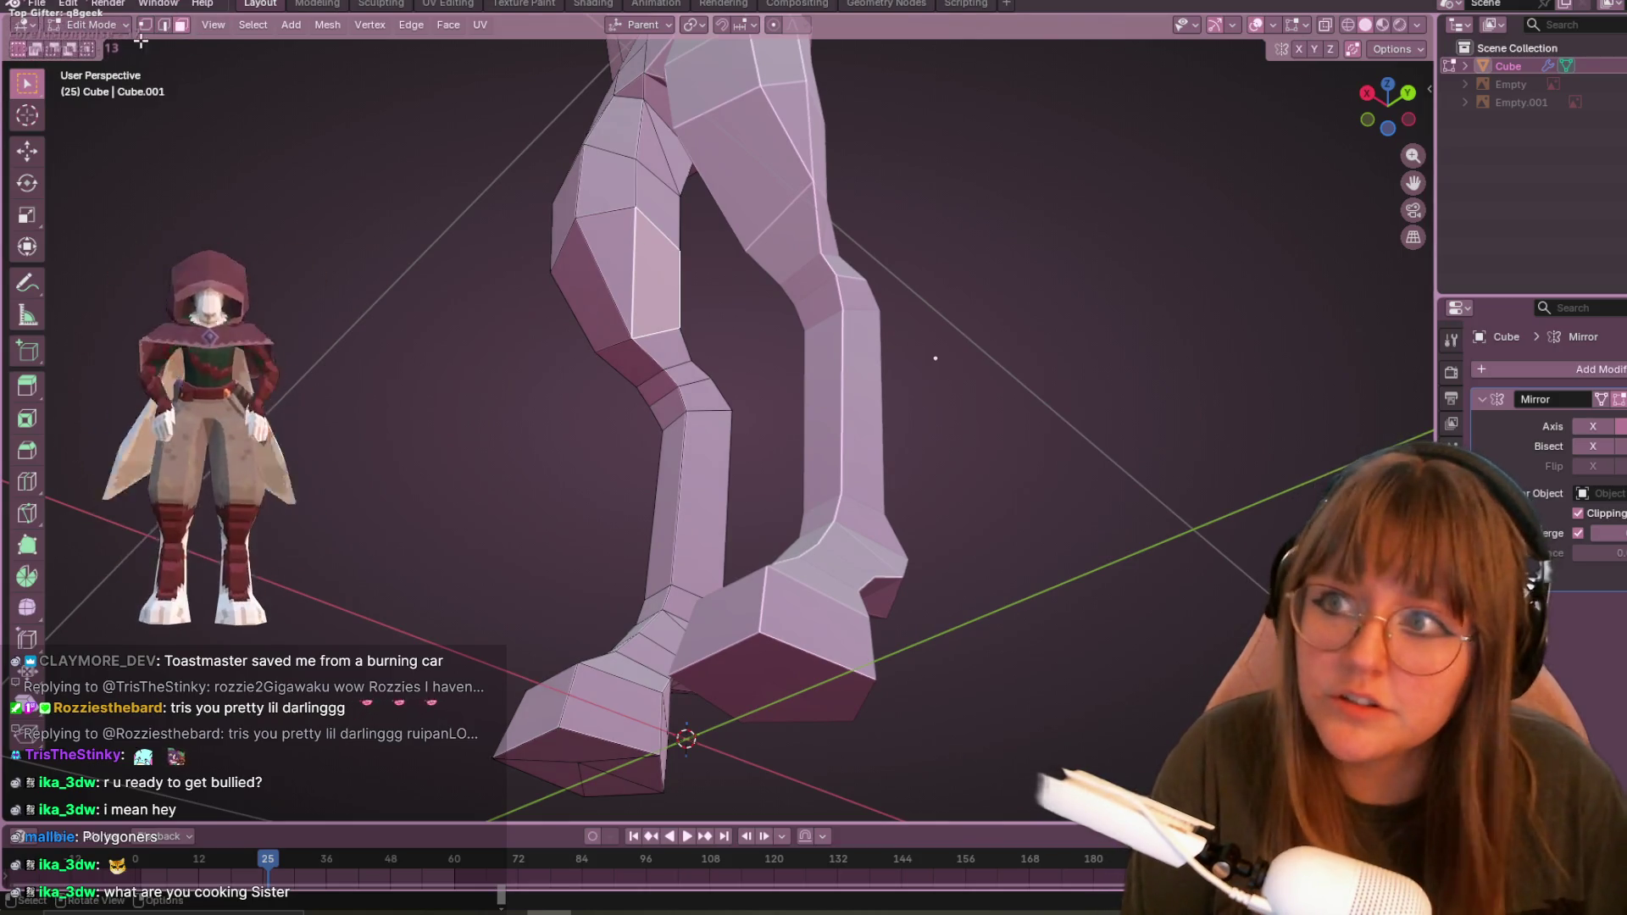
{"action": "left_click", "coordinate": [164, 25]}
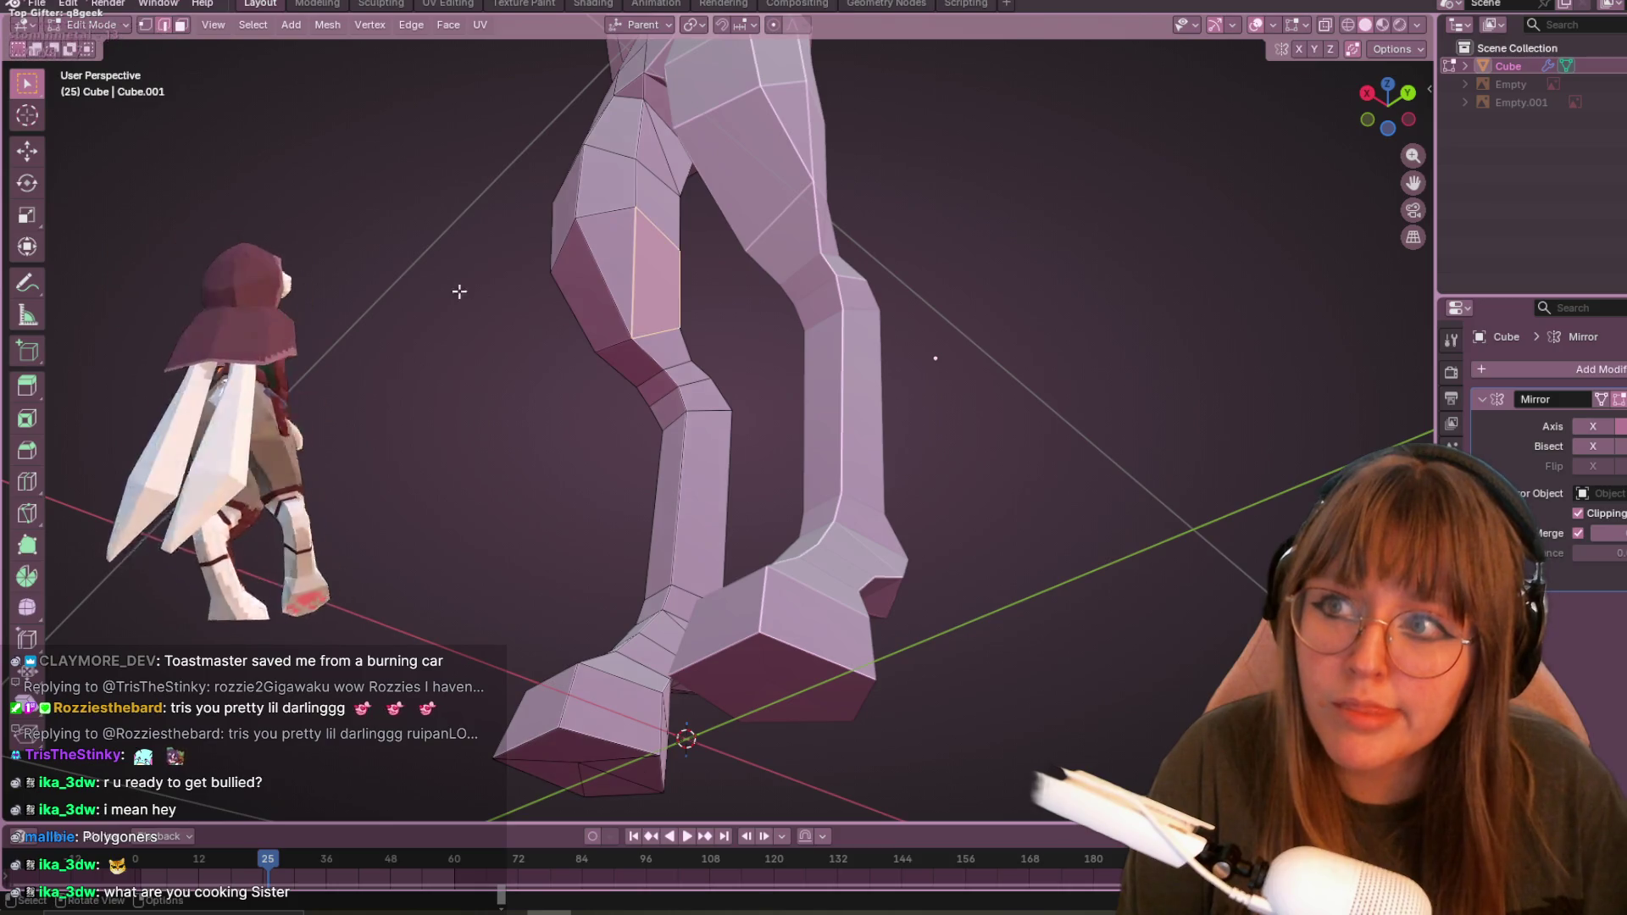
{"action": "key", "text": "x"}
{"action": "left_click", "coordinate": [641, 267]}
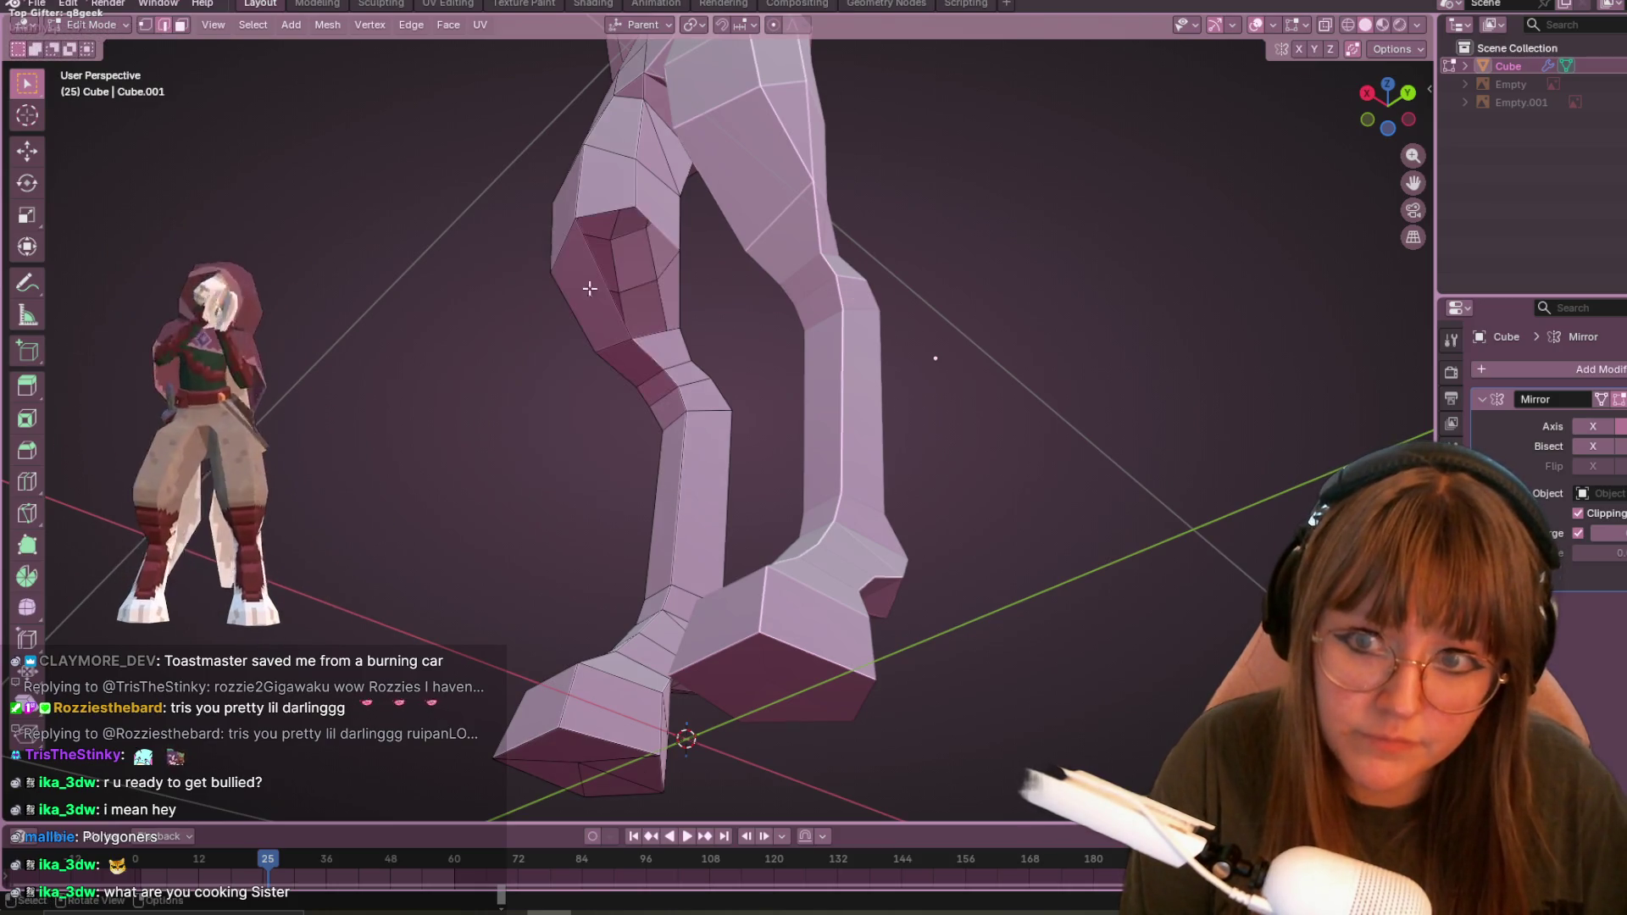
- Add a centred loop cut running down the leg
{"action": "mouse_move", "coordinate": [542, 254]}
{"action": "middle_mouse_down"}
{"action": "mouse_move", "coordinate": [562, 272]}
{"action": "mouse_move", "coordinate": [563, 320]}
{"action": "middle_mouse_up"}
{"action": "key", "text": "1"}
{"action": "mouse_move", "coordinate": [709, 344]}
{"action": "middle_mouse_down"}
{"action": "mouse_move", "coordinate": [661, 395]}
{"action": "mouse_move", "coordinate": [621, 406]}
{"action": "middle_mouse_up"}
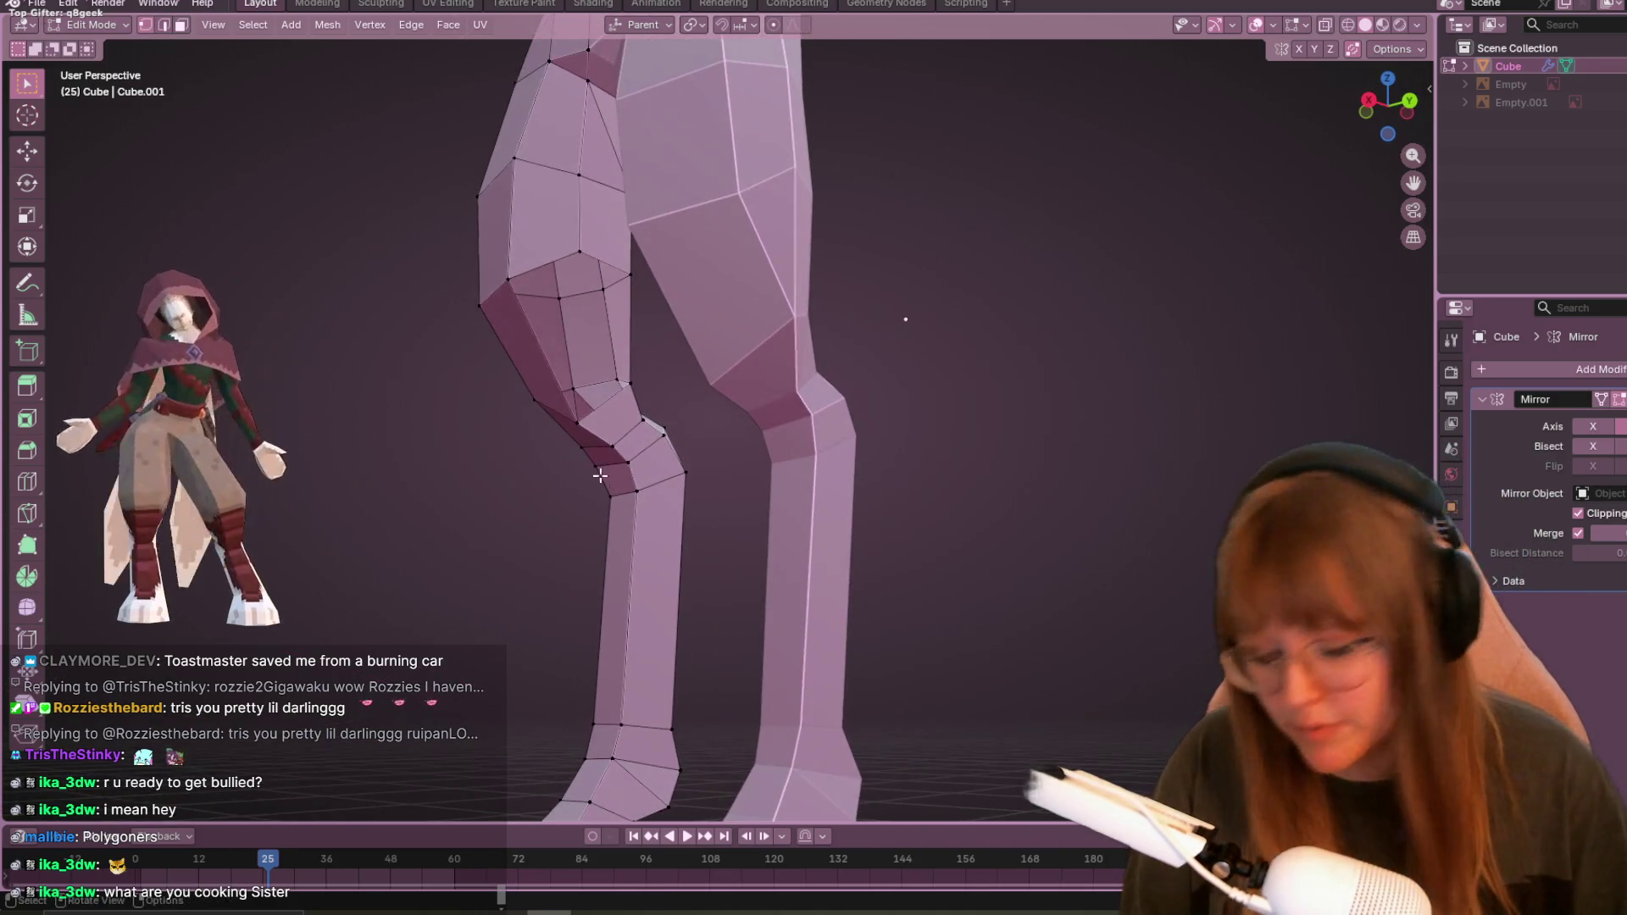
{"action": "key", "text": "ctrl+r"}
{"action": "left_click", "coordinate": [614, 404]}
{"action": "right_click", "coordinate": [612, 404]}
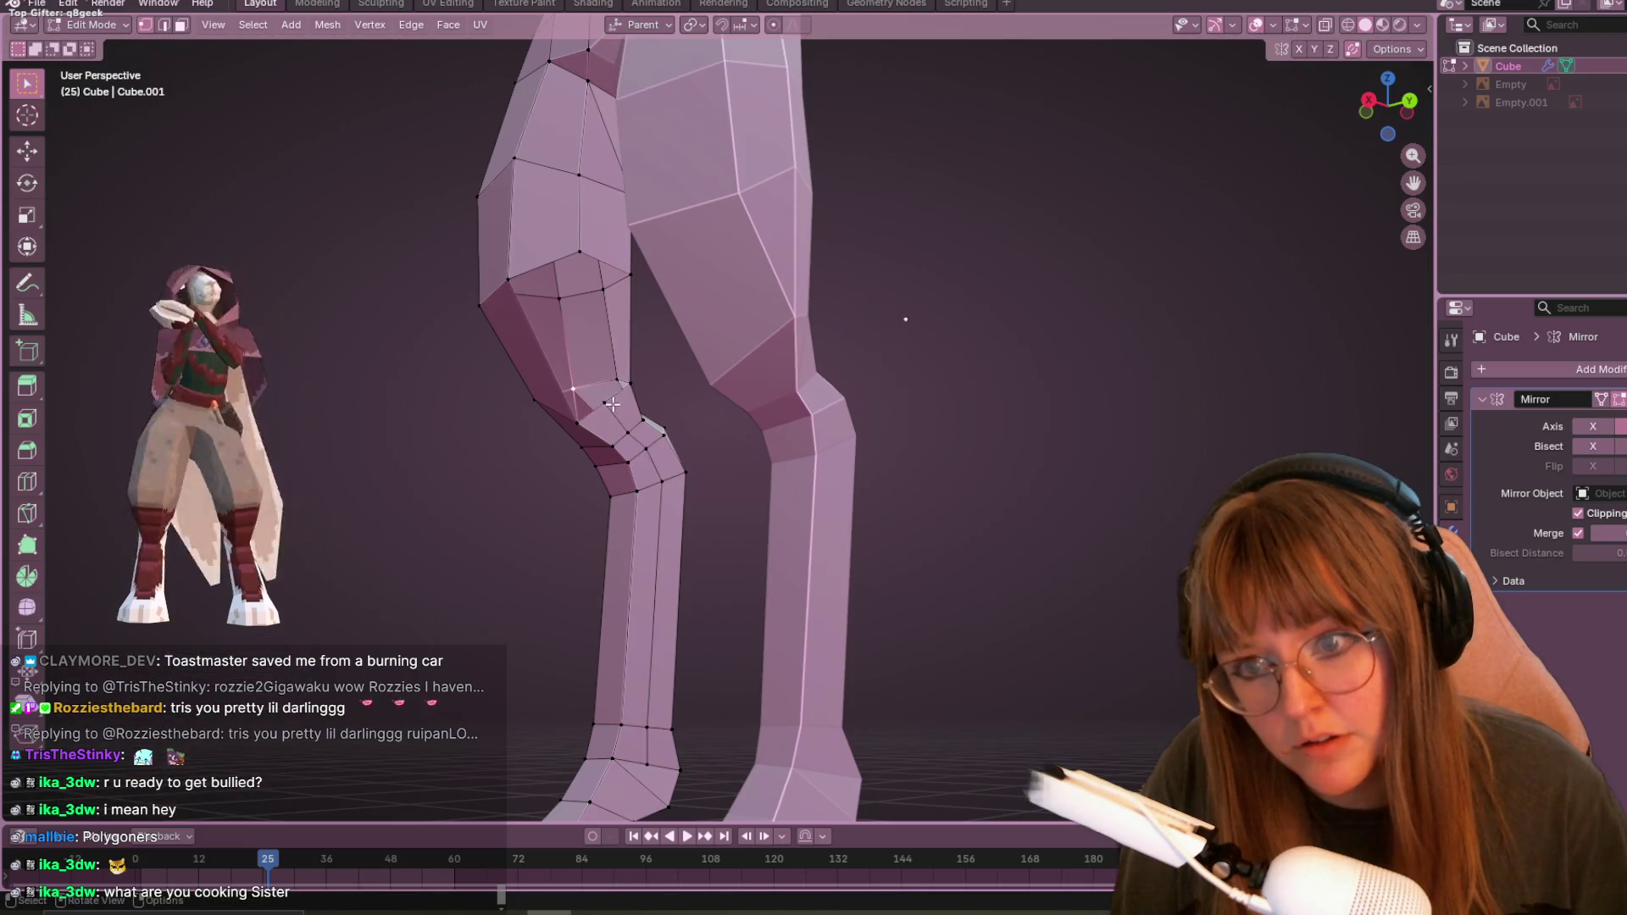
- In Right Orthographic view, move a knee vertex about 0.041 m
{"action": "mouse_move", "coordinate": [626, 392]}
{"action": "middle_mouse_down"}
{"action": "mouse_move", "coordinate": [600, 424]}
{"action": "mouse_move", "coordinate": [612, 434]}
{"action": "middle_mouse_up"}
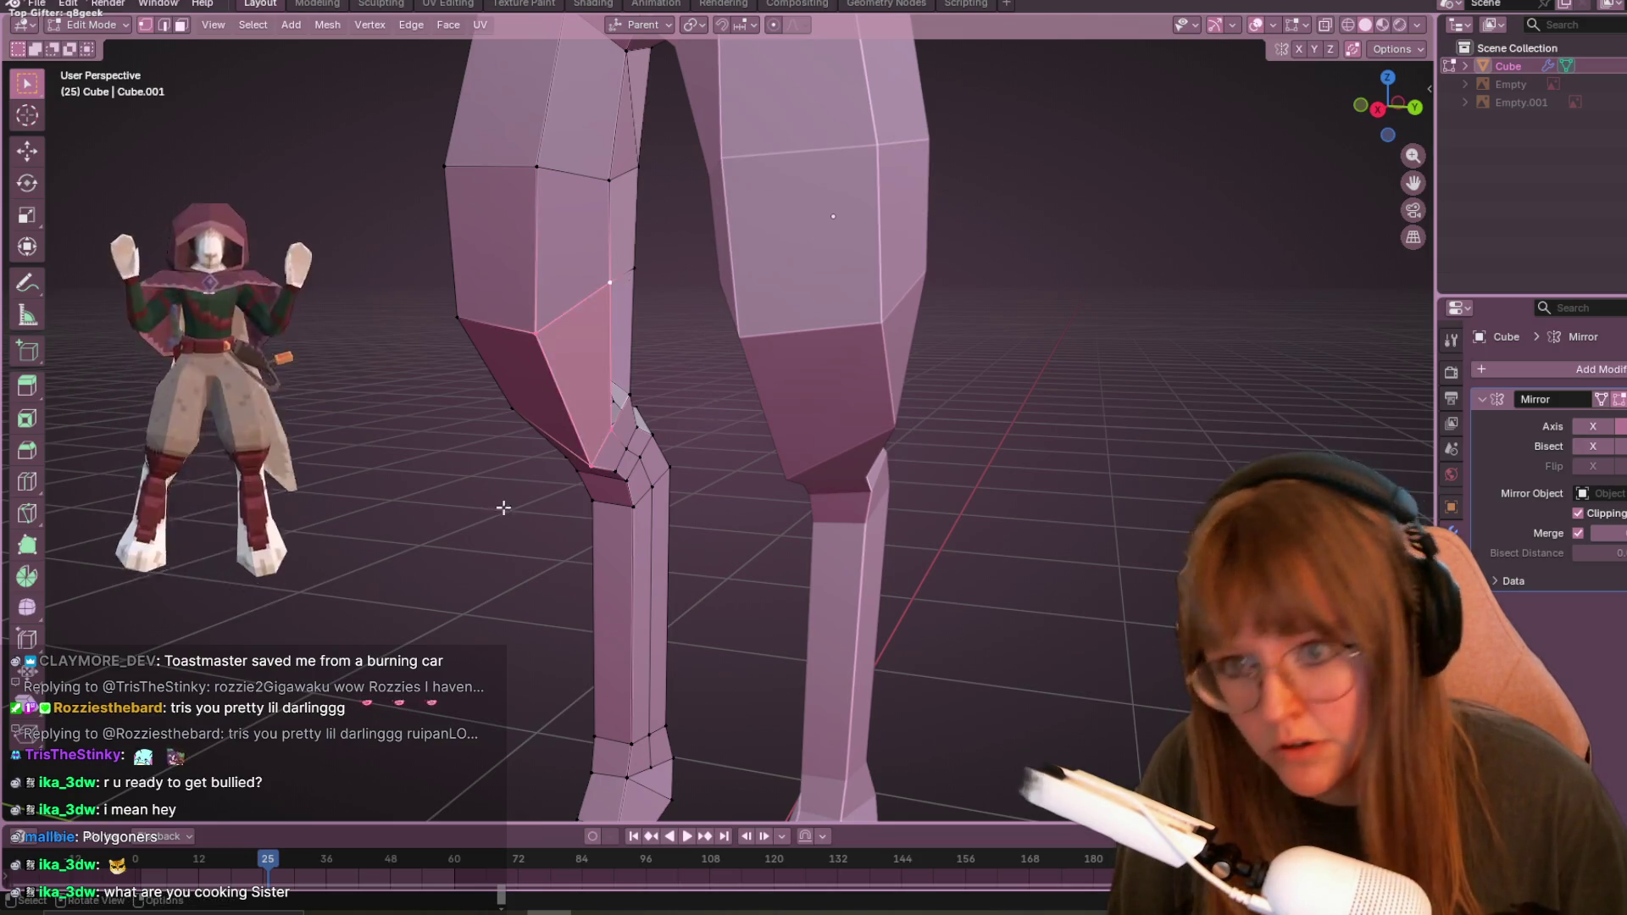
{"action": "middle_click_drag", "start_coordinate": [491, 509], "coordinate": [624, 421]}
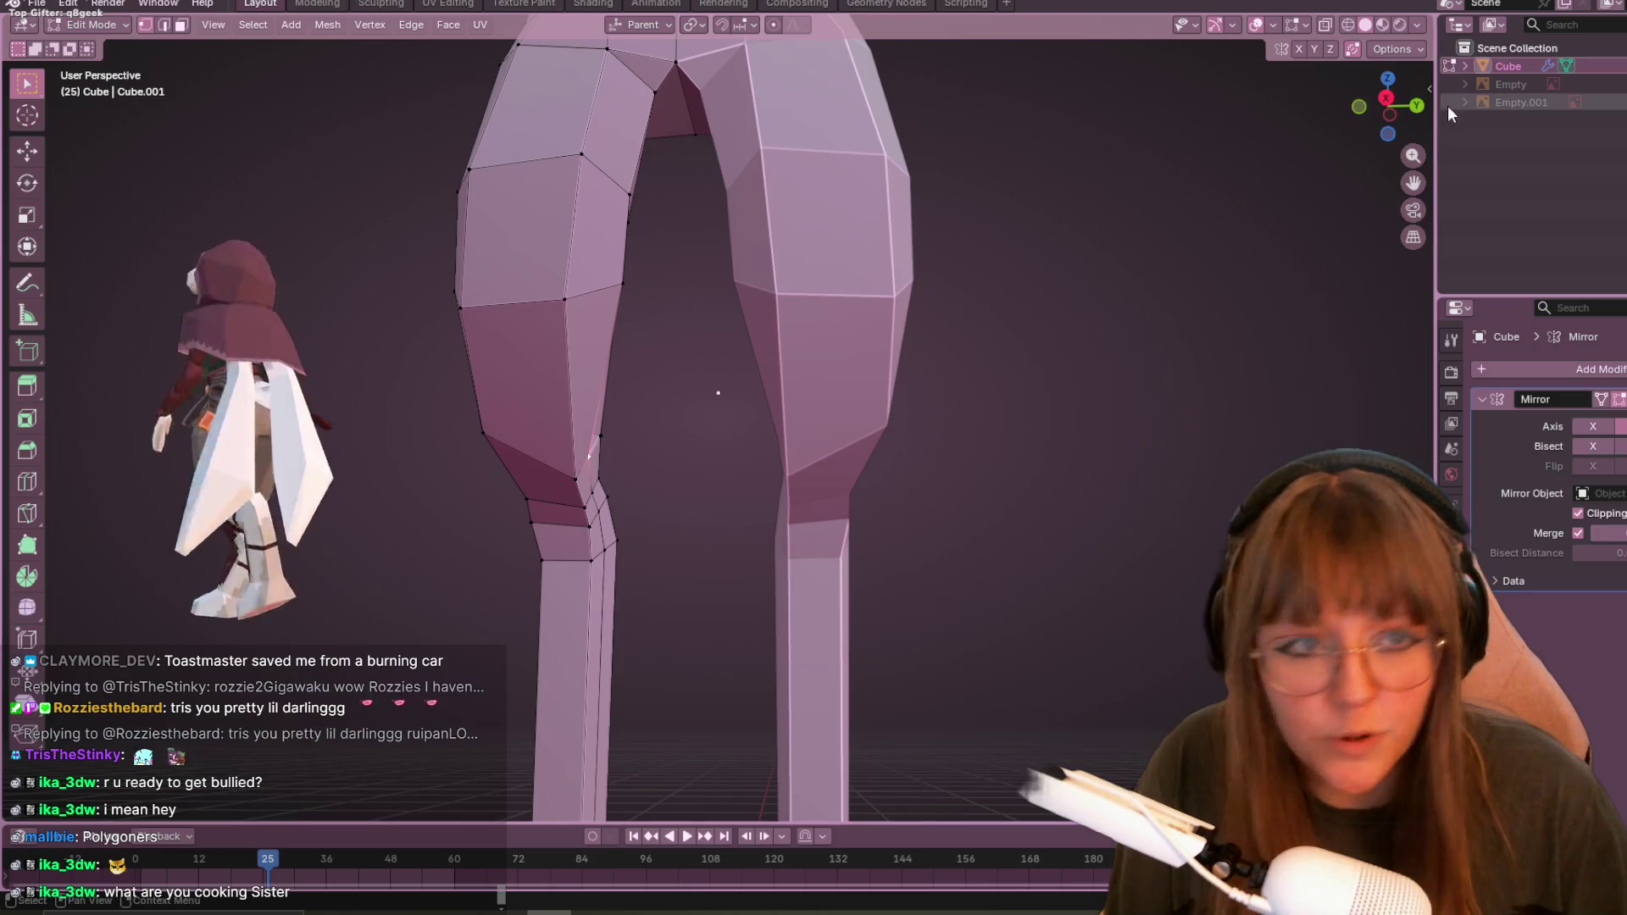
{"action": "left_click", "coordinate": [1387, 96]}
{"action": "key", "text": "g"}
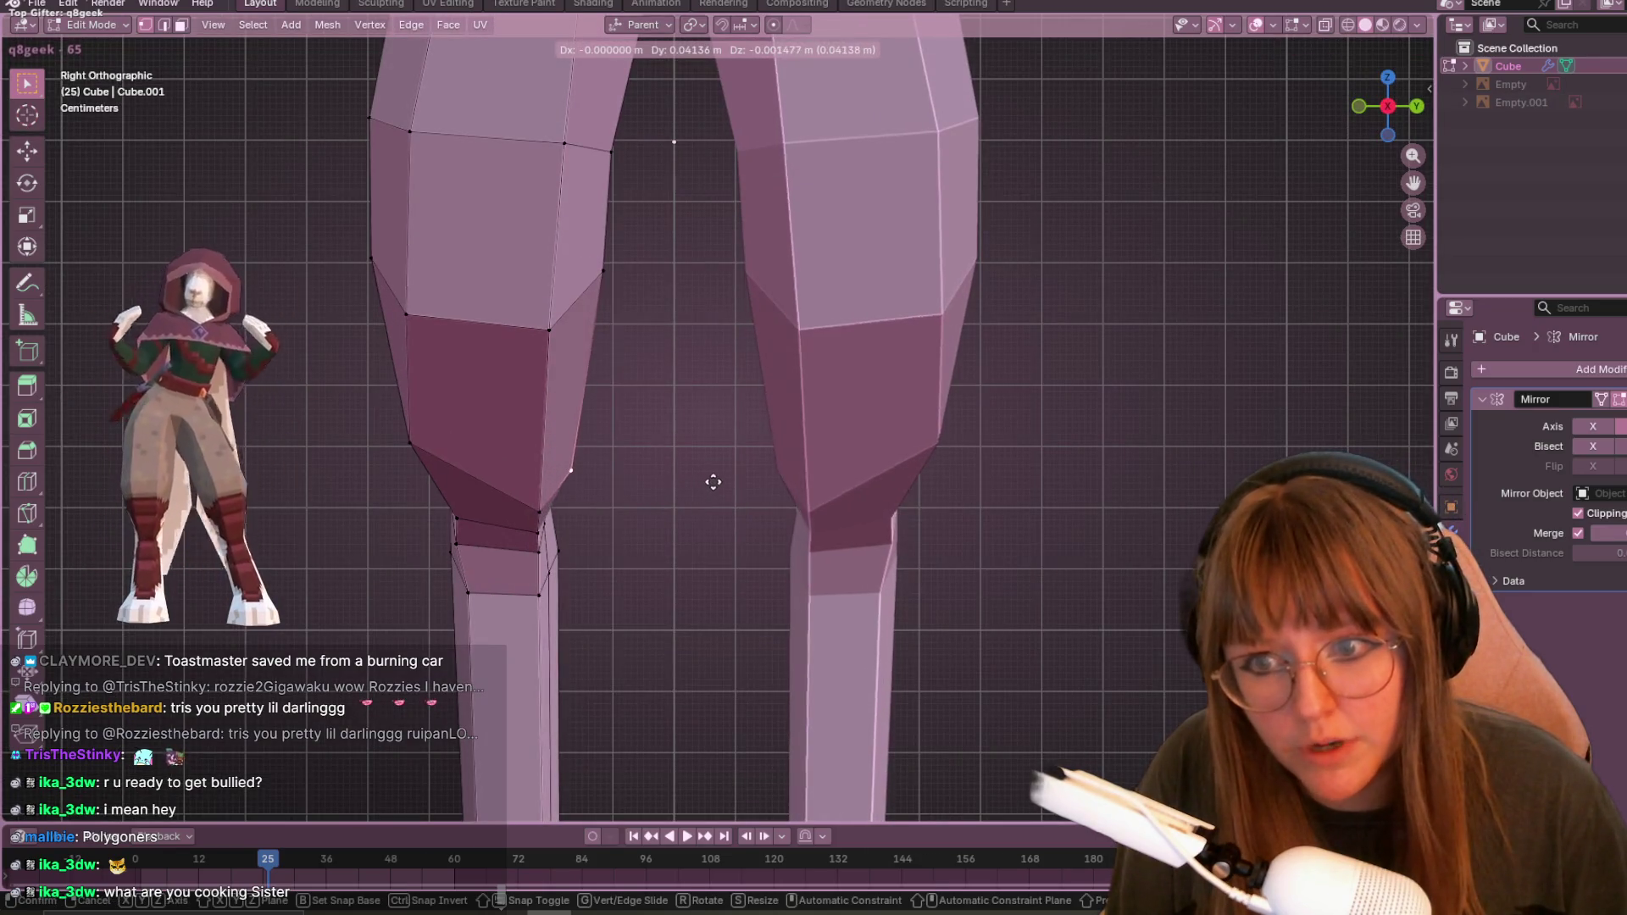
{"action": "left_click", "coordinate": [713, 490]}
- Select a thigh vertex, clear the selection, and return to the right side orthographic view
{"action": "mouse_move", "coordinate": [711, 475]}
{"action": "middle_mouse_down"}
{"action": "mouse_move", "coordinate": [483, 508]}
{"action": "mouse_move", "coordinate": [526, 476]}
{"action": "middle_mouse_up"}
{"action": "left_click", "coordinate": [475, 254], "text": "shift"}
{"action": "mouse_move", "coordinate": [531, 455]}
{"action": "middle_mouse_down"}
{"action": "mouse_move", "coordinate": [508, 475]}
{"action": "mouse_move", "coordinate": [633, 421]}
{"action": "middle_mouse_up"}
{"action": "left_click", "coordinate": [549, 523]}
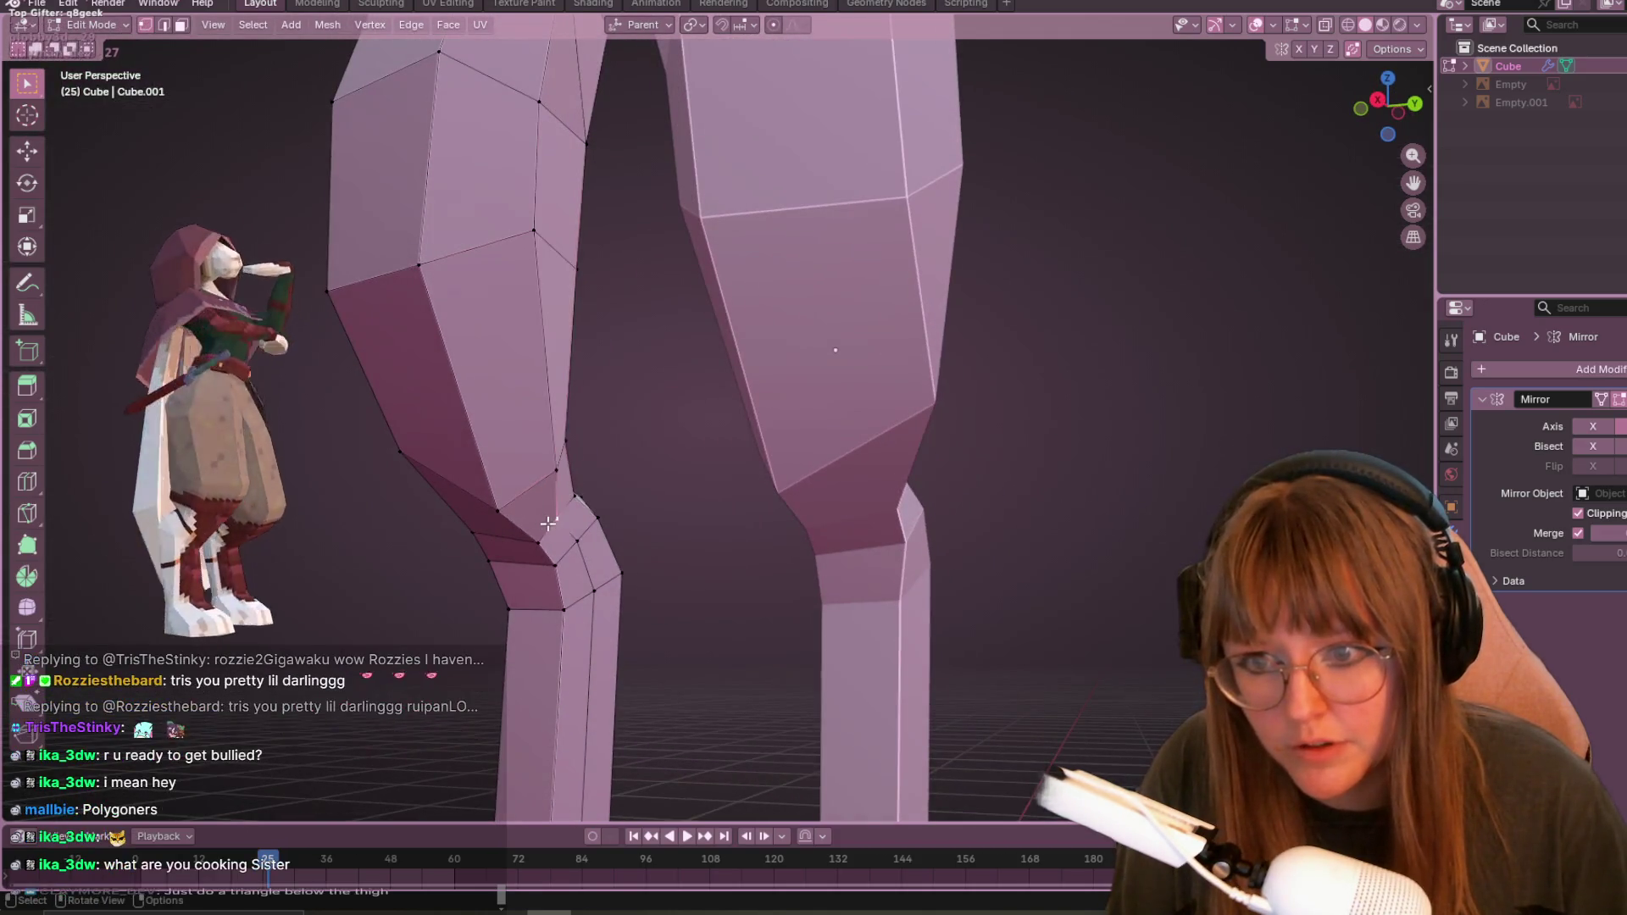
{"action": "scroll", "coordinate": [647, 505], "scroll_direction": "down", "scroll_amount": 2}
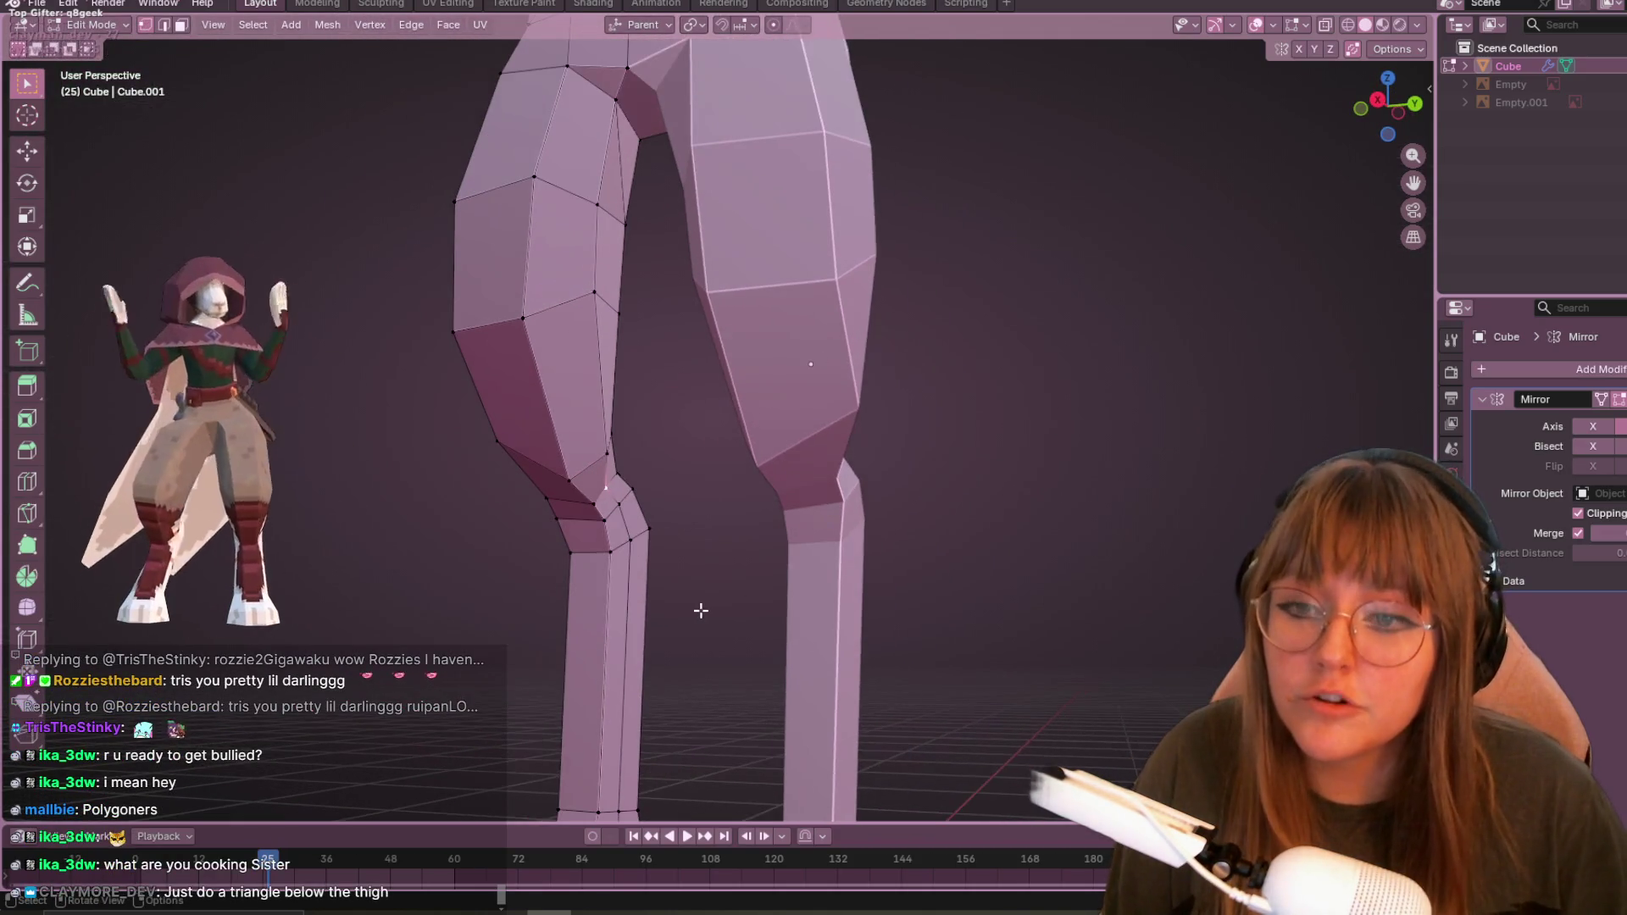
{"action": "left_click", "coordinate": [1378, 100]}
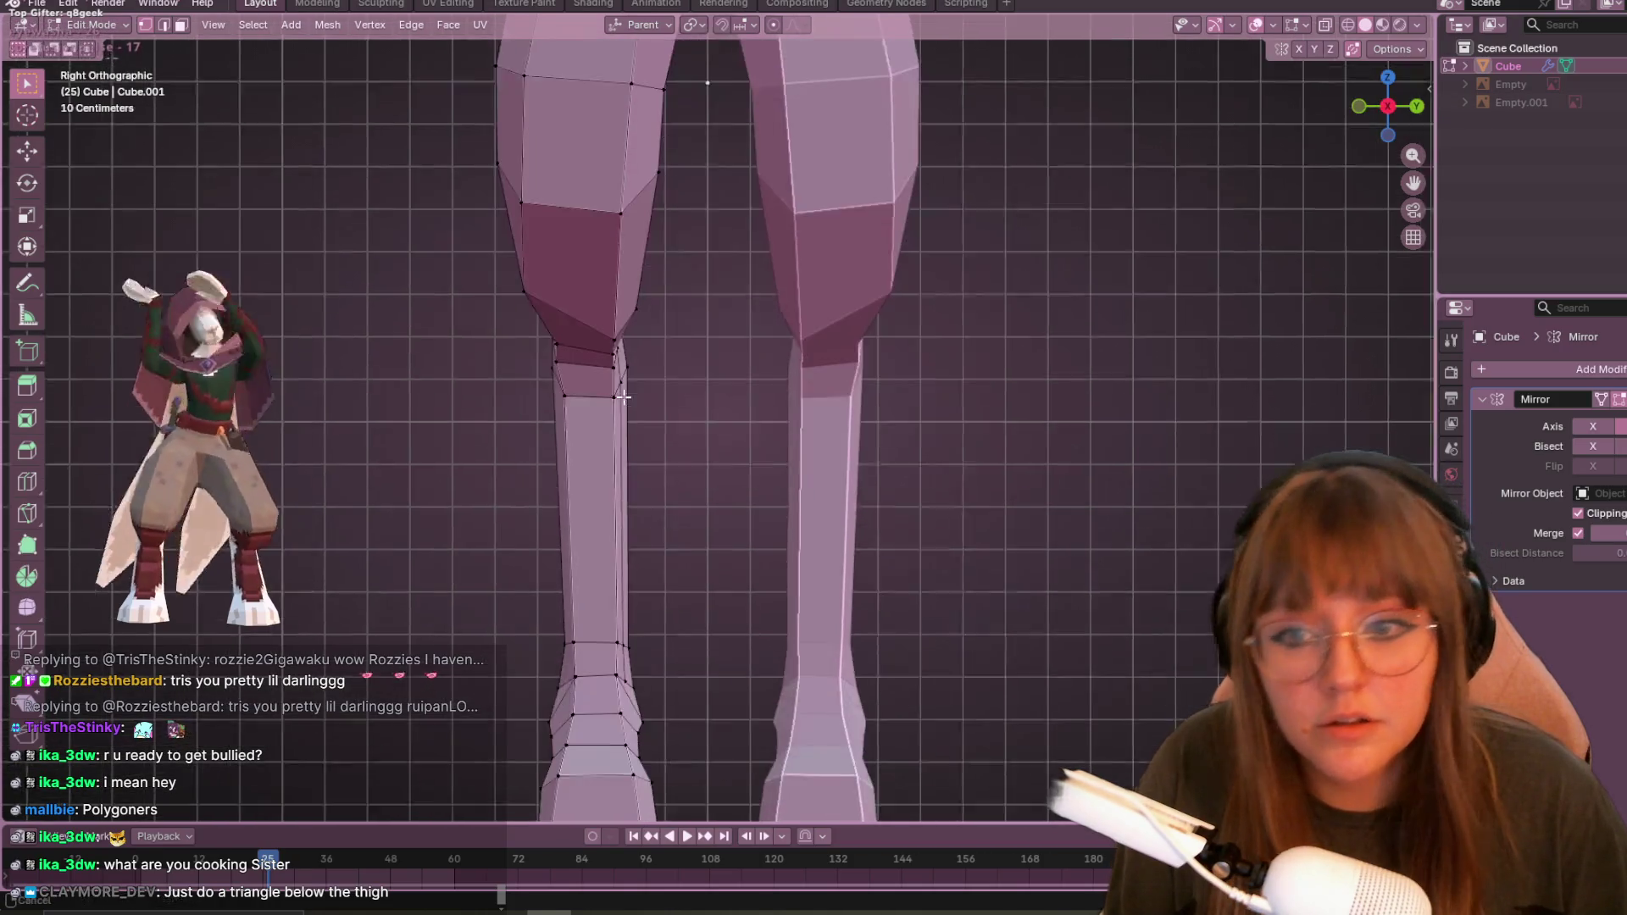
- Move the knee vertex, then slide it along its edge in the right side view
{"action": "key", "text": "g"}
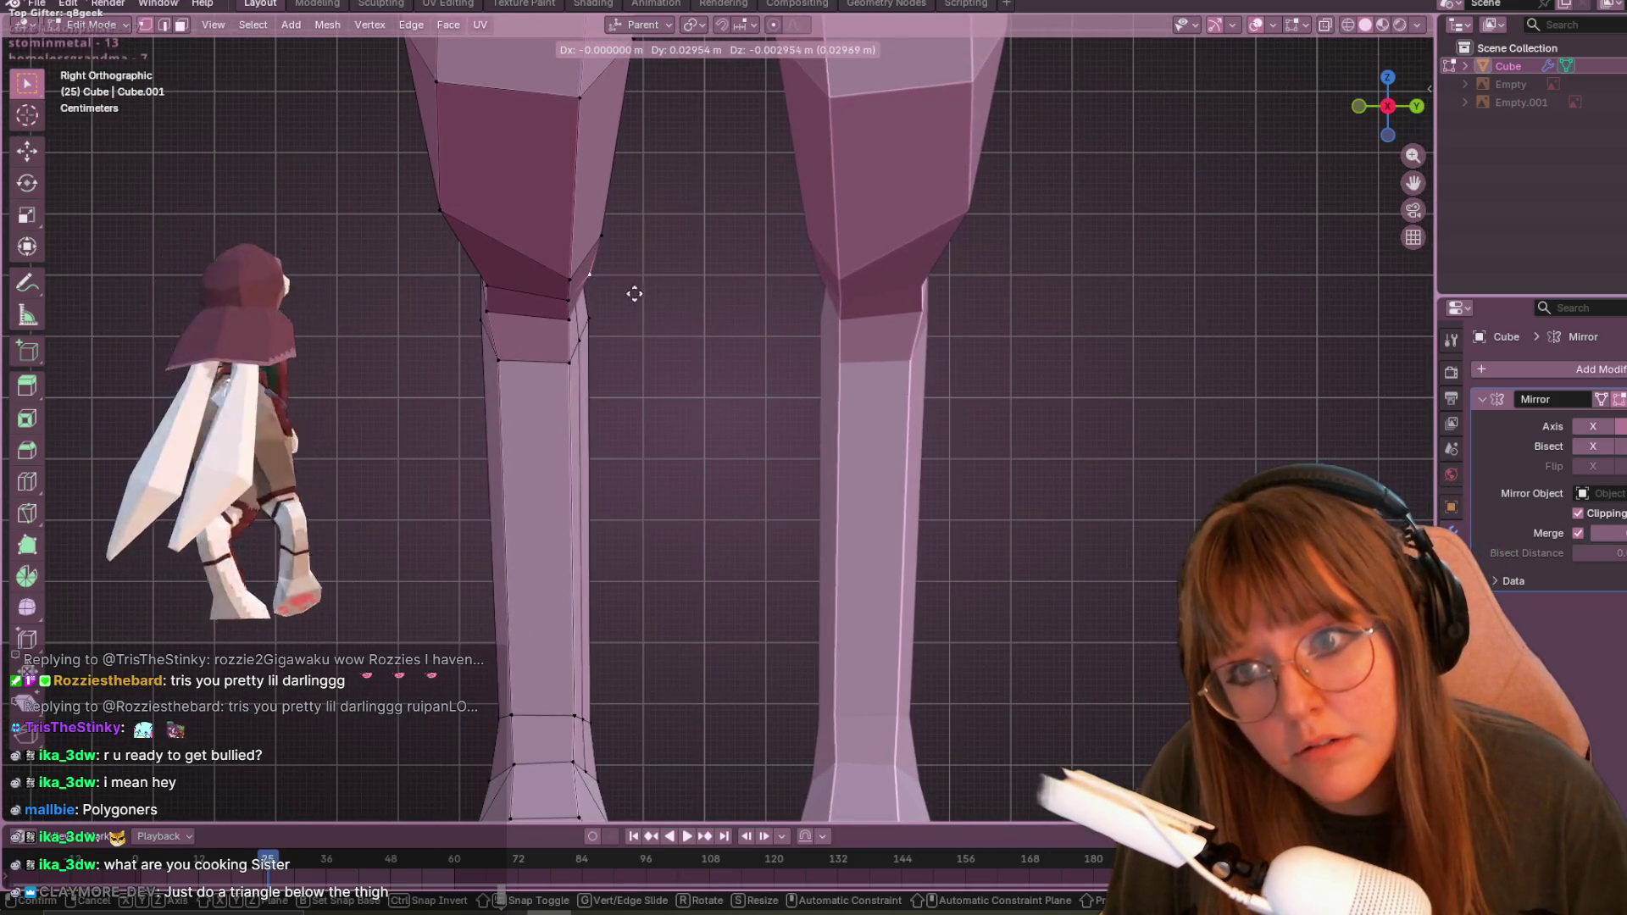
{"action": "left_click", "coordinate": [593, 262]}
{"action": "mouse_move", "coordinate": [563, 247]}
{"action": "middle_mouse_down"}
{"action": "mouse_move", "coordinate": [653, 279]}
{"action": "mouse_move", "coordinate": [643, 266]}
{"action": "mouse_move", "coordinate": [661, 254]}
{"action": "middle_mouse_up"}
{"action": "left_click", "coordinate": [1386, 101]}
{"action": "key", "text": "g"}
{"action": "key", "text": "g"}
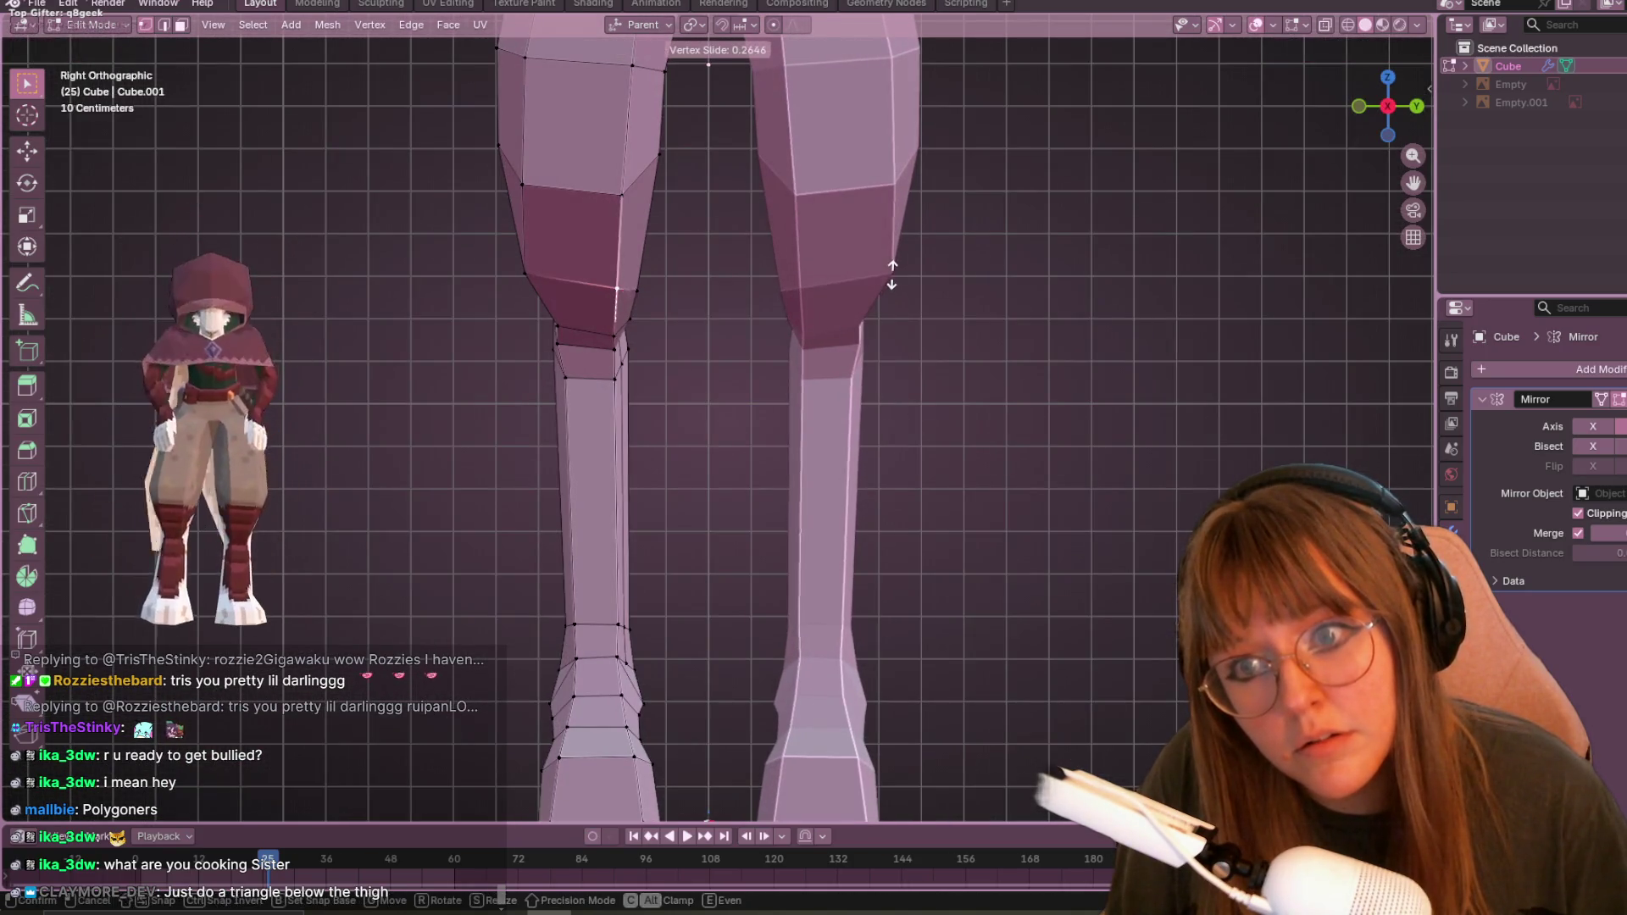
{"action": "left_click", "coordinate": [392, 288]}
- Reposition a leg vertex and readjust the knee vertex below the thigh
{"action": "key", "text": "g"}
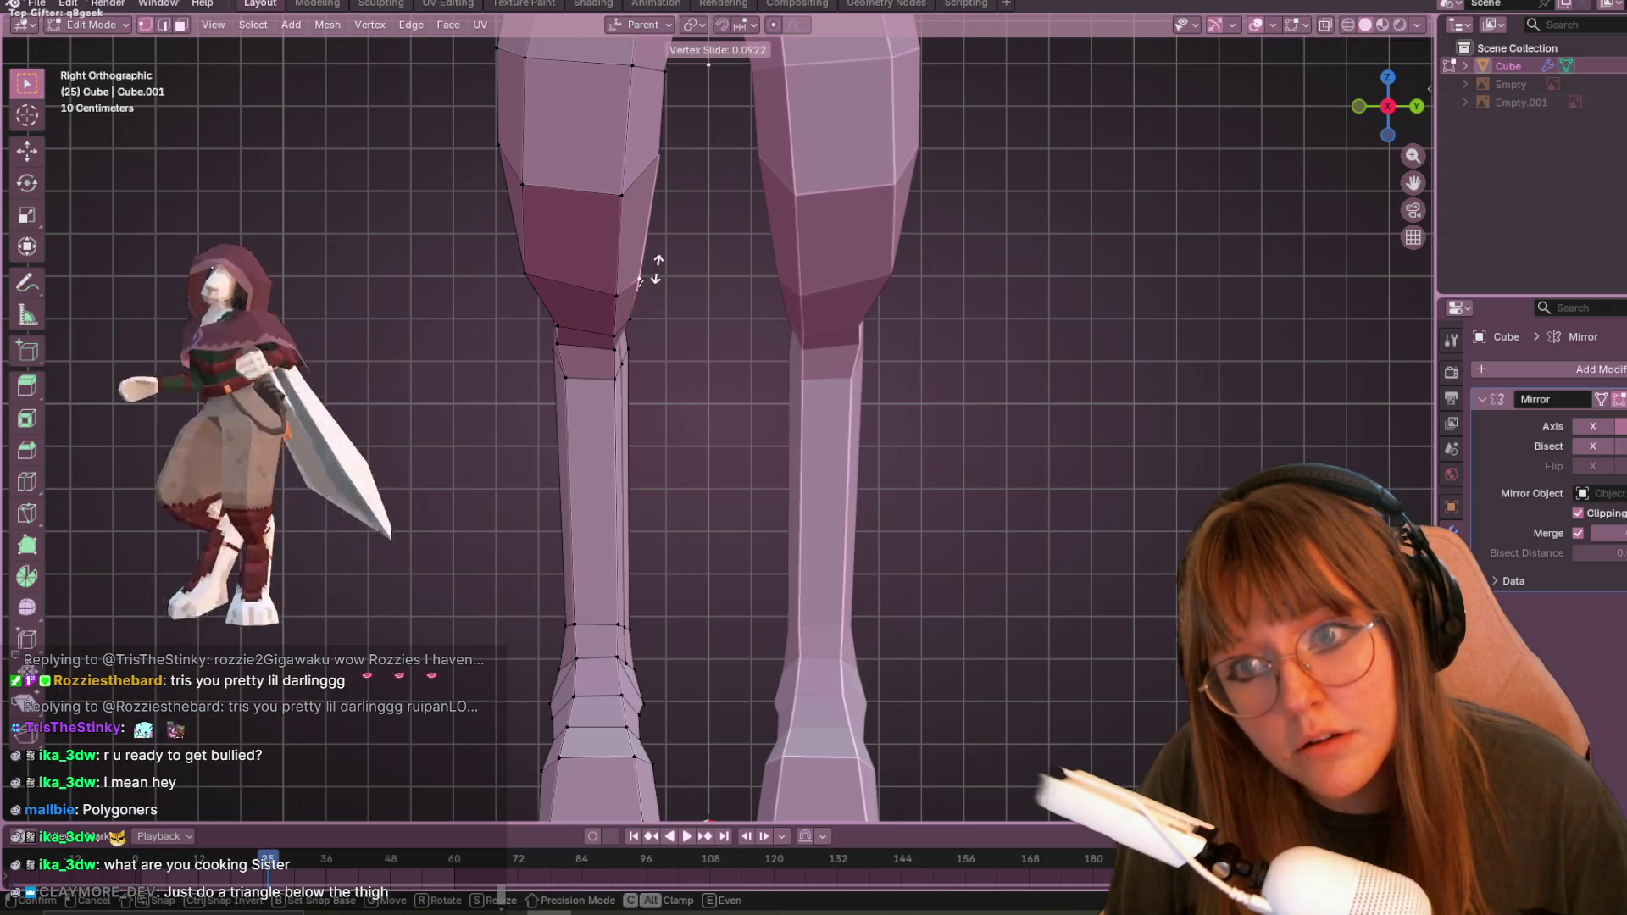
{"action": "left_click", "coordinate": [656, 267]}
{"action": "key", "text": "g"}
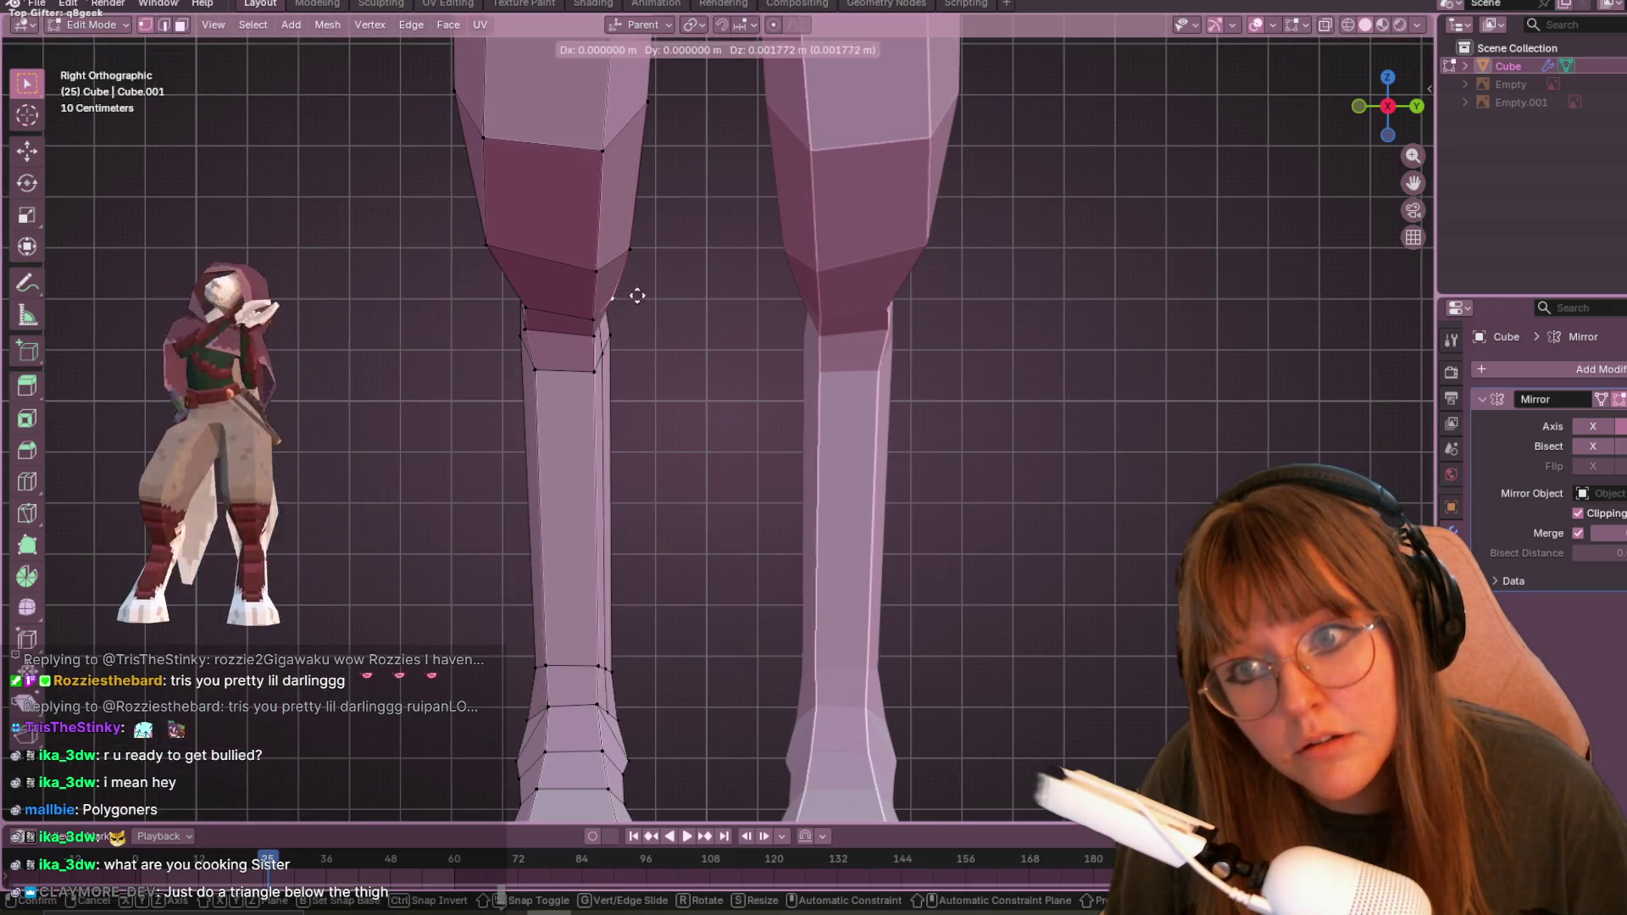
{"action": "left_click", "coordinate": [639, 287]}
{"action": "mouse_move", "coordinate": [639, 287]}
{"action": "middle_mouse_down"}
{"action": "mouse_move", "coordinate": [632, 325]}
{"action": "mouse_move", "coordinate": [683, 359]}
{"action": "mouse_move", "coordinate": [655, 419]}
{"action": "mouse_move", "coordinate": [751, 99]}
{"action": "mouse_move", "coordinate": [919, 95]}
{"action": "mouse_move", "coordinate": [755, 345]}
{"action": "mouse_move", "coordinate": [530, 283]}
{"action": "mouse_move", "coordinate": [823, 412]}
{"action": "mouse_move", "coordinate": [809, 414]}
{"action": "mouse_move", "coordinate": [908, 280]}
{"action": "mouse_move", "coordinate": [893, 359]}
{"action": "mouse_move", "coordinate": [924, 364]}
{"action": "mouse_move", "coordinate": [739, 479]}
{"action": "mouse_move", "coordinate": [748, 524]}
{"action": "mouse_move", "coordinate": [879, 519]}
{"action": "mouse_move", "coordinate": [844, 522]}
{"action": "mouse_move", "coordinate": [886, 436]}
{"action": "mouse_move", "coordinate": [856, 407]}
{"action": "middle_mouse_up"}
- Shift the selected leg vertices, the knee vertex and a leg edge to reshape the lower-leg profile
{"action": "key", "text": "g"}
{"action": "left_click", "coordinate": [799, 415]}
{"action": "key", "text": "g"}
{"action": "left_click", "coordinate": [763, 499]}
{"action": "key", "text": "g"}
{"action": "left_click", "coordinate": [854, 537]}
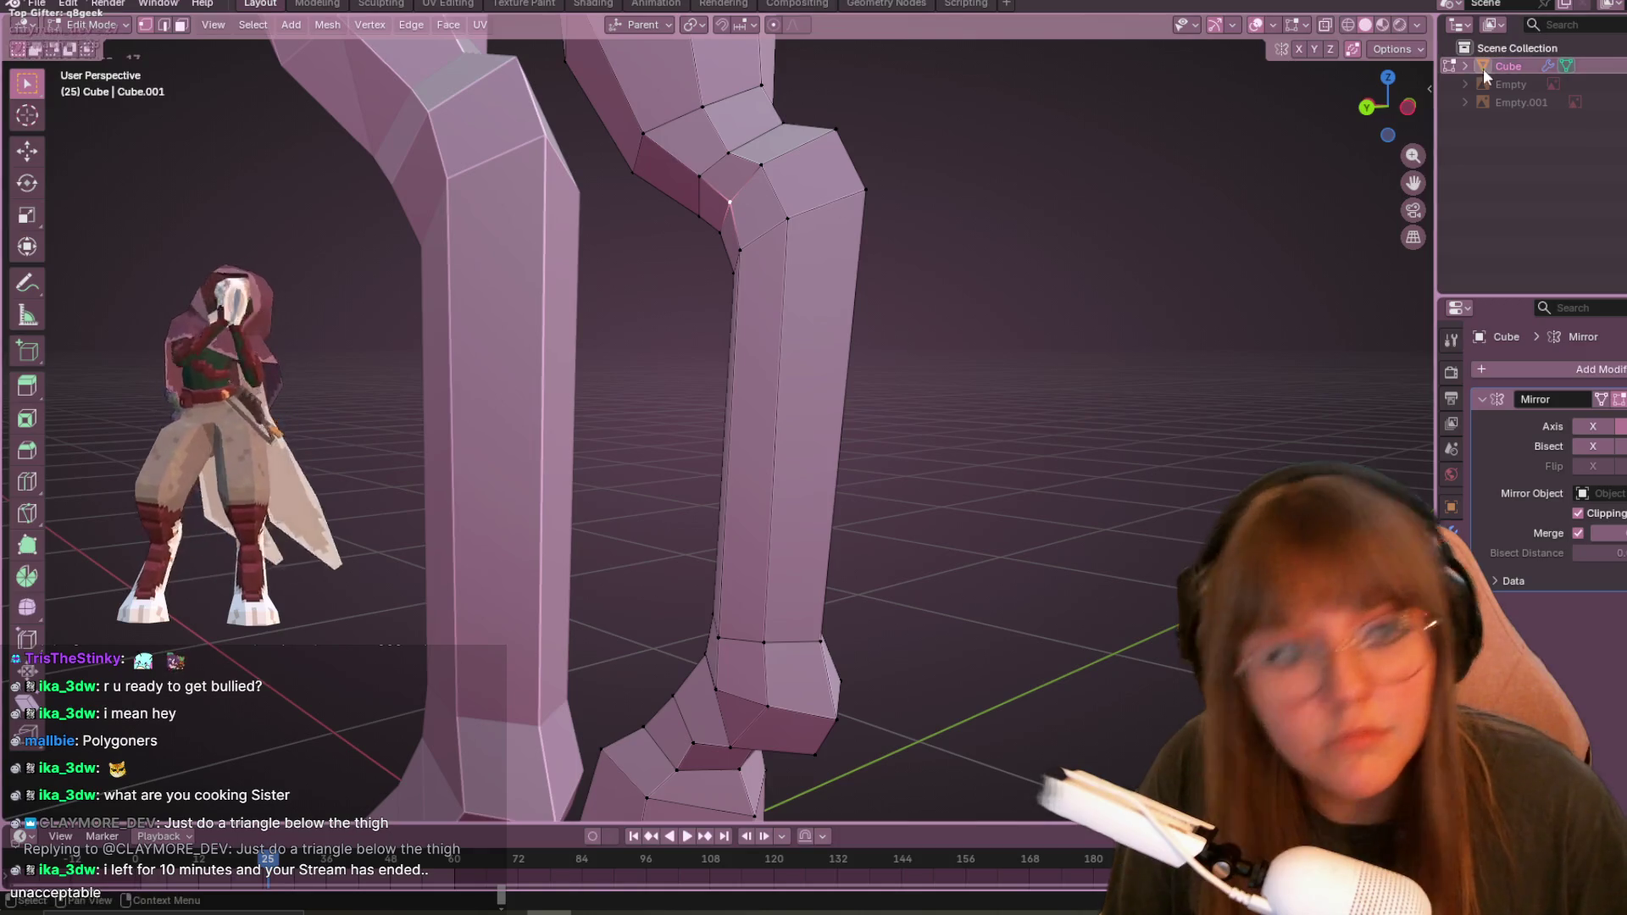
- In the left side view, drop a knee vertex about 0.025 m to refine the knee profile
{"action": "left_click", "coordinate": [1404, 110]}
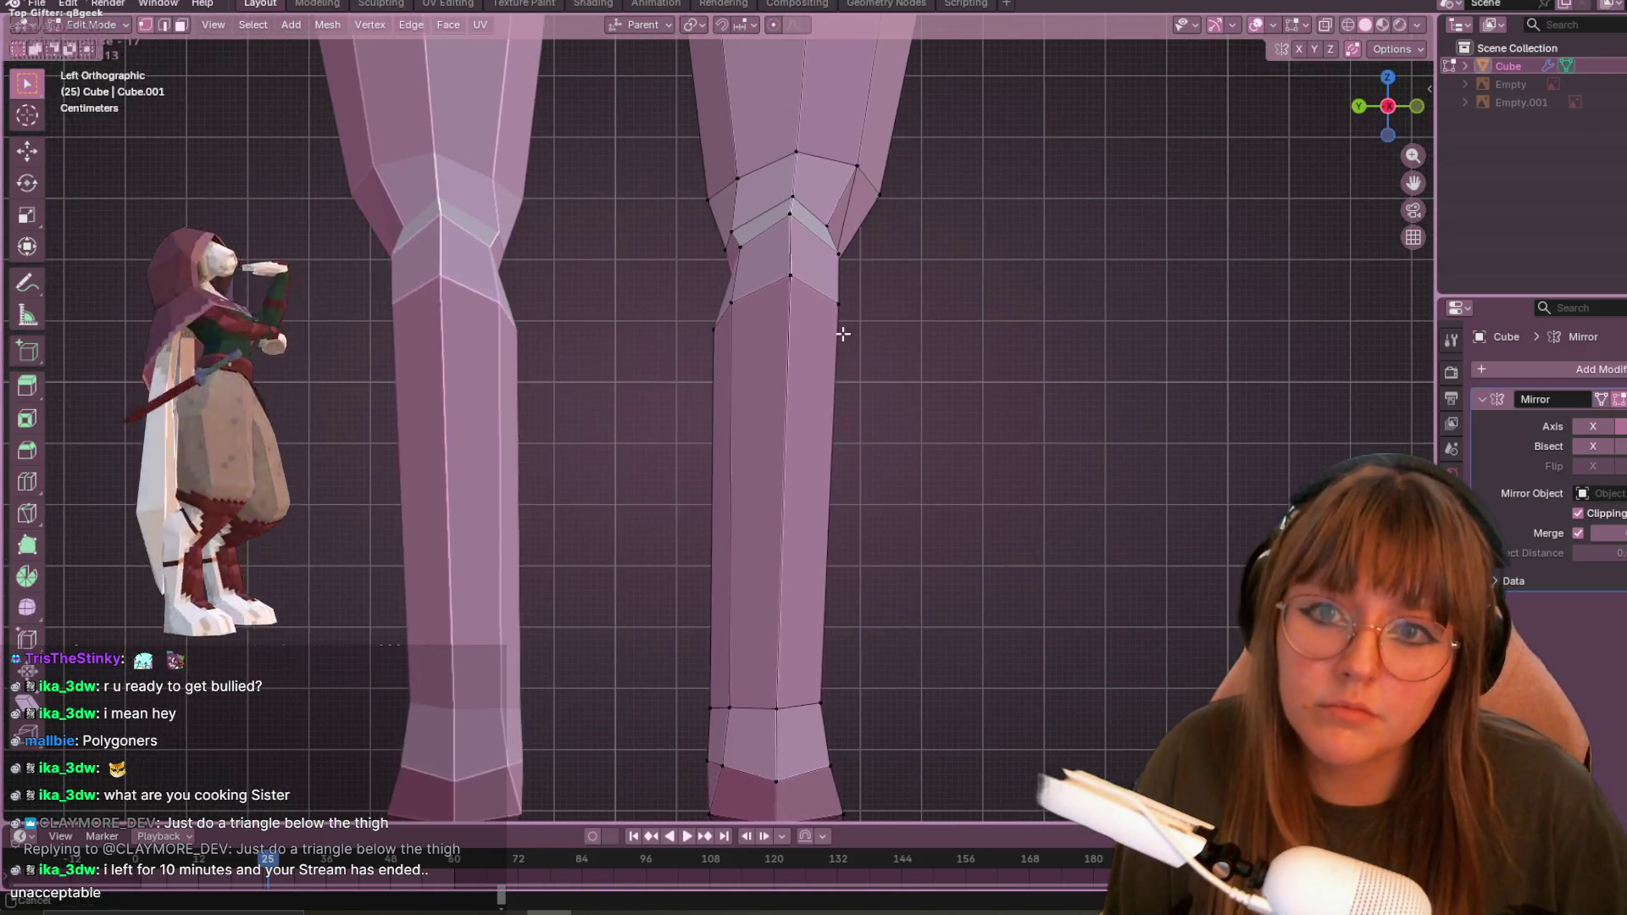
{"action": "key", "text": "g"}
{"action": "left_click", "coordinate": [757, 280]}
{"action": "scroll", "coordinate": [756, 280], "scroll_direction": "down", "scroll_amount": 2}
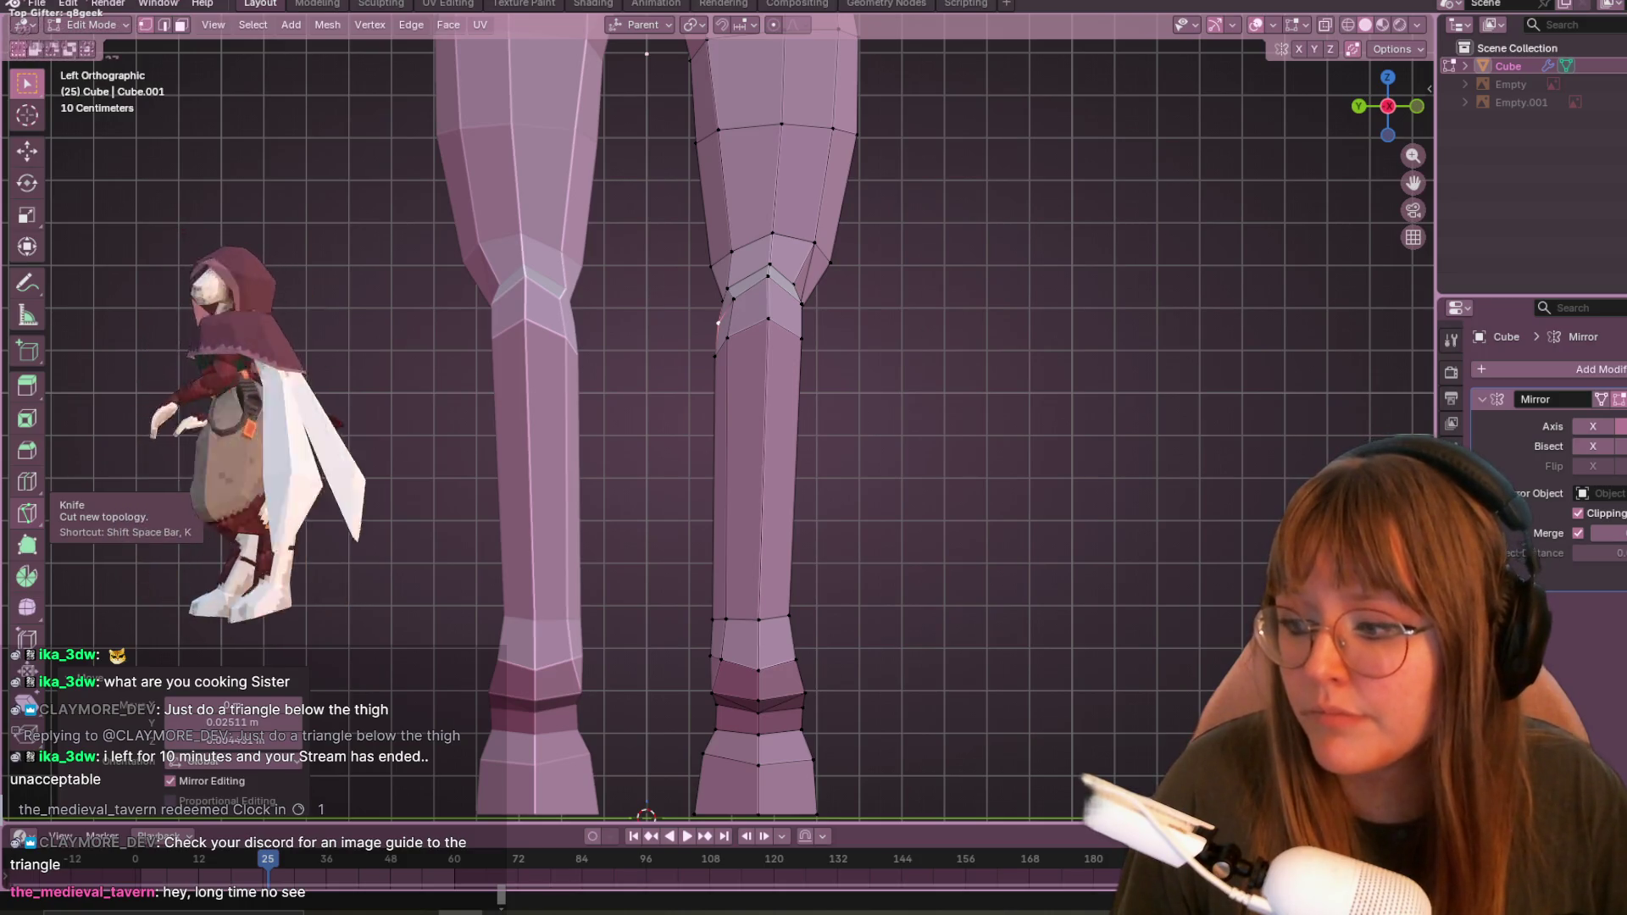
{"action": "mouse_move", "coordinate": [365, 493]}
{"action": "middle_mouse_down"}
{"action": "mouse_move", "coordinate": [690, 425]}
{"action": "mouse_move", "coordinate": [809, 434]}
{"action": "middle_mouse_up"}
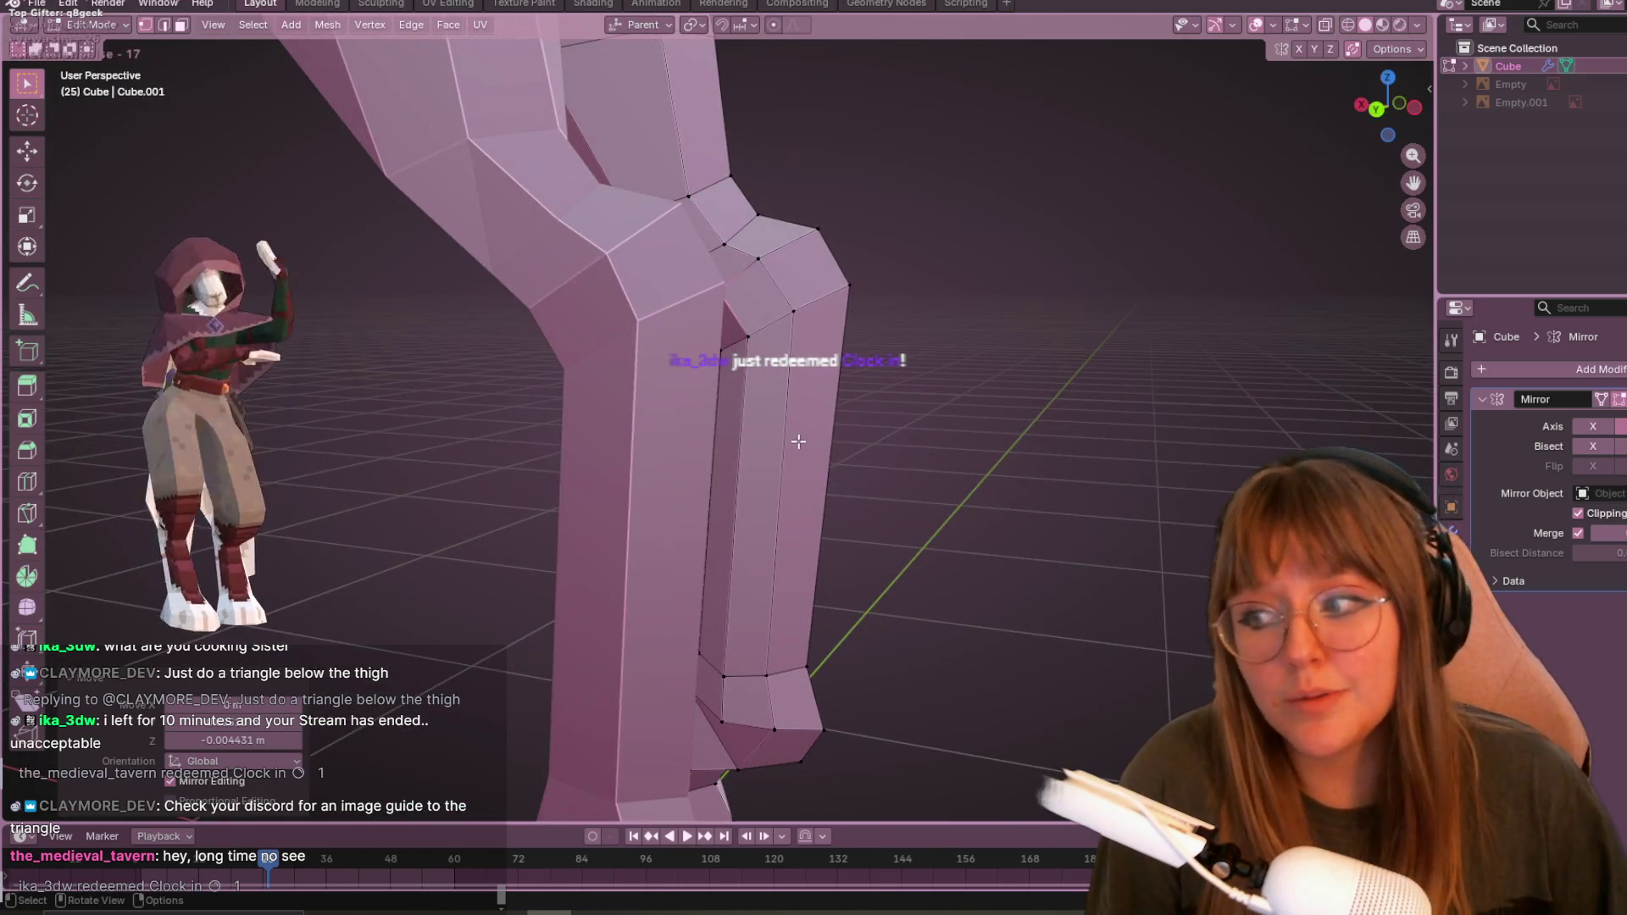
- Slide the vertex at the thigh's edge along its edge in the right side view
{"action": "mouse_move", "coordinate": [794, 354]}
{"action": "middle_mouse_down"}
{"action": "mouse_move", "coordinate": [744, 305]}
{"action": "mouse_move", "coordinate": [745, 254]}
{"action": "middle_mouse_up"}
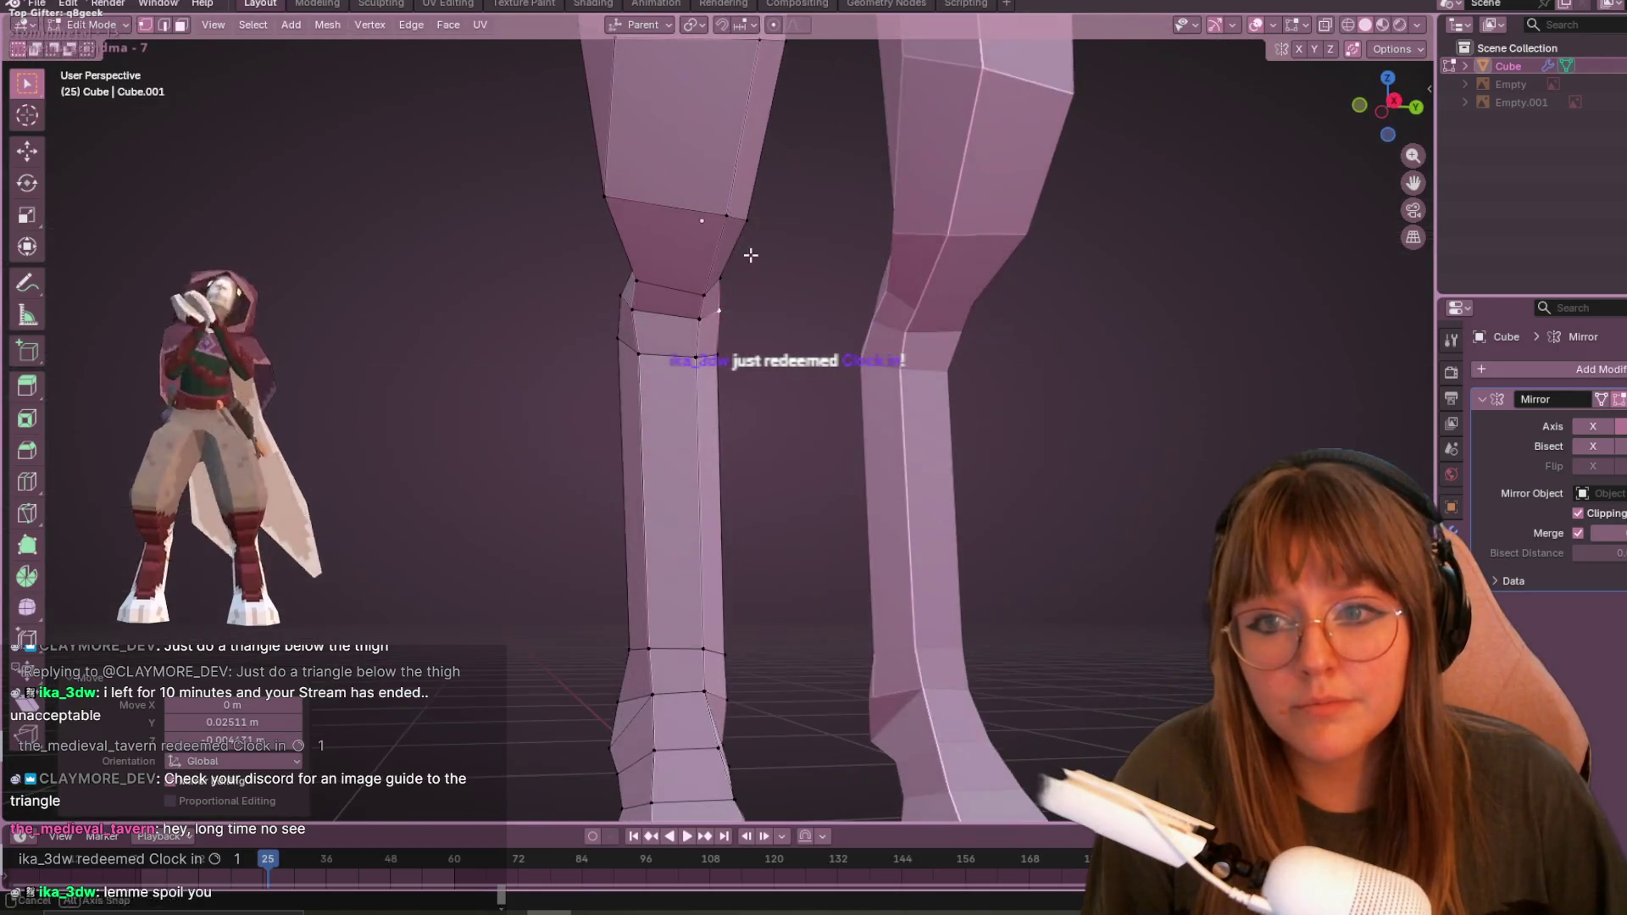
{"action": "left_click", "coordinate": [1394, 100]}
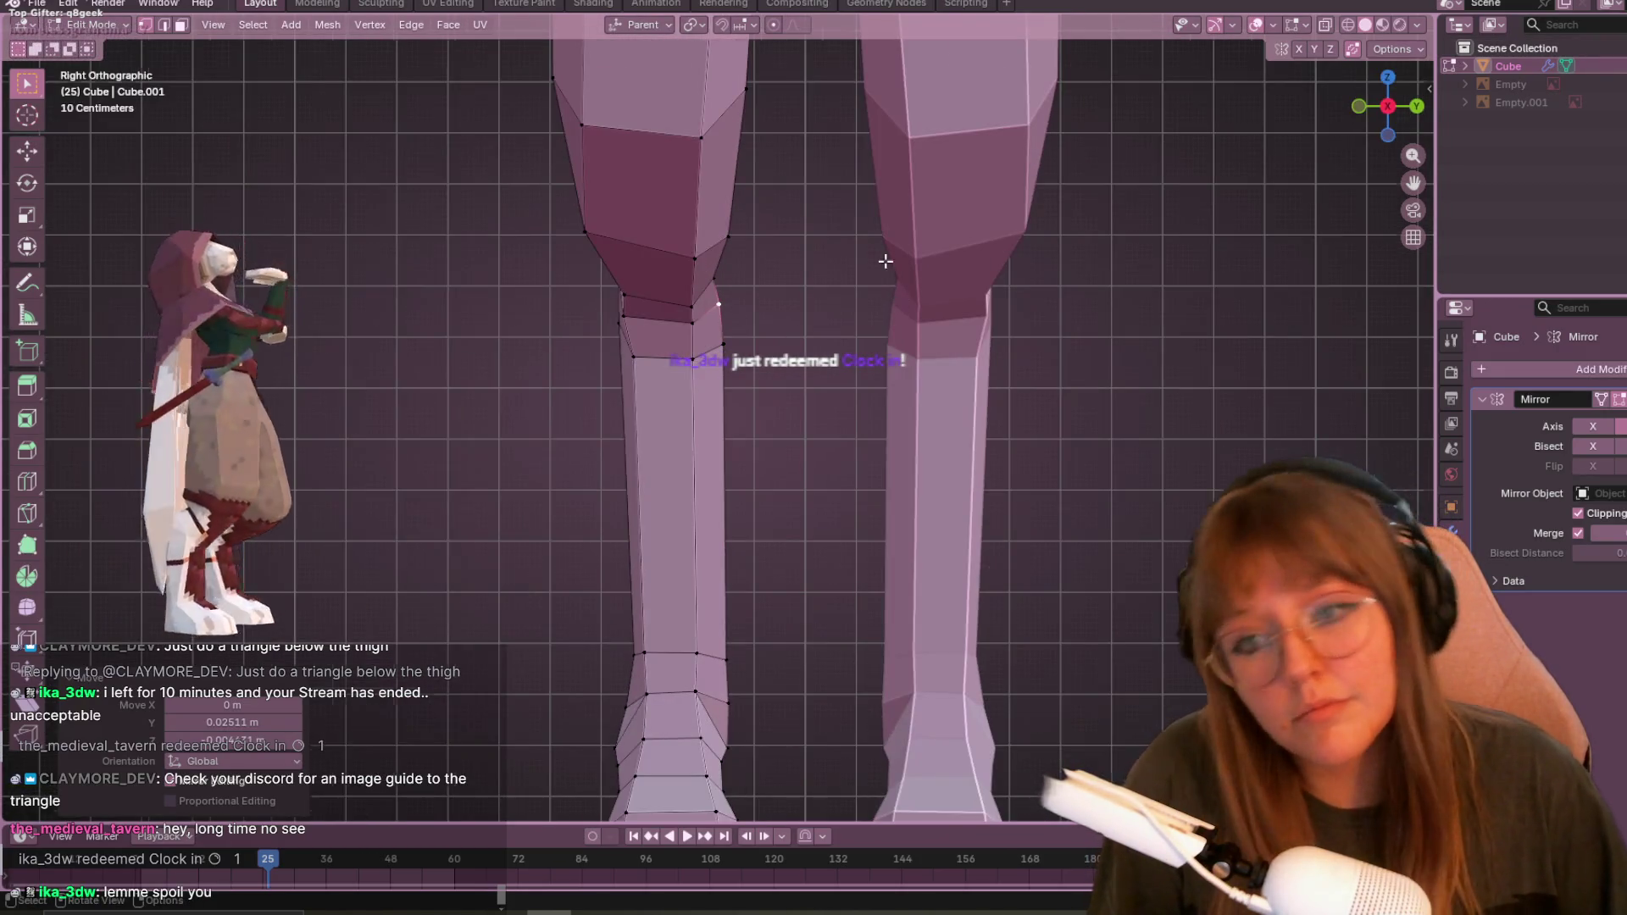
{"action": "left_click", "coordinate": [604, 297]}
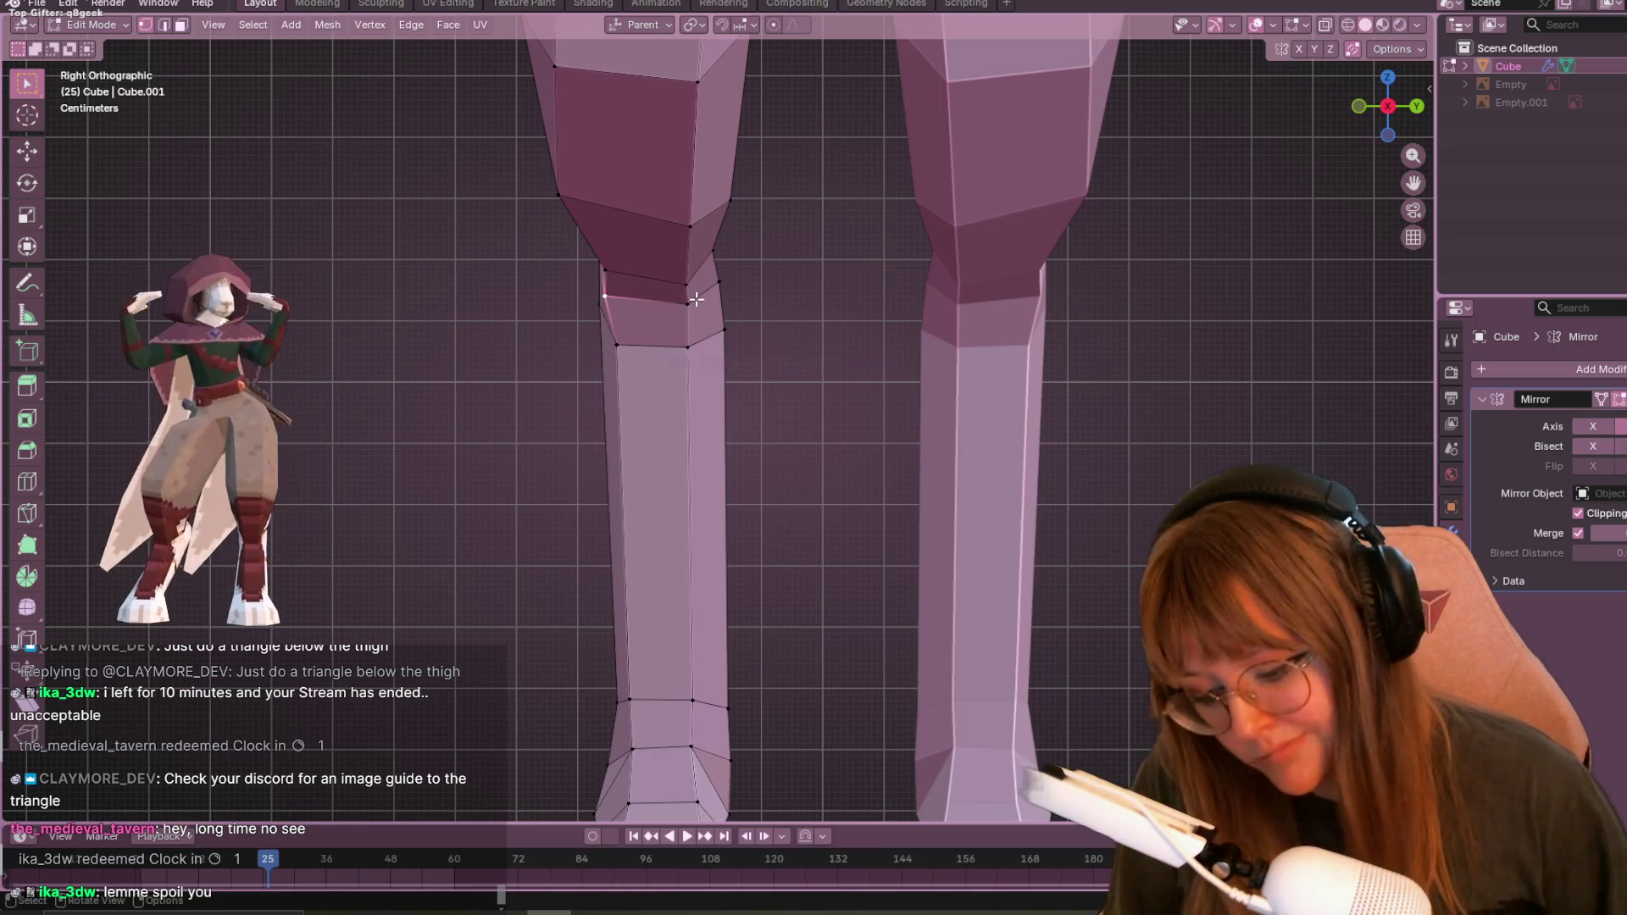
{"action": "key", "text": "g"}
{"action": "key", "text": "g"}
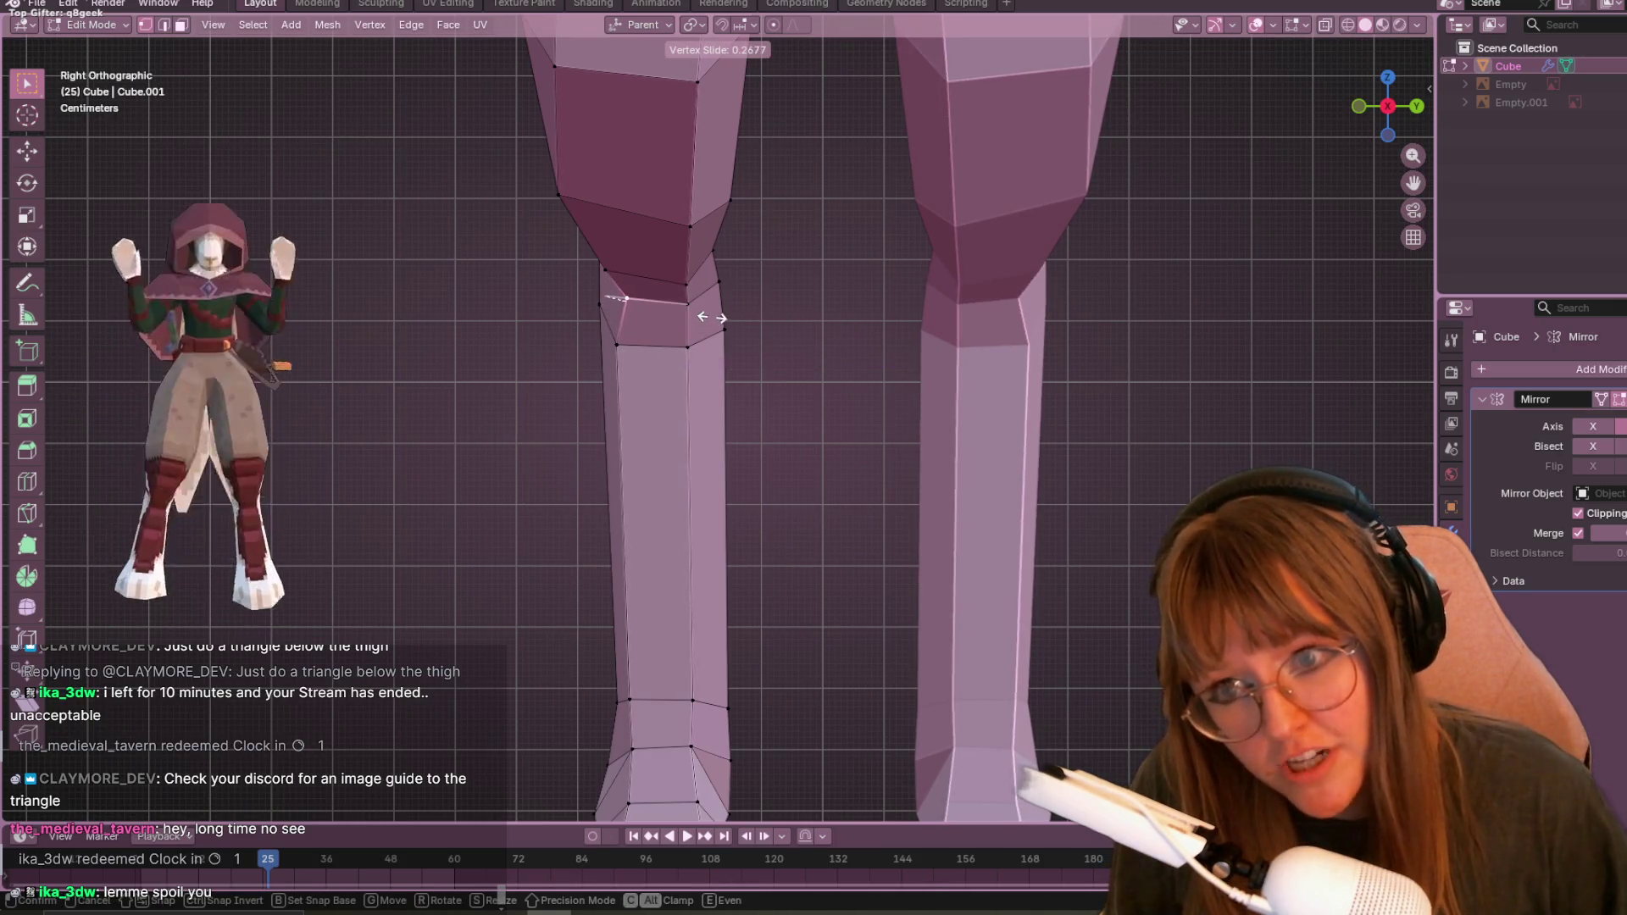
{"action": "left_click", "coordinate": [632, 280]}
{"action": "mouse_move", "coordinate": [632, 279]}
{"action": "middle_mouse_down"}
{"action": "mouse_move", "coordinate": [729, 254]}
{"action": "mouse_move", "coordinate": [829, 302]}
{"action": "mouse_move", "coordinate": [686, 347]}
{"action": "mouse_move", "coordinate": [491, 237]}
{"action": "mouse_move", "coordinate": [327, 226]}
{"action": "mouse_move", "coordinate": [523, 308]}
{"action": "mouse_move", "coordinate": [685, 339]}
{"action": "middle_mouse_up"}
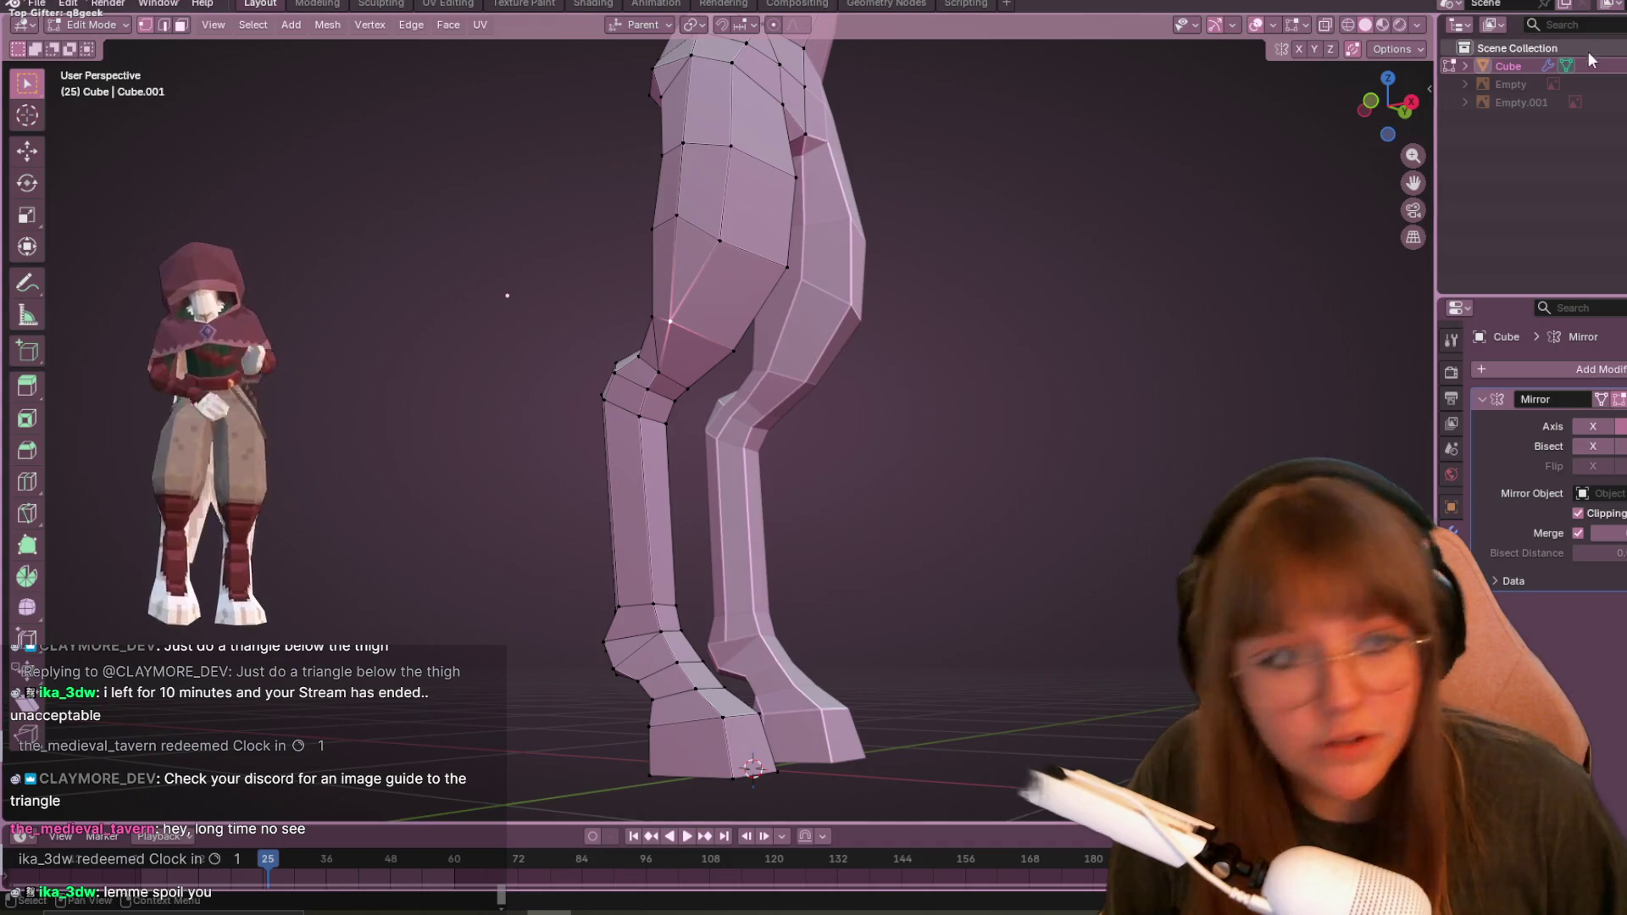
{"action": "left_click", "coordinate": [1410, 102]}
- Slide another knee vertex, then move it with a second knee vertex about 0.026 m downward
{"action": "key", "text": "g"}
{"action": "key", "text": "g"}
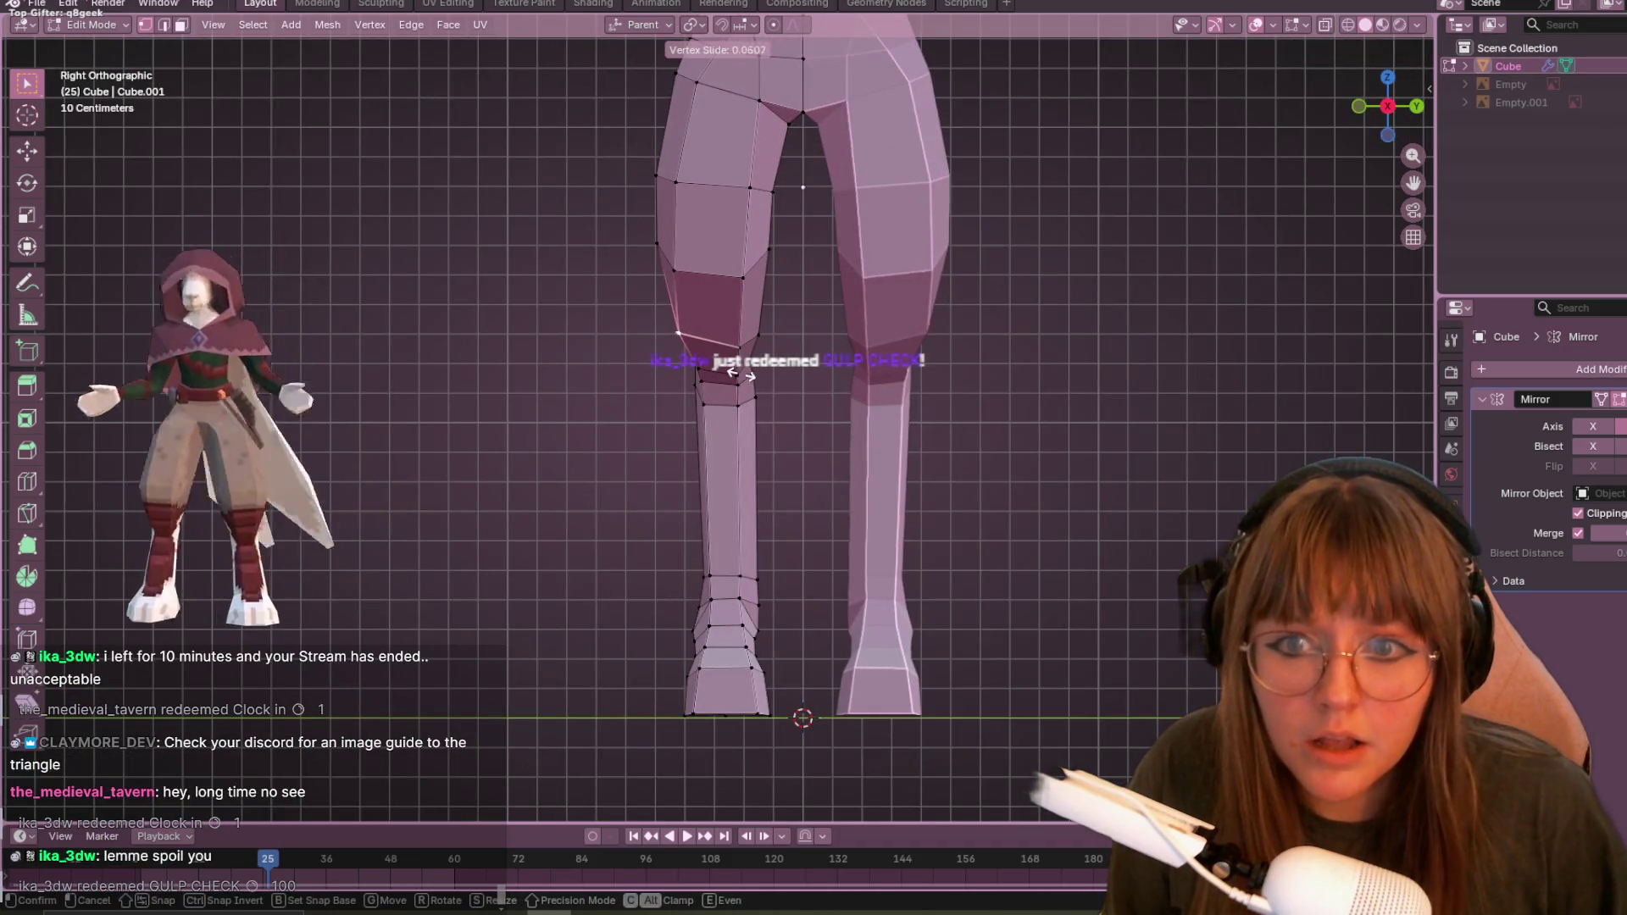
{"action": "left_click", "coordinate": [755, 375]}
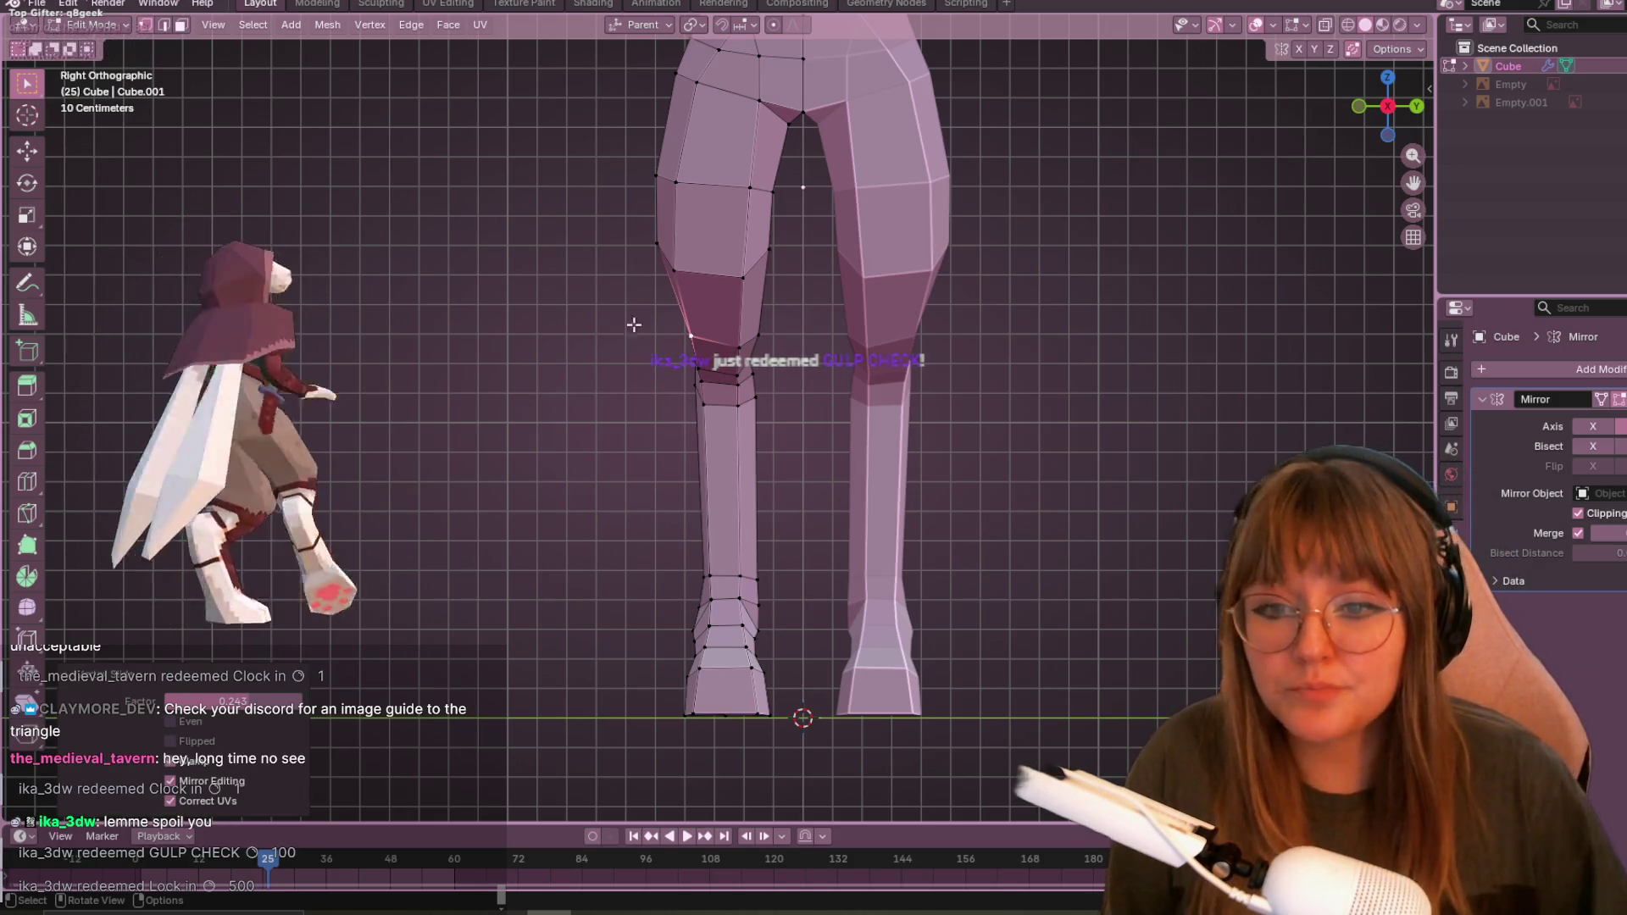
{"action": "scroll", "coordinate": [555, 337], "scroll_direction": "up", "scroll_amount": 3}
{"action": "left_click", "coordinate": [741, 240], "text": "shift"}
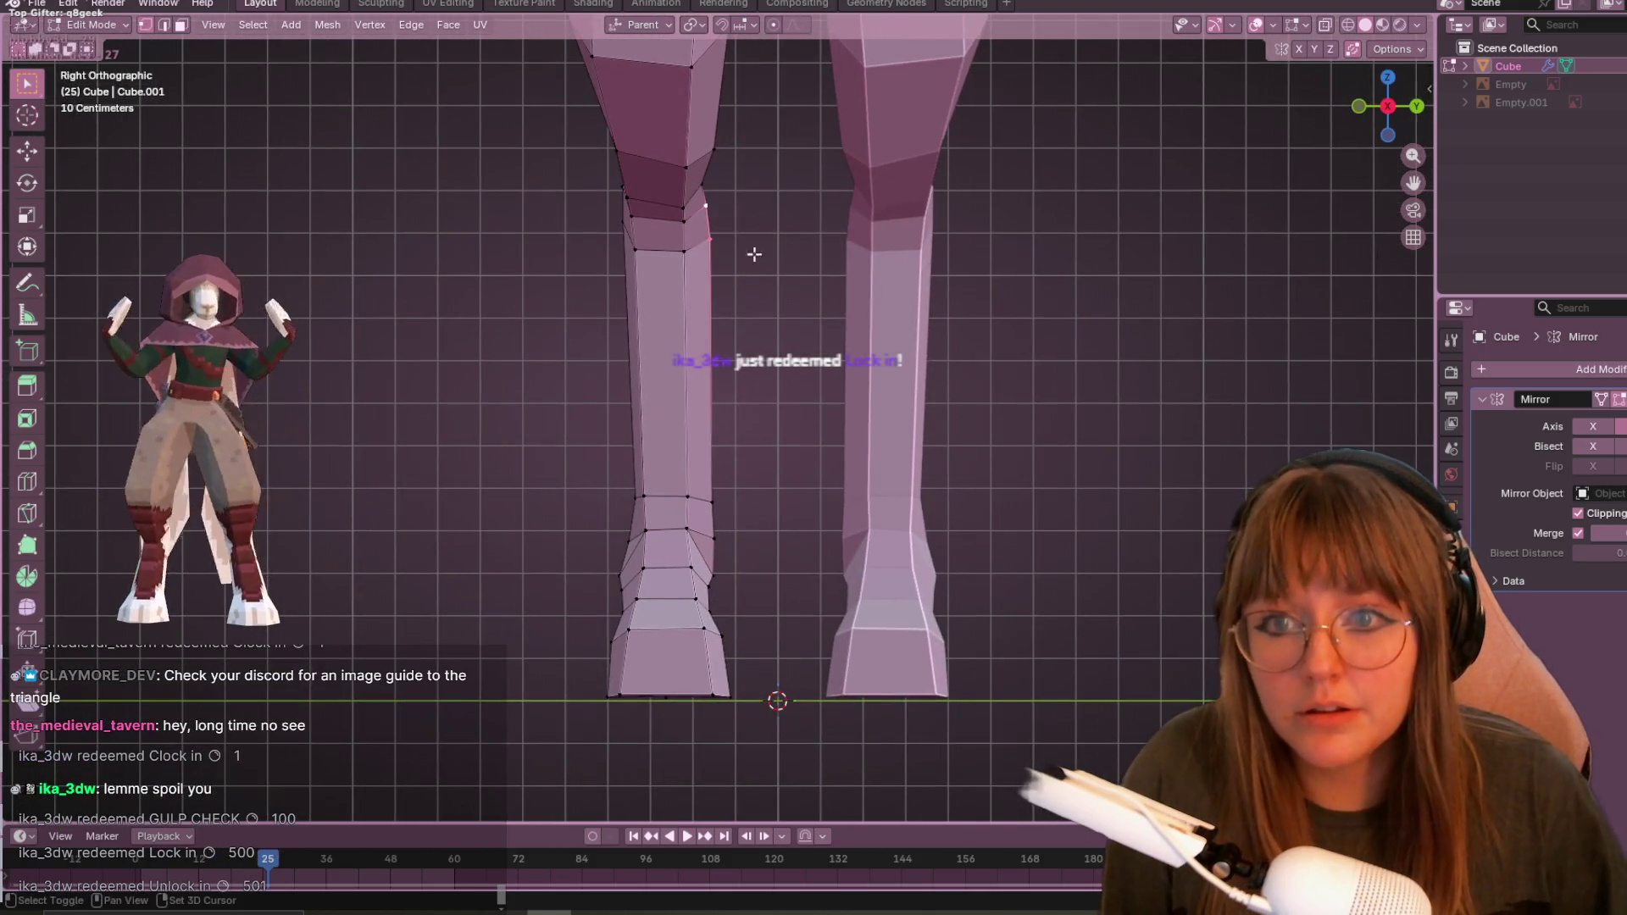
{"action": "key", "text": "g"}
{"action": "left_click", "coordinate": [822, 298]}
{"action": "mouse_move", "coordinate": [822, 298]}
{"action": "middle_mouse_down"}
{"action": "mouse_move", "coordinate": [798, 122]}
{"action": "mouse_move", "coordinate": [863, 217]}
{"action": "middle_mouse_up"}
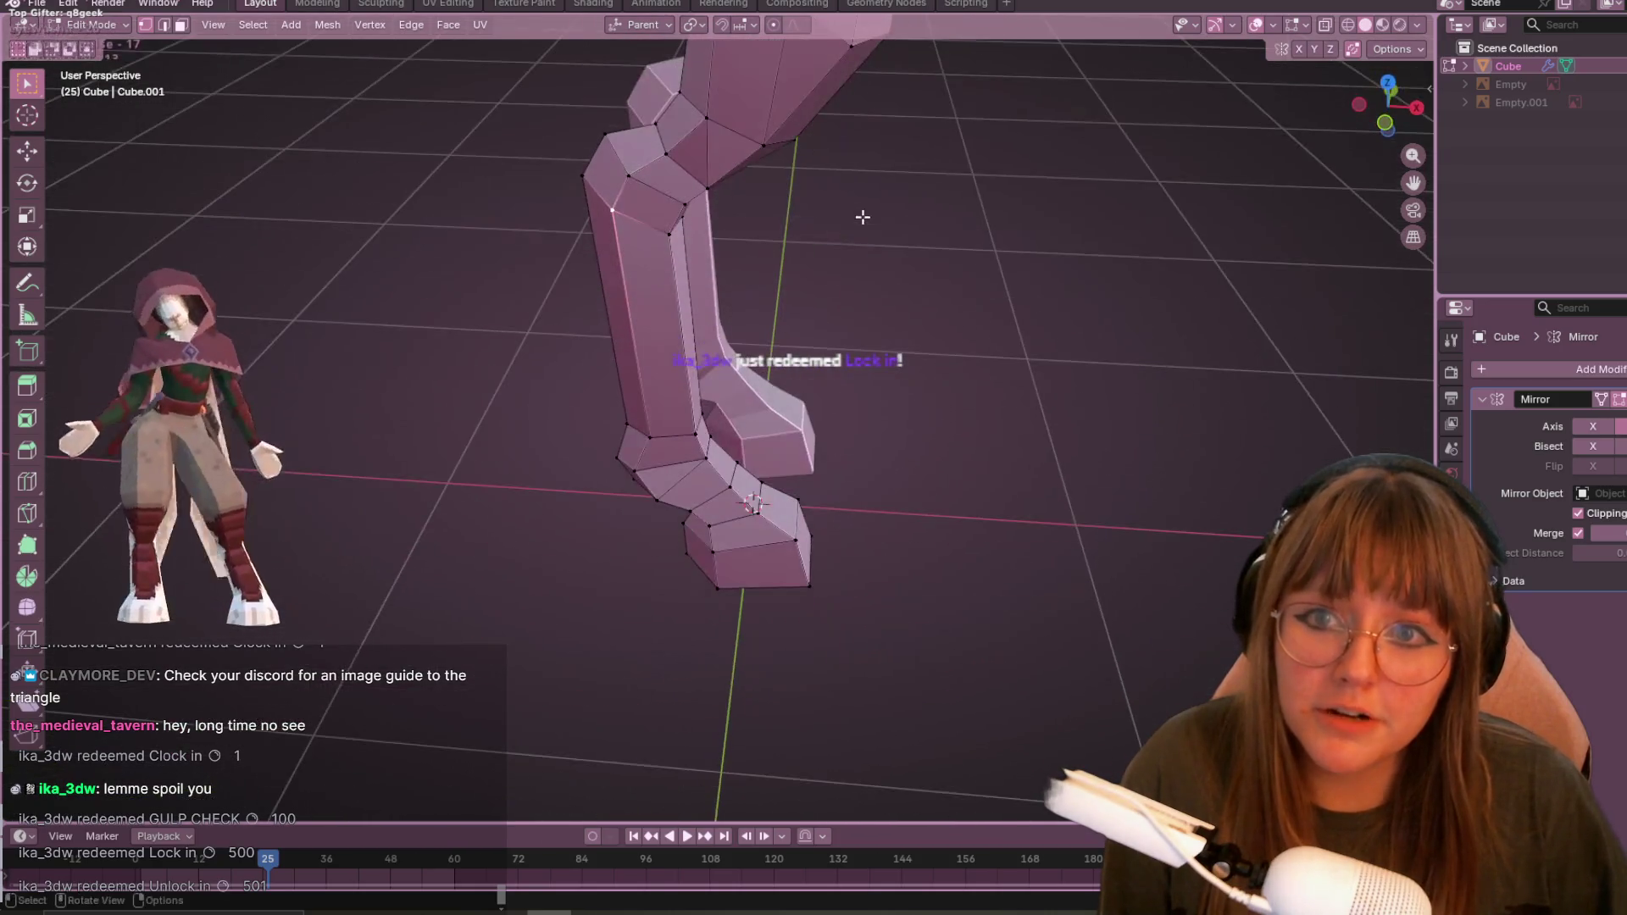
- In front view, move the inner knee vertex and slide the vertex just below the knee
{"action": "left_click", "coordinate": [1386, 122]}
{"action": "middle_click_drag", "start_coordinate": [703, 108], "coordinate": [697, 281], "text": "shift"}
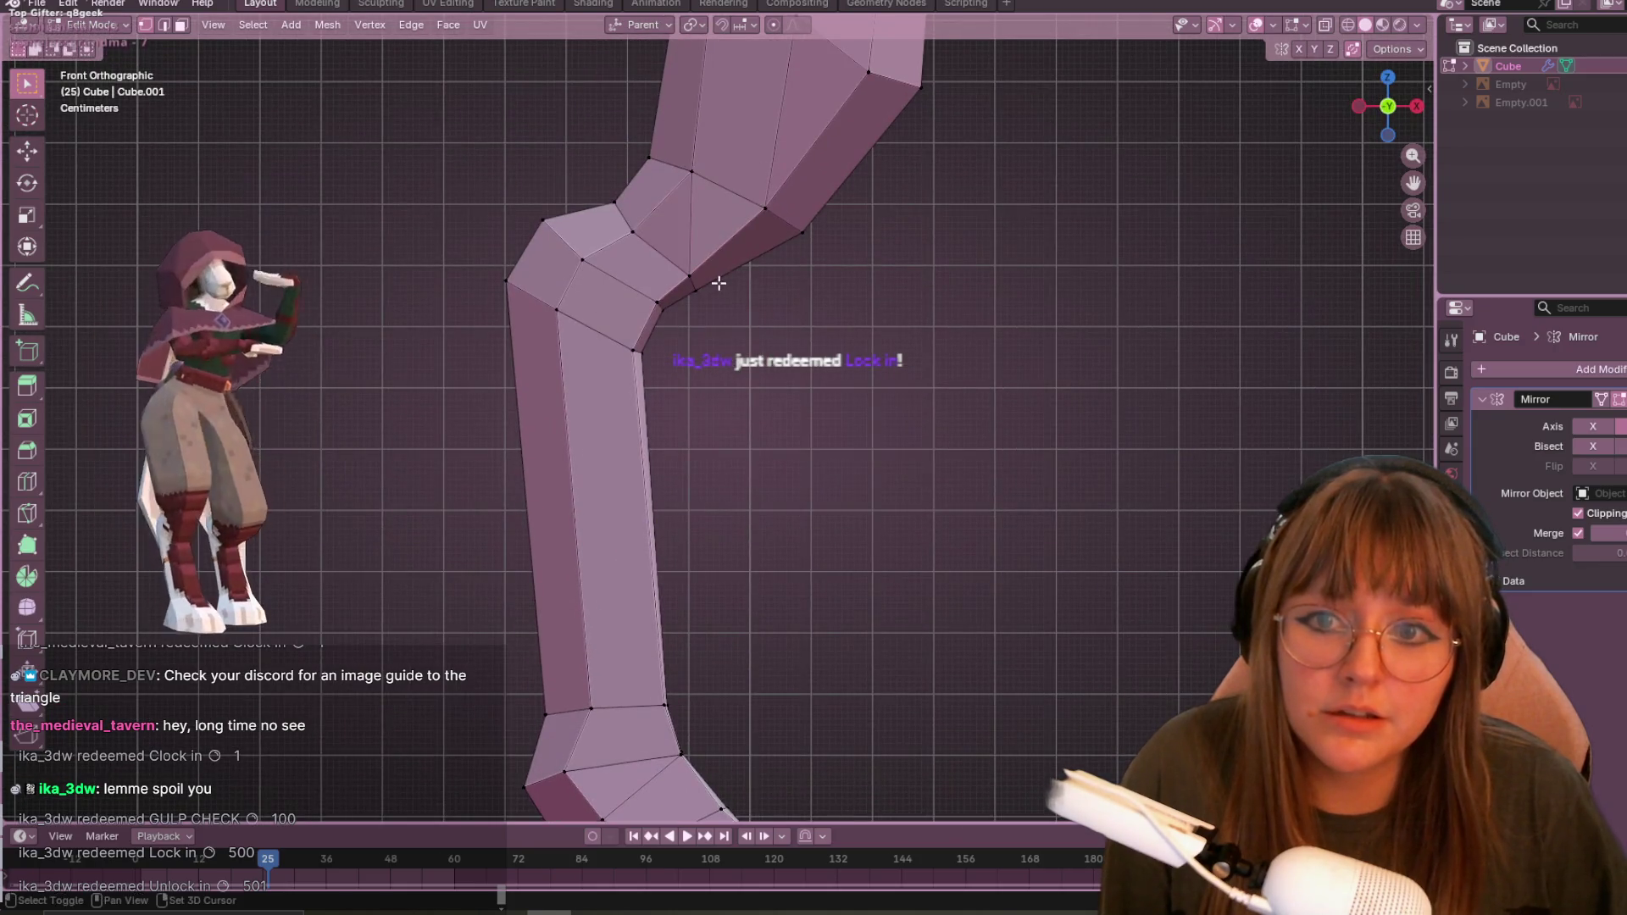
{"action": "key", "text": "g"}
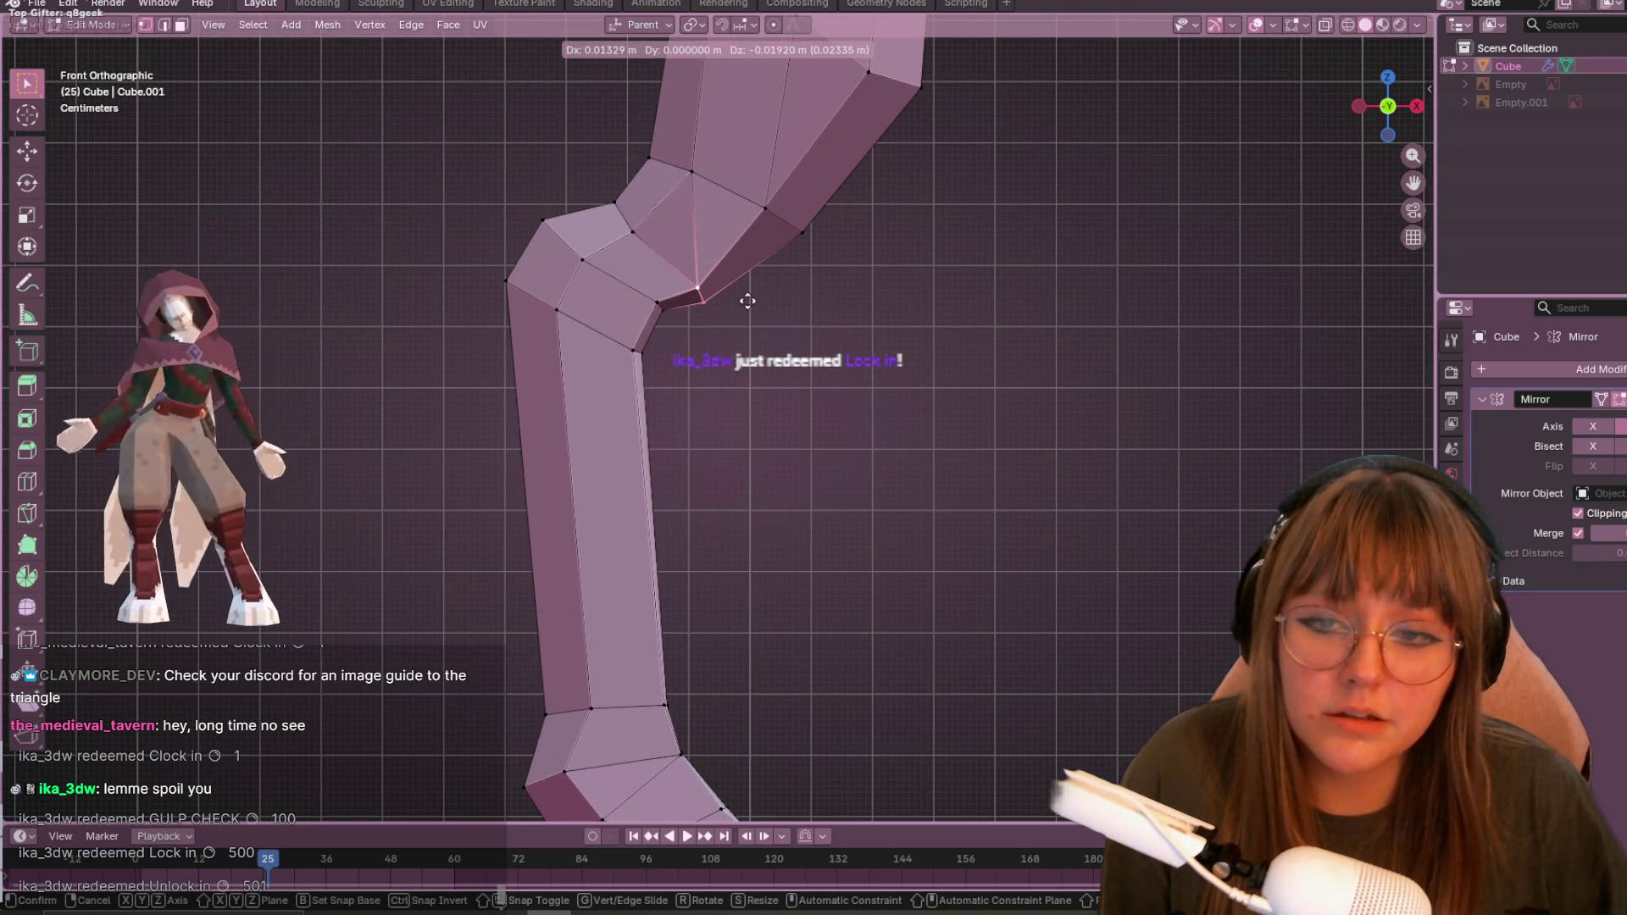
{"action": "left_click", "coordinate": [747, 301]}
{"action": "scroll", "coordinate": [678, 314], "scroll_direction": "down", "scroll_amount": 1}
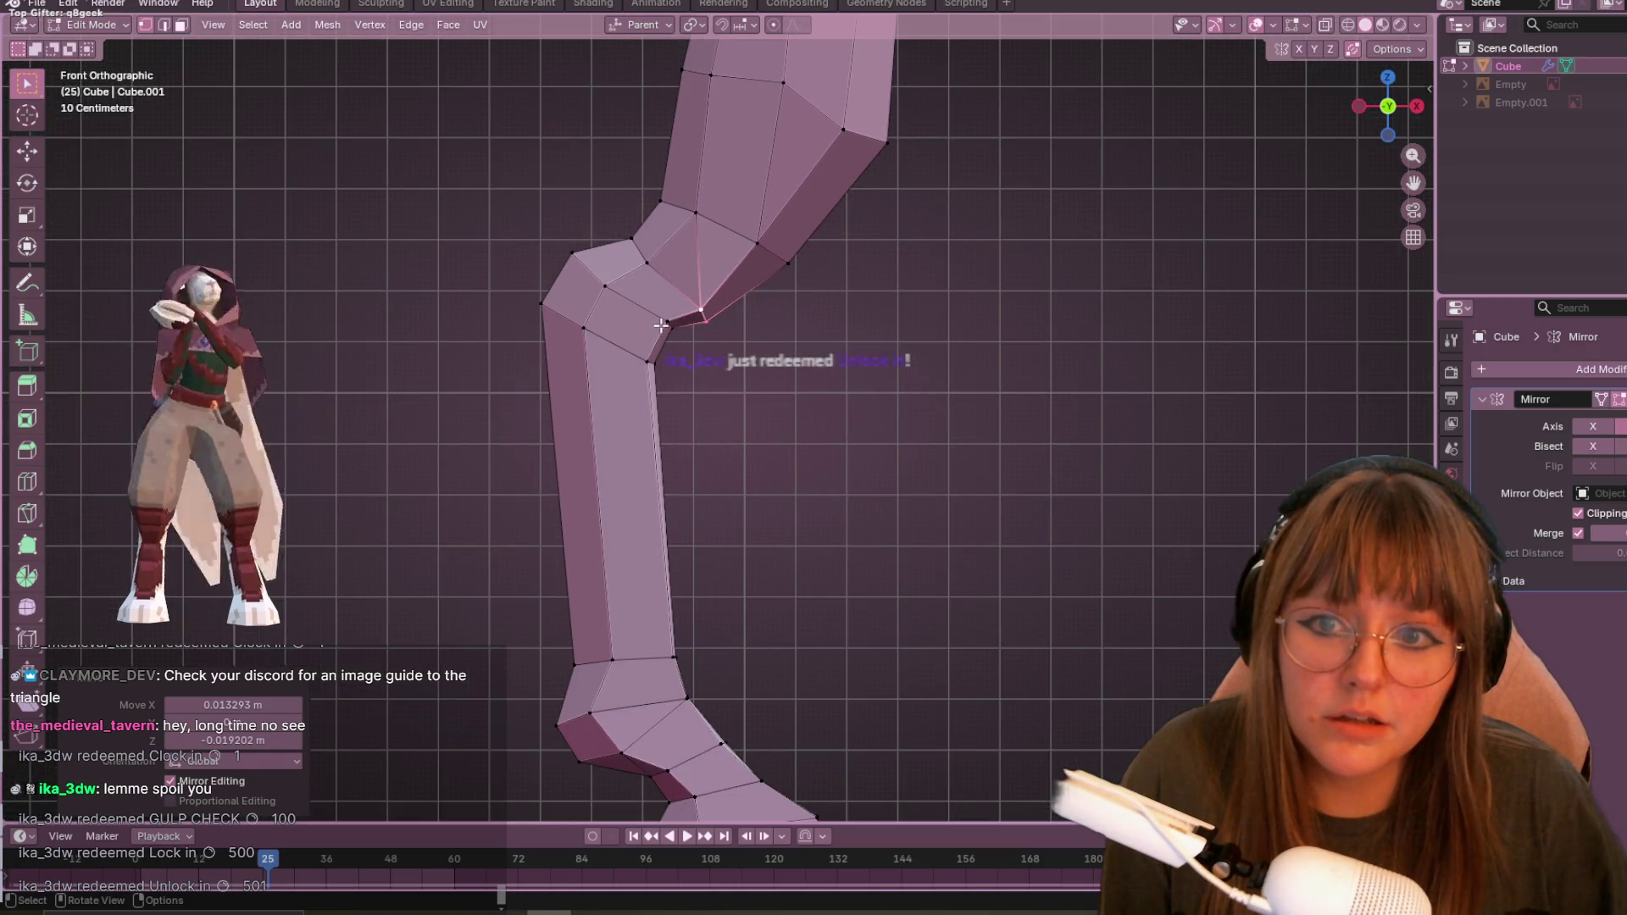
{"action": "left_click", "coordinate": [676, 325], "text": "shift"}
{"action": "left_click", "coordinate": [687, 362]}
{"action": "mouse_move", "coordinate": [686, 362]}
{"action": "middle_mouse_down"}
{"action": "mouse_move", "coordinate": [979, 275]}
{"action": "mouse_move", "coordinate": [1034, 345]}
{"action": "mouse_move", "coordinate": [1181, 257]}
{"action": "mouse_move", "coordinate": [878, 265]}
{"action": "mouse_move", "coordinate": [826, 298]}
{"action": "mouse_move", "coordinate": [970, 370]}
{"action": "mouse_move", "coordinate": [929, 364]}
{"action": "middle_mouse_up"}
- Slide and reposition another knee vertex to smooth the thigh-to-shin bend
{"action": "left_click", "coordinate": [879, 276]}
{"action": "key", "text": "g"}
{"action": "key", "text": "g"}
{"action": "left_click", "coordinate": [819, 300]}
{"action": "key", "text": "g"}
{"action": "left_click", "coordinate": [980, 382]}
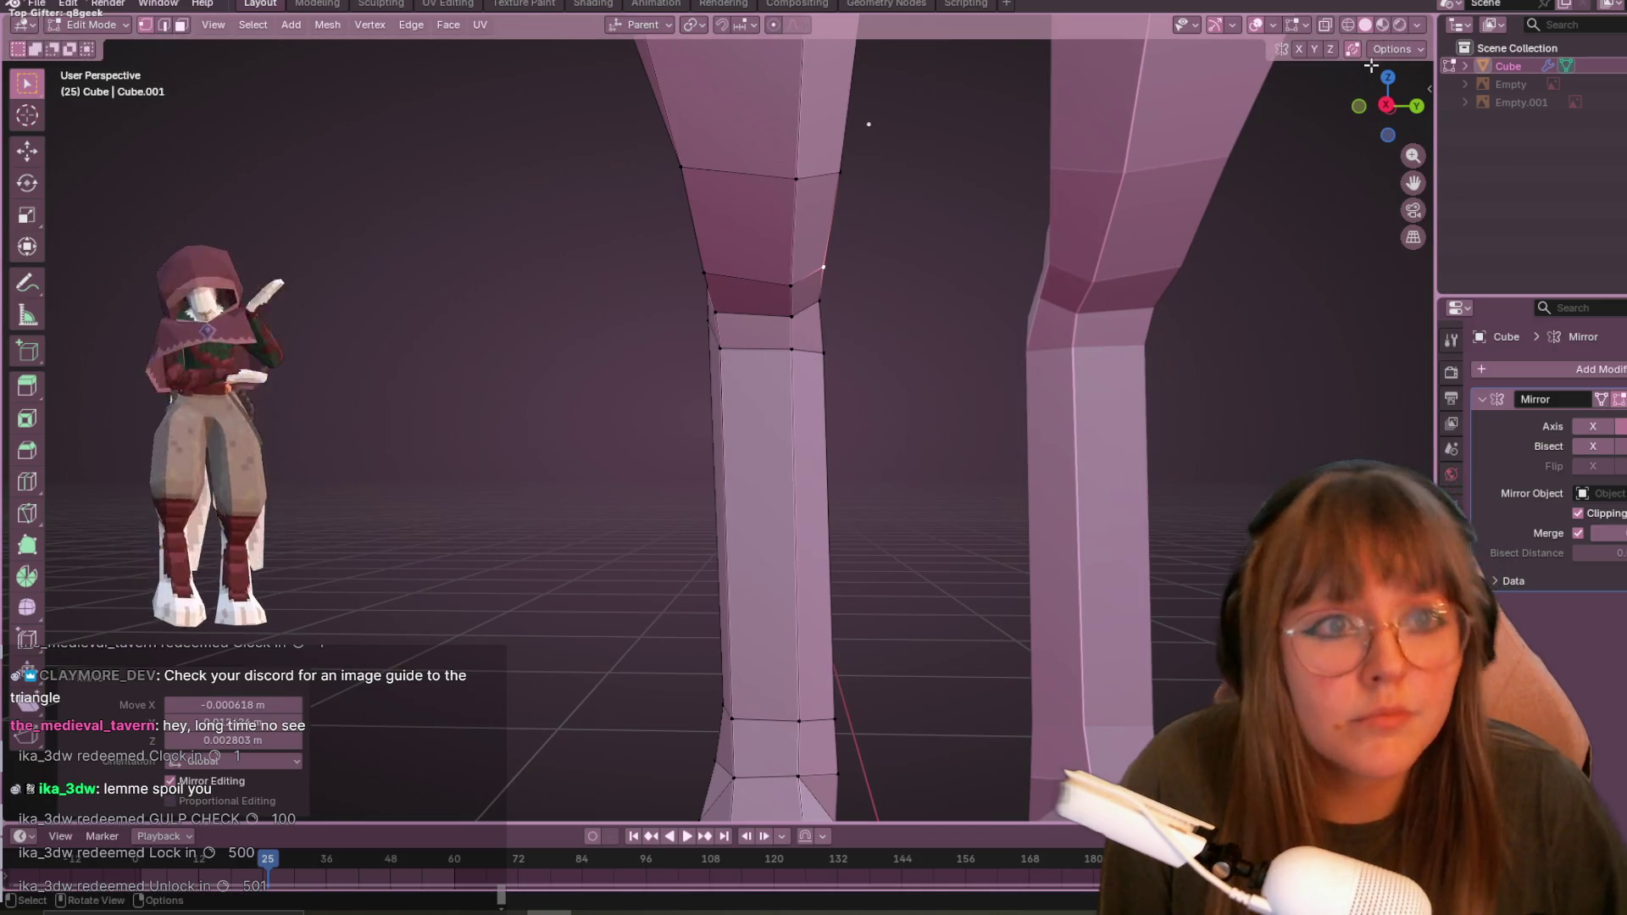
- Check the knees from the left side view, then return to Object Mode
{"action": "left_click", "coordinate": [1387, 105]}
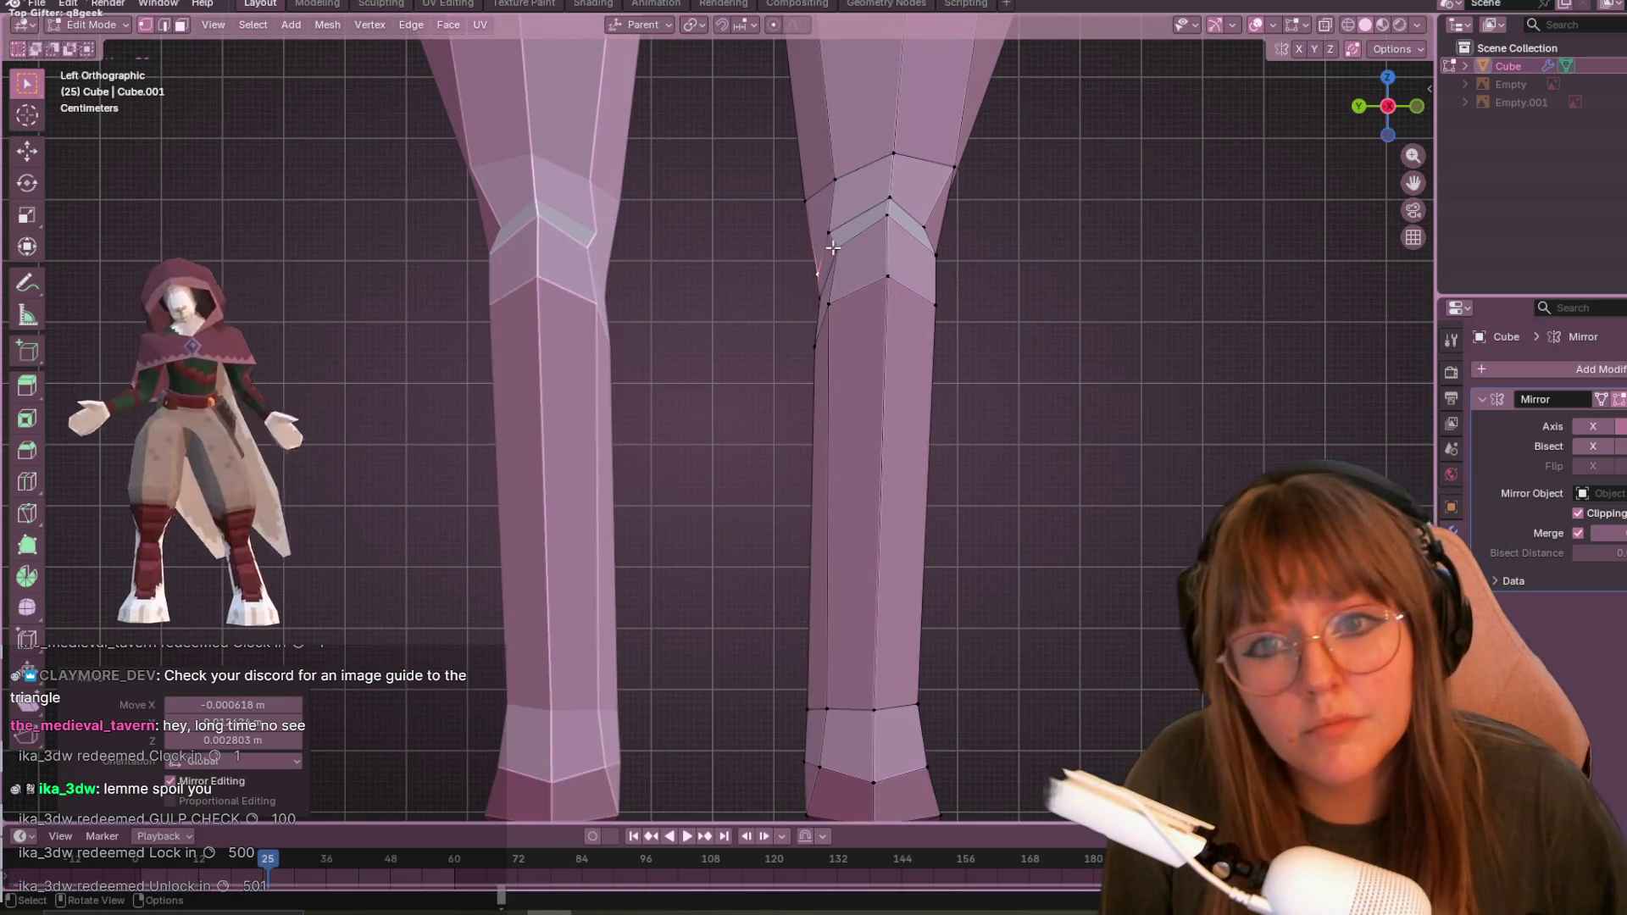
{"action": "left_click_drag", "start_coordinate": [1356, 107], "coordinate": [1396, 114]}
{"action": "left_click", "coordinate": [1395, 114]}
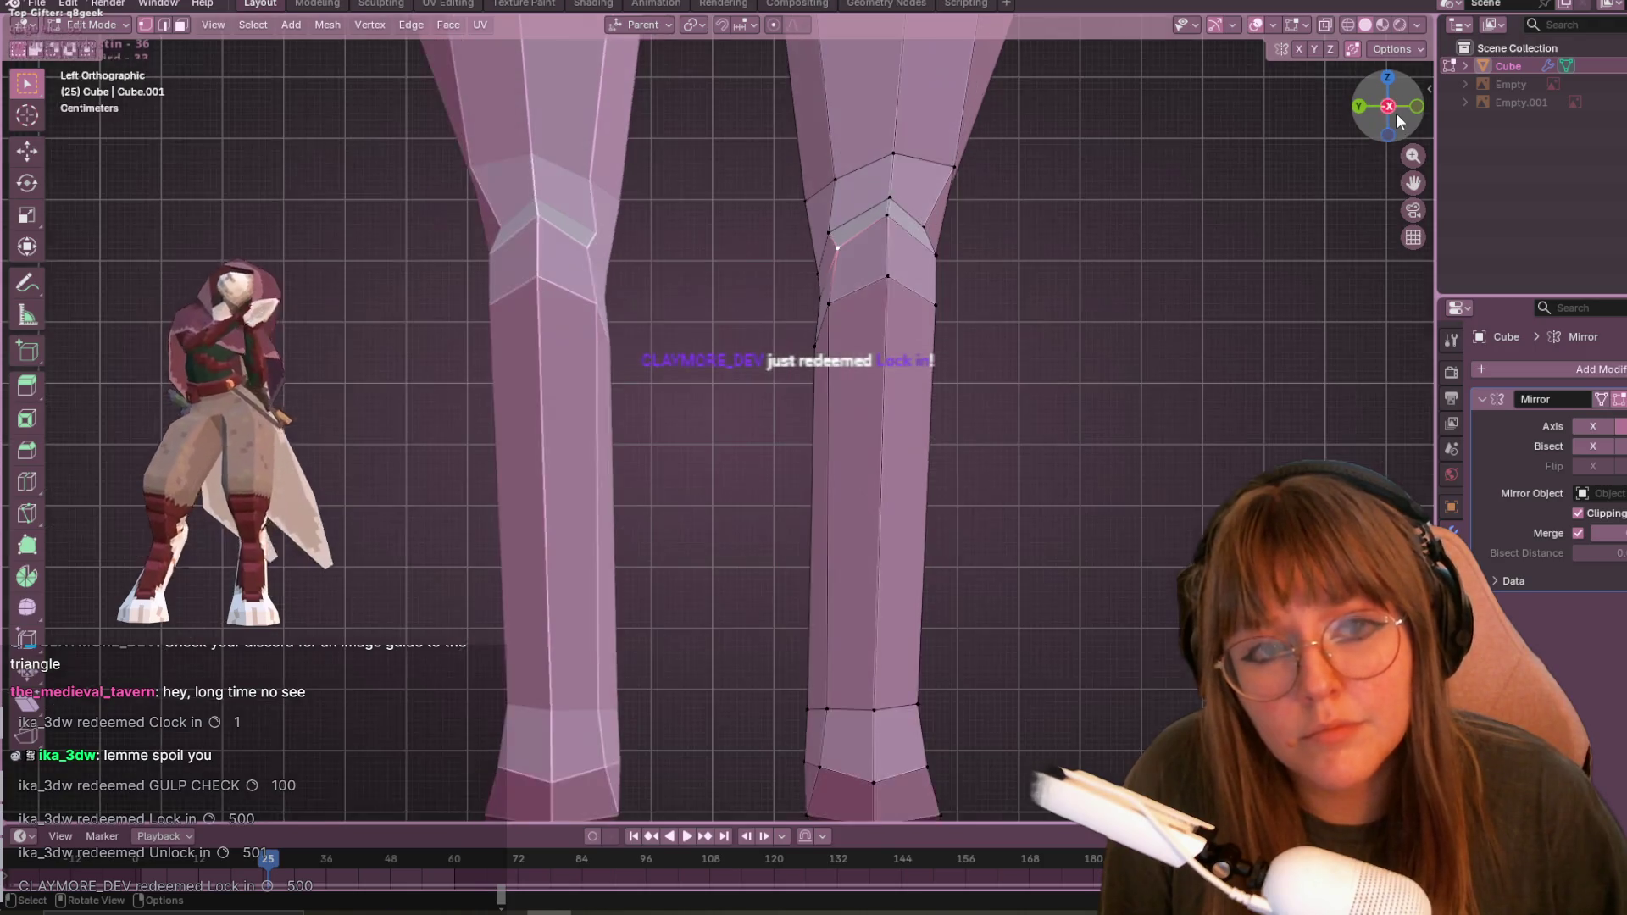
{"action": "scroll", "coordinate": [1079, 138], "scroll_direction": "up", "scroll_amount": 2}
{"action": "middle_click_drag", "start_coordinate": [902, 221], "coordinate": [858, 290], "text": "shift"}
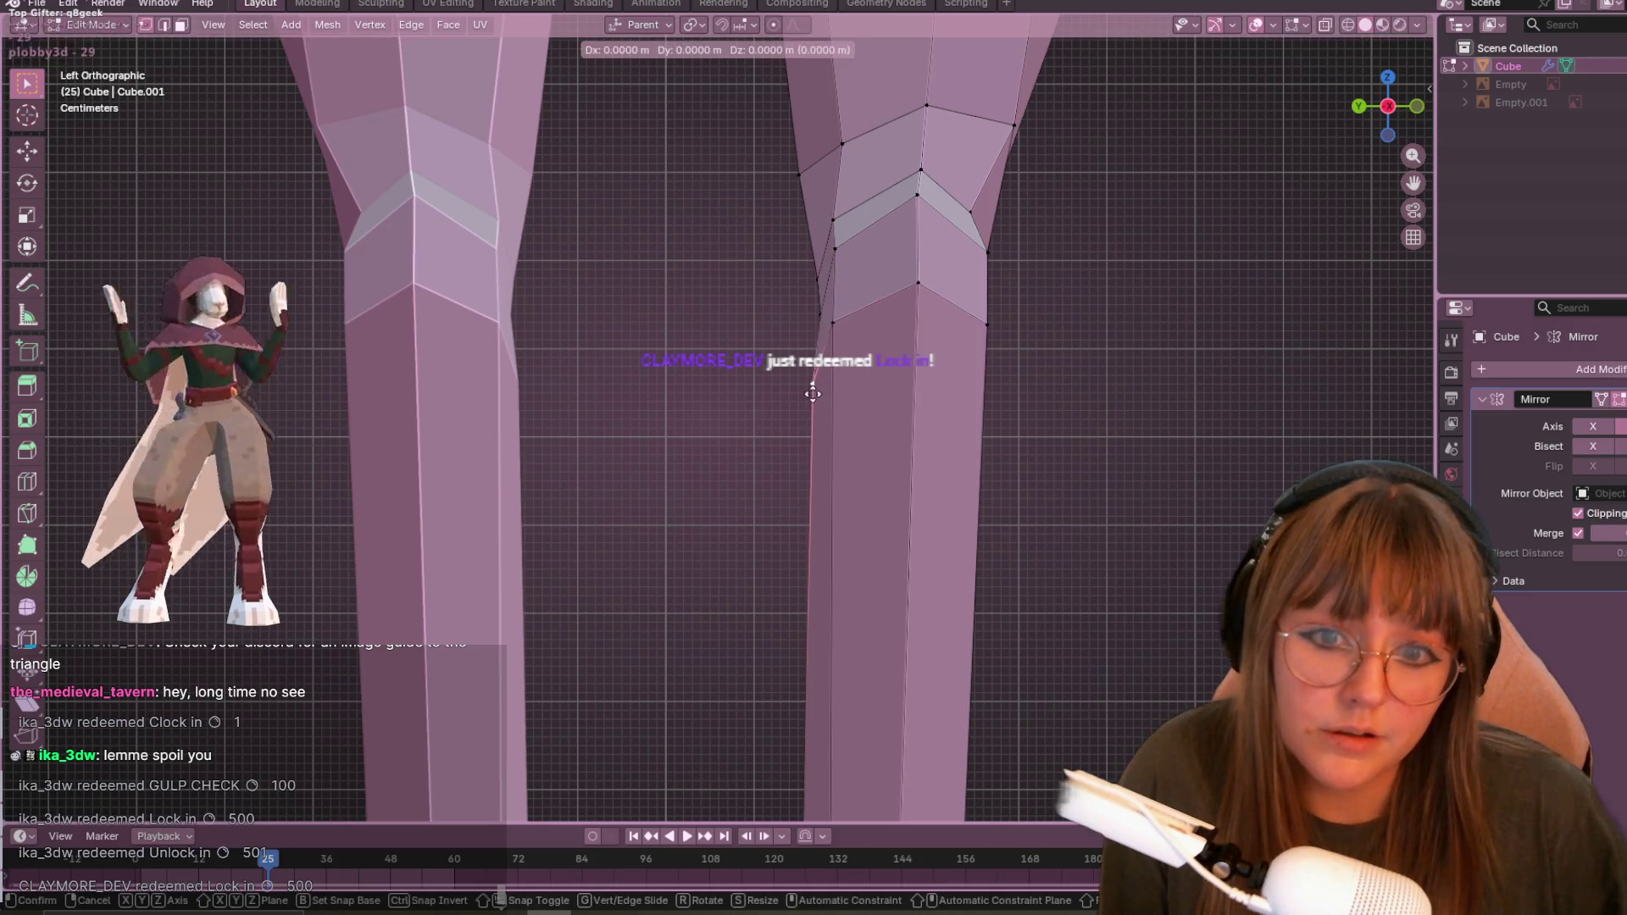
{"action": "scroll", "coordinate": [813, 390], "scroll_direction": "down", "scroll_amount": 6}
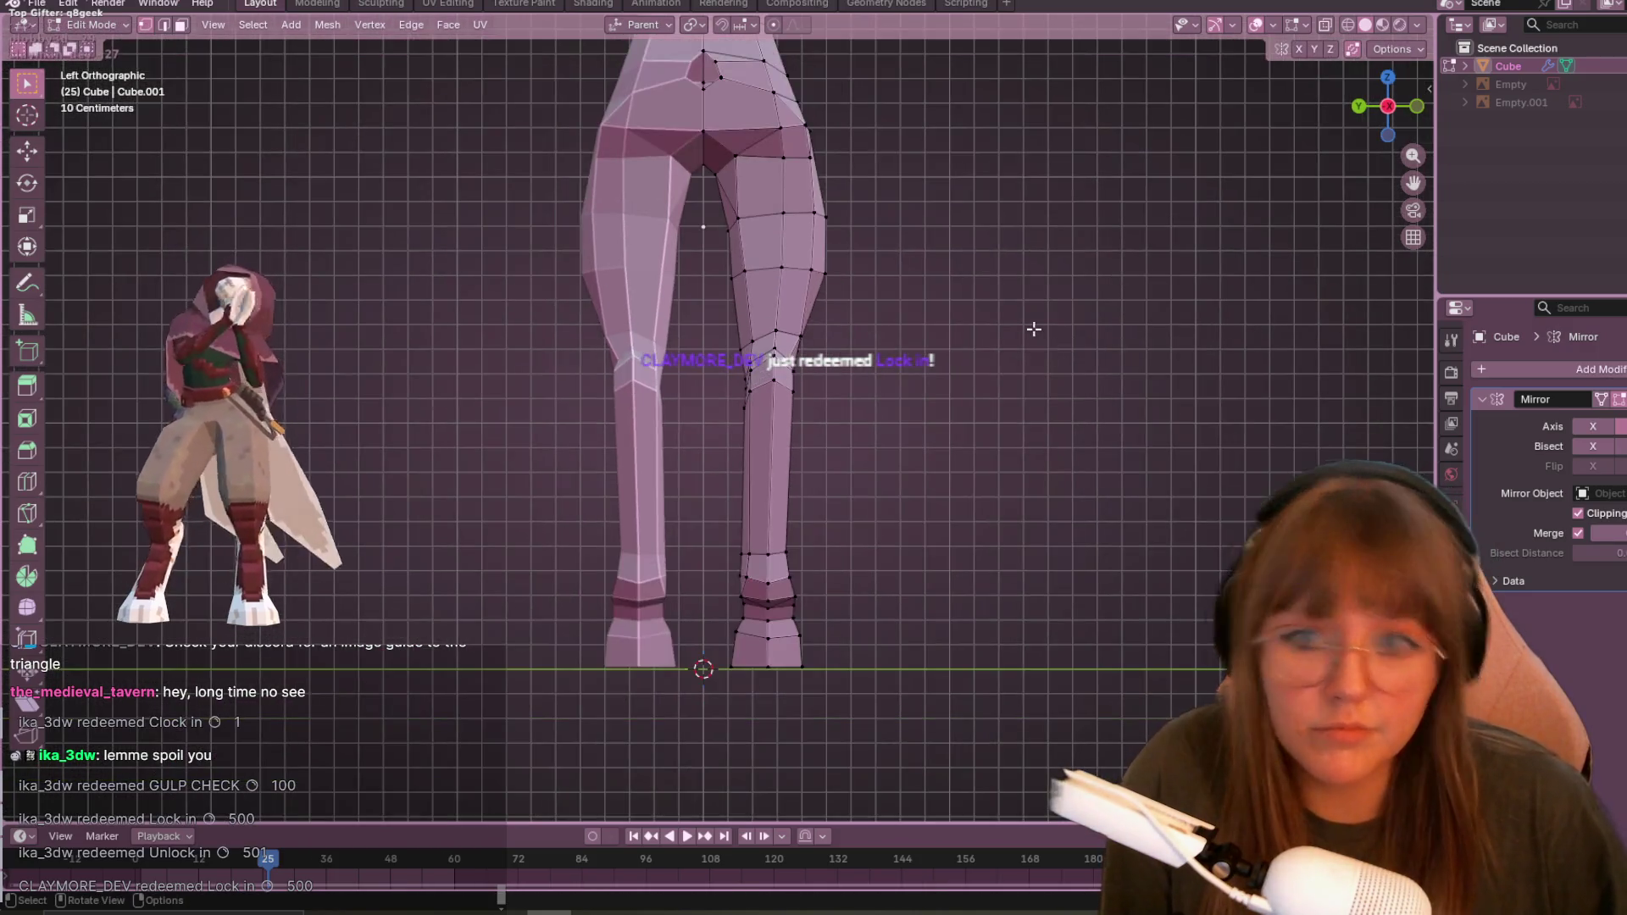
{"action": "key", "text": "Tab"}
- Orbit around the whole body, including the legs from behind, to review the reshaped knees
{"action": "mouse_move", "coordinate": [1034, 328]}
{"action": "middle_mouse_down"}
{"action": "mouse_move", "coordinate": [919, 255]}
{"action": "mouse_move", "coordinate": [996, 313]}
{"action": "mouse_move", "coordinate": [1181, 358]}
{"action": "mouse_move", "coordinate": [1420, 366]}
{"action": "mouse_move", "coordinate": [861, 284]}
{"action": "mouse_move", "coordinate": [468, 339]}
{"action": "mouse_move", "coordinate": [521, 348]}
{"action": "mouse_move", "coordinate": [1084, 339]}
{"action": "mouse_move", "coordinate": [368, 286]}
{"action": "mouse_move", "coordinate": [498, 288]}
{"action": "mouse_move", "coordinate": [709, 196]}
{"action": "mouse_move", "coordinate": [850, 205]}
{"action": "mouse_move", "coordinate": [830, 205]}
{"action": "mouse_move", "coordinate": [896, 282]}
{"action": "mouse_move", "coordinate": [839, 348]}
{"action": "mouse_move", "coordinate": [915, 294]}
{"action": "mouse_move", "coordinate": [1068, 258]}
{"action": "mouse_move", "coordinate": [774, 314]}
{"action": "mouse_move", "coordinate": [1131, 314]}
{"action": "mouse_move", "coordinate": [1344, 354]}
{"action": "mouse_move", "coordinate": [1191, 165]}
{"action": "mouse_move", "coordinate": [822, 307]}
{"action": "mouse_move", "coordinate": [392, 378]}
{"action": "mouse_move", "coordinate": [455, 410]}
{"action": "mouse_move", "coordinate": [643, 370]}
{"action": "mouse_move", "coordinate": [669, 420]}
{"action": "middle_mouse_up"}
{"action": "mouse_move", "coordinate": [850, 334]}
{"action": "middle_mouse_down"}
{"action": "mouse_move", "coordinate": [832, 440]}
{"action": "mouse_move", "coordinate": [872, 461]}
{"action": "mouse_move", "coordinate": [1143, 390]}
{"action": "mouse_move", "coordinate": [675, 436]}
{"action": "middle_mouse_up"}
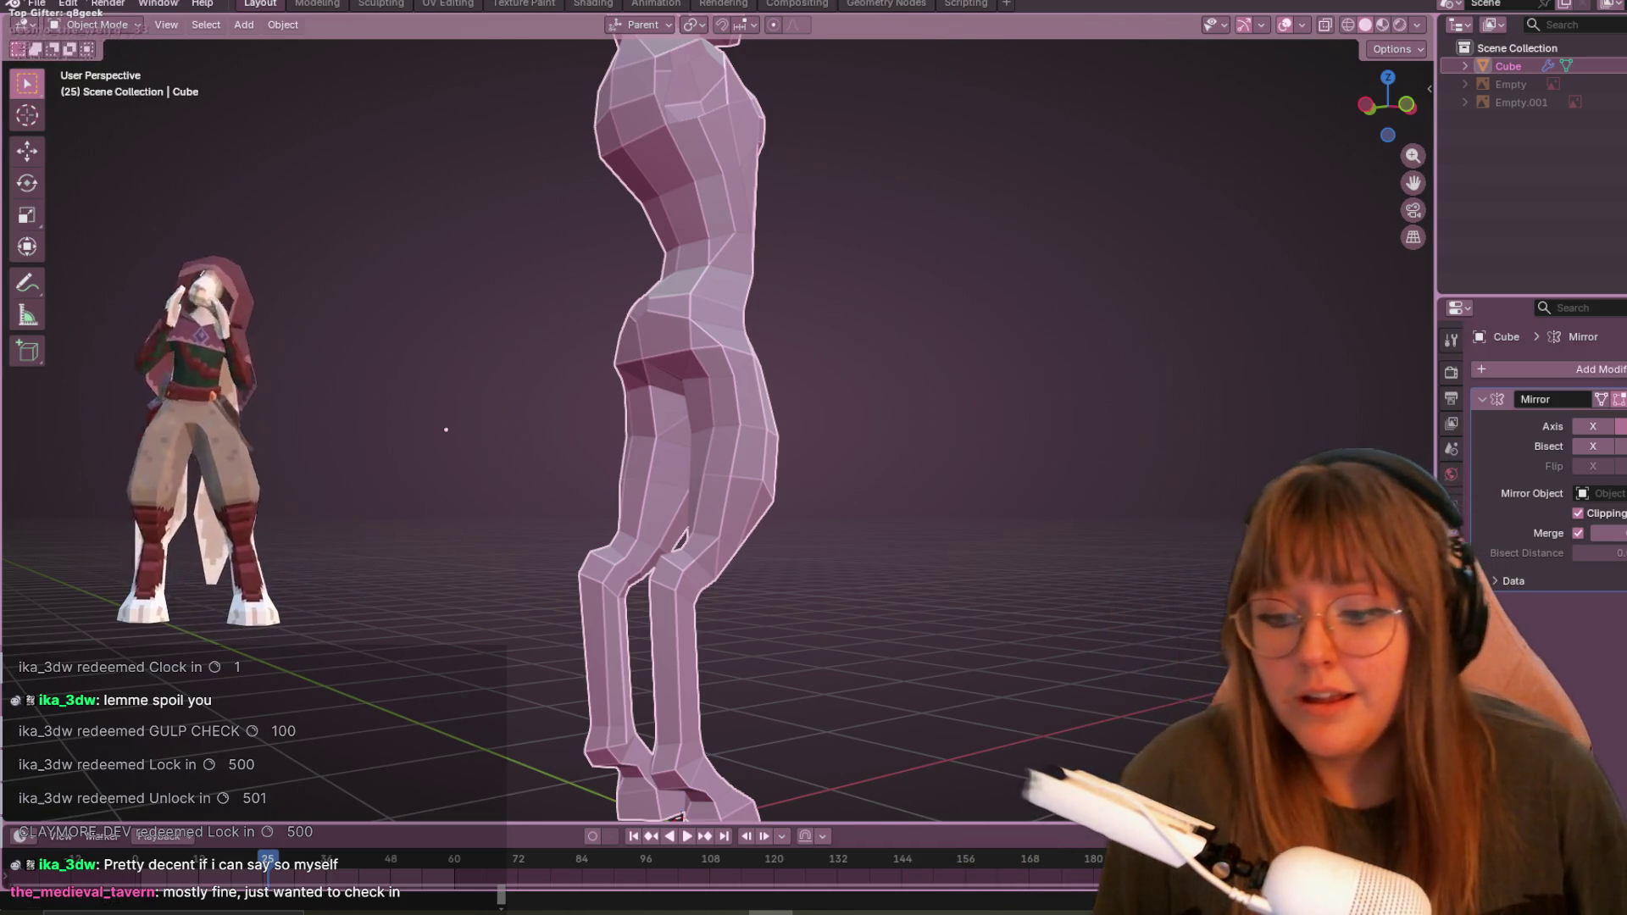
- Back in Edit Mode, nudge two thigh vertices in the left side view
{"action": "mouse_move", "coordinate": [520, 378]}
{"action": "middle_mouse_down"}
{"action": "mouse_move", "coordinate": [629, 440]}
{"action": "mouse_move", "coordinate": [773, 348]}
{"action": "mouse_move", "coordinate": [857, 380]}
{"action": "mouse_move", "coordinate": [1259, 322]}
{"action": "mouse_move", "coordinate": [1066, 302]}
{"action": "mouse_move", "coordinate": [823, 400]}
{"action": "mouse_move", "coordinate": [1102, 333]}
{"action": "mouse_move", "coordinate": [805, 284]}
{"action": "middle_mouse_up"}
{"action": "key", "text": "Tab"}
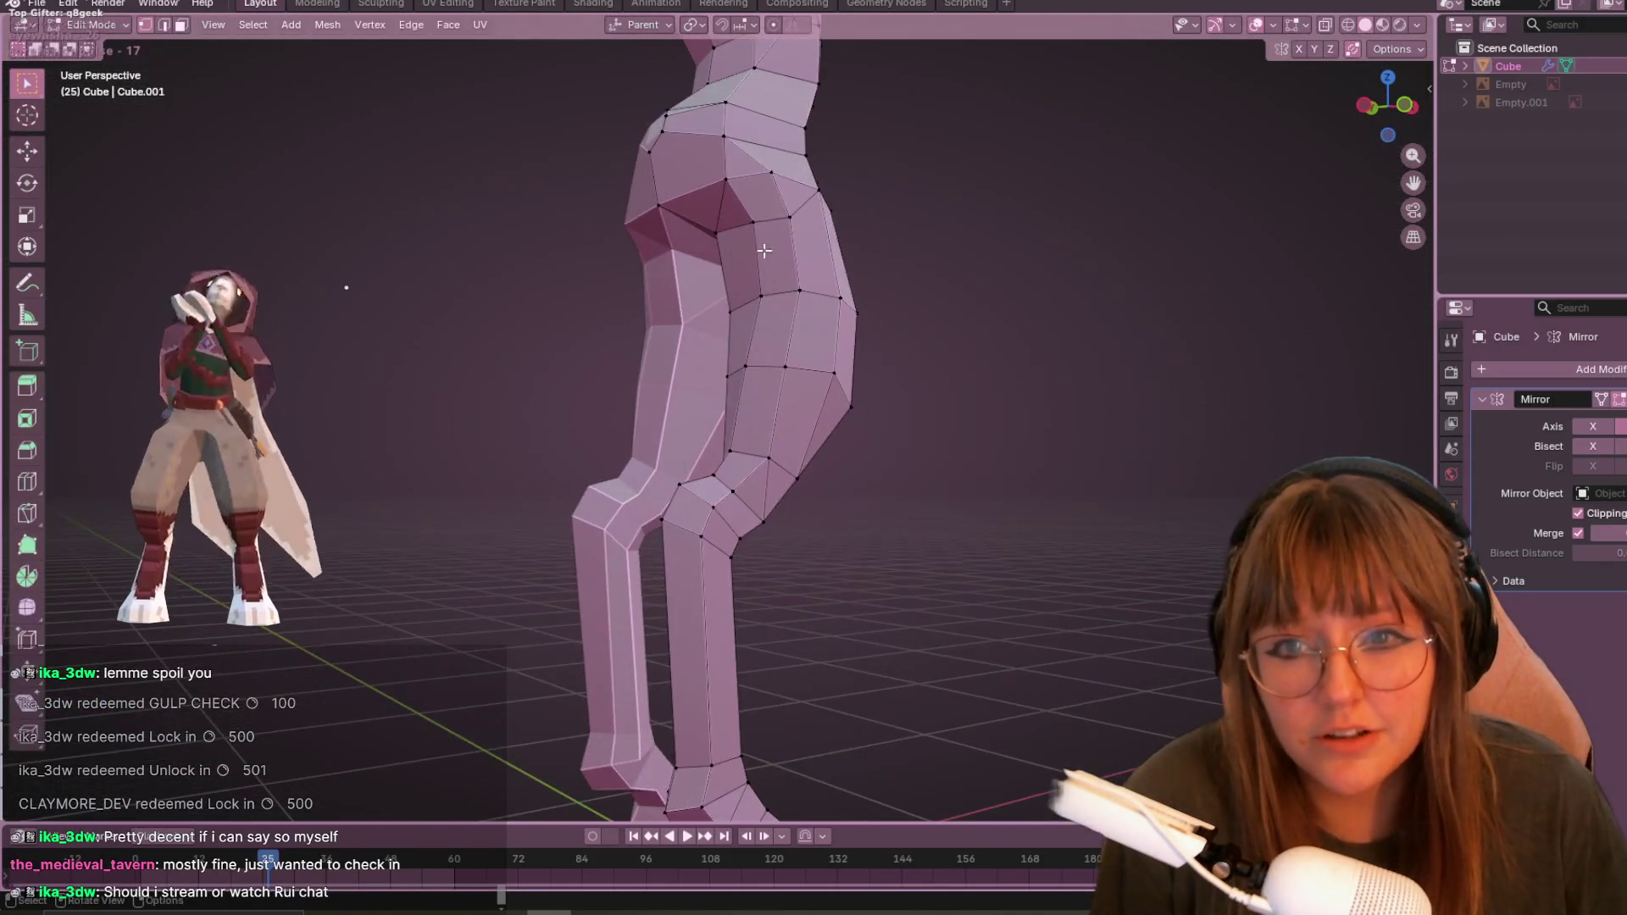
{"action": "mouse_move", "coordinate": [834, 205]}
{"action": "middle_mouse_down"}
{"action": "mouse_move", "coordinate": [1154, 238]}
{"action": "mouse_move", "coordinate": [912, 309]}
{"action": "middle_mouse_up"}
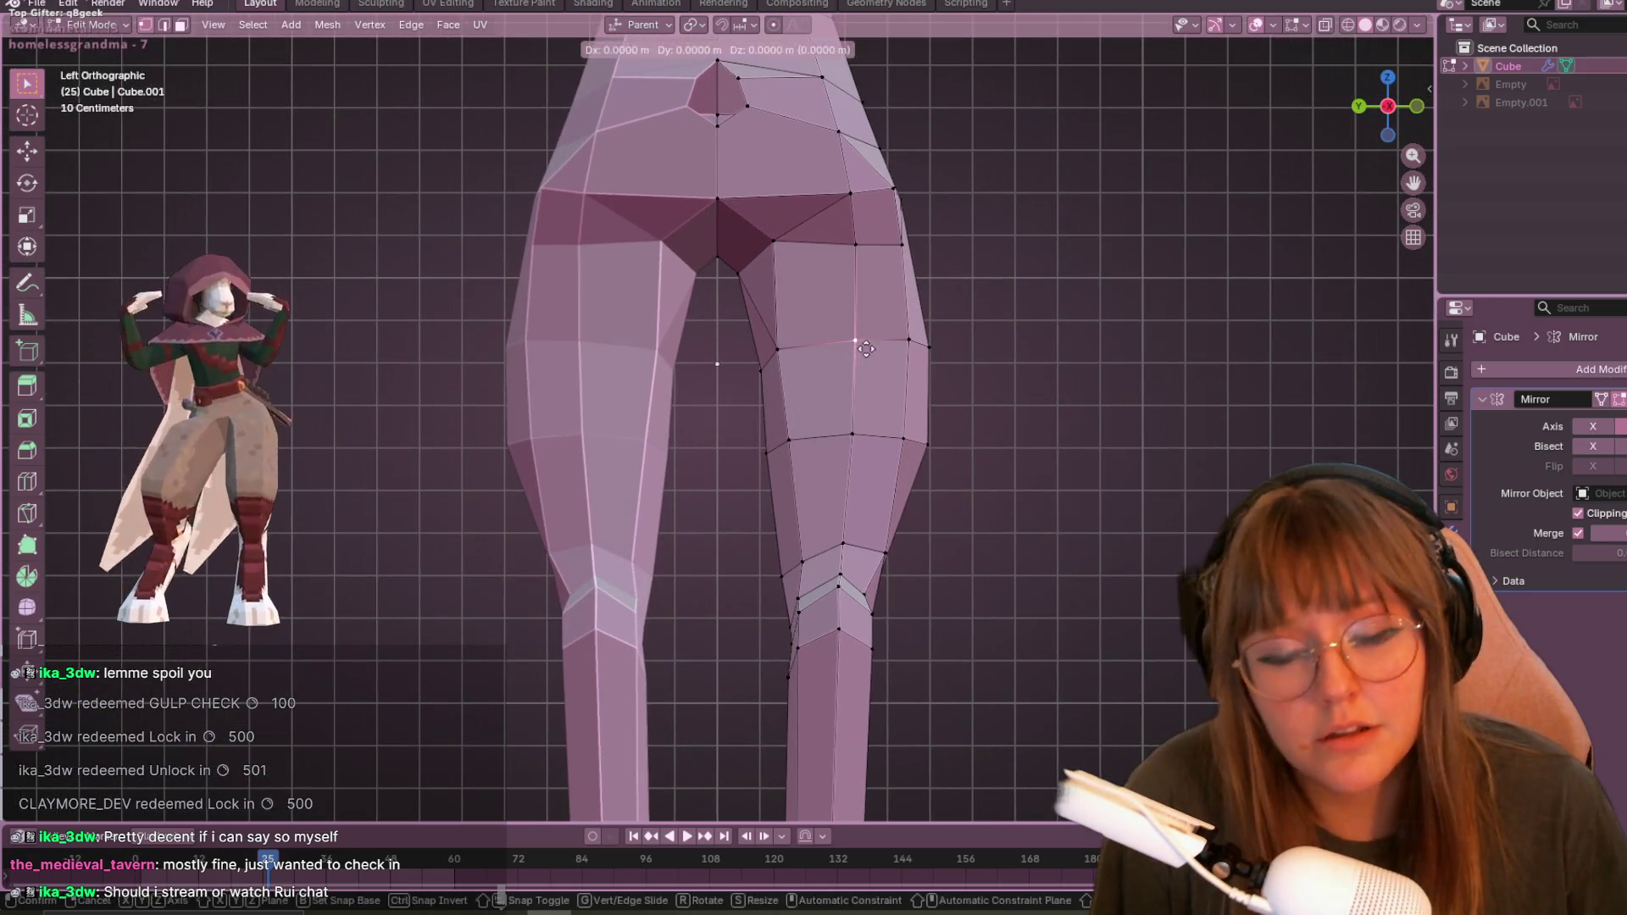
{"action": "left_click", "coordinate": [851, 432]}
{"action": "key", "text": "g"}
{"action": "left_click", "coordinate": [847, 419]}
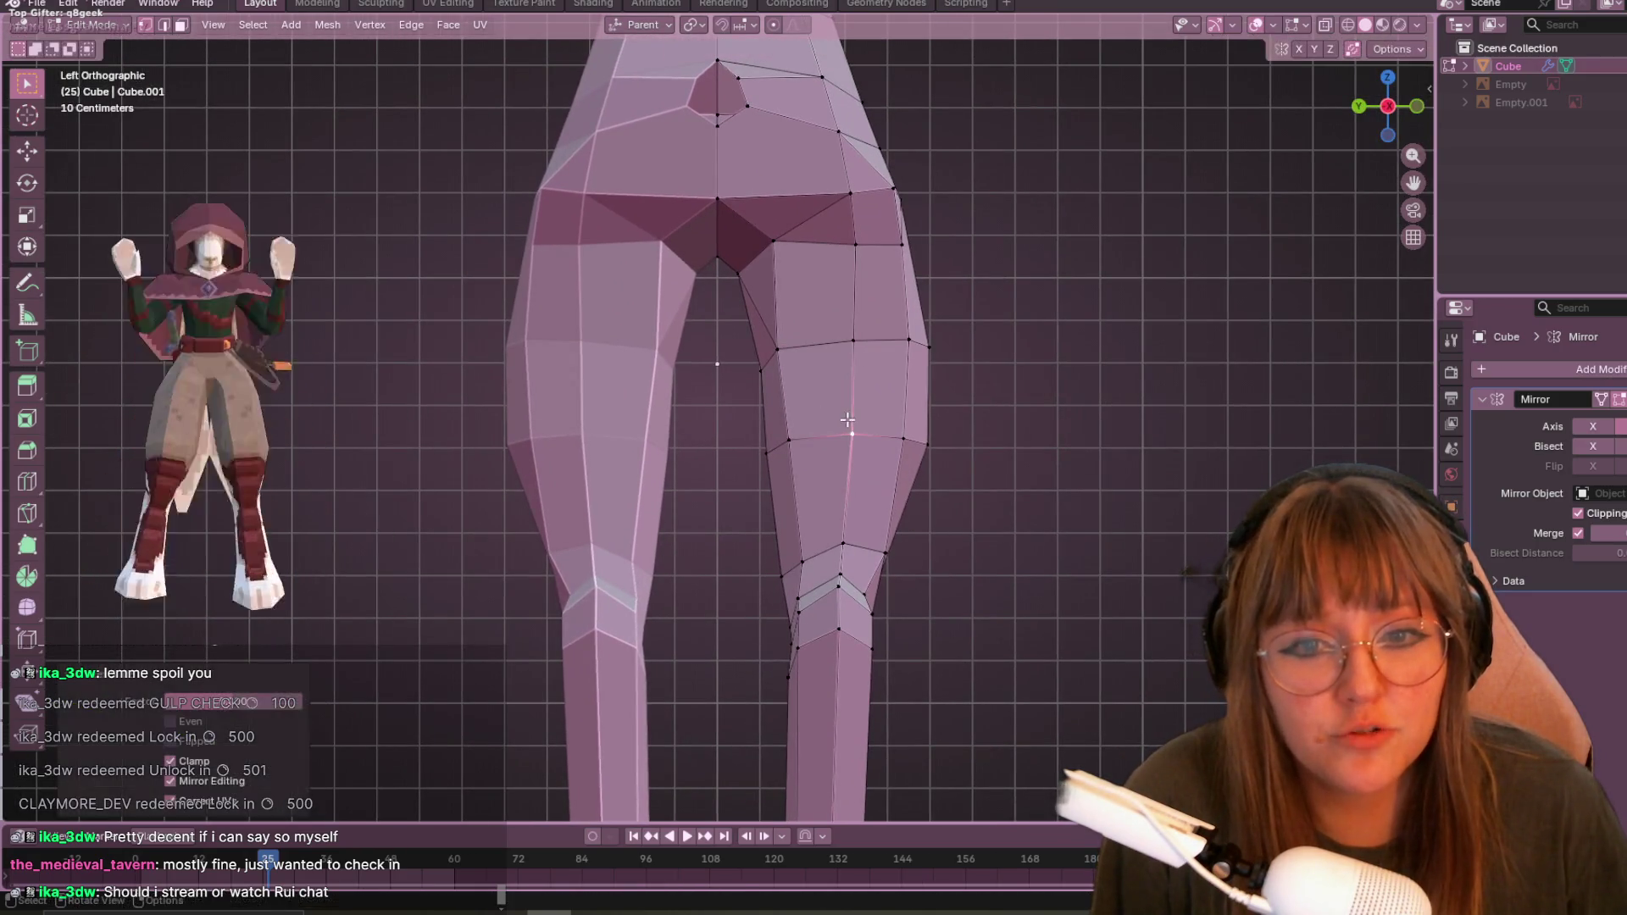
{"action": "left_click", "coordinate": [929, 443]}
{"action": "key", "text": "g"}
{"action": "left_click", "coordinate": [936, 447]}
- Slide the hip vertex along its edges three times to reshape the hip
{"action": "left_click", "coordinate": [966, 310]}
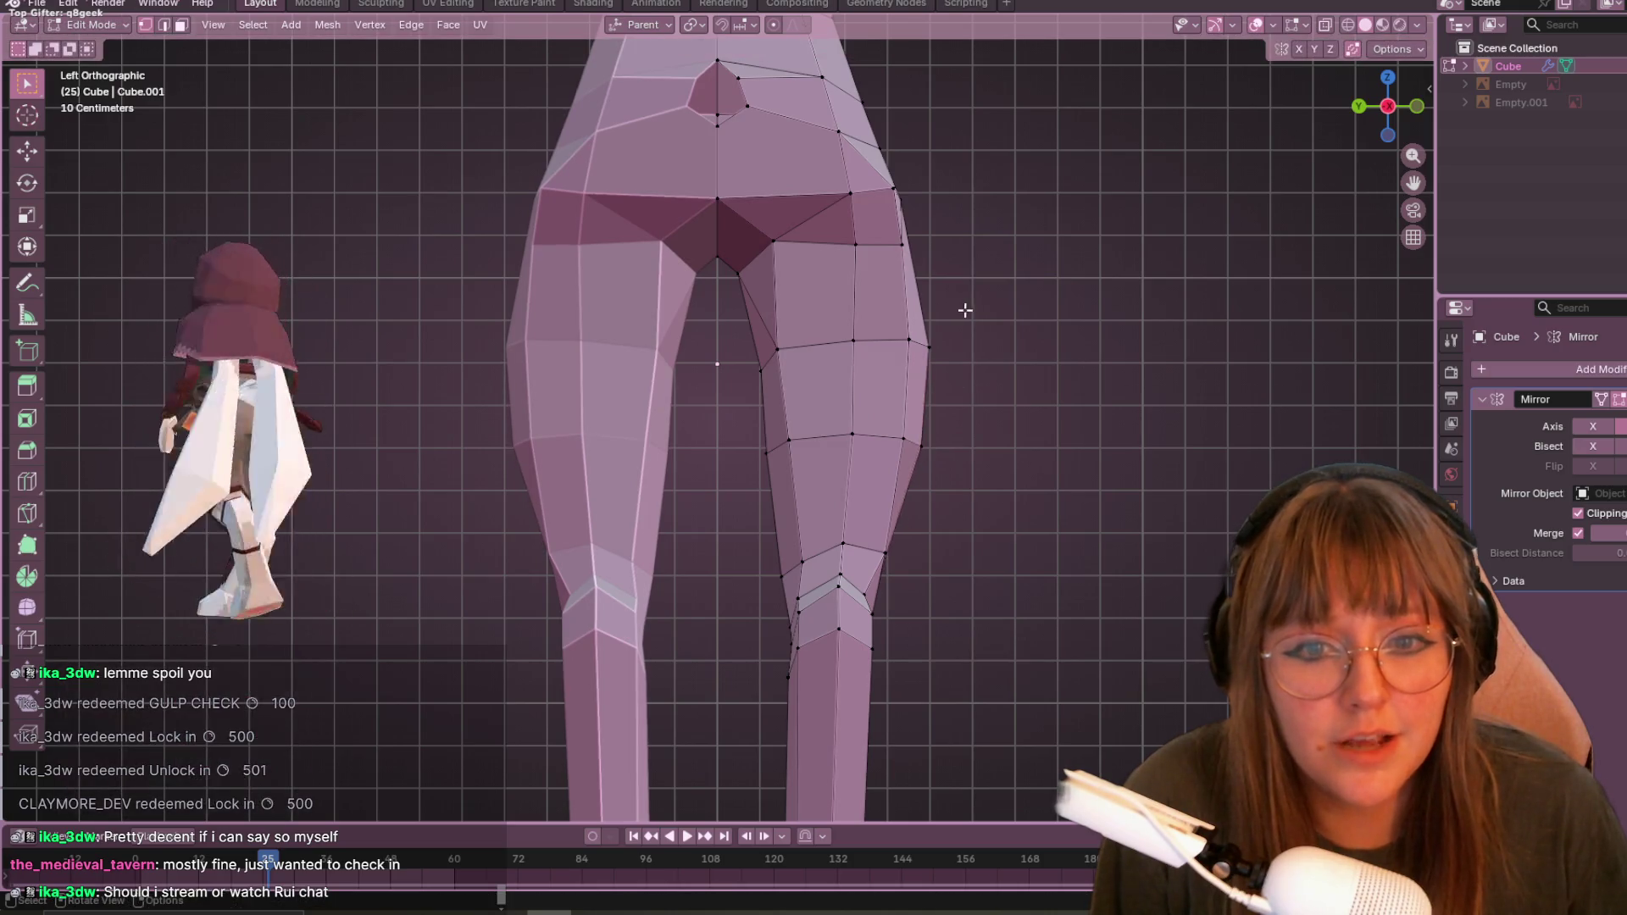
{"action": "key", "text": "shift+v"}
{"action": "left_click", "coordinate": [904, 251]}
{"action": "key", "text": "shift+v"}
{"action": "left_click", "coordinate": [862, 201]}
{"action": "key", "text": "shift+v"}
{"action": "left_click", "coordinate": [847, 245]}
- Slide the mid-thigh and upper thigh vertices inward
{"action": "left_click", "coordinate": [853, 339]}
{"action": "key", "text": "shift+v"}
{"action": "left_click", "coordinate": [839, 341]}
{"action": "left_click", "coordinate": [847, 245]}
{"action": "key", "text": "shift+v"}
{"action": "left_click", "coordinate": [836, 255]}
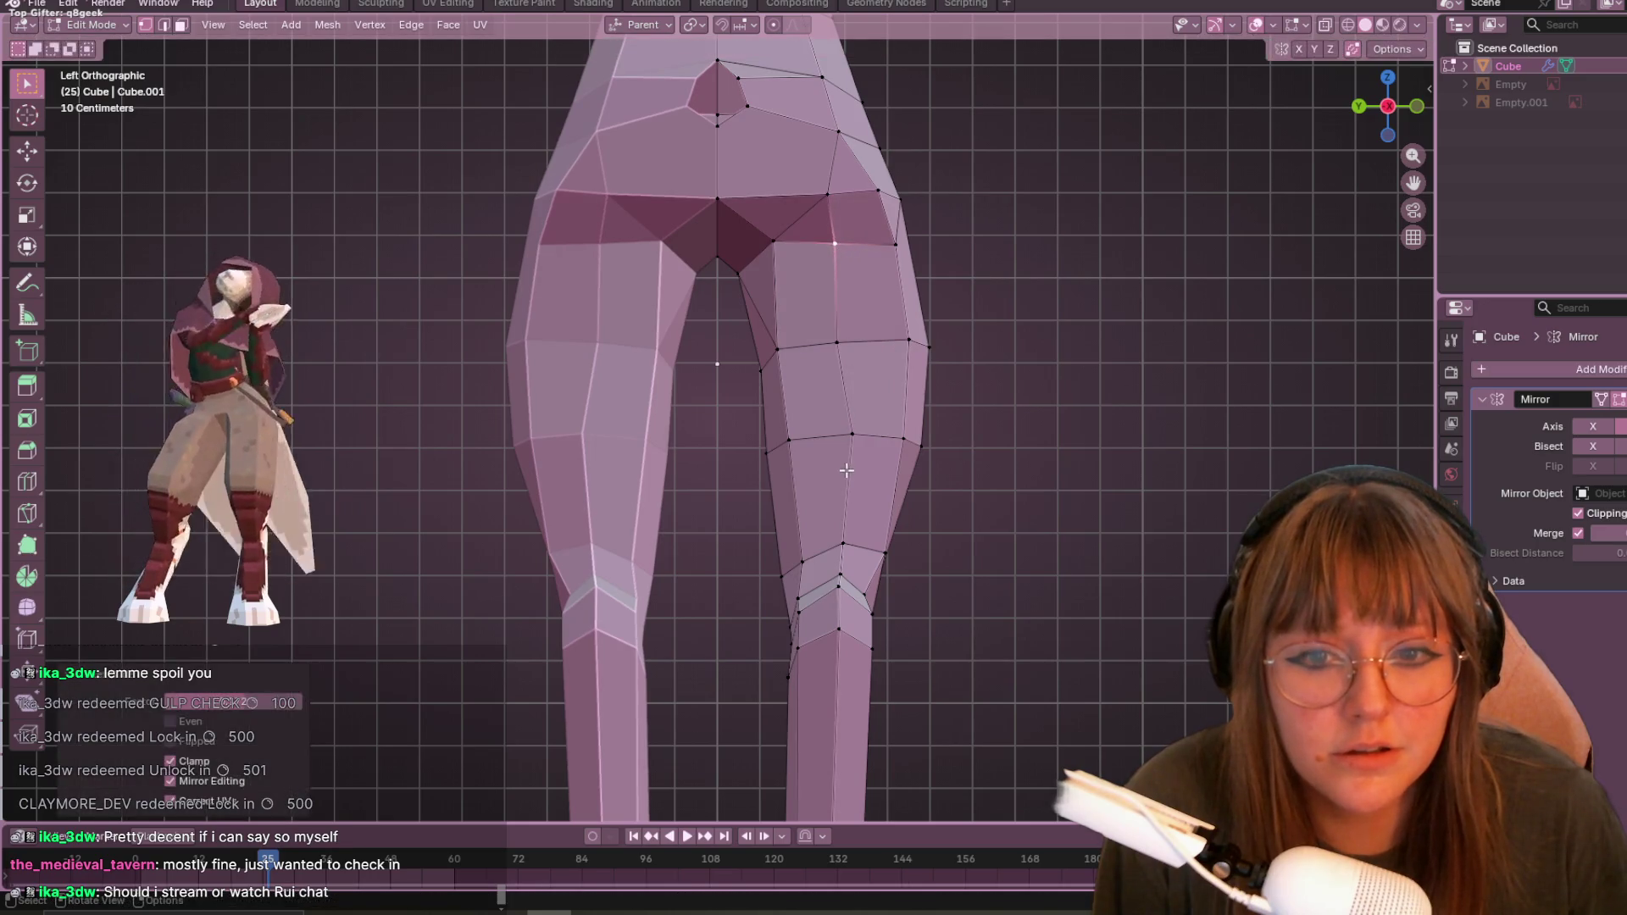
- Move and slide the knee vertices to smooth the knee outline
{"action": "middle_click_drag", "start_coordinate": [892, 567], "coordinate": [890, 607], "text": "shift"}
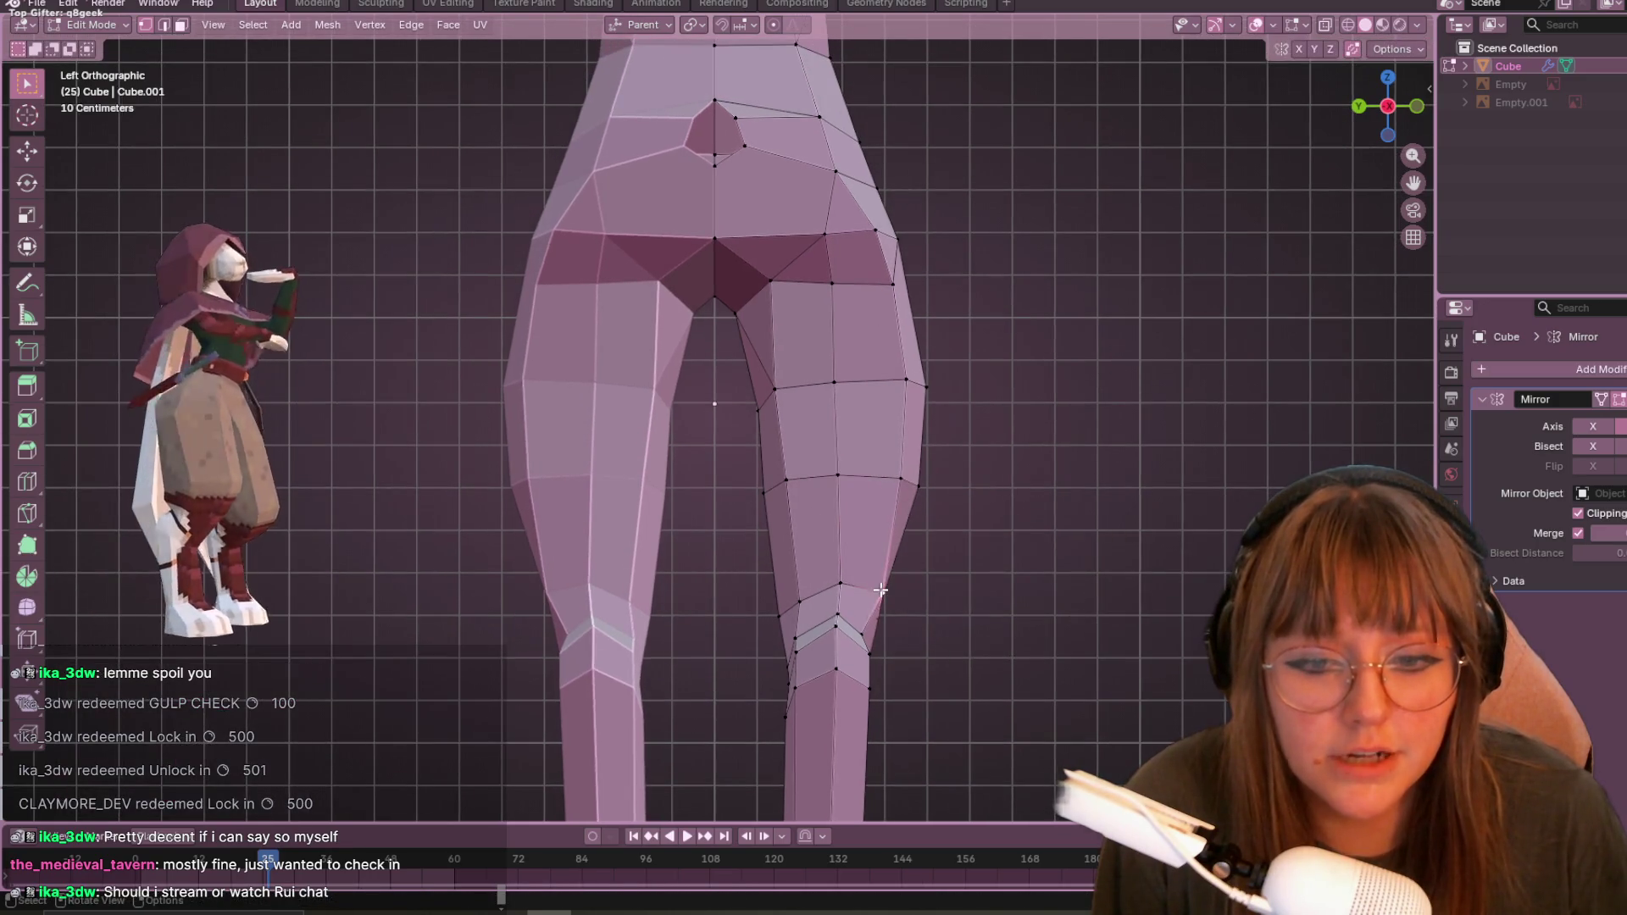
{"action": "key", "text": "g"}
{"action": "left_click", "coordinate": [874, 601]}
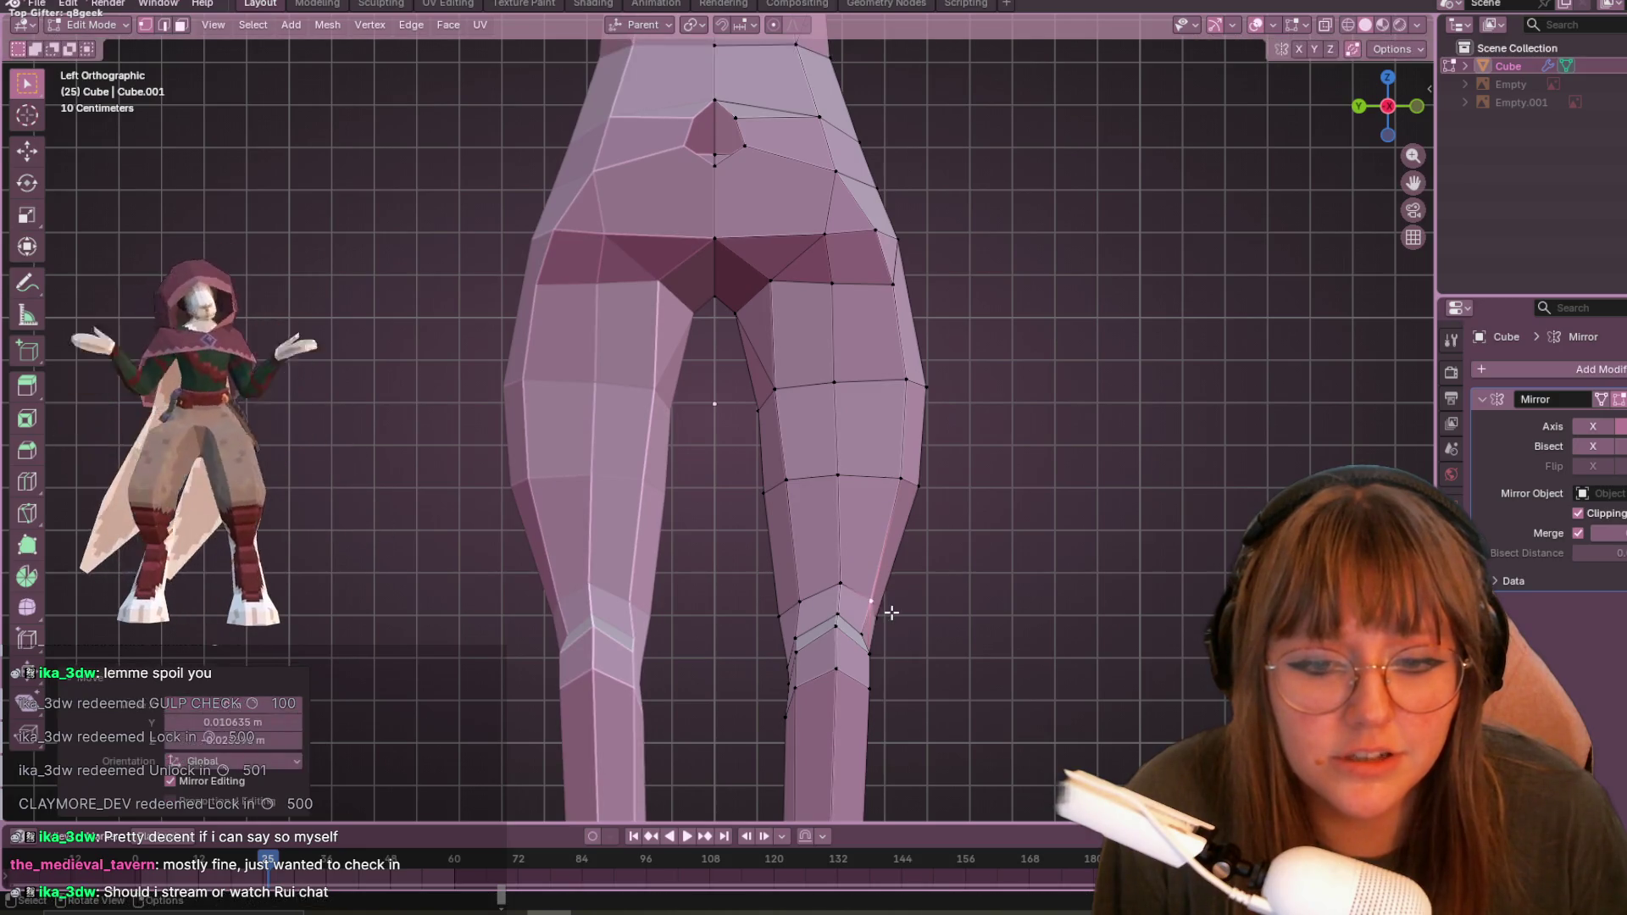
{"action": "mouse_move", "coordinate": [897, 611]}
{"action": "middle_mouse_down", "text": "shift"}
{"action": "mouse_move", "coordinate": [903, 352]}
{"action": "mouse_move", "coordinate": [861, 225]}
{"action": "mouse_move", "coordinate": [897, 553]}
{"action": "middle_mouse_up", "text": "shift"}
{"action": "key", "text": "g"}
{"action": "key", "text": "g"}
{"action": "left_click", "coordinate": [792, 494]}
- Slide the lower-leg vertex twice along its edge to taper the shin
{"action": "left_click", "coordinate": [784, 612]}
{"action": "key", "text": "g"}
{"action": "key", "text": "g"}
{"action": "left_click", "coordinate": [816, 567]}
{"action": "middle_click_drag", "start_coordinate": [816, 567], "coordinate": [813, 593], "text": "shift"}
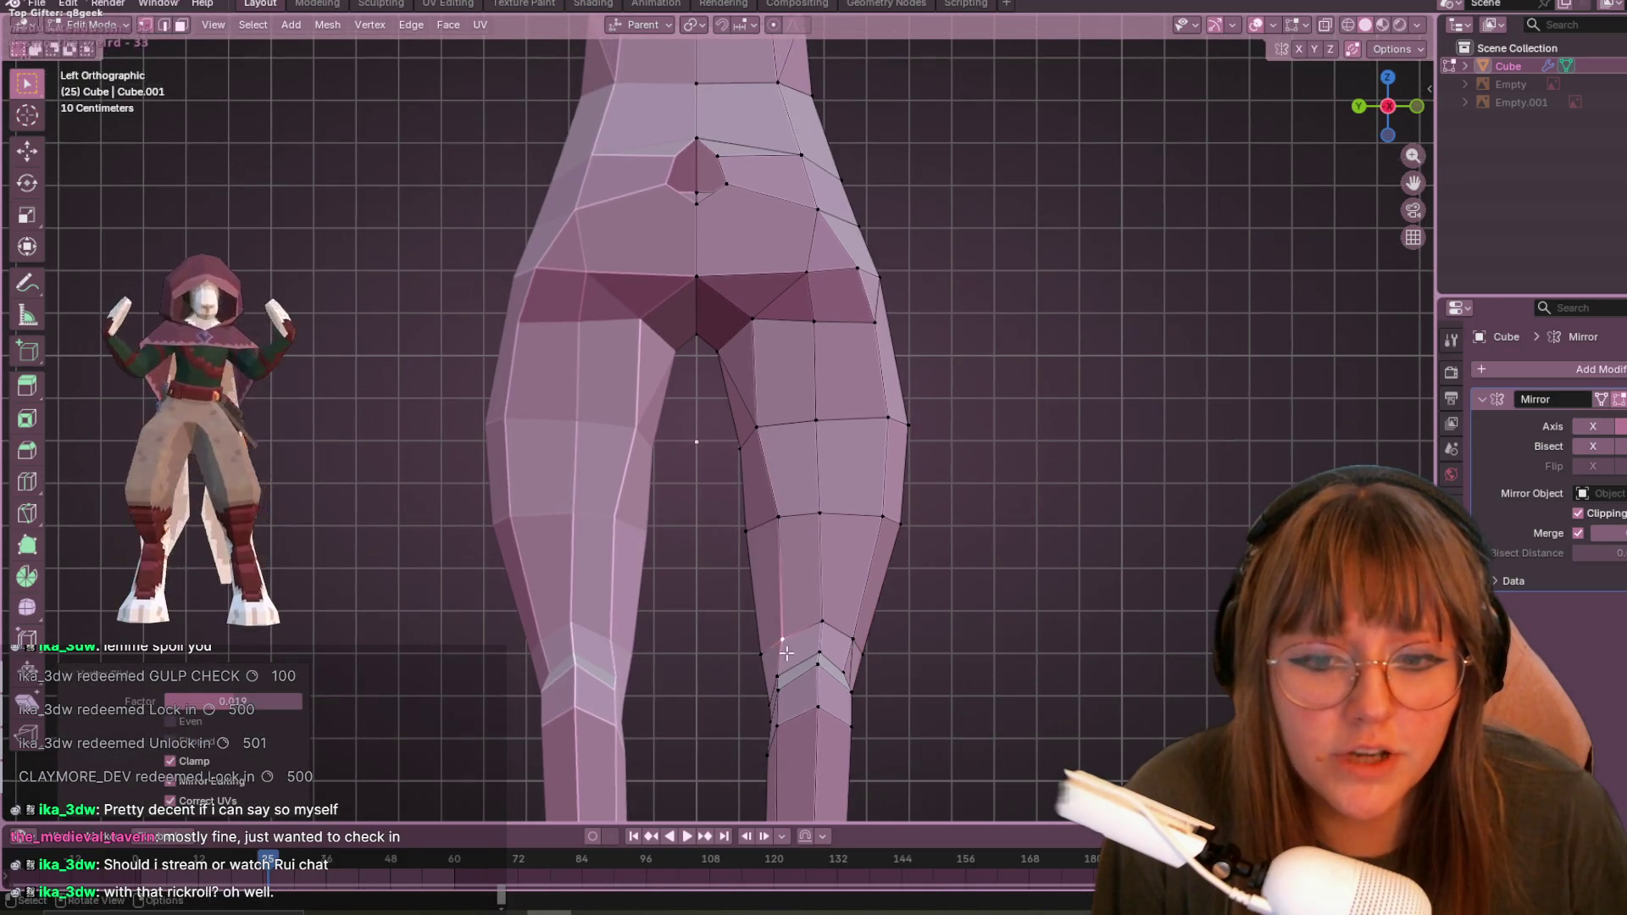
{"action": "key", "text": "g"}
{"action": "key", "text": "g"}
{"action": "left_click", "coordinate": [797, 665]}
{"action": "mouse_move", "coordinate": [797, 666]}
{"action": "middle_mouse_down", "text": "shift"}
{"action": "mouse_move", "coordinate": [797, 254]}
{"action": "mouse_move", "coordinate": [798, 275]}
{"action": "middle_mouse_up", "text": "shift"}
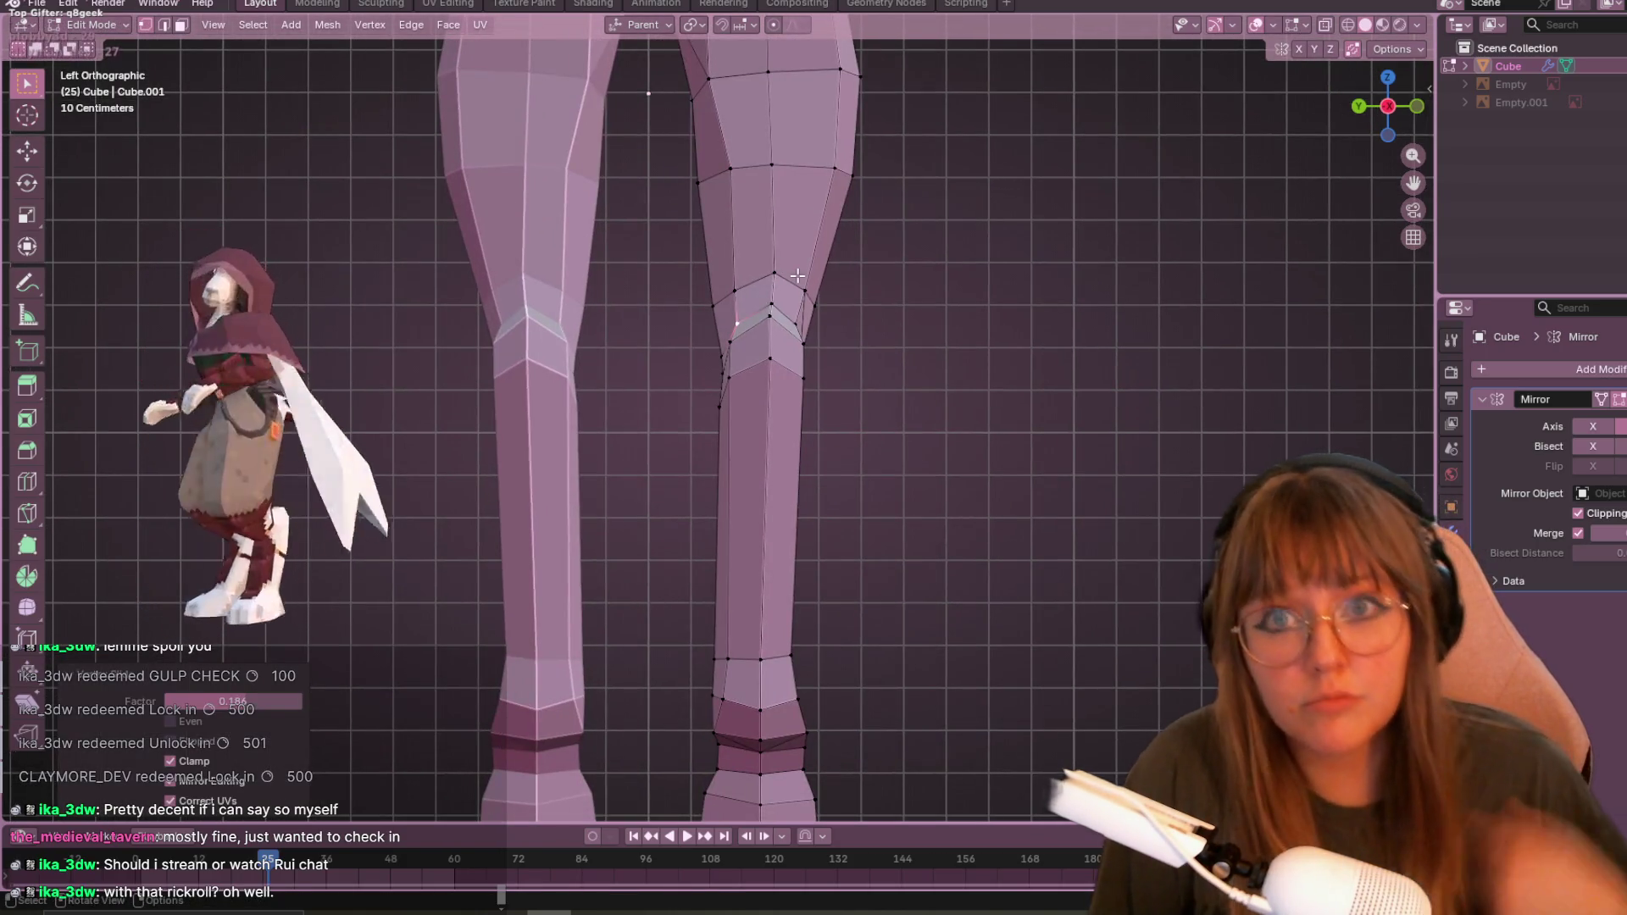
{"action": "middle_click_drag", "start_coordinate": [797, 275], "coordinate": [831, 424], "text": "shift"}
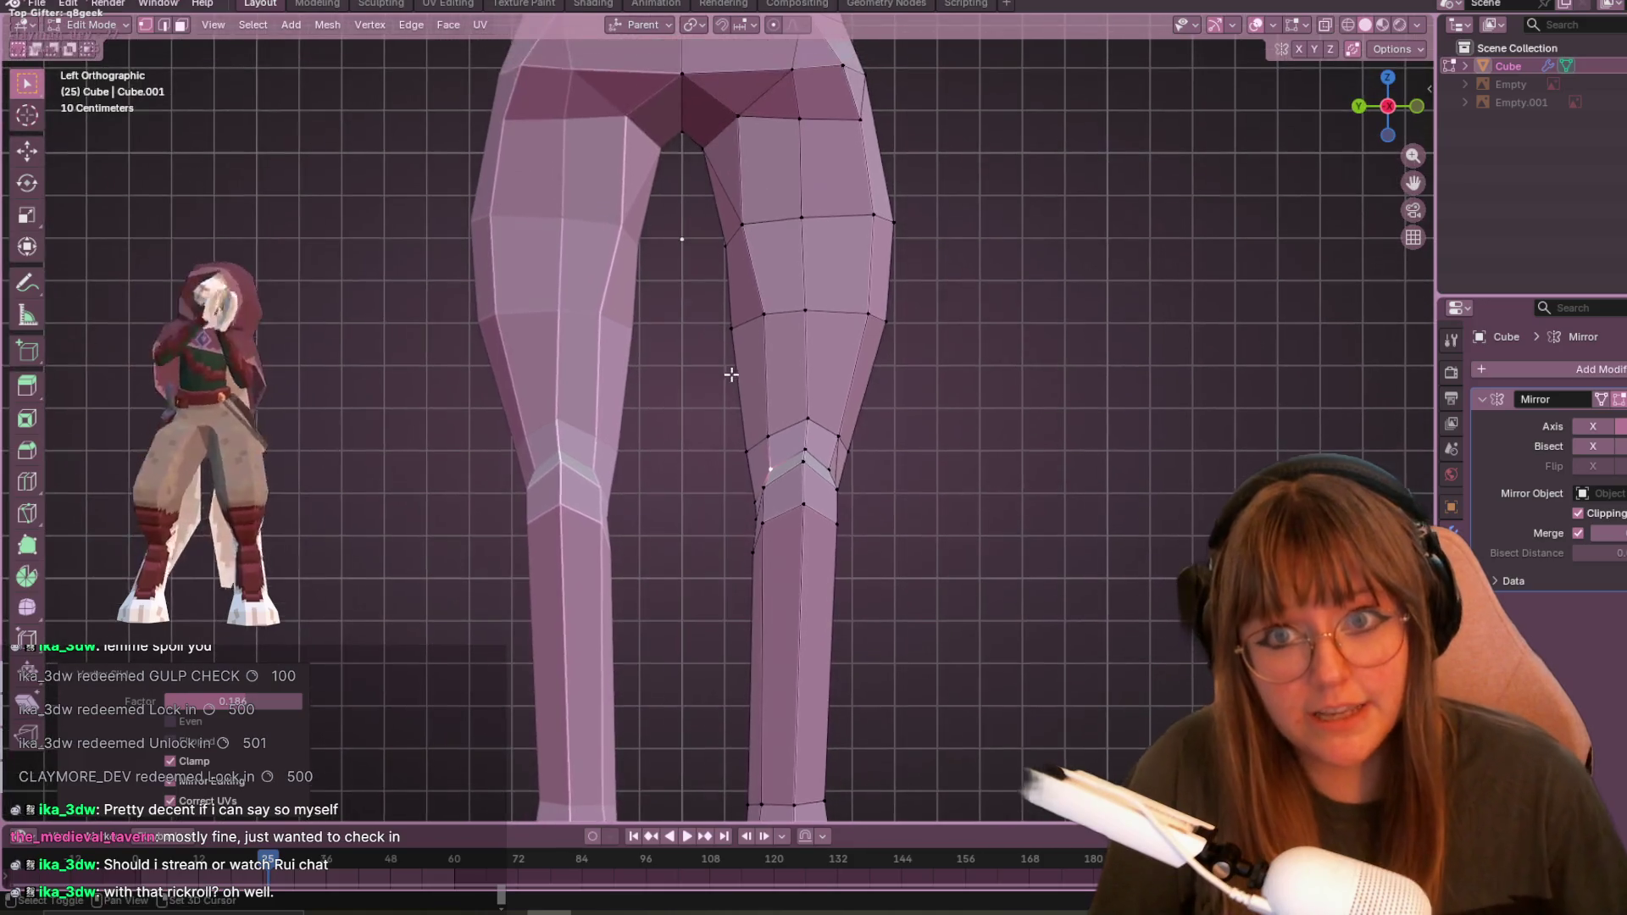
- Move the upper and lower hip vertices onto the hip outline
{"action": "mouse_move", "coordinate": [758, 224]}
{"action": "middle_mouse_down", "text": "shift"}
{"action": "mouse_move", "coordinate": [740, 277]}
{"action": "mouse_move", "coordinate": [718, 264]}
{"action": "middle_mouse_up", "text": "shift"}
{"action": "left_click", "coordinate": [719, 224]}
{"action": "key", "text": "g"}
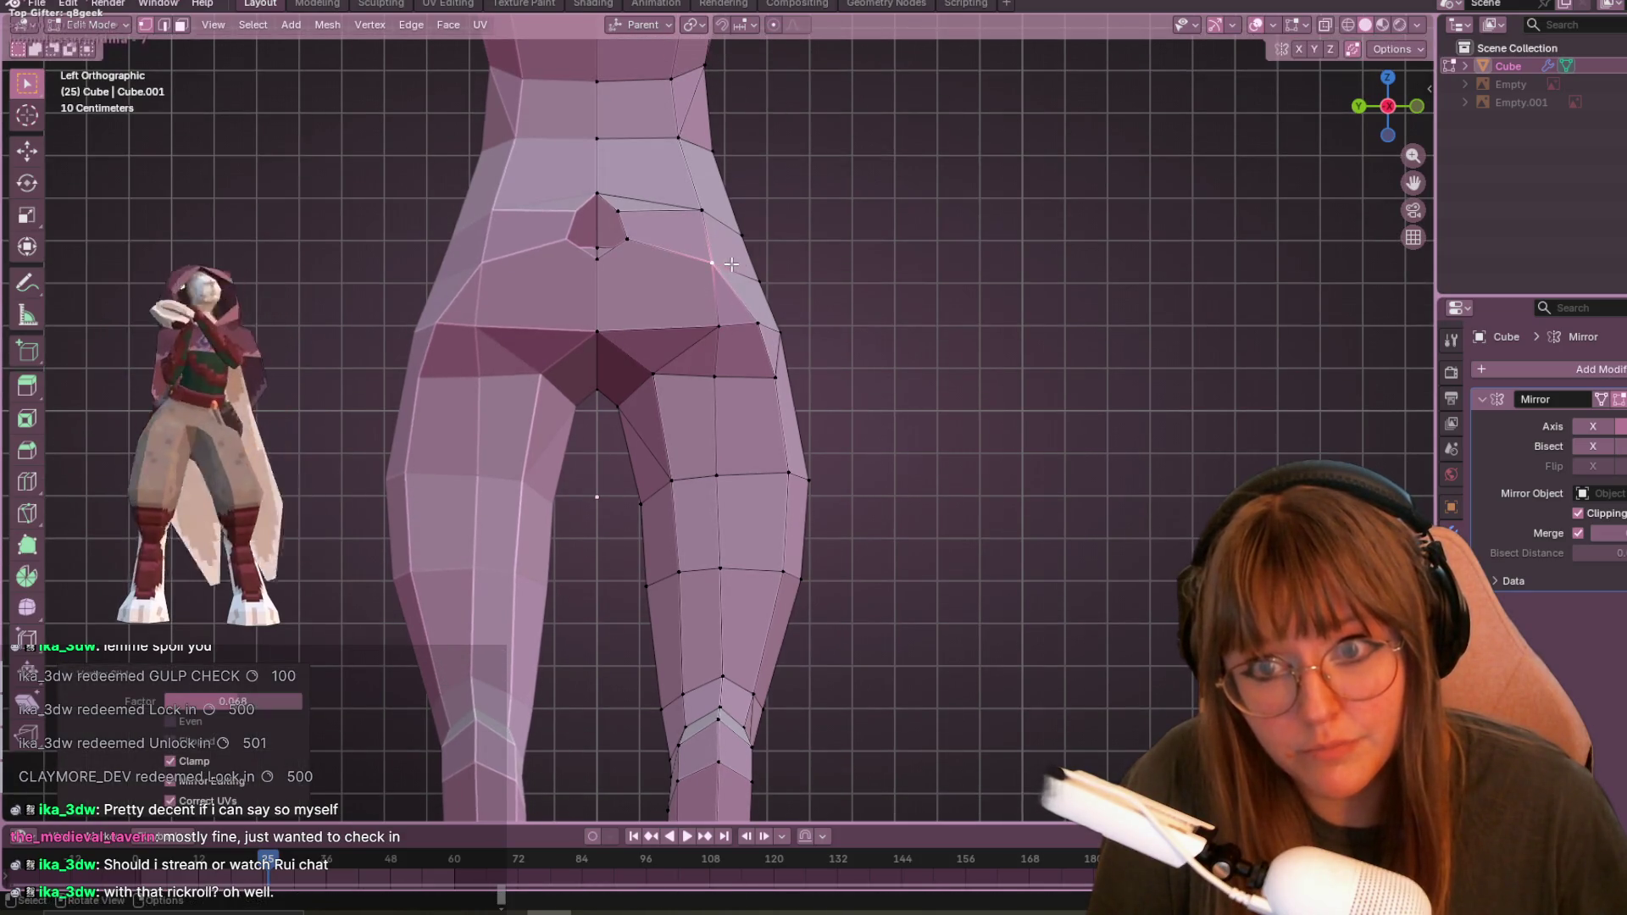
{"action": "left_click", "coordinate": [766, 336]}
{"action": "key", "text": "g"}
{"action": "left_click", "coordinate": [793, 393]}
{"action": "left_click", "coordinate": [775, 379]}
{"action": "key", "text": "g"}
{"action": "left_click", "coordinate": [784, 386]}
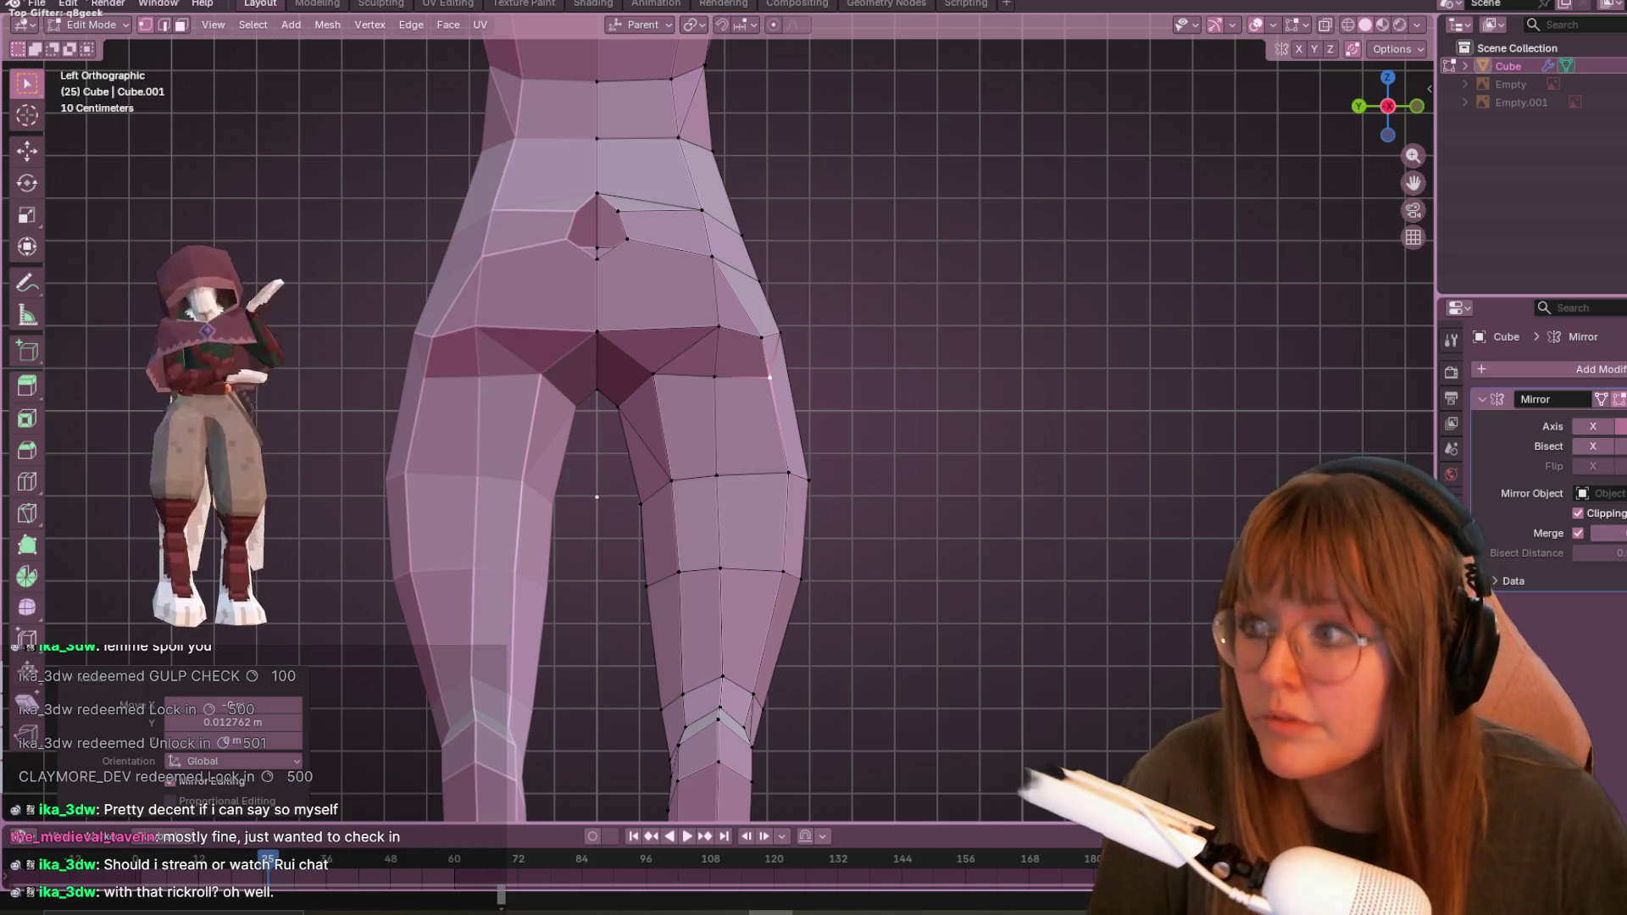
{"action": "mouse_move", "coordinate": [780, 343]}
{"action": "middle_mouse_down", "text": "shift"}
{"action": "mouse_move", "coordinate": [826, 437]}
{"action": "mouse_move", "coordinate": [793, 433]}
{"action": "middle_mouse_up", "text": "shift"}
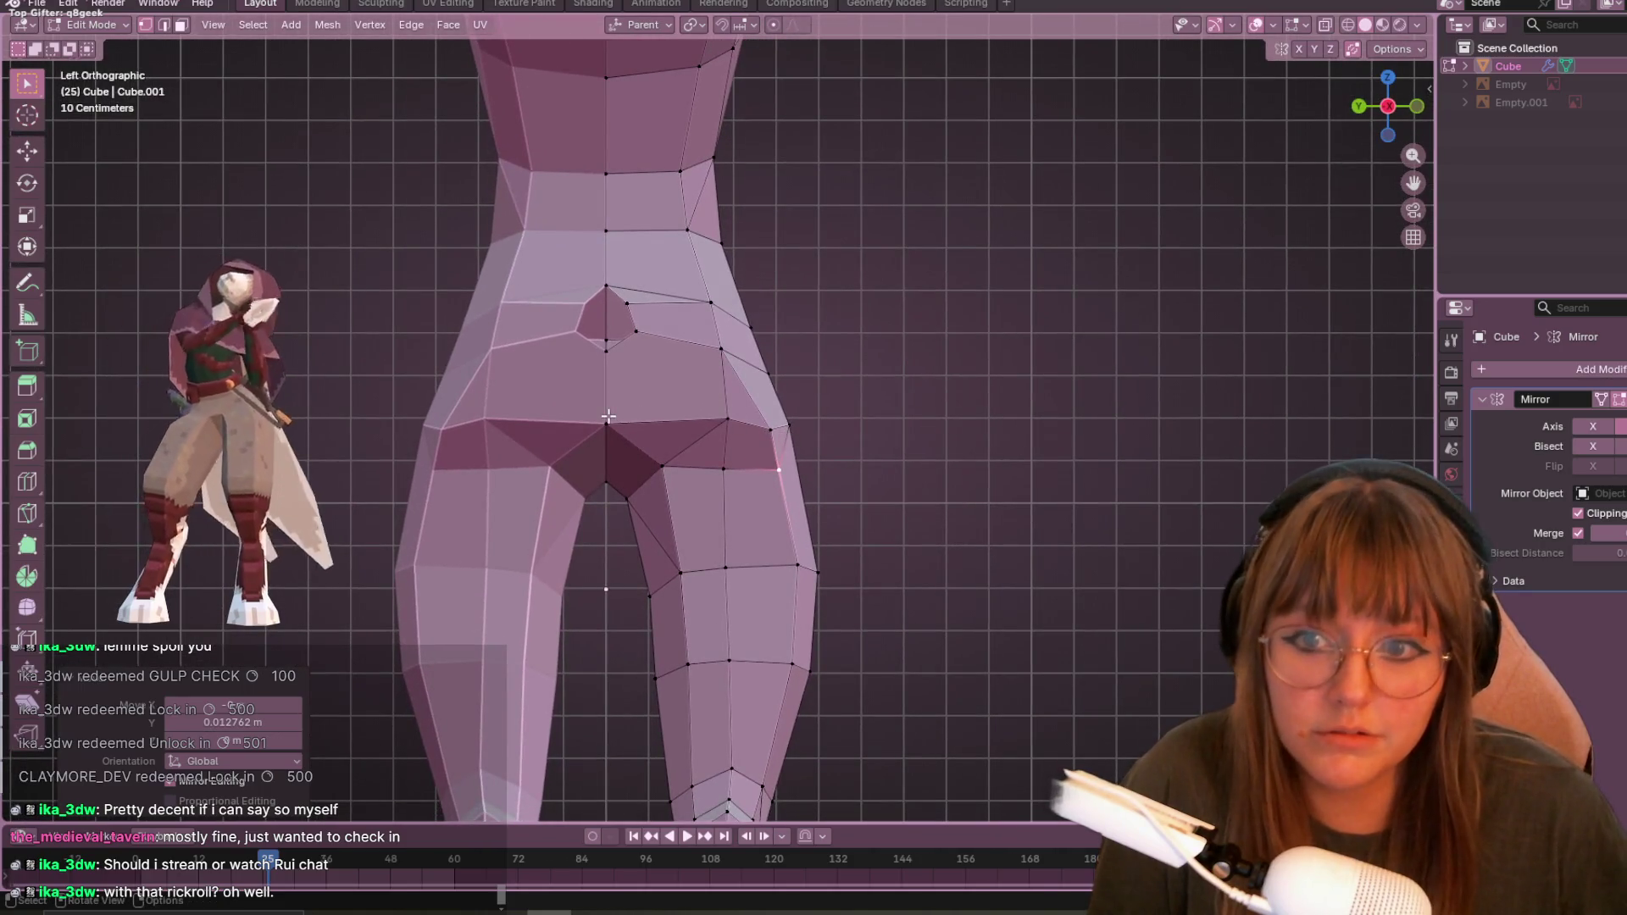
{"action": "mouse_move", "coordinate": [783, 454]}
{"action": "middle_mouse_down", "text": "shift"}
{"action": "mouse_move", "coordinate": [763, 340]}
{"action": "mouse_move", "coordinate": [694, 335]}
{"action": "middle_mouse_up", "text": "shift"}
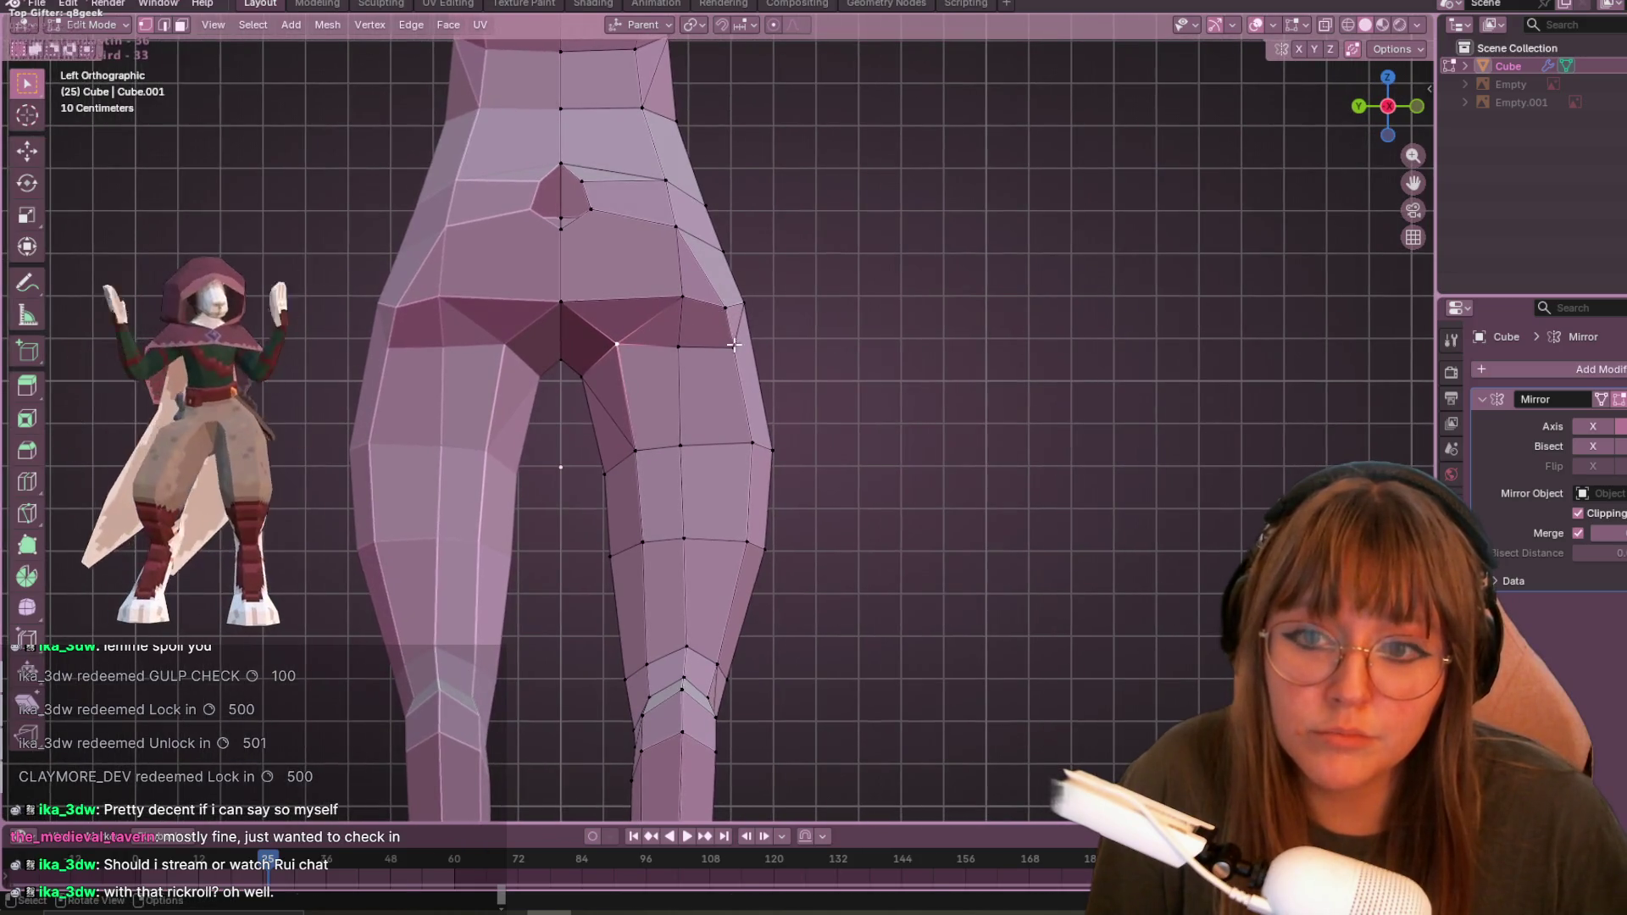
- Cancel a poor hip vertex move and raise the vertex instead
{"action": "key", "text": "g"}
{"action": "left_click", "coordinate": [745, 356]}
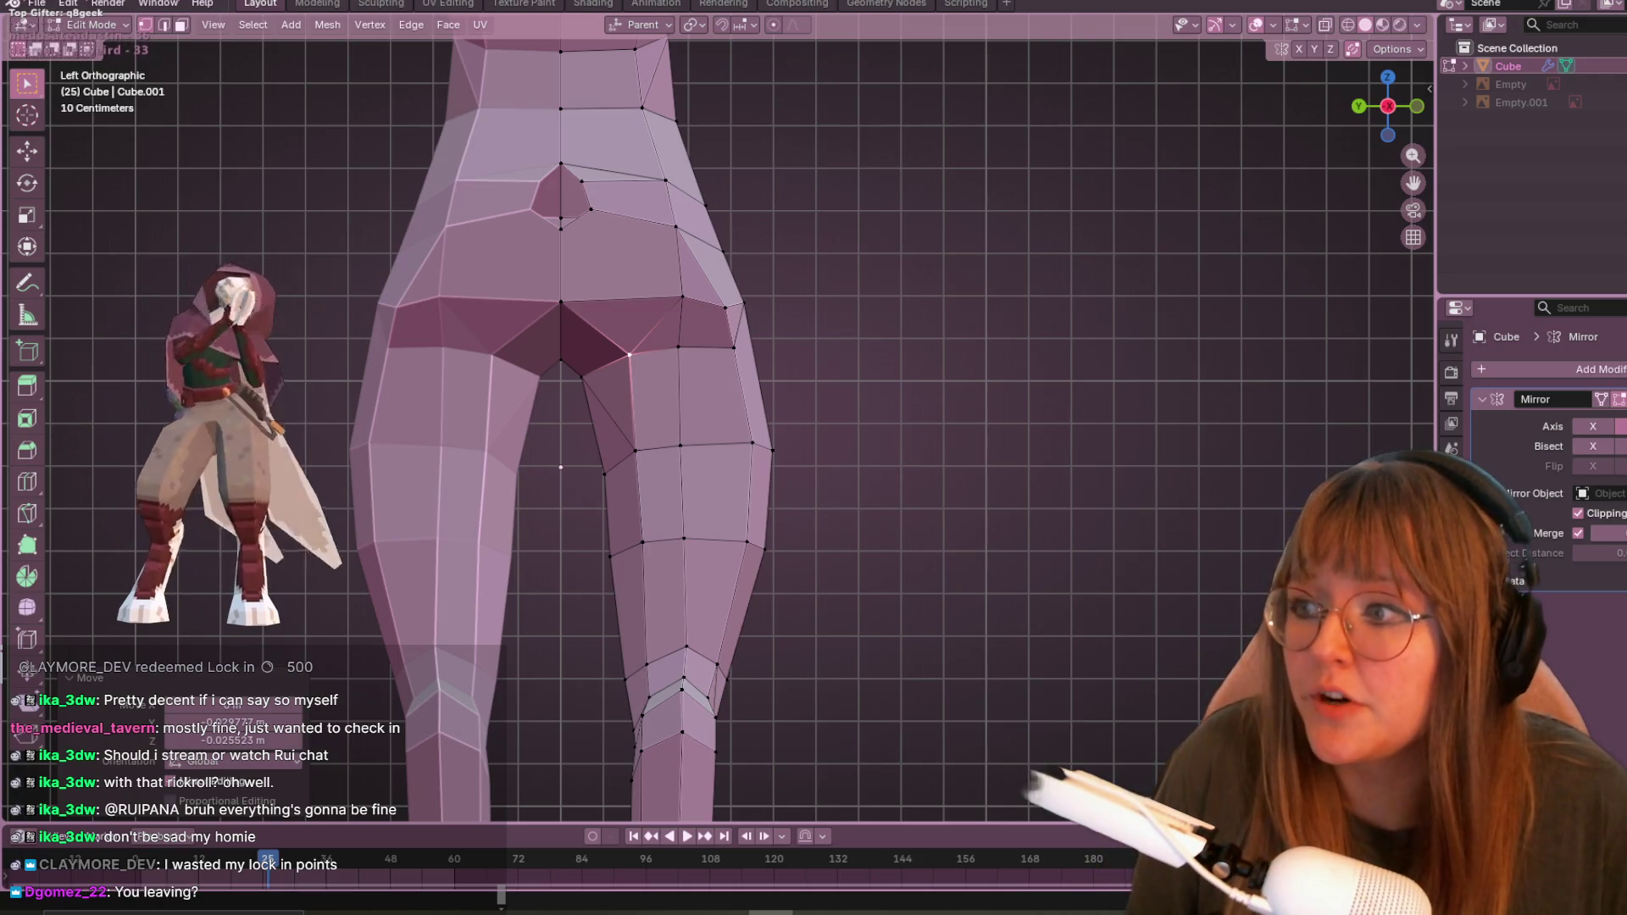
{"action": "mouse_move", "coordinate": [1202, 461]}
{"action": "middle_mouse_down"}
{"action": "mouse_move", "coordinate": [908, 144]}
{"action": "mouse_move", "coordinate": [750, 417]}
{"action": "middle_mouse_up"}
{"action": "key", "text": "ctrl+KP_3"}
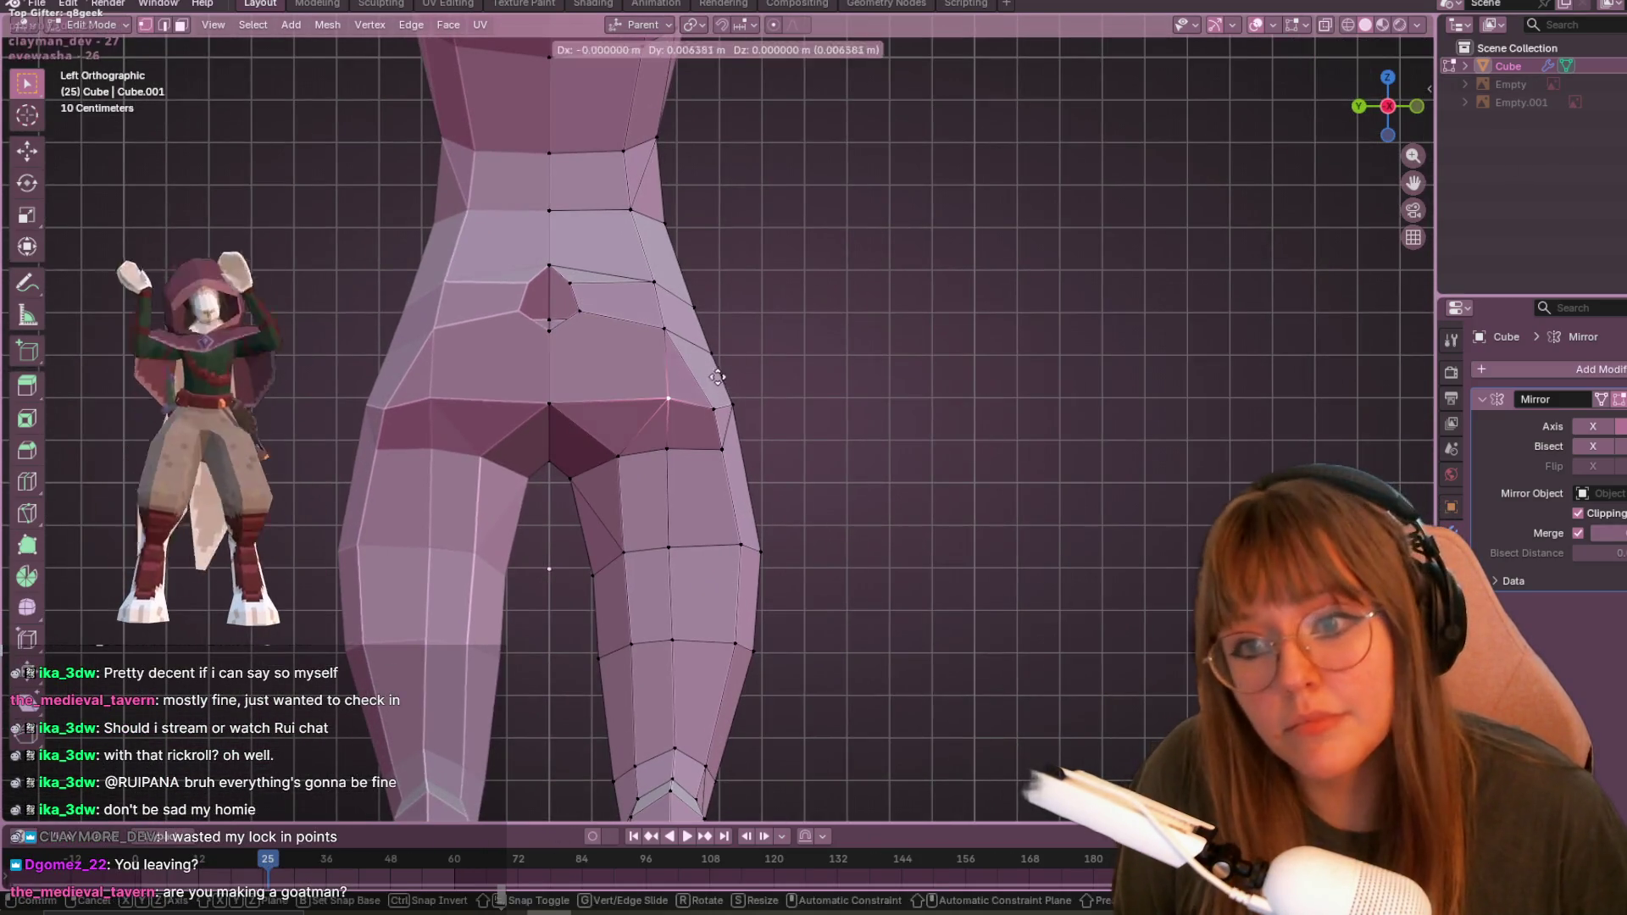
{"action": "right_click", "coordinate": [712, 378]}
{"action": "left_click_drag", "start_coordinate": [720, 401], "coordinate": [726, 363]}
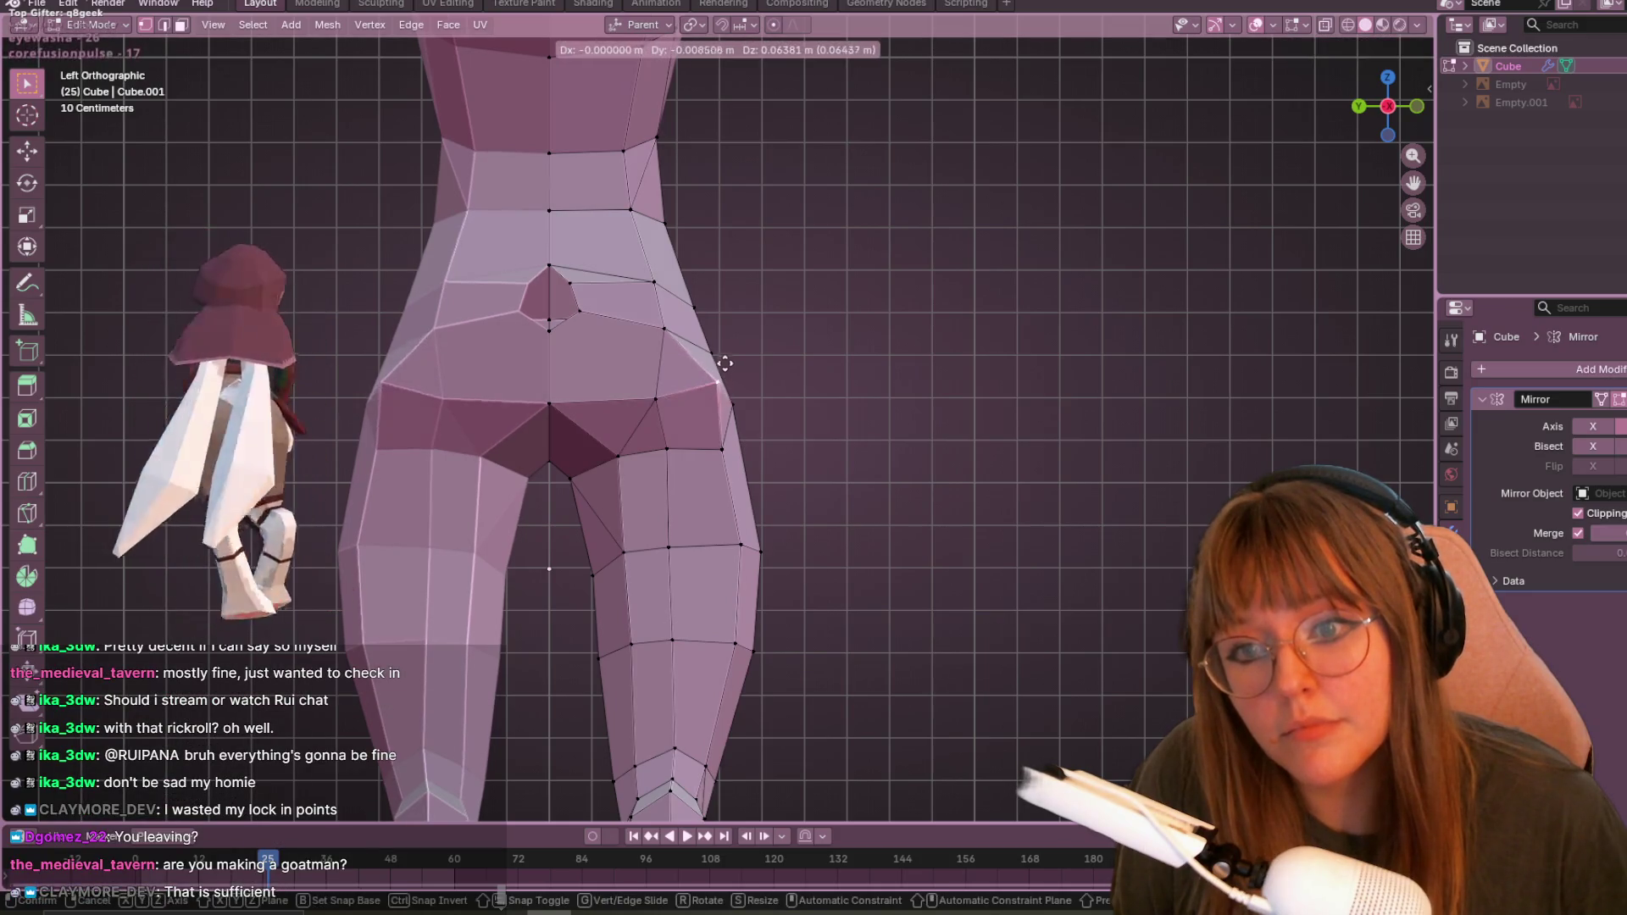
{"action": "left_click", "coordinate": [721, 375]}
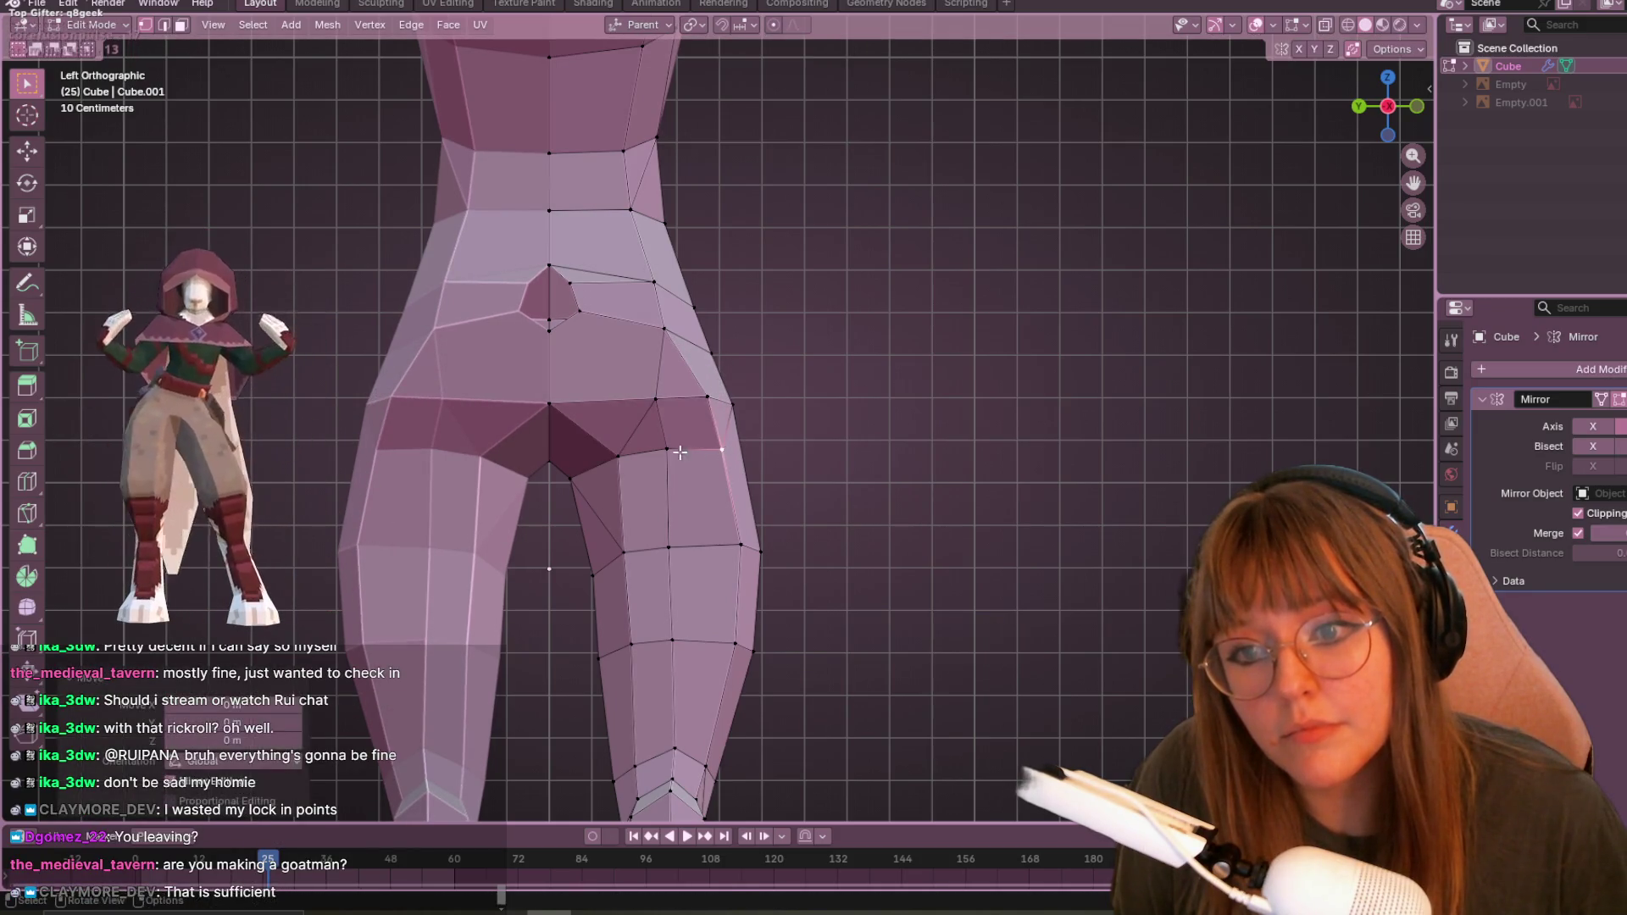
- Shift the hip vertices slightly outward to round the buttock and upper-thigh curve
{"action": "middle_click_drag", "start_coordinate": [818, 501], "coordinate": [820, 423], "text": "shift"}
{"action": "key", "text": "g"}
{"action": "left_click", "coordinate": [670, 382]}
{"action": "key", "text": "g"}
{"action": "left_click", "coordinate": [718, 376]}
{"action": "mouse_move", "coordinate": [807, 437]}
{"action": "middle_mouse_down"}
{"action": "mouse_move", "coordinate": [885, 424]}
{"action": "mouse_move", "coordinate": [861, 404]}
{"action": "mouse_move", "coordinate": [977, 429]}
{"action": "mouse_move", "coordinate": [981, 483]}
{"action": "mouse_move", "coordinate": [864, 382]}
{"action": "mouse_move", "coordinate": [1024, 374]}
{"action": "mouse_move", "coordinate": [905, 403]}
{"action": "mouse_move", "coordinate": [839, 385]}
{"action": "middle_mouse_up"}
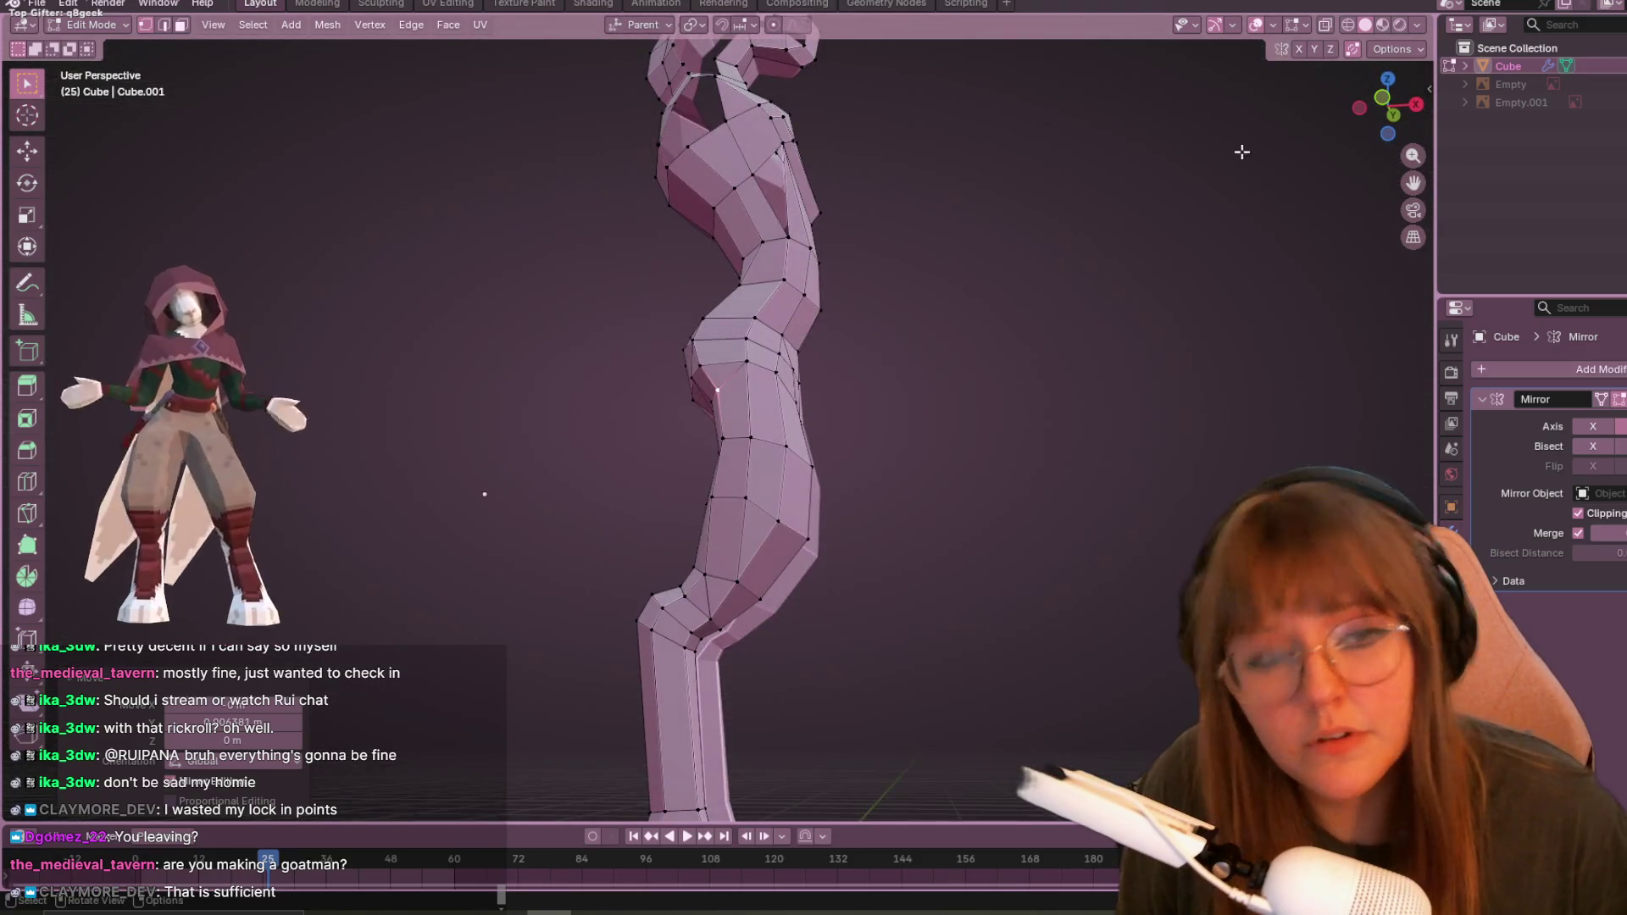
- In straight front view, fill a face between the selected upper-chest vertices
{"action": "left_click", "coordinate": [1381, 98]}
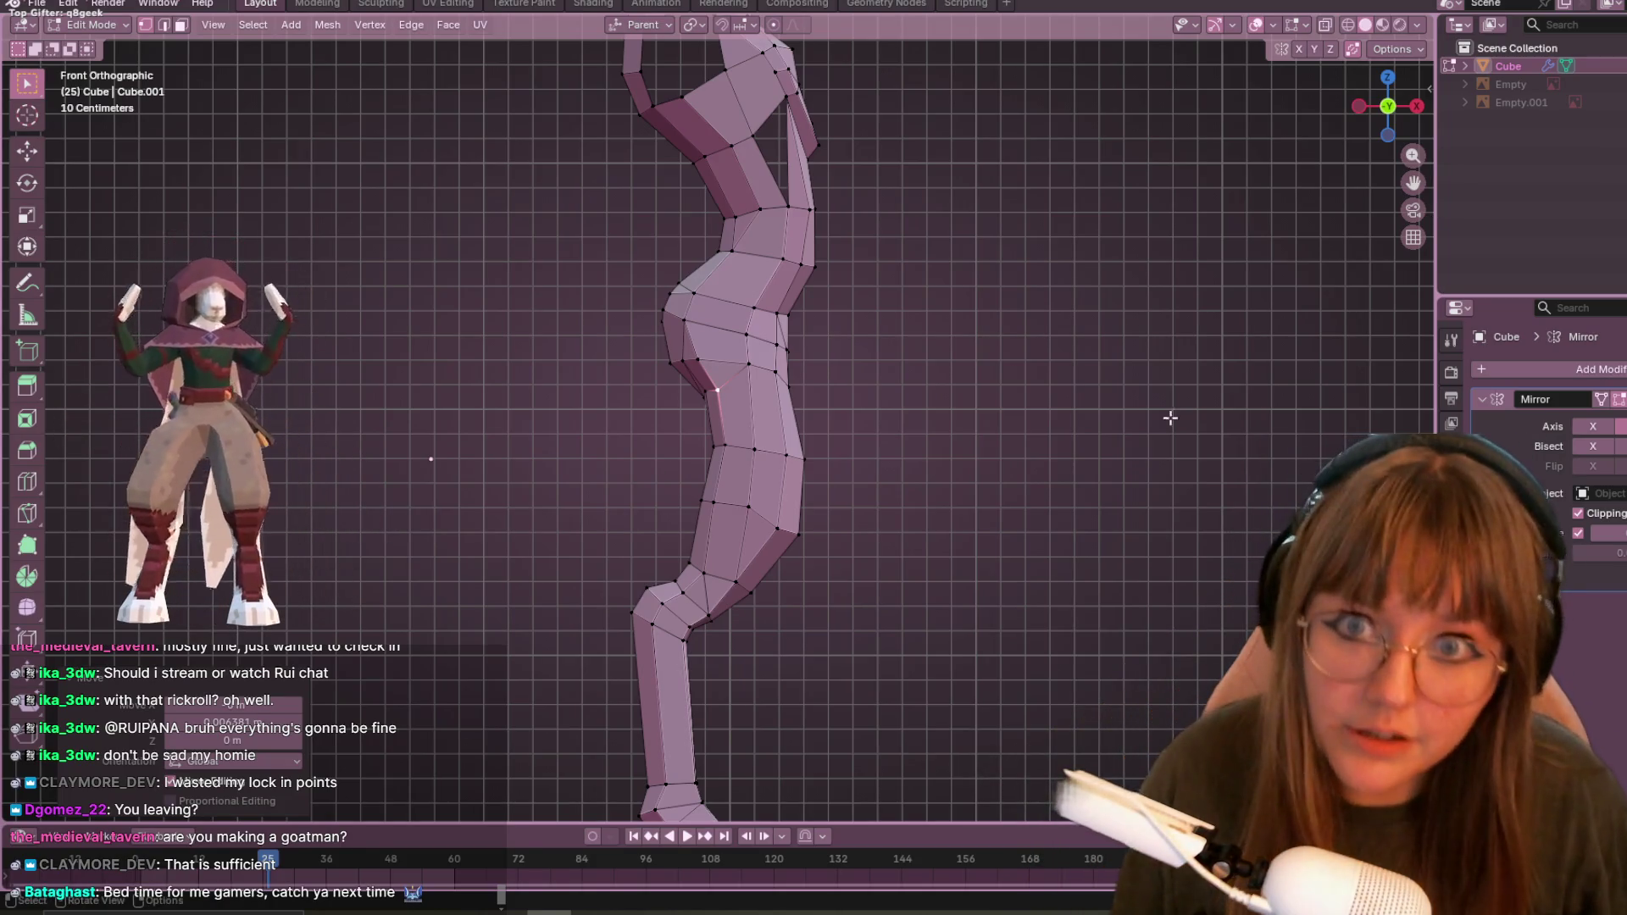
{"action": "middle_click_drag", "start_coordinate": [808, 227], "coordinate": [799, 189], "text": "shift"}
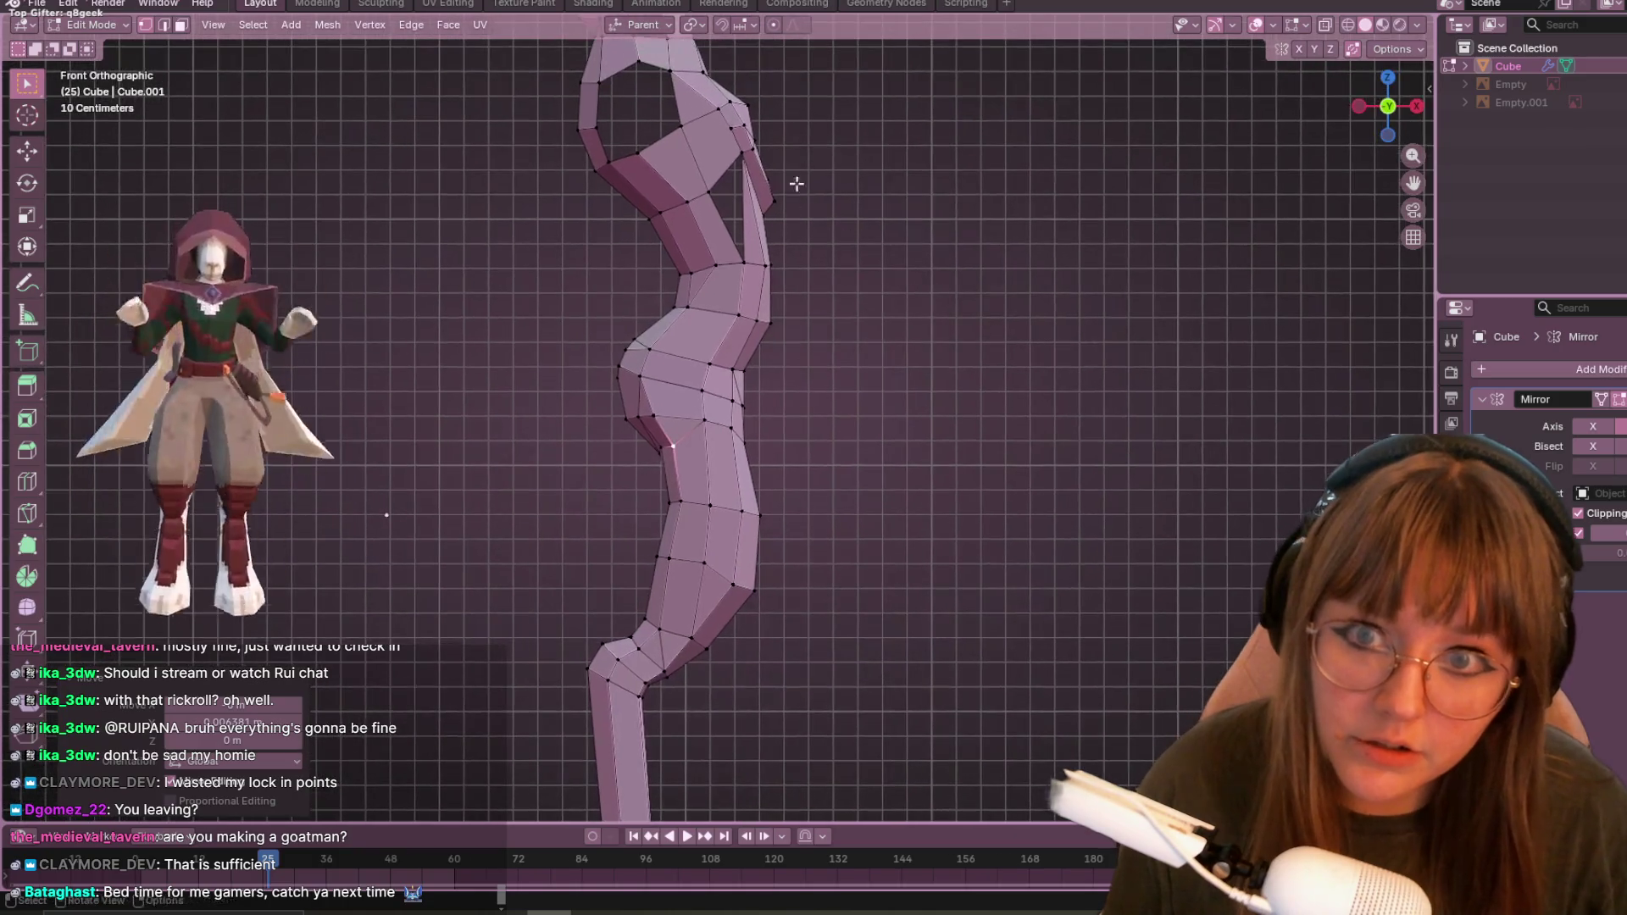
{"action": "left_click", "coordinate": [710, 193]}
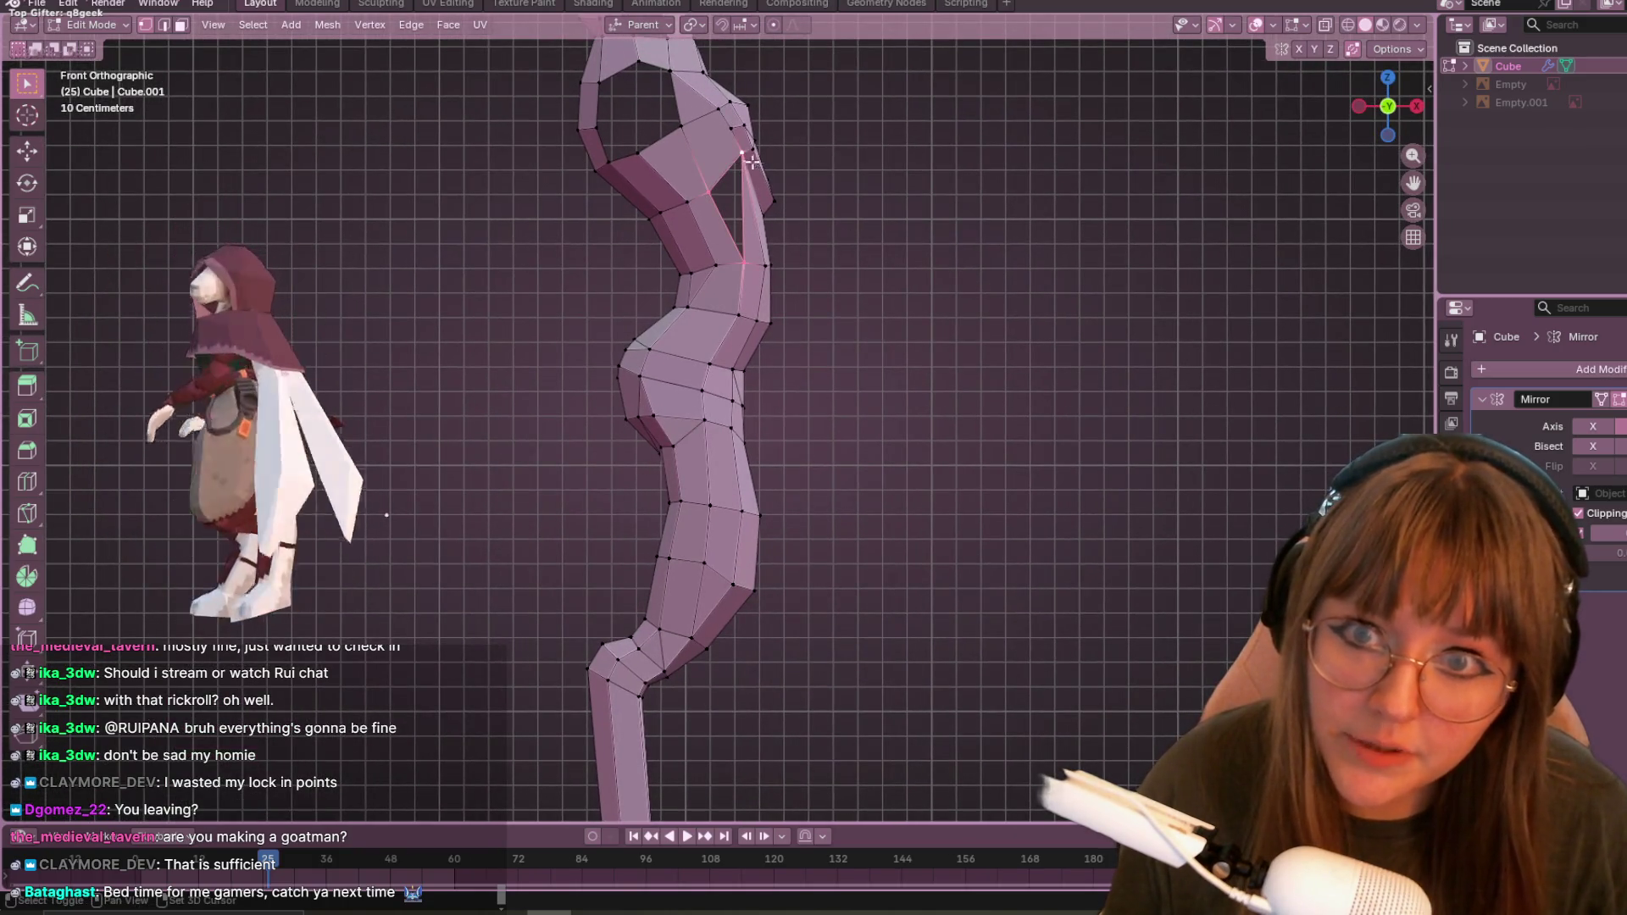
{"action": "key", "text": "f"}
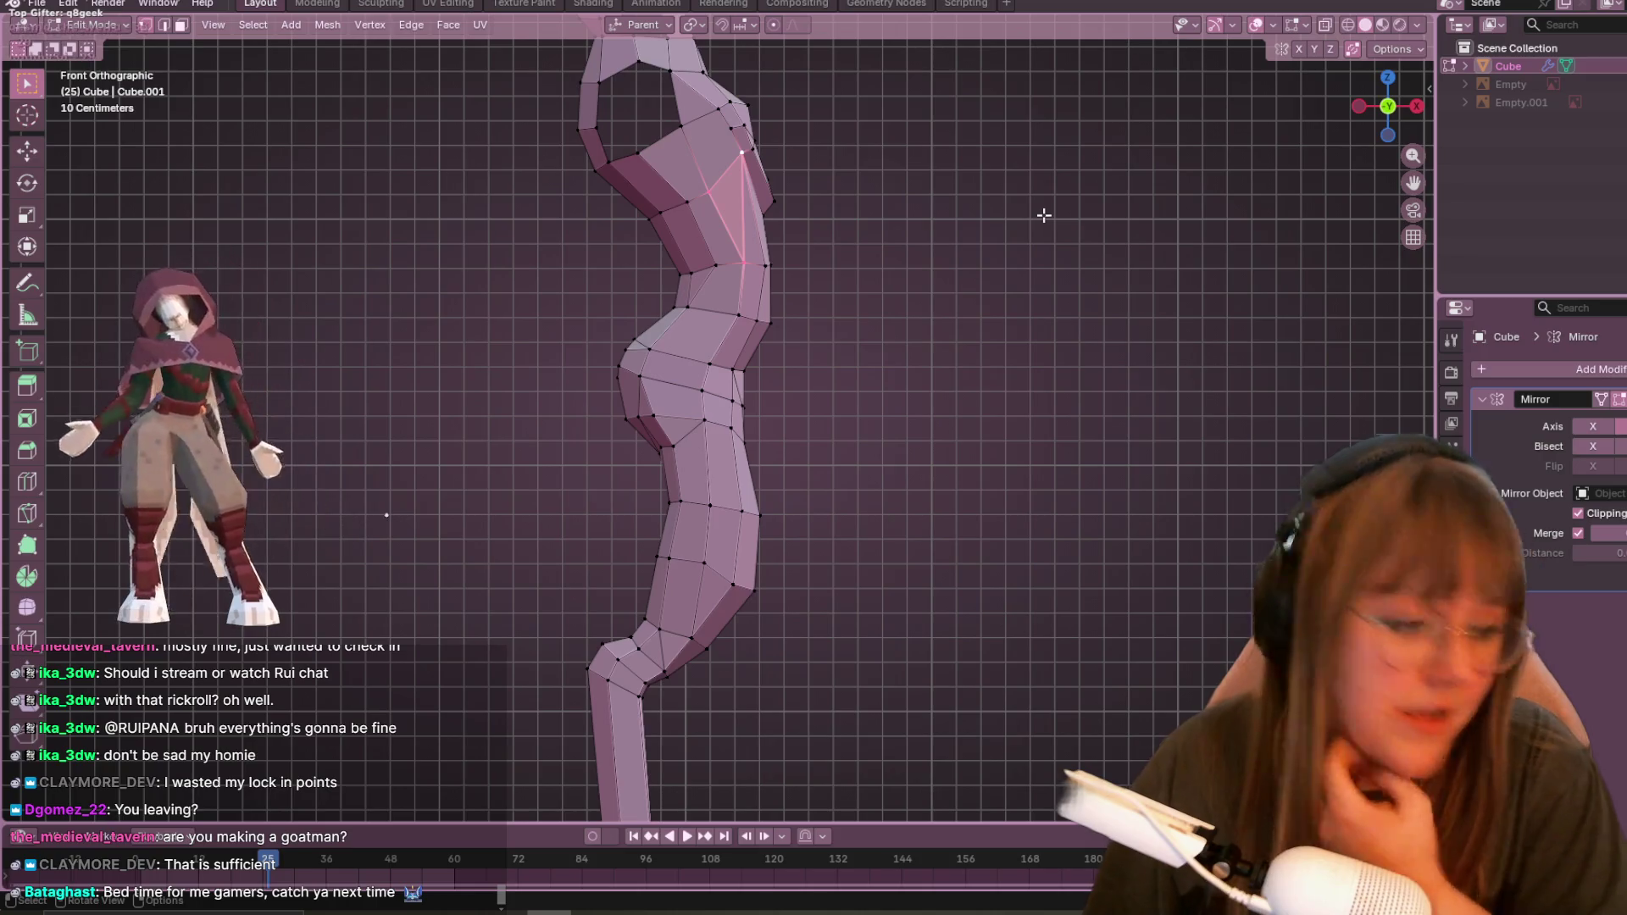
{"action": "scroll", "coordinate": [1046, 378], "scroll_direction": "up", "scroll_amount": 3}
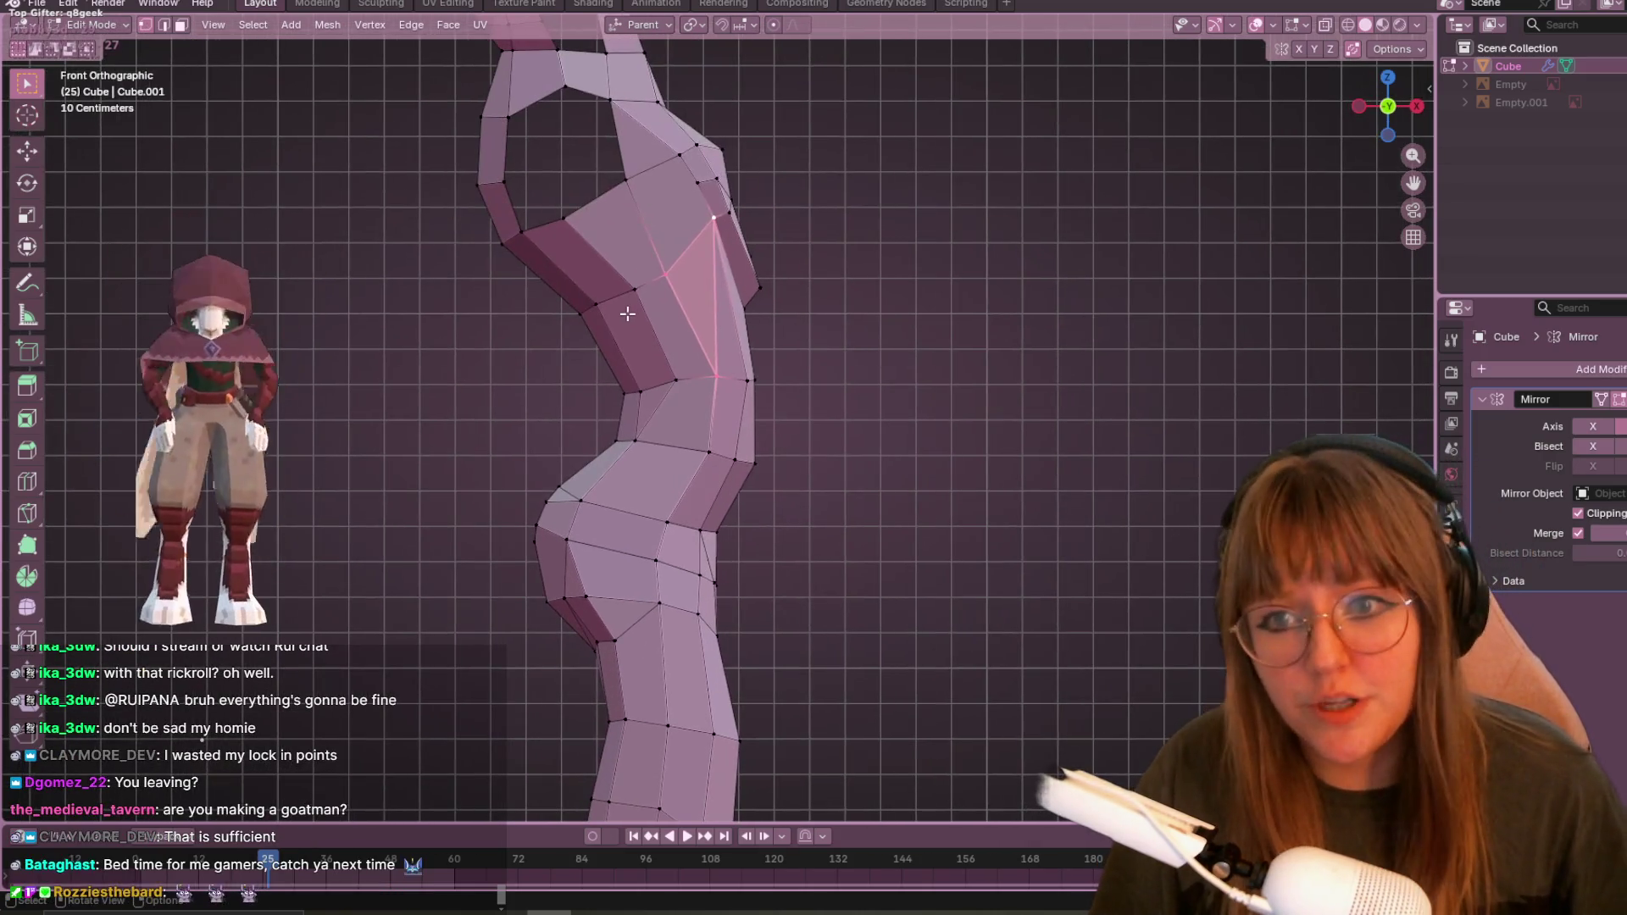
- Add an edge across the torso and slide the lower waist vertex along its edge
{"action": "left_click", "coordinate": [637, 288]}
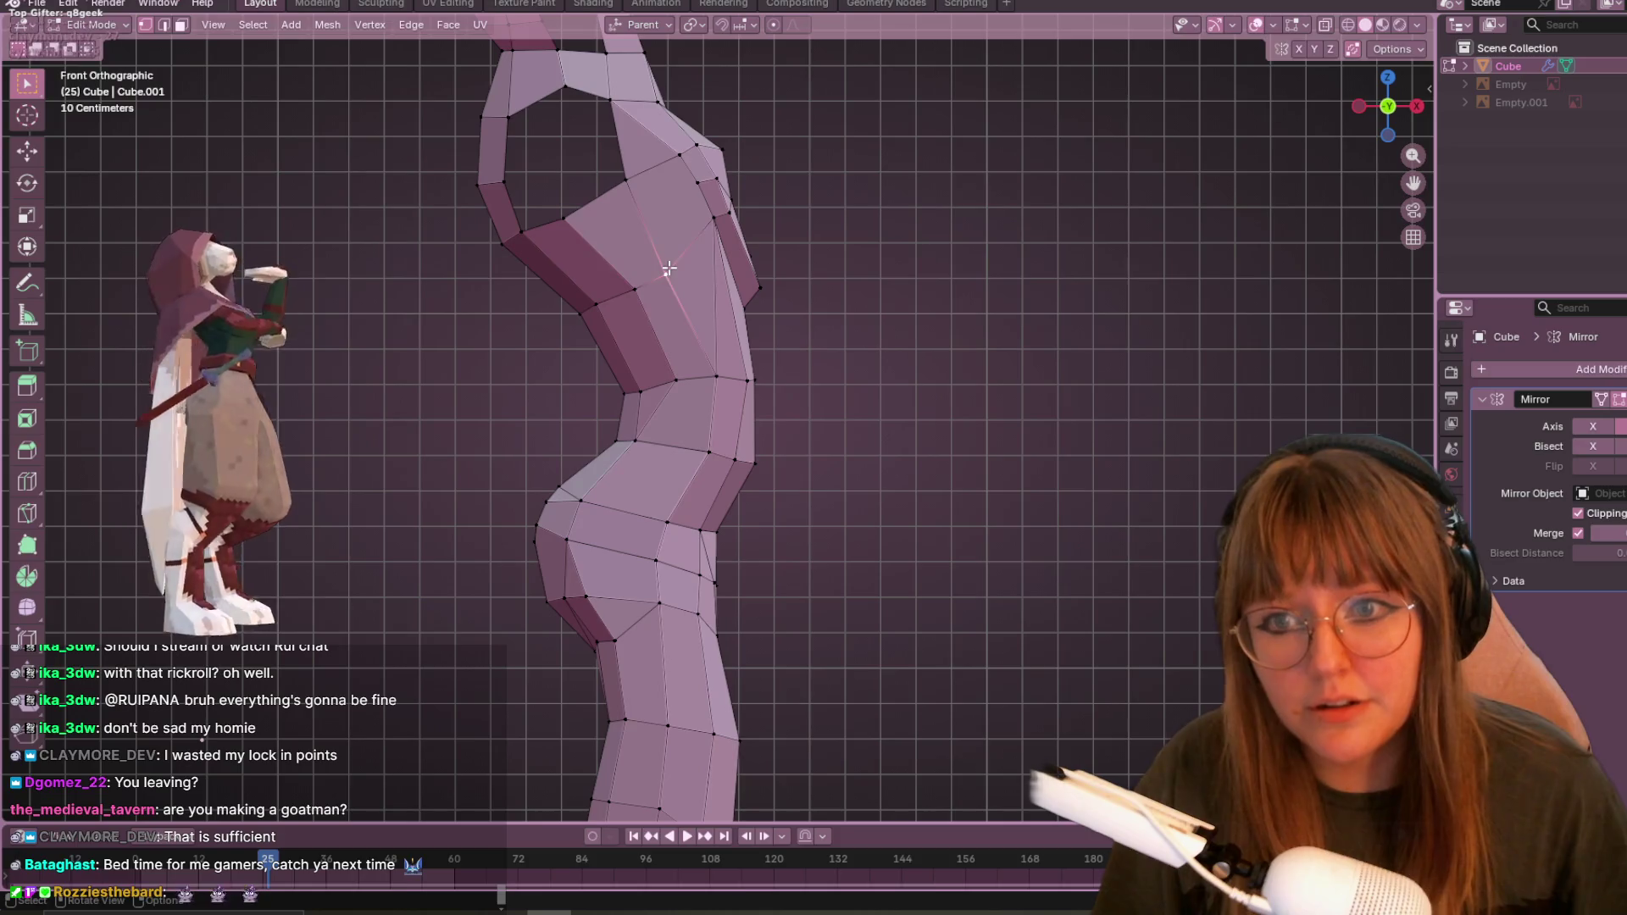
{"action": "left_click", "coordinate": [718, 379]}
{"action": "left_click", "coordinate": [711, 452]}
{"action": "key", "text": "g"}
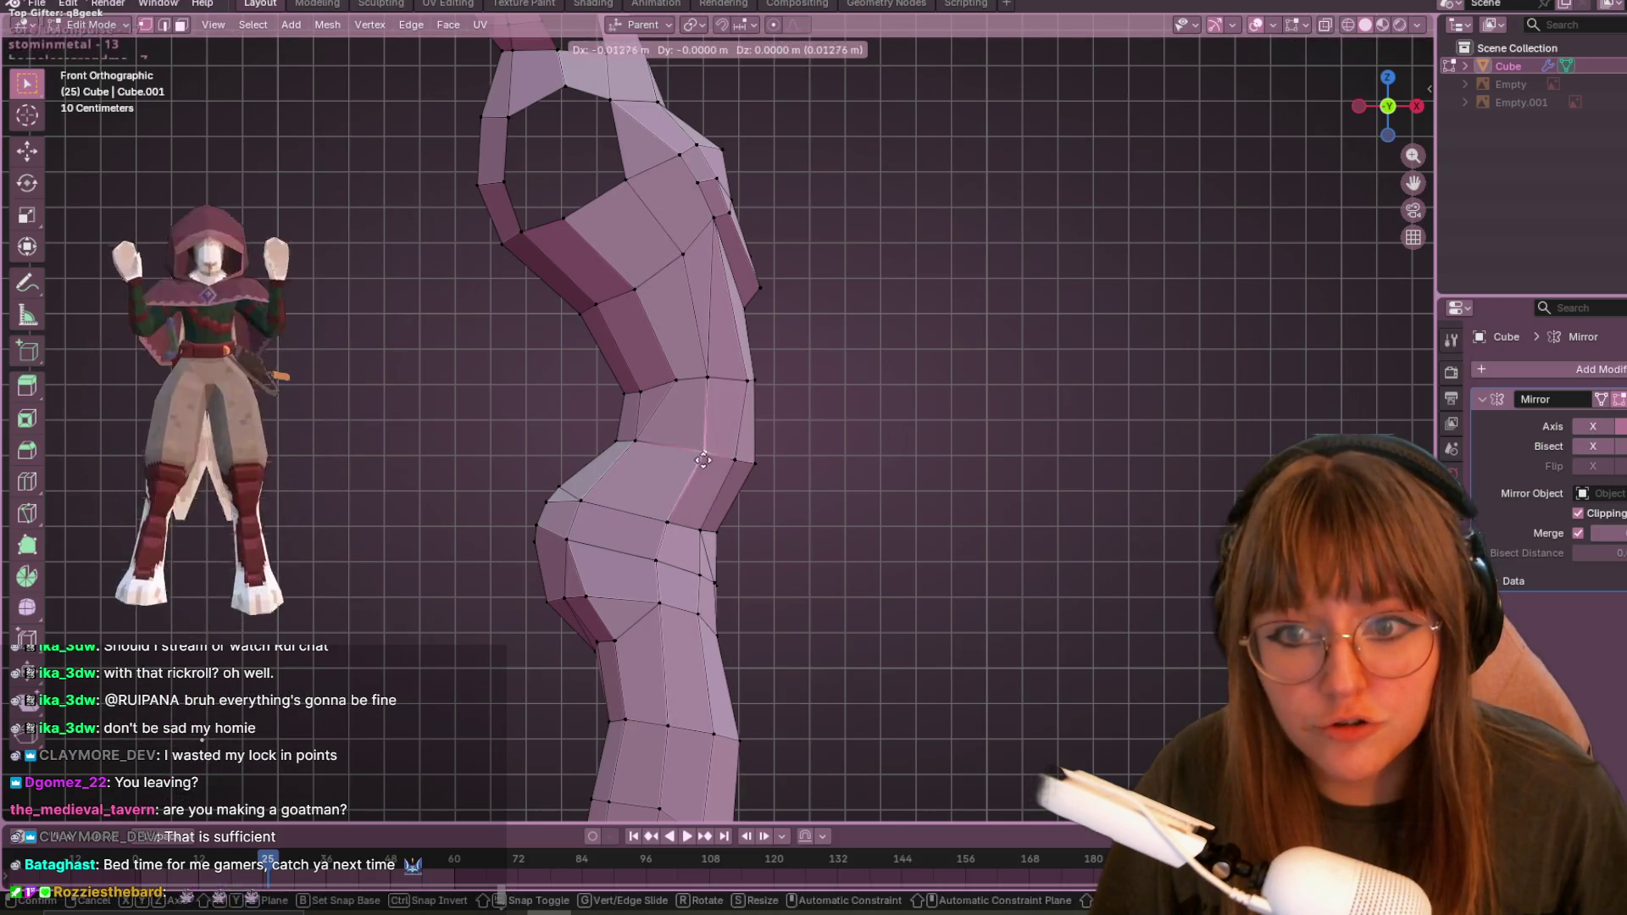
{"action": "left_click", "coordinate": [692, 453]}
{"action": "key", "text": "g"}
{"action": "left_click", "coordinate": [696, 472]}
- Slide the vertex above the waist leftward along its edge
{"action": "left_click", "coordinate": [674, 383]}
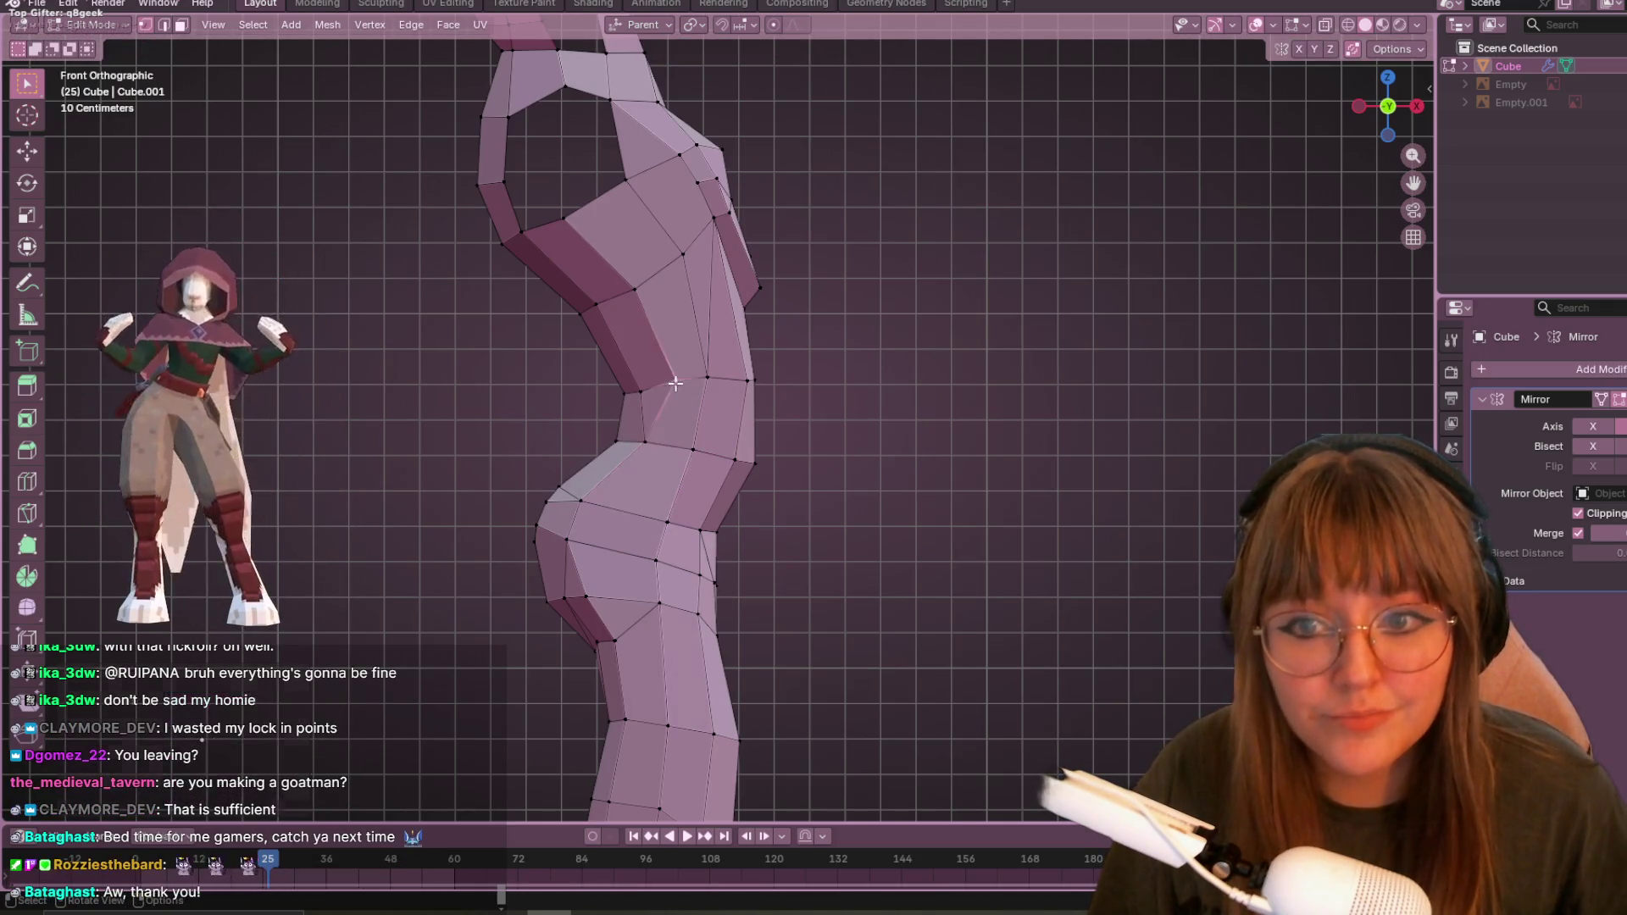
{"action": "key", "text": "g"}
{"action": "key", "text": "g"}
{"action": "left_click", "coordinate": [697, 387]}
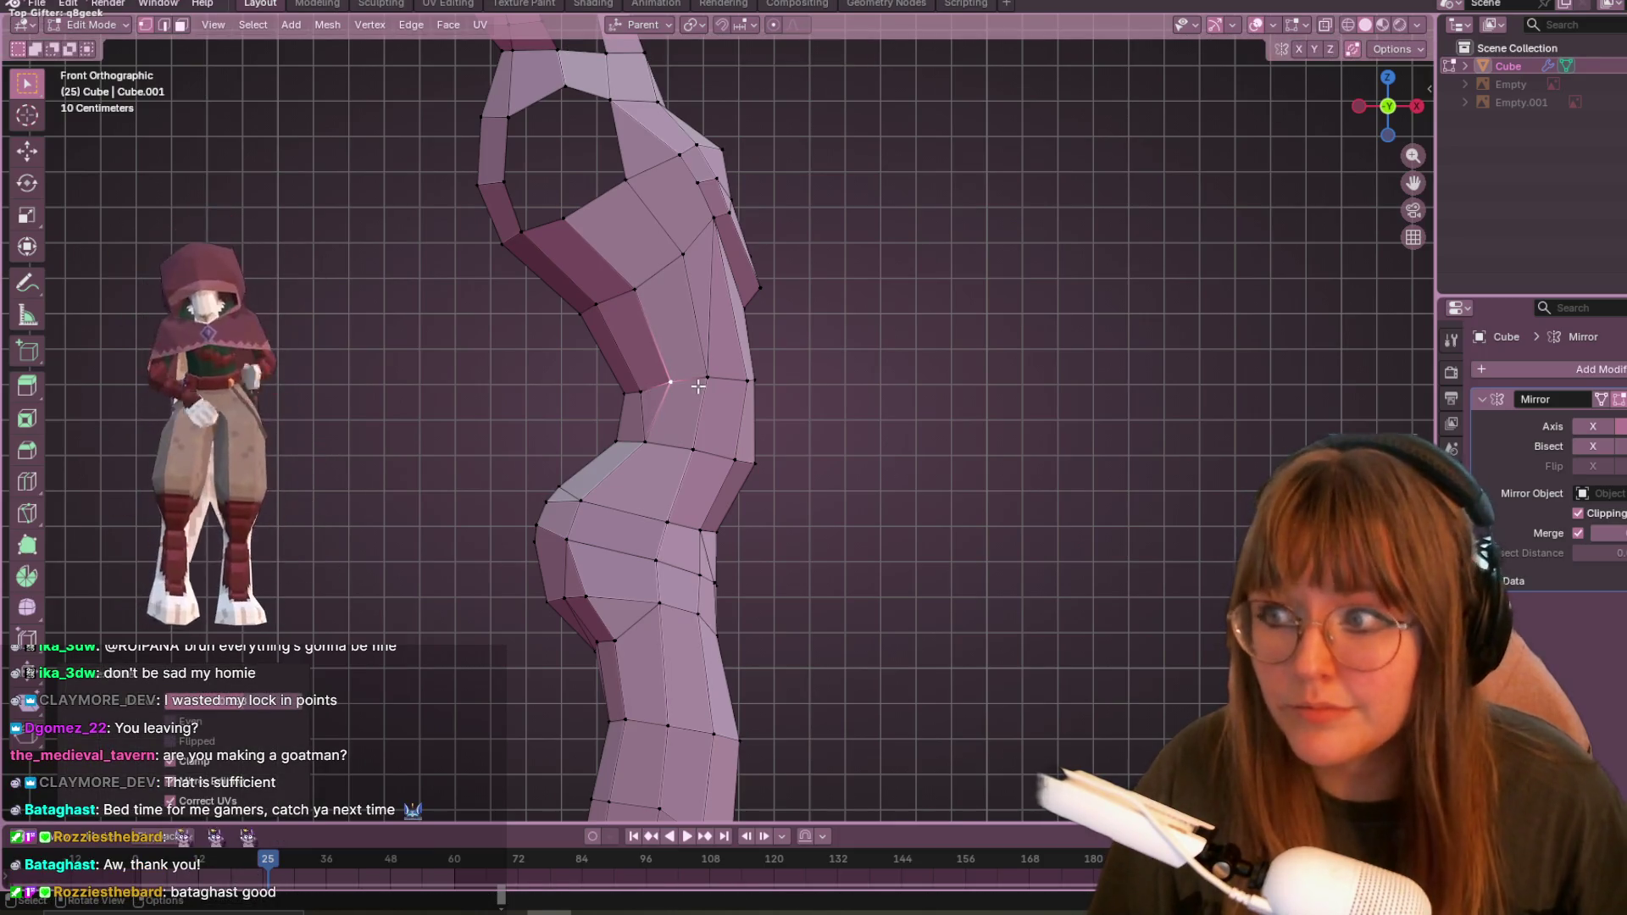
{"action": "key", "text": "ctrl+z"}
{"action": "key", "text": "g"}
{"action": "key", "text": "g"}
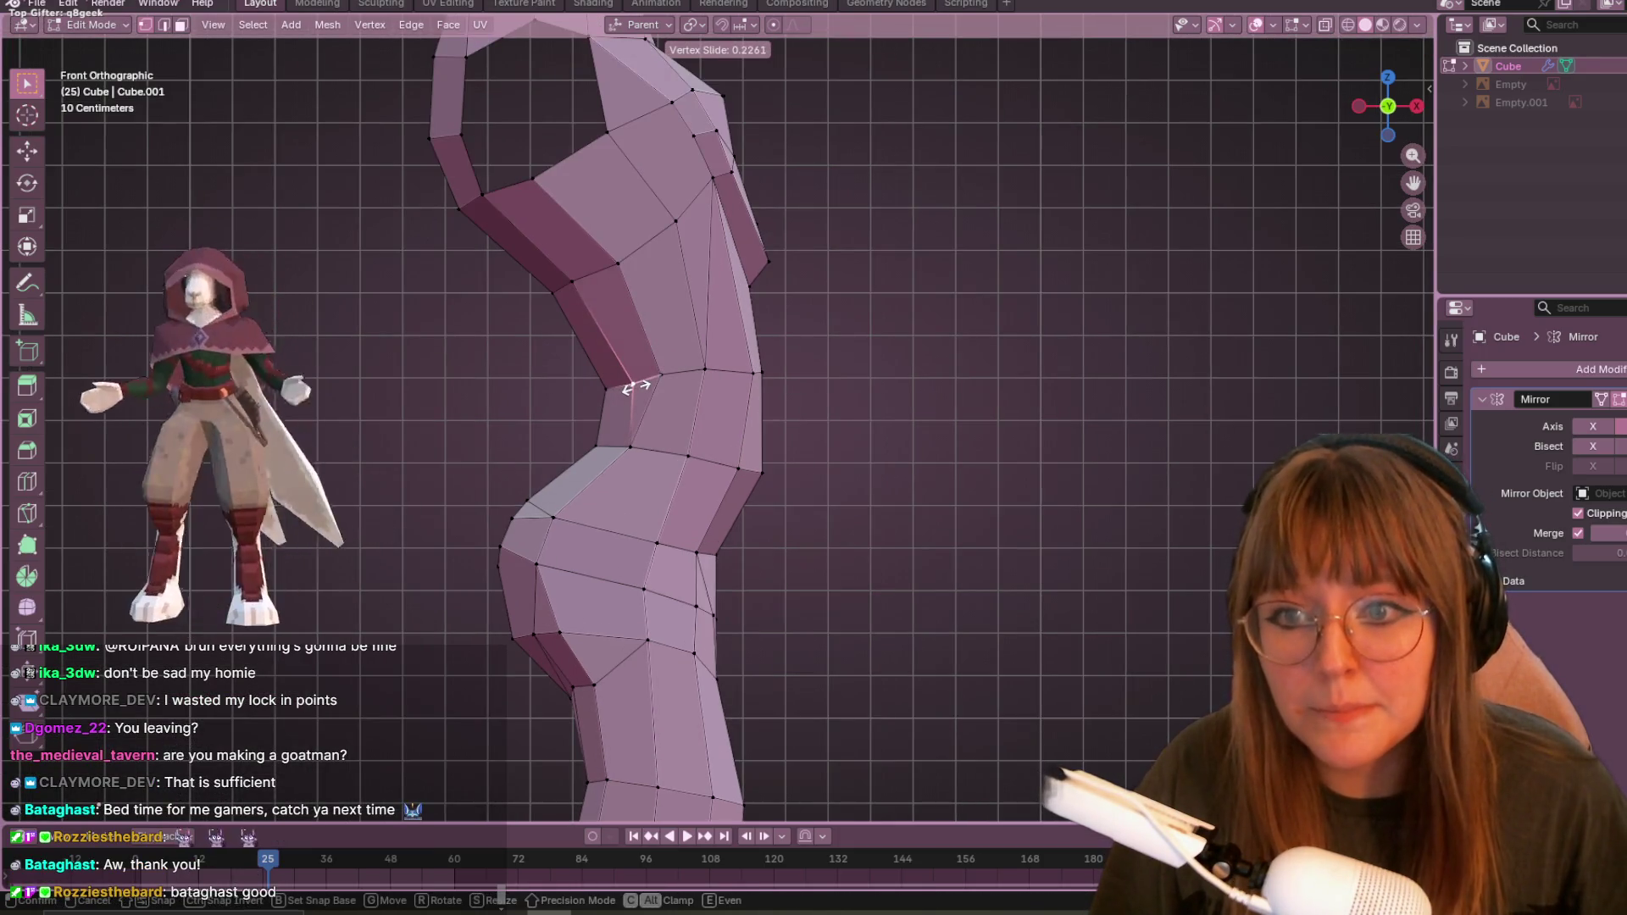
{"action": "left_click", "coordinate": [608, 386]}
- Shift the lower notch vertex and its neighbouring waist vertex slightly down and left
{"action": "left_click", "coordinate": [598, 445]}
{"action": "key", "text": "g"}
{"action": "left_click", "coordinate": [632, 446]}
{"action": "left_click", "coordinate": [632, 447]}
{"action": "key", "text": "g"}
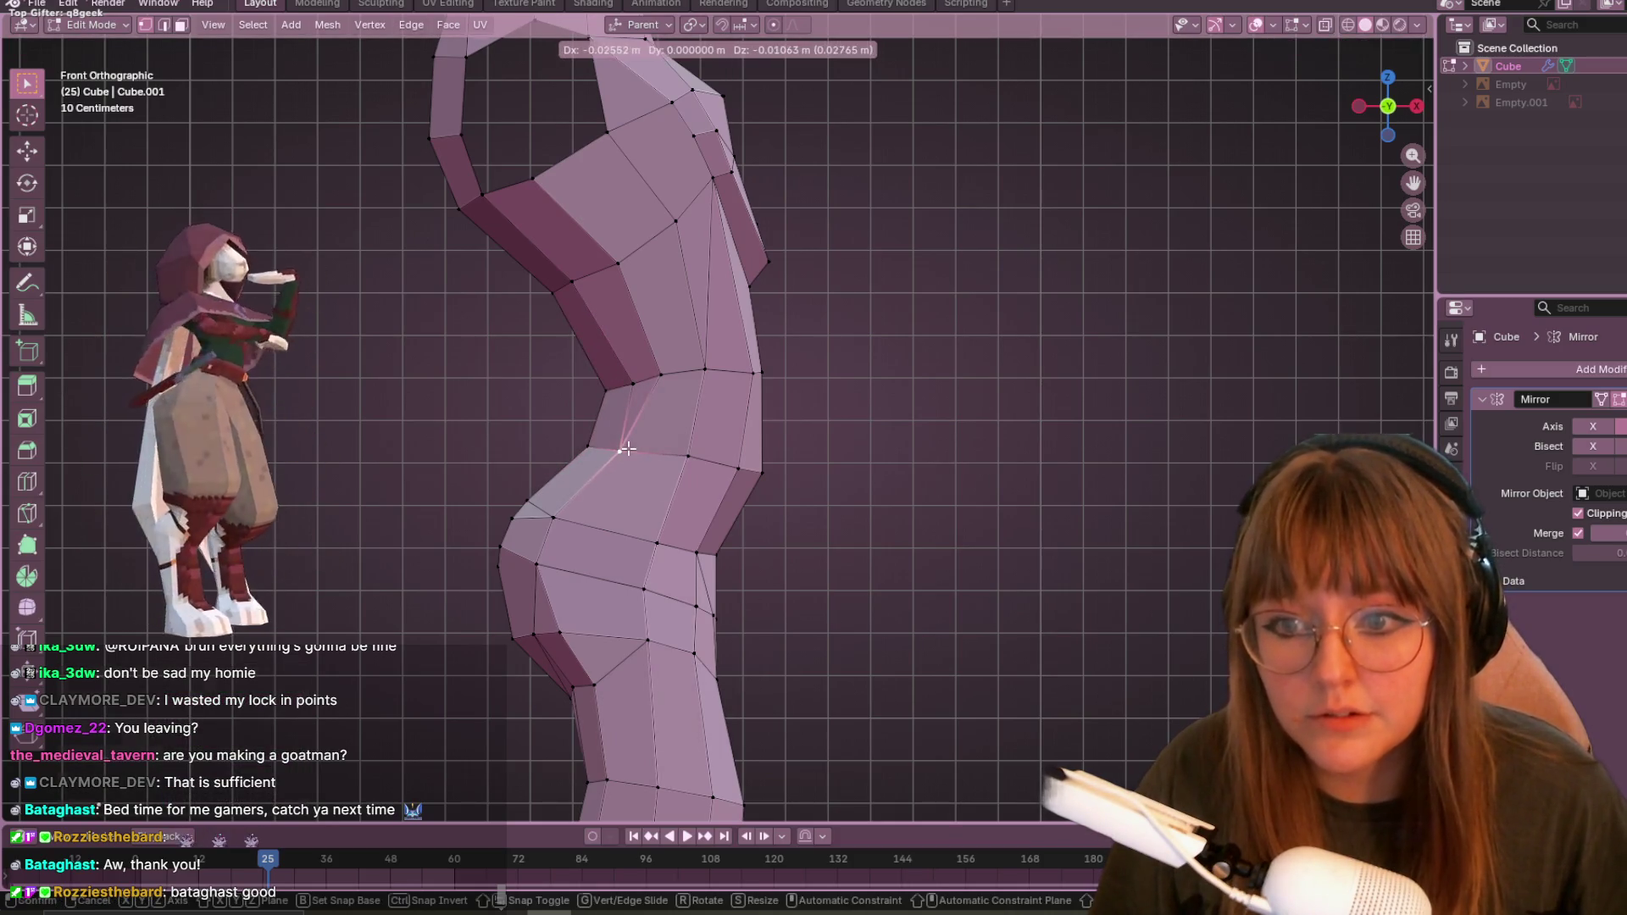
{"action": "left_click", "coordinate": [620, 452]}
- Nudge a chest vertex slightly and reframe the whole torso
{"action": "left_click", "coordinate": [571, 279]}
{"action": "key", "text": "g"}
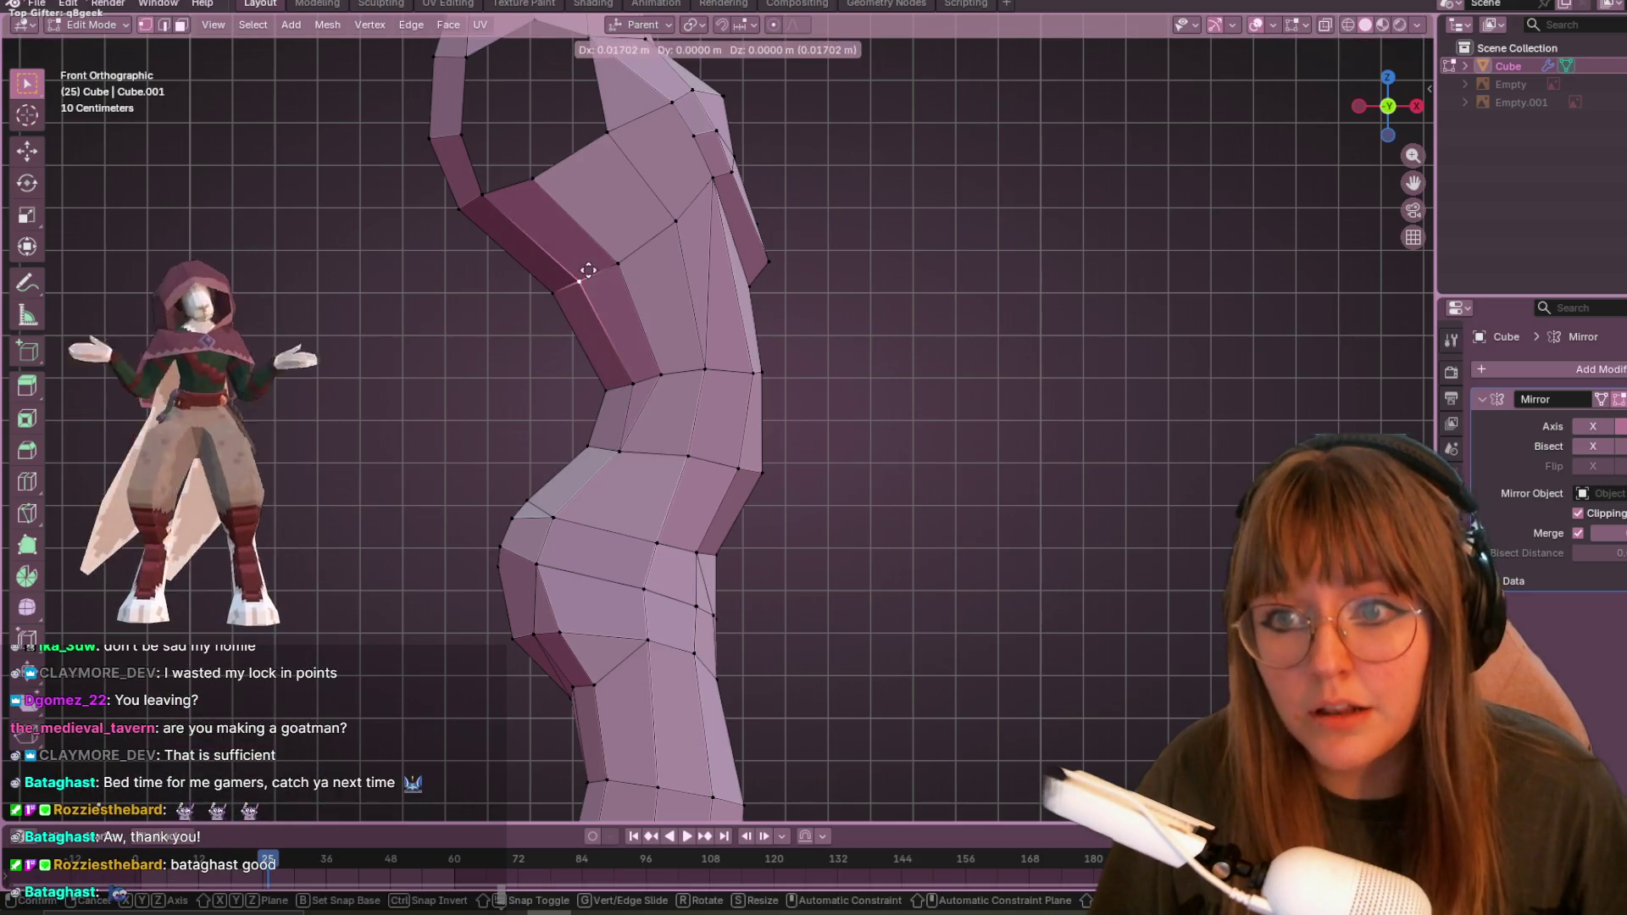
{"action": "left_click", "coordinate": [576, 280]}
{"action": "scroll", "coordinate": [919, 440], "scroll_direction": "down", "scroll_amount": 3}
{"action": "middle_click_drag", "start_coordinate": [918, 440], "coordinate": [889, 280], "text": "shift"}
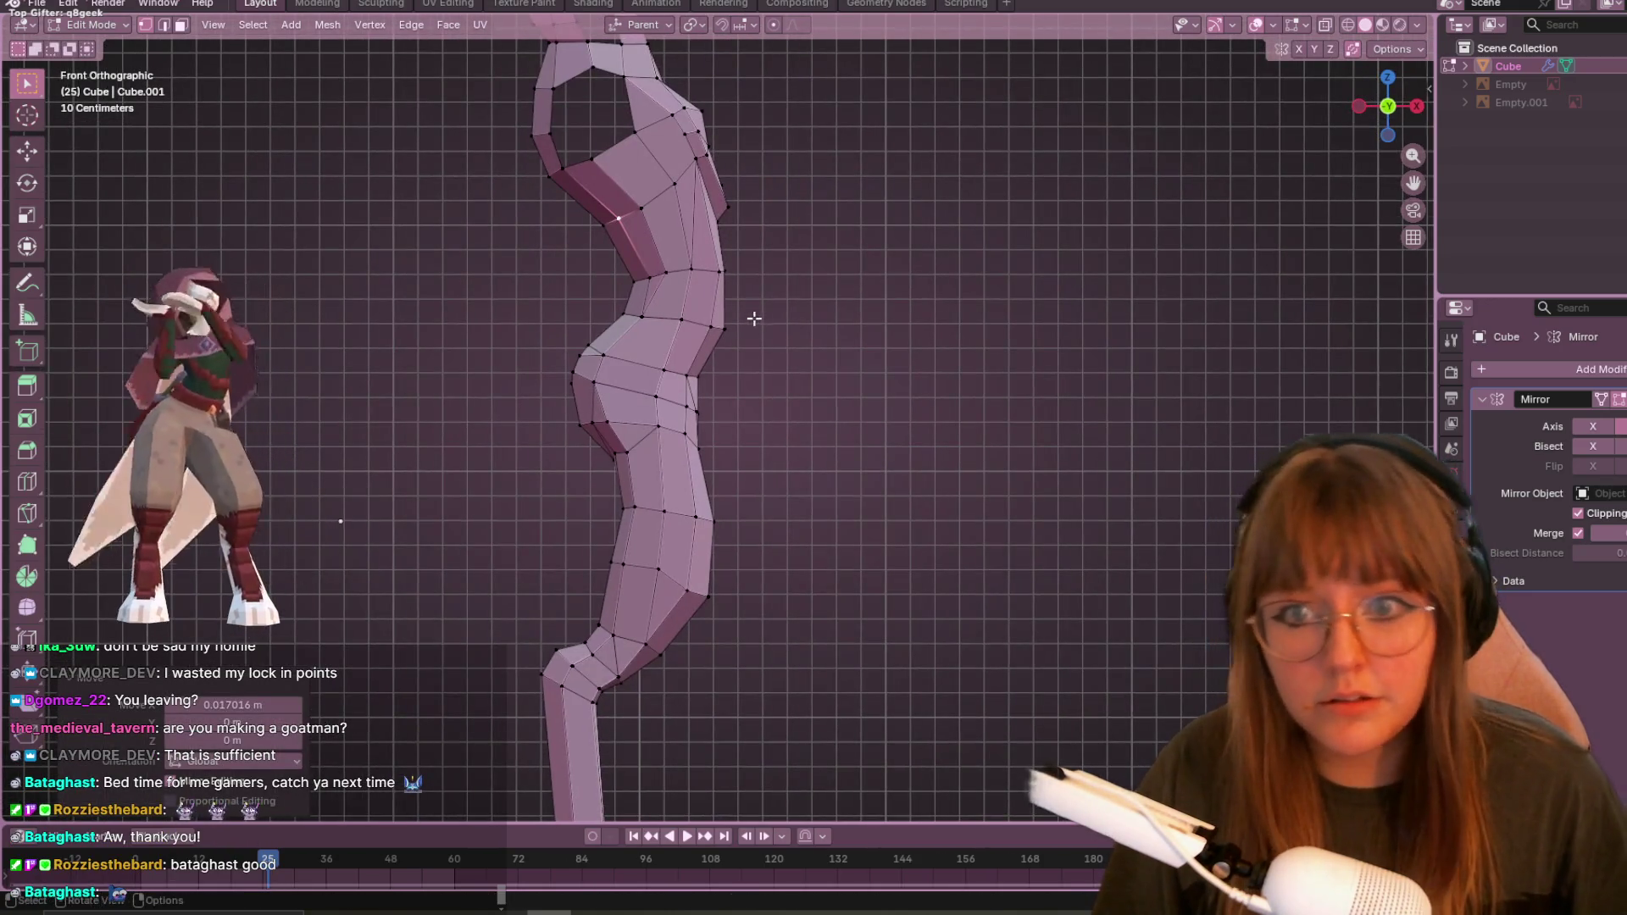
- Vertex-slide a chest vertex along its edge to refine the side profile
{"action": "left_click", "coordinate": [731, 338]}
{"action": "left_click", "coordinate": [679, 323]}
{"action": "key", "text": "g"}
{"action": "key", "text": "g"}
{"action": "left_click", "coordinate": [712, 278]}
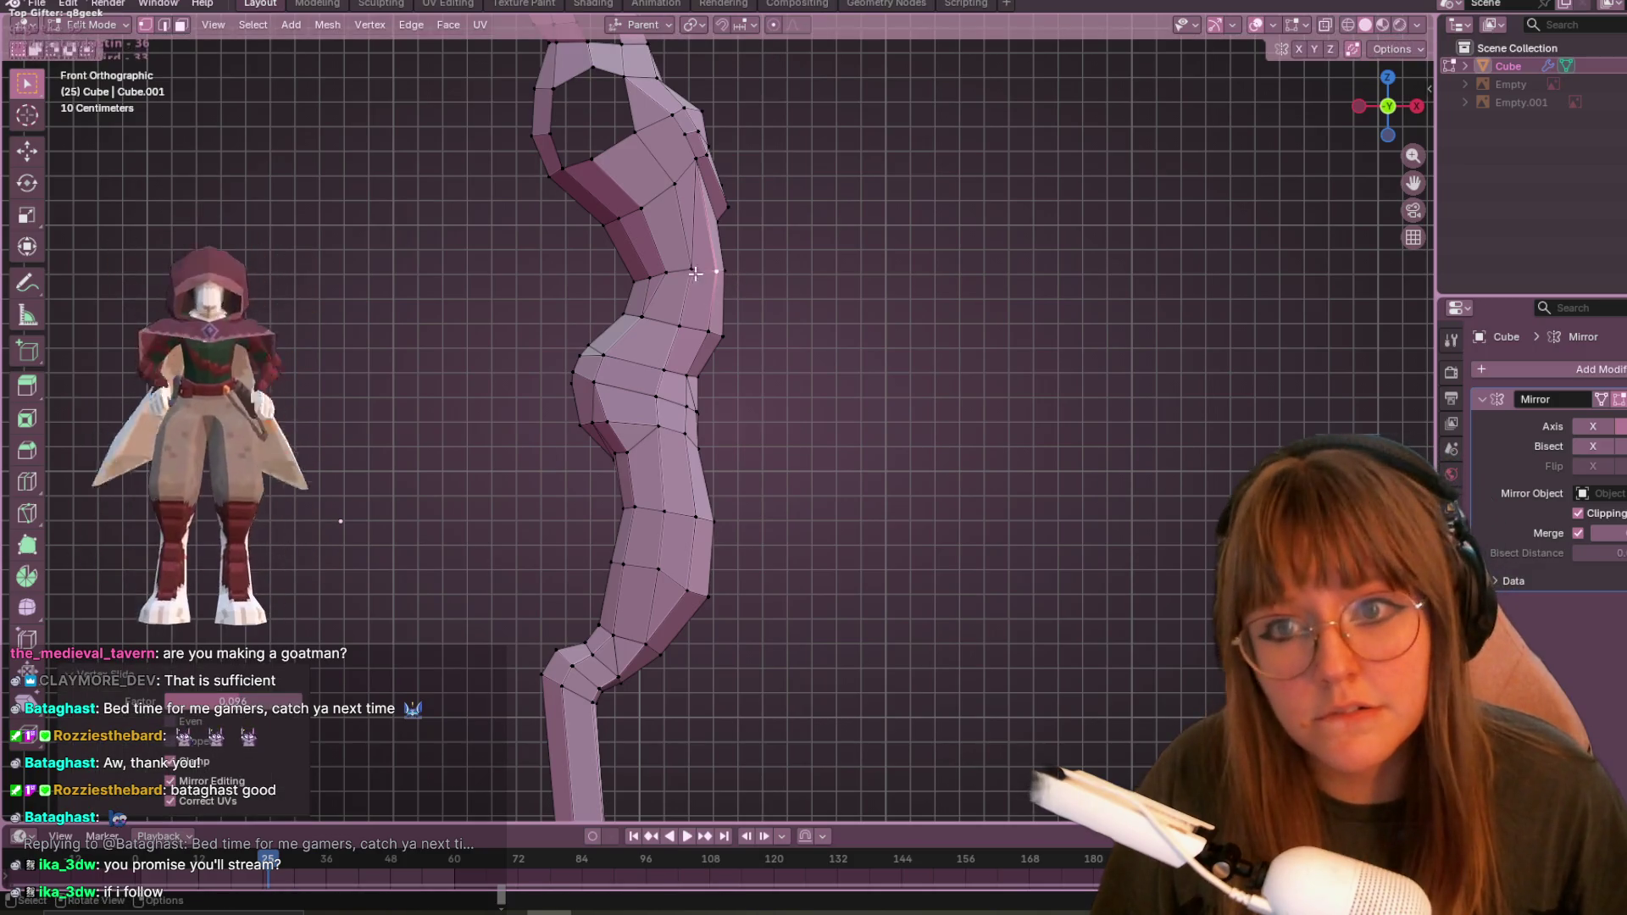
{"action": "key", "text": "ctrl+z"}
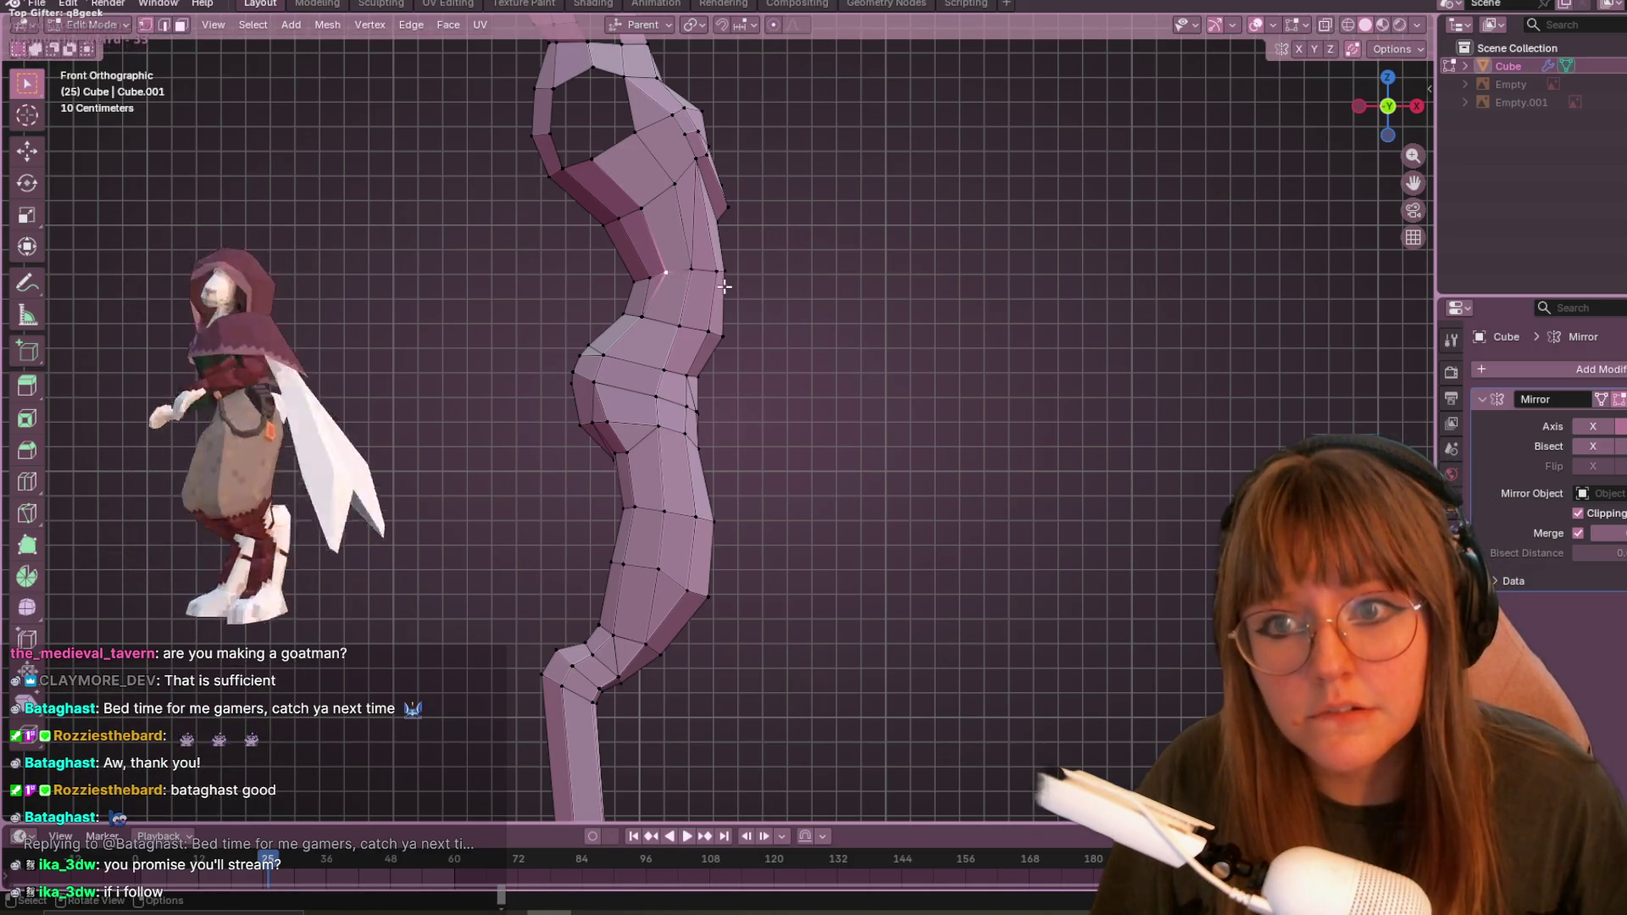
{"action": "key", "text": "g"}
{"action": "key", "text": "g"}
{"action": "left_click", "coordinate": [848, 291]}
{"action": "key", "text": "g"}
{"action": "key", "text": "g"}
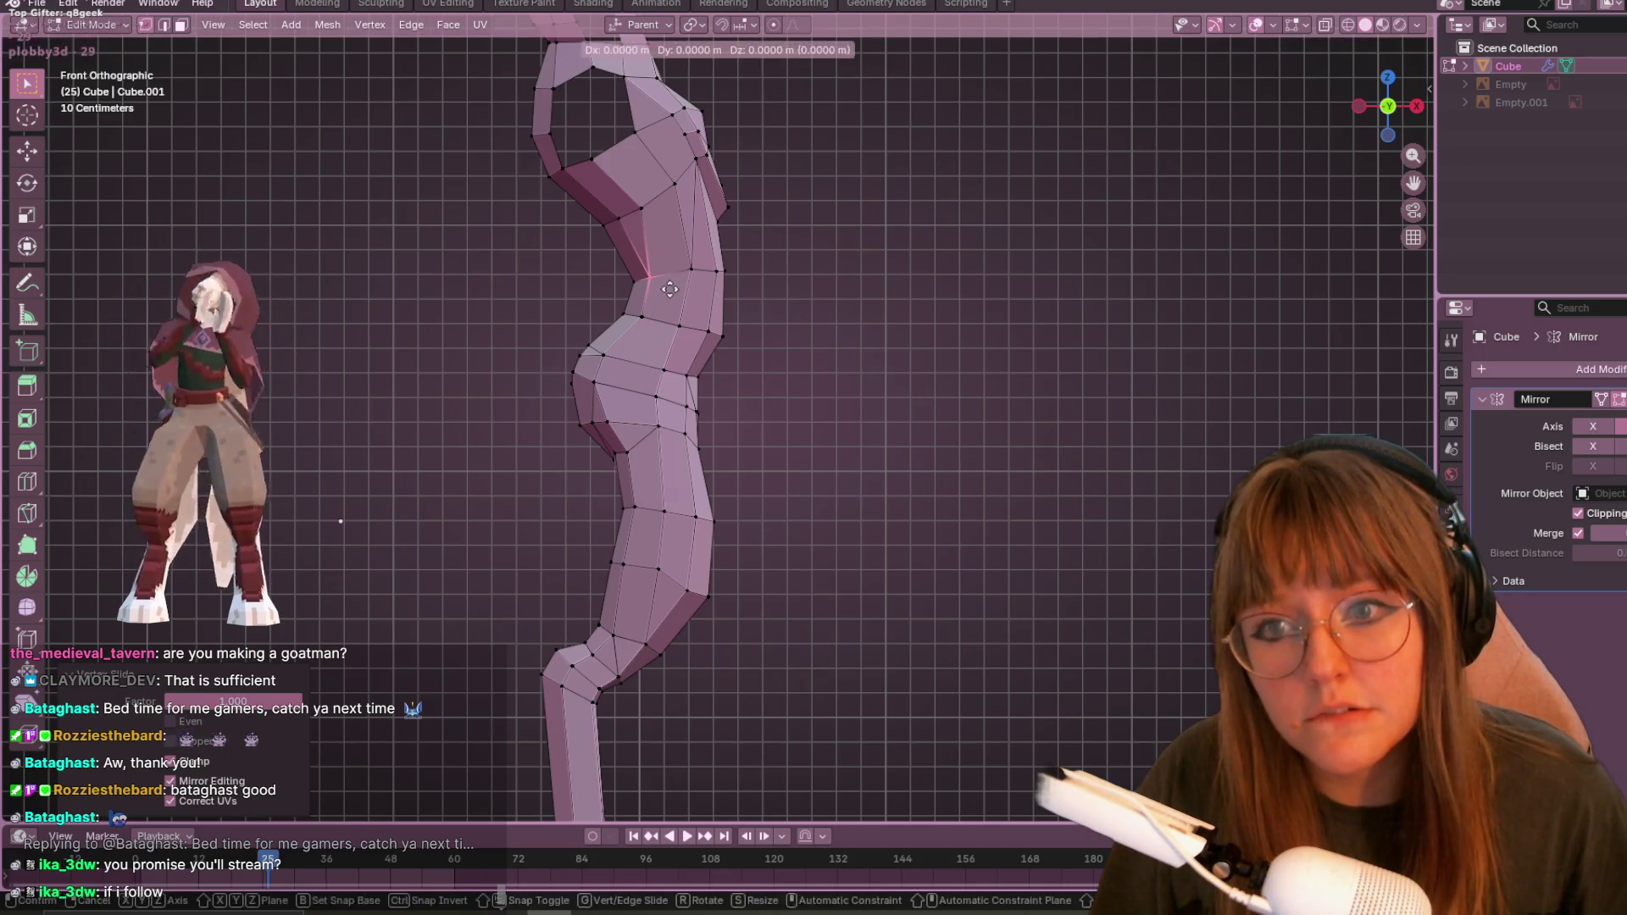
{"action": "left_click", "coordinate": [677, 289]}
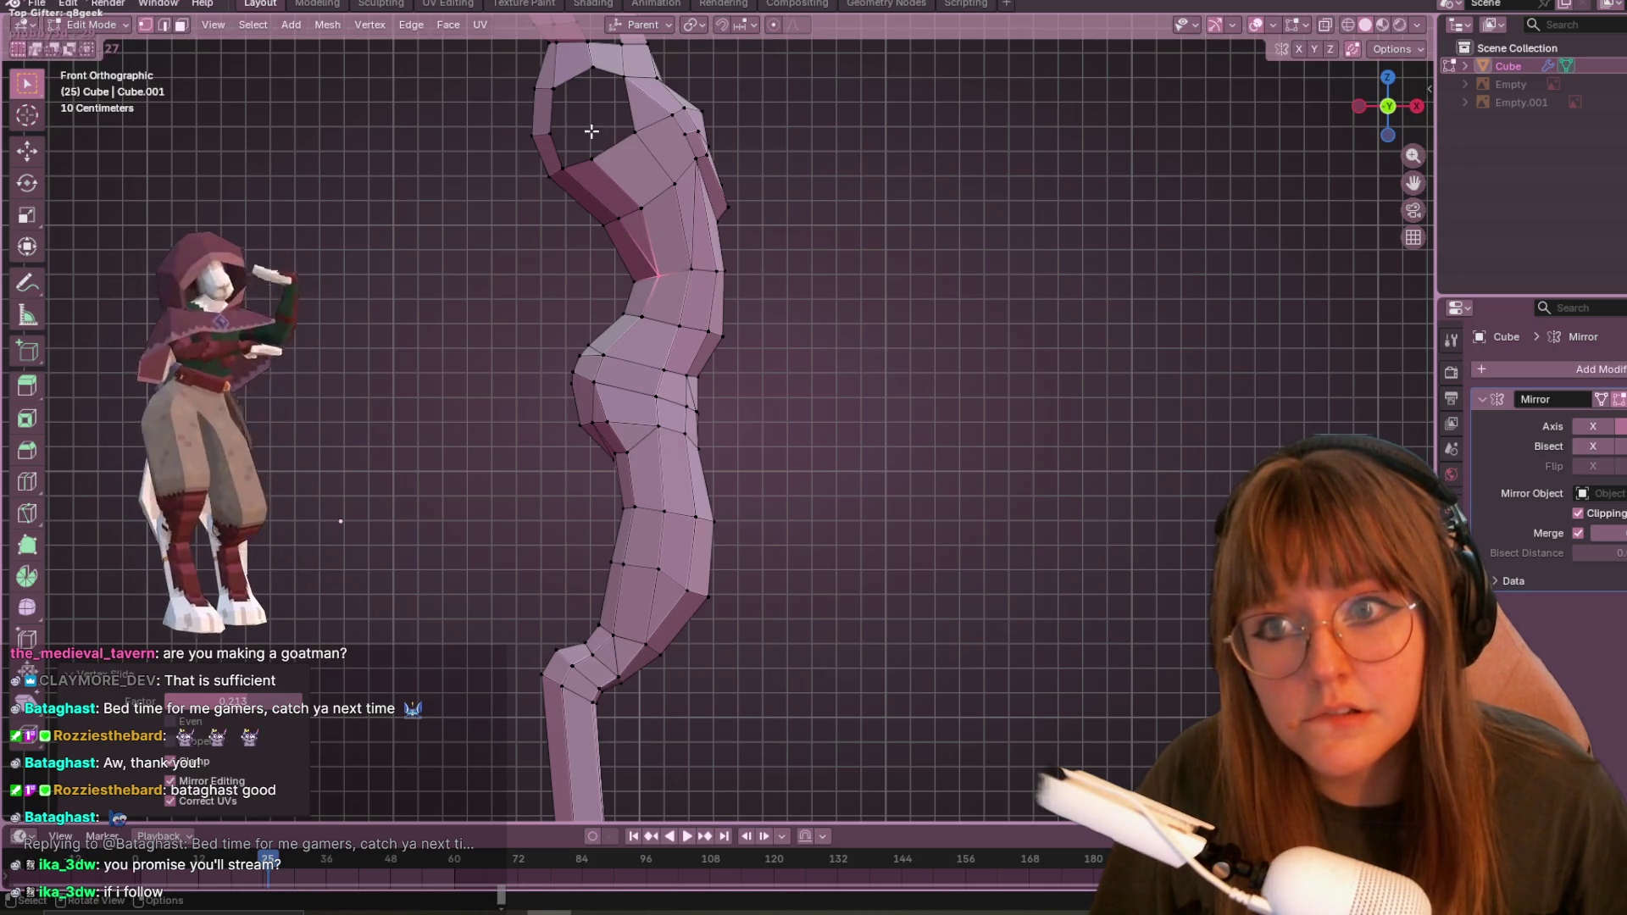
- Move the upper-chest vertex freely into place, then orbit to inspect the chest
{"action": "left_click", "coordinate": [597, 168]}
{"action": "key", "text": "g"}
{"action": "key", "text": "g"}
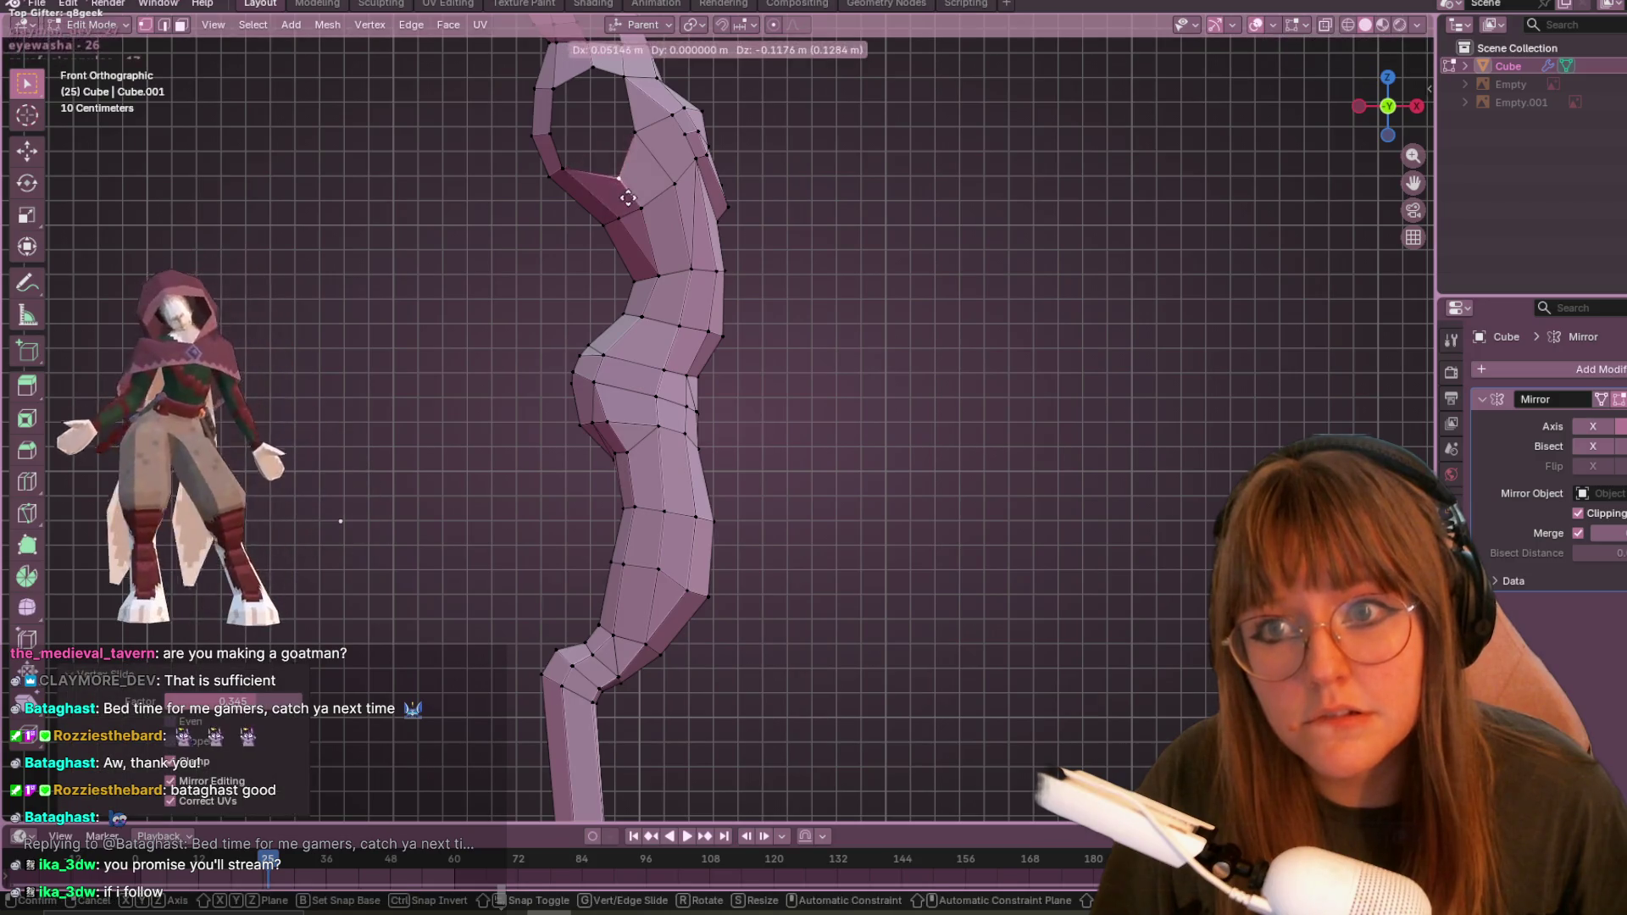
{"action": "key", "text": "g"}
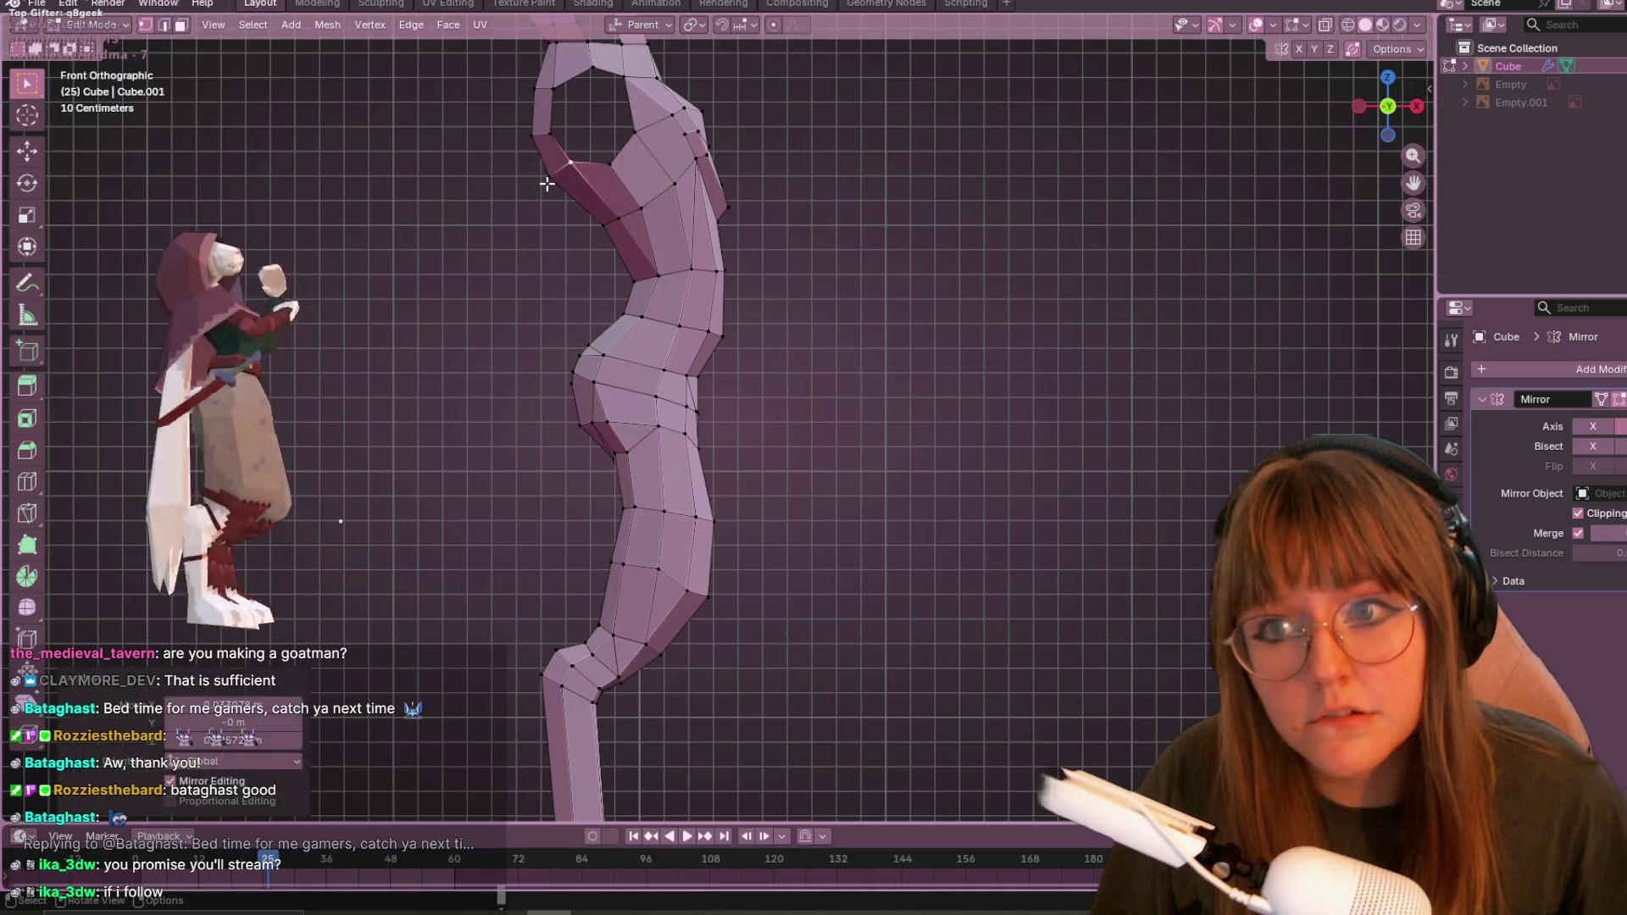
{"action": "left_click", "coordinate": [551, 185]}
{"action": "scroll", "coordinate": [723, 318], "scroll_direction": "up", "scroll_amount": 2}
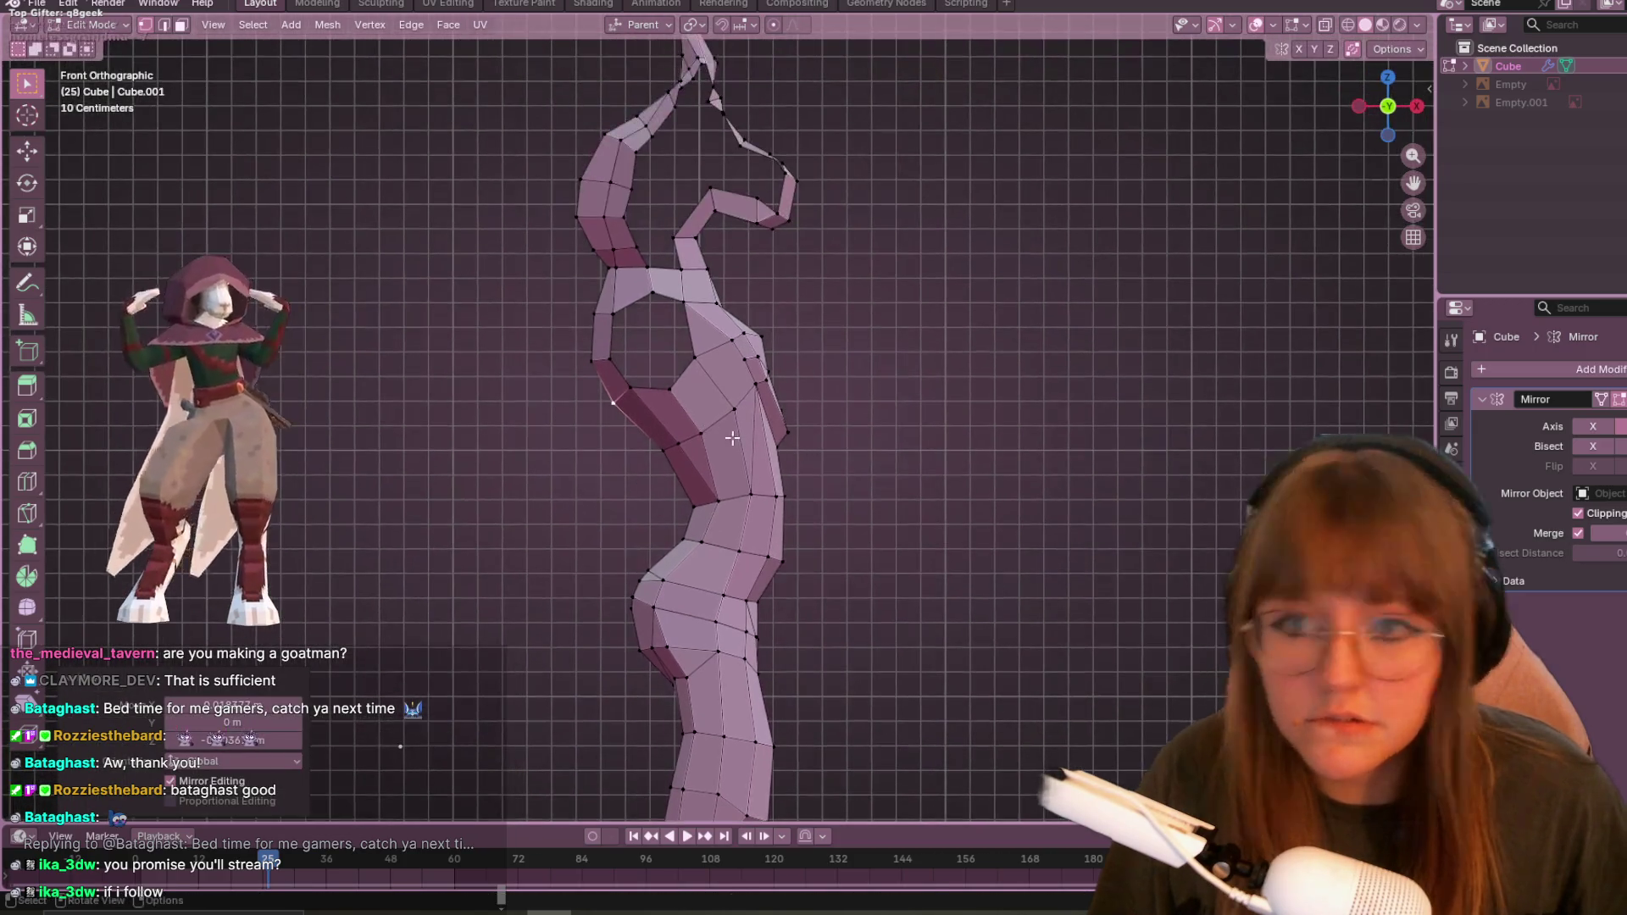
{"action": "scroll", "coordinate": [722, 317], "scroll_direction": "up", "scroll_amount": 1}
{"action": "left_click", "coordinate": [739, 297]}
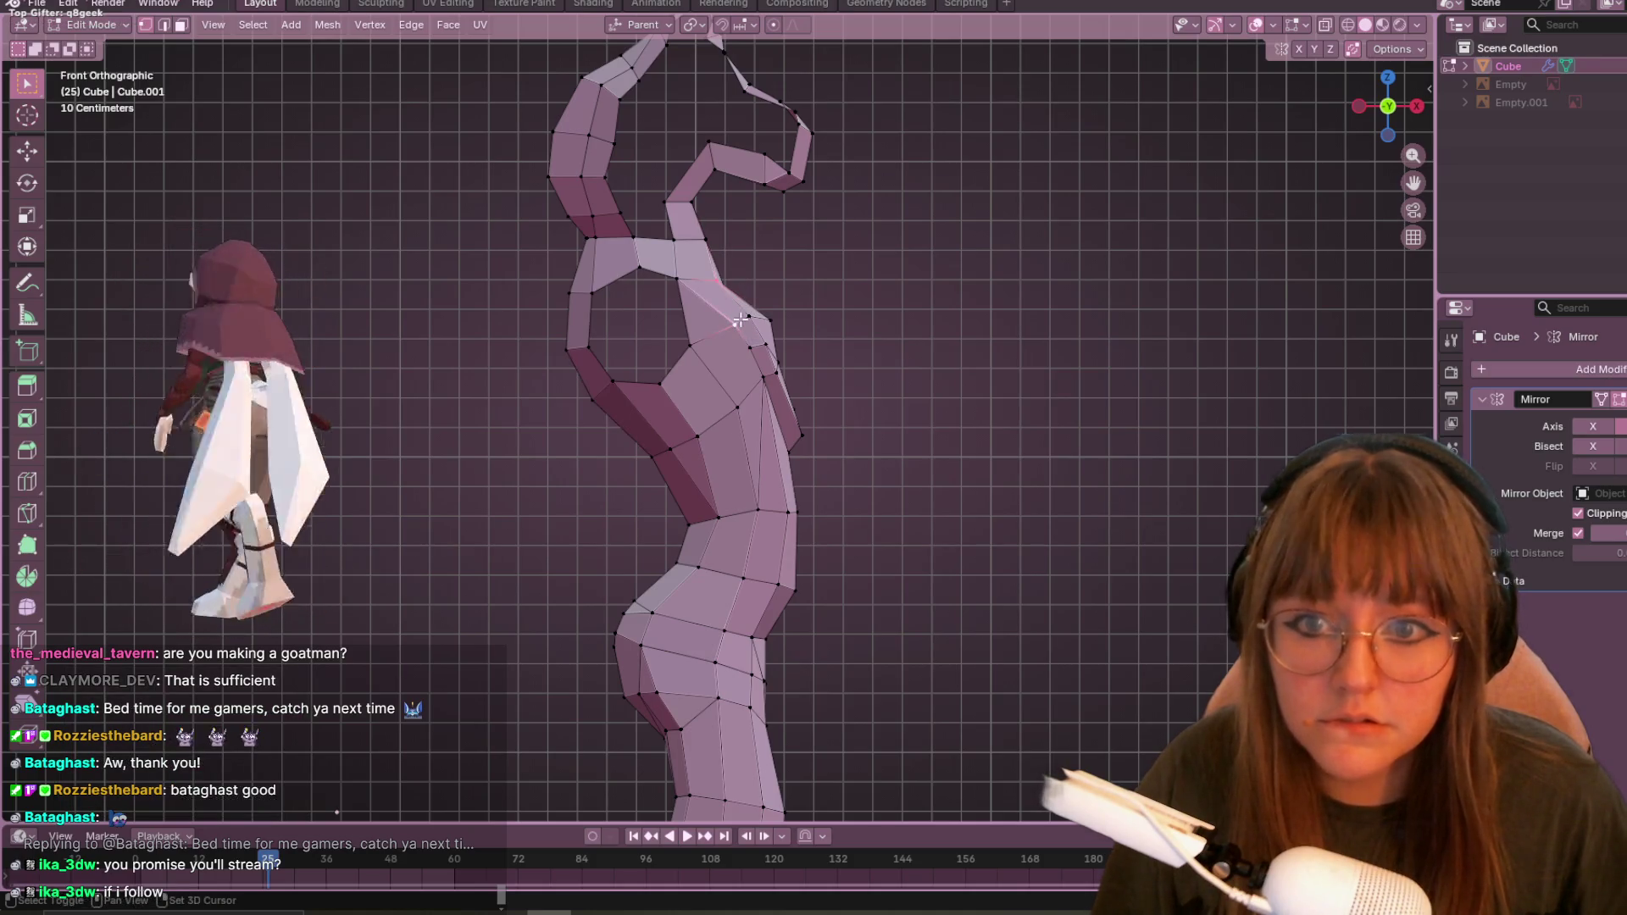
{"action": "middle_click_drag", "start_coordinate": [1015, 366], "coordinate": [814, 389]}
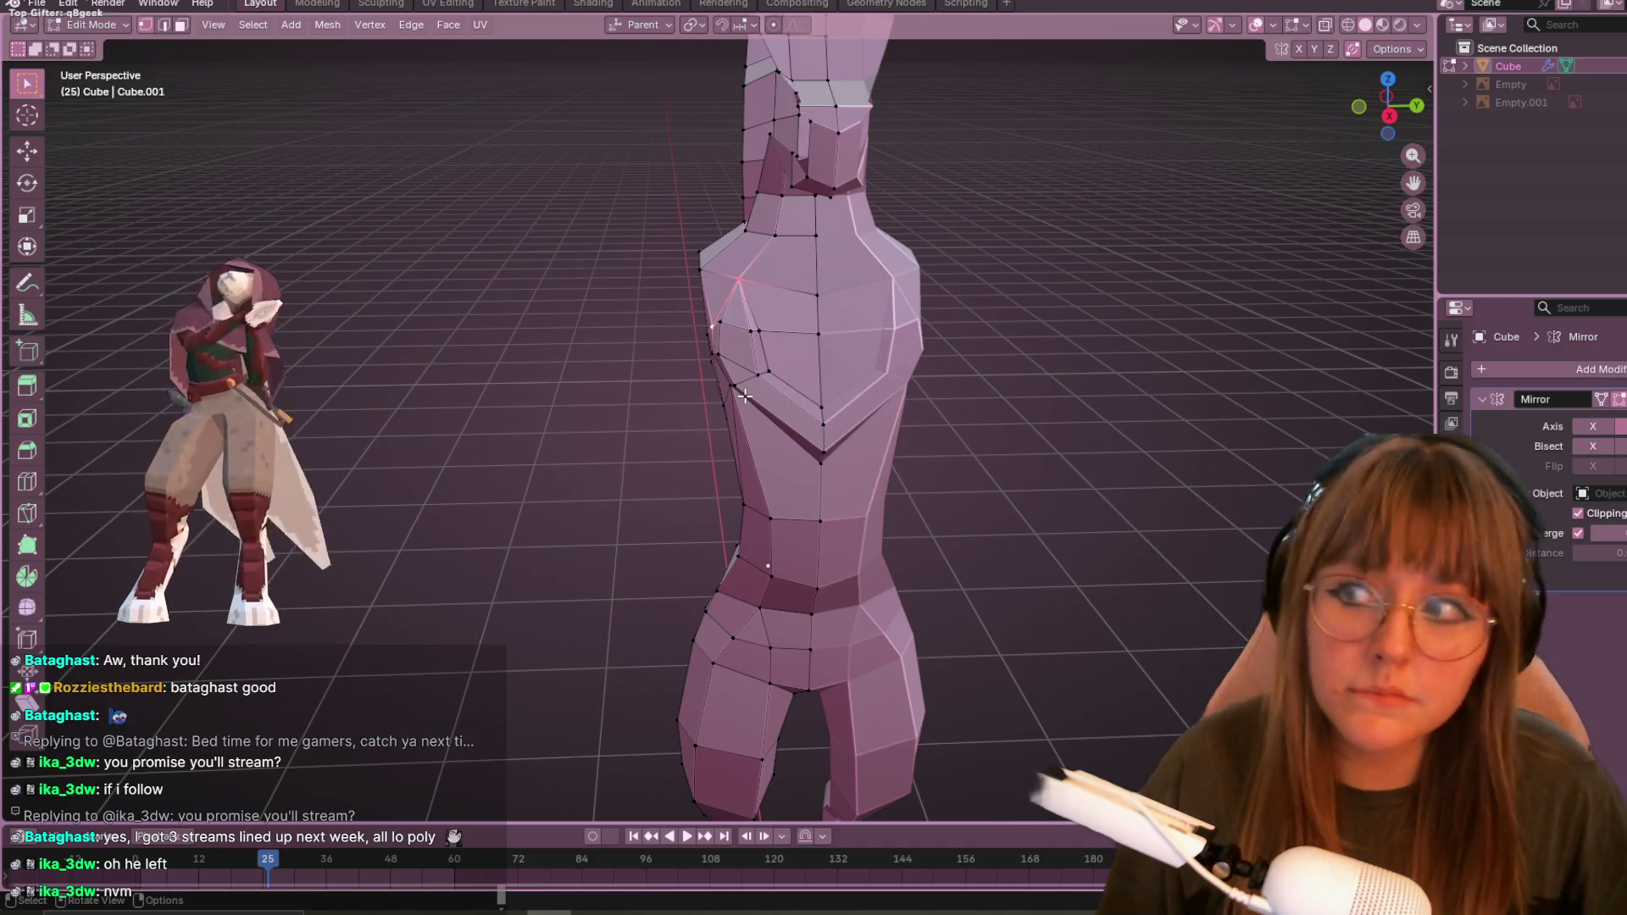
- In Right Ortho view, move two selected chest vertices to reshape the chest front
{"action": "mouse_move", "coordinate": [745, 333]}
{"action": "middle_mouse_down"}
{"action": "mouse_move", "coordinate": [861, 182]}
{"action": "mouse_move", "coordinate": [717, 327]}
{"action": "middle_mouse_up"}
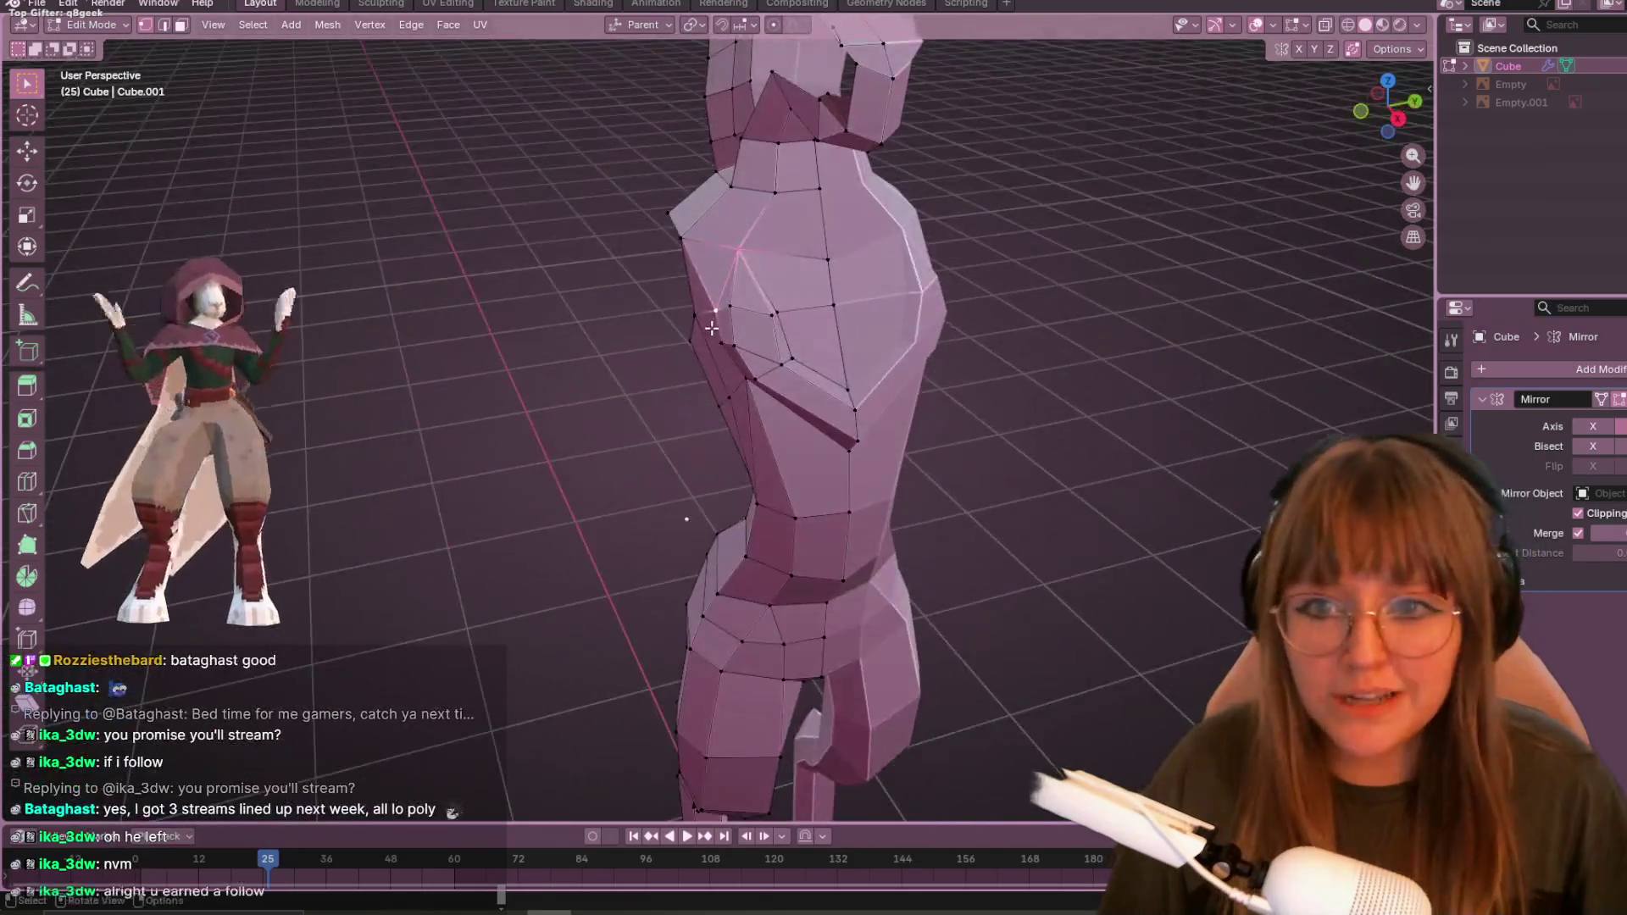
{"action": "left_click", "coordinate": [722, 341]}
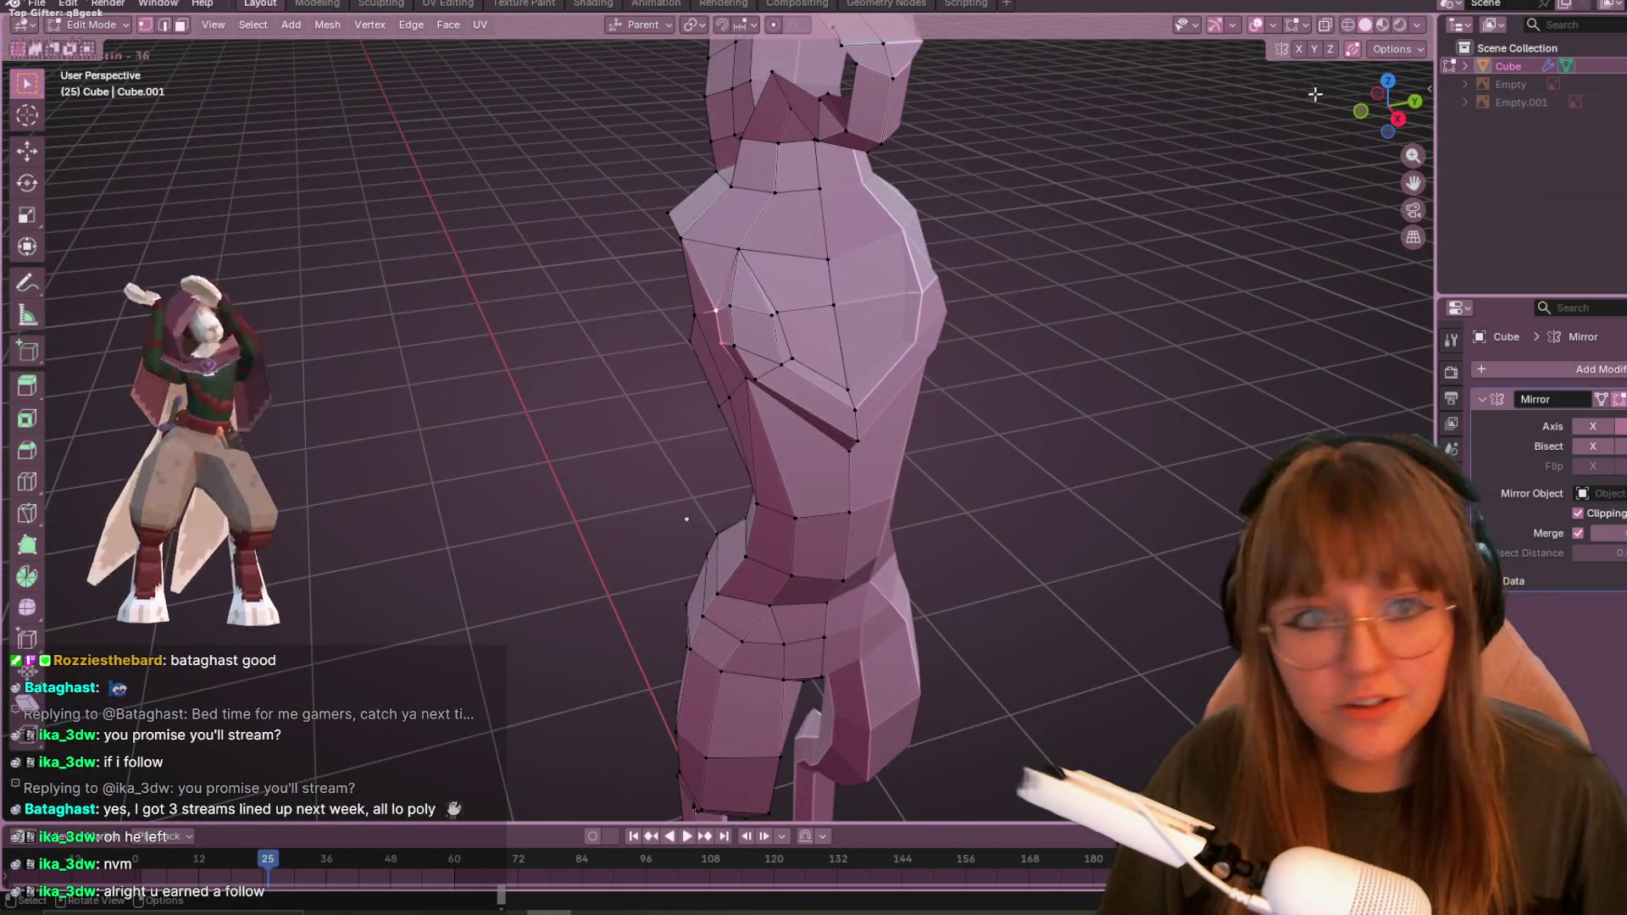
{"action": "left_click", "coordinate": [1398, 118]}
{"action": "scroll", "coordinate": [851, 309], "scroll_direction": "up", "scroll_amount": 3}
{"action": "key", "text": "g"}
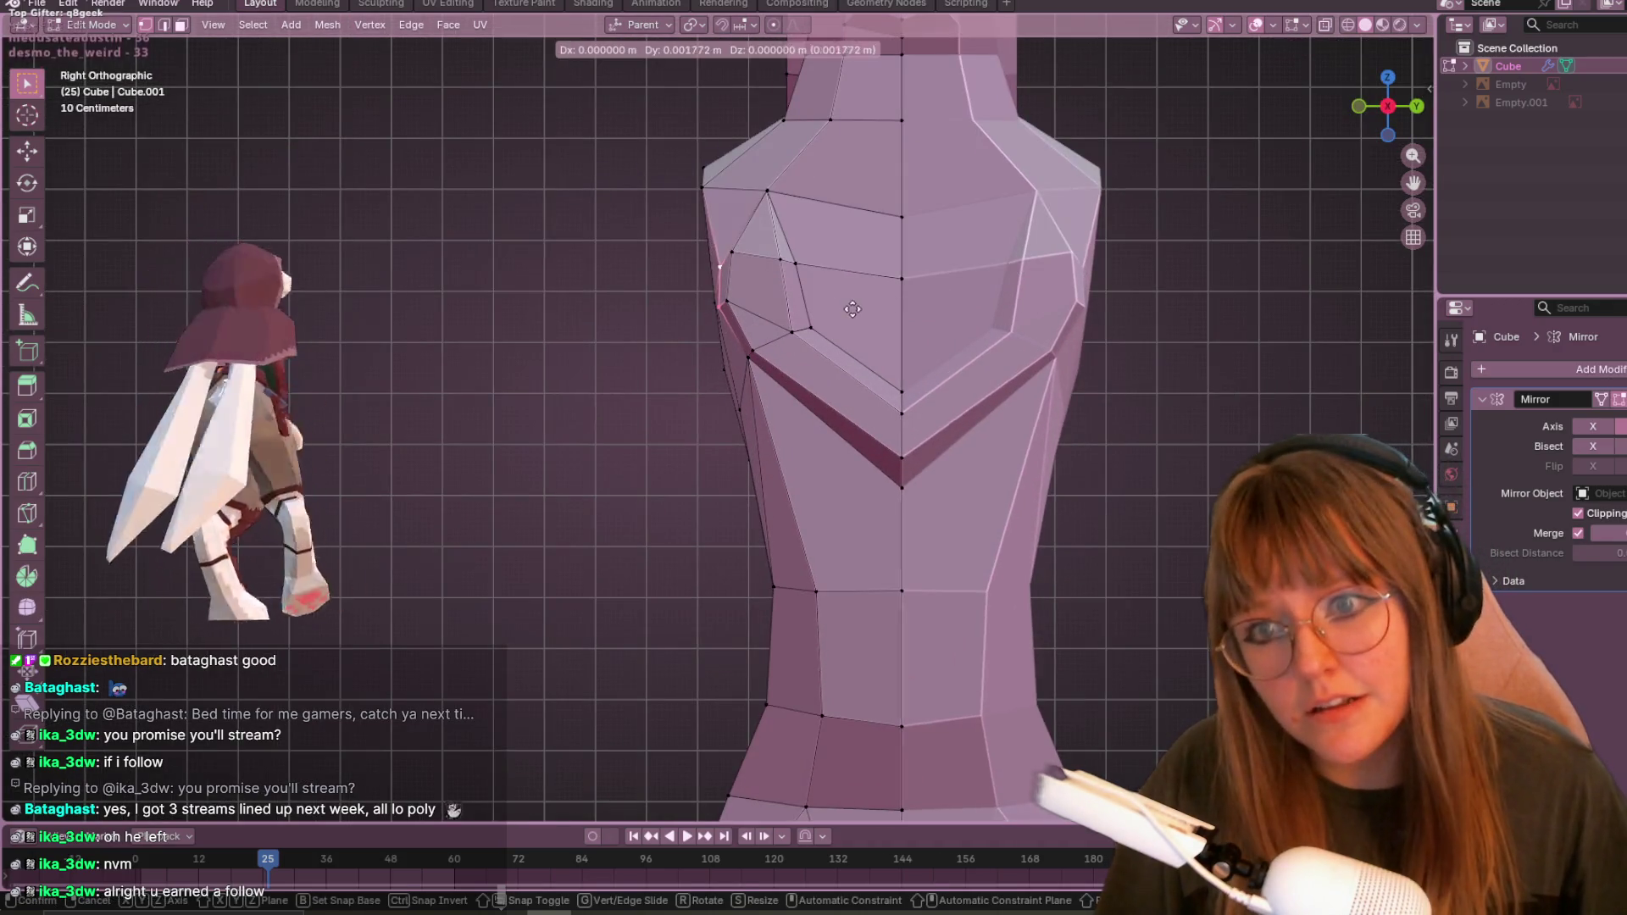
{"action": "left_click", "coordinate": [839, 303]}
{"action": "key", "text": "g"}
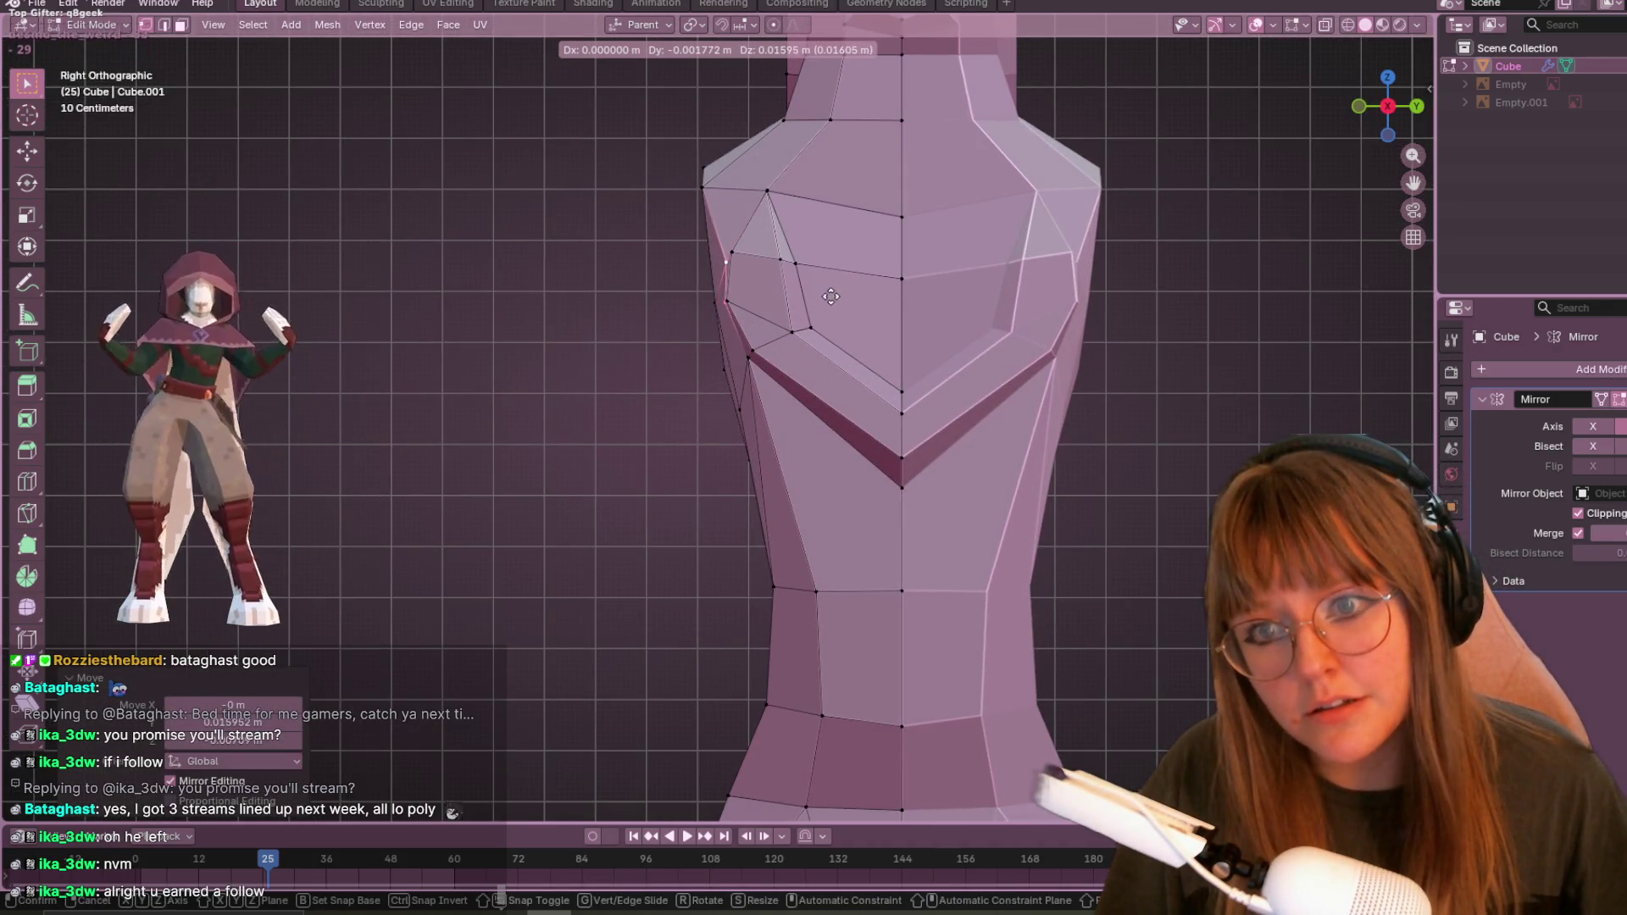
{"action": "left_click", "coordinate": [809, 322]}
{"action": "mouse_move", "coordinate": [724, 308]}
{"action": "middle_mouse_down"}
{"action": "mouse_move", "coordinate": [930, 229]}
{"action": "mouse_move", "coordinate": [979, 388]}
{"action": "mouse_move", "coordinate": [839, 373]}
{"action": "mouse_move", "coordinate": [814, 297]}
{"action": "mouse_move", "coordinate": [860, 254]}
{"action": "mouse_move", "coordinate": [599, 207]}
{"action": "mouse_move", "coordinate": [926, 249]}
{"action": "mouse_move", "coordinate": [737, 322]}
{"action": "mouse_move", "coordinate": [872, 254]}
{"action": "mouse_move", "coordinate": [669, 272]}
{"action": "mouse_move", "coordinate": [766, 286]}
{"action": "mouse_move", "coordinate": [737, 332]}
{"action": "middle_mouse_up"}
- Slide two chest vertices along their edges and adjust their position
{"action": "key", "text": "shift+v"}
{"action": "left_click", "coordinate": [729, 297]}
{"action": "key", "text": "shift+v"}
{"action": "left_click", "coordinate": [739, 269]}
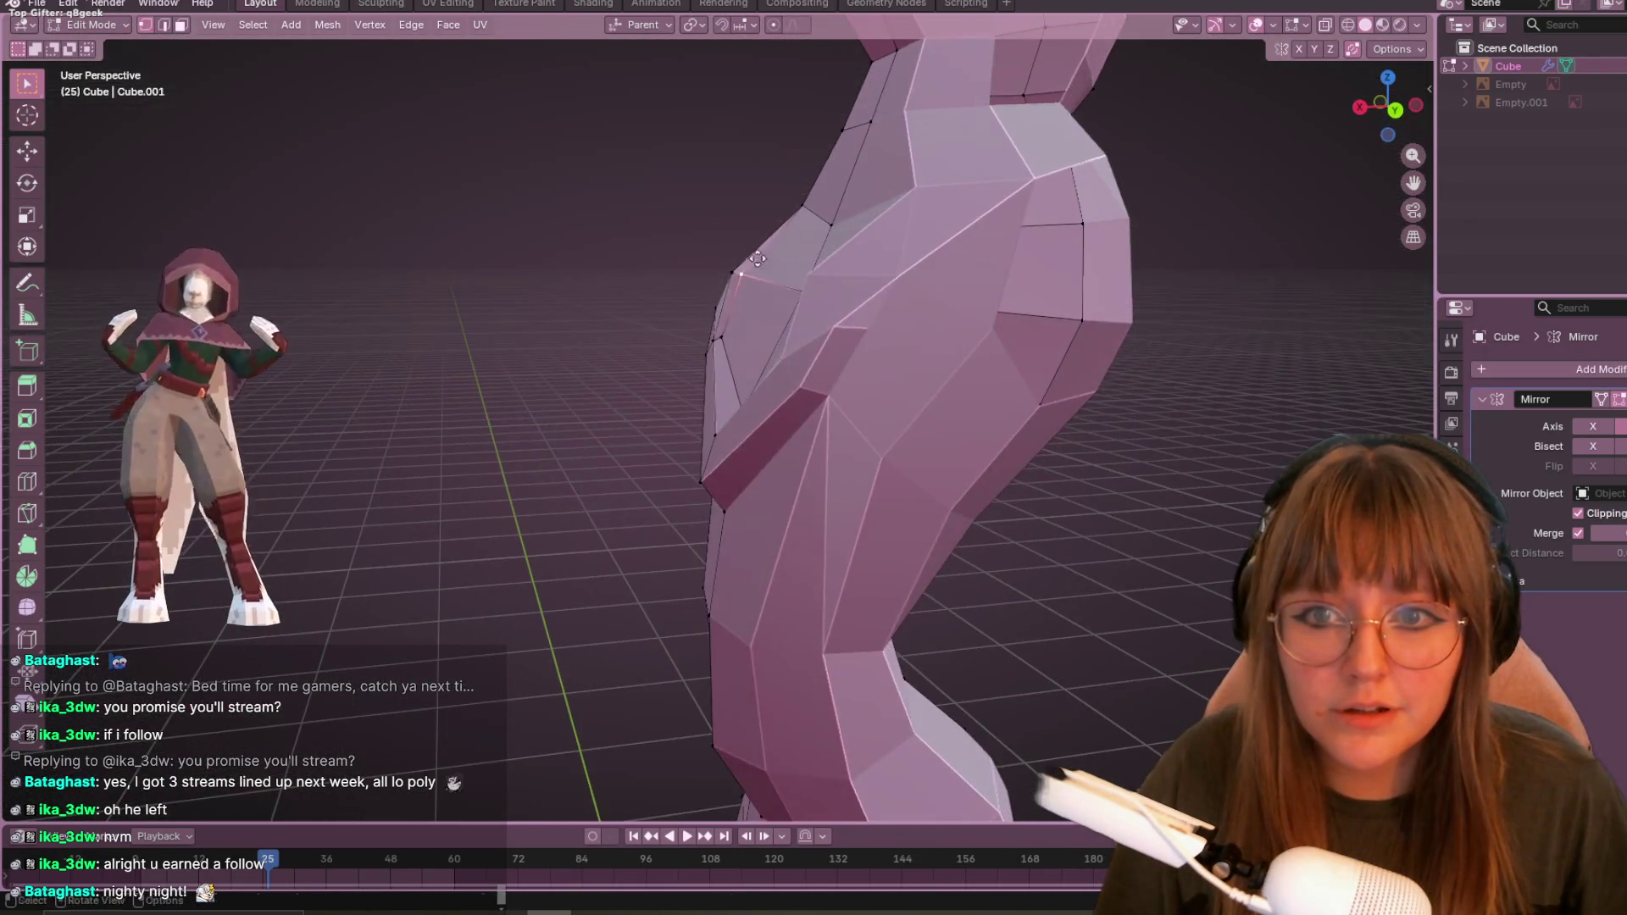
{"action": "key", "text": "g"}
{"action": "left_click", "coordinate": [751, 336]}
- Extrude the shoulder-hole edge loop sideways into a mirrored arm stub
{"action": "mouse_move", "coordinate": [752, 335]}
{"action": "middle_mouse_down"}
{"action": "mouse_move", "coordinate": [1034, 355]}
{"action": "mouse_move", "coordinate": [1021, 319]}
{"action": "mouse_move", "coordinate": [1149, 348]}
{"action": "mouse_move", "coordinate": [1003, 363]}
{"action": "mouse_move", "coordinate": [843, 458]}
{"action": "mouse_move", "coordinate": [780, 125]}
{"action": "mouse_move", "coordinate": [1238, 145]}
{"action": "mouse_move", "coordinate": [1319, 189]}
{"action": "mouse_move", "coordinate": [1225, 68]}
{"action": "mouse_move", "coordinate": [559, 254]}
{"action": "mouse_move", "coordinate": [671, 315]}
{"action": "mouse_move", "coordinate": [900, 334]}
{"action": "mouse_move", "coordinate": [742, 324]}
{"action": "mouse_move", "coordinate": [963, 243]}
{"action": "mouse_move", "coordinate": [1079, 279]}
{"action": "mouse_move", "coordinate": [563, 320]}
{"action": "mouse_move", "coordinate": [1118, 370]}
{"action": "mouse_move", "coordinate": [1347, 133]}
{"action": "middle_mouse_up"}
{"action": "left_click", "coordinate": [742, 324], "text": "alt"}
{"action": "key", "text": "g"}
{"action": "left_click", "coordinate": [545, 325]}
{"action": "left_click", "coordinate": [1371, 119]}
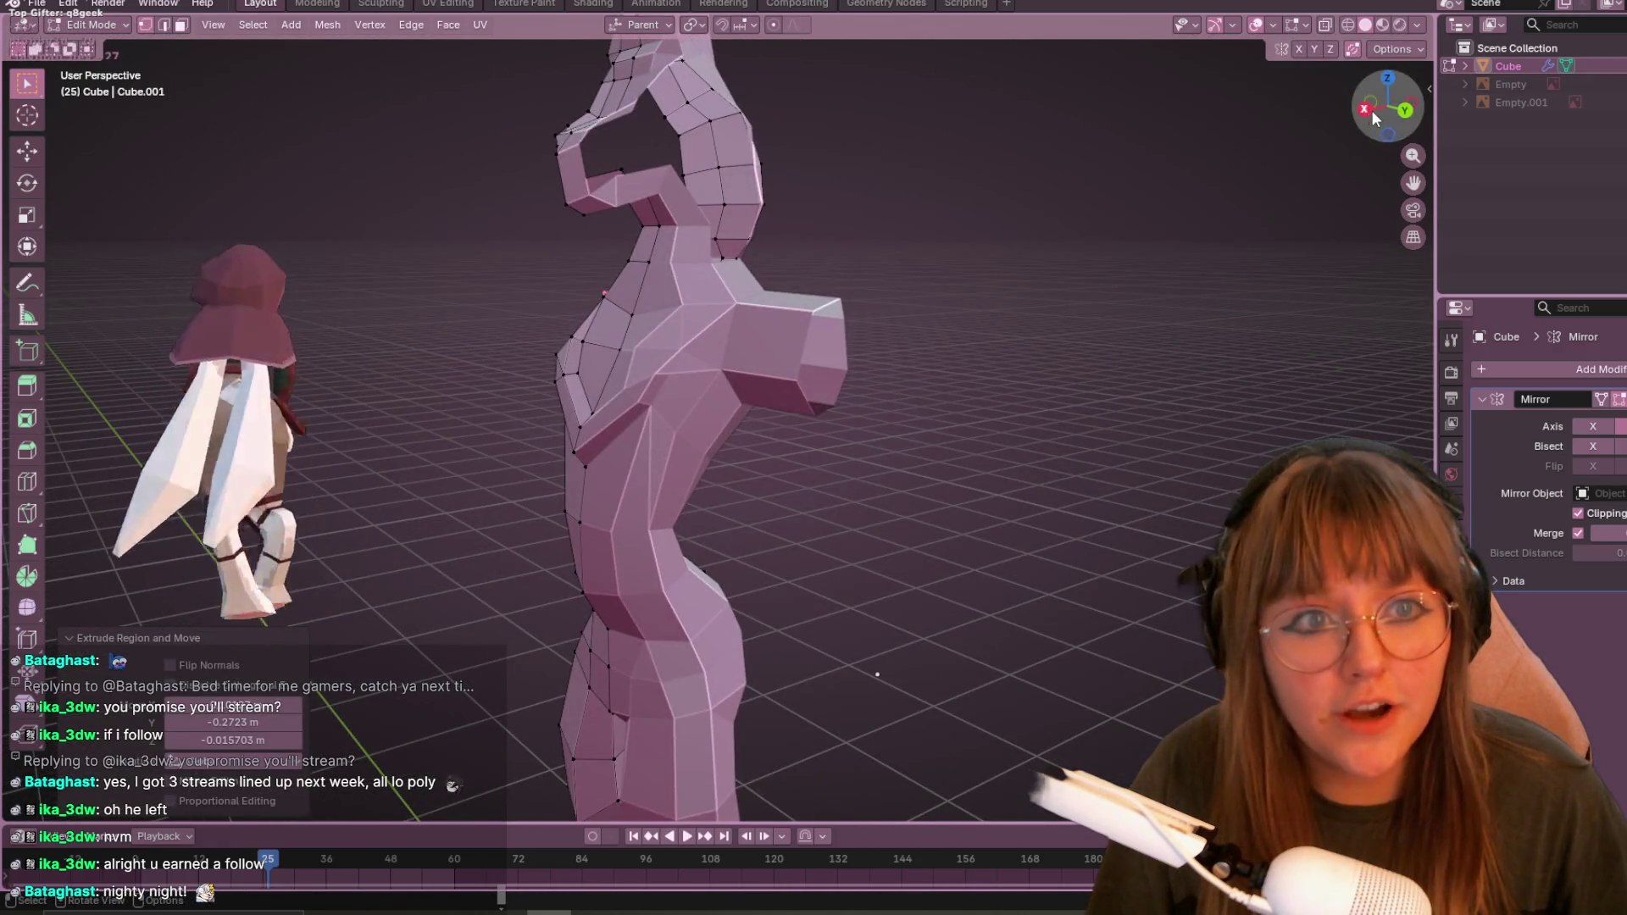
{"action": "left_click", "coordinate": [1420, 107]}
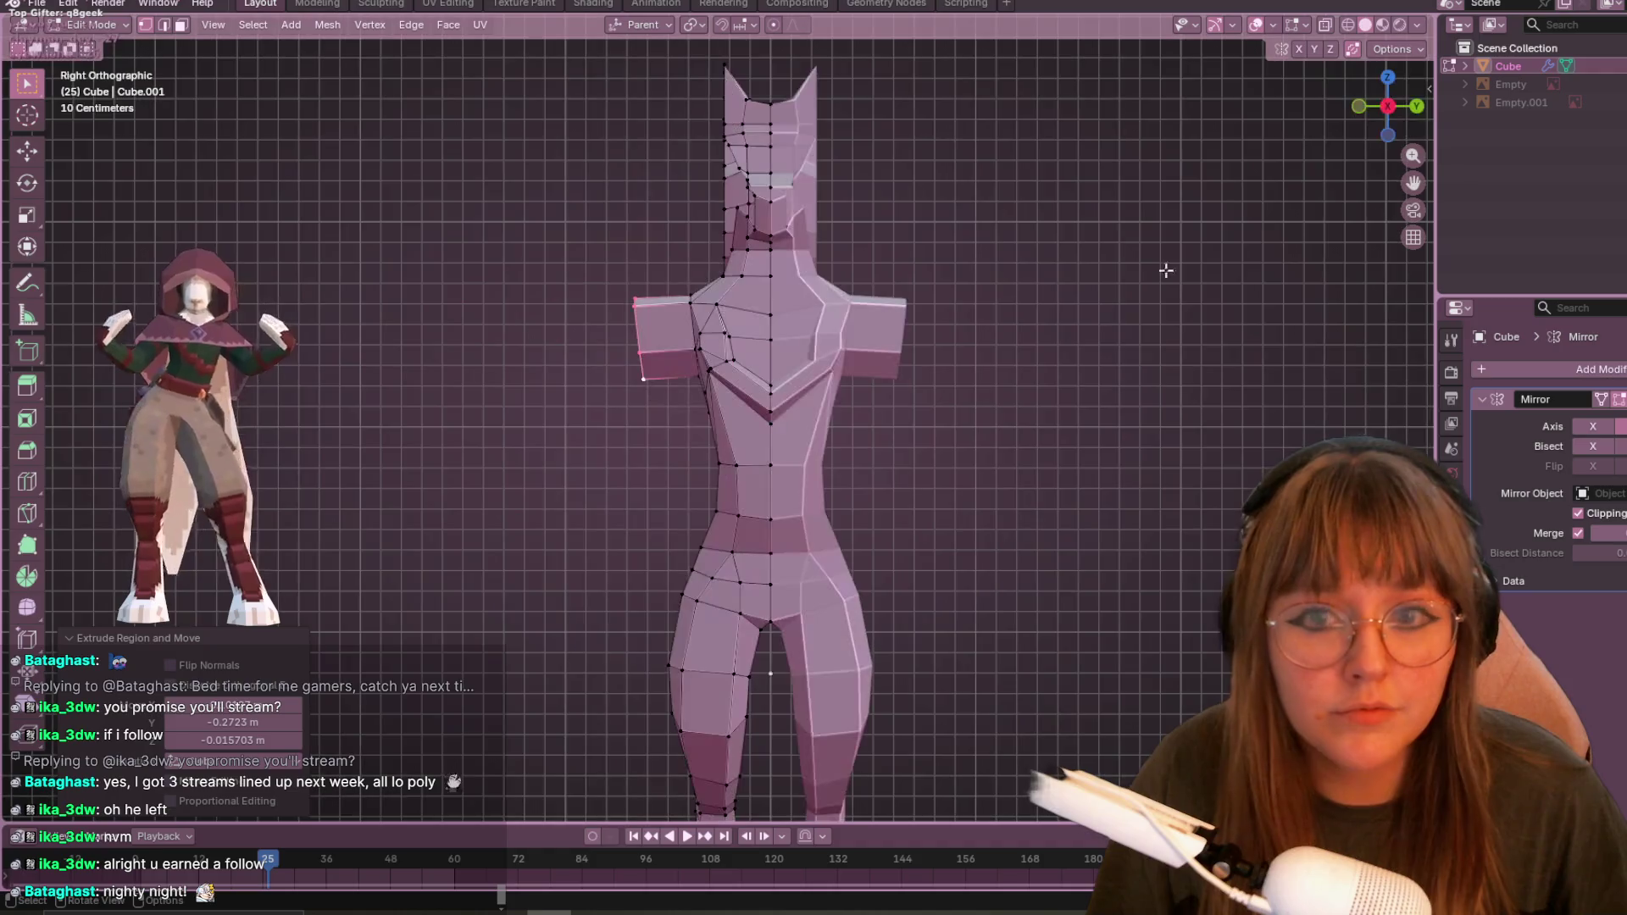
- Scale the arm-end face down to about 0.67, then deselect everything
{"action": "key", "text": "s"}
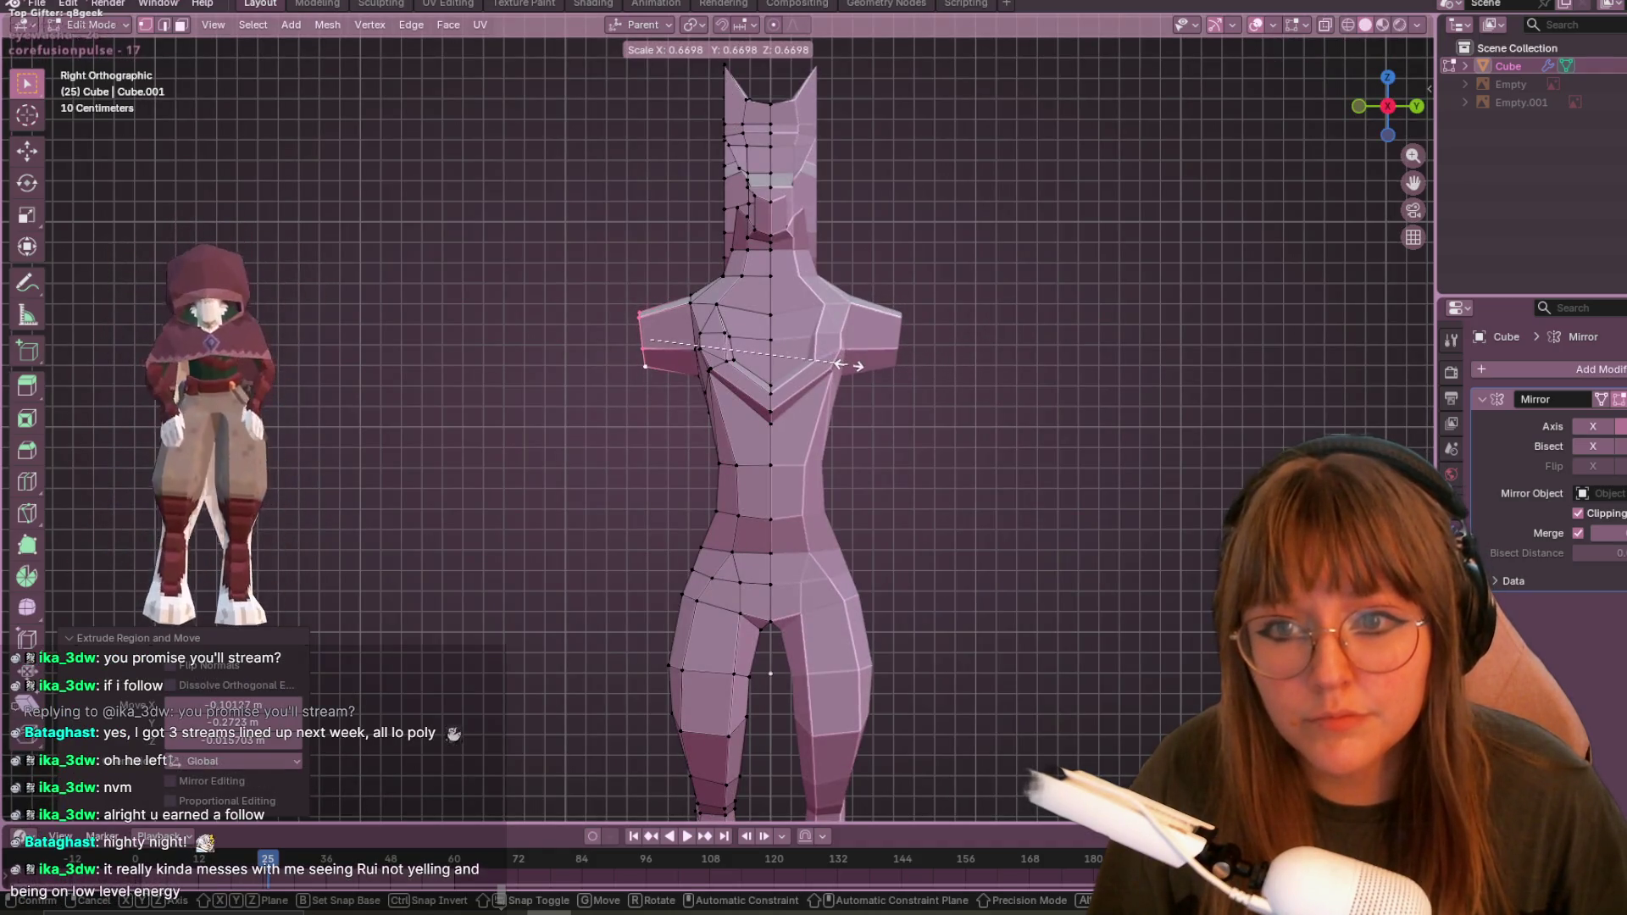
{"action": "left_click", "coordinate": [856, 371]}
{"action": "middle_click_drag", "start_coordinate": [955, 396], "coordinate": [966, 319], "text": "shift"}
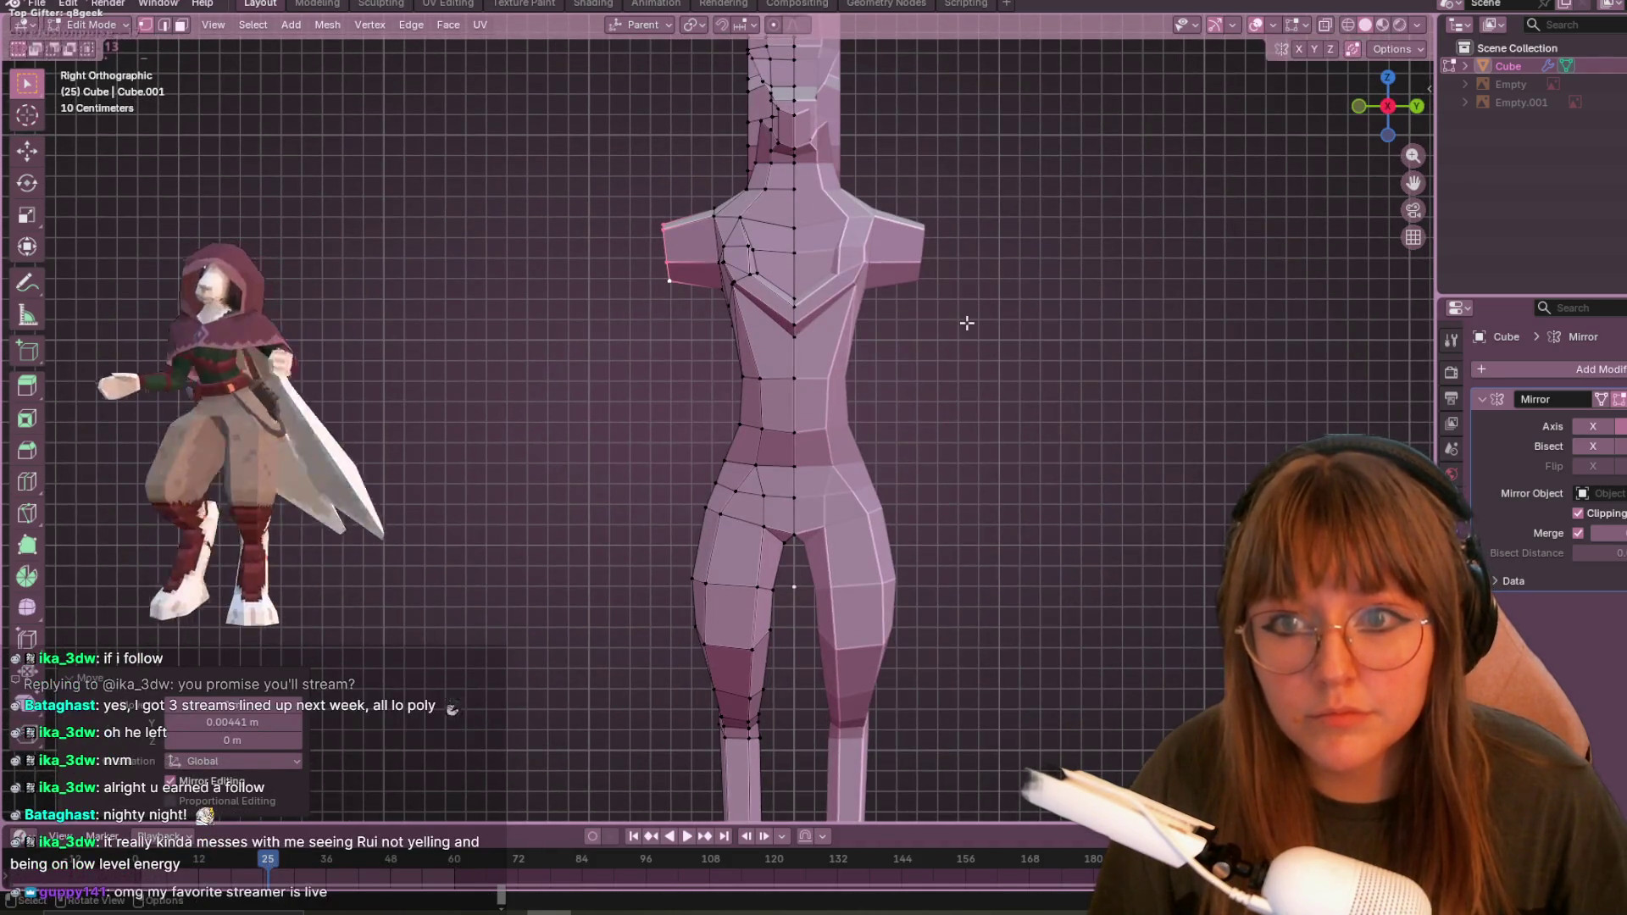
{"action": "left_click", "coordinate": [1077, 401]}
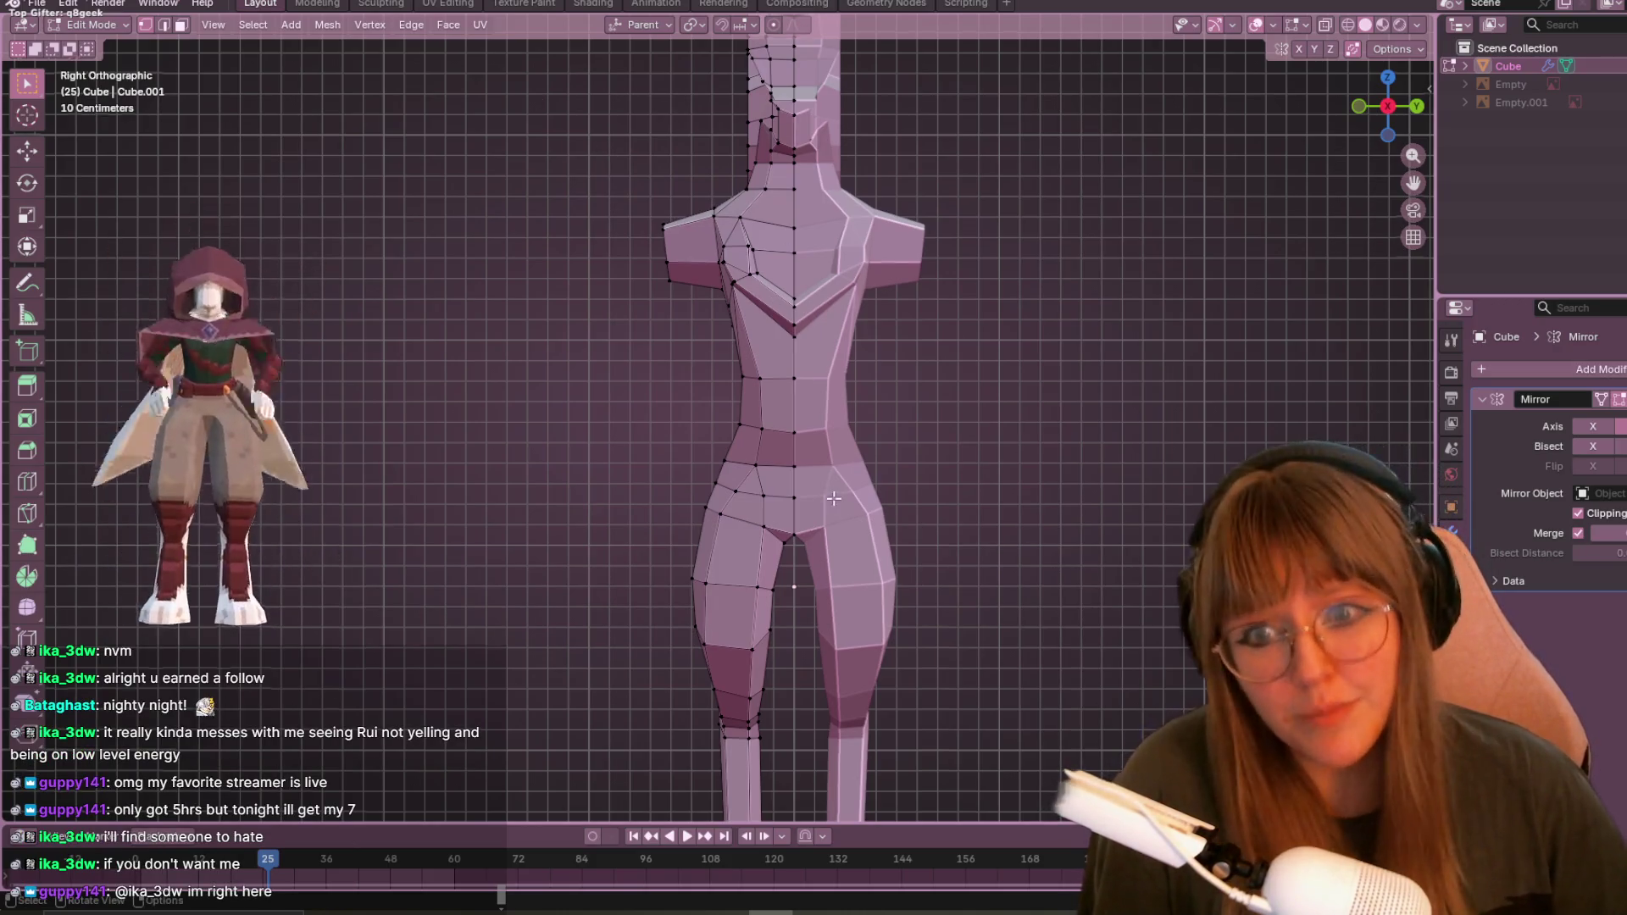
- Slide the hip edge and a hip vertex along the mesh to curve the hips
{"action": "scroll", "coordinate": [834, 501], "scroll_direction": "up", "scroll_amount": 3}
{"action": "middle_click_drag", "start_coordinate": [750, 414], "coordinate": [670, 254], "text": "shift"}
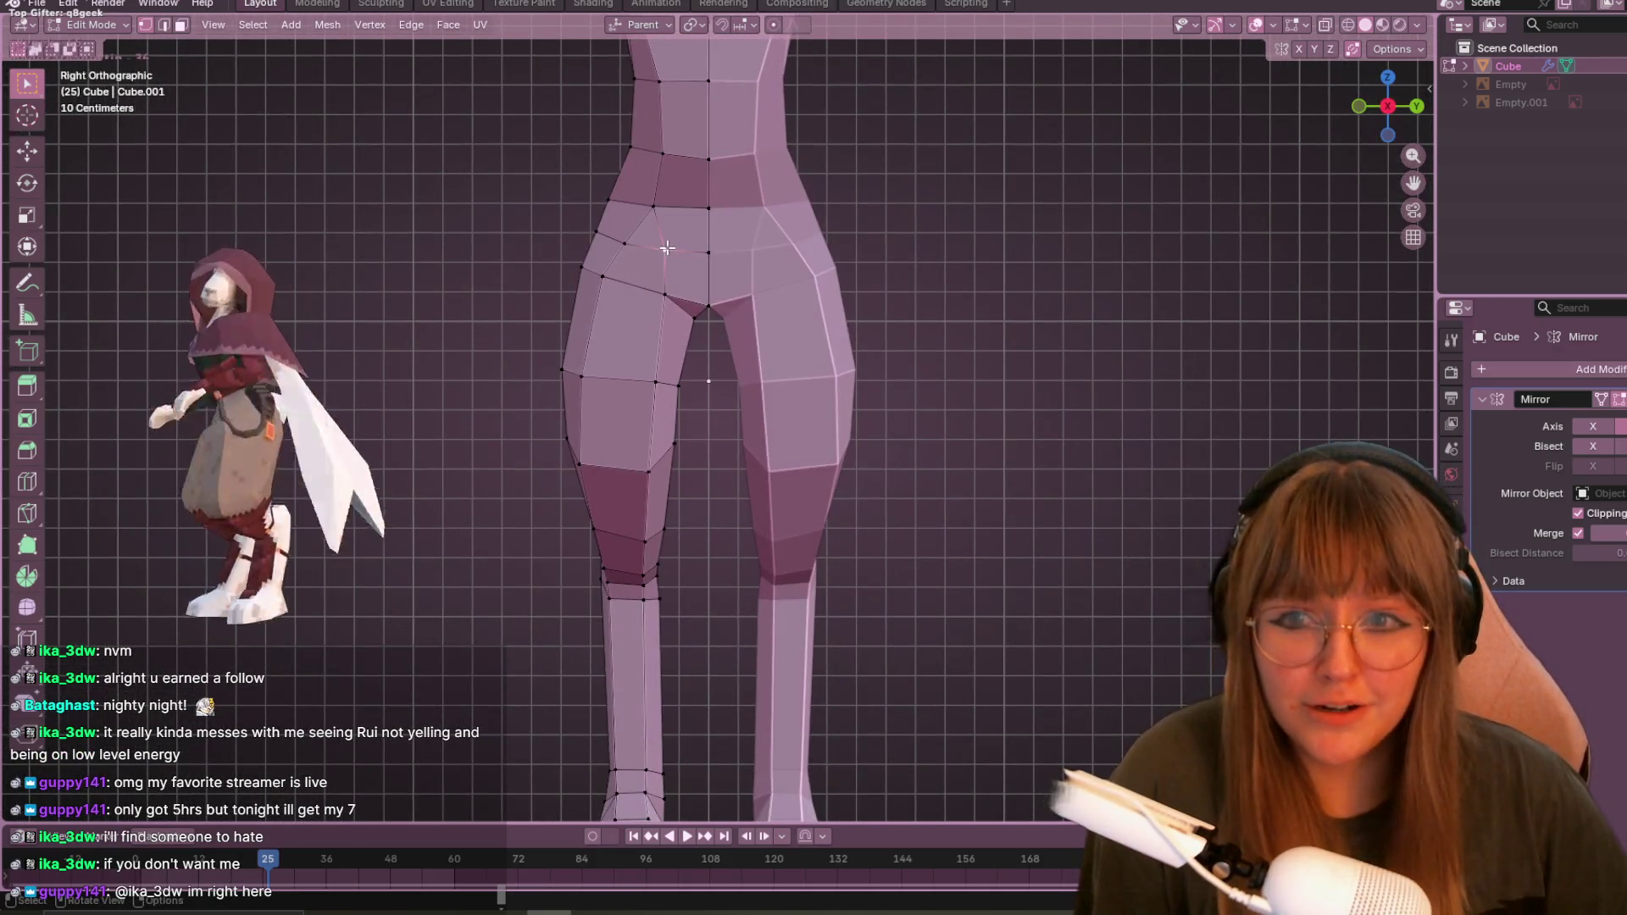
{"action": "key", "text": "g"}
{"action": "key", "text": "g"}
{"action": "left_click", "coordinate": [692, 283]}
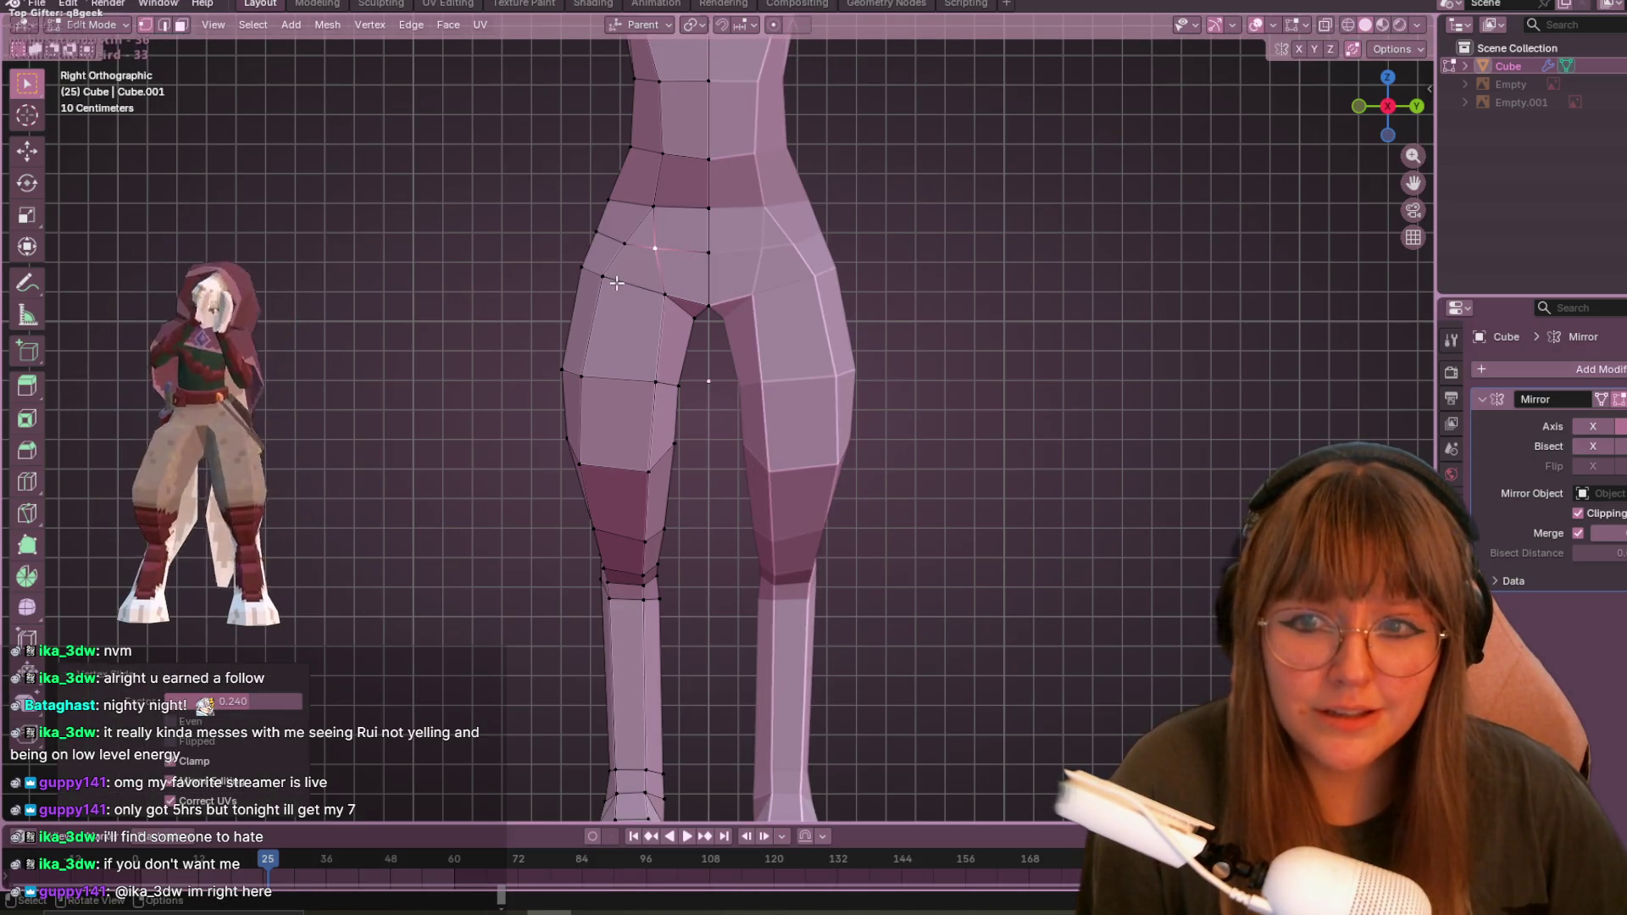
{"action": "left_click", "coordinate": [583, 376]}
{"action": "key", "text": "g"}
{"action": "key", "text": "g"}
{"action": "left_click", "coordinate": [615, 373]}
- Slide a lower thigh vertex along its edge and reposition the hip vertex
{"action": "left_click", "coordinate": [583, 465]}
{"action": "key", "text": "g"}
{"action": "key", "text": "g"}
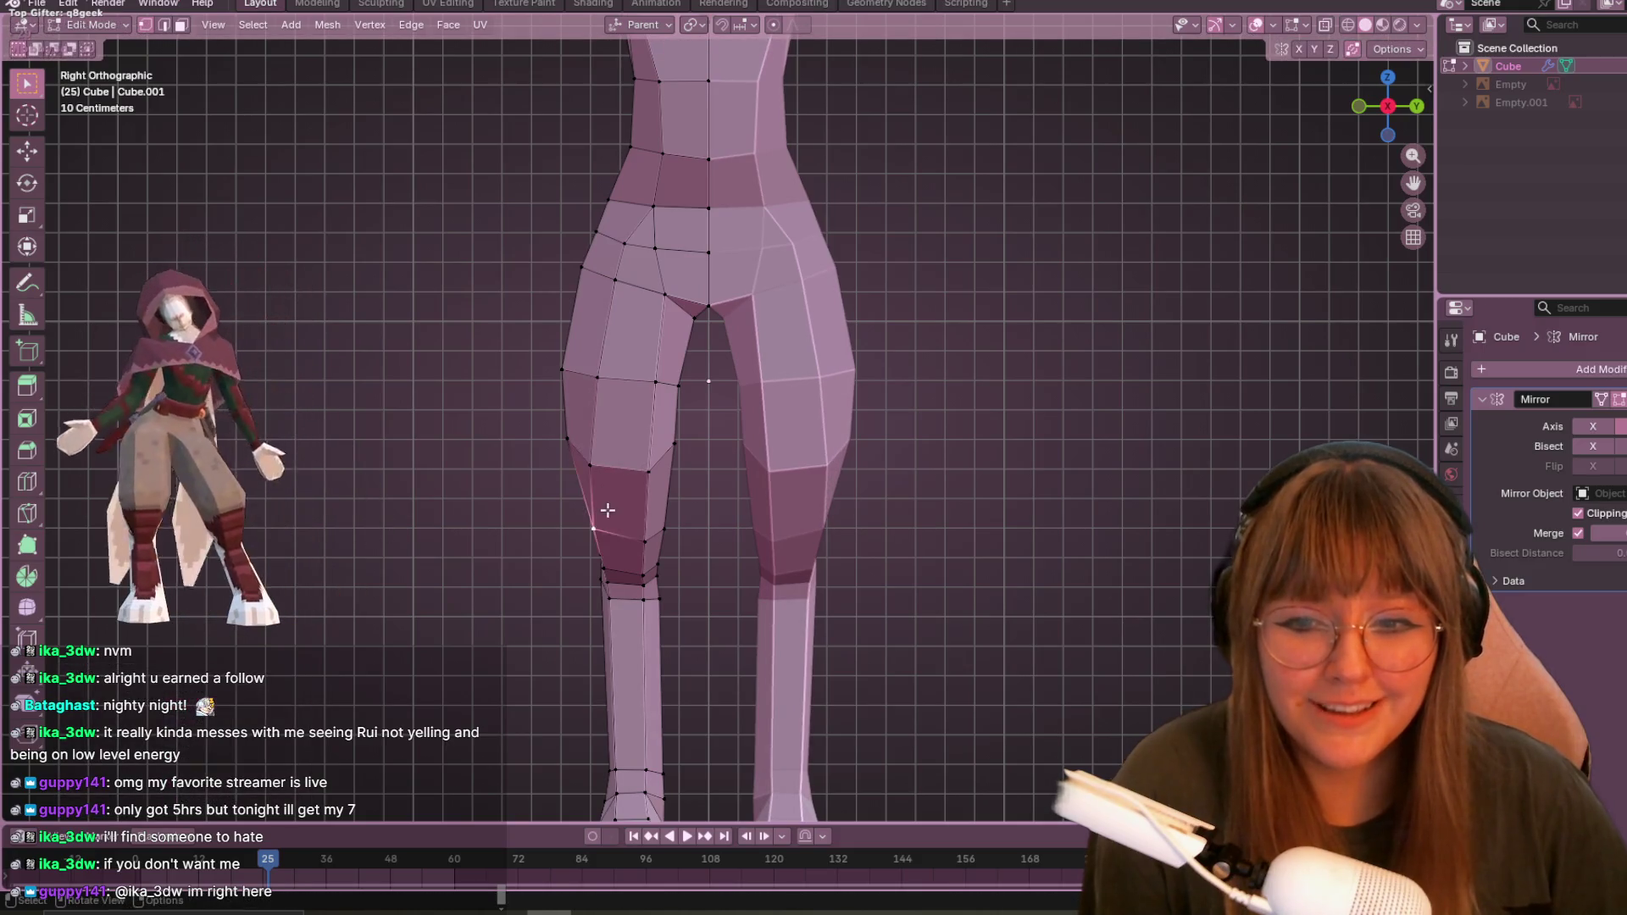
{"action": "left_click", "coordinate": [599, 521]}
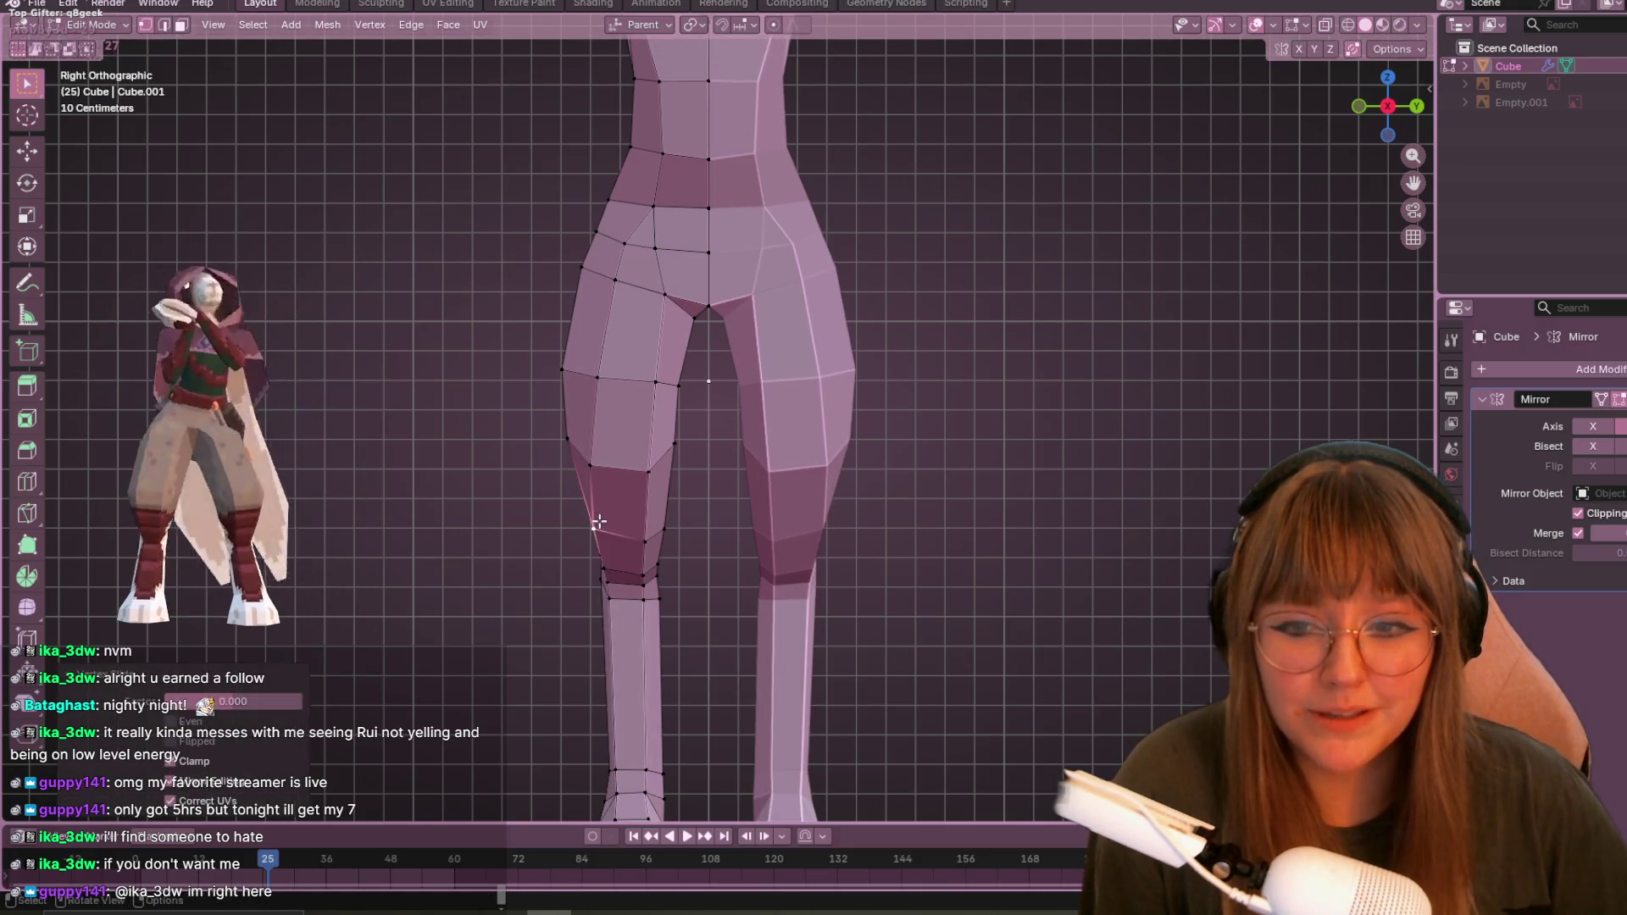
{"action": "scroll", "coordinate": [644, 508], "scroll_direction": "up", "scroll_amount": 3}
{"action": "scroll", "coordinate": [562, 358], "scroll_direction": "down", "scroll_amount": 1}
{"action": "scroll", "coordinate": [611, 272], "scroll_direction": "up", "scroll_amount": 1}
{"action": "key", "text": "g"}
{"action": "left_click", "coordinate": [556, 308]}
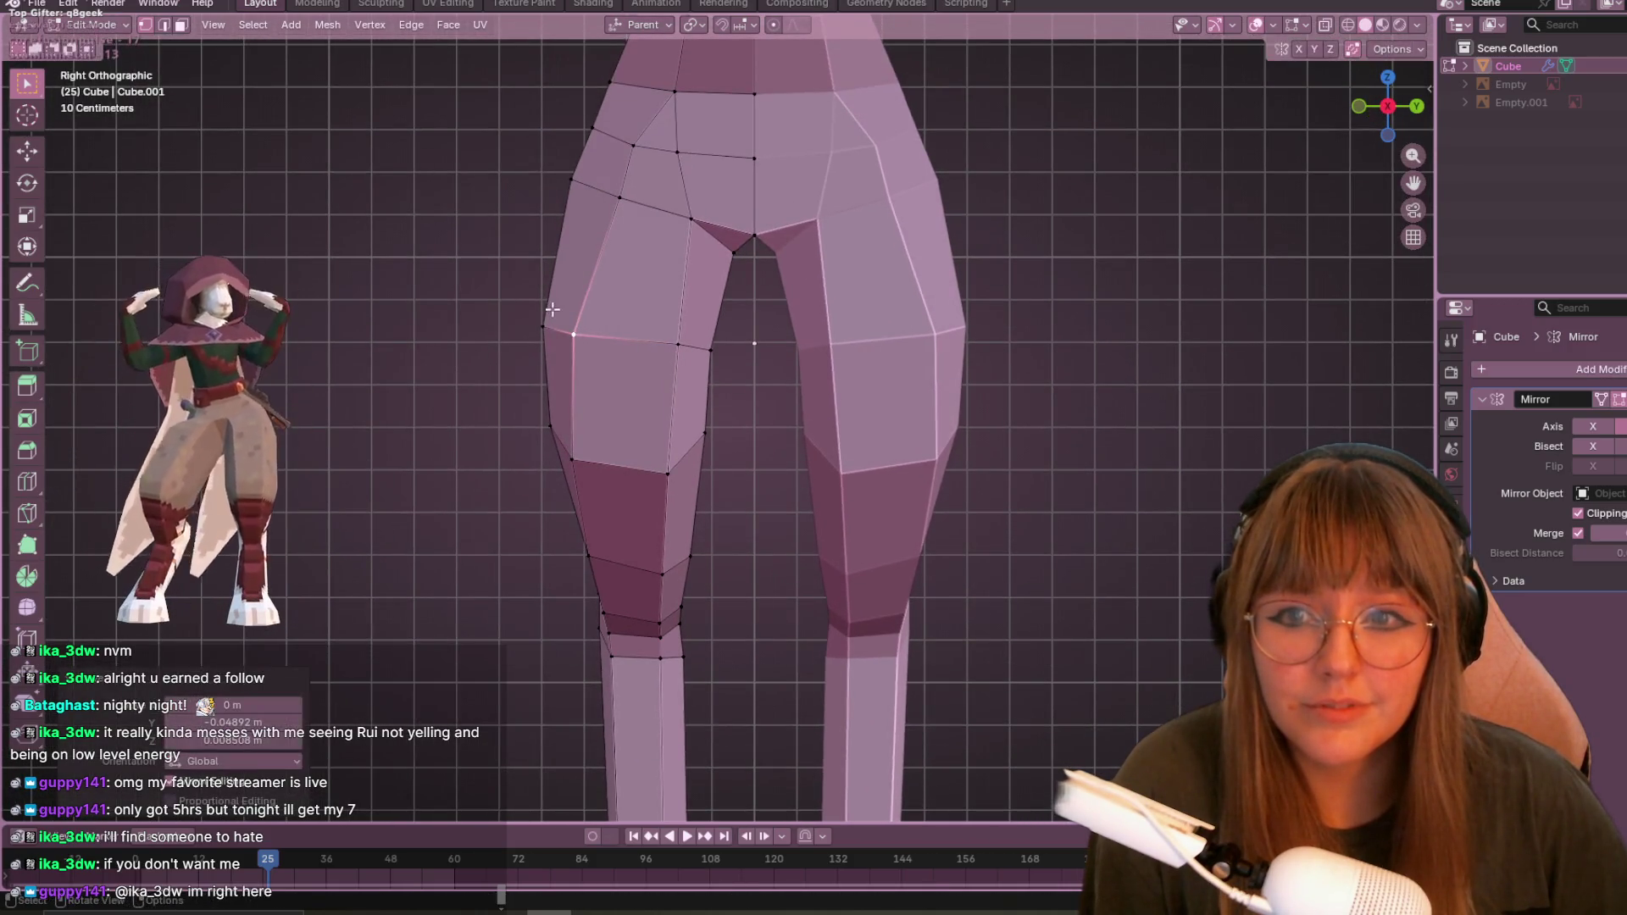
{"action": "middle_click_drag", "start_coordinate": [590, 282], "coordinate": [928, 513], "text": "shift"}
{"action": "scroll", "coordinate": [927, 513], "scroll_direction": "down", "scroll_amount": 2}
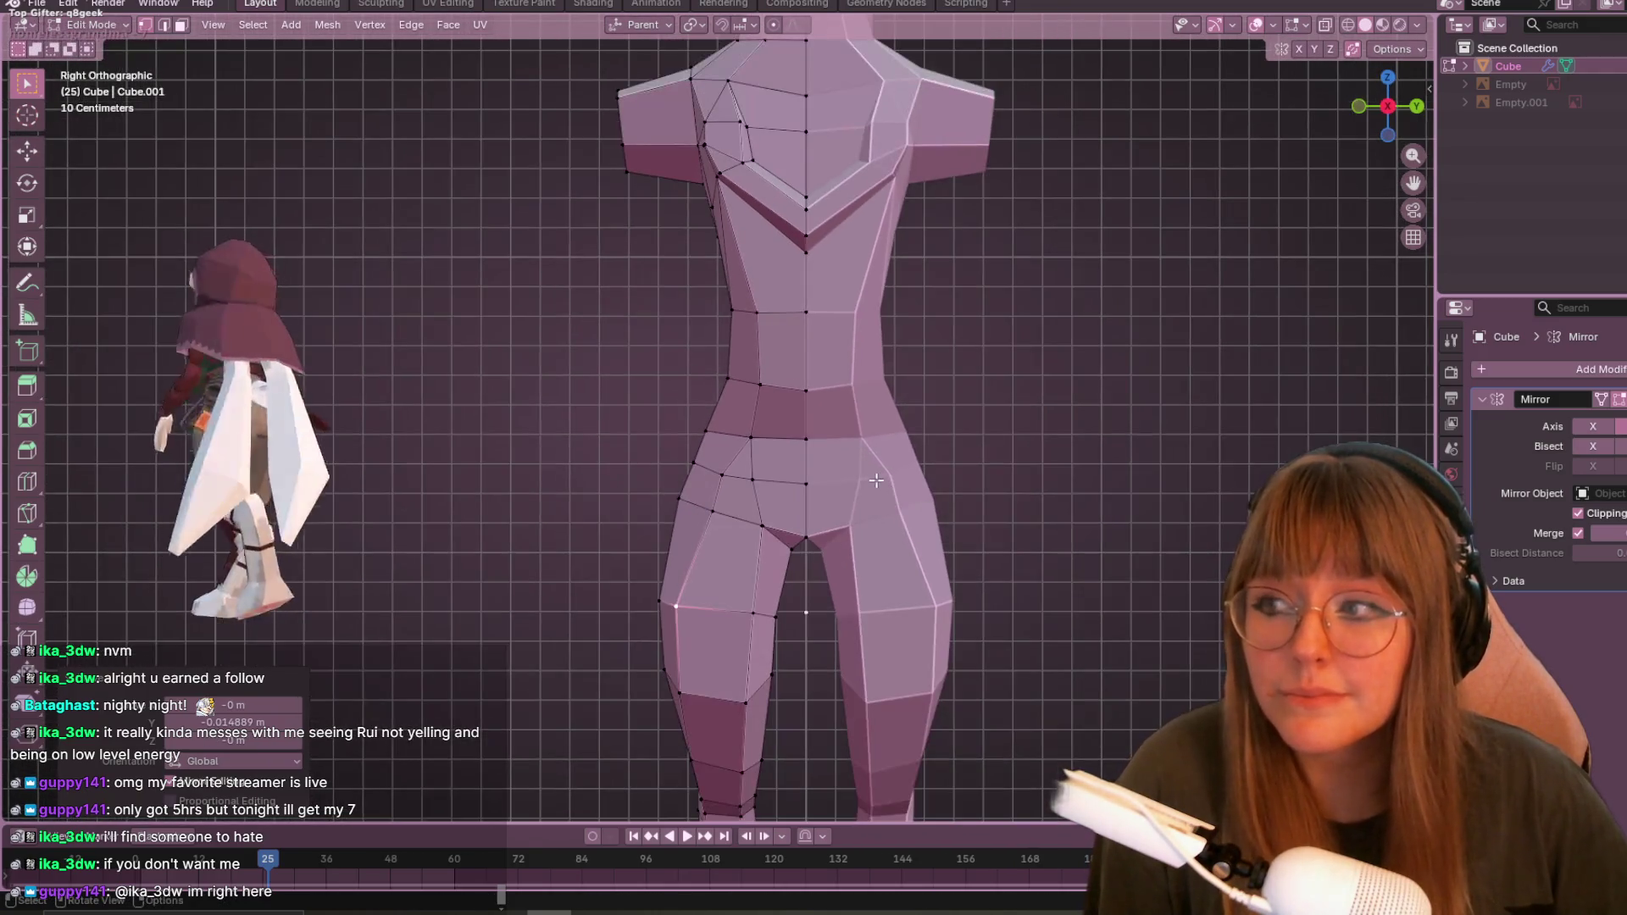
- Move a left-thigh vertex slightly outward
{"action": "scroll", "coordinate": [710, 359], "scroll_direction": "up", "scroll_amount": 2}
{"action": "middle_click_drag", "start_coordinate": [711, 360], "coordinate": [704, 357], "text": "shift"}
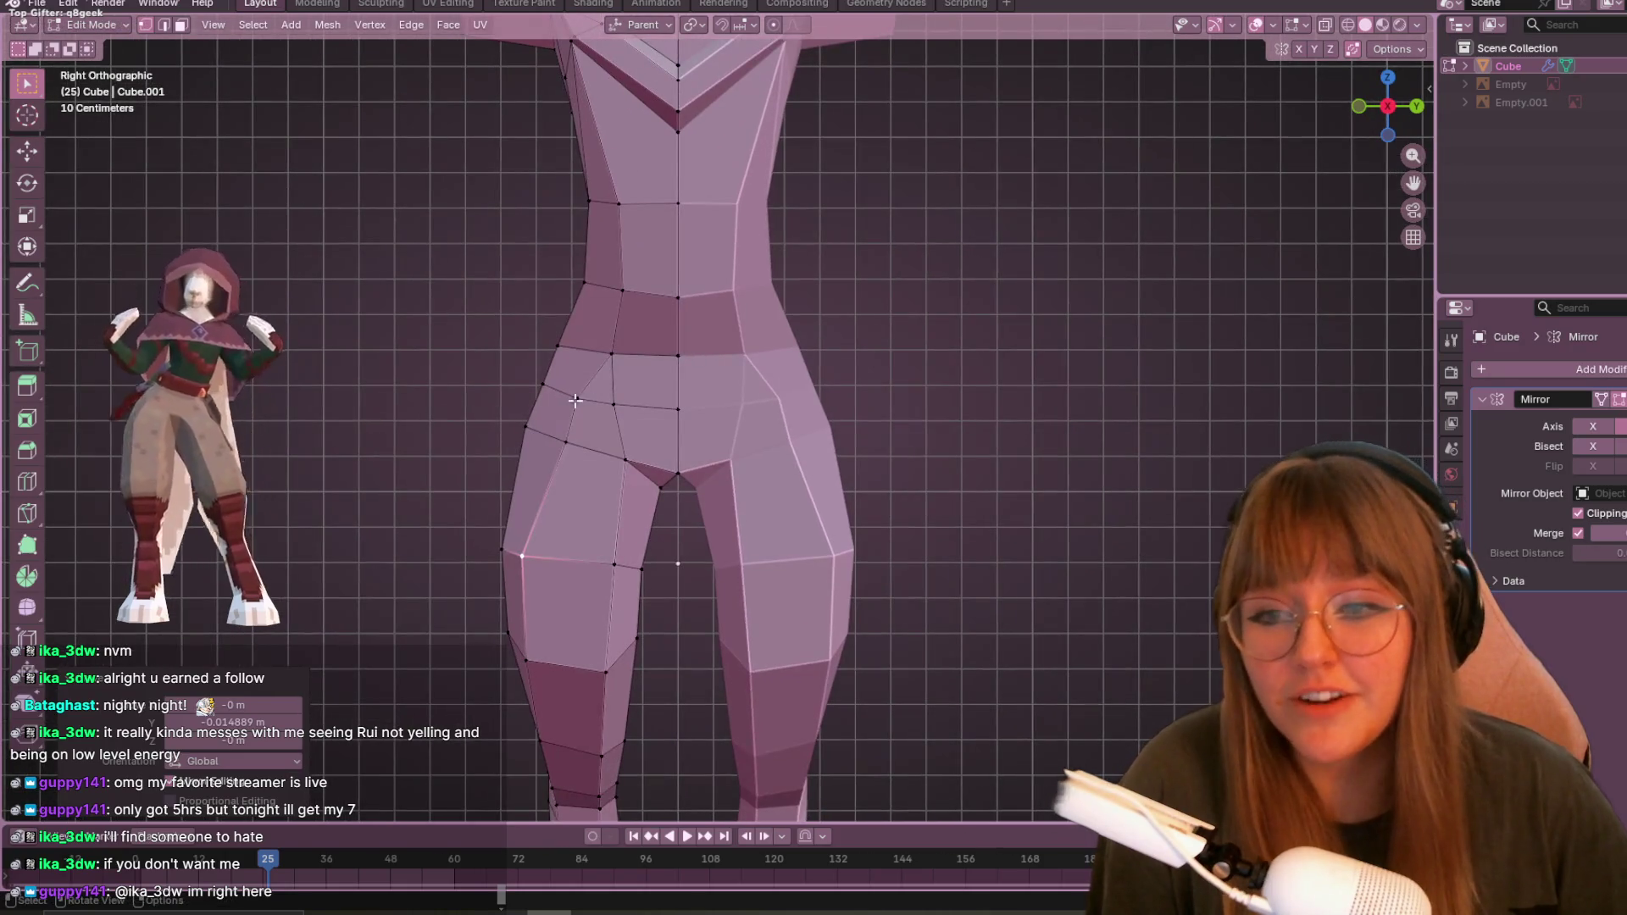
{"action": "left_click", "coordinate": [568, 440]}
{"action": "key", "text": "g"}
{"action": "left_click", "coordinate": [582, 447]}
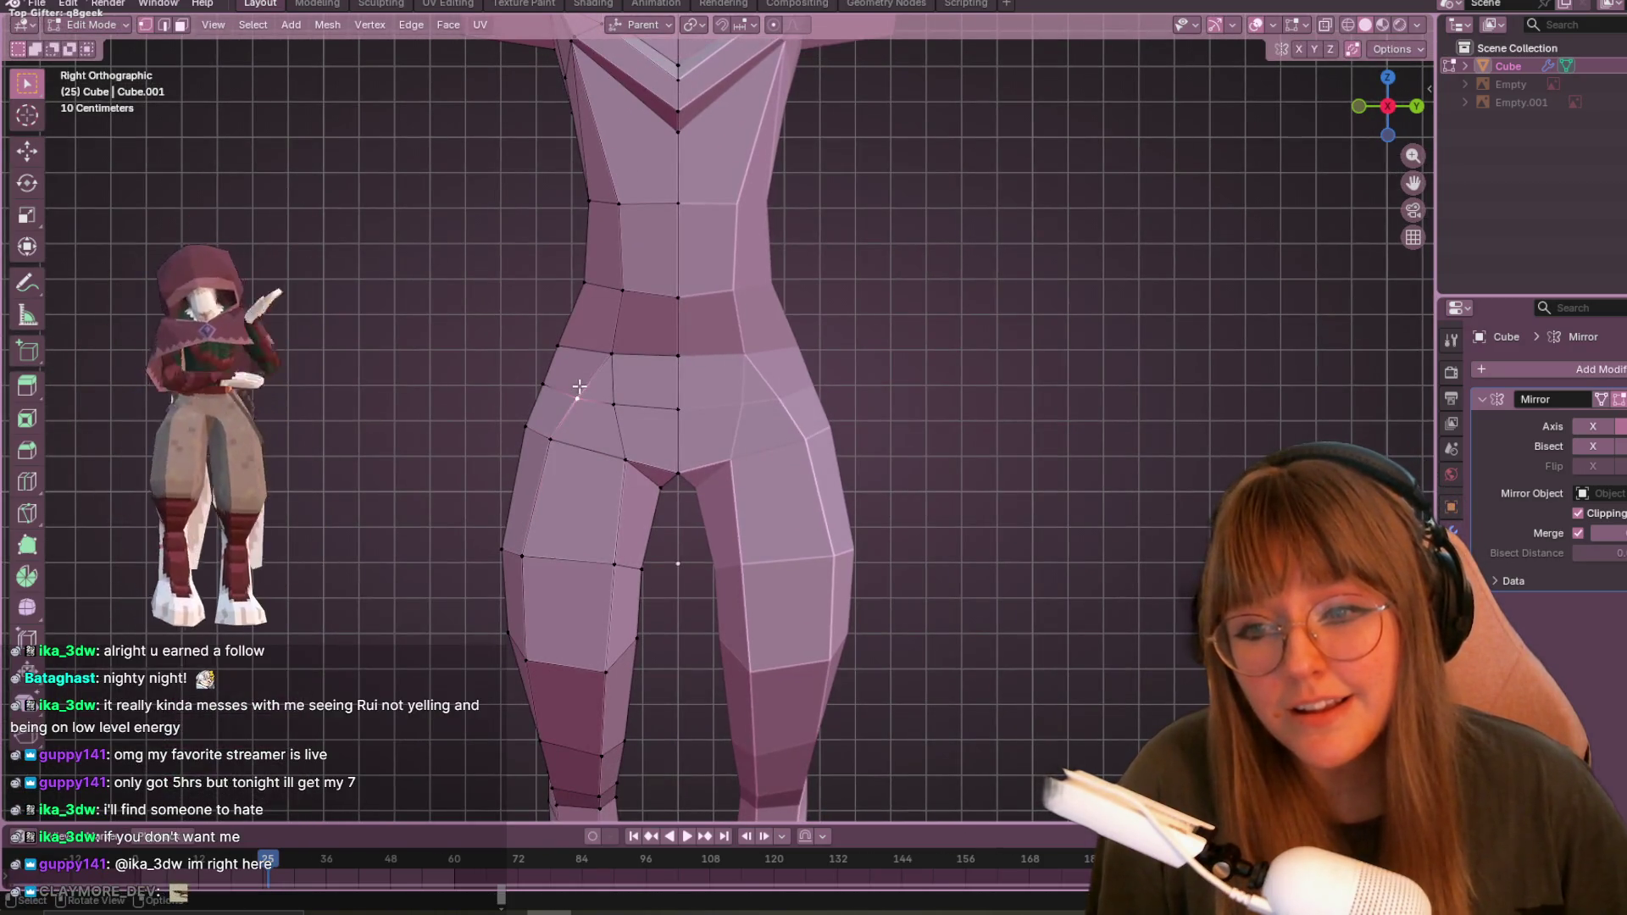
- Slide the hip vertex along its edge, then nudge it upward
{"action": "left_click", "coordinate": [611, 353]}
{"action": "key", "text": "g"}
{"action": "key", "text": "g"}
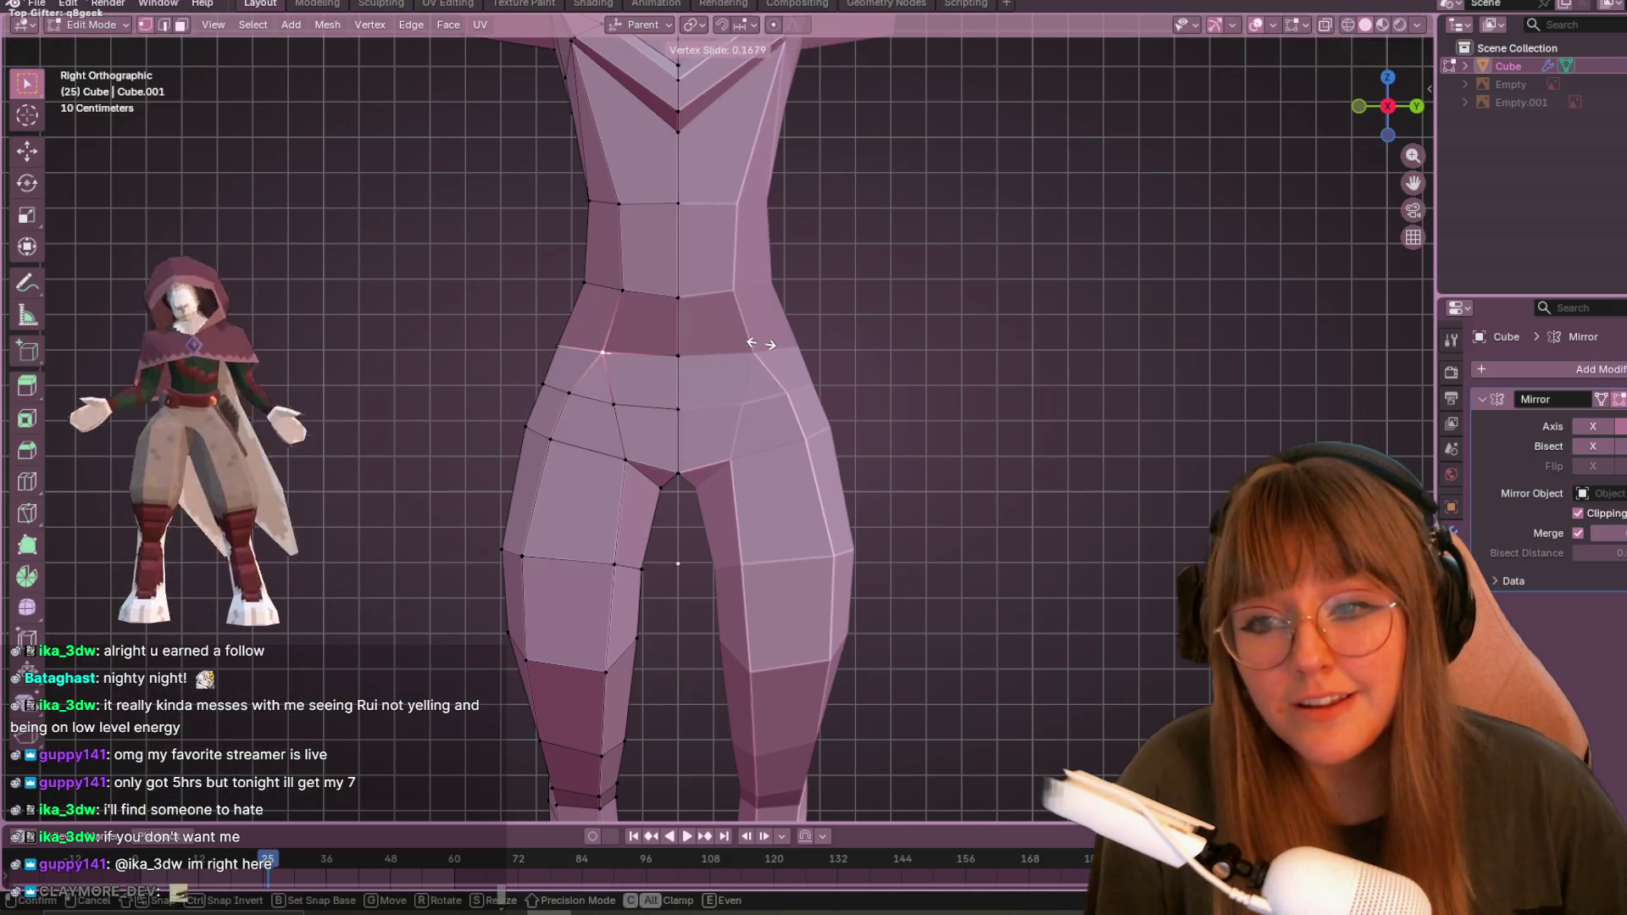
{"action": "left_click", "coordinate": [659, 363]}
{"action": "middle_click_drag", "start_coordinate": [660, 362], "coordinate": [649, 329], "text": "shift"}
{"action": "key", "text": "g"}
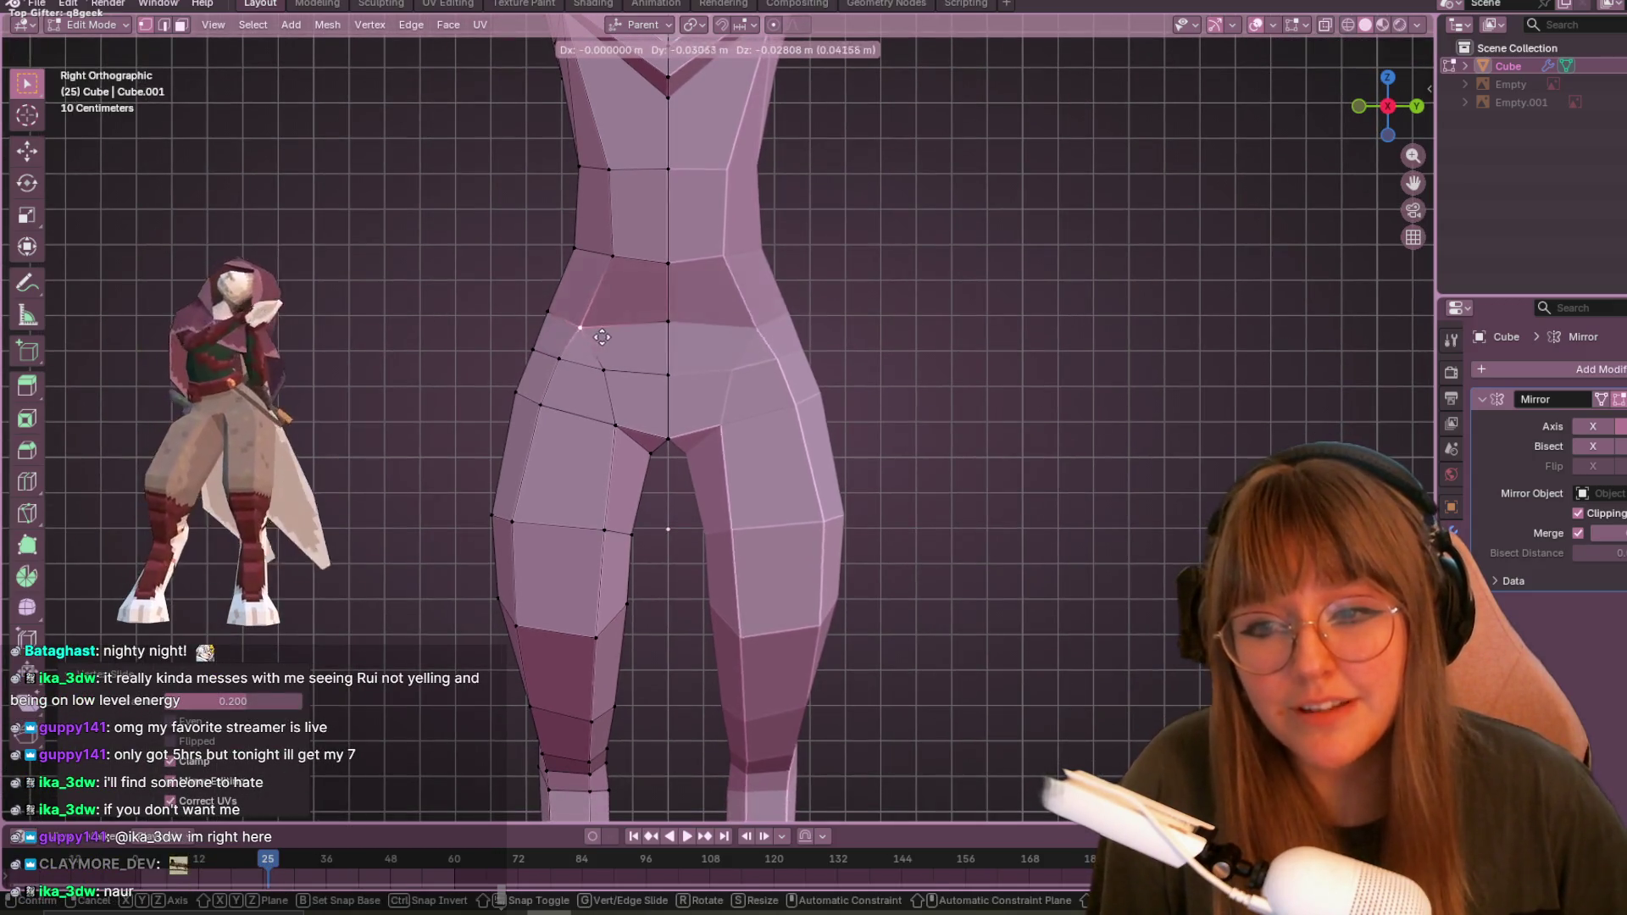
{"action": "left_click", "coordinate": [636, 283]}
- Reposition a waist-side vertex, checking the torso from an angle
{"action": "middle_click_drag", "start_coordinate": [657, 252], "coordinate": [710, 430], "text": "shift"}
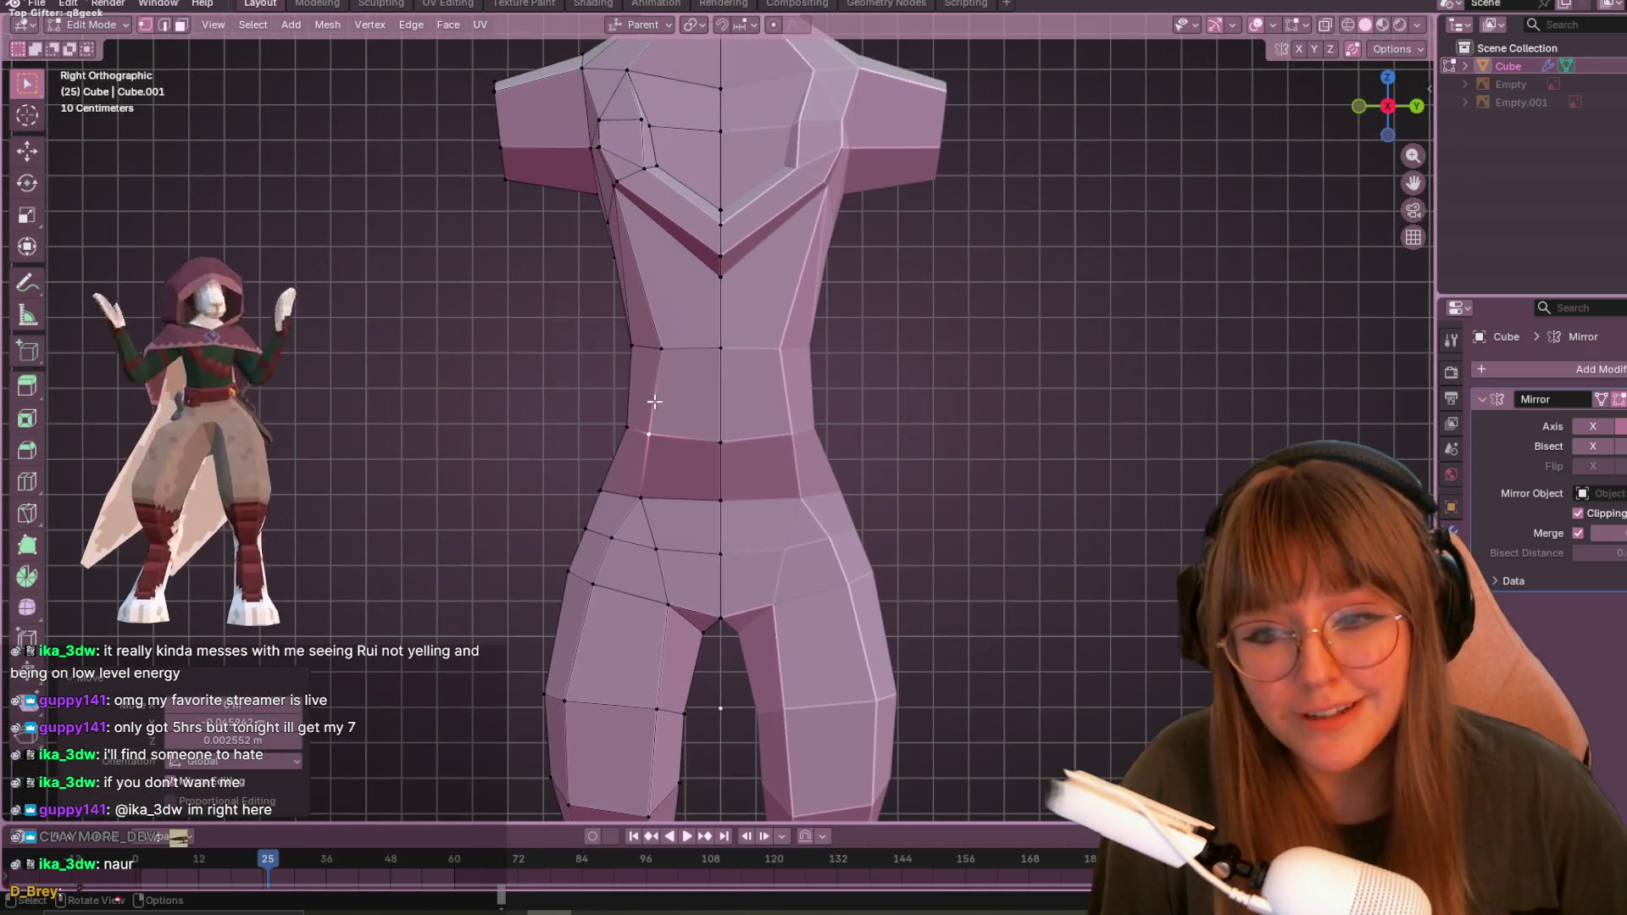
{"action": "left_click", "coordinate": [668, 340]}
{"action": "key", "text": "g"}
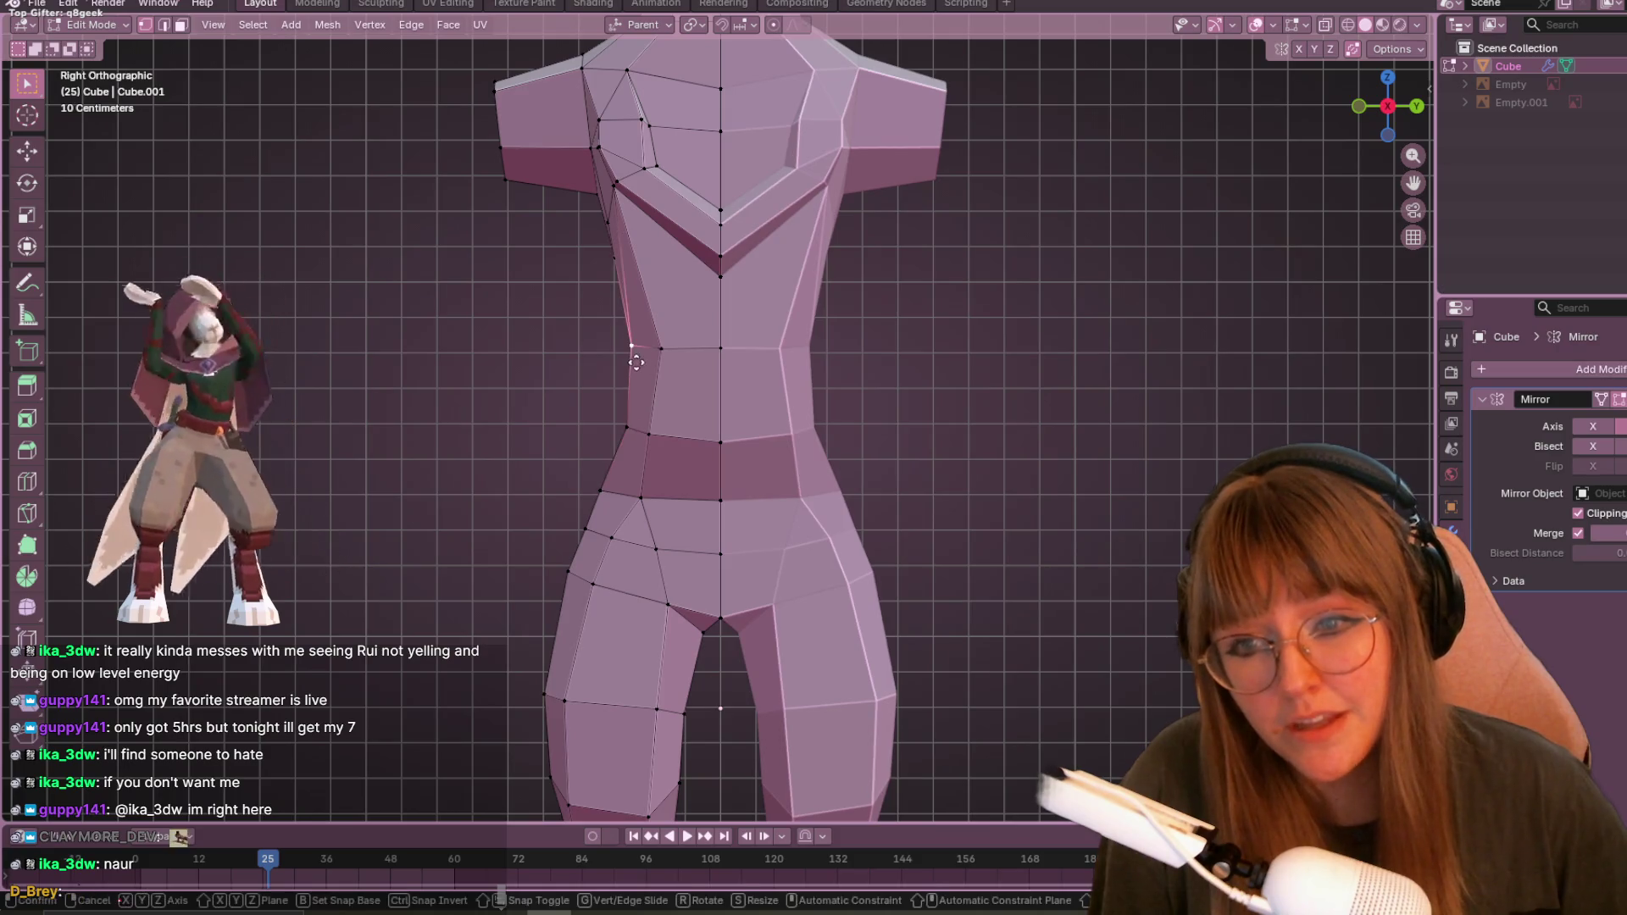
{"action": "left_click", "coordinate": [646, 371]}
{"action": "scroll", "coordinate": [646, 371], "scroll_direction": "down", "scroll_amount": 3}
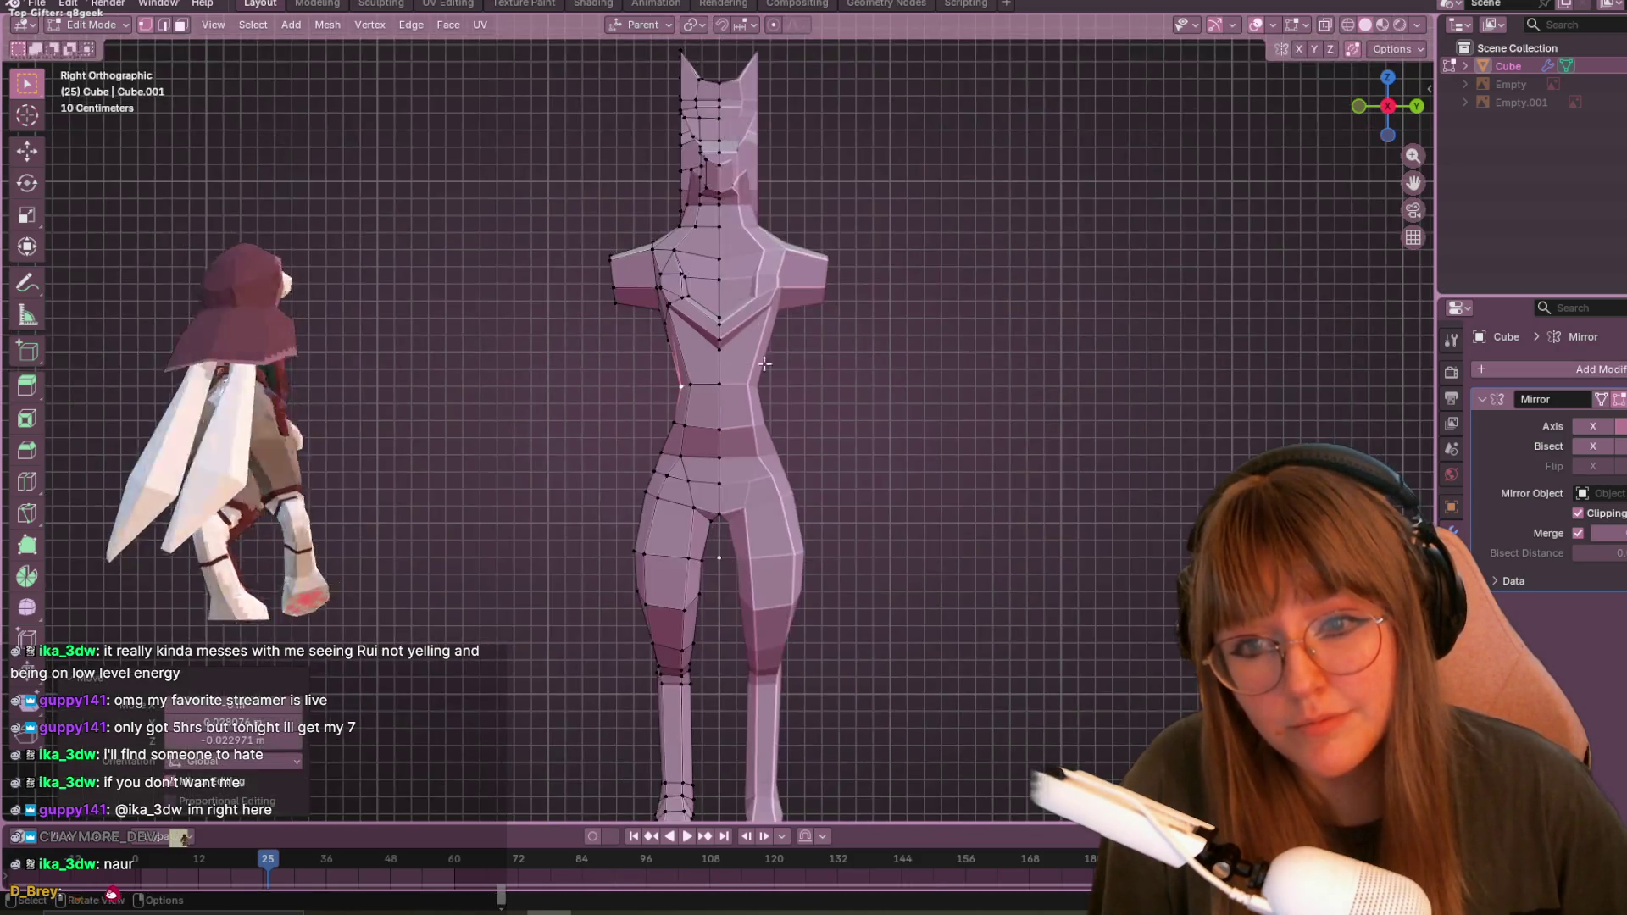
{"action": "scroll", "coordinate": [1056, 356], "scroll_direction": "down", "scroll_amount": 1}
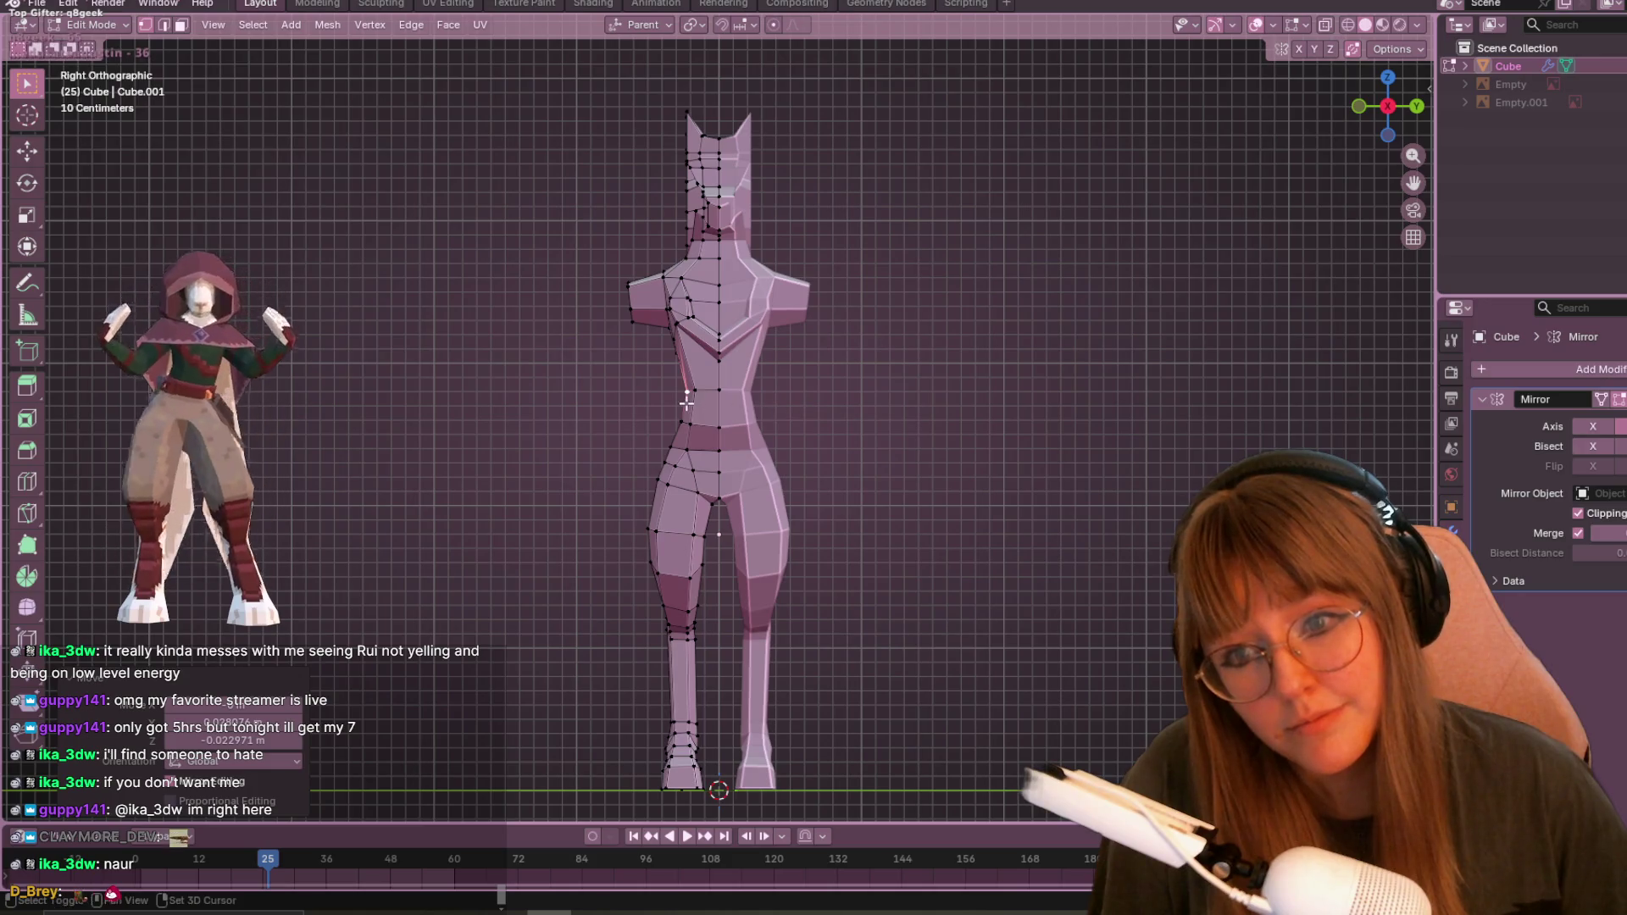
{"action": "scroll", "coordinate": [687, 403], "scroll_direction": "up", "scroll_amount": 4}
{"action": "key", "text": "g"}
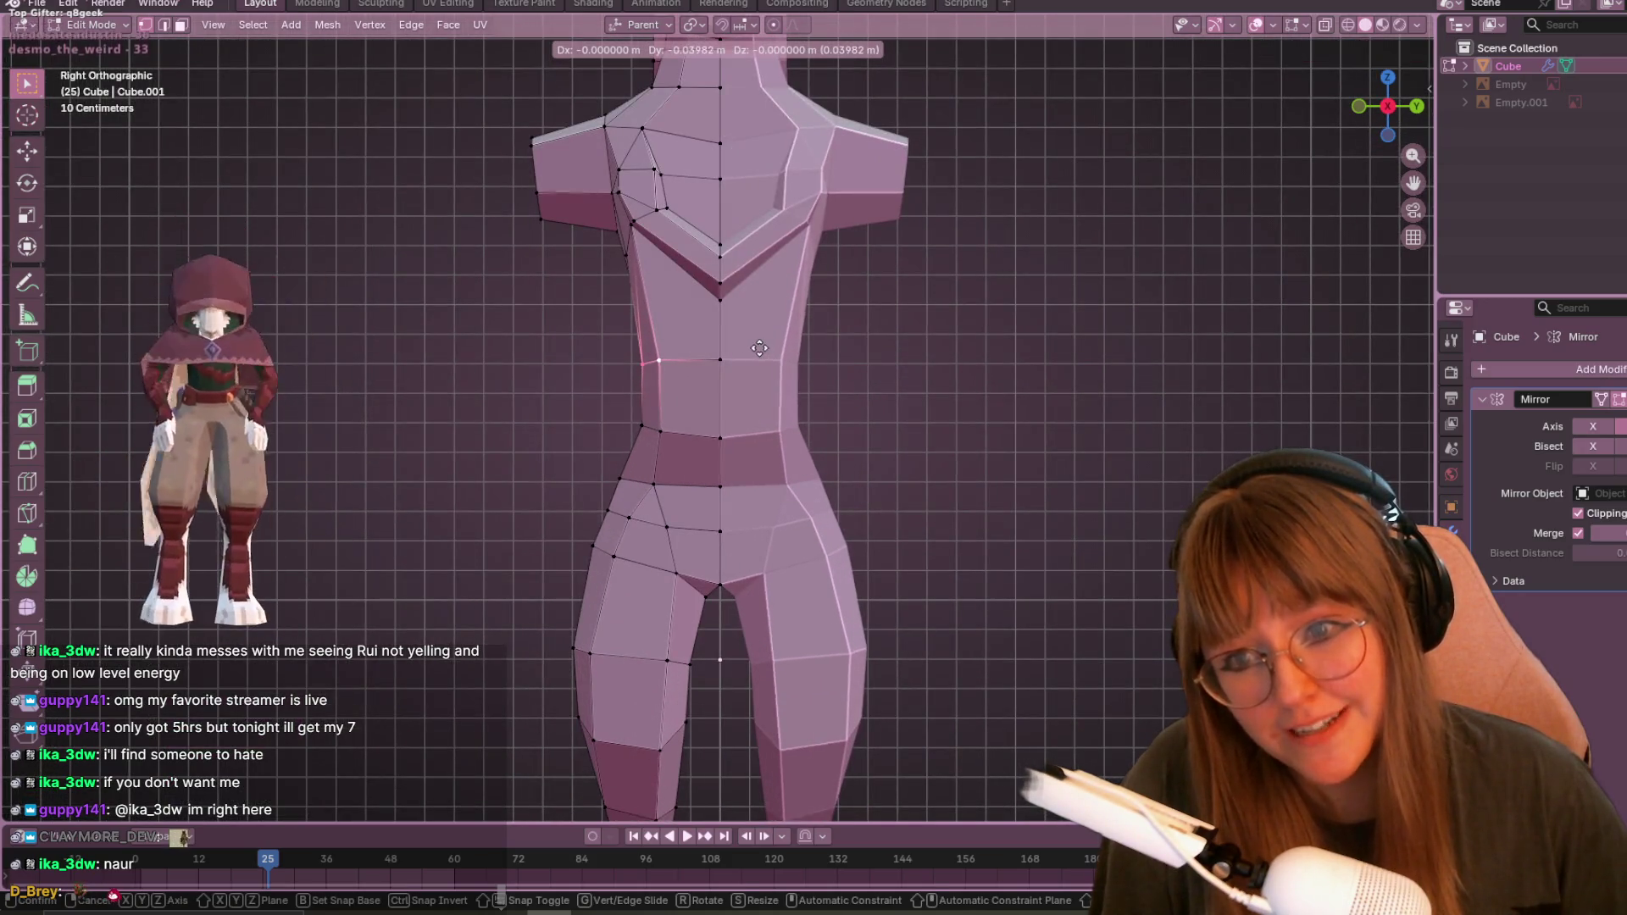
{"action": "left_click", "coordinate": [654, 355]}
{"action": "left_click", "coordinate": [660, 435]}
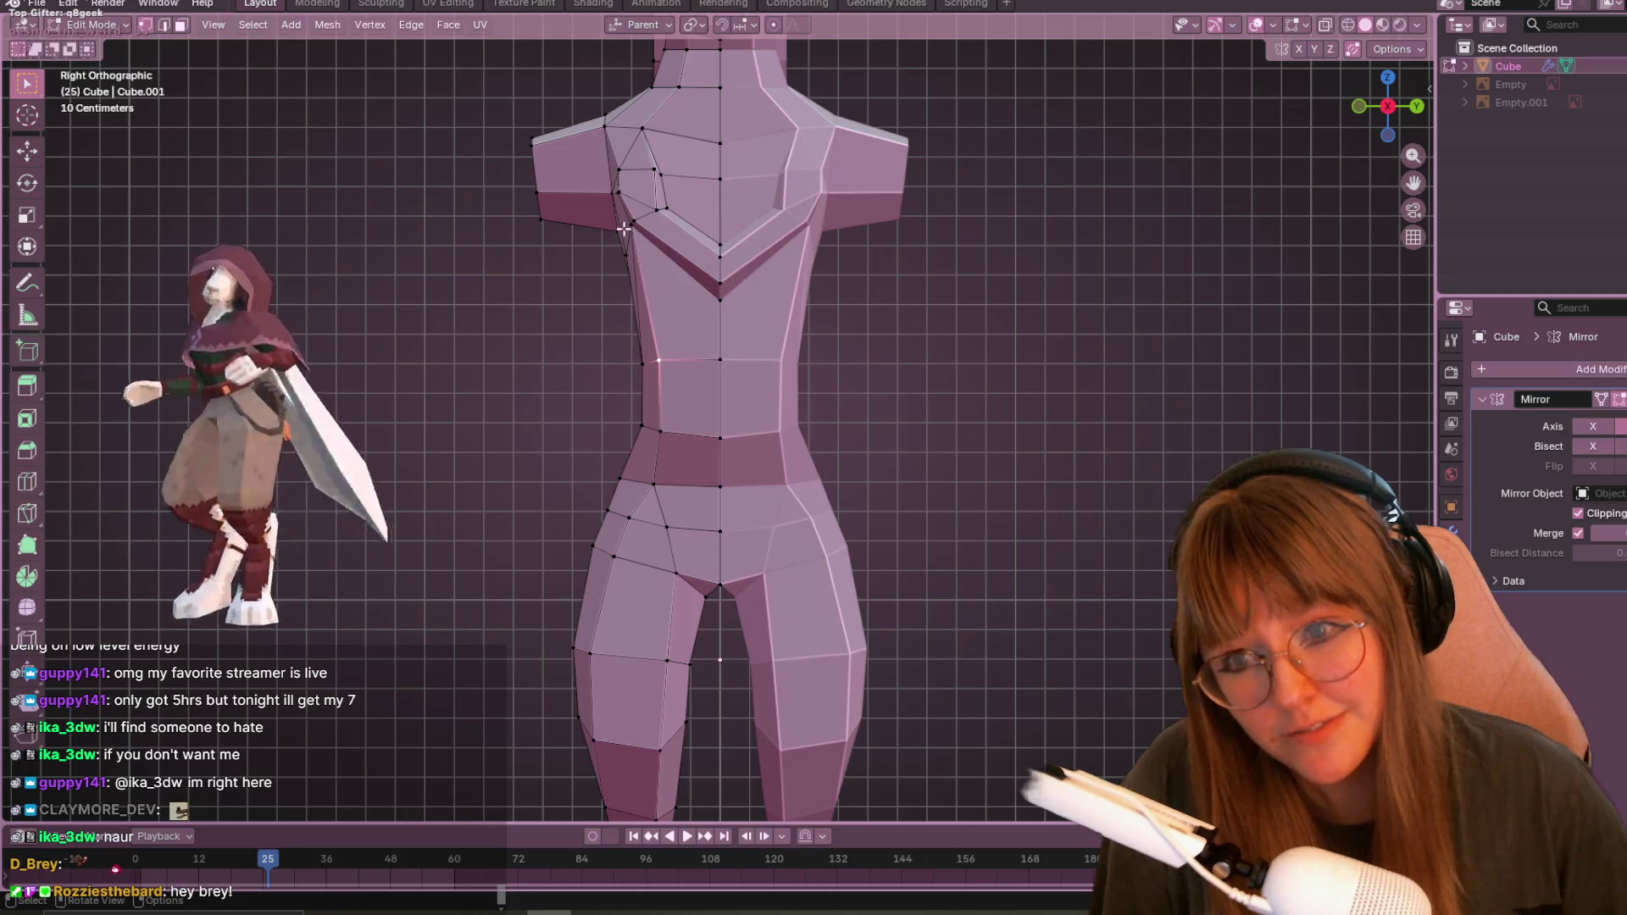
{"action": "middle_click_drag", "start_coordinate": [632, 257], "coordinate": [599, 266]}
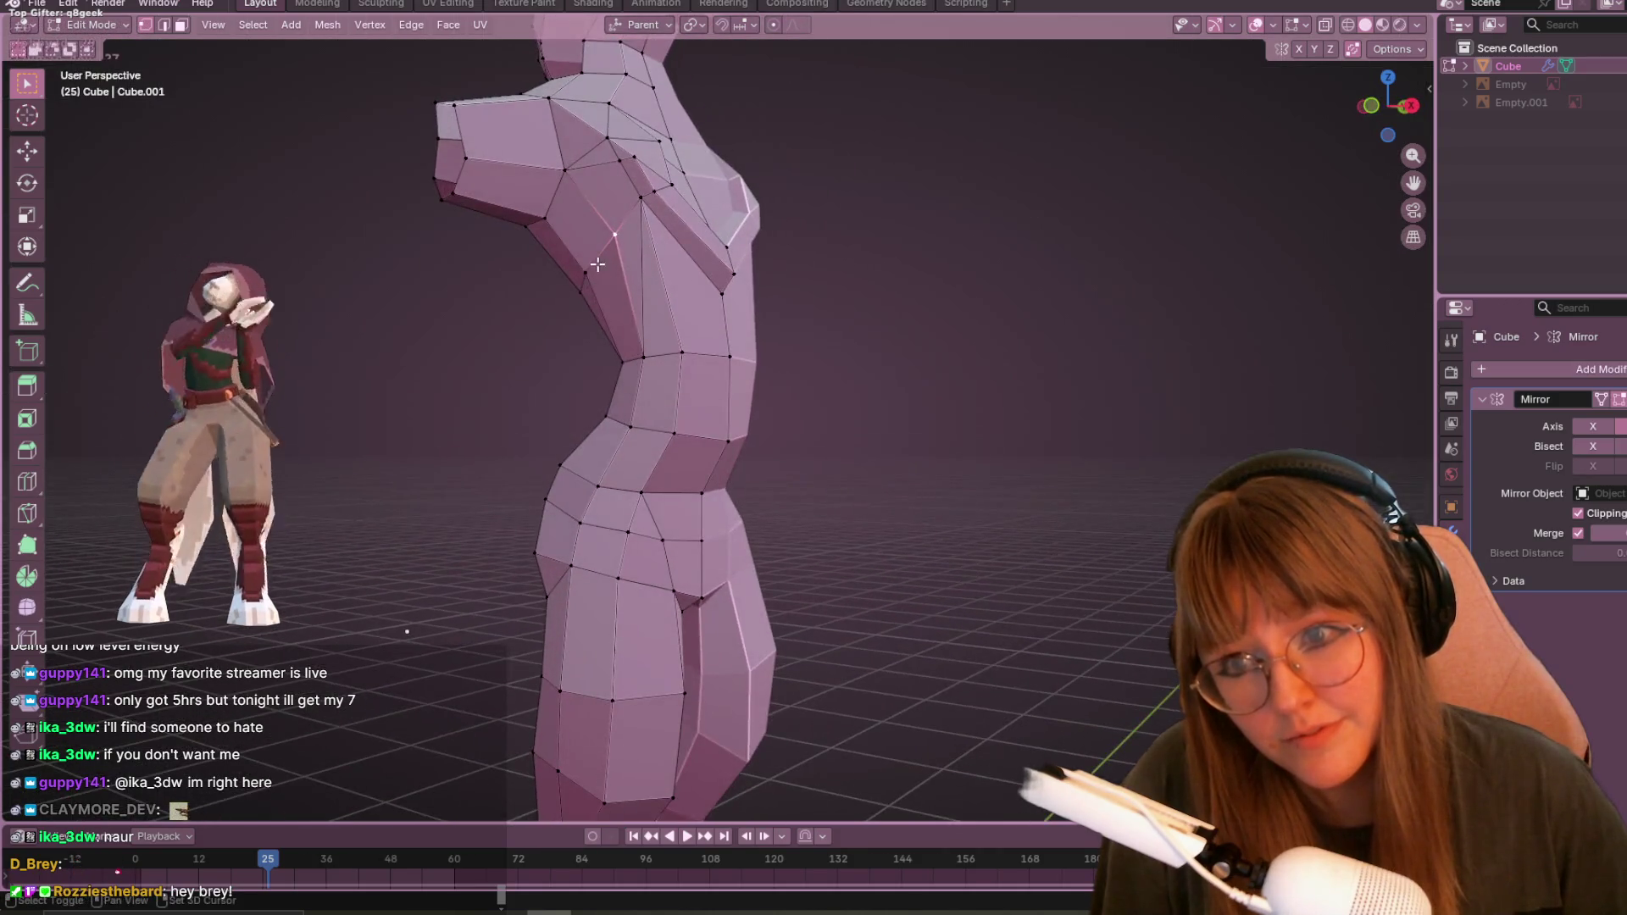
- In side view, move a shoulder vertex up and outward
{"action": "left_click", "coordinate": [1412, 106]}
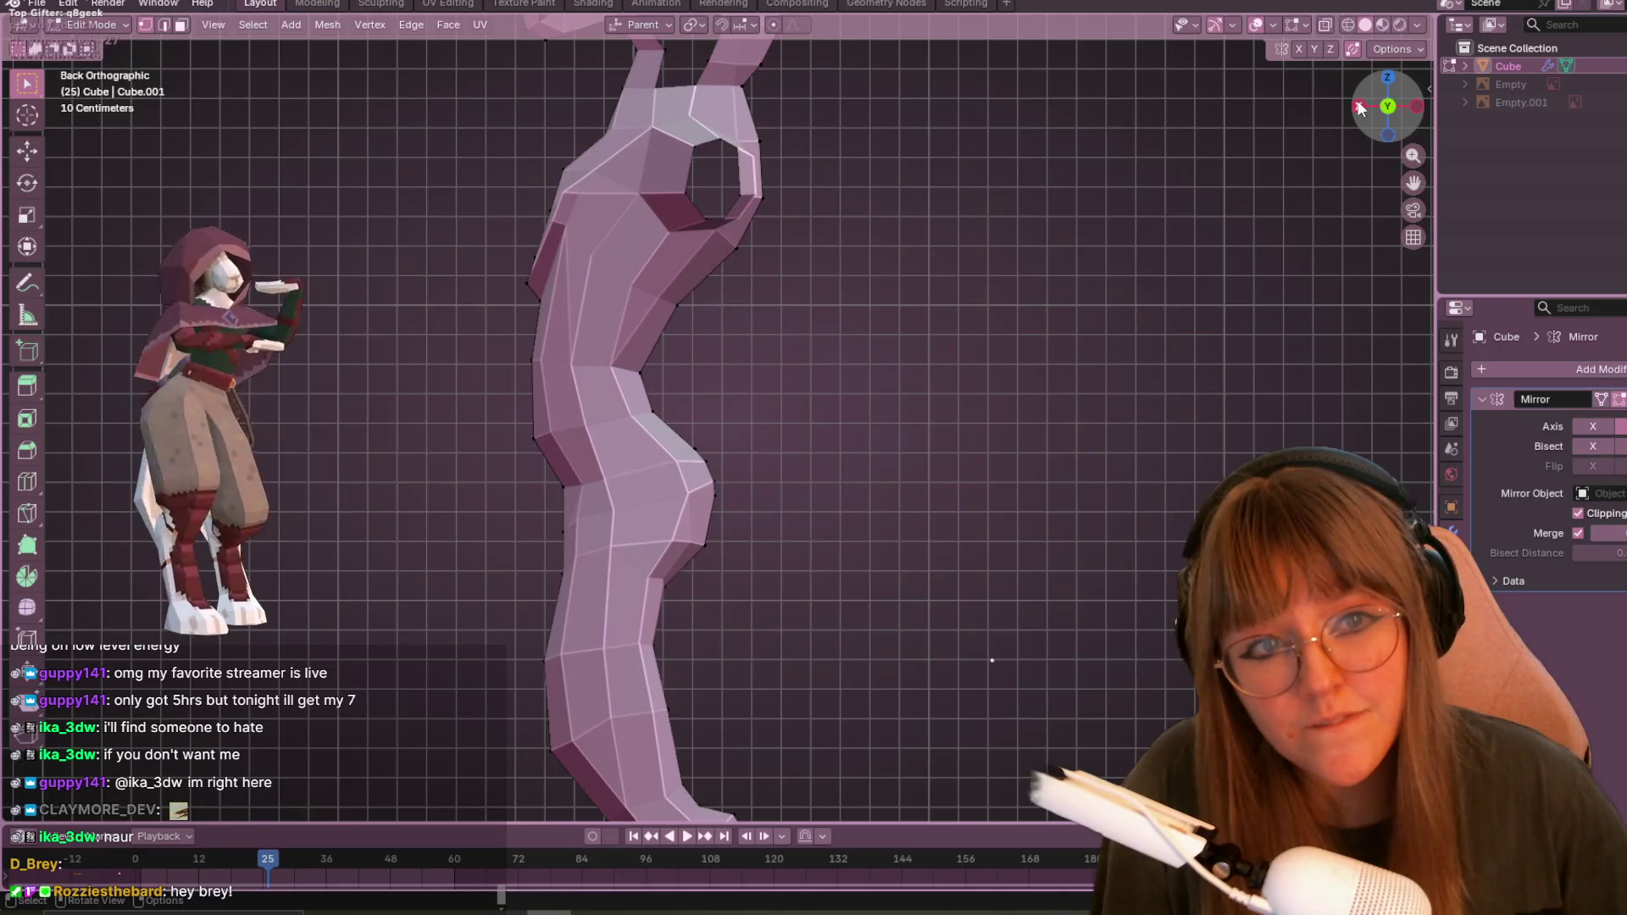
{"action": "left_click", "coordinate": [1359, 106]}
{"action": "left_click", "coordinate": [592, 283]}
{"action": "key", "text": "g"}
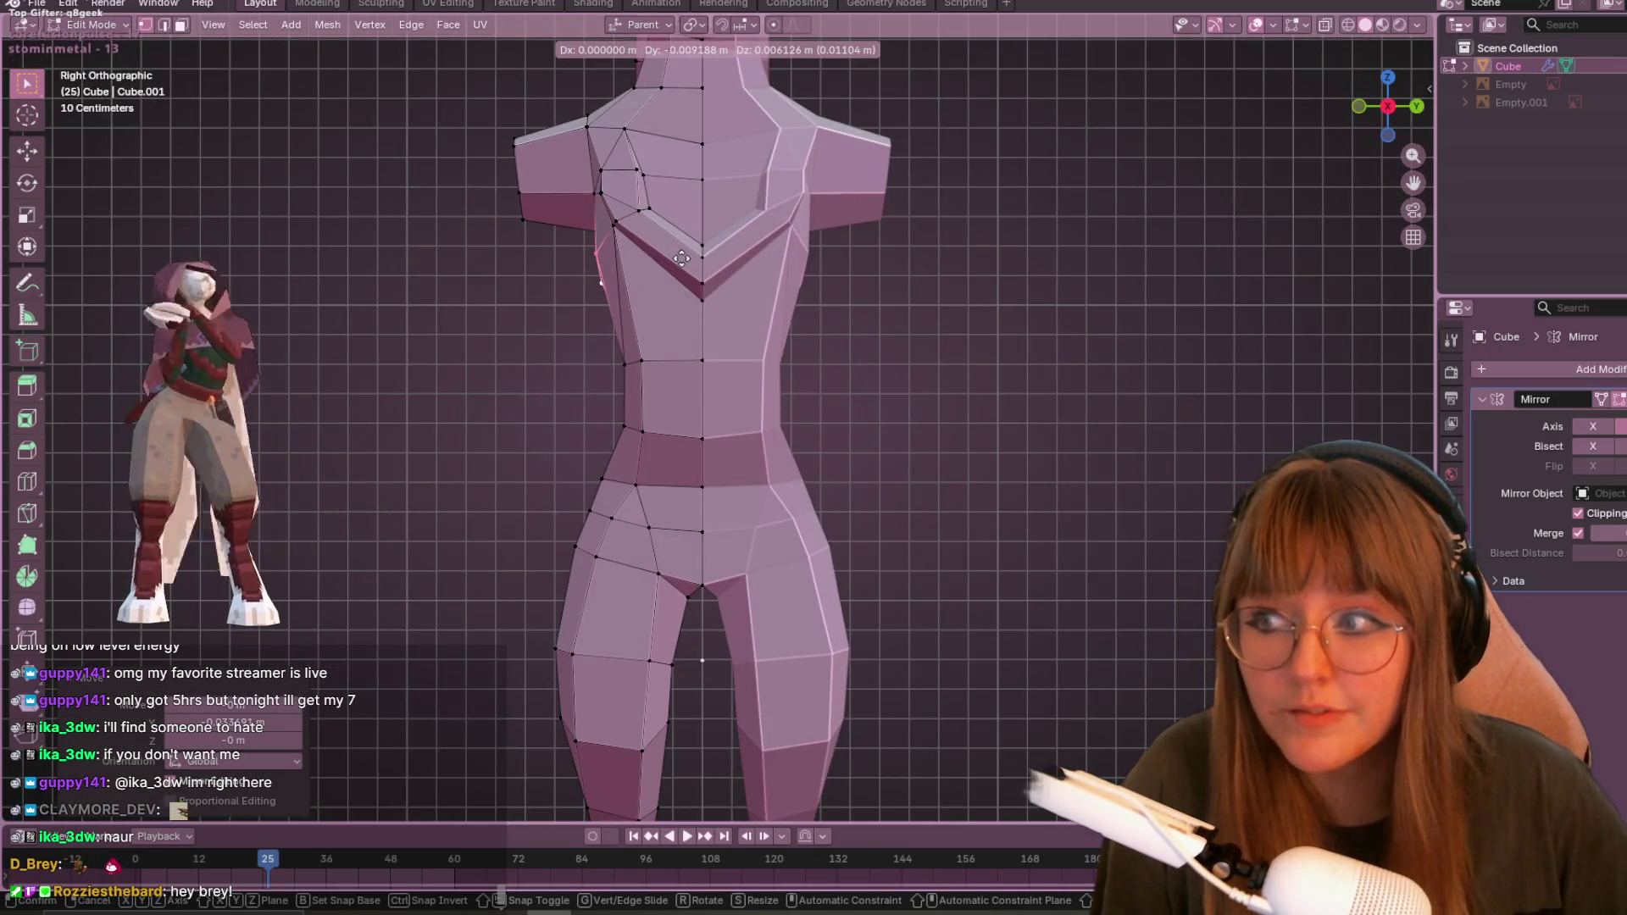
{"action": "left_click", "coordinate": [681, 259]}
- Slide an upper chest vertex along its edge, then return to Object Mode
{"action": "middle_click_drag", "start_coordinate": [439, 244], "coordinate": [661, 259]}
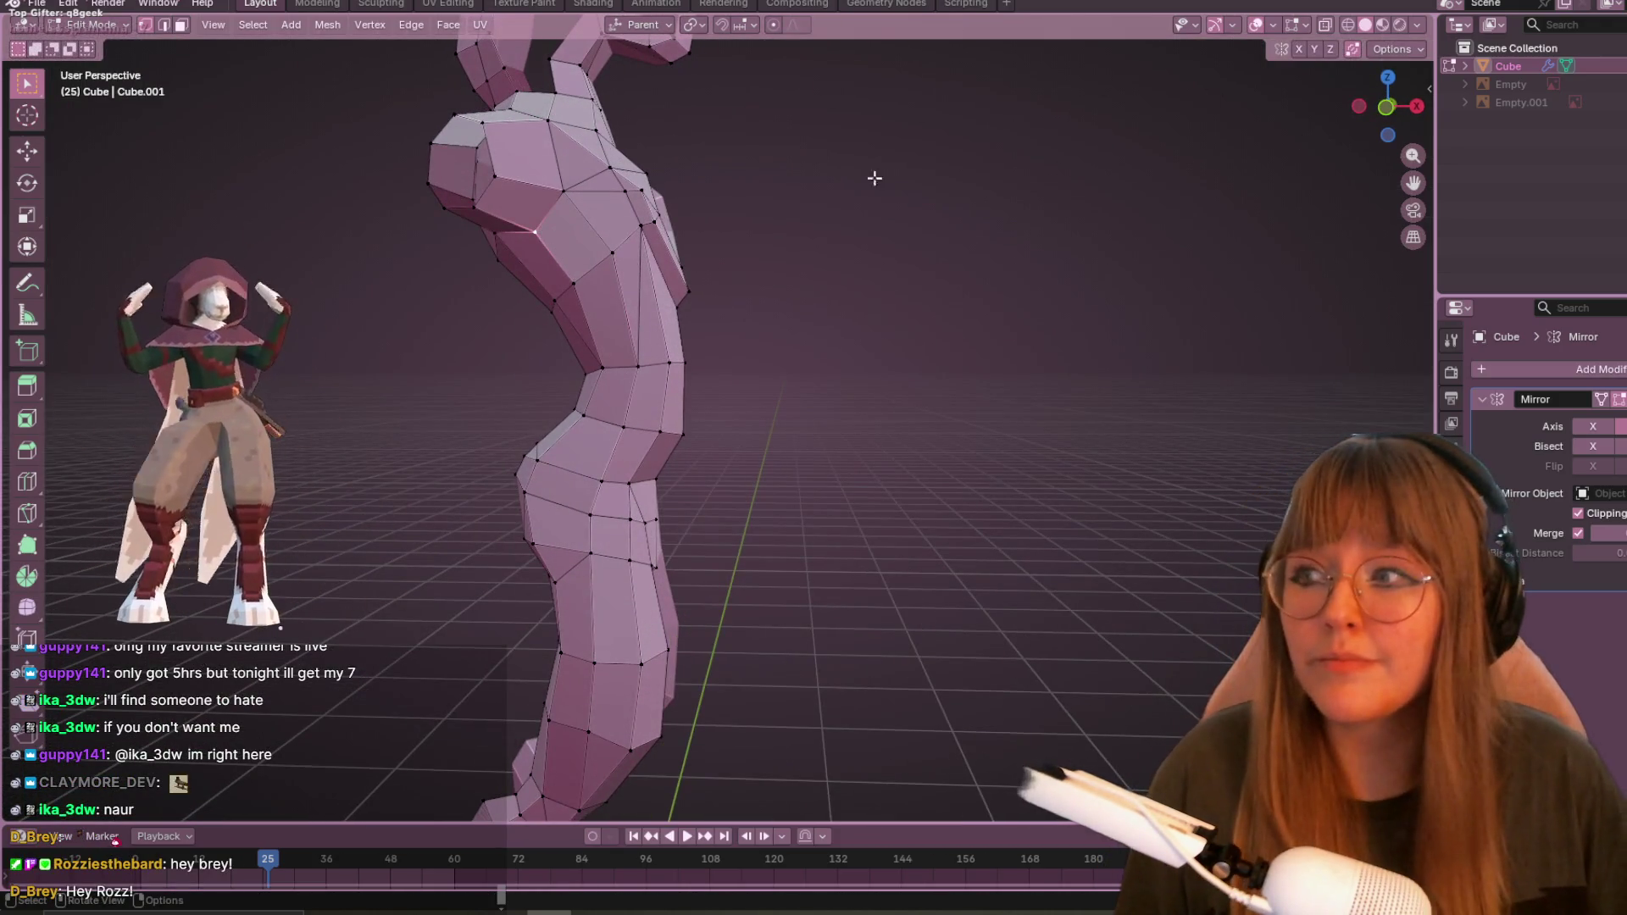
{"action": "left_click", "coordinate": [1417, 104]}
{"action": "key", "text": "g"}
{"action": "key", "text": "g"}
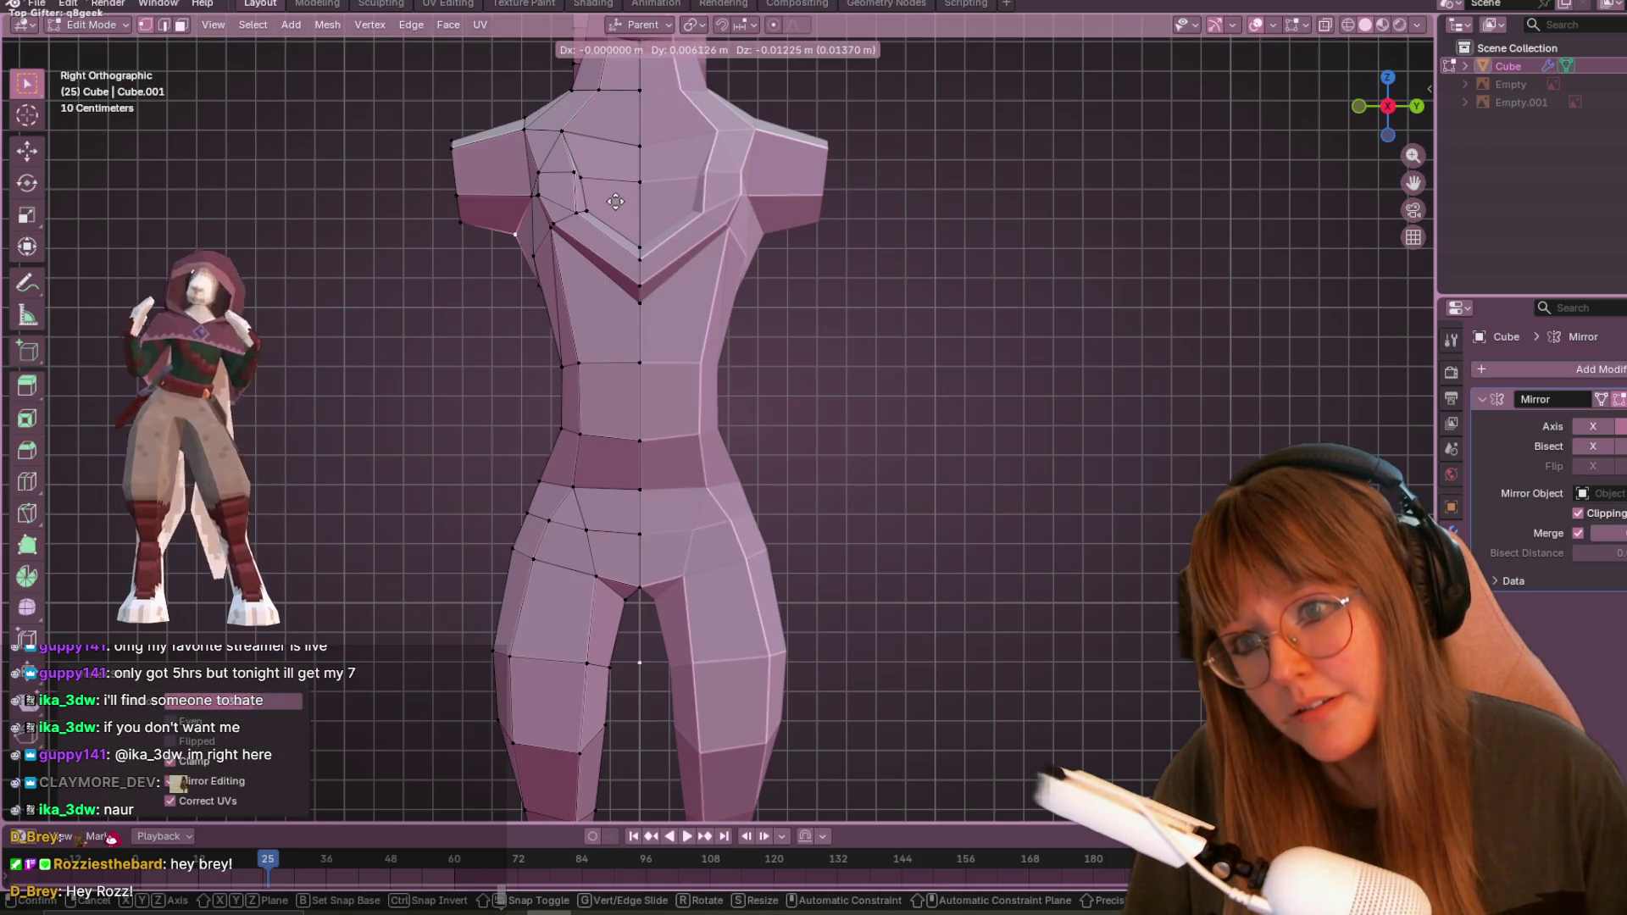
{"action": "left_click", "coordinate": [614, 198]}
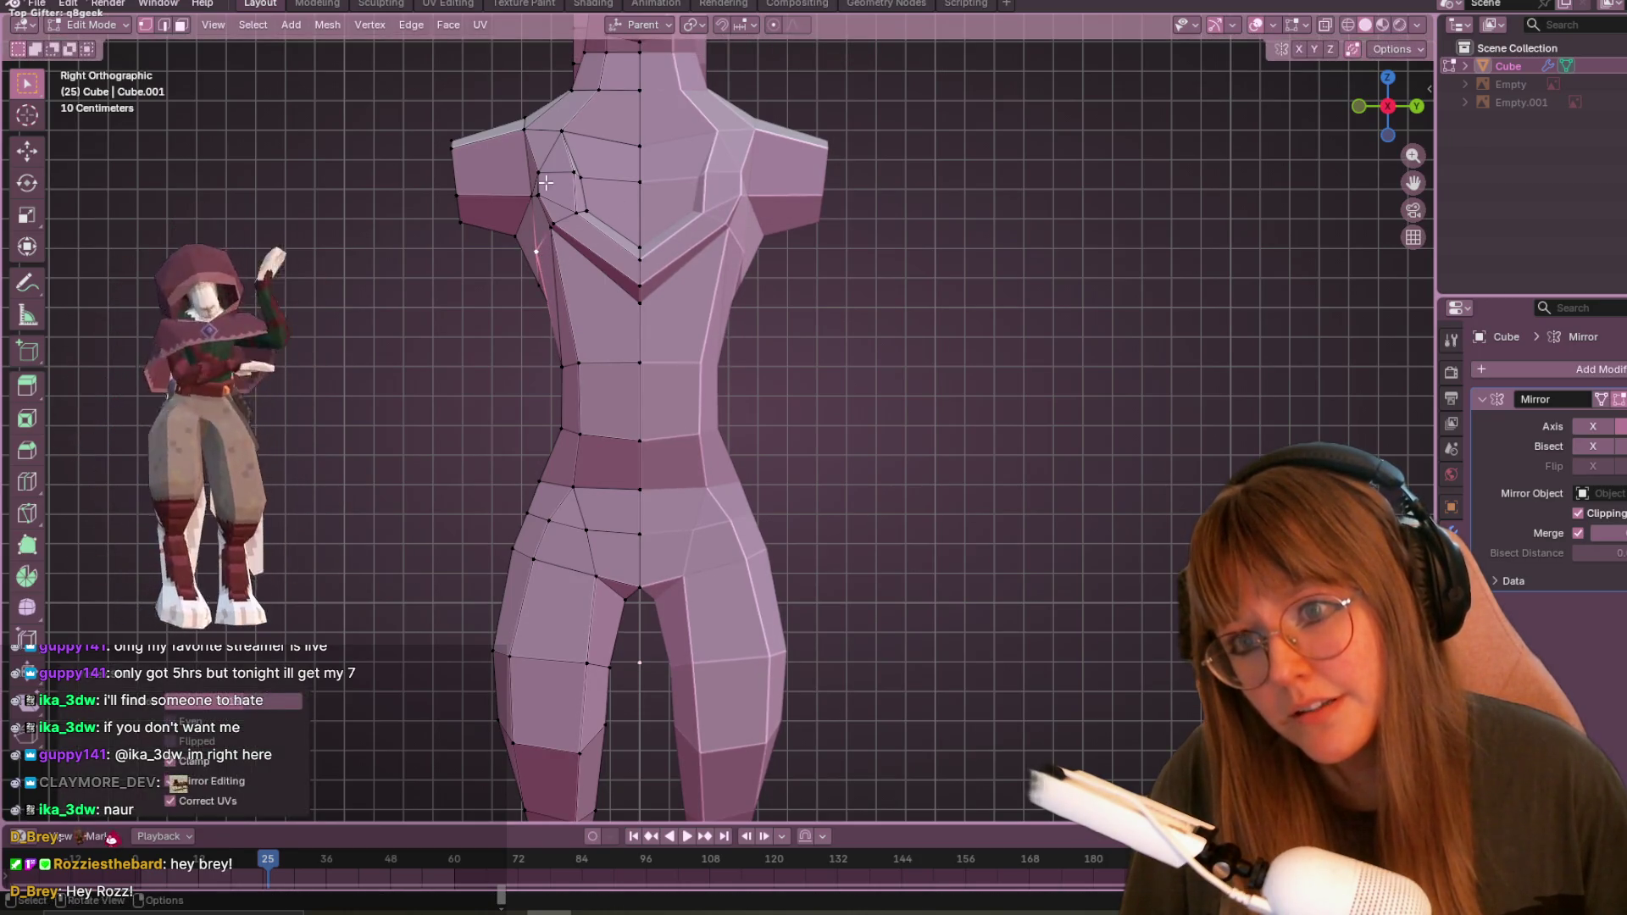
{"action": "key", "text": "Tab"}
{"action": "scroll", "coordinate": [1014, 292], "scroll_direction": "down", "scroll_amount": 4}
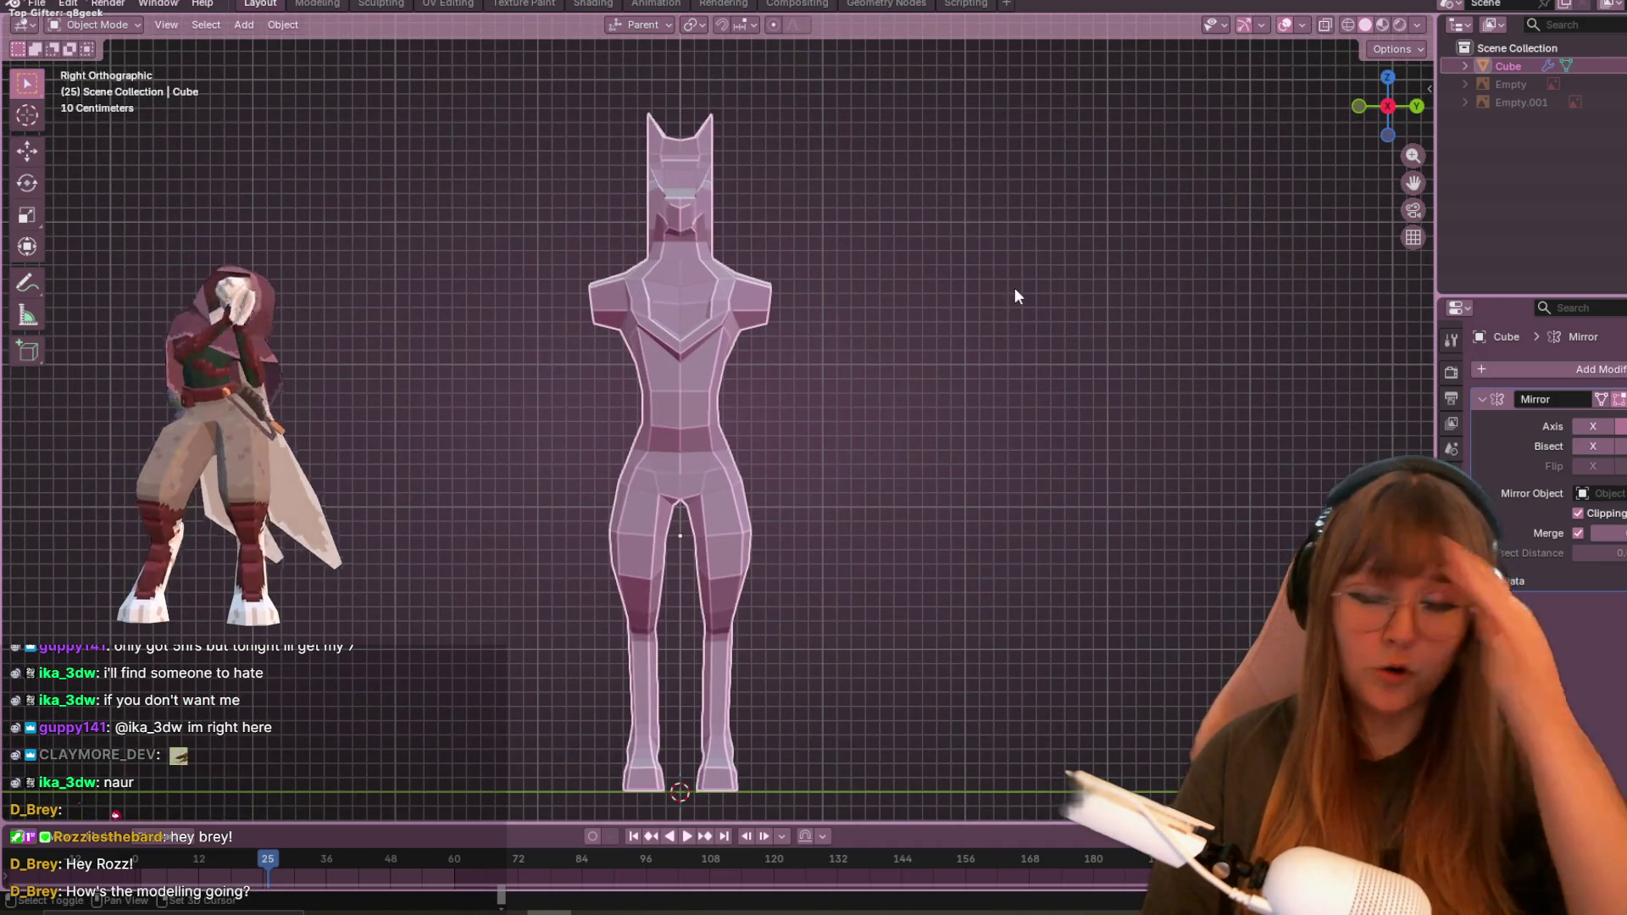
- Orbit around the whole character, zoom toward the hips, and re-enter Edit Mode
{"action": "mouse_move", "coordinate": [1265, 413]}
{"action": "middle_mouse_down"}
{"action": "mouse_move", "coordinate": [628, 349]}
{"action": "mouse_move", "coordinate": [783, 537]}
{"action": "mouse_move", "coordinate": [1019, 551]}
{"action": "mouse_move", "coordinate": [1006, 512]}
{"action": "mouse_move", "coordinate": [892, 496]}
{"action": "middle_mouse_up"}
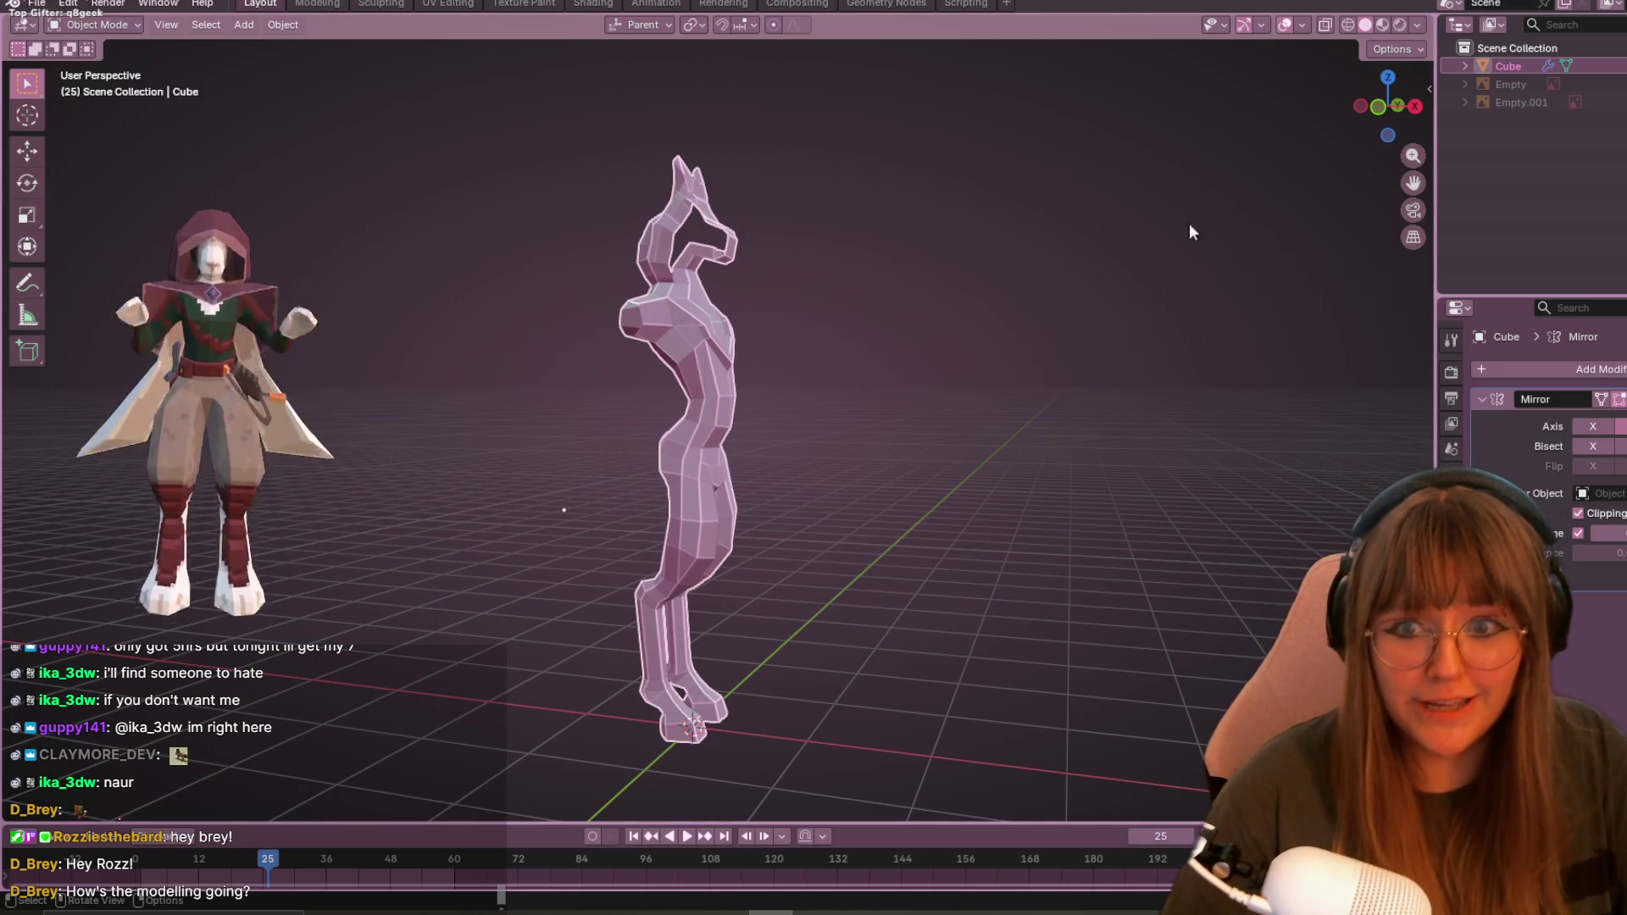
{"action": "scroll", "coordinate": [639, 539], "scroll_direction": "up", "scroll_amount": 4}
{"action": "middle_click_drag", "start_coordinate": [639, 539], "coordinate": [840, 561]}
{"action": "key", "text": "Tab"}
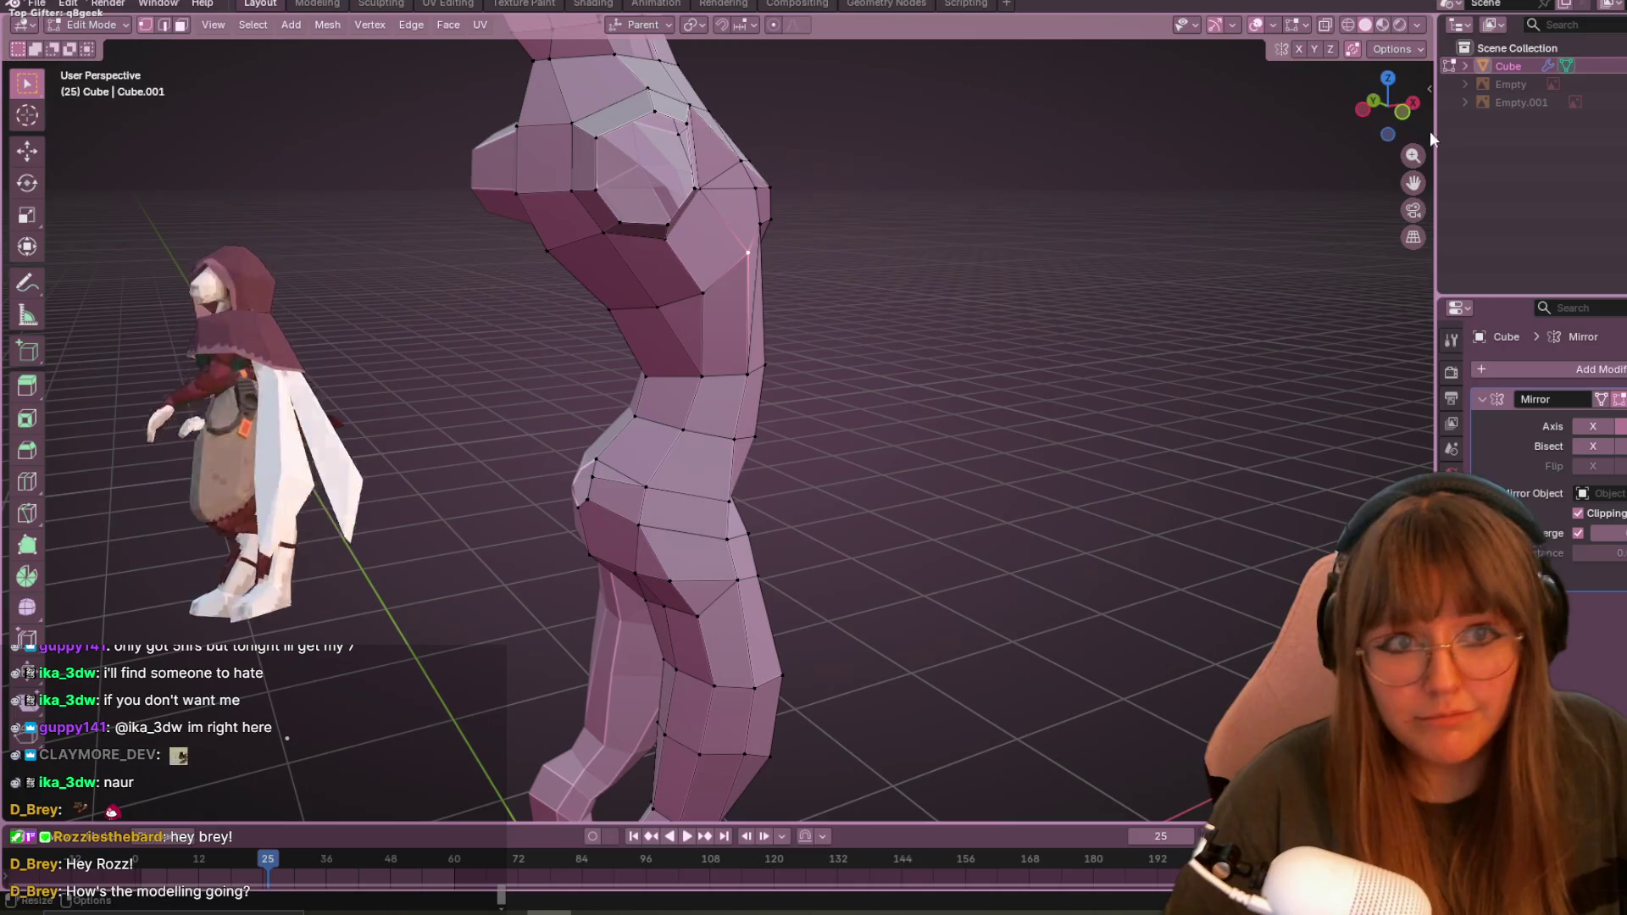
- In front view, slide and then move a hip vertex to smooth the hip curve
{"action": "left_click", "coordinate": [1373, 100]}
{"action": "scroll", "coordinate": [746, 342], "scroll_direction": "up", "scroll_amount": 3}
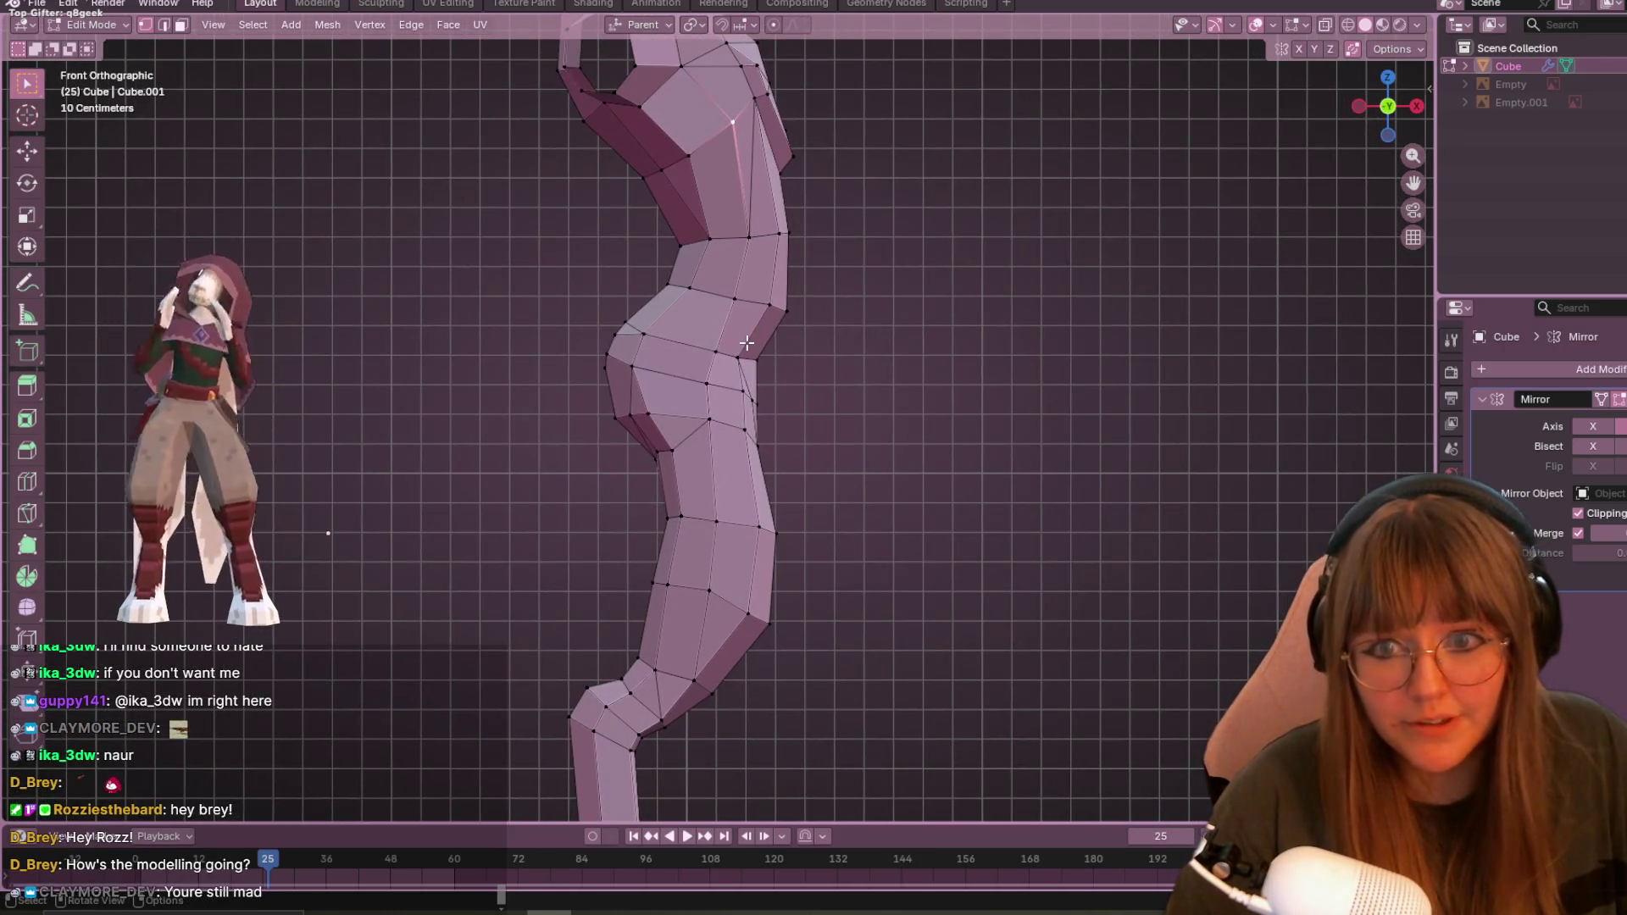
{"action": "scroll", "coordinate": [746, 342], "scroll_direction": "up", "scroll_amount": 2}
{"action": "scroll", "coordinate": [720, 374], "scroll_direction": "up", "scroll_amount": 1}
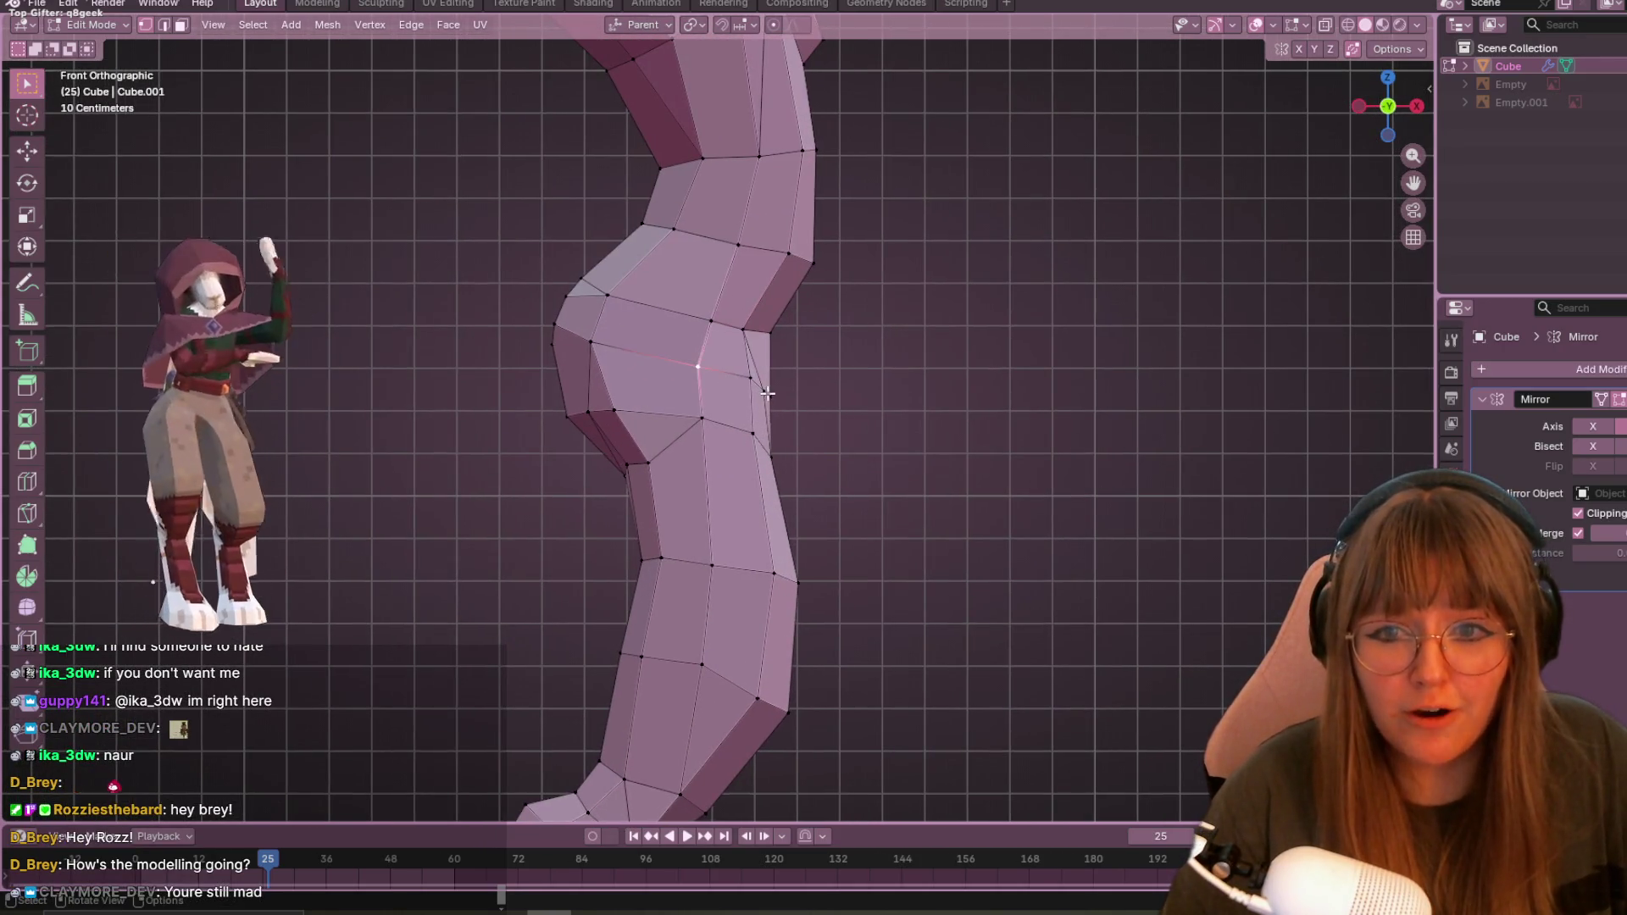
{"action": "key", "text": "shift+v"}
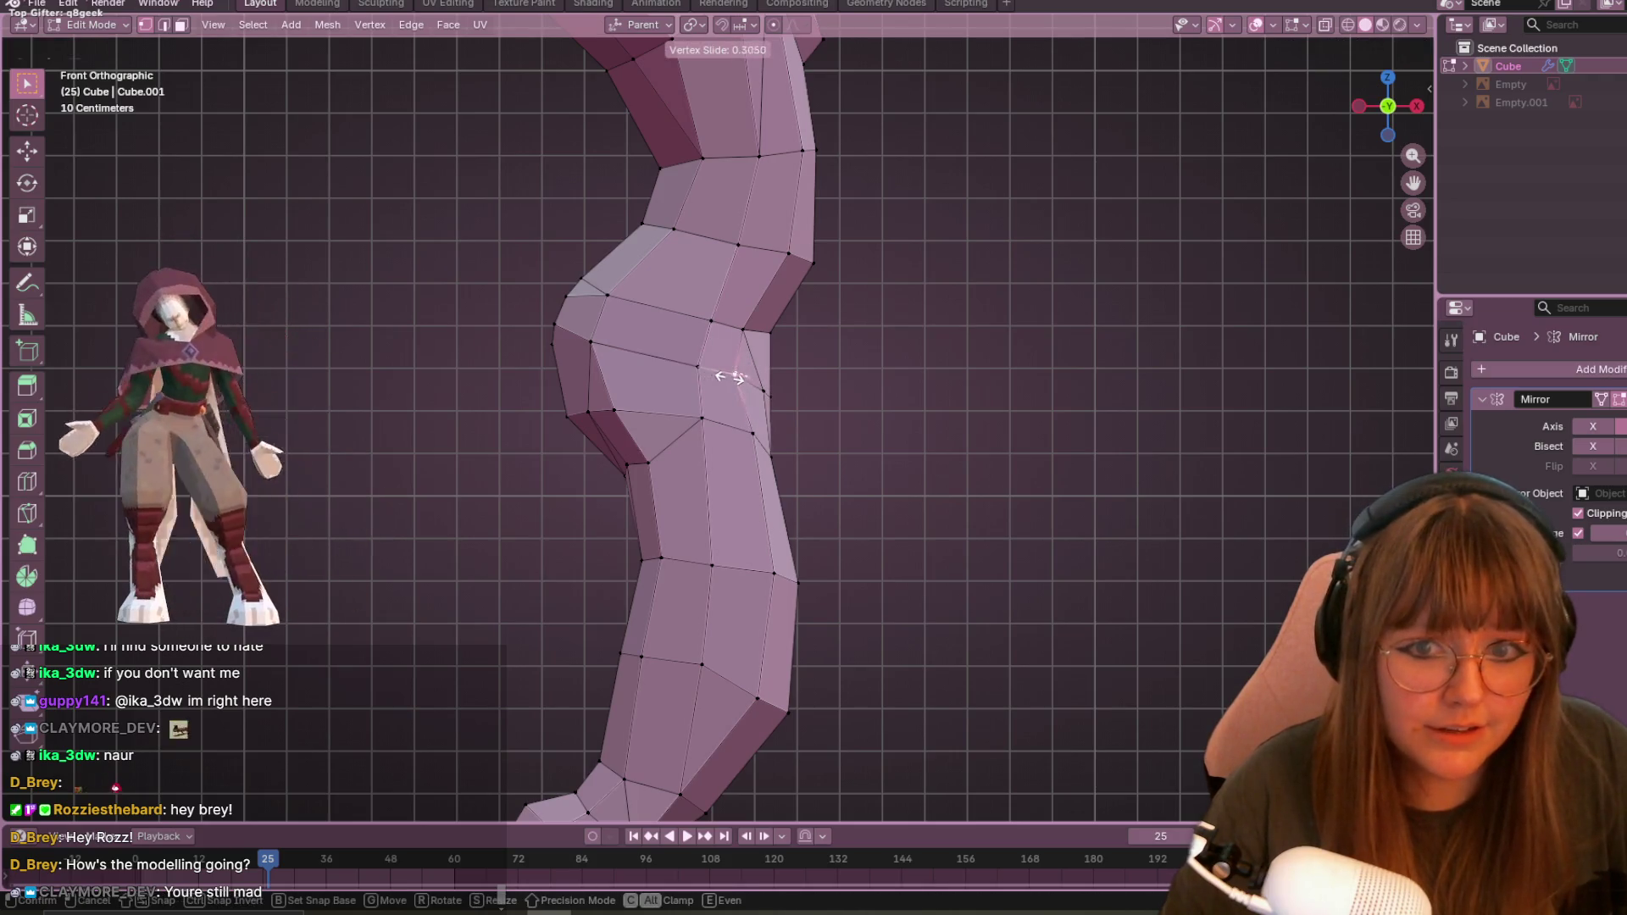
{"action": "left_click", "coordinate": [765, 388]}
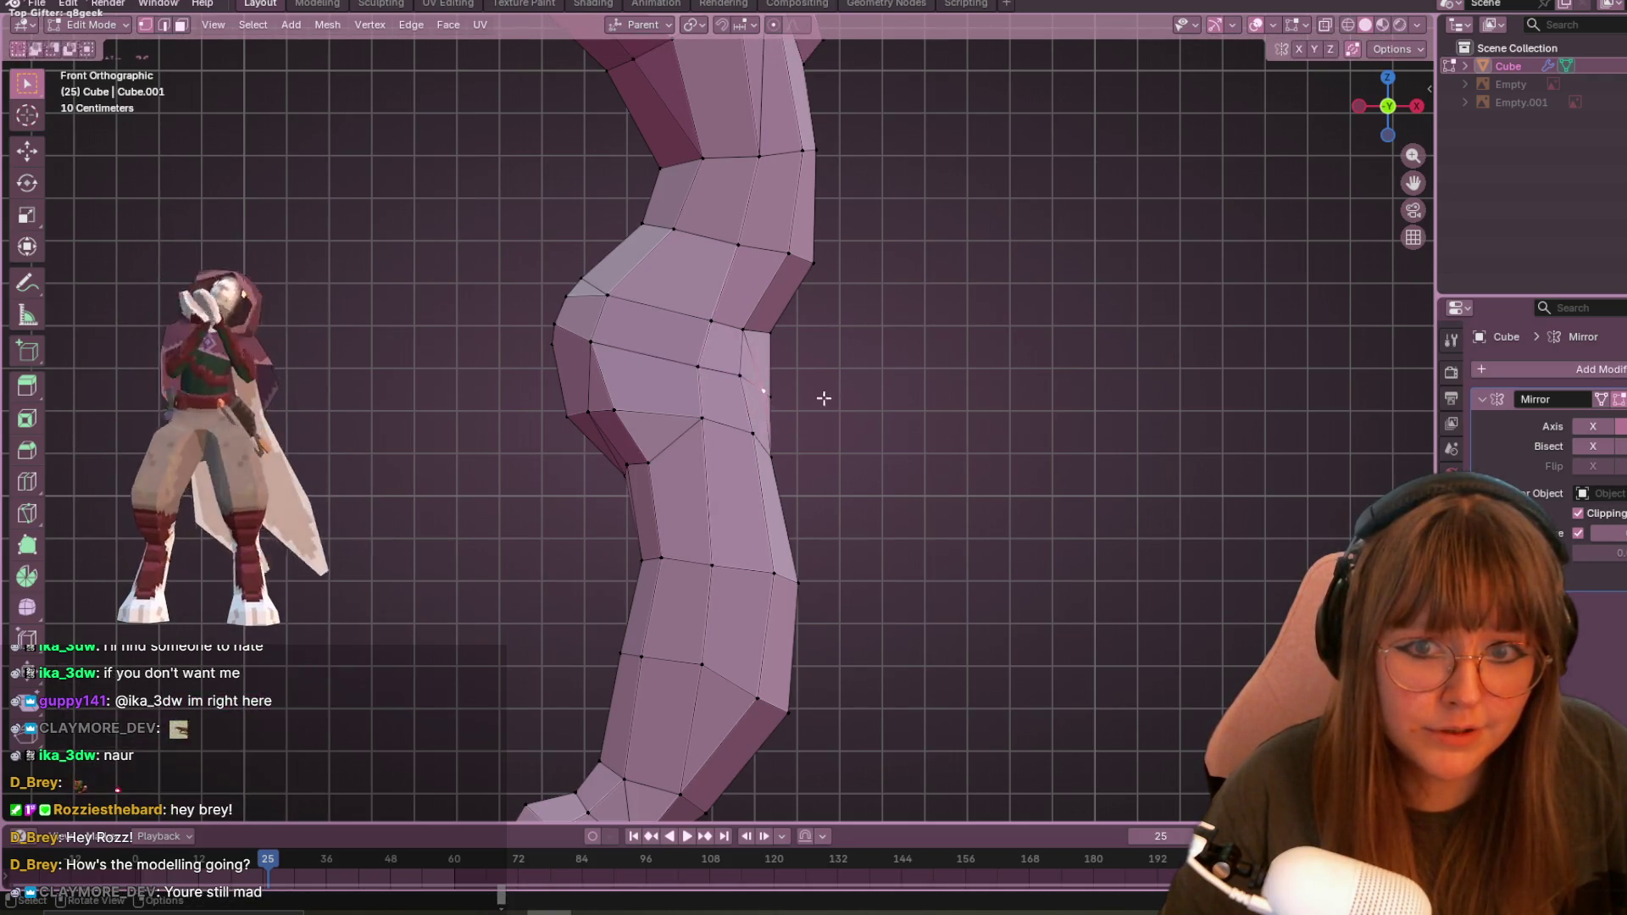
{"action": "key", "text": "g"}
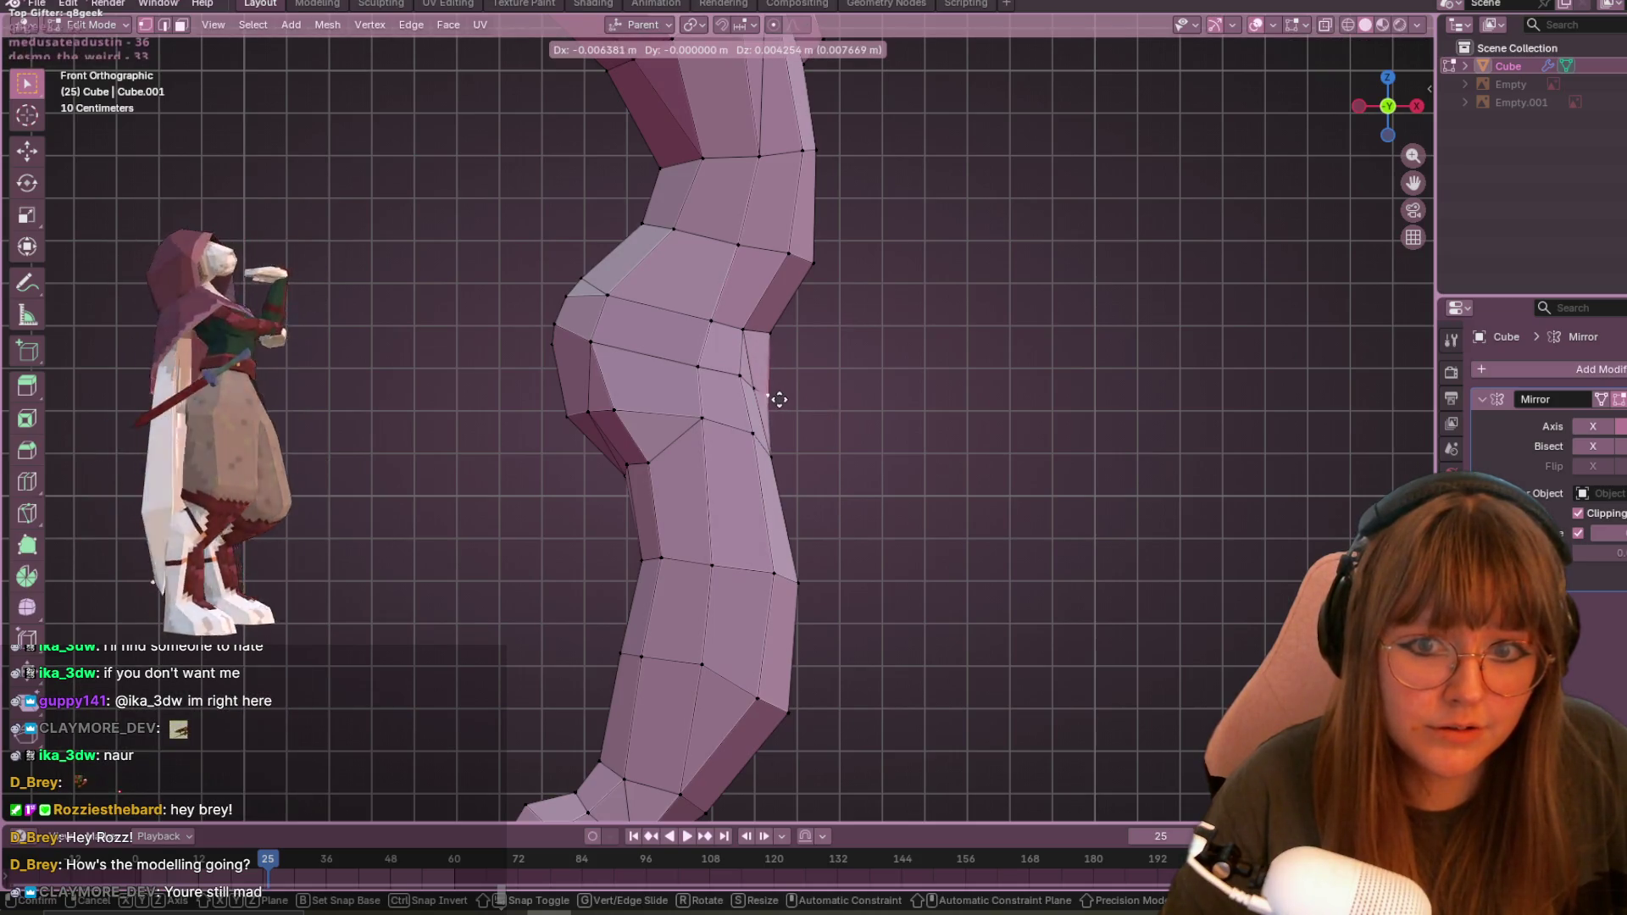
{"action": "left_click", "coordinate": [783, 333]}
- Check the buttock curve in perspective, then slide another vertex along its edge by a 0.0705 factor
{"action": "left_click", "coordinate": [744, 333]}
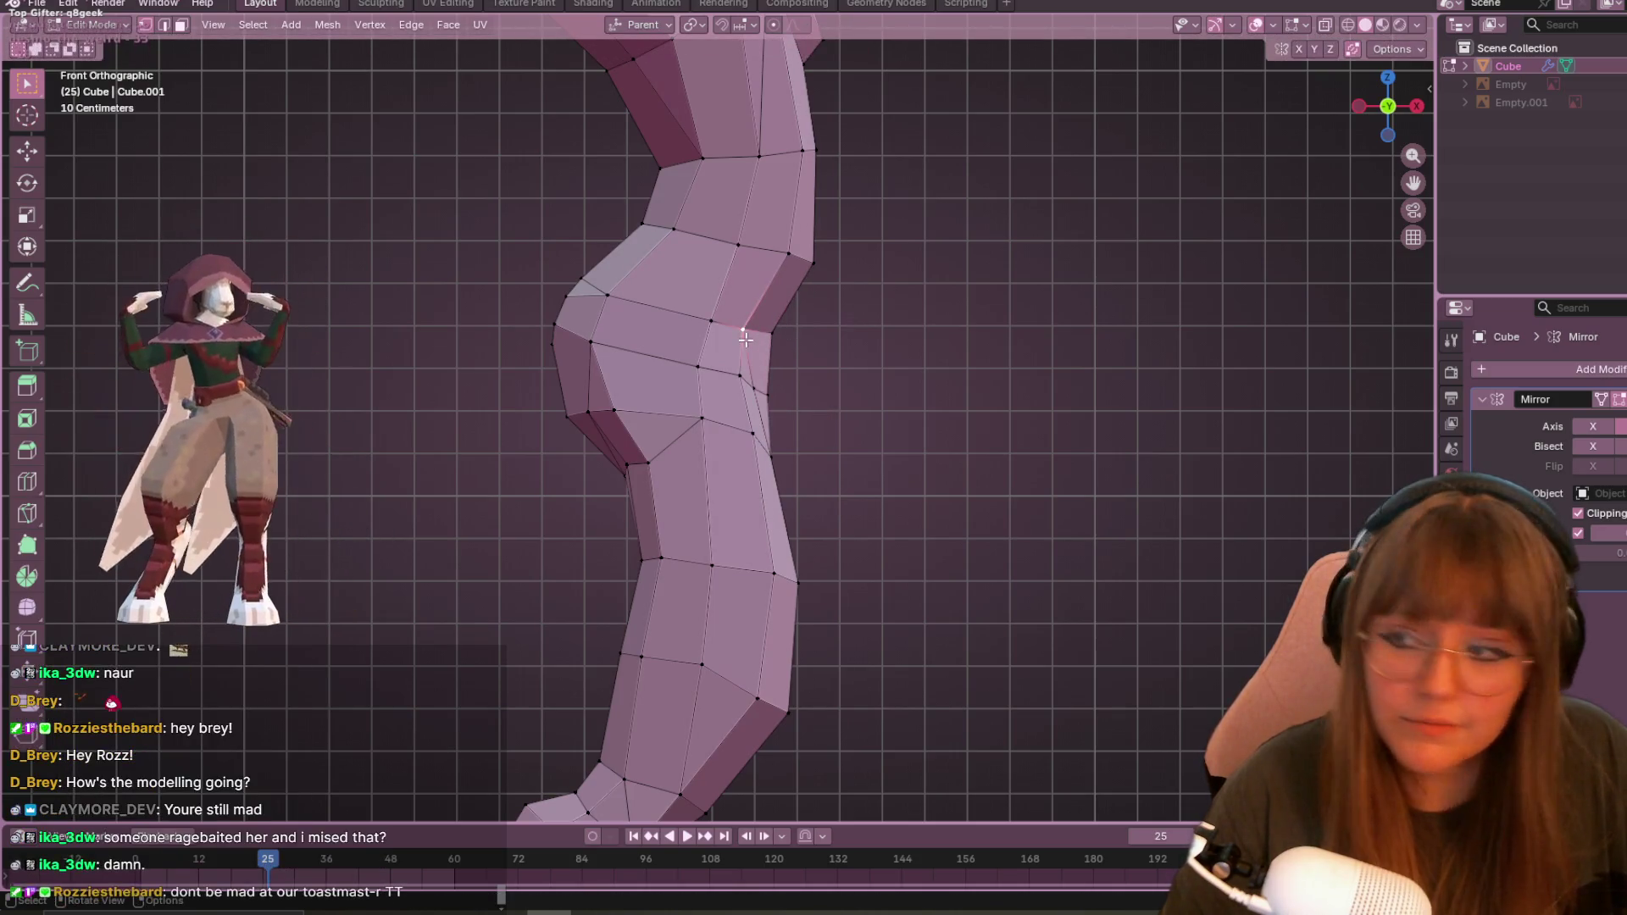
{"action": "mouse_move", "coordinate": [746, 339]}
{"action": "middle_mouse_down"}
{"action": "mouse_move", "coordinate": [730, 440]}
{"action": "mouse_move", "coordinate": [798, 433]}
{"action": "middle_mouse_up"}
{"action": "mouse_move", "coordinate": [890, 492]}
{"action": "middle_mouse_down"}
{"action": "mouse_move", "coordinate": [821, 393]}
{"action": "mouse_move", "coordinate": [709, 414]}
{"action": "middle_mouse_up"}
{"action": "left_click", "coordinate": [696, 396]}
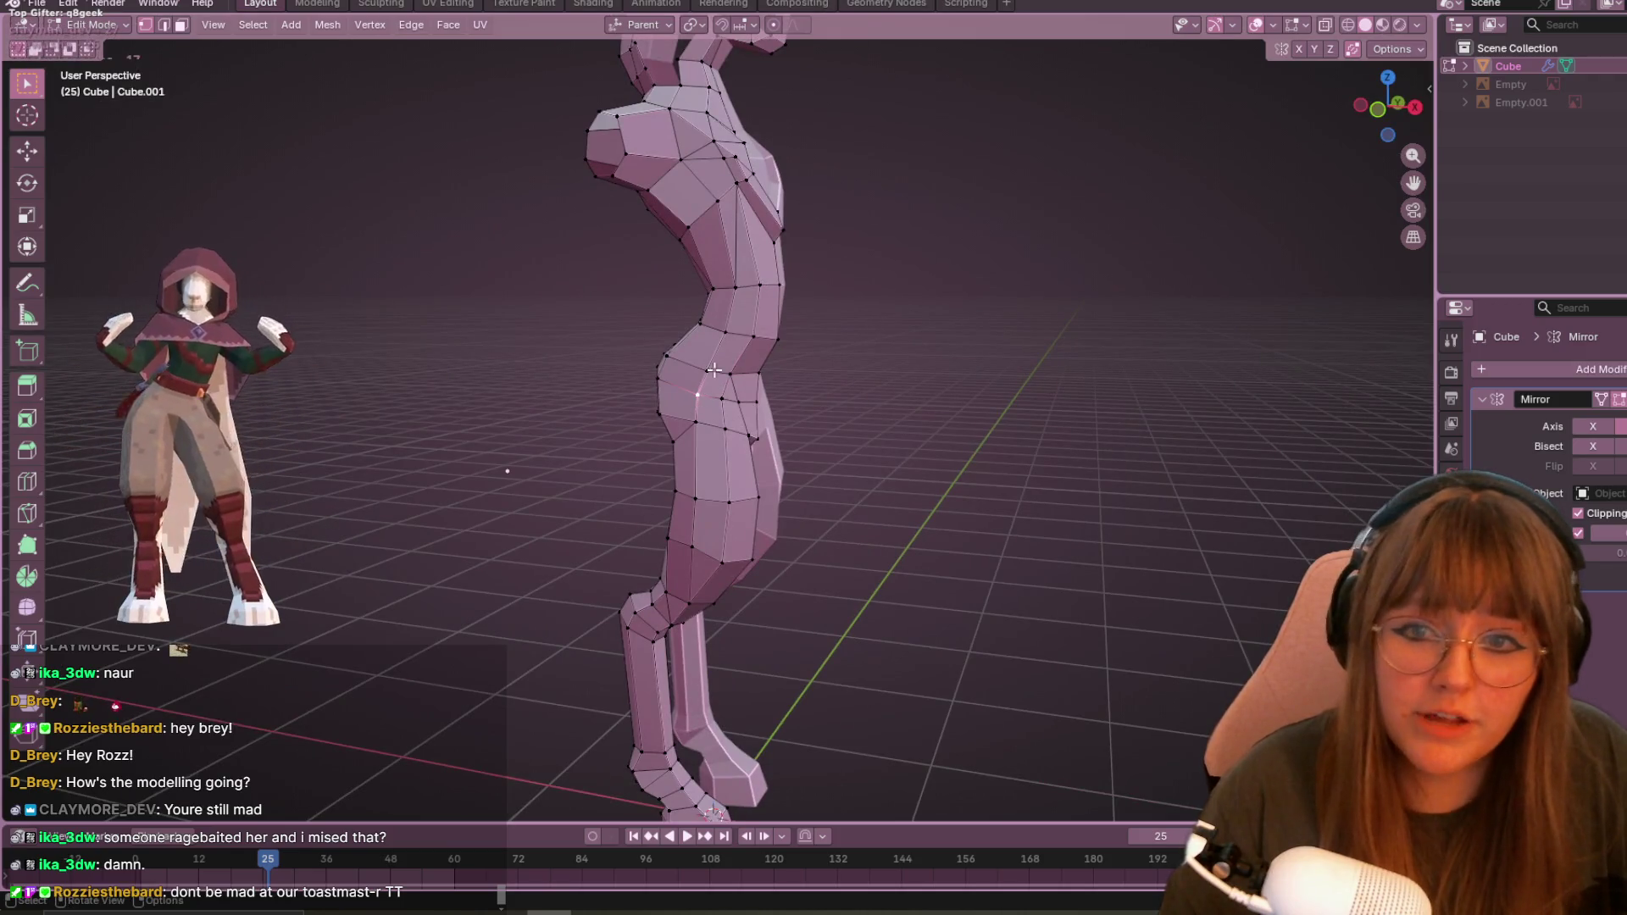
{"action": "middle_click_drag", "start_coordinate": [717, 307], "coordinate": [775, 386]}
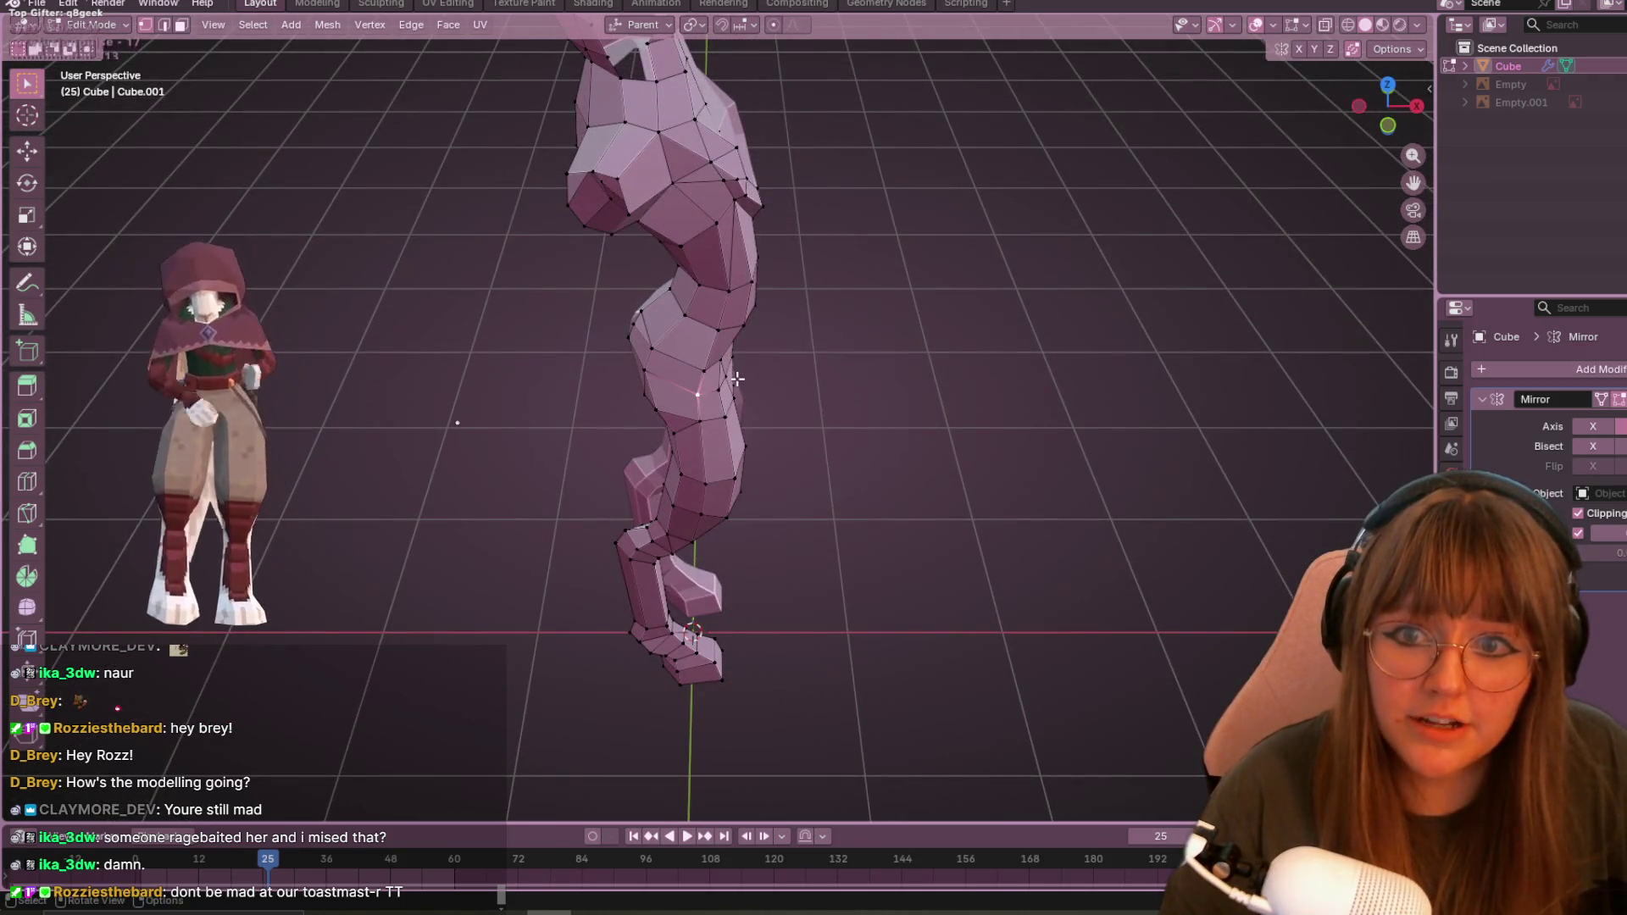
{"action": "mouse_move", "coordinate": [1044, 401]}
{"action": "middle_mouse_down"}
{"action": "mouse_move", "coordinate": [1122, 280]}
{"action": "mouse_move", "coordinate": [992, 272]}
{"action": "mouse_move", "coordinate": [781, 393]}
{"action": "middle_mouse_up"}
{"action": "left_click", "coordinate": [1381, 108]}
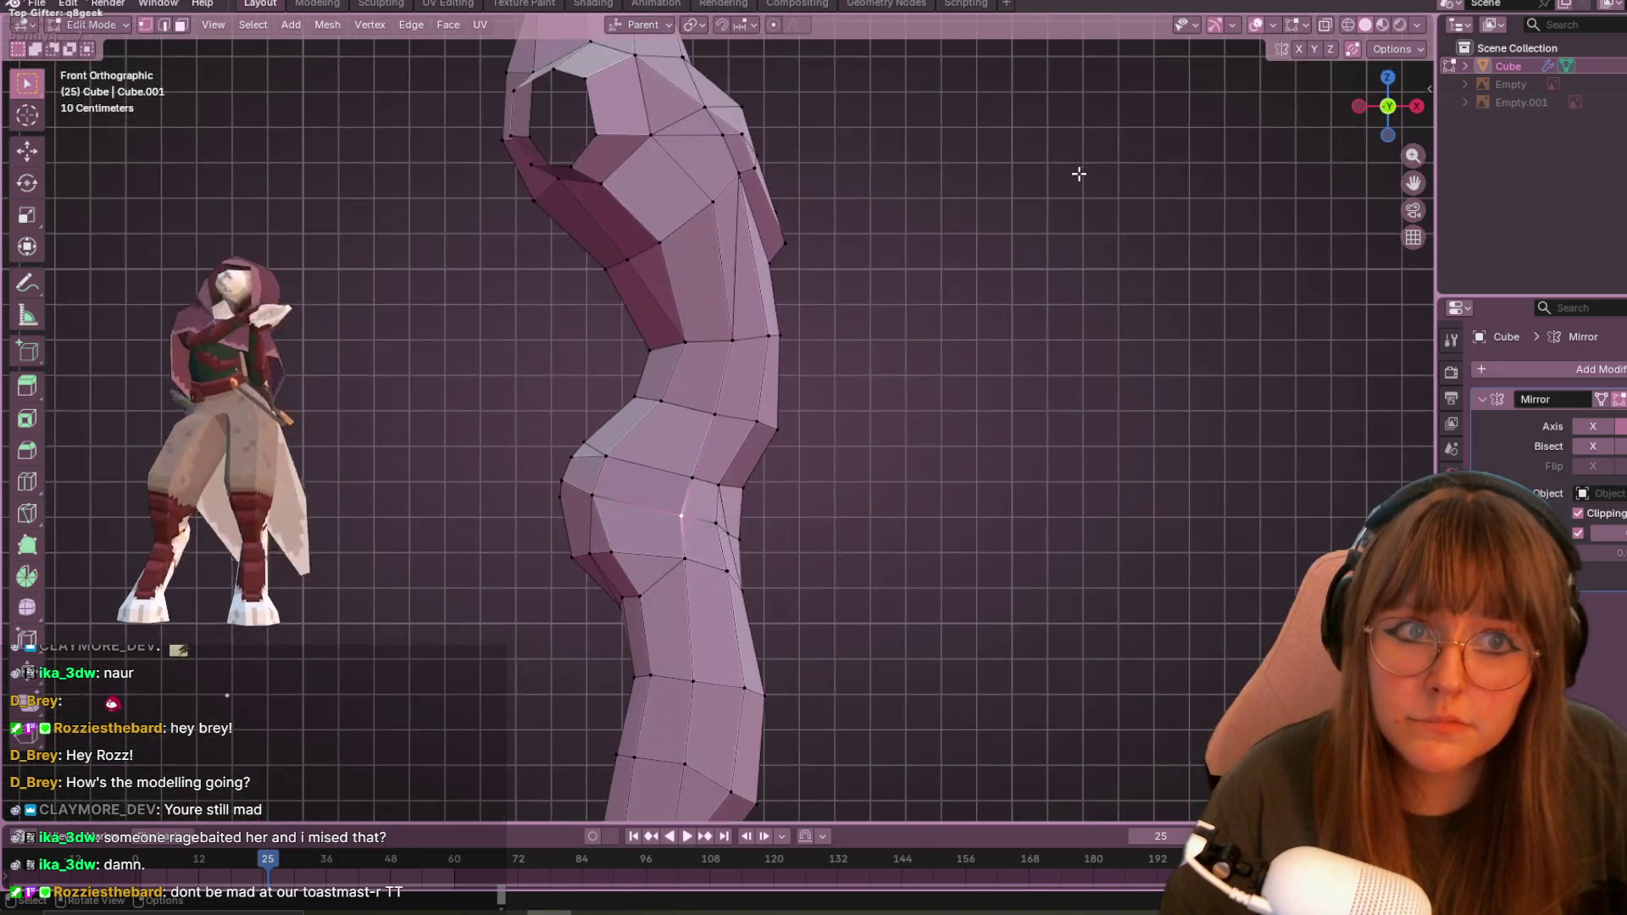
{"action": "key", "text": "shift+v"}
{"action": "left_click", "coordinate": [687, 263]}
{"action": "mouse_move", "coordinate": [686, 263]}
{"action": "middle_mouse_down", "text": "shift"}
{"action": "mouse_move", "coordinate": [707, 296]}
{"action": "mouse_move", "coordinate": [690, 269]}
{"action": "mouse_move", "coordinate": [755, 290]}
{"action": "mouse_move", "coordinate": [930, 237]}
{"action": "mouse_move", "coordinate": [735, 166]}
{"action": "middle_mouse_up", "text": "shift"}
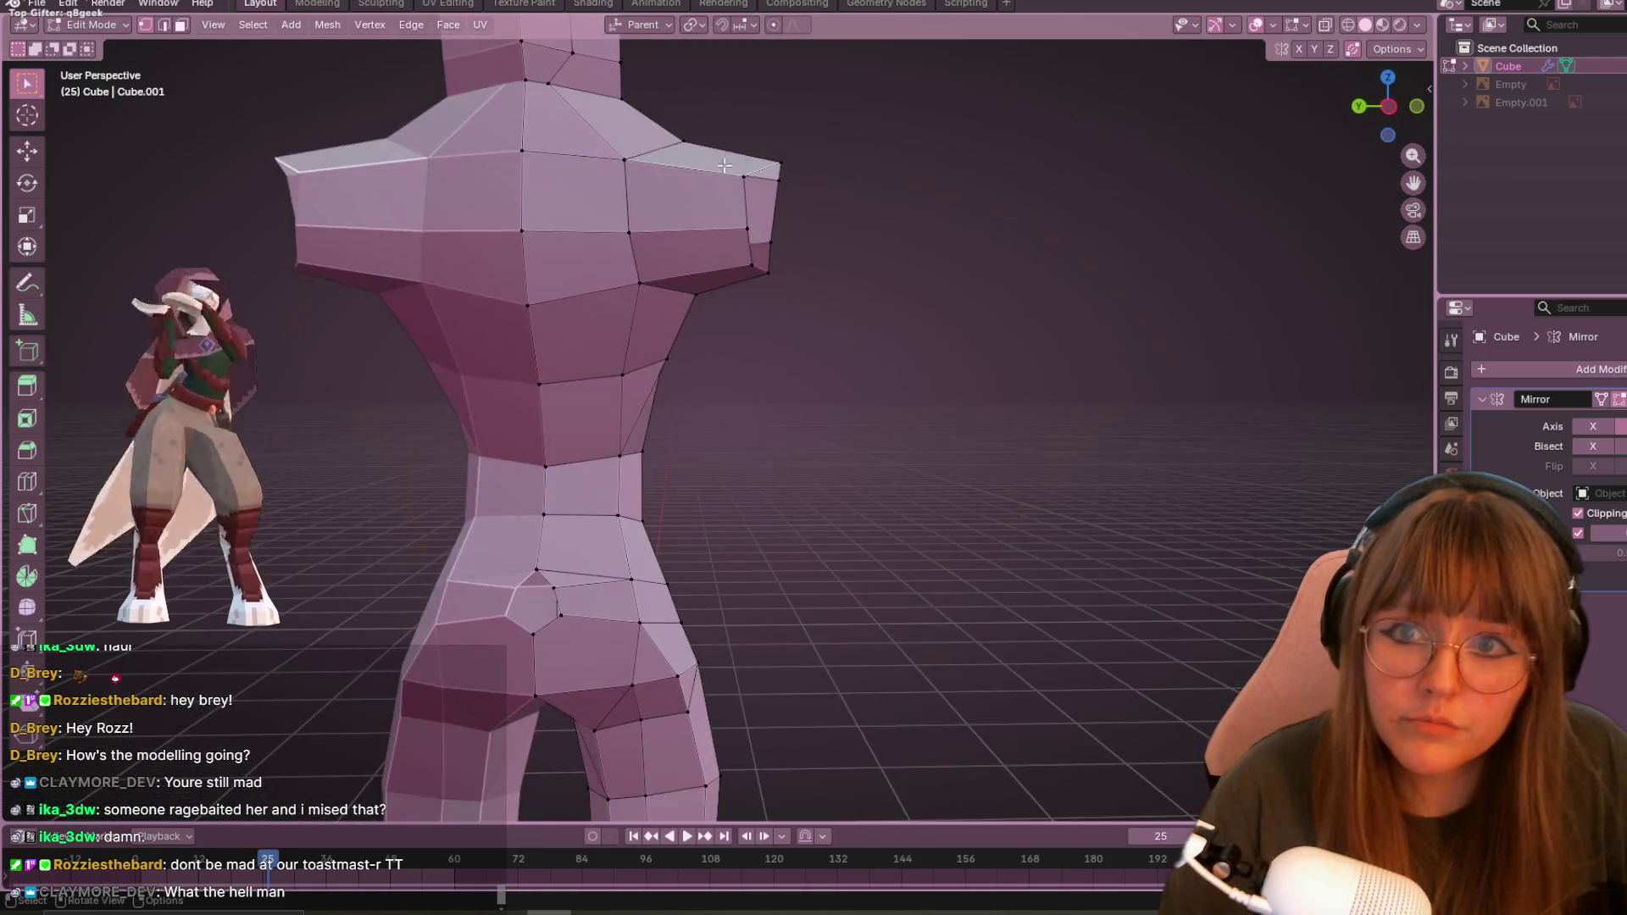
- In side view, move a chest vertex outward and reposition two shoulder vertices
{"action": "left_click", "coordinate": [1388, 106]}
{"action": "scroll", "coordinate": [1007, 273], "scroll_direction": "up", "scroll_amount": 3}
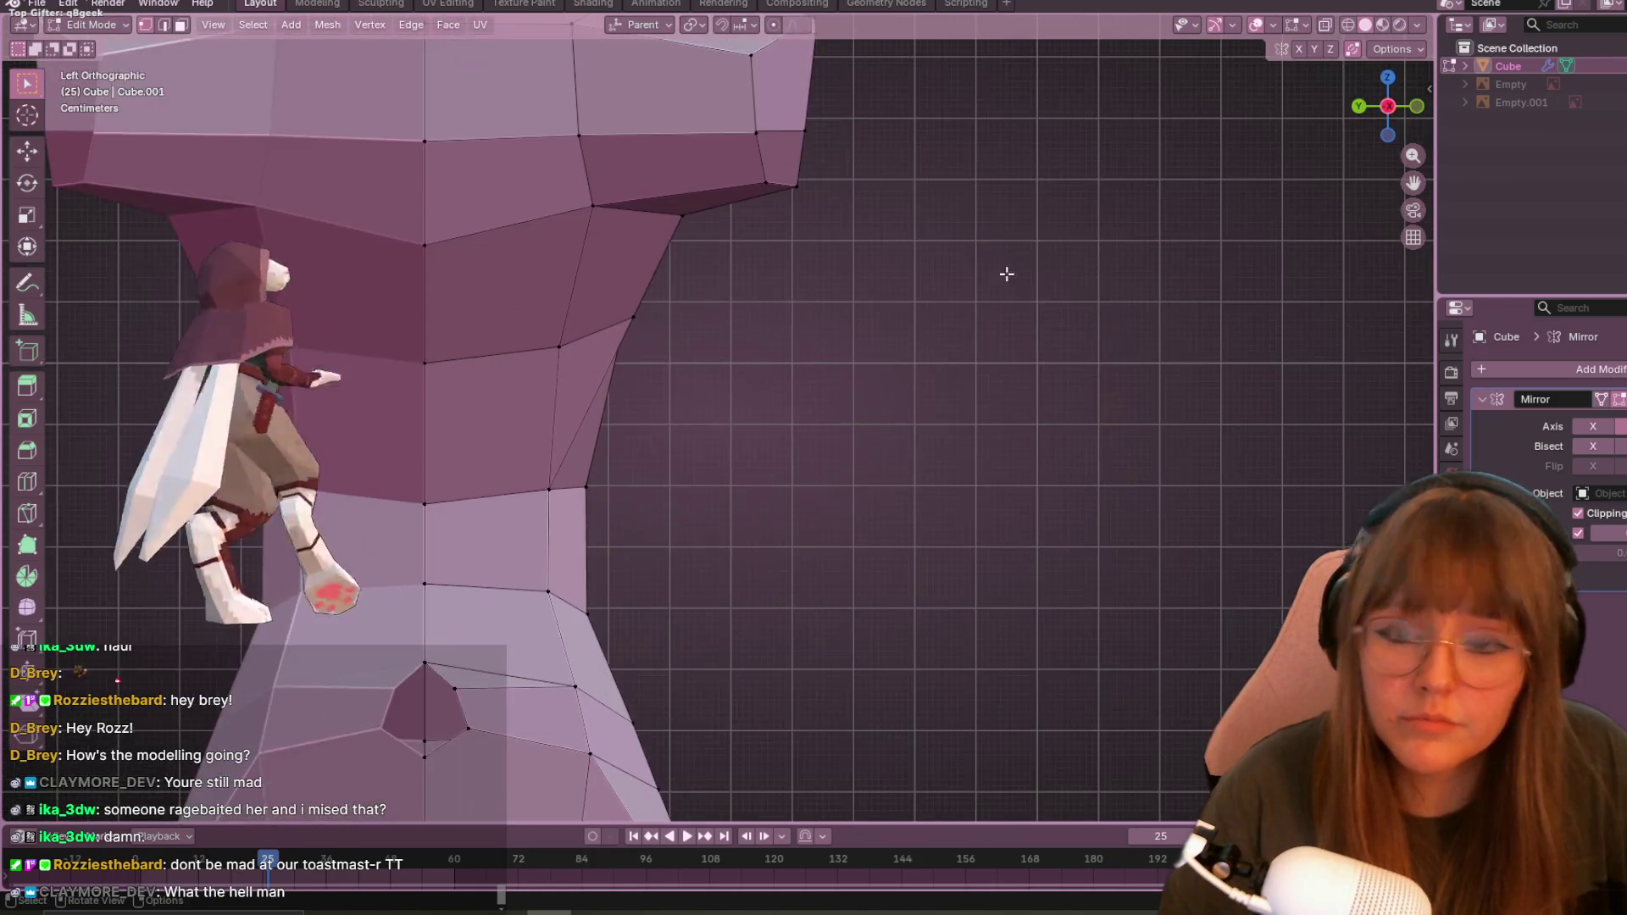
{"action": "scroll", "coordinate": [697, 320], "scroll_direction": "down", "scroll_amount": 5}
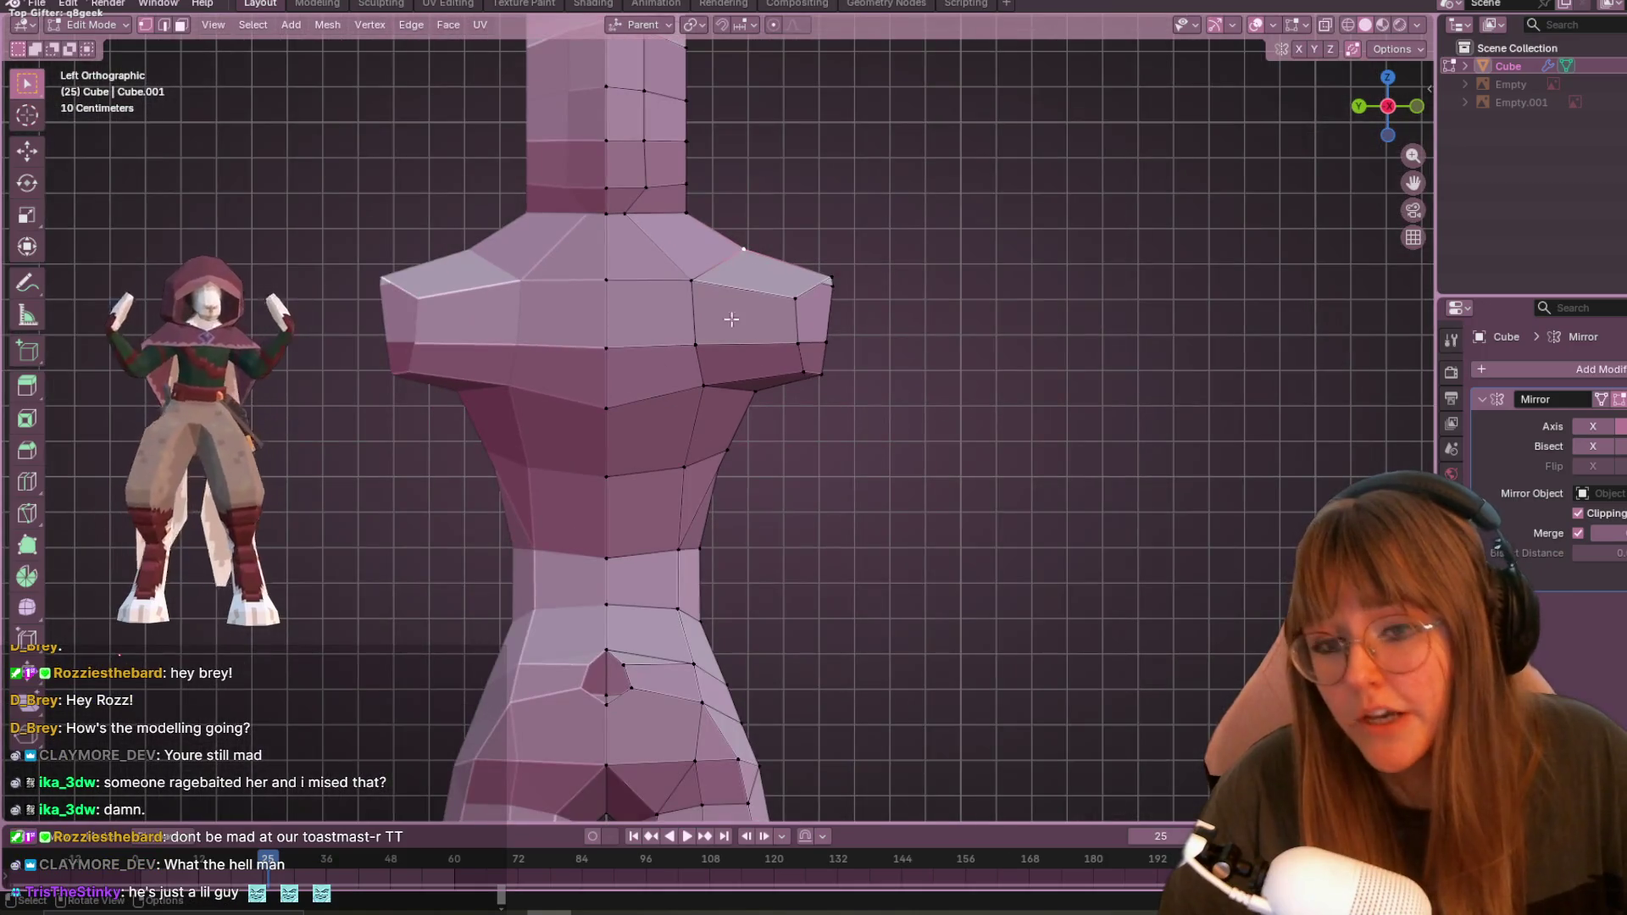
{"action": "left_click", "coordinate": [702, 387]}
{"action": "key", "text": "g"}
{"action": "left_click", "coordinate": [715, 386]}
{"action": "left_click", "coordinate": [693, 319]}
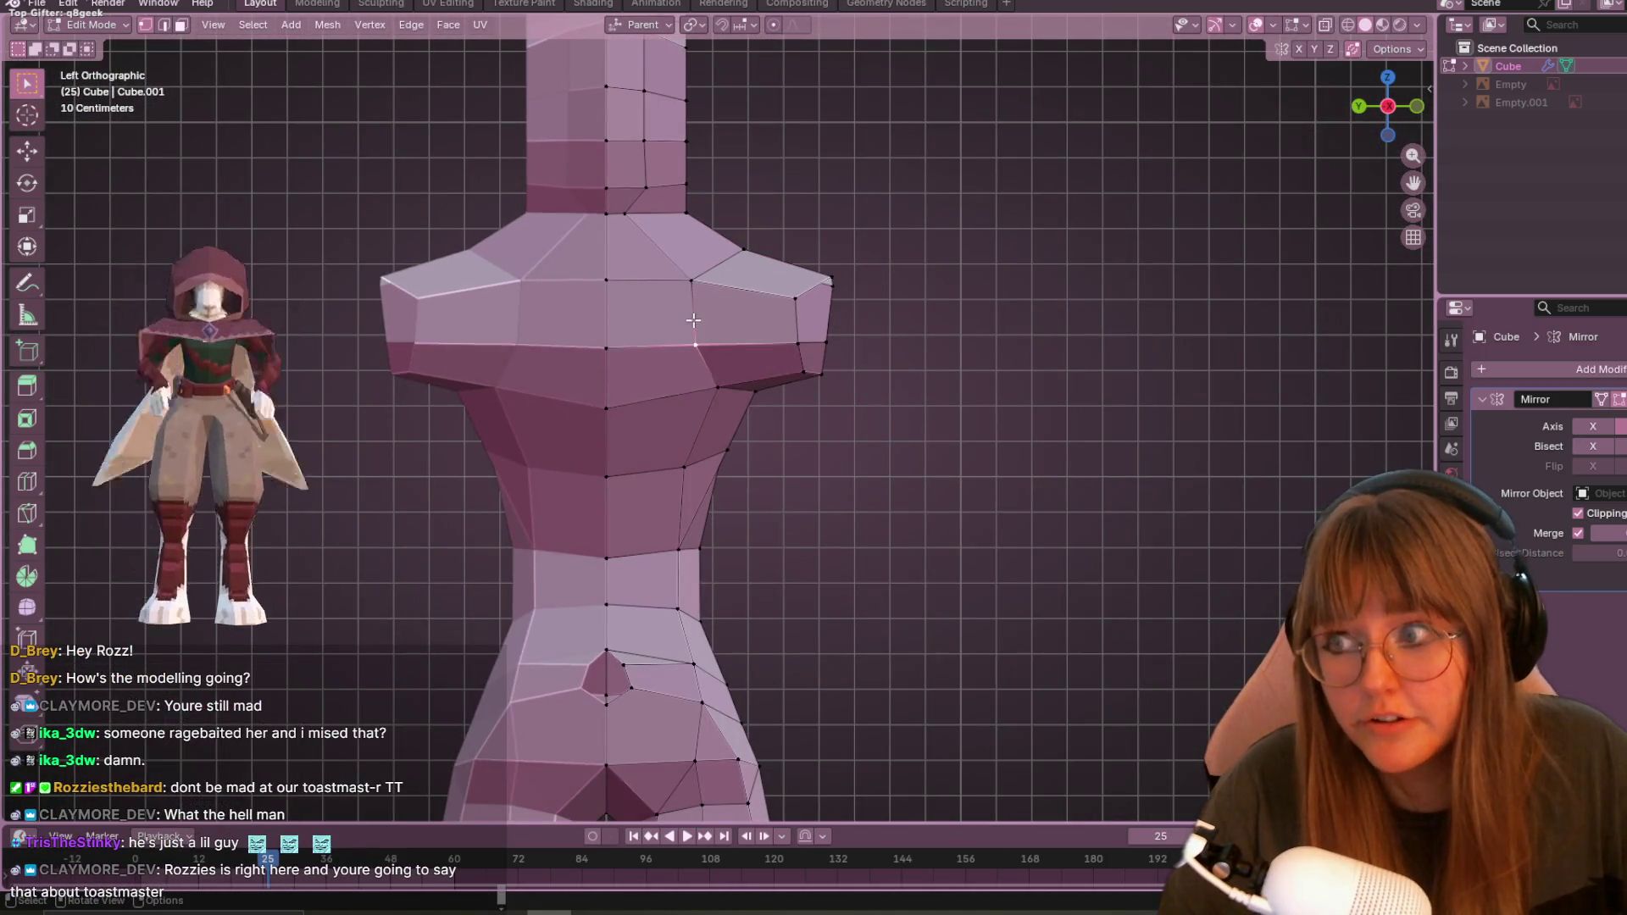
{"action": "key", "text": "g"}
{"action": "key", "text": "g"}
{"action": "left_click", "coordinate": [806, 380]}
{"action": "left_click", "coordinate": [692, 280]}
{"action": "scroll", "coordinate": [770, 263], "scroll_direction": "up", "scroll_amount": 1}
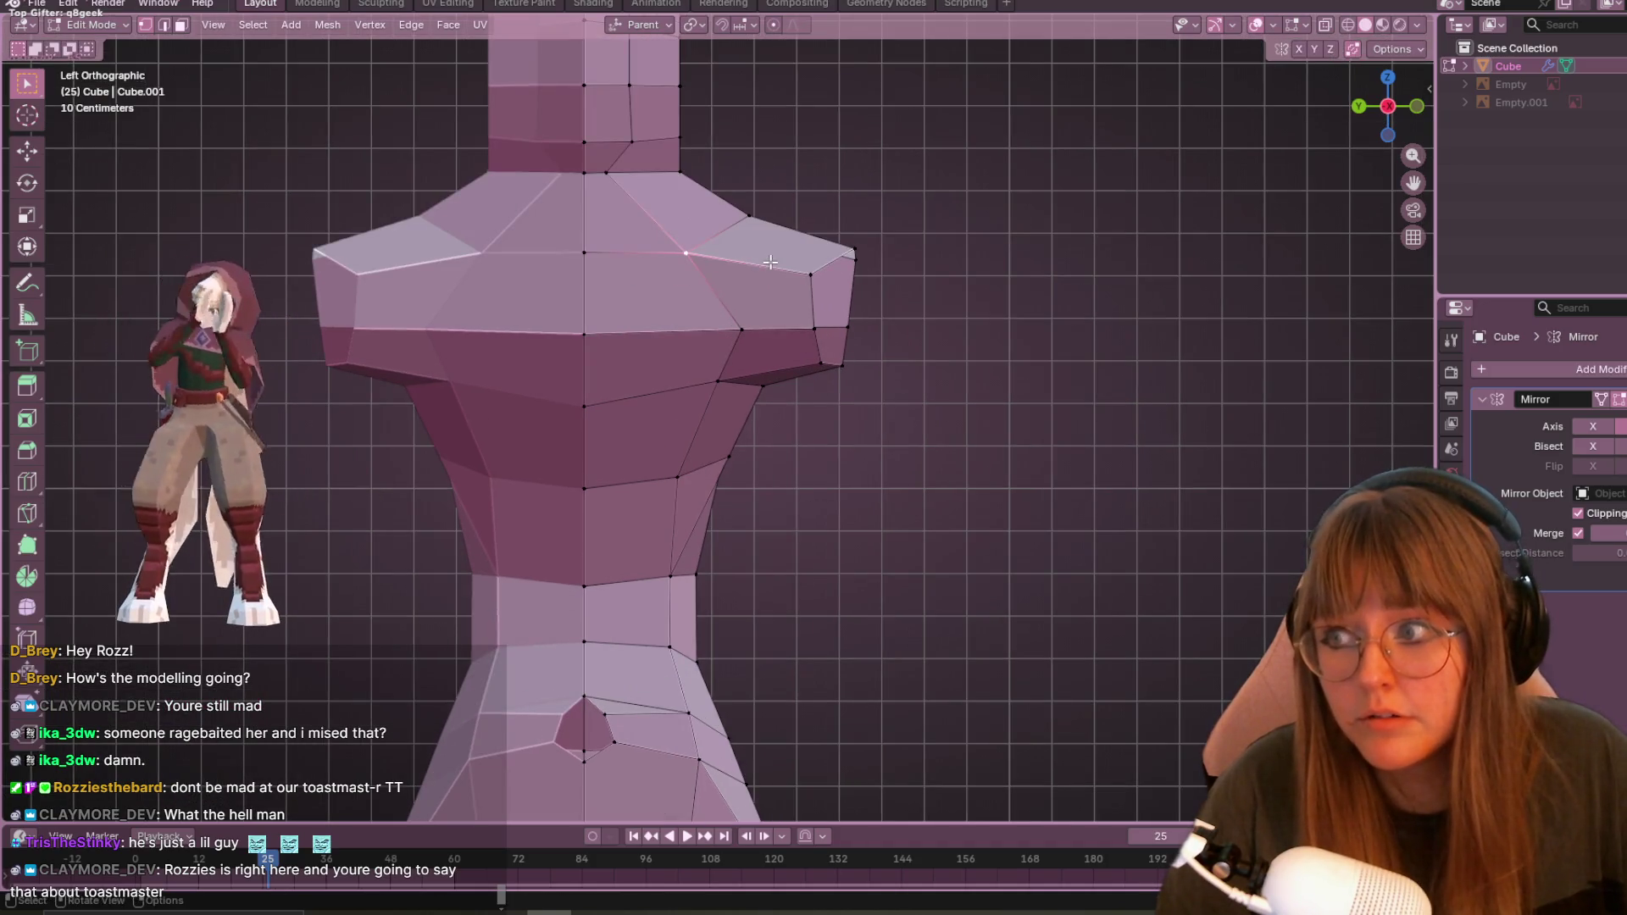
{"action": "key", "text": "g"}
{"action": "key", "text": "g"}
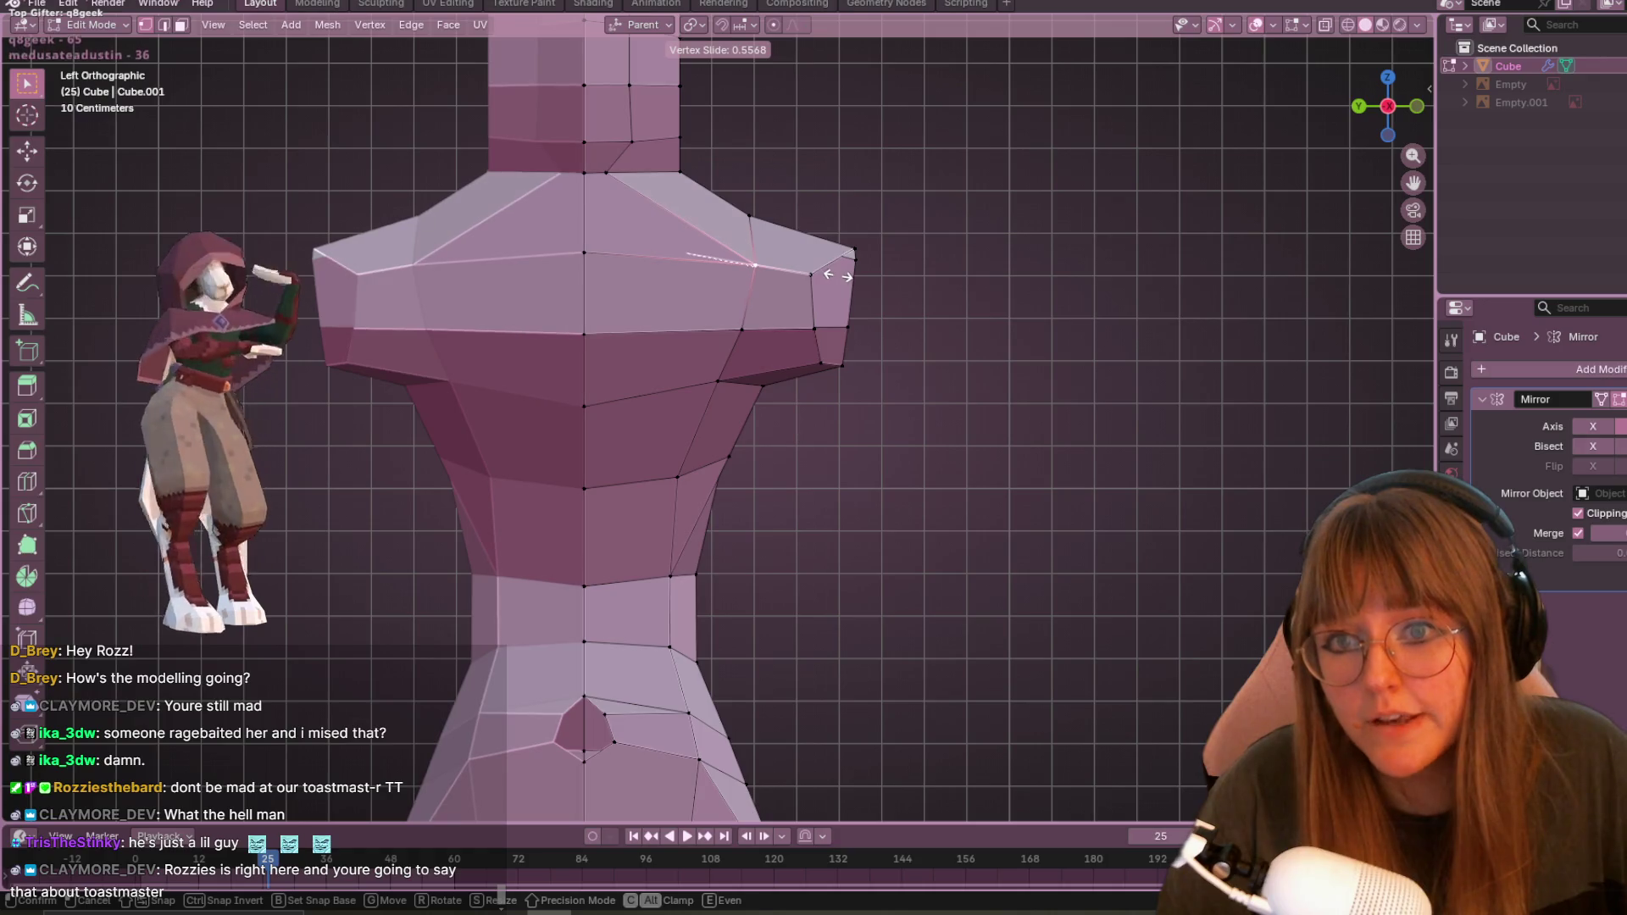
{"action": "left_click", "coordinate": [838, 276]}
- Reposition three neck vertices to refine the neck outline
{"action": "left_click", "coordinate": [613, 178]}
{"action": "key", "text": "g"}
{"action": "key", "text": "g"}
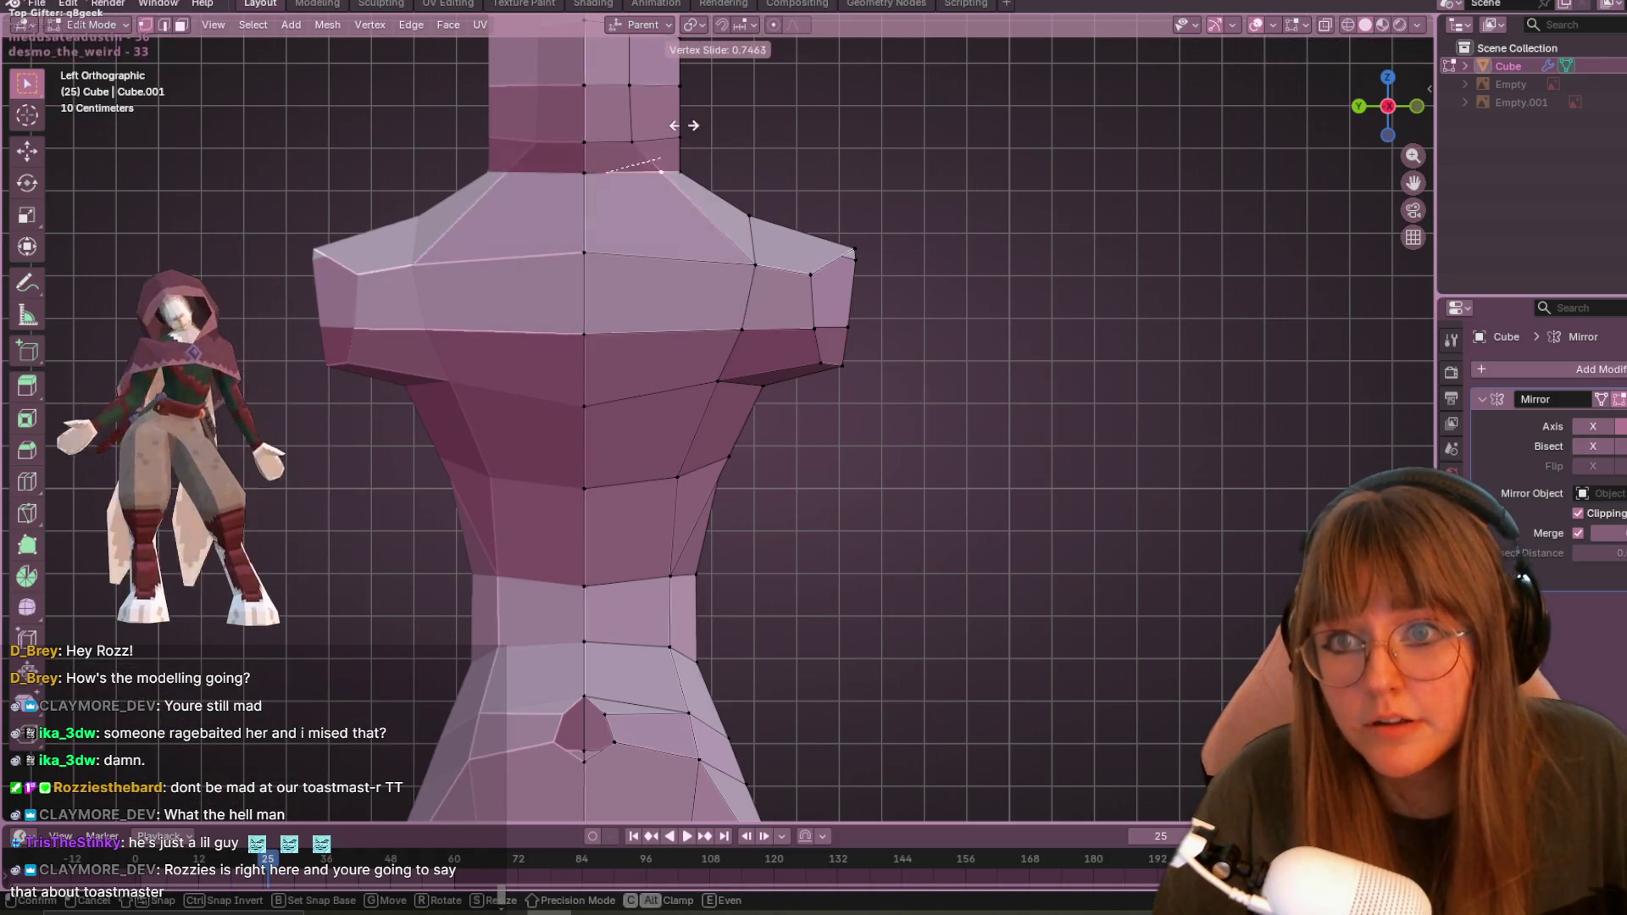
{"action": "left_click", "coordinate": [684, 118]}
{"action": "left_click", "coordinate": [638, 124]}
{"action": "key", "text": "g"}
{"action": "key", "text": "g"}
{"action": "left_click", "coordinate": [662, 124]}
{"action": "left_click", "coordinate": [631, 83]}
{"action": "key", "text": "g"}
{"action": "key", "text": "g"}
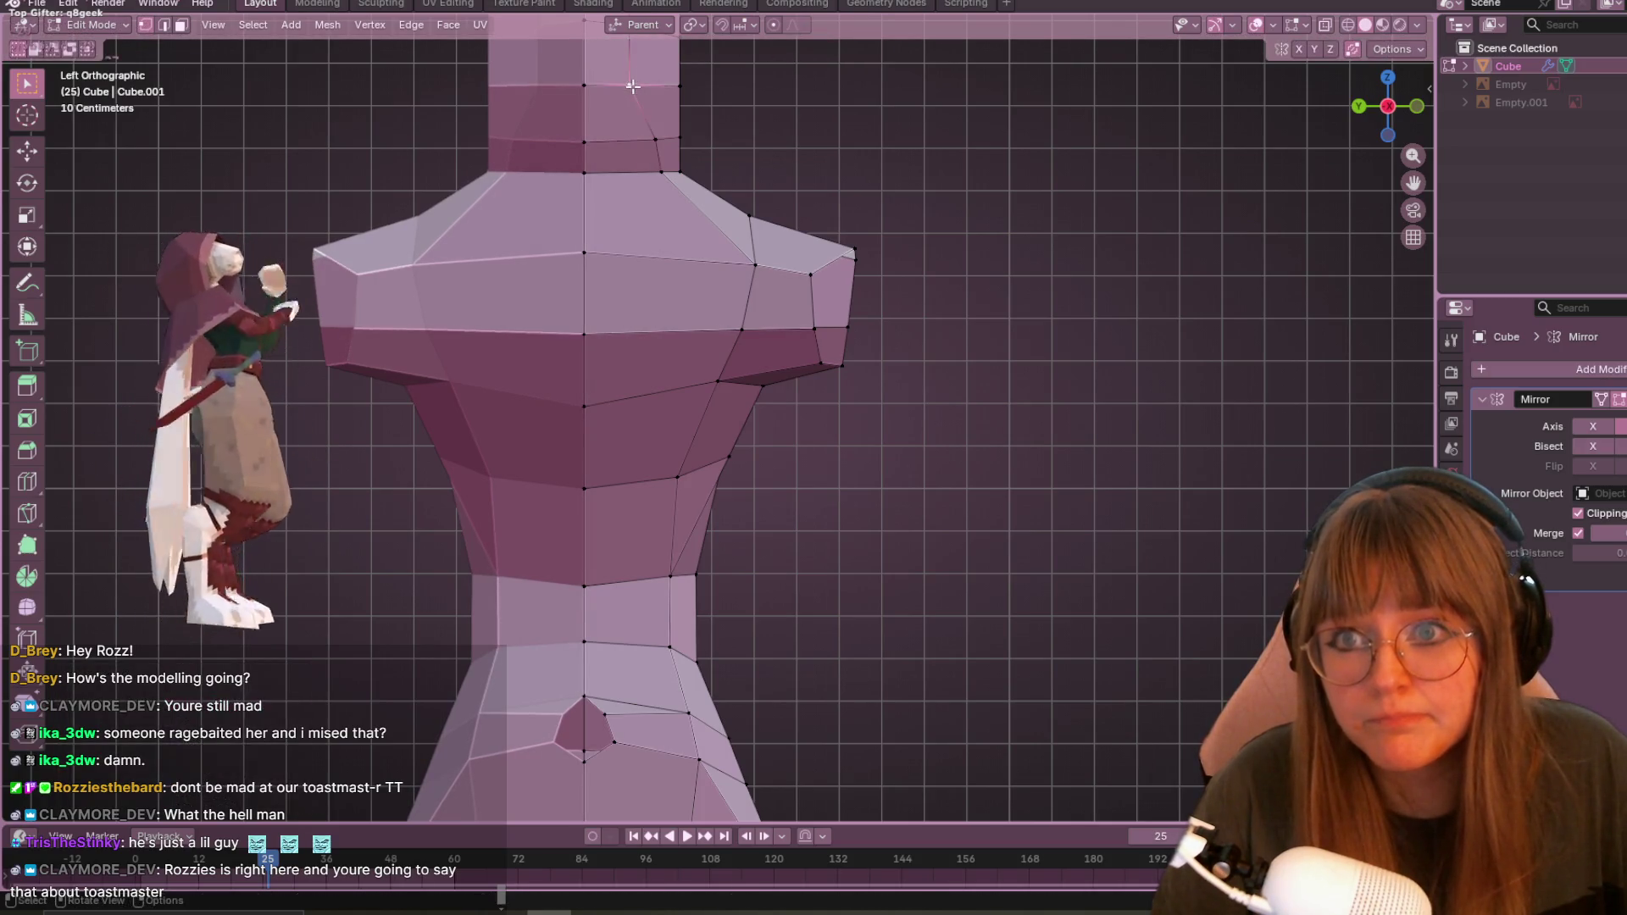
{"action": "left_click", "coordinate": [677, 88]}
- Slide an upper neck vertex along its edge, cancelling the follow-up move
{"action": "mouse_move", "coordinate": [677, 88]}
{"action": "middle_mouse_down", "text": "shift"}
{"action": "mouse_move", "coordinate": [749, 226]}
{"action": "mouse_move", "coordinate": [771, 217]}
{"action": "middle_mouse_up", "text": "shift"}
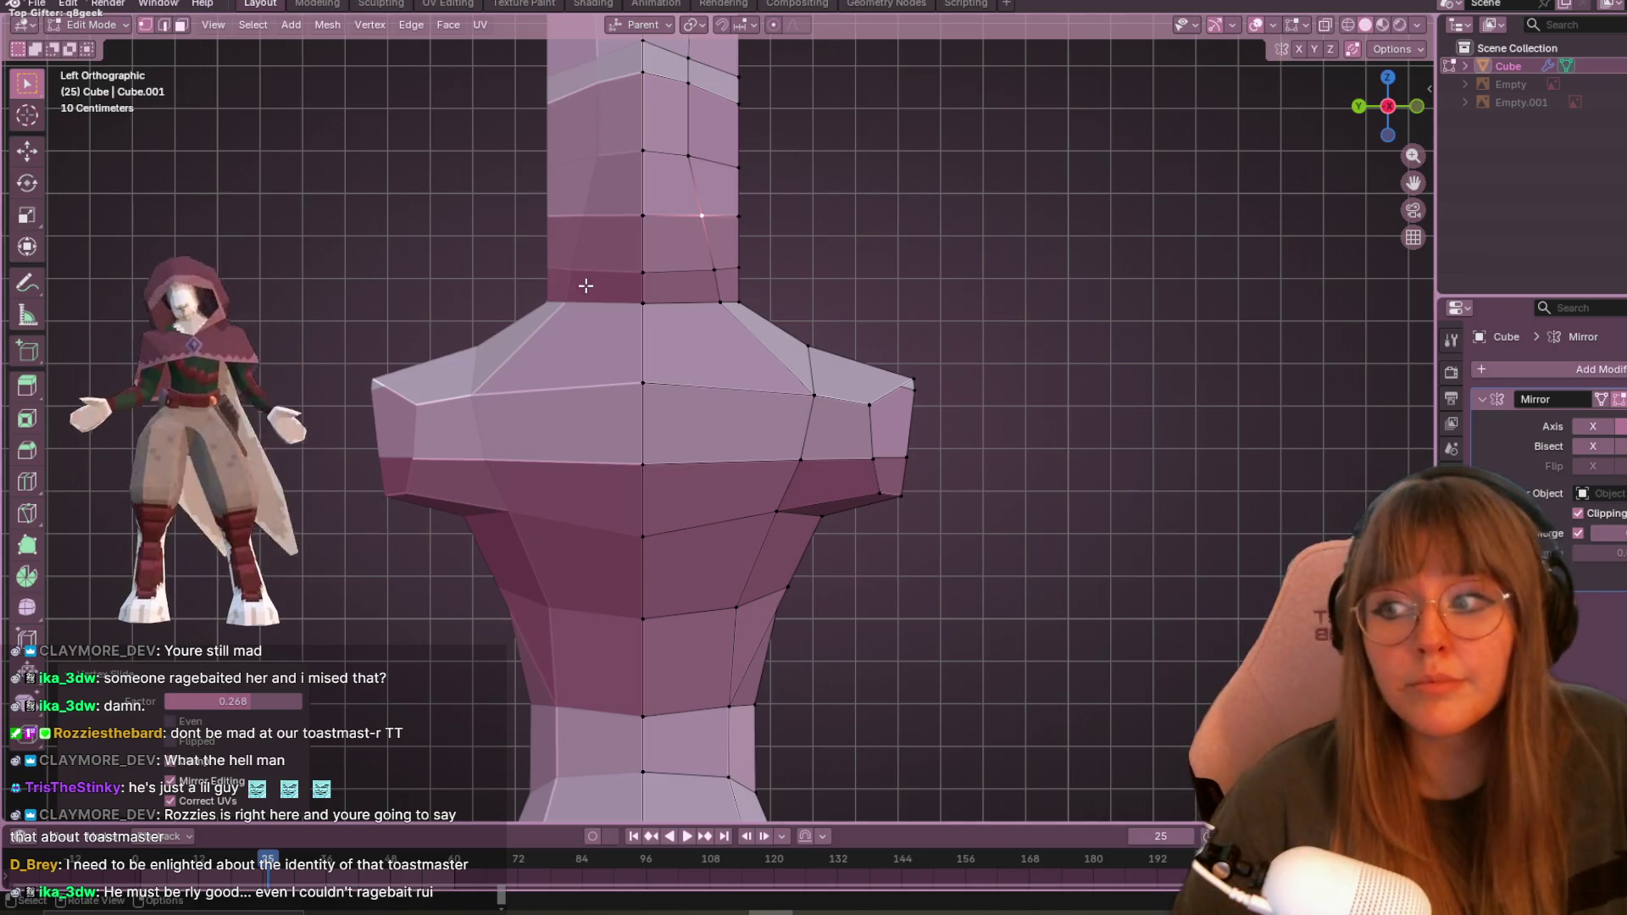
{"action": "middle_click_drag", "start_coordinate": [988, 352], "coordinate": [1042, 461], "text": "shift"}
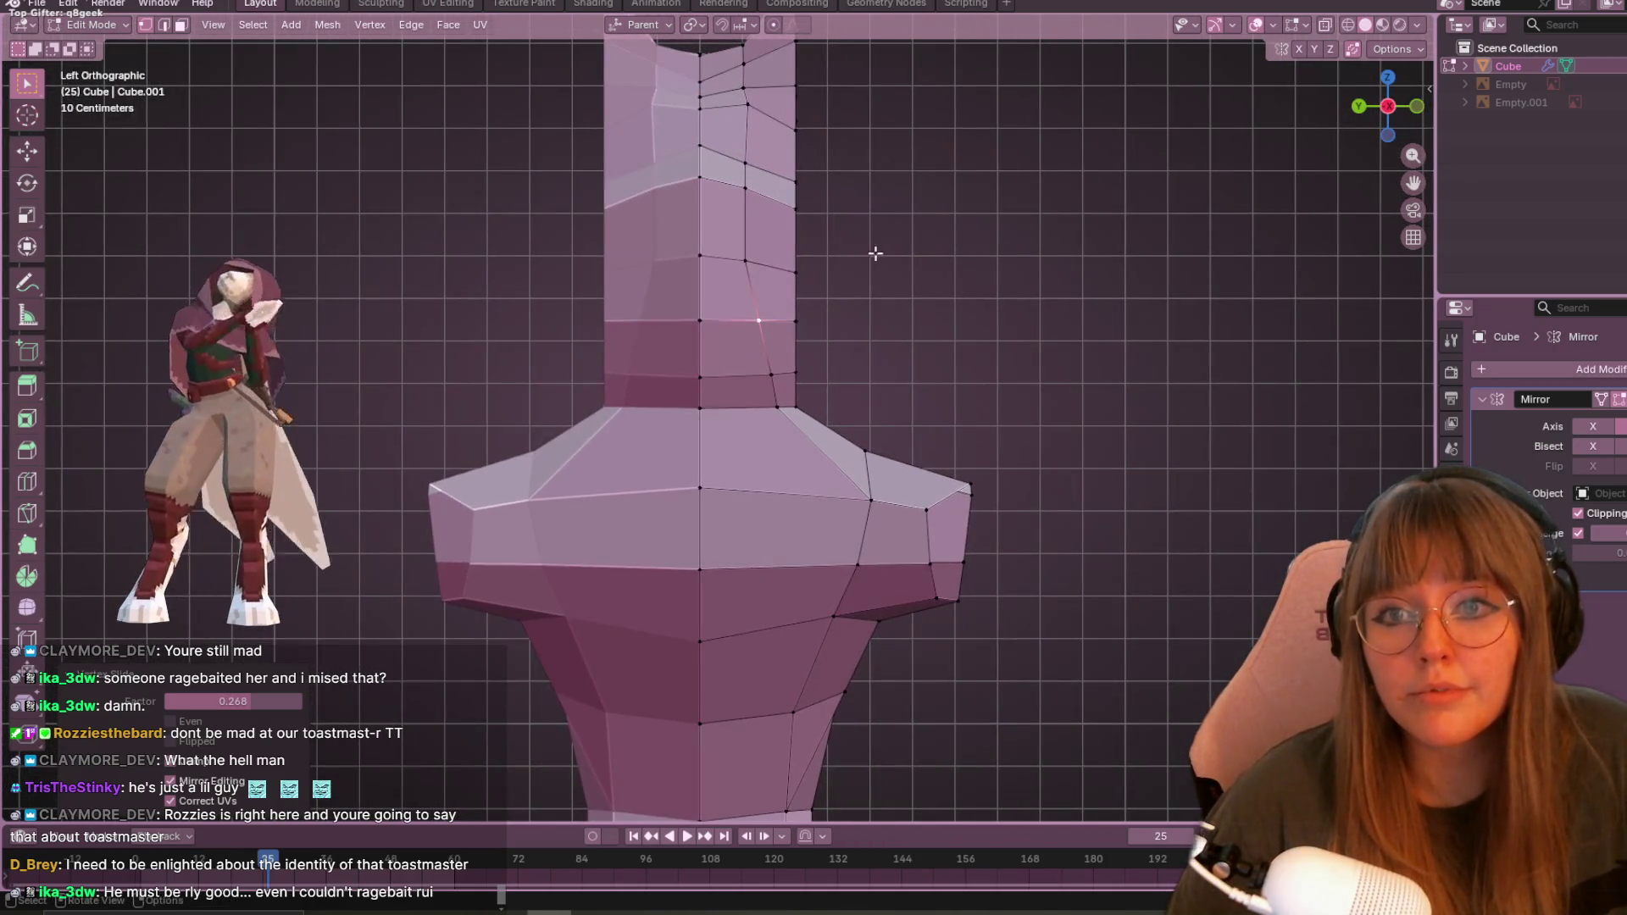
{"action": "key", "text": "shift+v"}
{"action": "left_click", "coordinate": [767, 278]}
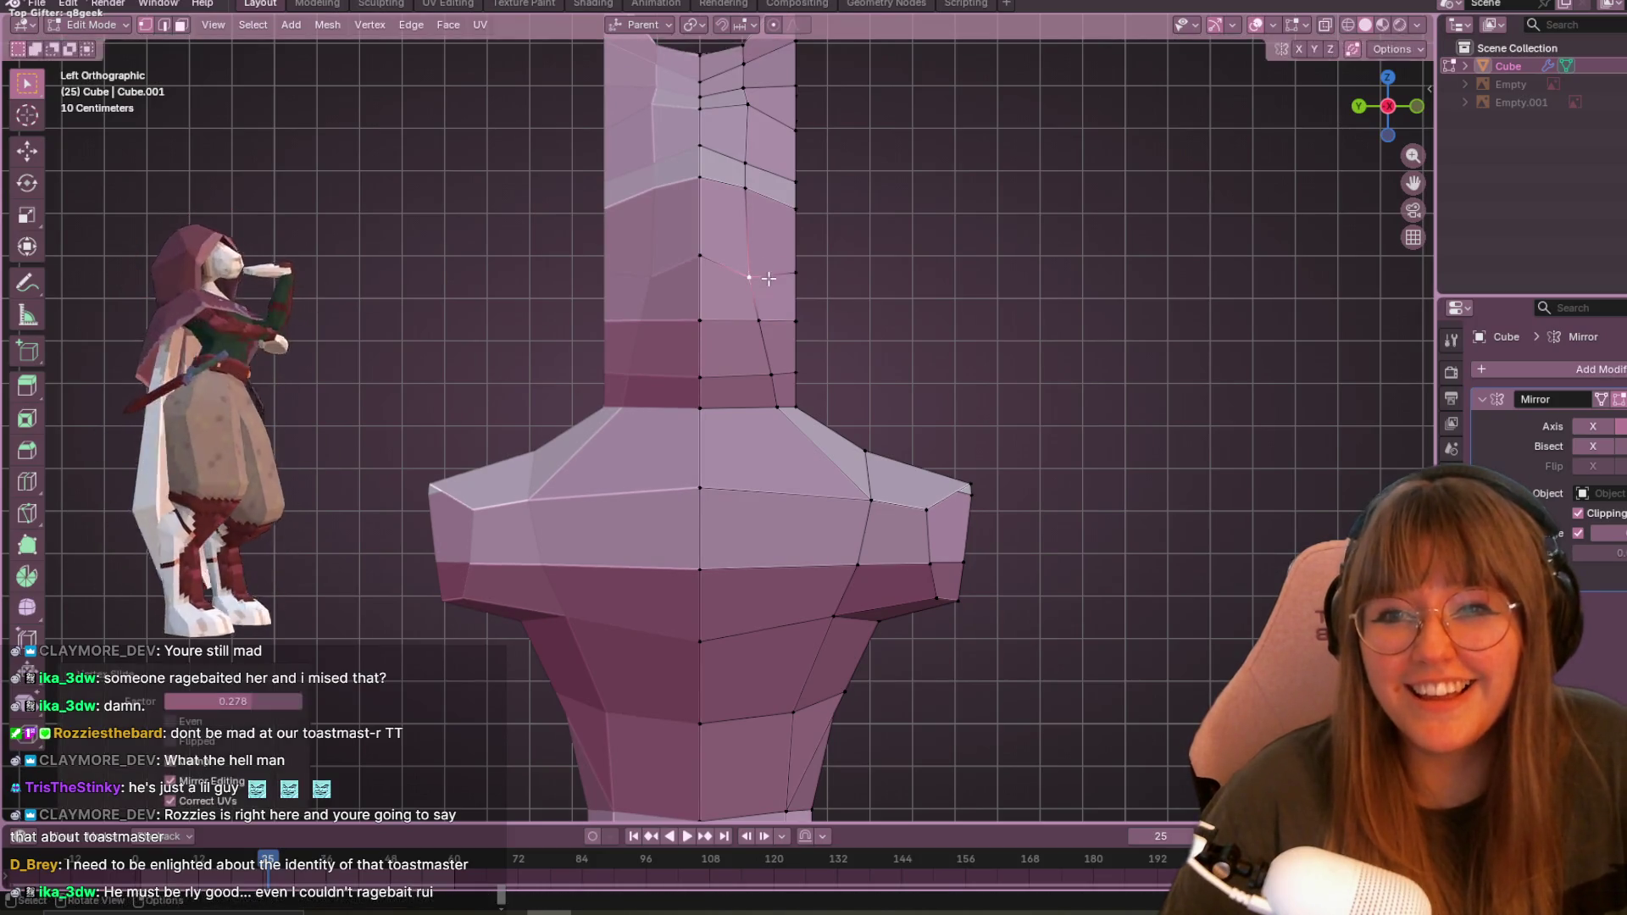
{"action": "key", "text": "g"}
{"action": "right_click", "coordinate": [774, 263]}
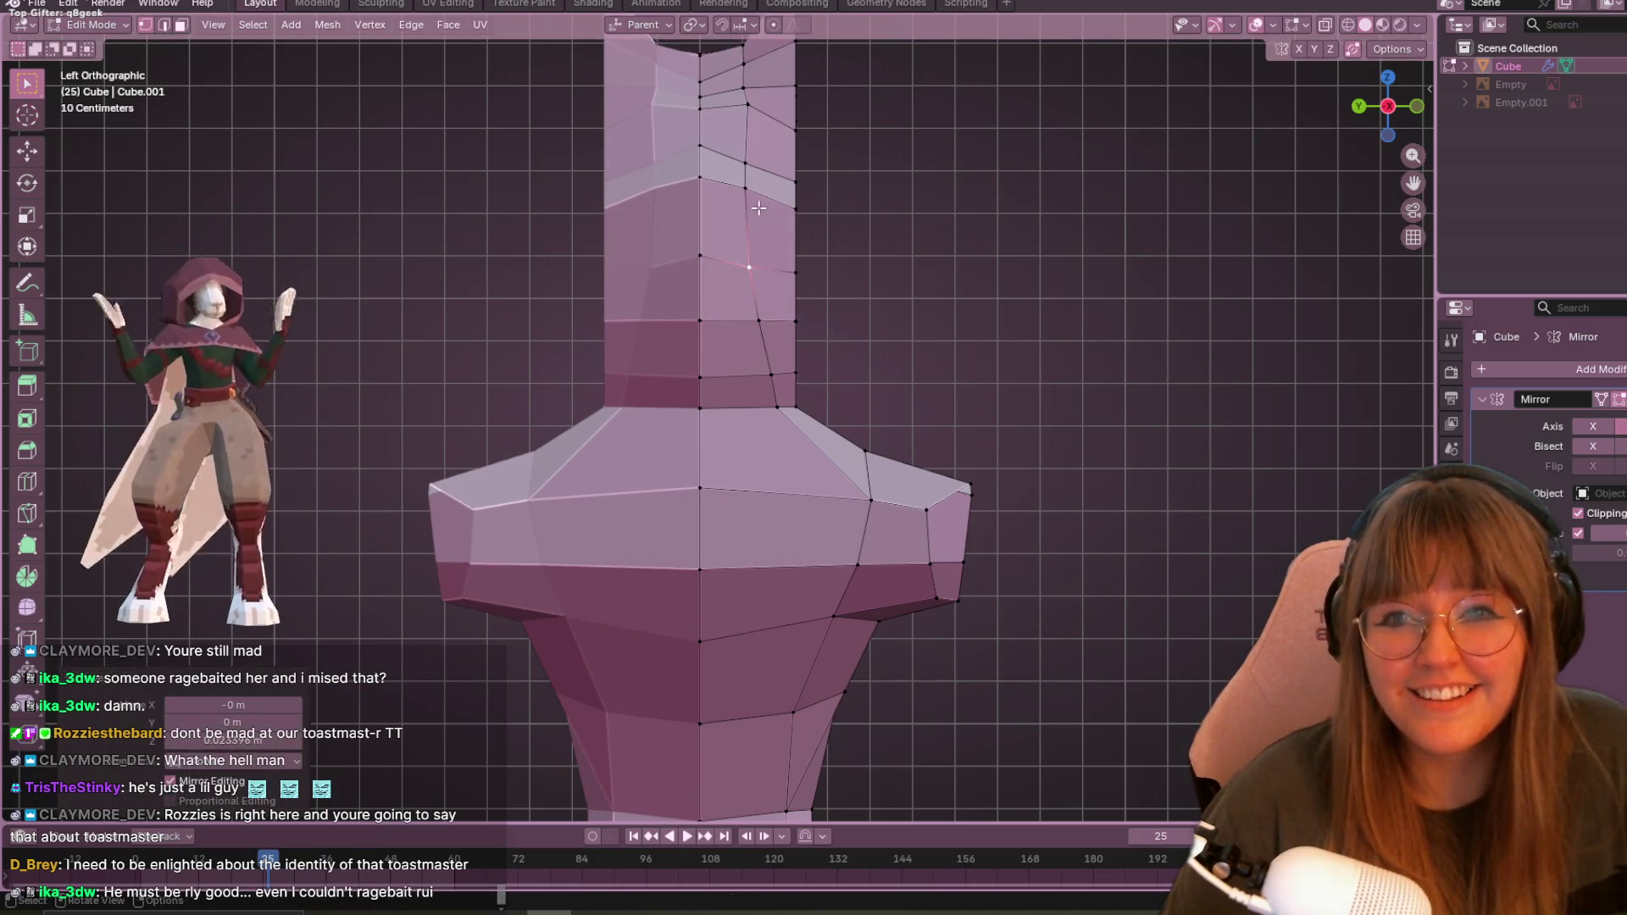
- Box-select the right shoulder-tip vertices and extrude them outward into an arm stub
{"action": "middle_click_drag", "start_coordinate": [1102, 499], "coordinate": [1042, 367], "text": "shift"}
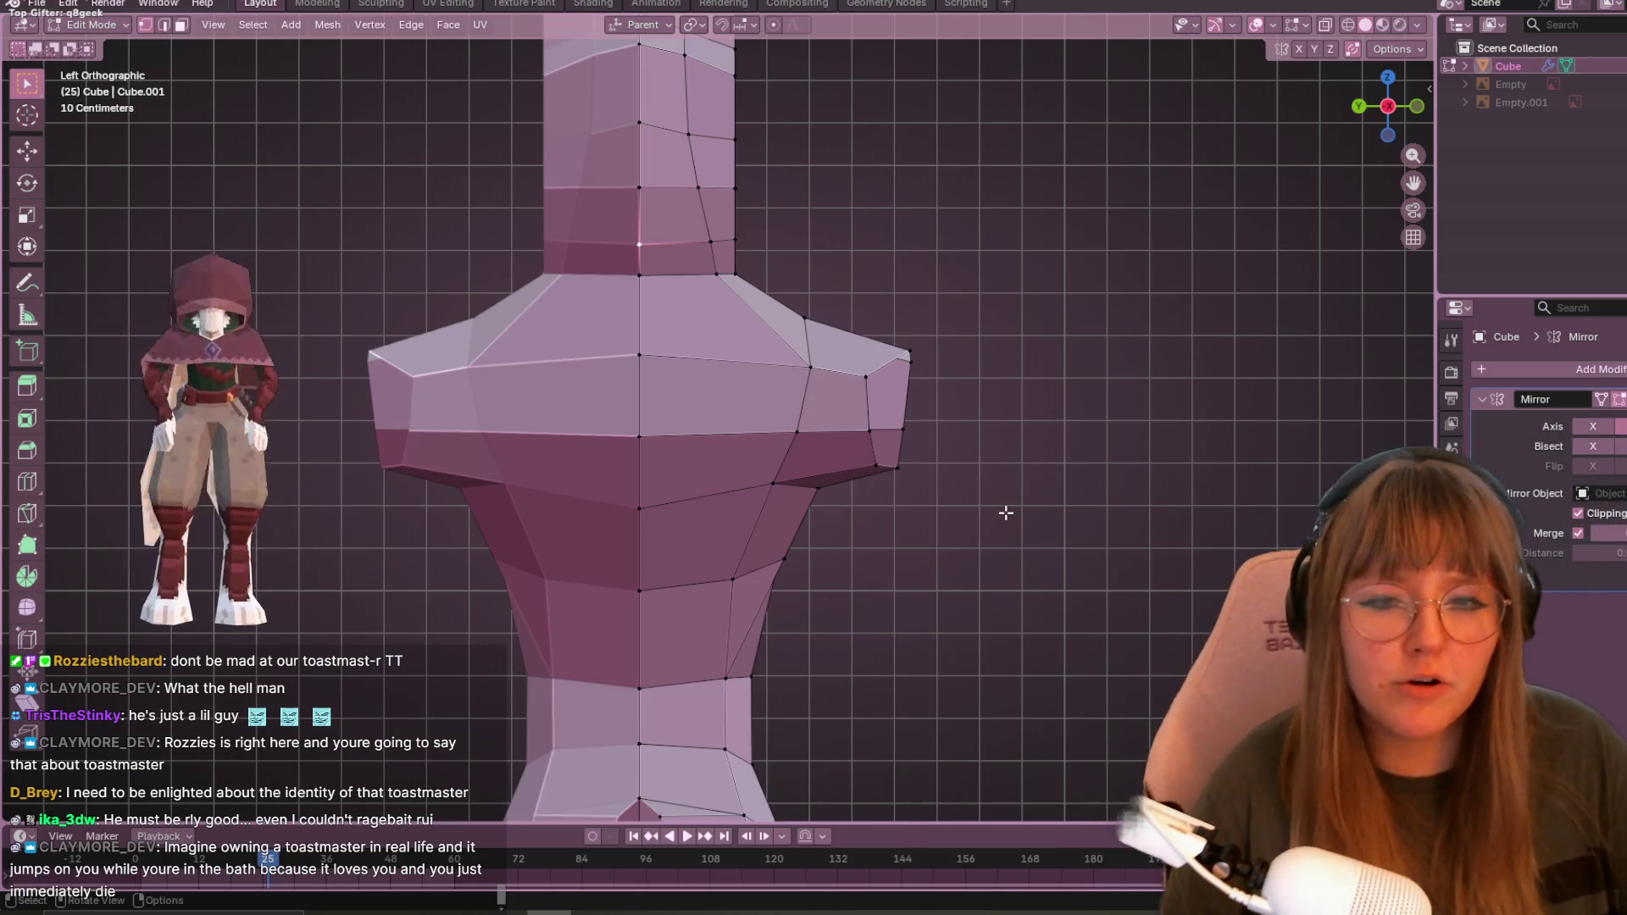
{"action": "left_click_drag", "start_coordinate": [854, 263], "coordinate": [975, 541]}
{"action": "middle_click_drag", "start_coordinate": [1097, 529], "coordinate": [1045, 442], "text": "shift"}
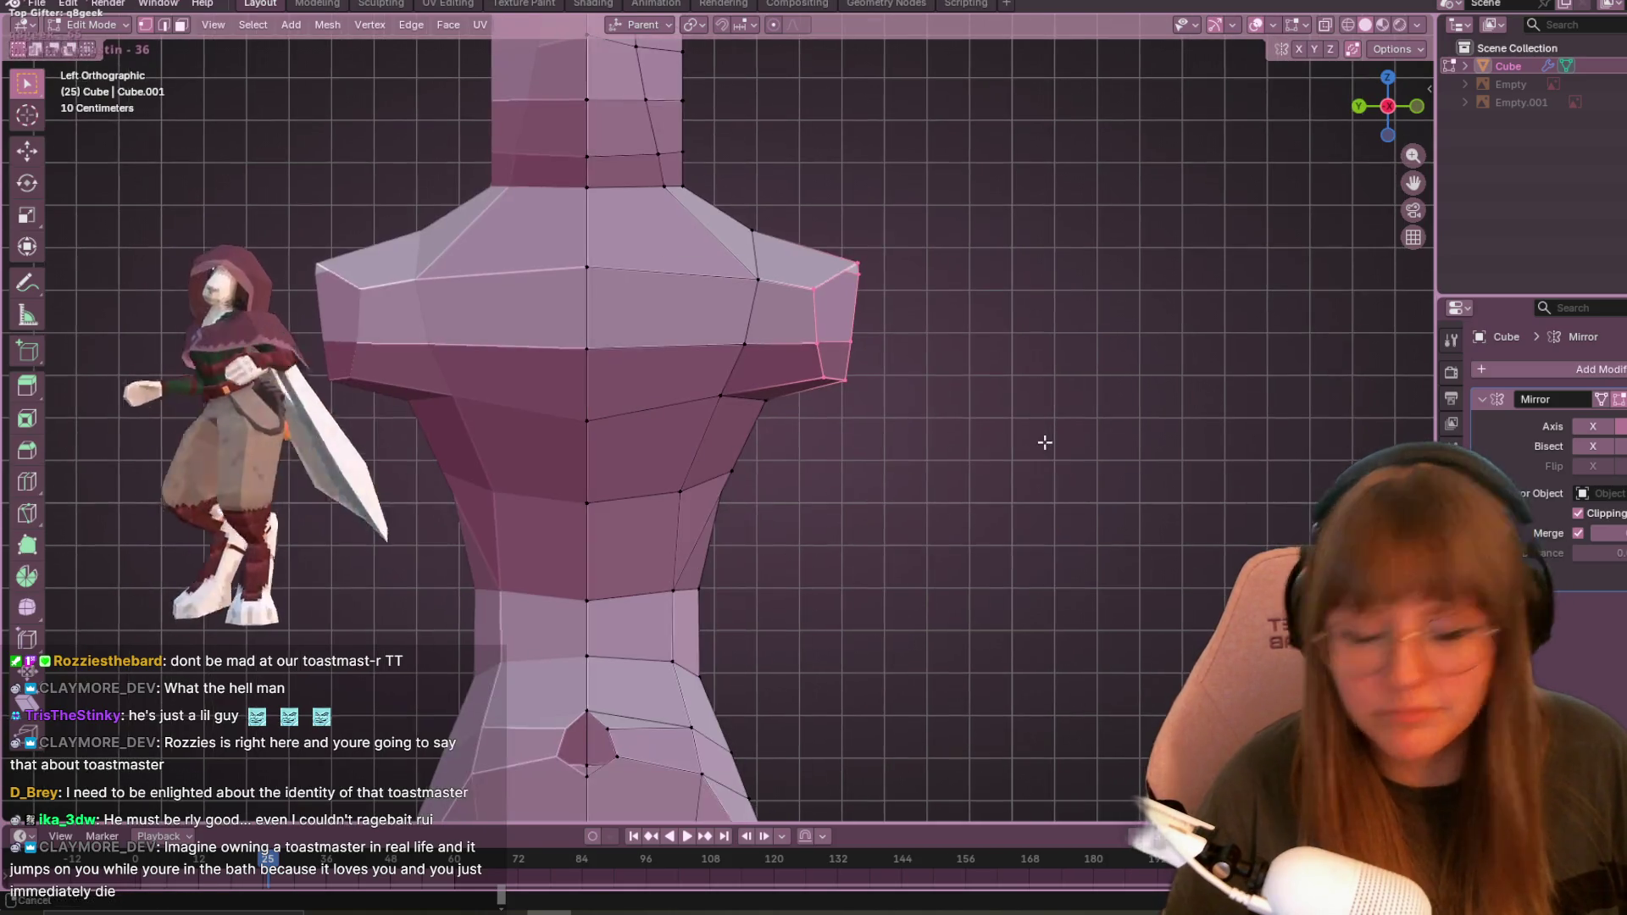
{"action": "key", "text": "e"}
{"action": "left_click", "coordinate": [1093, 407]}
- Scale the arm's end face down so the arm tapers
{"action": "key", "text": "s"}
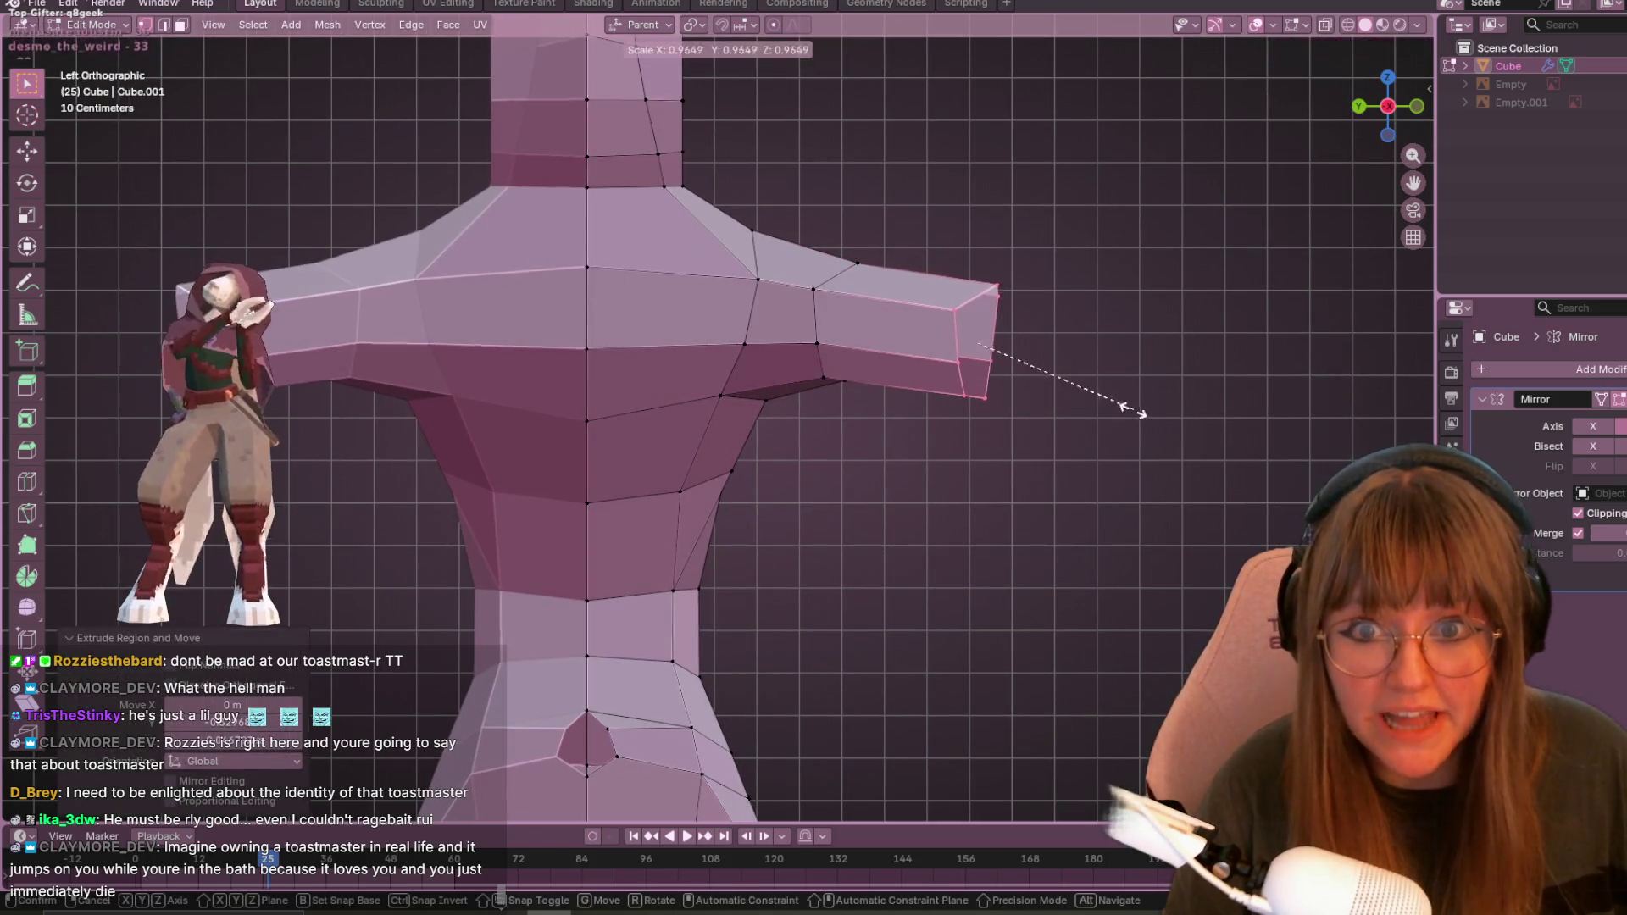
{"action": "left_click", "coordinate": [1077, 393]}
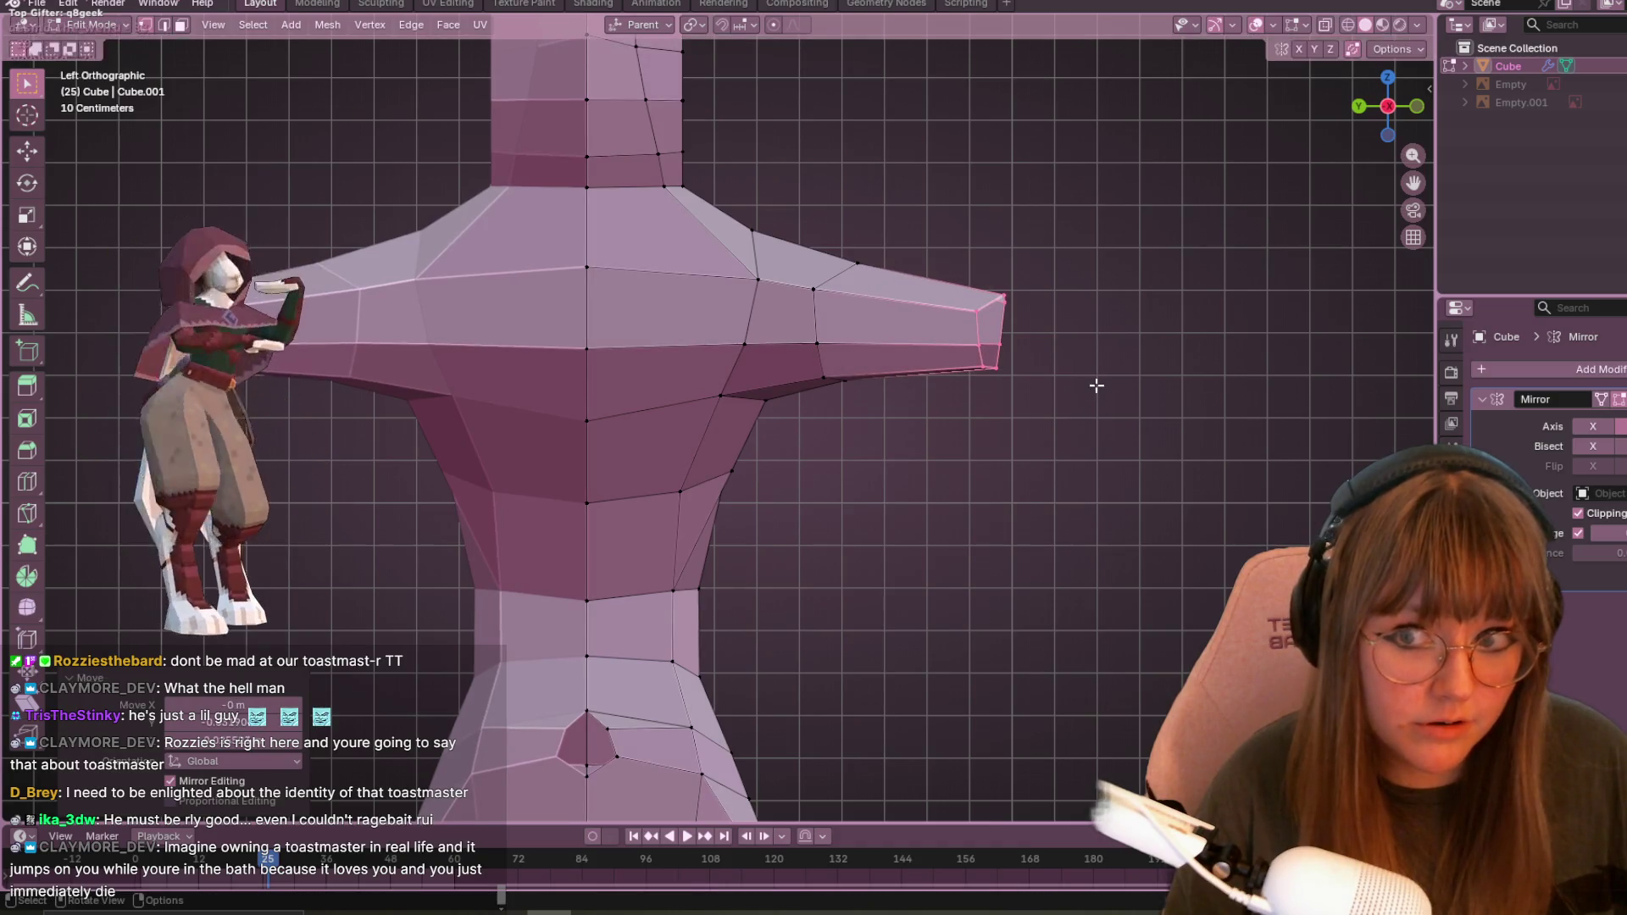
{"action": "scroll", "coordinate": [1096, 385], "scroll_direction": "down", "scroll_amount": 2}
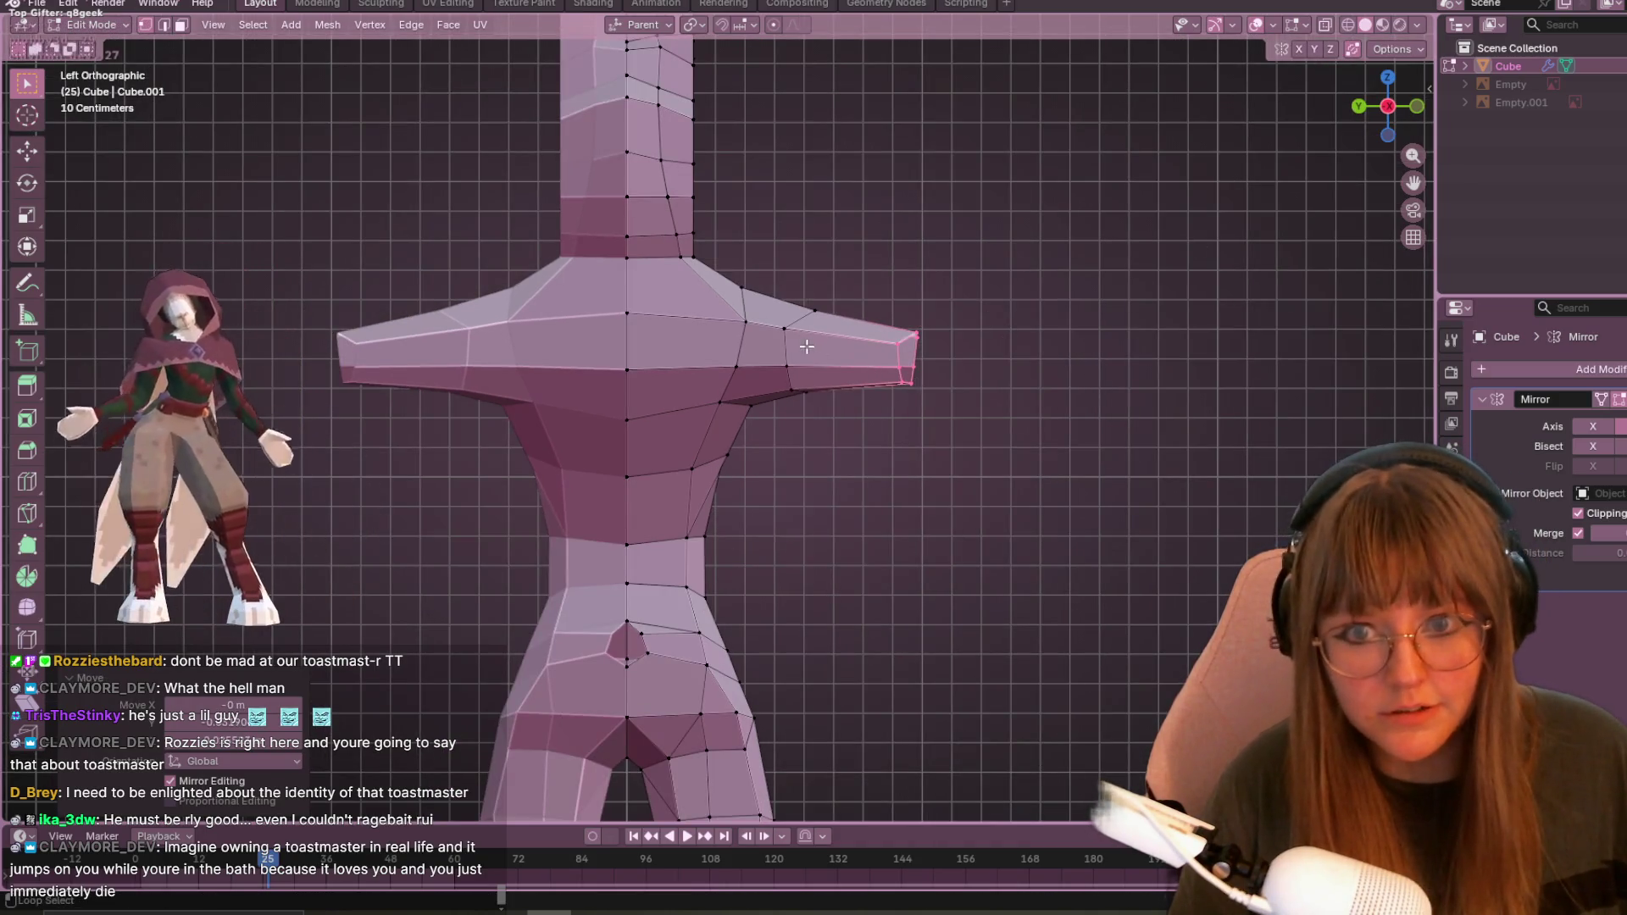
{"action": "left_click", "coordinate": [803, 333], "text": "alt"}
{"action": "left_click", "coordinate": [804, 406]}
- In Right view with X-ray, rotate the arm about -20° downward and move it lower
{"action": "left_click_drag", "start_coordinate": [1388, 106], "coordinate": [1328, 111]}
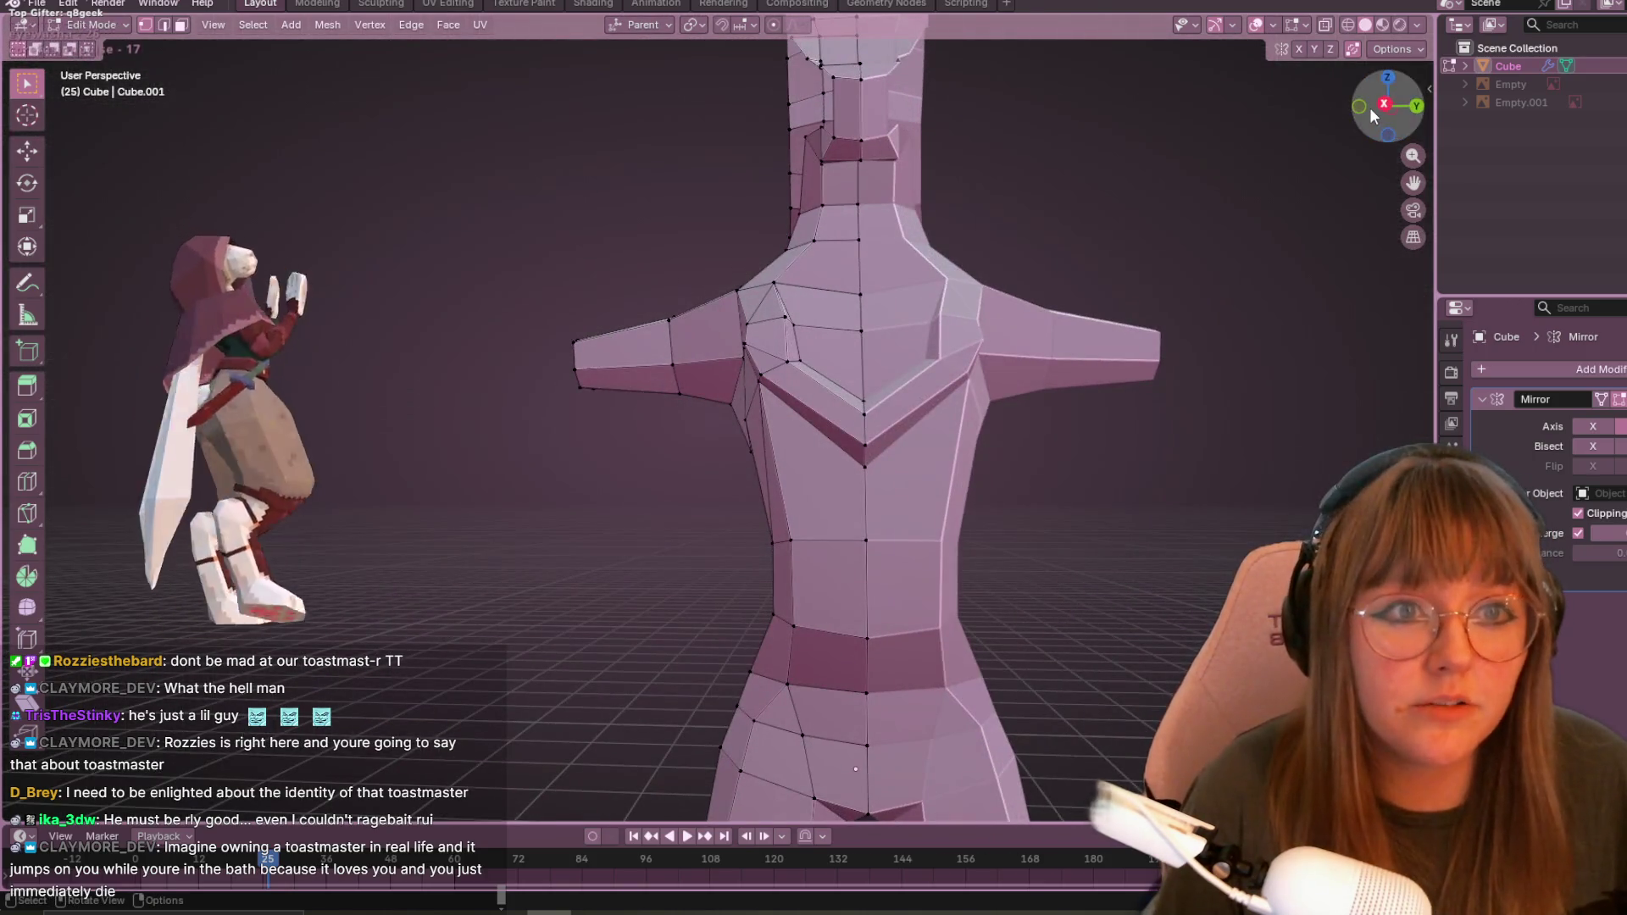
{"action": "left_click", "coordinate": [1384, 104]}
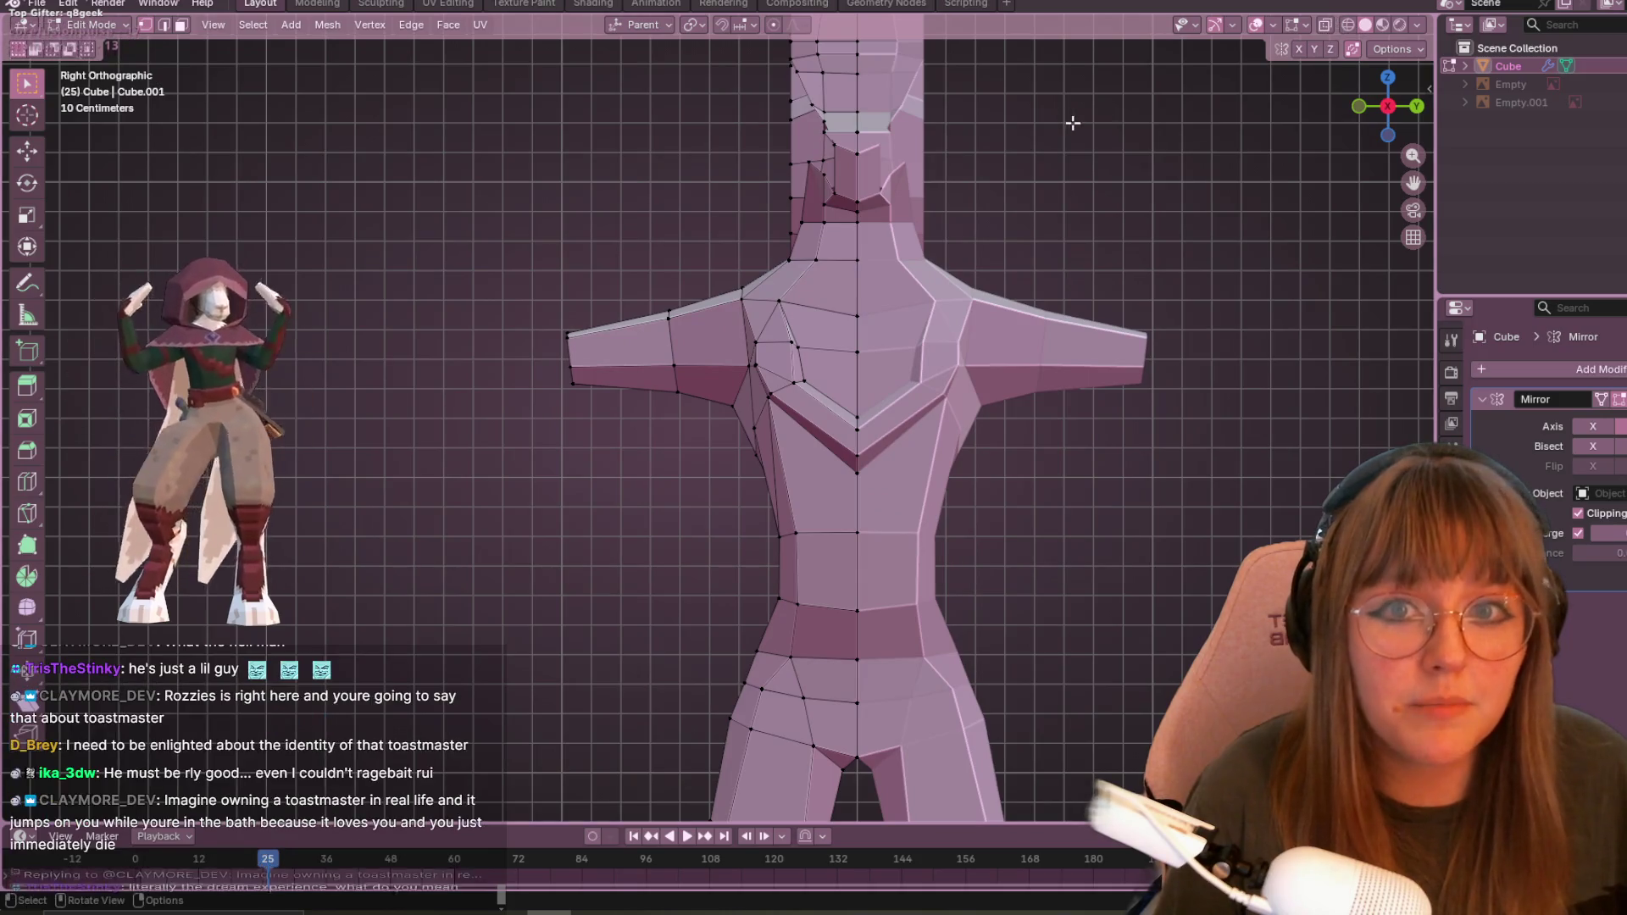
{"action": "key", "text": "alt+z"}
{"action": "mouse_move", "coordinate": [311, 301]}
{"action": "left_mouse_down"}
{"action": "mouse_move", "coordinate": [670, 398]}
{"action": "mouse_move", "coordinate": [718, 433]}
{"action": "left_mouse_up"}
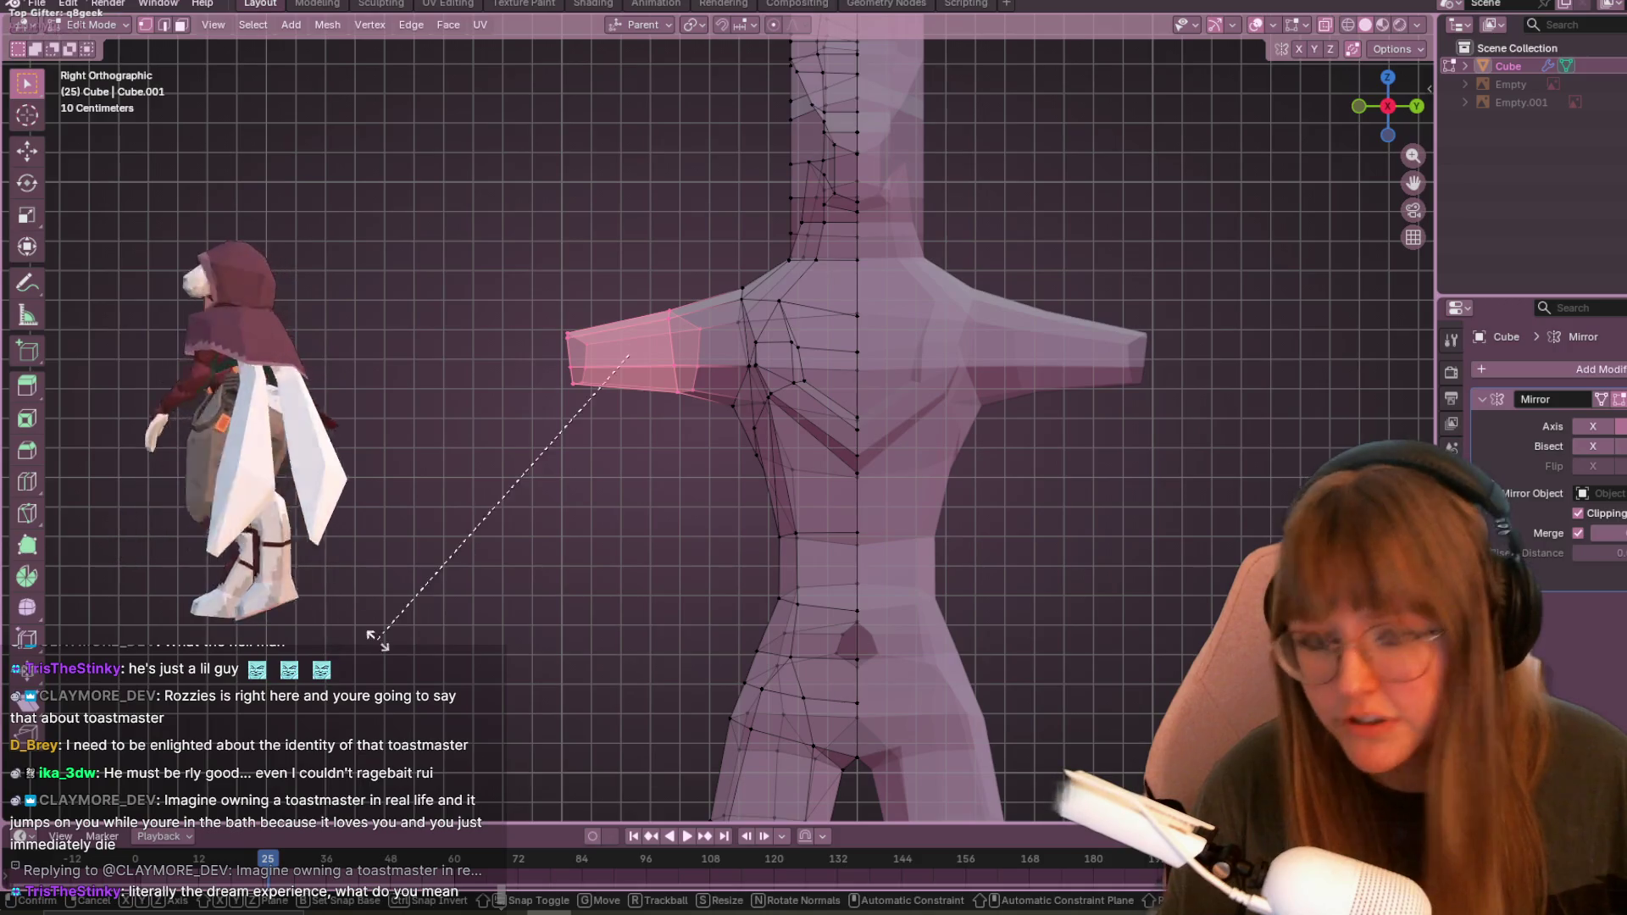
{"action": "key", "text": "r"}
{"action": "left_click", "coordinate": [502, 667]}
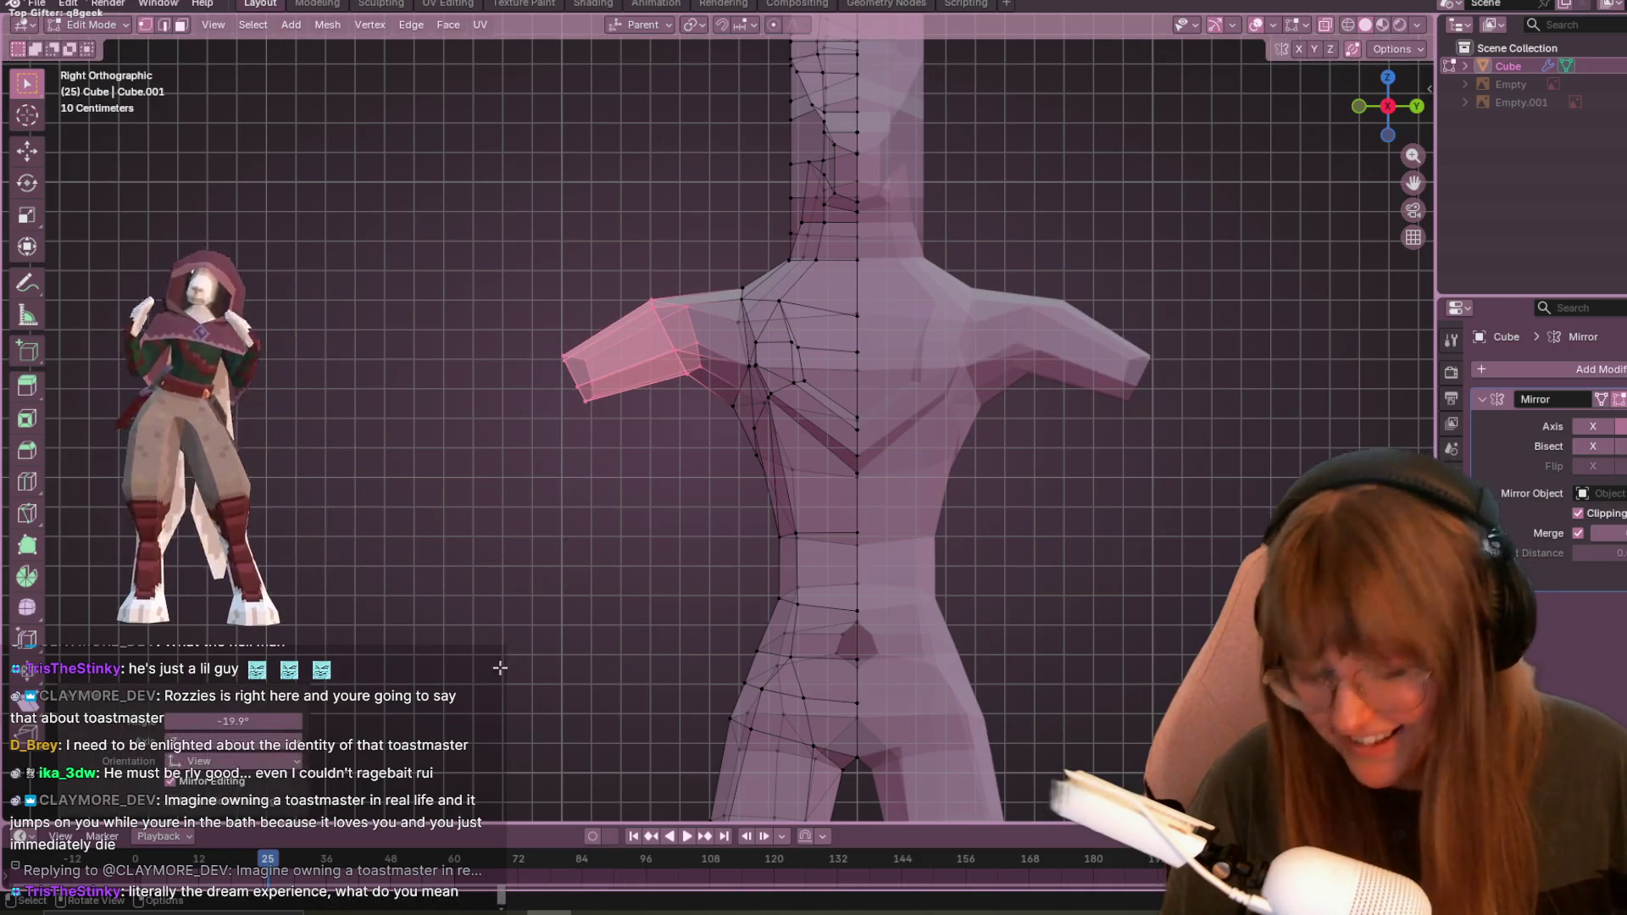
{"action": "key", "text": "g"}
{"action": "left_click", "coordinate": [498, 699]}
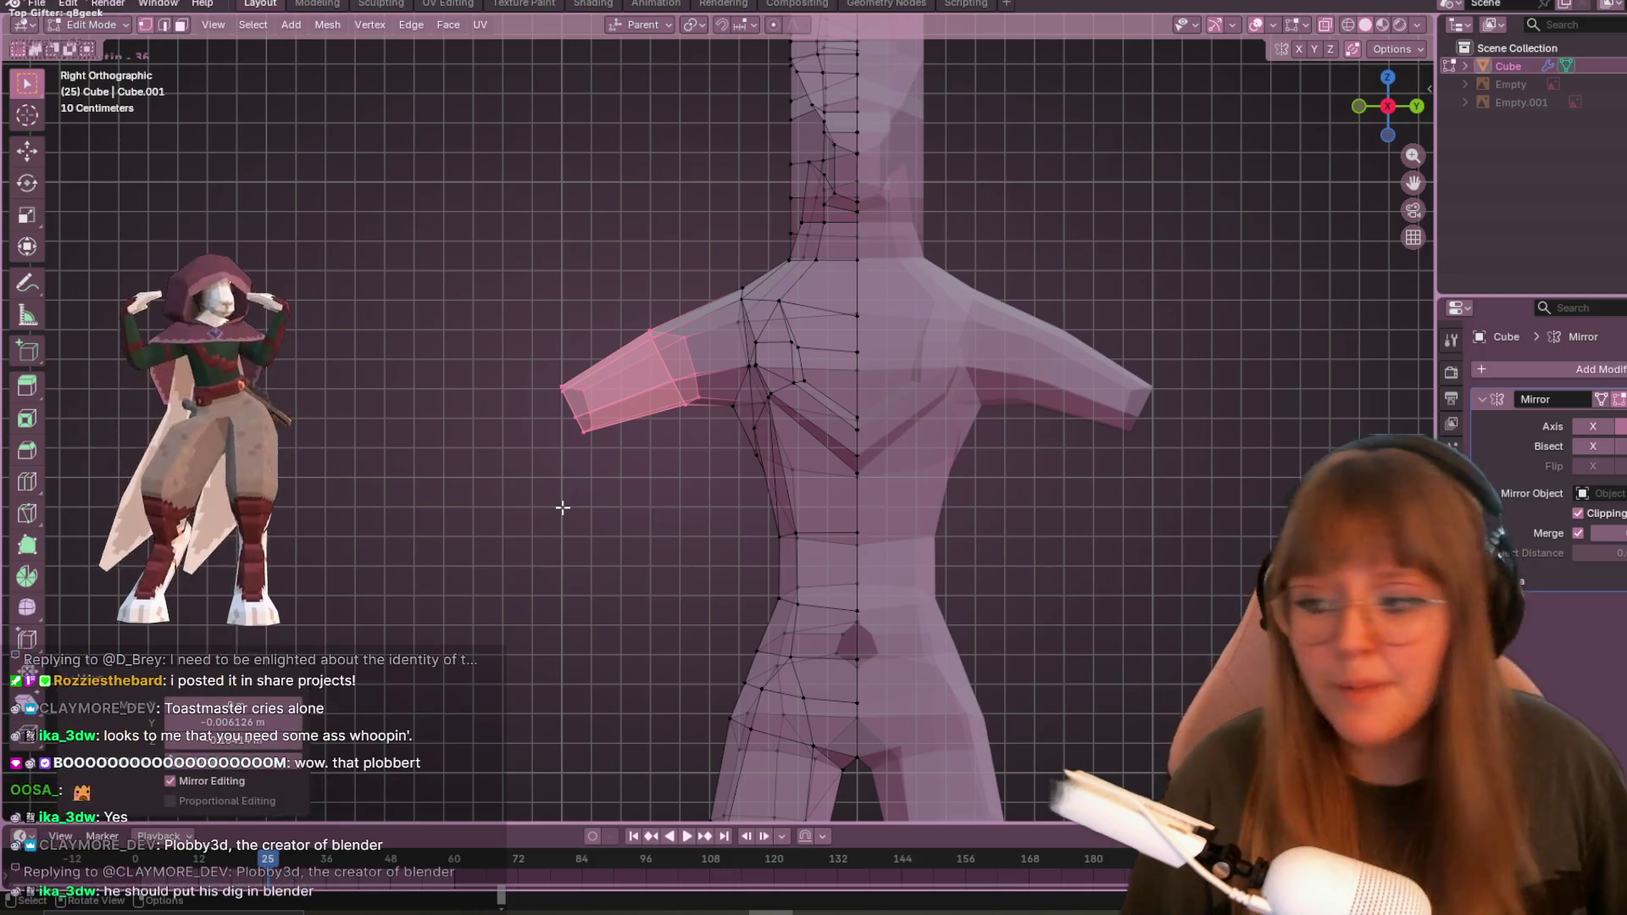
- Switch to Object Mode and orbit around the whole low-poly body in perspective
{"action": "mouse_move", "coordinate": [503, 445]}
{"action": "middle_mouse_down"}
{"action": "mouse_move", "coordinate": [635, 491]}
{"action": "mouse_move", "coordinate": [1119, 592]}
{"action": "mouse_move", "coordinate": [873, 569]}
{"action": "middle_mouse_up"}
{"action": "key", "text": "Tab"}
{"action": "mouse_move", "coordinate": [576, 448]}
{"action": "middle_mouse_down"}
{"action": "mouse_move", "coordinate": [831, 339]}
{"action": "mouse_move", "coordinate": [736, 256]}
{"action": "middle_mouse_up"}
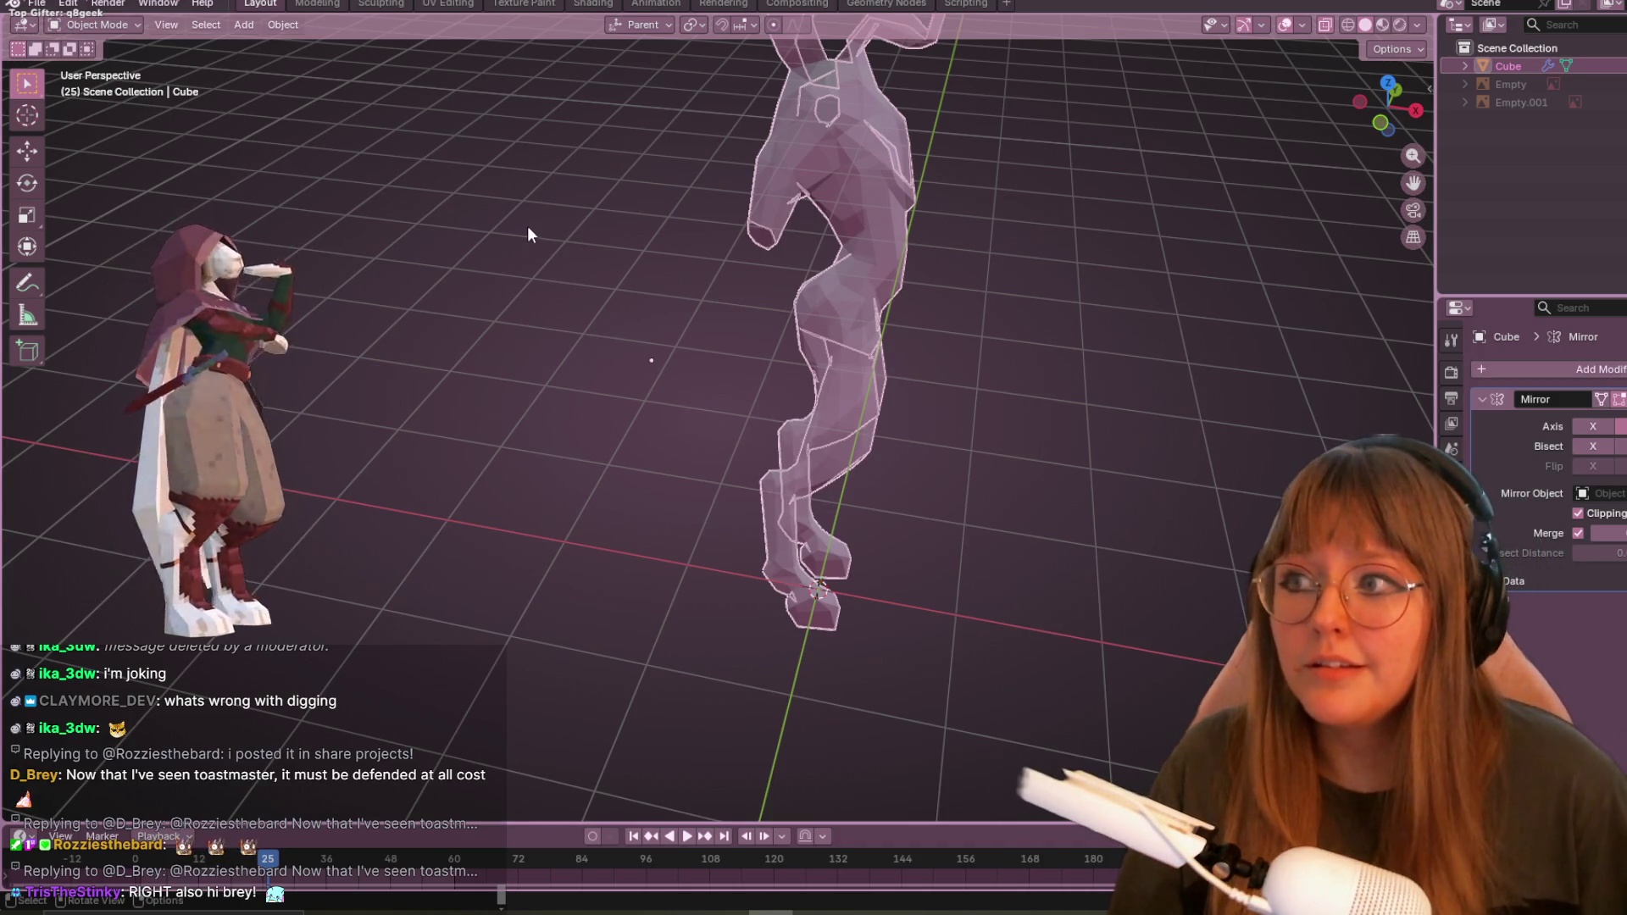
- Return to Edit Mode and, in front view, reposition a leg vertex
{"action": "middle_click_drag", "start_coordinate": [545, 181], "coordinate": [610, 195]}
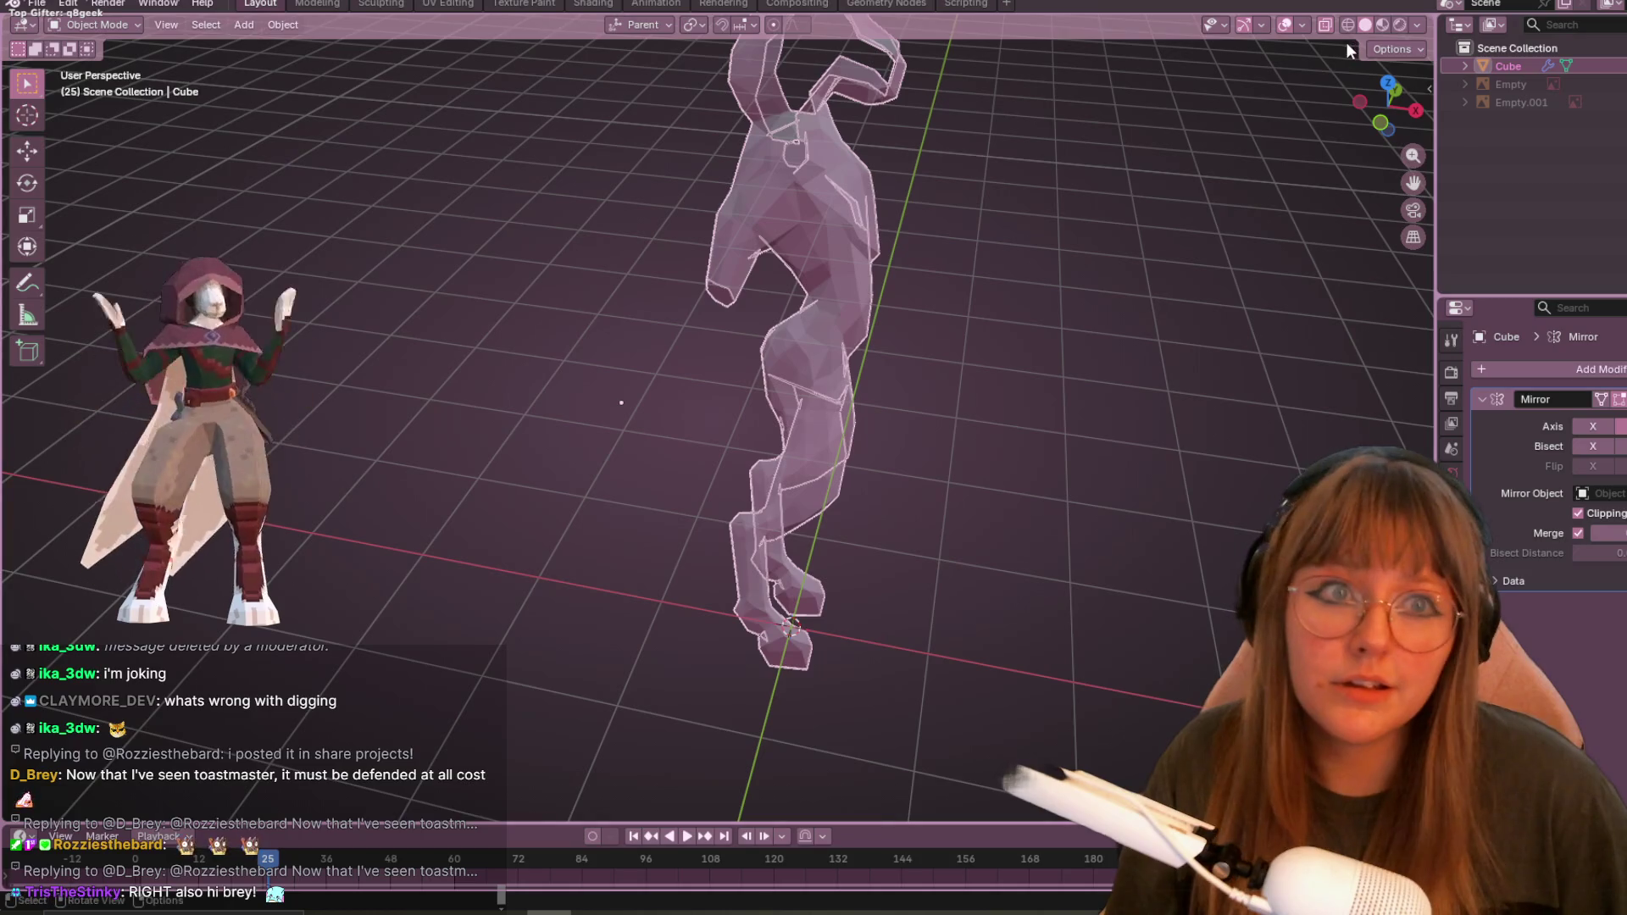
{"action": "mouse_move", "coordinate": [1186, 111]}
{"action": "middle_mouse_down"}
{"action": "mouse_move", "coordinate": [1059, 170]}
{"action": "mouse_move", "coordinate": [970, 296]}
{"action": "mouse_move", "coordinate": [953, 251]}
{"action": "mouse_move", "coordinate": [1071, 234]}
{"action": "mouse_move", "coordinate": [1117, 263]}
{"action": "middle_mouse_up"}
{"action": "key", "text": "Tab"}
{"action": "scroll", "coordinate": [857, 460], "scroll_direction": "up", "scroll_amount": 3}
{"action": "mouse_move", "coordinate": [858, 460]}
{"action": "middle_mouse_down"}
{"action": "mouse_move", "coordinate": [1017, 363]}
{"action": "mouse_move", "coordinate": [1078, 545]}
{"action": "mouse_move", "coordinate": [797, 403]}
{"action": "middle_mouse_up"}
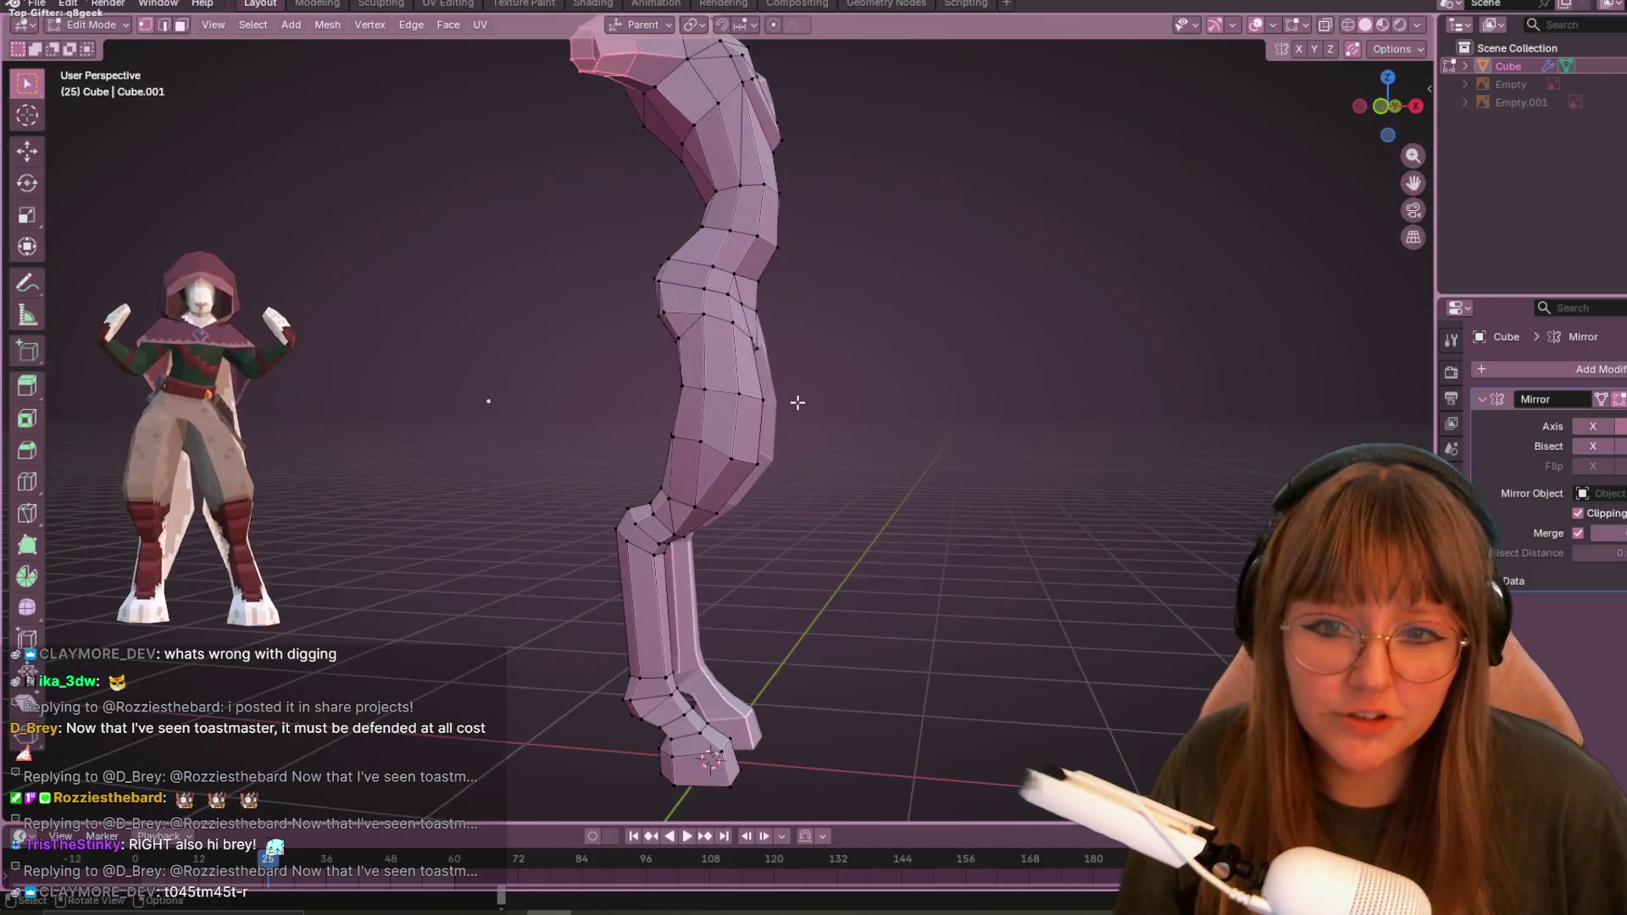
{"action": "left_click", "coordinate": [1382, 105]}
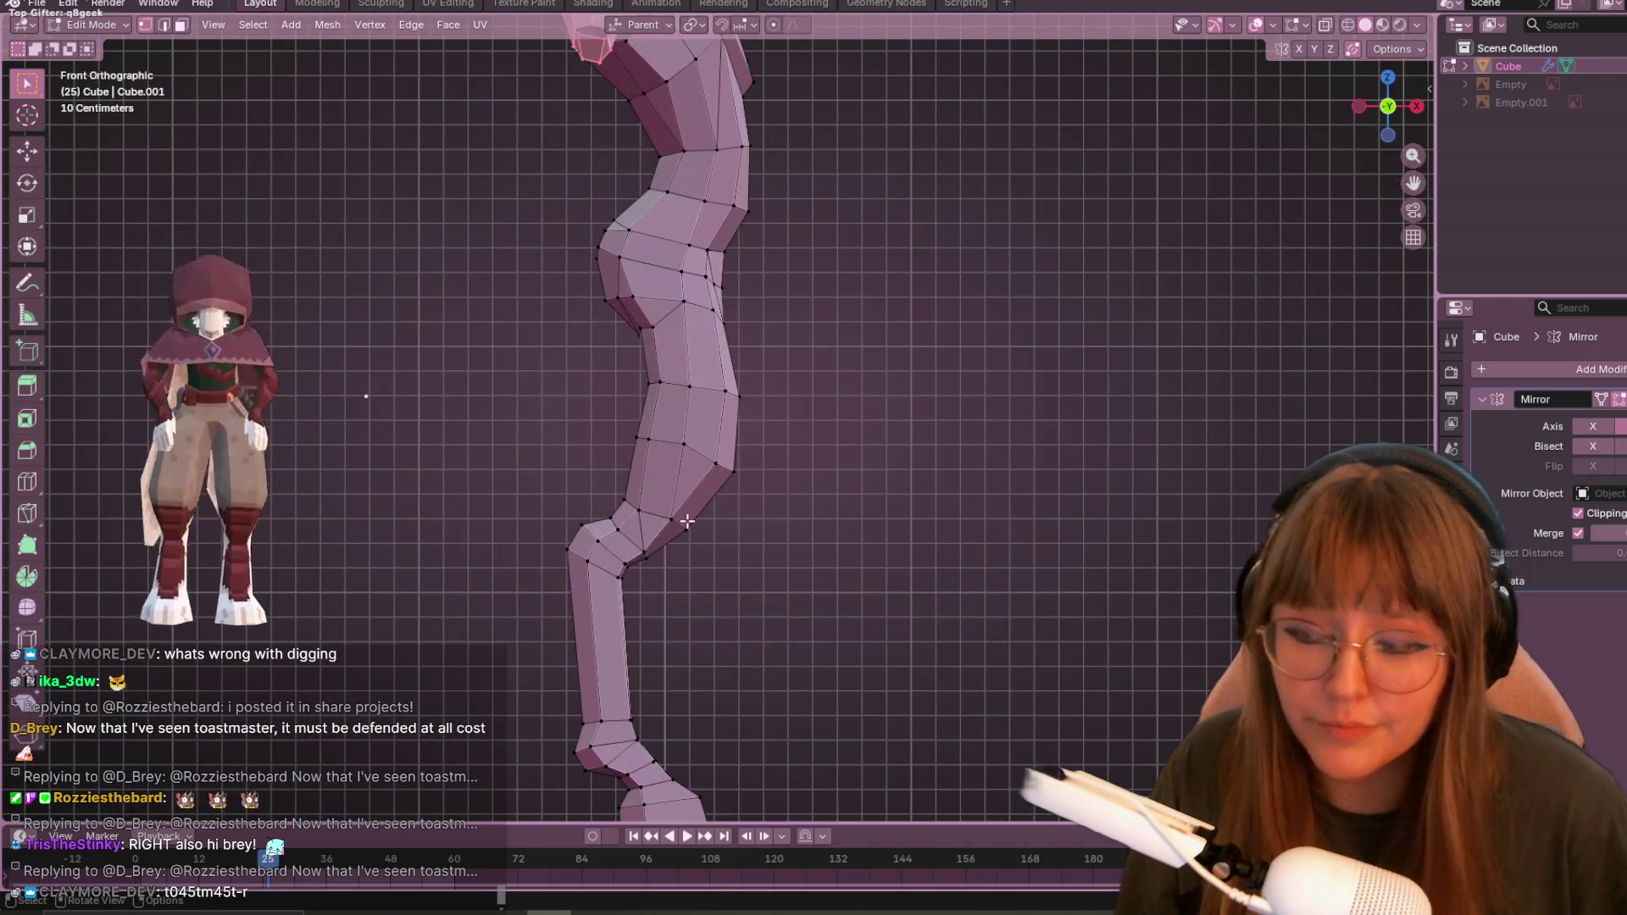
{"action": "scroll", "coordinate": [695, 521], "scroll_direction": "up", "scroll_amount": 2}
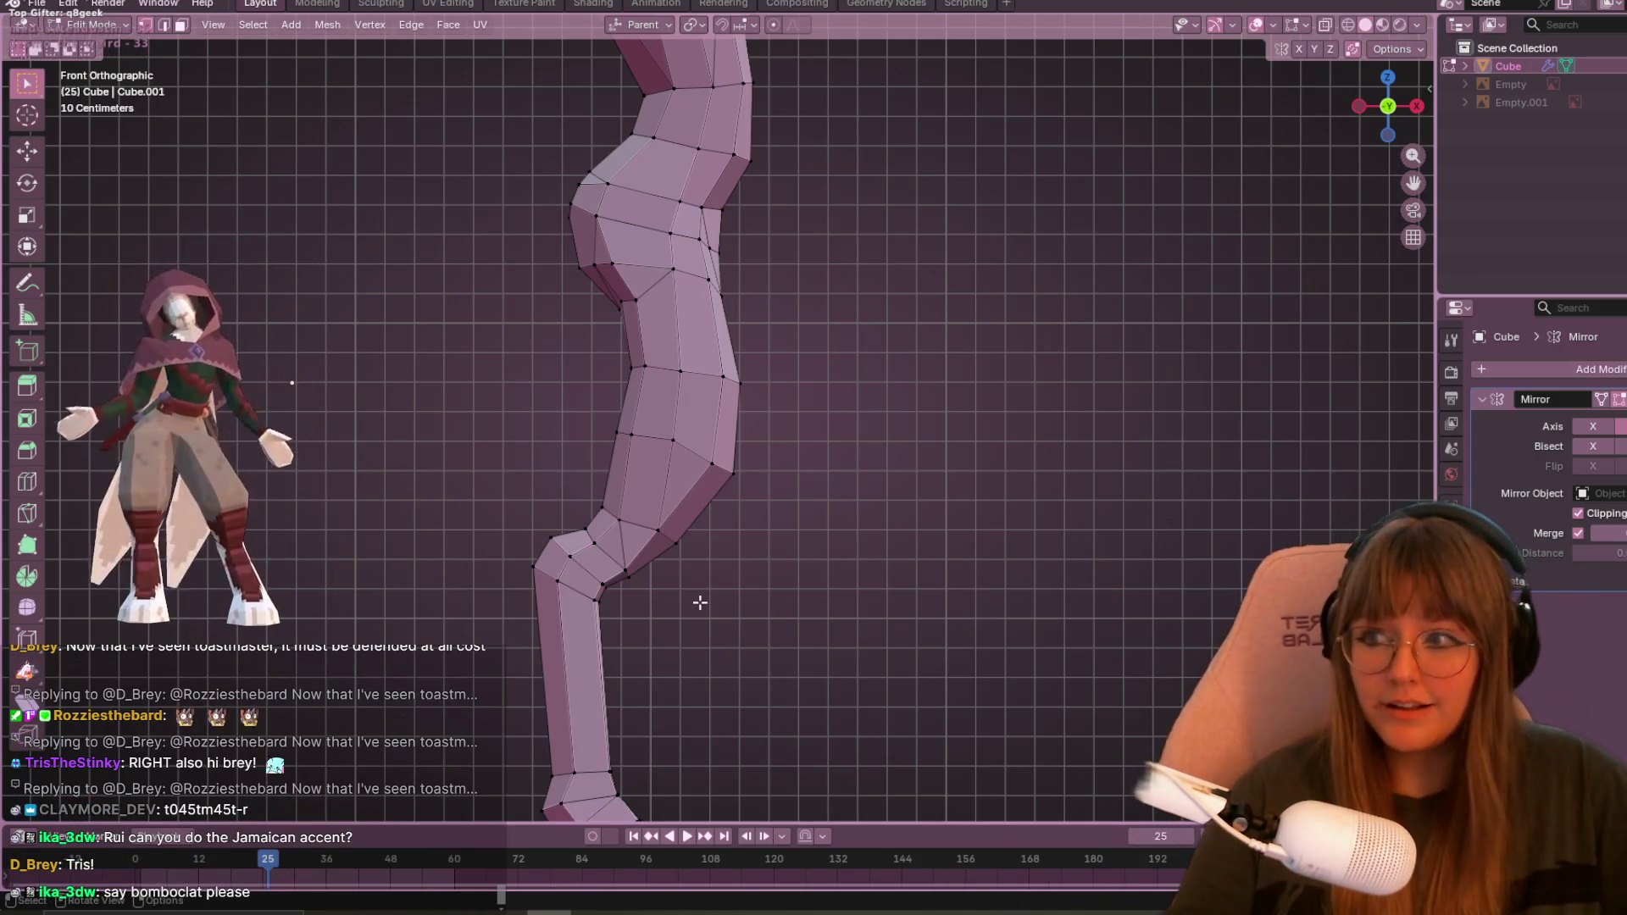
{"action": "scroll", "coordinate": [805, 254], "scroll_direction": "up", "scroll_amount": 2}
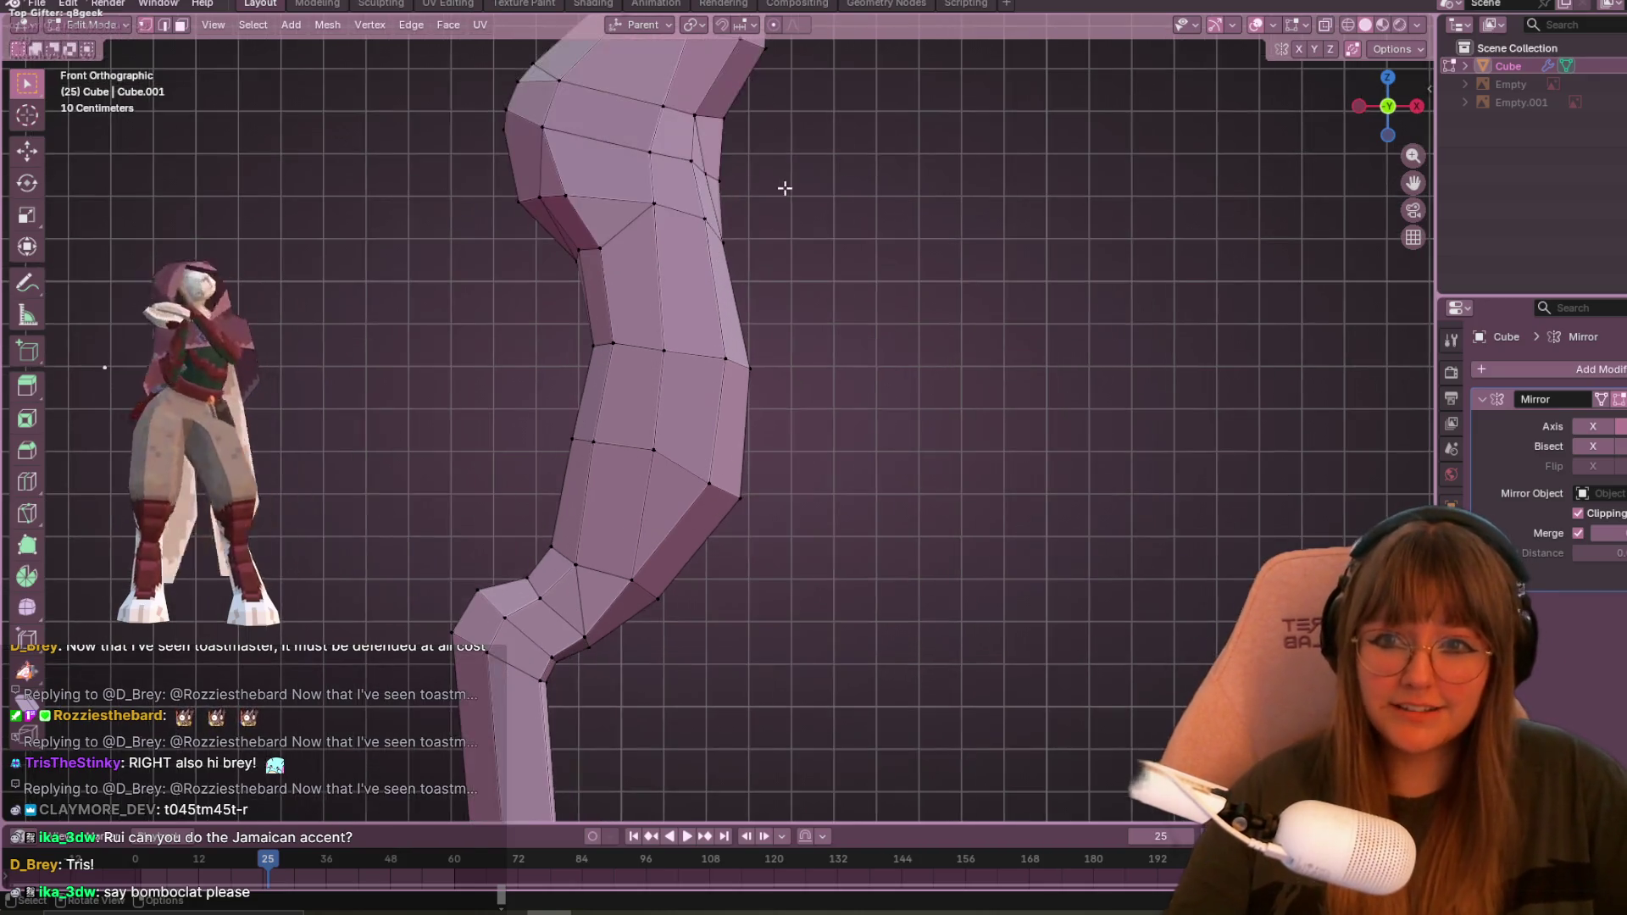
{"action": "scroll", "coordinate": [830, 296], "scroll_direction": "left", "scroll_amount": 2, "text": "ctrl"}
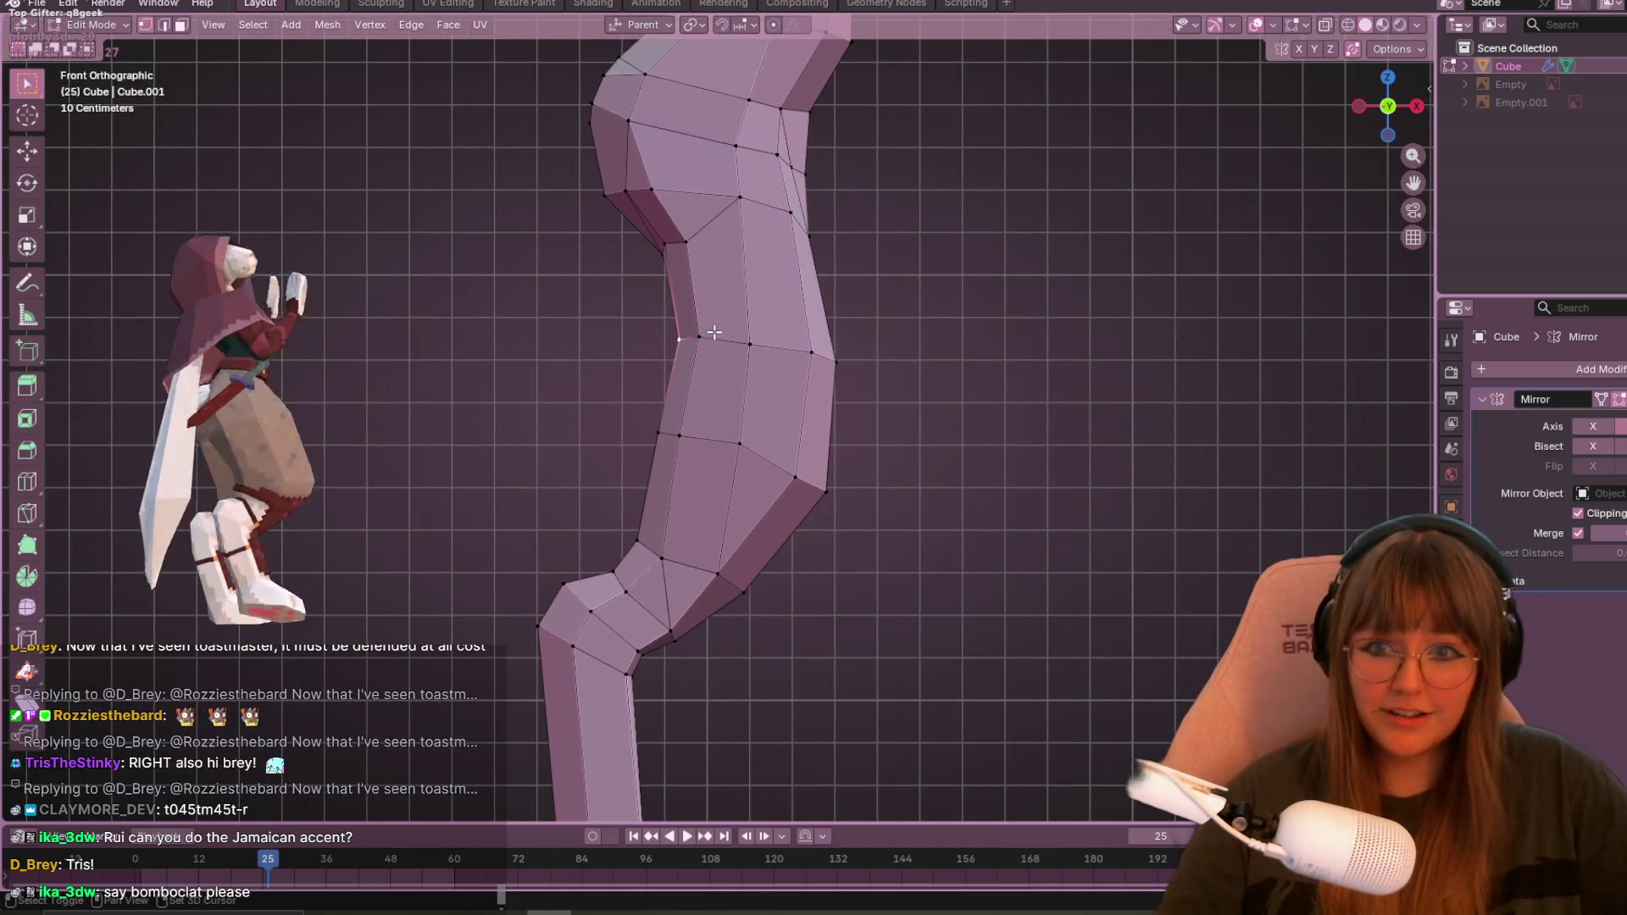
{"action": "left_click", "coordinate": [785, 398]}
- Check the leg in perspective and slide a hip vertex along its edge
{"action": "mouse_move", "coordinate": [762, 351]}
{"action": "middle_mouse_down"}
{"action": "mouse_move", "coordinate": [860, 367]}
{"action": "mouse_move", "coordinate": [719, 378]}
{"action": "mouse_move", "coordinate": [837, 350]}
{"action": "middle_mouse_up"}
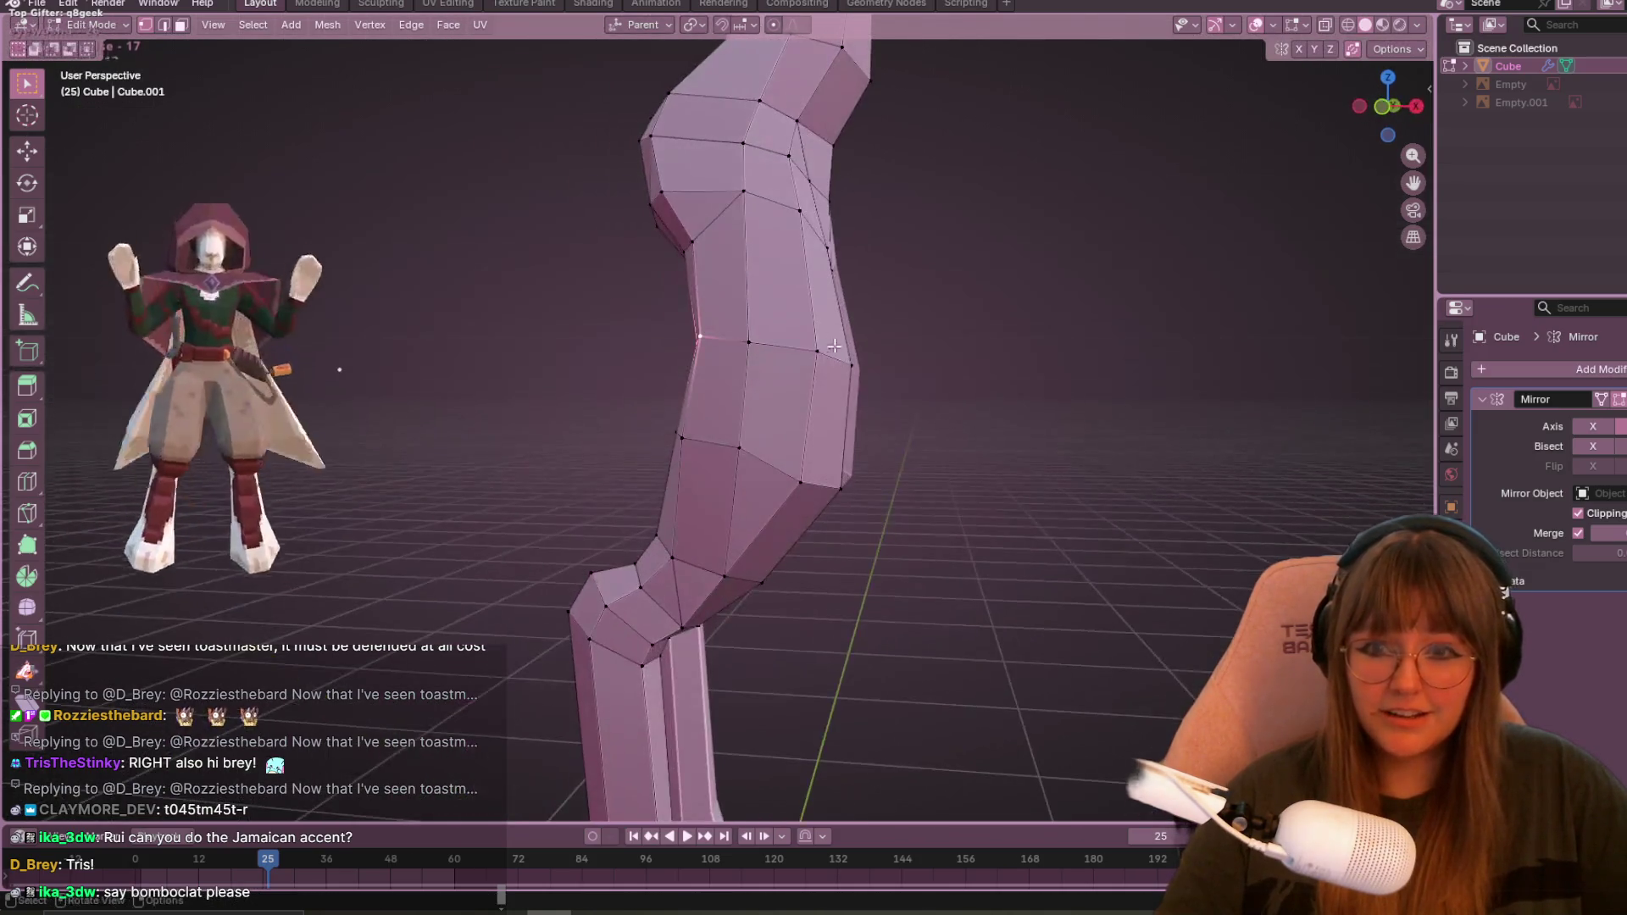
{"action": "left_click", "coordinate": [1386, 108]}
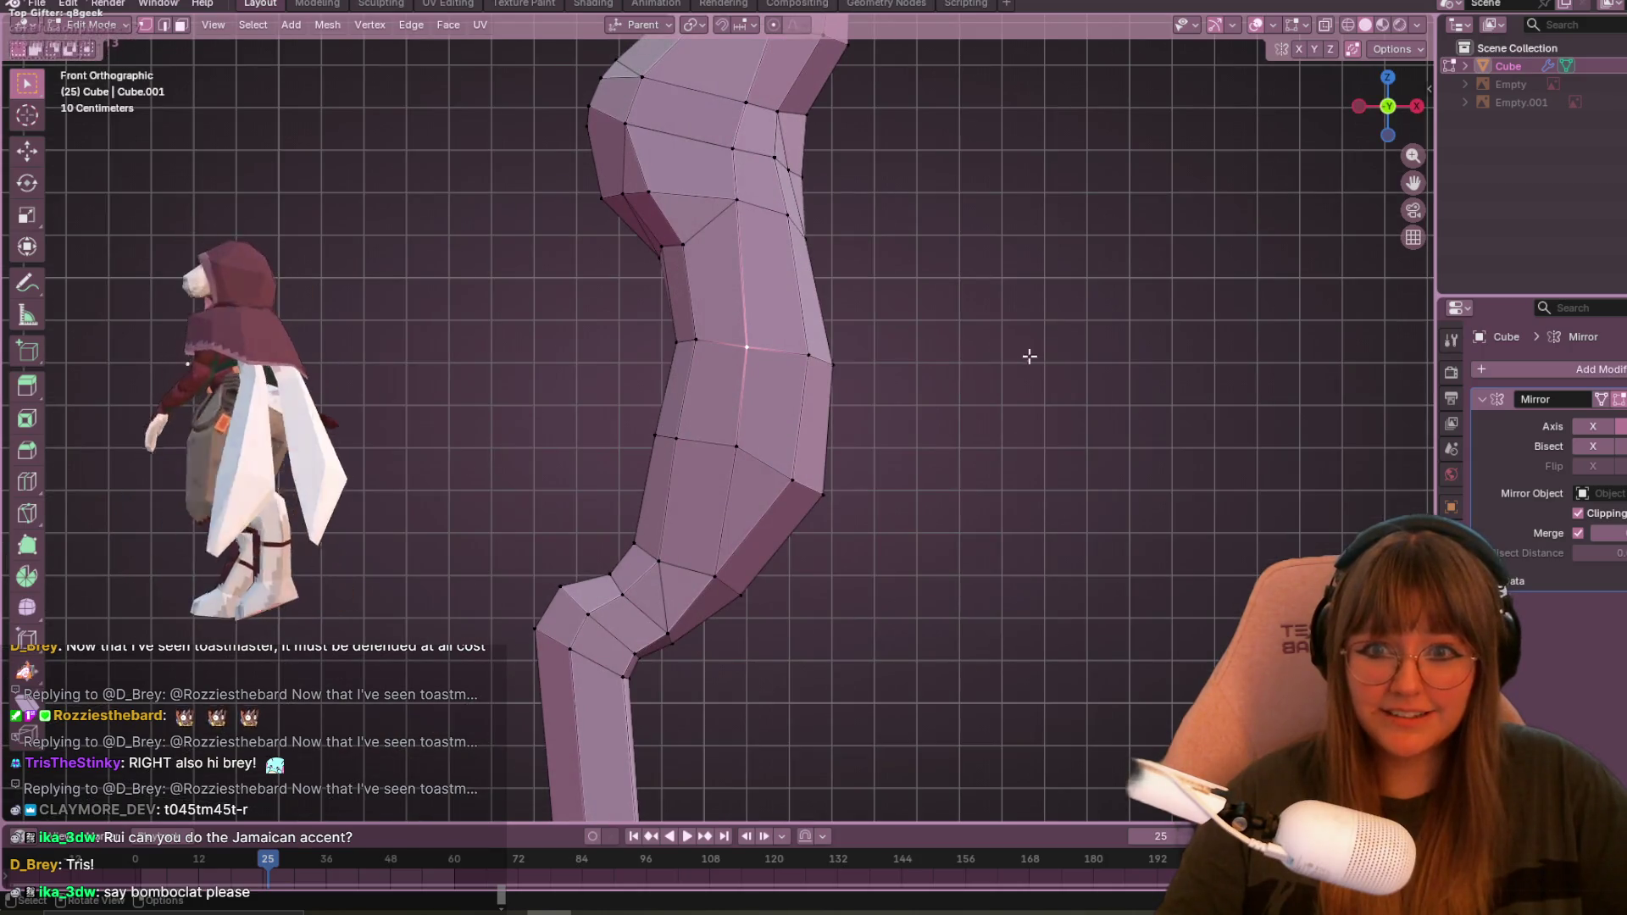
{"action": "scroll", "coordinate": [1050, 288], "scroll_direction": "down", "scroll_amount": 4, "text": "shift"}
{"action": "key", "text": "shift+v"}
{"action": "left_click", "coordinate": [944, 281]}
{"action": "mouse_move", "coordinate": [944, 281]}
{"action": "middle_mouse_down"}
{"action": "mouse_move", "coordinate": [898, 486]}
{"action": "mouse_move", "coordinate": [1009, 410]}
{"action": "mouse_move", "coordinate": [1022, 370]}
{"action": "mouse_move", "coordinate": [932, 398]}
{"action": "mouse_move", "coordinate": [806, 382]}
{"action": "middle_mouse_up"}
{"action": "middle_click_drag", "start_coordinate": [783, 253], "coordinate": [760, 419]}
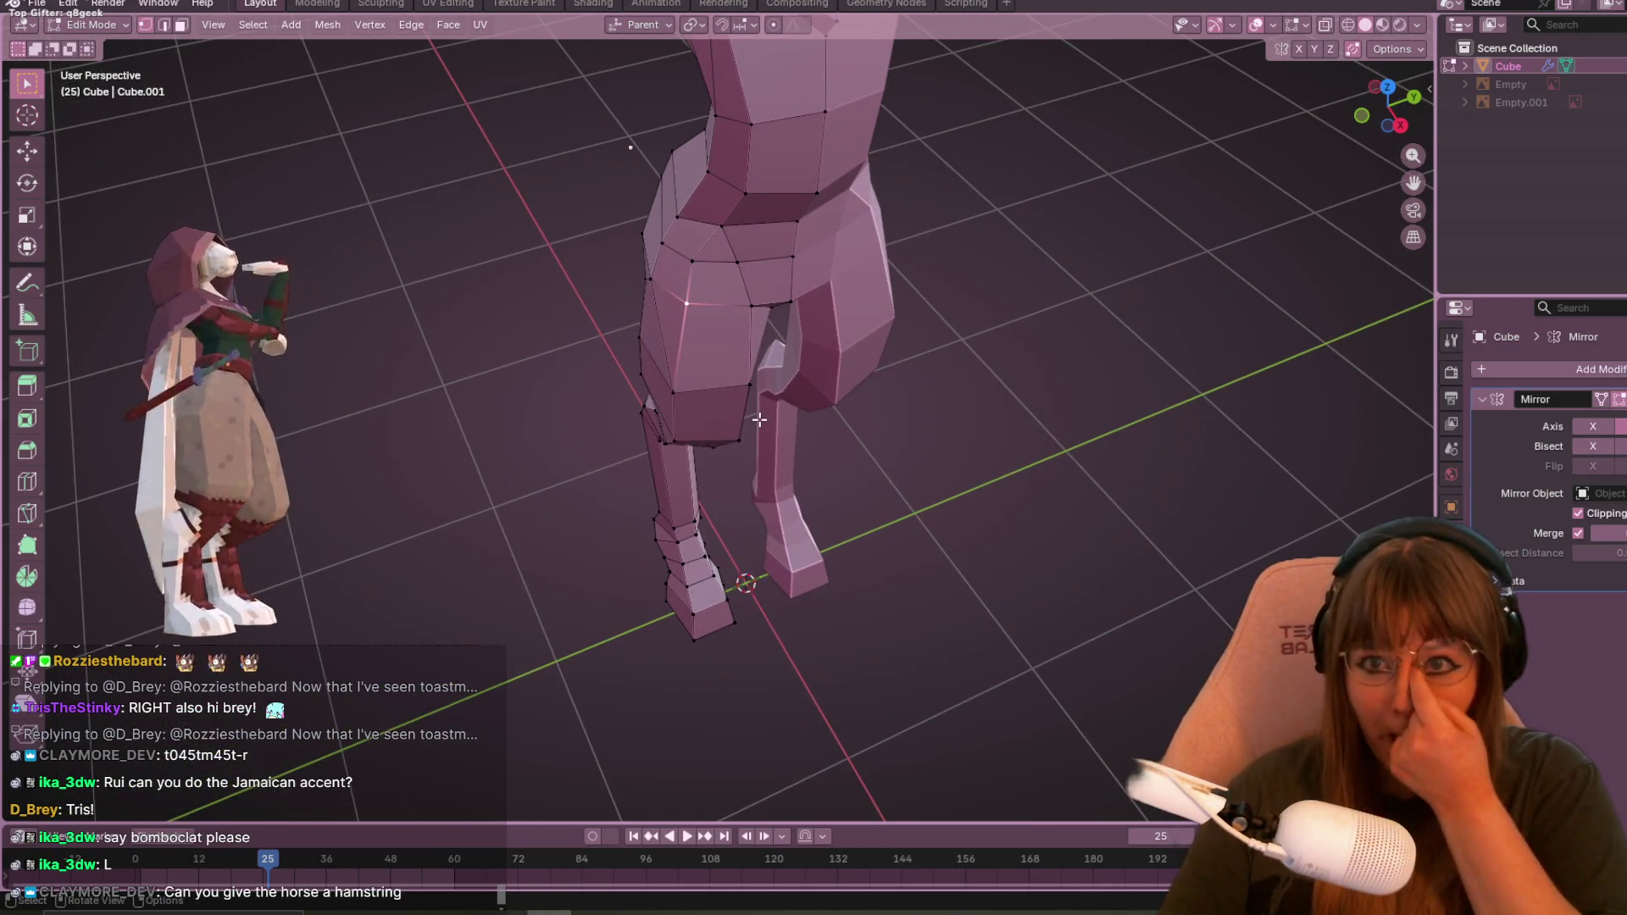
{"action": "left_click", "coordinate": [1362, 116]}
- Move a thigh vertex and the vertex below it, then view the leg from behind
{"action": "left_click_drag", "start_coordinate": [624, 405], "coordinate": [671, 444]}
{"action": "key", "text": "g"}
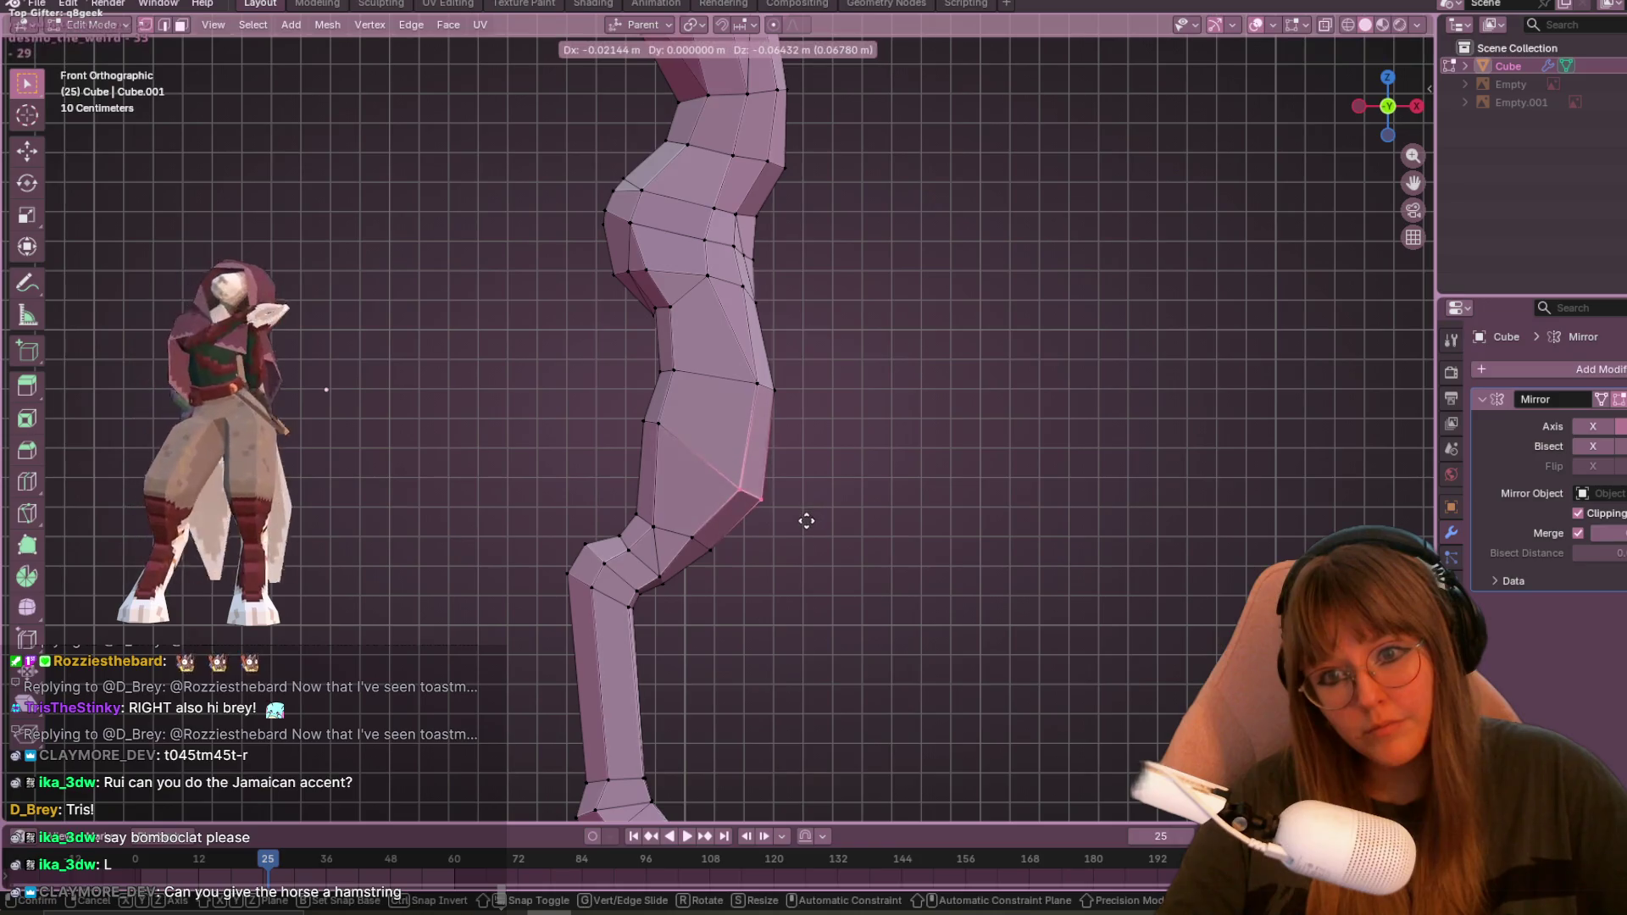
{"action": "left_click", "coordinate": [807, 483]}
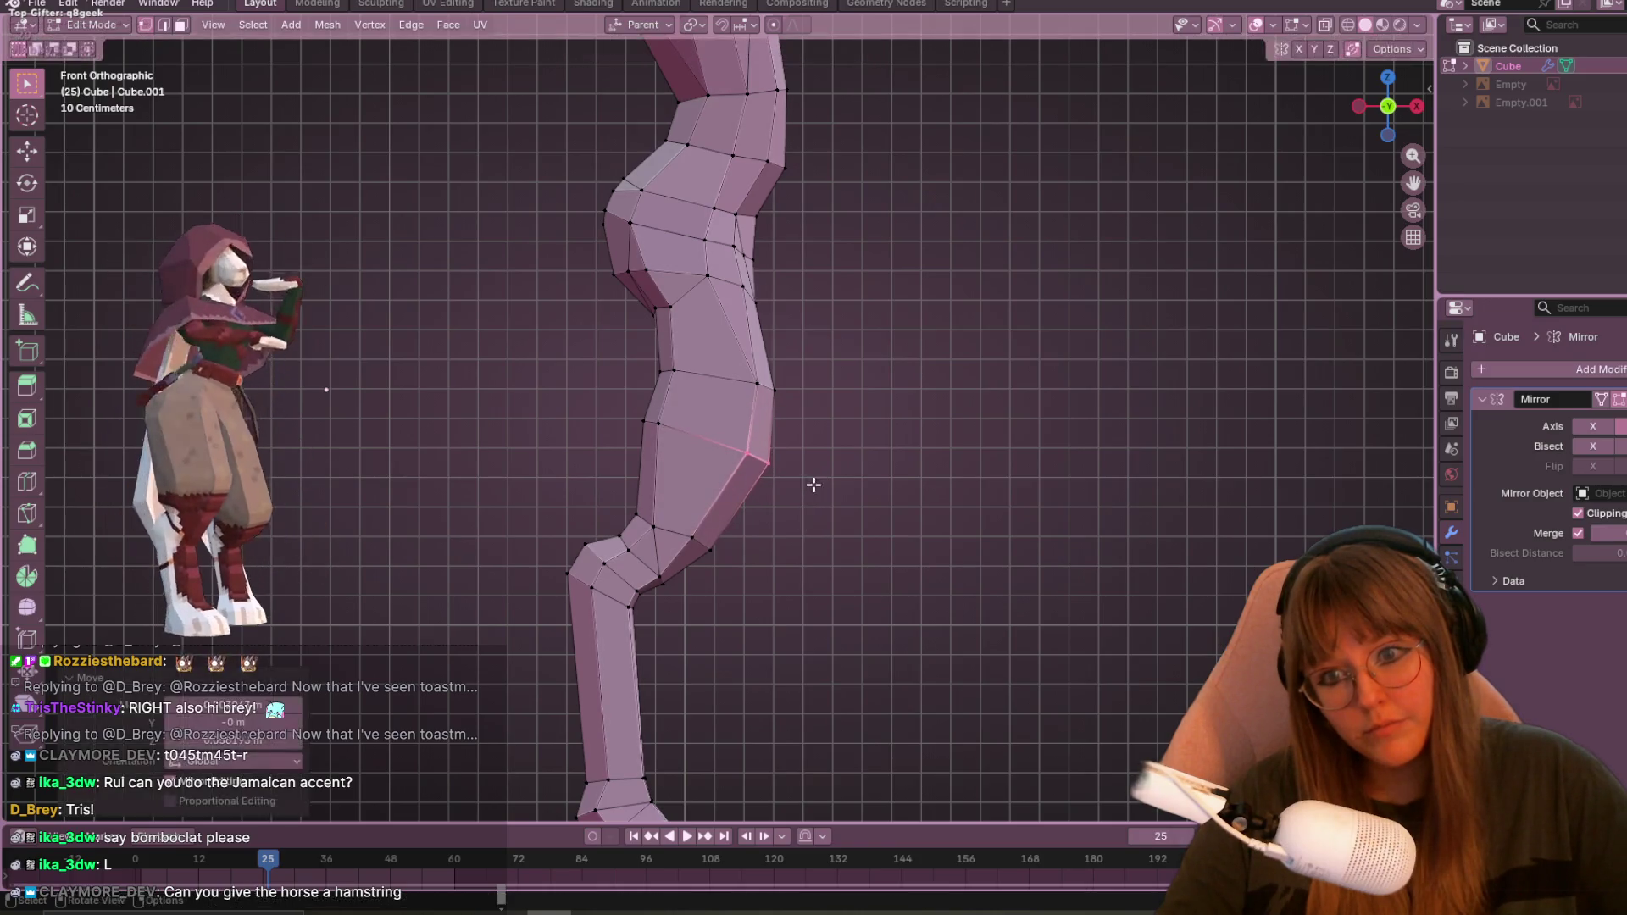
{"action": "left_click", "coordinate": [688, 539]}
{"action": "key", "text": "g"}
{"action": "left_click", "coordinate": [751, 581]}
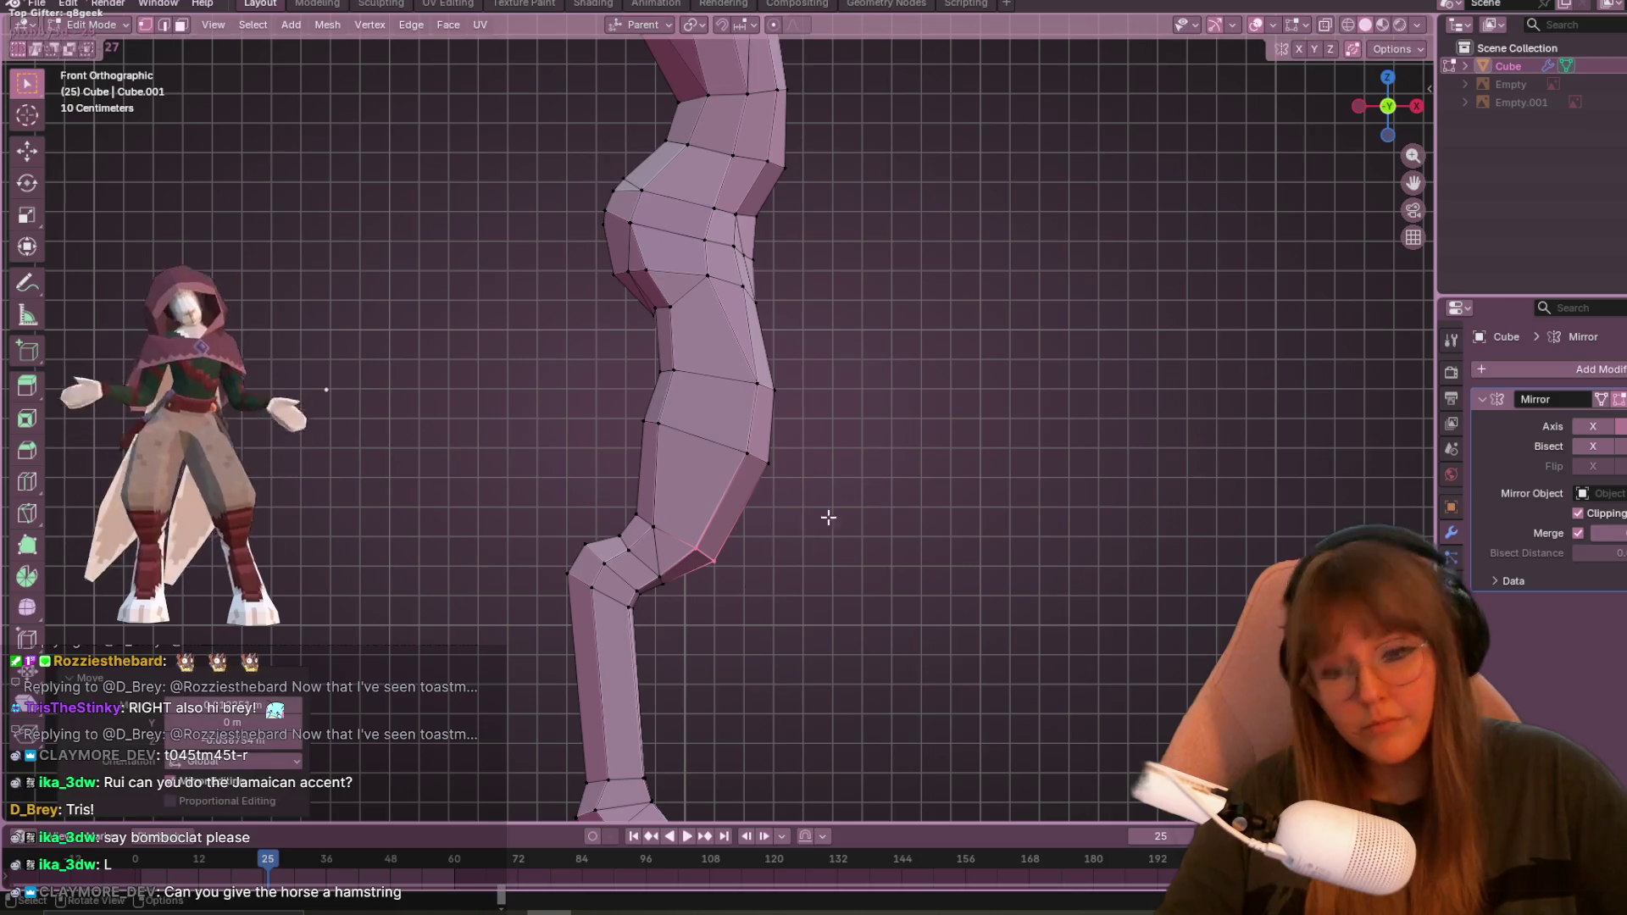
{"action": "scroll", "coordinate": [857, 495], "scroll_direction": "down", "scroll_amount": 4}
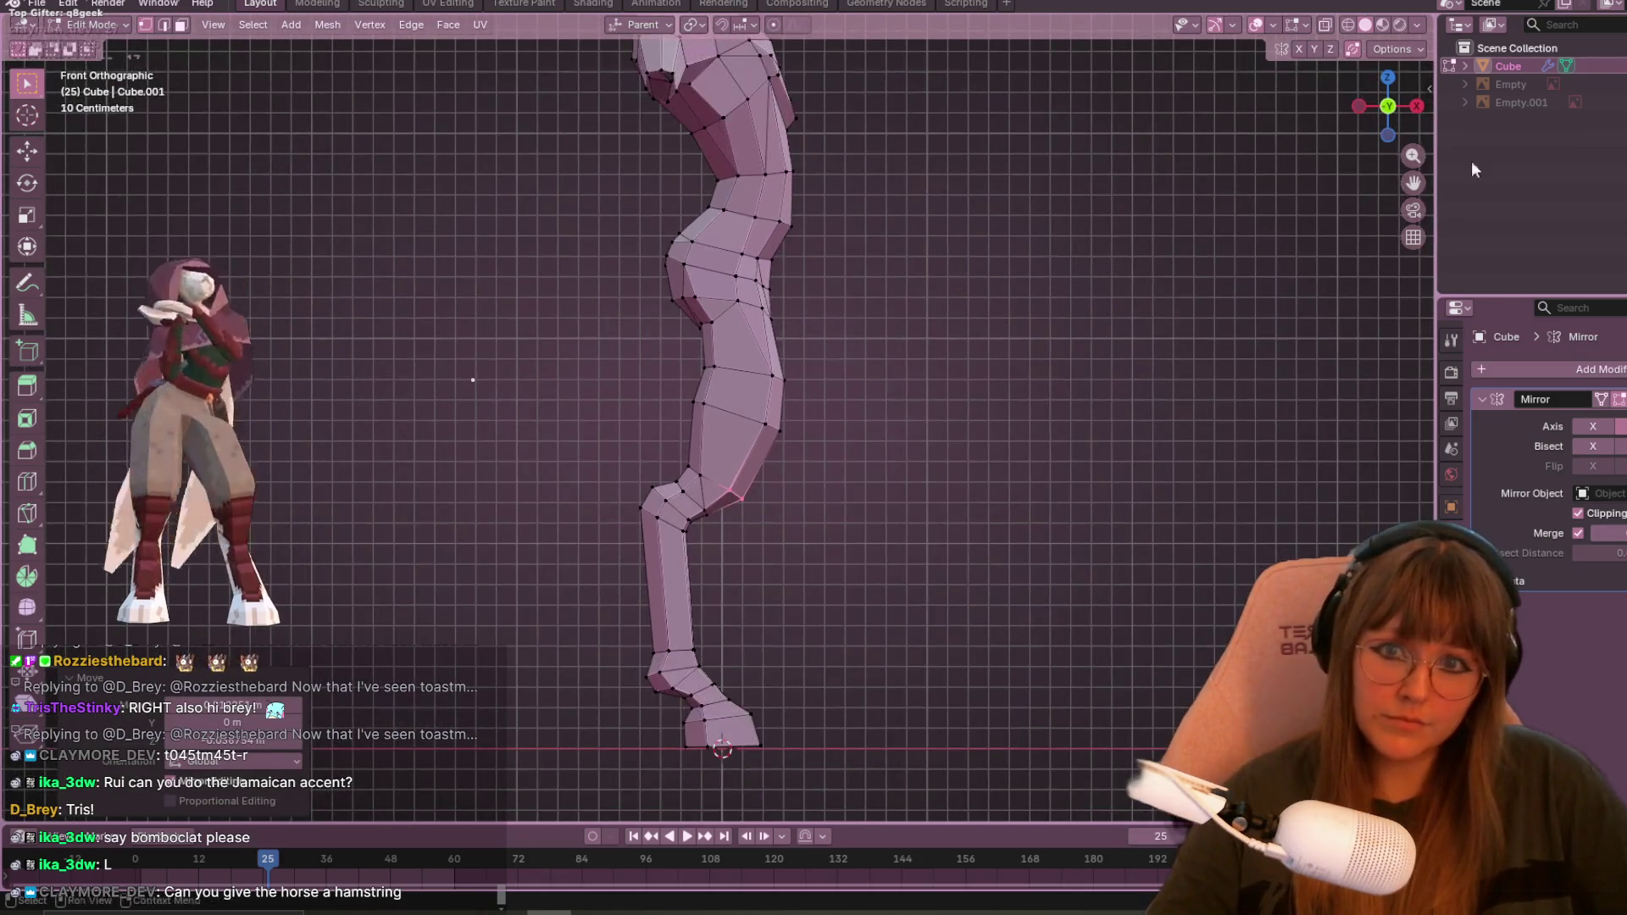
{"action": "left_click", "coordinate": [1387, 107]}
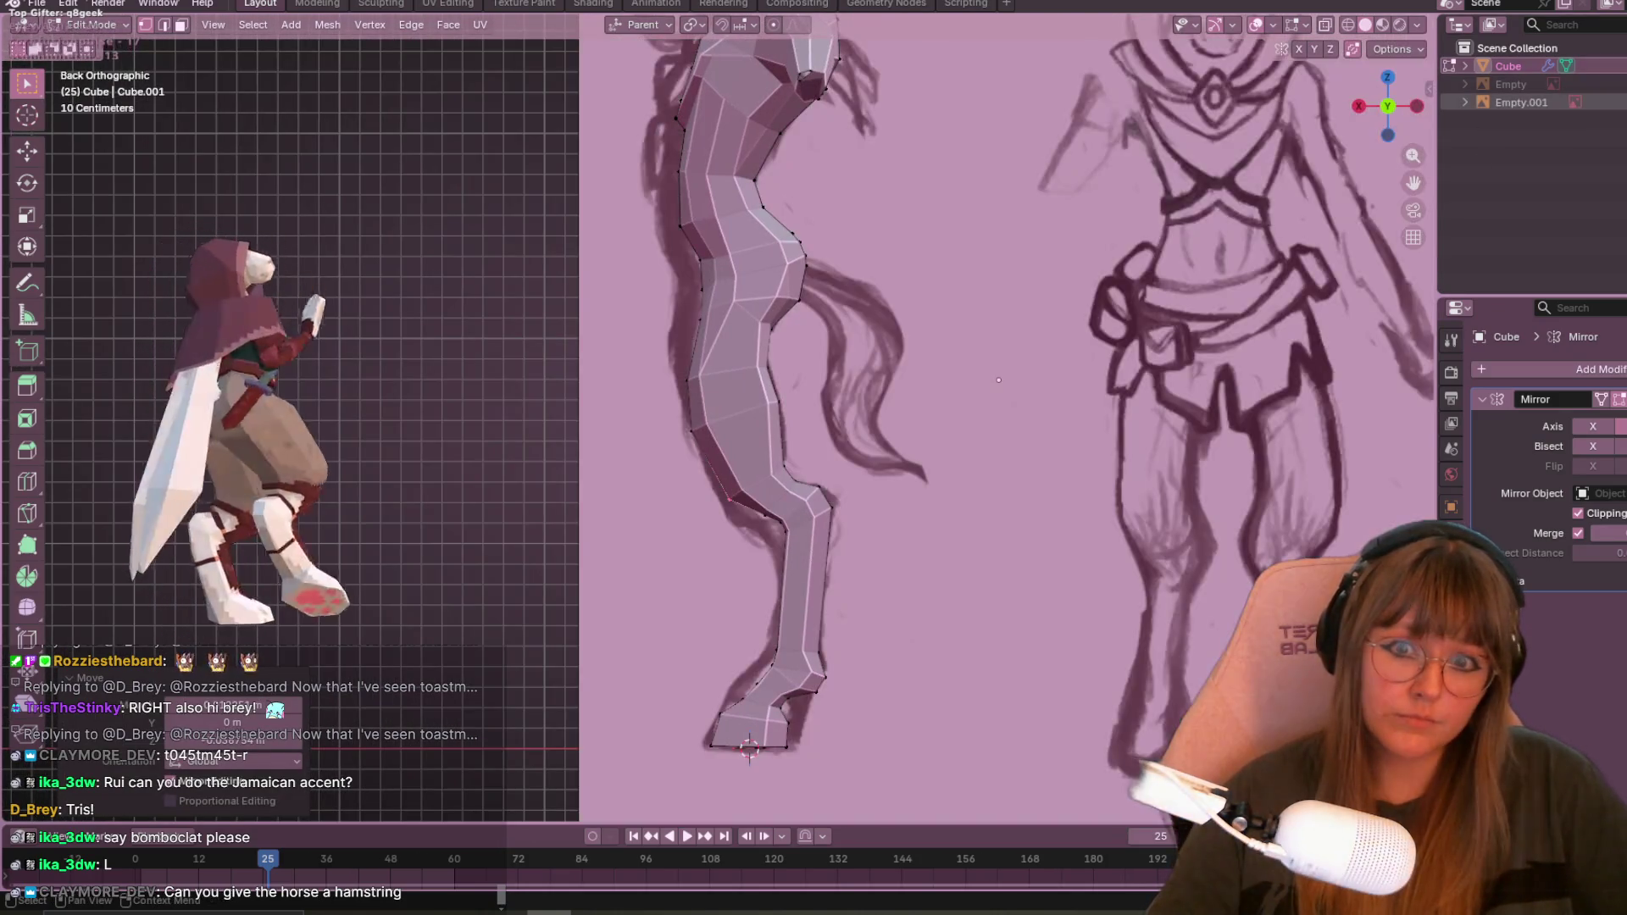
{"action": "scroll", "coordinate": [851, 366], "scroll_direction": "up", "scroll_amount": 2}
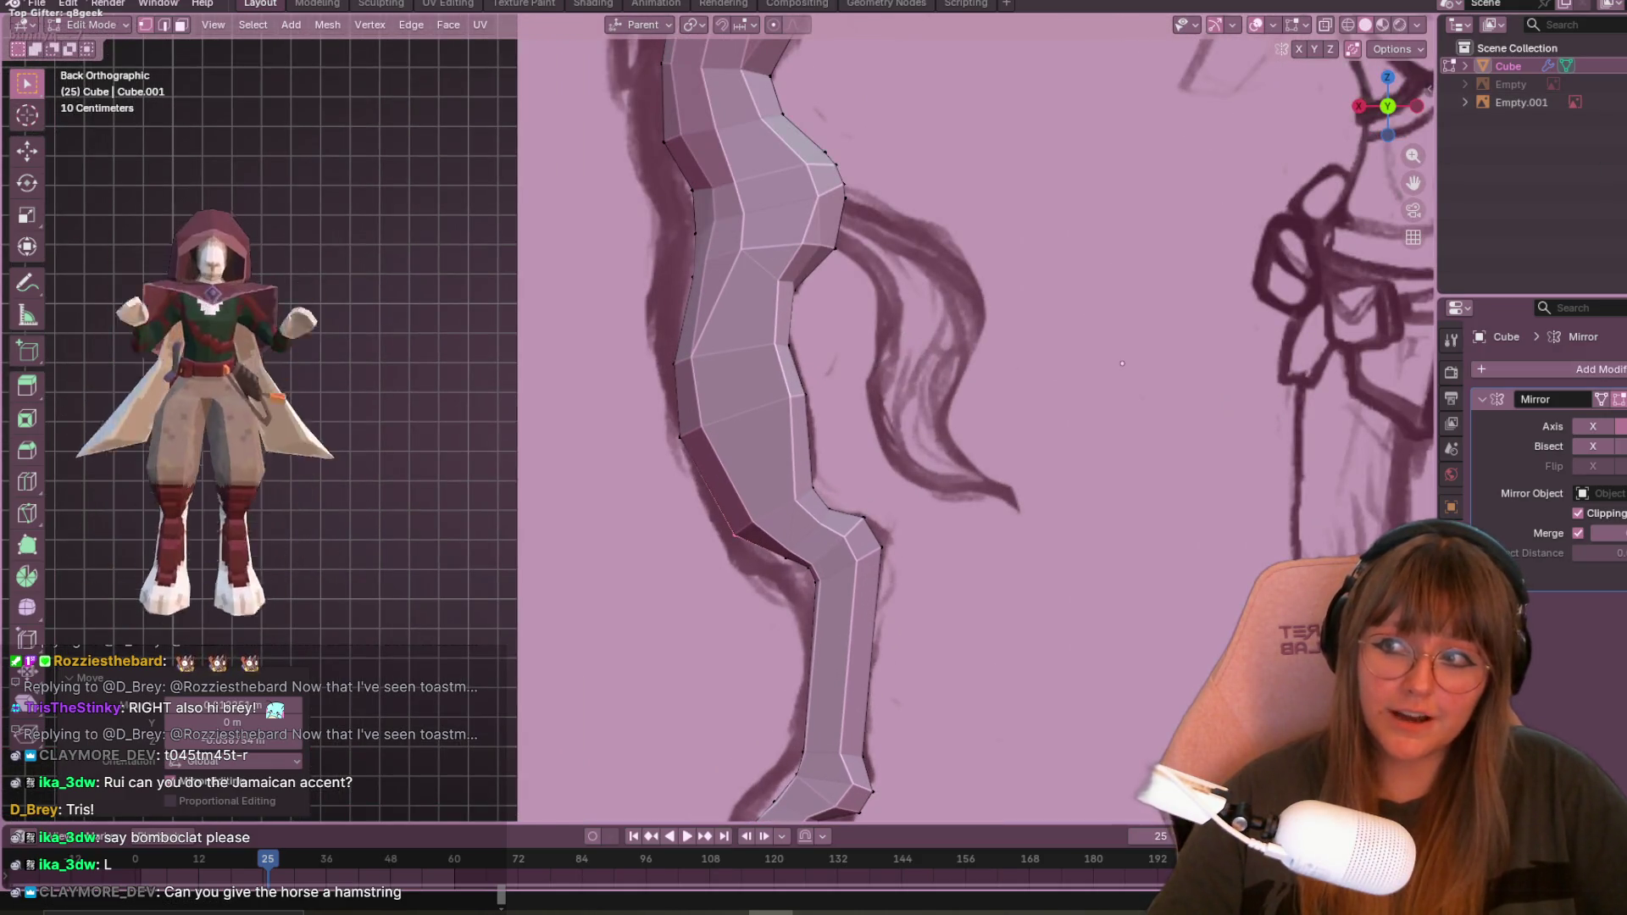
{"action": "middle_click_drag", "start_coordinate": [1093, 233], "coordinate": [1039, 308], "text": "shift"}
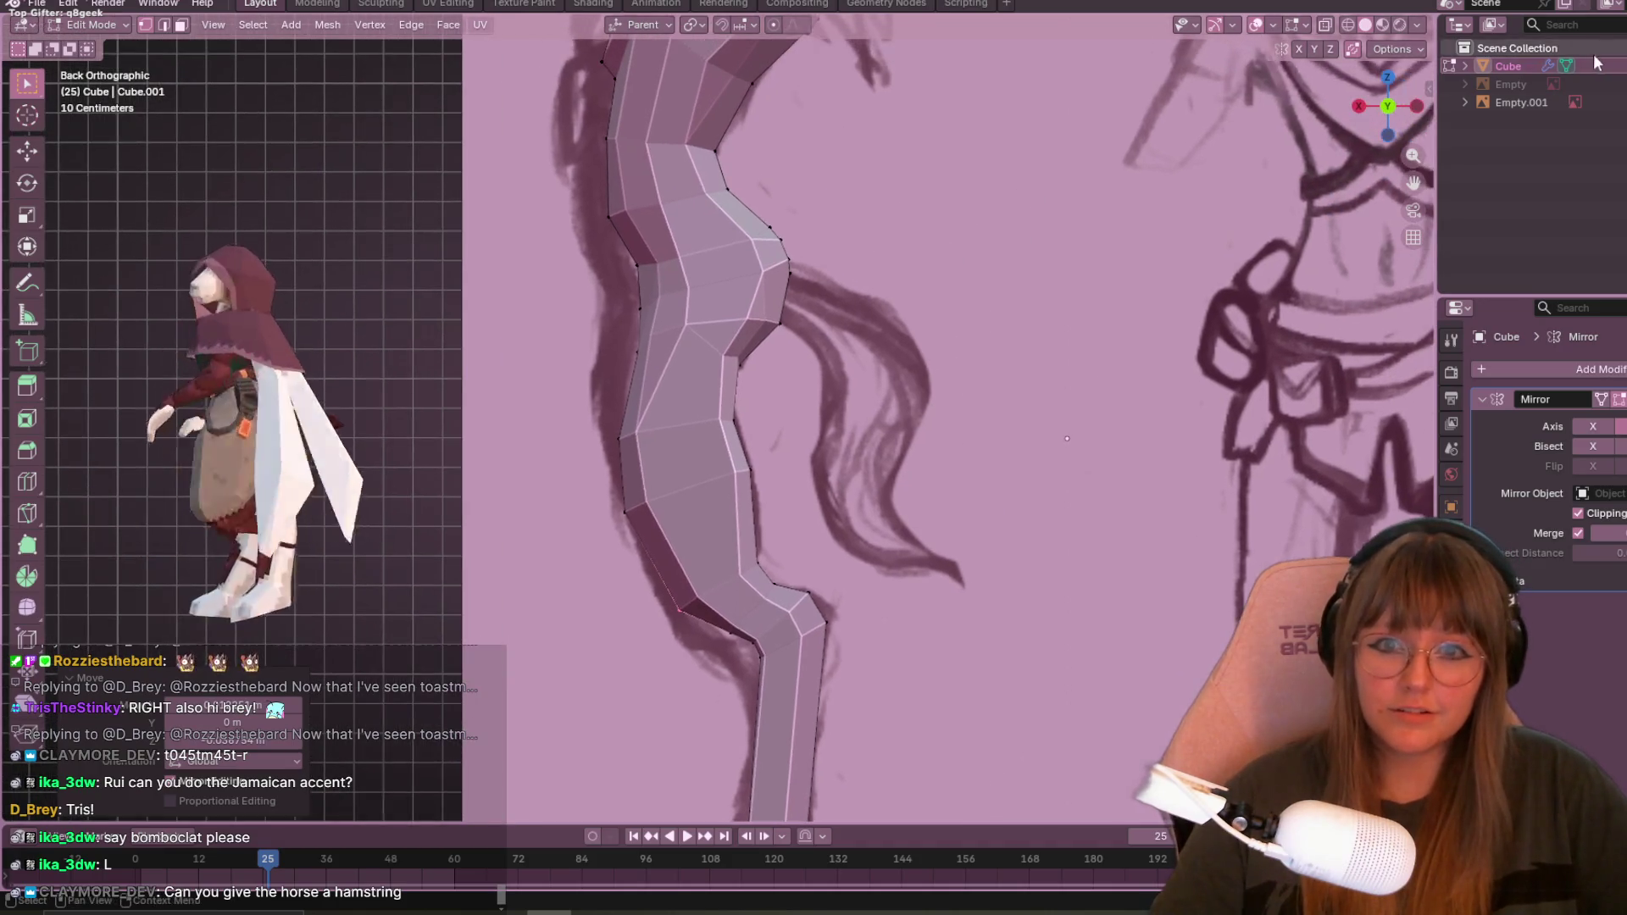
{"action": "scroll", "coordinate": [746, 364], "scroll_direction": "down", "scroll_amount": 4}
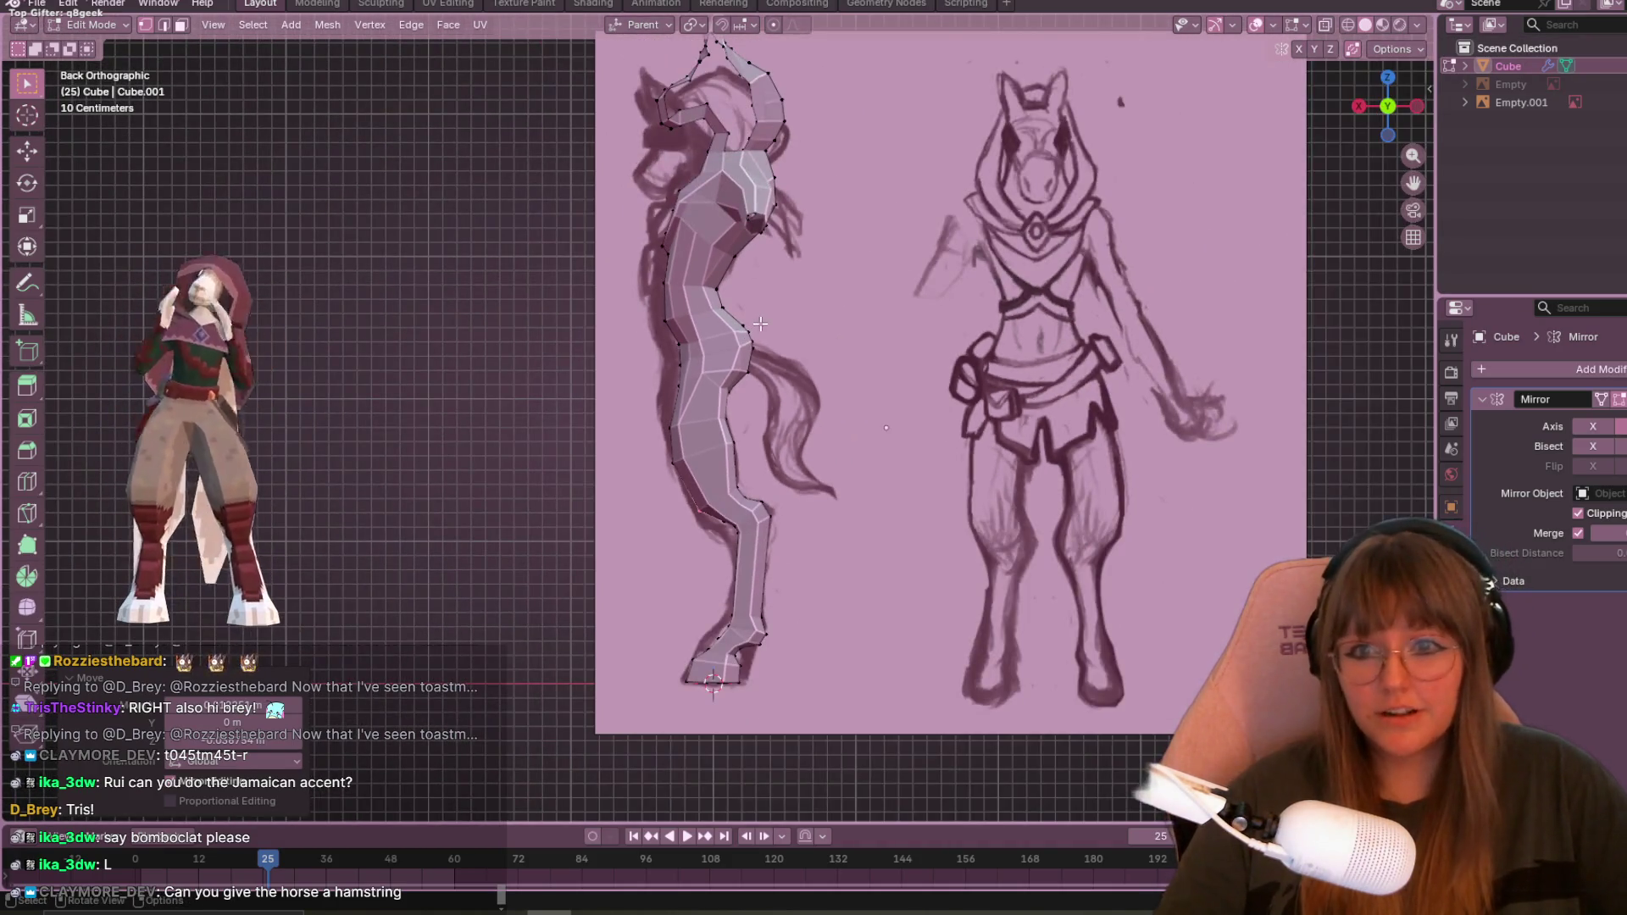
{"action": "scroll", "coordinate": [798, 326], "scroll_direction": "up", "scroll_amount": 1}
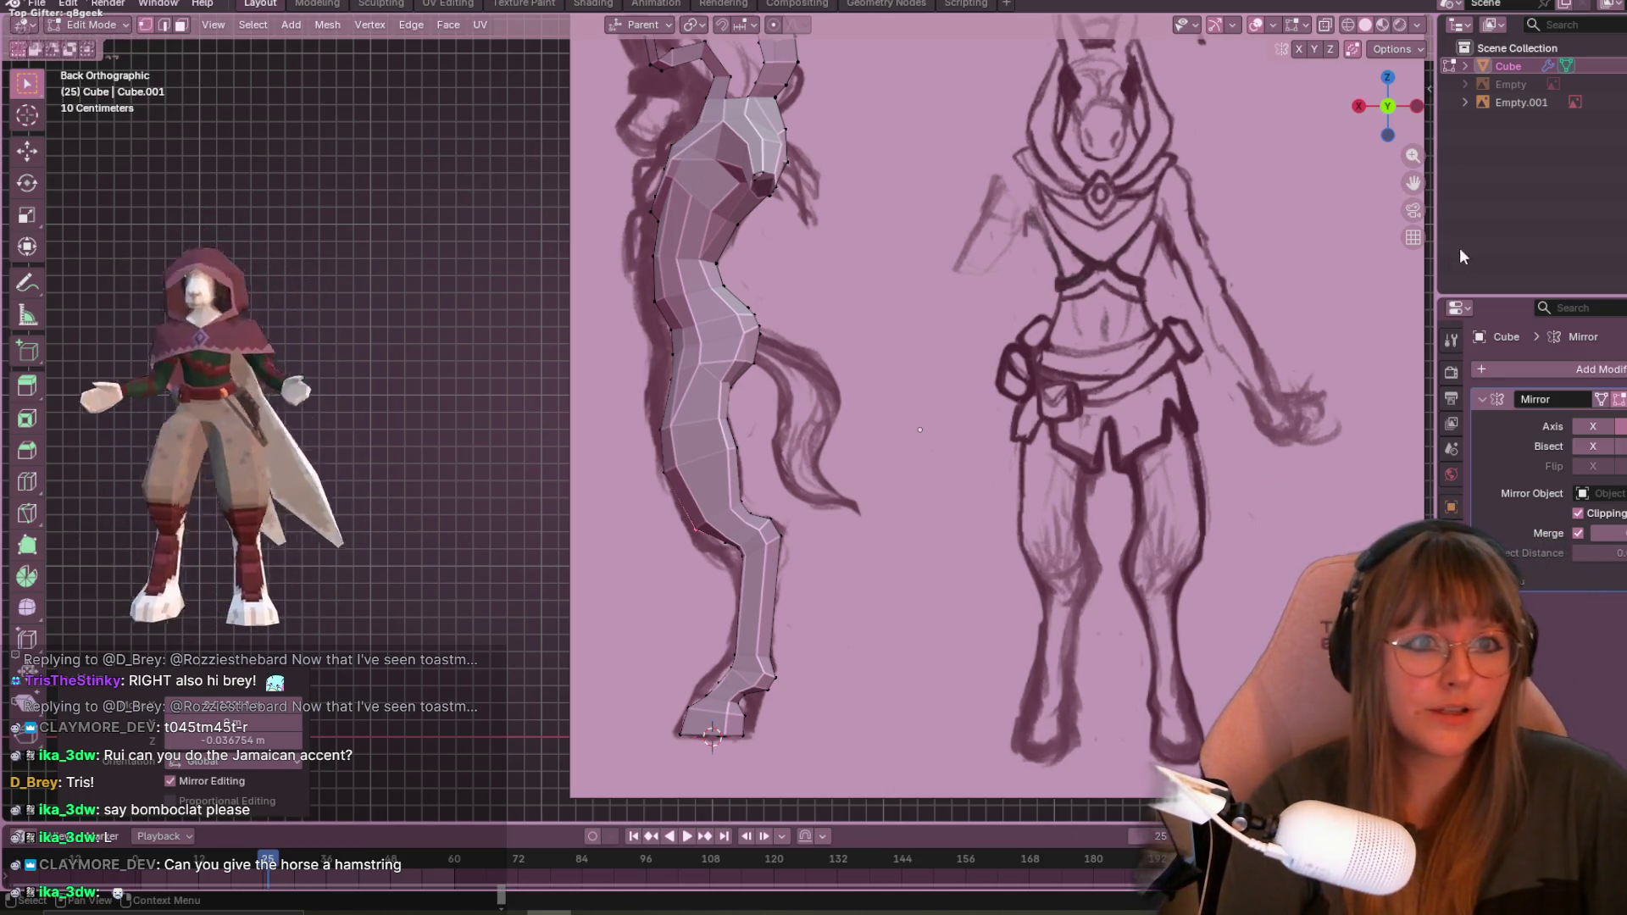
{"action": "mouse_move", "coordinate": [1294, 350]}
{"action": "middle_mouse_down"}
{"action": "mouse_move", "coordinate": [1051, 384]}
{"action": "mouse_move", "coordinate": [593, 356]}
{"action": "mouse_move", "coordinate": [516, 264]}
{"action": "mouse_move", "coordinate": [570, 320]}
{"action": "mouse_move", "coordinate": [607, 283]}
{"action": "mouse_move", "coordinate": [669, 356]}
{"action": "mouse_move", "coordinate": [731, 394]}
{"action": "mouse_move", "coordinate": [753, 374]}
{"action": "middle_mouse_up"}
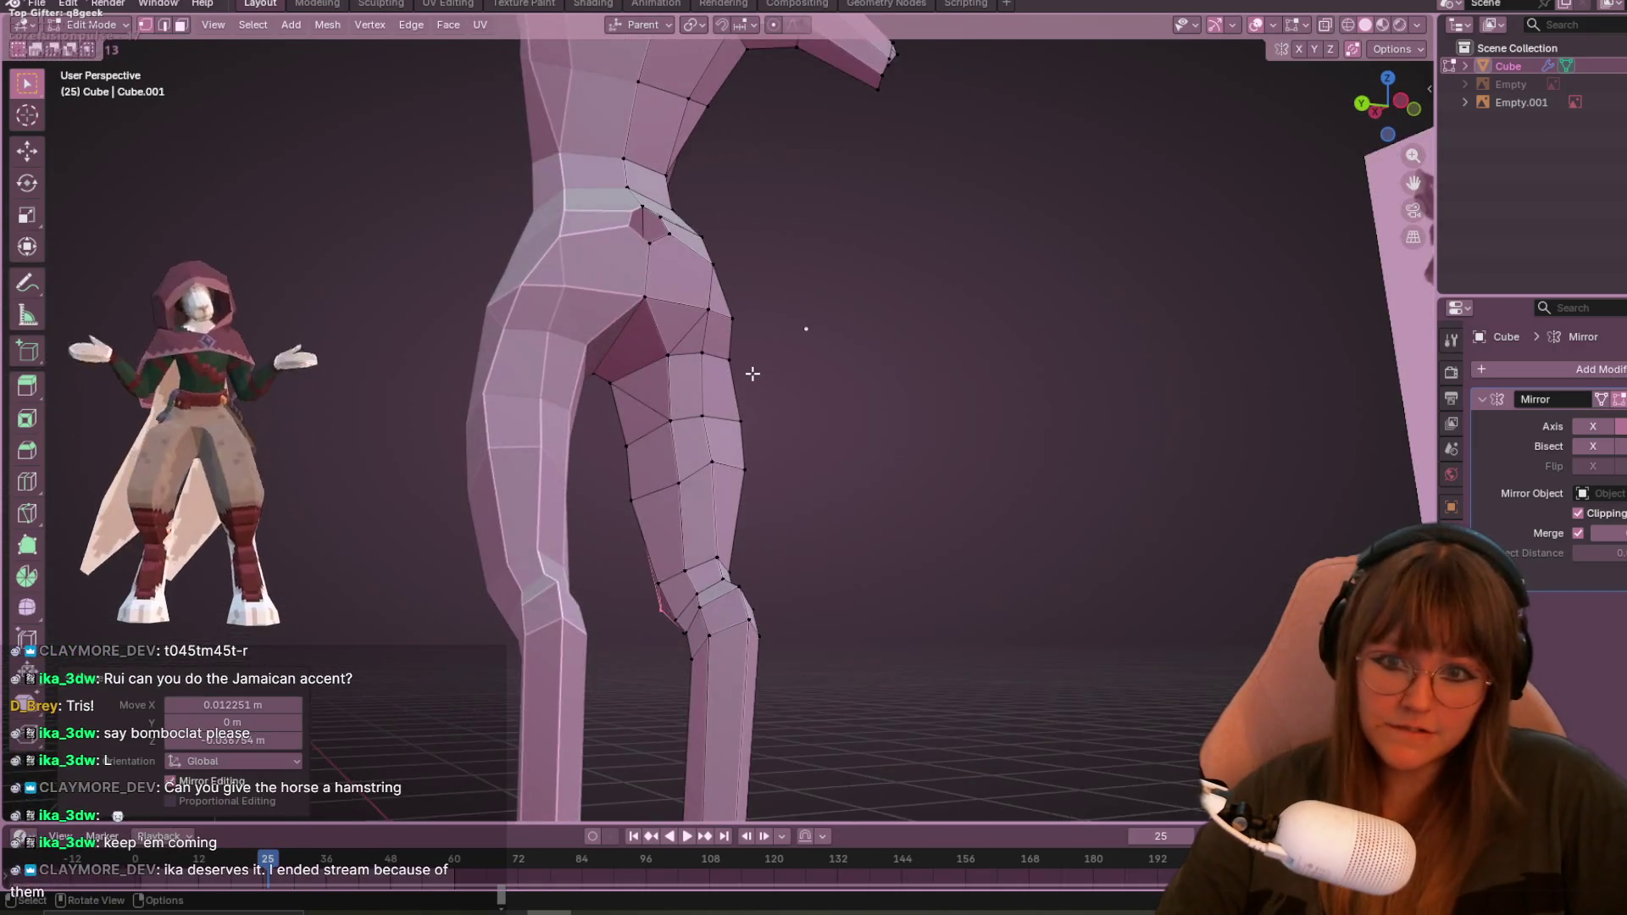
{"action": "mouse_move", "coordinate": [803, 428]}
{"action": "middle_mouse_down"}
{"action": "mouse_move", "coordinate": [839, 356]}
{"action": "mouse_move", "coordinate": [937, 298]}
{"action": "mouse_move", "coordinate": [901, 353]}
{"action": "mouse_move", "coordinate": [887, 449]}
{"action": "mouse_move", "coordinate": [847, 398]}
{"action": "mouse_move", "coordinate": [876, 458]}
{"action": "mouse_move", "coordinate": [770, 365]}
{"action": "middle_mouse_up"}
{"action": "mouse_move", "coordinate": [944, 181]}
{"action": "middle_mouse_down"}
{"action": "mouse_move", "coordinate": [1162, 308]}
{"action": "mouse_move", "coordinate": [1203, 427]}
{"action": "mouse_move", "coordinate": [908, 462]}
{"action": "middle_mouse_up"}
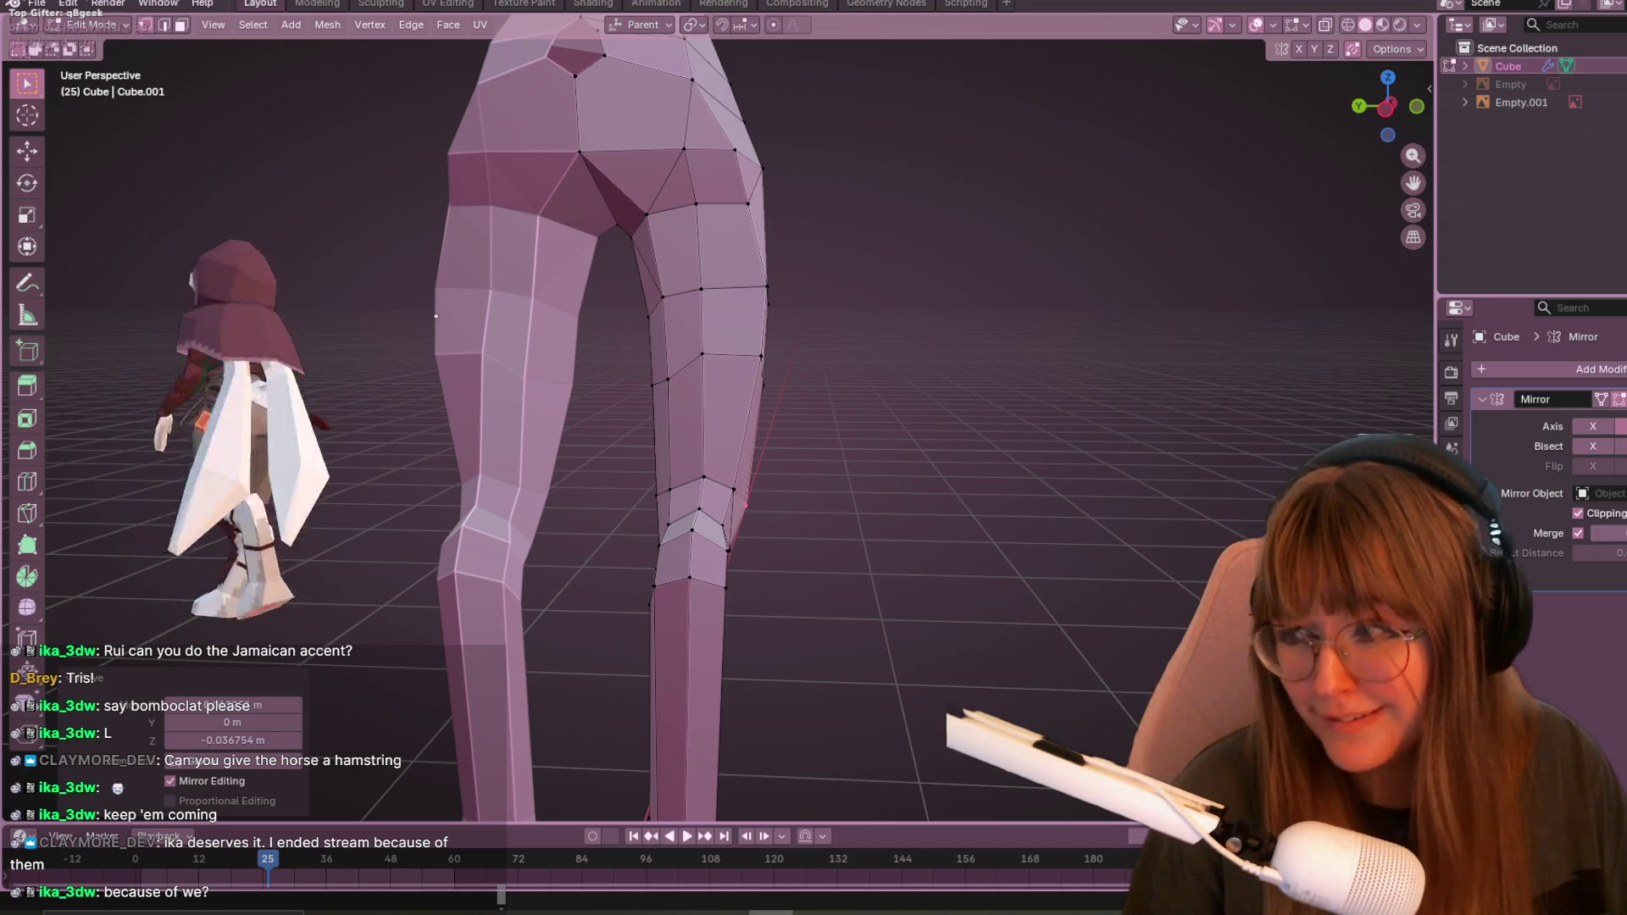
{"action": "scroll", "coordinate": [623, 300], "scroll_direction": "up", "scroll_amount": 2}
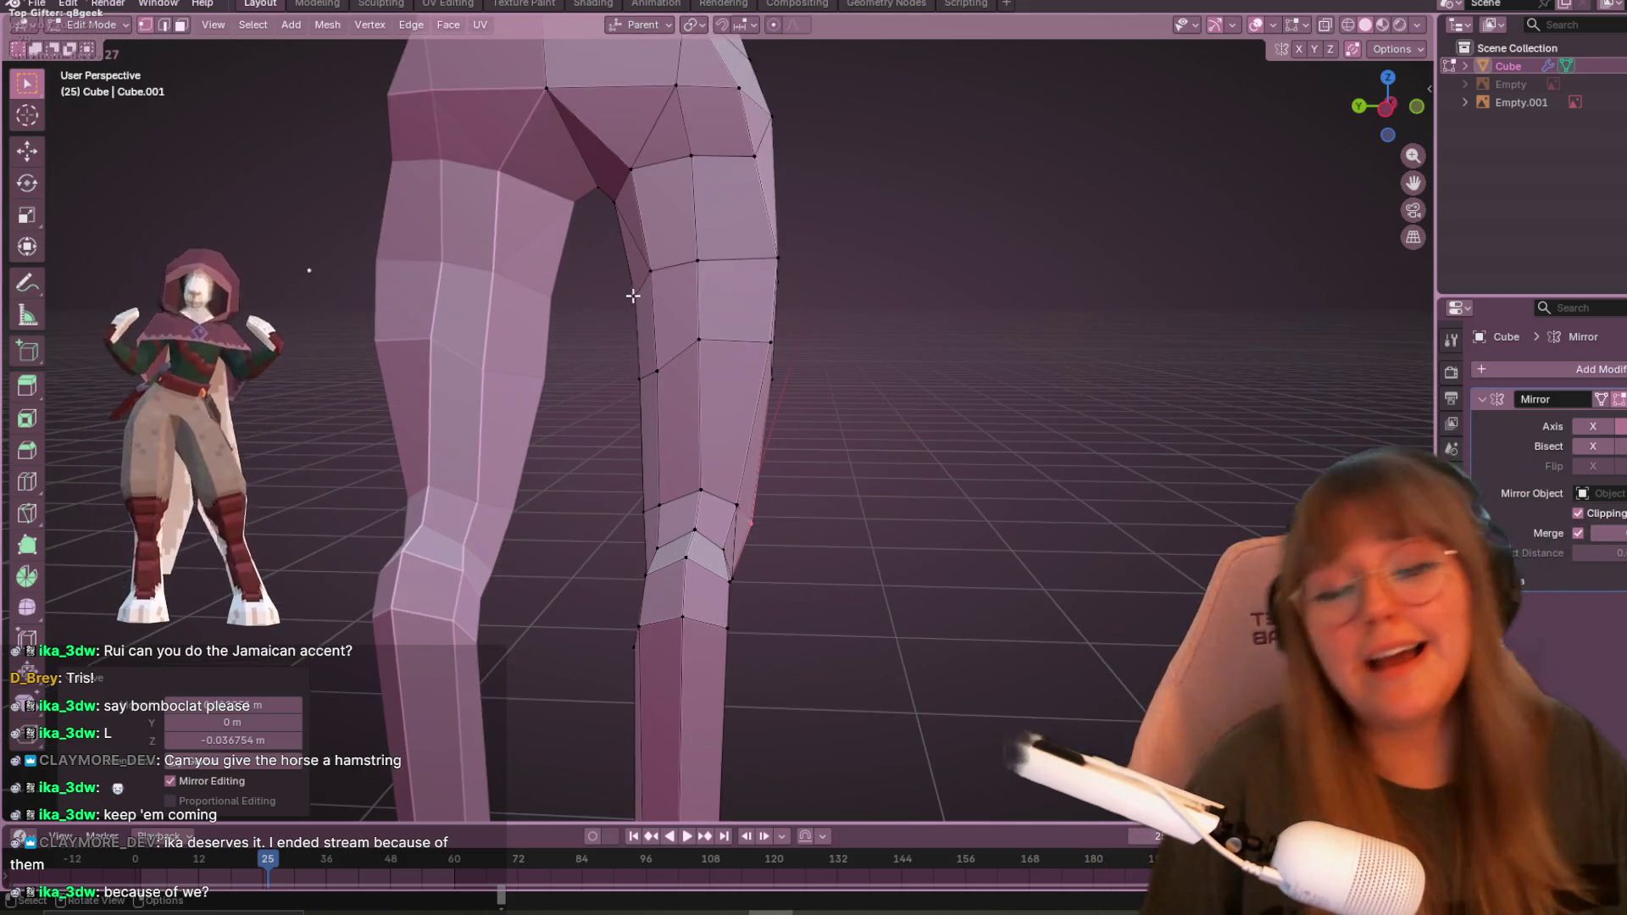
{"action": "mouse_move", "coordinate": [781, 145]}
{"action": "middle_mouse_down"}
{"action": "mouse_move", "coordinate": [865, 610]}
{"action": "mouse_move", "coordinate": [867, 450]}
{"action": "middle_mouse_up"}
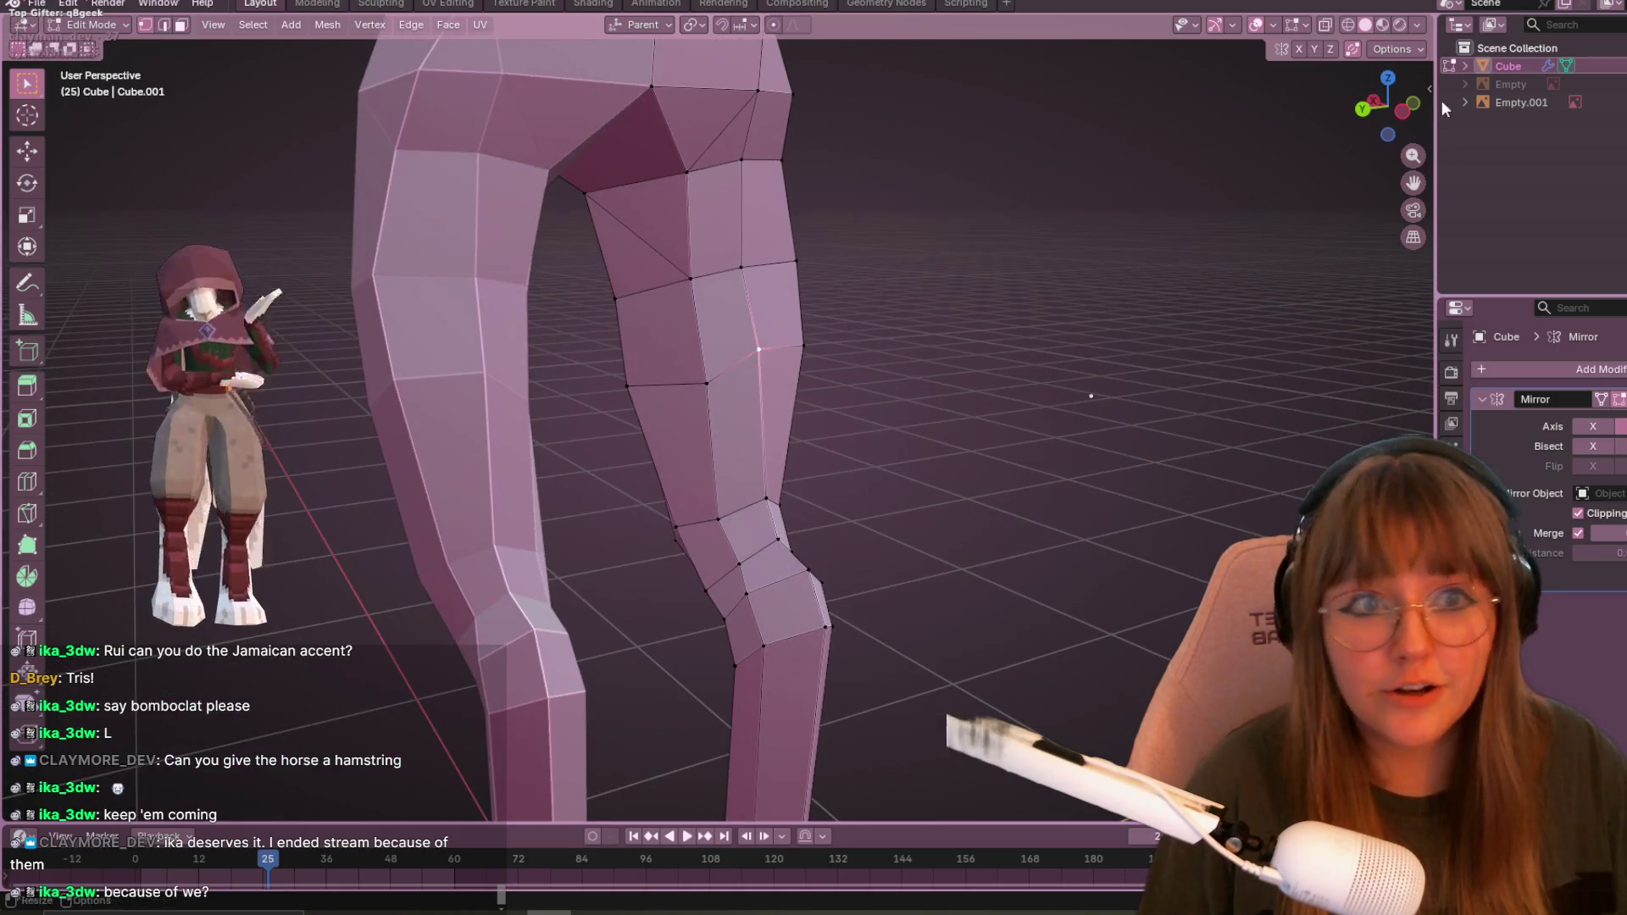
{"action": "left_click", "coordinate": [1398, 113]}
- Slide a leg vertex twice and a thigh vertex along their edges
{"action": "key", "text": "g"}
{"action": "key", "text": "g"}
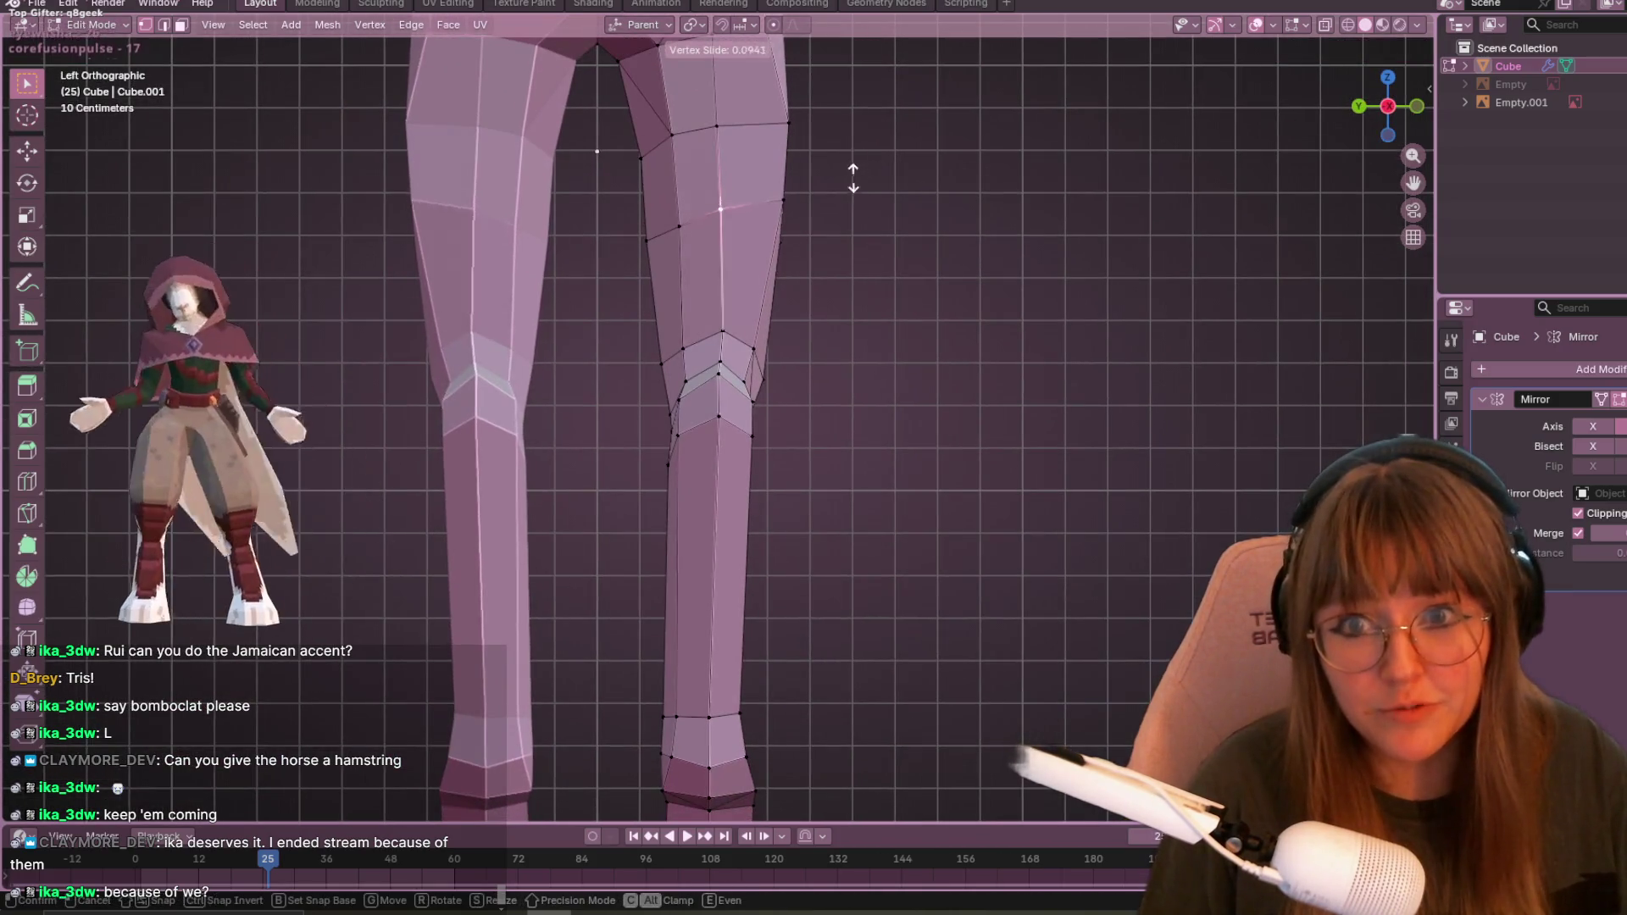
{"action": "left_click", "coordinate": [839, 183]}
{"action": "key", "text": "g"}
{"action": "key", "text": "g"}
{"action": "left_click", "coordinate": [823, 222]}
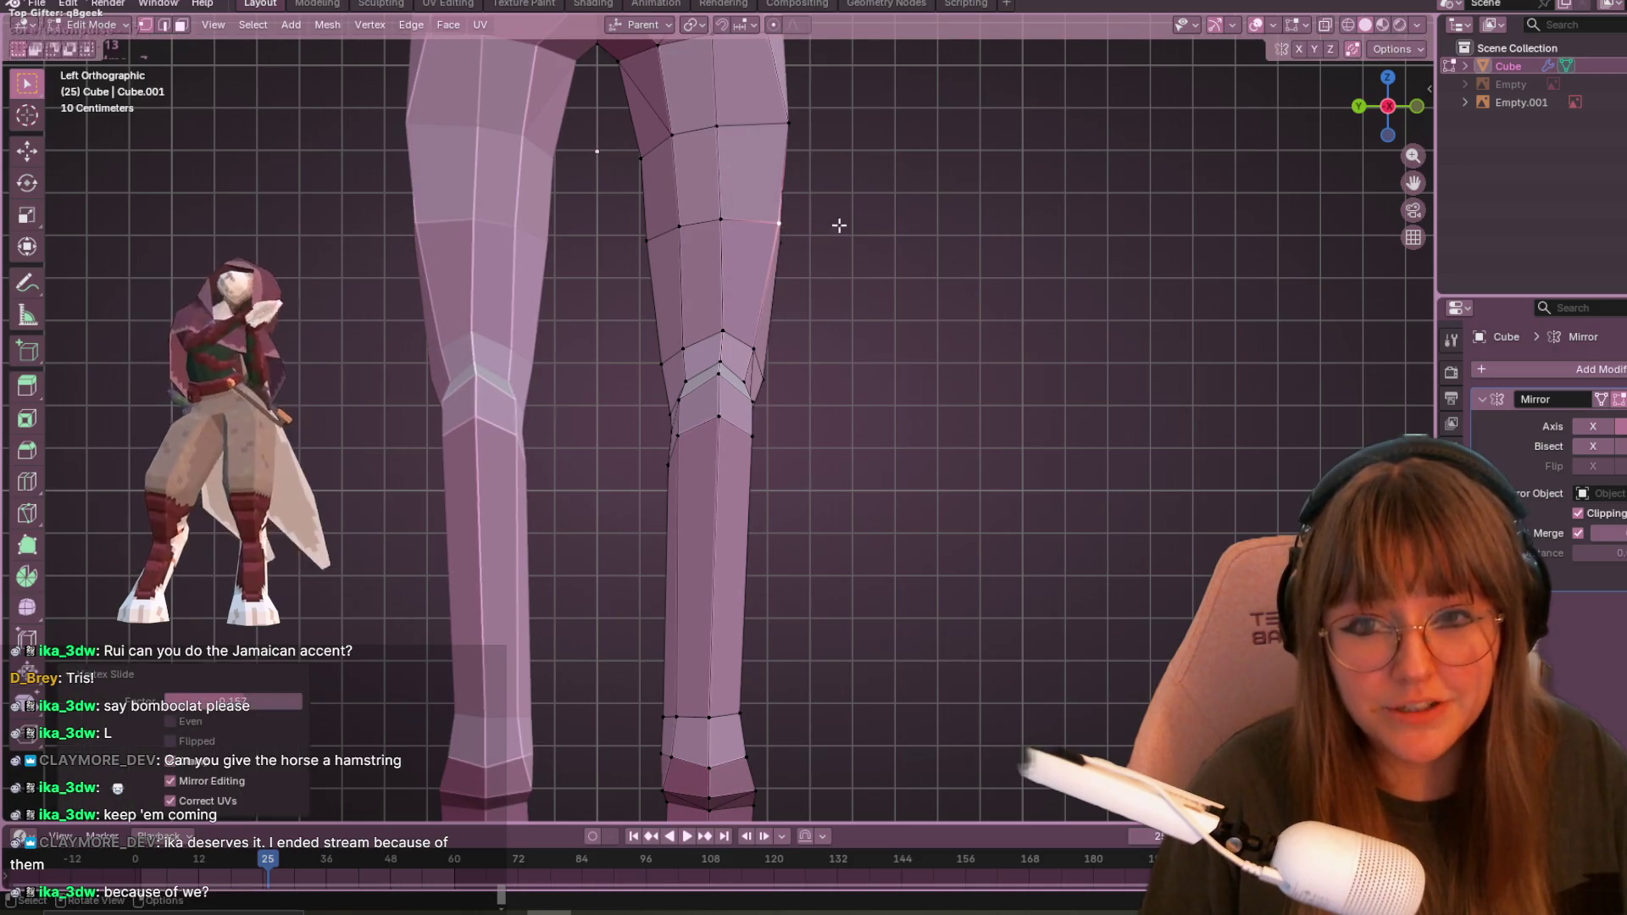
{"action": "scroll", "coordinate": [1003, 276], "scroll_direction": "up", "scroll_amount": 2, "text": "shift"}
{"action": "scroll", "coordinate": [904, 316], "scroll_direction": "down", "scroll_amount": 1, "text": "ctrl"}
{"action": "left_click", "coordinate": [763, 172]}
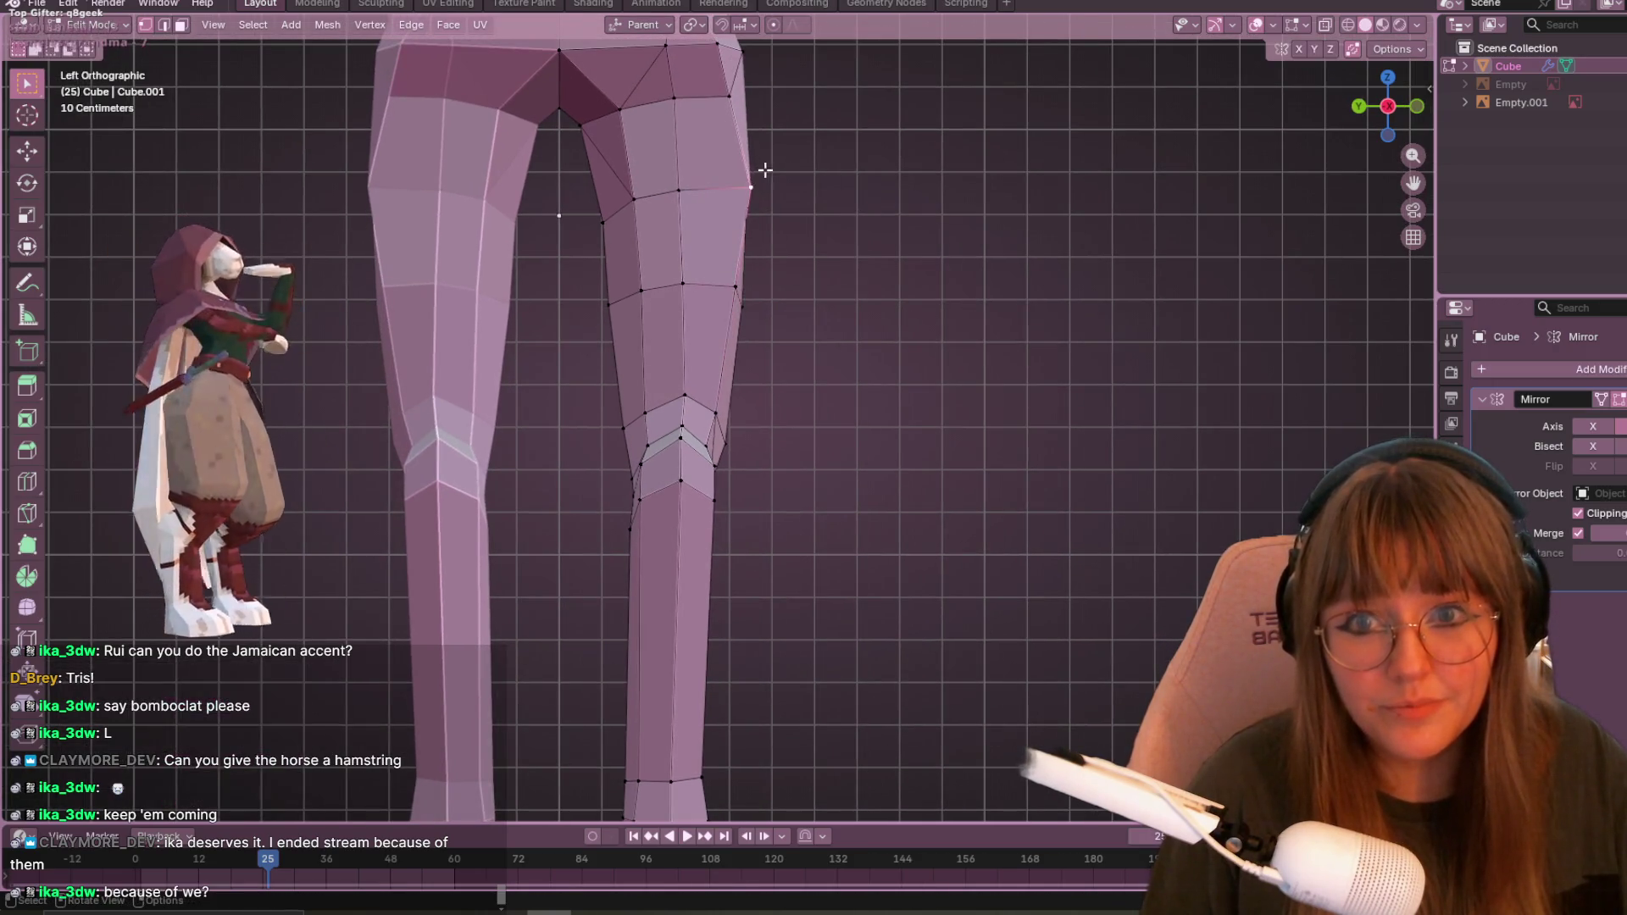
{"action": "key", "text": "g"}
{"action": "key", "text": "g"}
{"action": "left_click", "coordinate": [742, 169]}
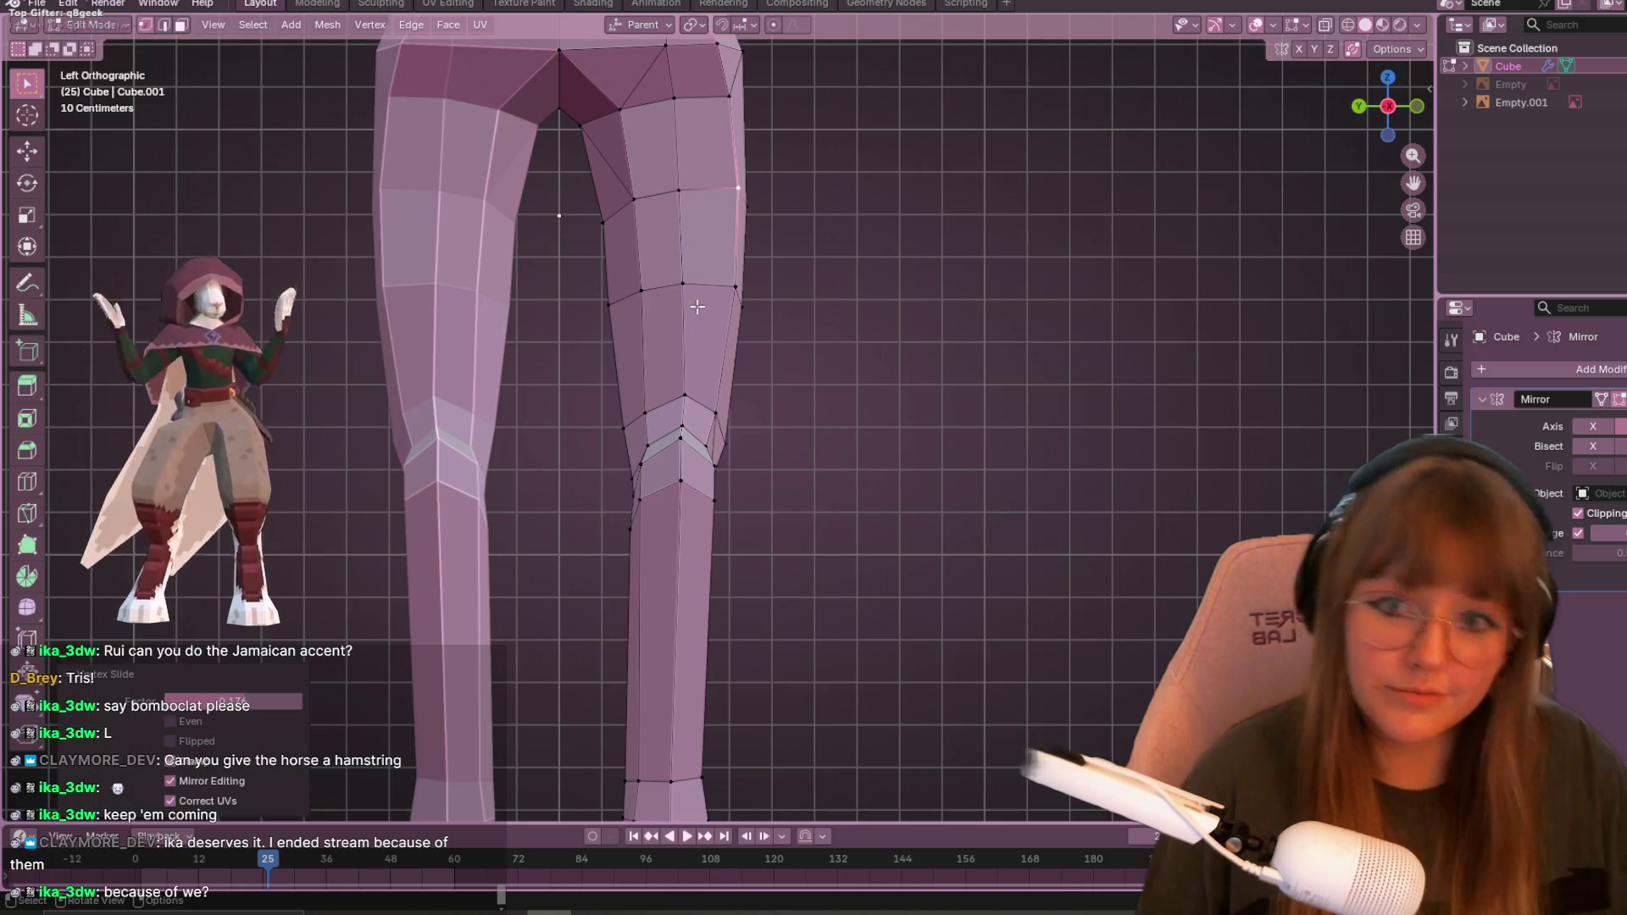
- Slide and then move a knee vertex to smooth the knee contour
{"action": "left_click", "coordinate": [683, 283]}
{"action": "scroll", "coordinate": [882, 265], "scroll_direction": "up", "scroll_amount": 2}
{"action": "key", "text": "g"}
{"action": "key", "text": "g"}
{"action": "left_click", "coordinate": [976, 450]}
{"action": "scroll", "coordinate": [863, 567], "scroll_direction": "down", "scroll_amount": 2}
{"action": "mouse_move", "coordinate": [999, 381]}
{"action": "middle_mouse_down"}
{"action": "mouse_move", "coordinate": [933, 424]}
{"action": "mouse_move", "coordinate": [1003, 454]}
{"action": "mouse_move", "coordinate": [1051, 437]}
{"action": "mouse_move", "coordinate": [850, 531]}
{"action": "mouse_move", "coordinate": [1267, 206]}
{"action": "middle_mouse_up"}
{"action": "left_click", "coordinate": [1385, 119]}
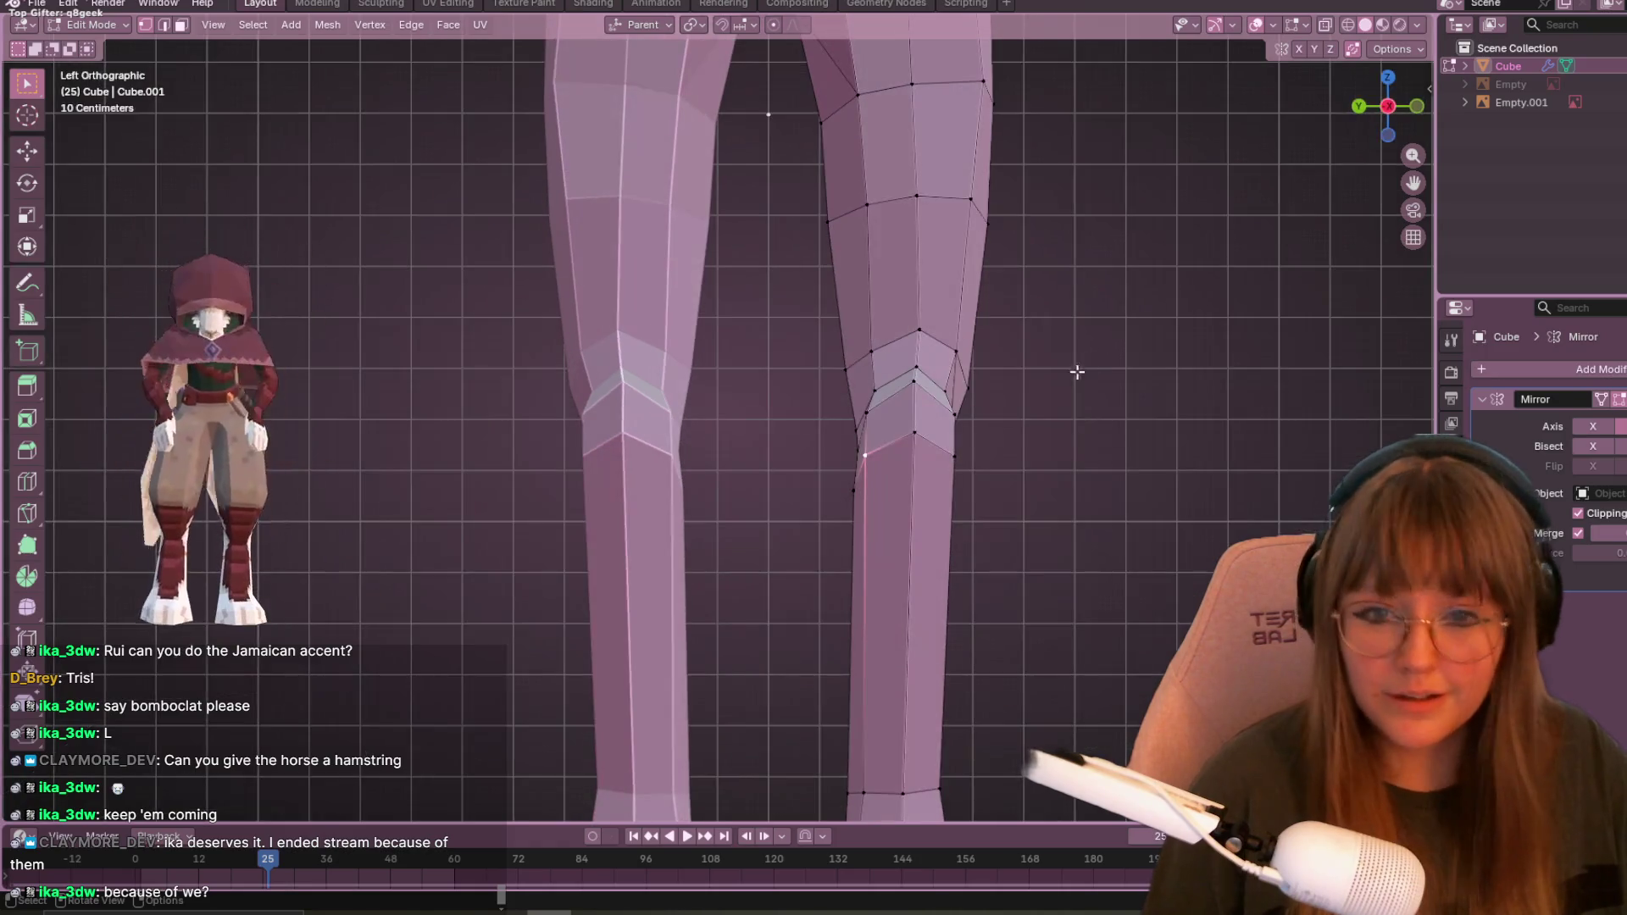
{"action": "key", "text": "g"}
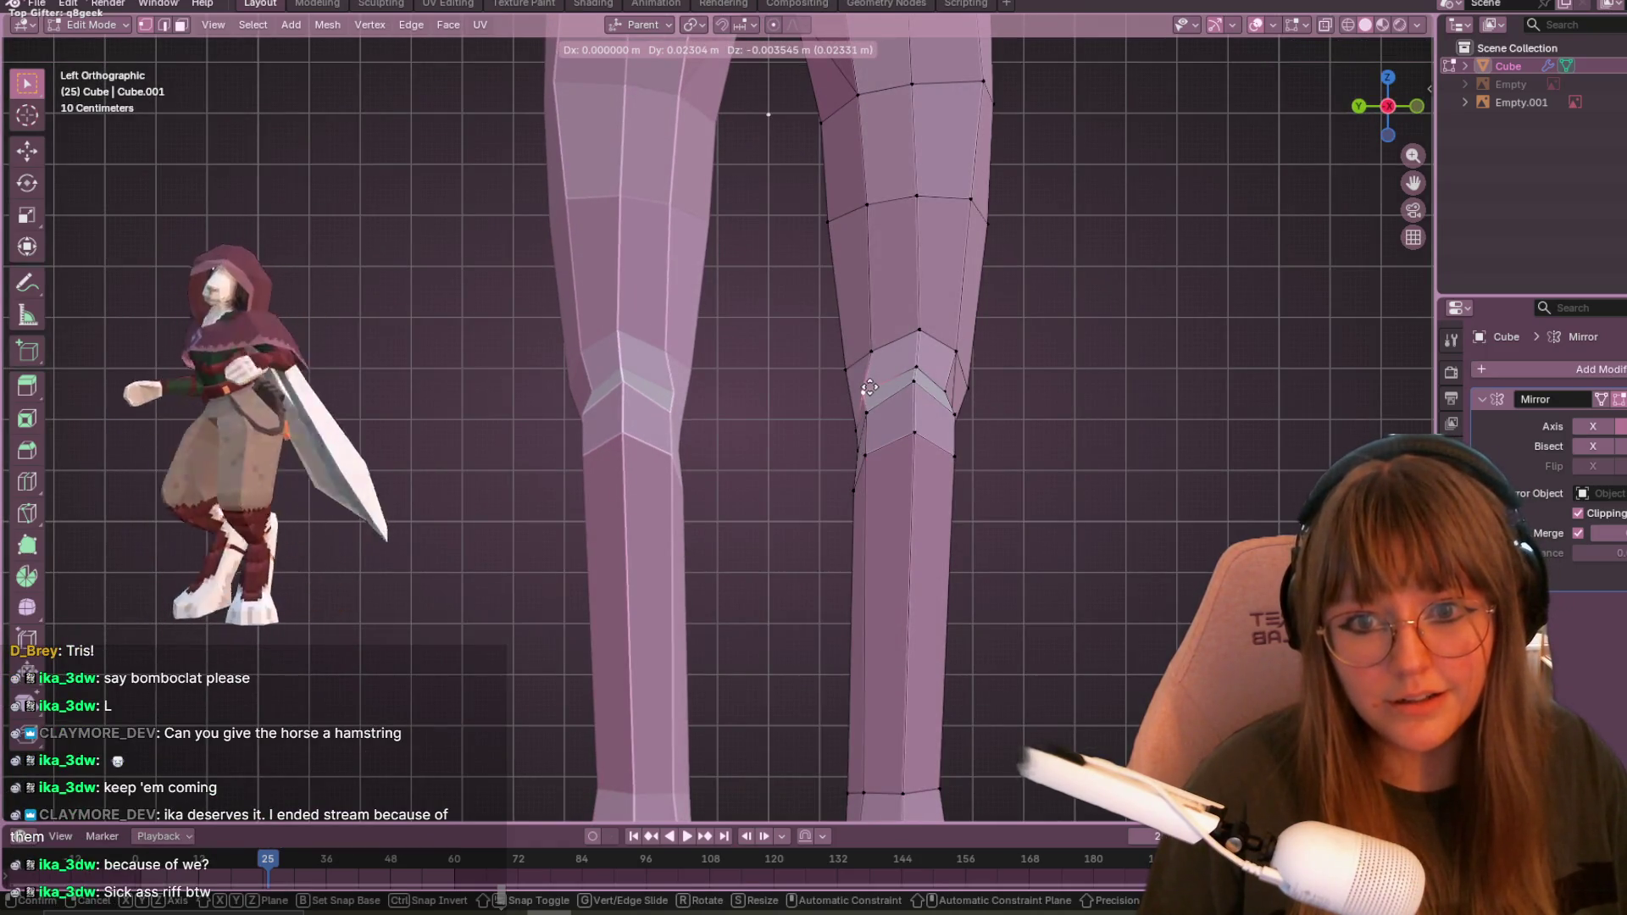
{"action": "left_click", "coordinate": [858, 361]}
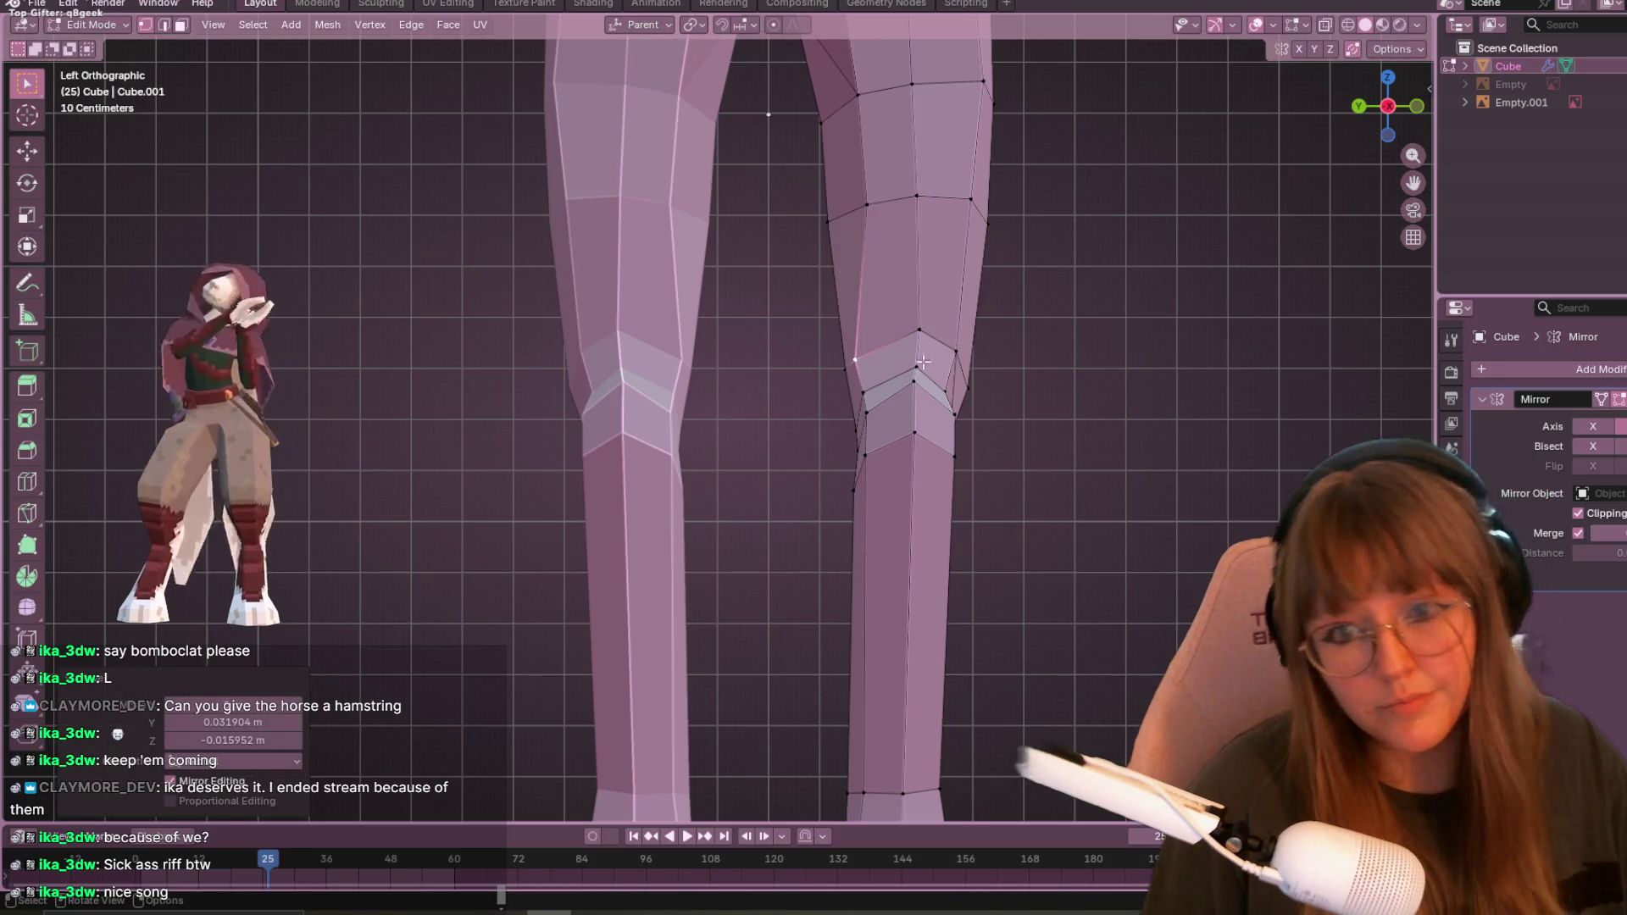
- Shift a knee-row vertex and an upper-thigh vertex slightly left
{"action": "left_click", "coordinate": [866, 204]}
{"action": "key", "text": "g"}
{"action": "left_click", "coordinate": [846, 208]}
{"action": "left_click", "coordinate": [860, 112]}
{"action": "key", "text": "g"}
{"action": "left_click", "coordinate": [843, 112]}
{"action": "scroll", "coordinate": [1013, 288], "scroll_direction": "down", "scroll_amount": 5}
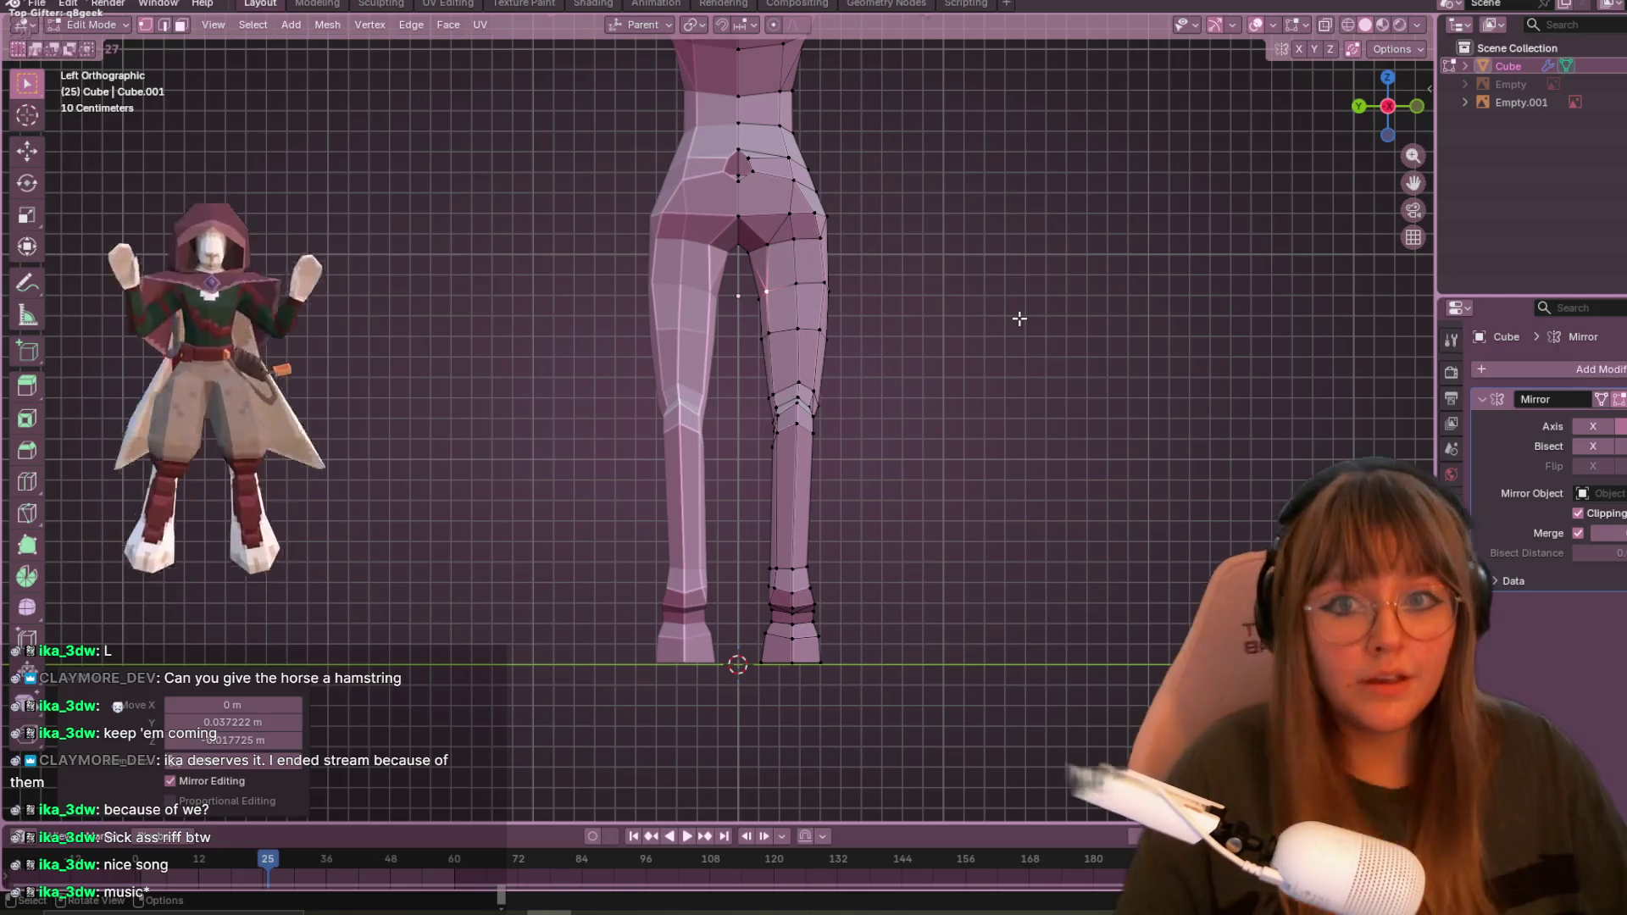
{"action": "scroll", "coordinate": [763, 208], "scroll_direction": "up", "scroll_amount": 3}
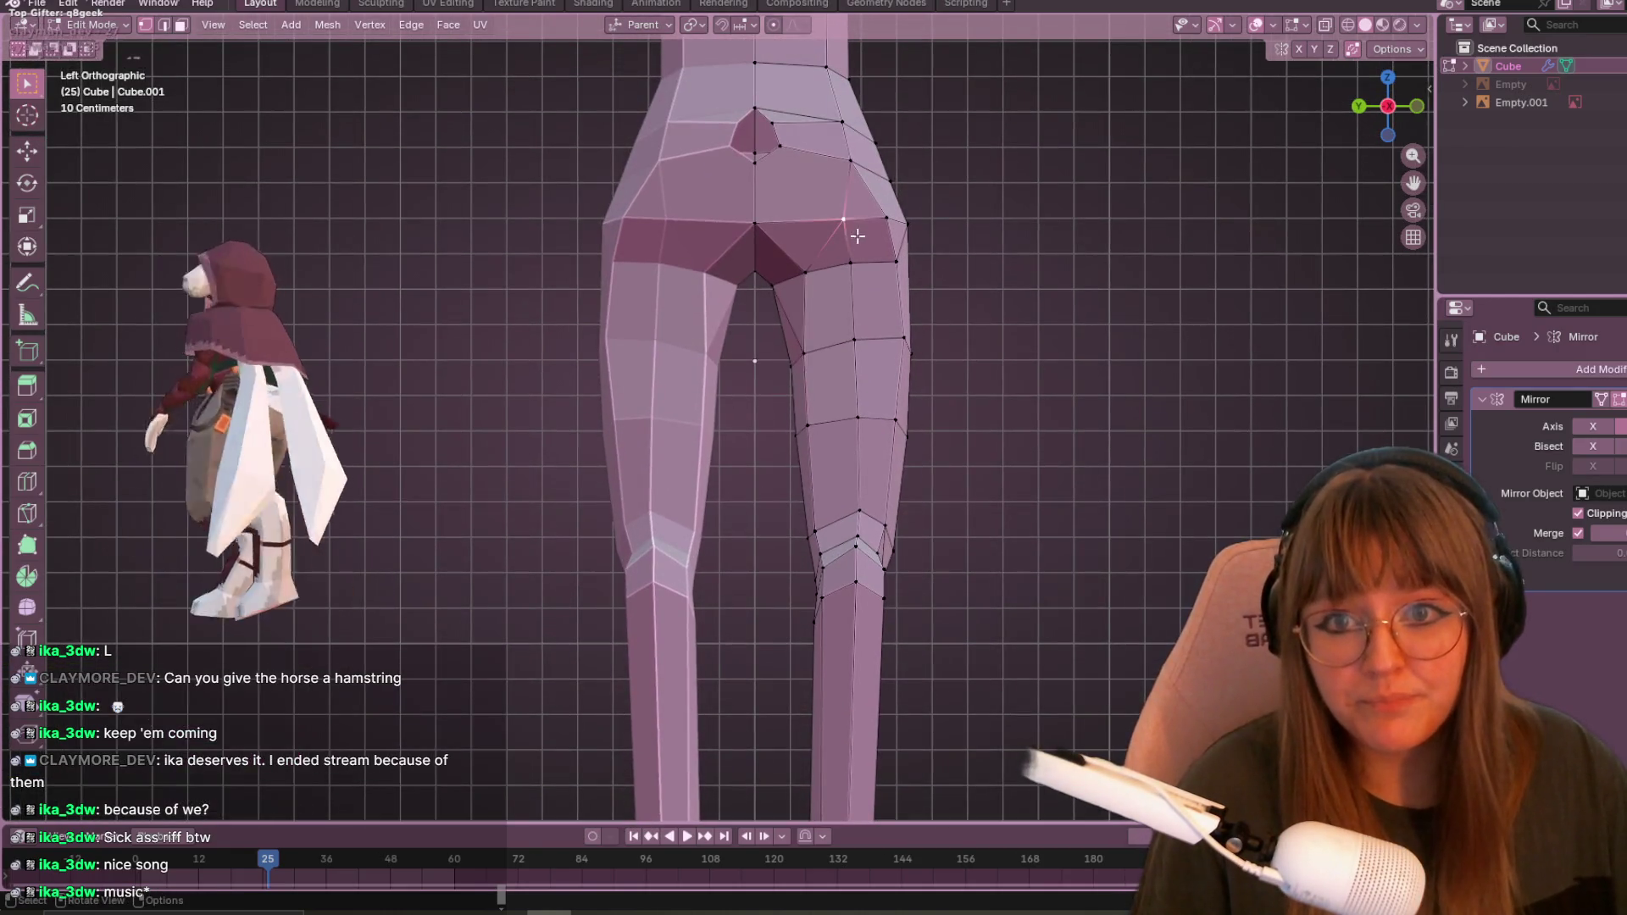
- Slide two hip vertices and adjust two vertices down the thigh outline
{"action": "key", "text": "shift+v"}
{"action": "left_click", "coordinate": [838, 200]}
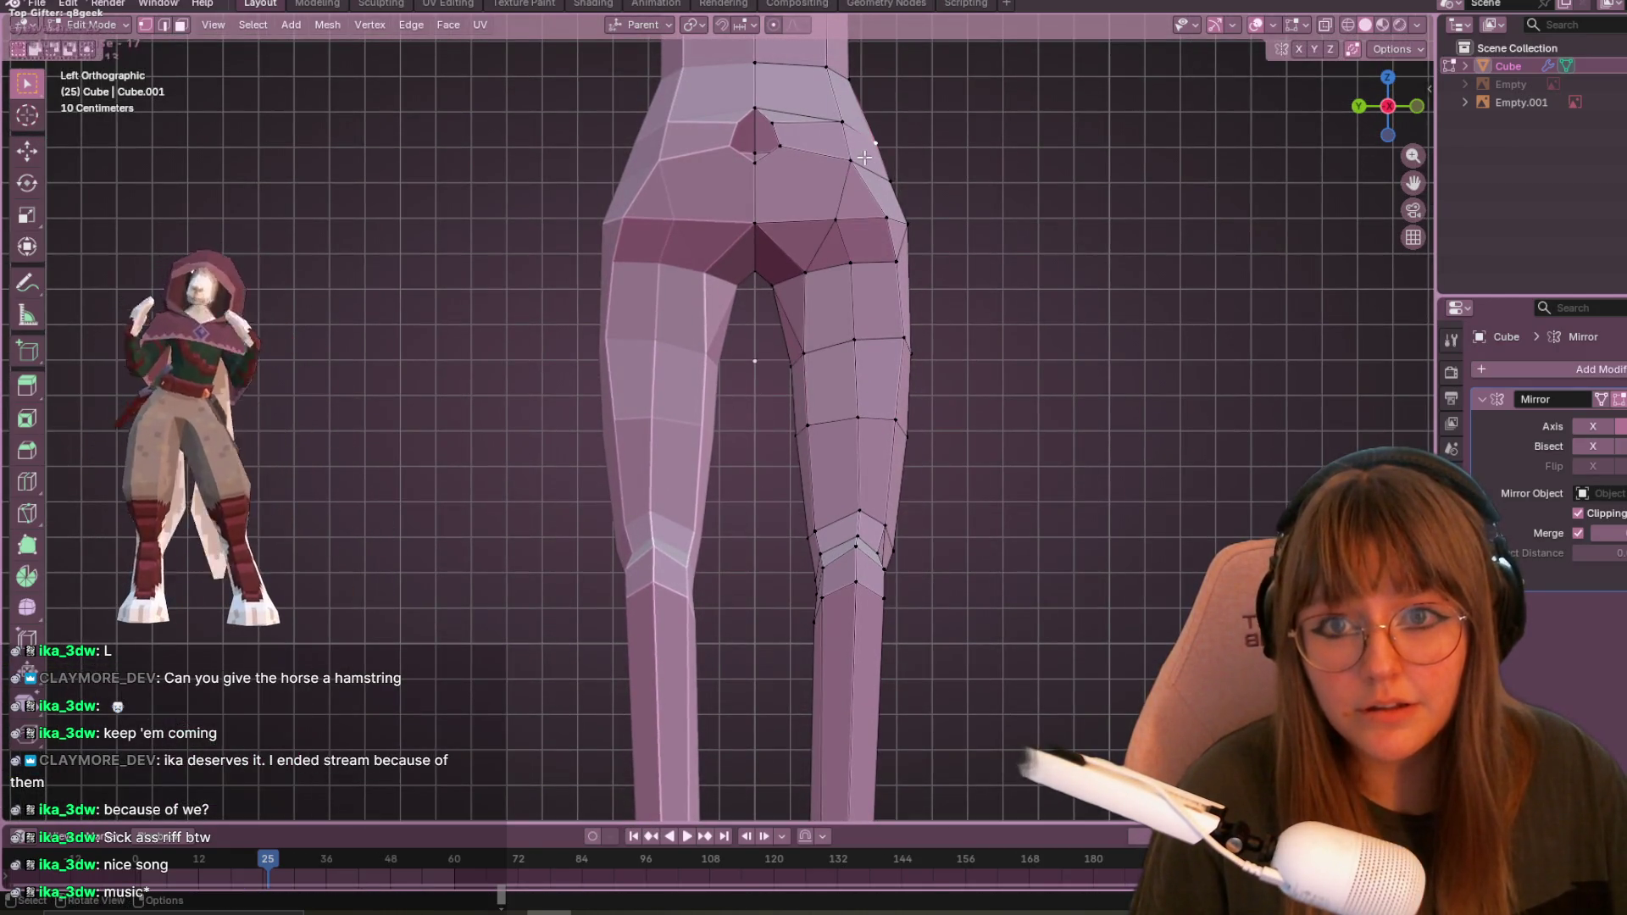
{"action": "key", "text": "shift+v"}
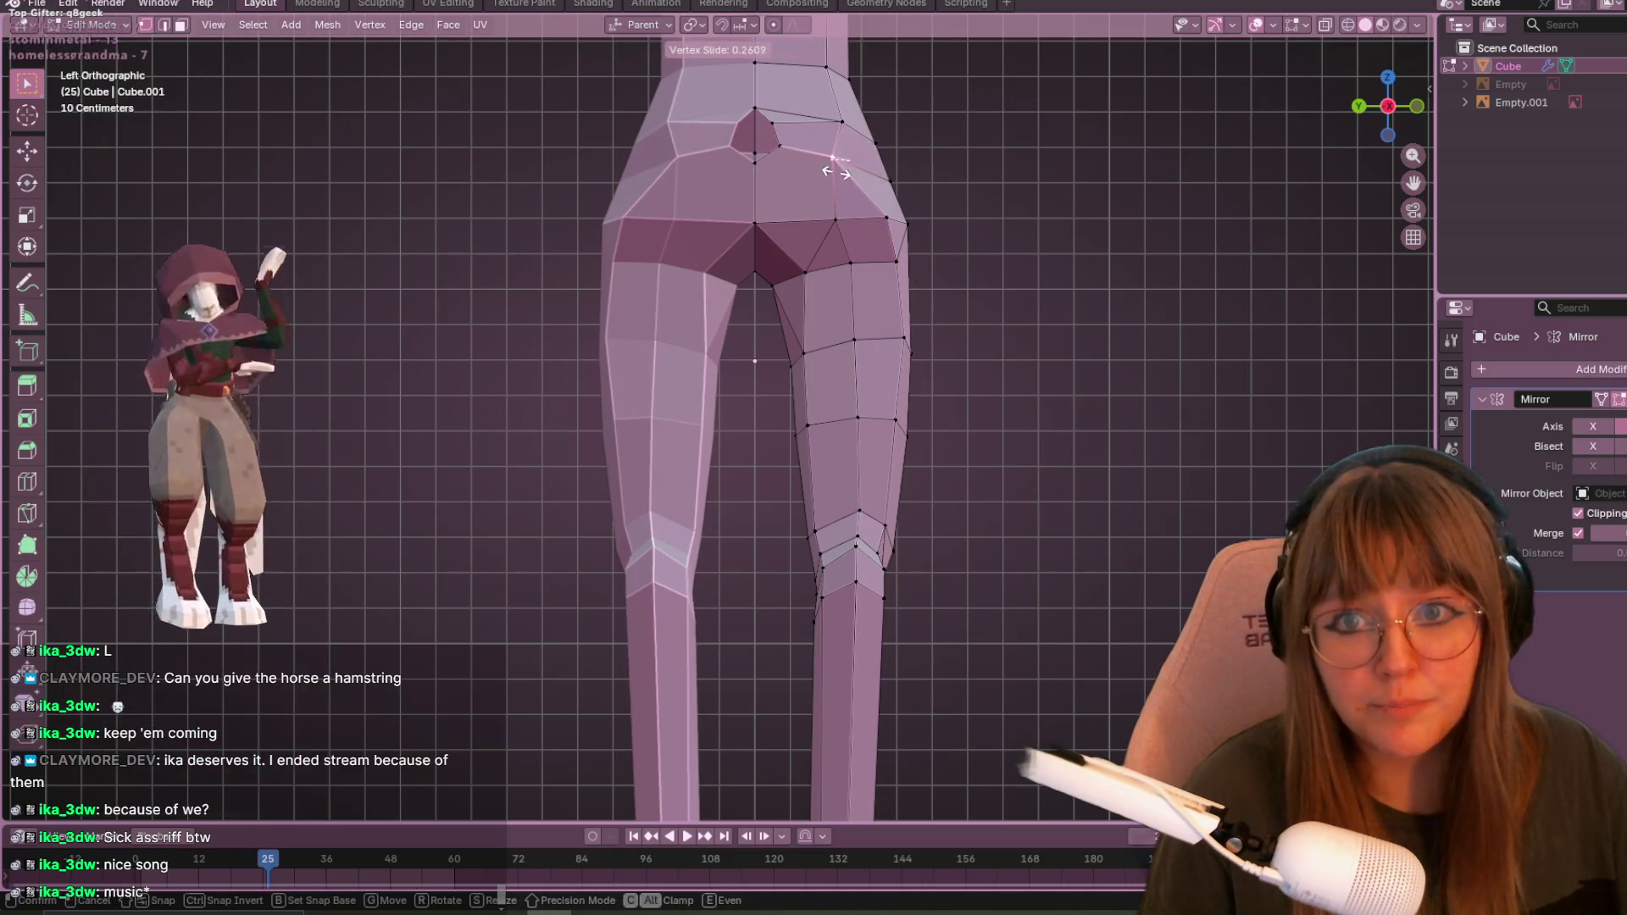
{"action": "left_click", "coordinate": [839, 162]}
{"action": "left_click", "coordinate": [885, 219]}
{"action": "key", "text": "g"}
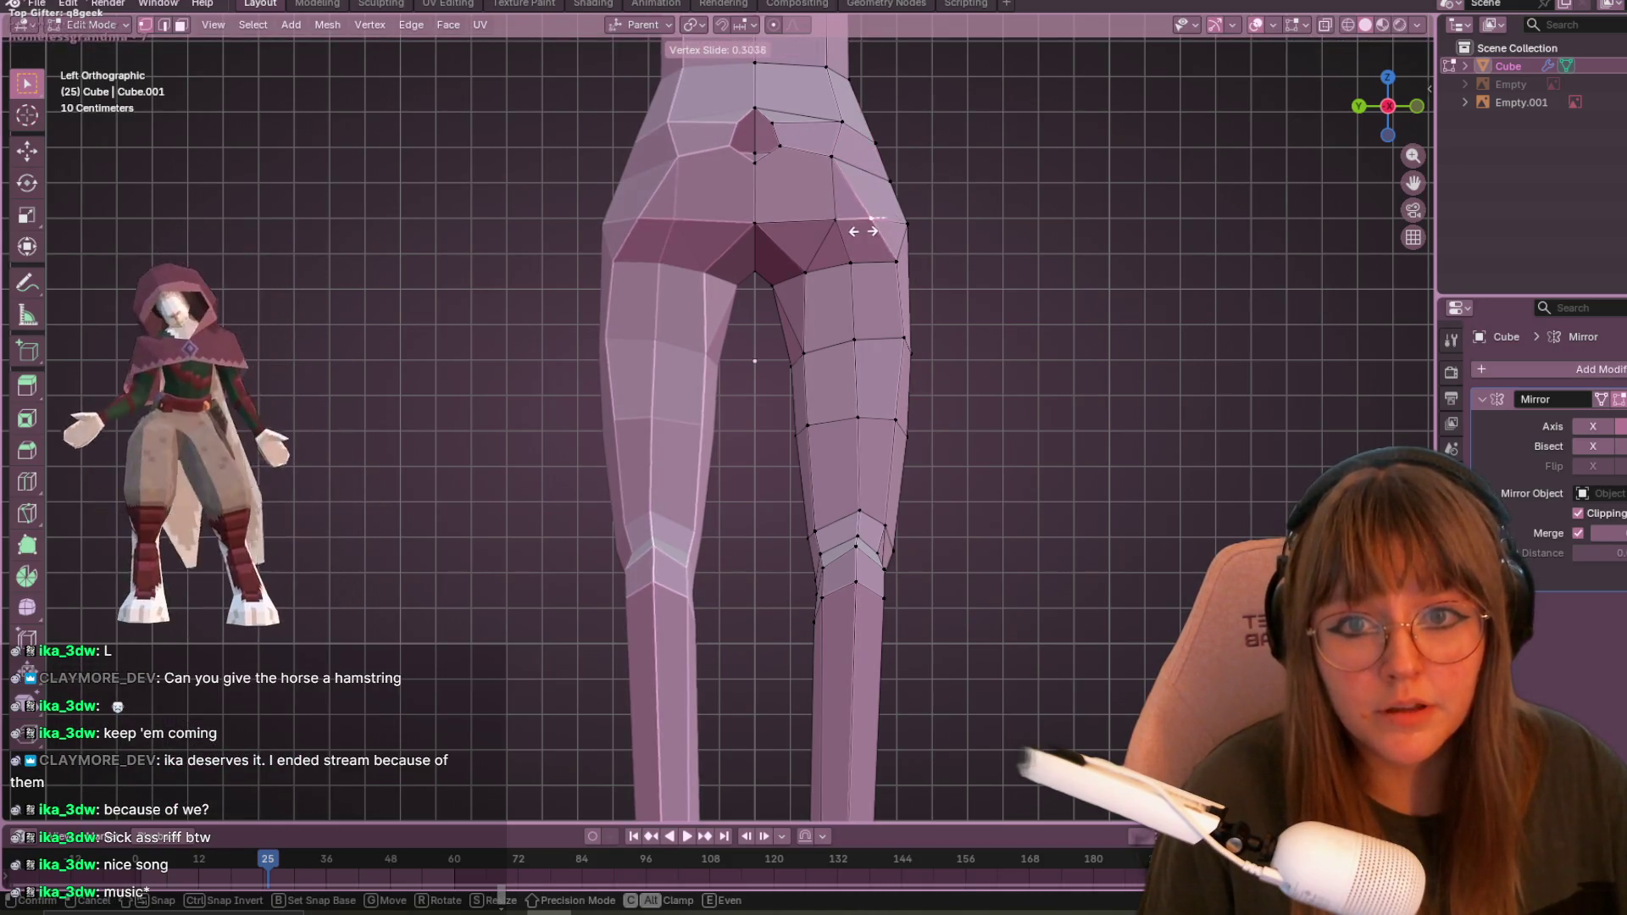
{"action": "left_click", "coordinate": [890, 271]}
{"action": "left_click", "coordinate": [896, 337]}
{"action": "key", "text": "shift+v"}
{"action": "left_click", "coordinate": [888, 390]}
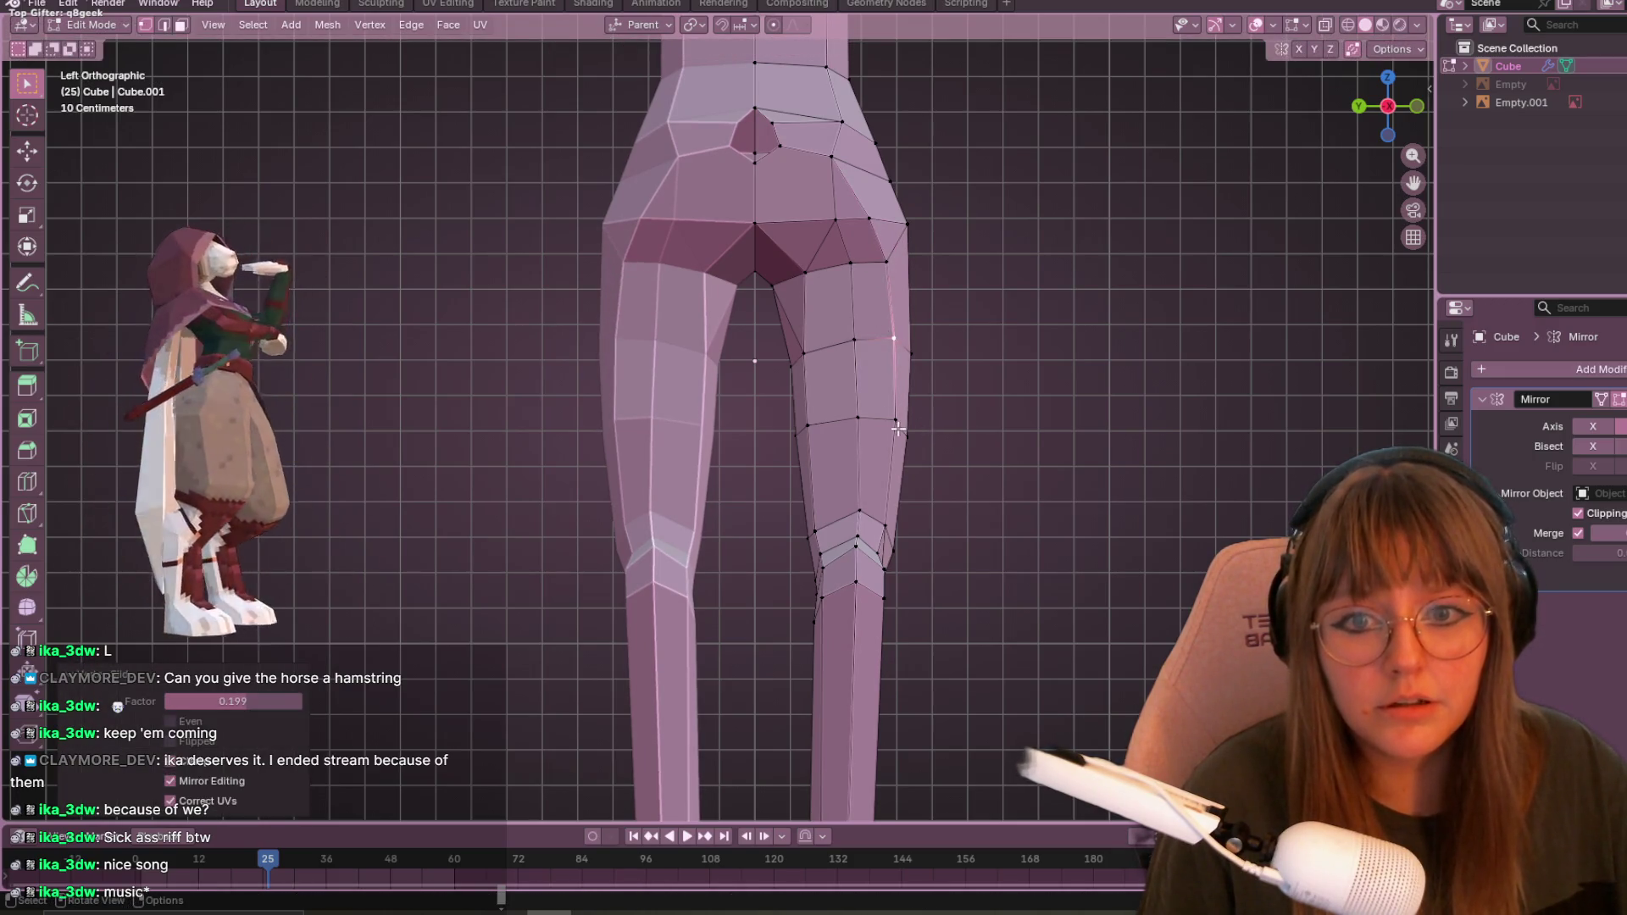
- Slide one more leg vertex by a 0.114 factor and return to Object Mode
{"action": "mouse_move", "coordinate": [994, 412]}
{"action": "middle_mouse_down"}
{"action": "mouse_move", "coordinate": [1057, 403]}
{"action": "mouse_move", "coordinate": [1042, 351]}
{"action": "mouse_move", "coordinate": [1026, 465]}
{"action": "middle_mouse_up"}
{"action": "key", "text": "shift+v"}
{"action": "left_click", "coordinate": [872, 415]}
{"action": "mouse_move", "coordinate": [873, 415]}
{"action": "middle_mouse_down"}
{"action": "mouse_move", "coordinate": [810, 433]}
{"action": "mouse_move", "coordinate": [999, 454]}
{"action": "mouse_move", "coordinate": [1105, 421]}
{"action": "mouse_move", "coordinate": [1009, 368]}
{"action": "mouse_move", "coordinate": [947, 415]}
{"action": "mouse_move", "coordinate": [892, 353]}
{"action": "mouse_move", "coordinate": [1016, 388]}
{"action": "mouse_move", "coordinate": [854, 442]}
{"action": "mouse_move", "coordinate": [920, 422]}
{"action": "mouse_move", "coordinate": [1003, 458]}
{"action": "mouse_move", "coordinate": [751, 453]}
{"action": "mouse_move", "coordinate": [990, 434]}
{"action": "mouse_move", "coordinate": [1010, 358]}
{"action": "mouse_move", "coordinate": [857, 533]}
{"action": "mouse_move", "coordinate": [540, 618]}
{"action": "mouse_move", "coordinate": [739, 510]}
{"action": "mouse_move", "coordinate": [1019, 503]}
{"action": "mouse_move", "coordinate": [1148, 557]}
{"action": "mouse_move", "coordinate": [713, 480]}
{"action": "mouse_move", "coordinate": [752, 518]}
{"action": "middle_mouse_up"}
{"action": "key", "text": "Tab"}
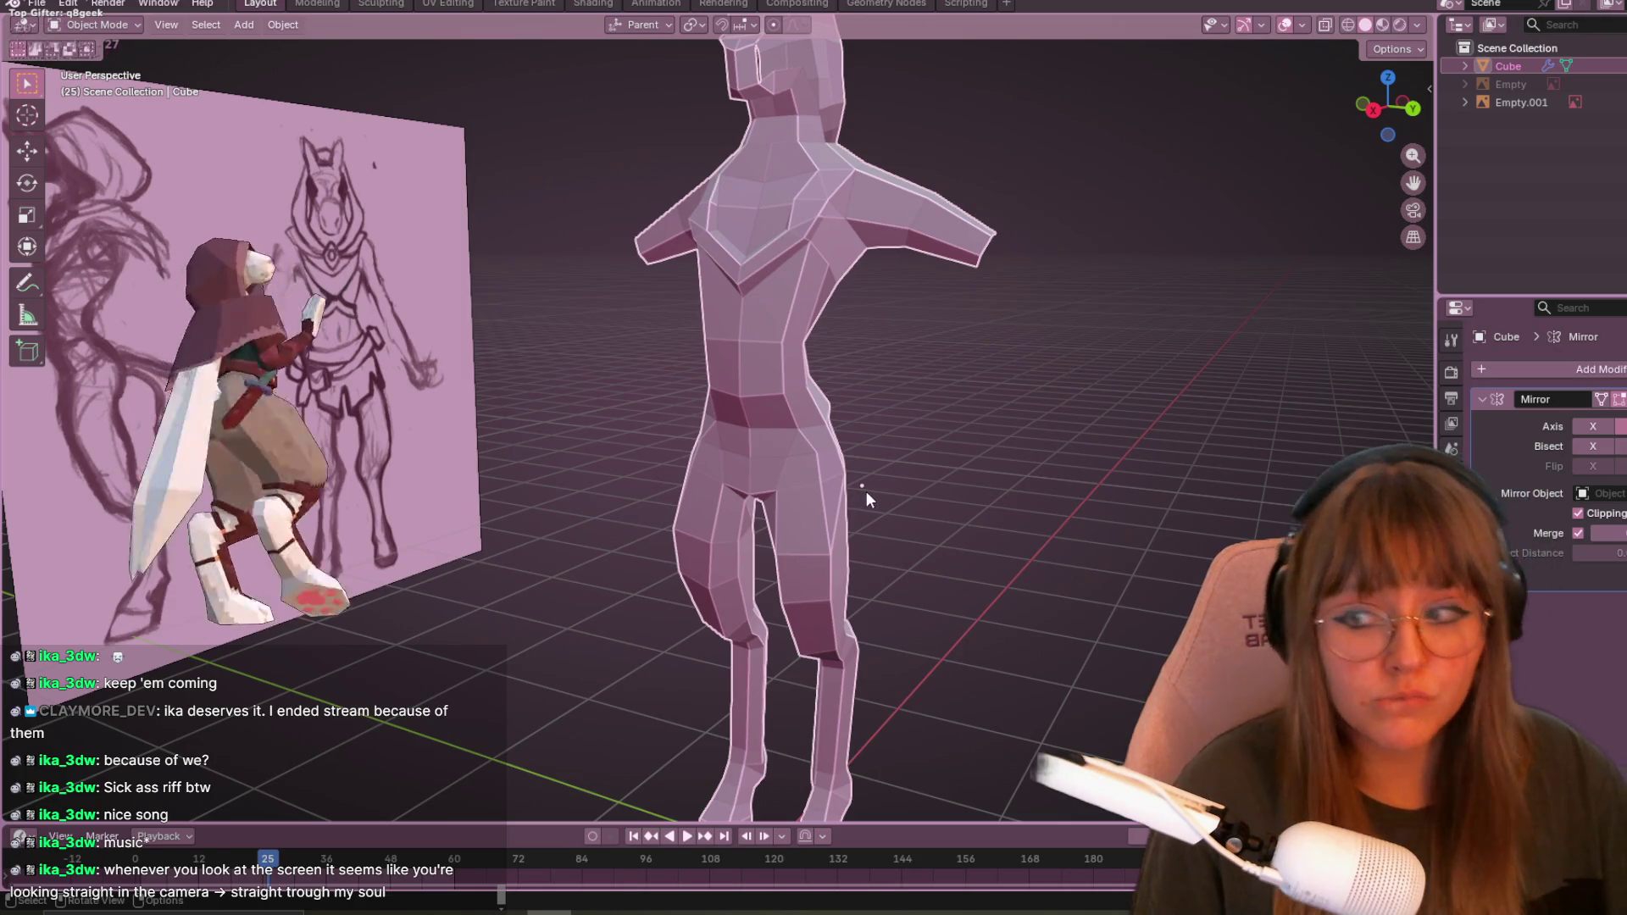
{"action": "mouse_move", "coordinate": [865, 490]}
{"action": "middle_mouse_down"}
{"action": "mouse_move", "coordinate": [918, 471]}
{"action": "mouse_move", "coordinate": [968, 491]}
{"action": "middle_mouse_up"}
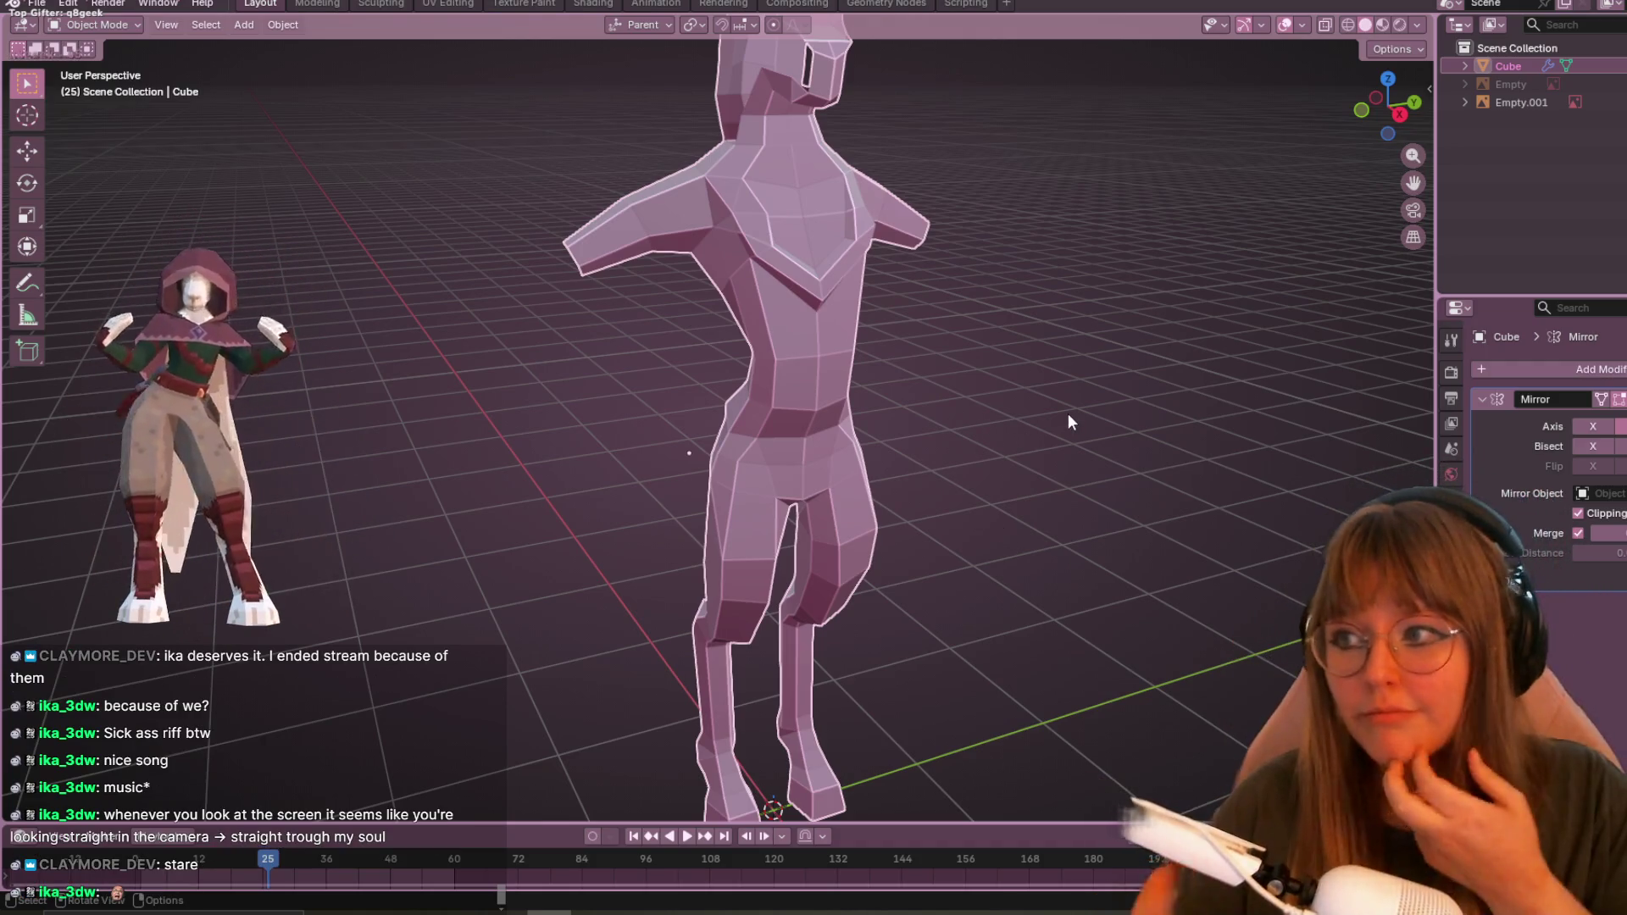
{"action": "middle_click_drag", "start_coordinate": [810, 436], "coordinate": [847, 254]}
- Switch to Right Orthographic view and unhide the sketch reference Empty behind the body
{"action": "left_click", "coordinate": [1390, 106]}
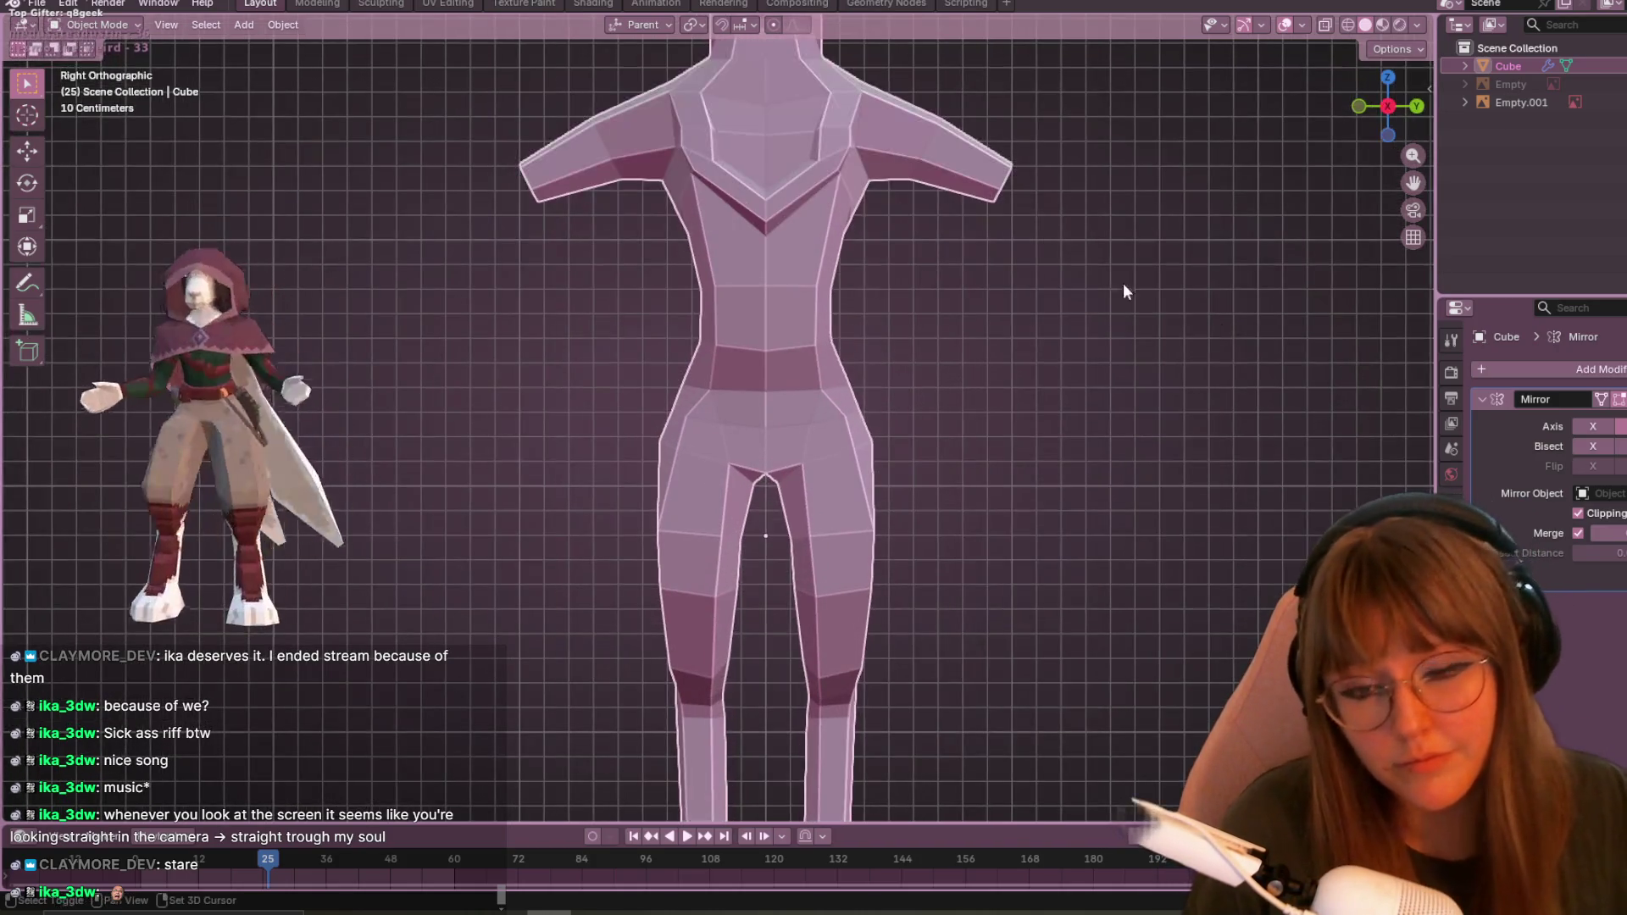
{"action": "scroll", "coordinate": [847, 459], "scroll_direction": "up", "scroll_amount": 1}
{"action": "middle_click_drag", "start_coordinate": [847, 459], "coordinate": [840, 322], "text": "shift"}
{"action": "key", "text": "Tab"}
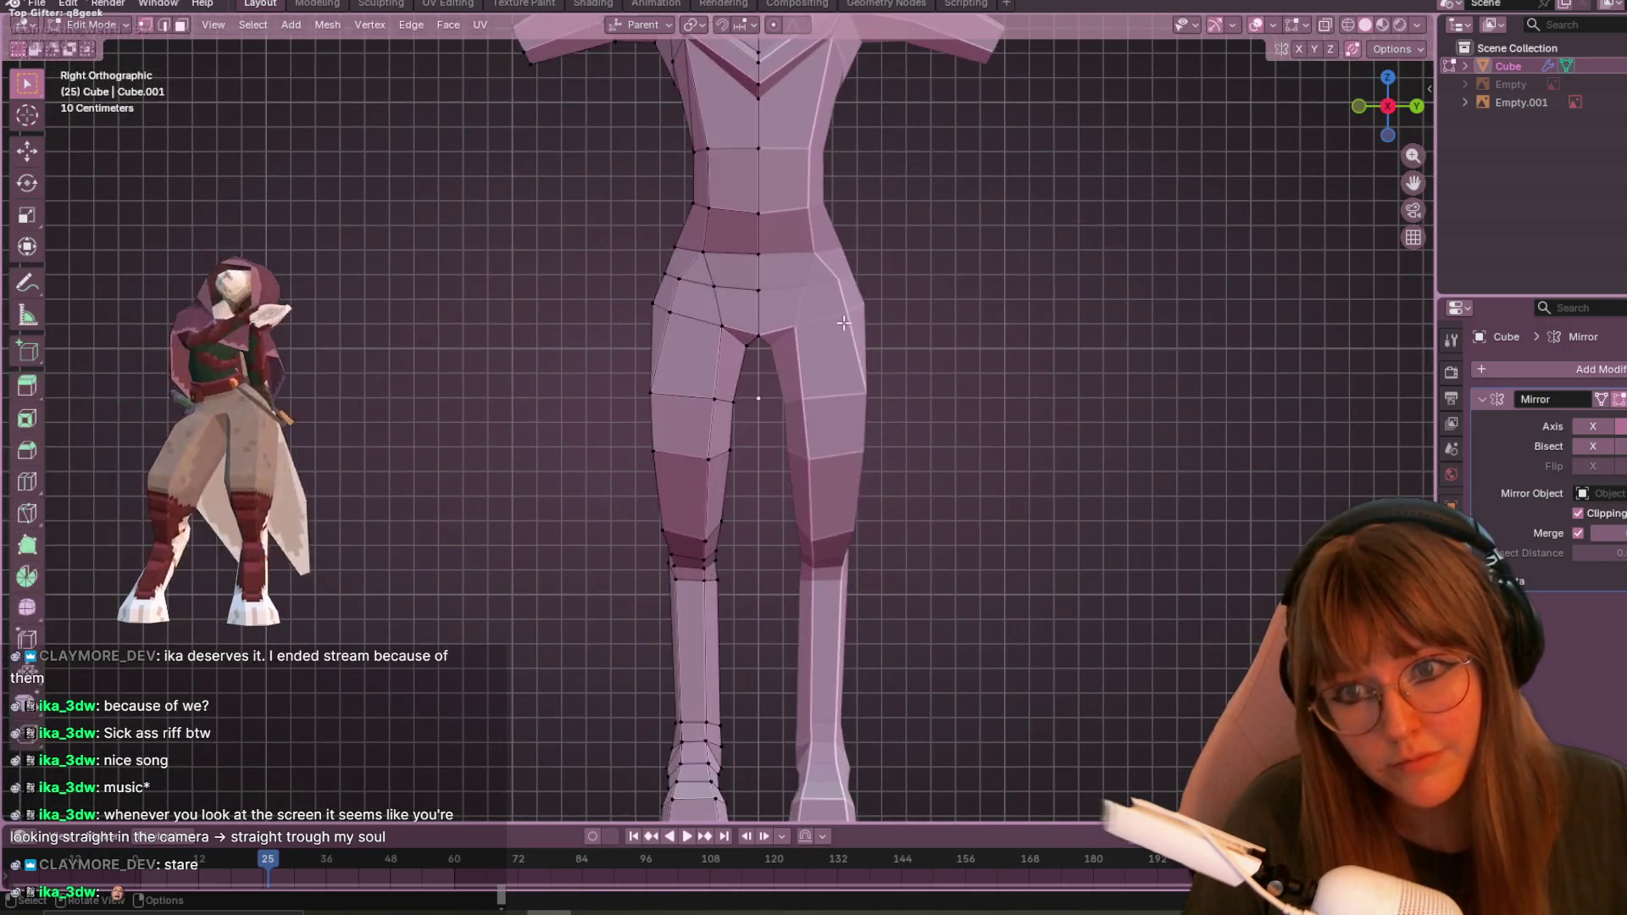
{"action": "scroll", "coordinate": [840, 322], "scroll_direction": "down", "scroll_amount": 3}
{"action": "left_click", "coordinate": [1610, 84]}
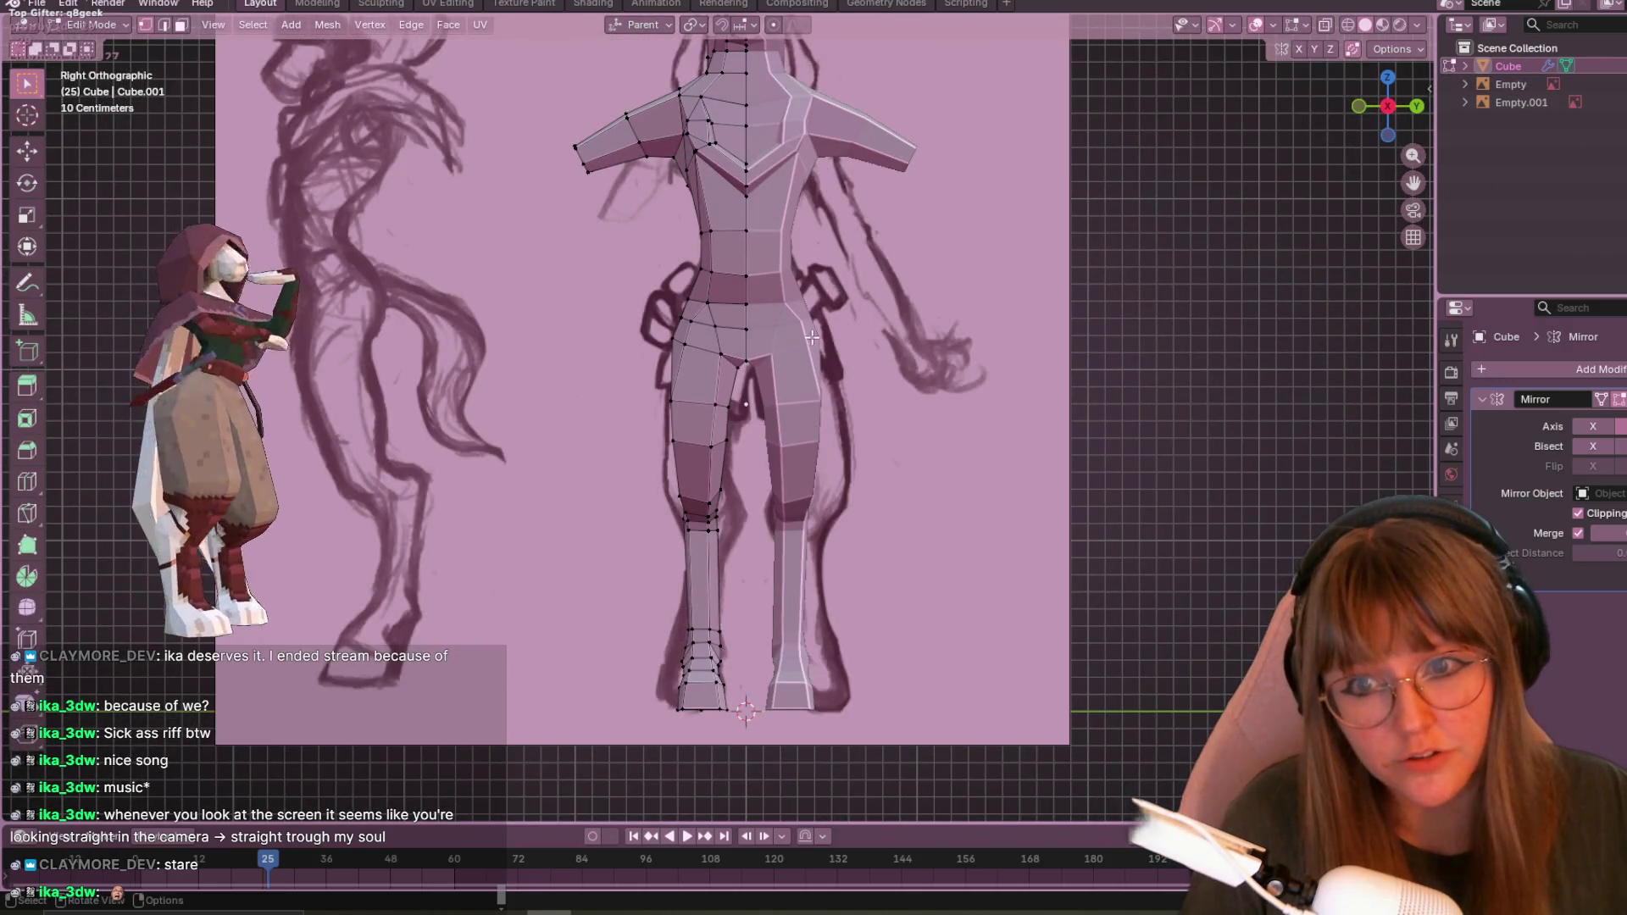
- Move a hip vertex so the upper-thigh outline lines up with the sketch
{"action": "key", "text": "Tab"}
{"action": "scroll", "coordinate": [937, 327], "scroll_direction": "up", "scroll_amount": 2}
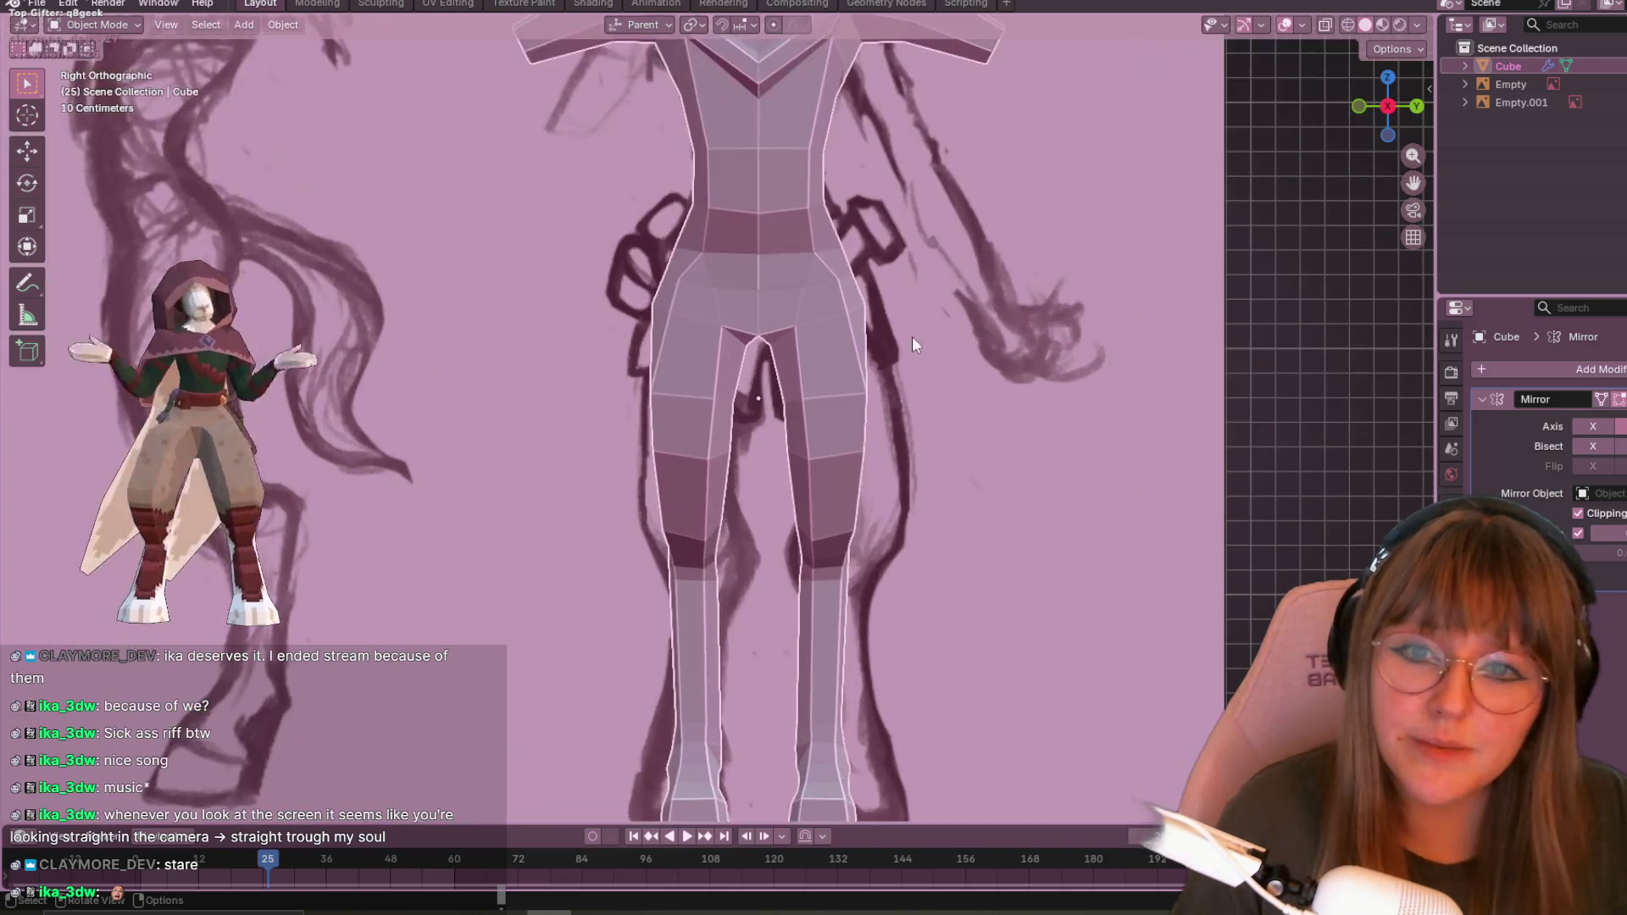
{"action": "key", "text": "Tab"}
{"action": "key", "text": "g"}
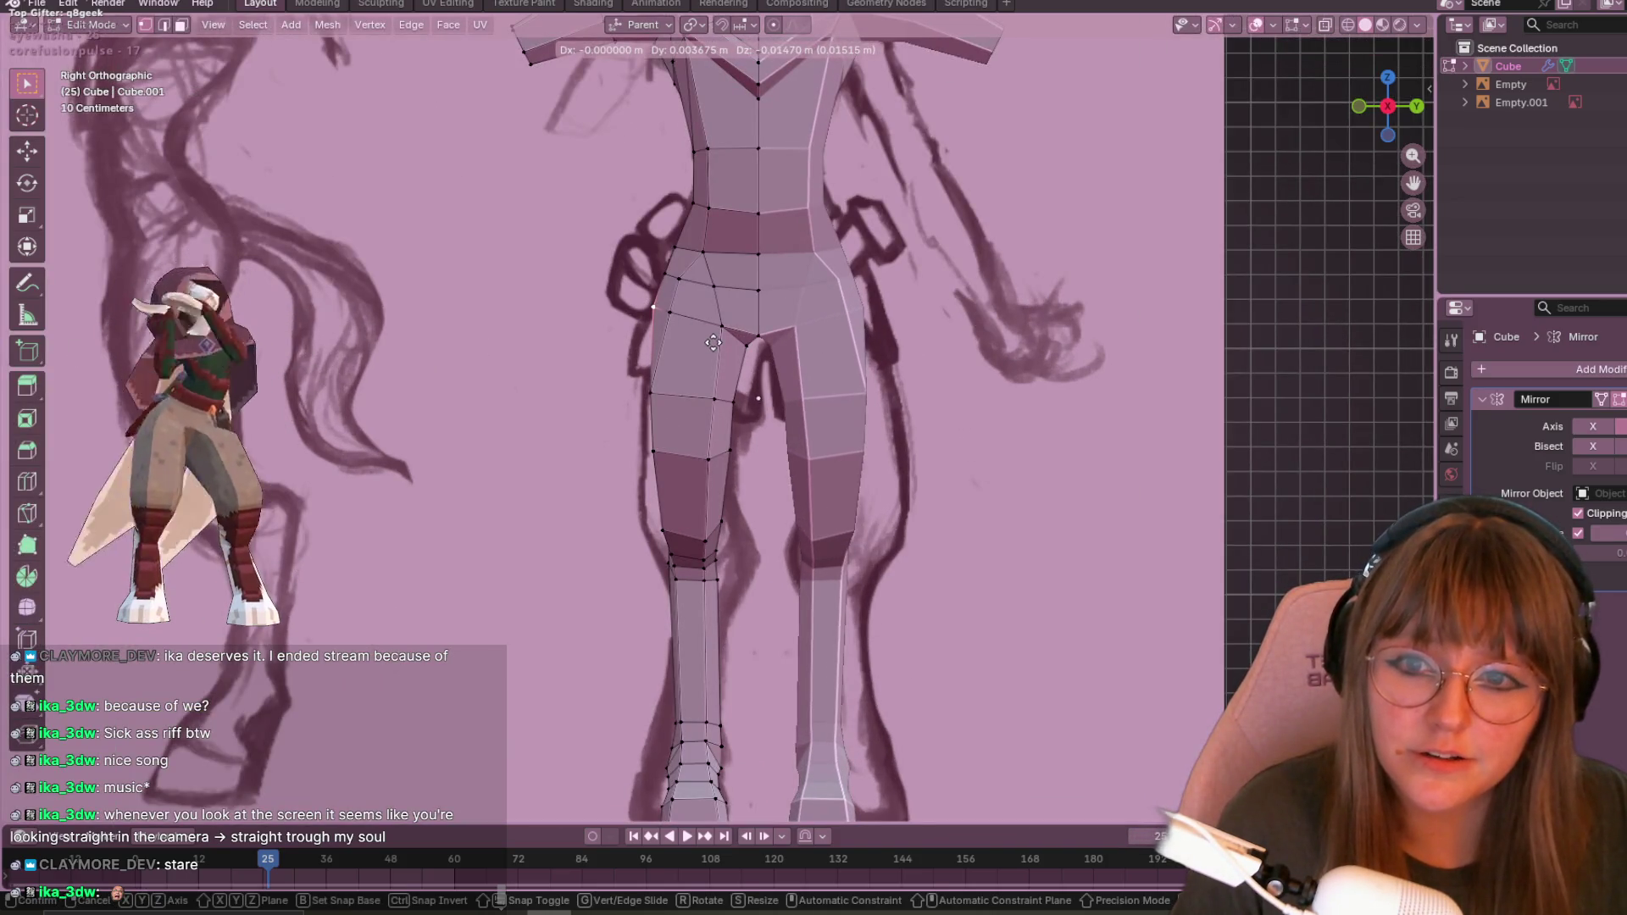
{"action": "left_click", "coordinate": [713, 343]}
{"action": "scroll", "coordinate": [810, 287], "scroll_direction": "down", "scroll_amount": 2}
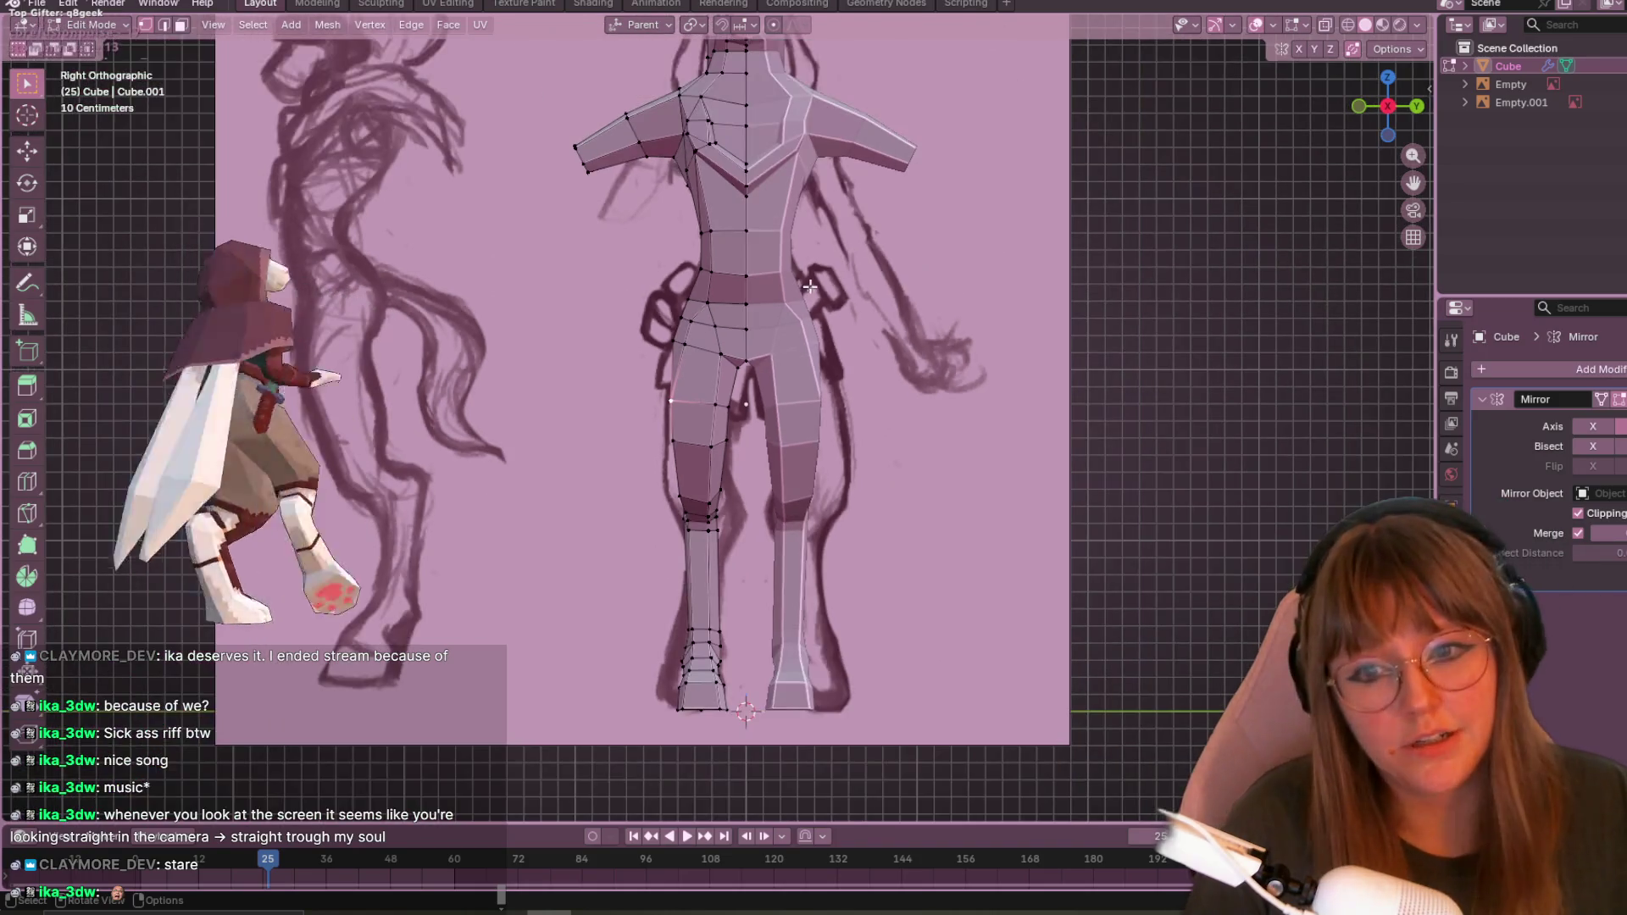
{"action": "key", "text": "Tab"}
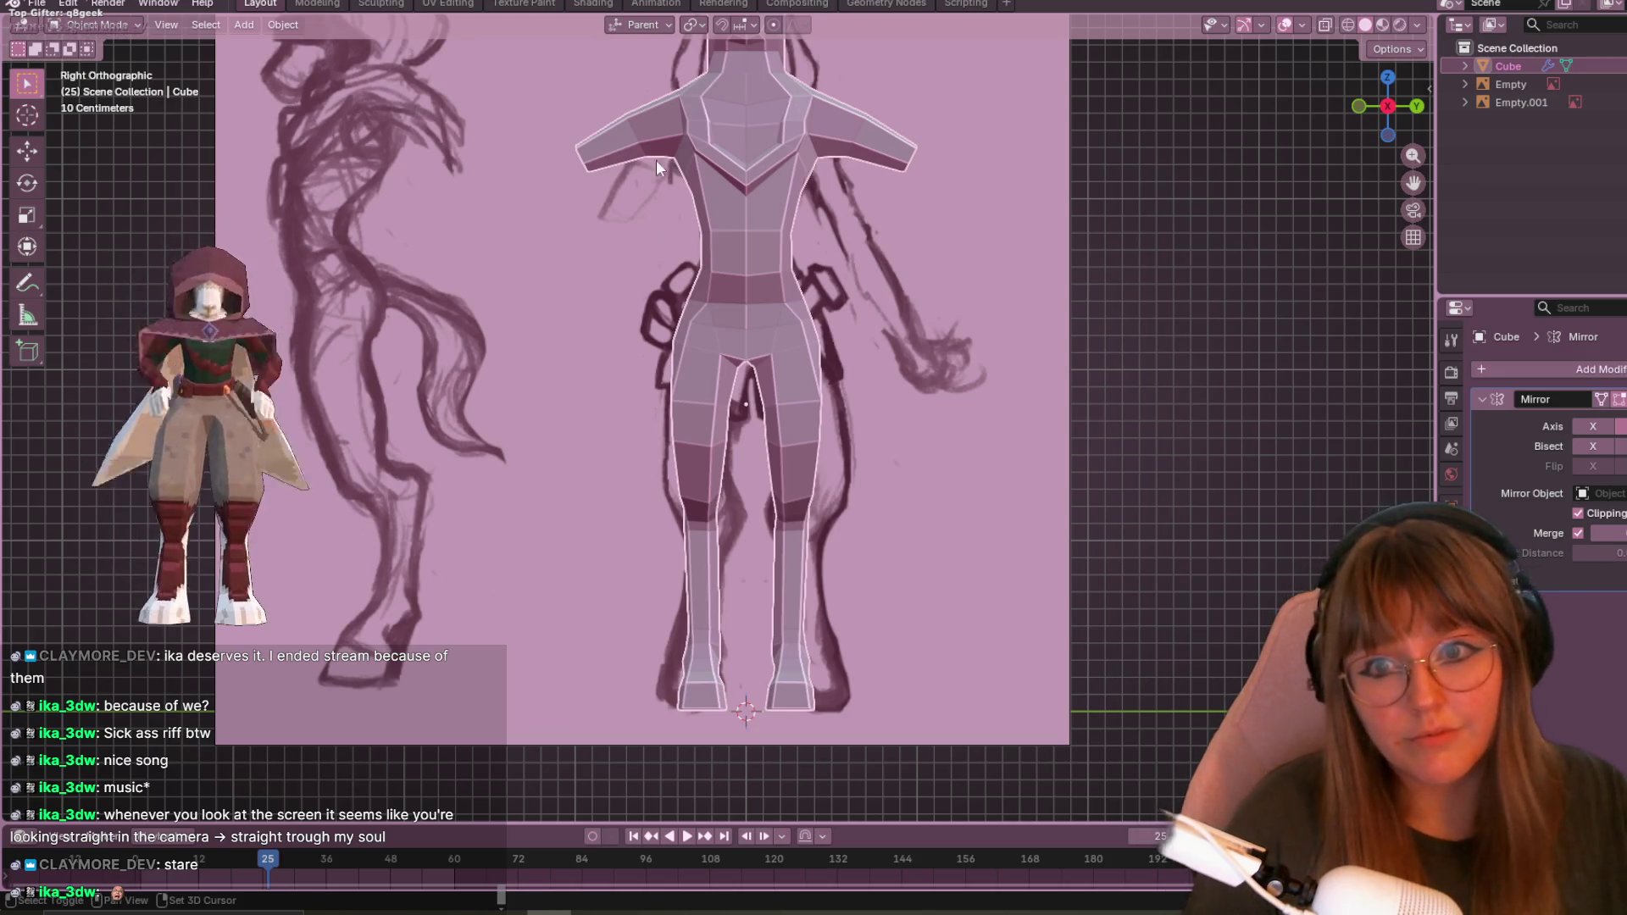
{"action": "mouse_move", "coordinate": [1117, 79]}
{"action": "middle_mouse_down"}
{"action": "mouse_move", "coordinate": [805, 332]}
{"action": "mouse_move", "coordinate": [1060, 400]}
{"action": "mouse_move", "coordinate": [446, 469]}
{"action": "mouse_move", "coordinate": [846, 371]}
{"action": "mouse_move", "coordinate": [389, 430]}
{"action": "mouse_move", "coordinate": [881, 511]}
{"action": "mouse_move", "coordinate": [648, 405]}
{"action": "middle_mouse_up"}
- Slide a waist vertex and a lower-back vertex along their edges
{"action": "key", "text": "Tab"}
{"action": "scroll", "coordinate": [647, 404], "scroll_direction": "up", "scroll_amount": 3}
{"action": "left_click", "coordinate": [432, 413]}
{"action": "key", "text": "shift+v"}
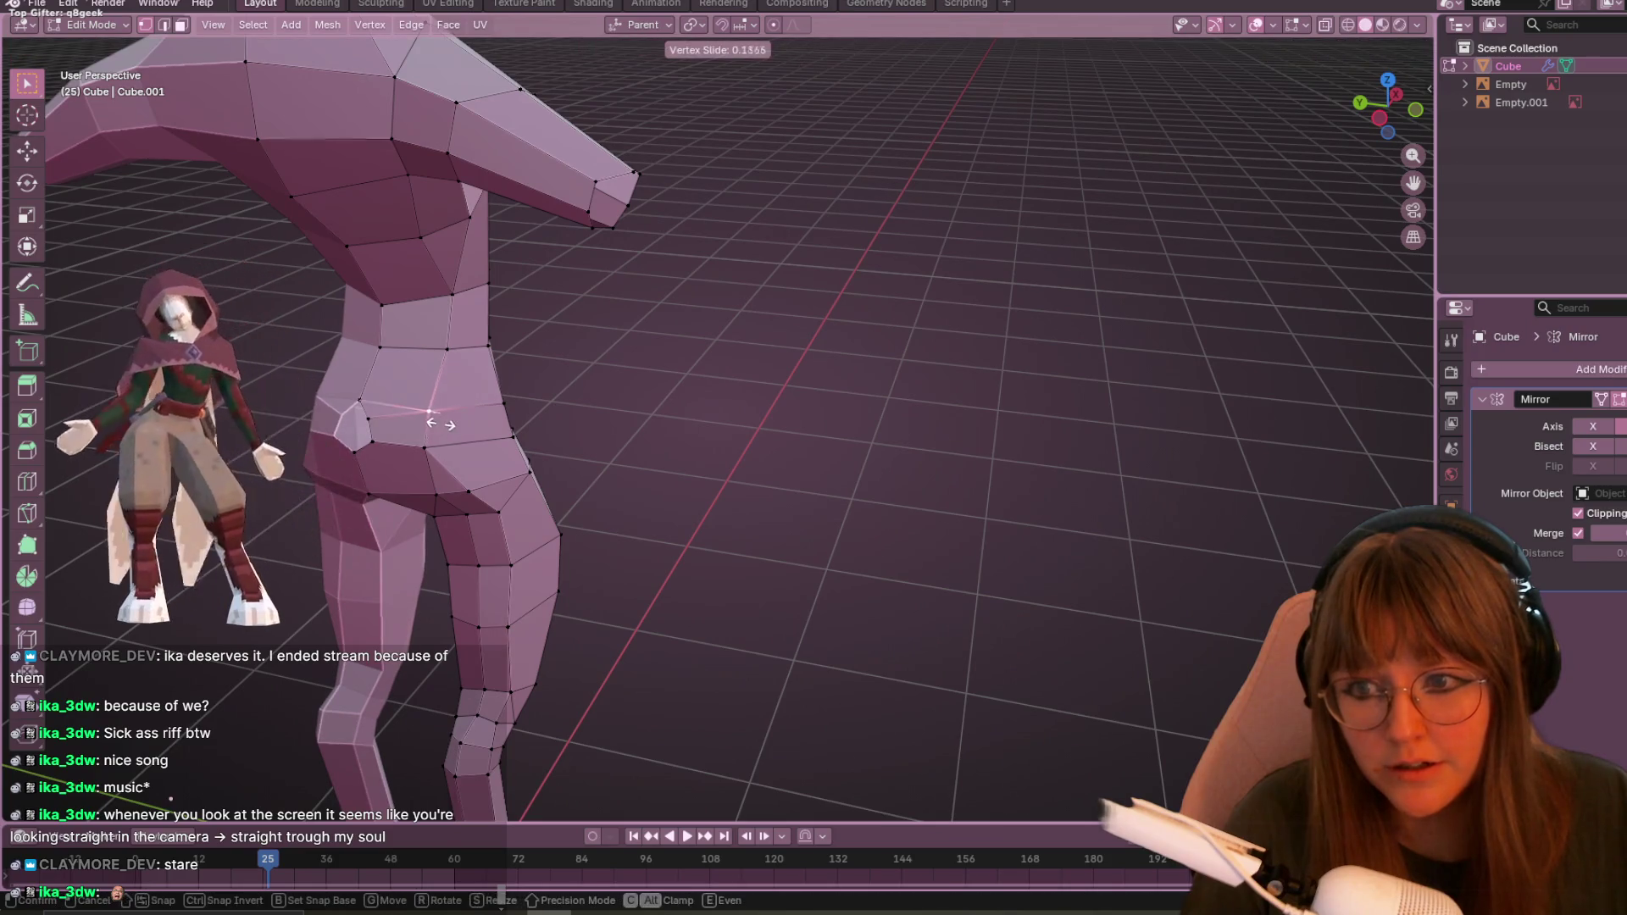
{"action": "left_click", "coordinate": [428, 421]}
{"action": "mouse_move", "coordinate": [427, 421]}
{"action": "middle_mouse_down"}
{"action": "mouse_move", "coordinate": [817, 388]}
{"action": "mouse_move", "coordinate": [741, 371]}
{"action": "mouse_move", "coordinate": [694, 307]}
{"action": "mouse_move", "coordinate": [755, 364]}
{"action": "mouse_move", "coordinate": [737, 371]}
{"action": "mouse_move", "coordinate": [706, 229]}
{"action": "middle_mouse_up"}
{"action": "left_click", "coordinate": [706, 229]}
{"action": "key", "text": "shift+v"}
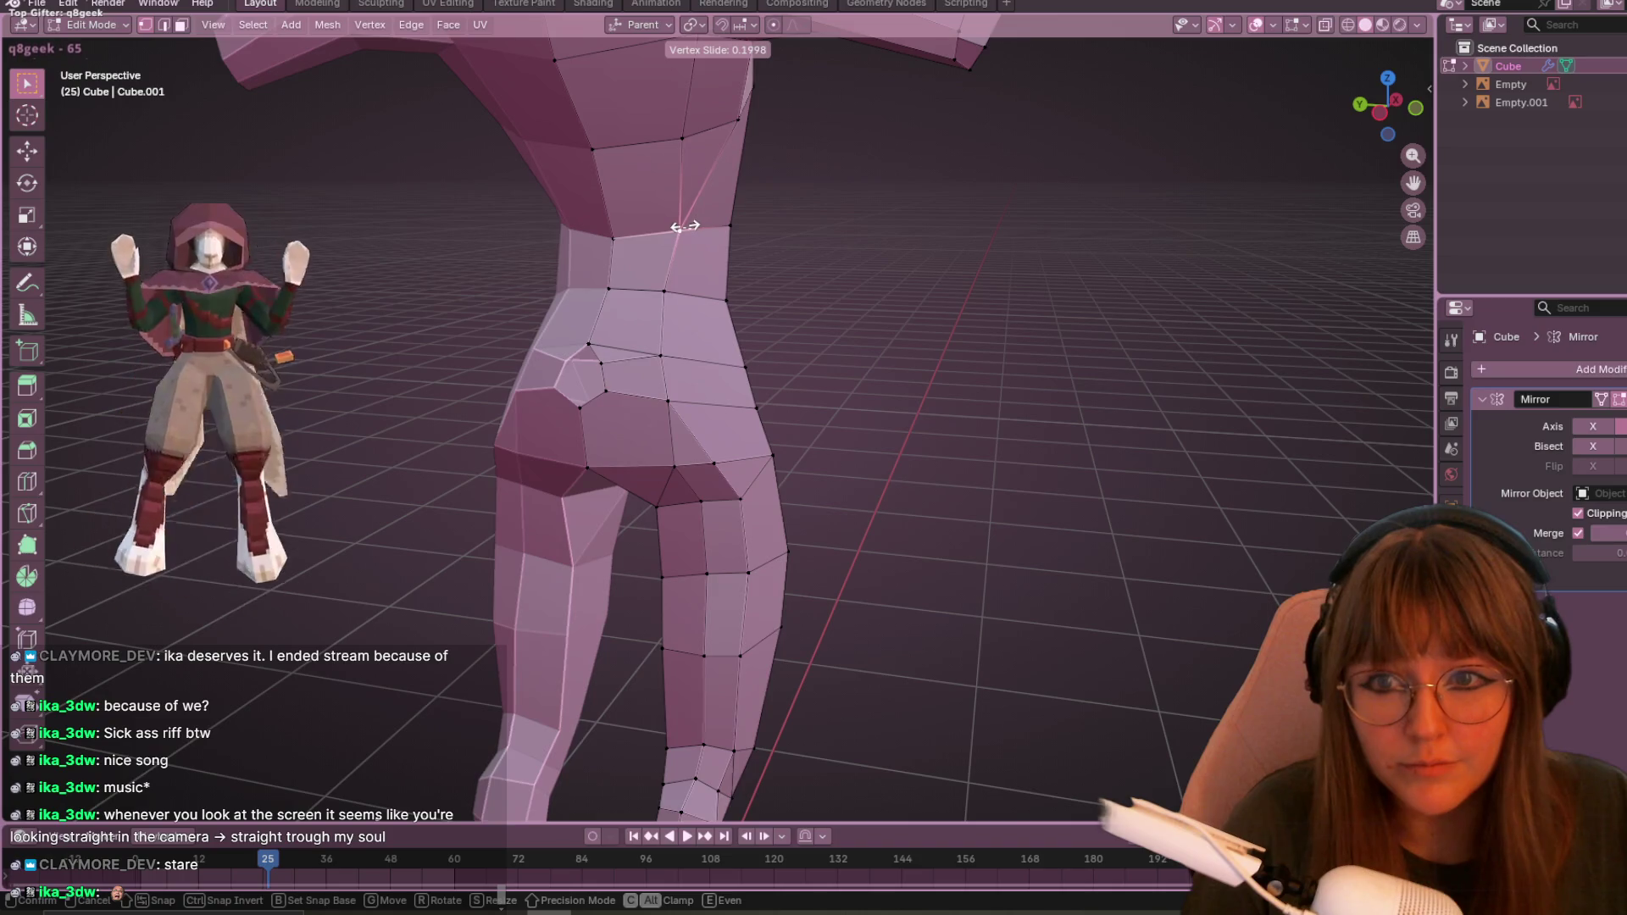
{"action": "left_click", "coordinate": [675, 225]}
- Slide two front torso vertices and a hip vertex to curve the torso and buttocks
{"action": "mouse_move", "coordinate": [675, 224]}
{"action": "middle_mouse_down"}
{"action": "mouse_move", "coordinate": [1034, 352]}
{"action": "mouse_move", "coordinate": [926, 297]}
{"action": "mouse_move", "coordinate": [600, 315]}
{"action": "mouse_move", "coordinate": [857, 319]}
{"action": "mouse_move", "coordinate": [813, 314]}
{"action": "mouse_move", "coordinate": [842, 349]}
{"action": "mouse_move", "coordinate": [799, 352]}
{"action": "mouse_move", "coordinate": [937, 364]}
{"action": "mouse_move", "coordinate": [1264, 353]}
{"action": "mouse_move", "coordinate": [969, 424]}
{"action": "mouse_move", "coordinate": [1097, 378]}
{"action": "mouse_move", "coordinate": [695, 461]}
{"action": "mouse_move", "coordinate": [788, 389]}
{"action": "mouse_move", "coordinate": [765, 582]}
{"action": "mouse_move", "coordinate": [814, 378]}
{"action": "mouse_move", "coordinate": [834, 486]}
{"action": "mouse_move", "coordinate": [867, 389]}
{"action": "mouse_move", "coordinate": [828, 458]}
{"action": "mouse_move", "coordinate": [720, 408]}
{"action": "mouse_move", "coordinate": [1065, 417]}
{"action": "mouse_move", "coordinate": [1057, 439]}
{"action": "middle_mouse_up"}
{"action": "scroll", "coordinate": [695, 461], "scroll_direction": "up", "scroll_amount": 5}
{"action": "key", "text": "g"}
{"action": "key", "text": "g"}
{"action": "left_click", "coordinate": [762, 583]}
{"action": "key", "text": "g"}
{"action": "key", "text": "g"}
{"action": "left_click", "coordinate": [710, 406]}
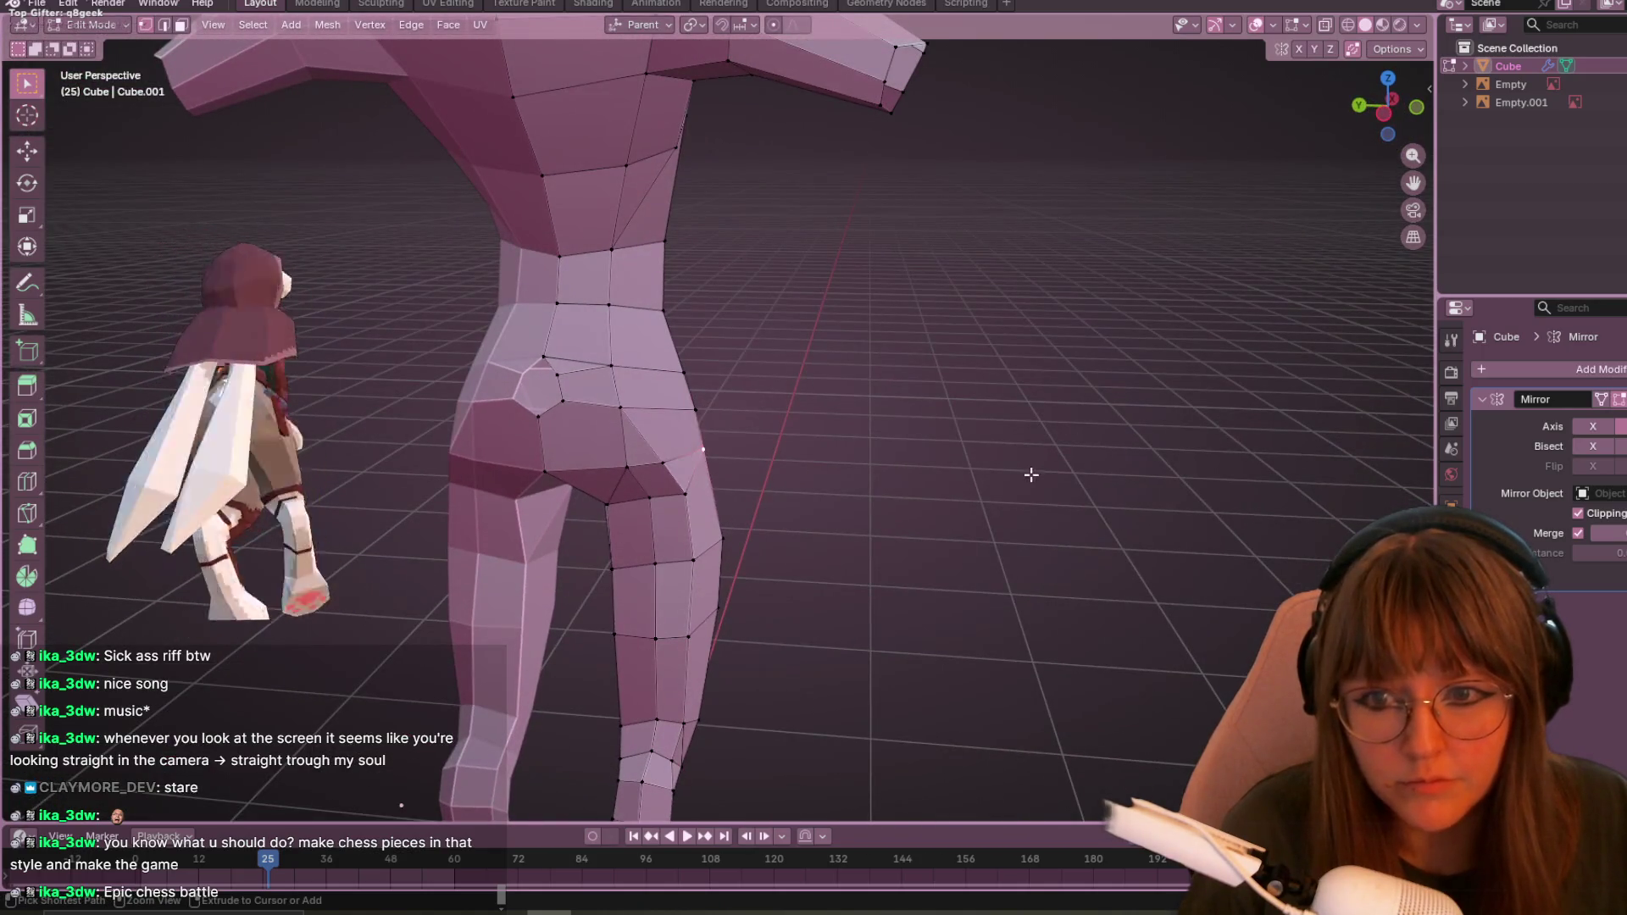
{"action": "mouse_move", "coordinate": [1138, 488]}
{"action": "middle_mouse_down"}
{"action": "mouse_move", "coordinate": [1093, 441]}
{"action": "mouse_move", "coordinate": [984, 429]}
{"action": "mouse_move", "coordinate": [988, 398]}
{"action": "middle_mouse_up"}
{"action": "key", "text": "g"}
{"action": "key", "text": "g"}
{"action": "left_click", "coordinate": [910, 432]}
{"action": "mouse_move", "coordinate": [909, 431]}
{"action": "middle_mouse_down"}
{"action": "mouse_move", "coordinate": [861, 534]}
{"action": "mouse_move", "coordinate": [888, 538]}
{"action": "mouse_move", "coordinate": [944, 494]}
{"action": "mouse_move", "coordinate": [819, 505]}
{"action": "middle_mouse_up"}
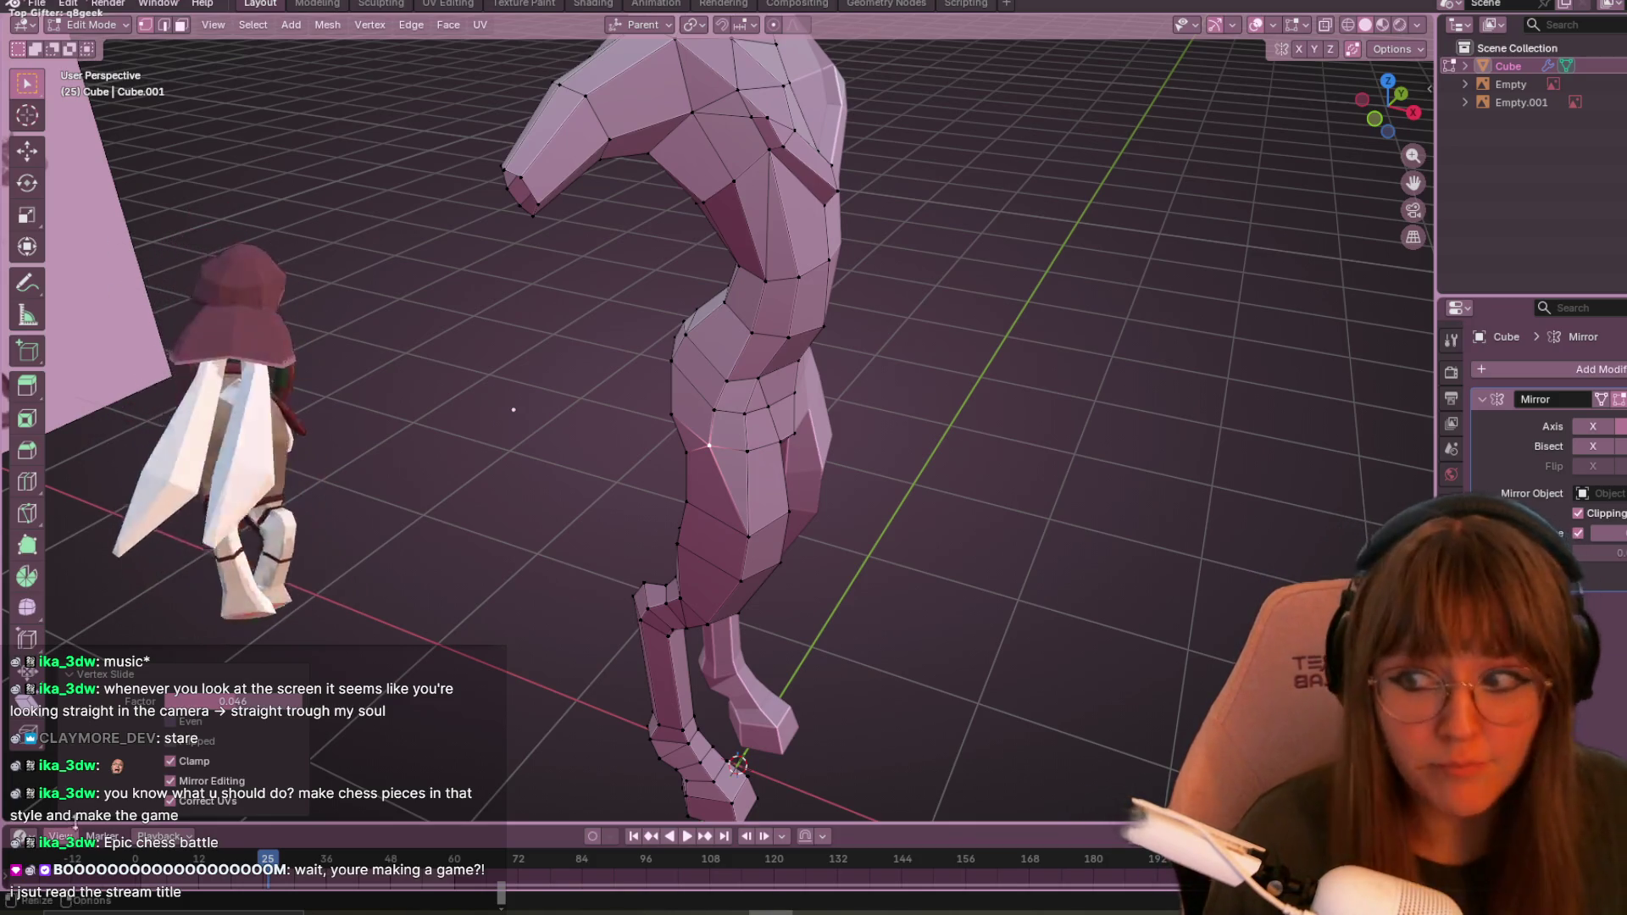
{"action": "mouse_move", "coordinate": [1201, 243]}
{"action": "middle_mouse_down"}
{"action": "mouse_move", "coordinate": [887, 435]}
{"action": "mouse_move", "coordinate": [863, 474]}
{"action": "middle_mouse_up"}
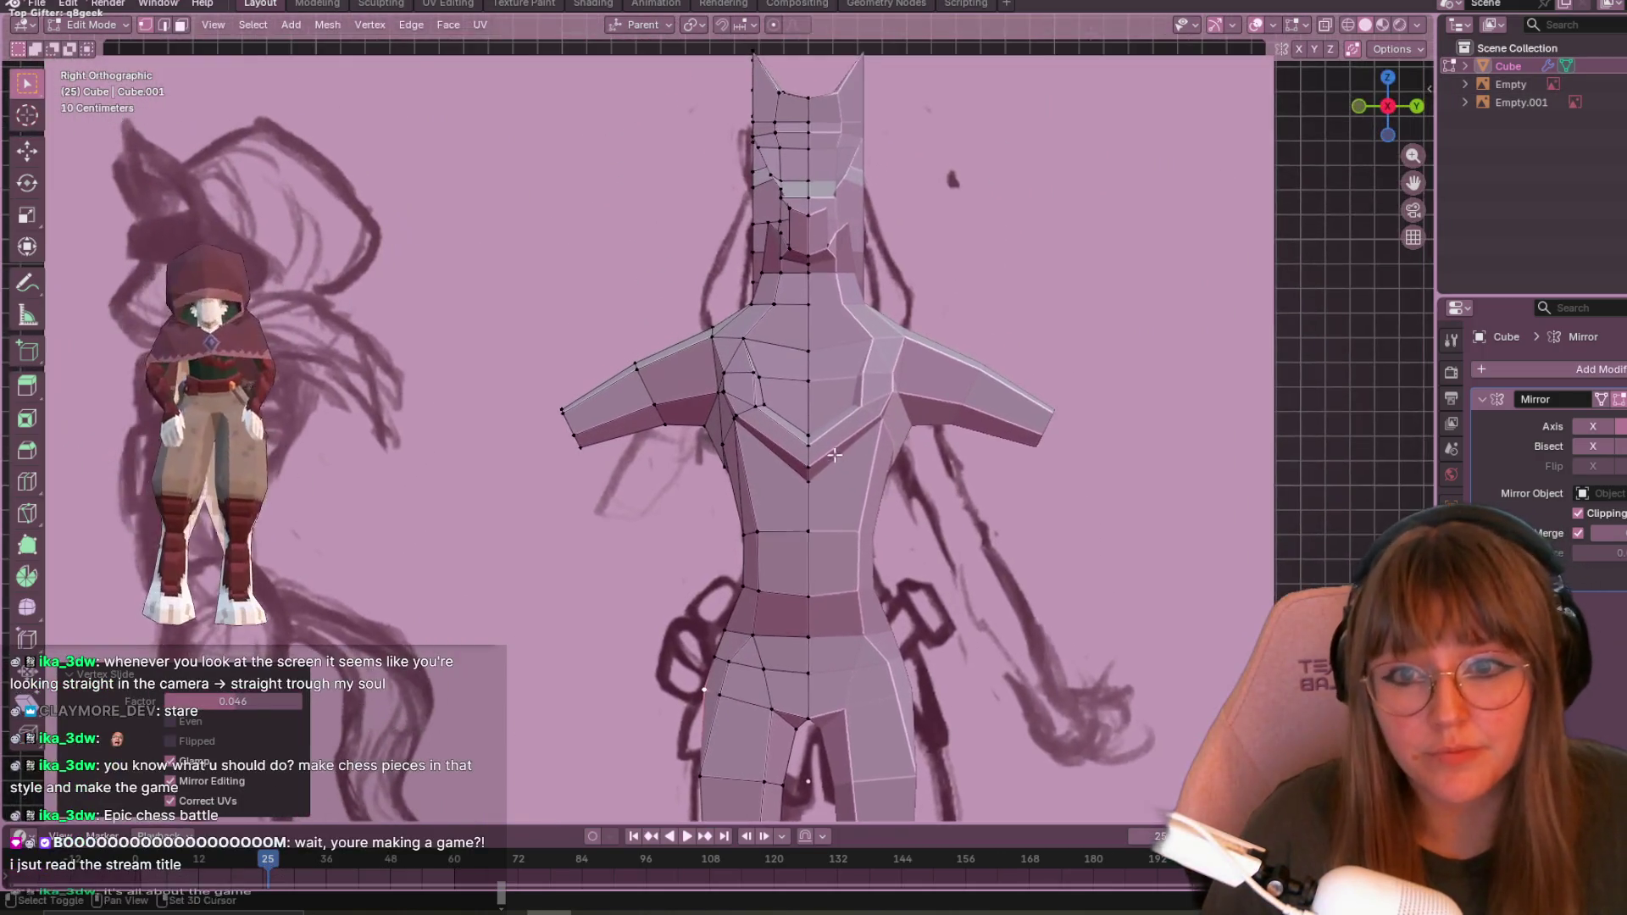
- Raise a shoulder vertex on the chest panel in two small moves
{"action": "scroll", "coordinate": [814, 399], "scroll_direction": "up", "scroll_amount": 2}
{"action": "left_click", "coordinate": [740, 363]}
{"action": "key", "text": "g"}
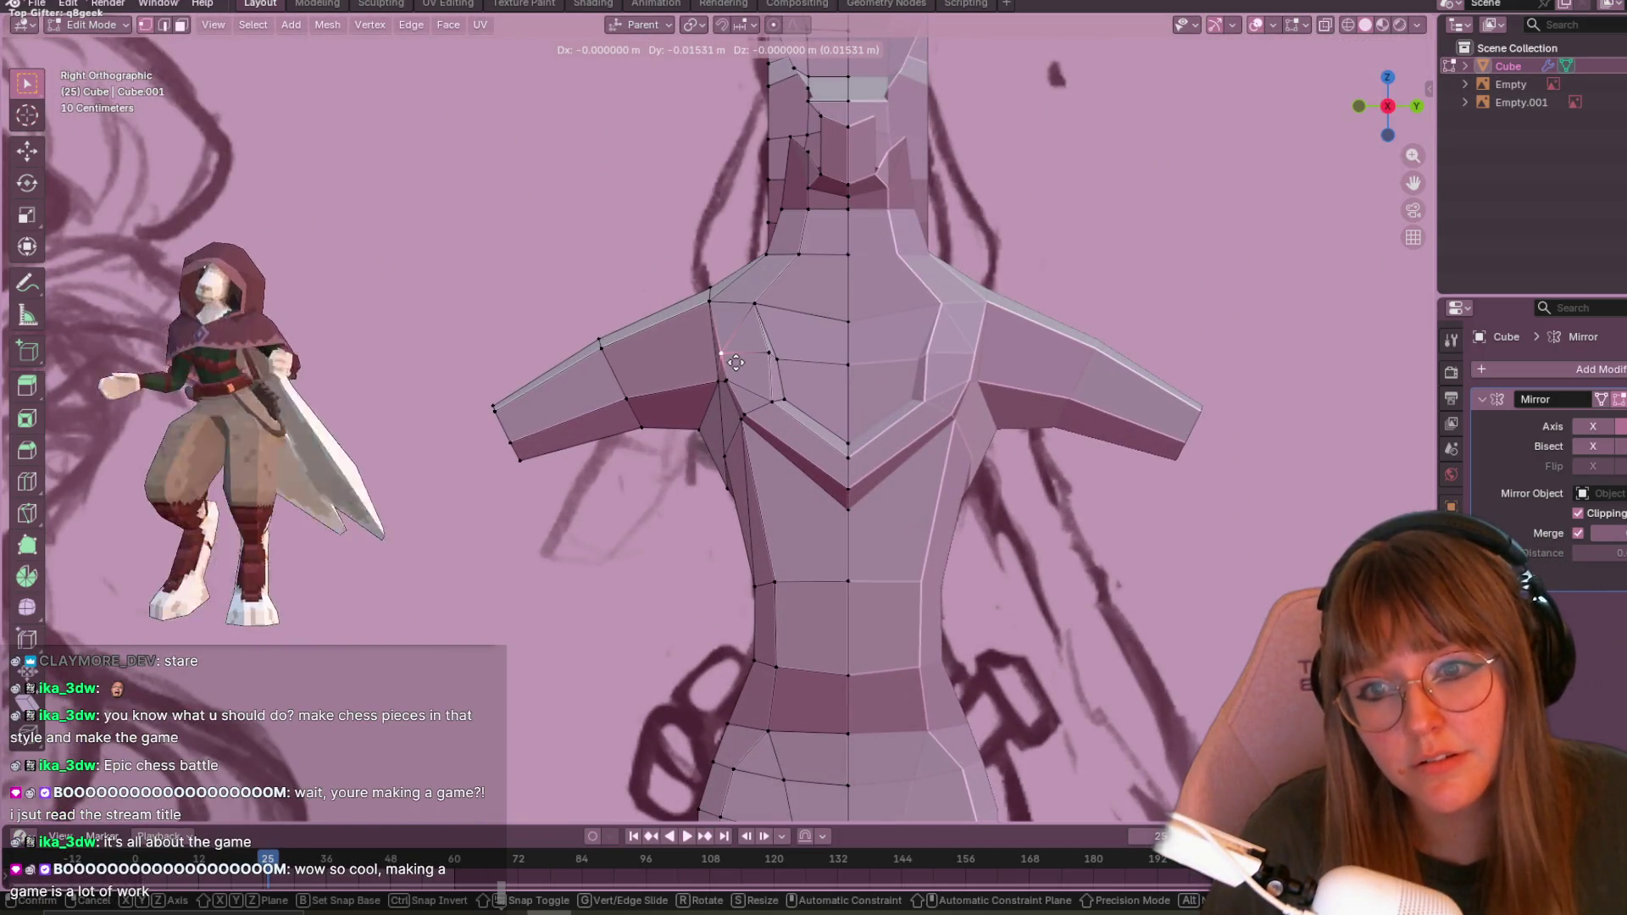
{"action": "left_click", "coordinate": [735, 363]}
{"action": "scroll", "coordinate": [735, 355], "scroll_direction": "up", "scroll_amount": 4}
{"action": "key", "text": "g"}
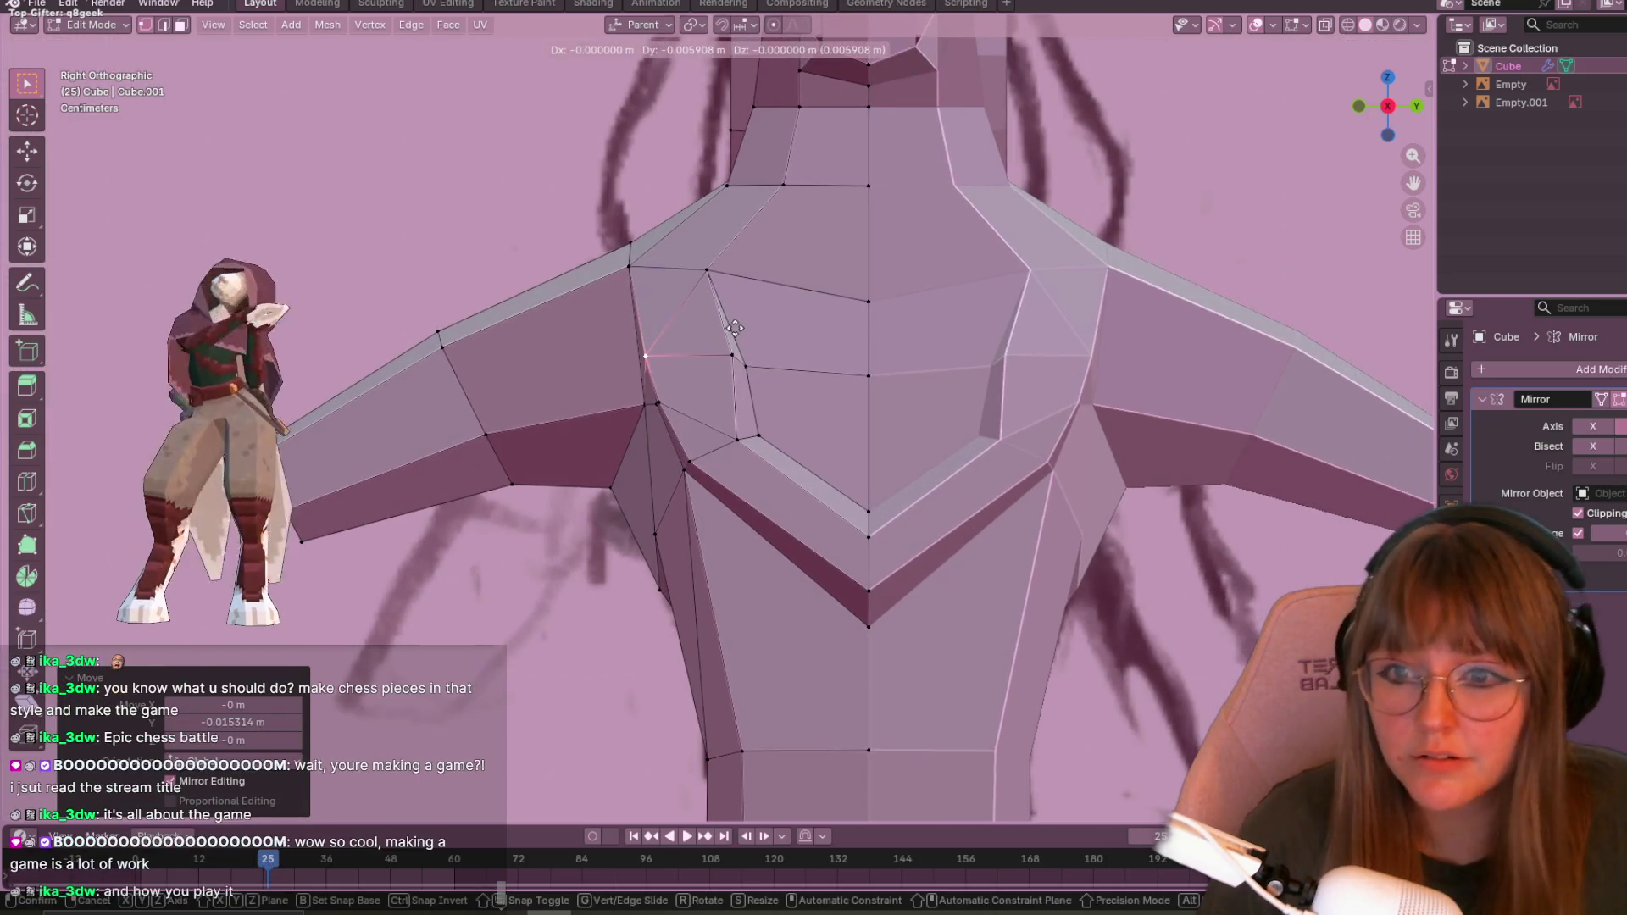
{"action": "left_click", "coordinate": [735, 328]}
{"action": "middle_click_drag", "start_coordinate": [740, 327], "coordinate": [770, 392], "text": "shift"}
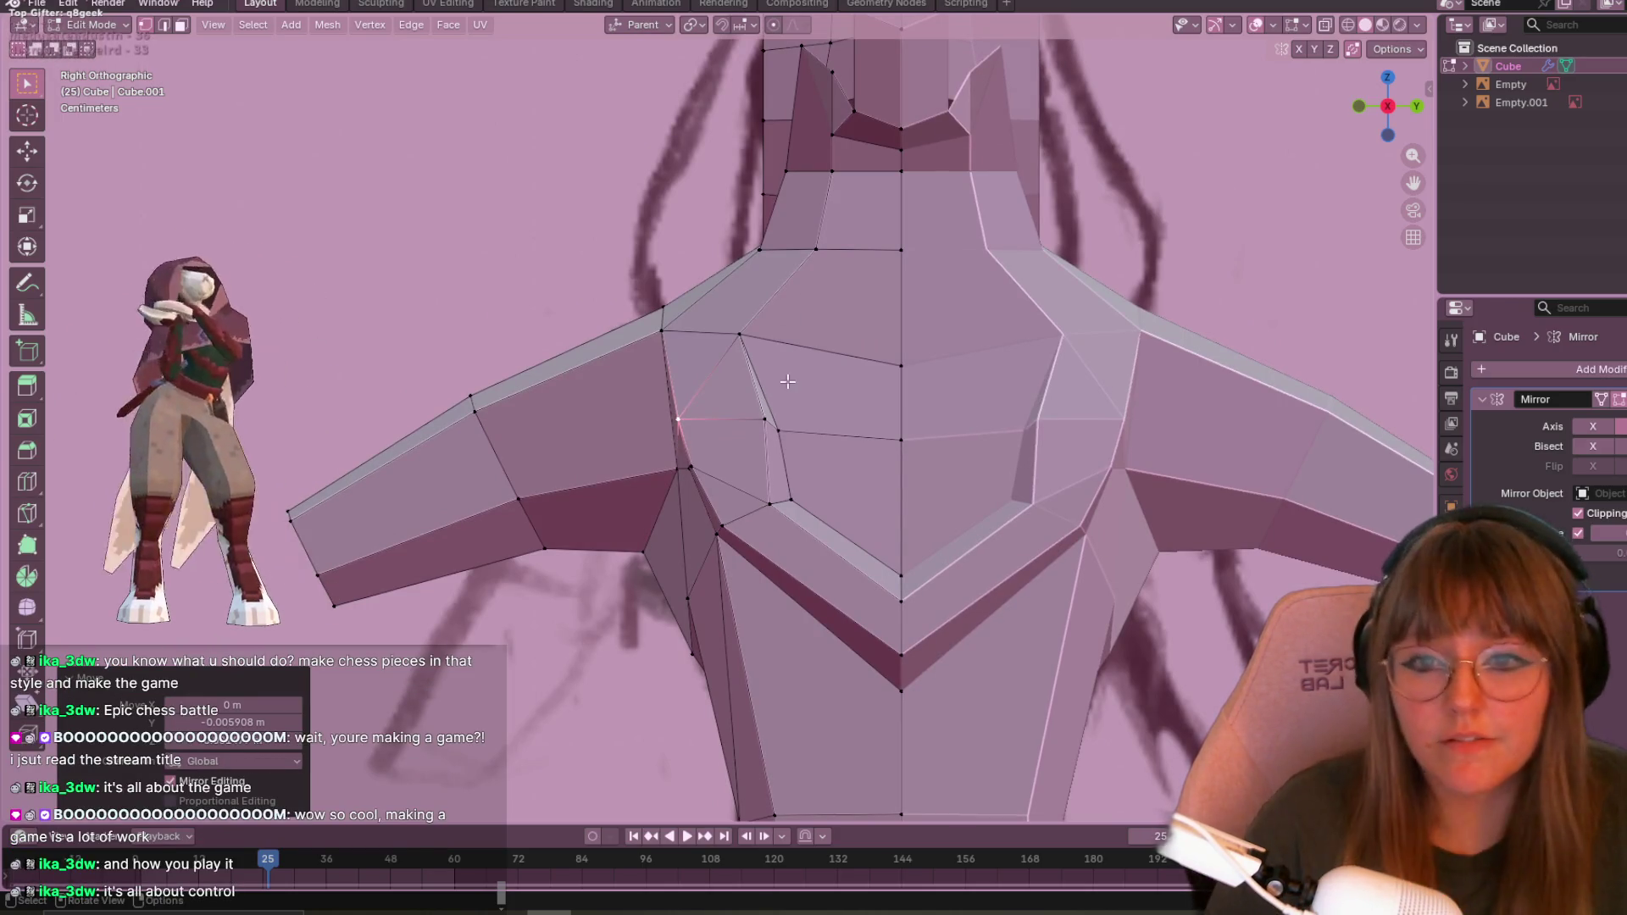
- Slide the chest corner vertex along its edge to round the pectoral outline
{"action": "left_click", "coordinate": [791, 419]}
{"action": "middle_click_drag", "start_coordinate": [991, 379], "coordinate": [943, 288], "text": "shift"}
{"action": "key", "text": "shift+v"}
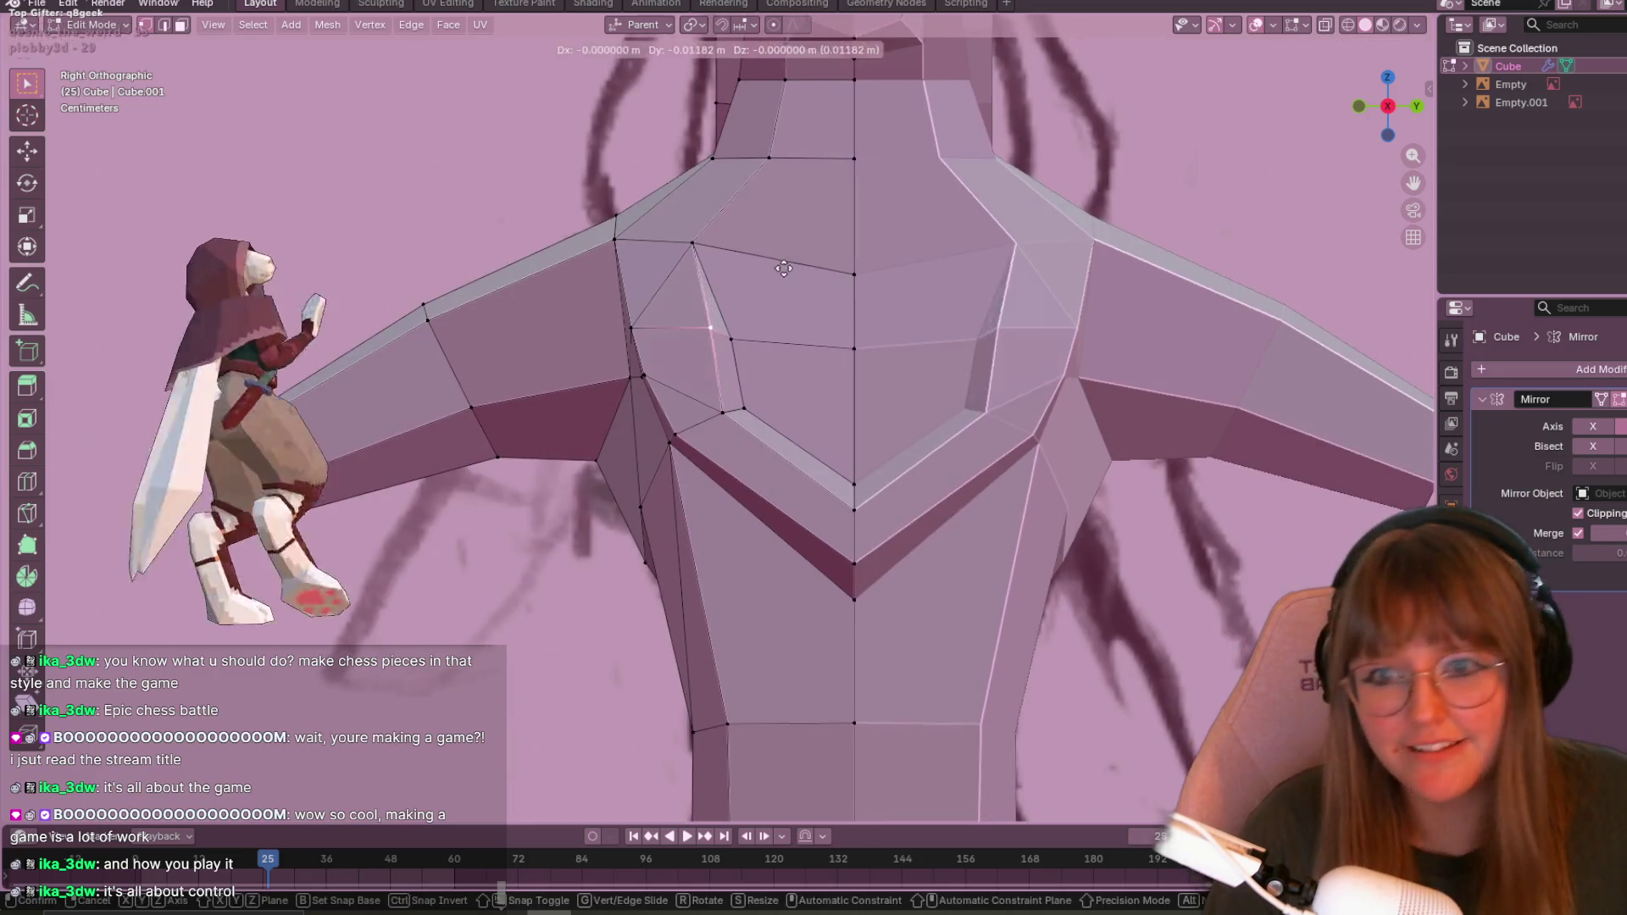
{"action": "left_click", "coordinate": [759, 268]}
{"action": "key", "text": "shift+v"}
{"action": "left_click", "coordinate": [769, 343]}
{"action": "key", "text": "g"}
{"action": "right_click", "coordinate": [775, 349]}
- Slide the centre chest vertices up toward the collarbone
{"action": "left_click", "coordinate": [693, 241]}
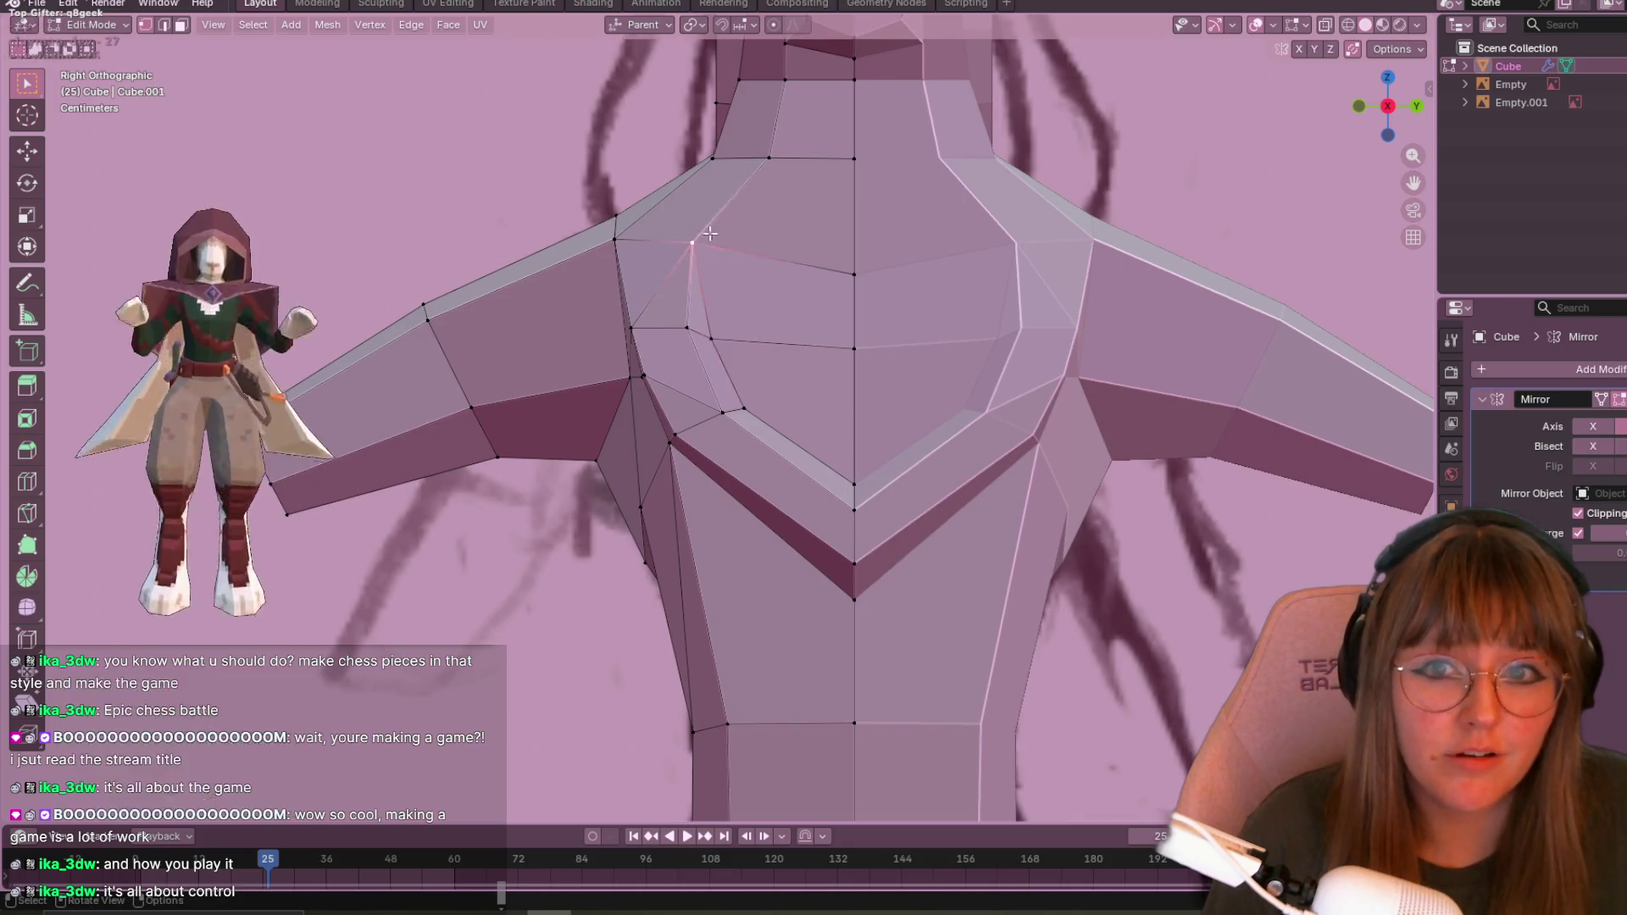
{"action": "left_click", "coordinate": [854, 275]}
{"action": "key", "text": "shift+v"}
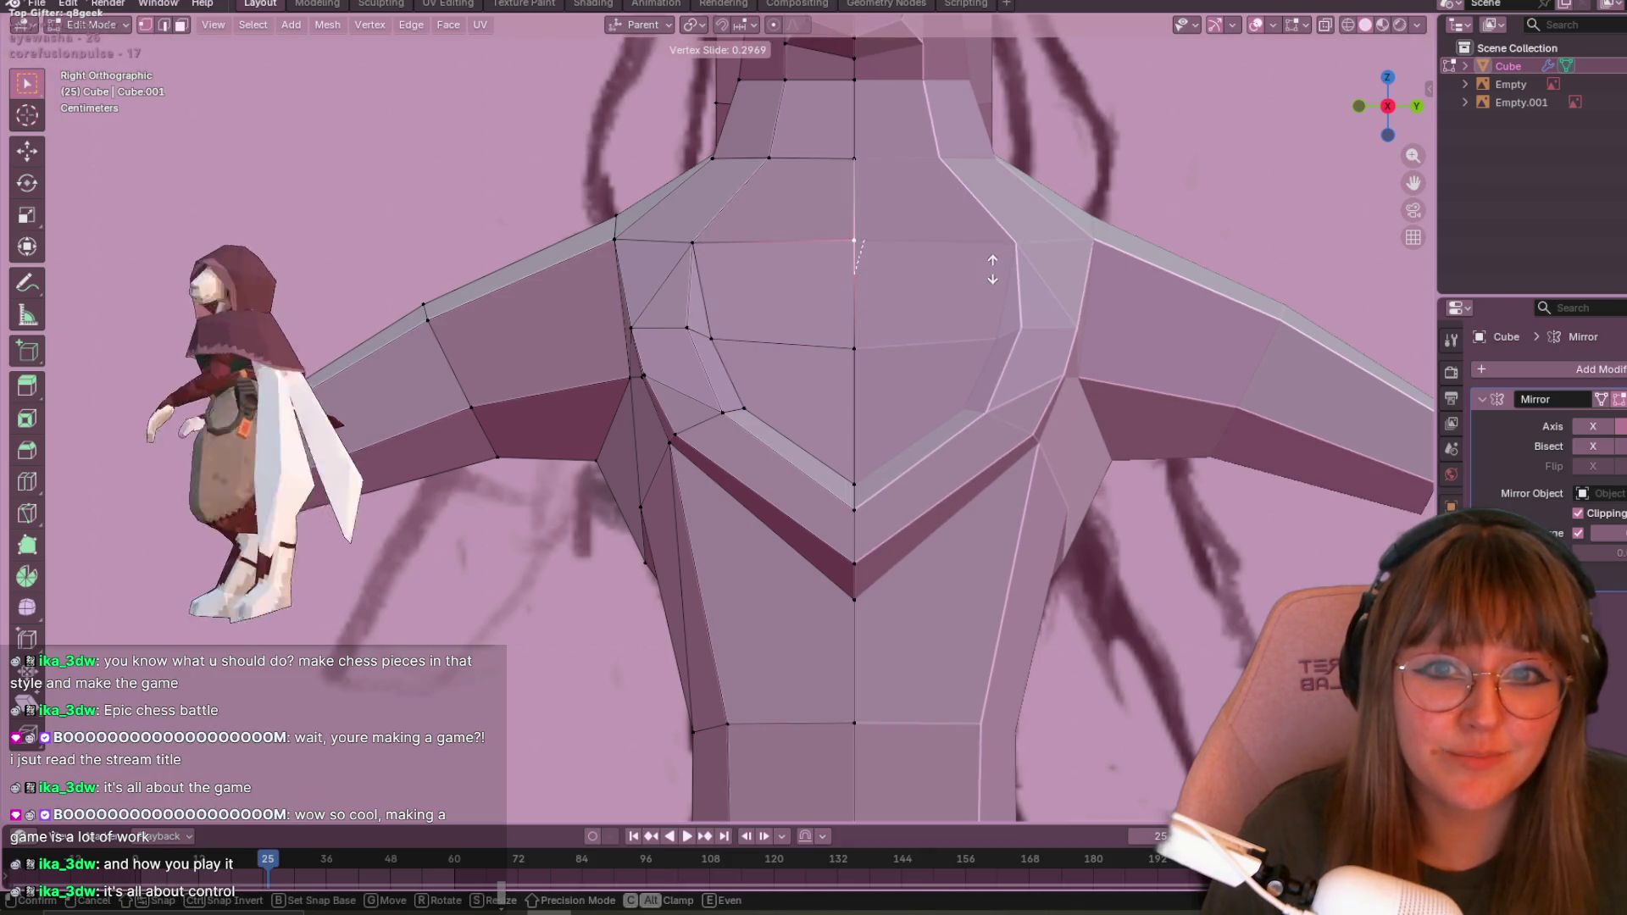
{"action": "left_click", "coordinate": [989, 278]}
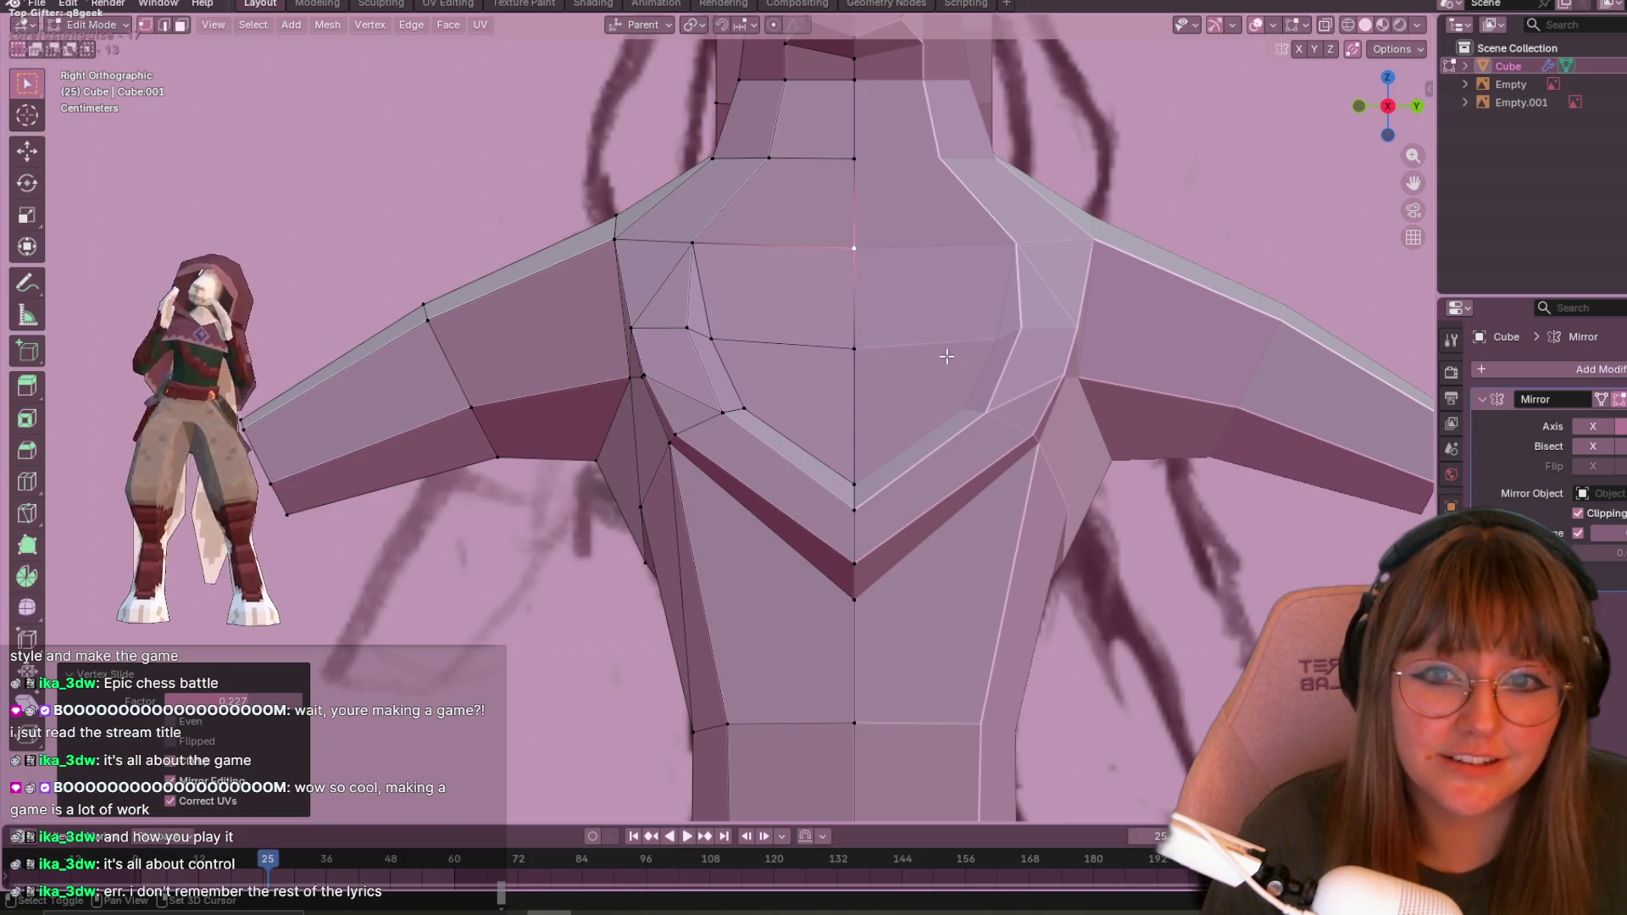
{"action": "middle_click_drag", "start_coordinate": [946, 356], "coordinate": [910, 310], "text": "shift"}
{"action": "left_click", "coordinate": [816, 302]}
{"action": "key", "text": "shift+v"}
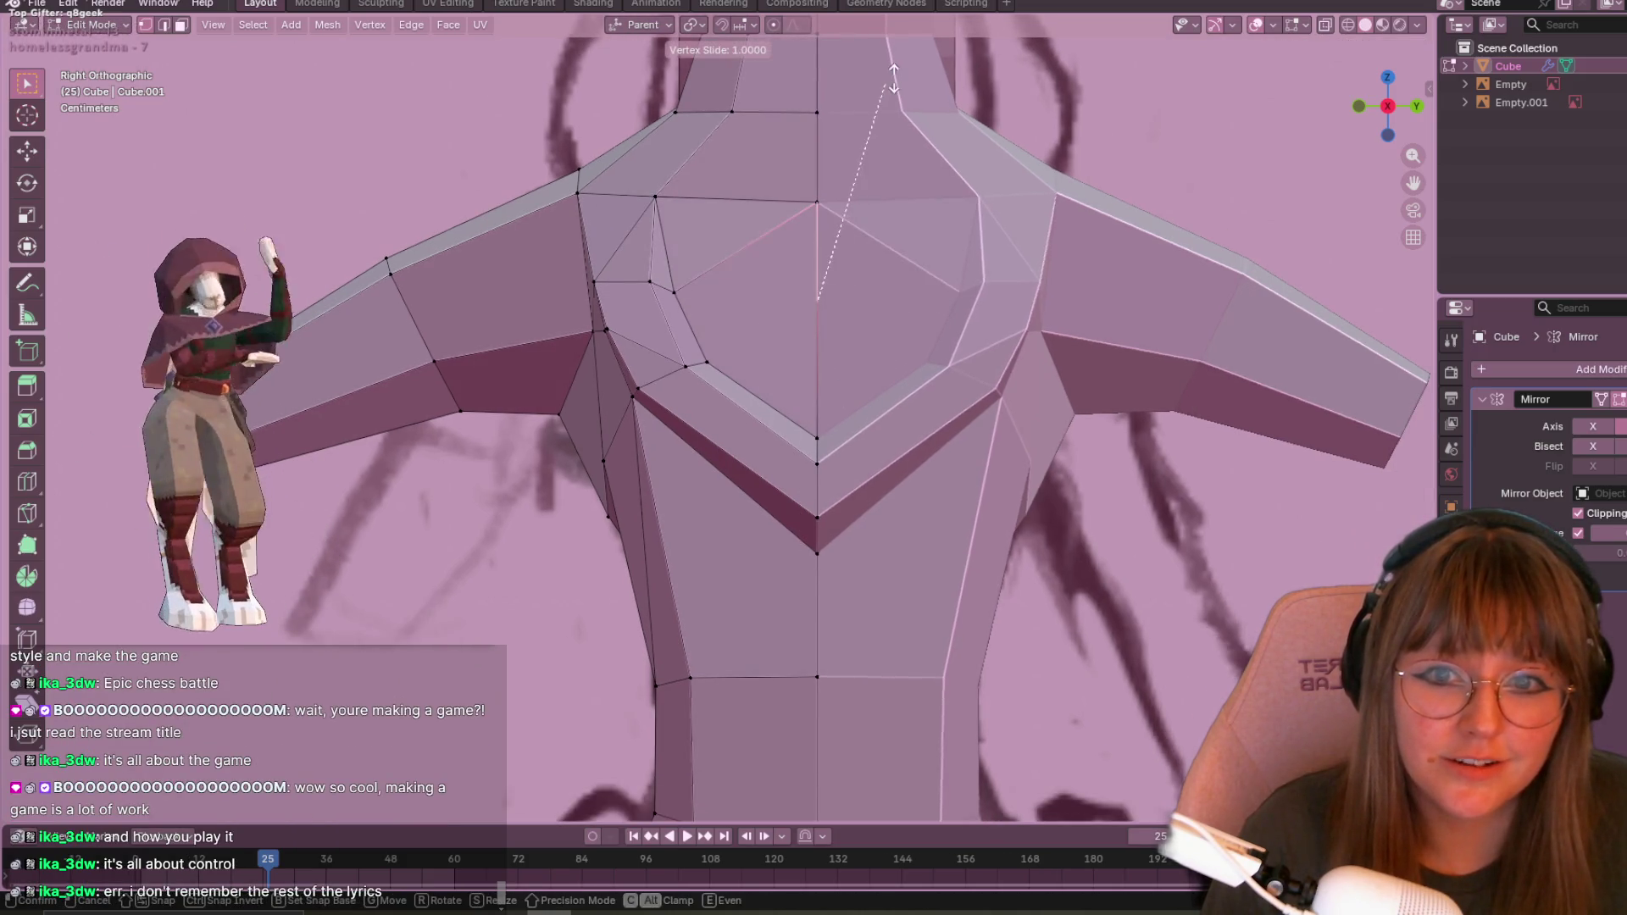
{"action": "left_click", "coordinate": [889, 76]}
- Slide two chest-side vertices up toward the shoulders
{"action": "left_click", "coordinate": [675, 292]}
{"action": "key", "text": "shift+v"}
{"action": "left_click", "coordinate": [685, 146]}
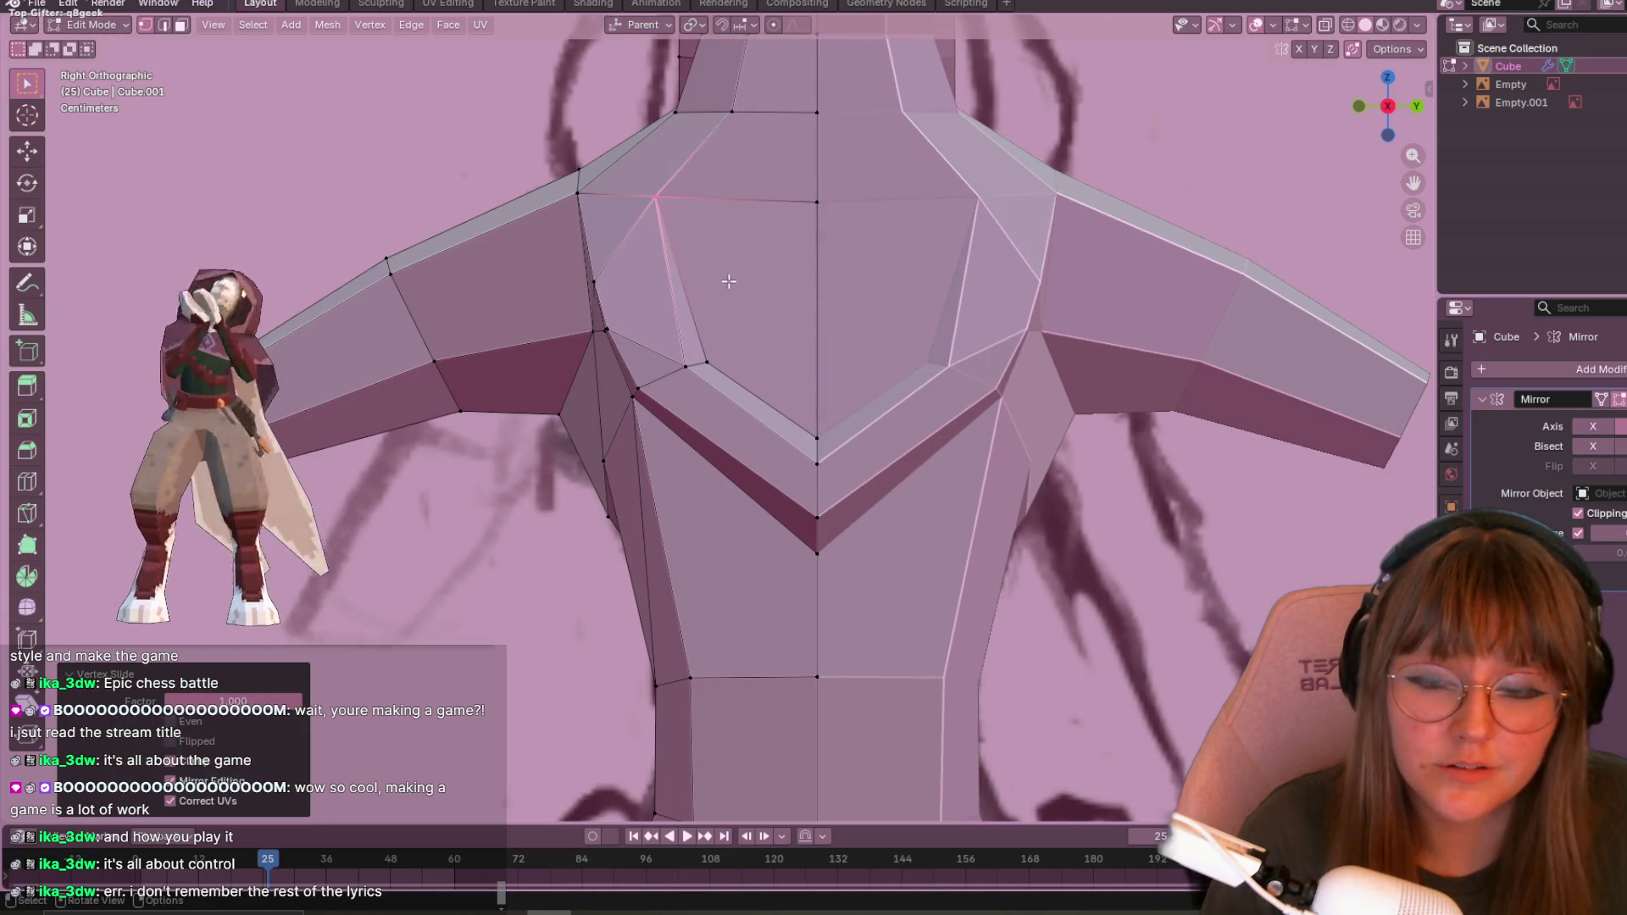
{"action": "left_click", "coordinate": [593, 278]}
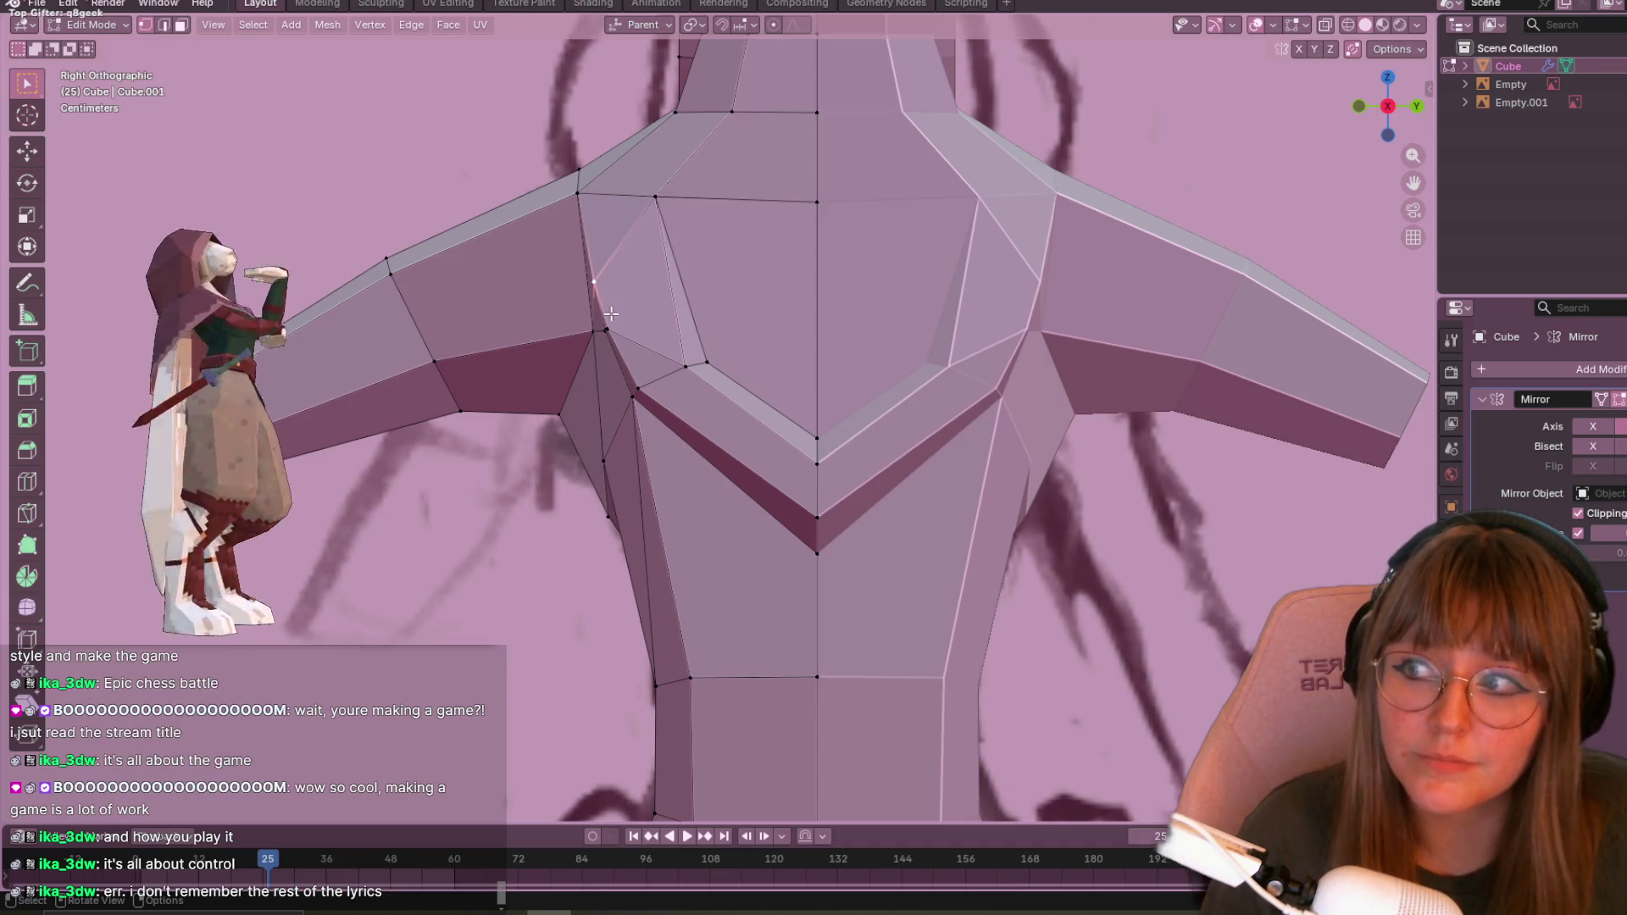
{"action": "middle_click_drag", "start_coordinate": [887, 301], "coordinate": [946, 339], "text": "shift"}
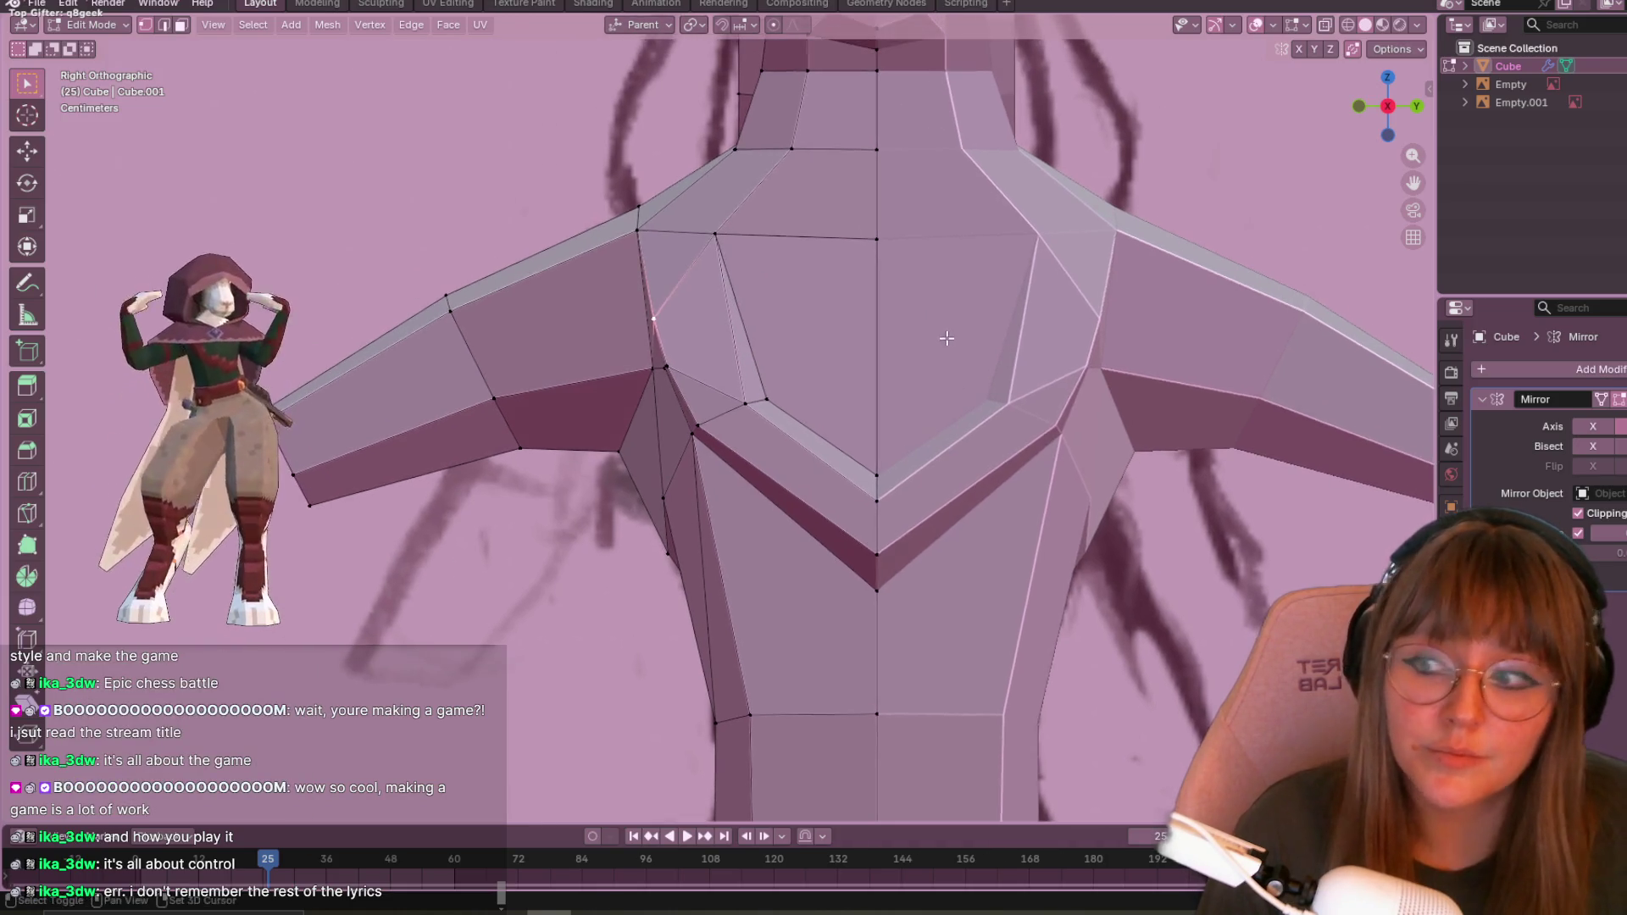
{"action": "key", "text": "shift+v"}
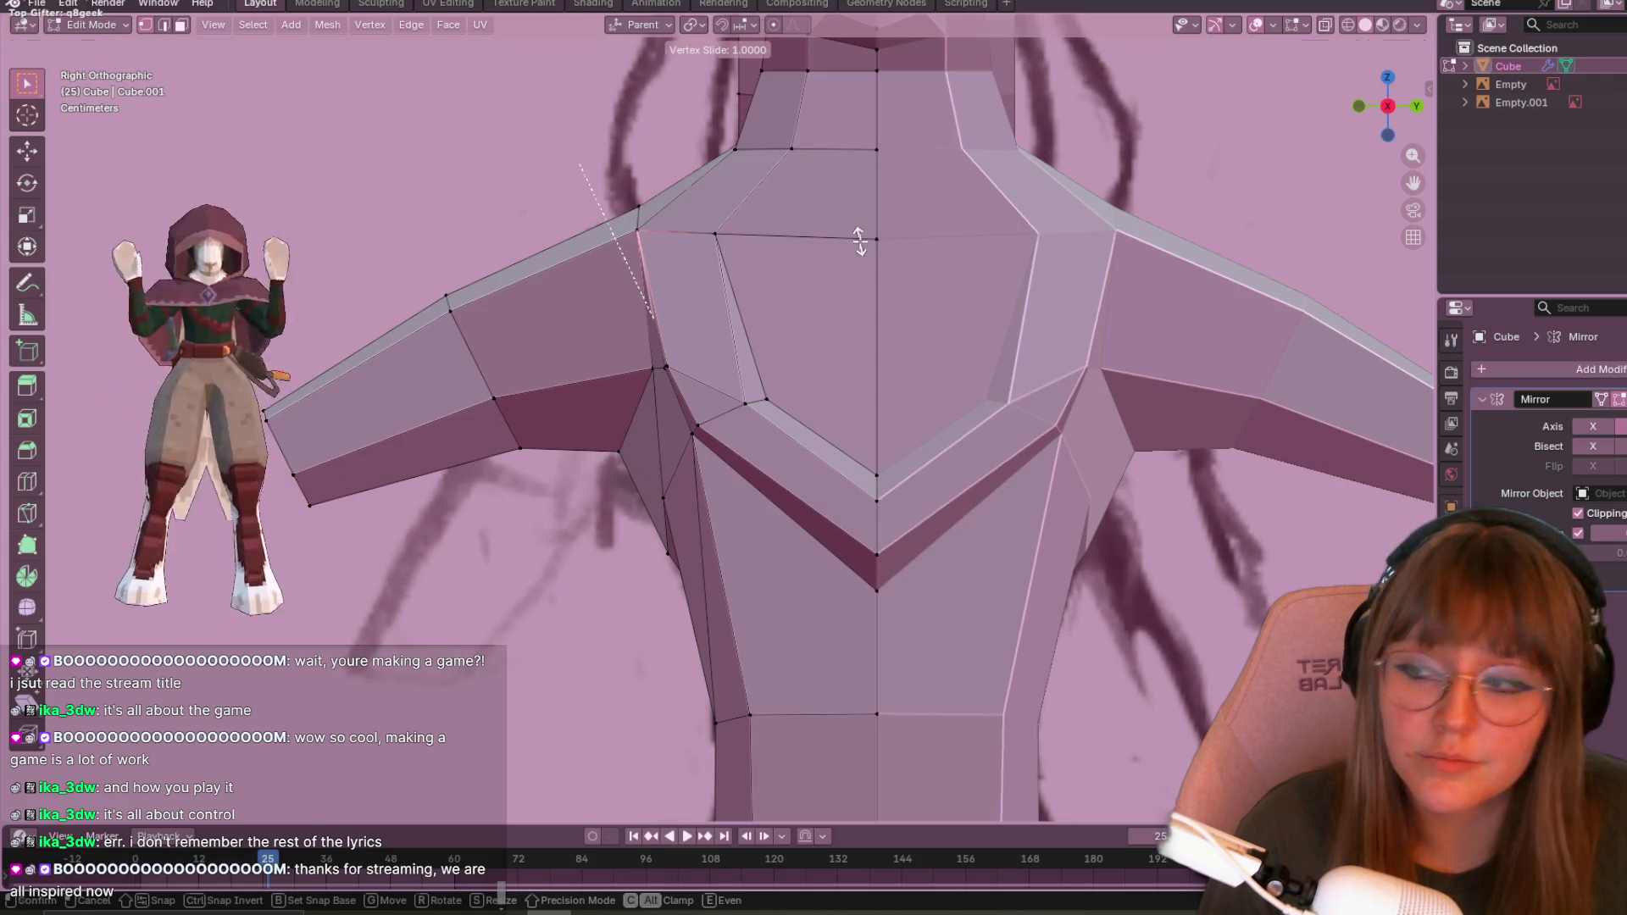
{"action": "left_click", "coordinate": [859, 242]}
{"action": "mouse_move", "coordinate": [698, 389]}
{"action": "middle_mouse_down"}
{"action": "mouse_move", "coordinate": [783, 374]}
{"action": "mouse_move", "coordinate": [890, 261]}
{"action": "mouse_move", "coordinate": [785, 363]}
{"action": "middle_mouse_up"}
{"action": "key", "text": "KP_1"}
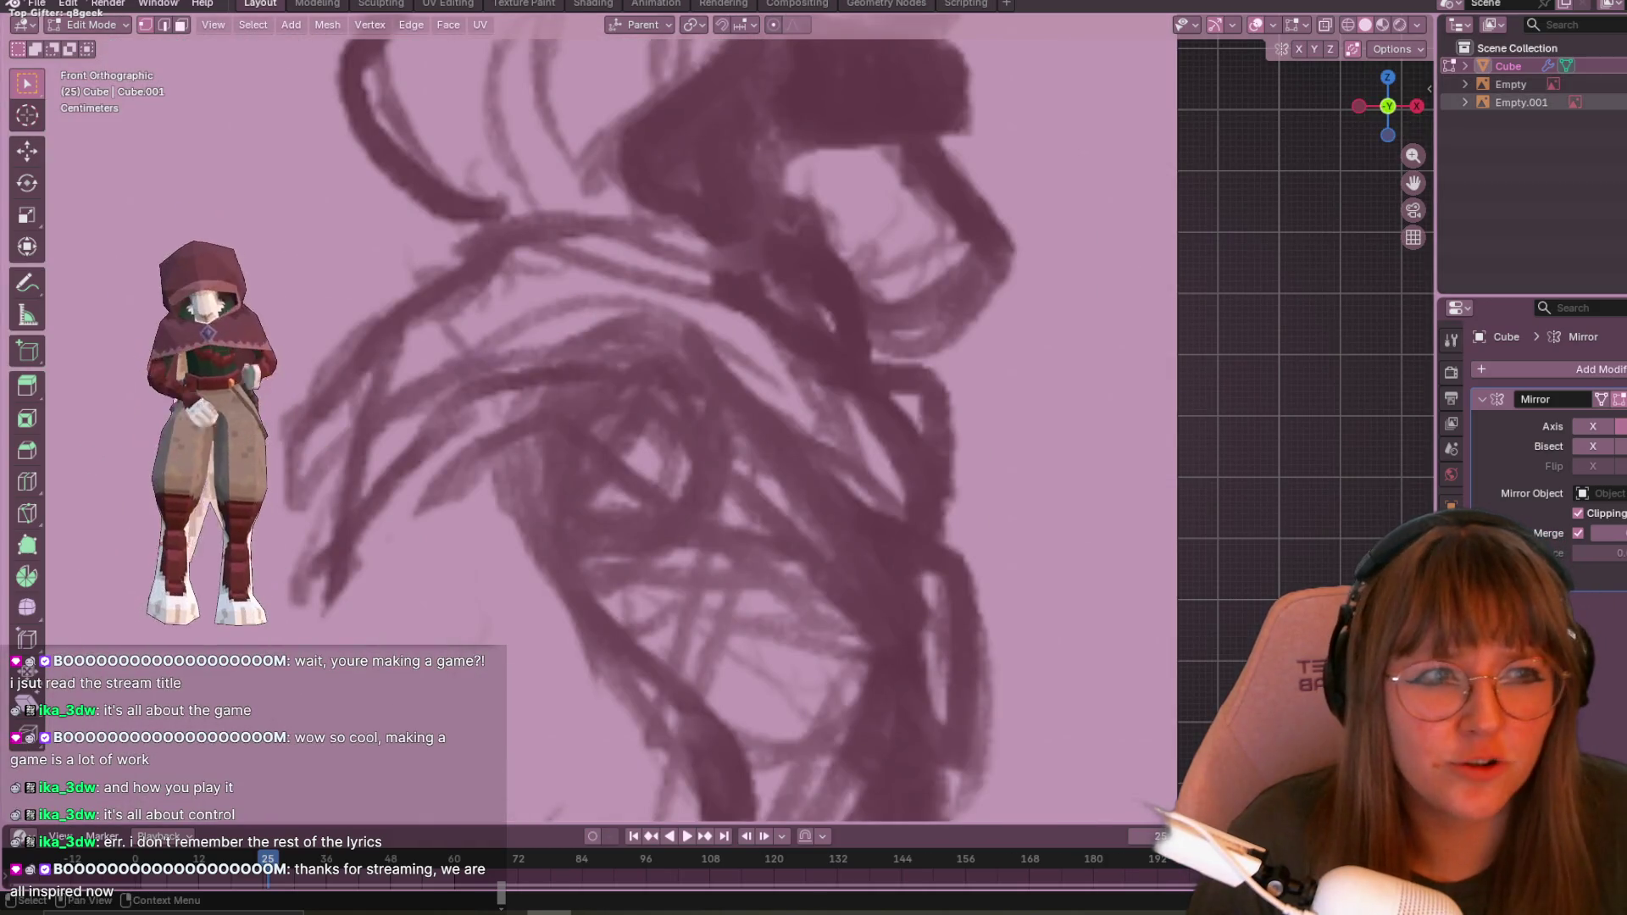
- Hide the sketch reference and slide two side-profile vertices along their edges
{"action": "key", "text": "h"}
{"action": "key", "text": "shift+v"}
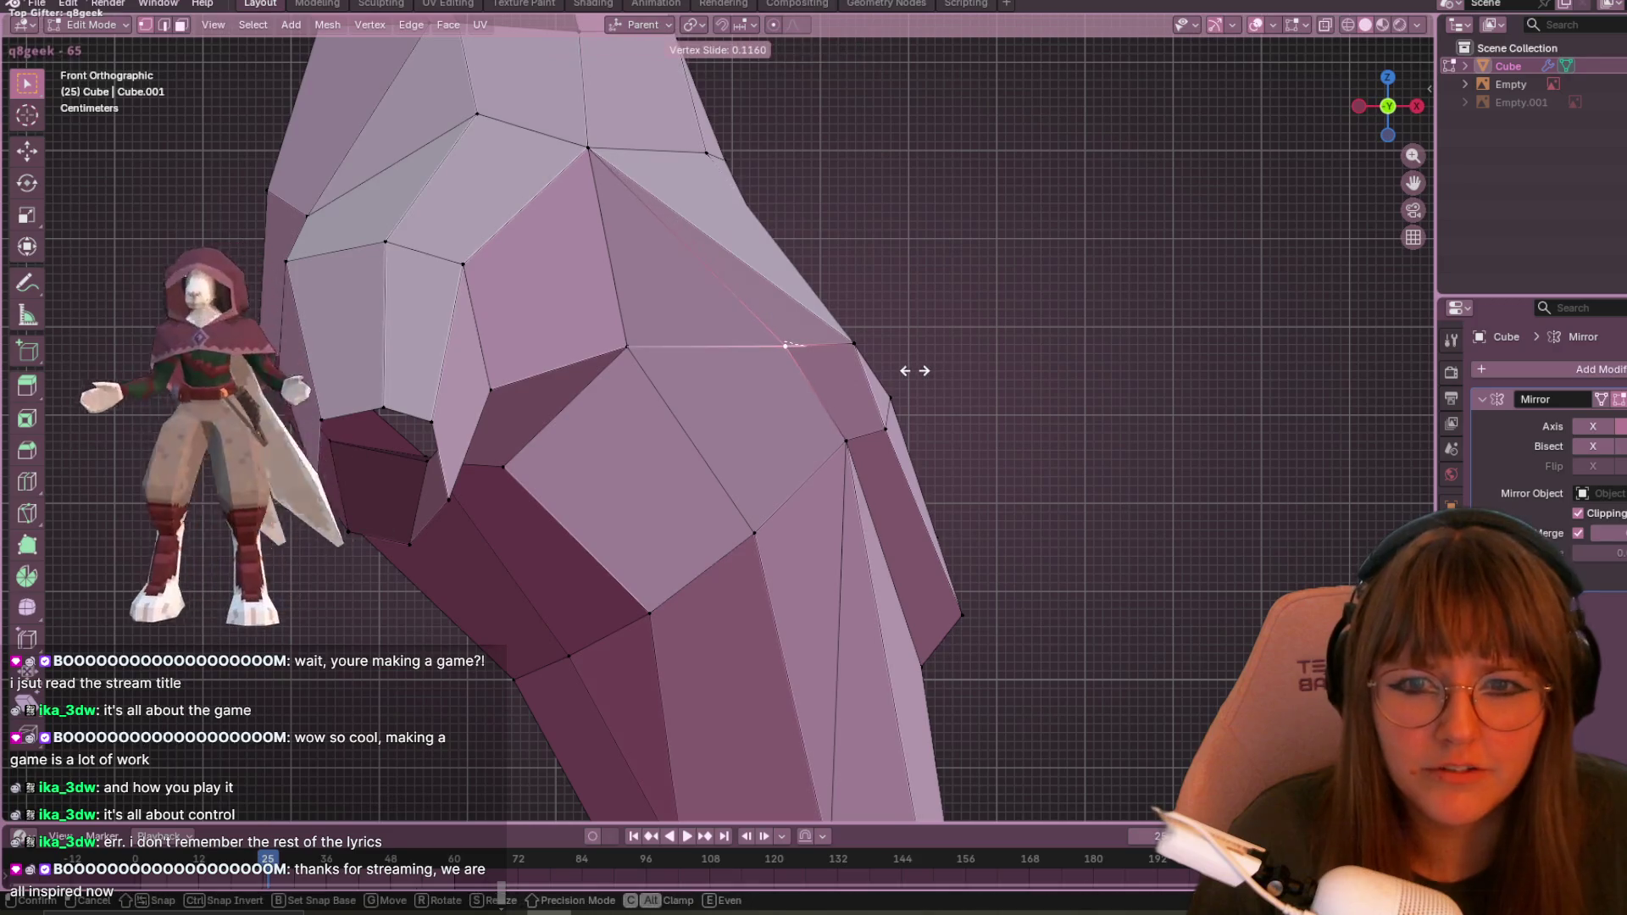
{"action": "left_click", "coordinate": [844, 348]}
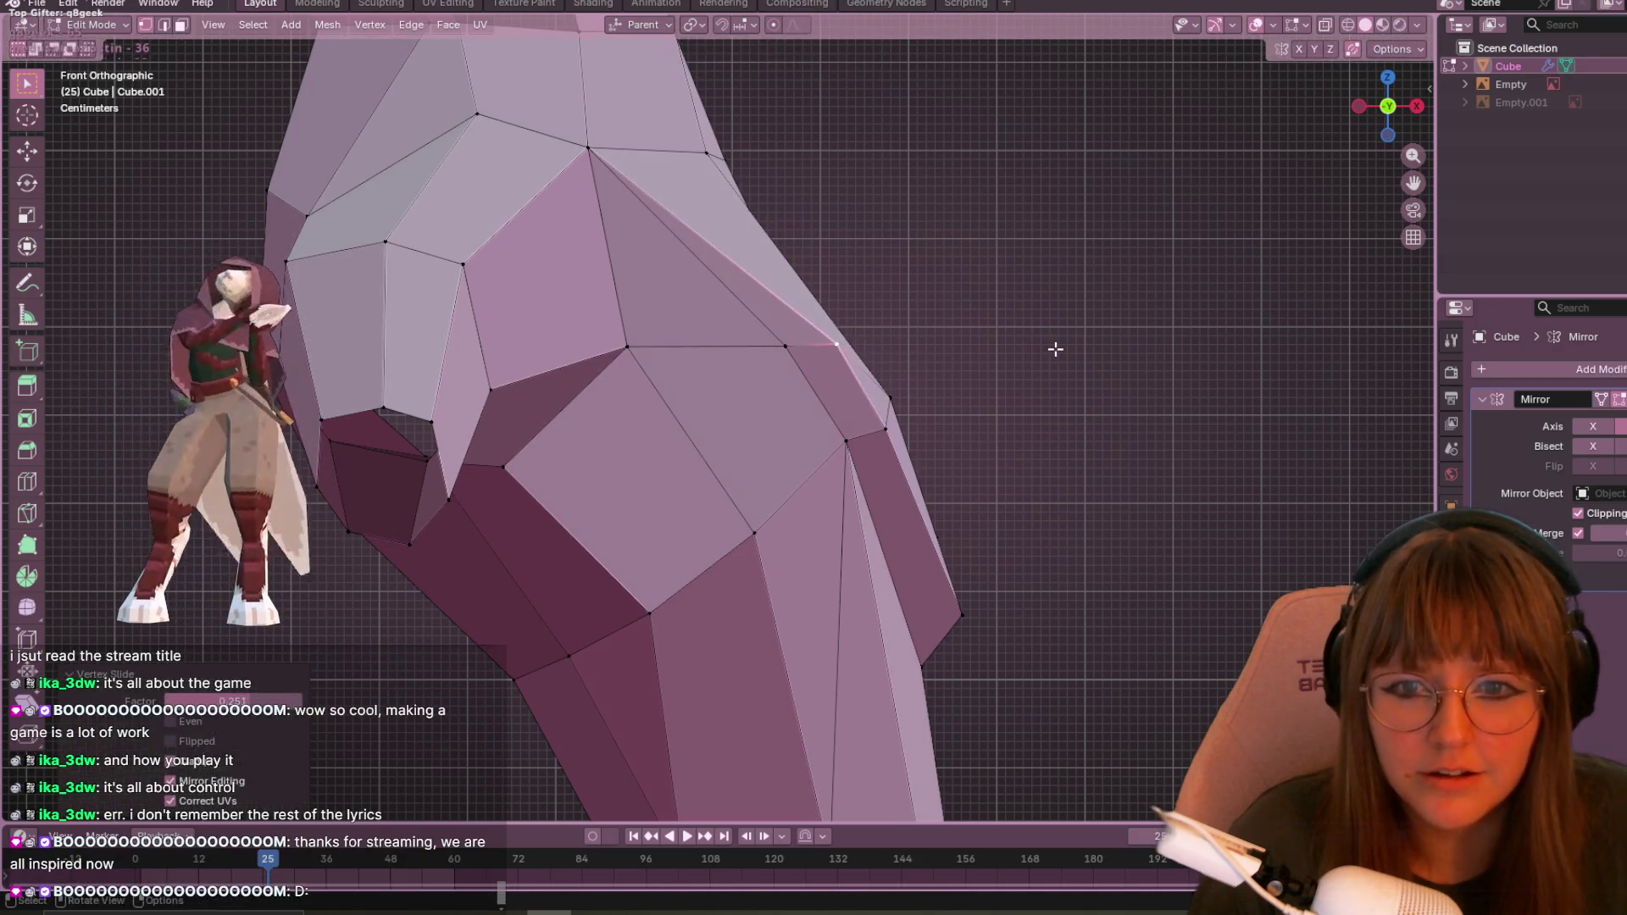
{"action": "scroll", "coordinate": [1009, 254], "scroll_direction": "down", "scroll_amount": 1}
{"action": "left_click", "coordinate": [707, 430]}
{"action": "mouse_move", "coordinate": [636, 491]}
{"action": "middle_mouse_down", "text": "shift"}
{"action": "mouse_move", "coordinate": [657, 343]}
{"action": "mouse_move", "coordinate": [646, 301]}
{"action": "mouse_move", "coordinate": [831, 373]}
{"action": "mouse_move", "coordinate": [717, 207]}
{"action": "middle_mouse_up", "text": "shift"}
{"action": "key", "text": "shift+v"}
{"action": "left_click", "coordinate": [653, 345]}
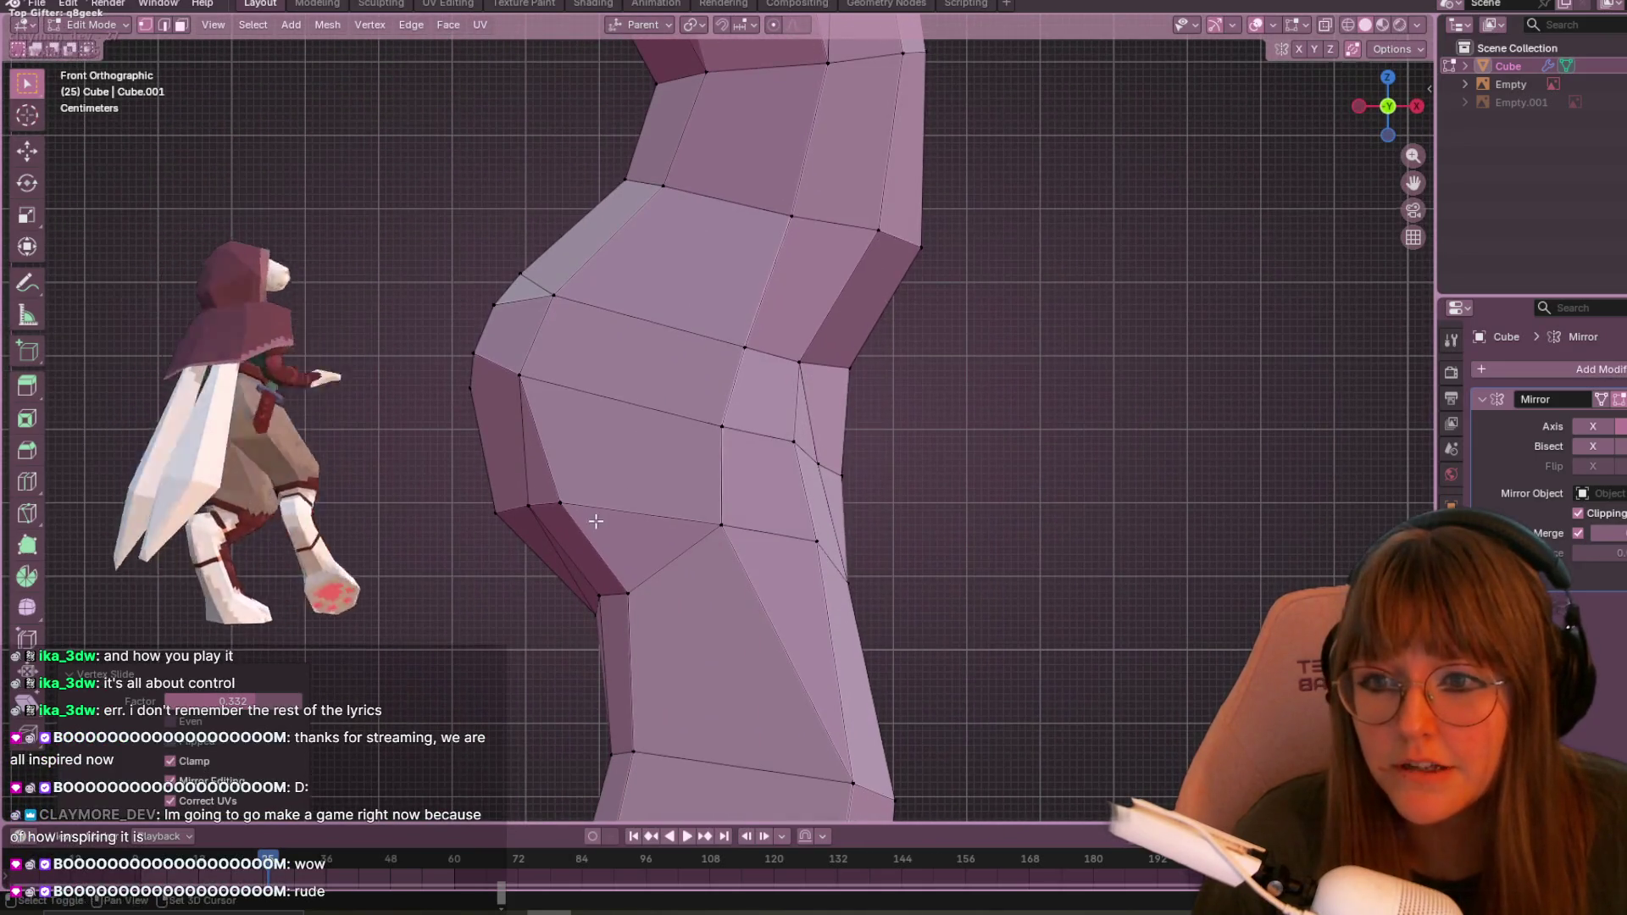
- Pull the left-edge bulge vertices inward to smooth the side silhouette
{"action": "middle_click_drag", "start_coordinate": [458, 370], "coordinate": [506, 254], "text": "shift"}
{"action": "left_click", "coordinate": [515, 261]}
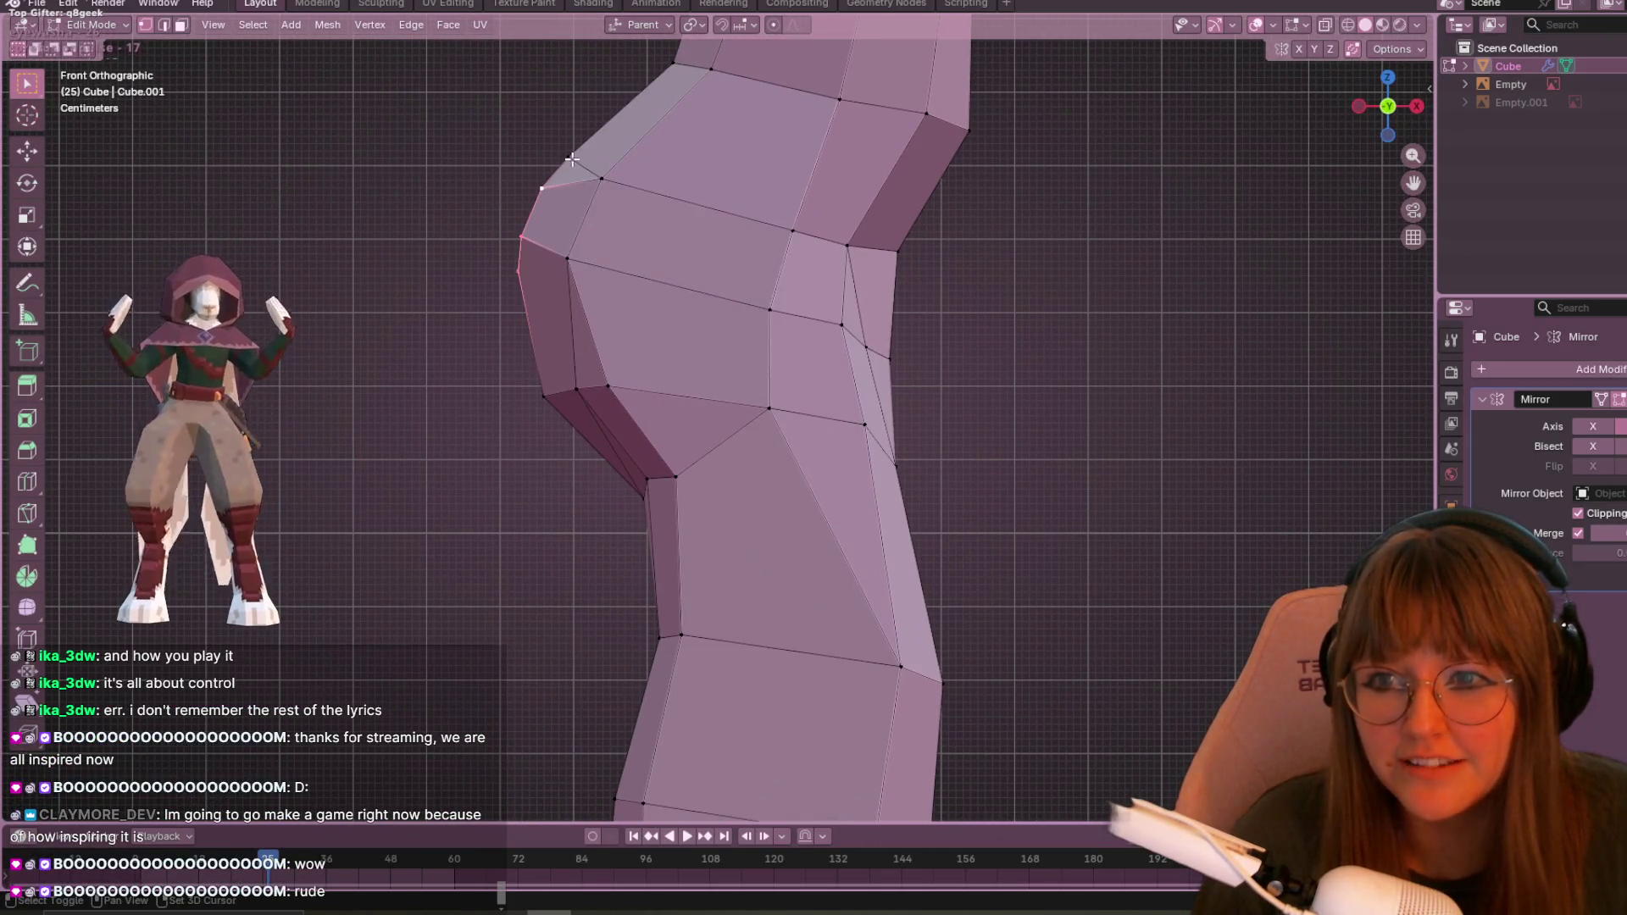
{"action": "key", "text": "g"}
{"action": "left_click", "coordinate": [584, 260]}
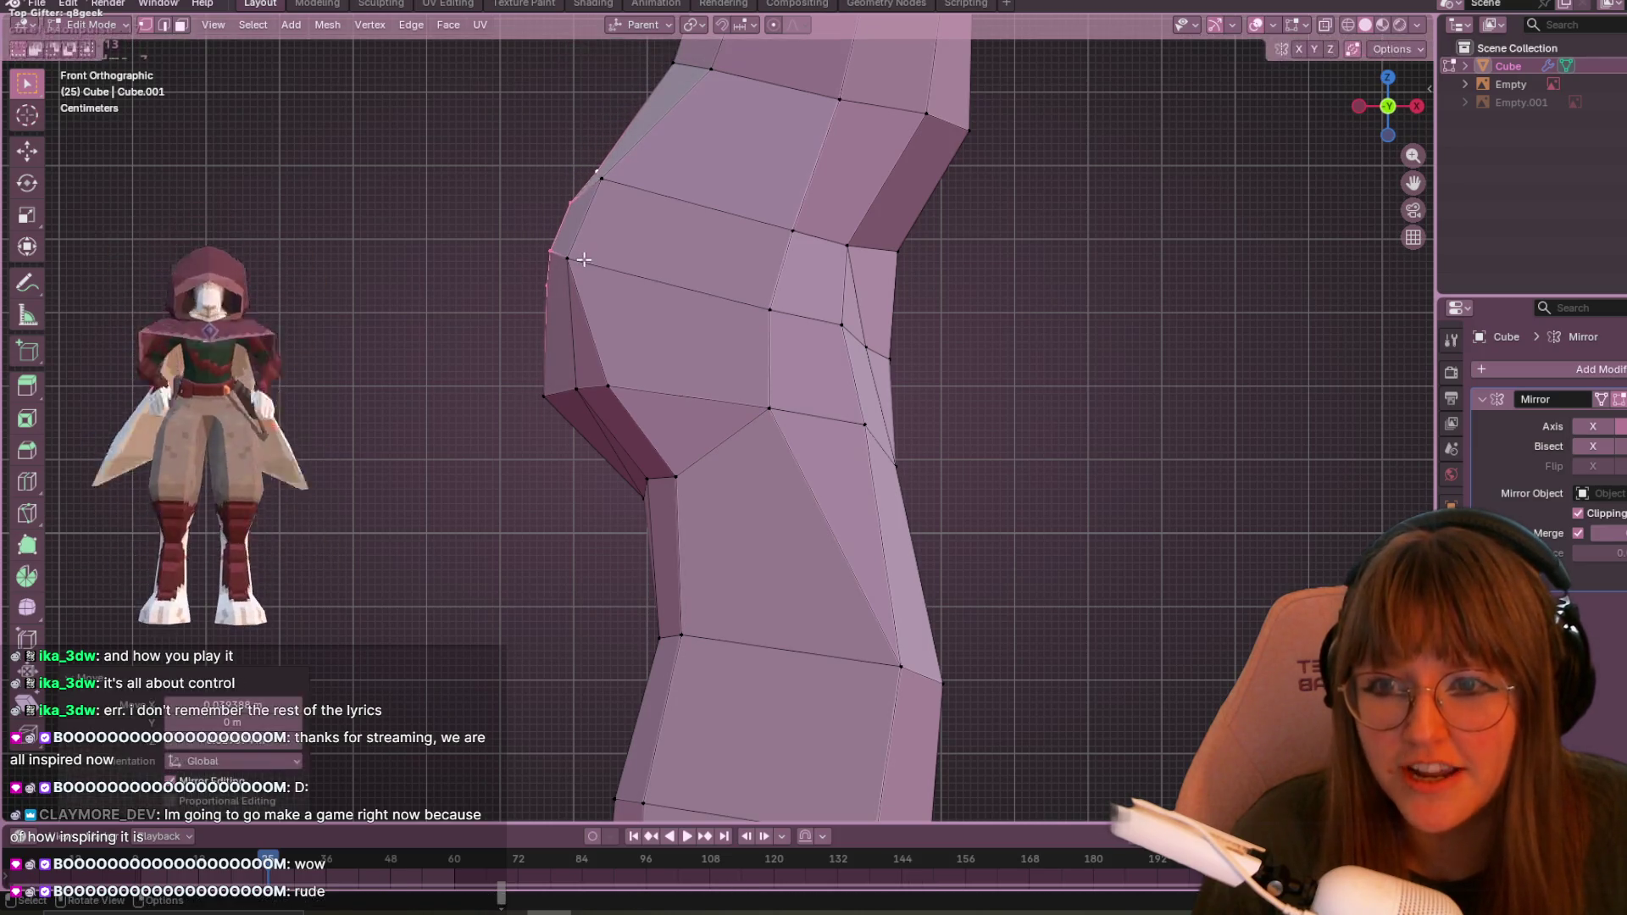
{"action": "left_click", "coordinate": [544, 396]}
{"action": "key", "text": "g"}
{"action": "left_click", "coordinate": [568, 406]}
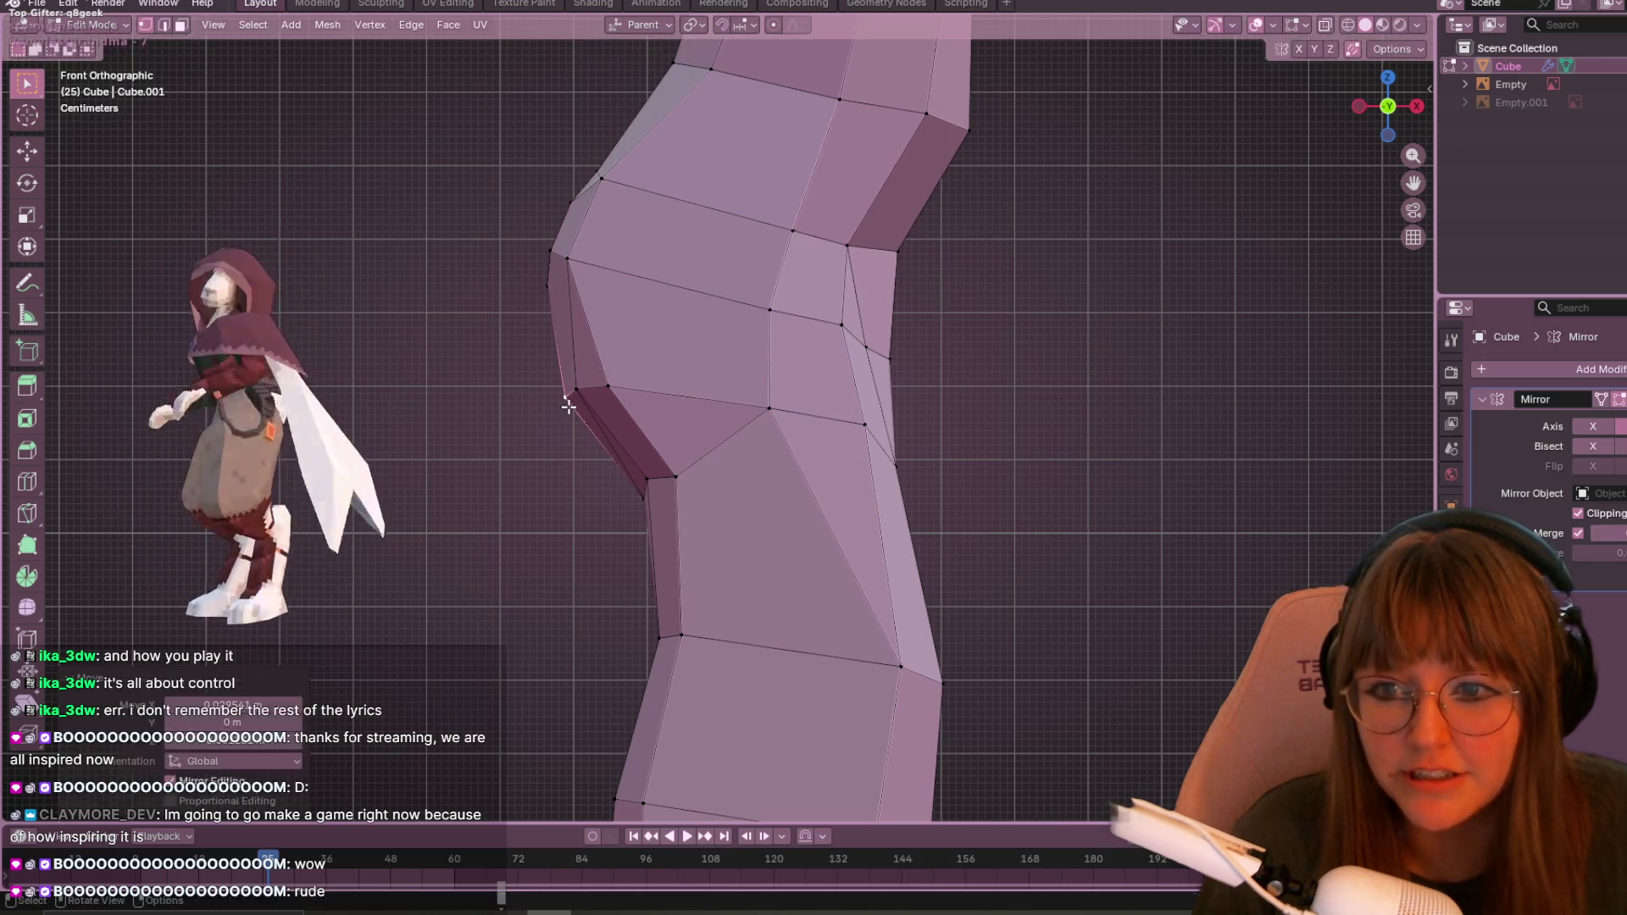
{"action": "scroll", "coordinate": [582, 342], "scroll_direction": "down", "scroll_amount": 5}
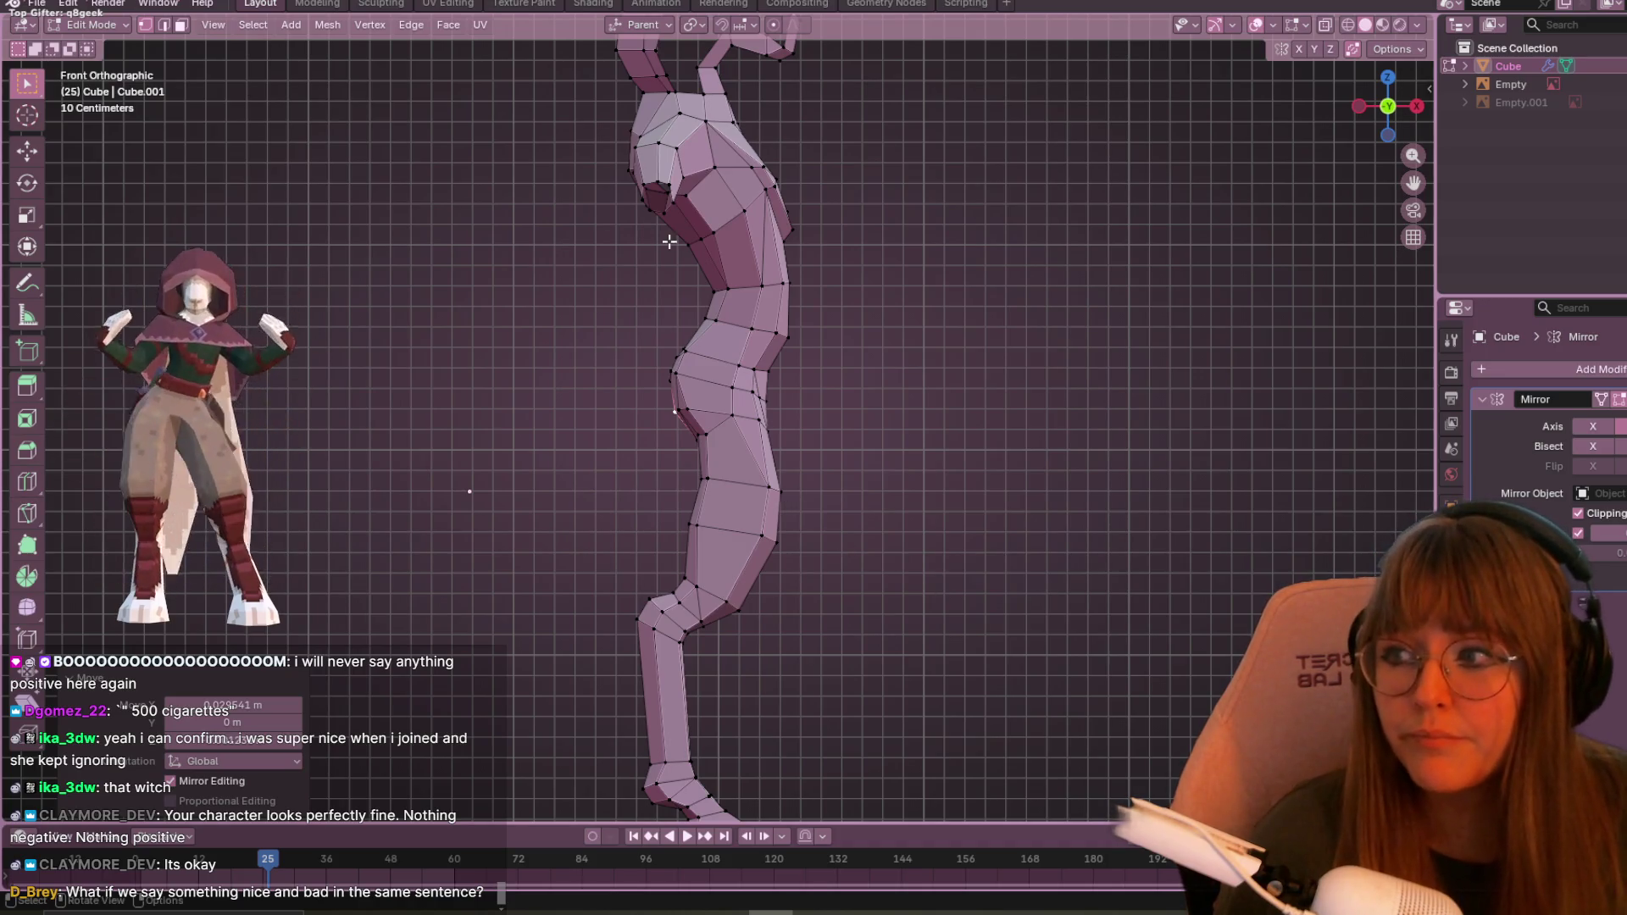
{"action": "mouse_move", "coordinate": [810, 204]}
{"action": "middle_mouse_down"}
{"action": "mouse_move", "coordinate": [973, 229]}
{"action": "mouse_move", "coordinate": [1018, 310]}
{"action": "mouse_move", "coordinate": [992, 309]}
{"action": "mouse_move", "coordinate": [973, 265]}
{"action": "middle_mouse_up"}
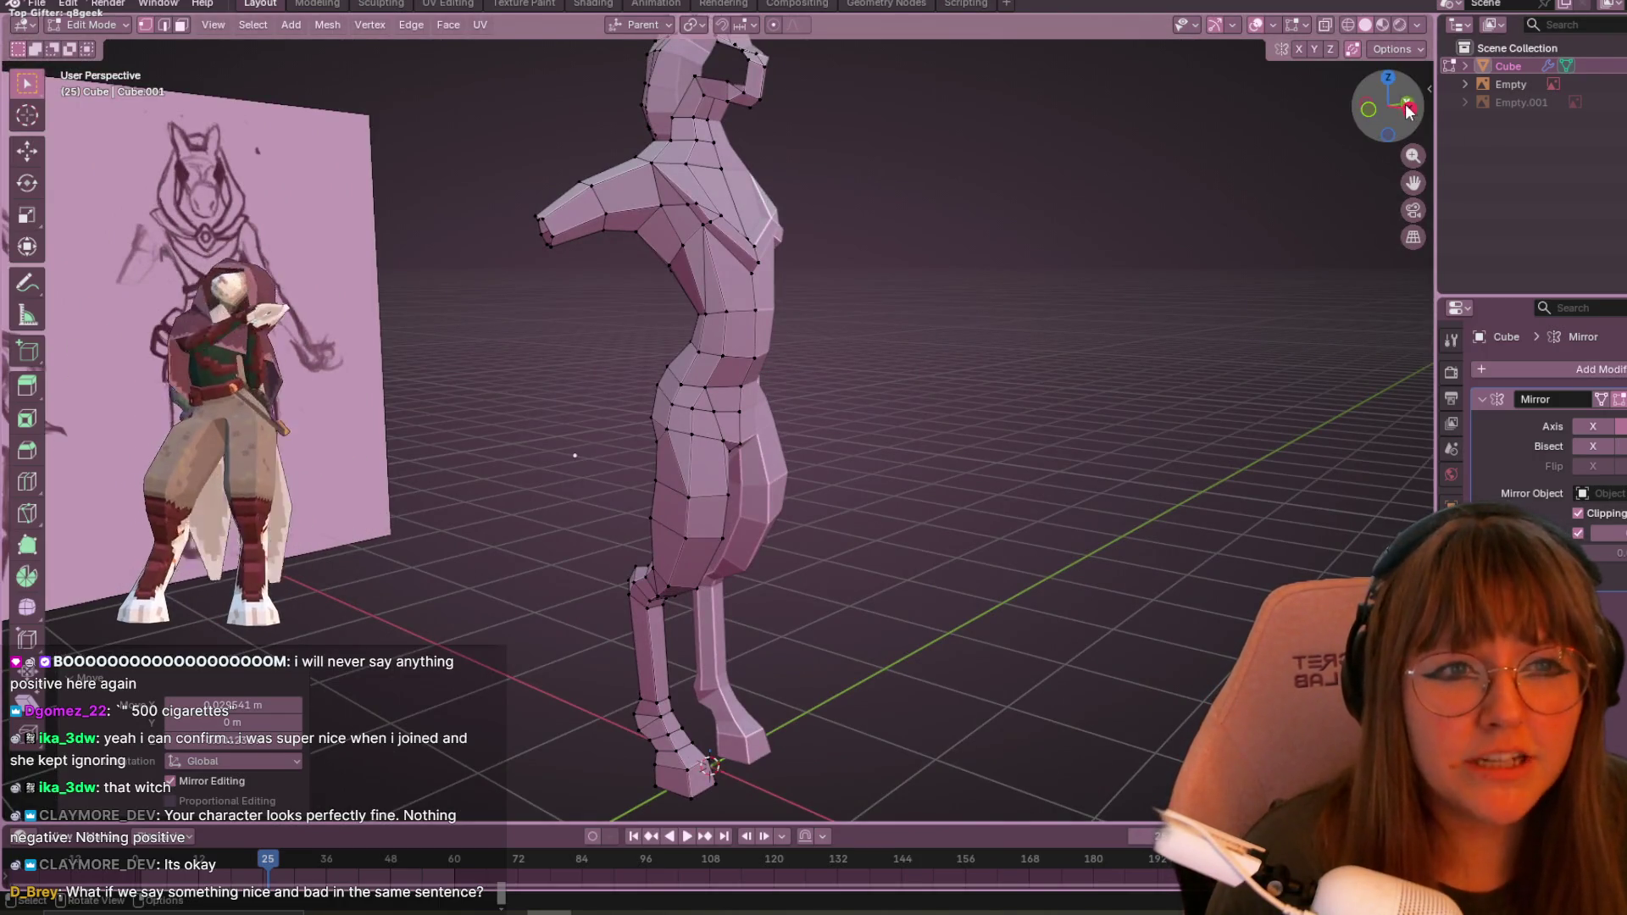
- Over the sketch in front view, raise the shoulder-tip and lower shoulder vertices
{"action": "left_click", "coordinate": [1394, 136]}
{"action": "left_click", "coordinate": [1360, 106]}
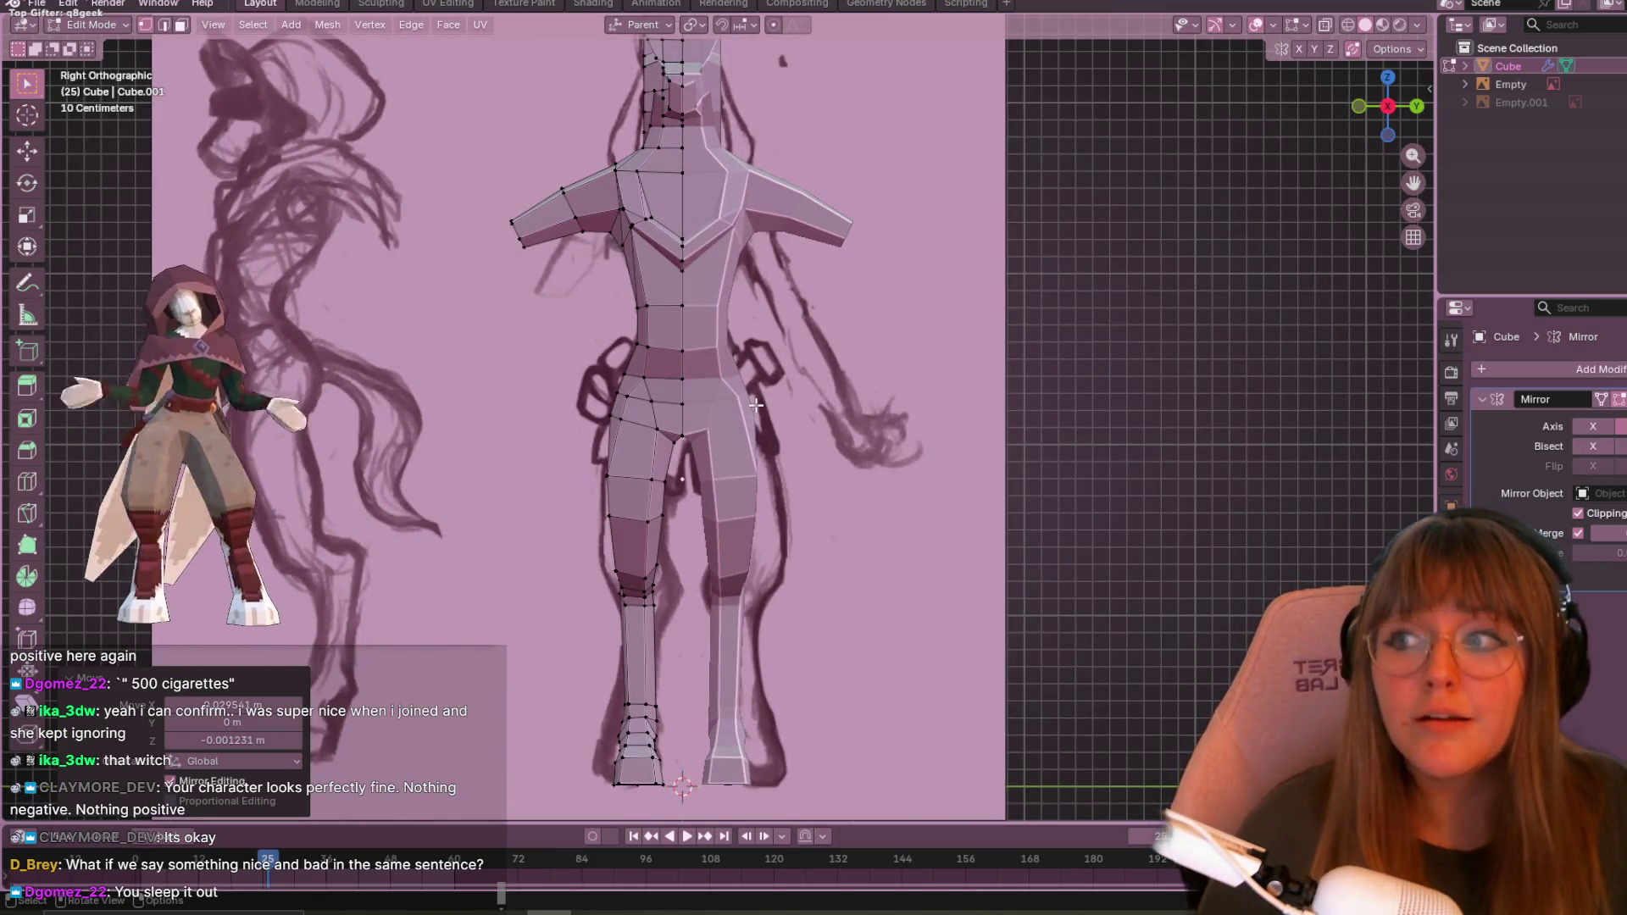
{"action": "middle_click_drag", "start_coordinate": [633, 363], "coordinate": [744, 254], "text": "shift"}
{"action": "scroll", "coordinate": [743, 254], "scroll_direction": "up", "scroll_amount": 2}
{"action": "key", "text": "b"}
{"action": "left_click_drag", "start_coordinate": [669, 113], "coordinate": [700, 163]}
{"action": "key", "text": "g"}
{"action": "left_click", "coordinate": [693, 182]}
{"action": "left_click", "coordinate": [705, 191]}
{"action": "key", "text": "g"}
{"action": "left_click", "coordinate": [732, 210]}
- Move the arm-tip vertices inward and up to match the sketch's upper body
{"action": "left_click_drag", "start_coordinate": [593, 182], "coordinate": [648, 246]}
{"action": "key", "text": "g"}
{"action": "left_click", "coordinate": [642, 224]}
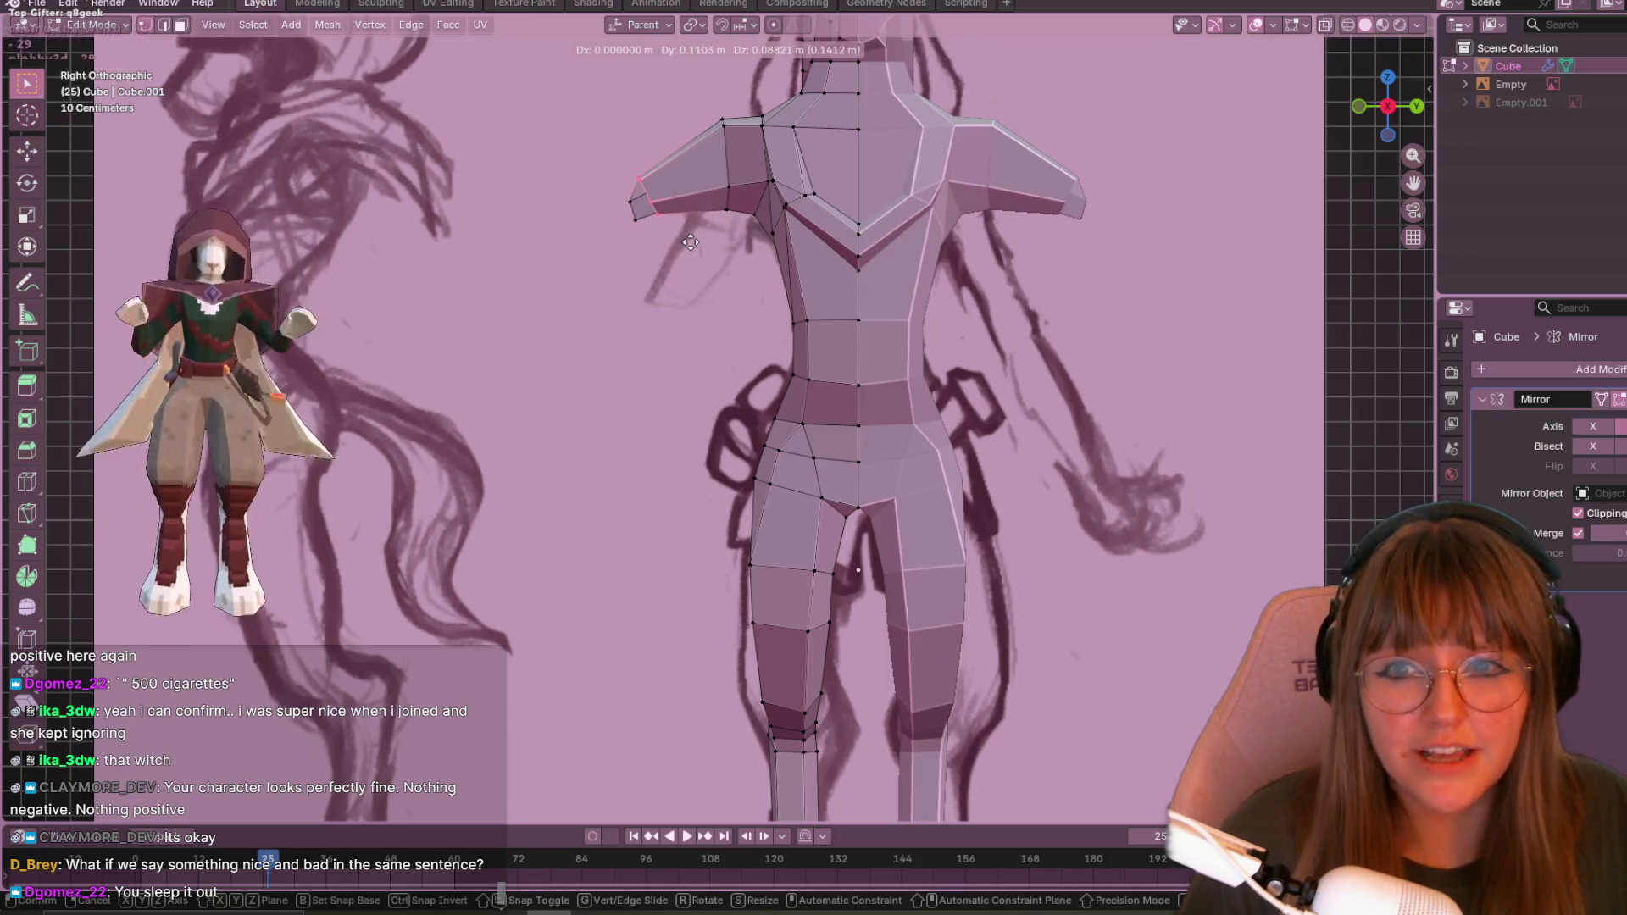
{"action": "key", "text": "g"}
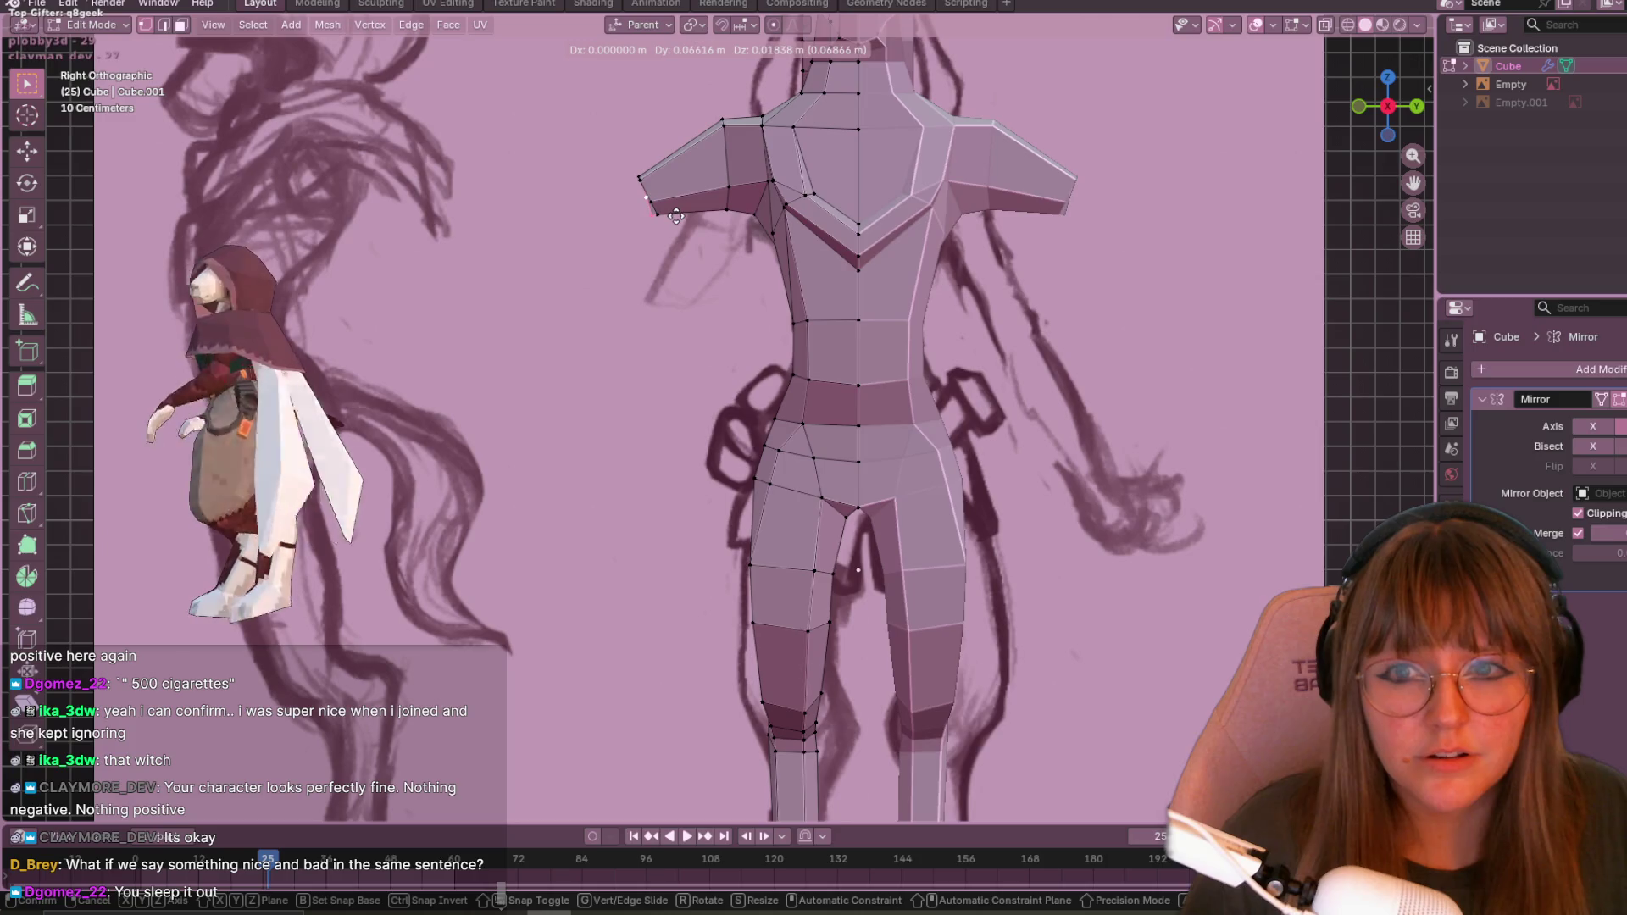
{"action": "left_click", "coordinate": [680, 214]}
{"action": "scroll", "coordinate": [705, 288], "scroll_direction": "down", "scroll_amount": 4}
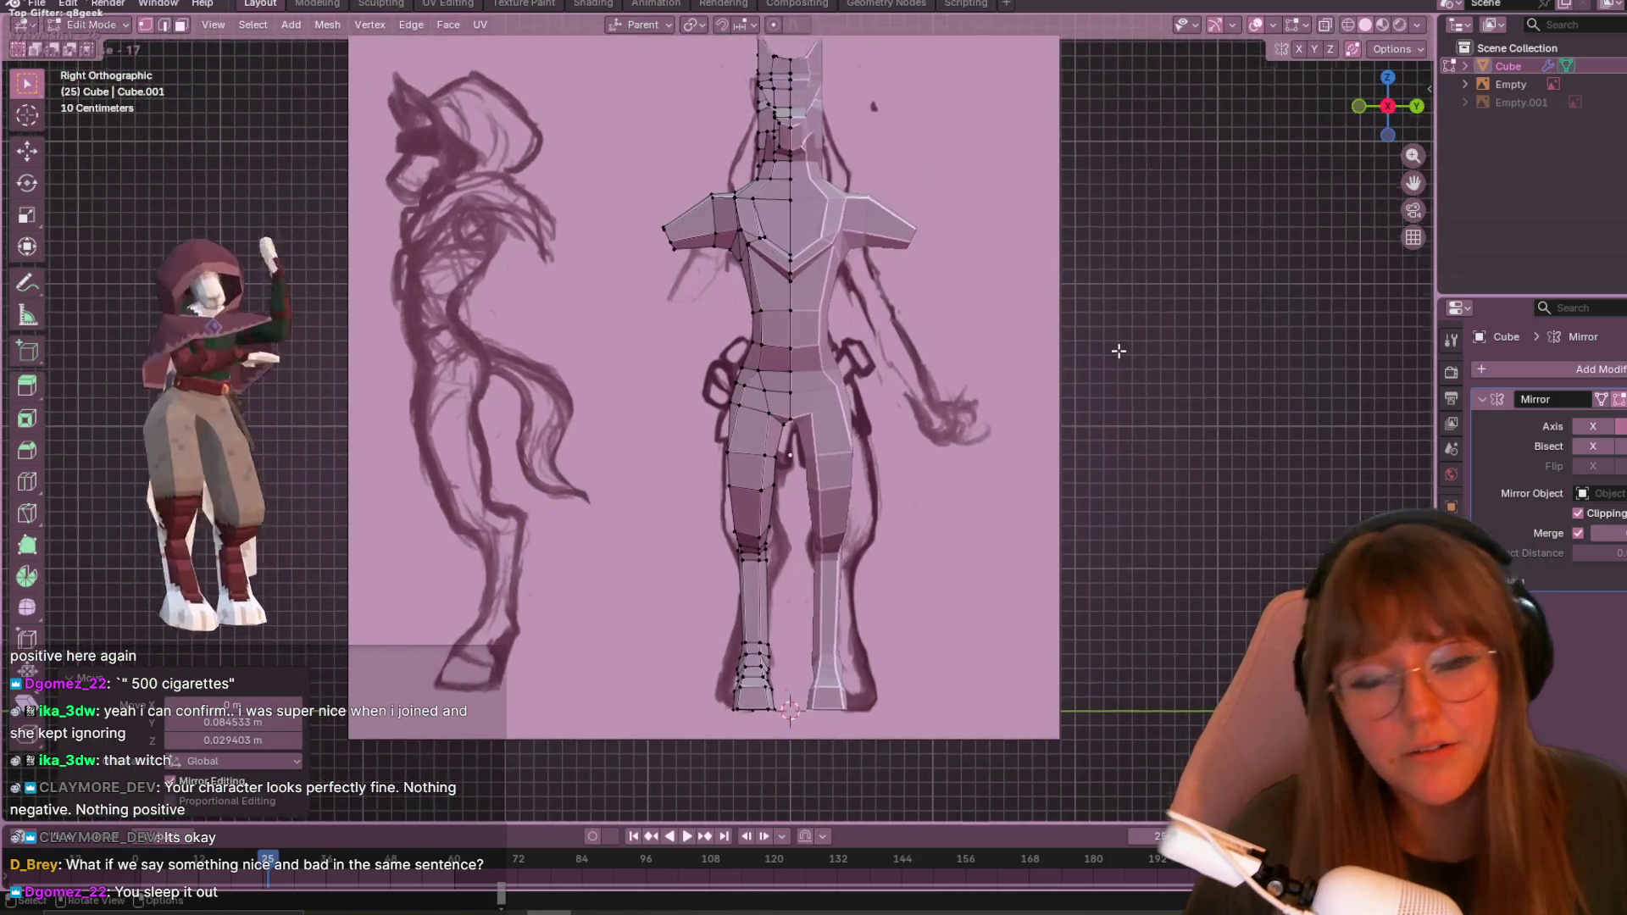
{"action": "scroll", "coordinate": [1119, 352], "scroll_direction": "down", "scroll_amount": 3}
{"action": "scroll", "coordinate": [1119, 351], "scroll_direction": "up", "scroll_amount": 2}
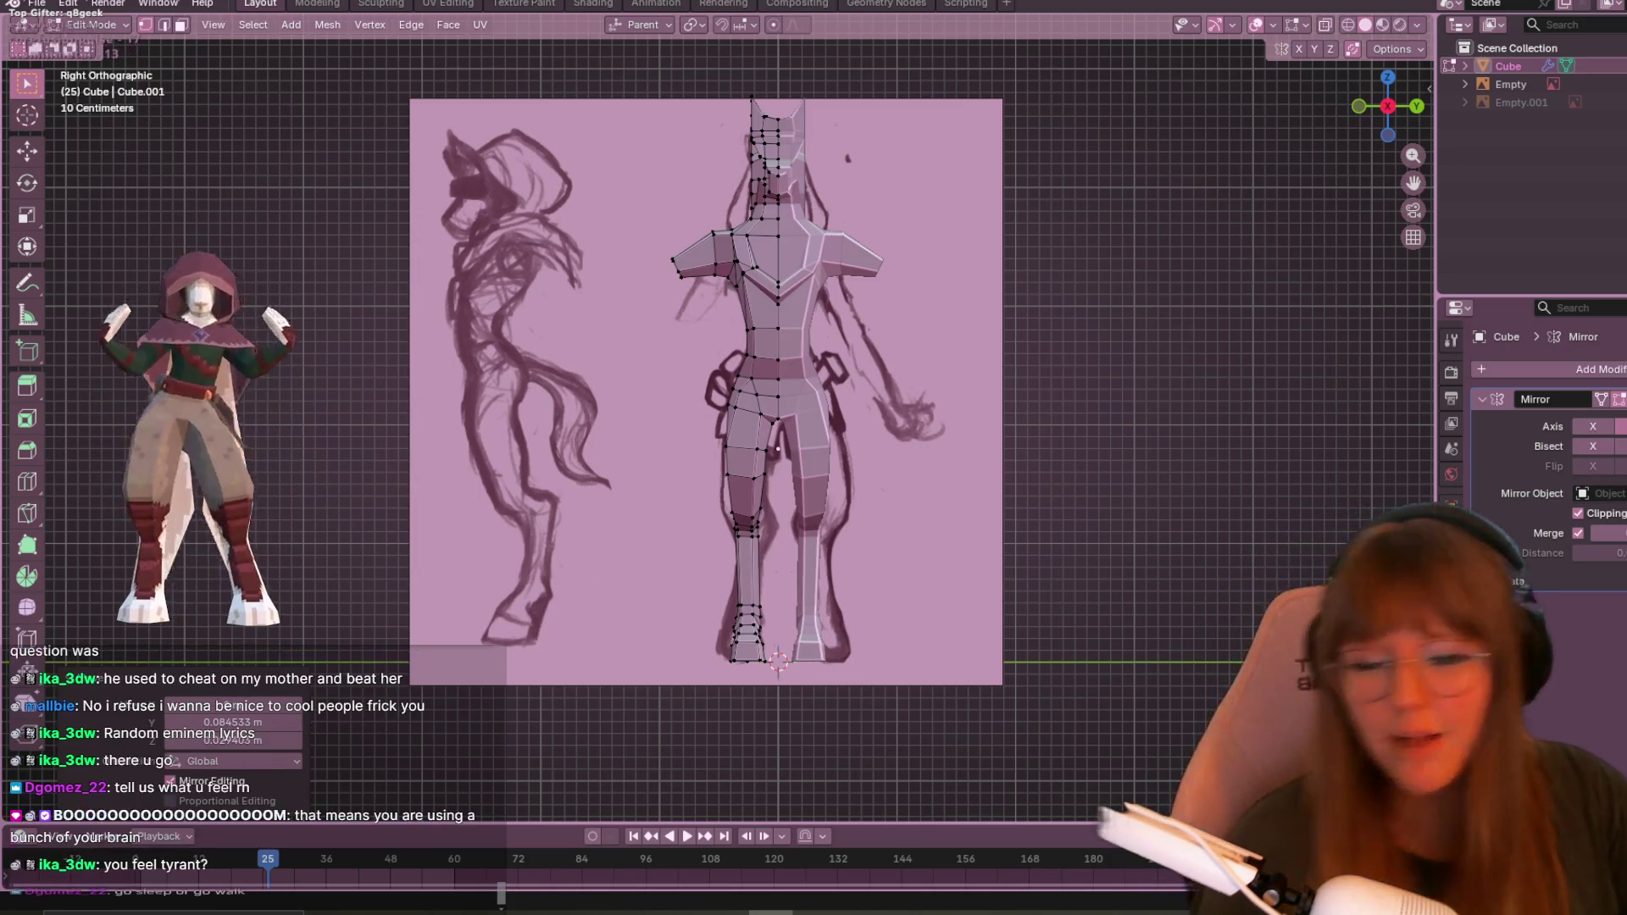
{"action": "scroll", "coordinate": [841, 797], "scroll_direction": "up", "scroll_amount": 1}
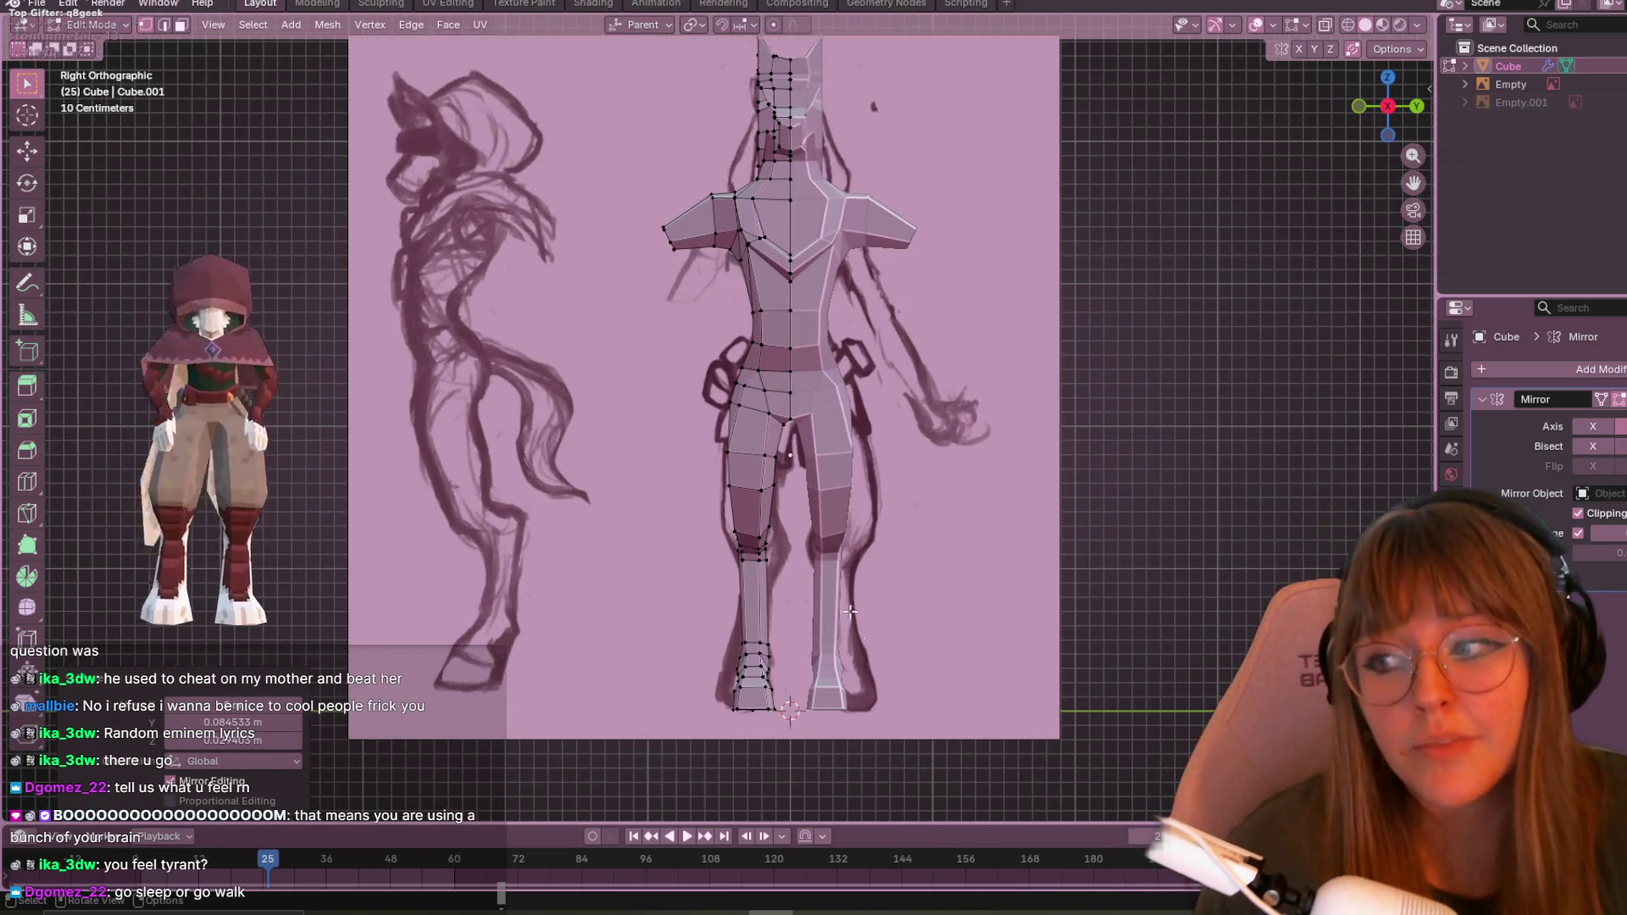
{"action": "mouse_move", "coordinate": [832, 488]}
{"action": "middle_mouse_down", "text": "shift"}
{"action": "mouse_move", "coordinate": [839, 553]}
{"action": "mouse_move", "coordinate": [777, 680]}
{"action": "middle_mouse_up", "text": "shift"}
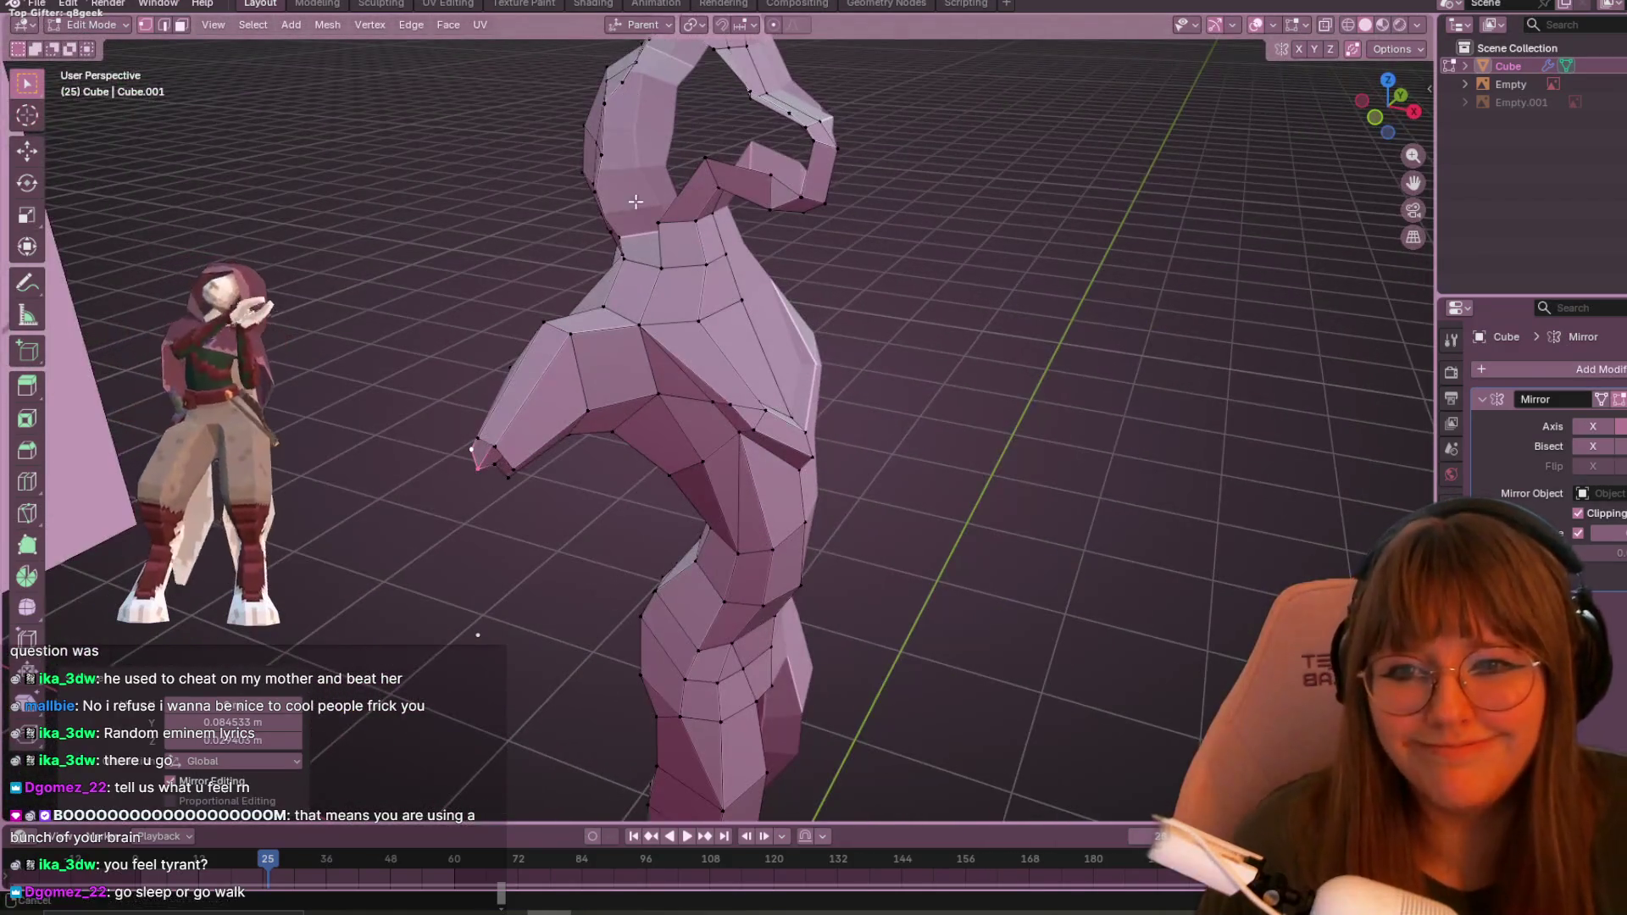